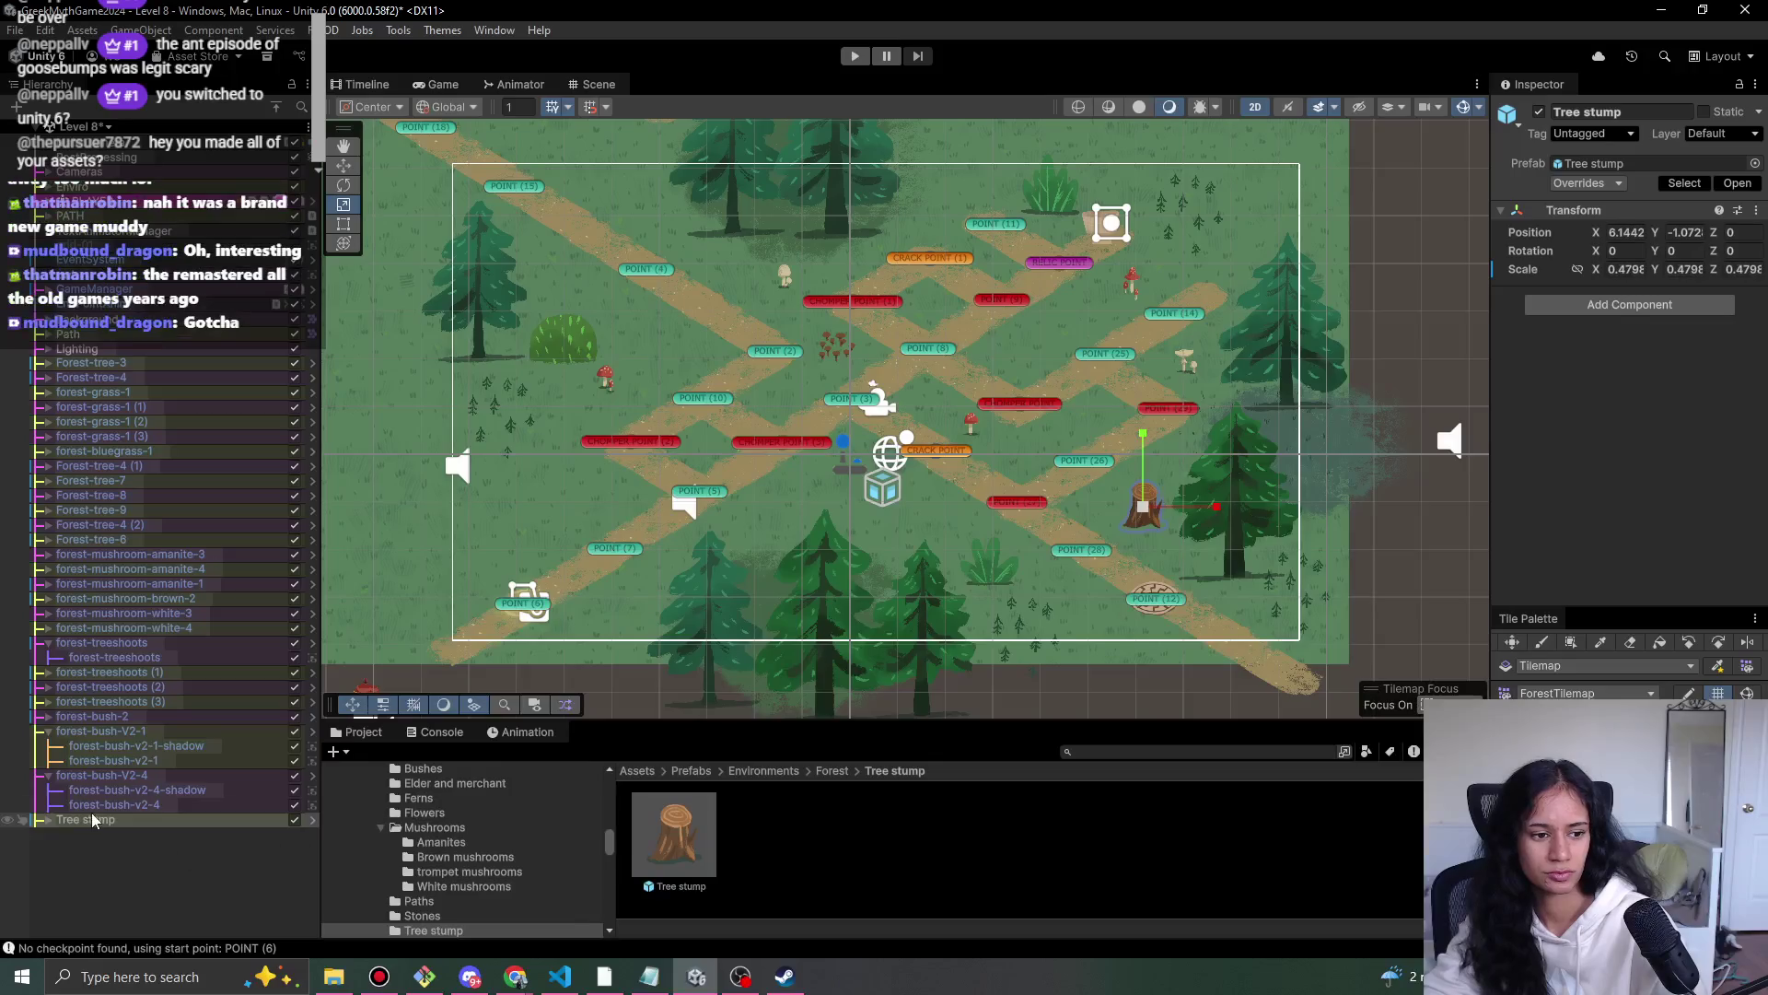
- Draw the tree stump sprite above its shadow and apply the change to the stump prefab
{"action": "left_click", "coordinate": [48, 818]}
{"action": "left_click", "coordinate": [129, 848]}
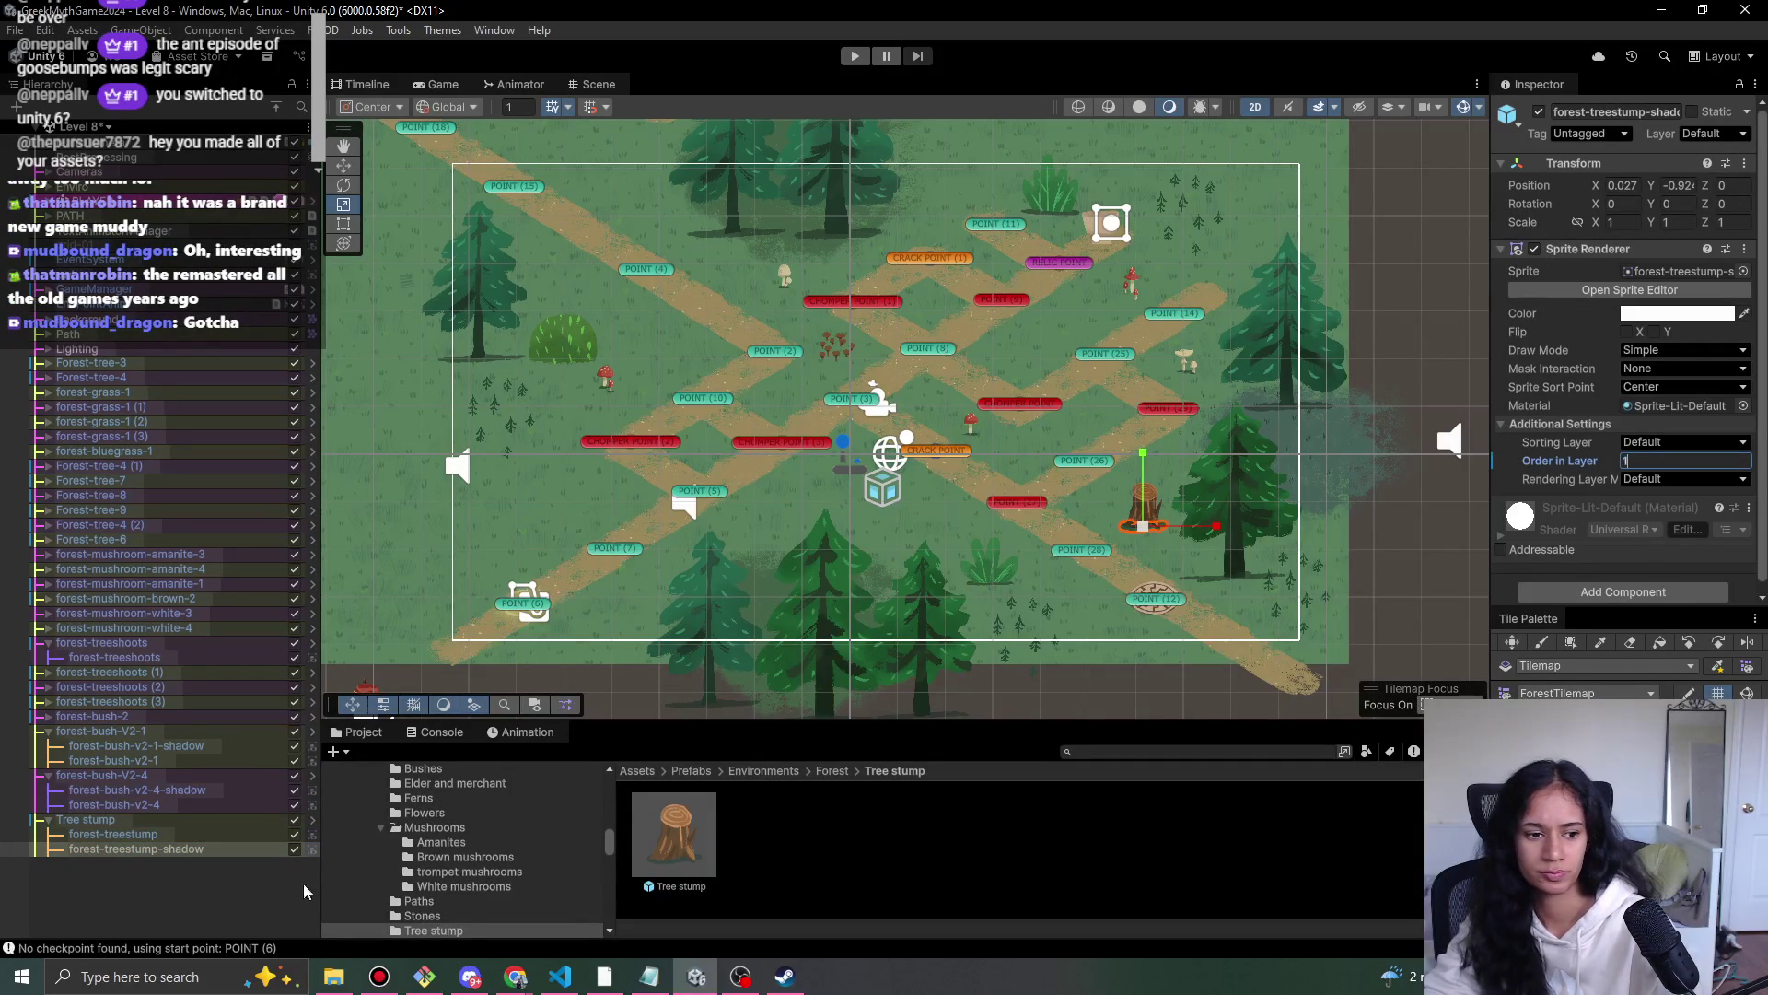
{"action": "left_click", "coordinate": [112, 833]}
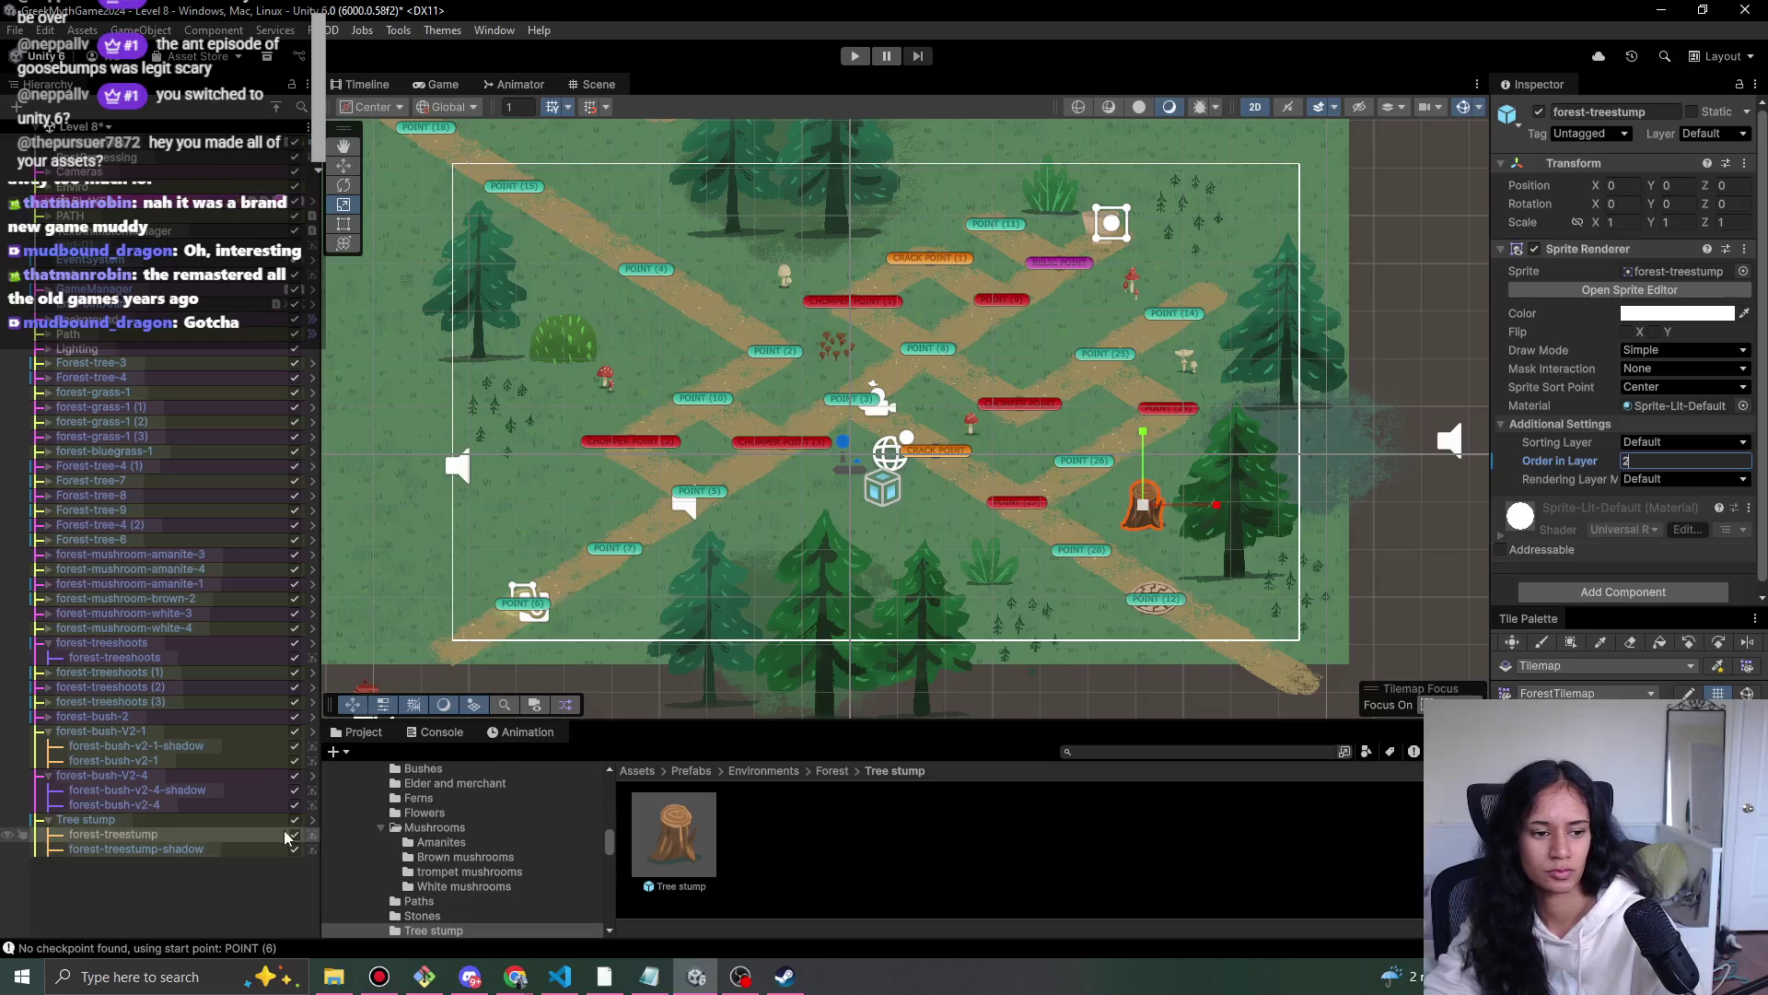
{"action": "left_click", "coordinate": [85, 819]}
{"action": "left_click", "coordinate": [1598, 184]}
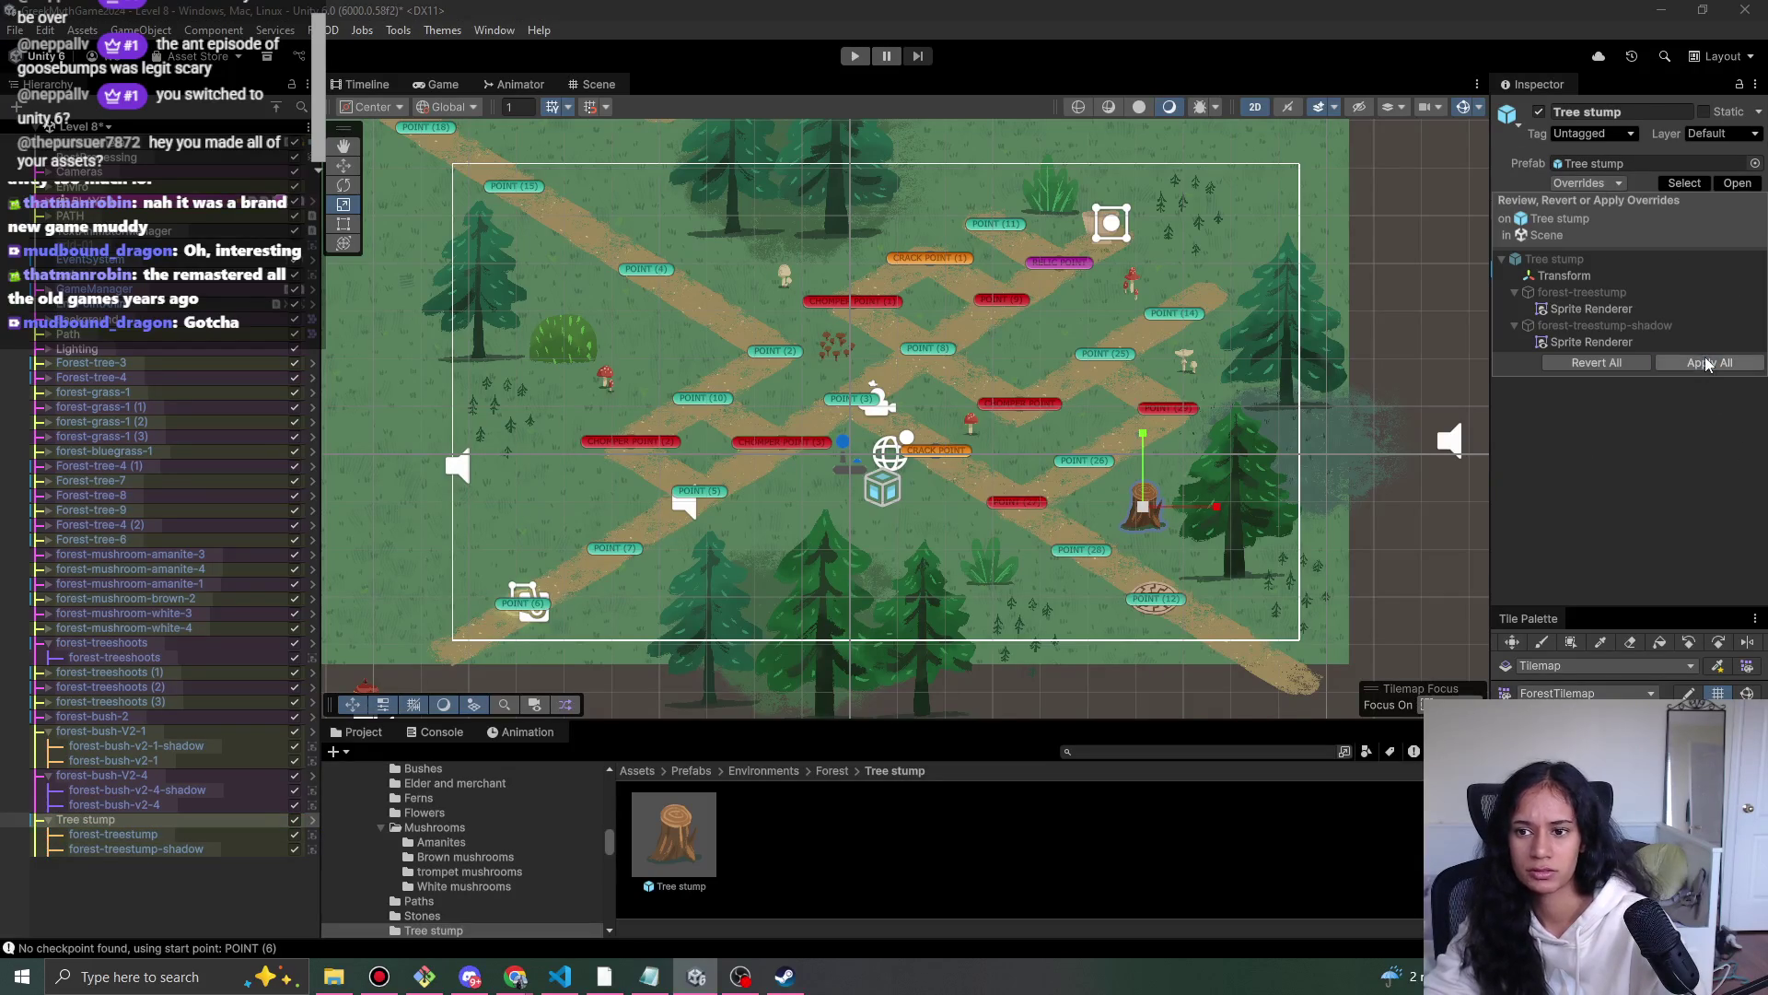
{"action": "left_click", "coordinate": [1708, 364]}
- Enlarge the tree stump slightly, duplicate it, and start a play test
{"action": "mouse_move", "coordinate": [1145, 505]}
{"action": "left_mouse_down"}
{"action": "mouse_move", "coordinate": [550, 388]}
{"action": "mouse_move", "coordinate": [588, 296]}
{"action": "mouse_move", "coordinate": [563, 267]}
{"action": "left_mouse_up"}
{"action": "key", "text": "ctrl+d"}
{"action": "left_click", "coordinate": [856, 57]}
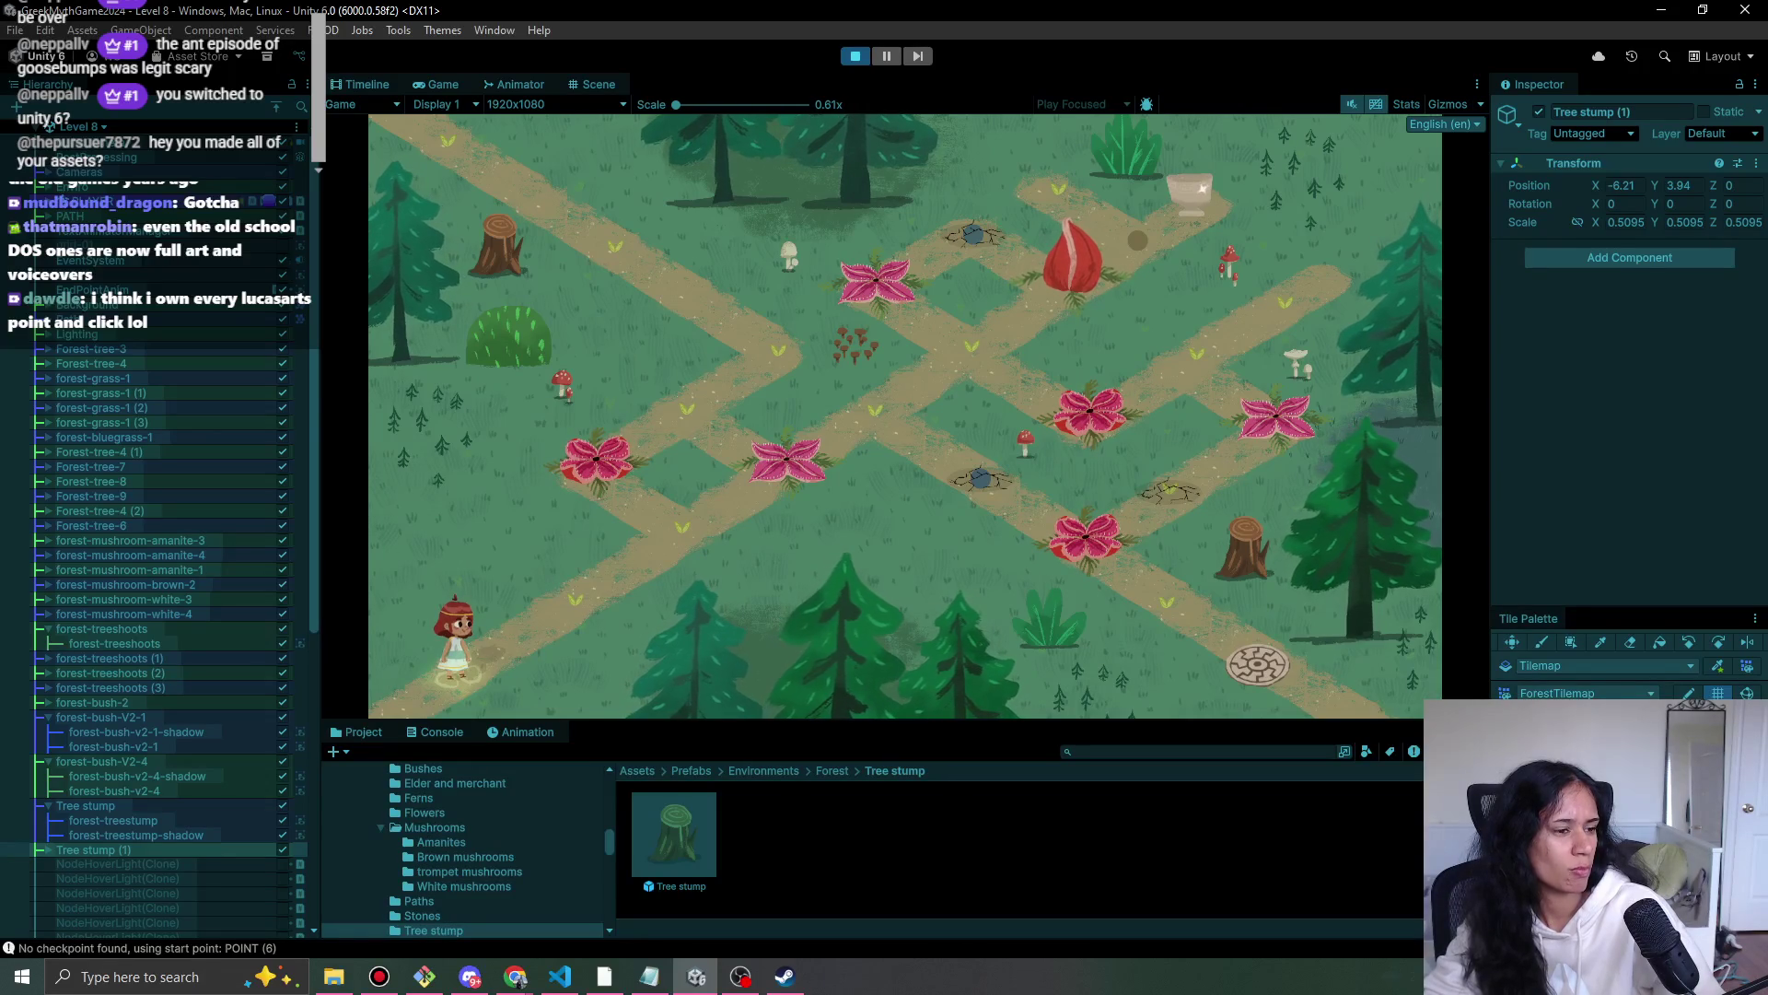
{"action": "left_click", "coordinate": [604, 592]}
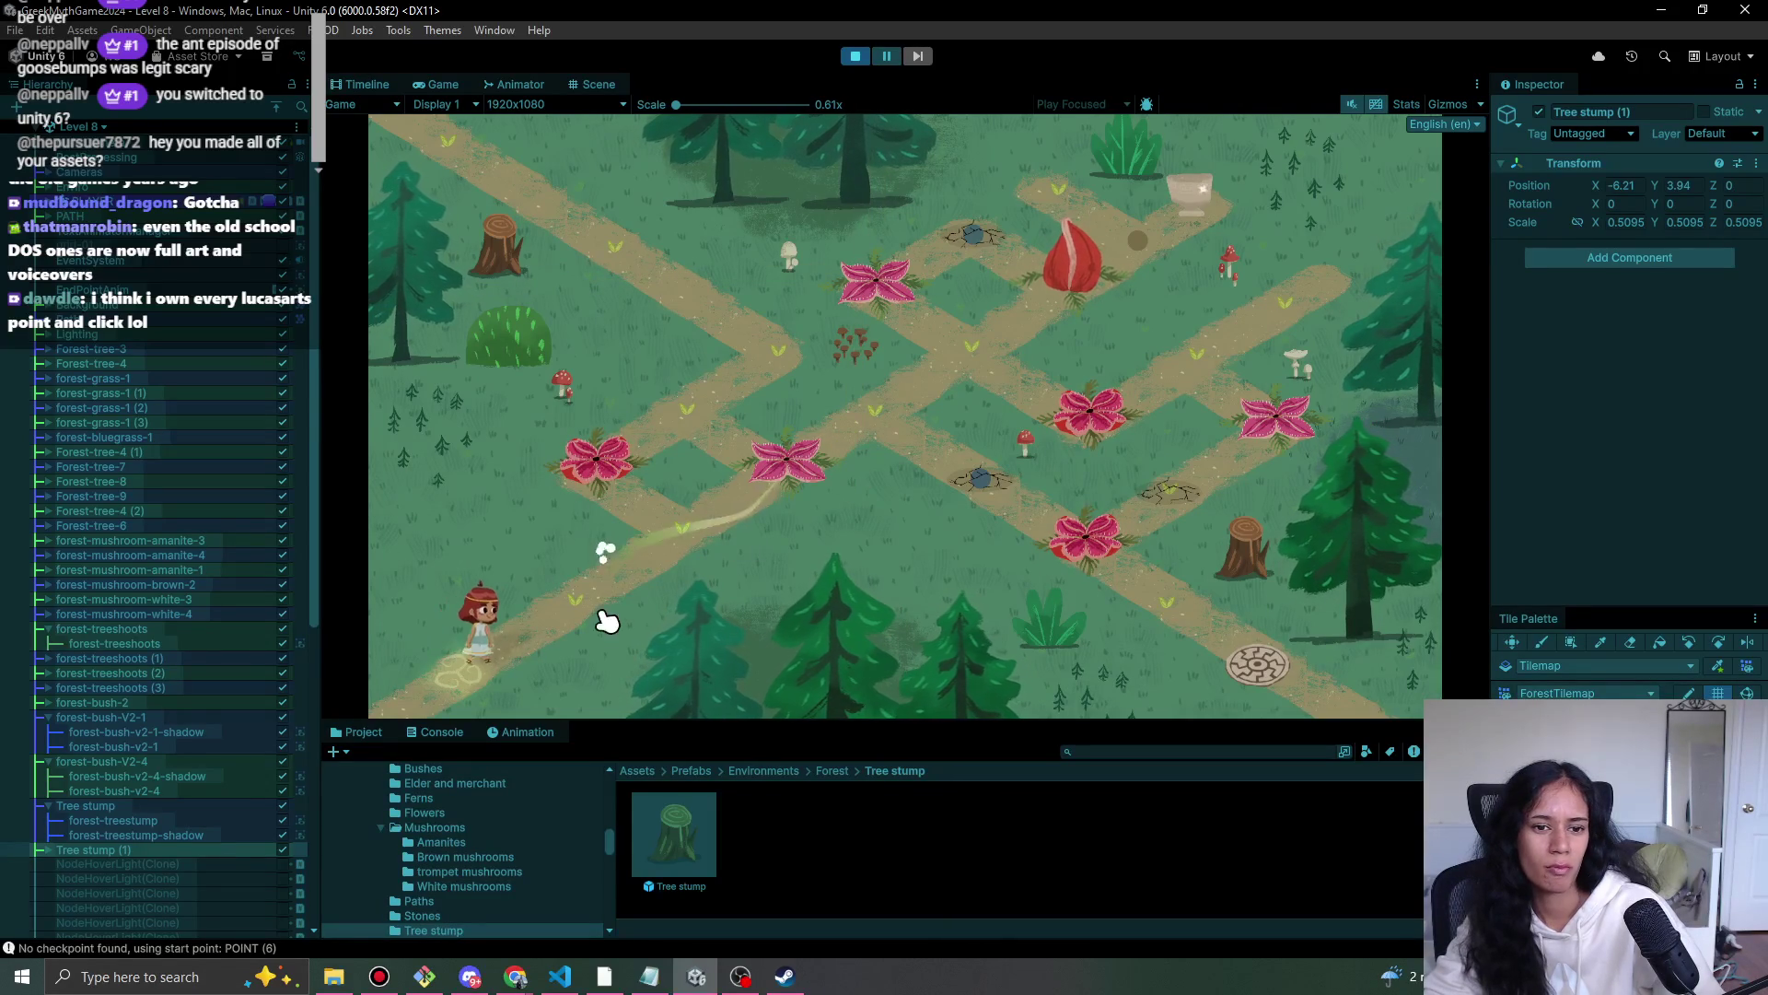
{"action": "left_click", "coordinate": [862, 57]}
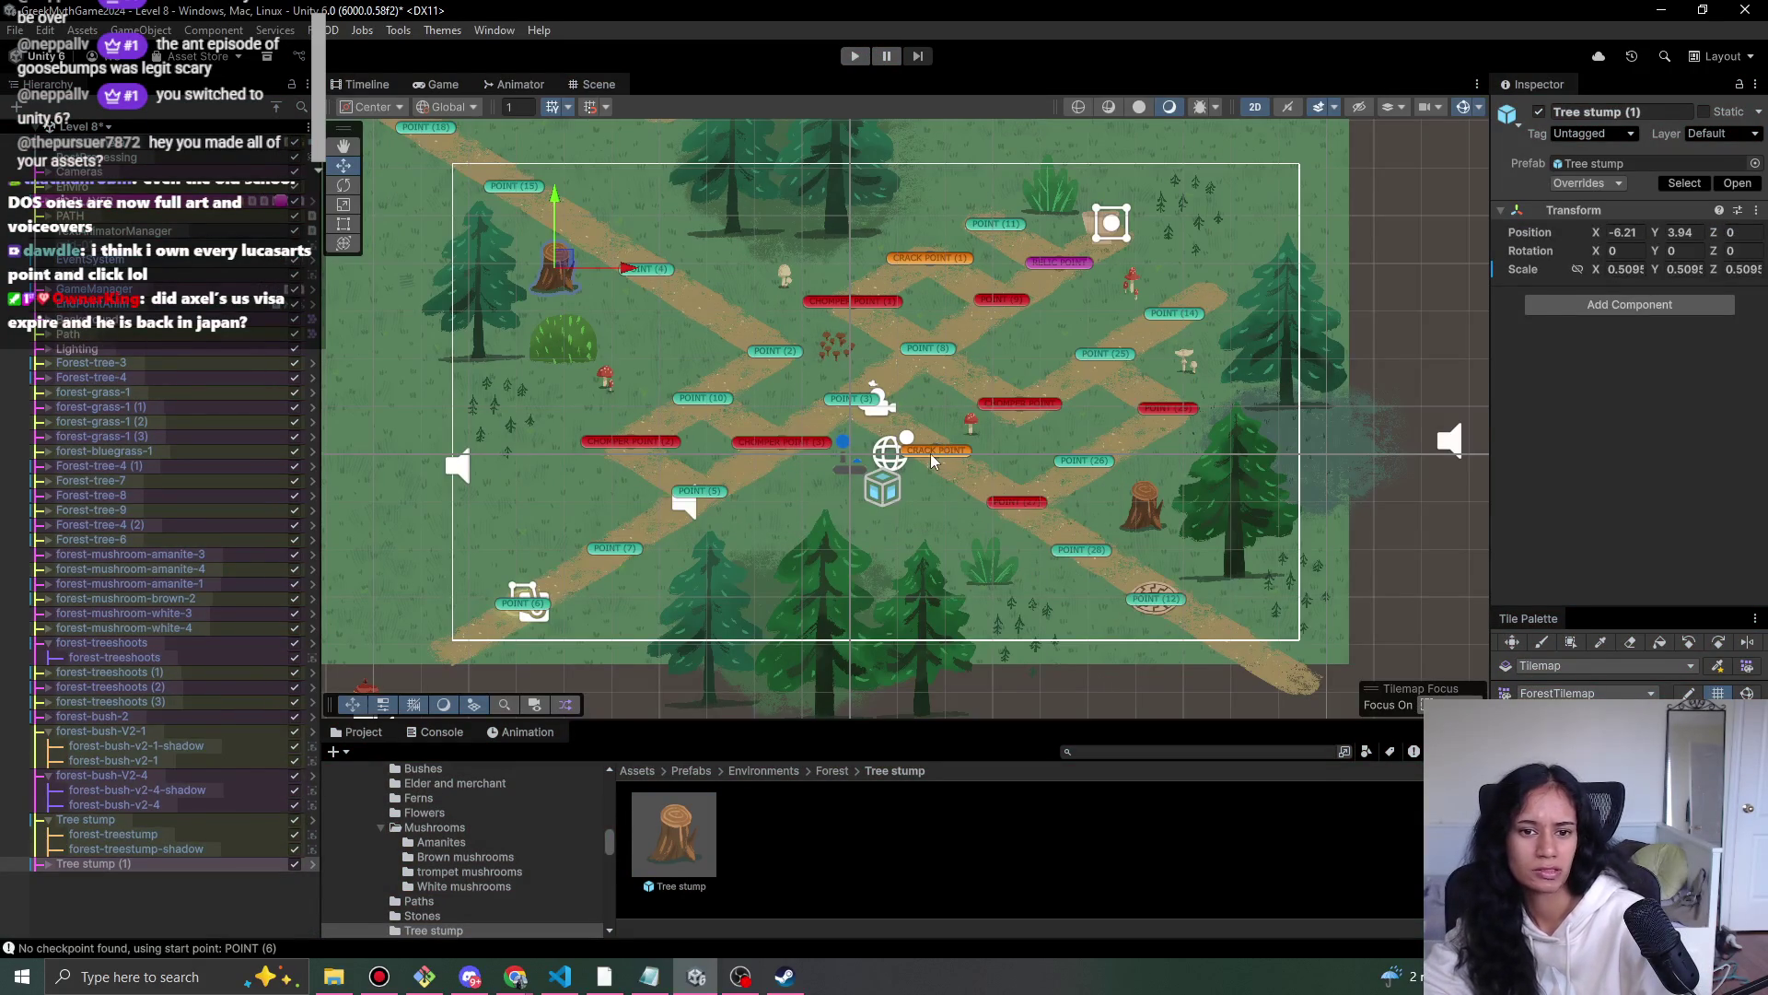
- Hide the Sprite Renderer on CRACK POINT and CRACK POINT (1)
{"action": "left_click", "coordinate": [931, 455]}
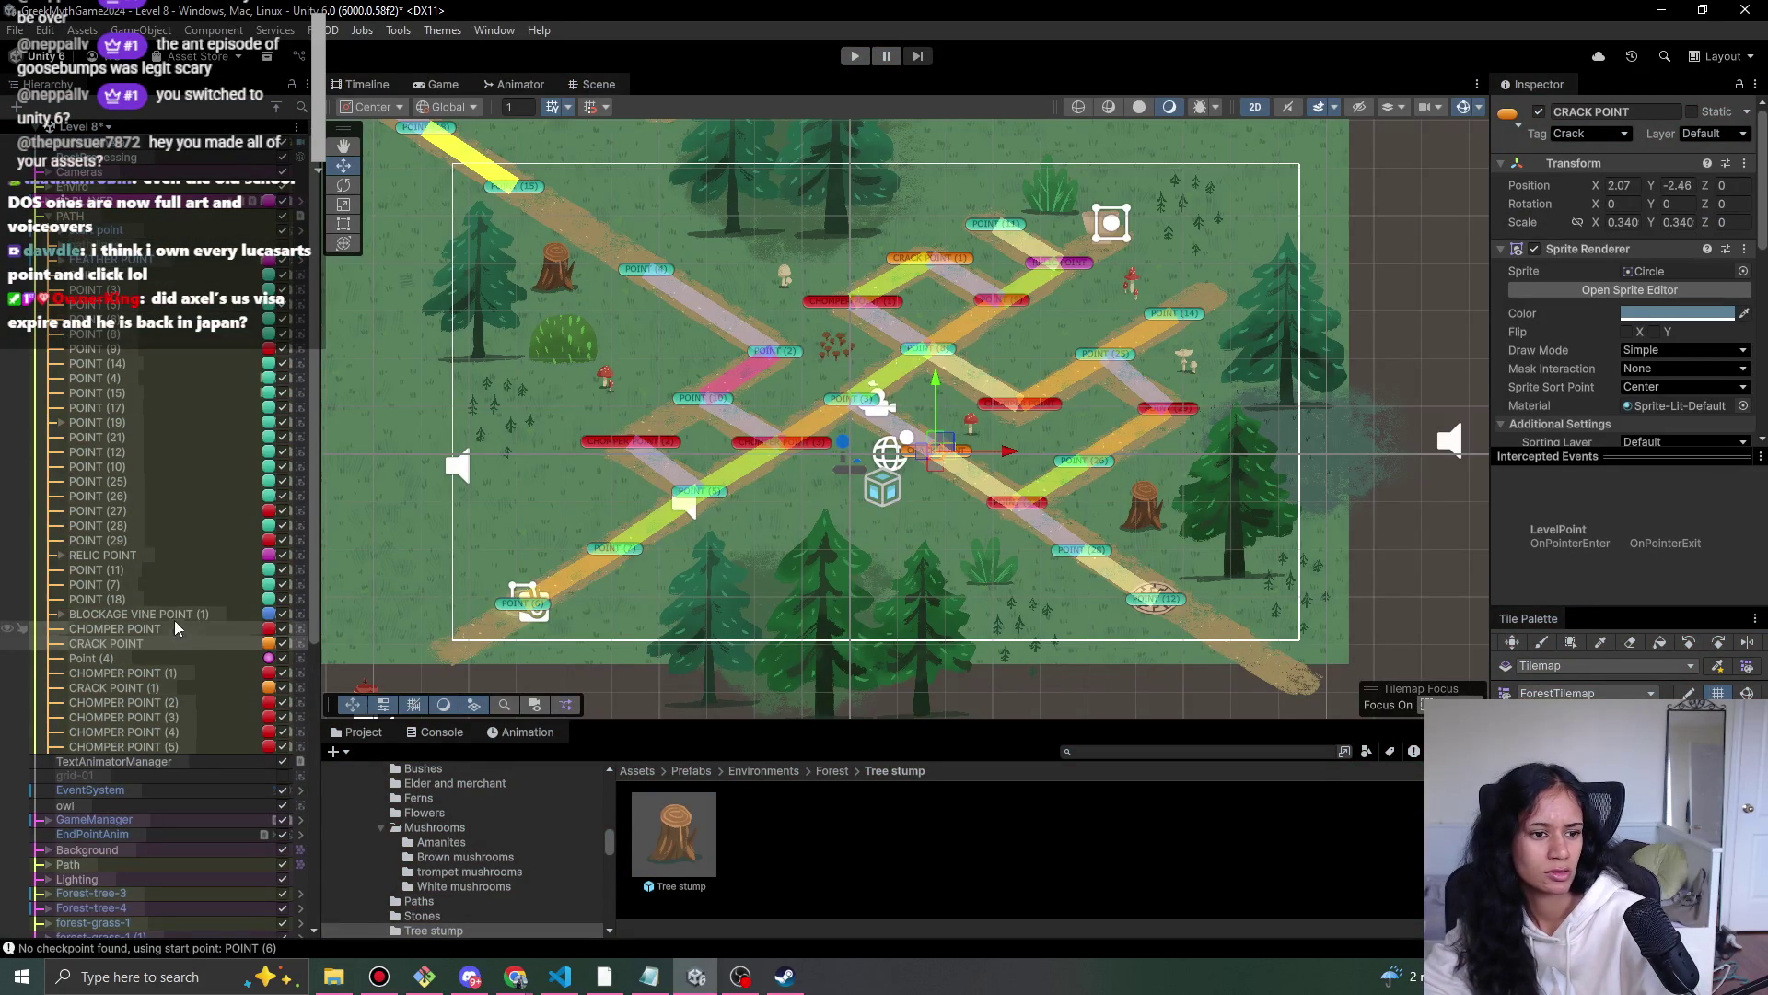
{"action": "left_click", "coordinate": [138, 687], "text": "ctrl"}
{"action": "left_click", "coordinate": [1534, 249]}
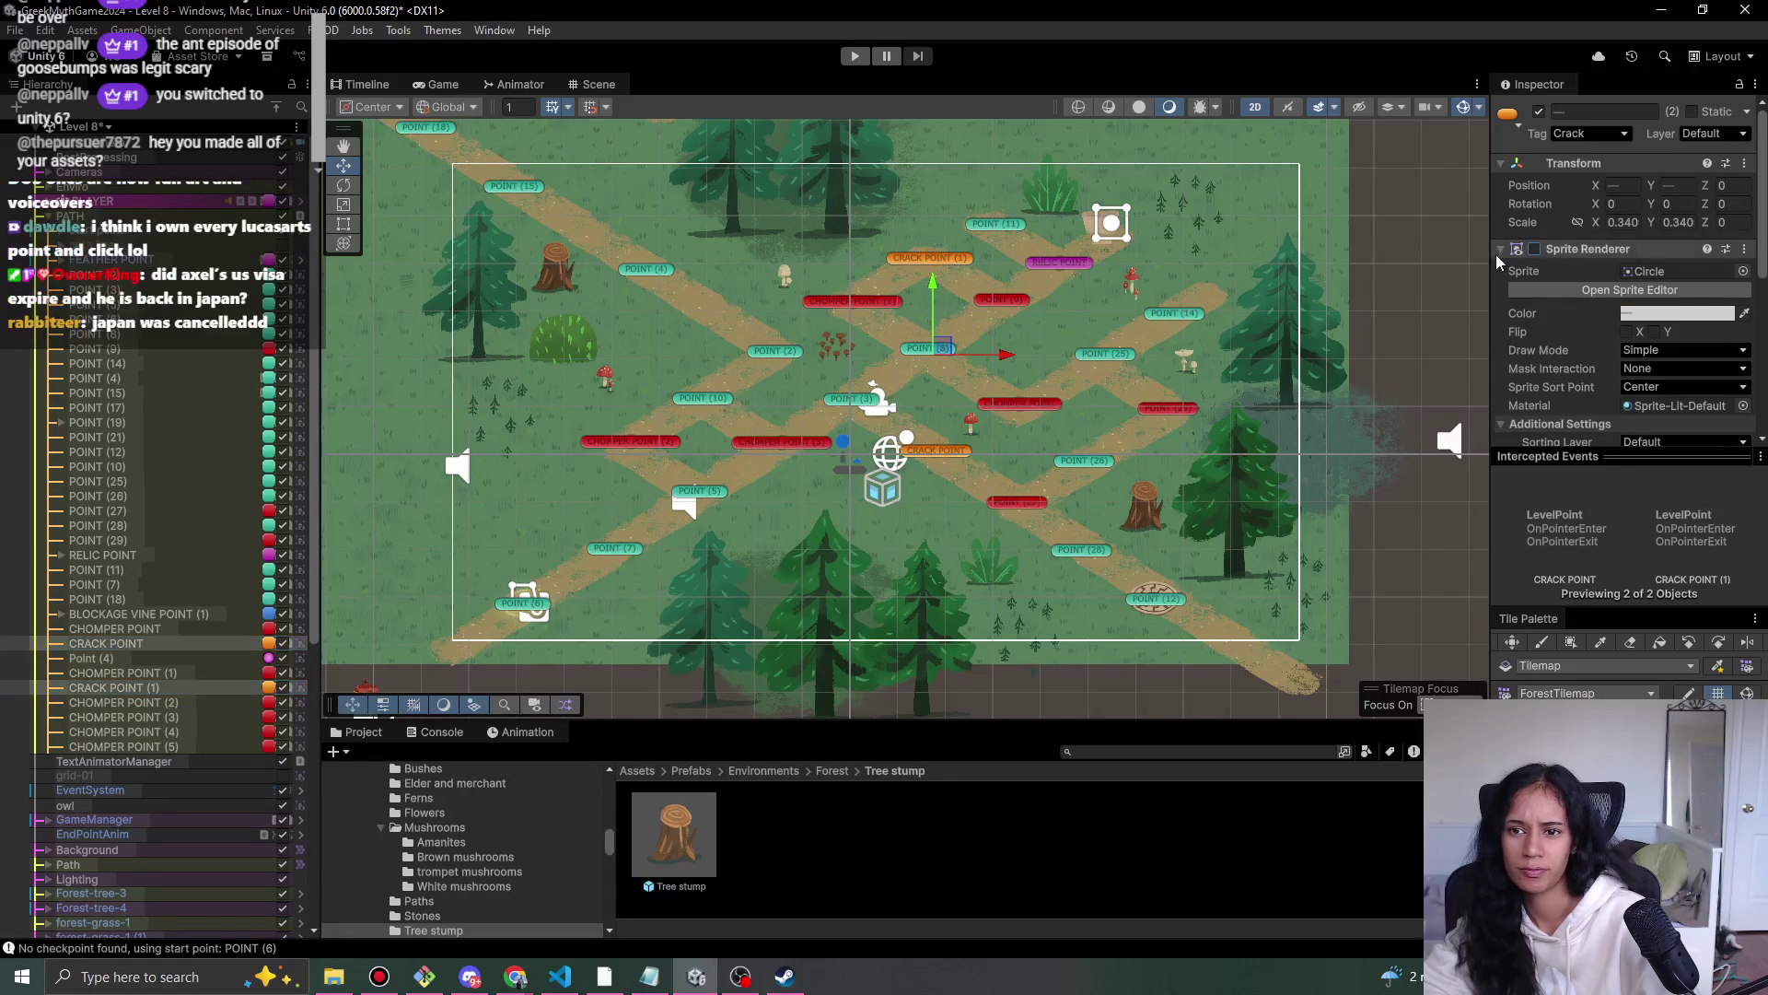
- Nudge the end-point marker and POINT (12) slightly right, then play-test and stop
{"action": "left_click", "coordinate": [1153, 604]}
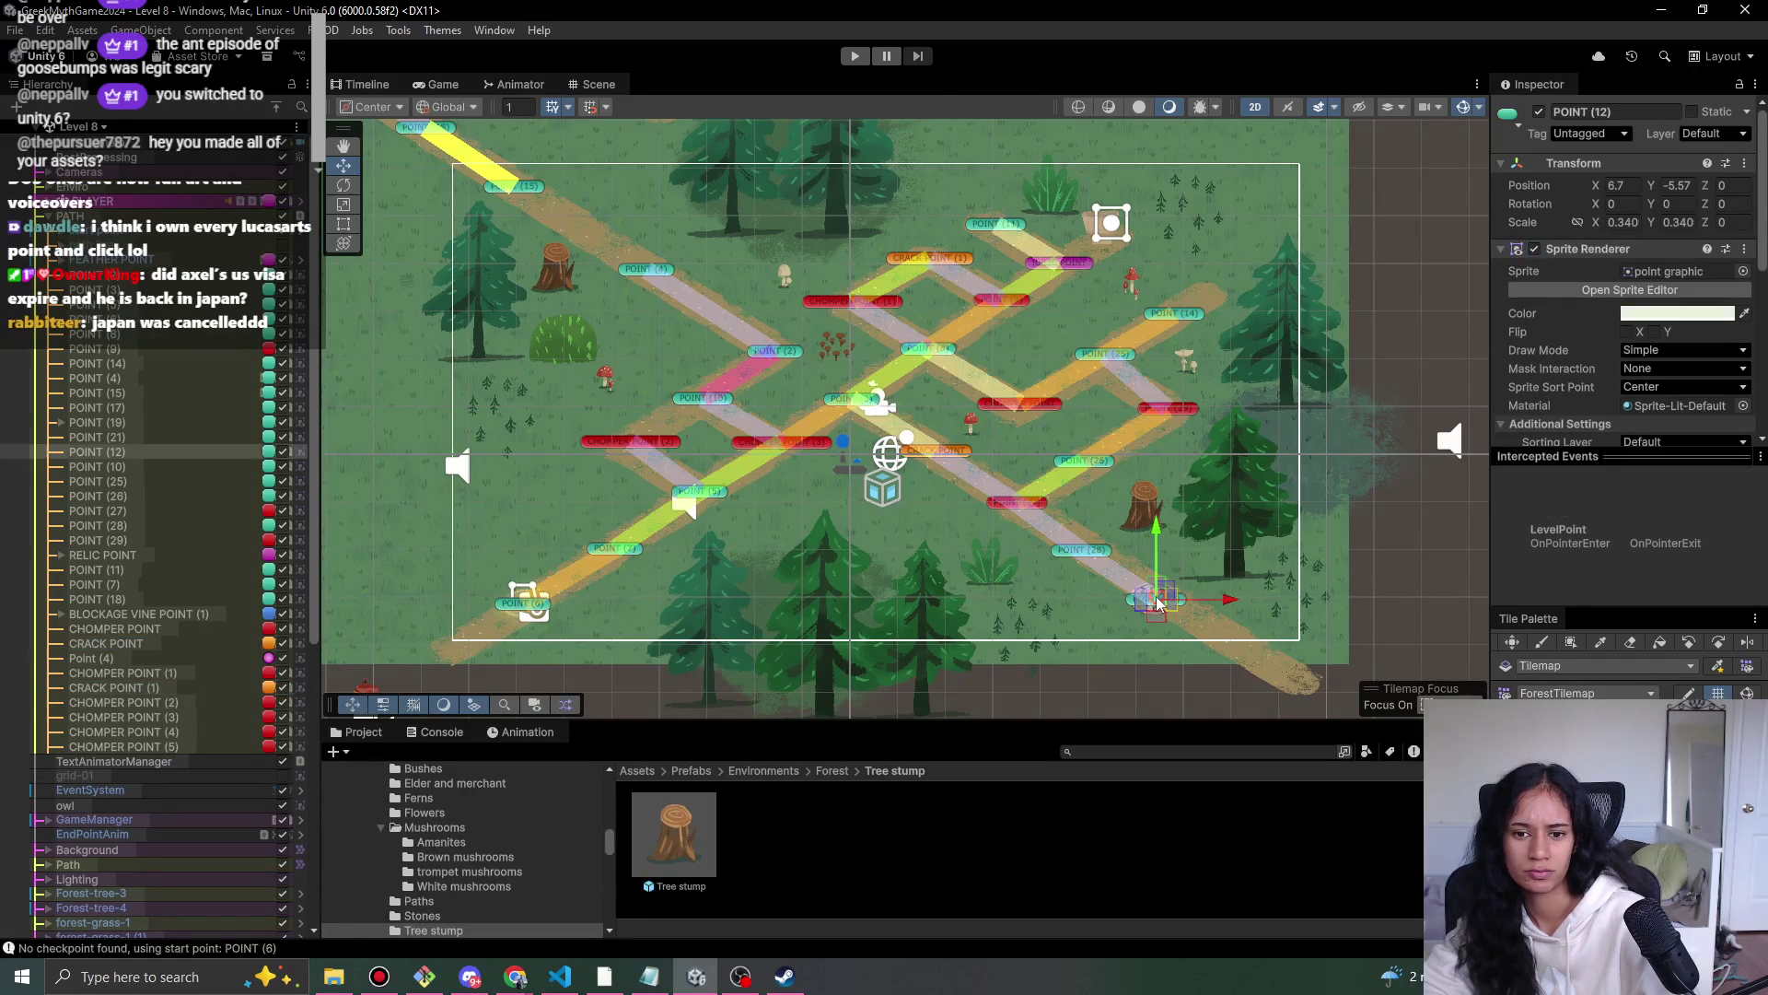
{"action": "scroll", "coordinate": [230, 806], "scroll_direction": "down", "scroll_amount": 6}
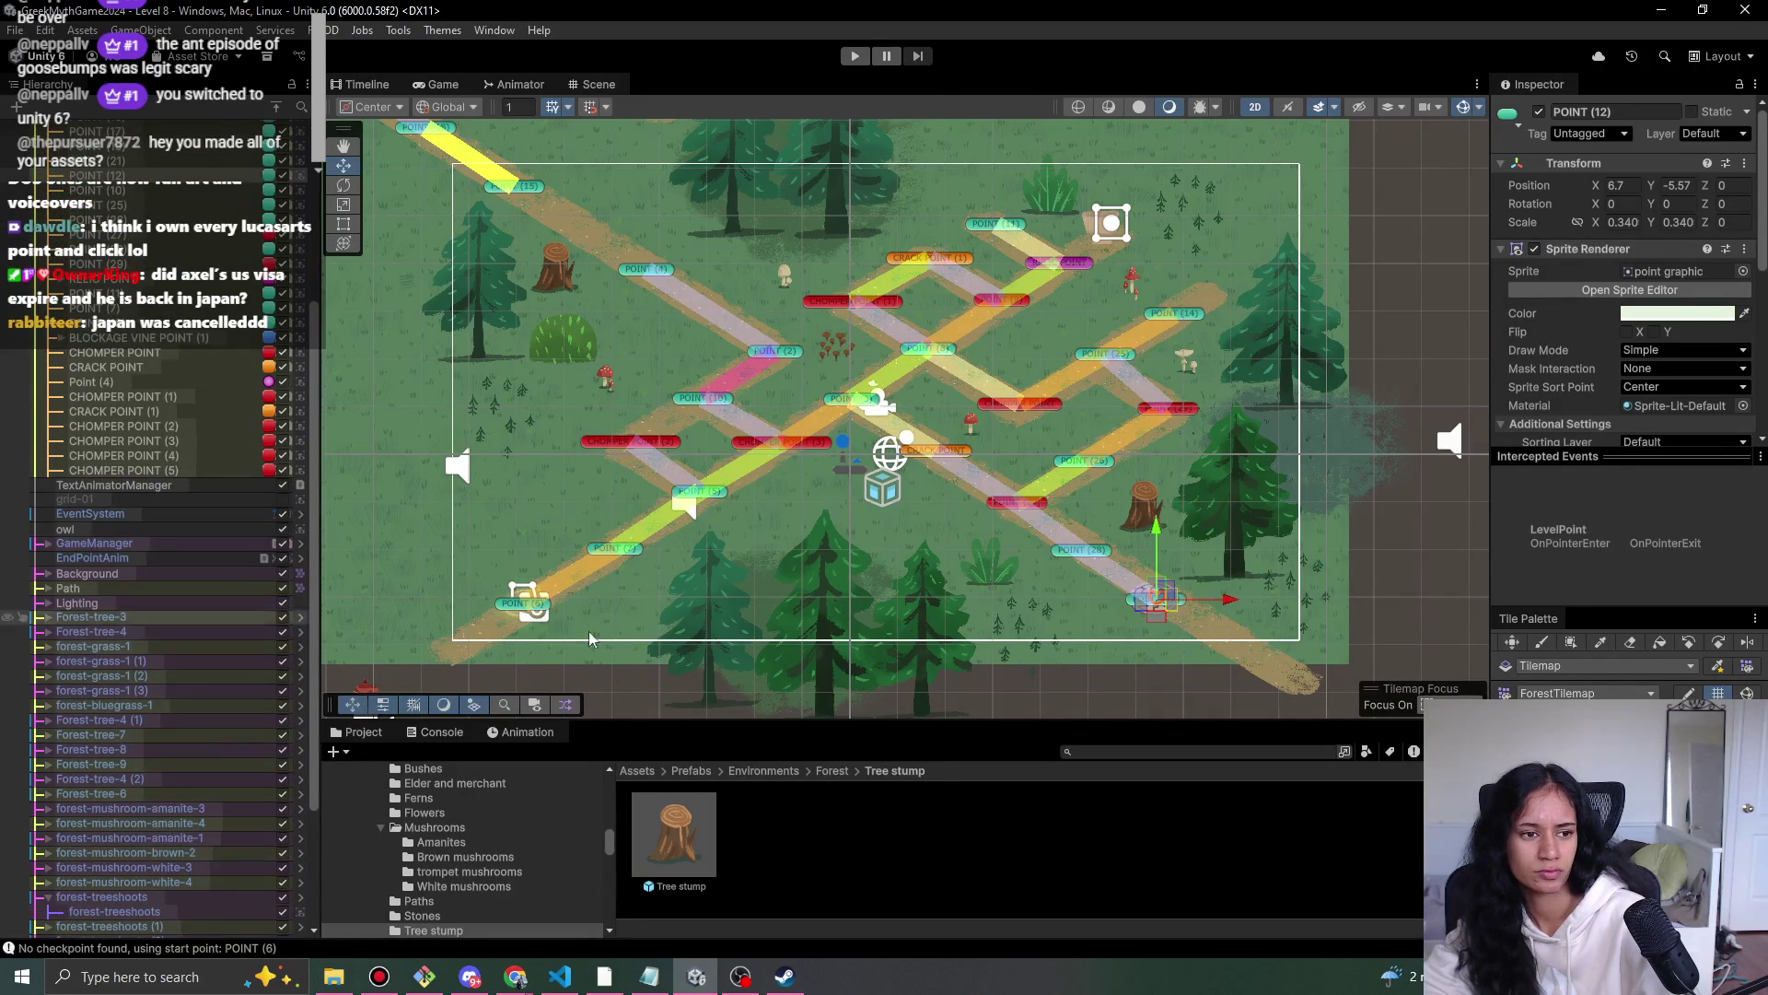
{"action": "scroll", "coordinate": [1214, 646], "scroll_direction": "up", "scroll_amount": 1}
{"action": "scroll", "coordinate": [1213, 647], "scroll_direction": "up", "scroll_amount": 2}
{"action": "left_click", "coordinate": [1110, 561]}
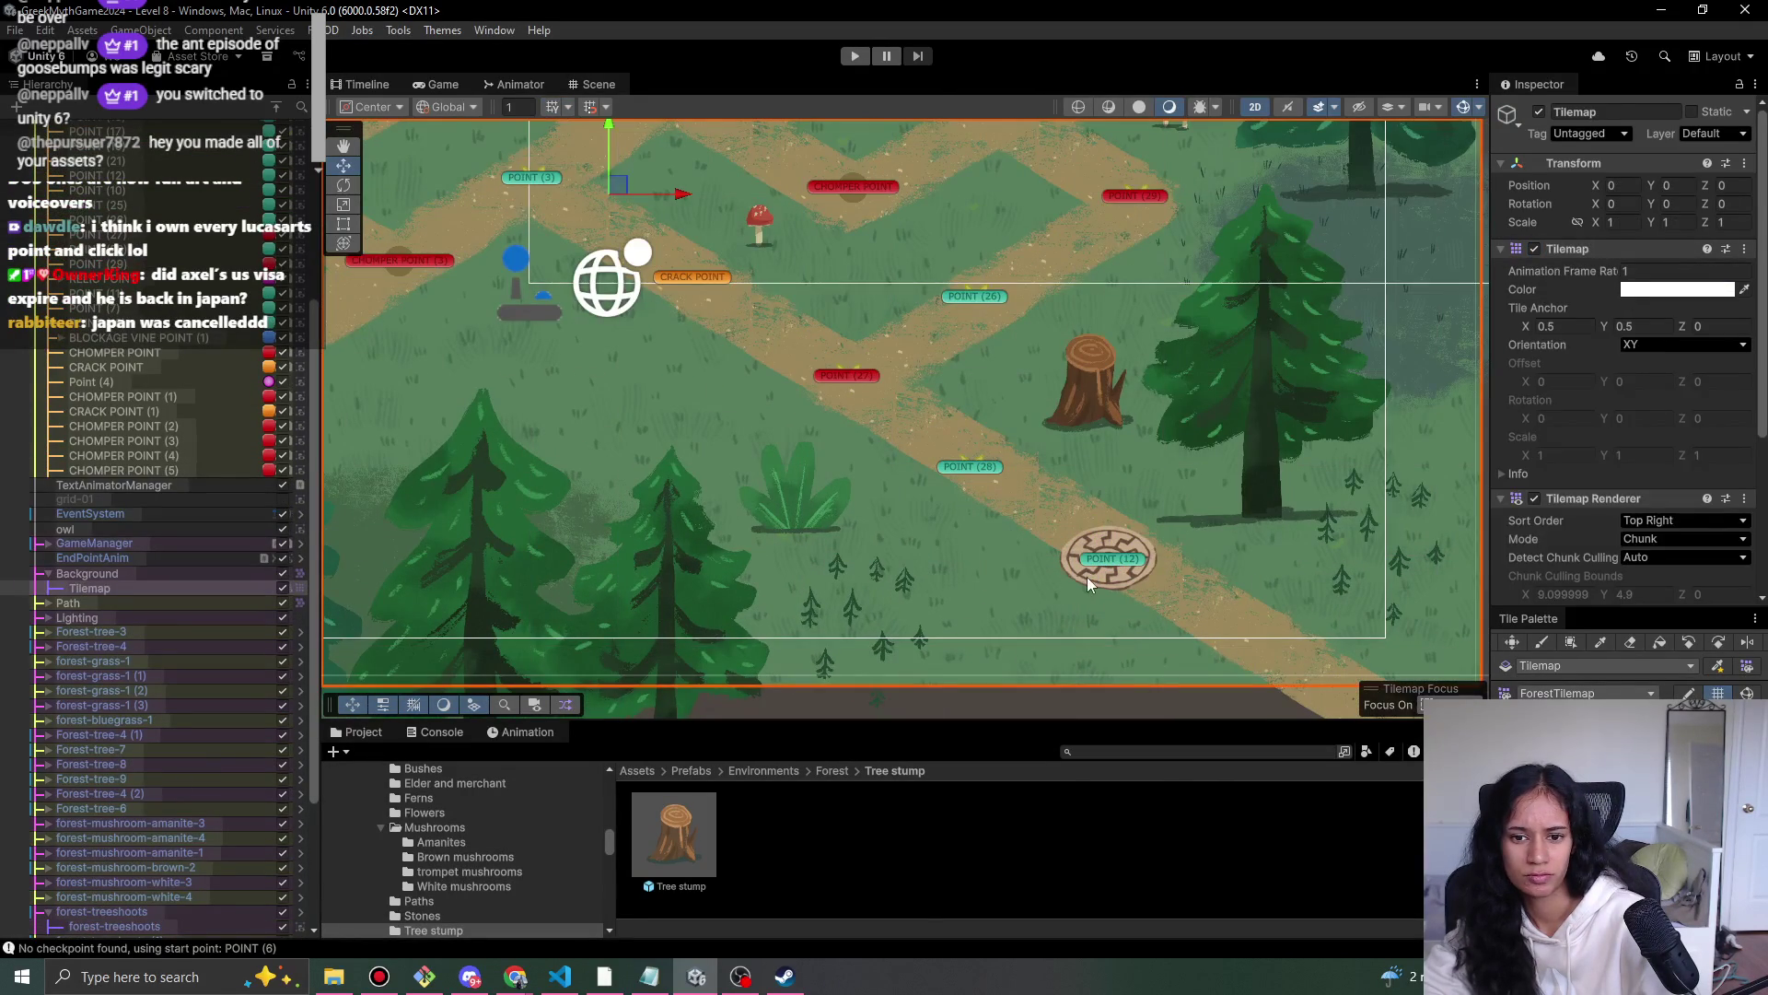
{"action": "left_click_drag", "start_coordinate": [1131, 542], "coordinate": [1146, 538]}
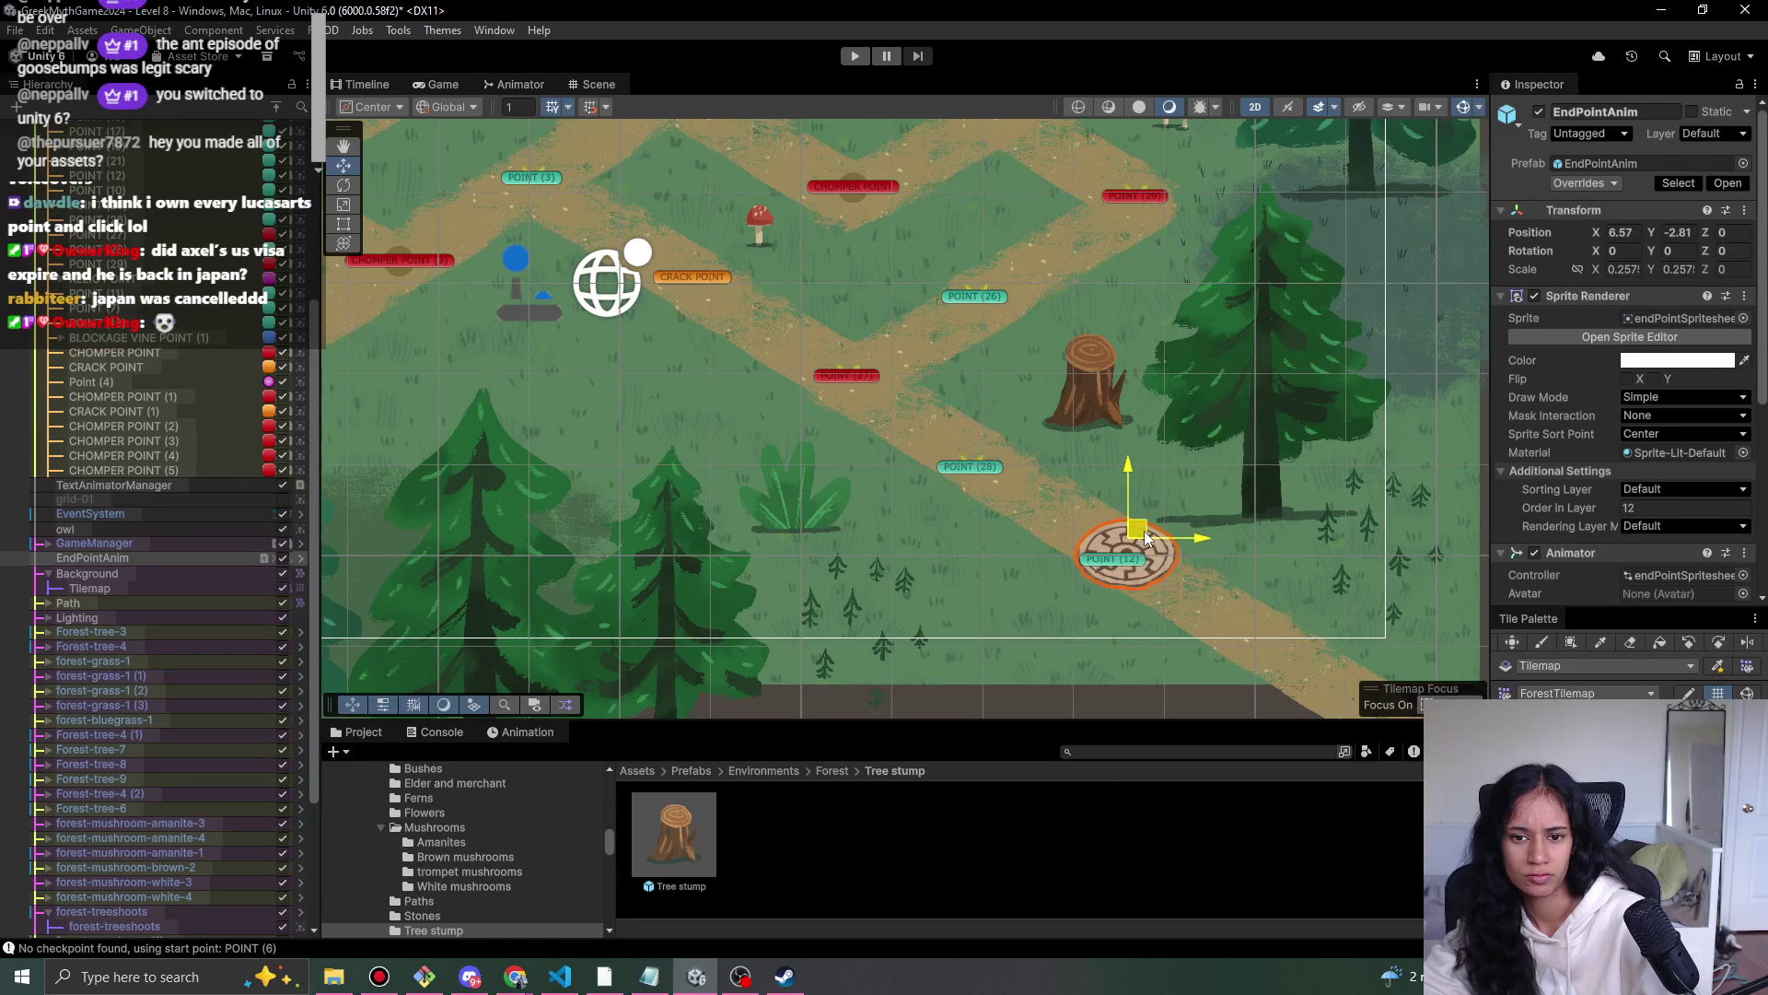
{"action": "left_click", "coordinate": [1123, 559]}
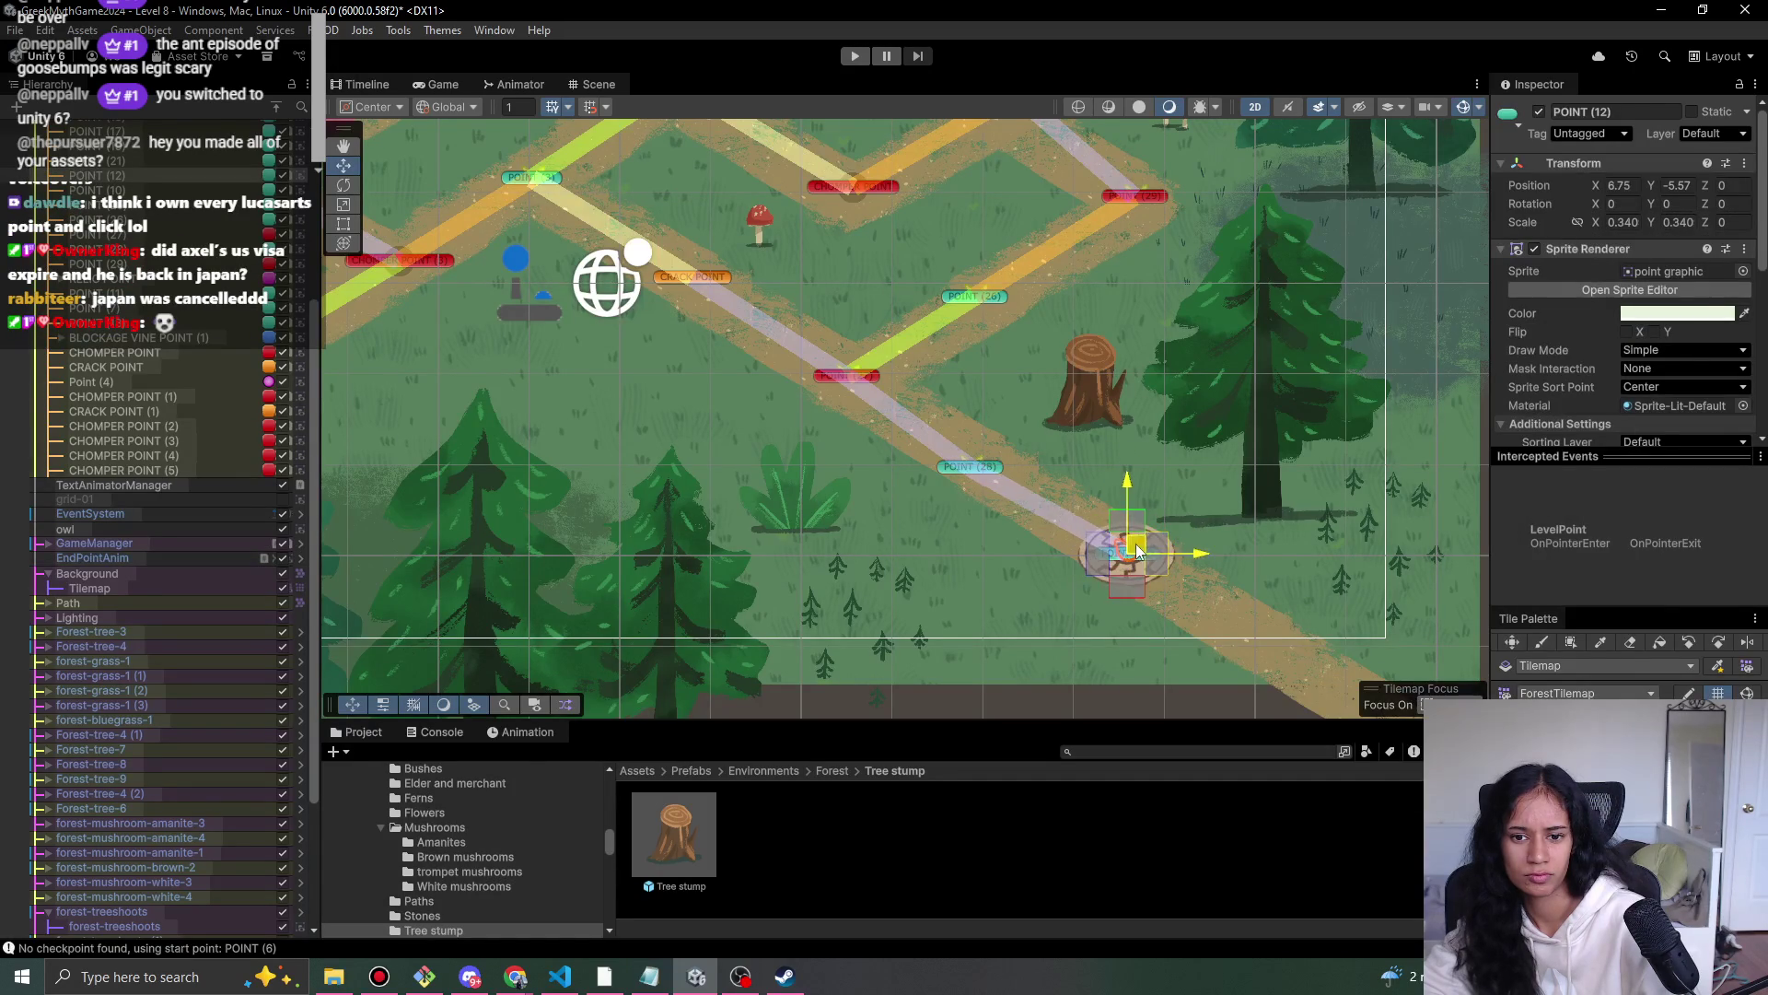
{"action": "left_click", "coordinate": [862, 54]}
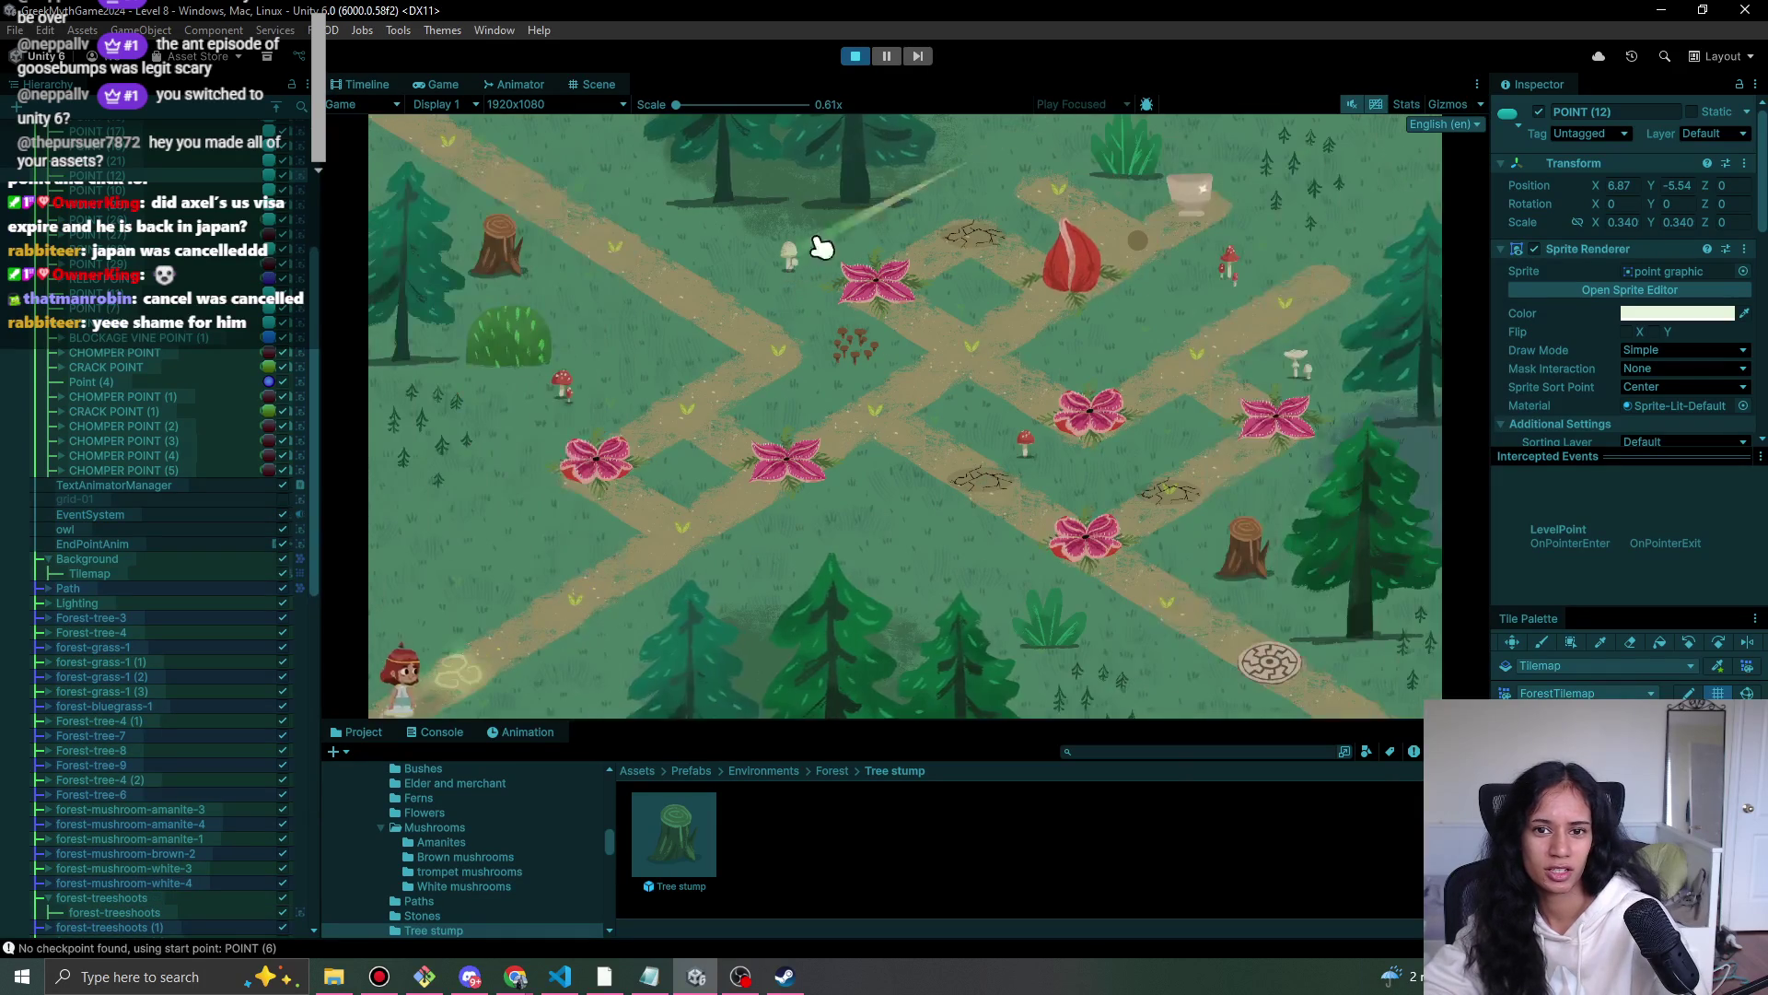
{"action": "left_click", "coordinate": [856, 57]}
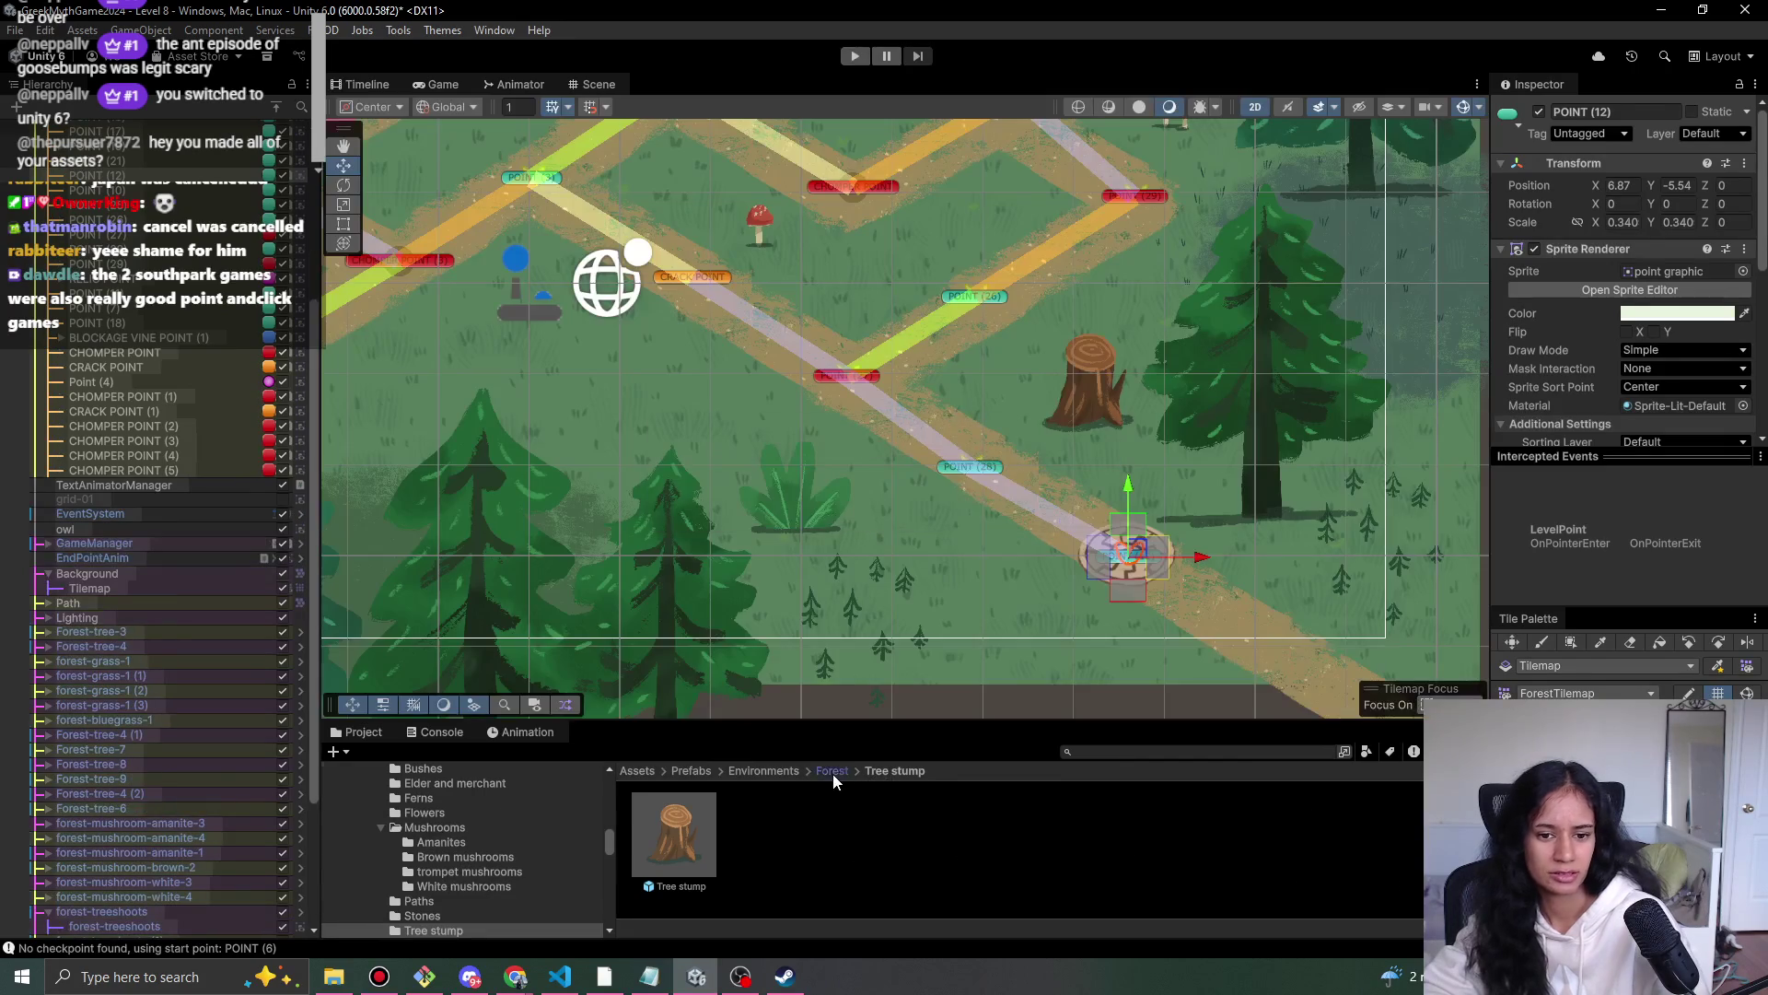
- Place two trompet mushrooms, one near the upper path and one beside the lower-left path
{"action": "left_click", "coordinate": [831, 771]}
{"action": "double_click", "coordinate": [1196, 857]}
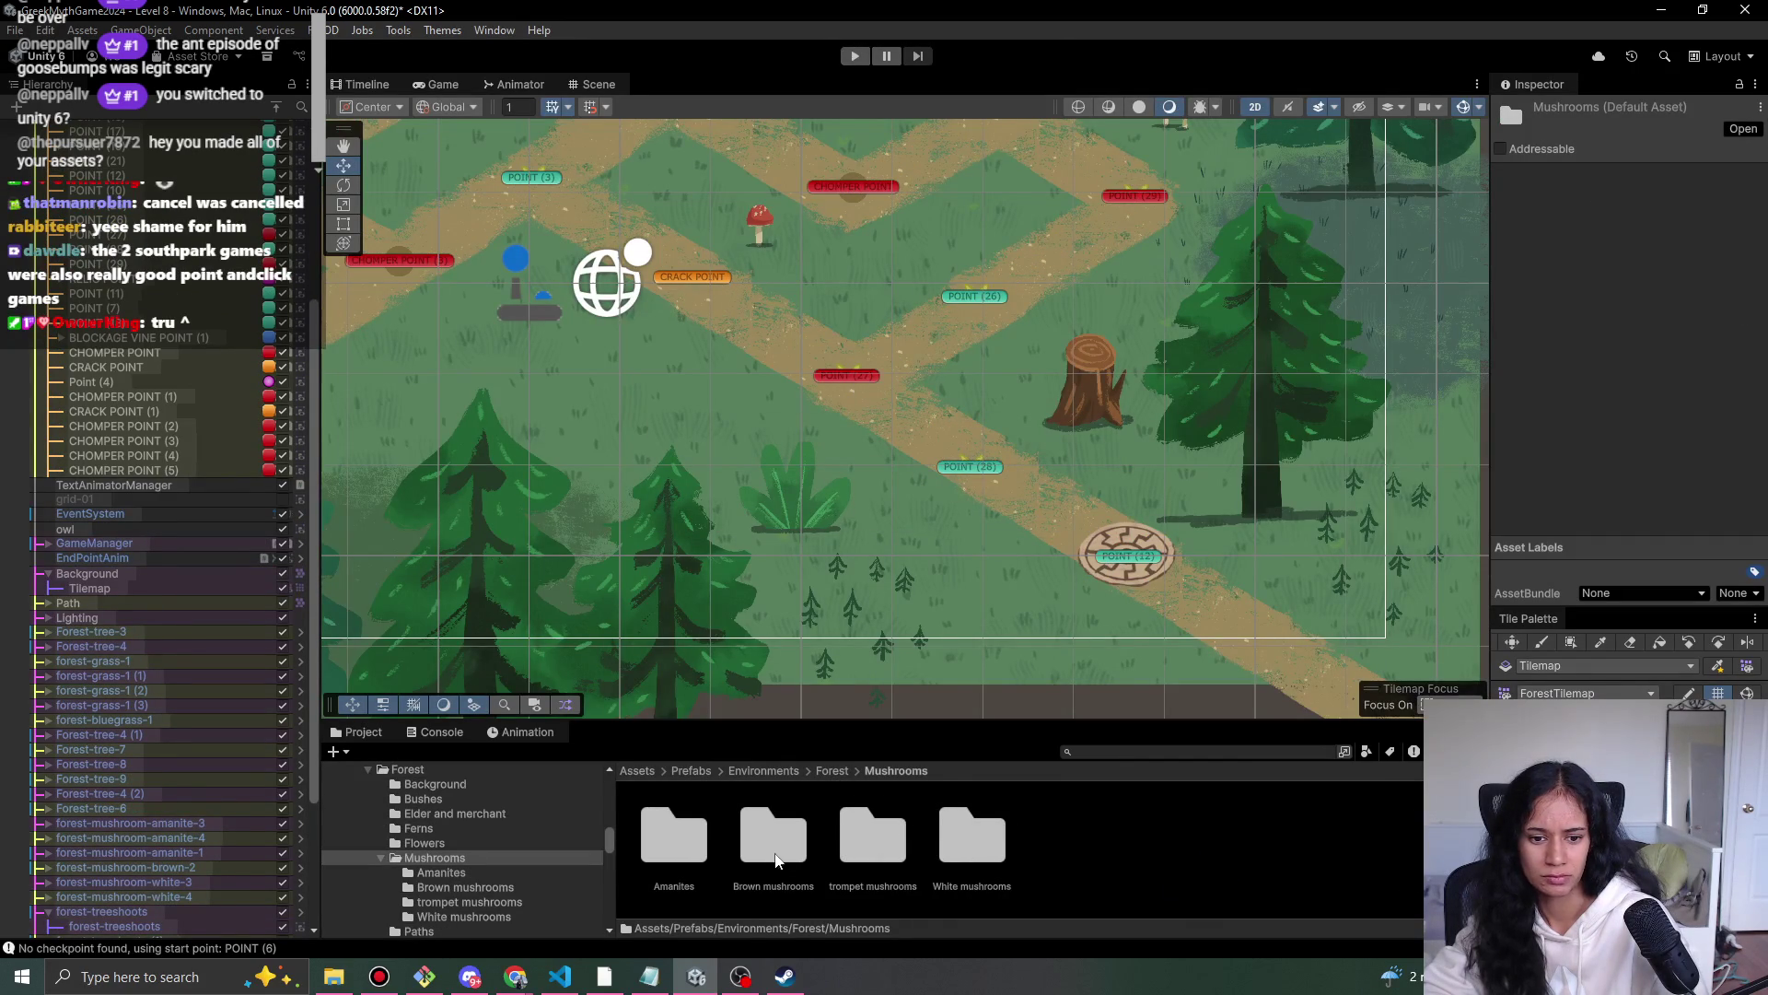
{"action": "scroll", "coordinate": [1057, 460], "scroll_direction": "down", "scroll_amount": 2}
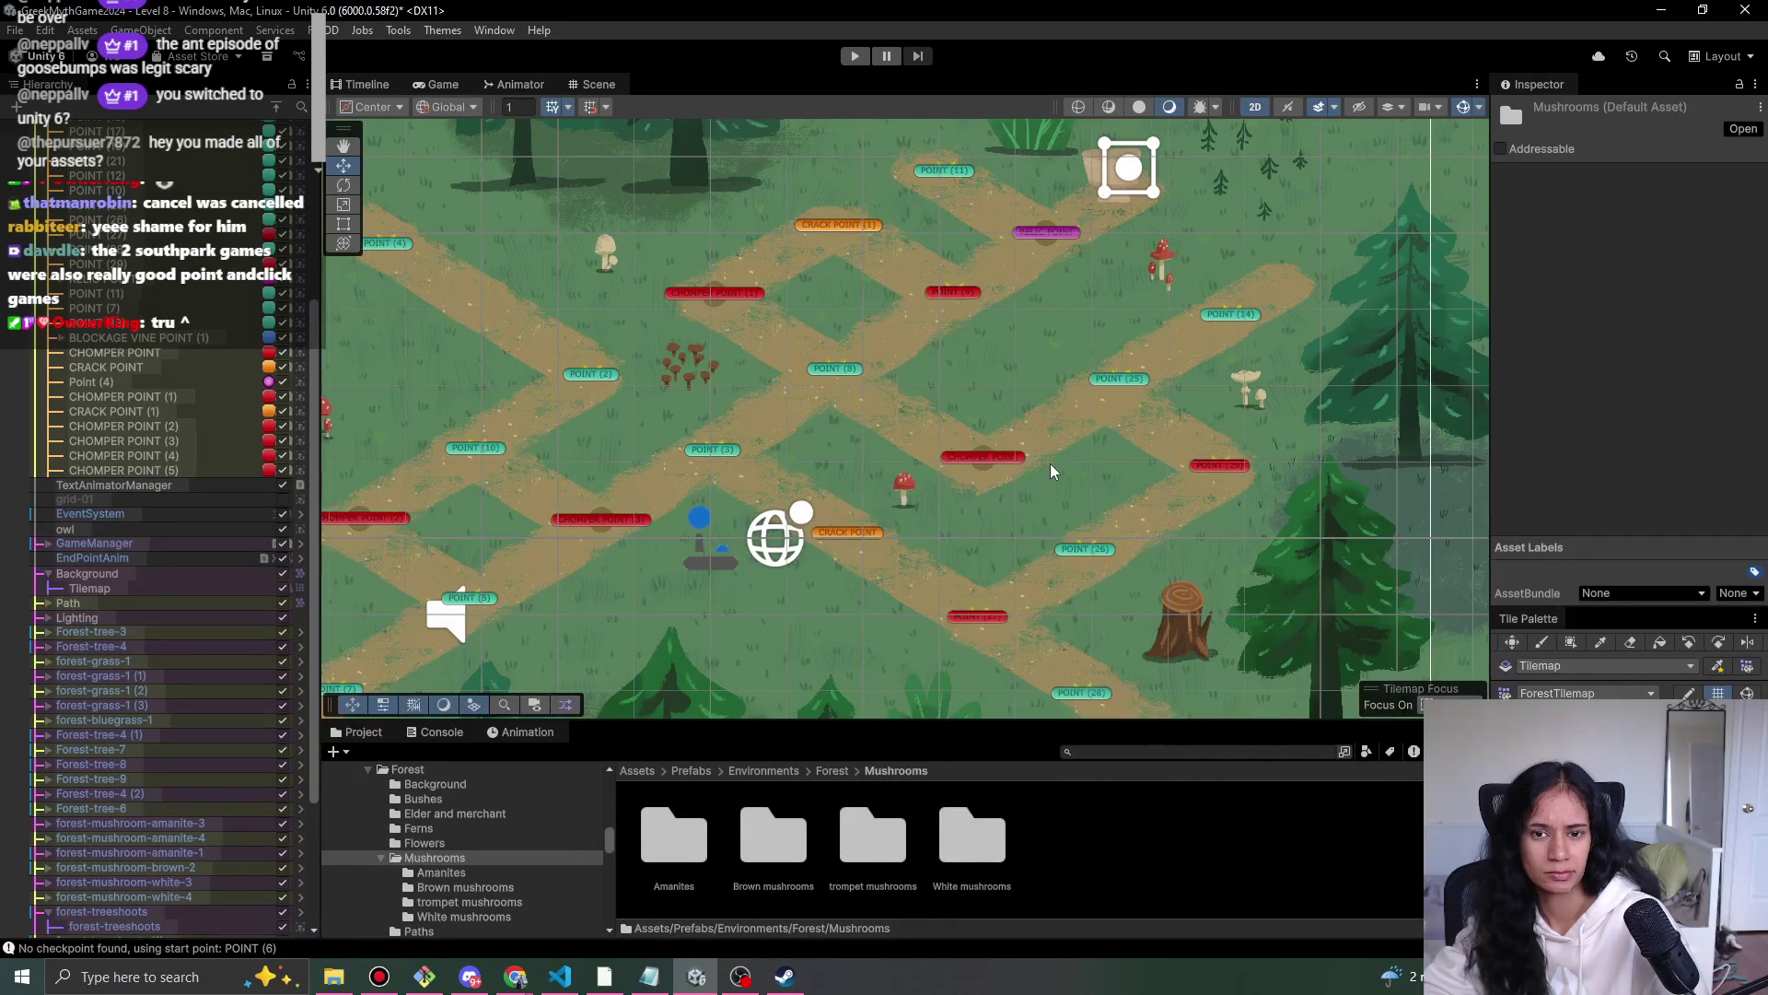
{"action": "double_click", "coordinate": [890, 870]}
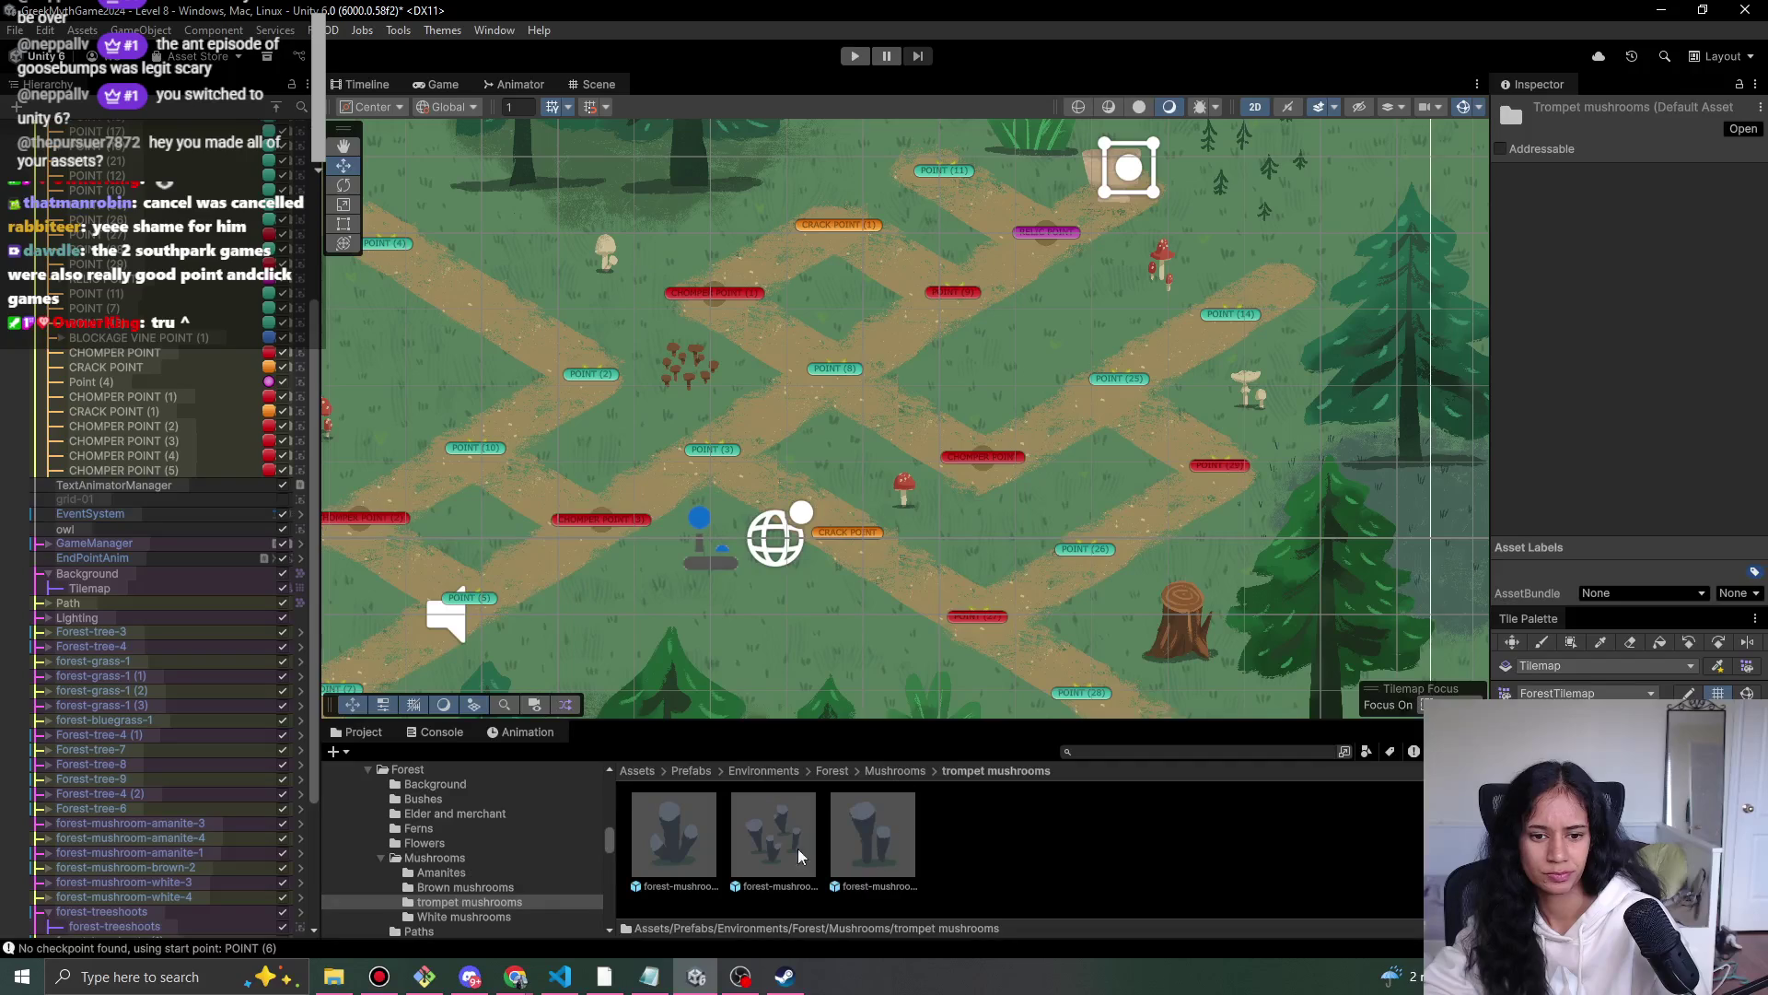
{"action": "left_click_drag", "start_coordinate": [841, 847], "coordinate": [1002, 604]}
{"action": "left_click_drag", "start_coordinate": [966, 384], "coordinate": [1035, 338]}
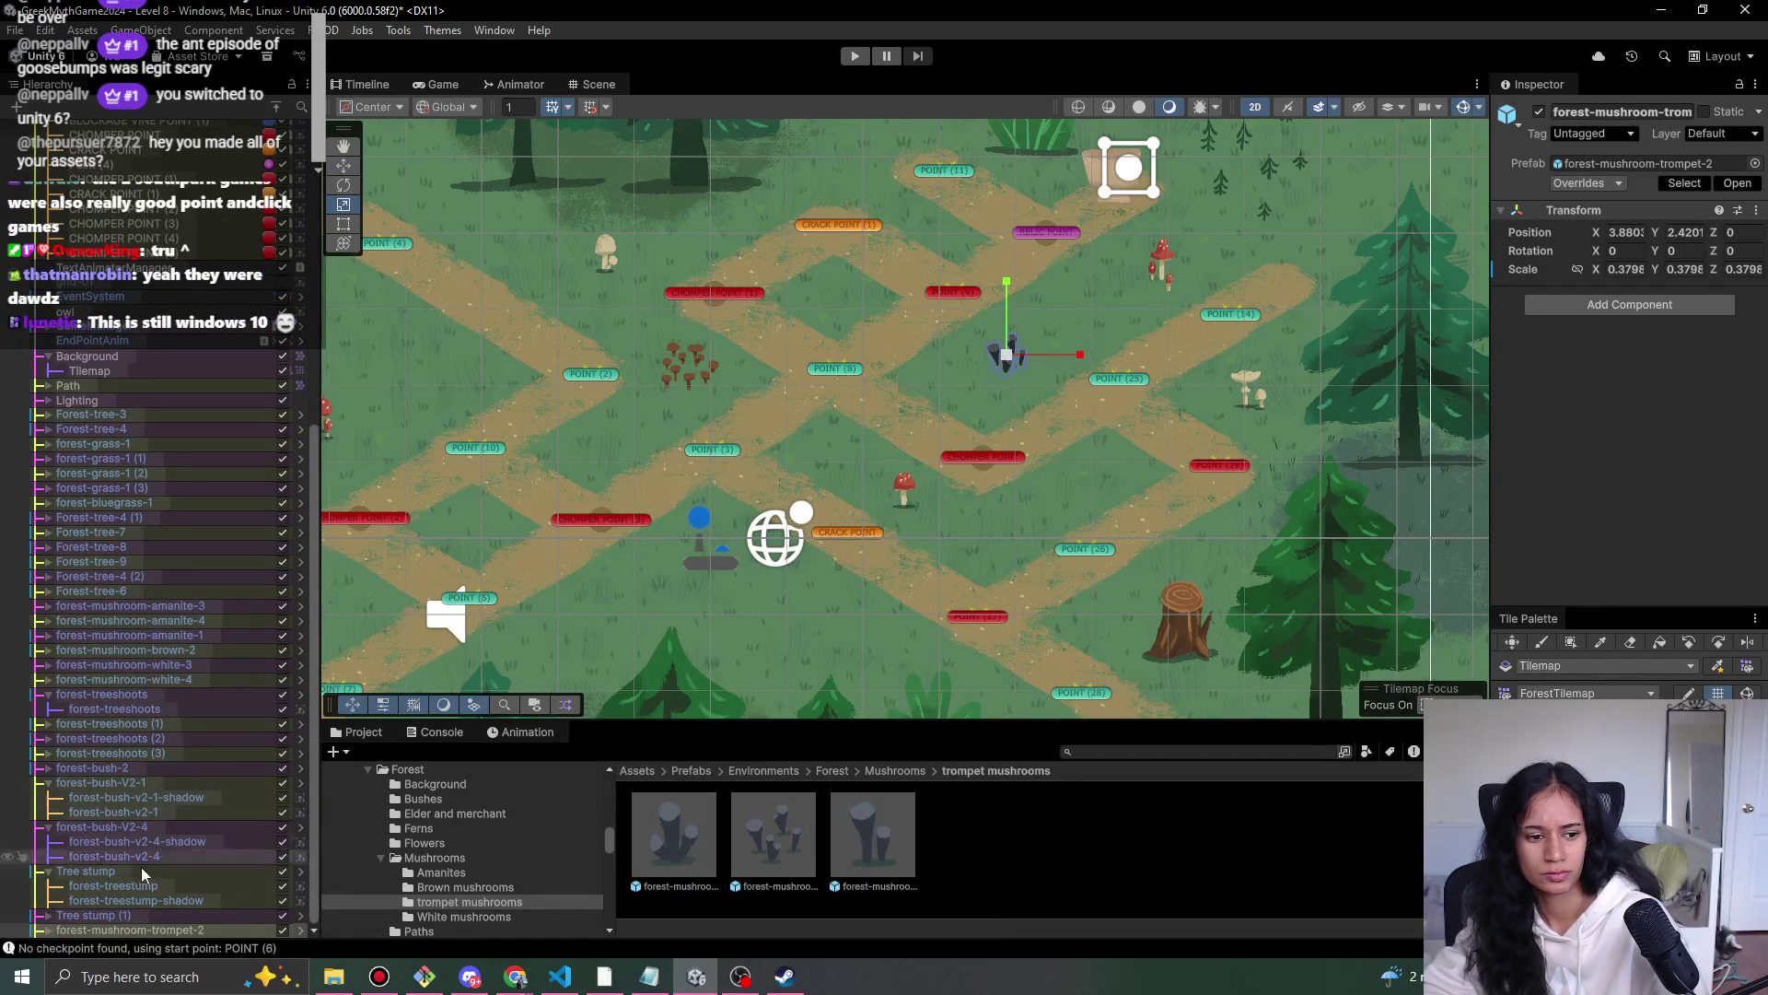
{"action": "mouse_move", "coordinate": [889, 847]}
{"action": "left_mouse_down"}
{"action": "mouse_move", "coordinate": [1281, 591]}
{"action": "mouse_move", "coordinate": [1204, 550]}
{"action": "left_mouse_up"}
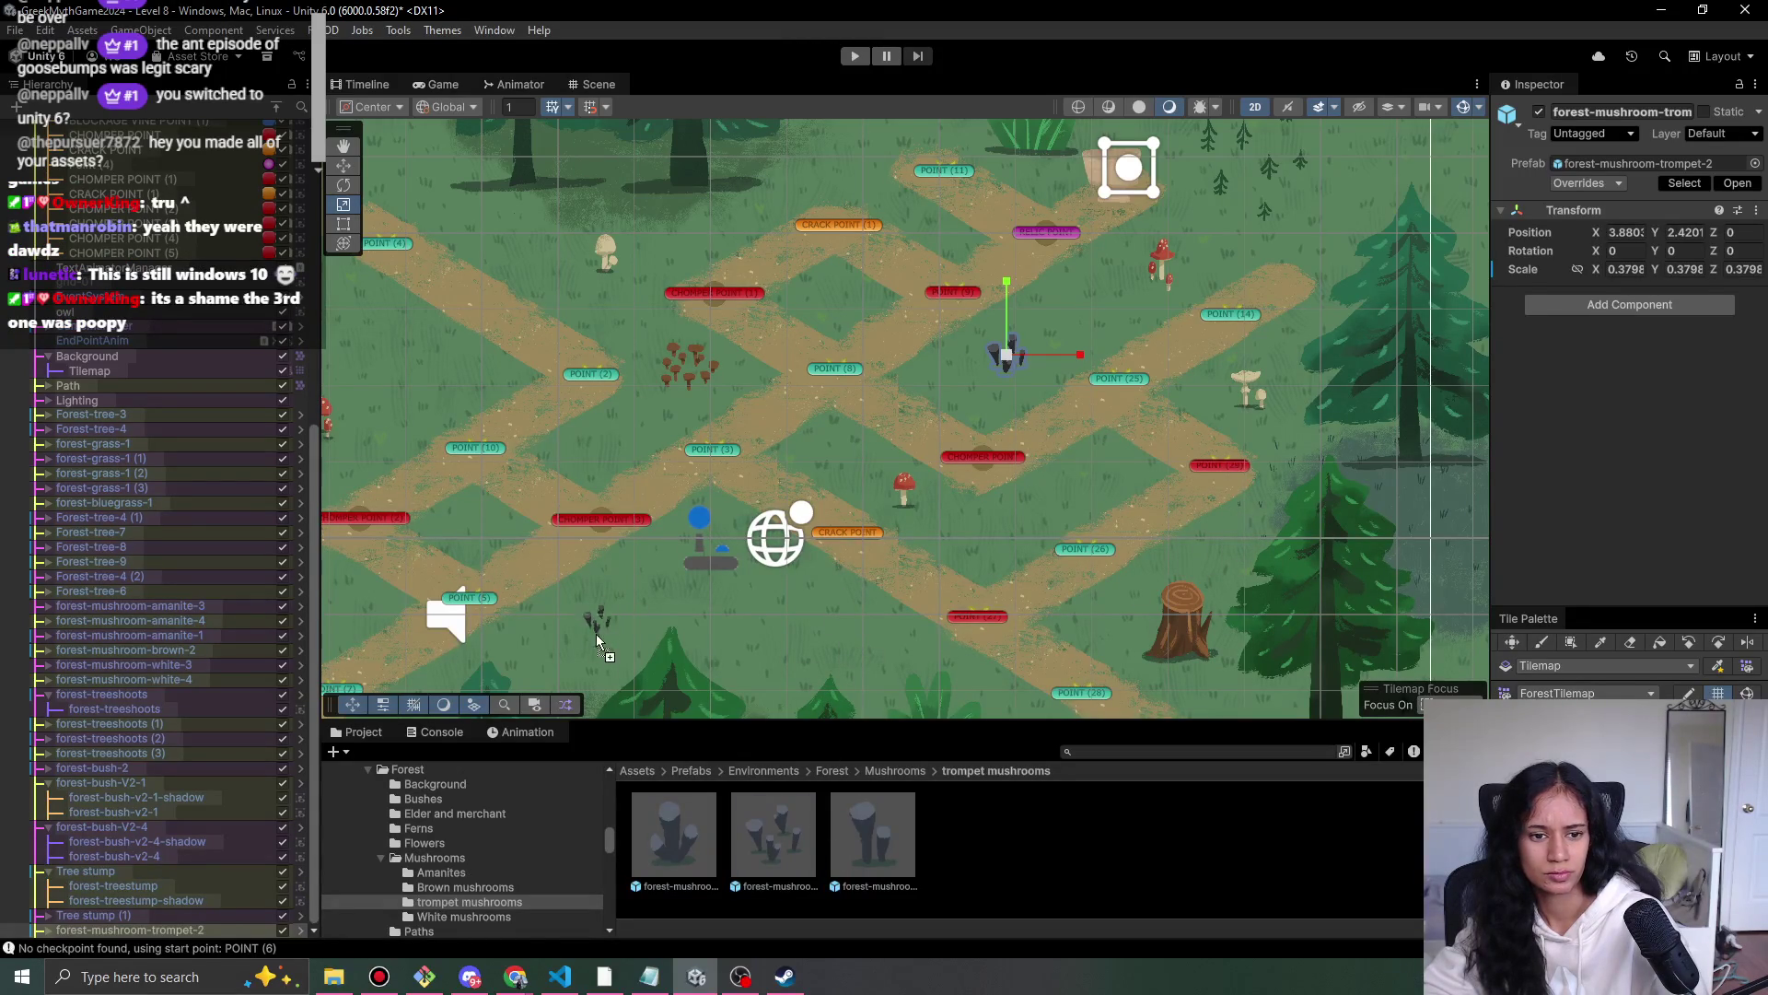
{"action": "left_click_drag", "start_coordinate": [550, 669], "coordinate": [563, 663]}
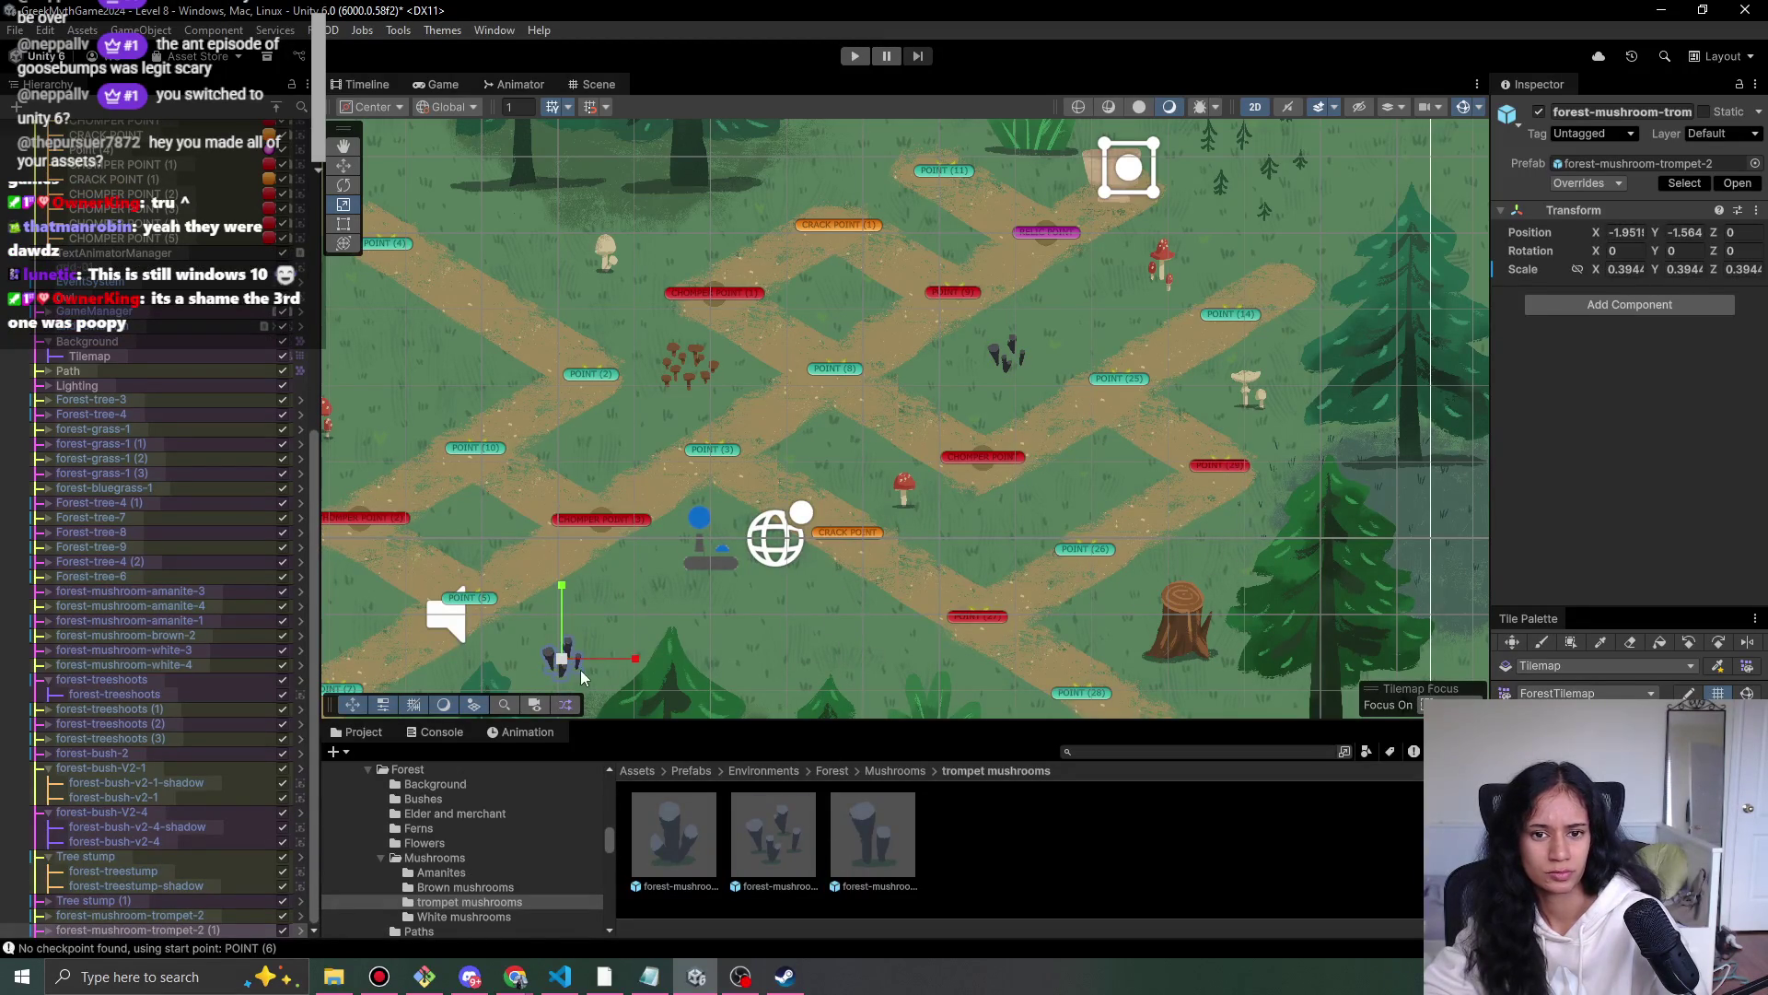
- Set the lower-left mushroom sprite's Order in Layer to 2 and apply it to the prefab
{"action": "left_click", "coordinate": [48, 930]}
{"action": "left_click", "coordinate": [166, 917]}
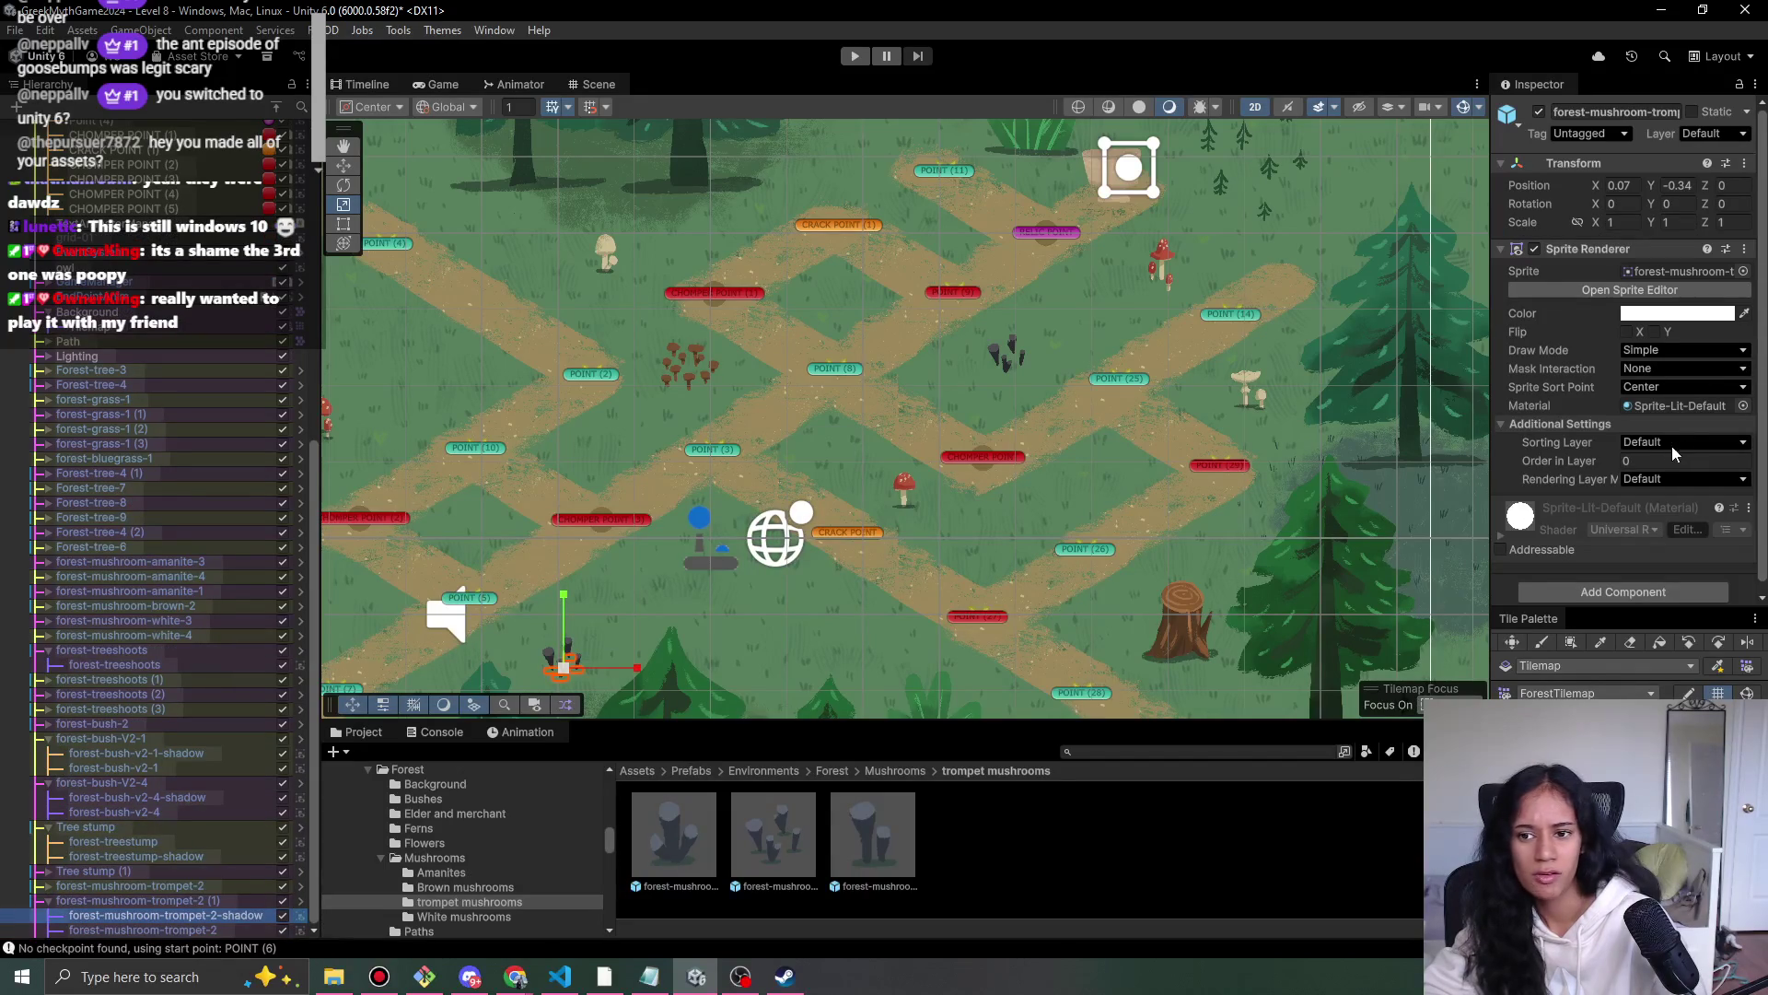
{"action": "left_click", "coordinate": [142, 929]}
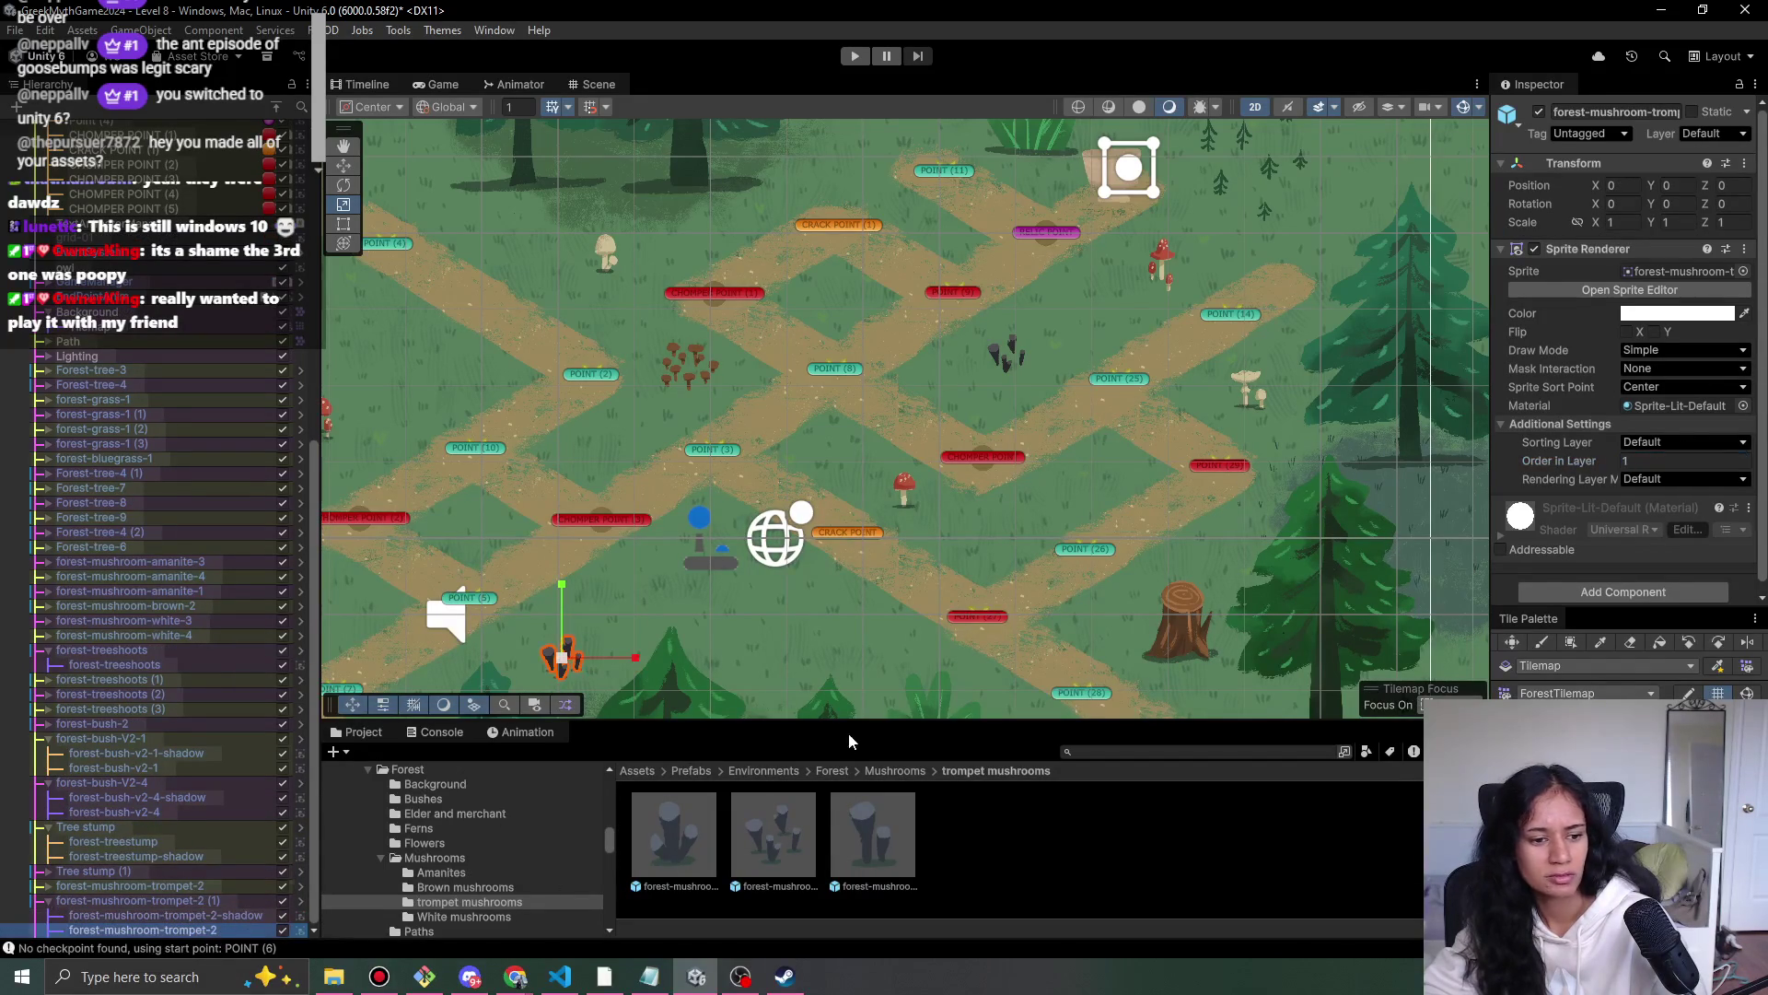
{"action": "left_click", "coordinate": [1676, 461]}
{"action": "type", "text": "2"}
{"action": "left_click", "coordinate": [211, 899]}
{"action": "left_click", "coordinate": [1594, 182]}
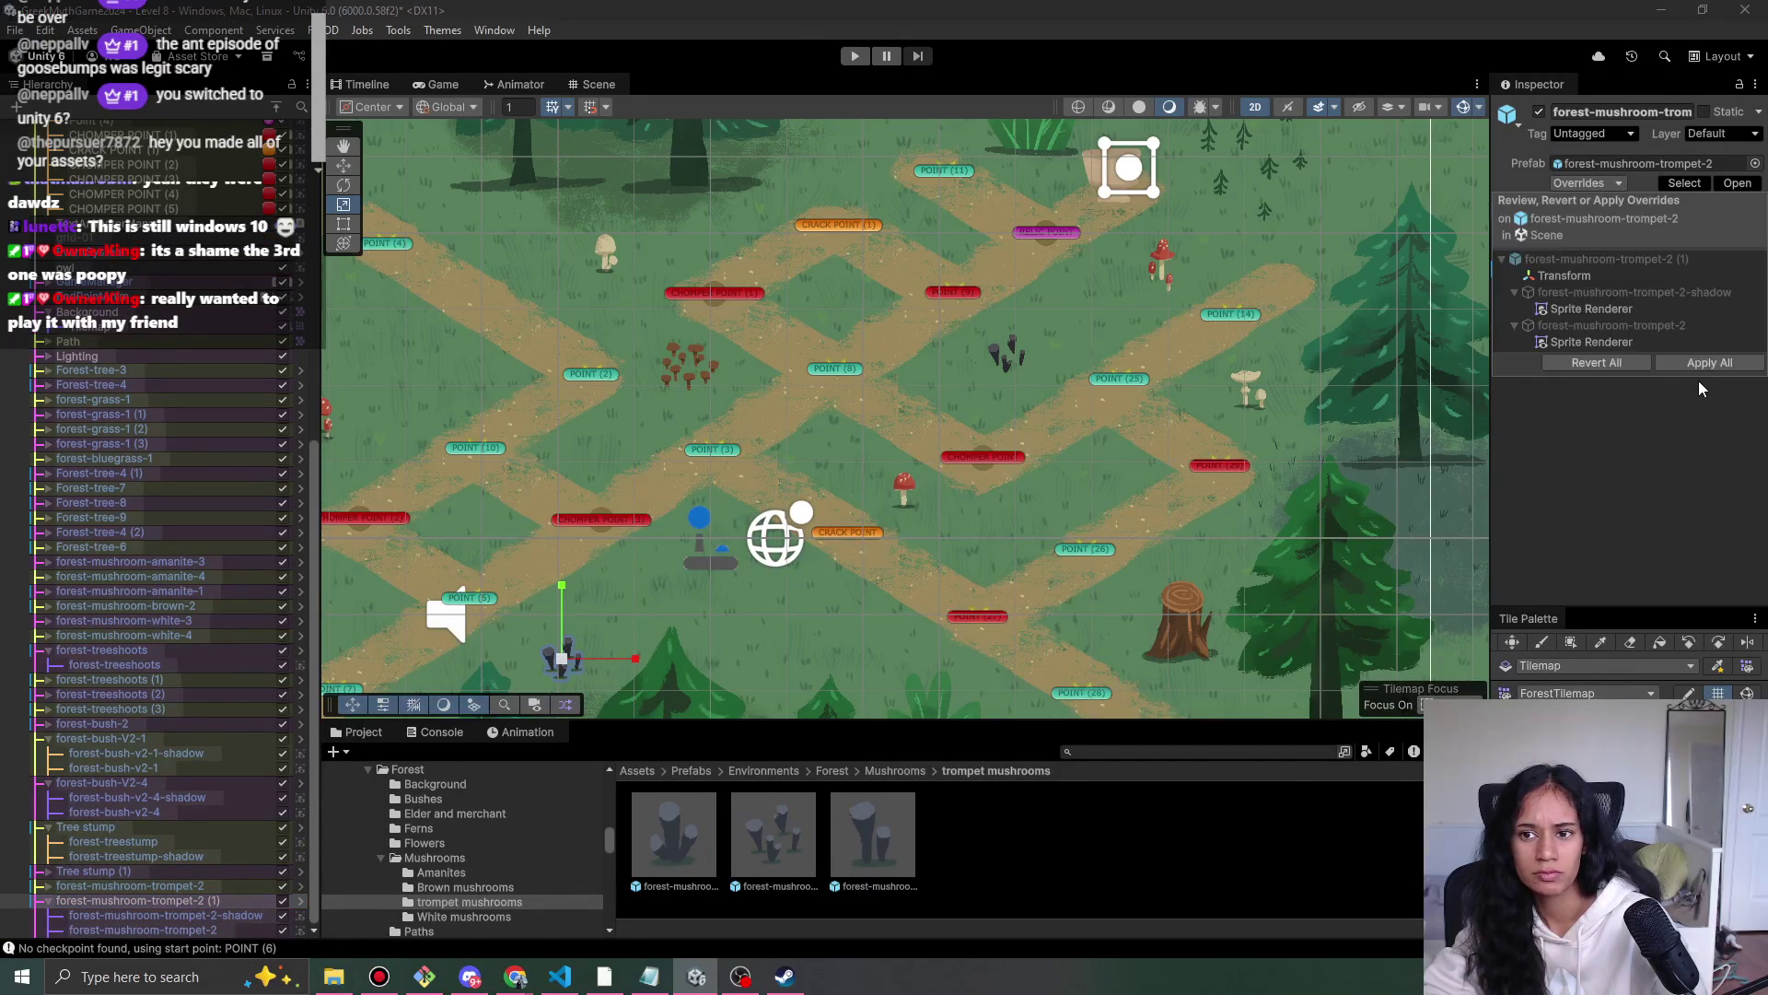
{"action": "left_click", "coordinate": [1700, 368]}
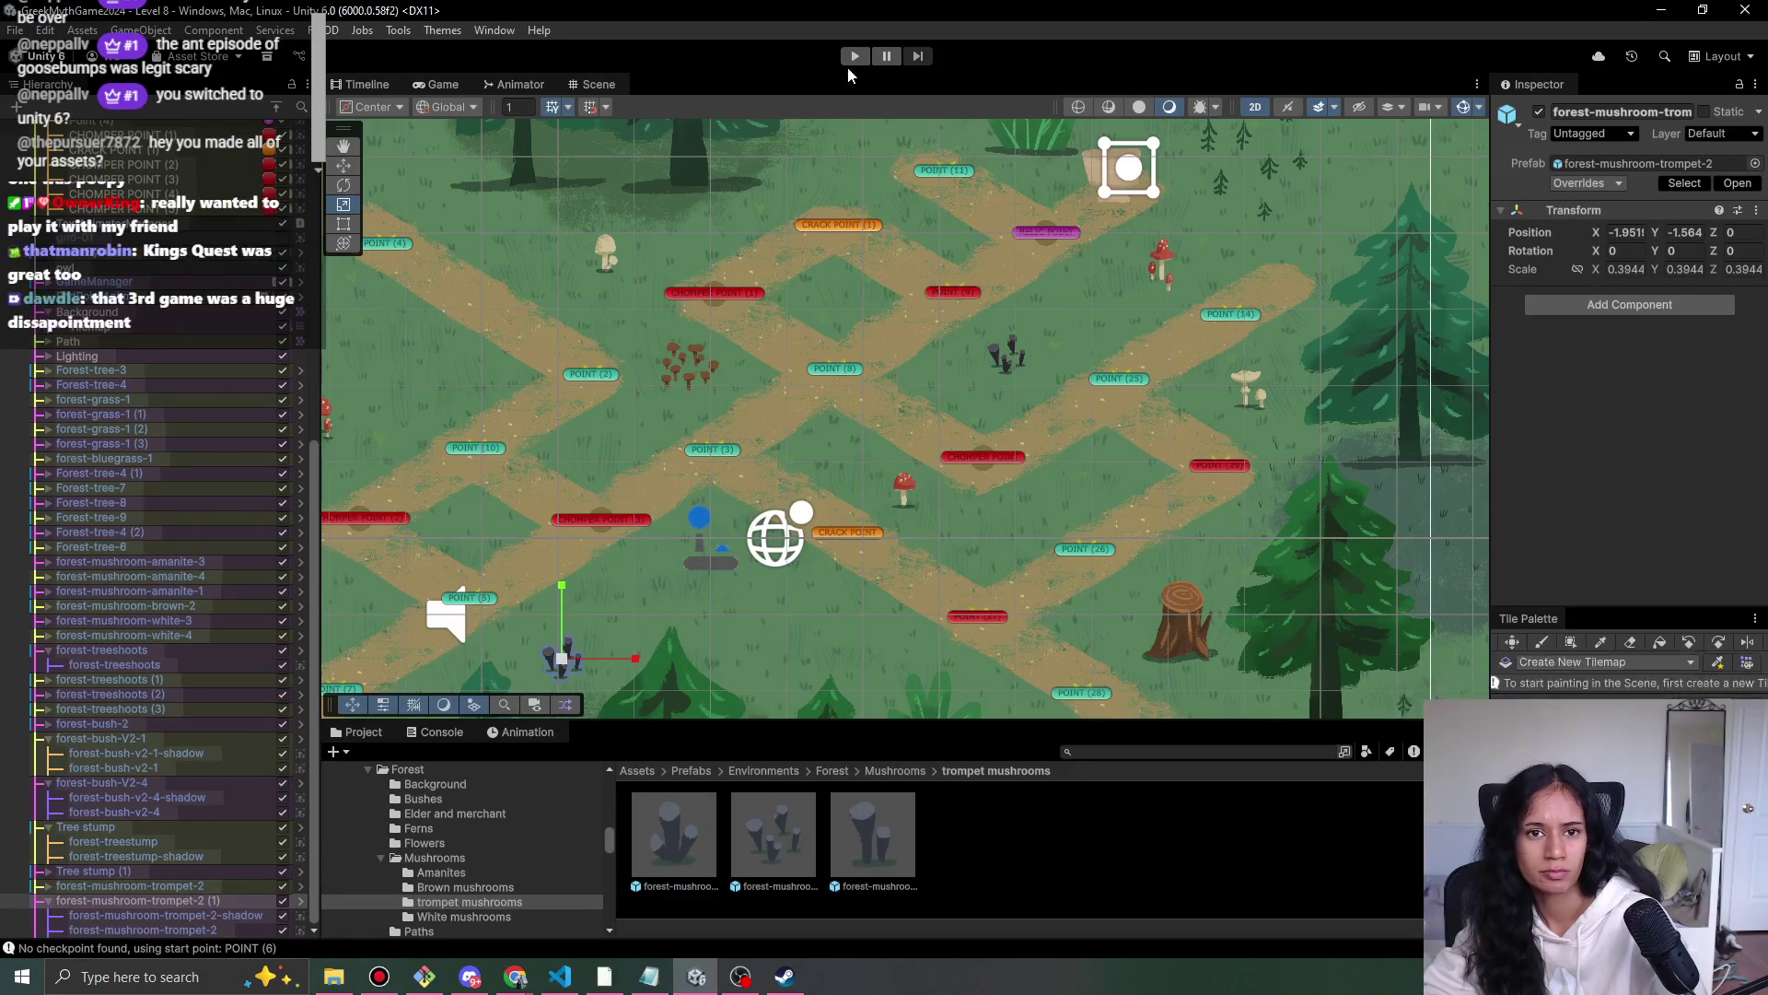
- Play the level, walk the girl up and down the forest paths, then stop
{"action": "left_click", "coordinate": [856, 57]}
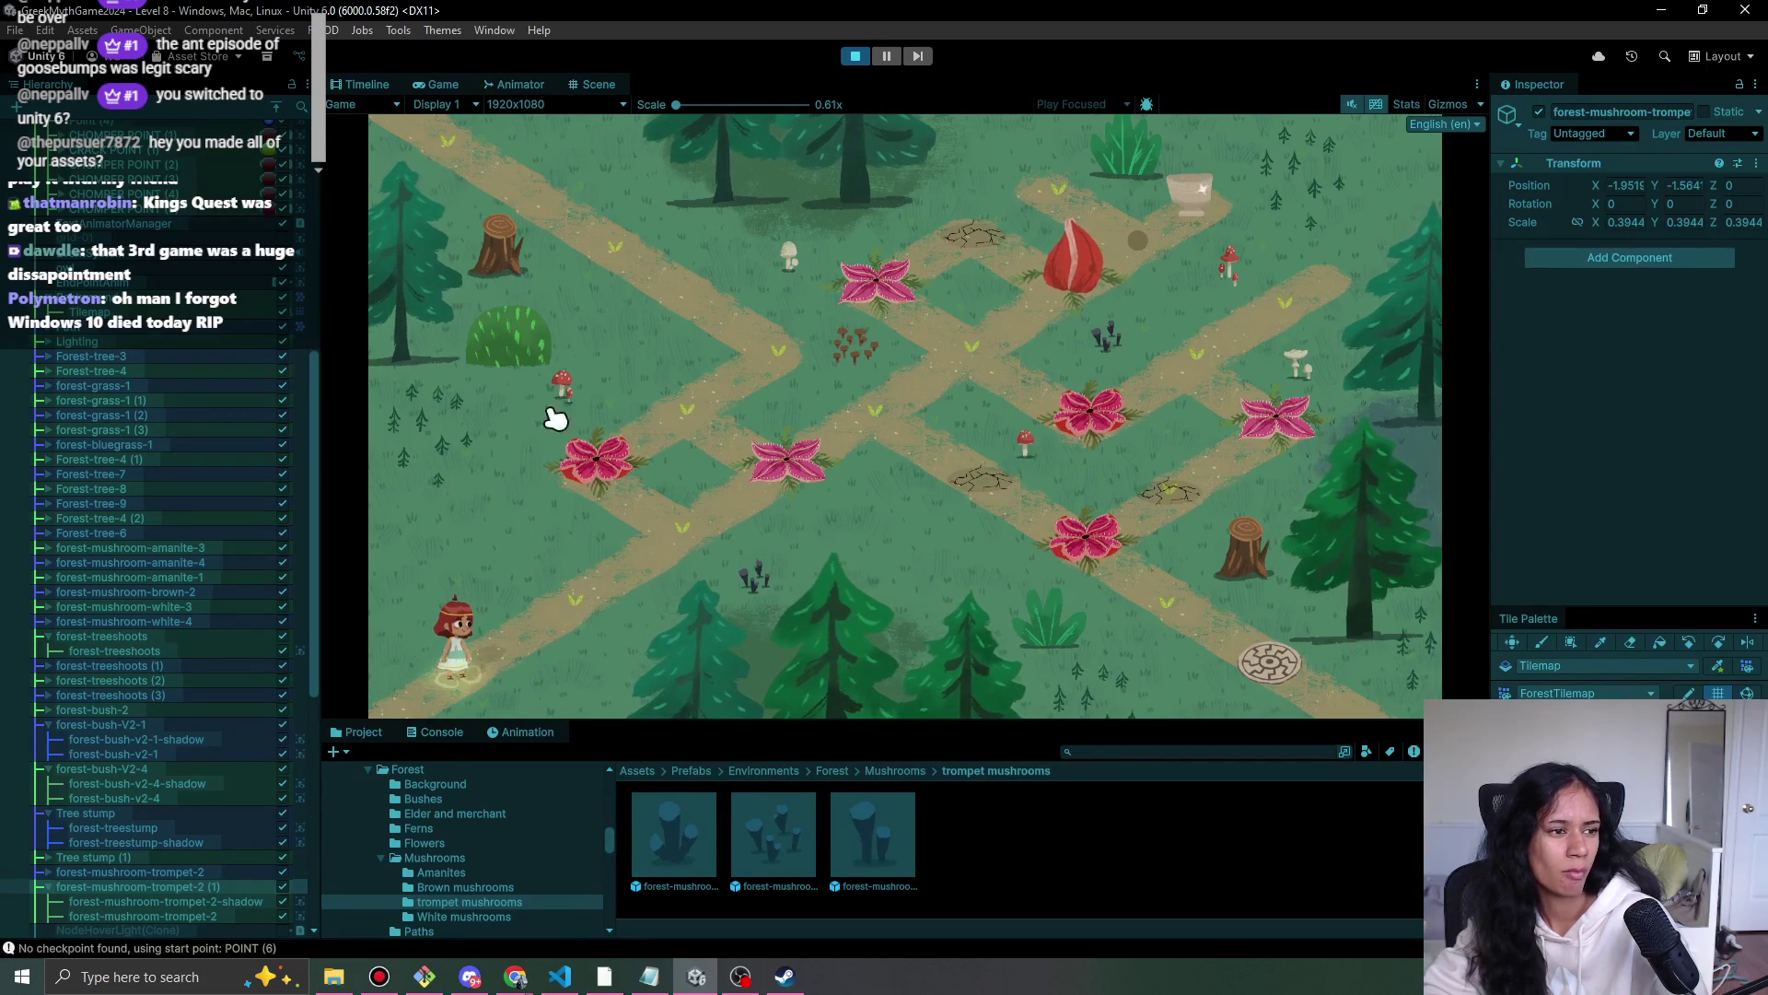
{"action": "left_click", "coordinate": [686, 516]}
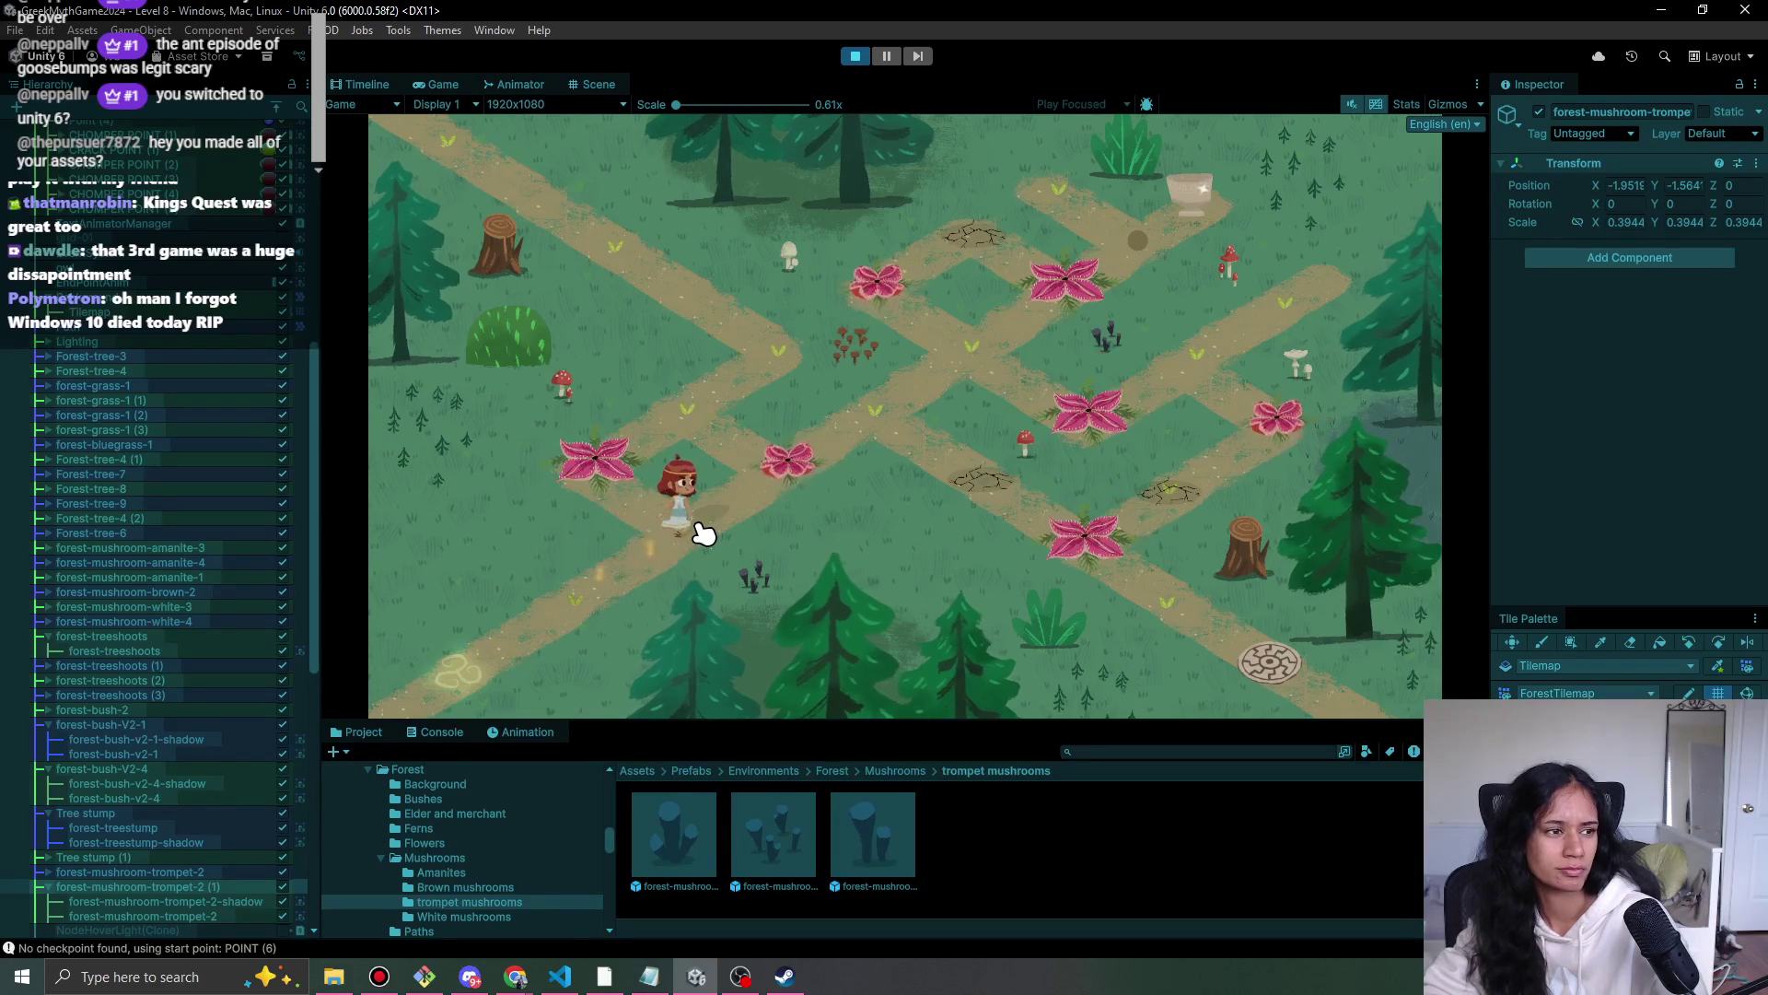
{"action": "left_click", "coordinate": [613, 615]}
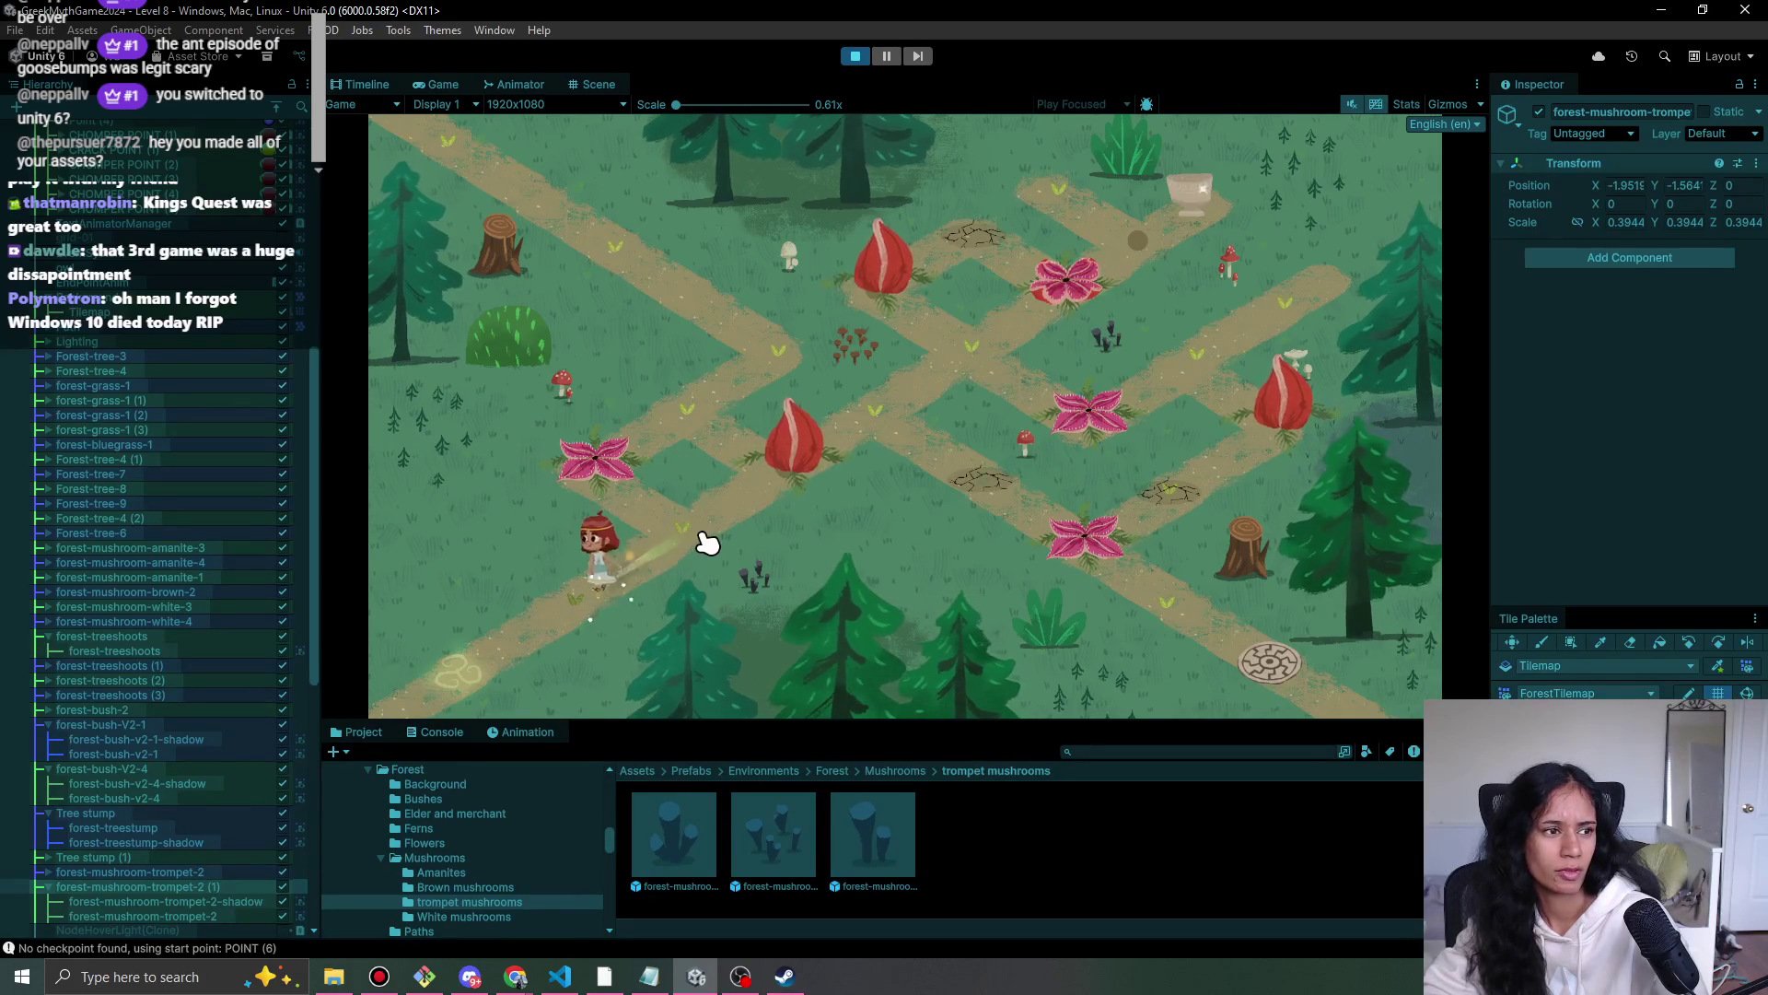
{"action": "left_click", "coordinate": [704, 541]}
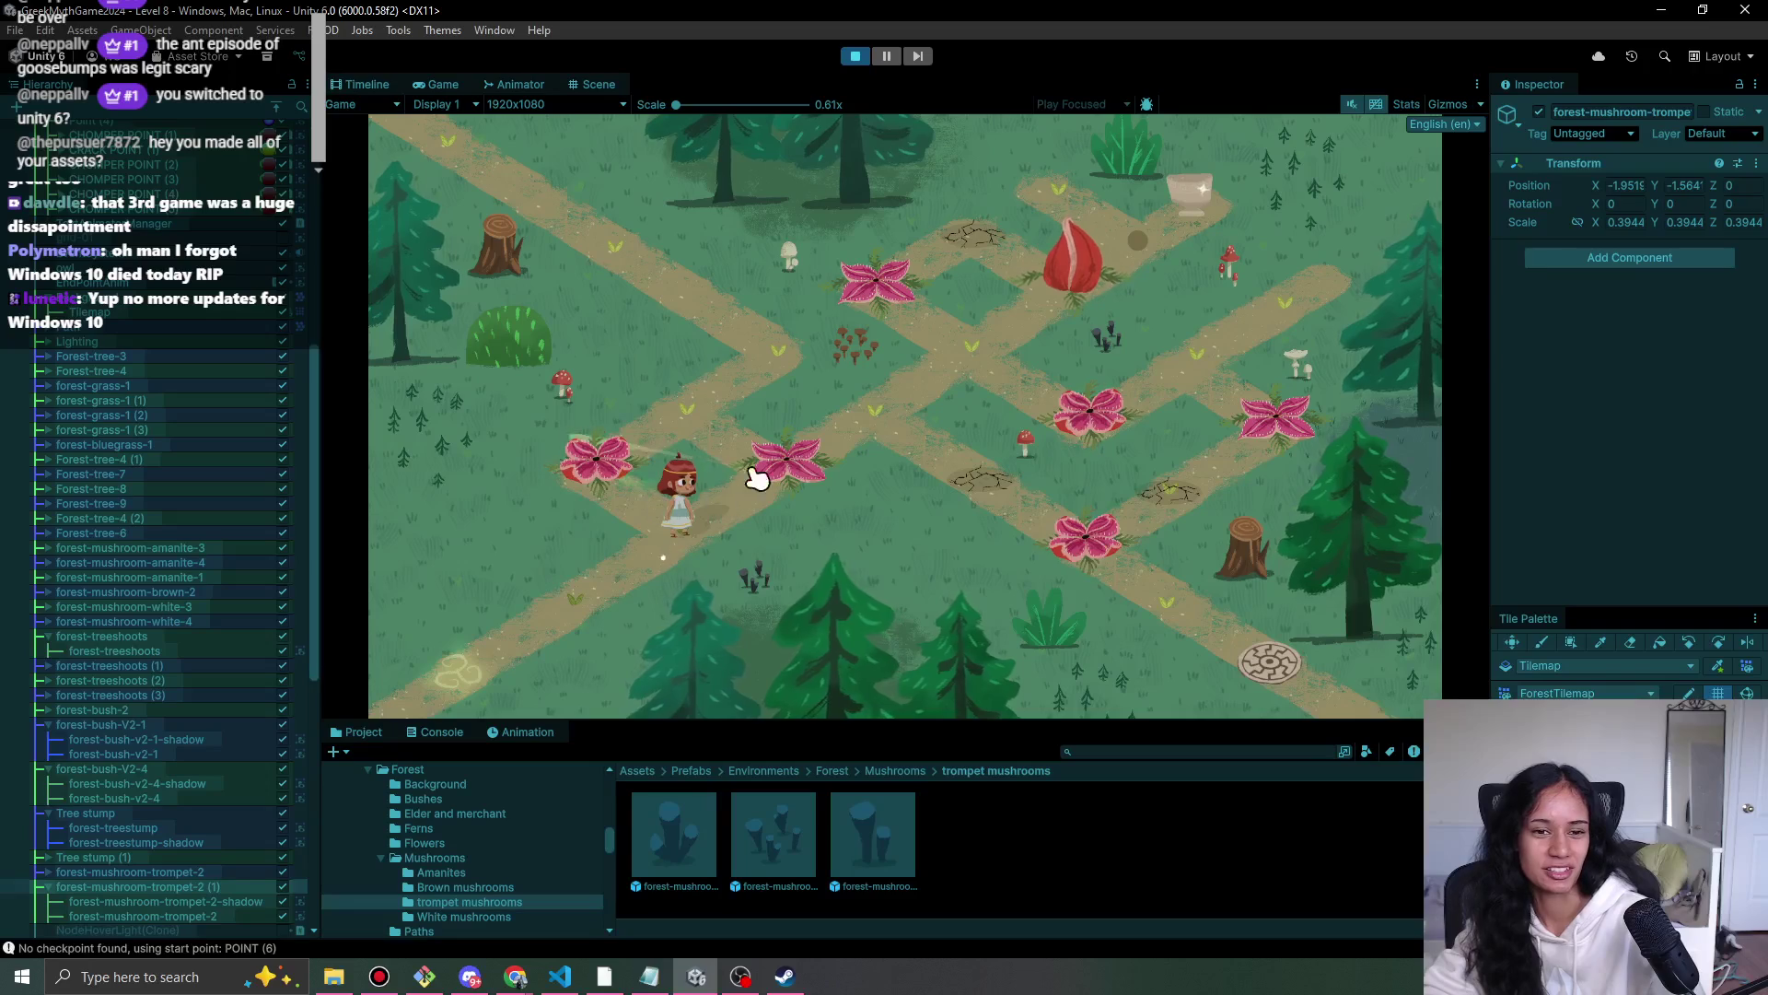
{"action": "left_click", "coordinate": [829, 437]}
{"action": "left_click", "coordinate": [952, 373]}
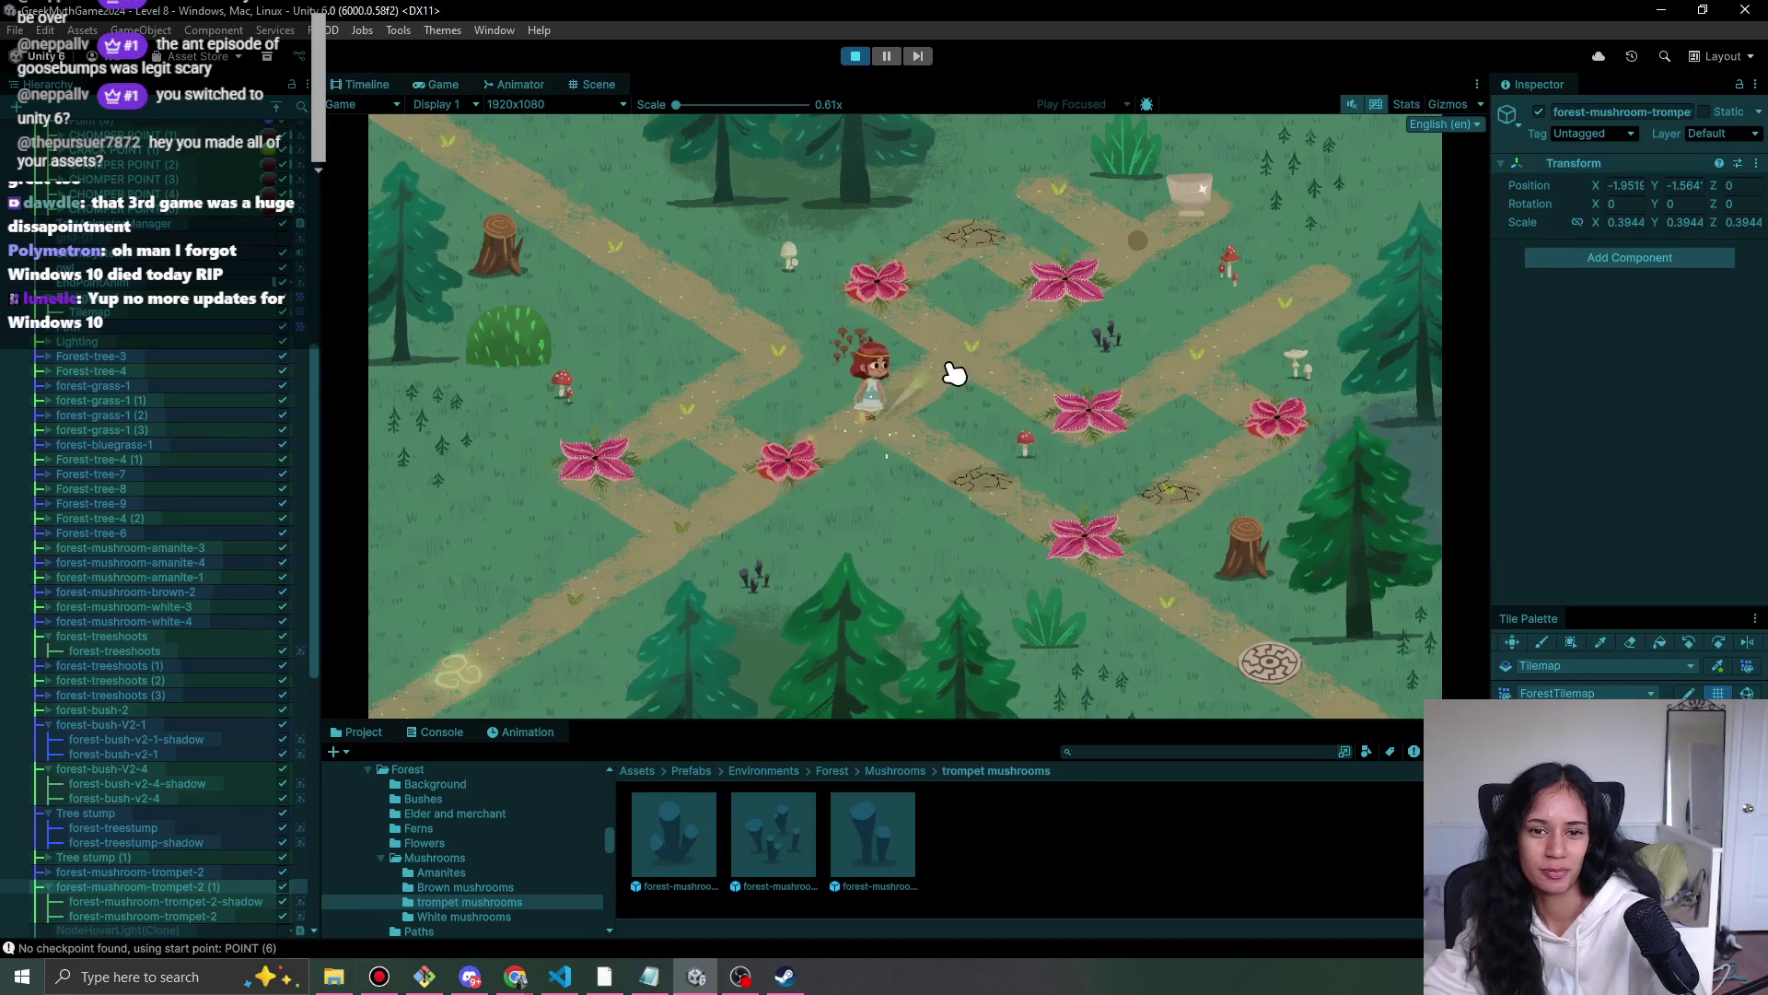
{"action": "left_click", "coordinate": [871, 421]}
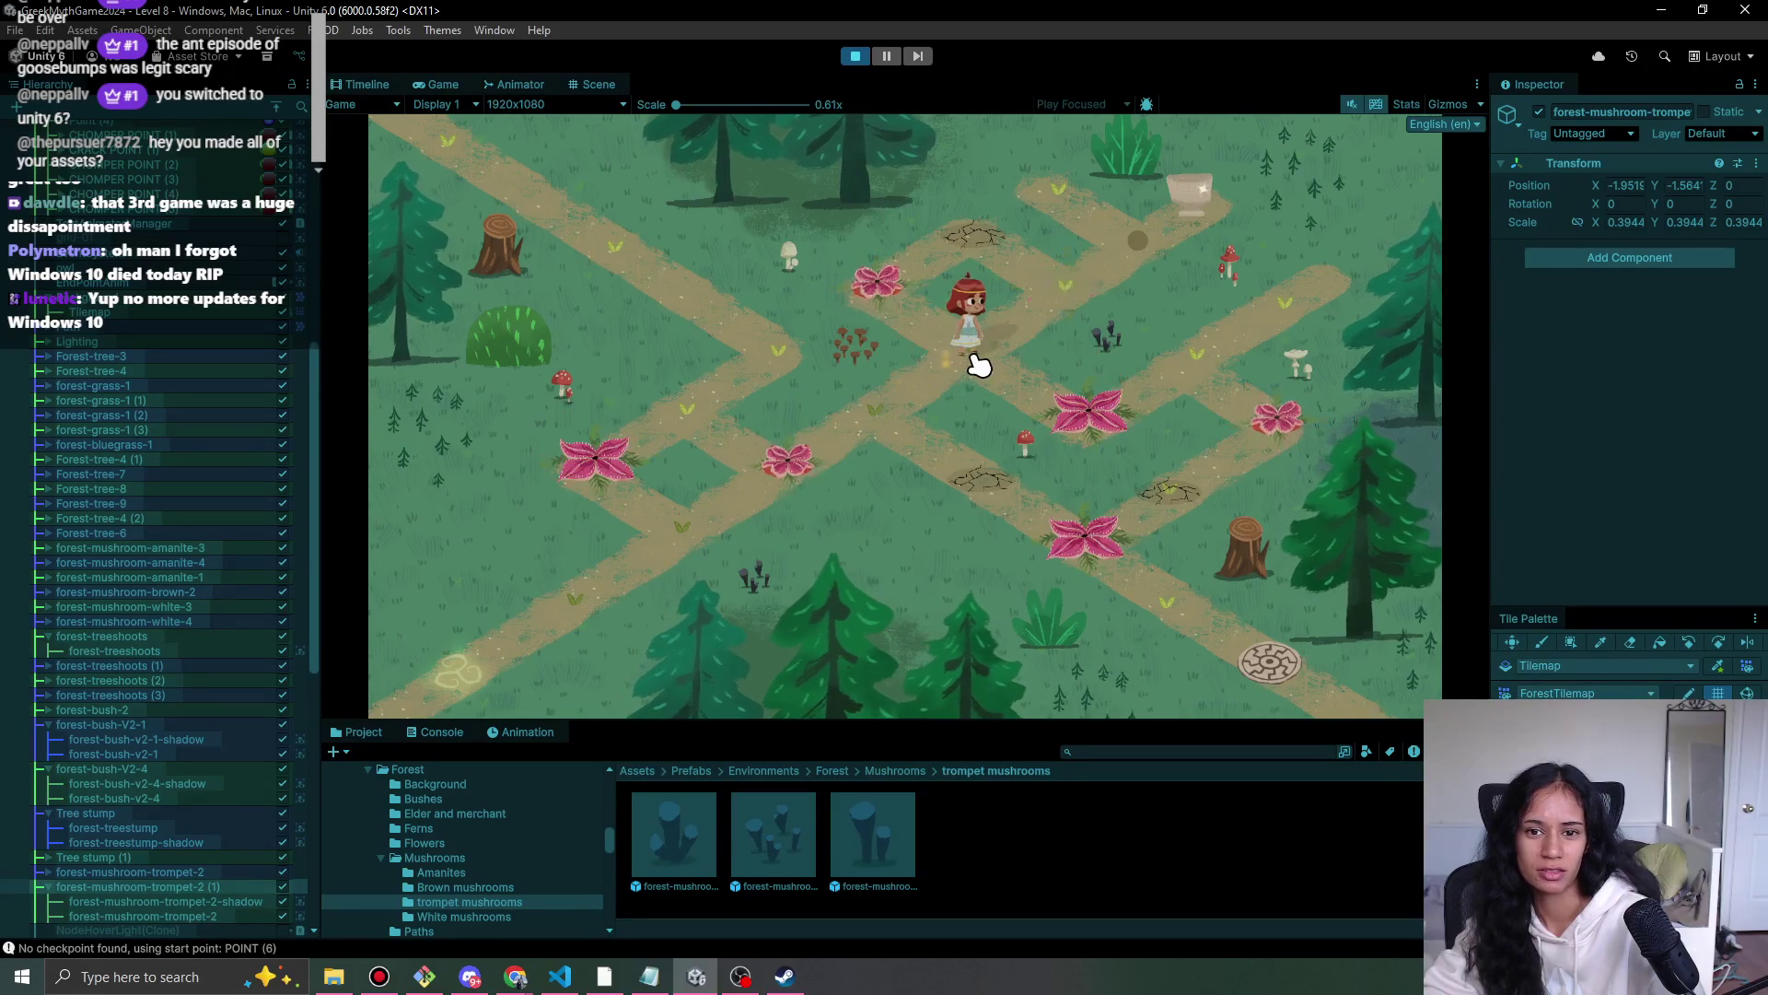
{"action": "left_click", "coordinate": [859, 57]}
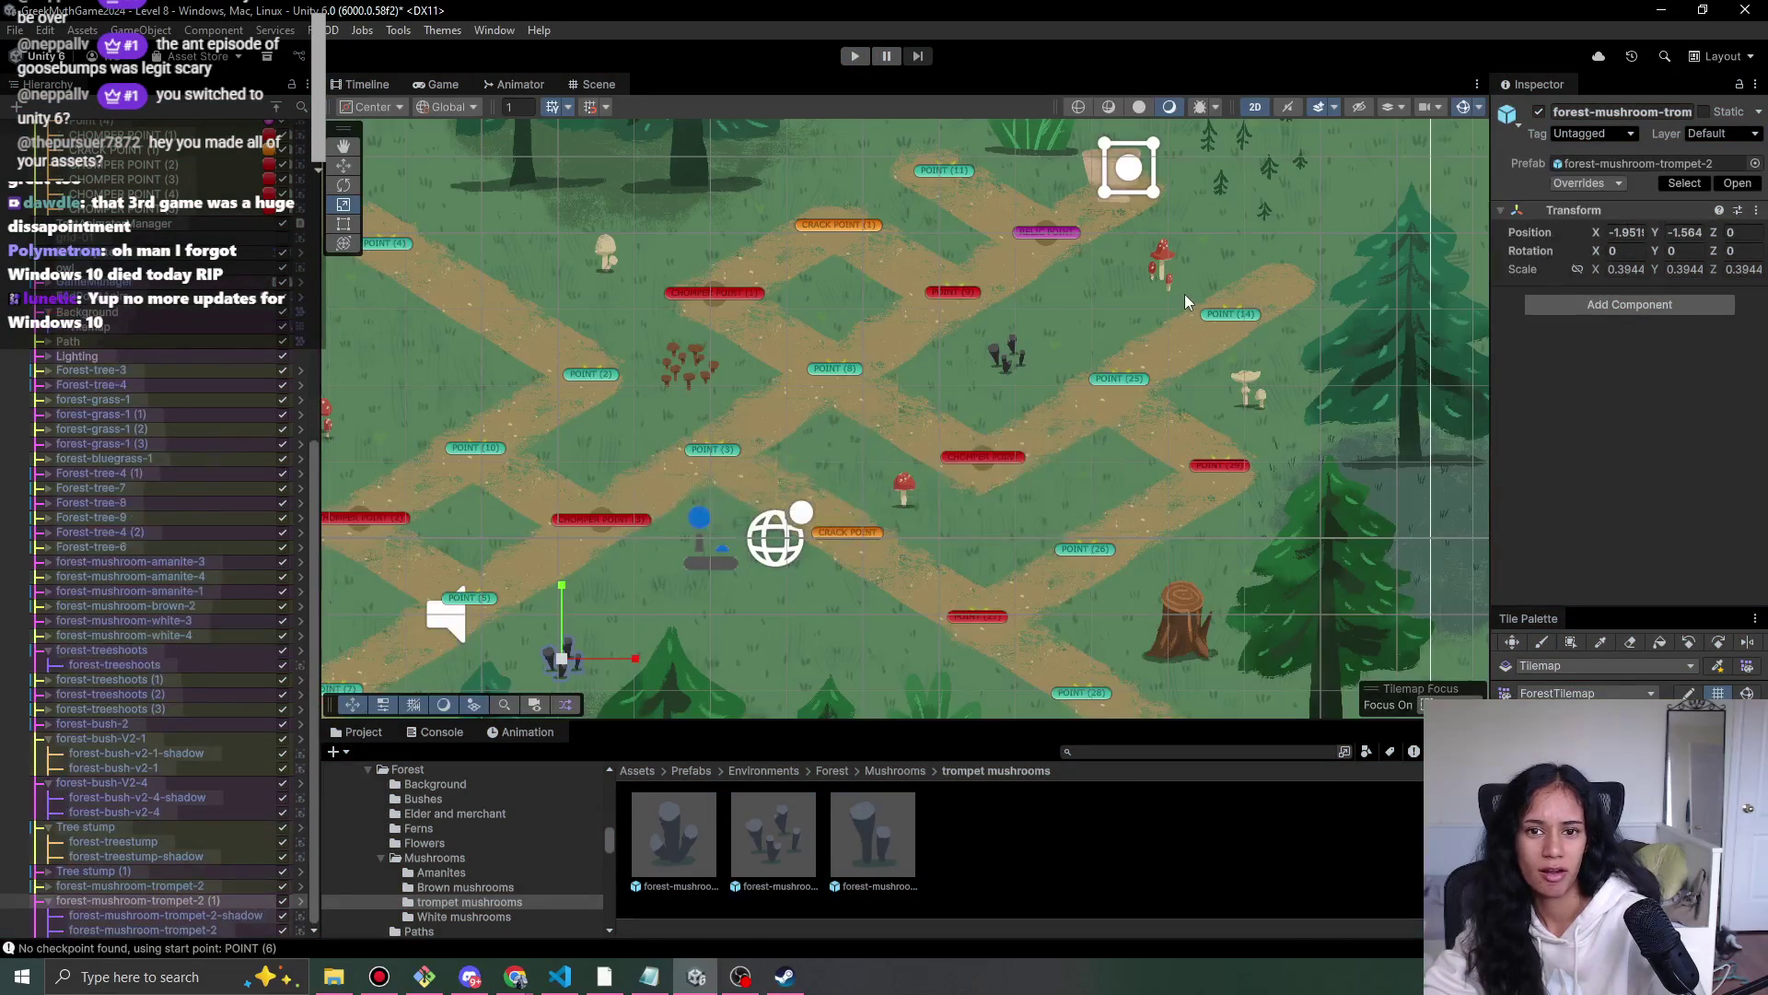
- Restart the game with Ctrl+P, walk the character to the flower node, then stop
{"action": "left_click_drag", "start_coordinate": [1184, 294], "coordinate": [1118, 468]}
{"action": "key", "text": "ctrl+p"}
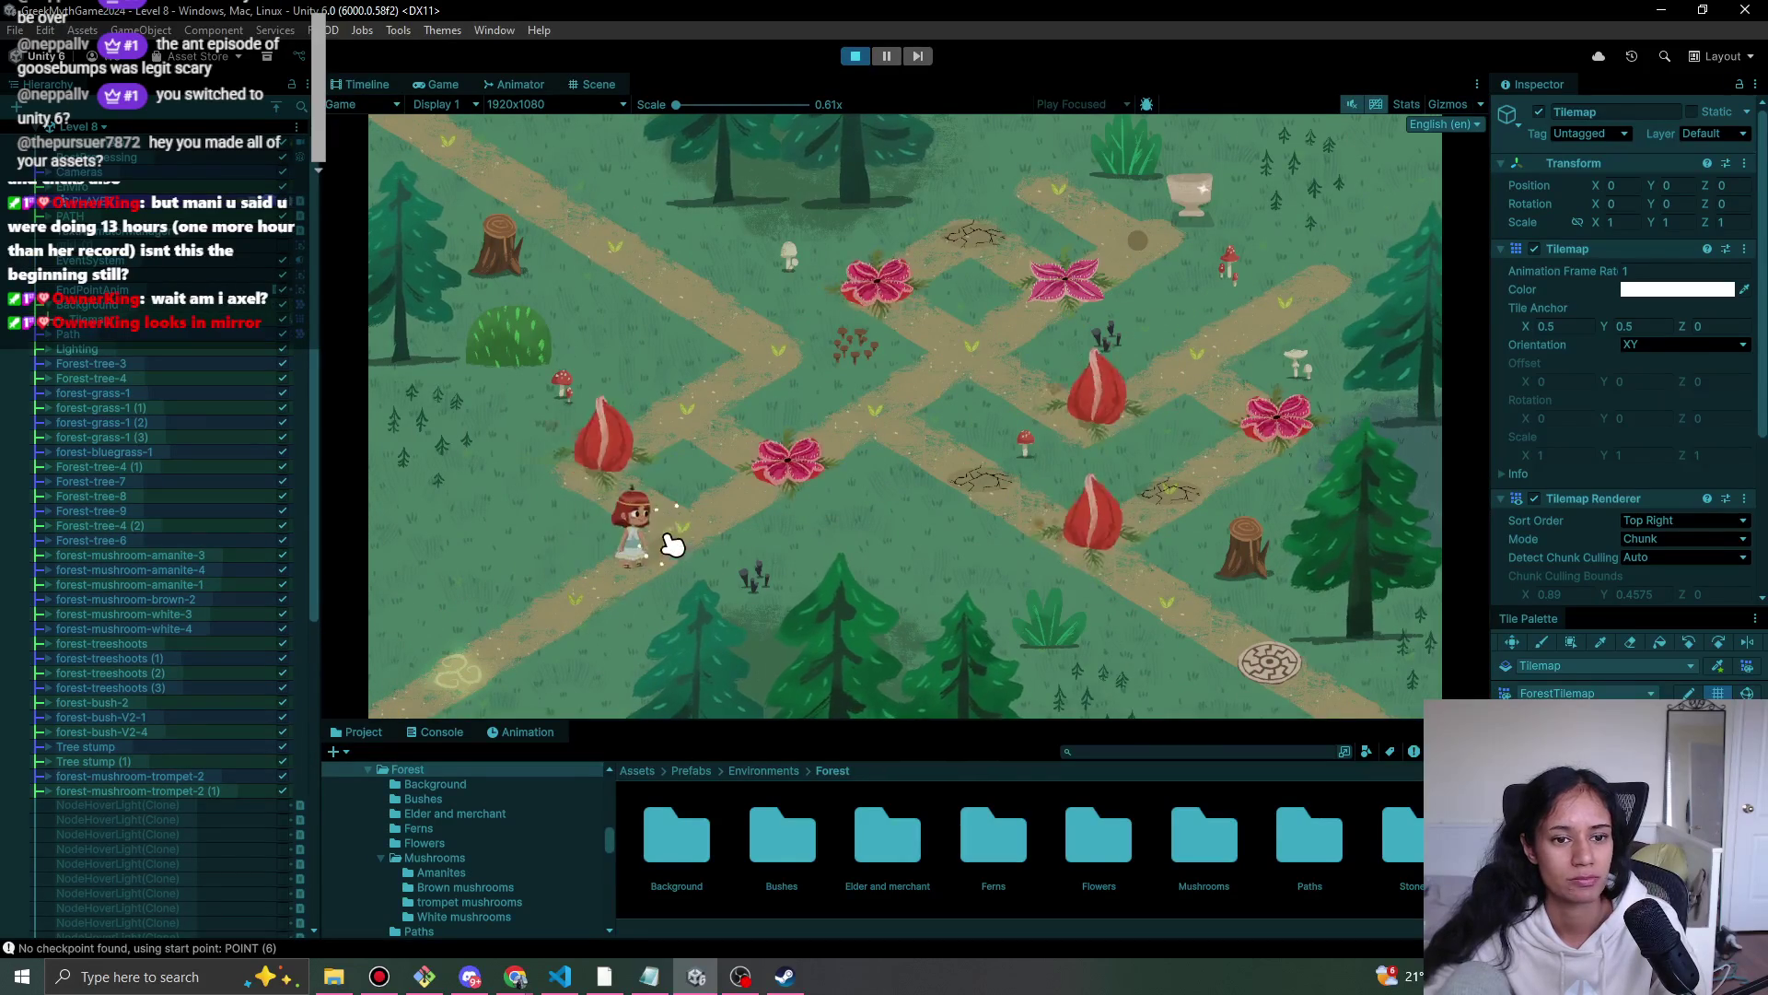
{"action": "left_click", "coordinate": [594, 460]}
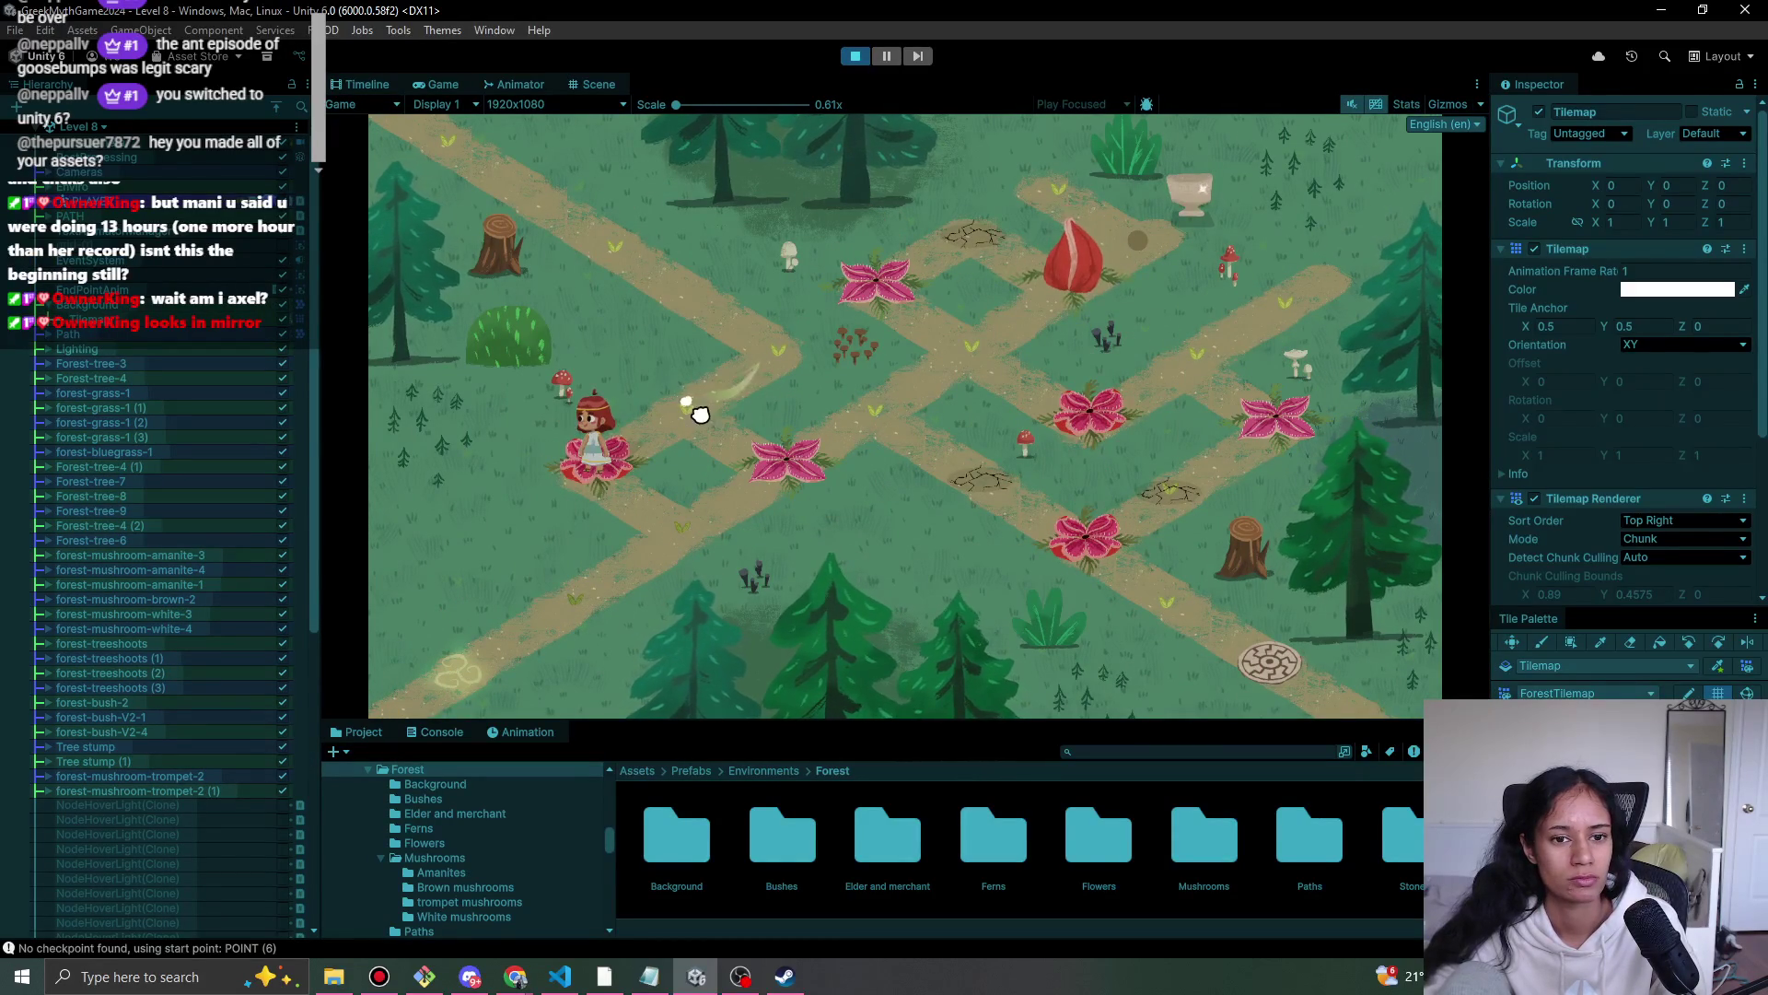
{"action": "left_click", "coordinate": [864, 57]}
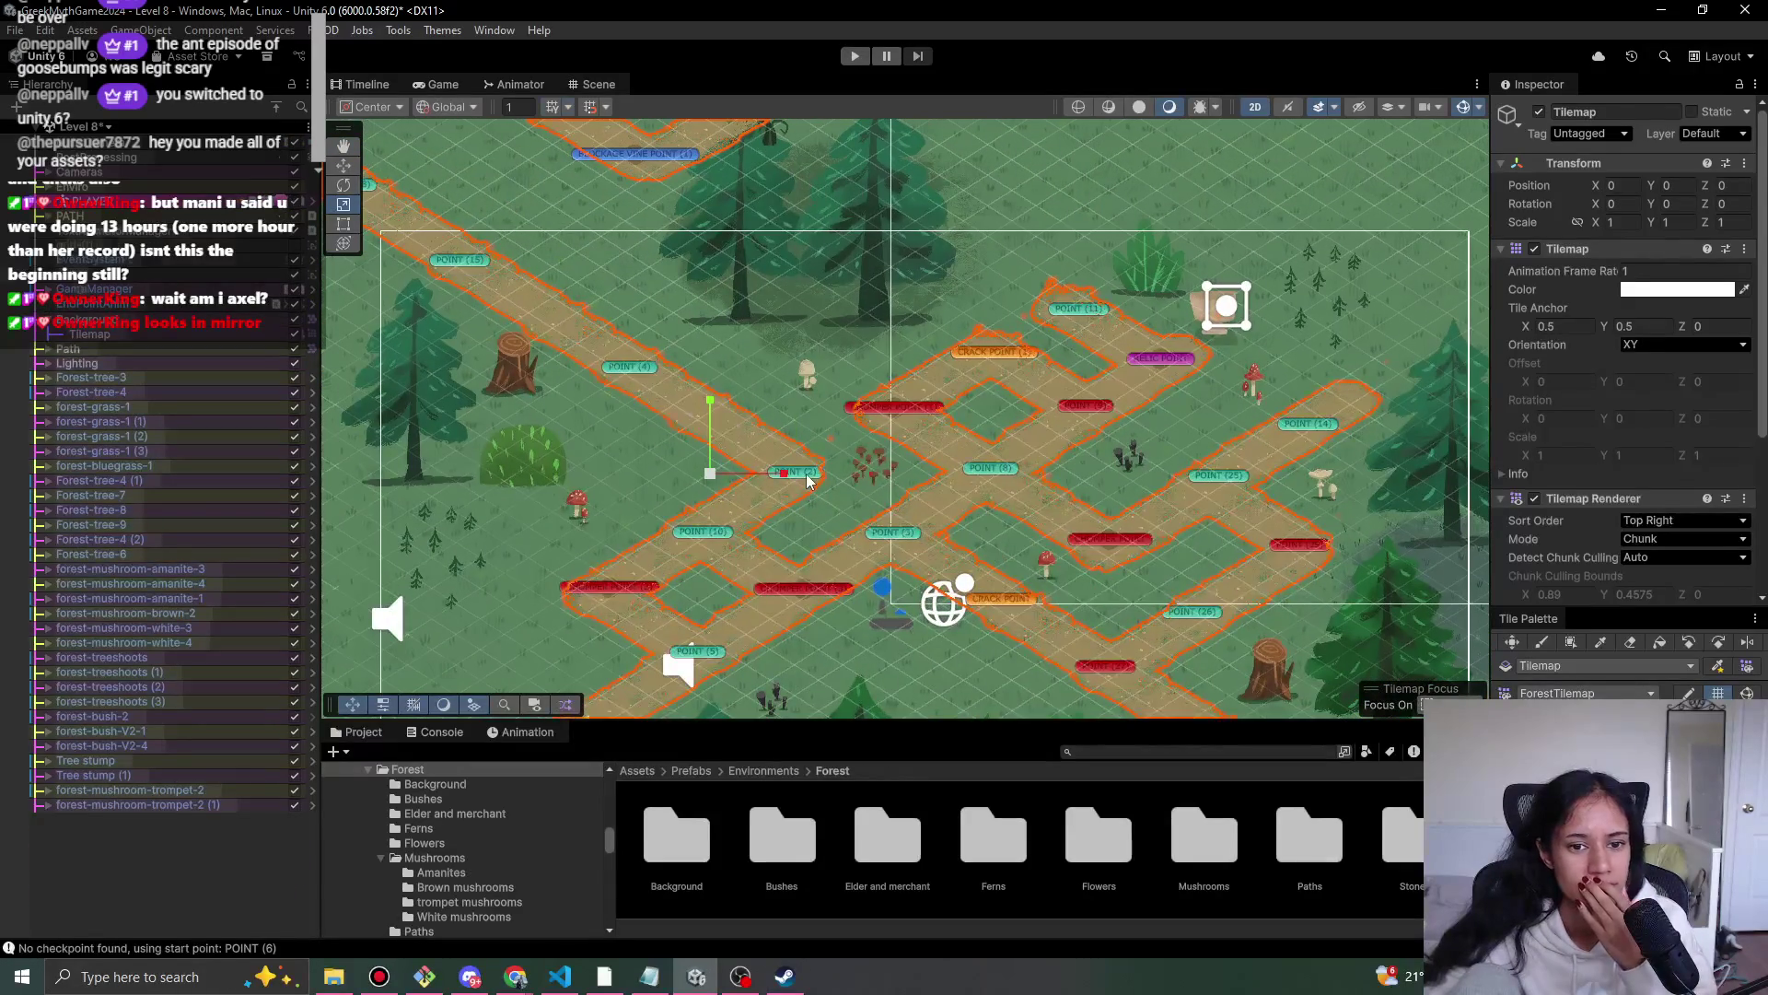
- Inspect path nodes POINT (2), POINT (10), POINT (4) and POINT (15), then play the level
{"action": "left_click", "coordinate": [808, 481]}
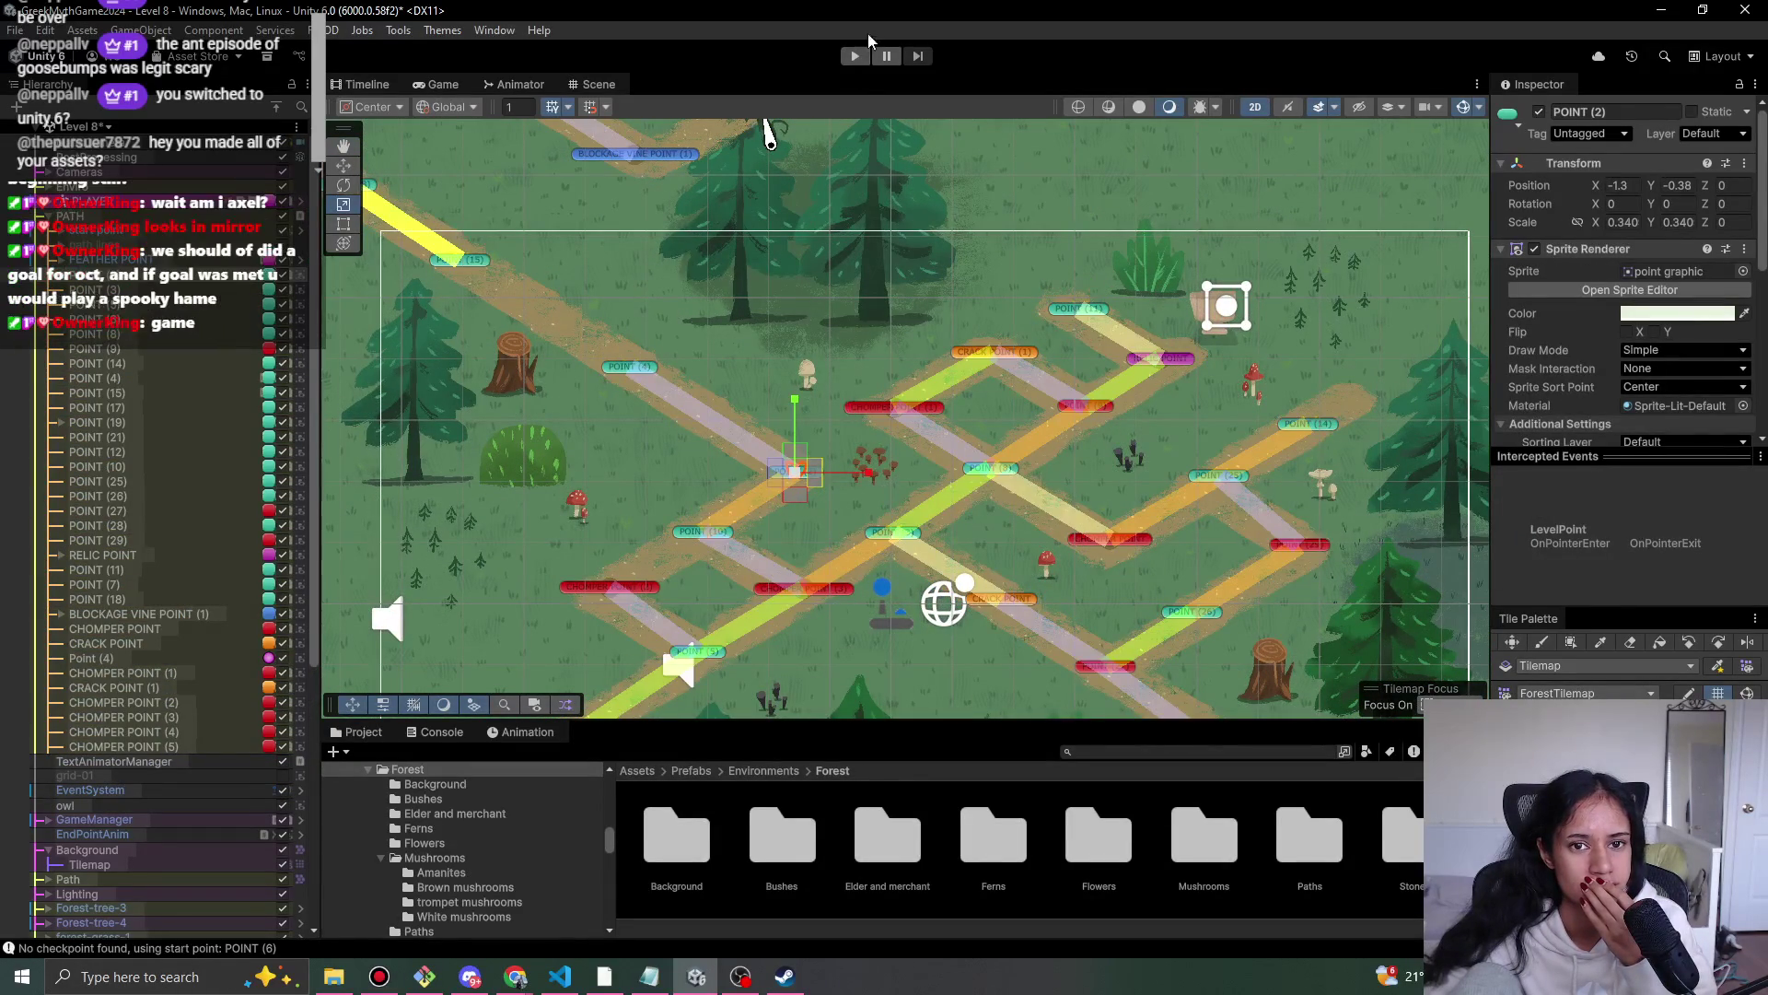
{"action": "left_click", "coordinate": [710, 532]}
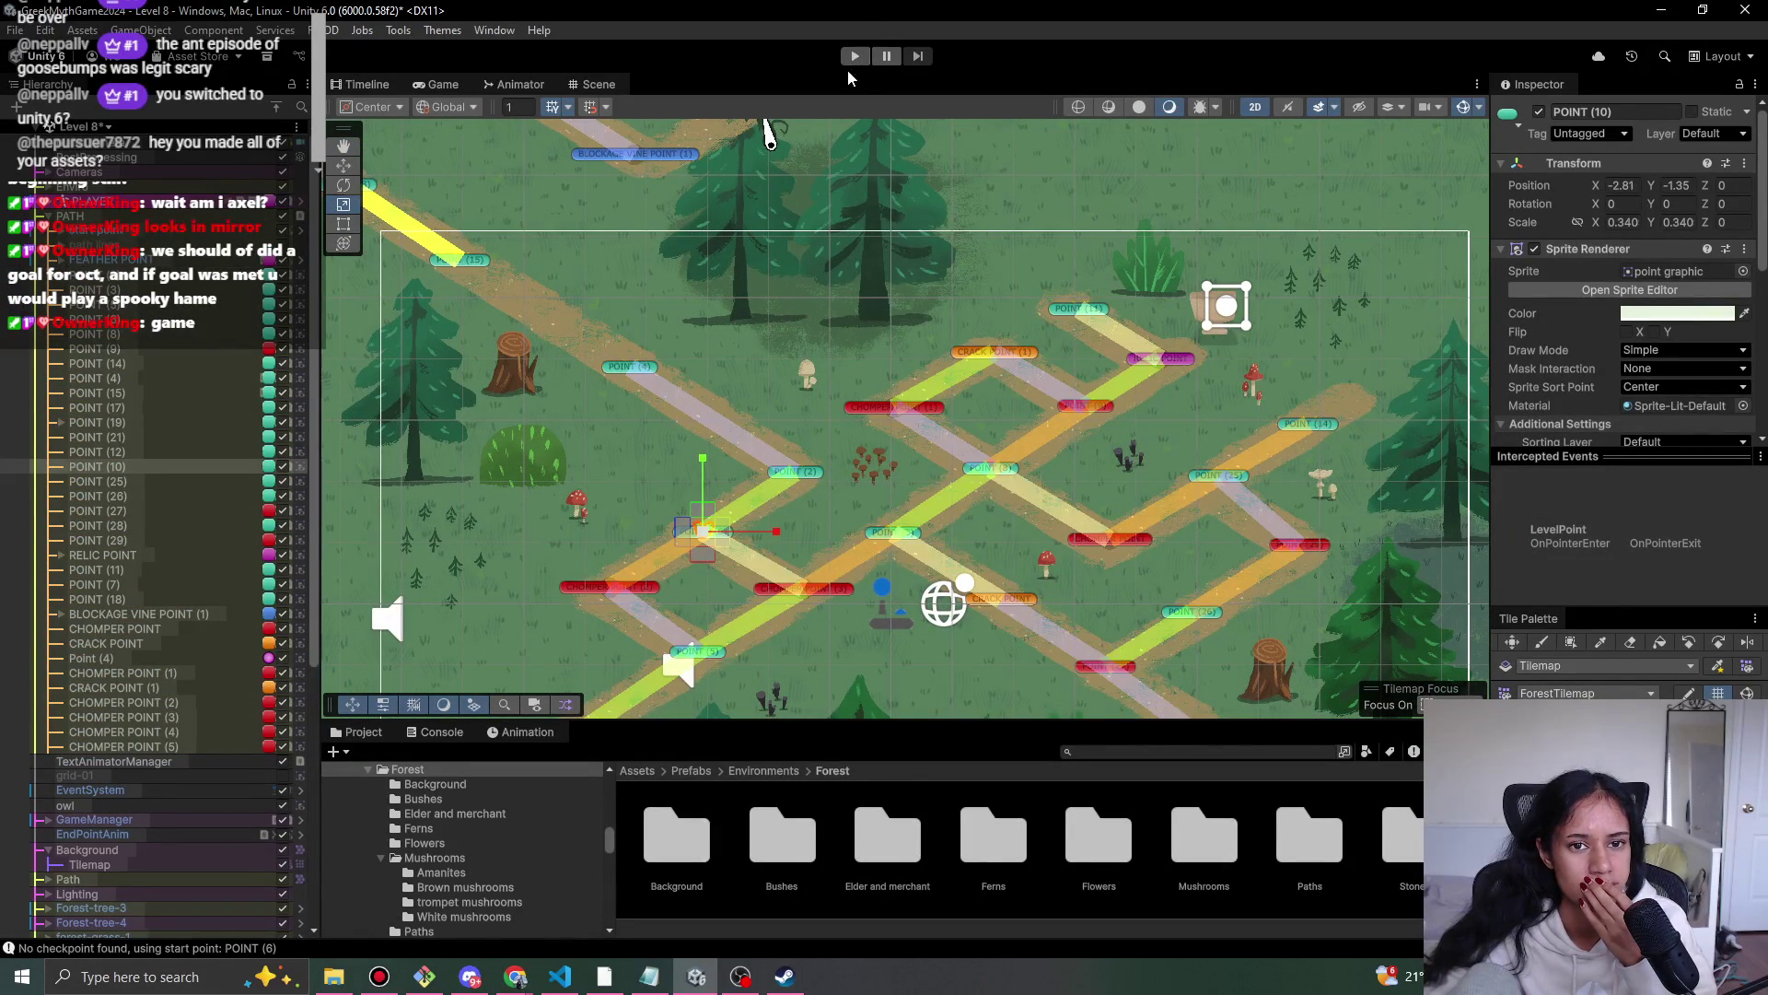
{"action": "left_click", "coordinate": [634, 376]}
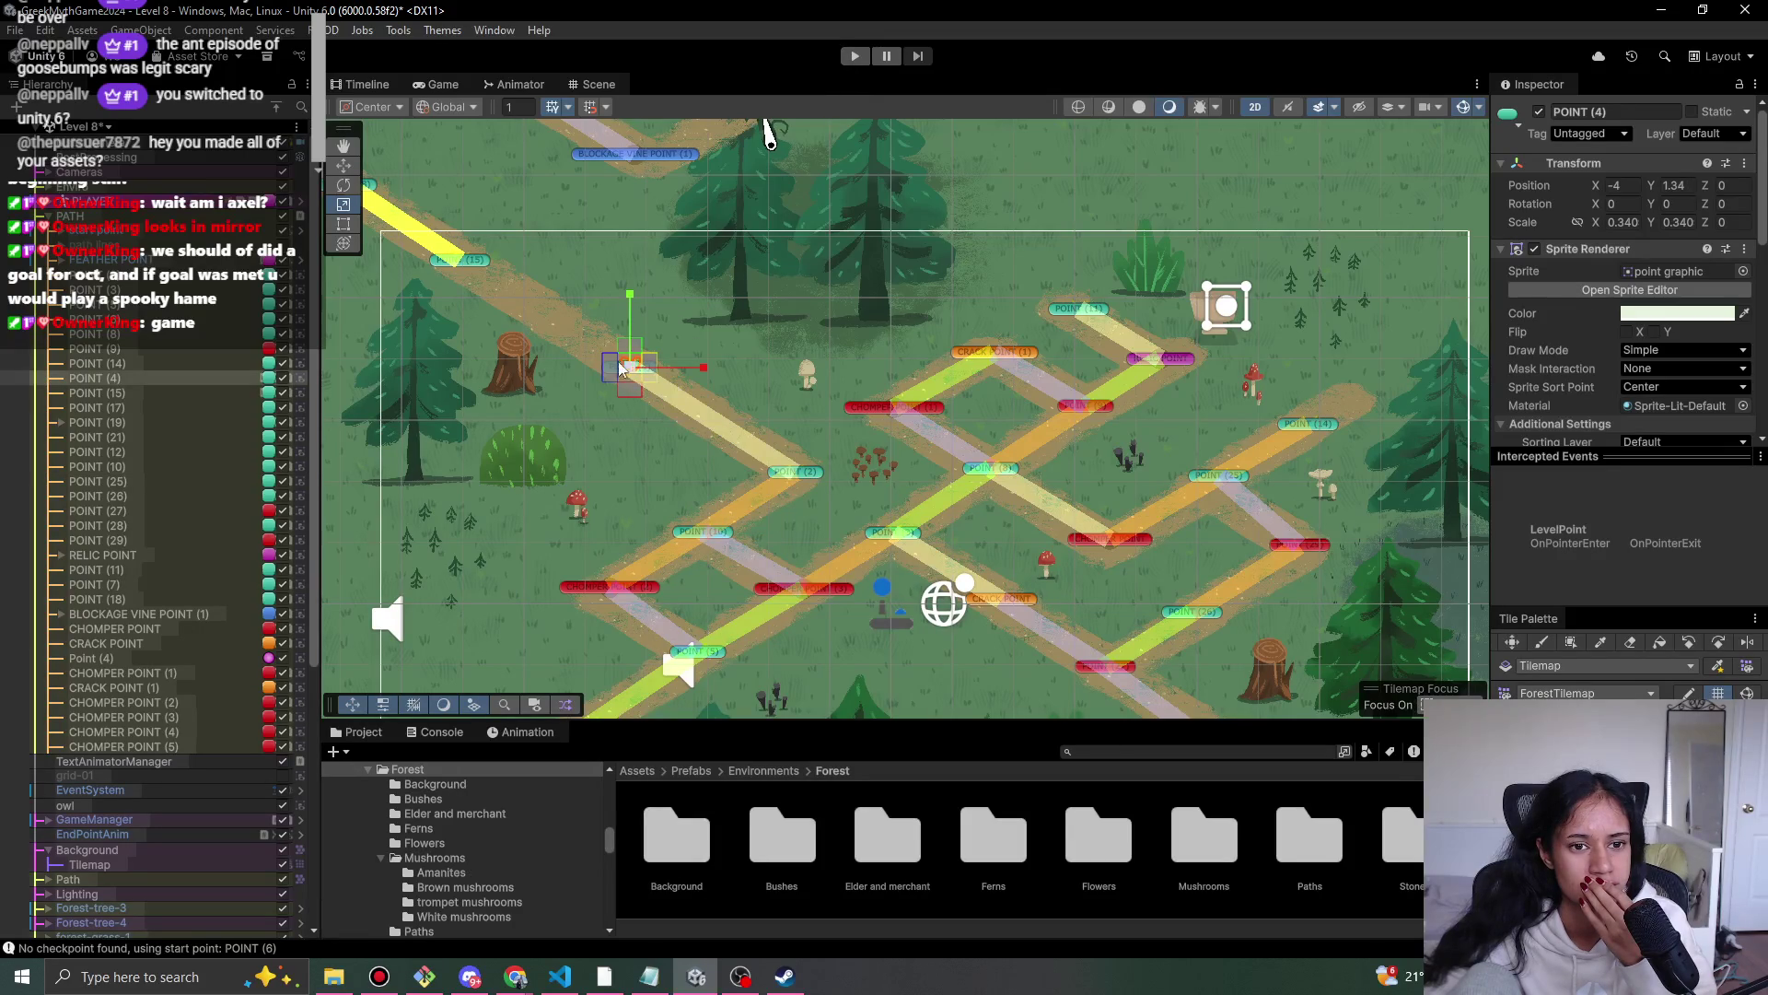
{"action": "left_click", "coordinate": [467, 267]}
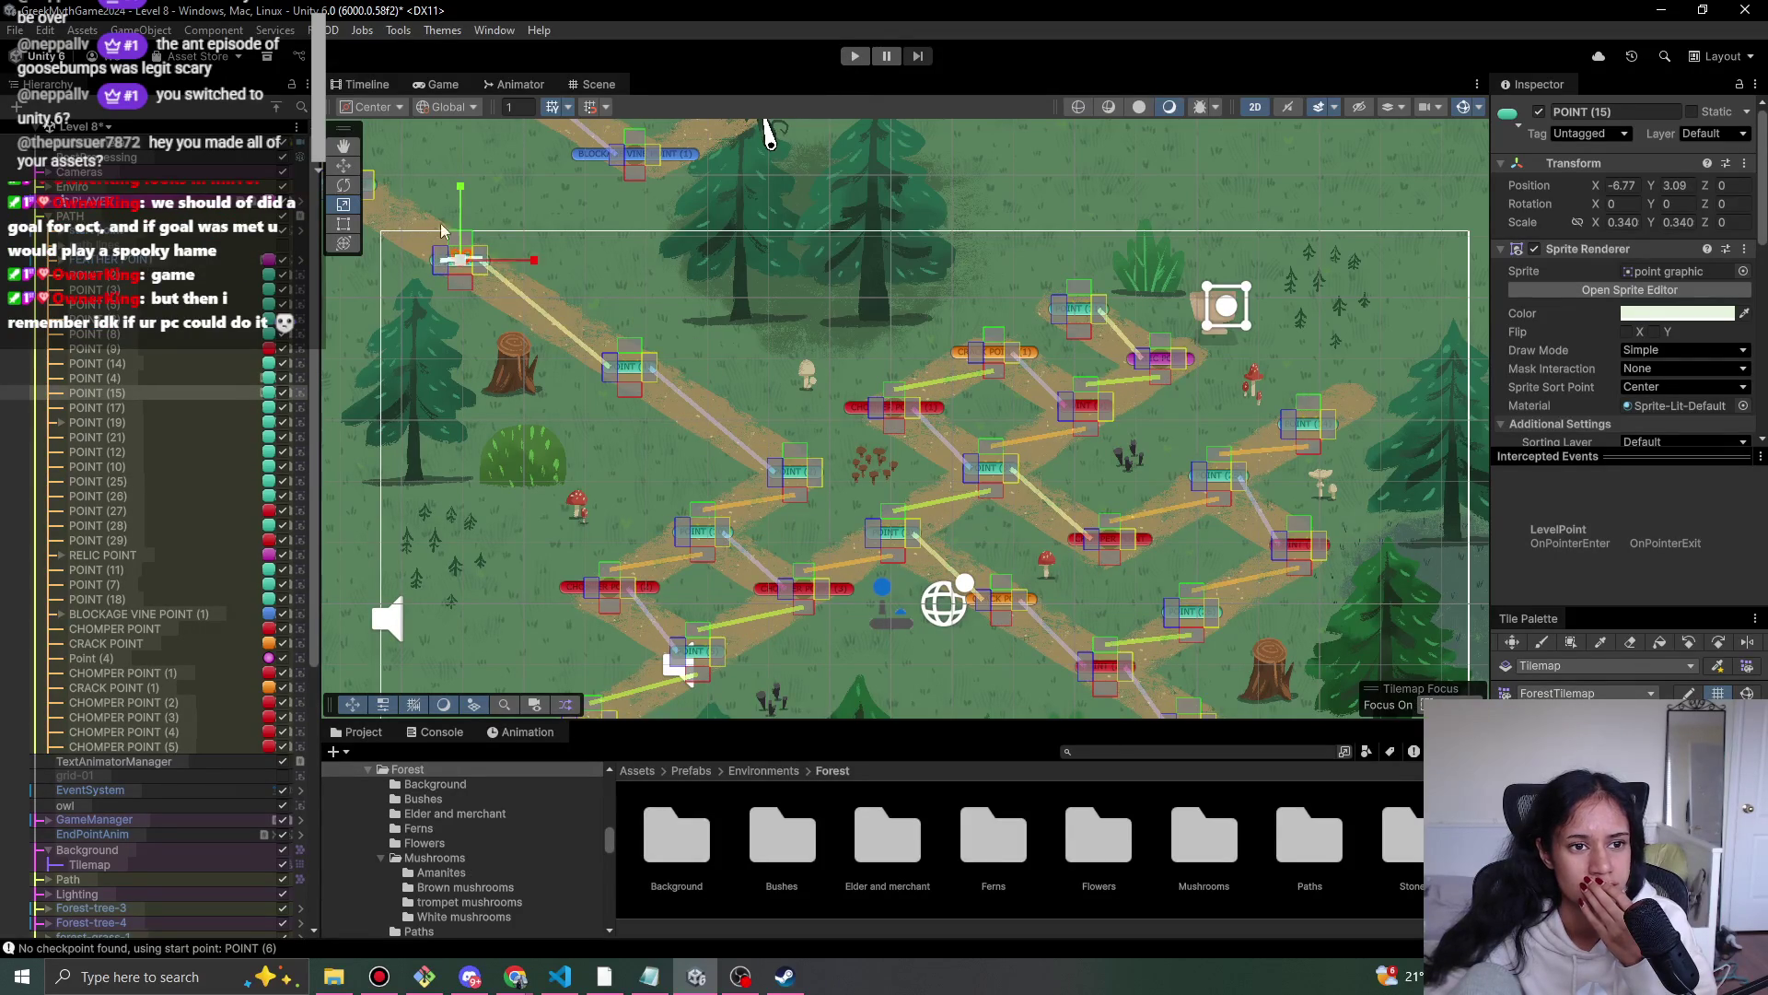
{"action": "left_click_drag", "start_coordinate": [378, 190], "coordinate": [628, 295]}
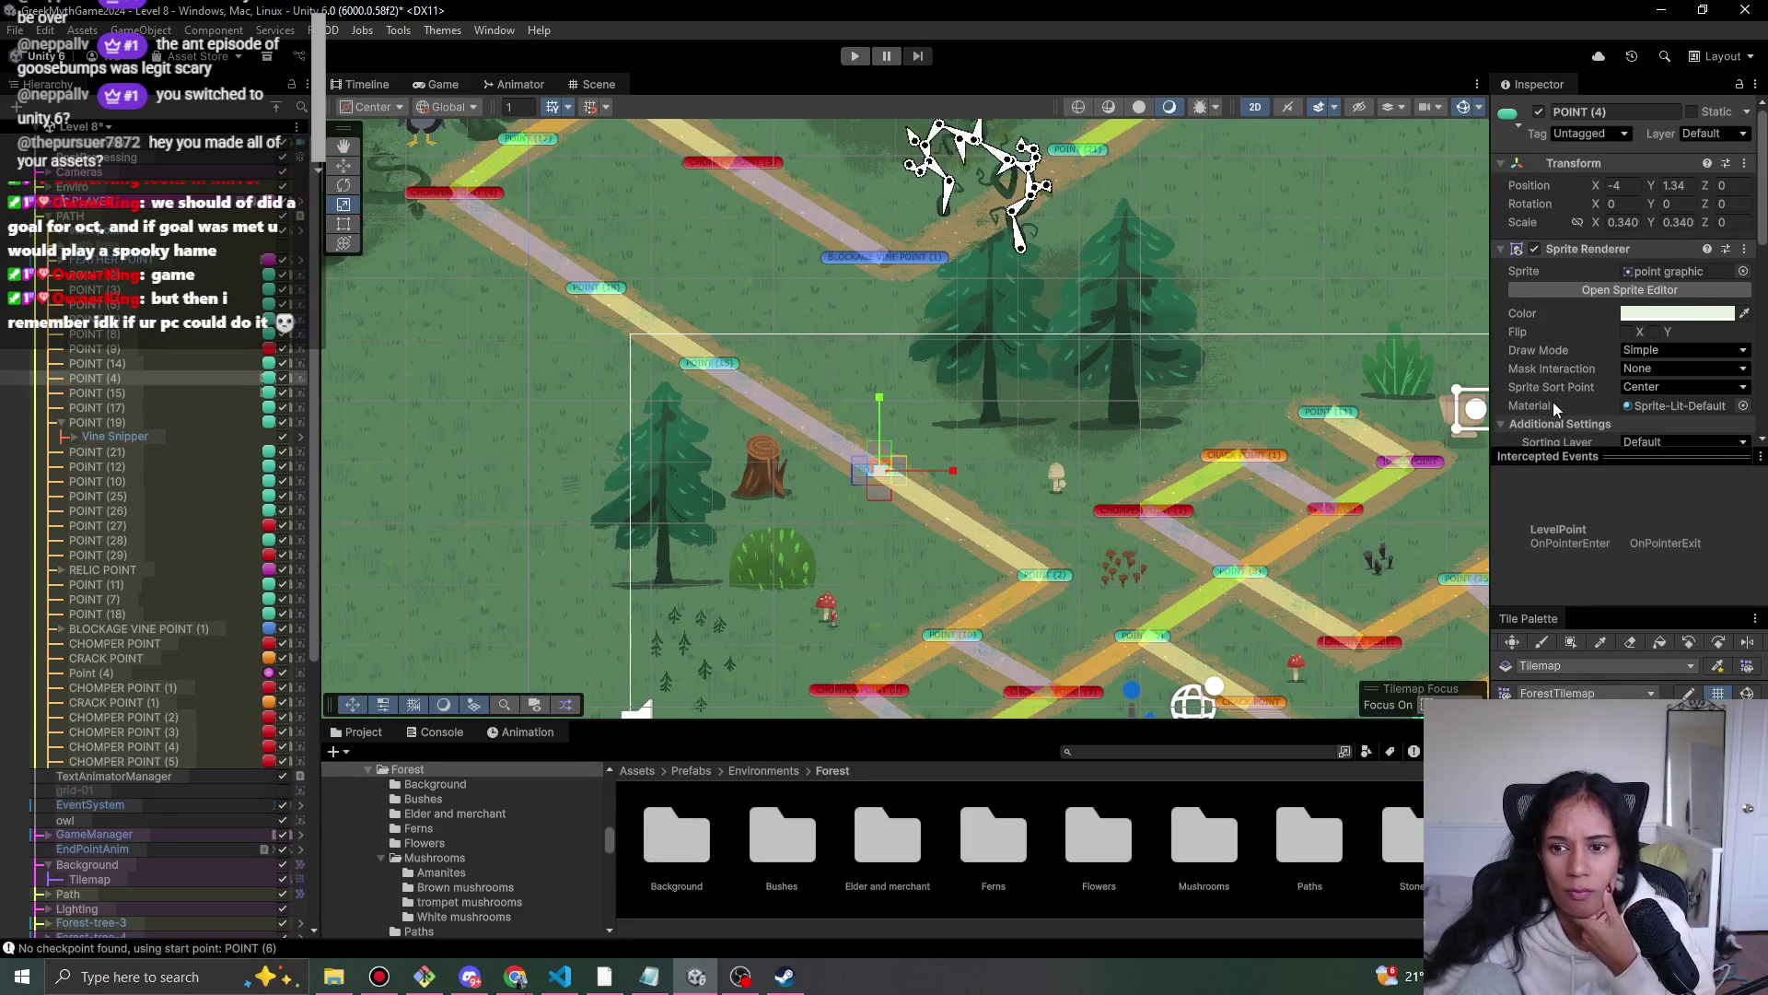
{"action": "scroll", "coordinate": [1575, 423], "scroll_direction": "down", "scroll_amount": 6}
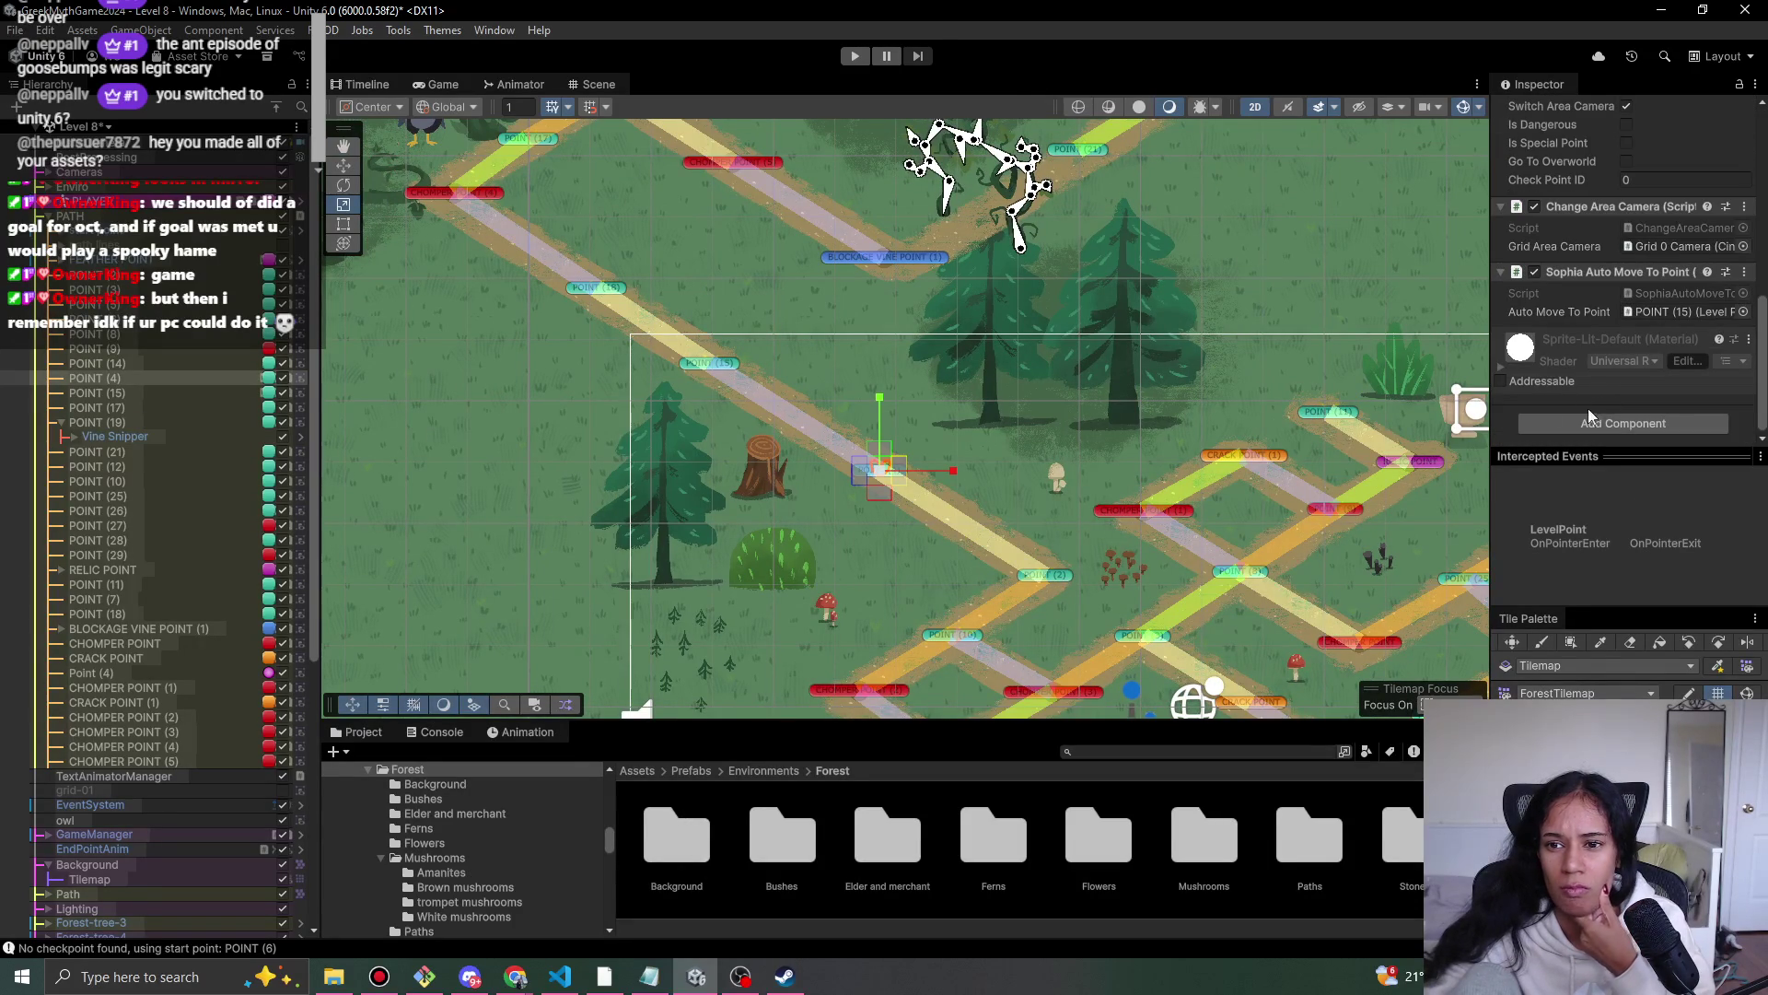
{"action": "left_click", "coordinate": [853, 57]}
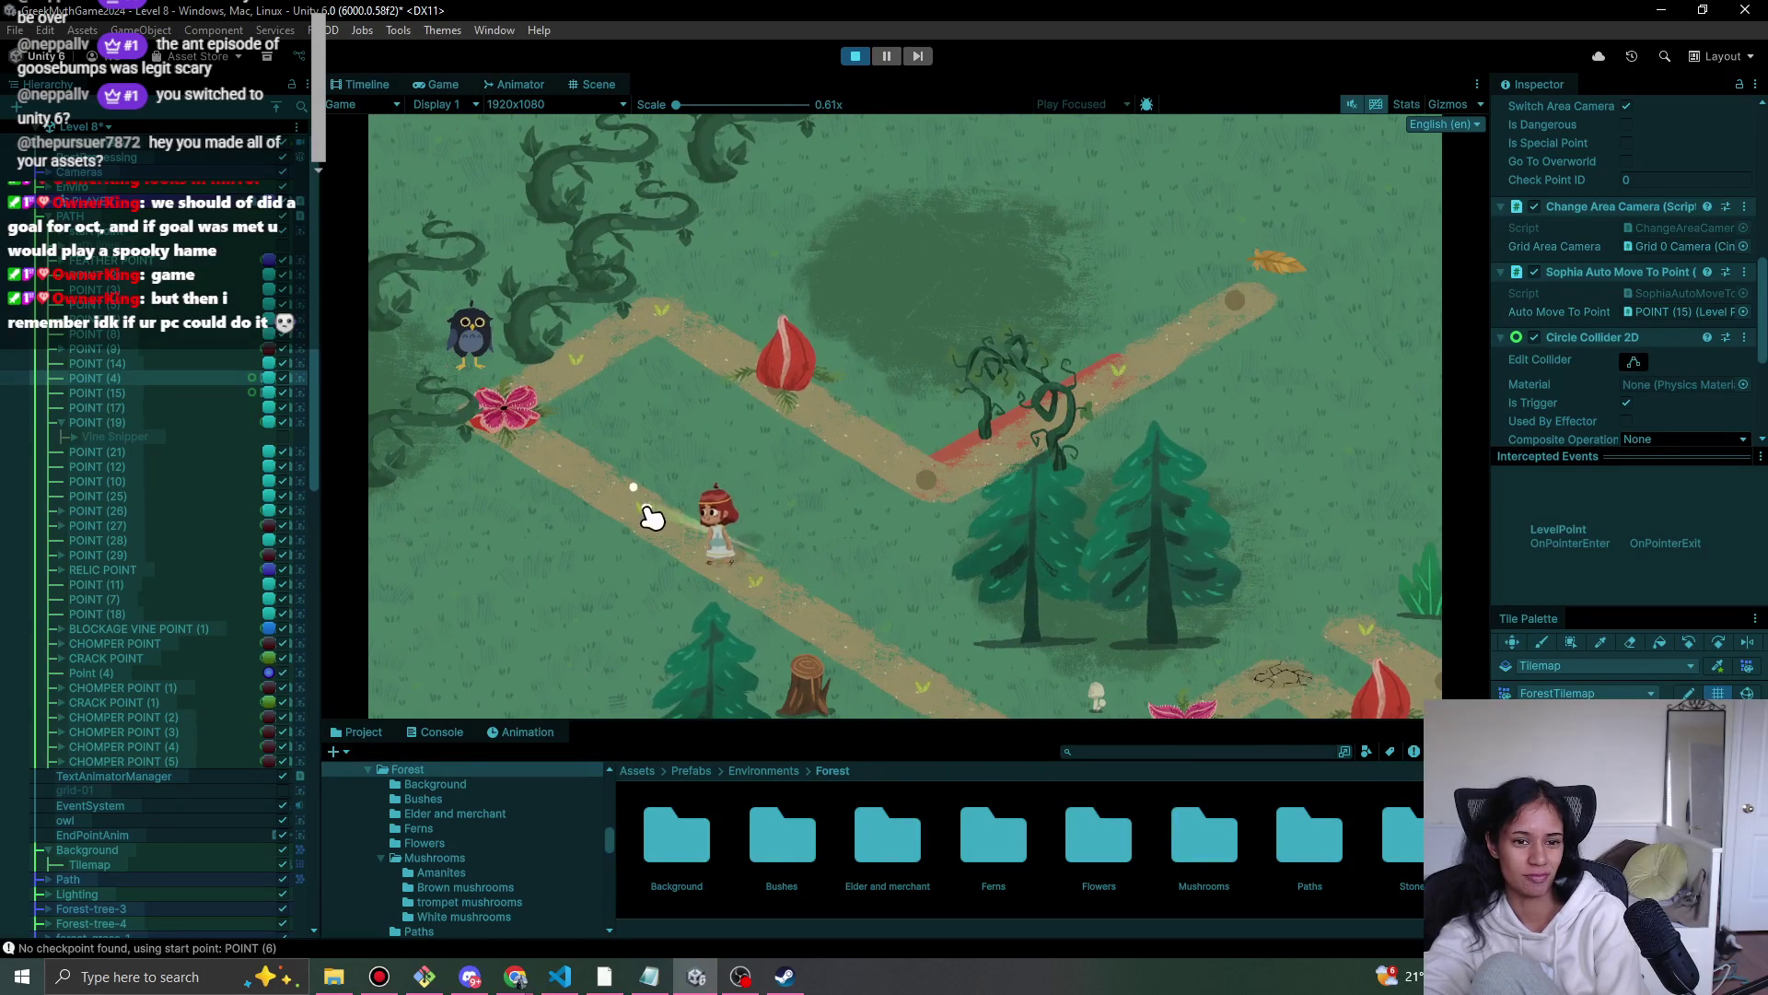
- Walk the girl along the path, check POINT (15) in the Scene view, walk into the next area, then stop
{"action": "left_click", "coordinate": [728, 576]}
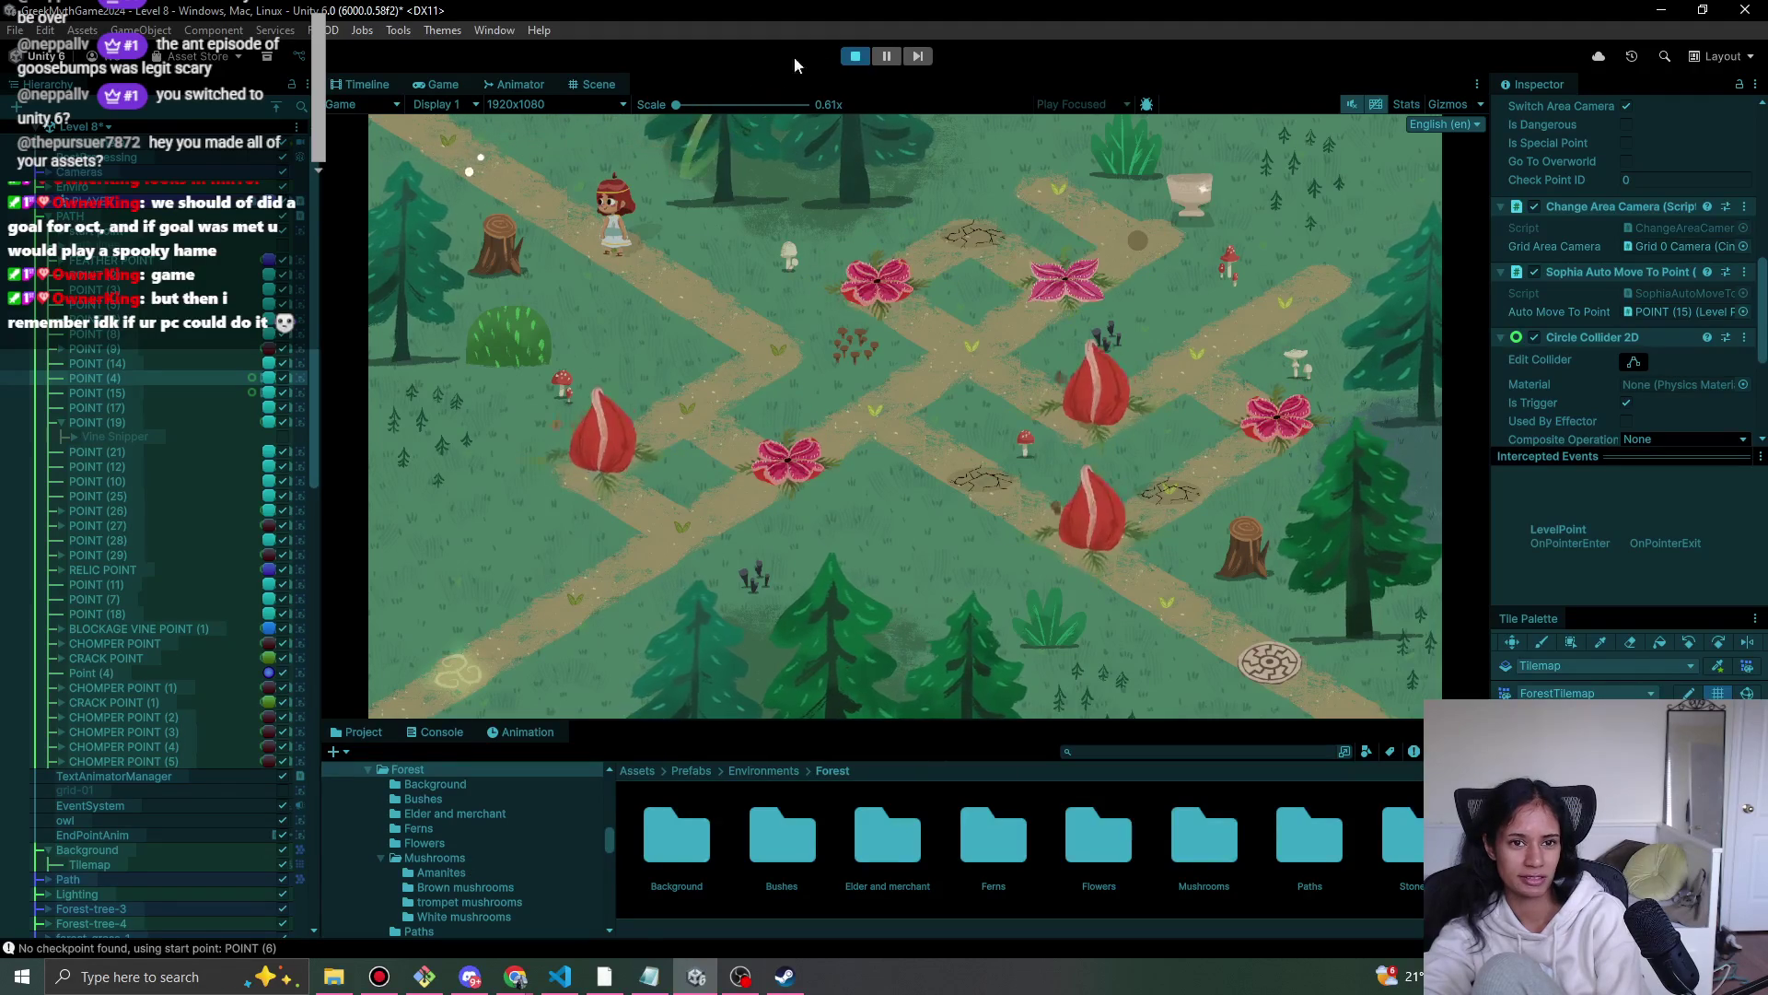
{"action": "left_click", "coordinate": [590, 85]}
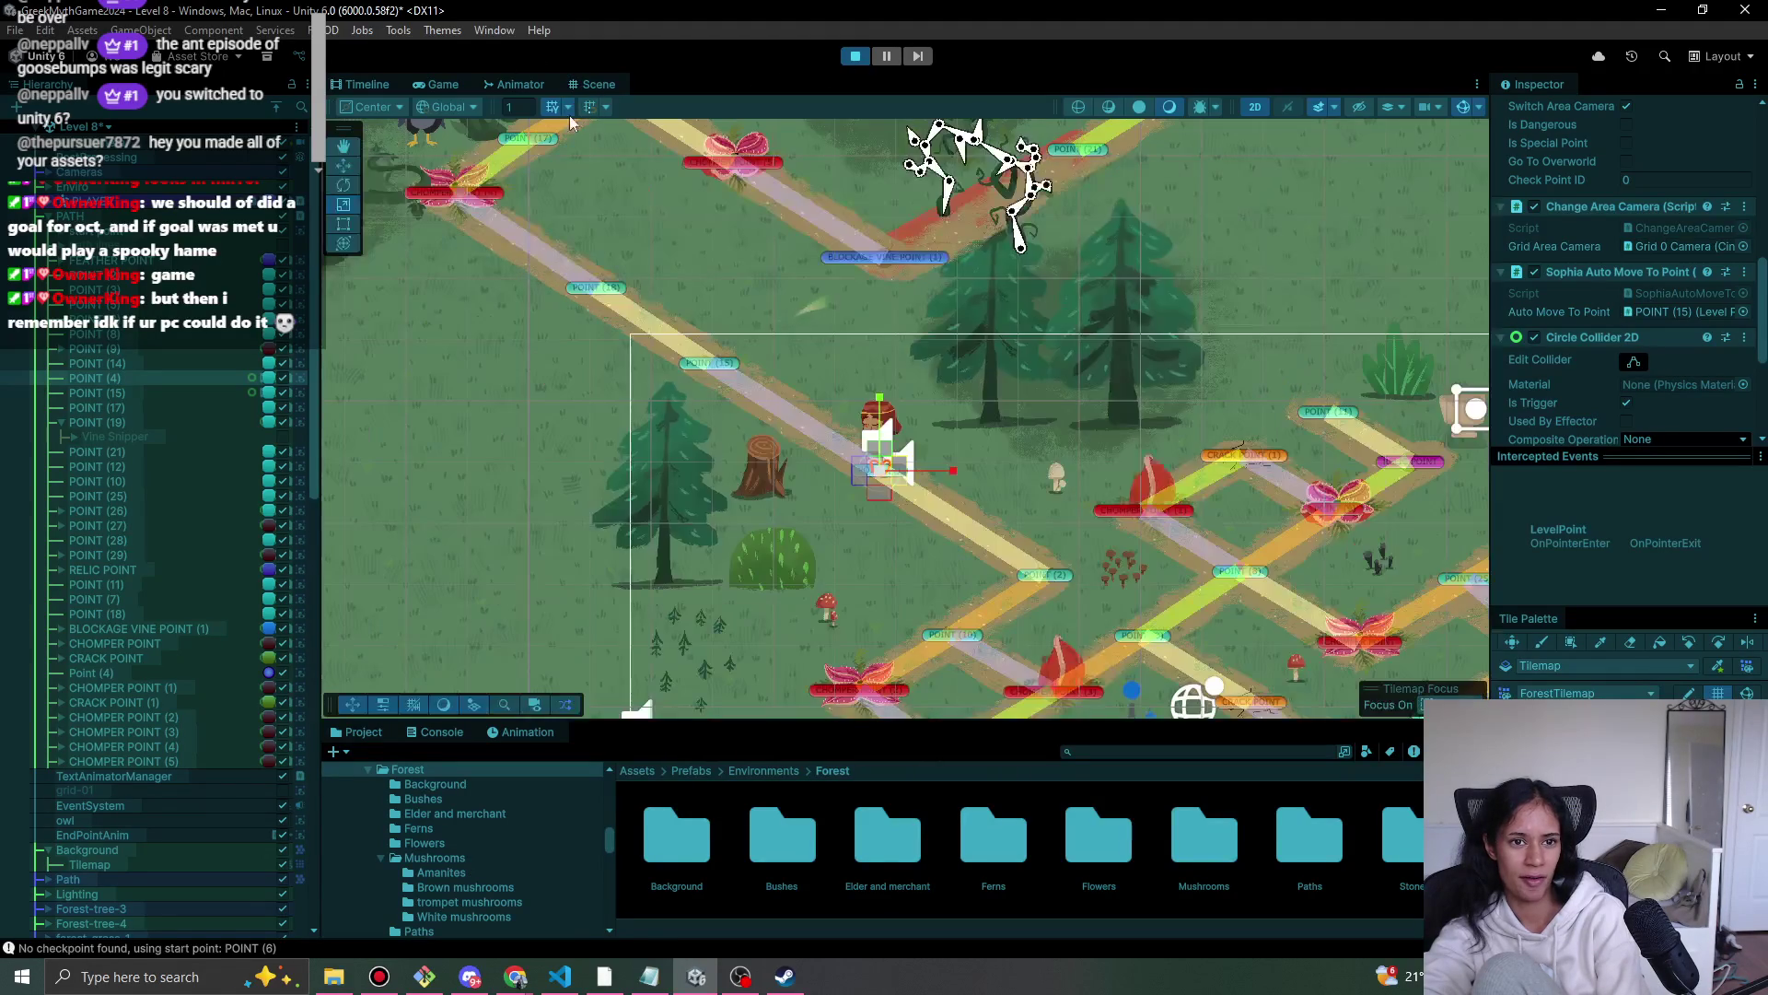
{"action": "left_click", "coordinate": [723, 365]}
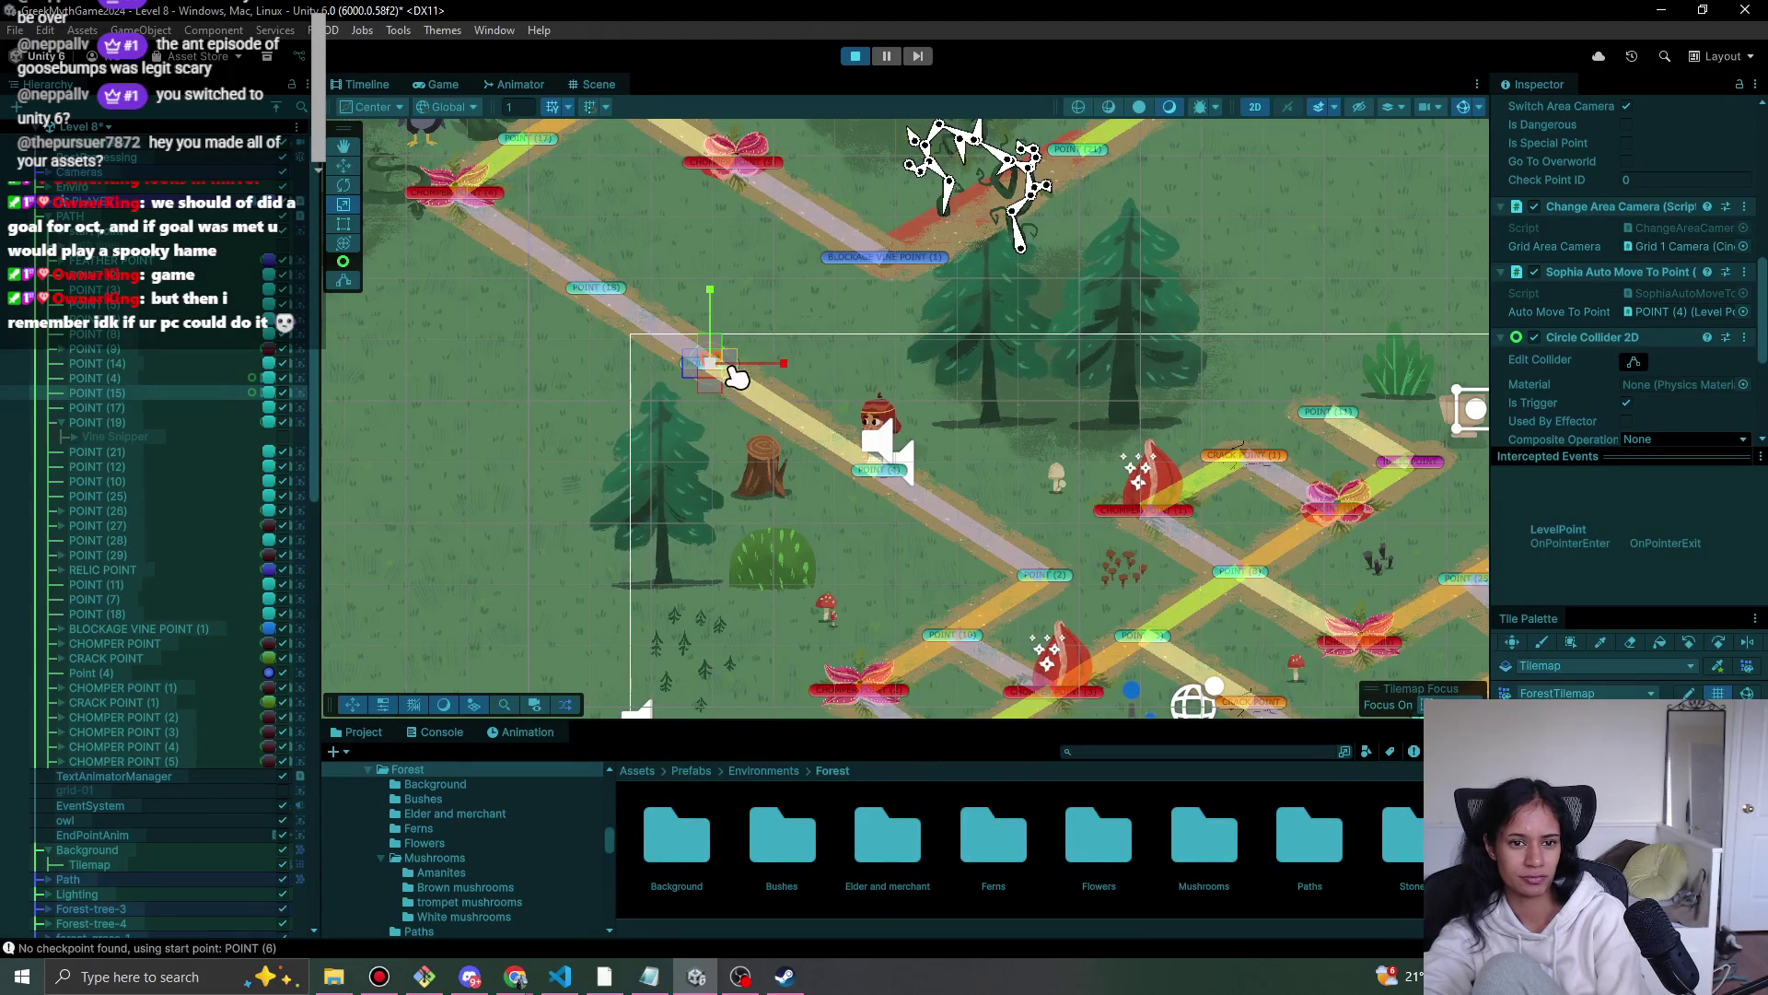
{"action": "left_click", "coordinate": [461, 85]}
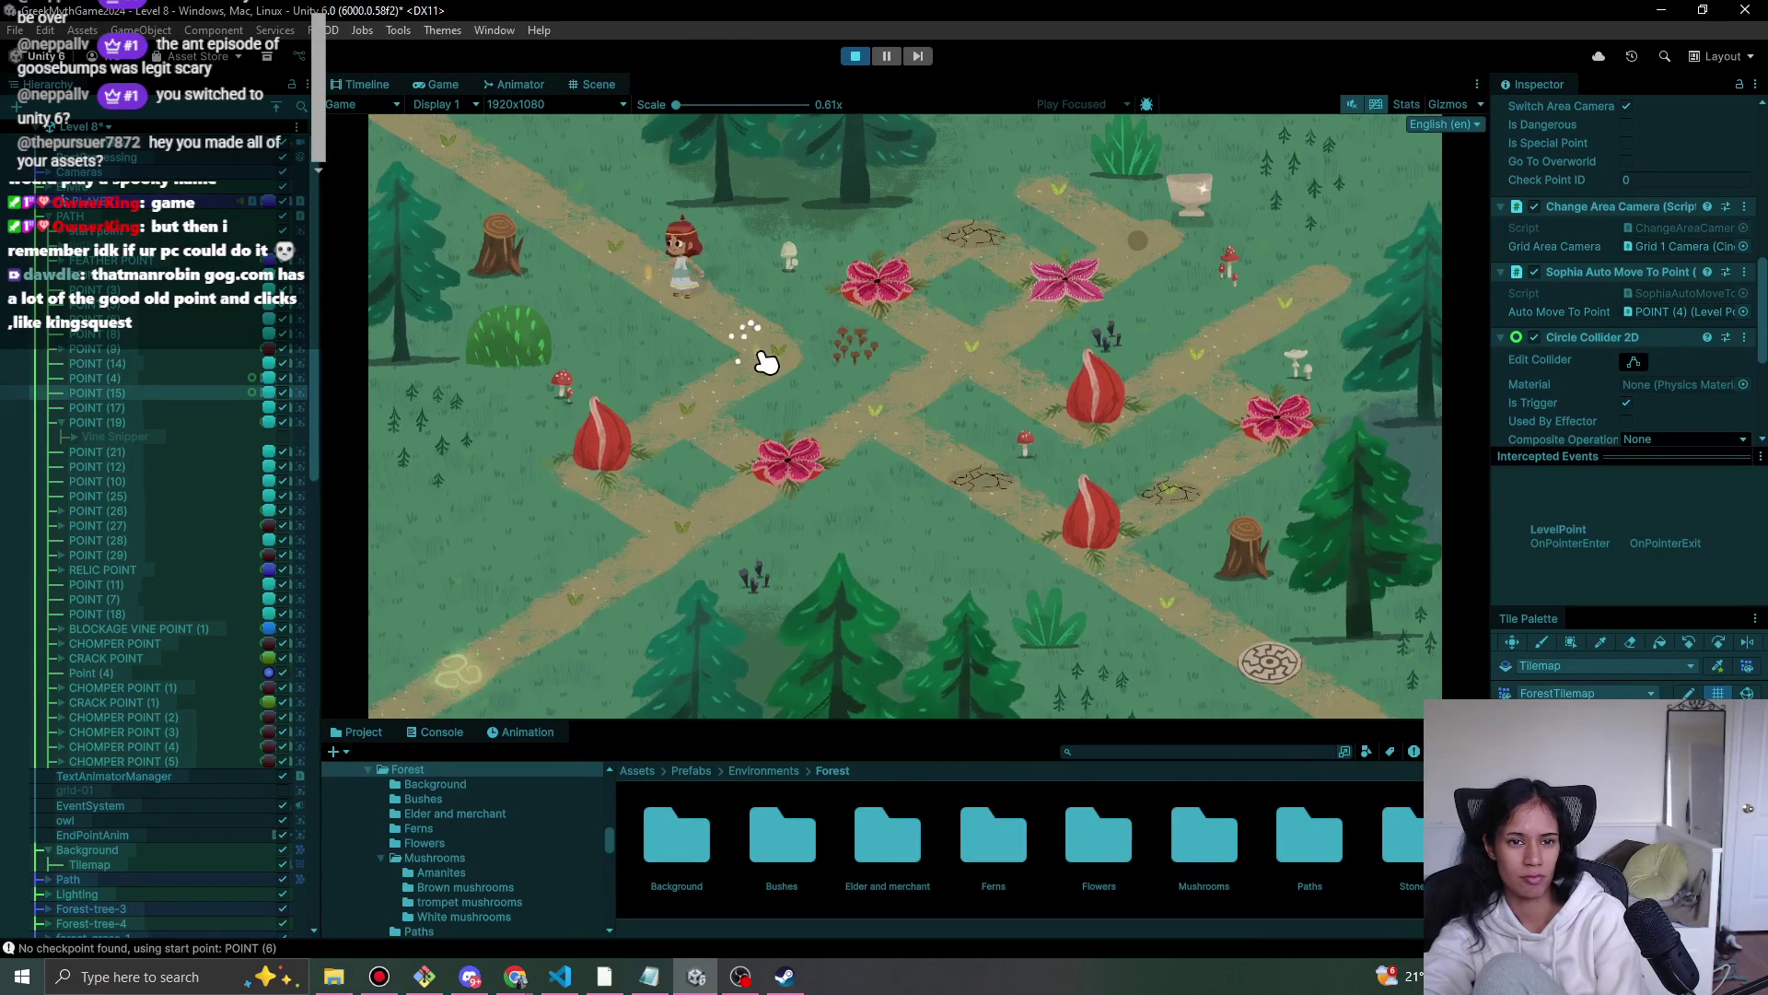
{"action": "left_click", "coordinate": [636, 274]}
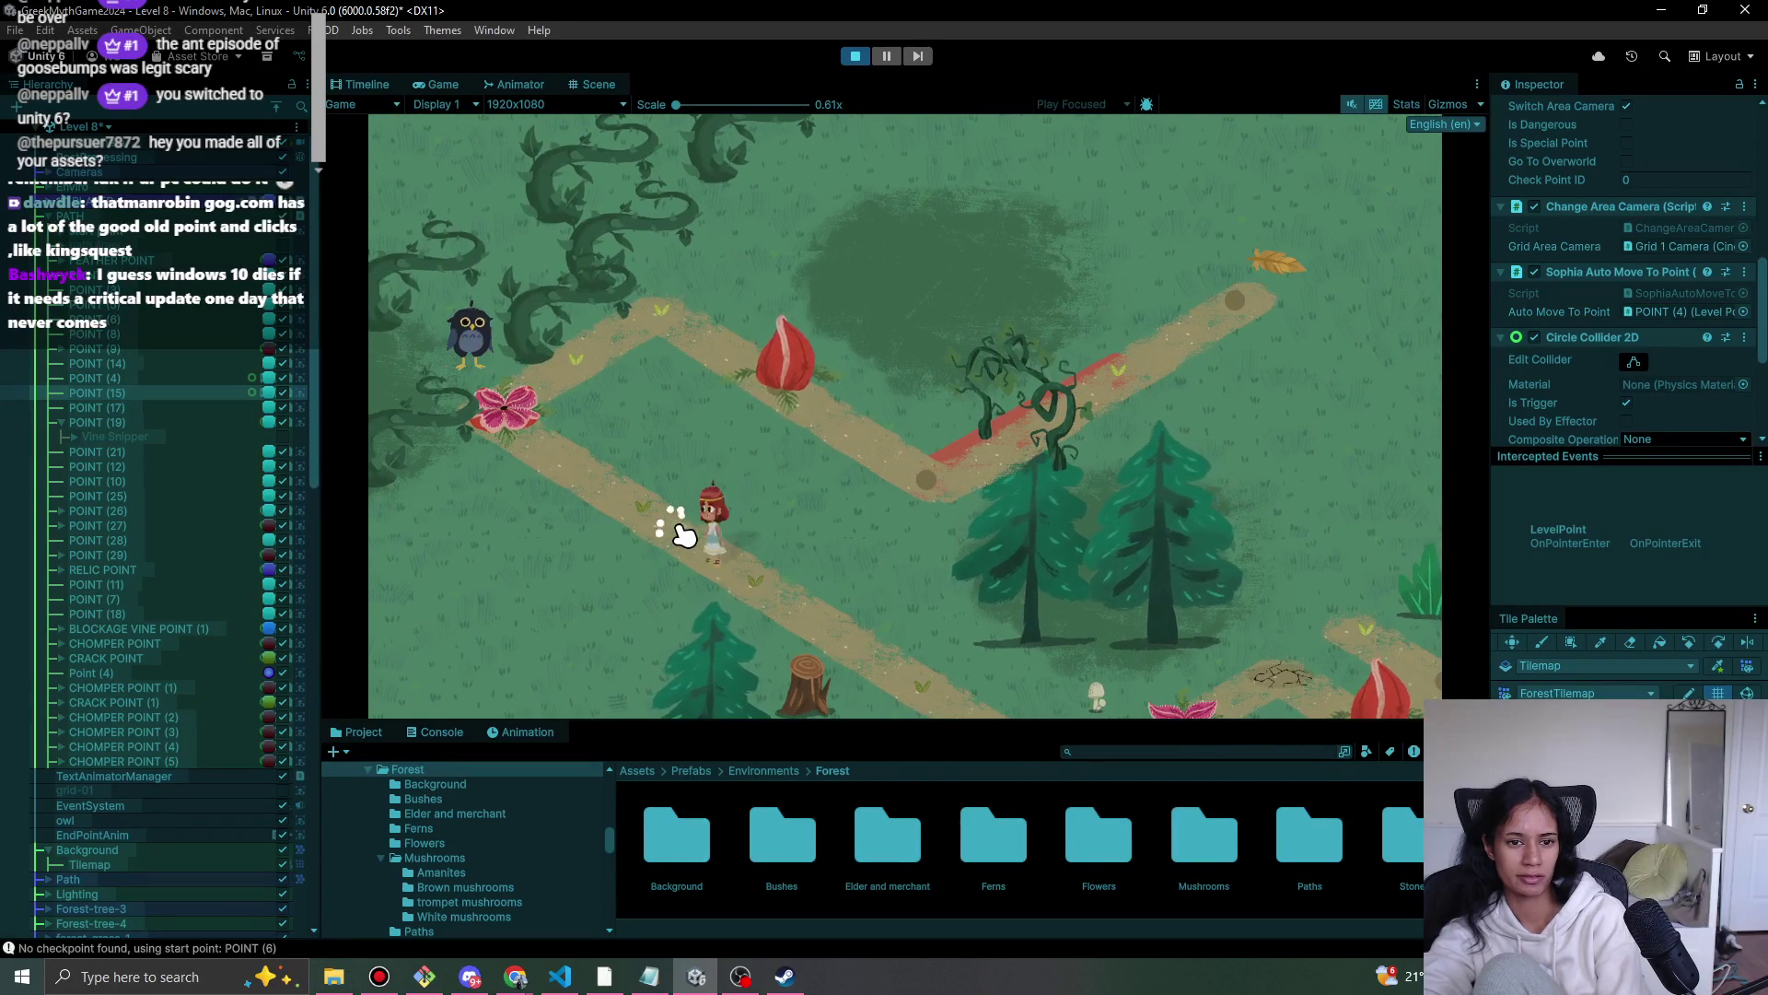
{"action": "left_click", "coordinate": [746, 596]}
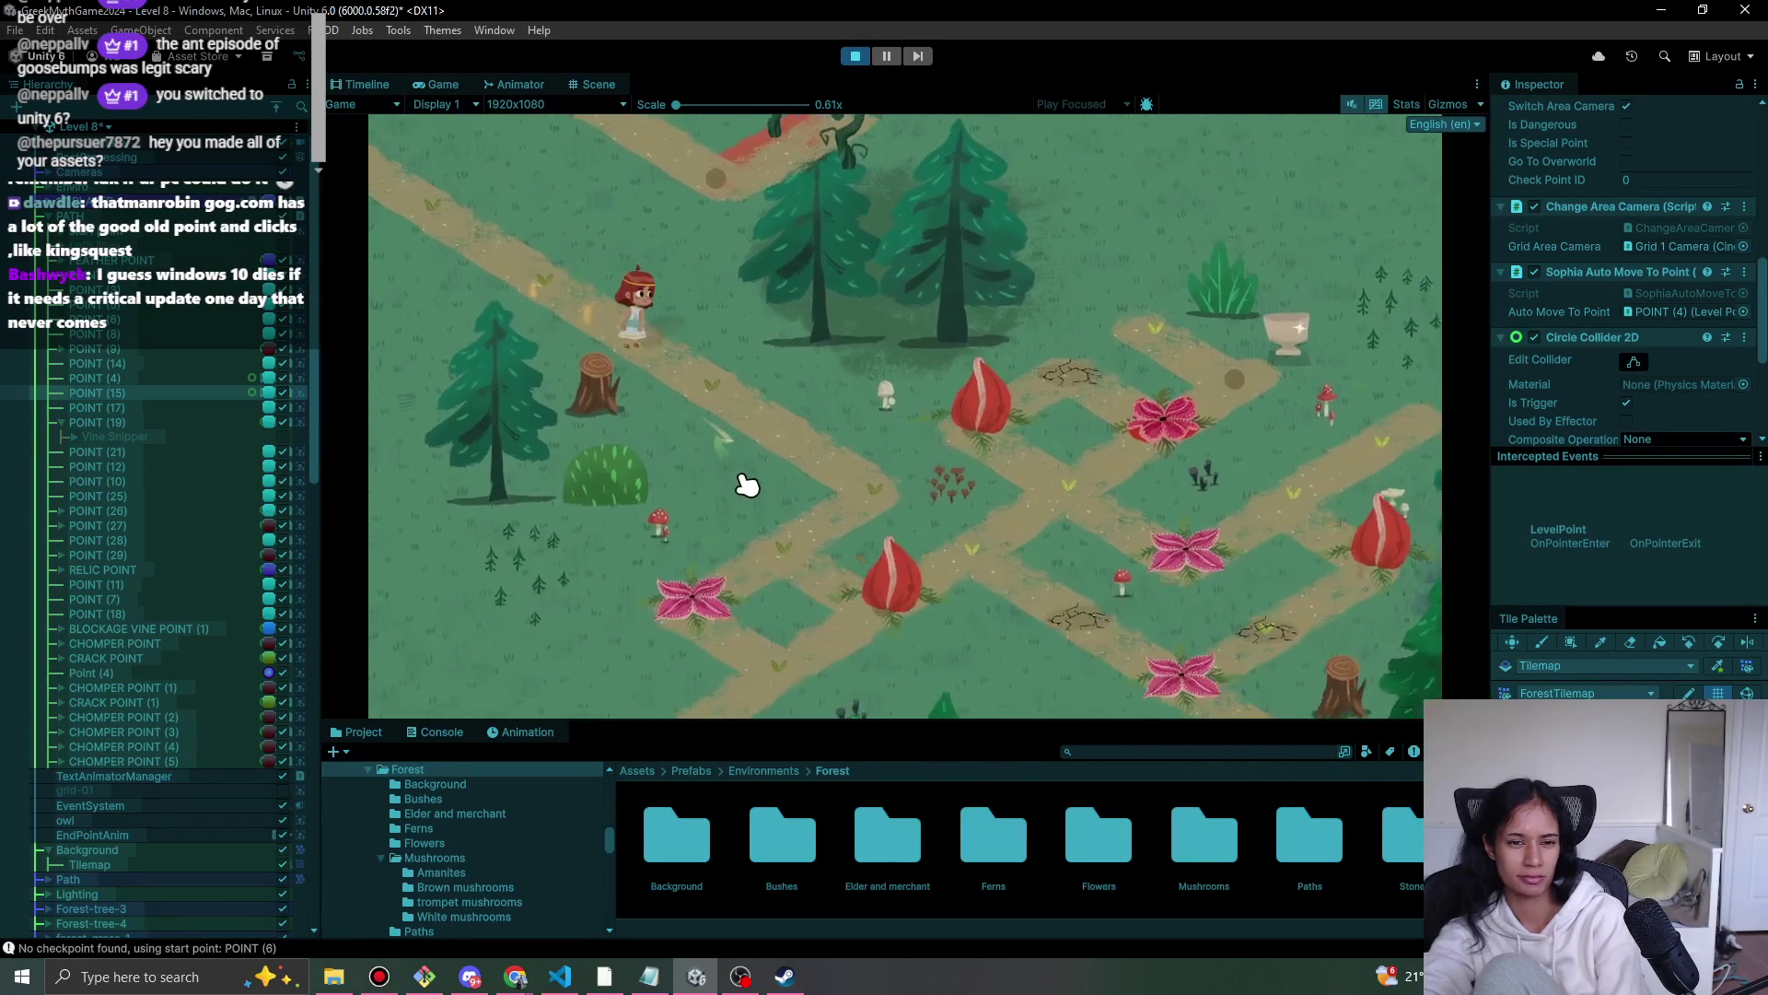
{"action": "left_click", "coordinate": [855, 56]}
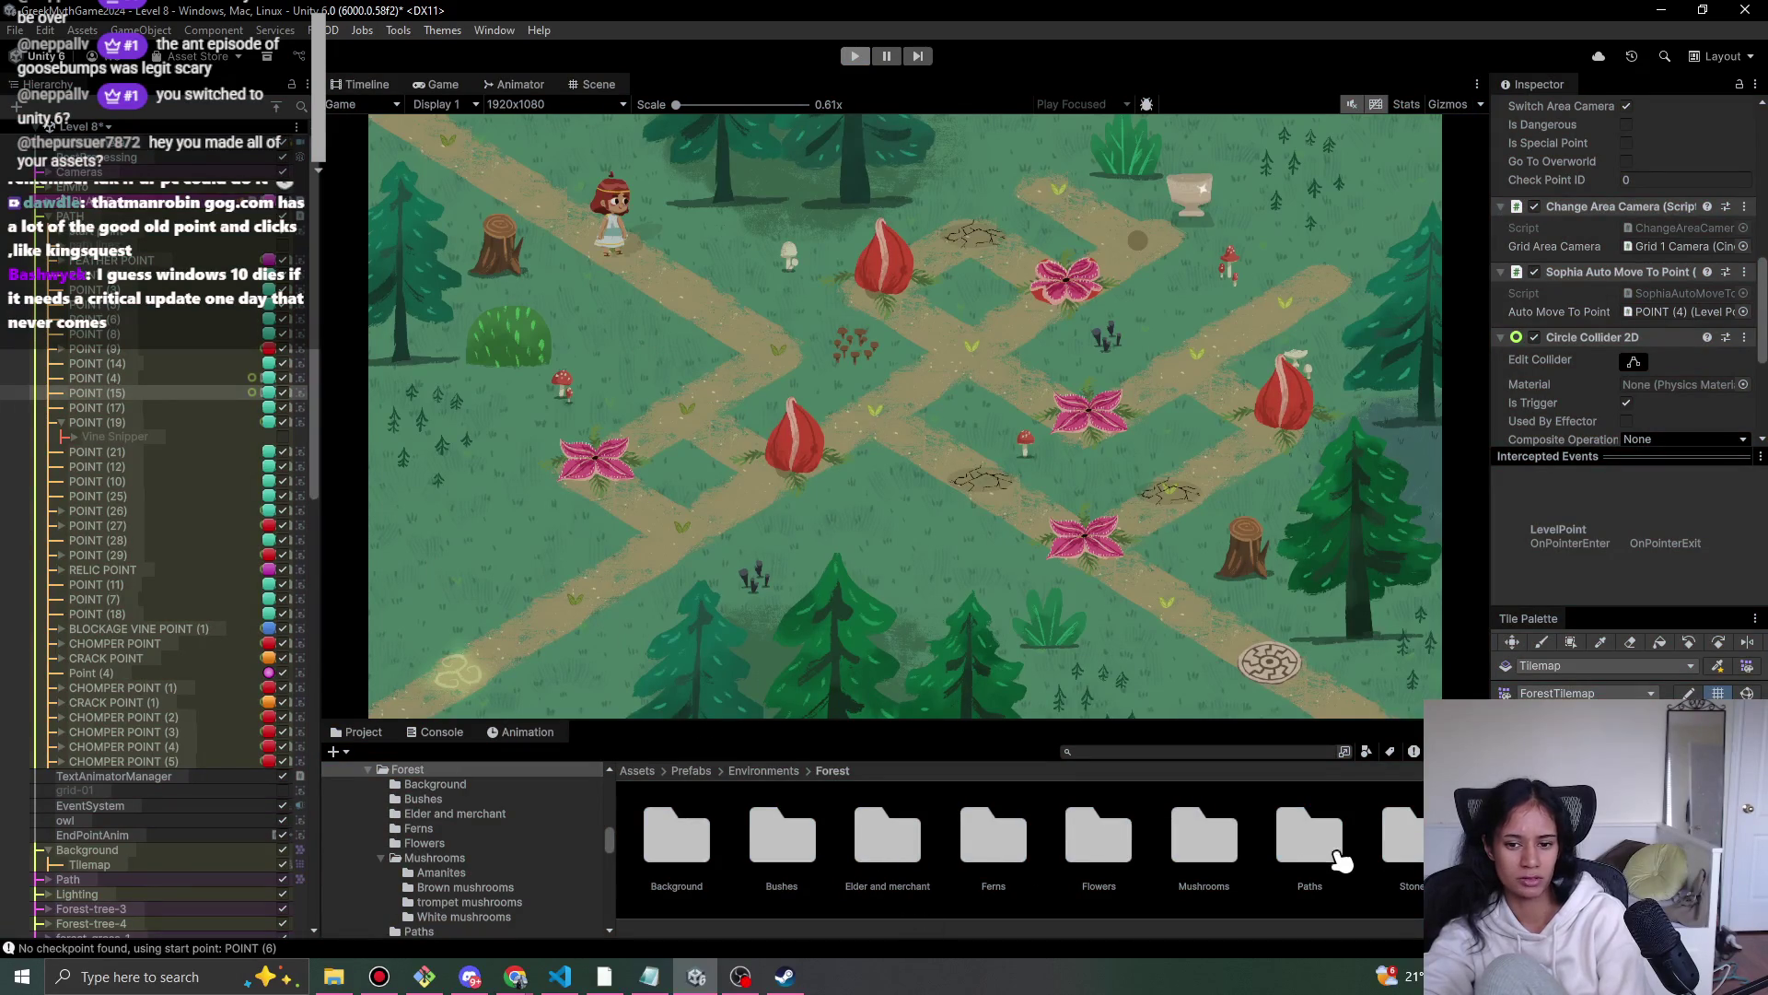
- From the Trees folder, place a Forest-tree-5 and a resized Forest-tree-7 left of the path
{"action": "scroll", "coordinate": [917, 846], "scroll_direction": "down", "scroll_amount": 2}
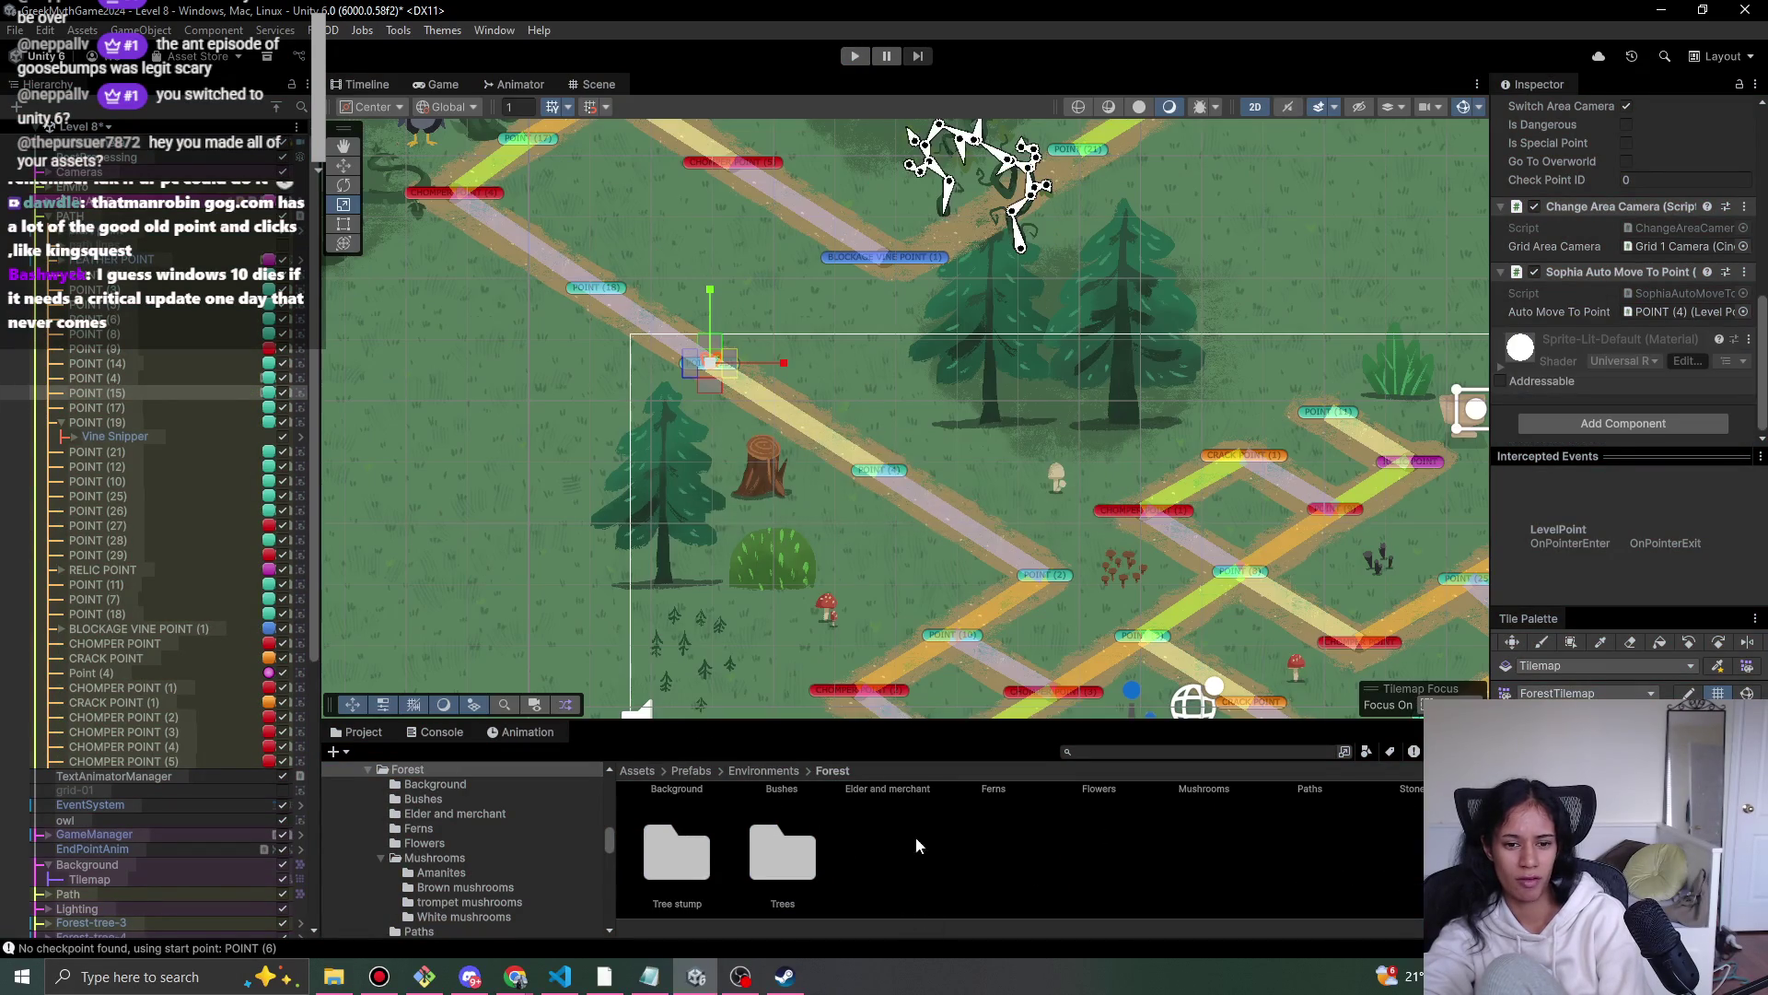
{"action": "double_click", "coordinate": [773, 882]}
{"action": "mouse_move", "coordinate": [669, 436]}
{"action": "left_mouse_down"}
{"action": "mouse_move", "coordinate": [1120, 456]}
{"action": "mouse_move", "coordinate": [967, 623]}
{"action": "left_mouse_up"}
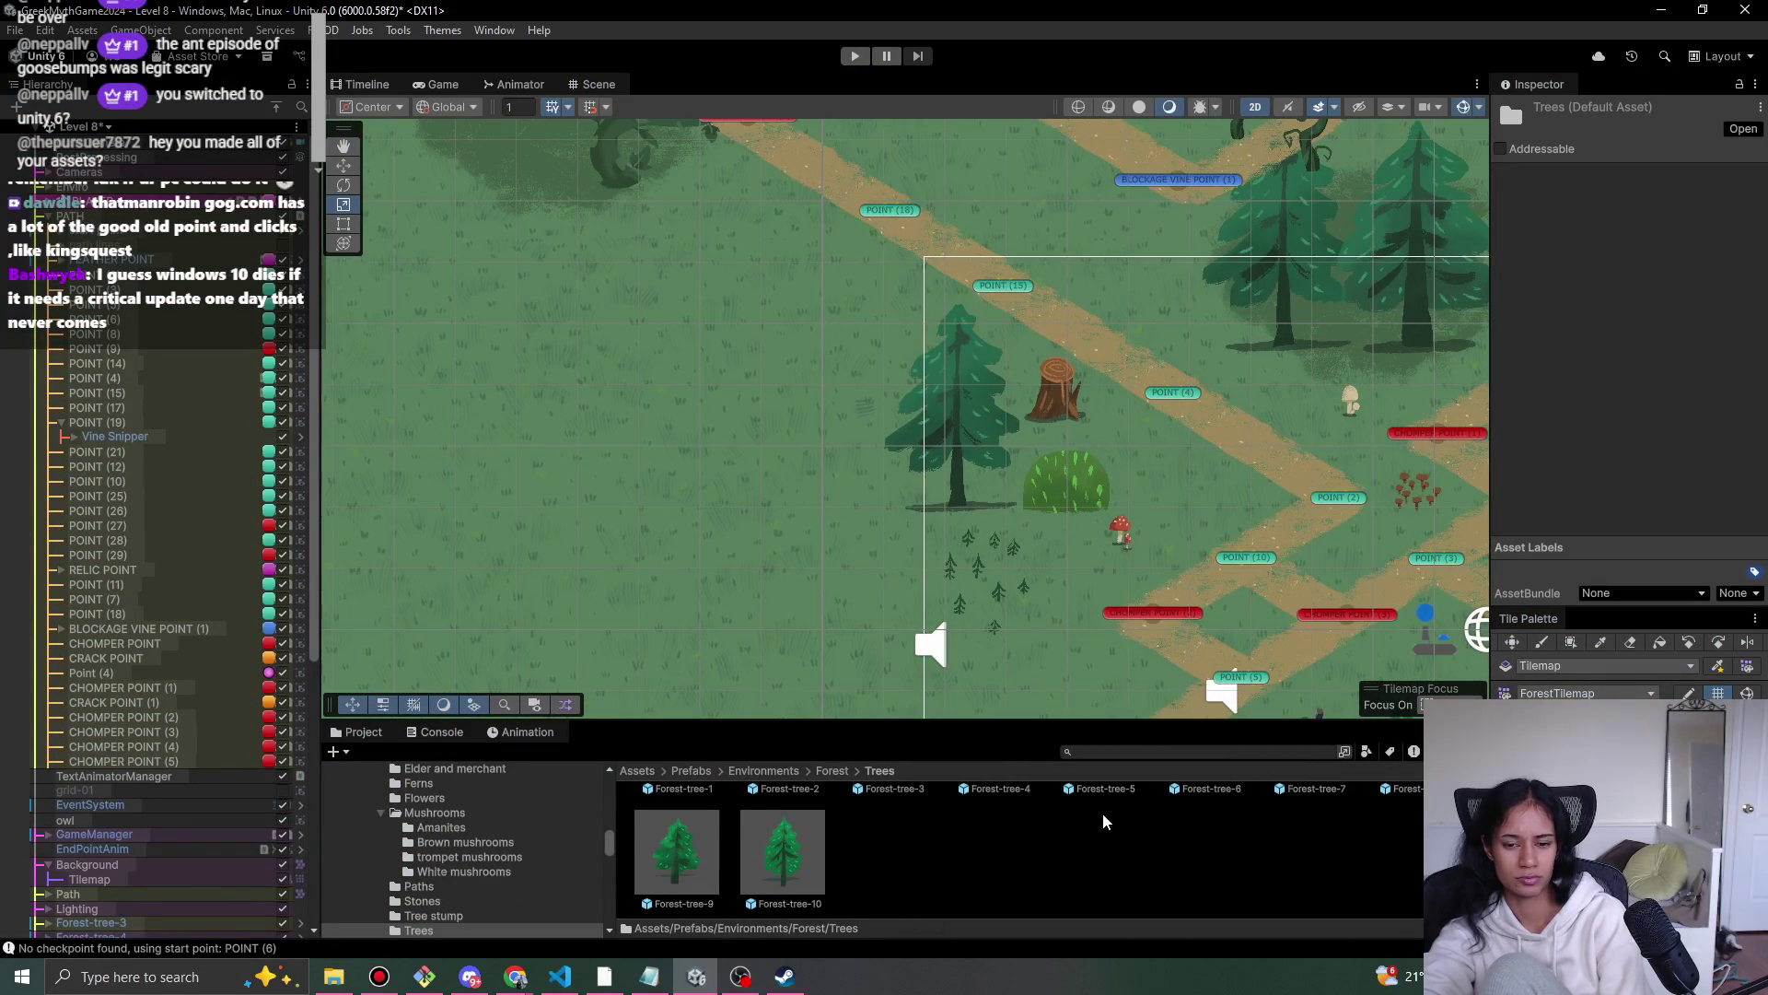
{"action": "scroll", "coordinate": [1082, 852], "scroll_direction": "up", "scroll_amount": 1}
{"action": "mouse_move", "coordinate": [1106, 855]}
{"action": "left_mouse_down"}
{"action": "mouse_move", "coordinate": [758, 354]}
{"action": "mouse_move", "coordinate": [755, 332]}
{"action": "mouse_move", "coordinate": [781, 329]}
{"action": "mouse_move", "coordinate": [806, 281]}
{"action": "mouse_move", "coordinate": [798, 339]}
{"action": "left_mouse_up"}
{"action": "mouse_move", "coordinate": [1299, 890]}
{"action": "left_mouse_down"}
{"action": "mouse_move", "coordinate": [833, 488]}
{"action": "mouse_move", "coordinate": [942, 354]}
{"action": "mouse_move", "coordinate": [916, 382]}
{"action": "left_mouse_up"}
{"action": "key", "text": "w"}
{"action": "mouse_move", "coordinate": [845, 461]}
{"action": "left_mouse_down"}
{"action": "mouse_move", "coordinate": [843, 424]}
{"action": "mouse_move", "coordinate": [815, 441]}
{"action": "mouse_move", "coordinate": [852, 410]}
{"action": "left_mouse_up"}
{"action": "key", "text": "r"}
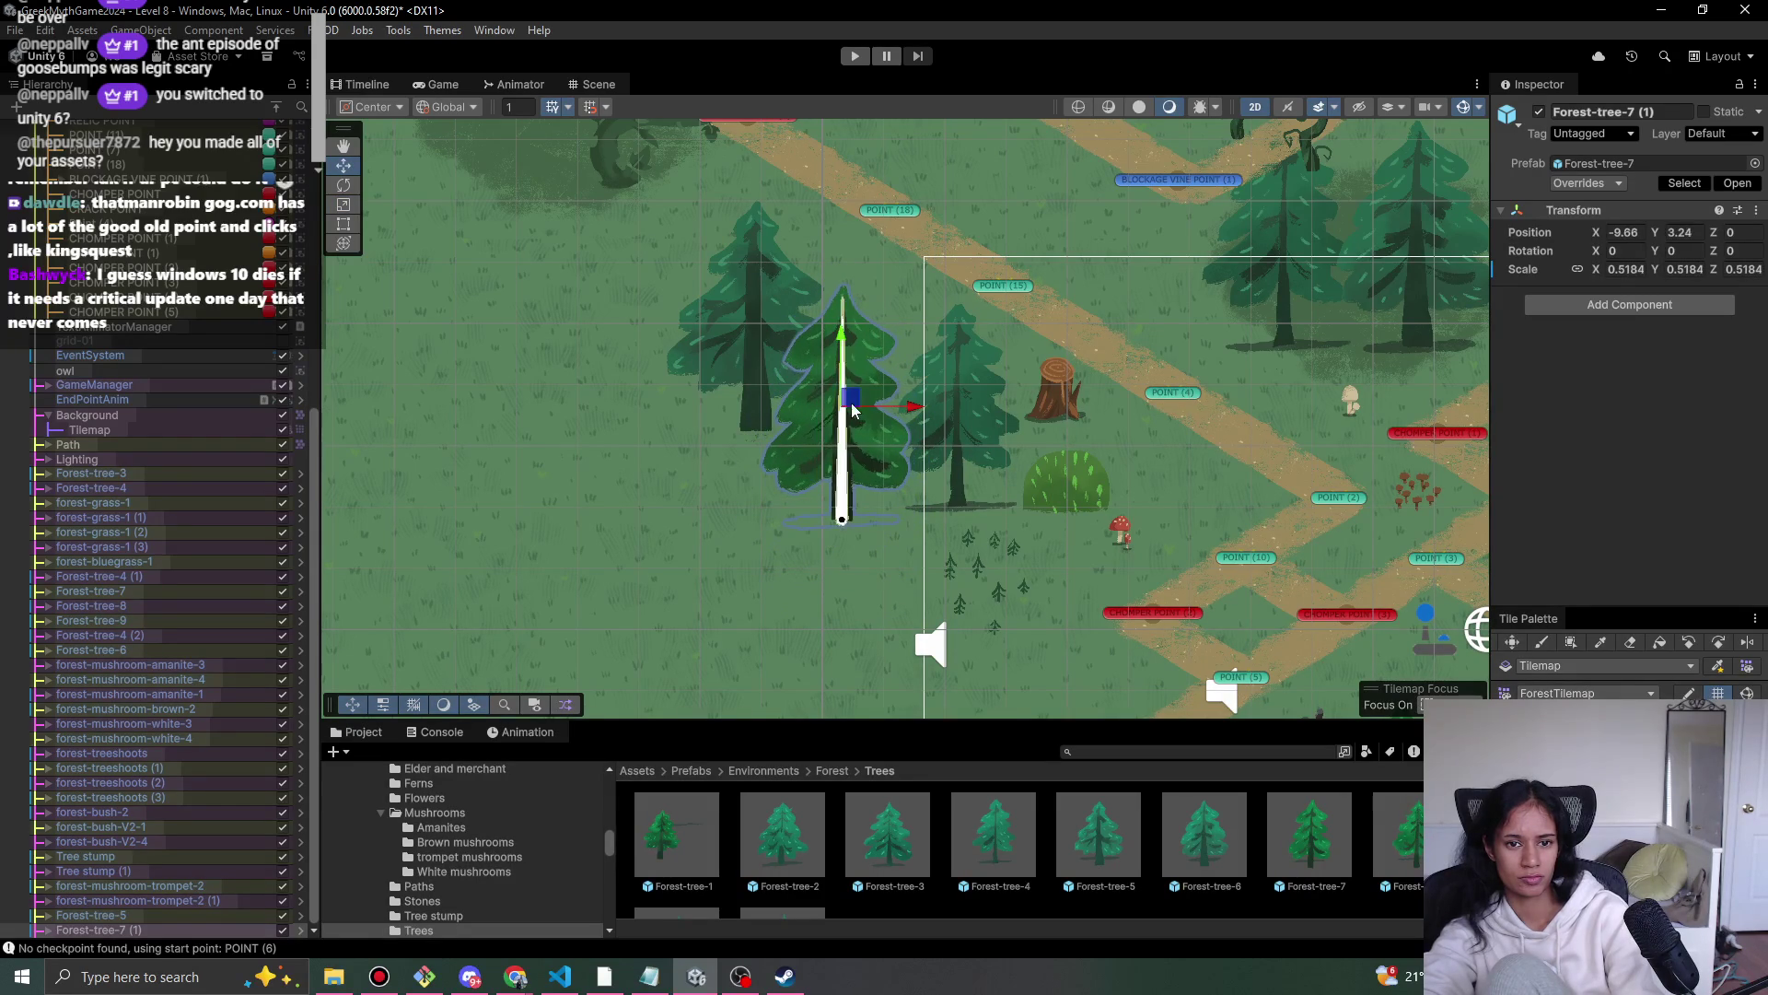
- Add Forest-tree-4, Forest-tree-1 scaled to about 0.37, and an enlarged Forest-tree-6 nudged up
{"action": "mouse_move", "coordinate": [1409, 852]}
{"action": "left_mouse_down"}
{"action": "mouse_move", "coordinate": [594, 493]}
{"action": "mouse_move", "coordinate": [667, 508]}
{"action": "mouse_move", "coordinate": [632, 347]}
{"action": "left_mouse_up"}
{"action": "mouse_move", "coordinate": [963, 856]}
{"action": "left_mouse_down"}
{"action": "mouse_move", "coordinate": [632, 494]}
{"action": "mouse_move", "coordinate": [754, 419]}
{"action": "left_mouse_up"}
{"action": "key", "text": "r"}
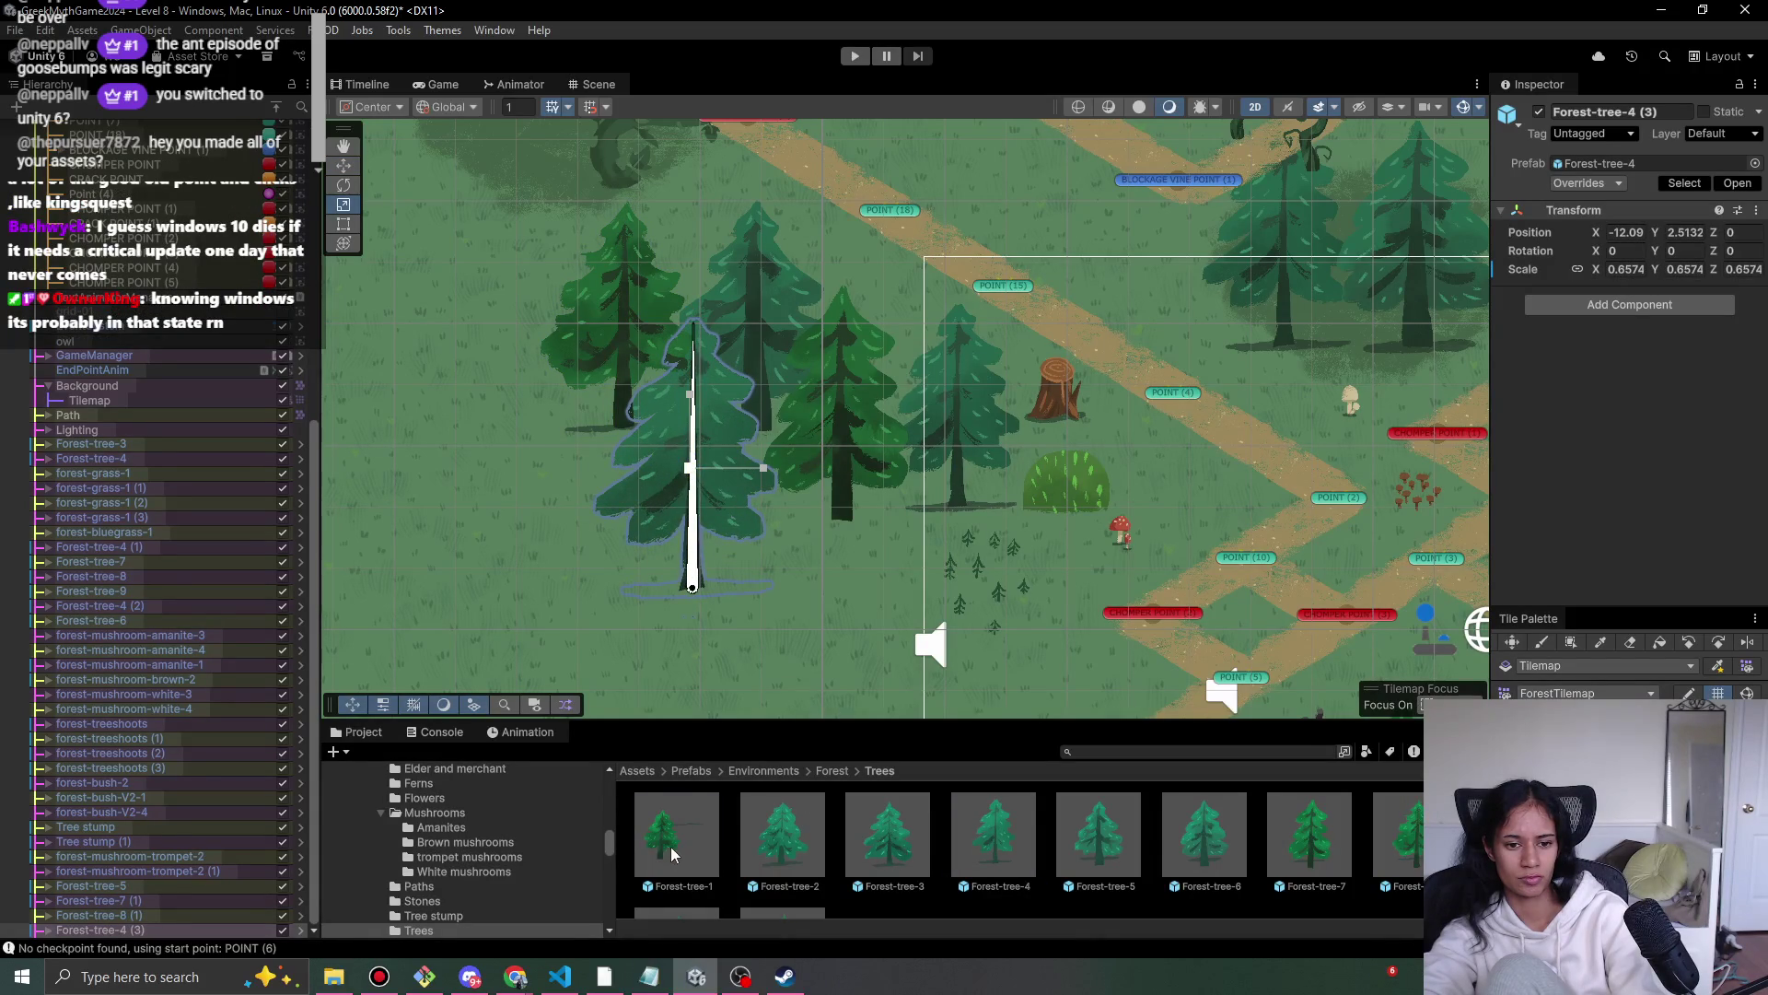
{"action": "mouse_move", "coordinate": [676, 838]}
{"action": "left_mouse_down"}
{"action": "mouse_move", "coordinate": [807, 590]}
{"action": "mouse_move", "coordinate": [864, 532]}
{"action": "mouse_move", "coordinate": [573, 465]}
{"action": "mouse_move", "coordinate": [571, 424]}
{"action": "left_mouse_up"}
{"action": "mouse_move", "coordinate": [1229, 843]}
{"action": "left_mouse_down"}
{"action": "mouse_move", "coordinate": [814, 572]}
{"action": "mouse_move", "coordinate": [859, 495]}
{"action": "left_mouse_up"}
{"action": "key", "text": "r"}
{"action": "key", "text": "w"}
{"action": "left_click_drag", "start_coordinate": [816, 560], "coordinate": [806, 517]}
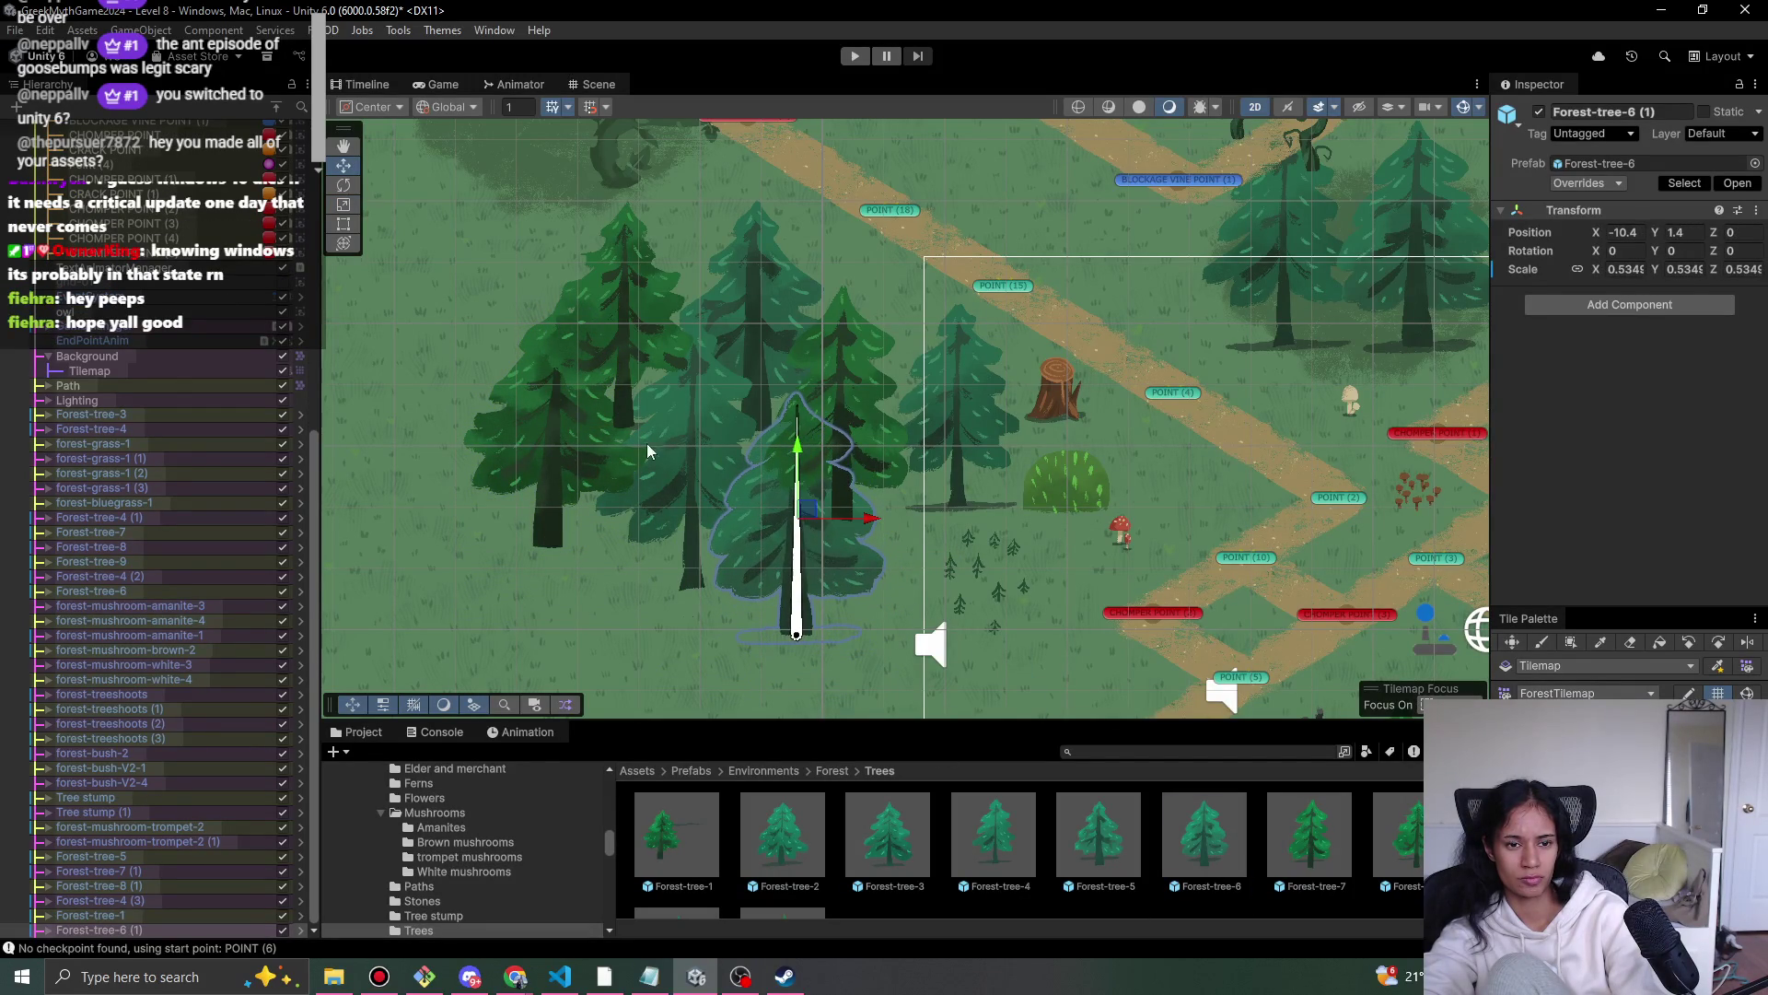
- Click through the overlapping tree cluster to select the forest-tree sprites, including forest-tree-6
{"action": "left_click", "coordinate": [564, 430]}
{"action": "left_click", "coordinate": [544, 440]}
{"action": "left_click", "coordinate": [553, 449]}
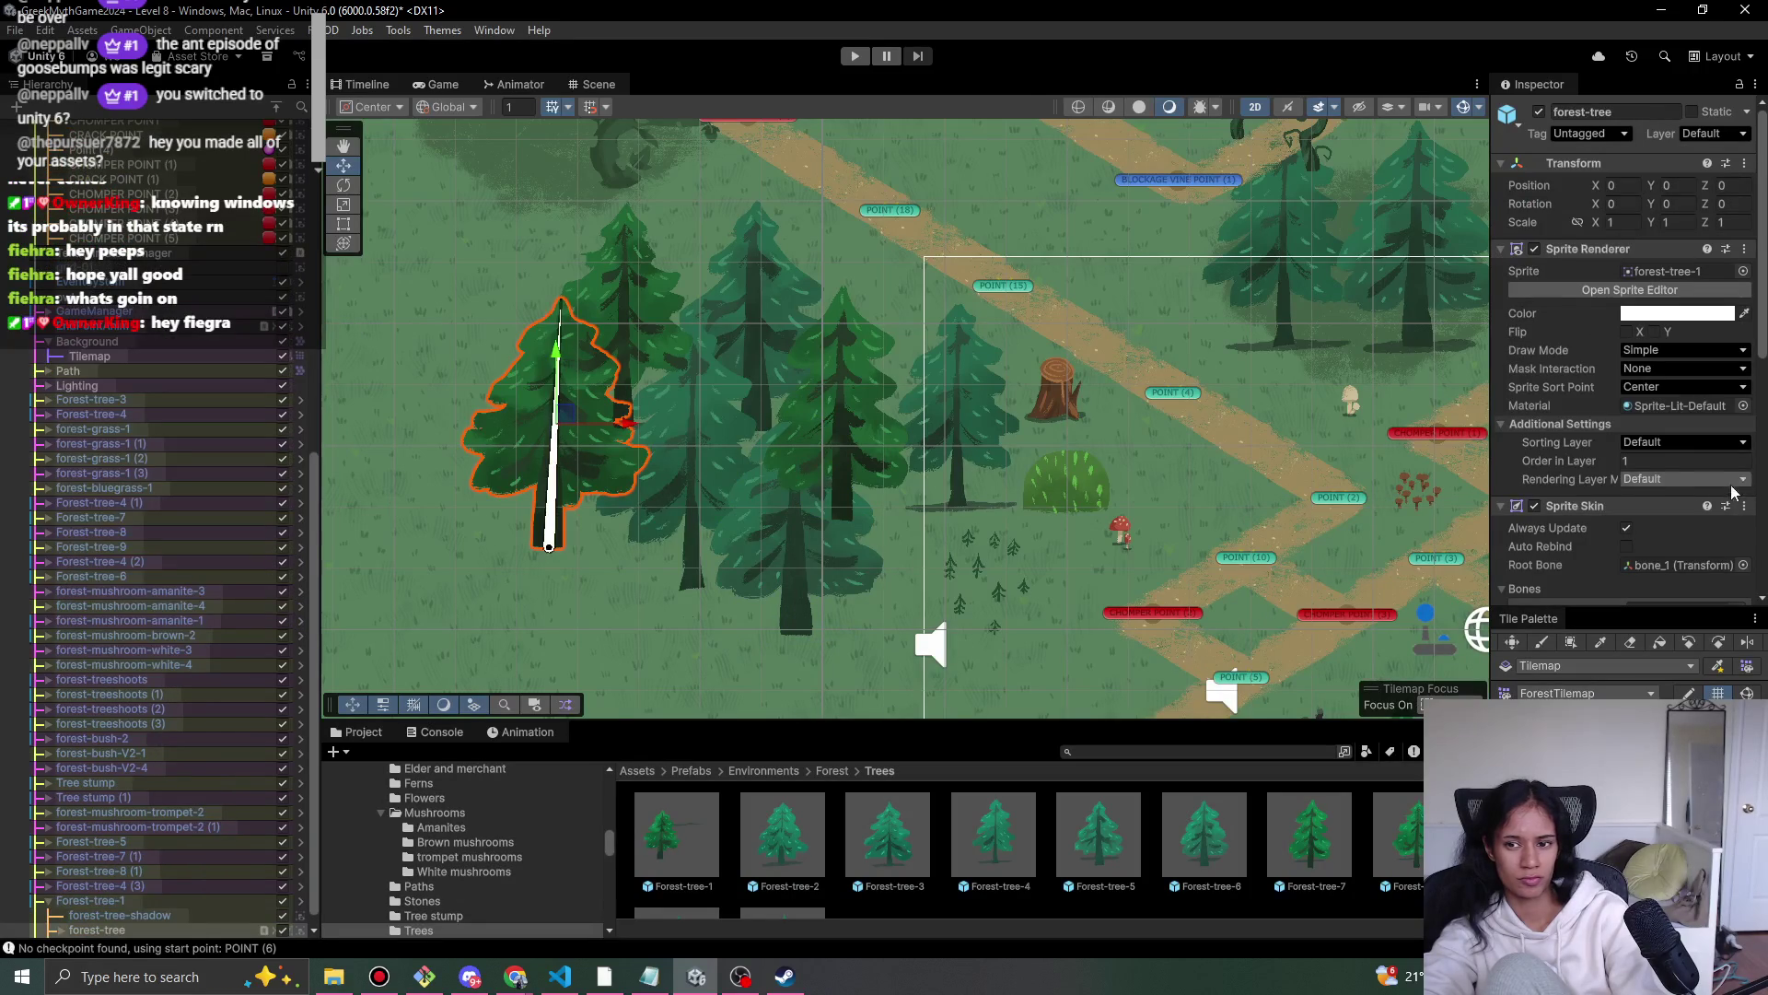
{"action": "left_click", "coordinate": [698, 483]}
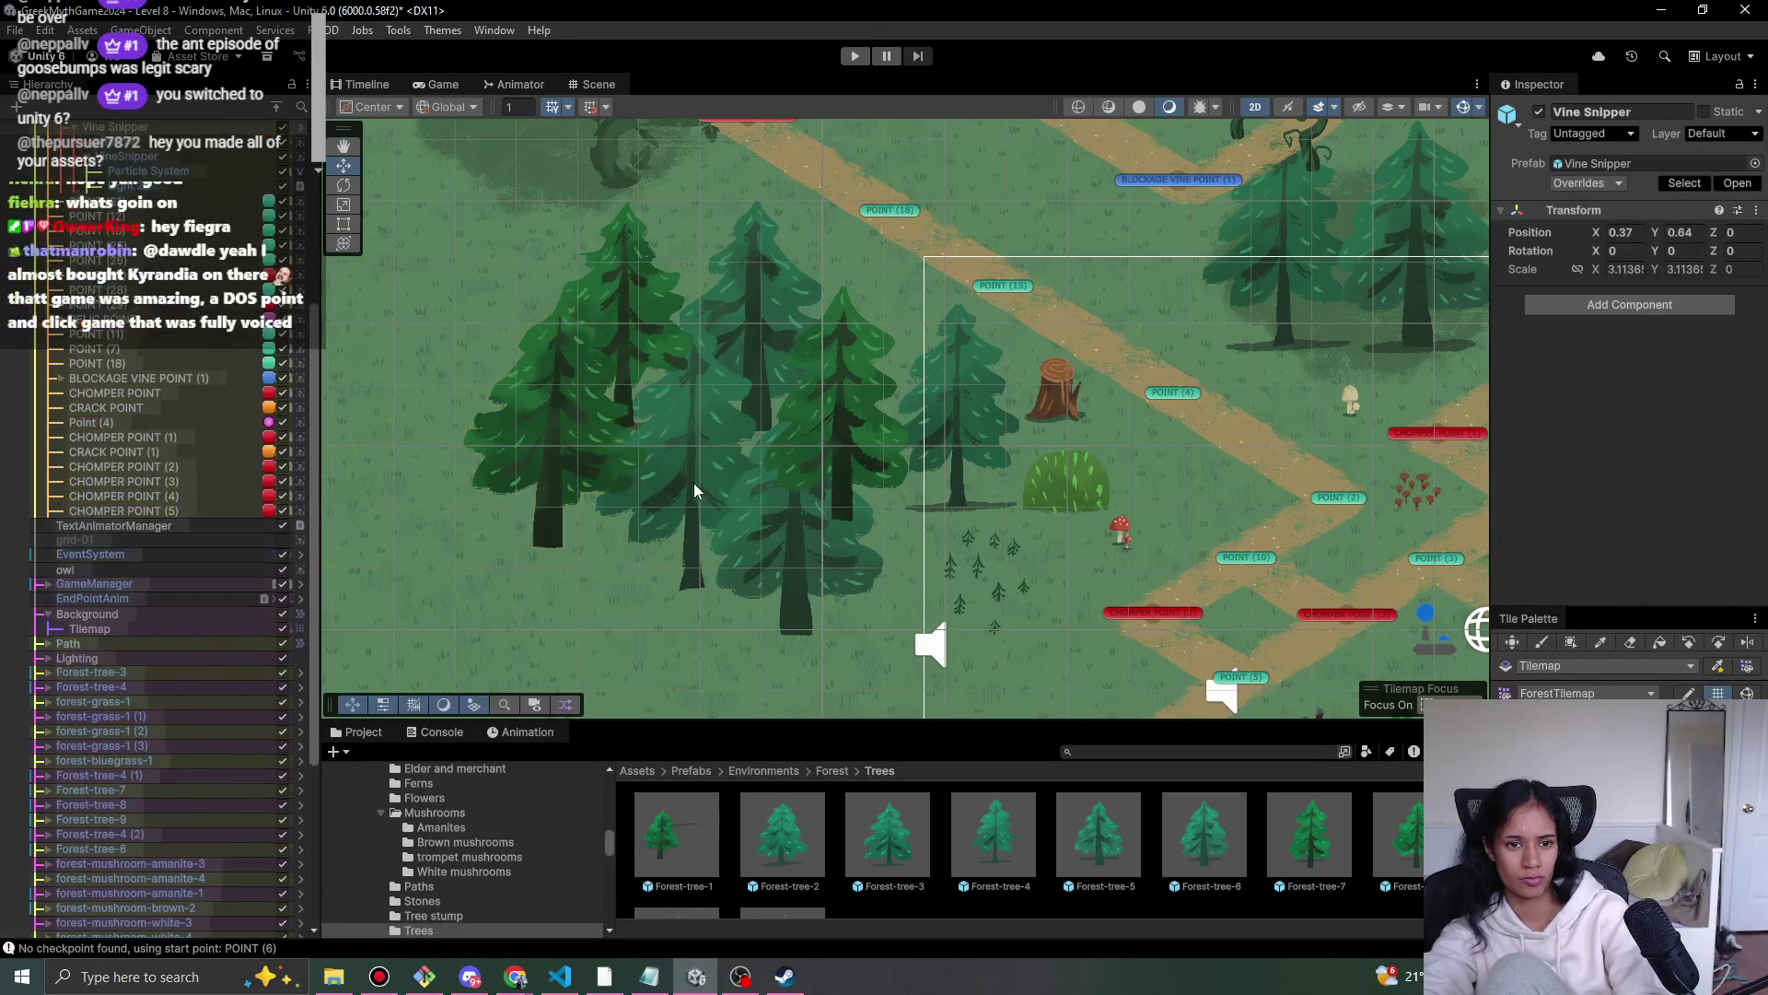
{"action": "left_click", "coordinate": [691, 484]}
{"action": "left_click", "coordinate": [691, 483]}
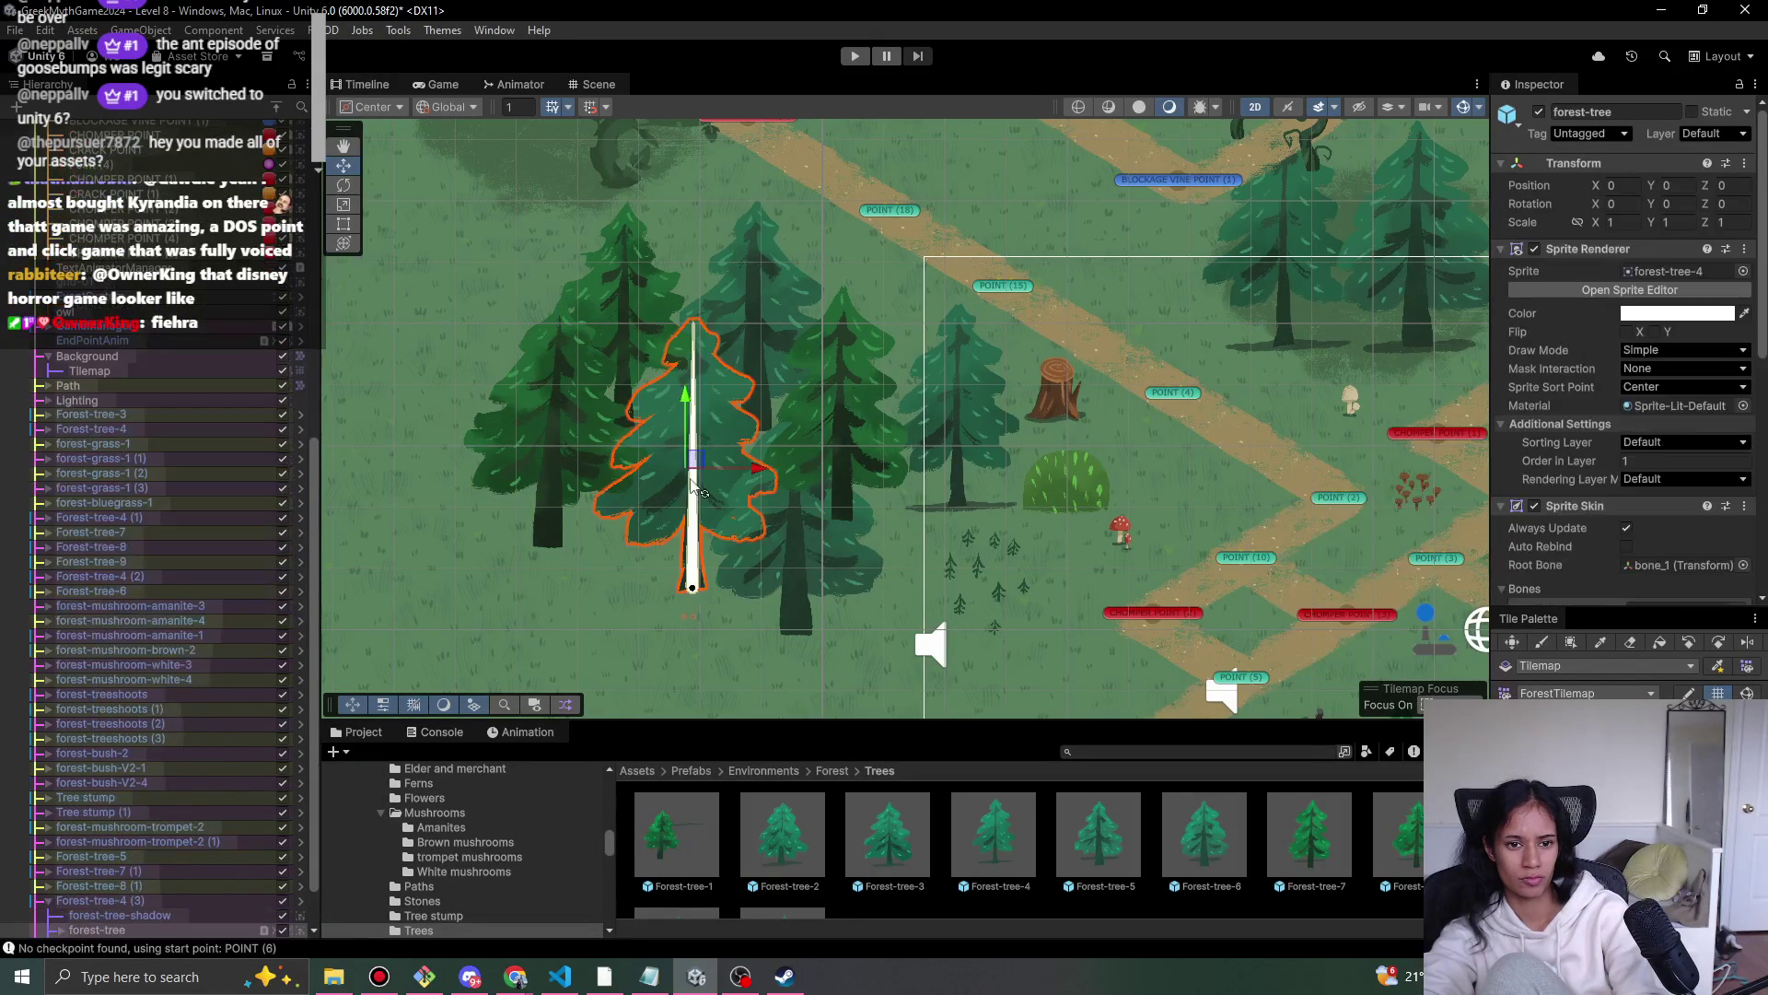
{"action": "left_click", "coordinate": [815, 582]}
{"action": "left_click", "coordinate": [782, 573]}
{"action": "left_click", "coordinate": [789, 572]}
{"action": "type", "text": "3"}
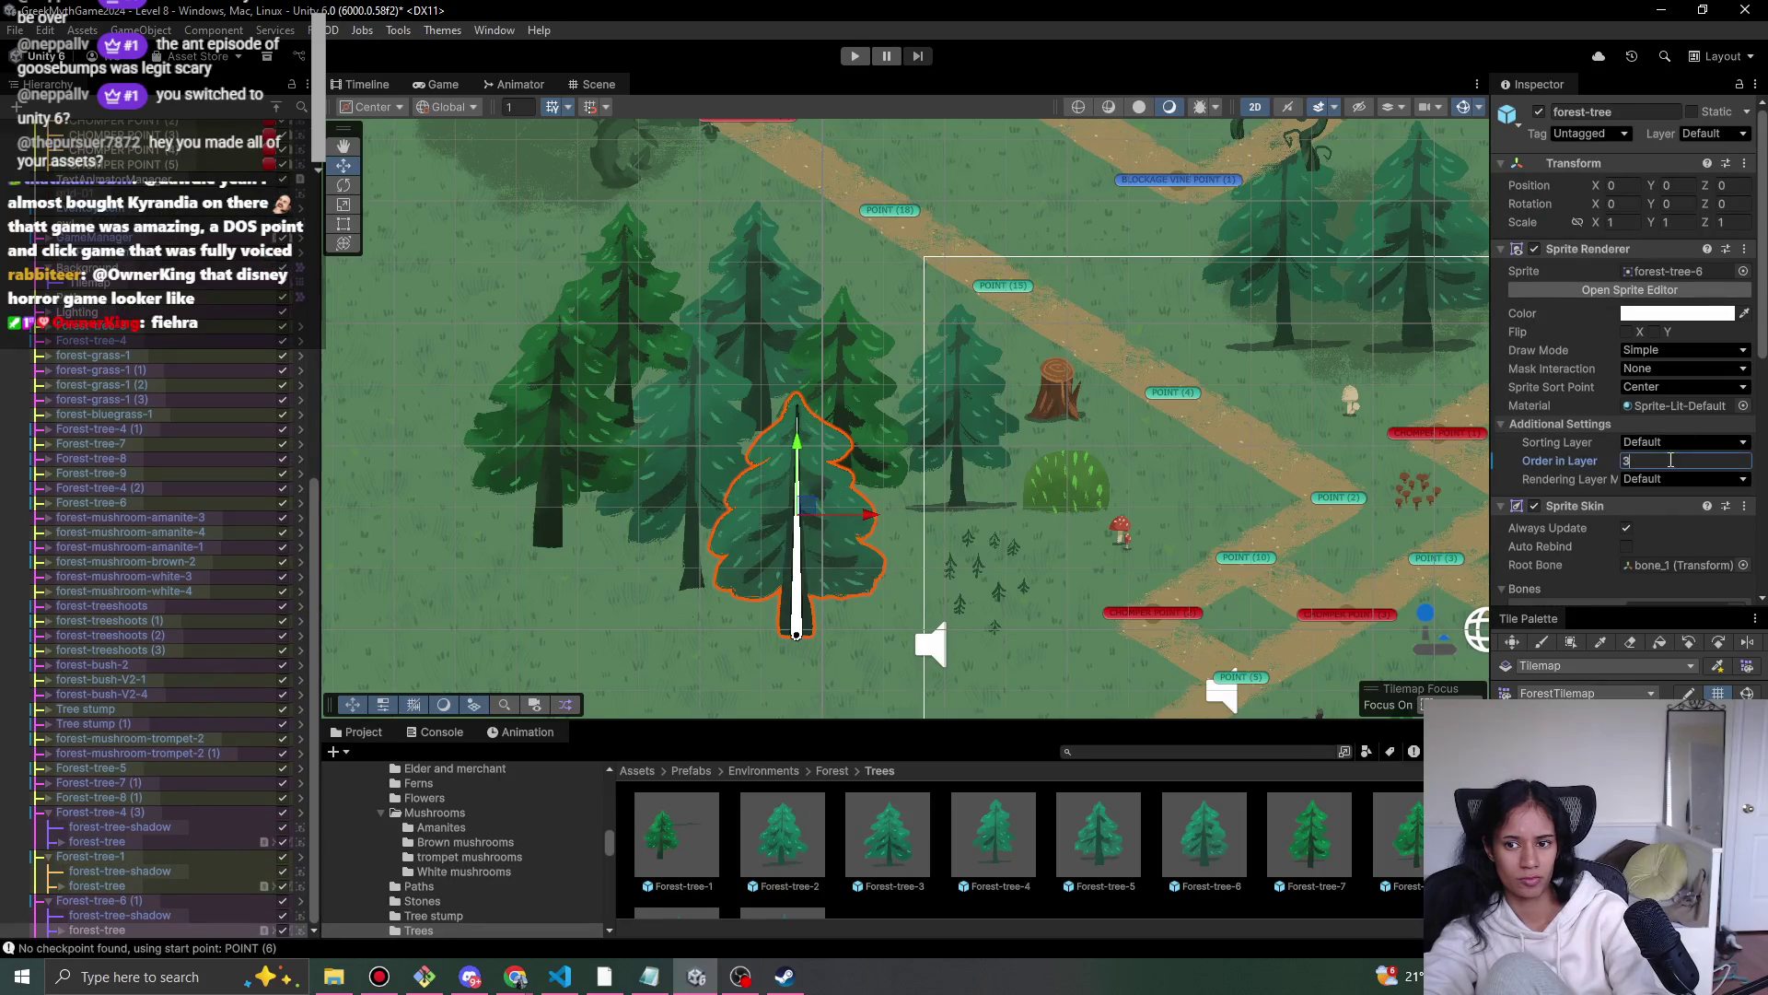
- Set the three forest-tree-shadow objects' Order in Layer to 1
{"action": "left_click", "coordinate": [156, 910]}
{"action": "left_click", "coordinate": [173, 871], "text": "ctrl"}
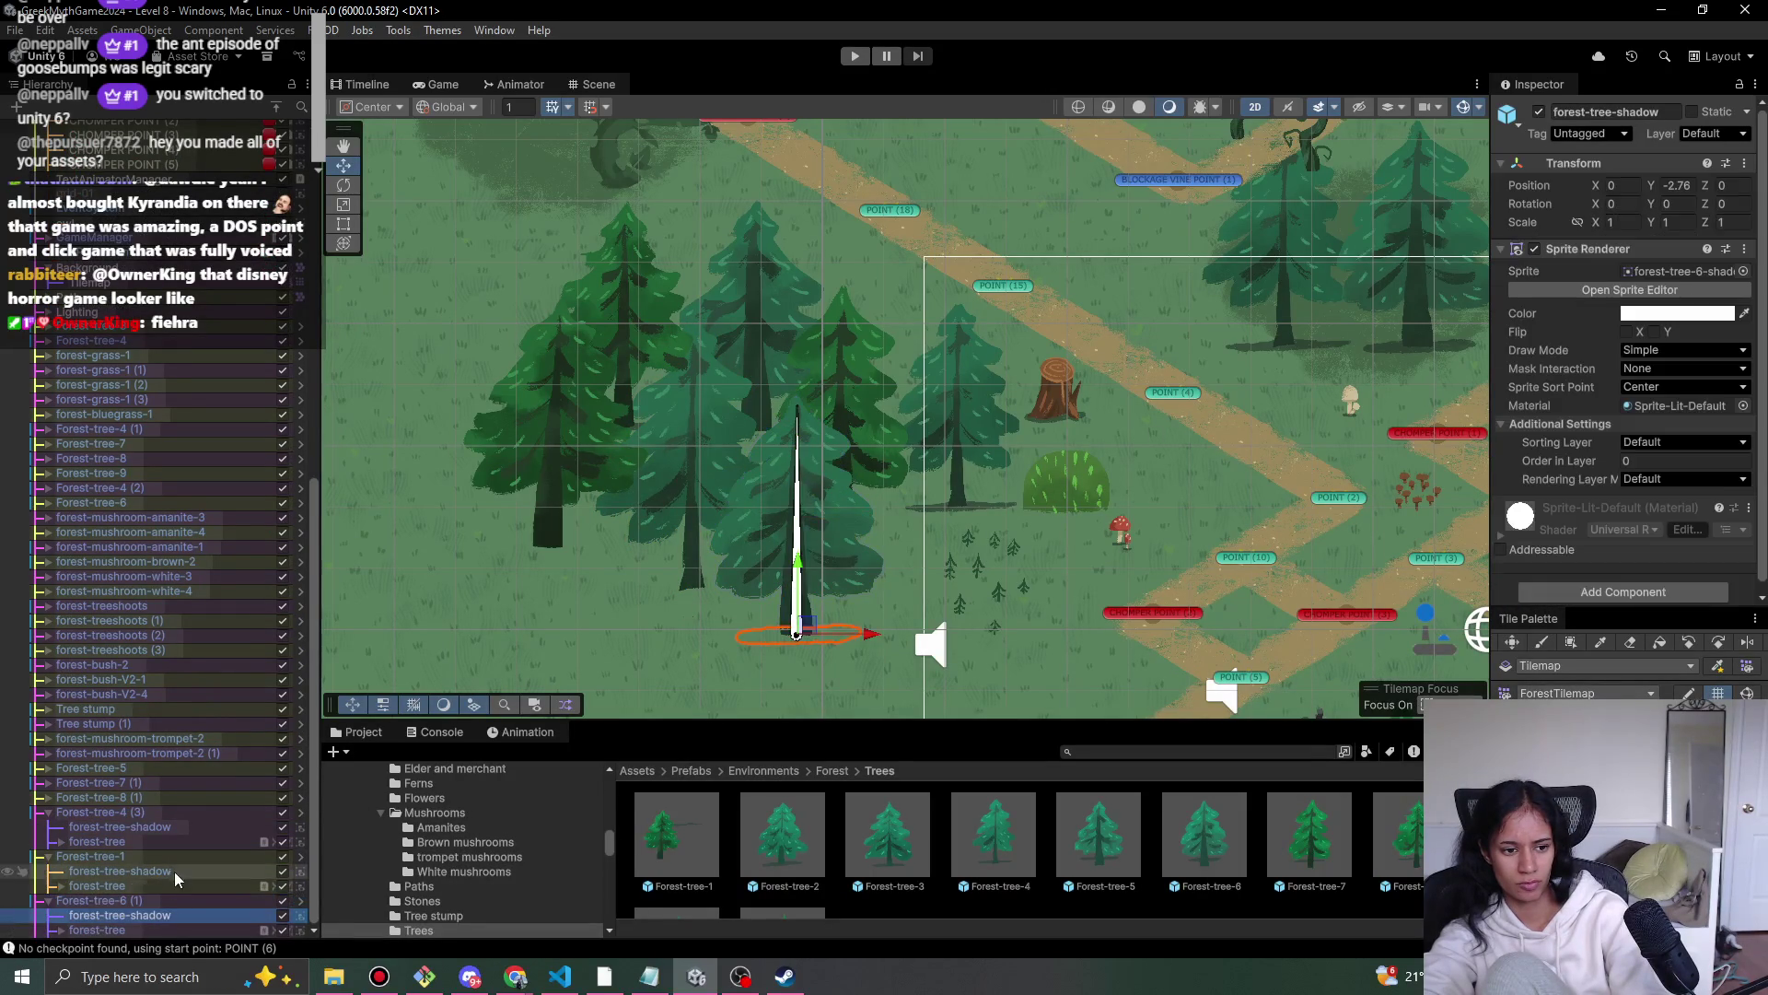
{"action": "left_click", "coordinate": [173, 828], "text": "ctrl"}
{"action": "left_click", "coordinate": [1657, 461]}
{"action": "type", "text": "1"}
- Select Forest-tree-4 (3), Forest-tree-1 and Forest-tree-6 (1), then start a play test
{"action": "left_click", "coordinate": [214, 814]}
{"action": "left_click", "coordinate": [180, 856], "text": "ctrl"}
{"action": "left_click", "coordinate": [175, 900], "text": "ctrl"}
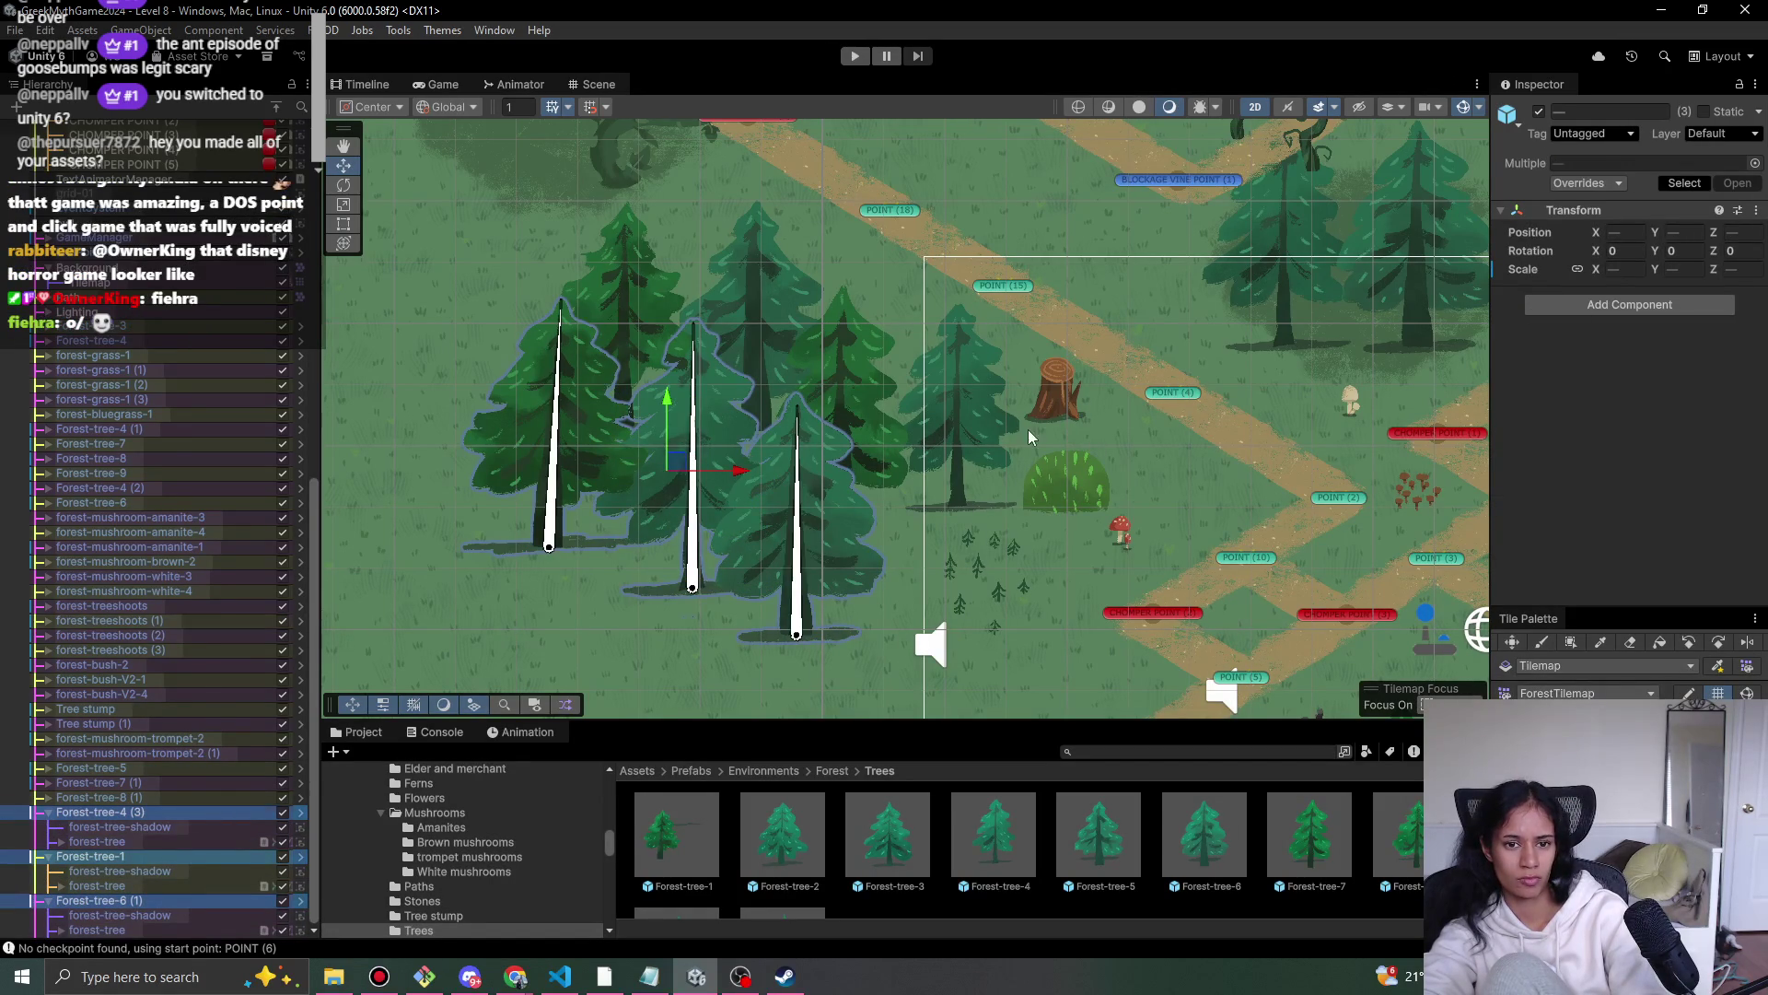
{"action": "left_click", "coordinate": [635, 175]}
{"action": "left_click", "coordinate": [853, 61]}
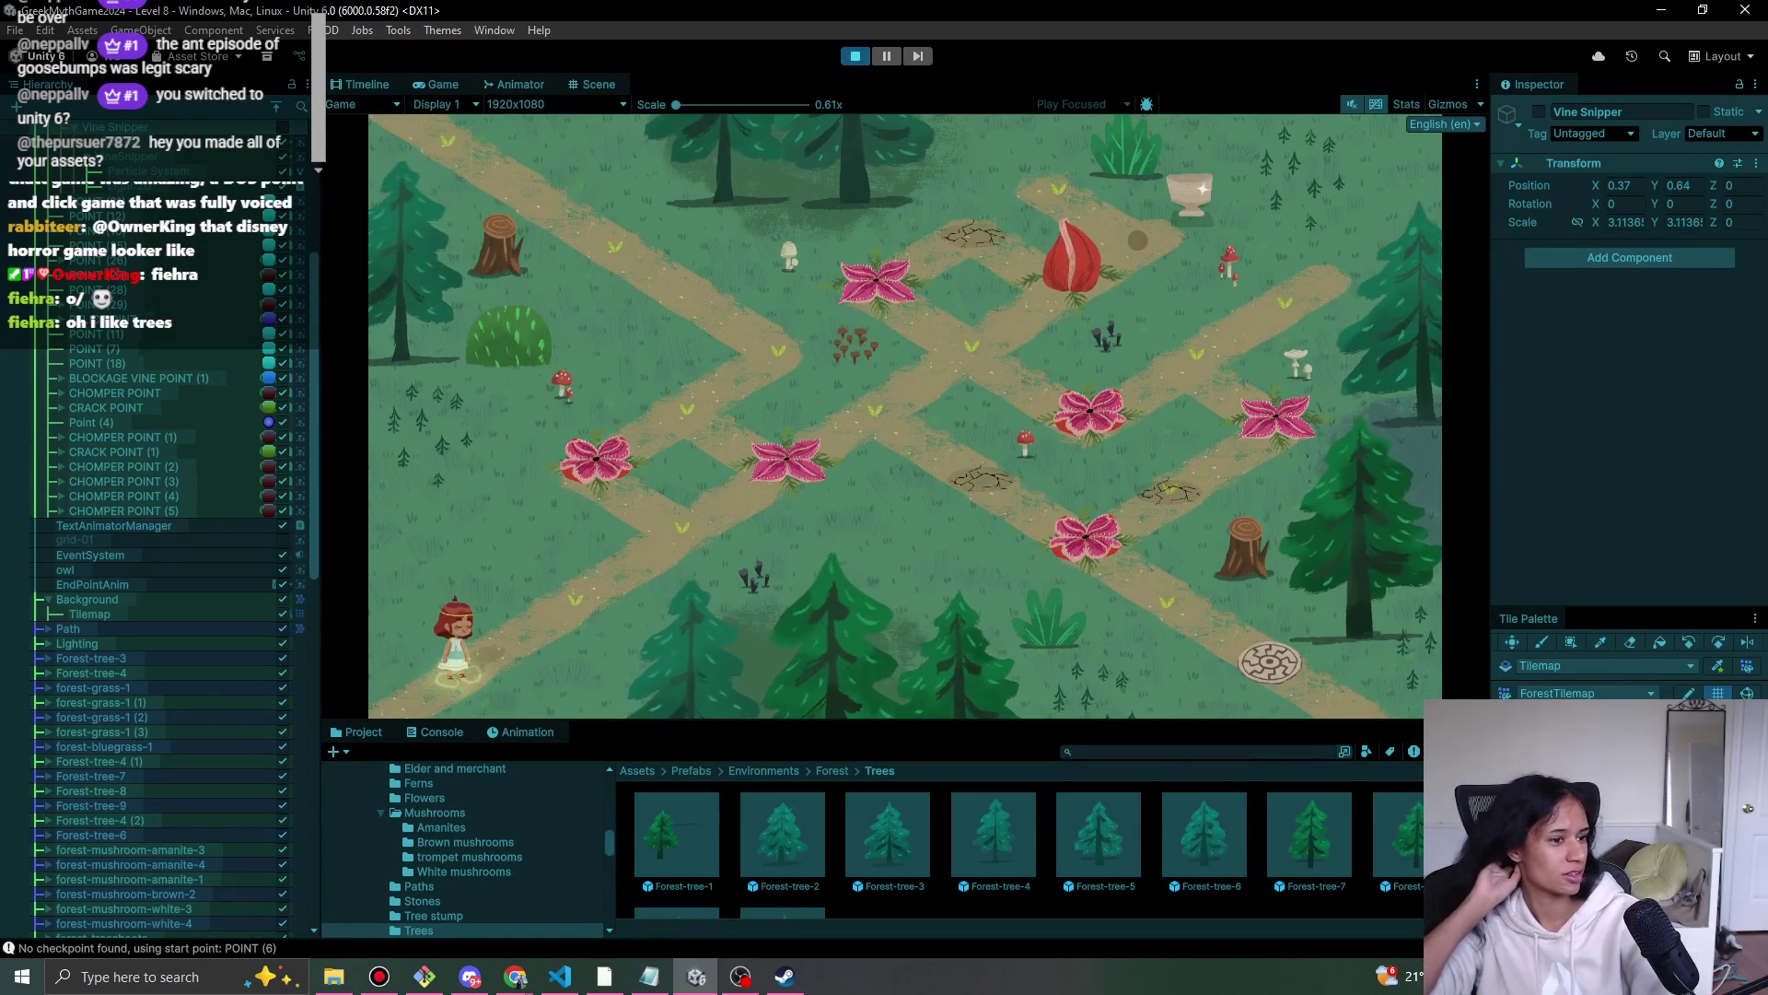
- Walk the character up-right and then up-left along the paths, then stop playing
{"action": "key", "text": "w"}
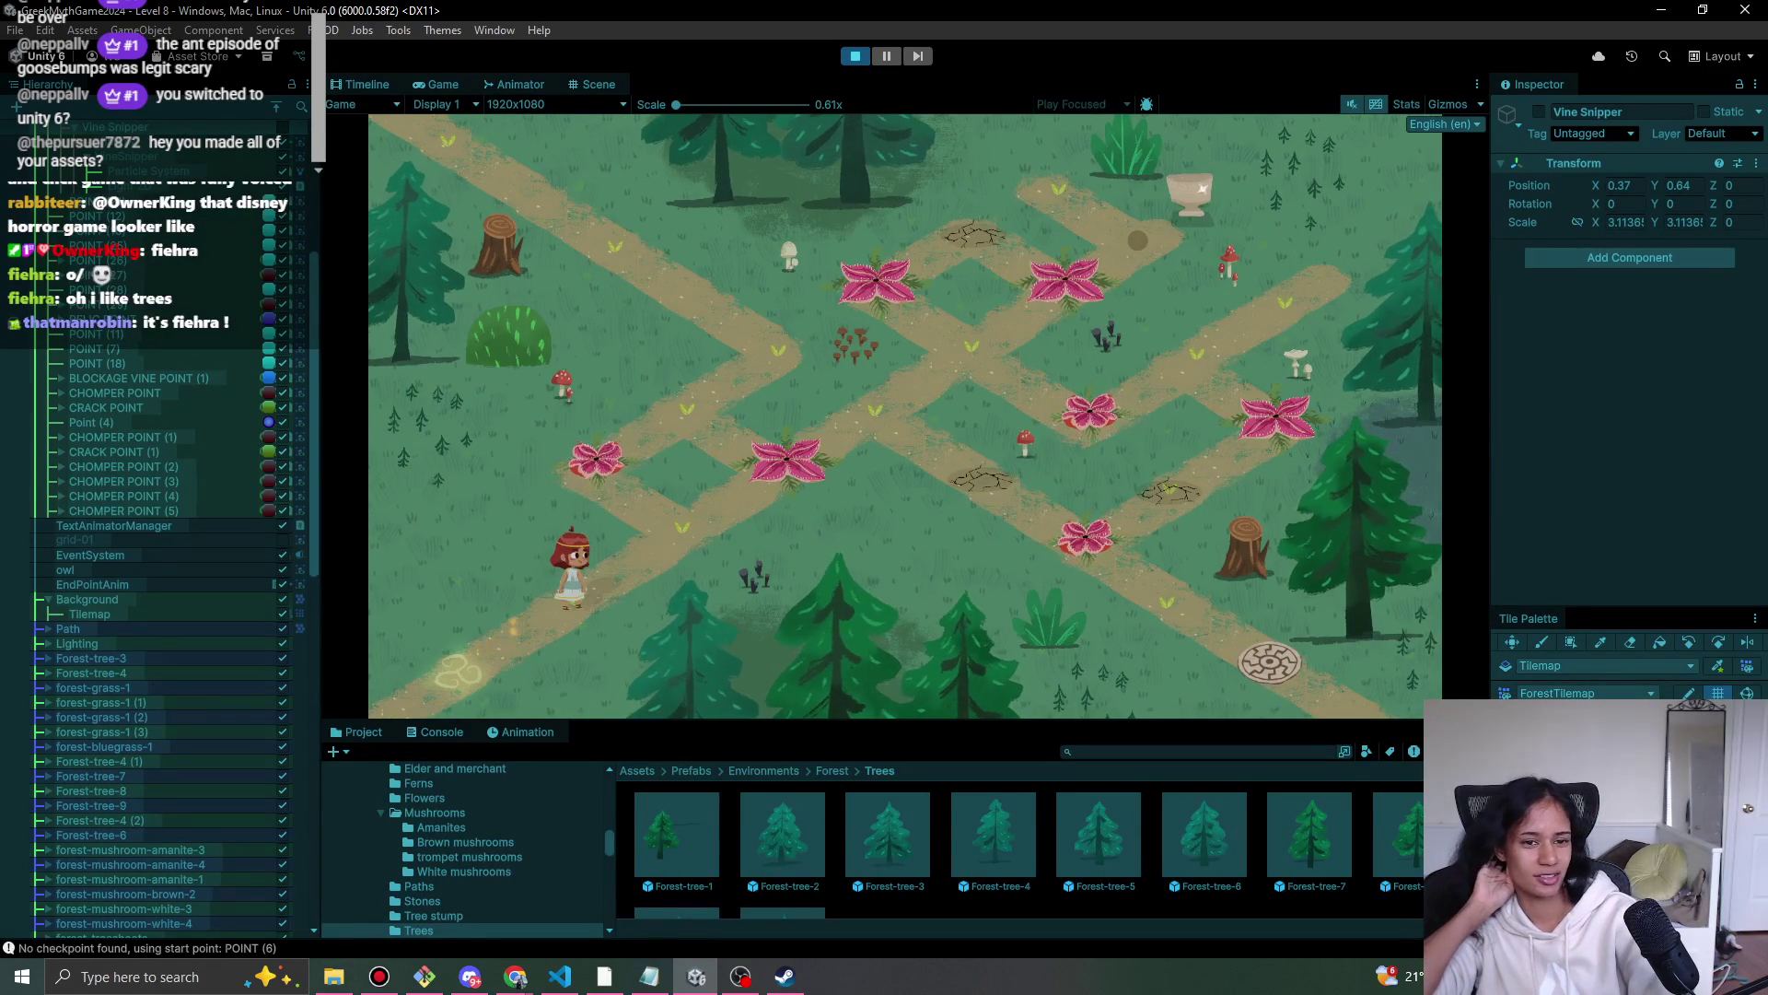
{"action": "key", "text": "w"}
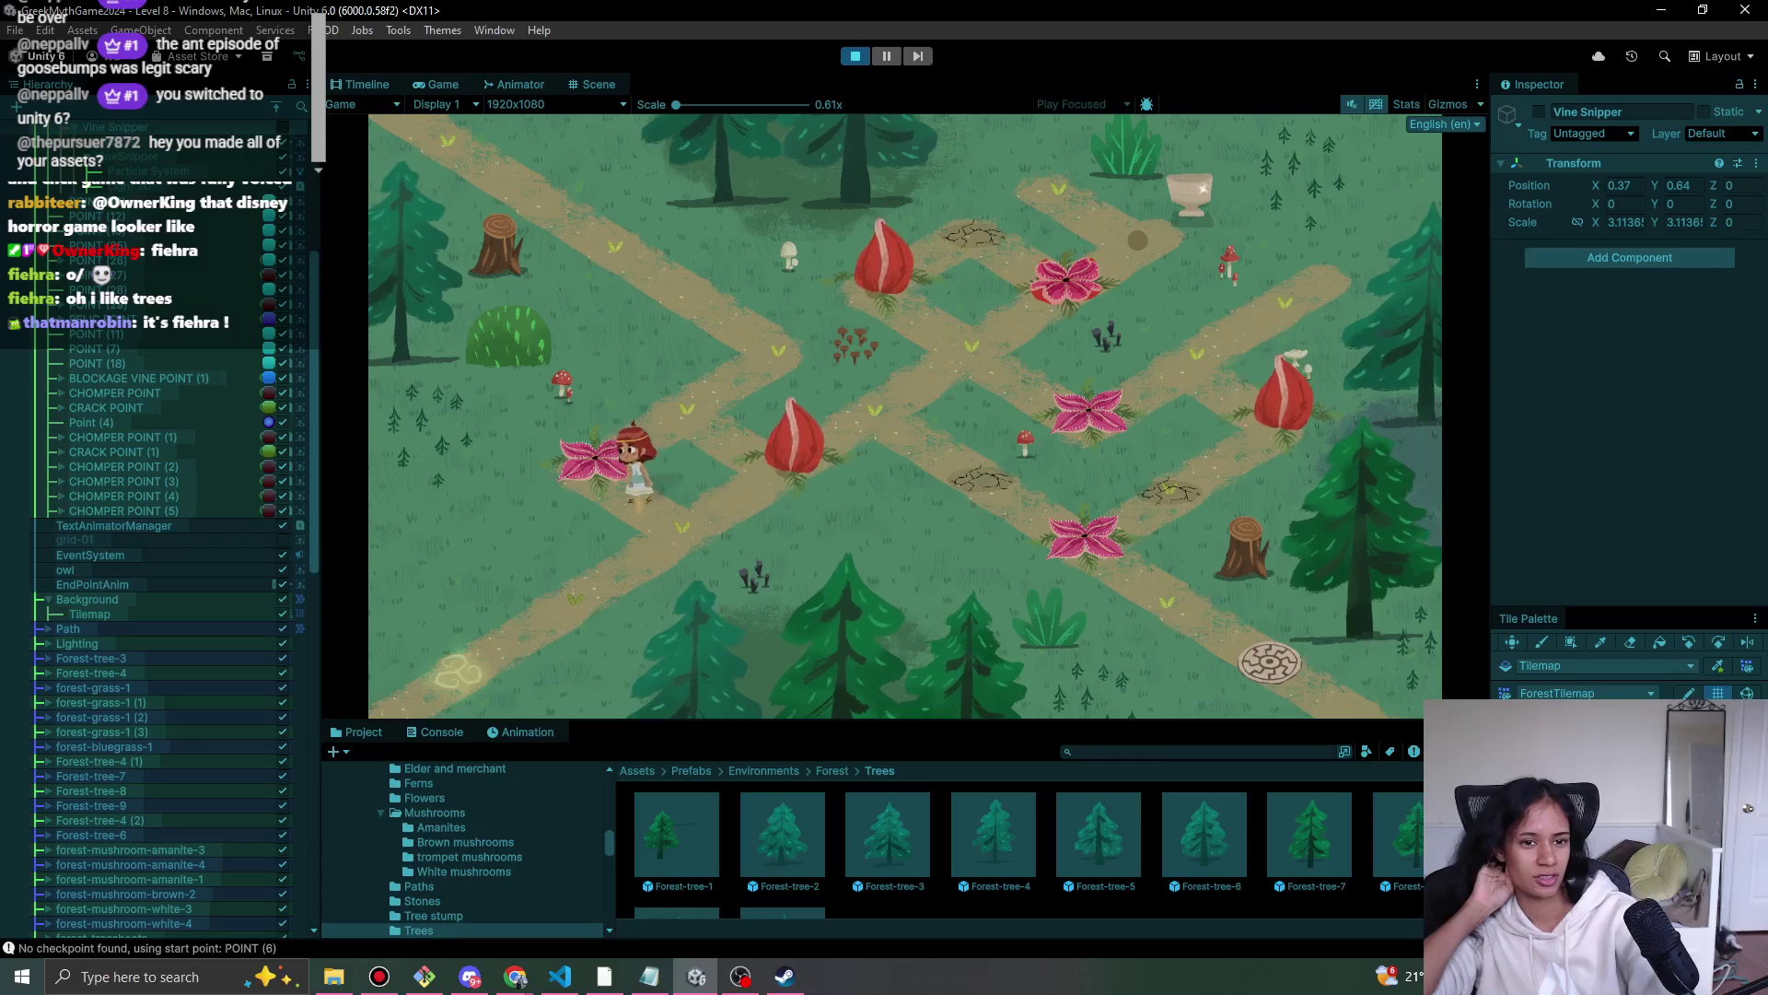
{"action": "key", "text": "w"}
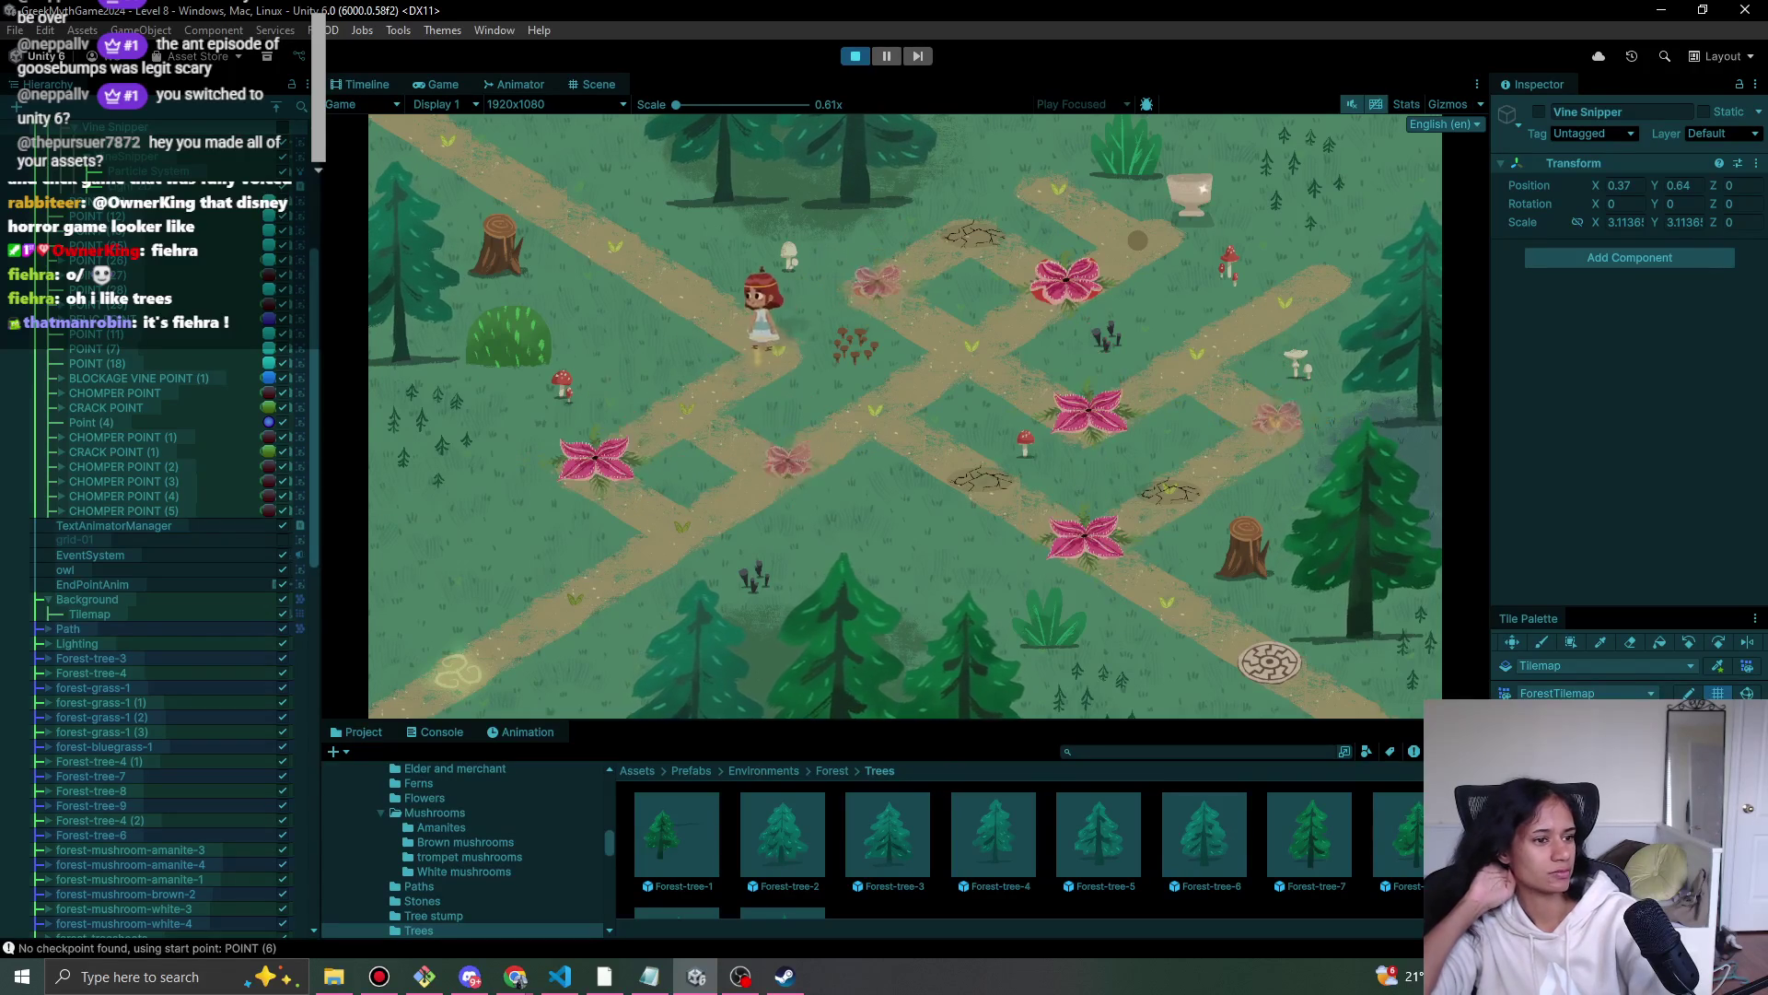
{"action": "key", "text": "a"}
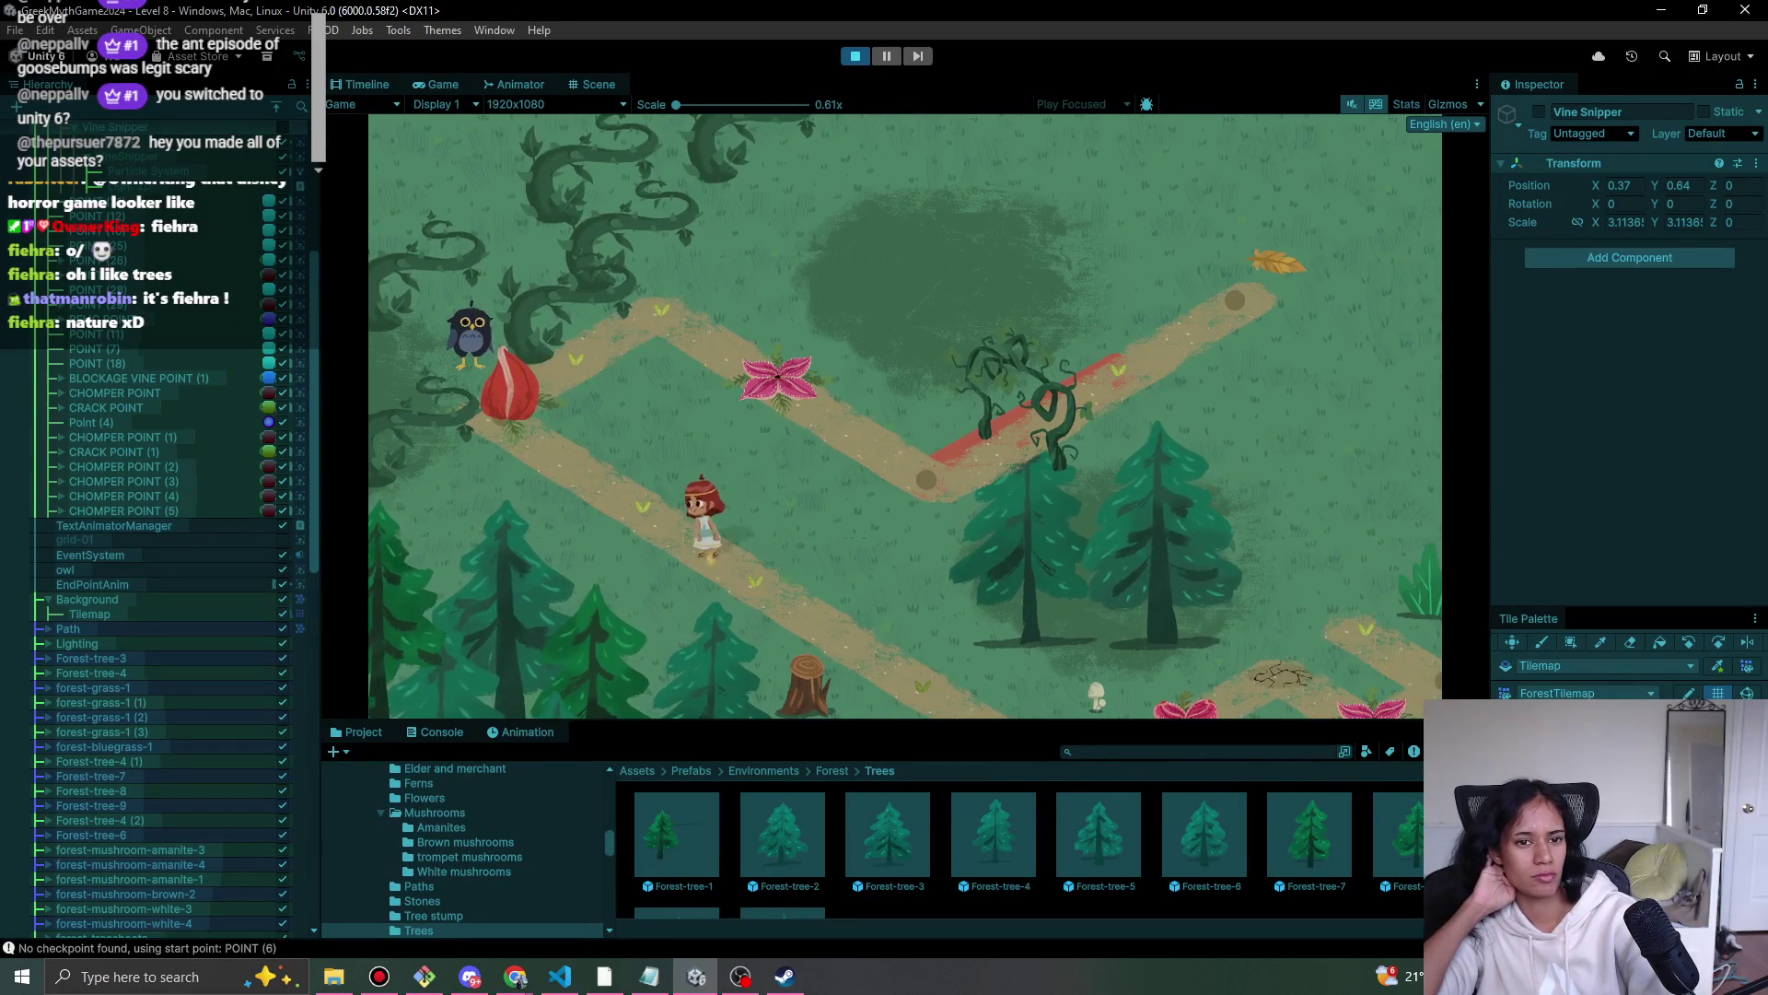
{"action": "key", "text": "a"}
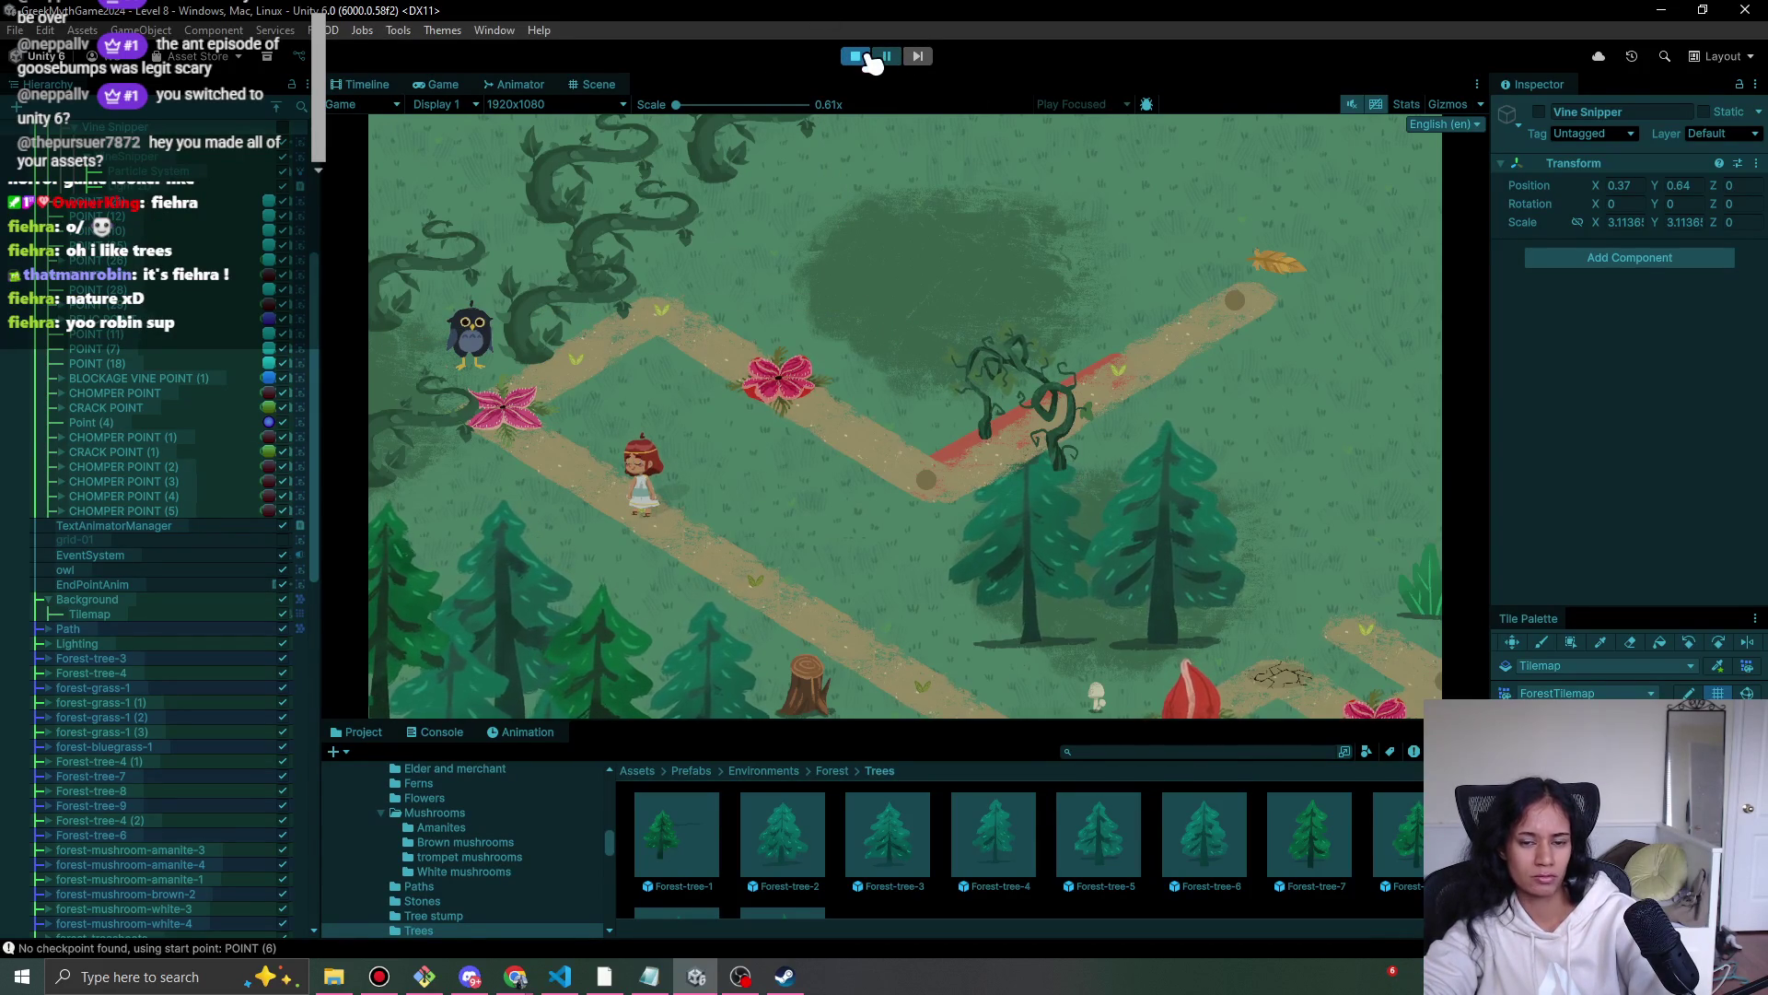
{"action": "left_click", "coordinate": [867, 56]}
- Bring the save data file forward, then return to Unity and dismiss the licence prompt
{"action": "left_click", "coordinate": [695, 978]}
{"action": "left_click", "coordinate": [560, 976]}
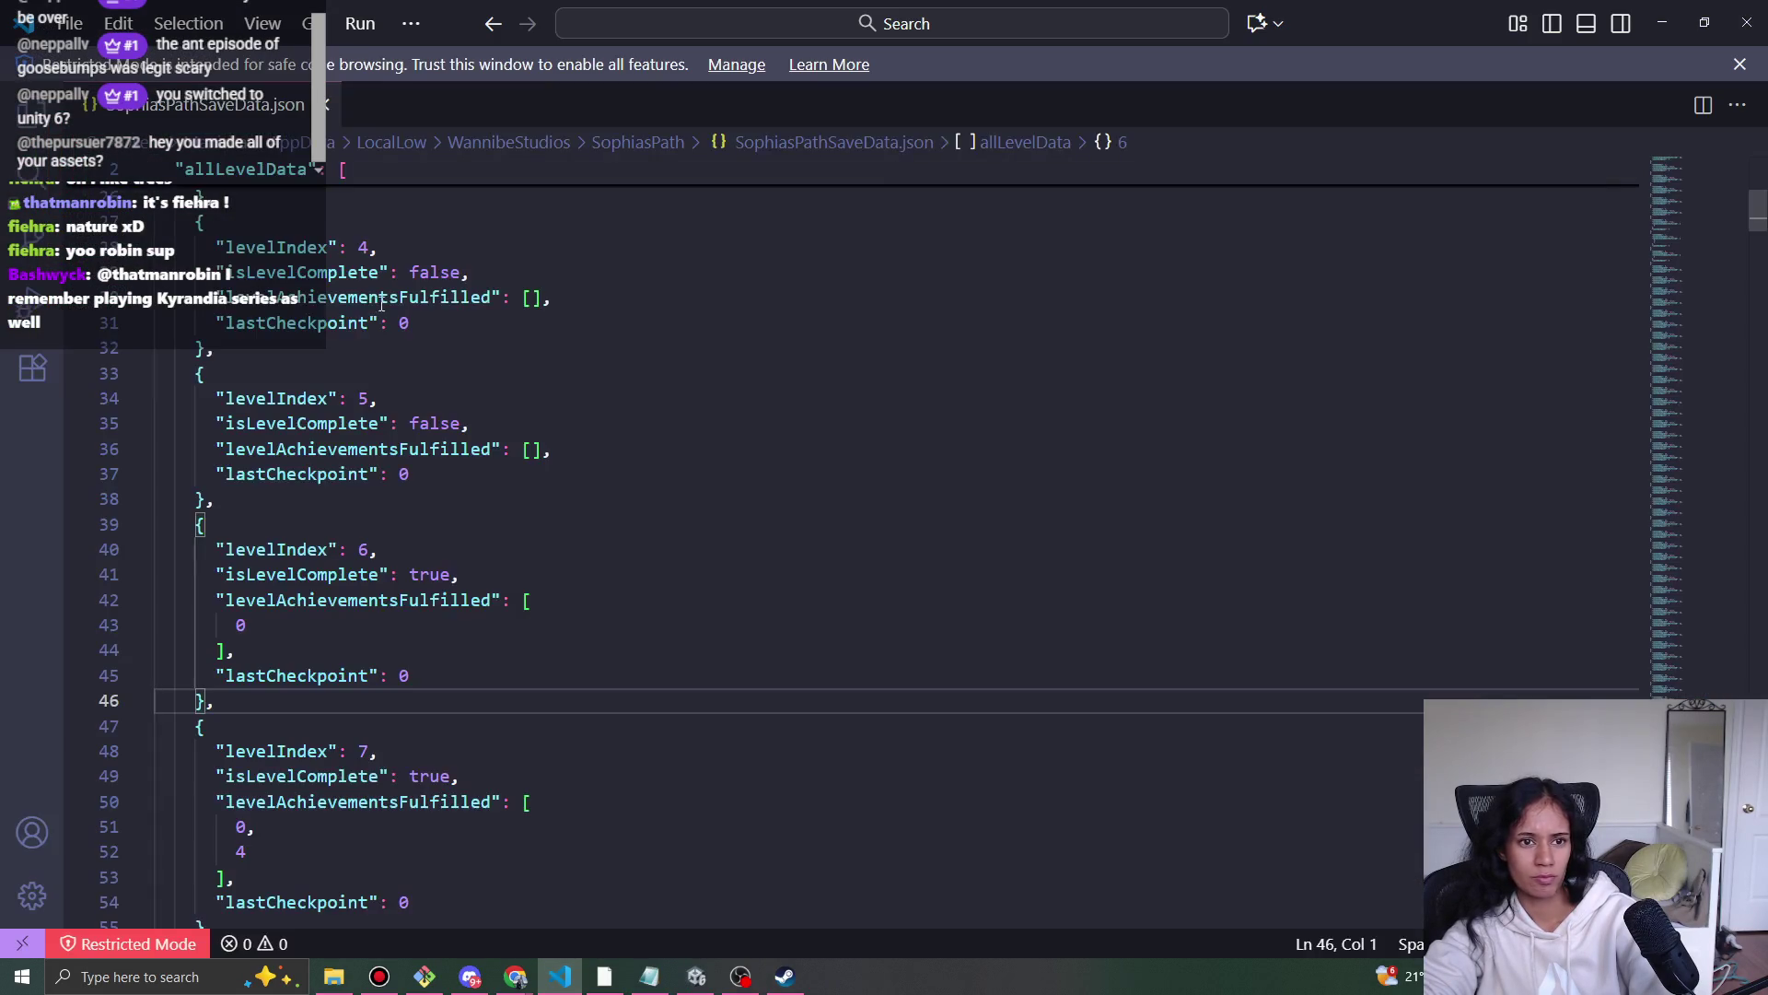
{"action": "left_click", "coordinate": [33, 106]}
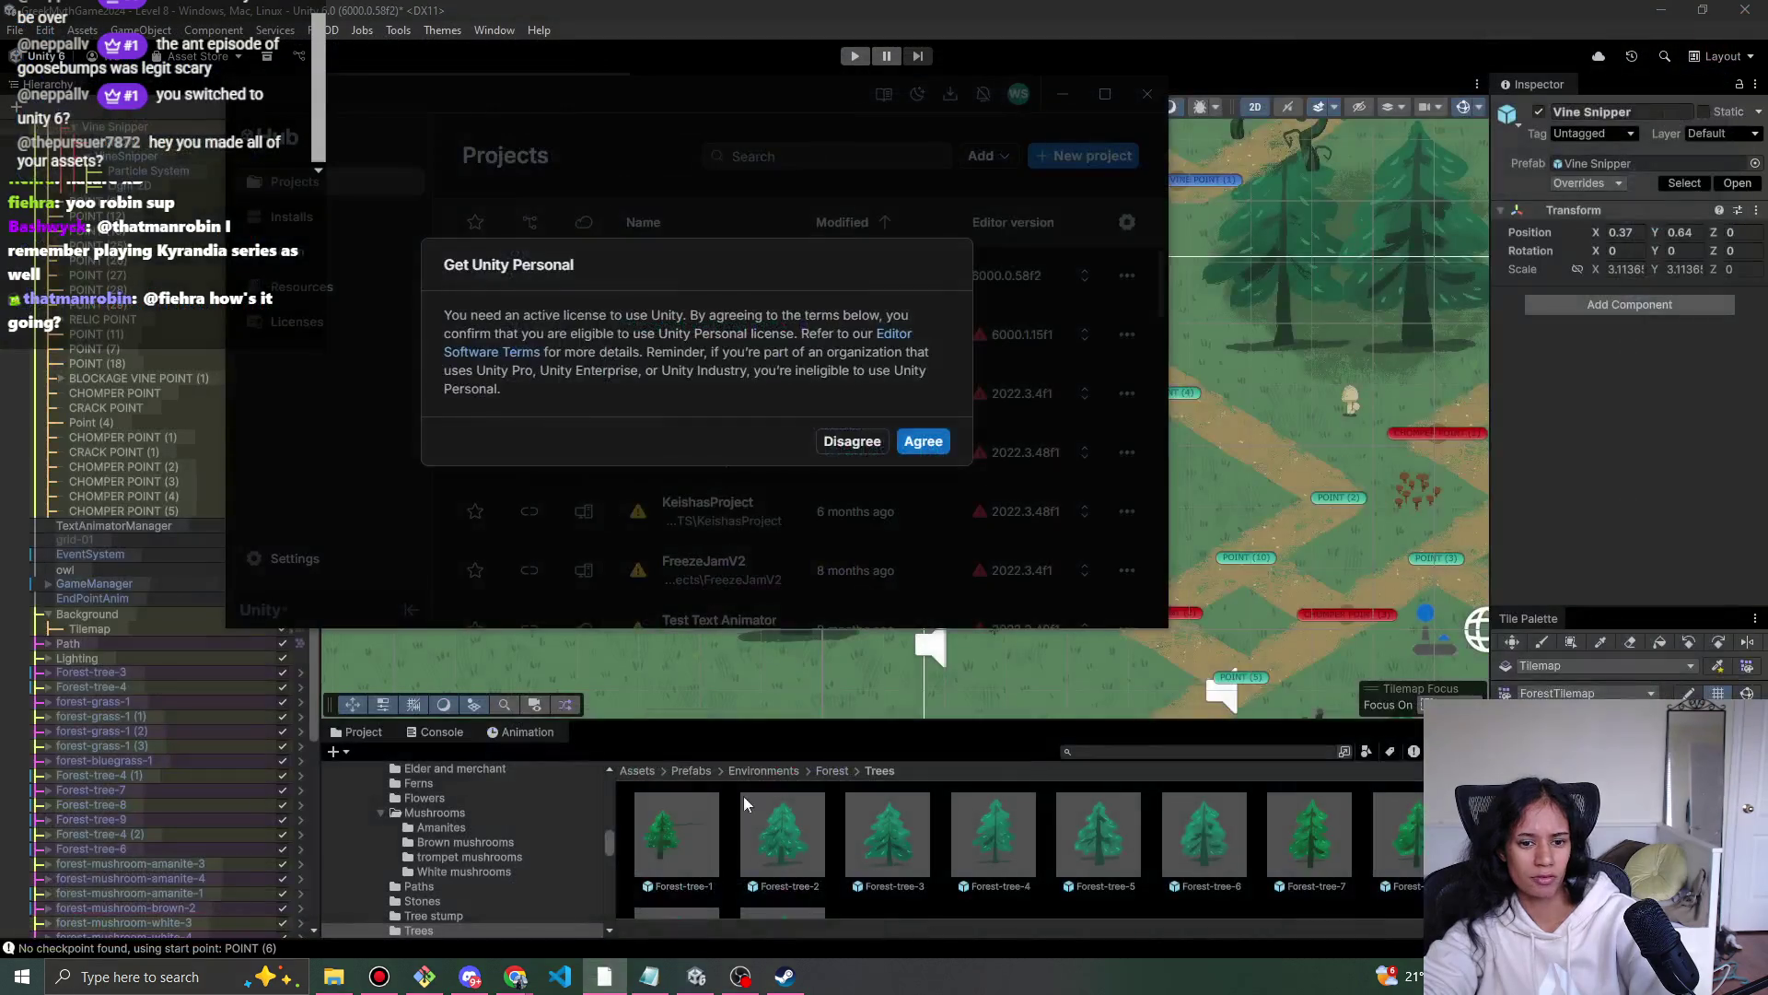
{"action": "left_click", "coordinate": [1302, 601]}
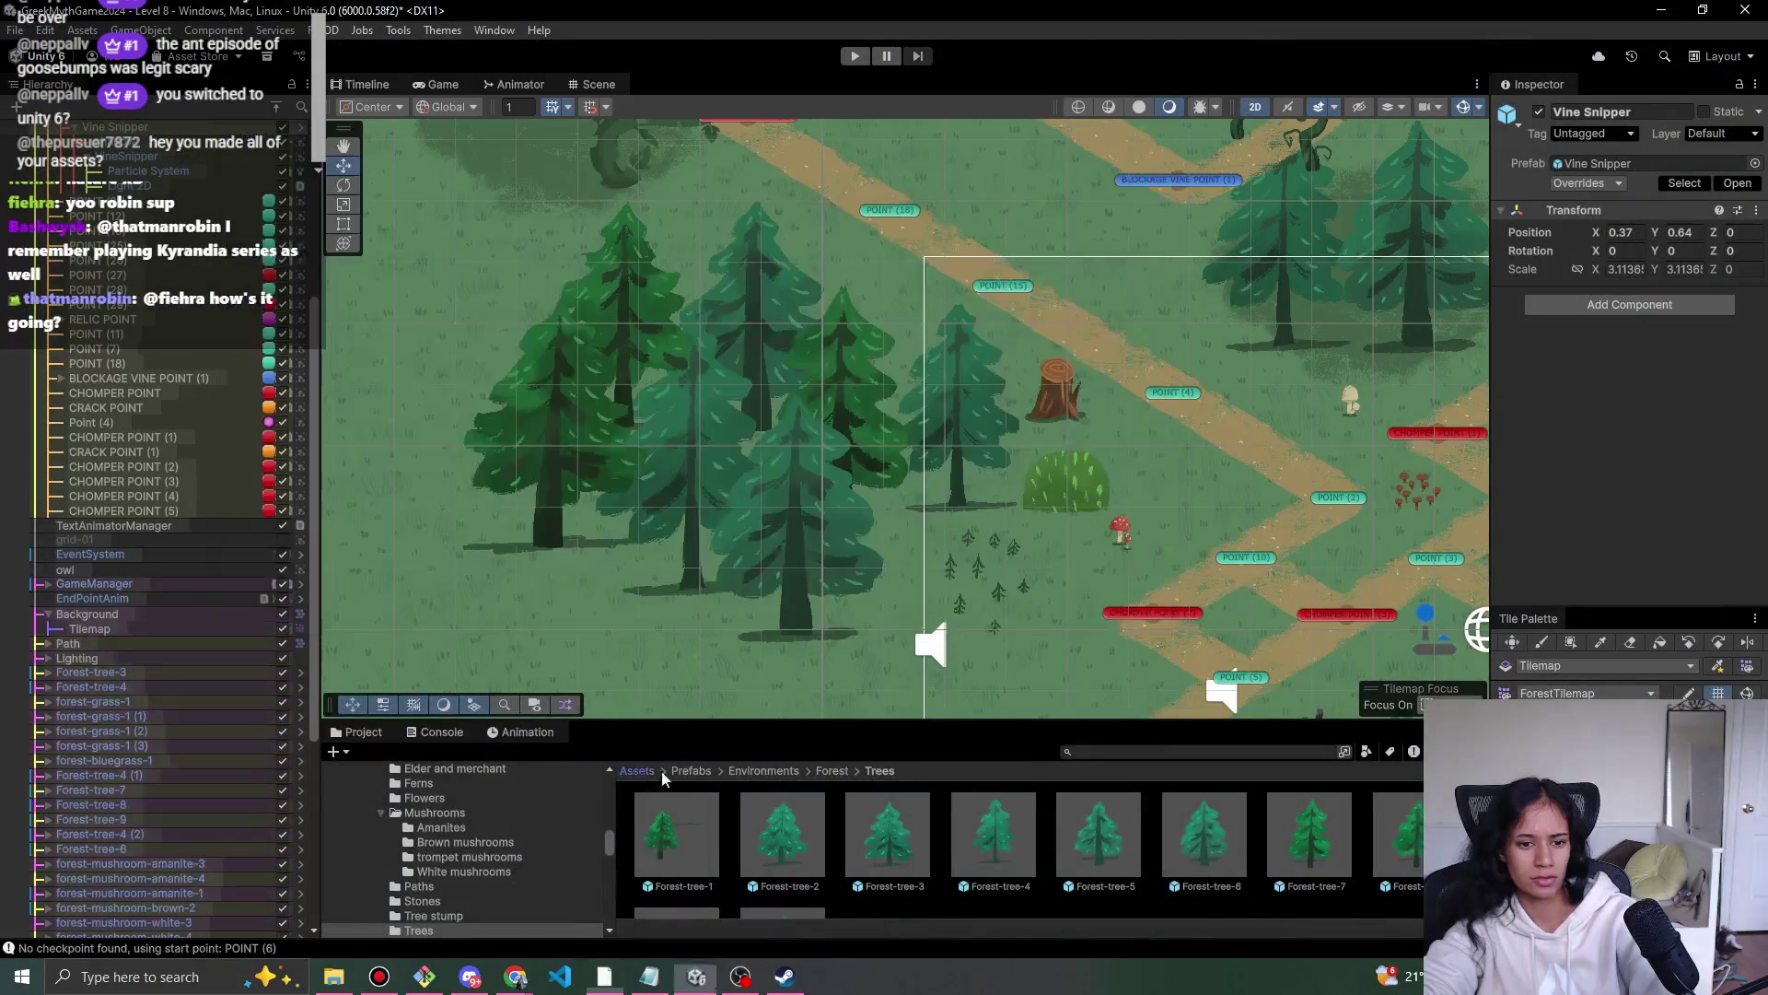
- Browse the Scripts folder and its Point Behaviours subfolder in the Project window
{"action": "scroll", "coordinate": [905, 838], "scroll_direction": "down", "scroll_amount": 2}
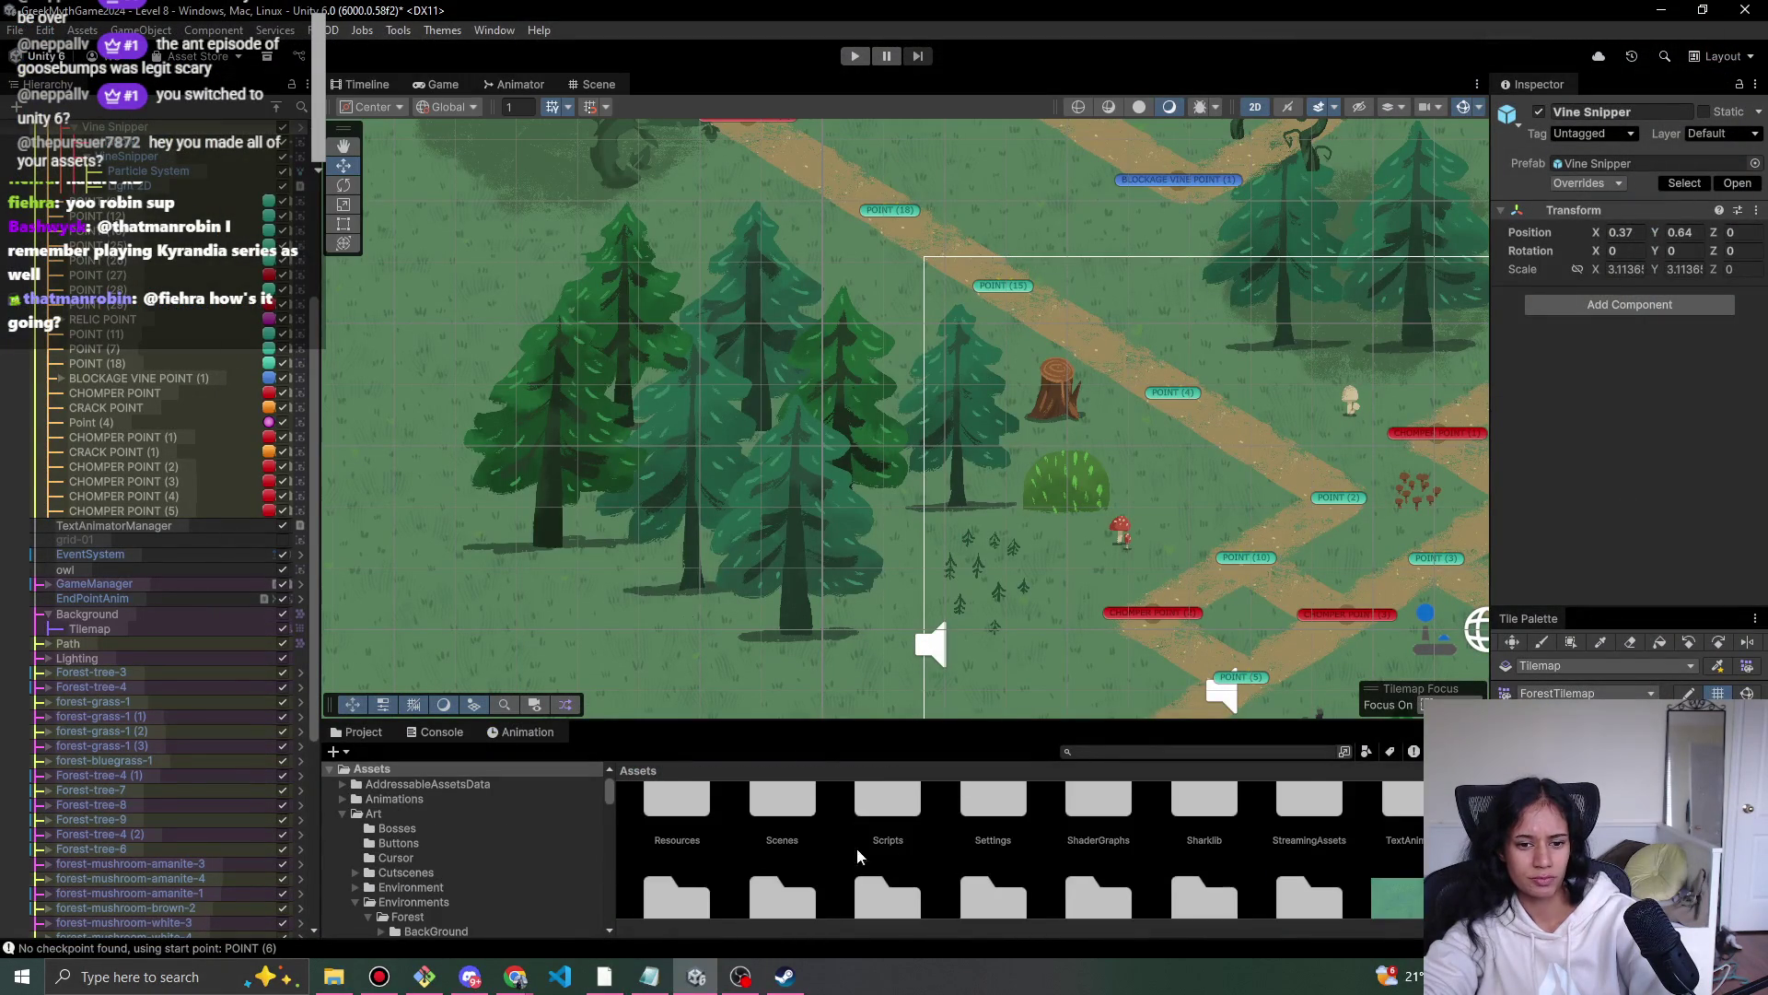
{"action": "double_click", "coordinate": [873, 825]}
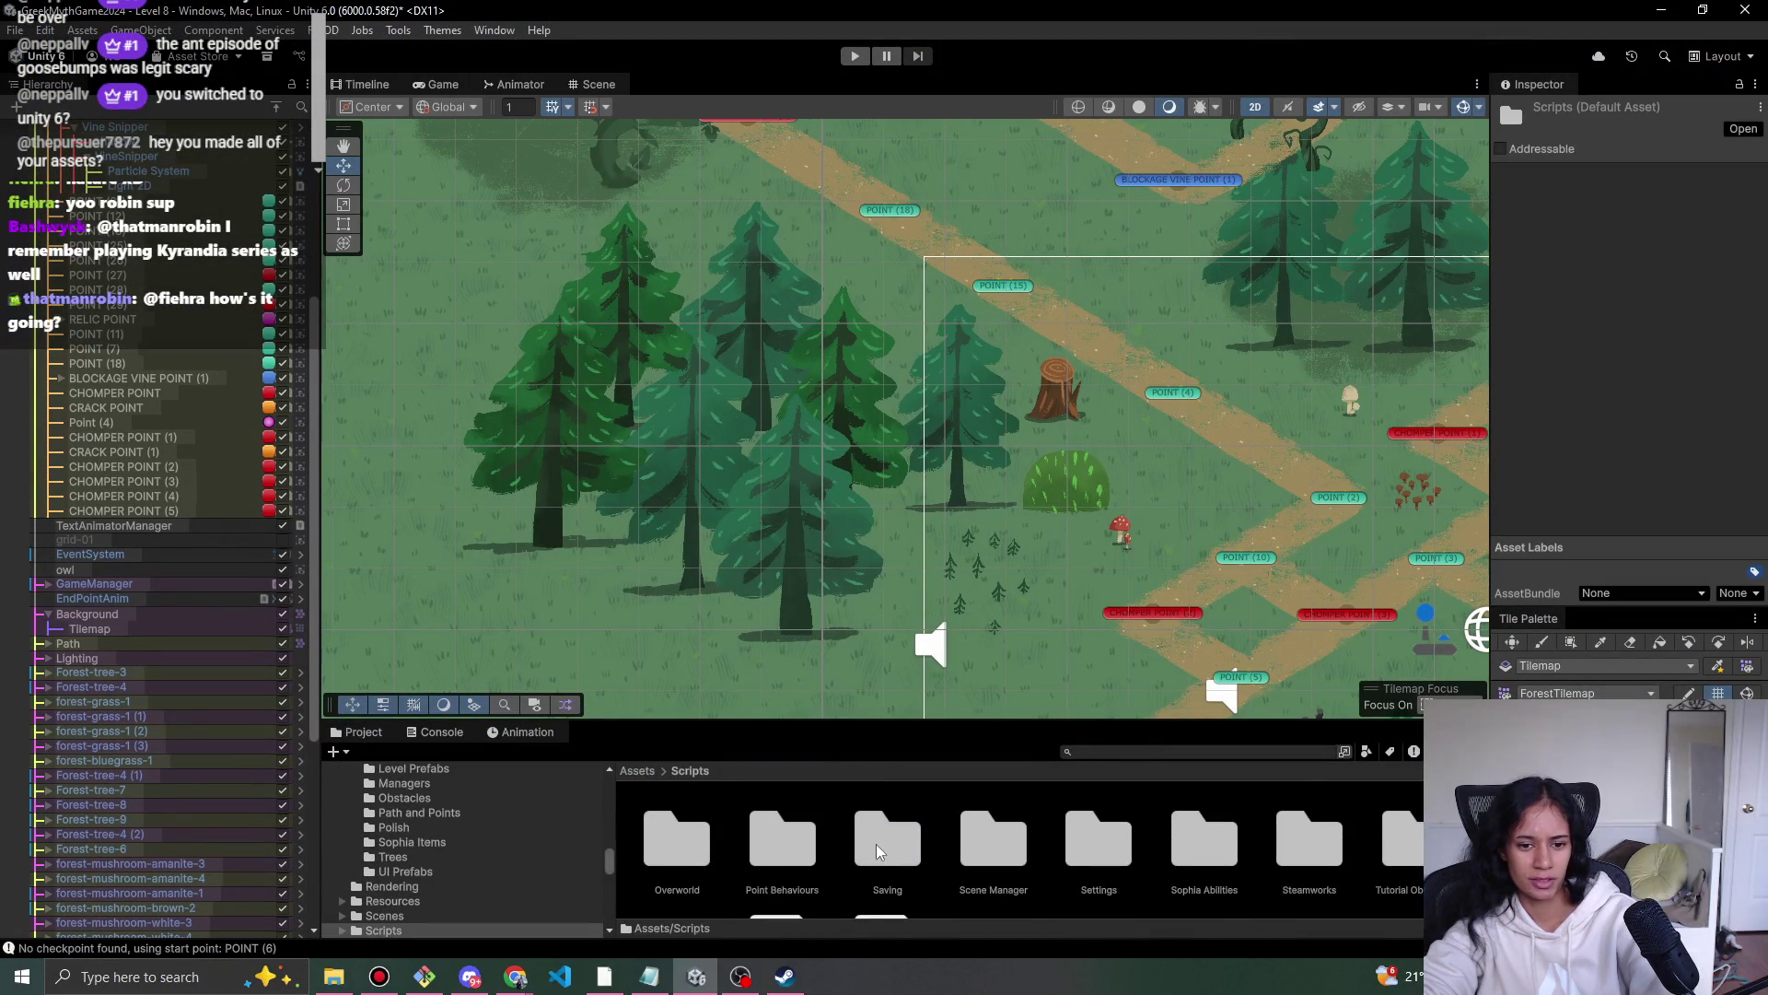
{"action": "scroll", "coordinate": [1372, 866], "scroll_direction": "down", "scroll_amount": 1}
{"action": "scroll", "coordinate": [1002, 855], "scroll_direction": "down", "scroll_amount": 1}
{"action": "scroll", "coordinate": [1002, 855], "scroll_direction": "up", "scroll_amount": 1}
{"action": "scroll", "coordinate": [1002, 855], "scroll_direction": "down", "scroll_amount": 1}
{"action": "scroll", "coordinate": [1004, 857], "scroll_direction": "up", "scroll_amount": 2}
{"action": "double_click", "coordinate": [782, 847]}
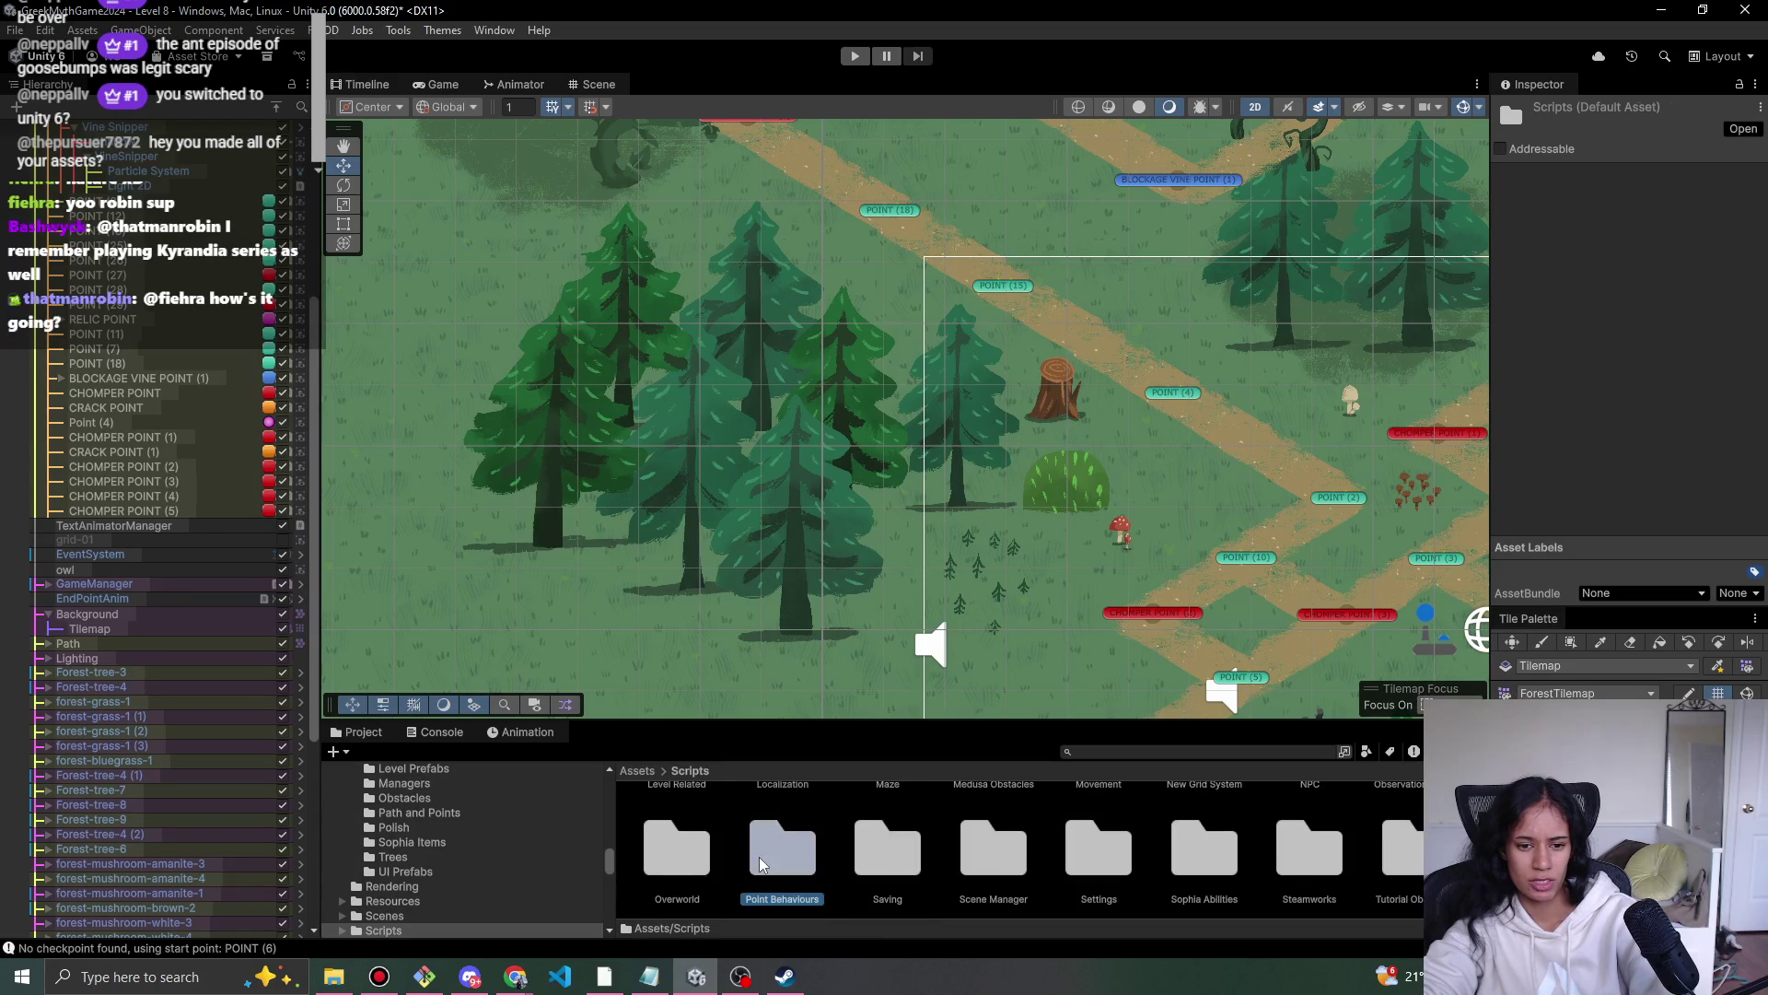
{"action": "scroll", "coordinate": [784, 819], "scroll_direction": "up", "scroll_amount": 4}
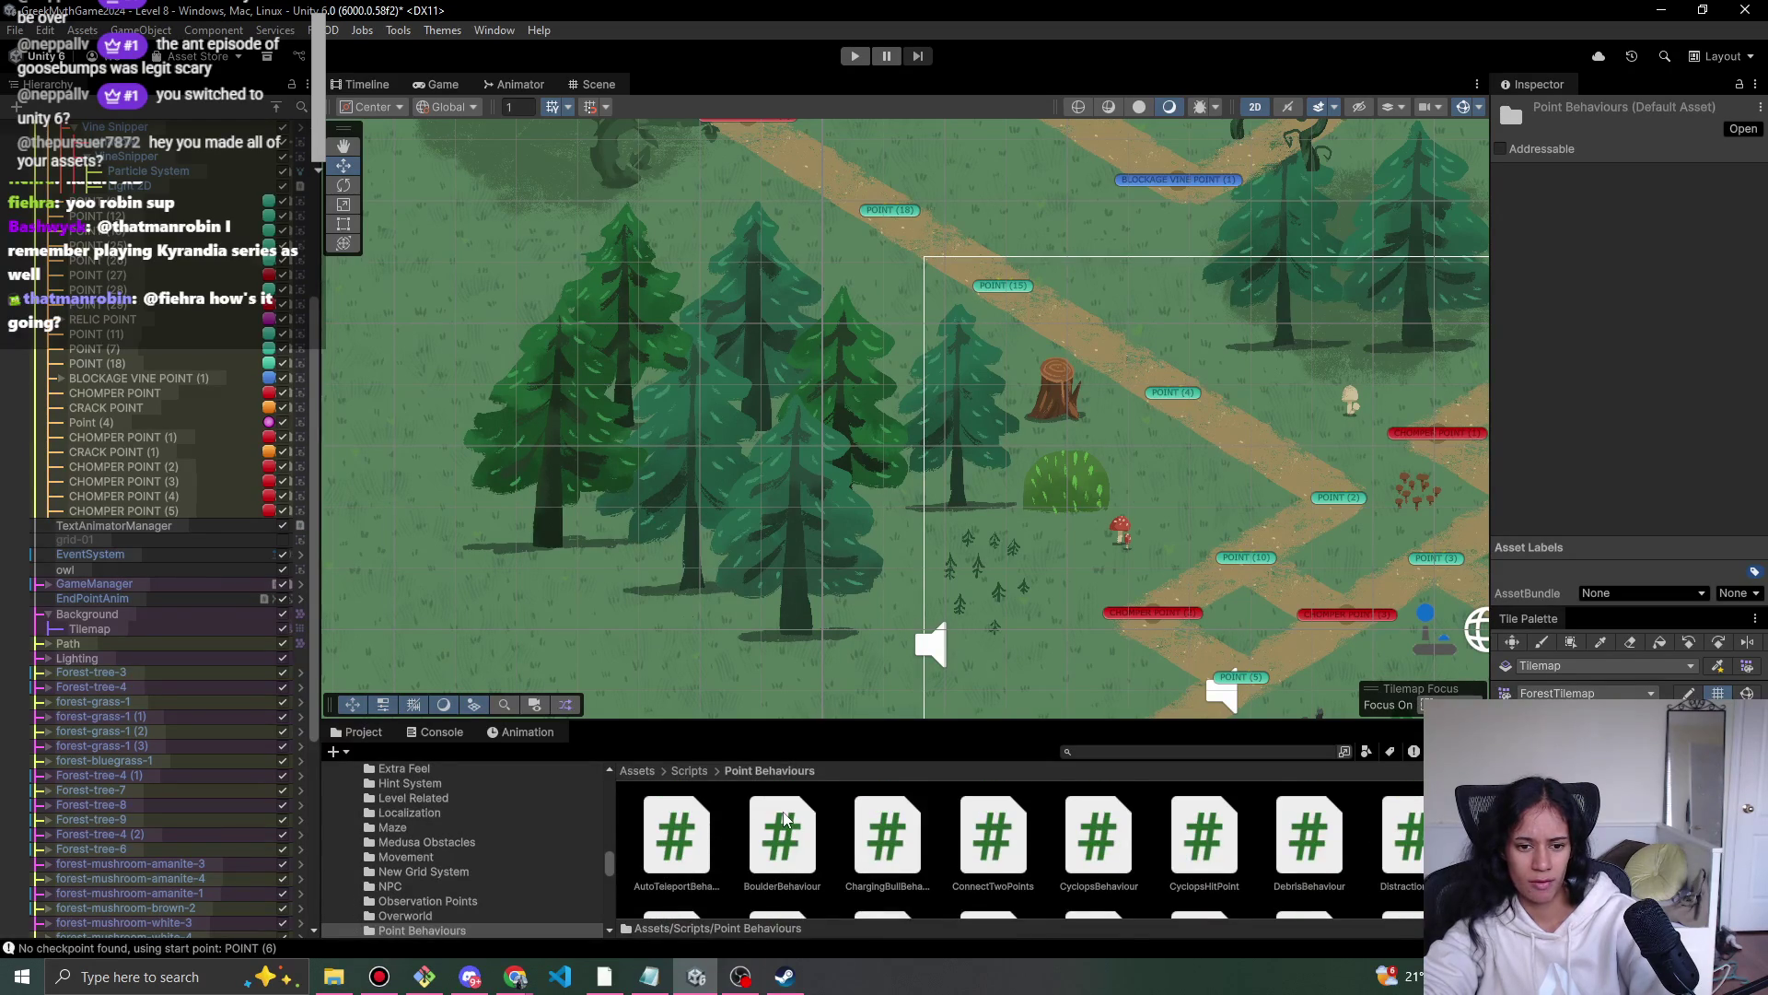
{"action": "left_click", "coordinate": [689, 771]}
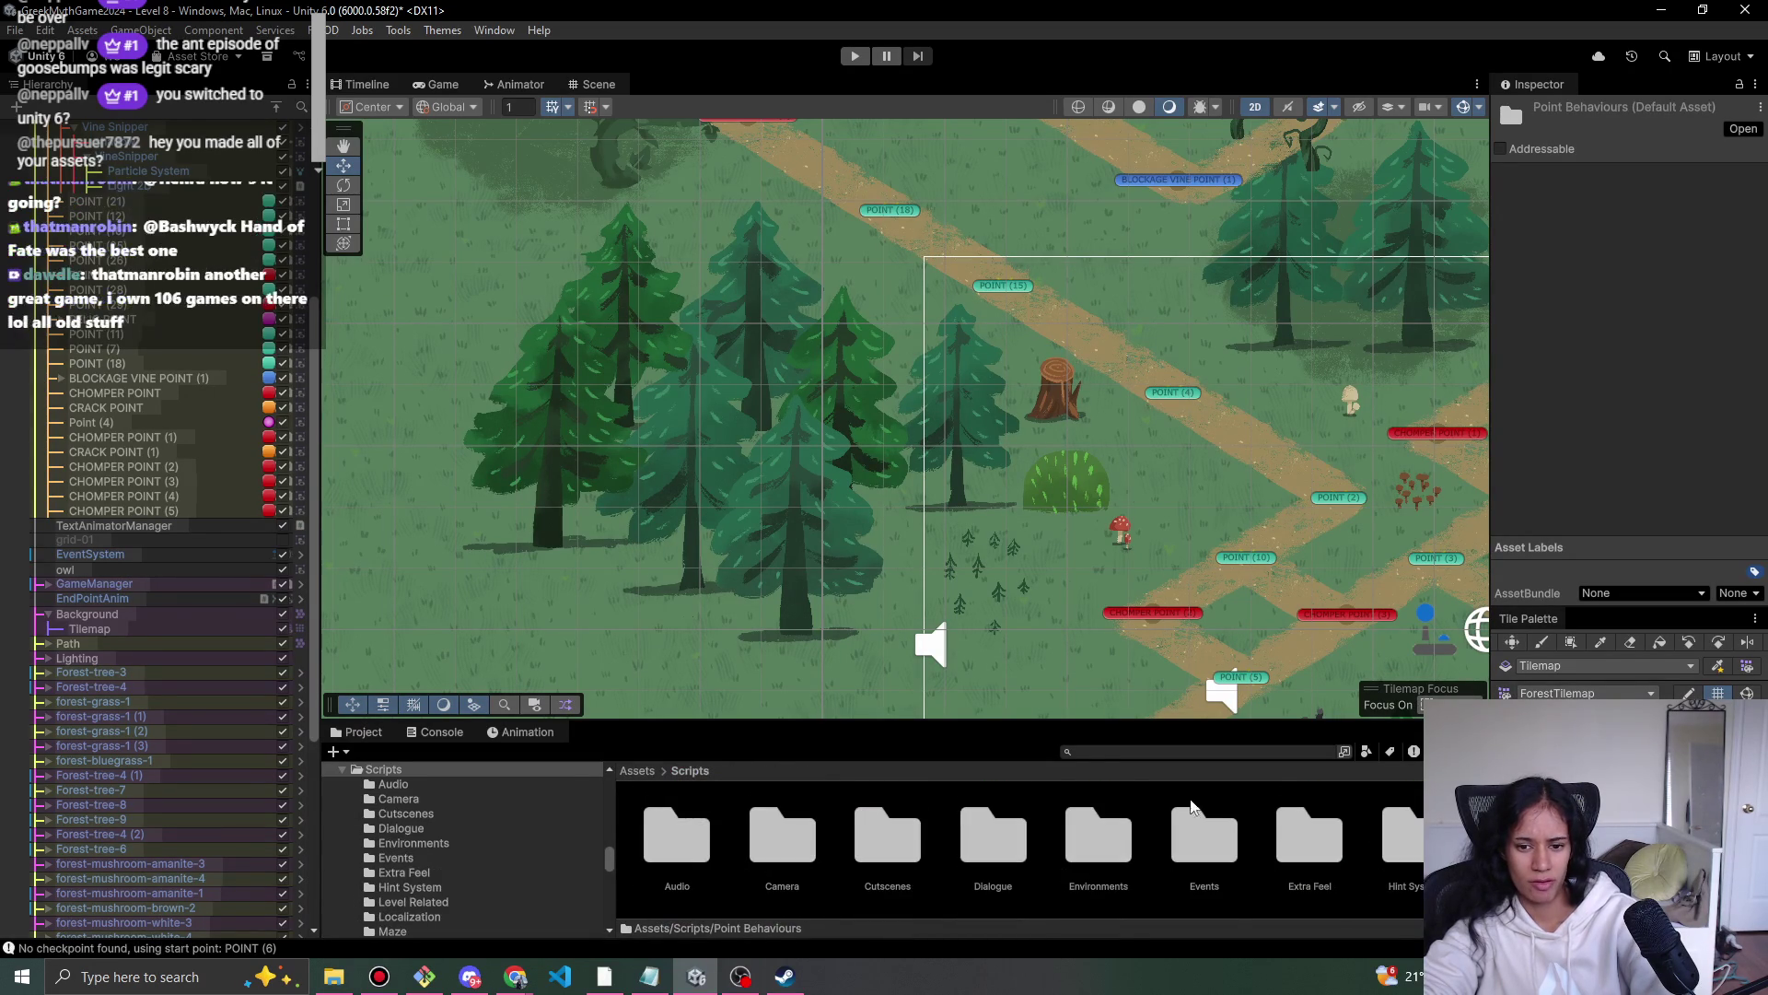
- Search the project assets for LevelPoint and pick the LevelPoint script from the results
{"action": "left_click", "coordinate": [1287, 752]}
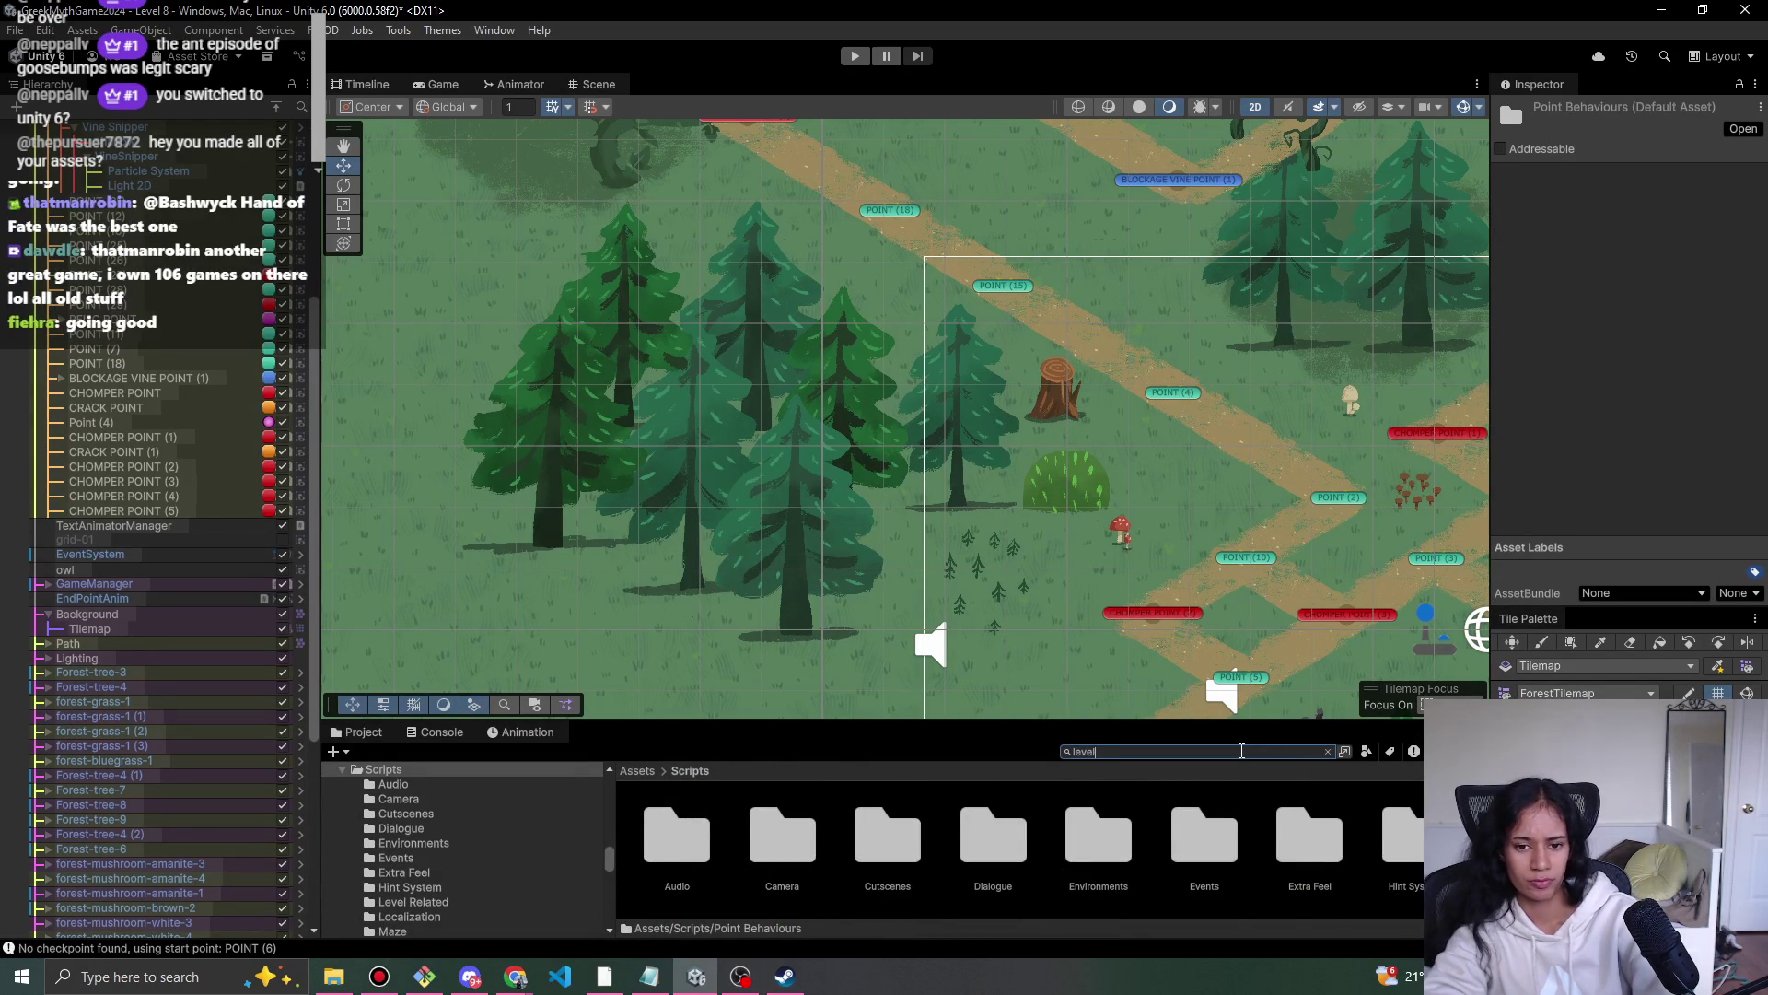
{"action": "type", "text": "po"}
{"action": "left_click", "coordinate": [703, 861]}
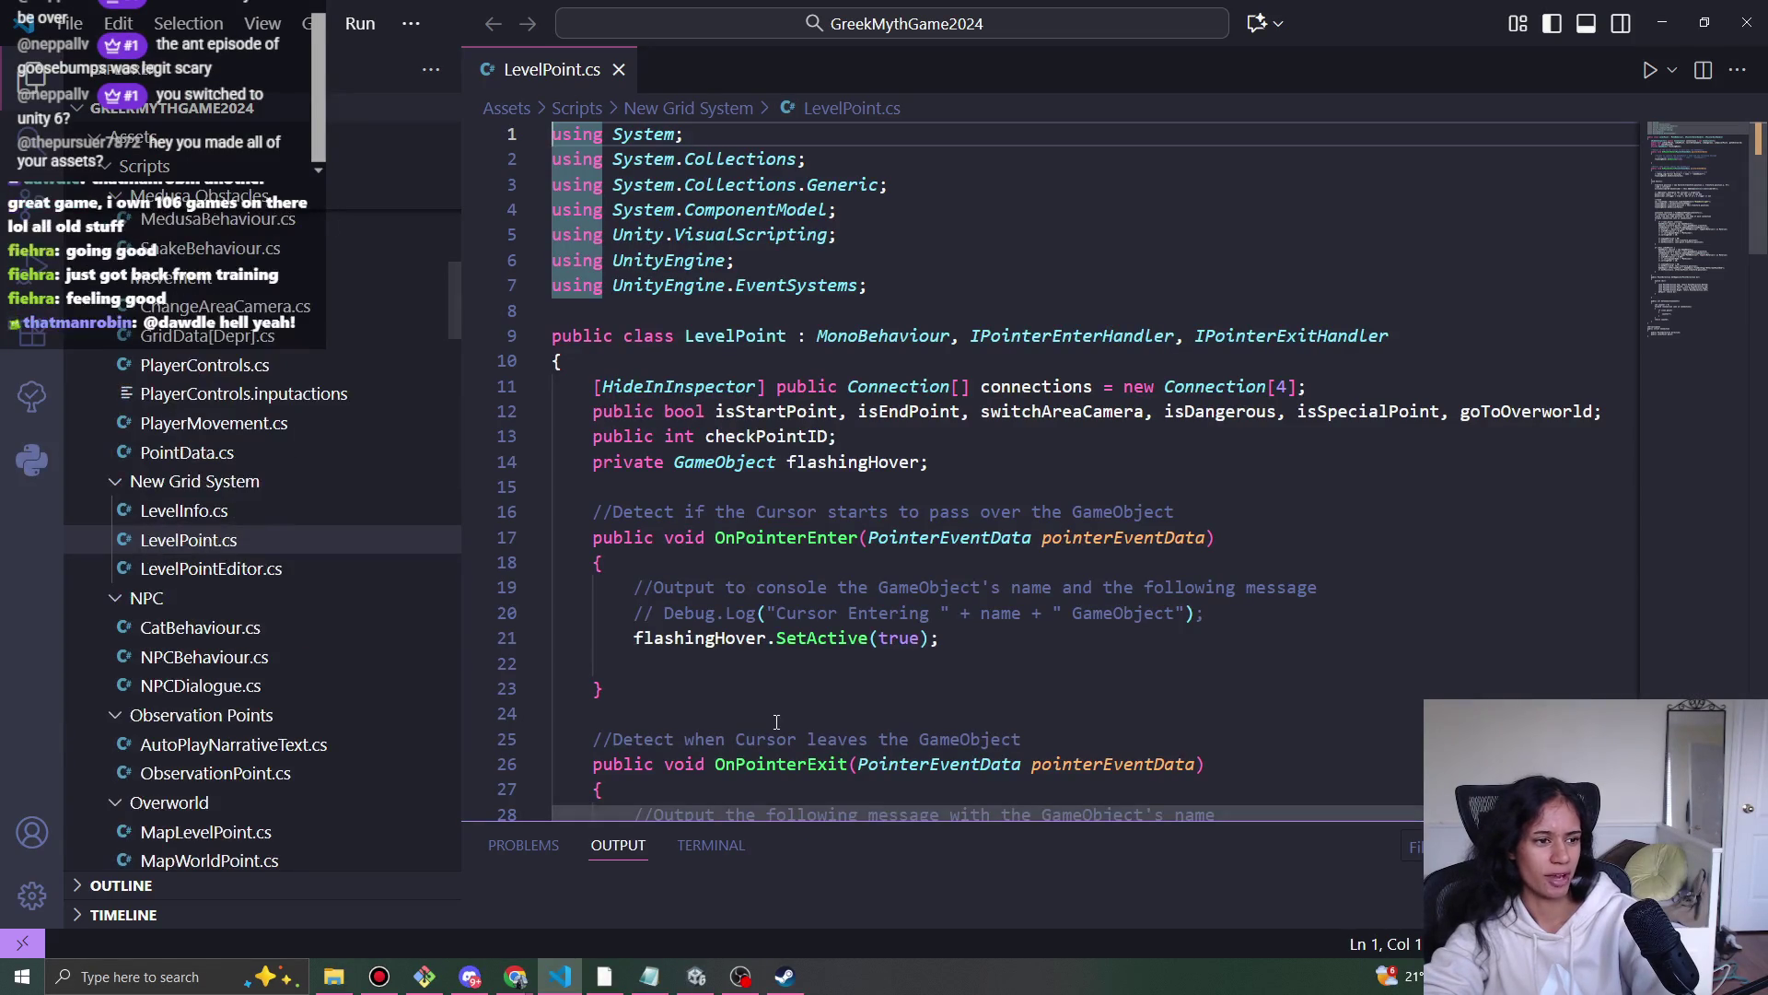
- Scroll LevelPoint.cs to Start() and select the levelInfo lookup and artAssetsComplete early-return lines
{"action": "scroll", "coordinate": [1010, 547], "scroll_direction": "down", "scroll_amount": 10}
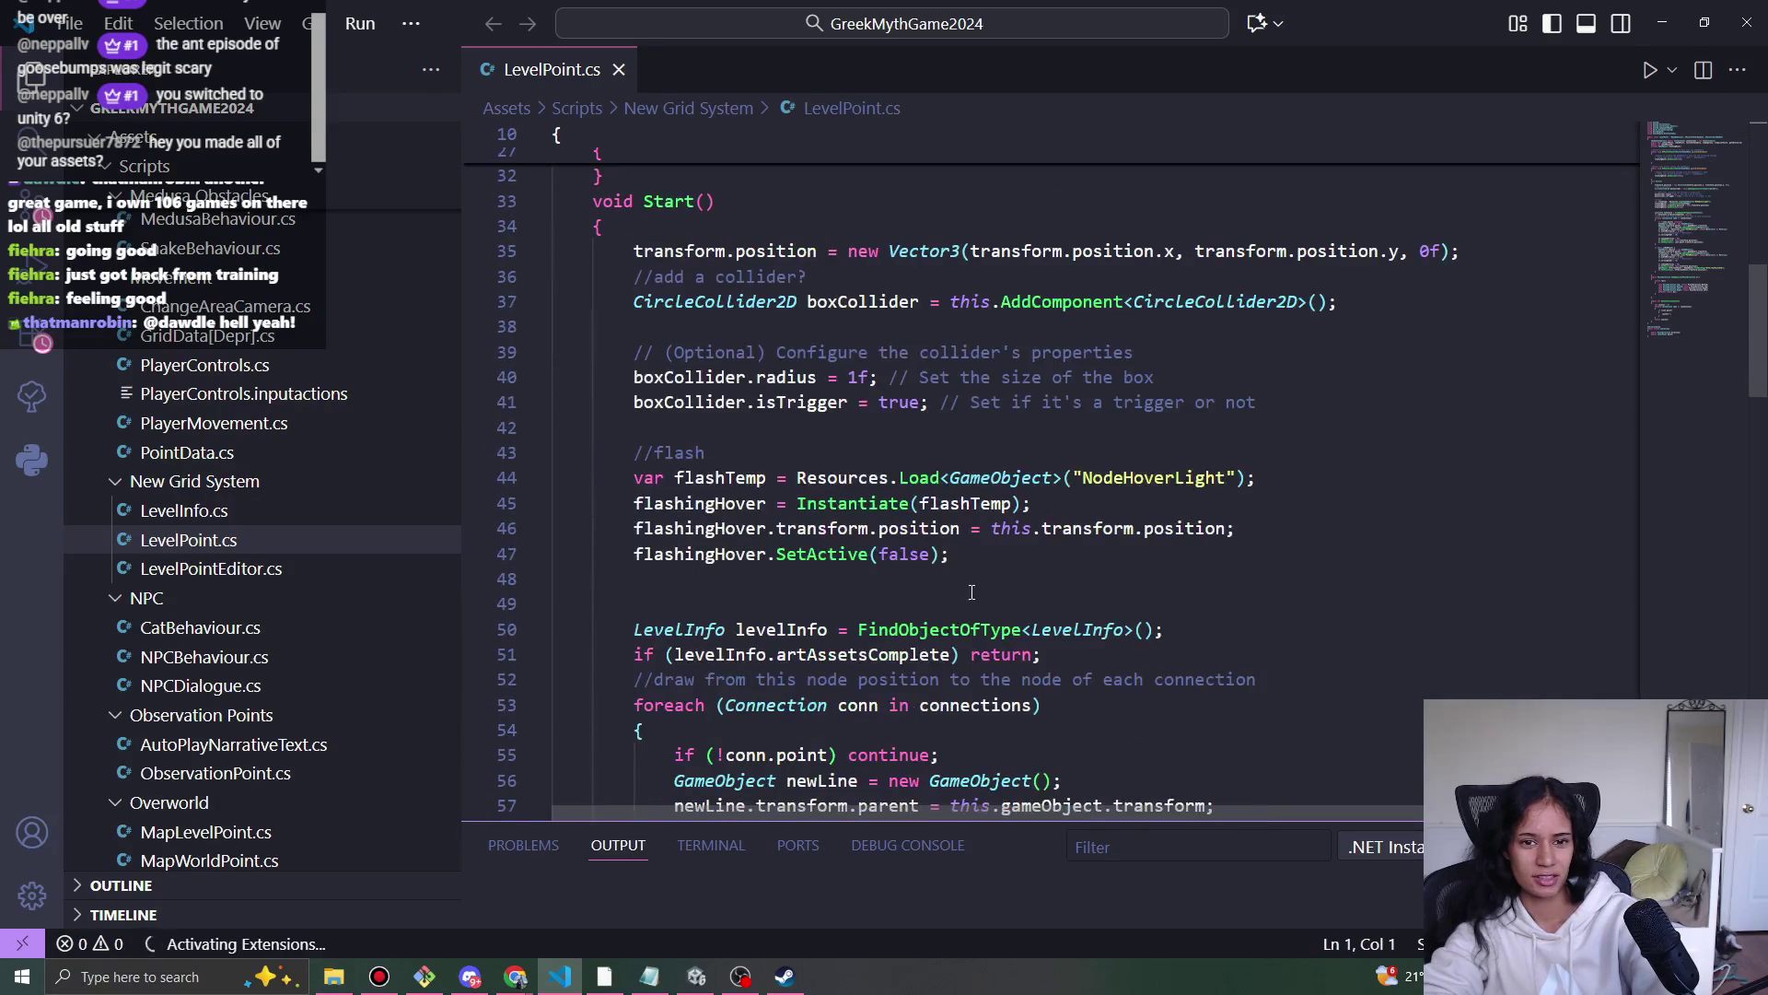
{"action": "mouse_move", "coordinate": [1683, 210]}
{"action": "left_mouse_down"}
{"action": "mouse_move", "coordinate": [1683, 243]}
{"action": "mouse_move", "coordinate": [1660, 208]}
{"action": "left_mouse_up"}
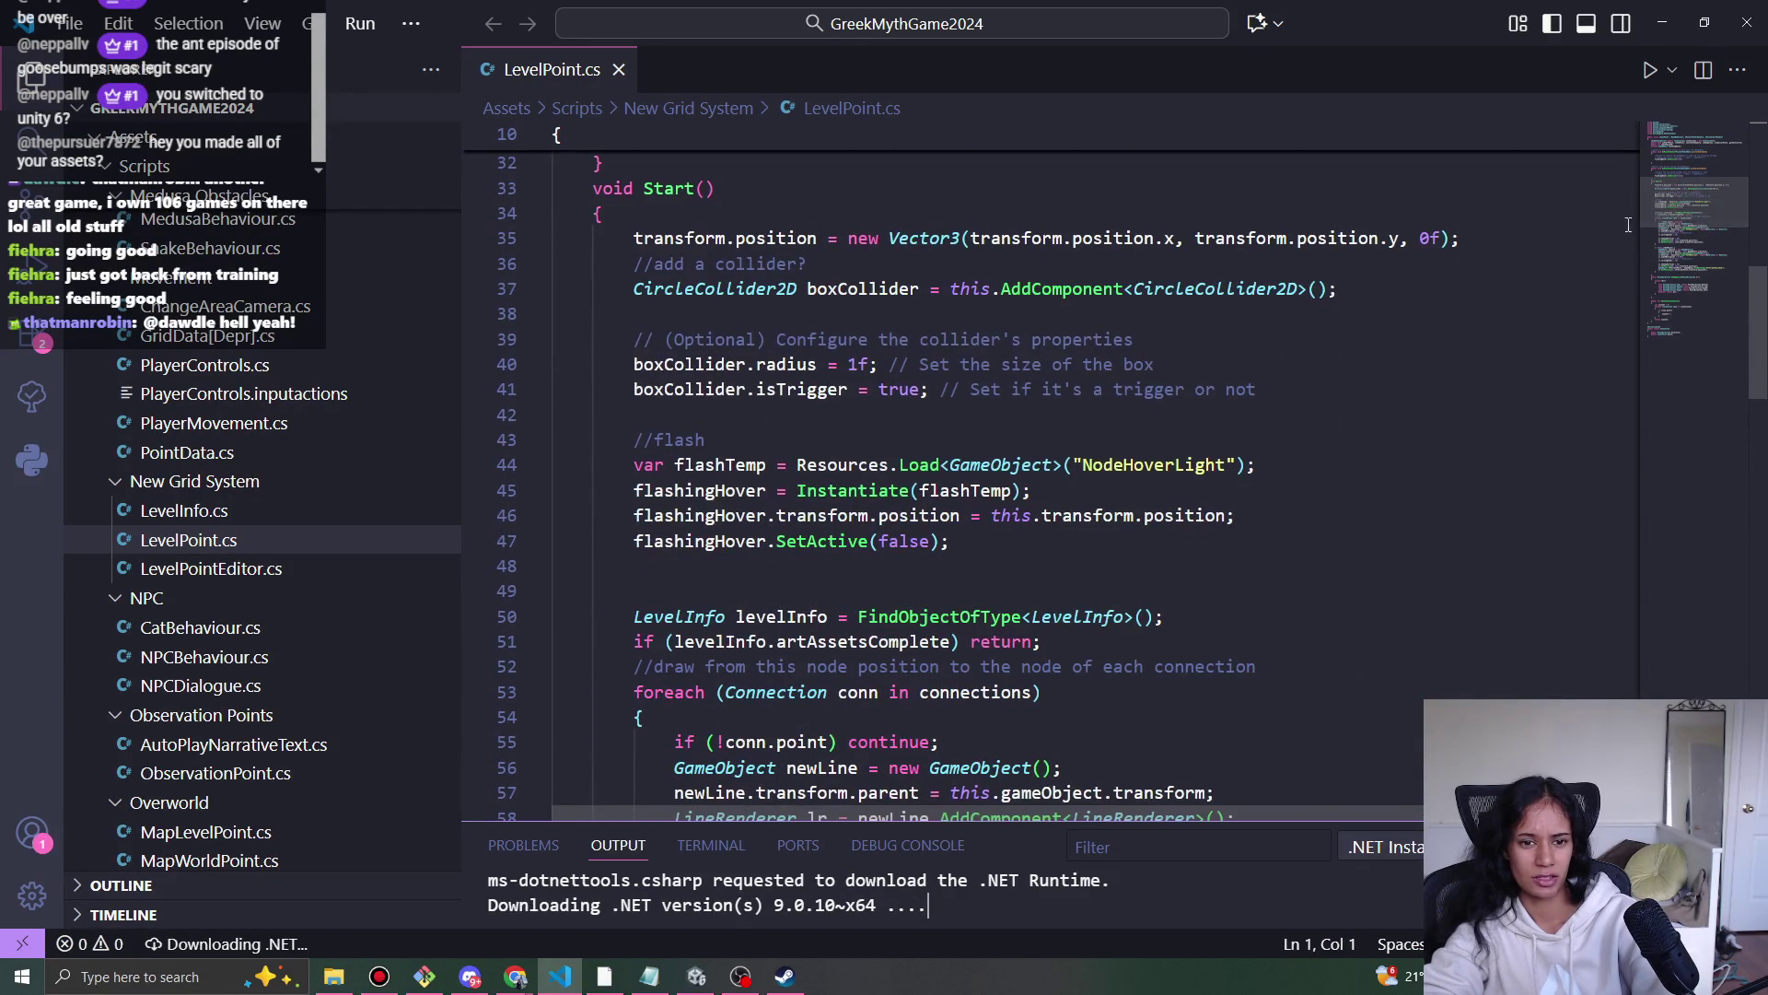
{"action": "left_click", "coordinate": [1025, 642]}
{"action": "mouse_move", "coordinate": [1041, 642]}
{"action": "left_mouse_down"}
{"action": "mouse_move", "coordinate": [861, 616]}
{"action": "mouse_move", "coordinate": [653, 619]}
{"action": "left_mouse_up"}
{"action": "left_click", "coordinate": [706, 615]}
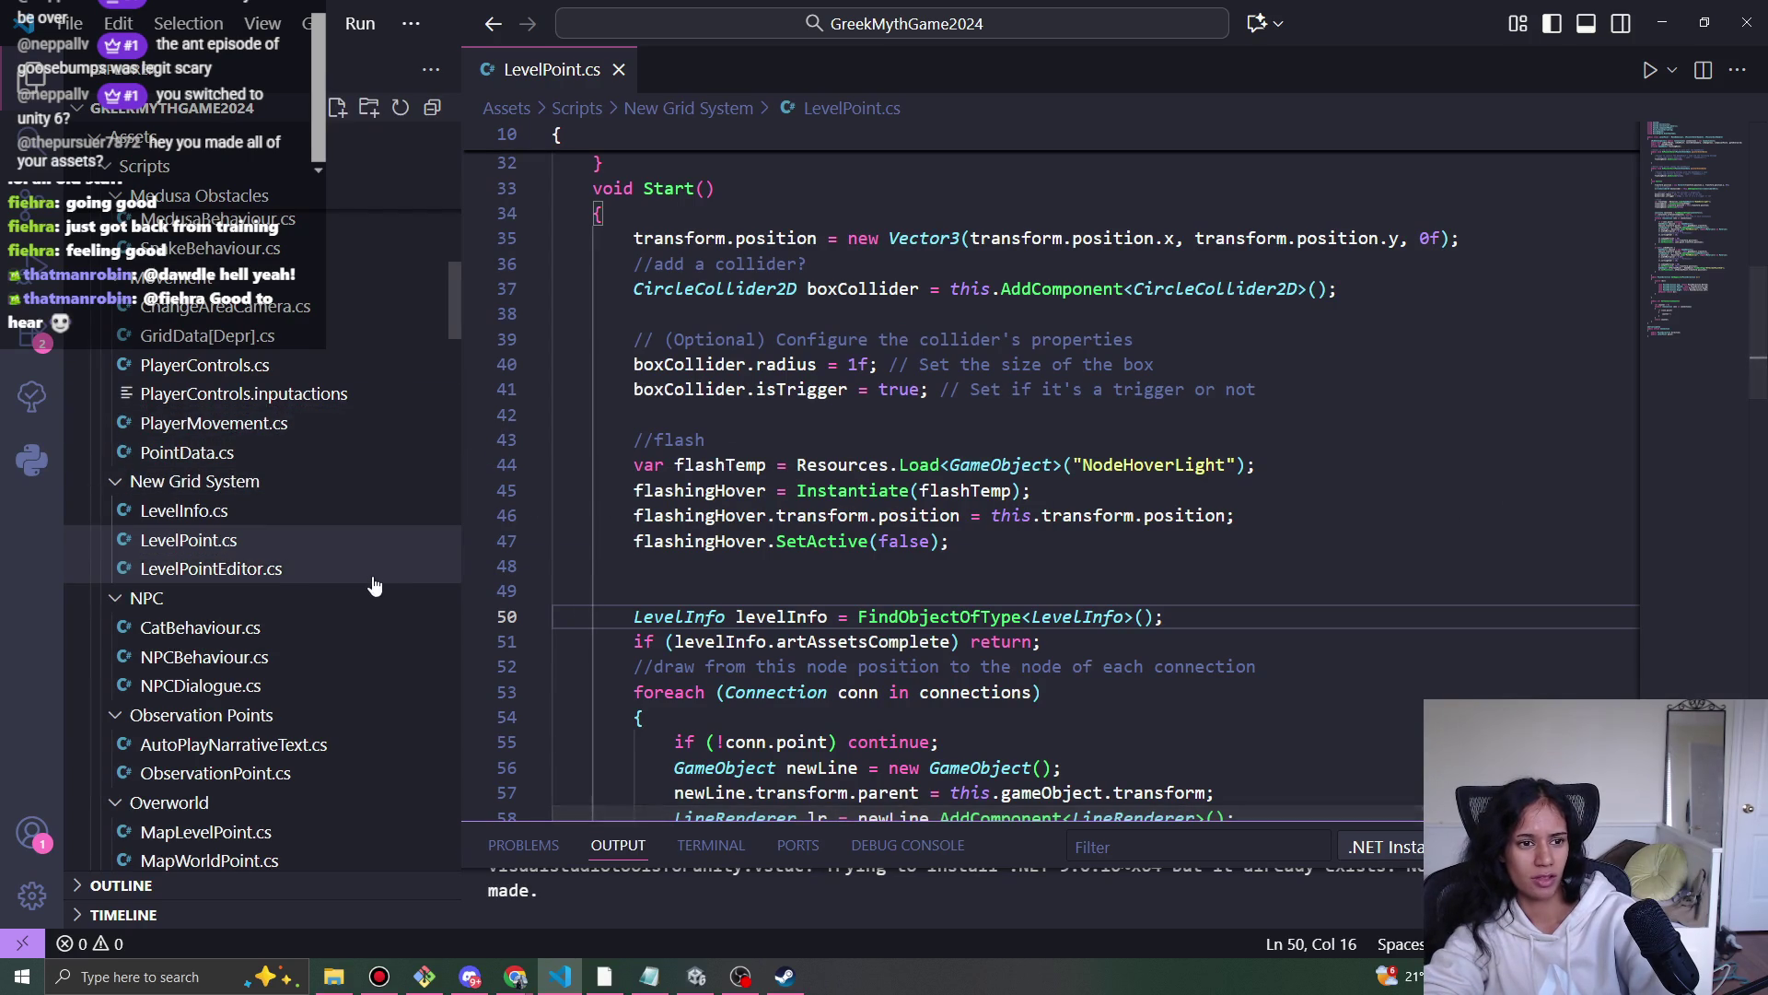
{"action": "scroll", "coordinate": [373, 586], "scroll_direction": "up", "scroll_amount": 10}
{"action": "scroll", "coordinate": [373, 586], "scroll_direction": "up", "scroll_amount": 3}
{"action": "scroll", "coordinate": [369, 590], "scroll_direction": "down", "scroll_amount": 13}
{"action": "scroll", "coordinate": [351, 617], "scroll_direction": "down", "scroll_amount": 15}
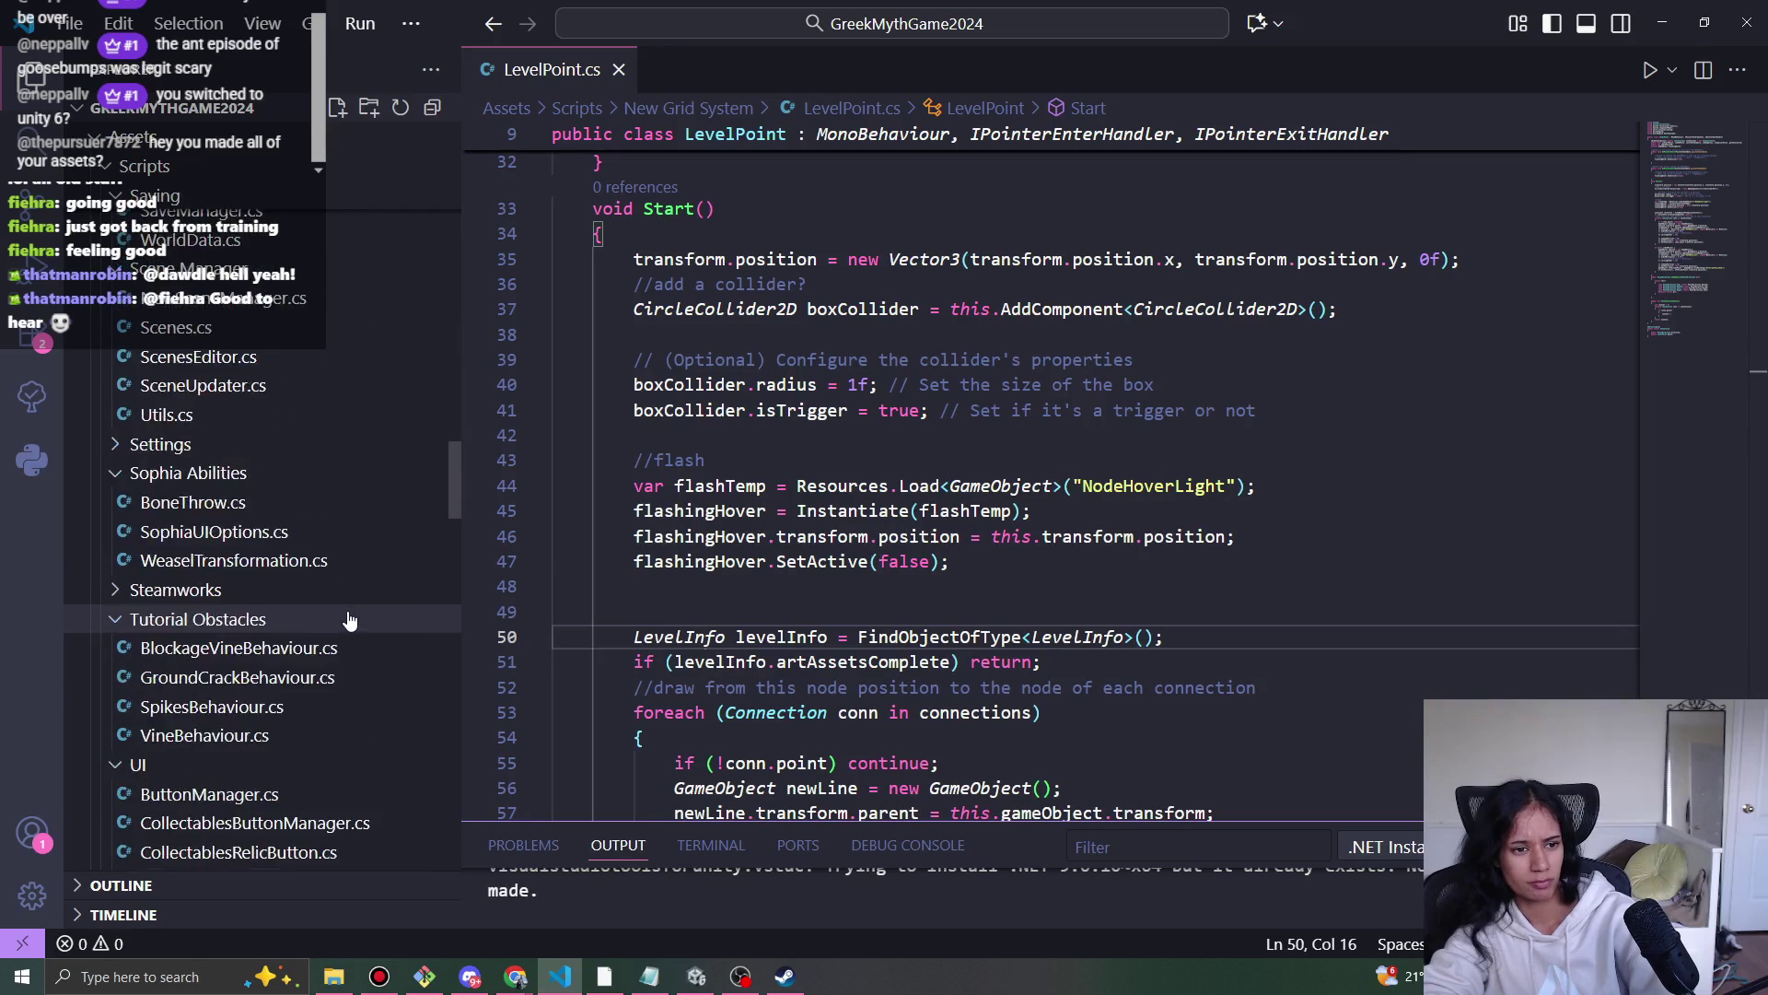
{"action": "scroll", "coordinate": [348, 619], "scroll_direction": "down", "scroll_amount": 5}
{"action": "scroll", "coordinate": [349, 619], "scroll_direction": "up", "scroll_amount": 7}
{"action": "scroll", "coordinate": [348, 619], "scroll_direction": "up", "scroll_amount": 5}
{"action": "scroll", "coordinate": [292, 479], "scroll_direction": "up", "scroll_amount": 5}
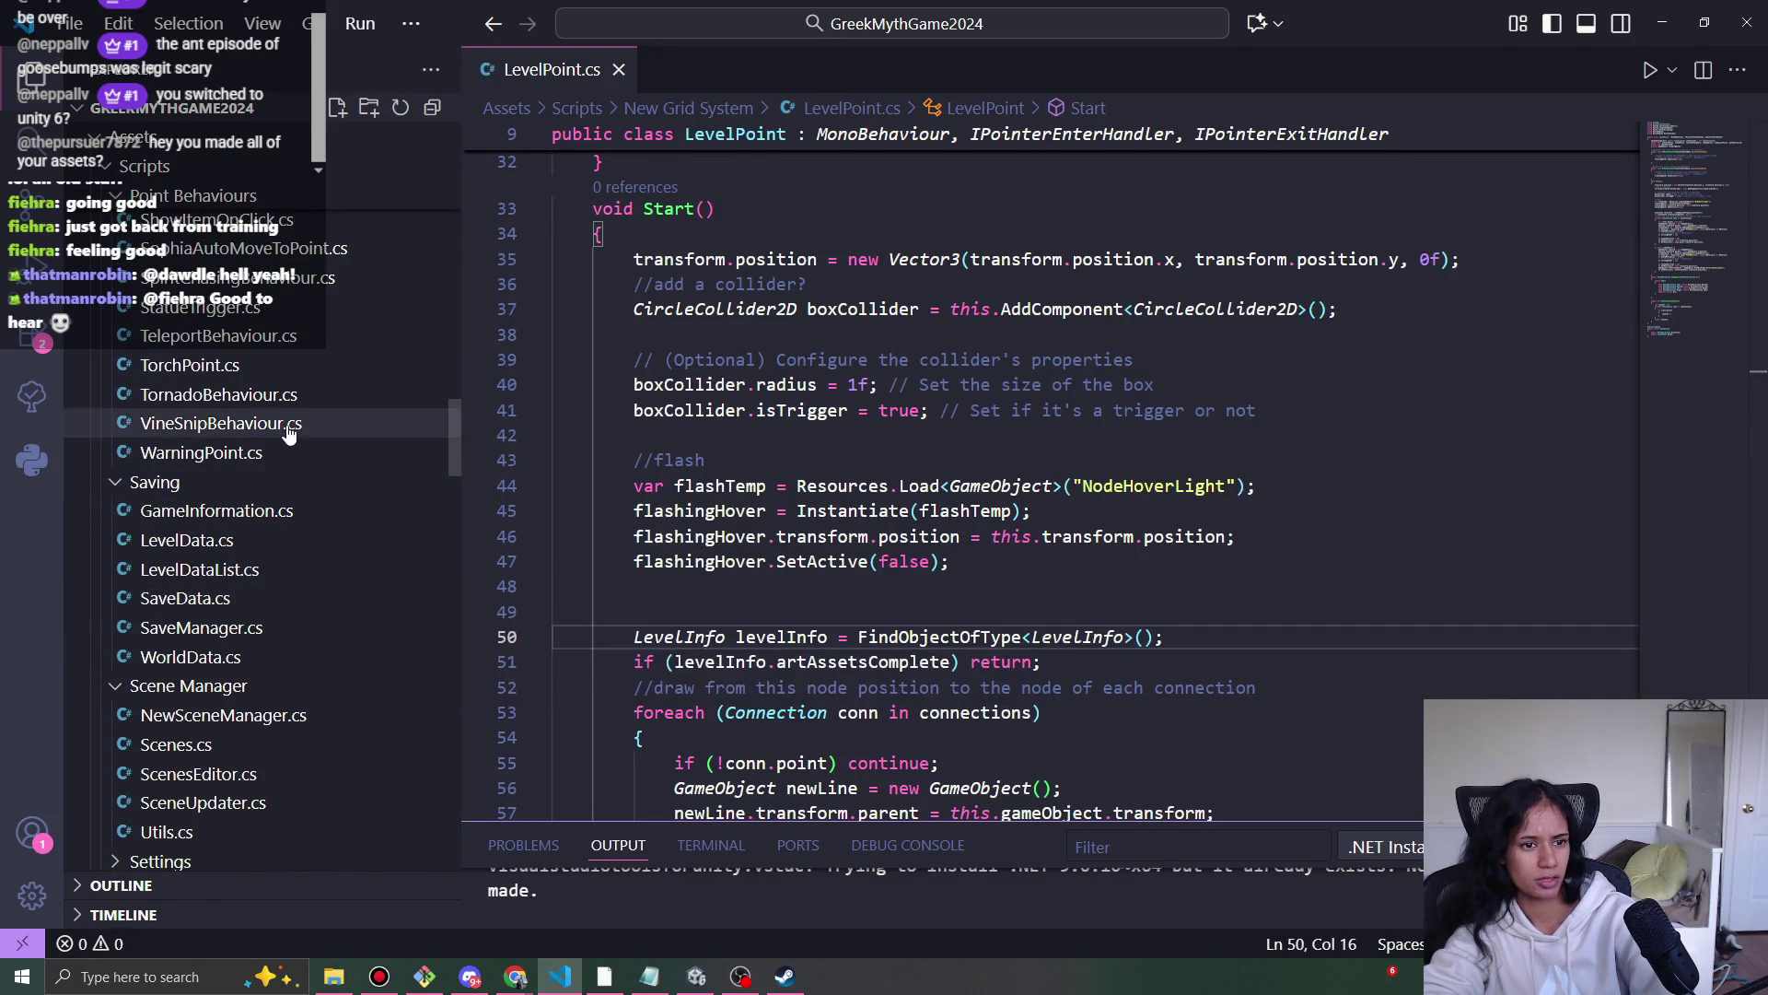
{"action": "scroll", "coordinate": [295, 449], "scroll_direction": "up", "scroll_amount": 1}
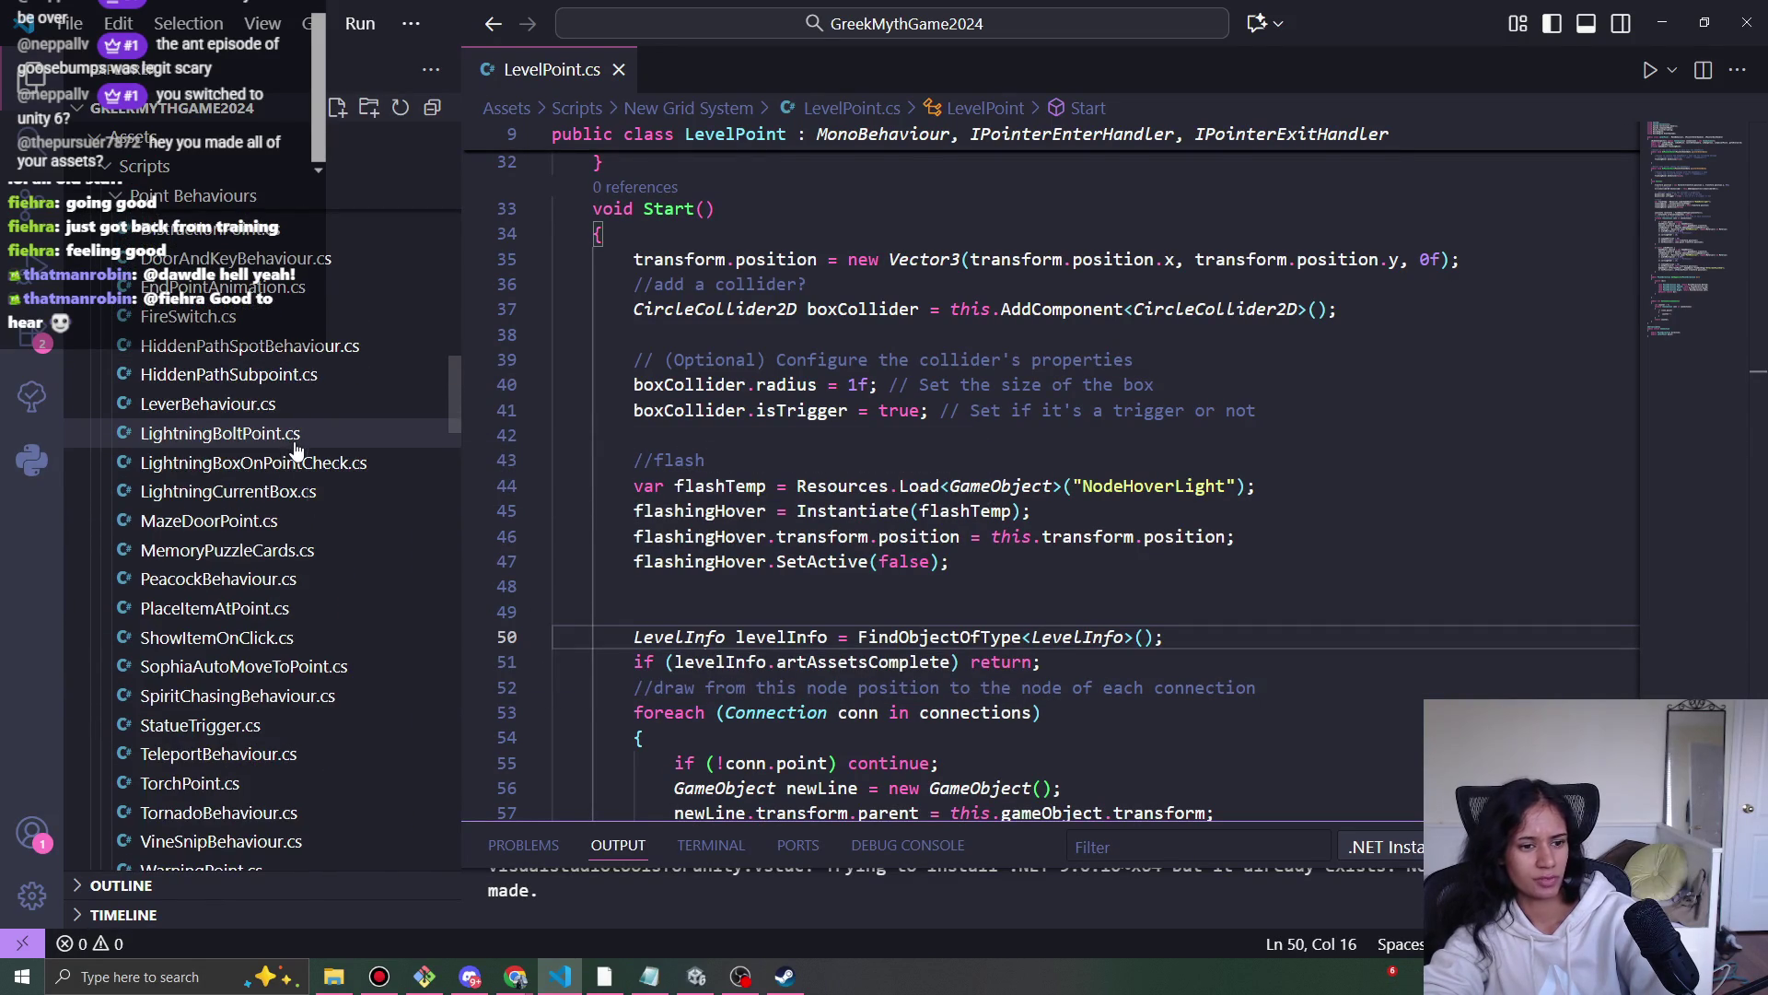
{"action": "scroll", "coordinate": [297, 450], "scroll_direction": "up", "scroll_amount": 5}
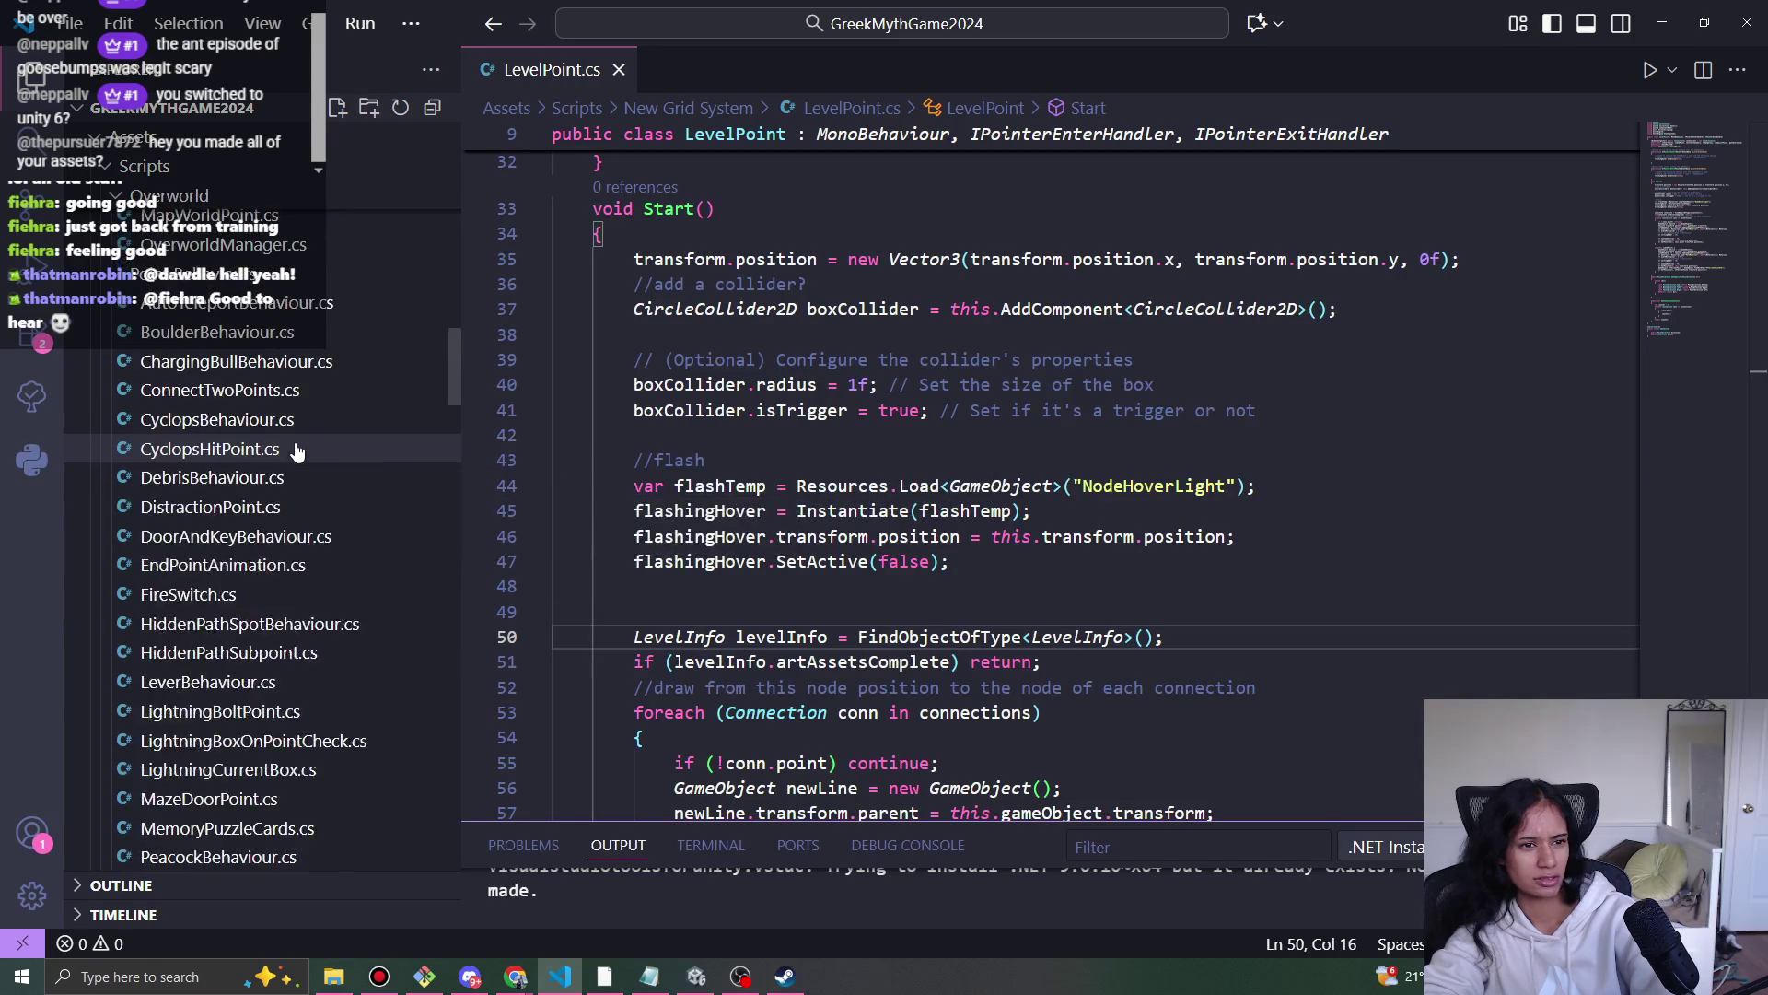
{"action": "scroll", "coordinate": [297, 449], "scroll_direction": "down", "scroll_amount": 5}
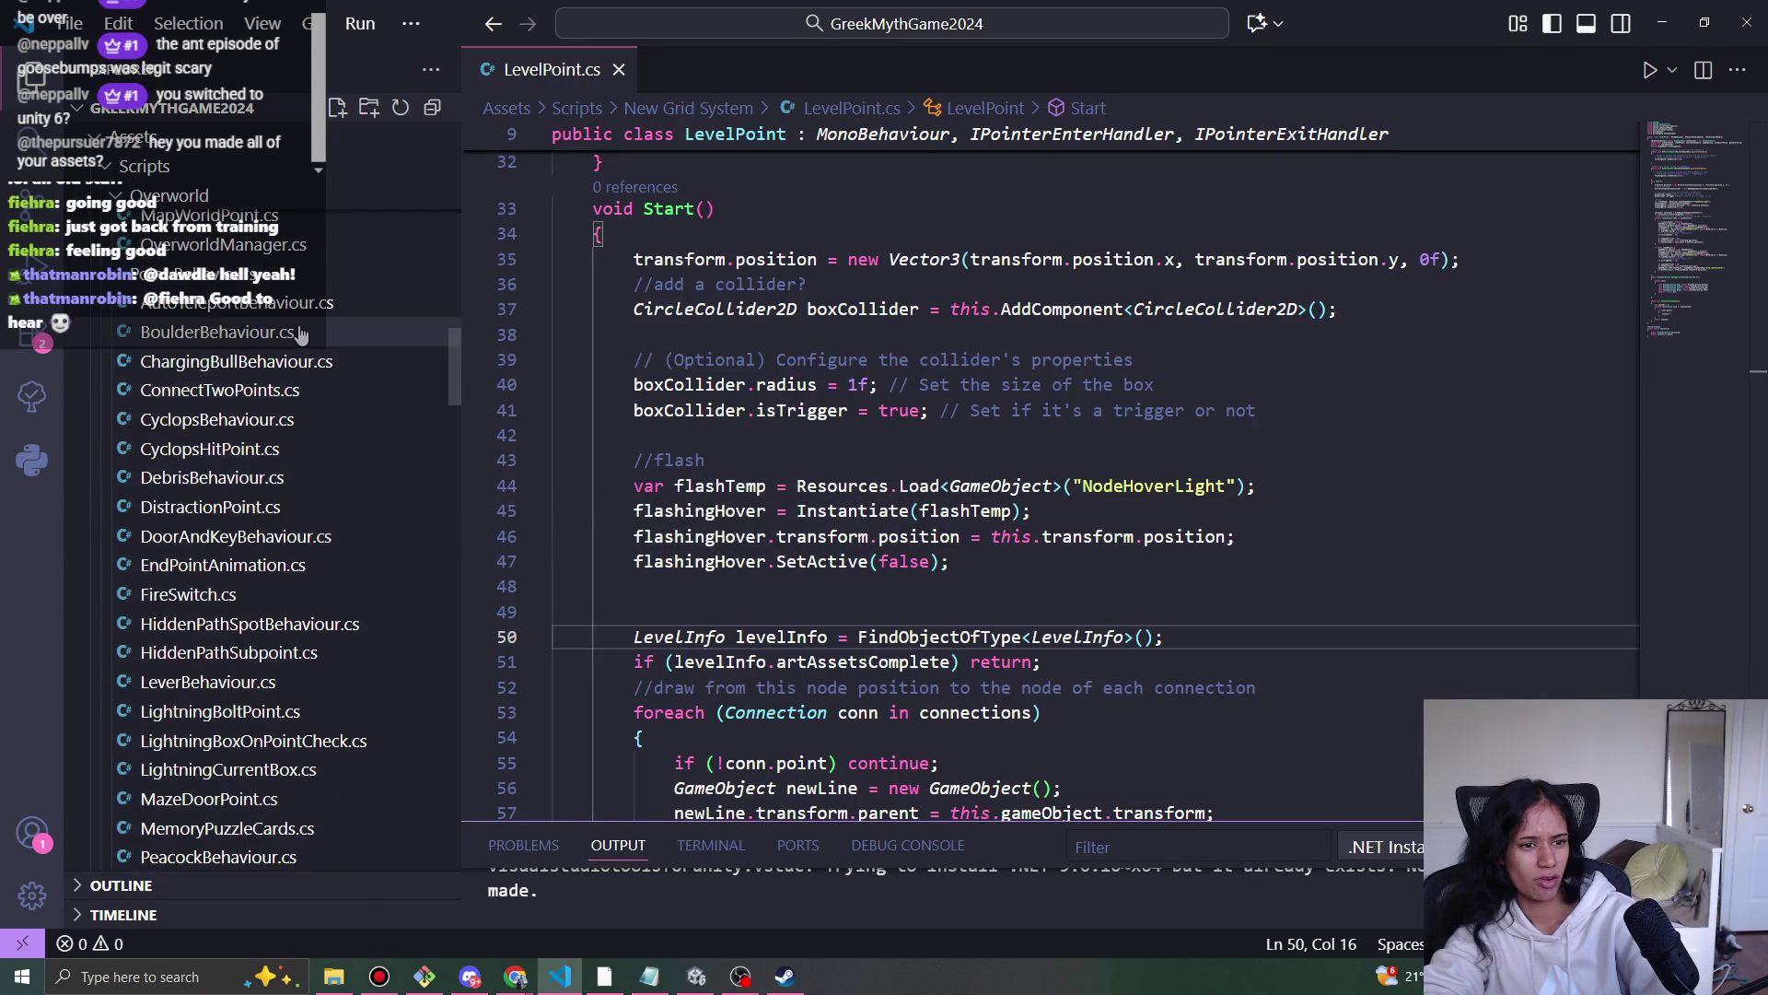
{"action": "scroll", "coordinate": [321, 396], "scroll_direction": "down", "scroll_amount": 10}
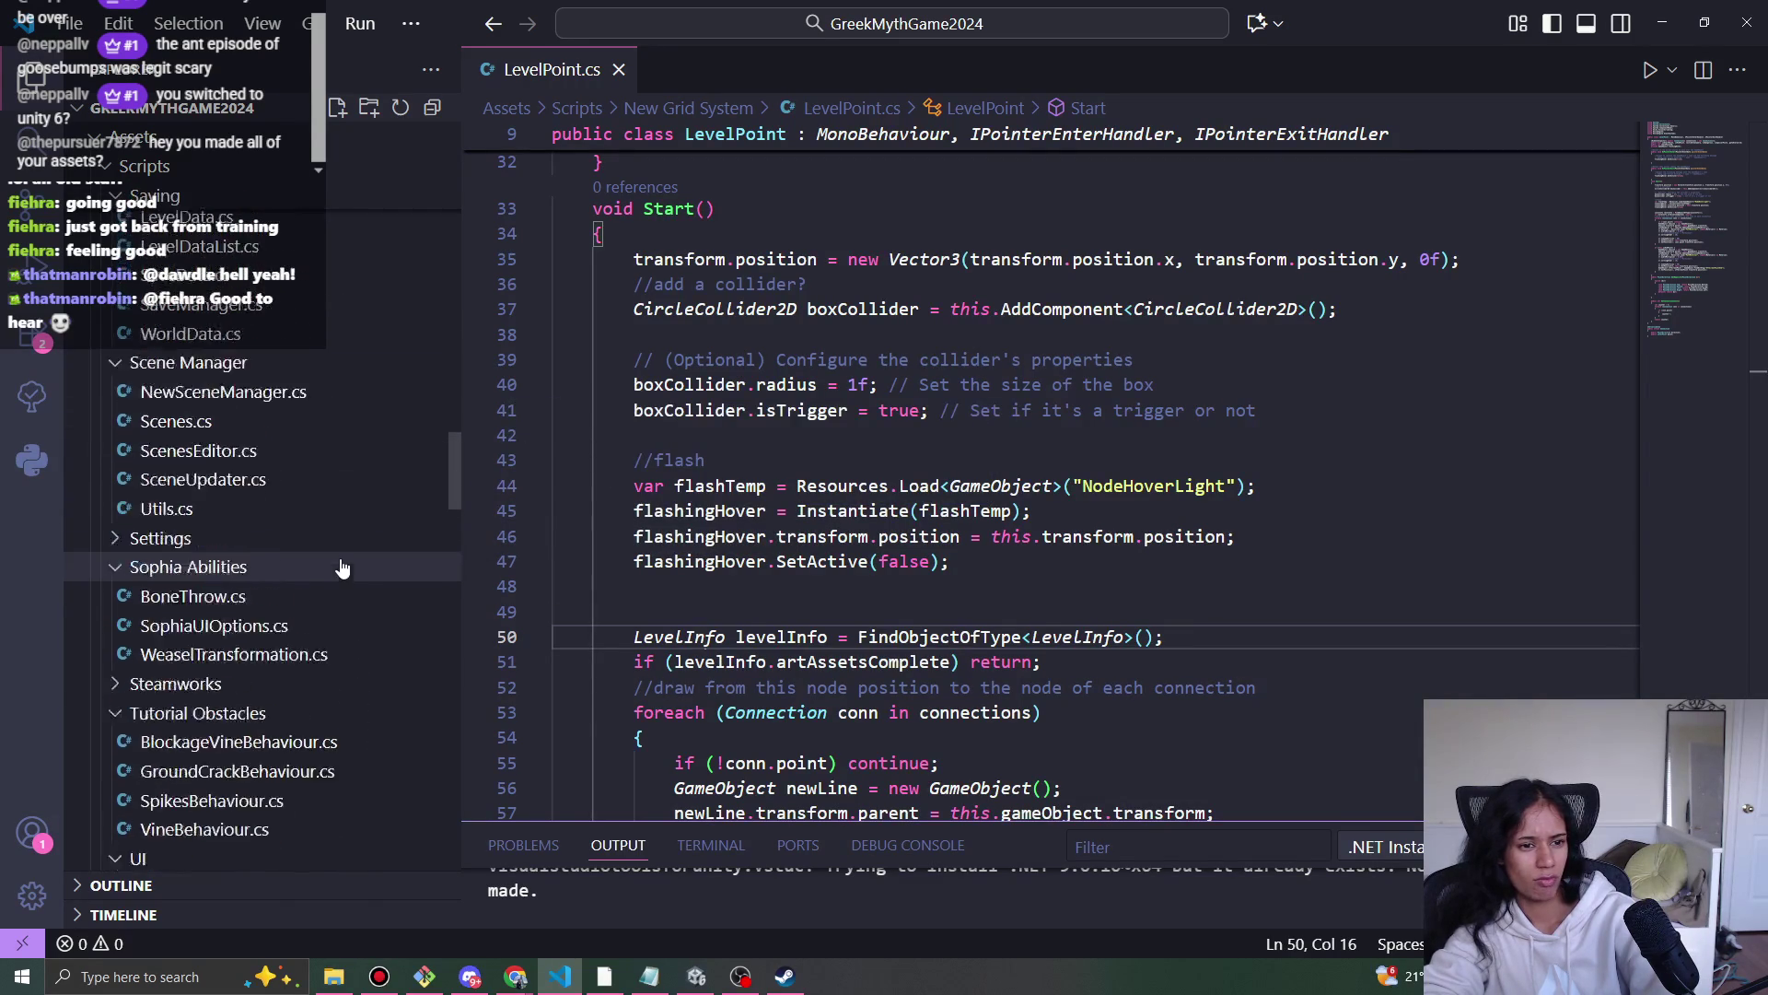
{"action": "scroll", "coordinate": [324, 616], "scroll_direction": "down", "scroll_amount": 4}
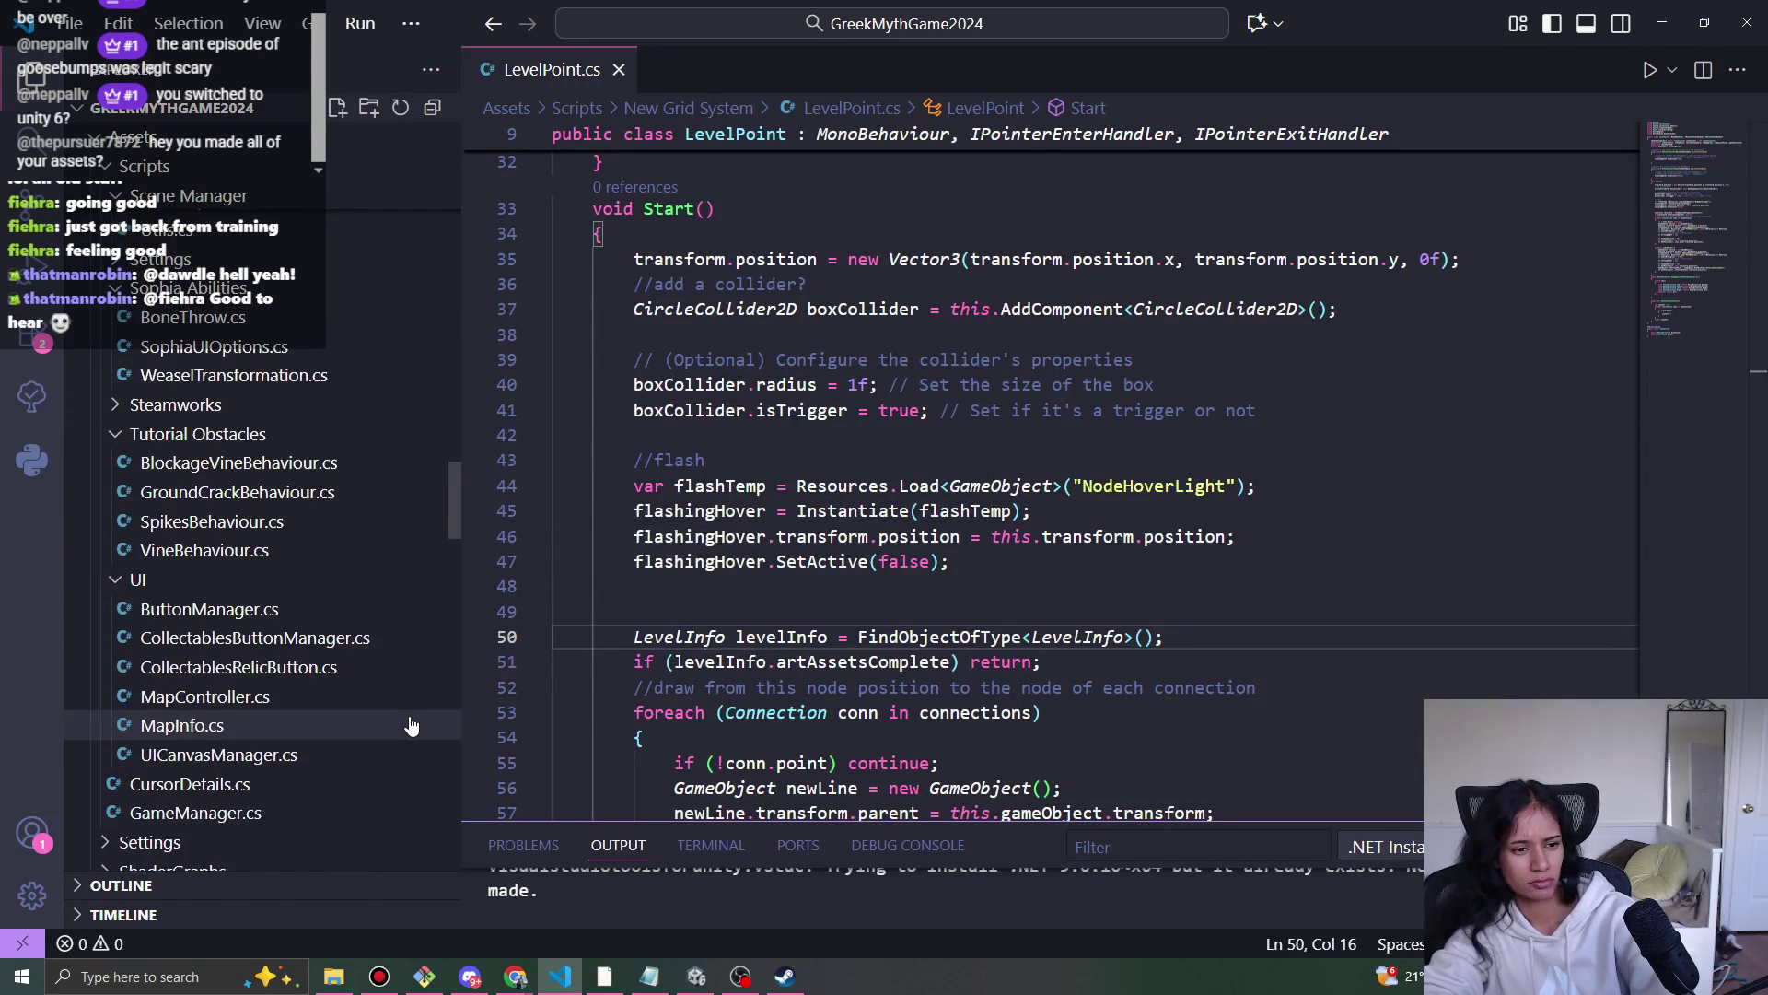
{"action": "scroll", "coordinate": [308, 525], "scroll_direction": "down", "scroll_amount": 2}
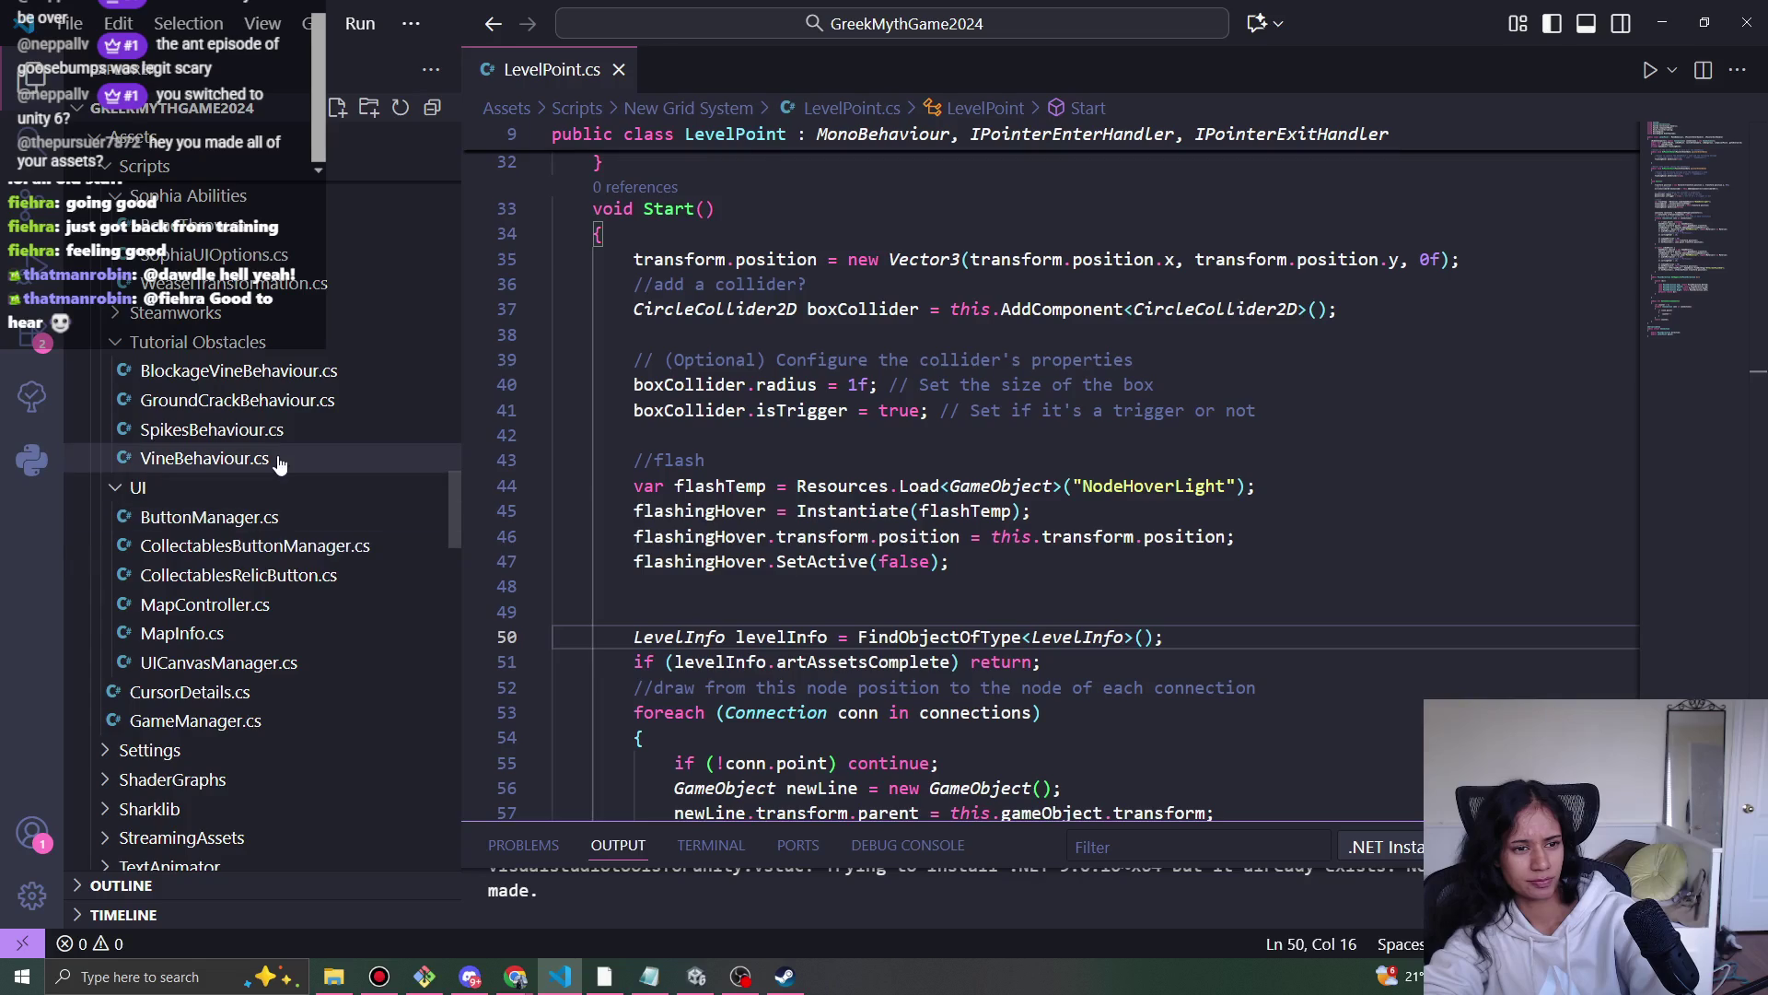
{"action": "left_click", "coordinate": [277, 459]}
{"action": "scroll", "coordinate": [1093, 619], "scroll_direction": "up", "scroll_amount": 5}
{"action": "scroll", "coordinate": [1092, 635], "scroll_direction": "down", "scroll_amount": 10}
{"action": "scroll", "coordinate": [1089, 650], "scroll_direction": "down", "scroll_amount": 12}
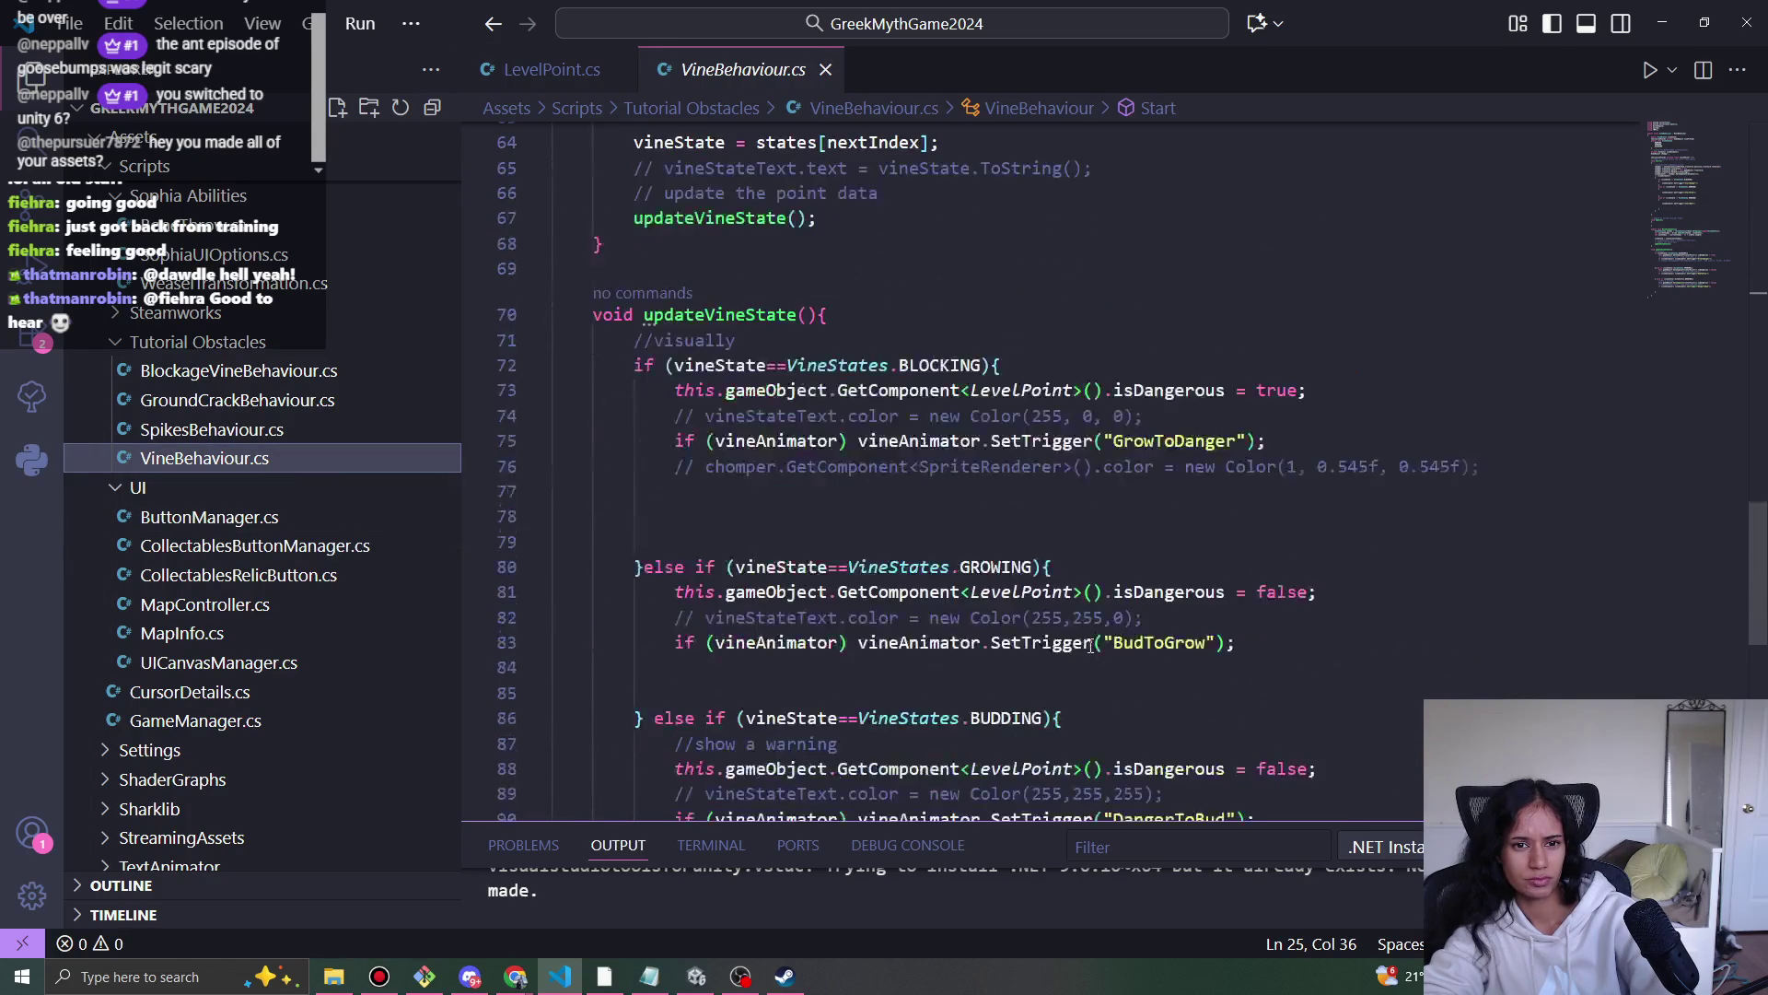
{"action": "middle_click", "coordinate": [737, 63]}
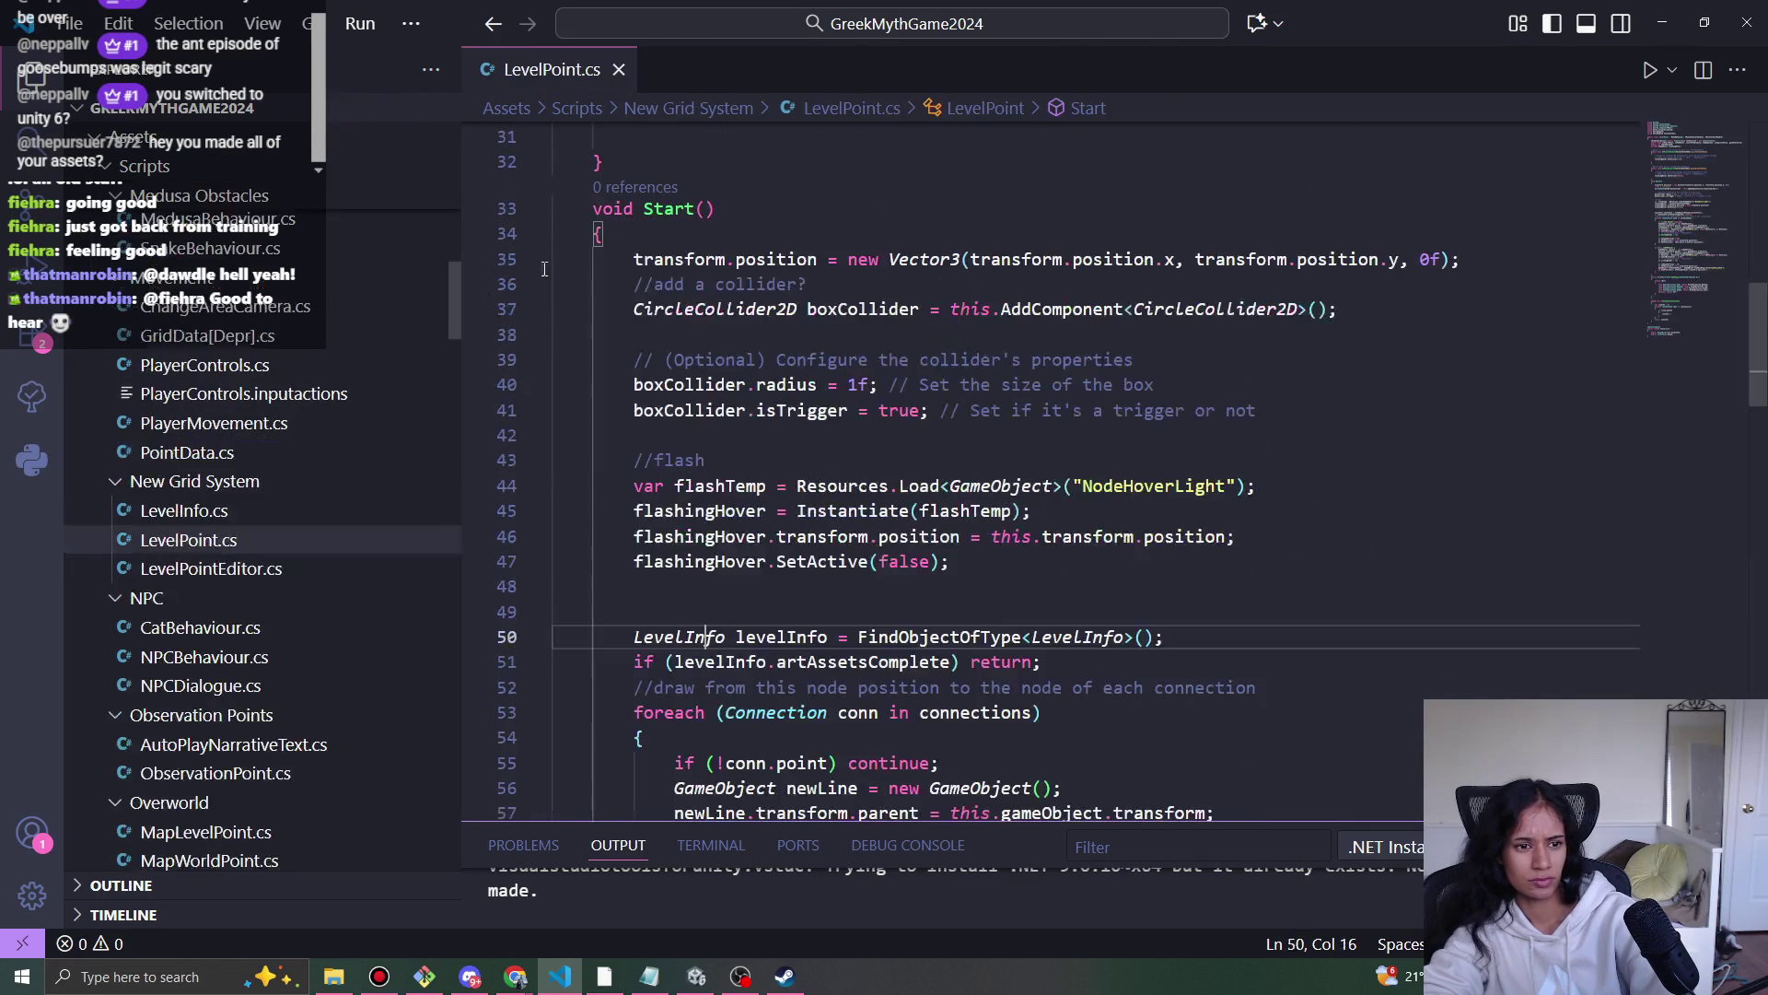
{"action": "scroll", "coordinate": [412, 753], "scroll_direction": "down", "scroll_amount": 5}
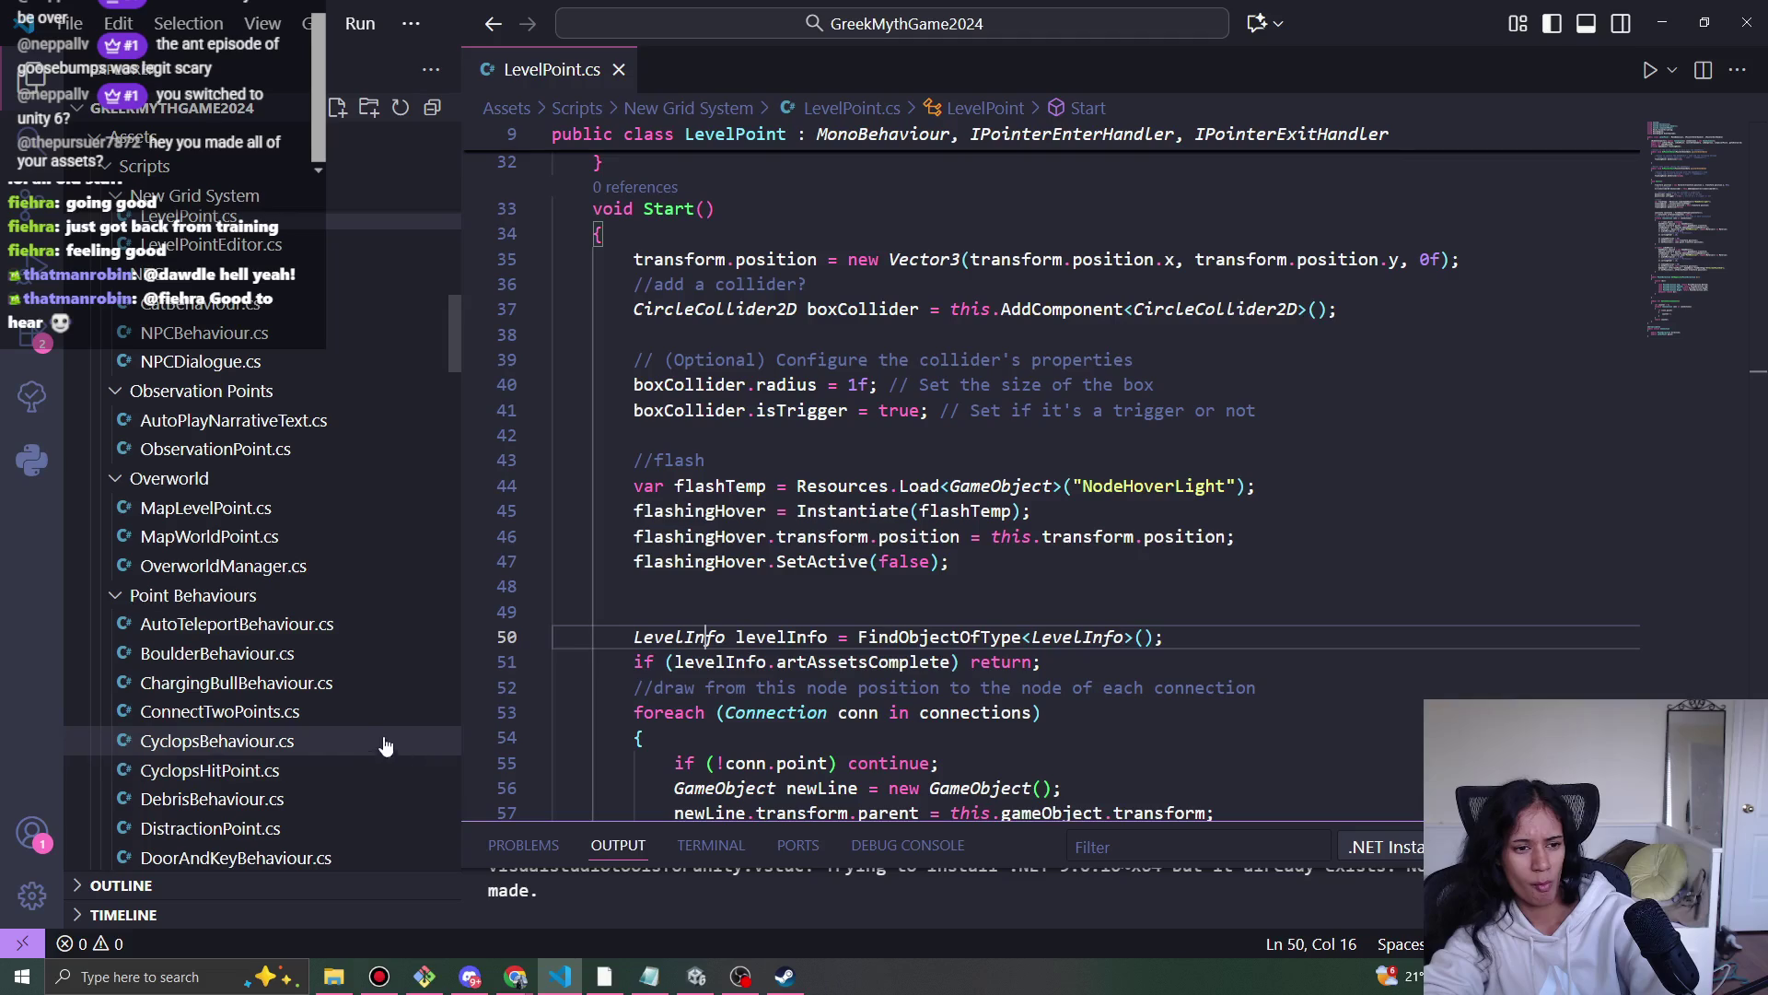
{"action": "scroll", "coordinate": [347, 695], "scroll_direction": "down", "scroll_amount": 4}
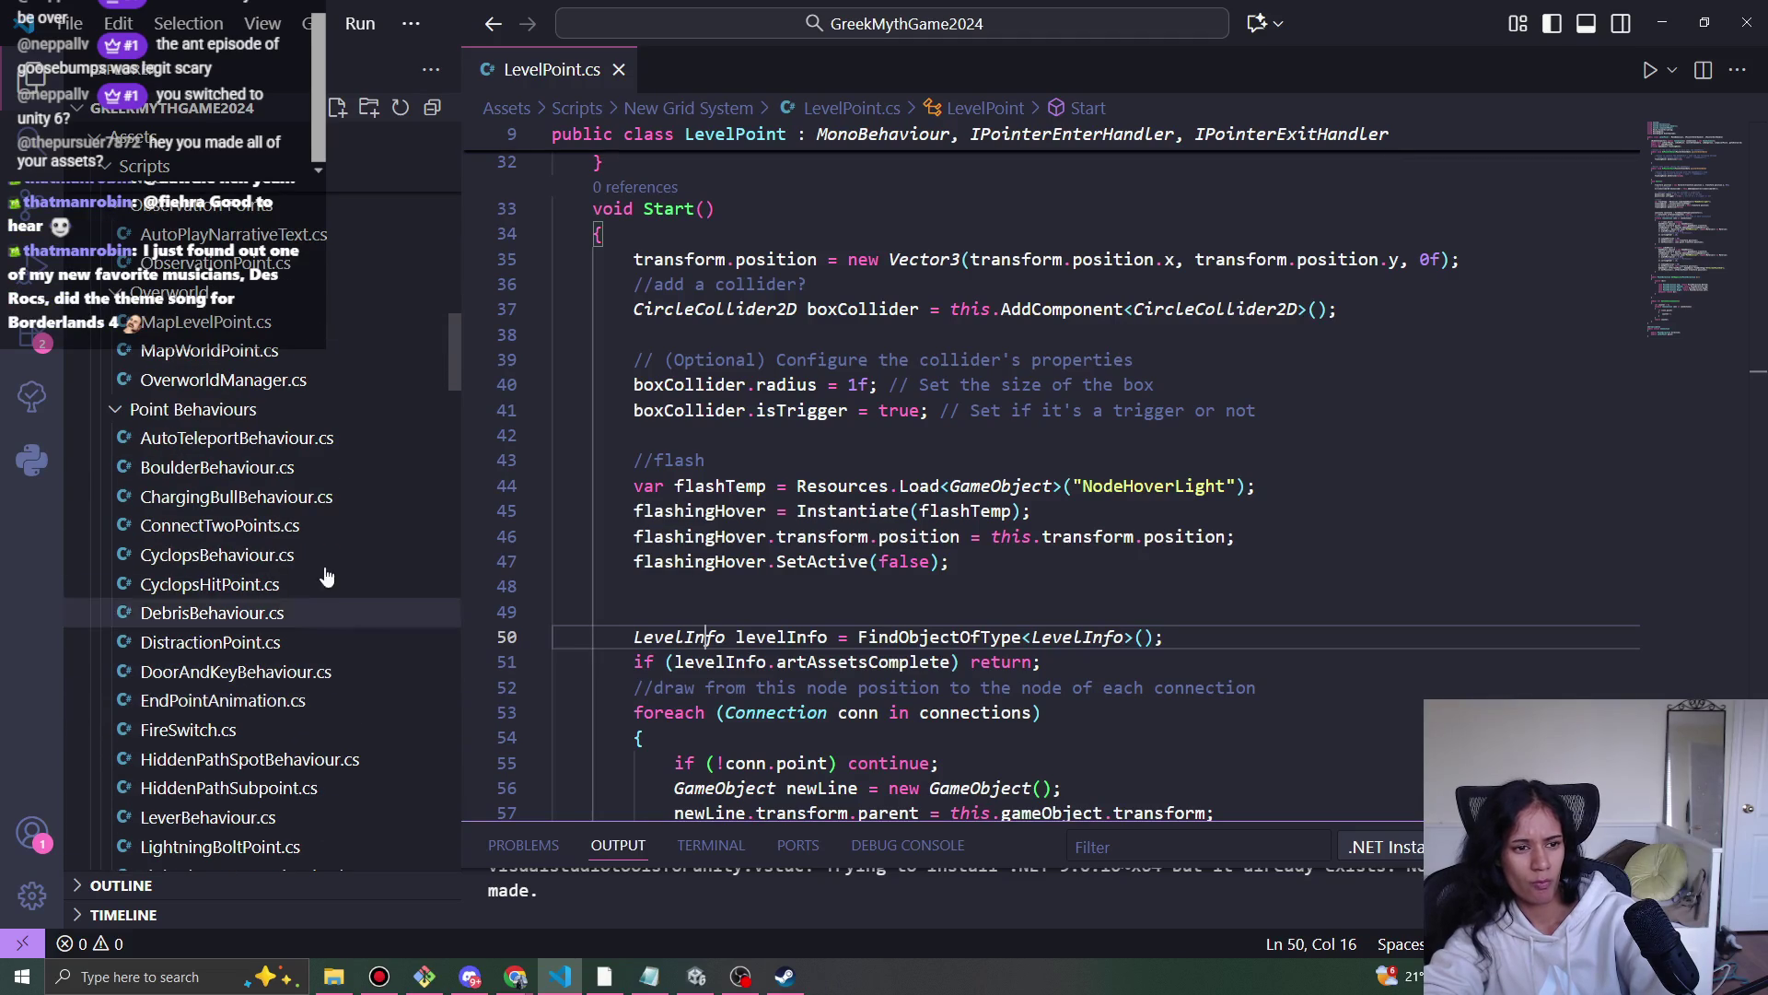
{"action": "left_click", "coordinate": [303, 529]}
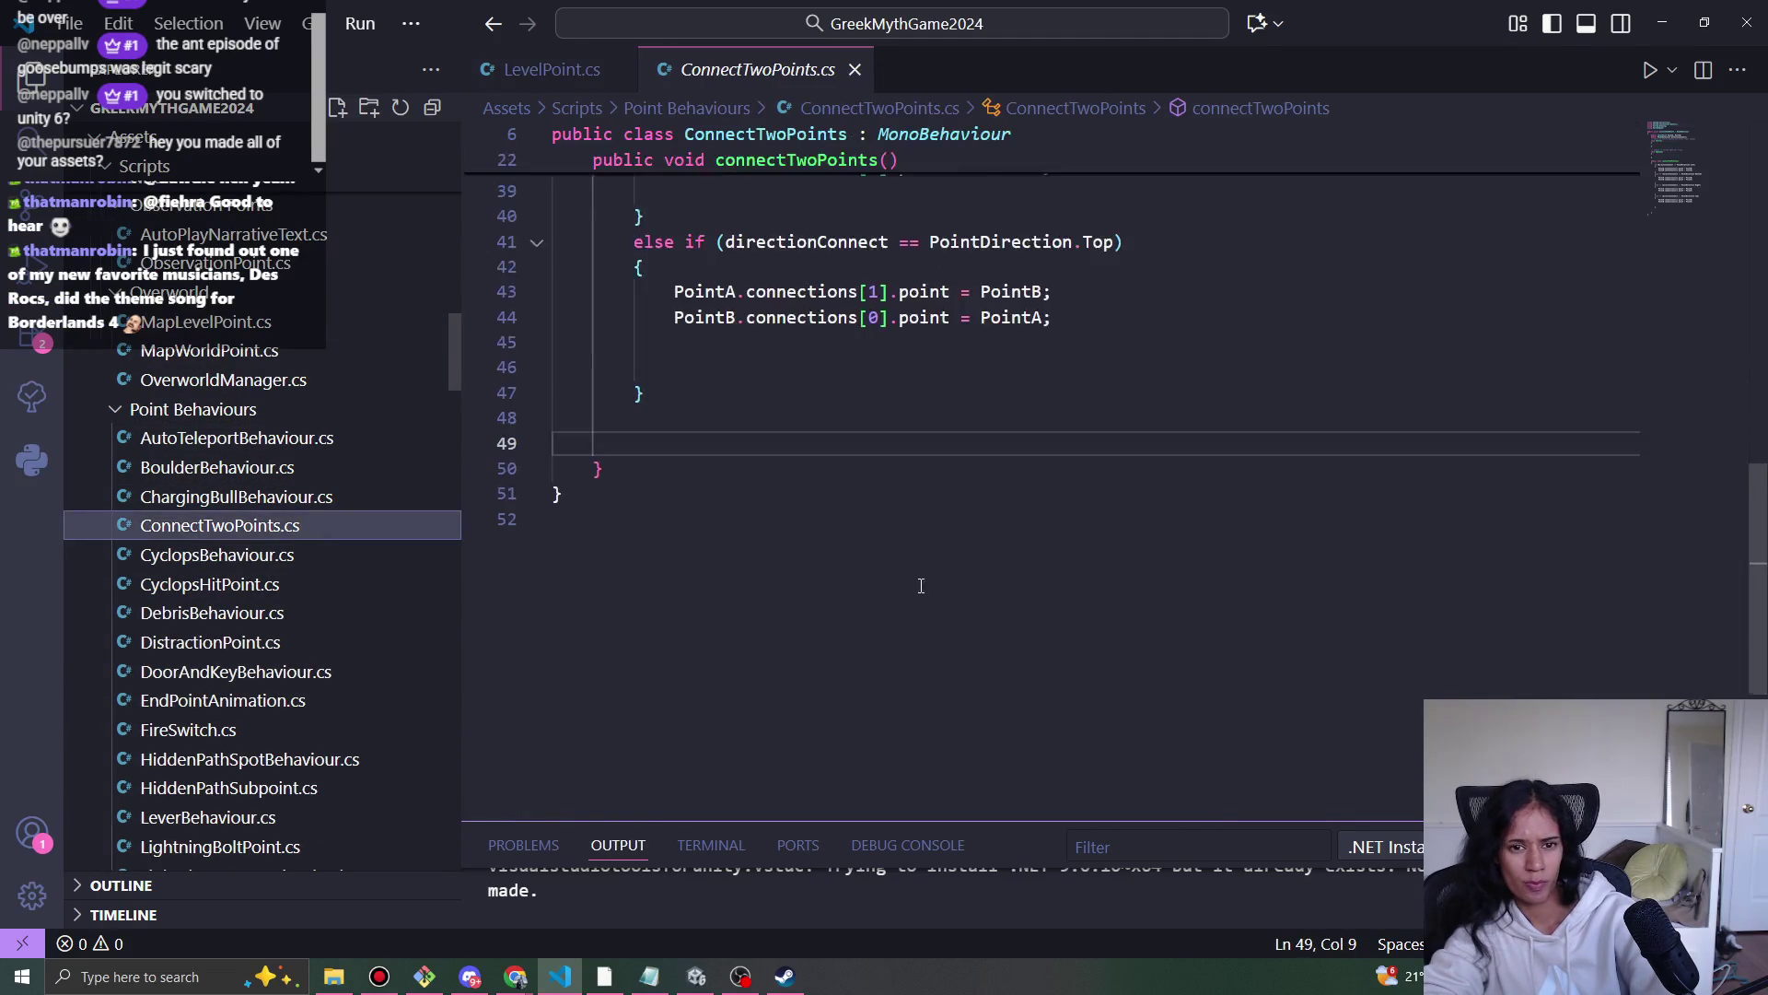
{"action": "scroll", "coordinate": [893, 605], "scroll_direction": "up", "scroll_amount": 10}
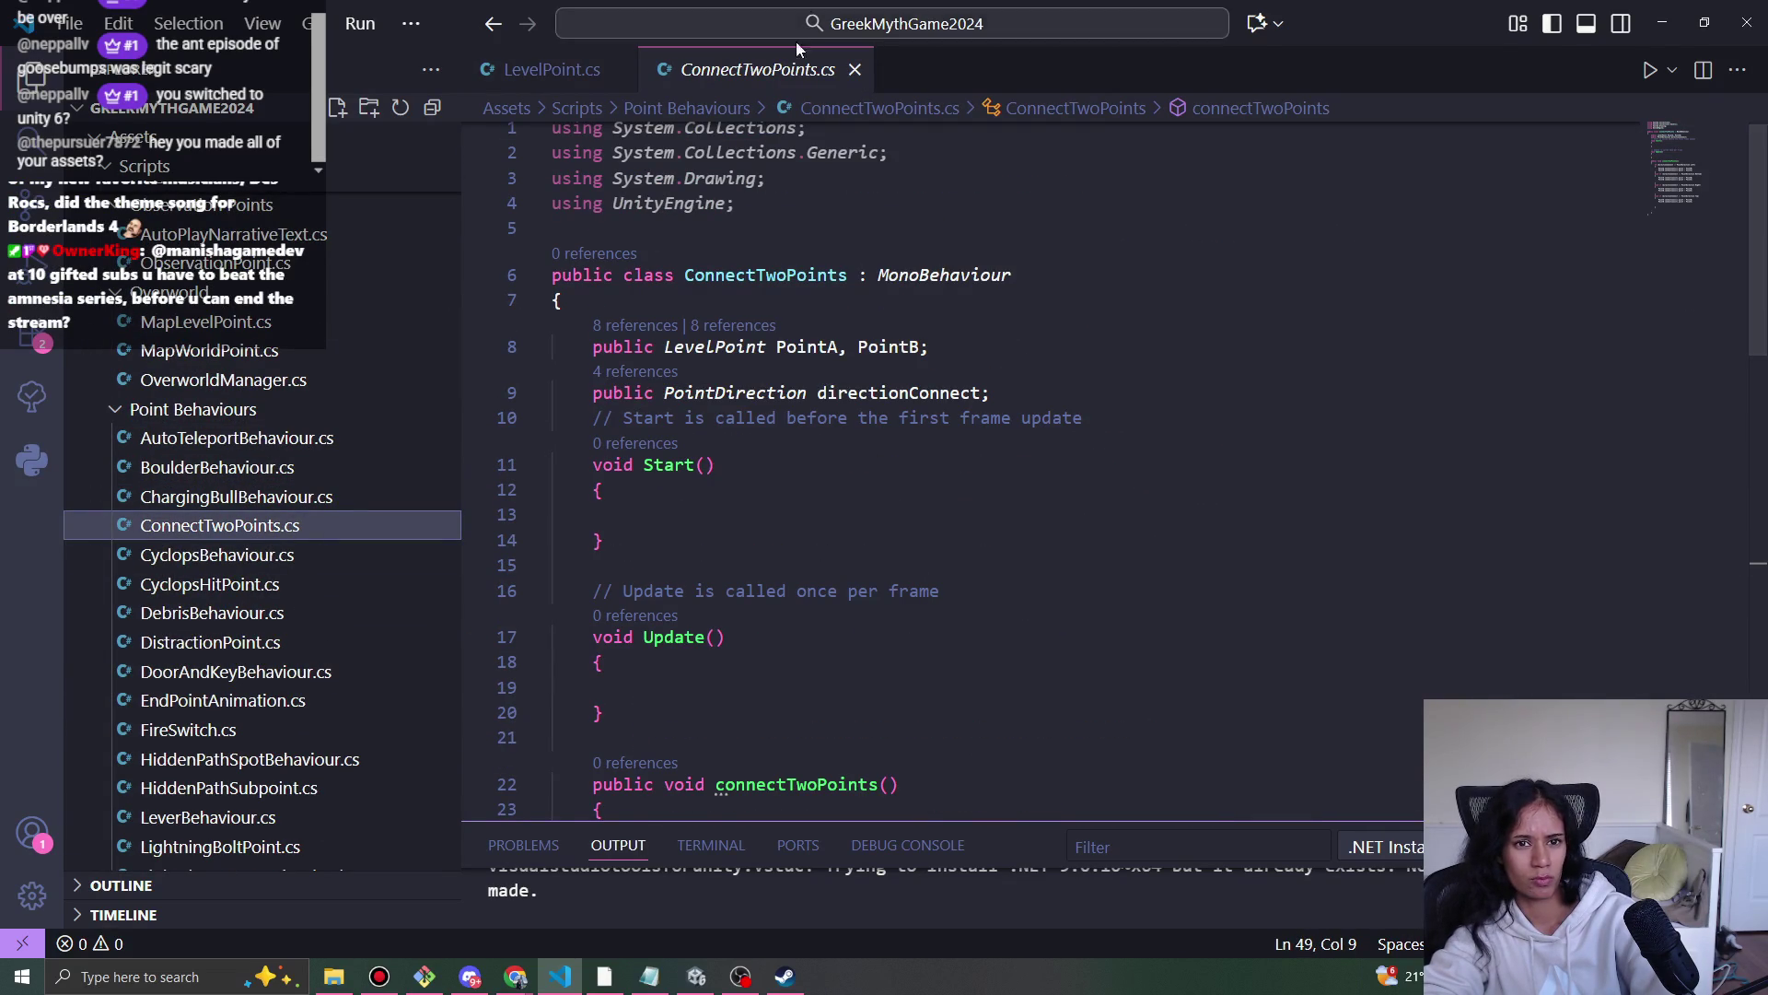
{"action": "left_click", "coordinate": [854, 69]}
{"action": "scroll", "coordinate": [308, 654], "scroll_direction": "down", "scroll_amount": 5}
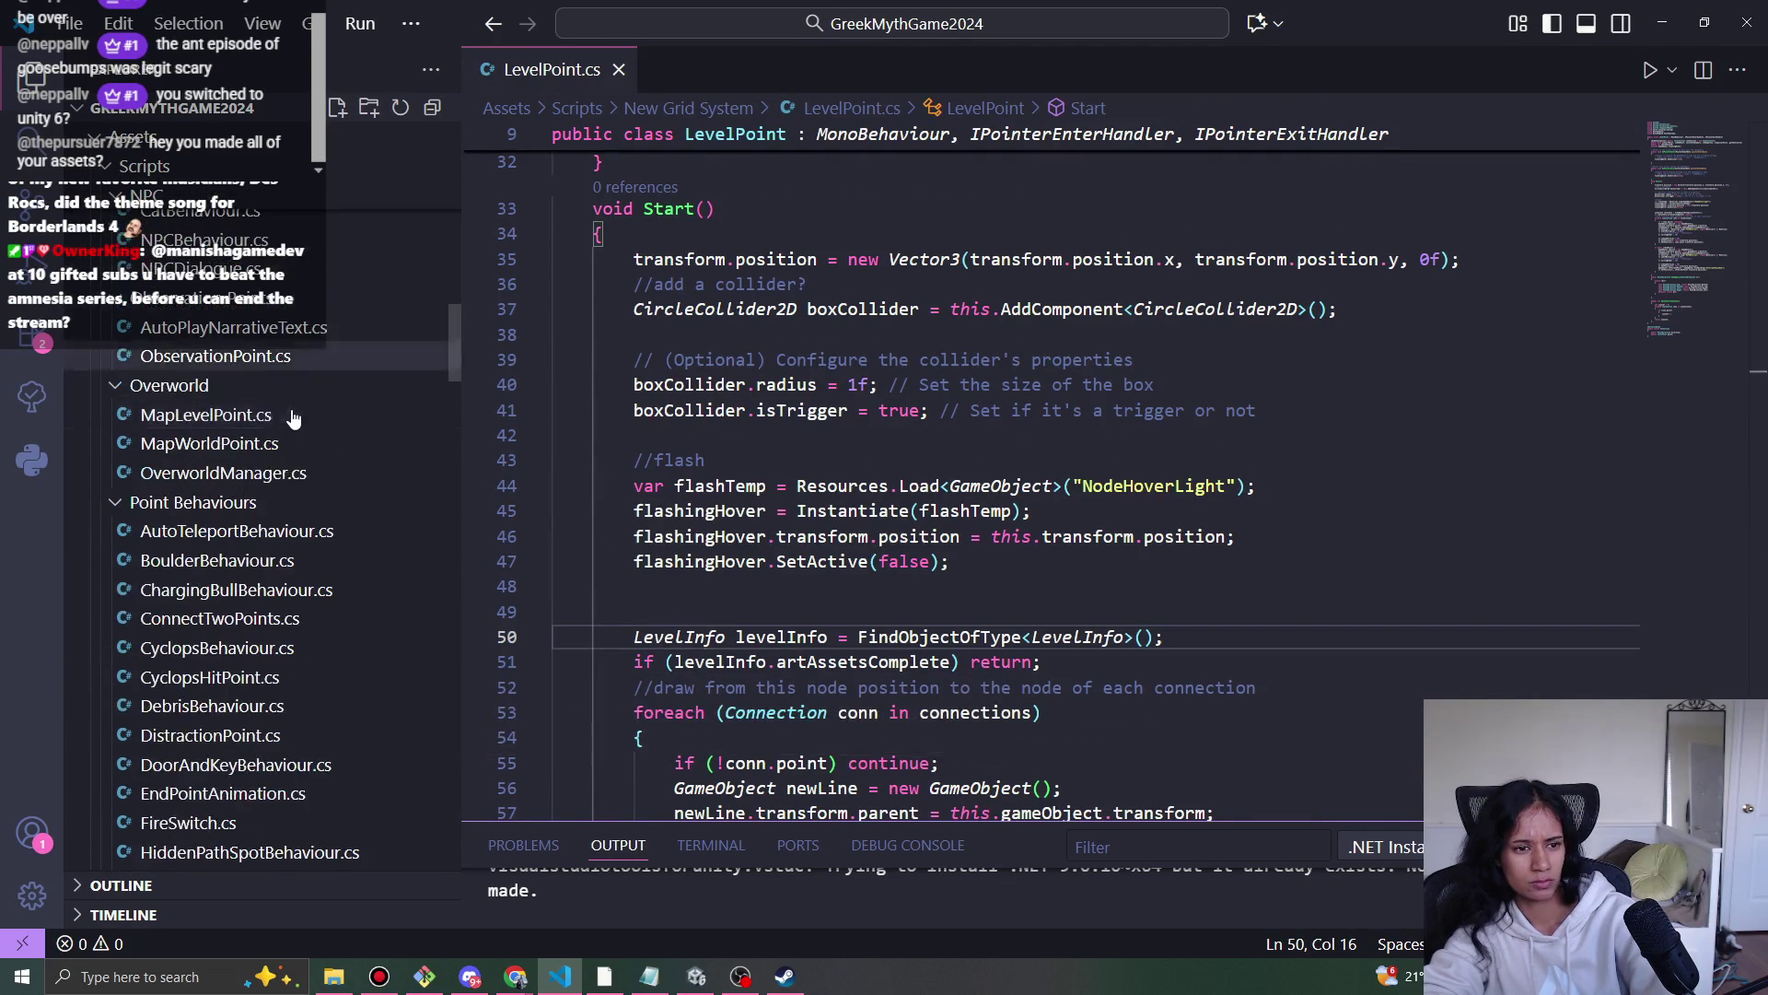
{"action": "scroll", "coordinate": [297, 521], "scroll_direction": "down", "scroll_amount": 2}
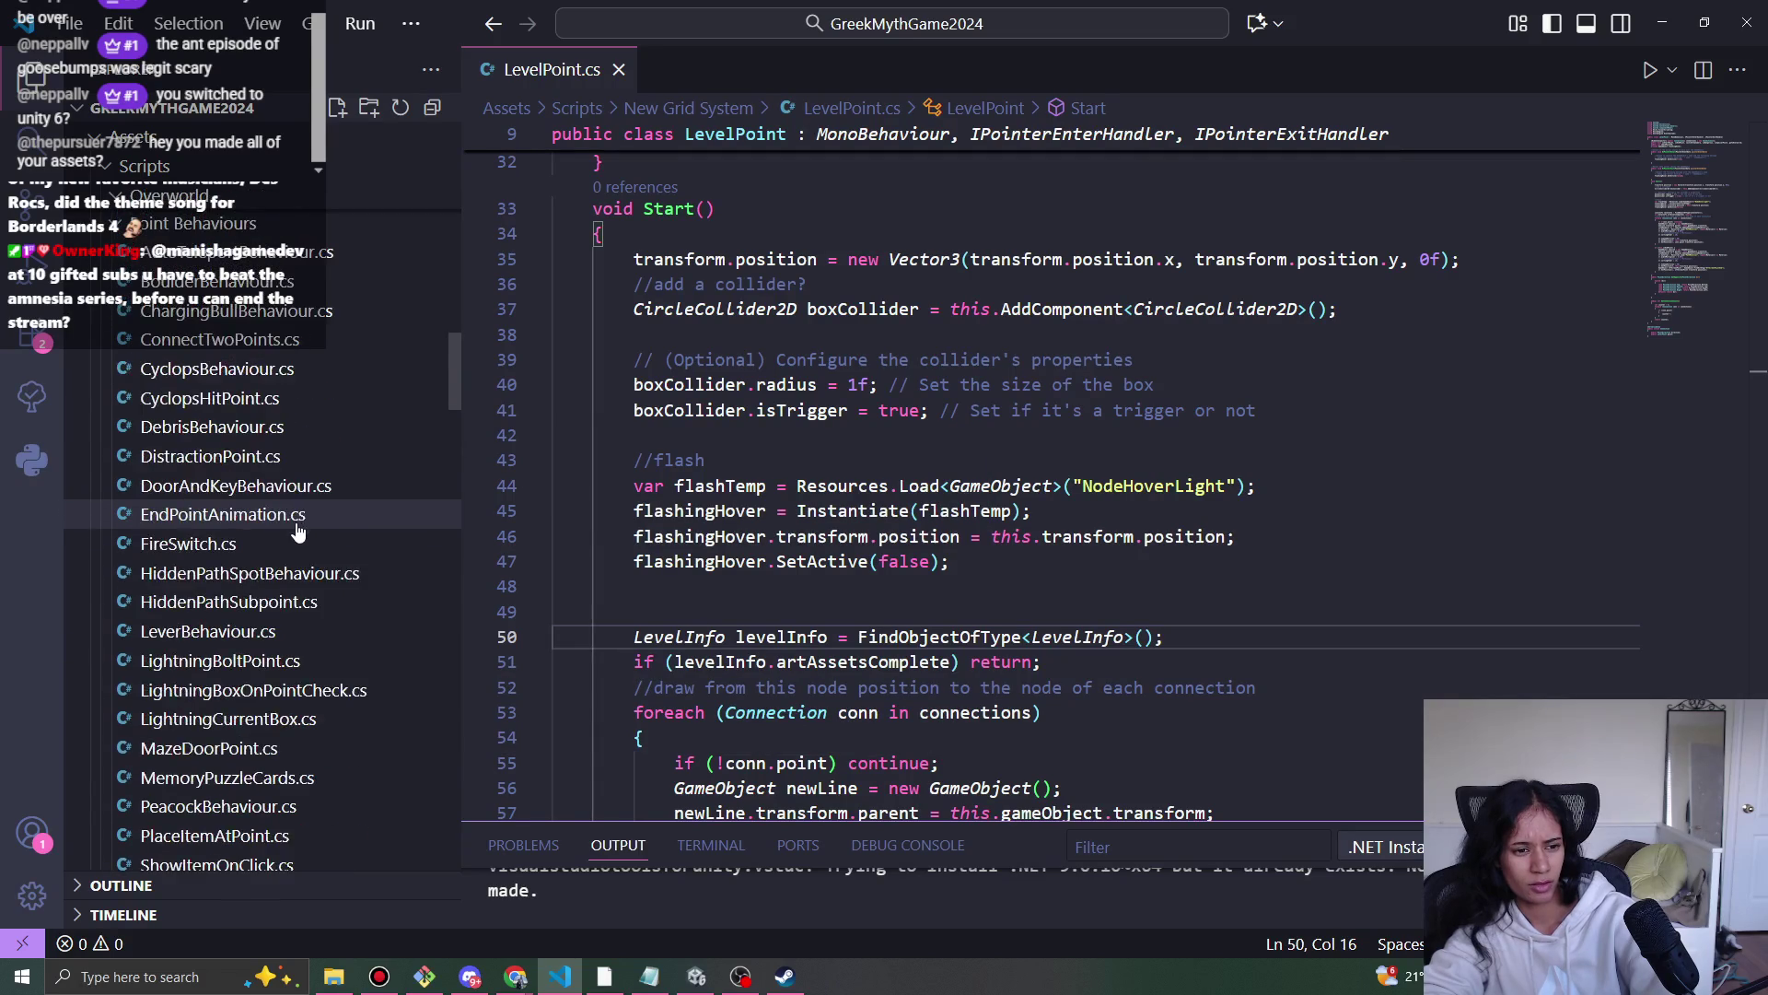
{"action": "scroll", "coordinate": [297, 537], "scroll_direction": "down", "scroll_amount": 3}
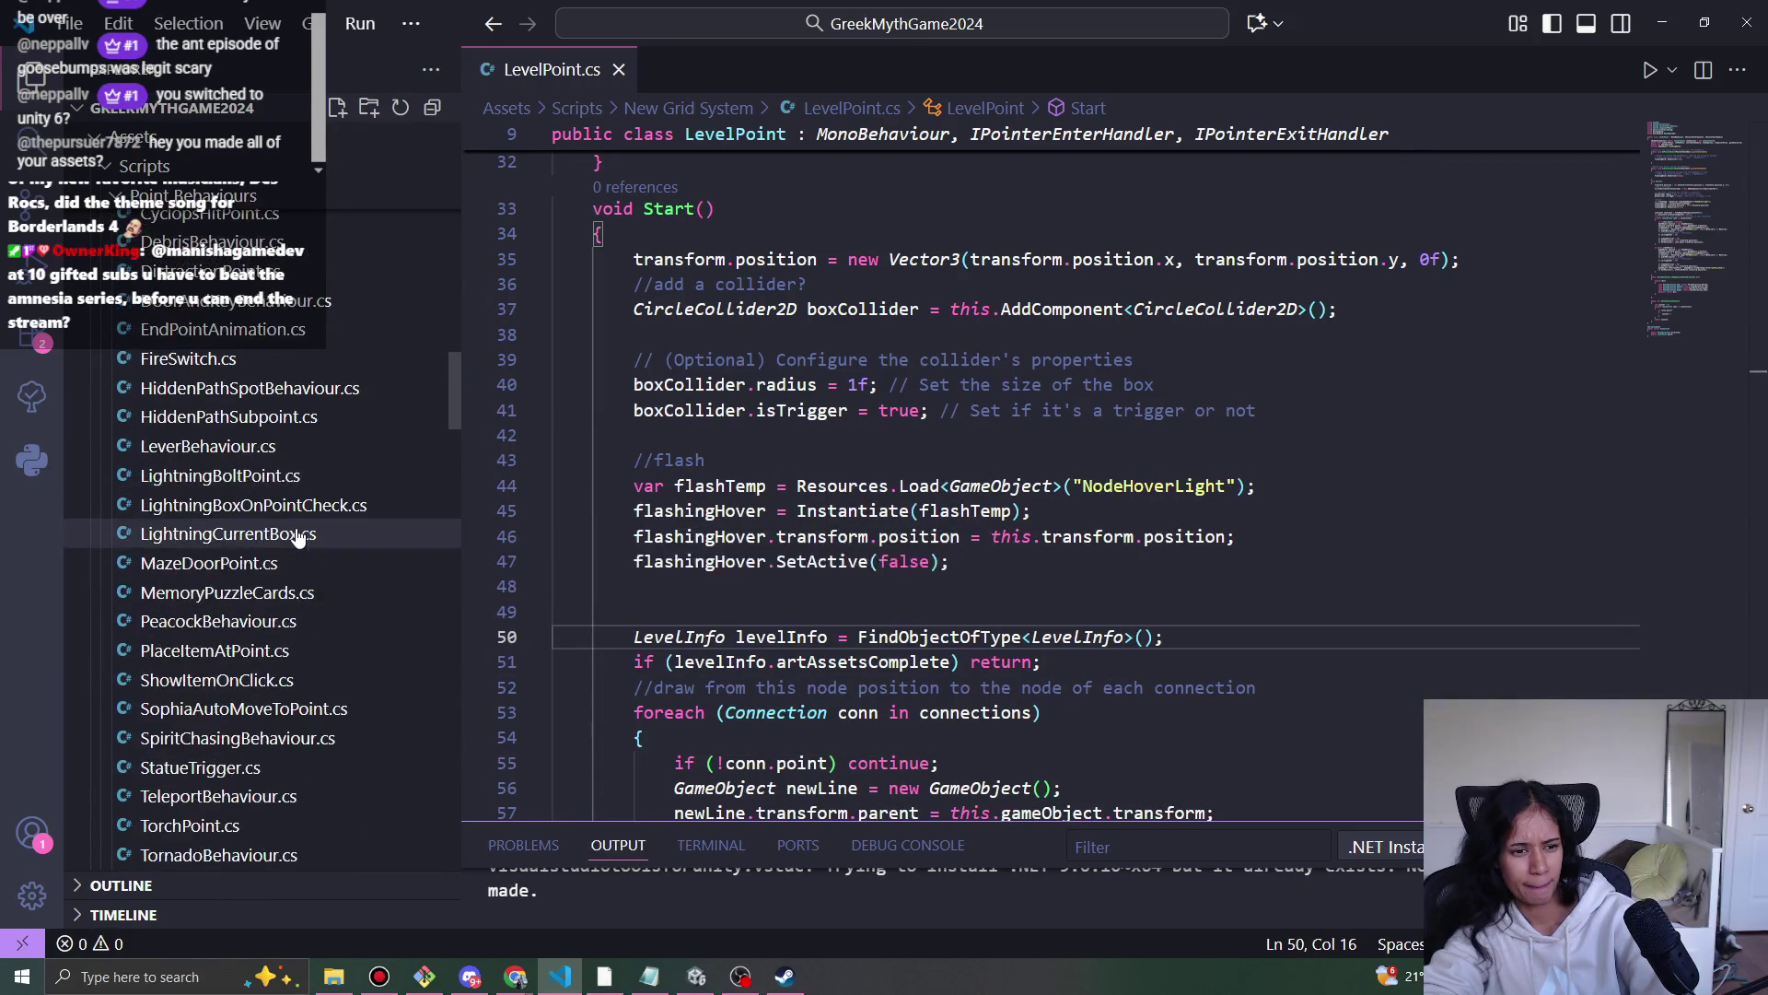
{"action": "scroll", "coordinate": [296, 537], "scroll_direction": "up", "scroll_amount": 2}
{"action": "scroll", "coordinate": [296, 537], "scroll_direction": "up", "scroll_amount": 2}
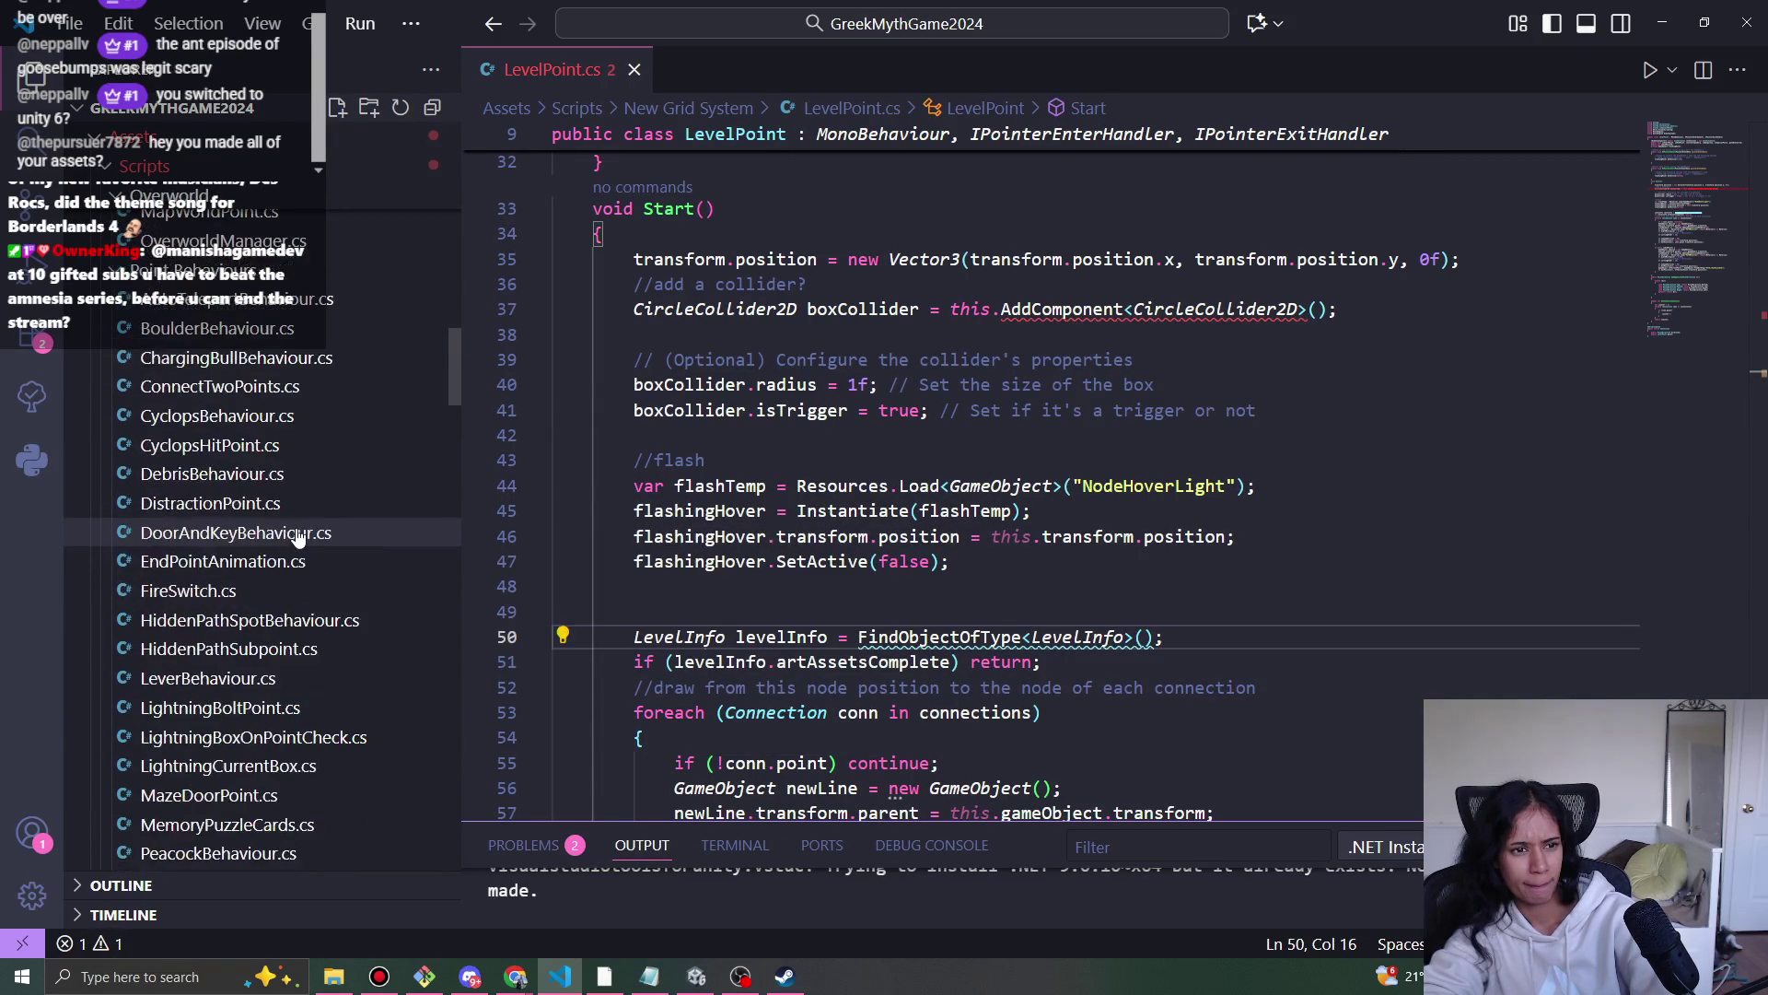
{"action": "scroll", "coordinate": [297, 481], "scroll_direction": "up", "scroll_amount": 6}
{"action": "scroll", "coordinate": [292, 599], "scroll_direction": "down", "scroll_amount": 15}
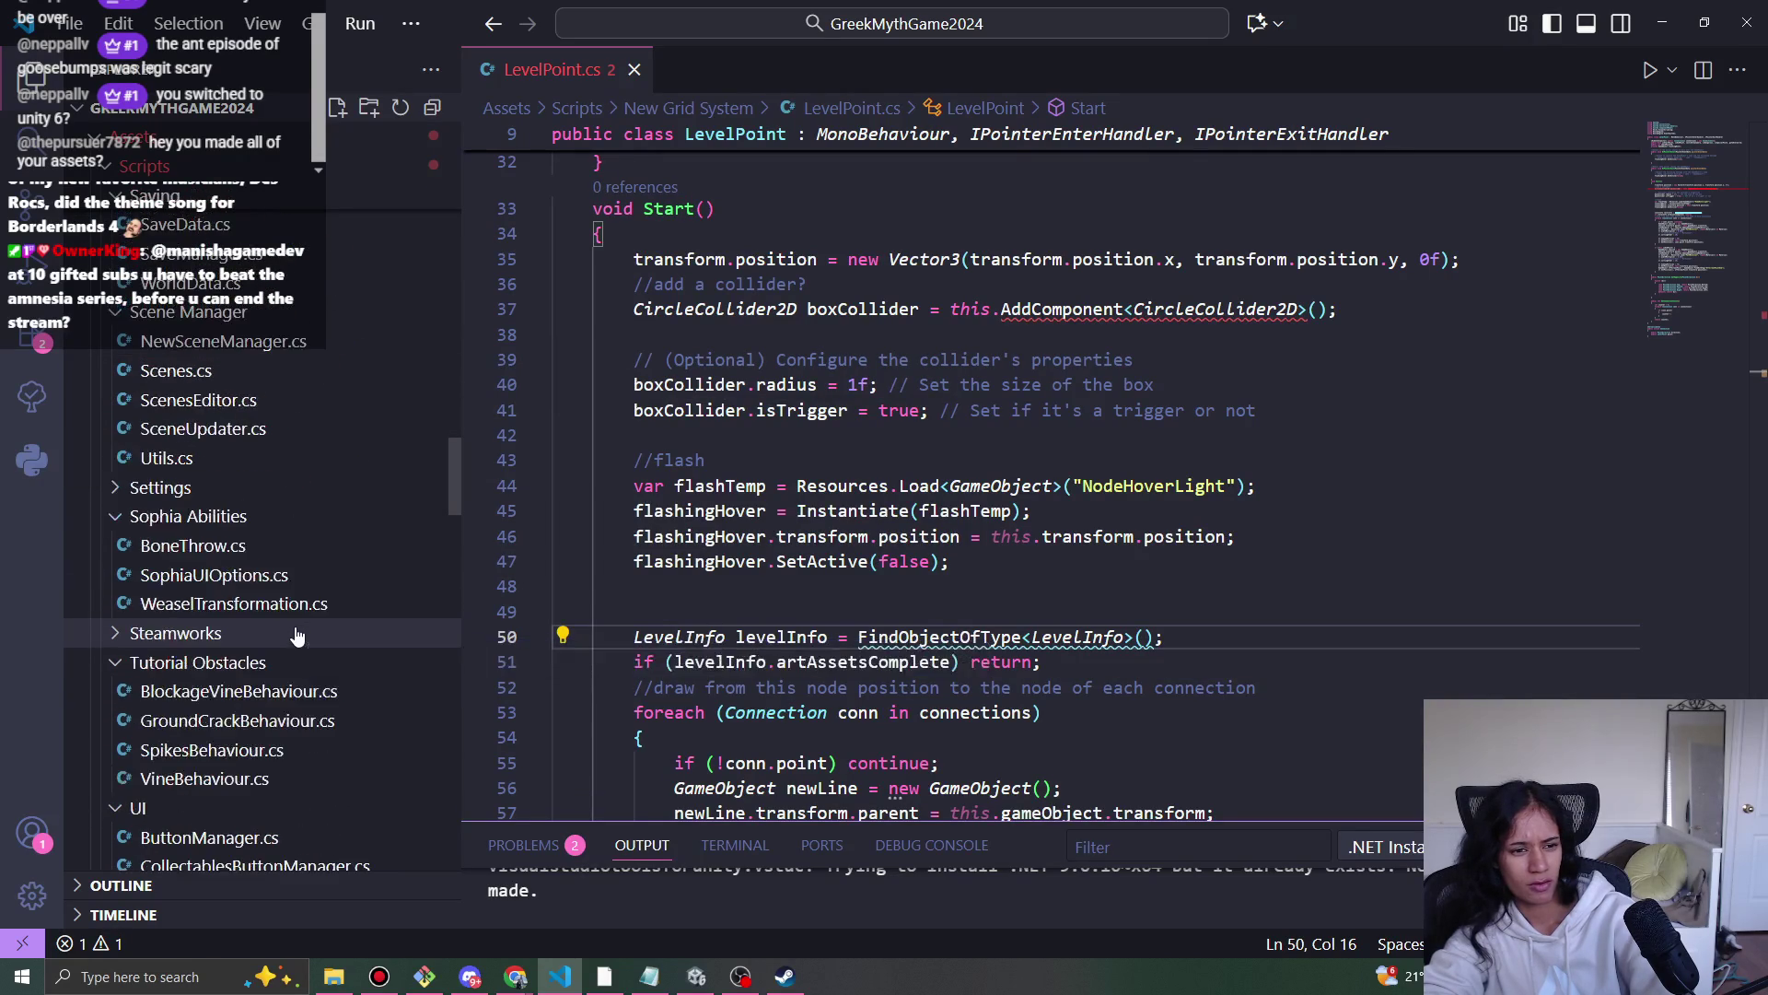
{"action": "scroll", "coordinate": [295, 632], "scroll_direction": "down", "scroll_amount": 5}
- In BlockageVineBehaviour.cs, paste the LevelInfo lookup and early-return lines above the line renderer code, then save
{"action": "left_click", "coordinate": [273, 600]}
{"action": "scroll", "coordinate": [892, 562], "scroll_direction": "down", "scroll_amount": 4}
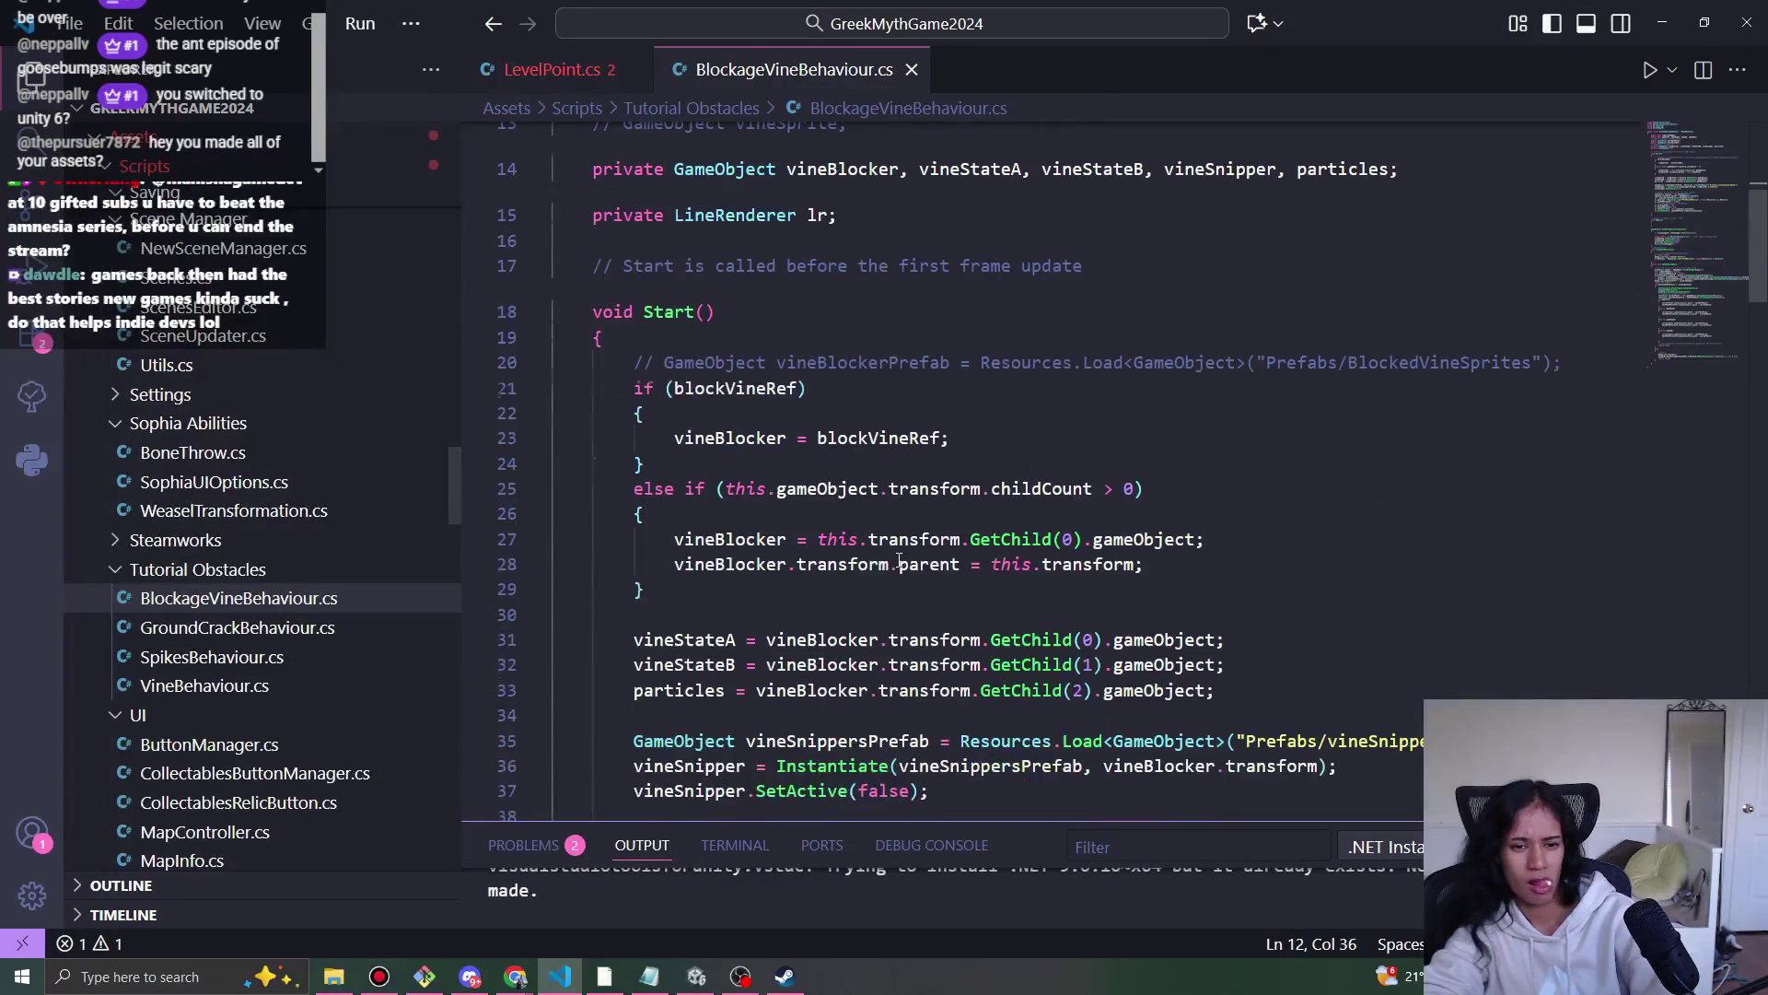
{"action": "scroll", "coordinate": [891, 562], "scroll_direction": "down", "scroll_amount": 3}
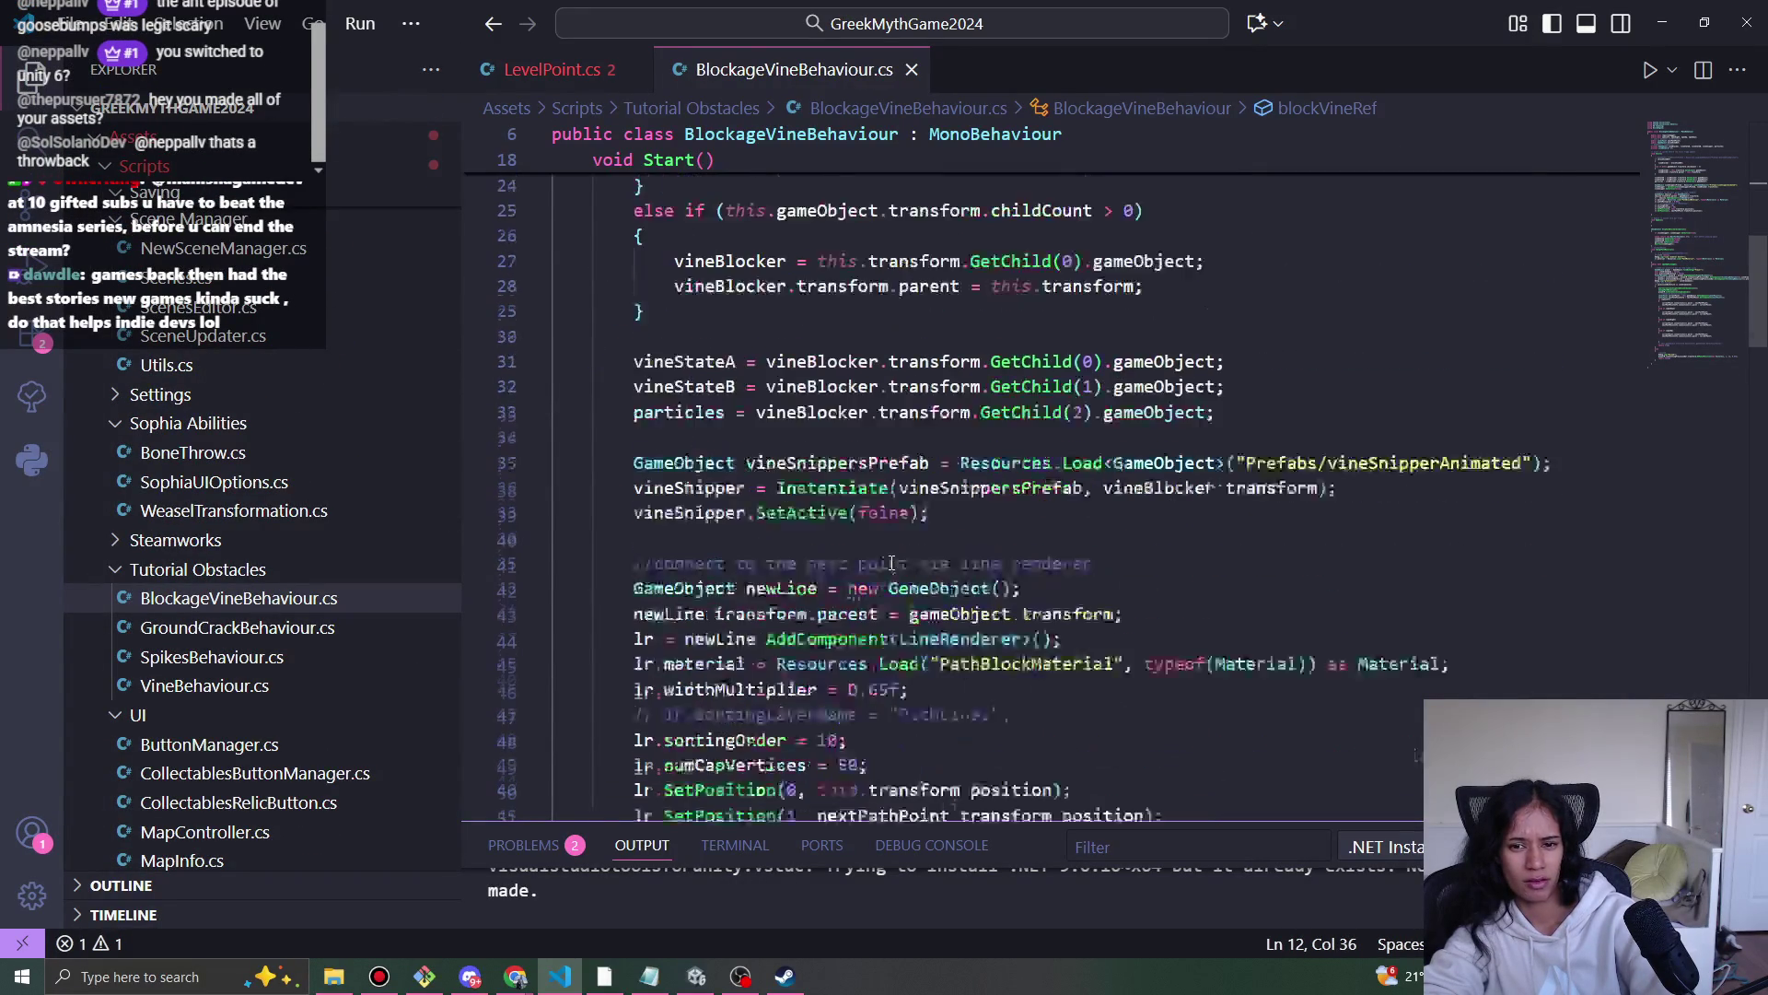
{"action": "scroll", "coordinate": [1119, 477], "scroll_direction": "down", "scroll_amount": 2}
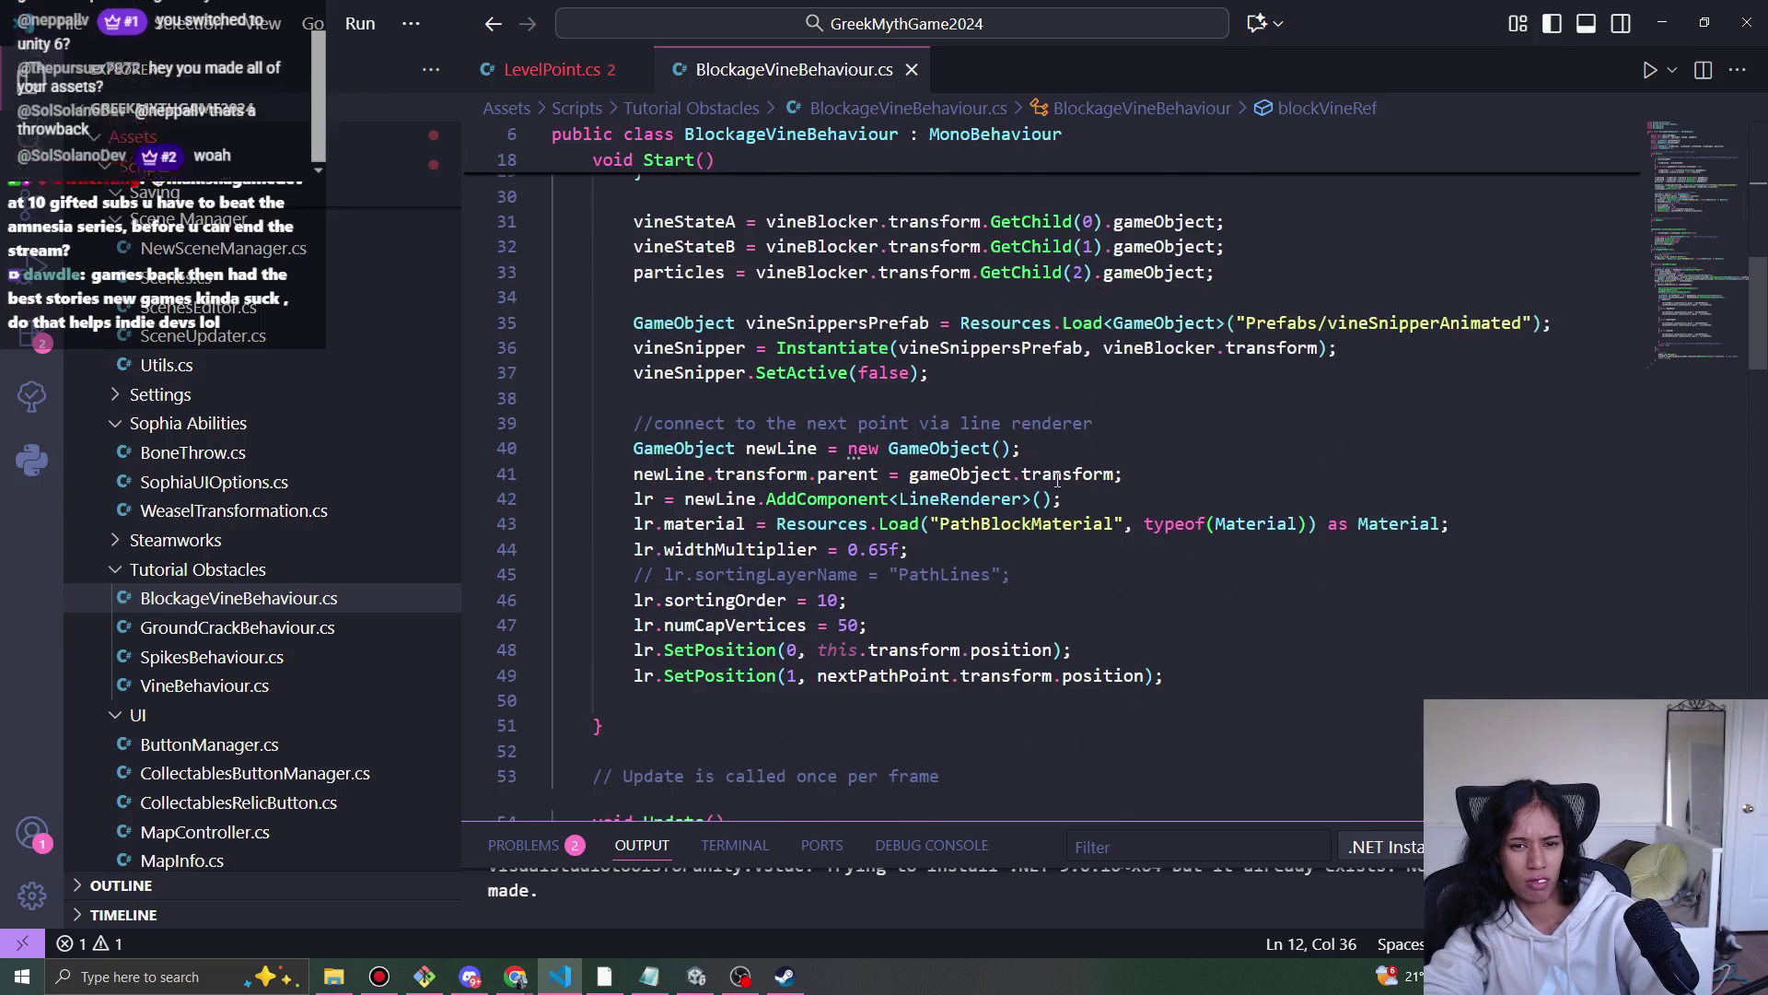
{"action": "left_click", "coordinate": [996, 424]}
{"action": "left_click", "coordinate": [933, 408]}
{"action": "key", "text": "Tab"}
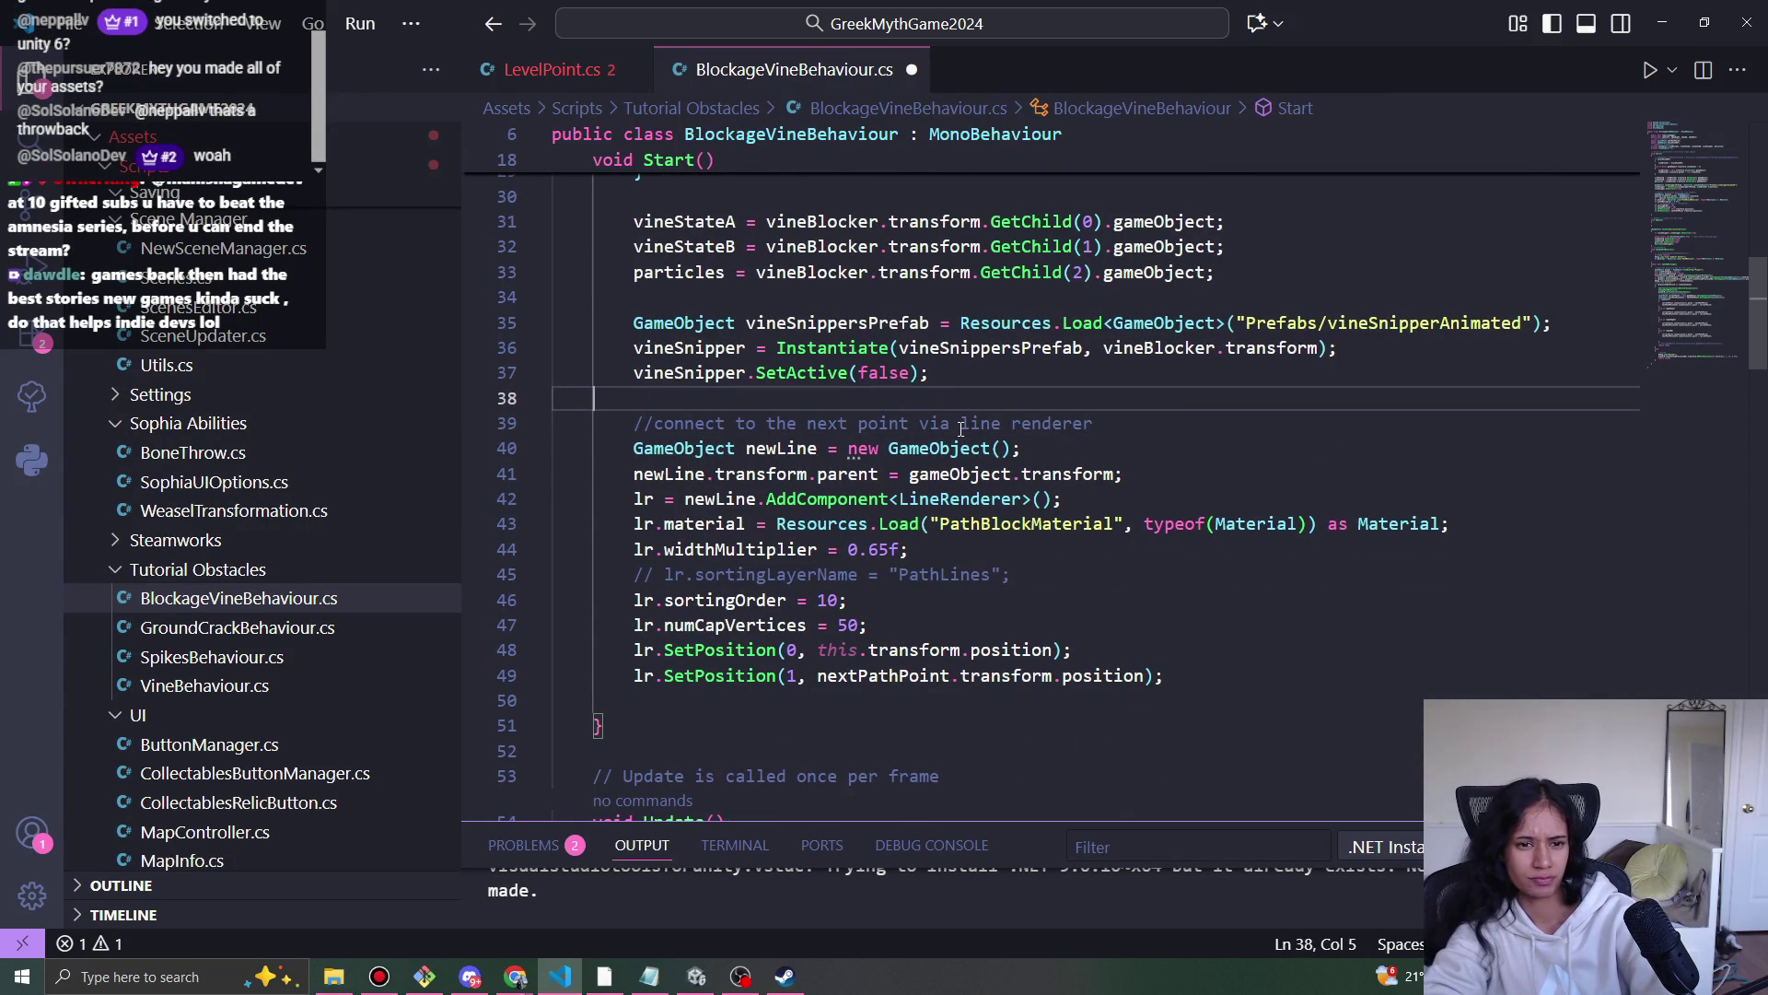
{"action": "key", "text": "Return"}
{"action": "type", "text": "LevelInfo levelInfo = FindObjectOfType<LevelInfo>();         if (levelInfo.artAssetsComplete) return;"}
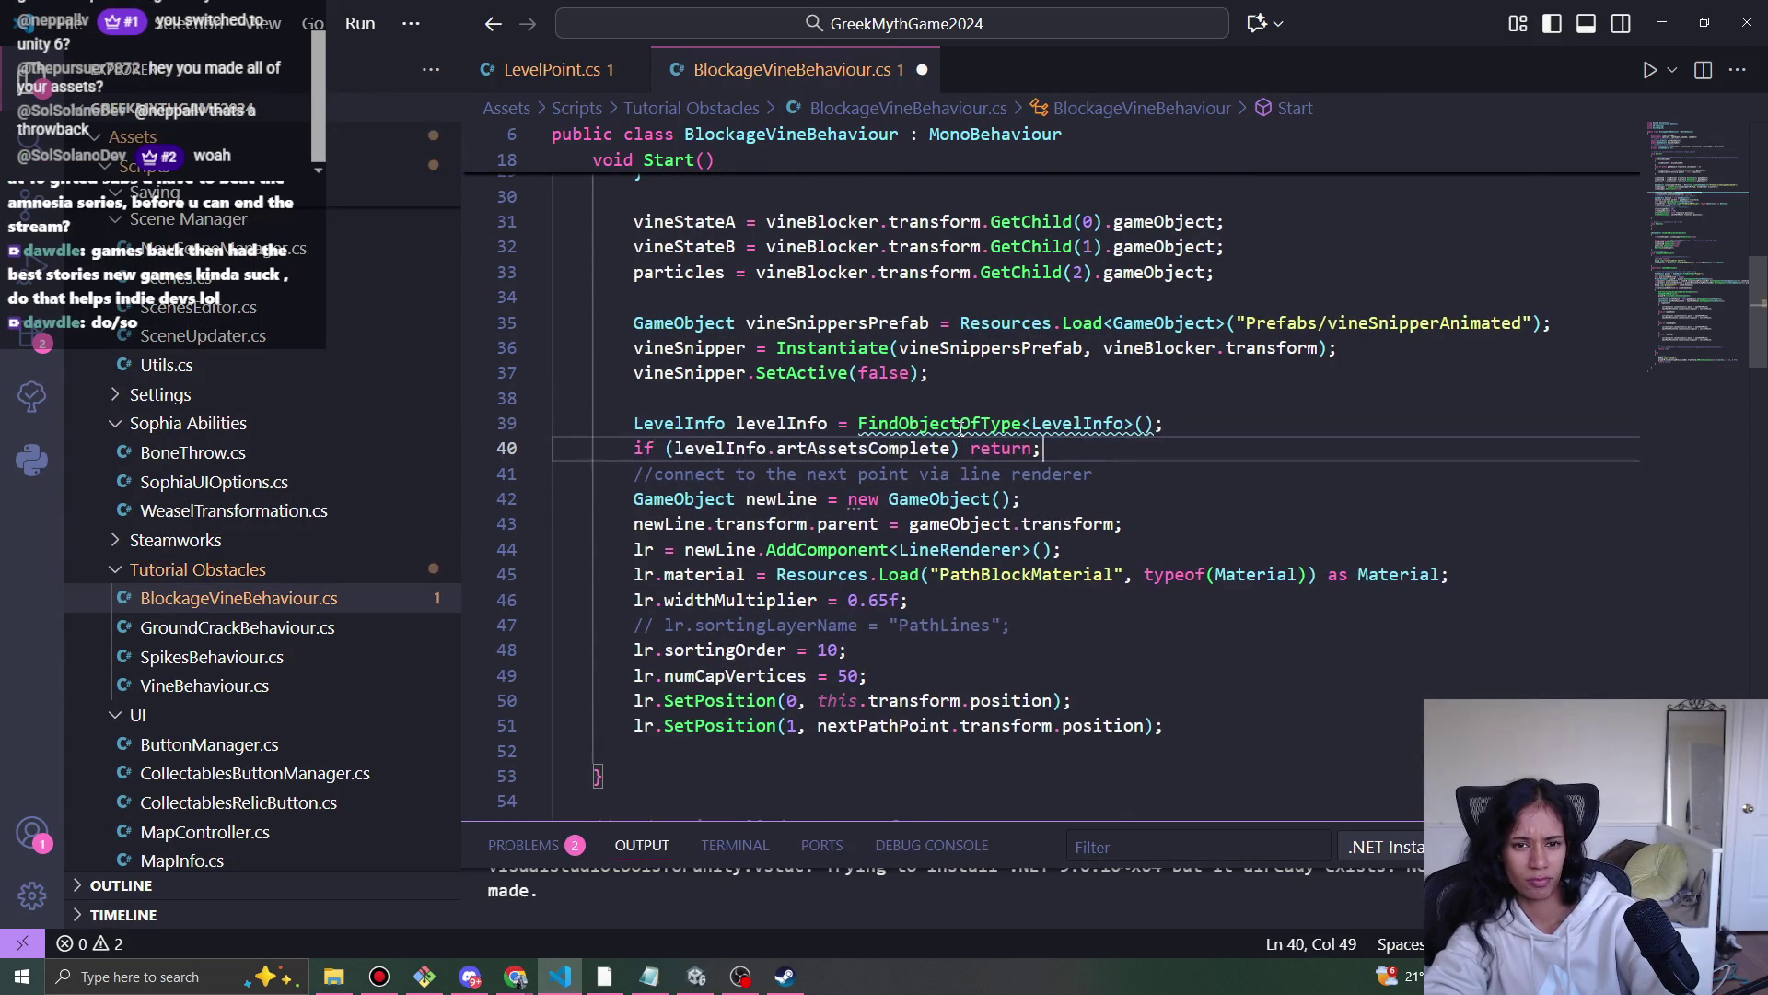
{"action": "key", "text": "ctrl+s"}
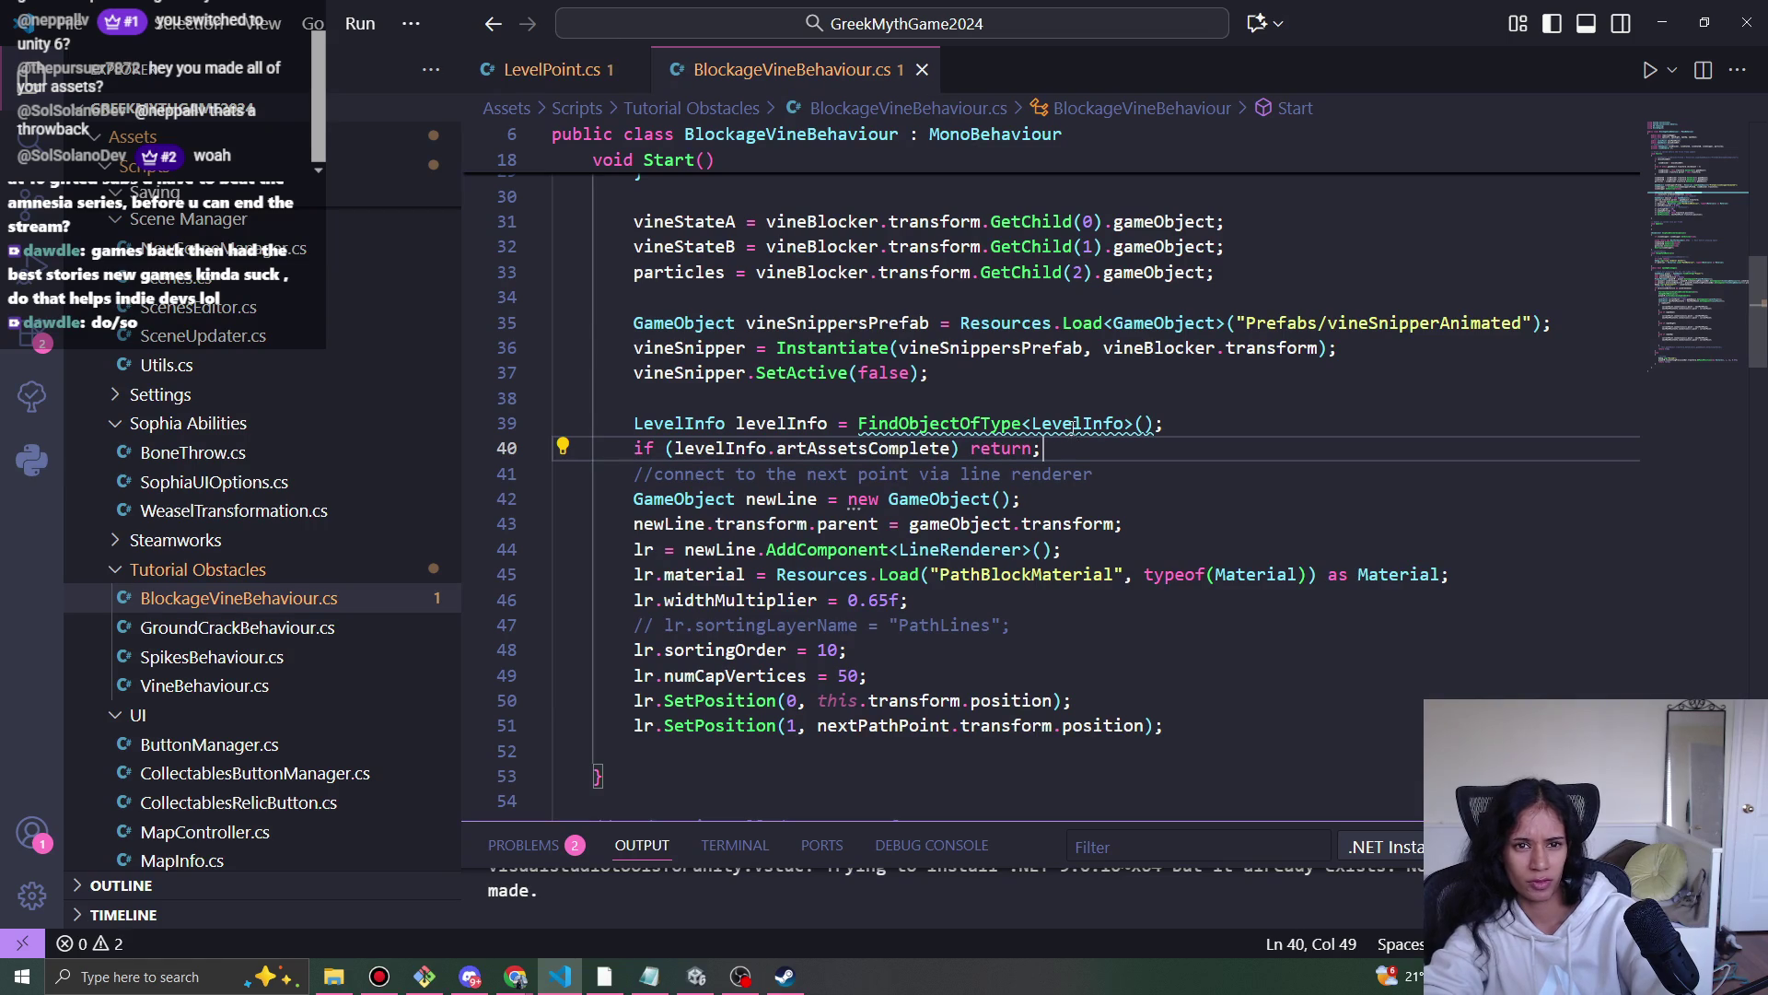
- Replace the obsolete FindObjectOfType call with FindFirstObjectByType, save, and return to Unity
{"action": "mouse_move", "coordinate": [1075, 425]}
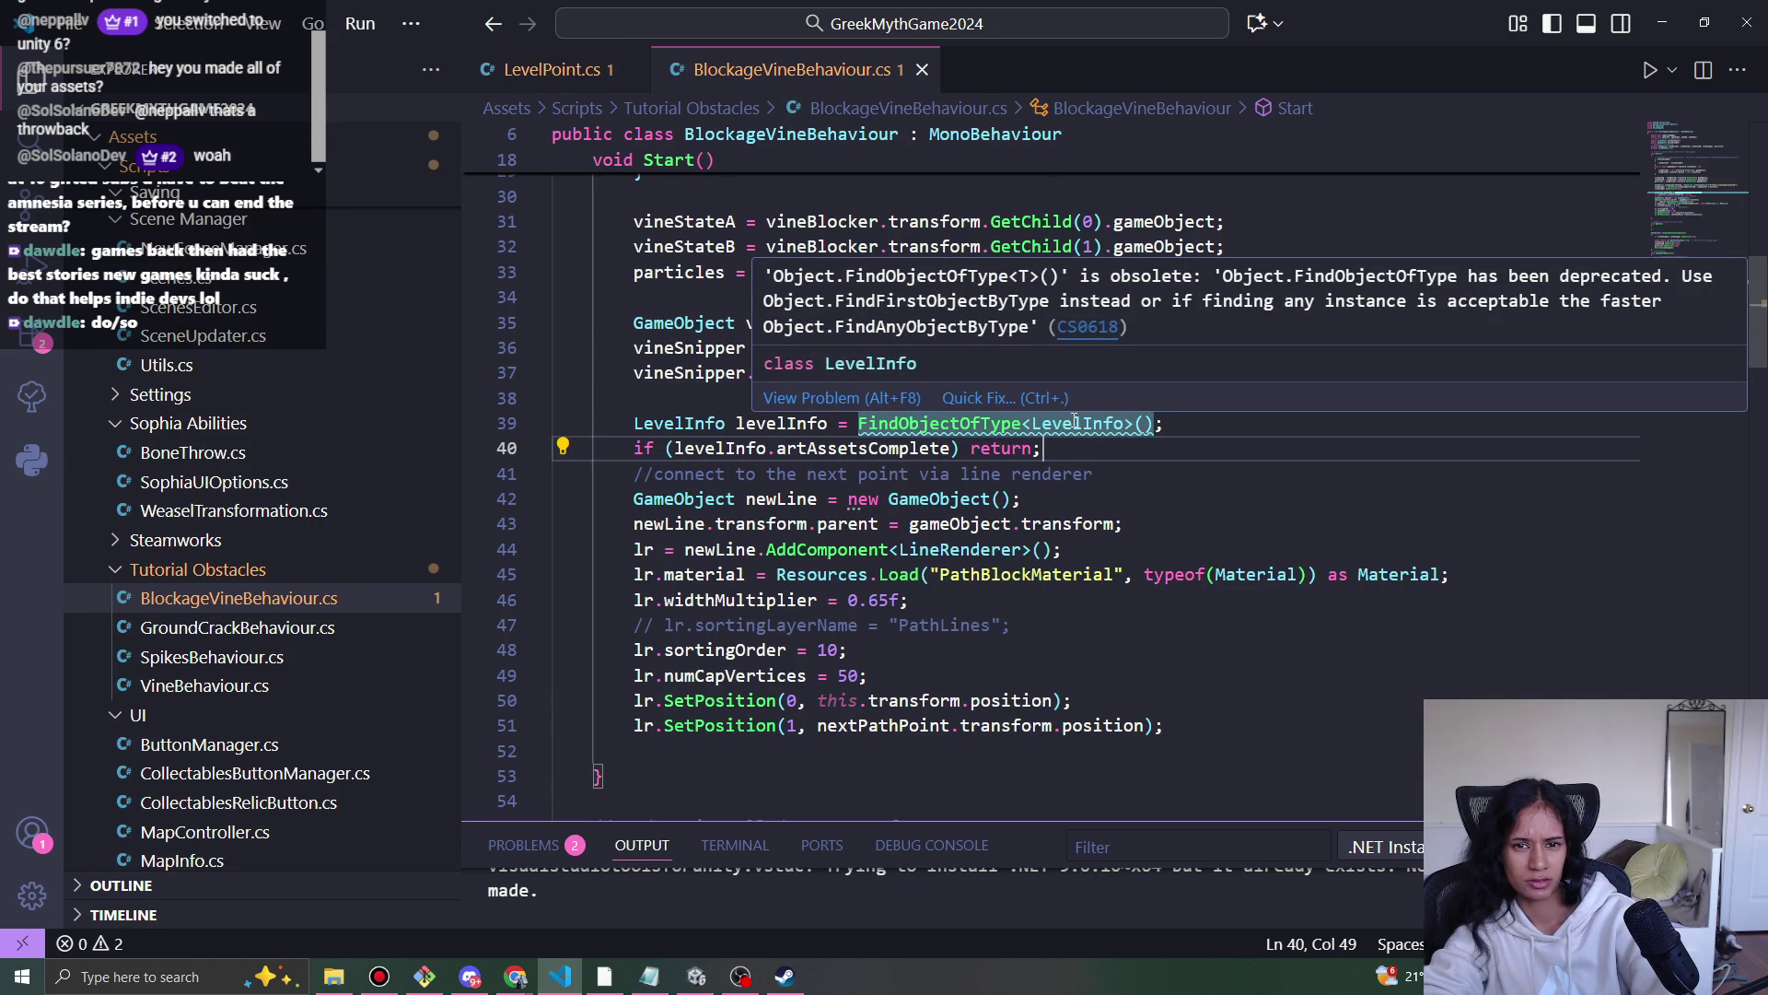
{"action": "left_click", "coordinate": [983, 422]}
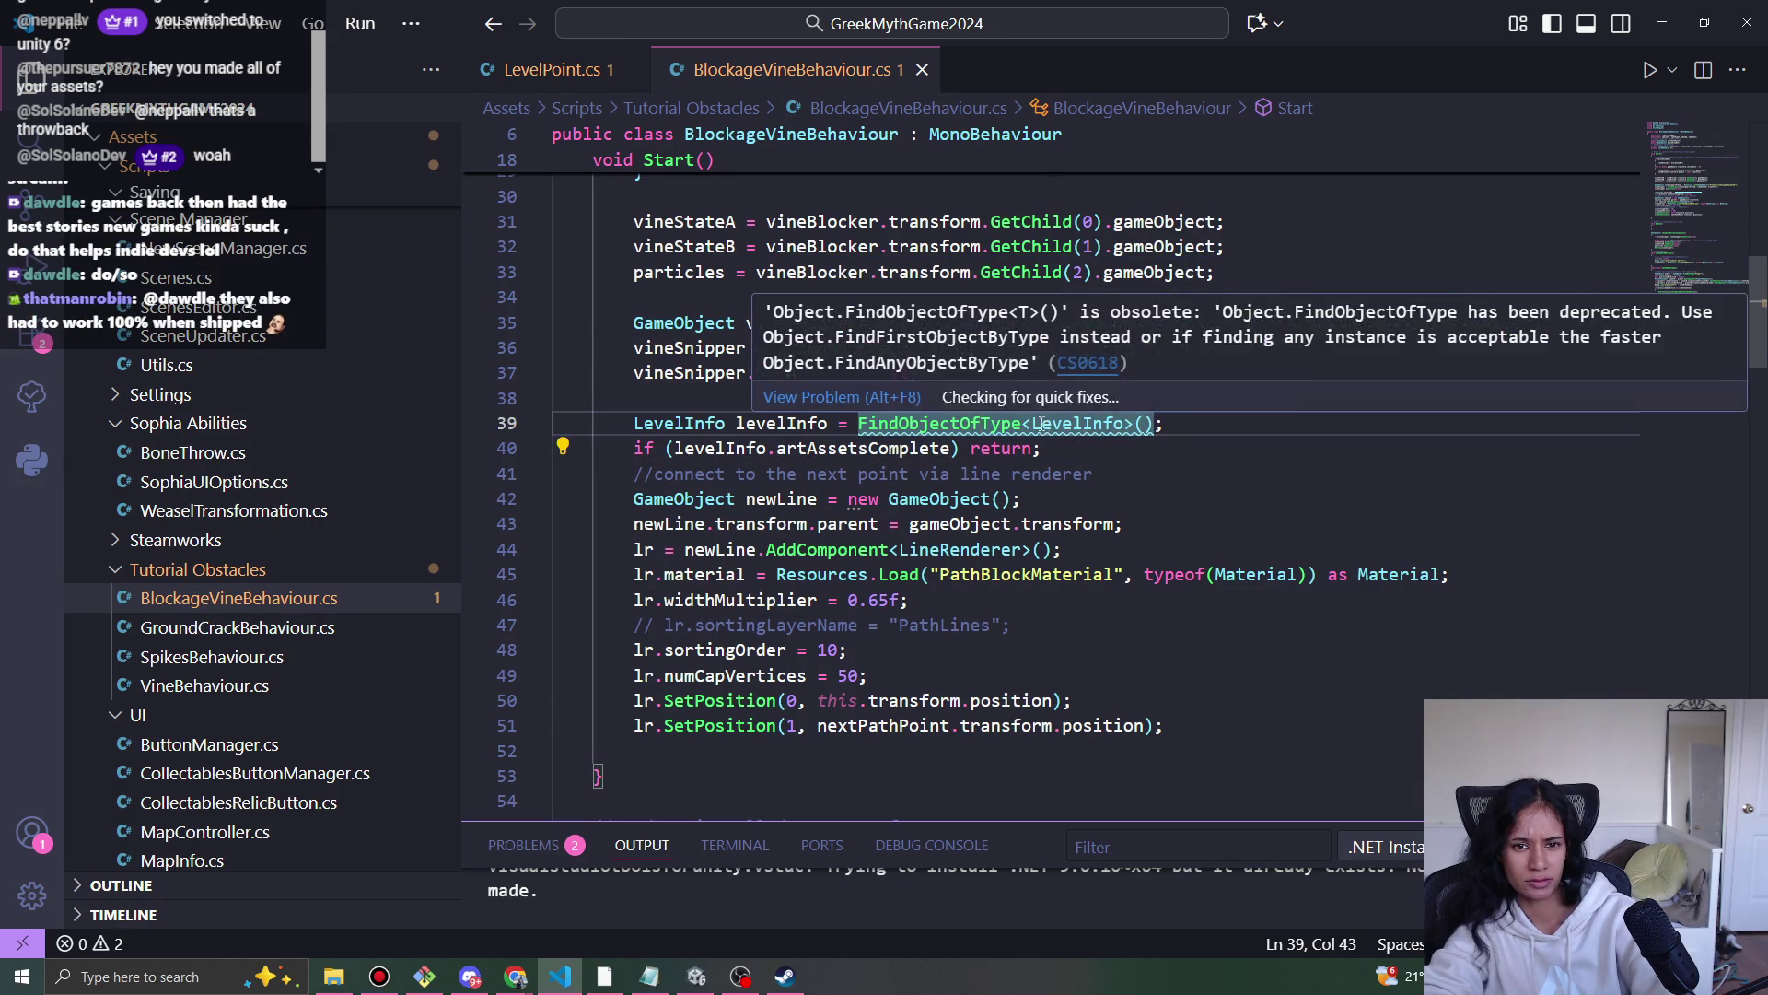
{"action": "left_click", "coordinate": [1020, 397]}
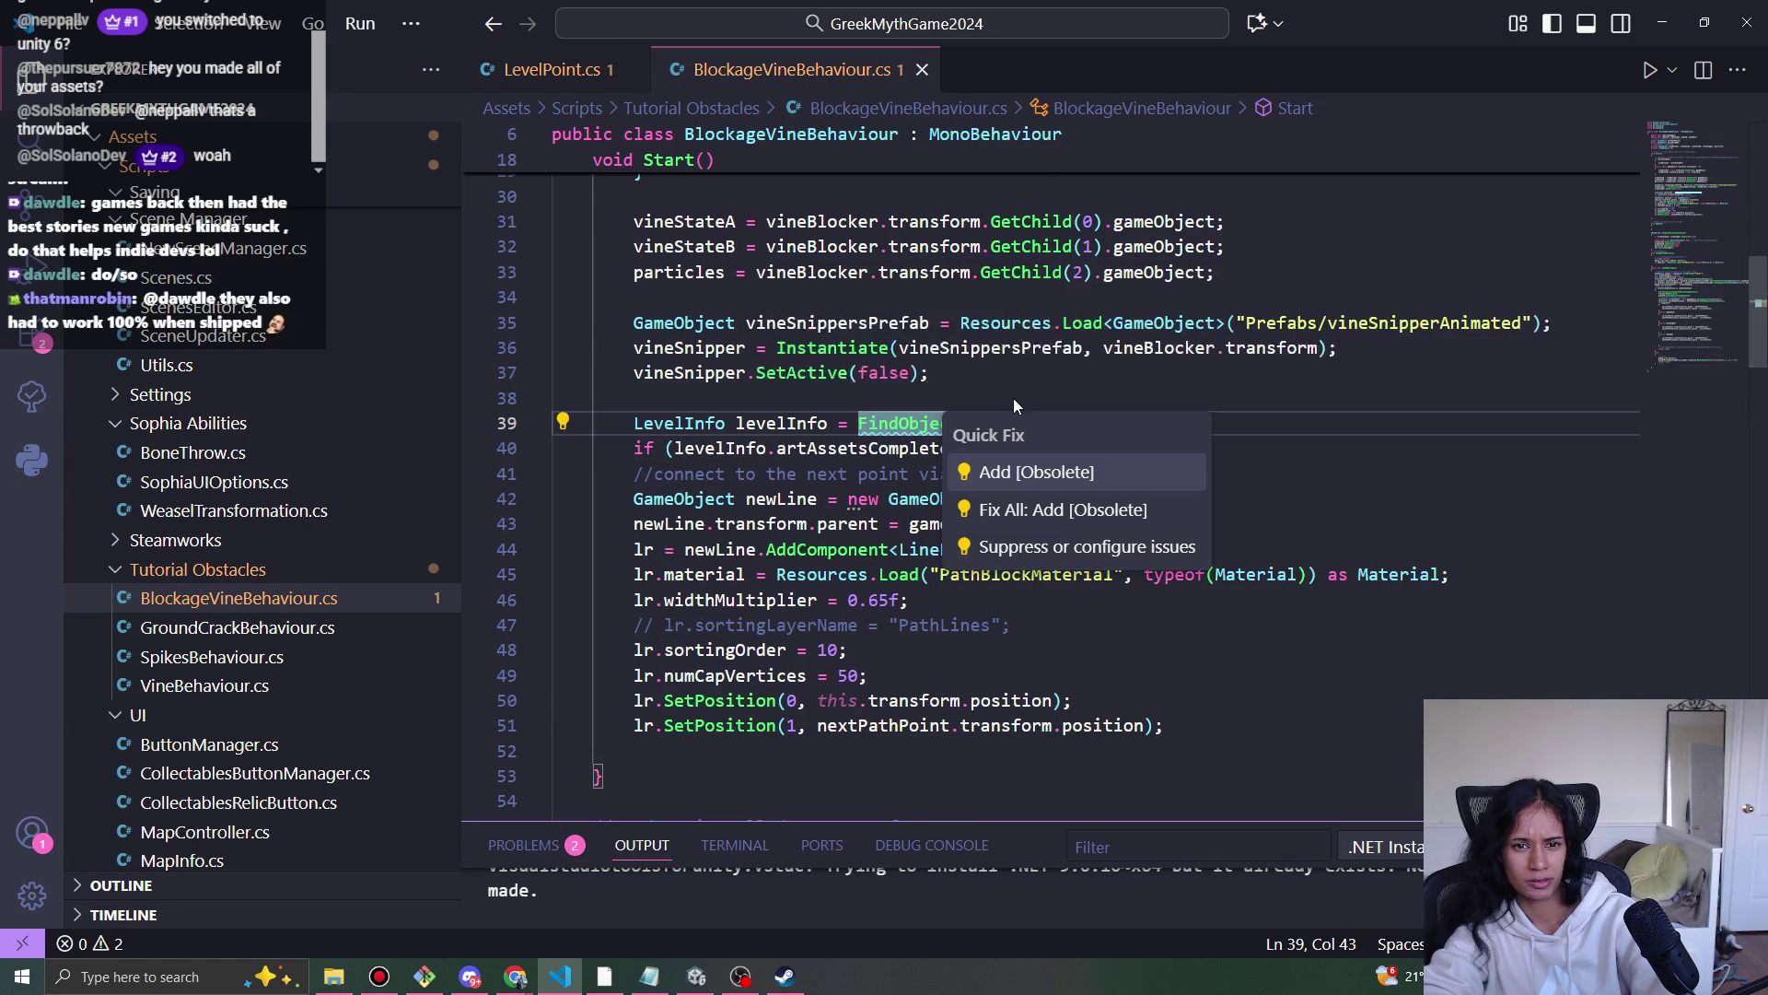
{"action": "double_click", "coordinate": [926, 423]}
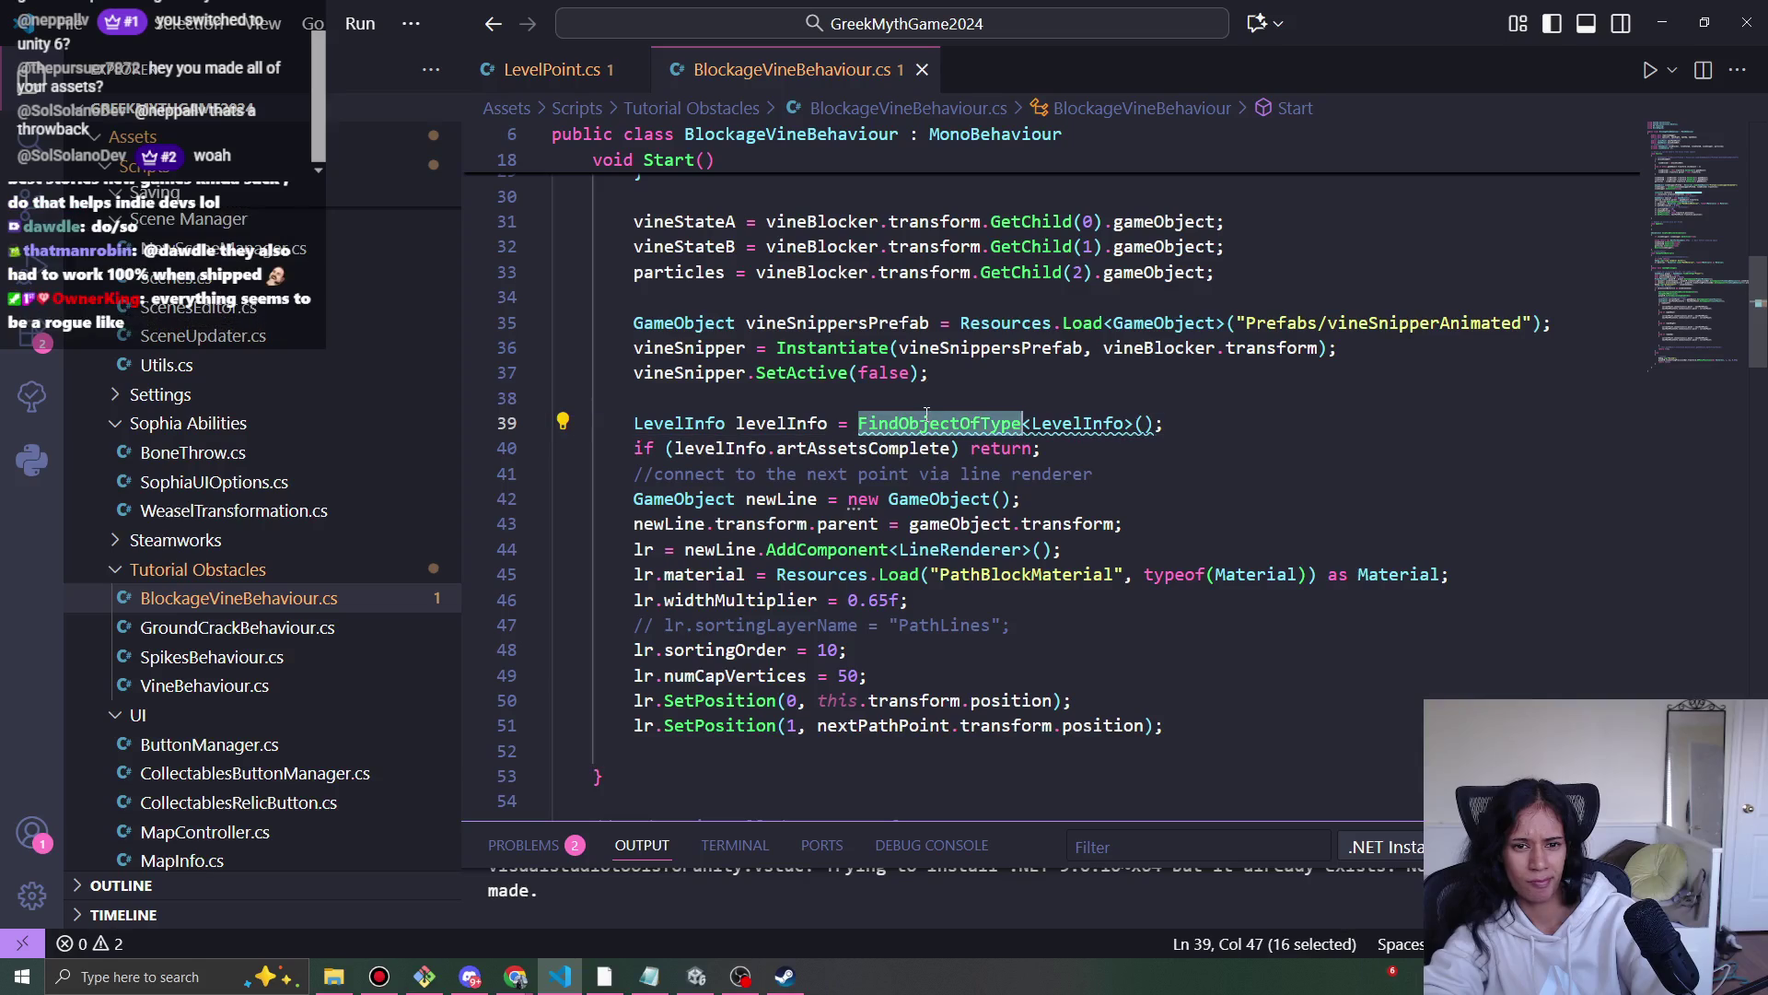
{"action": "type", "text": "Find"}
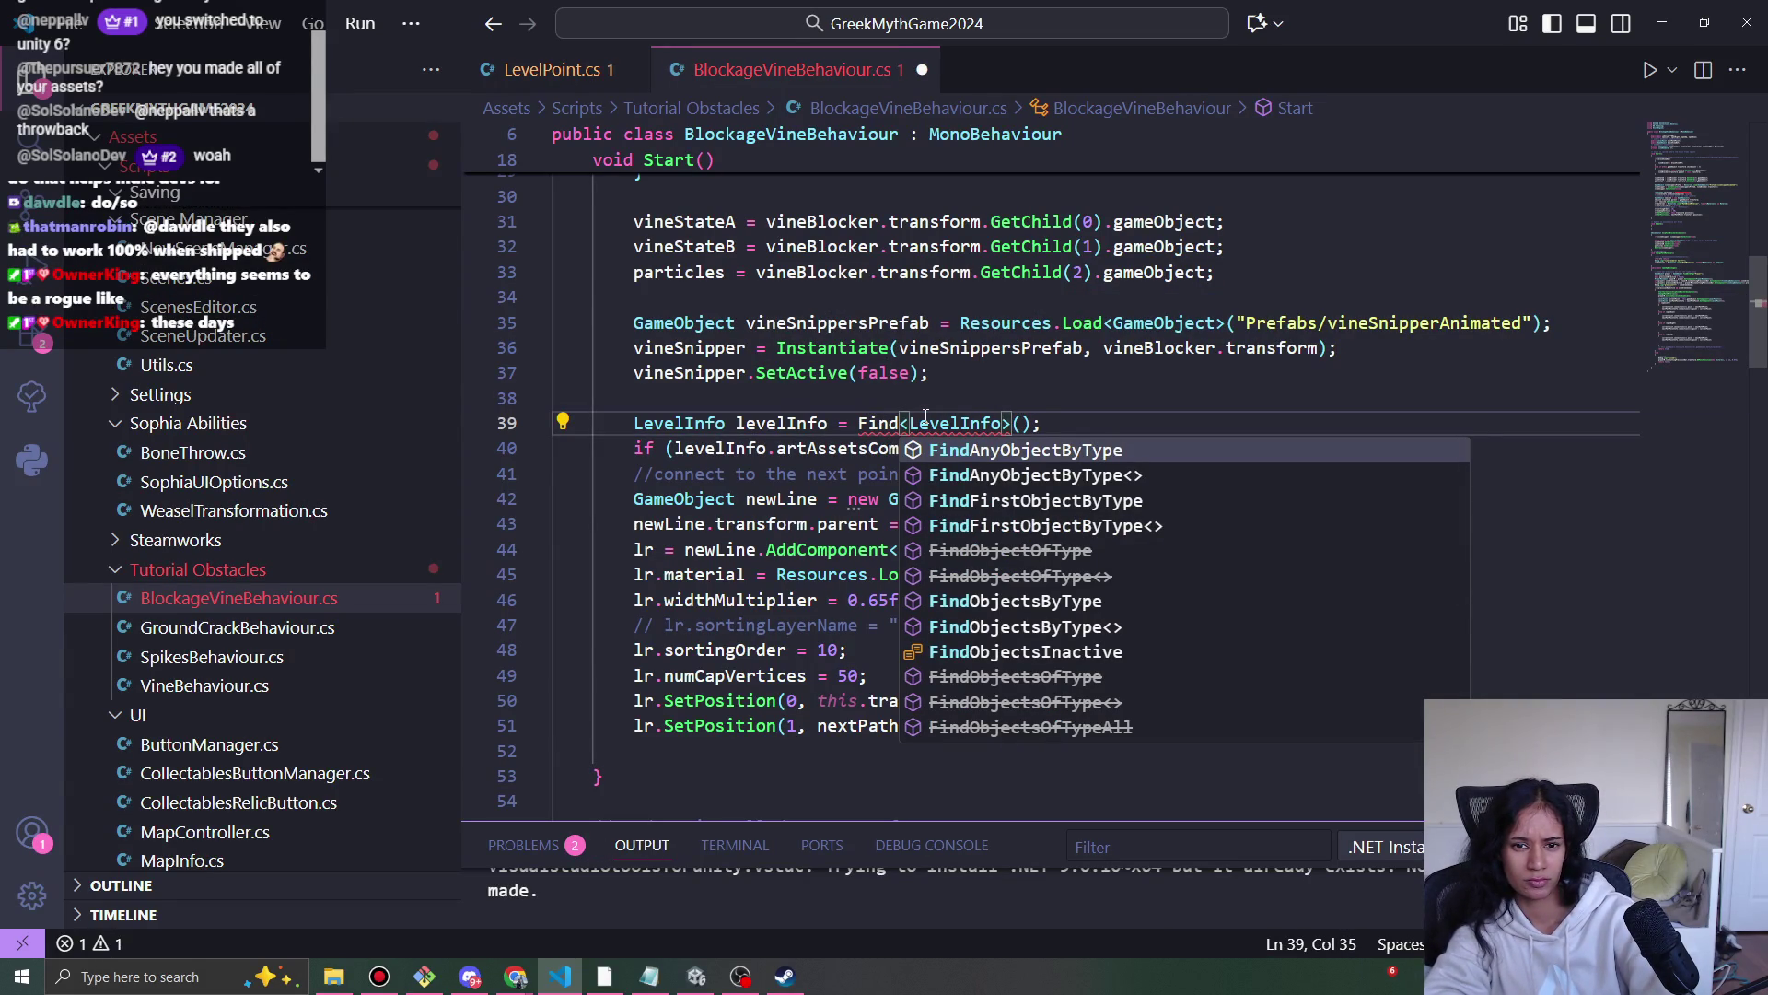
{"action": "key", "text": "Down"}
{"action": "key", "text": "Down"}
{"action": "key", "text": "Tab"}
{"action": "key", "text": "ctrl+s"}
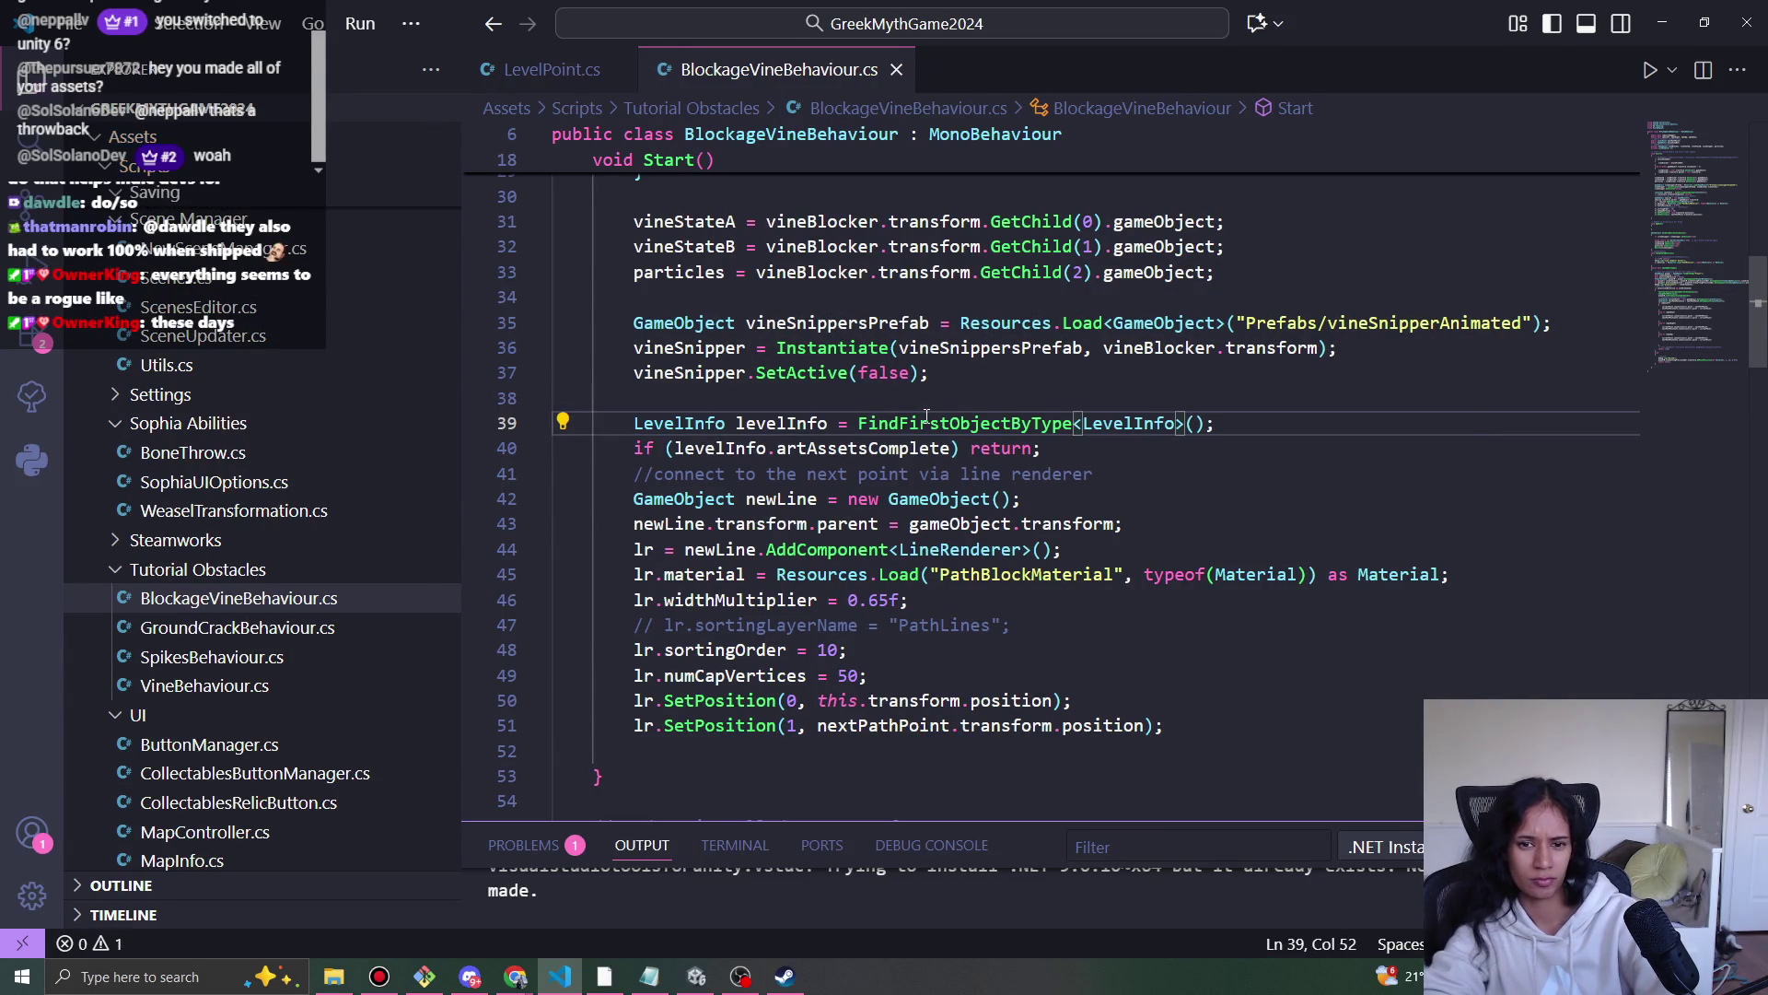
{"action": "left_click", "coordinate": [696, 978]}
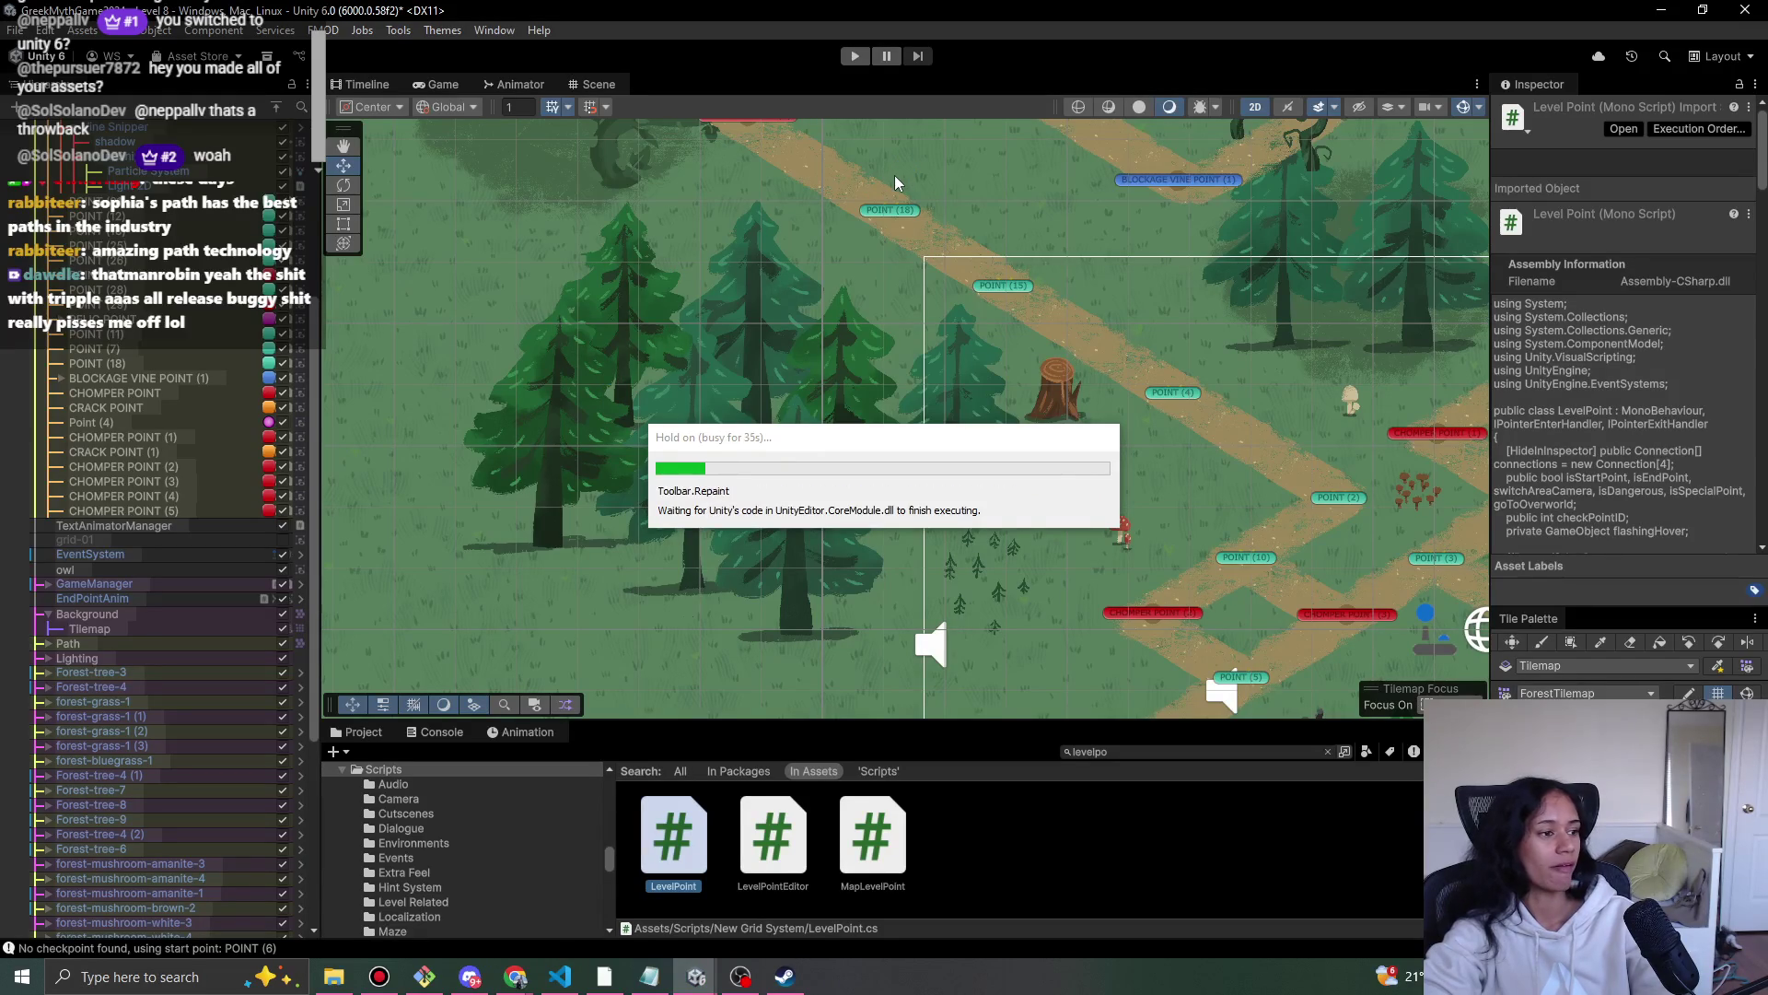
- Enter play mode and walk the character up the forest path past the sparkle marker
{"action": "left_click", "coordinate": [855, 57]}
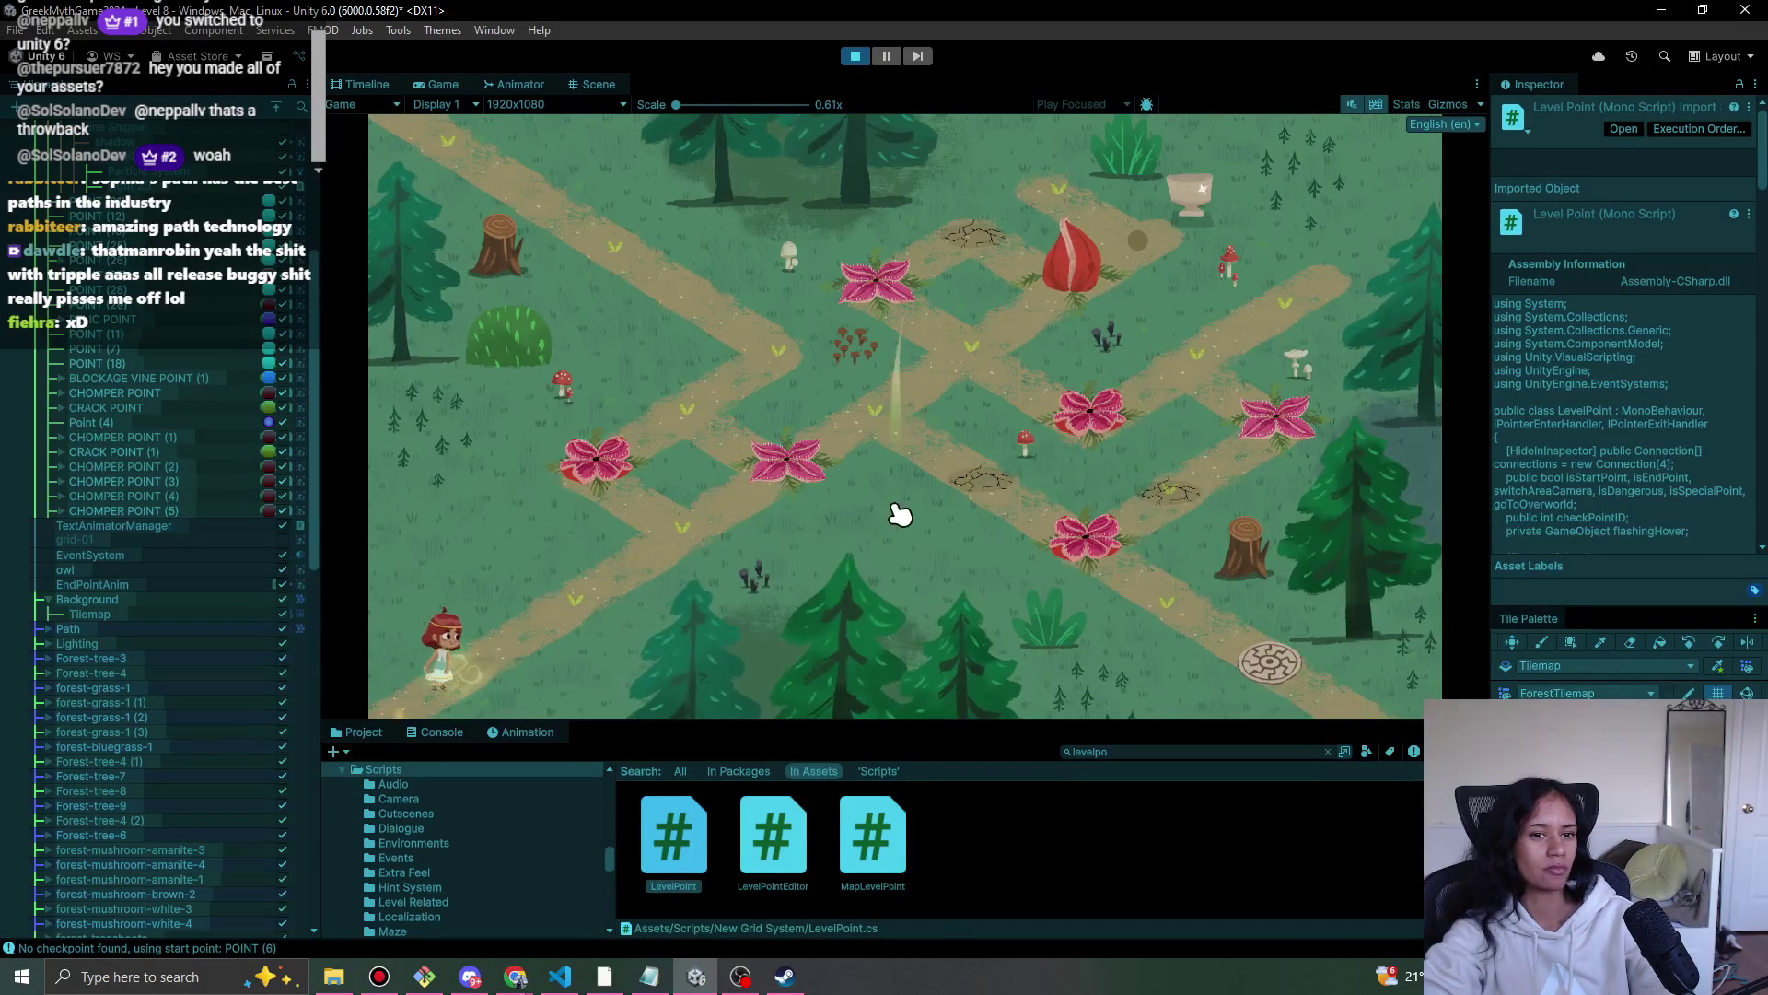
{"action": "left_click", "coordinate": [634, 610]}
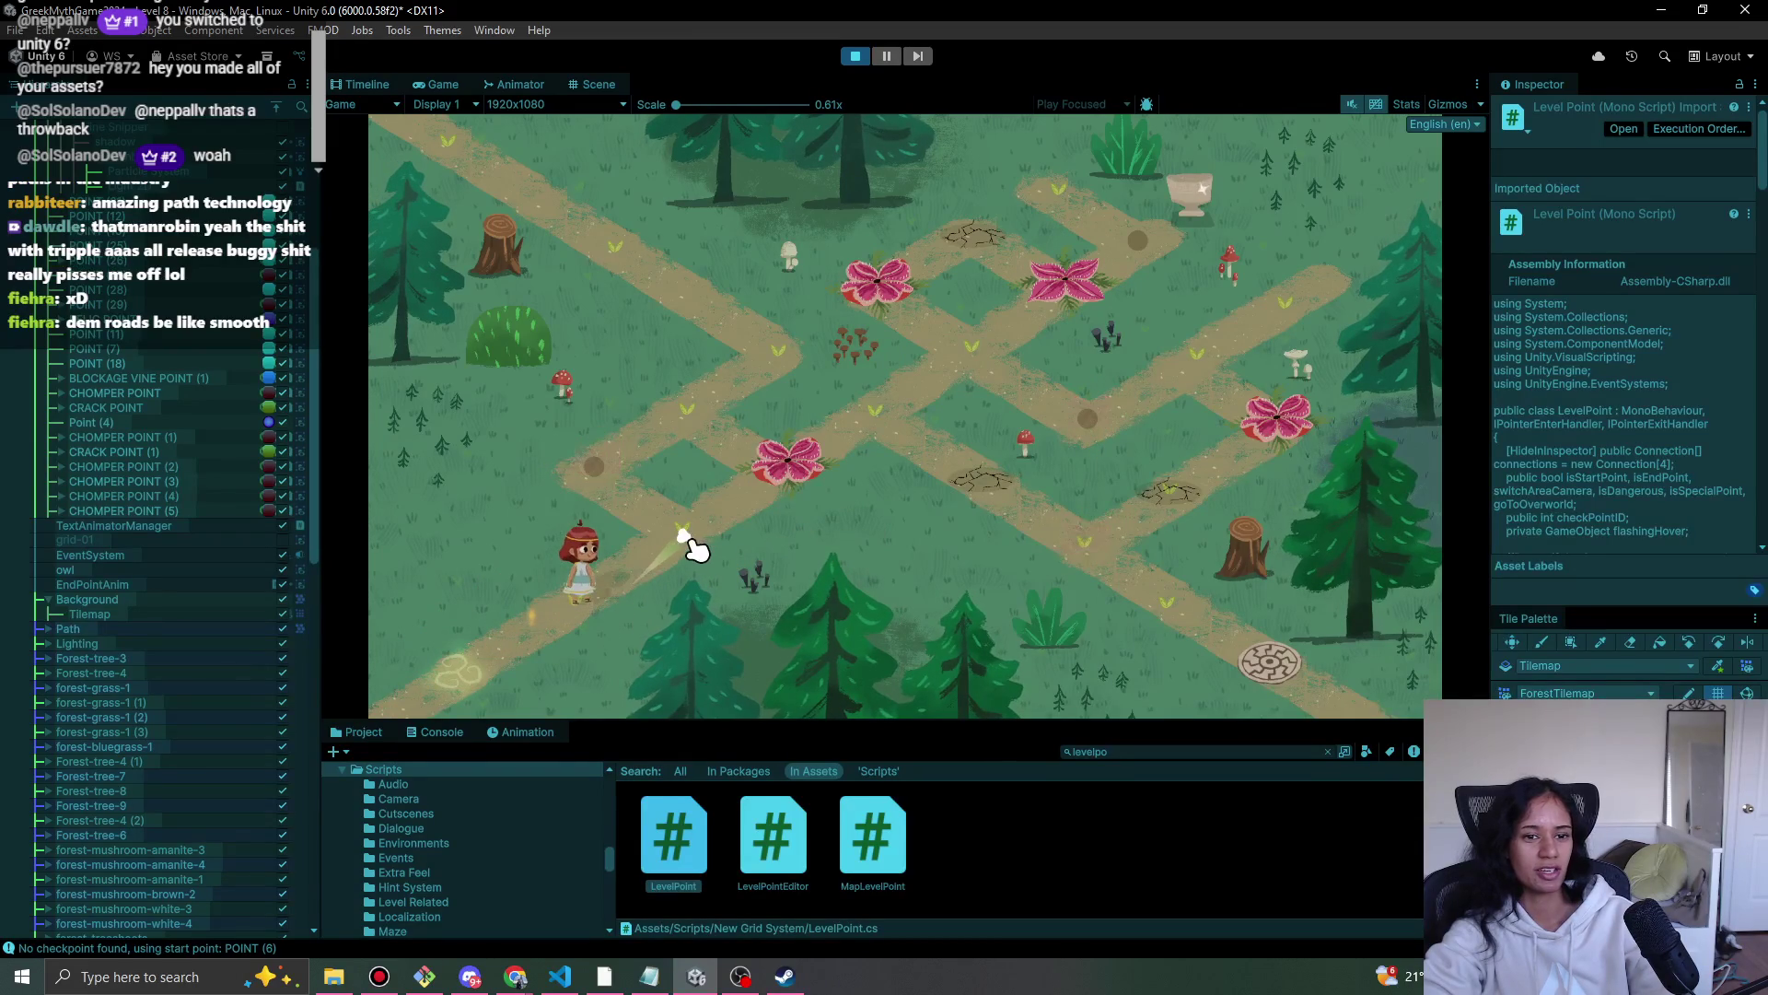
{"action": "left_click", "coordinate": [620, 492]}
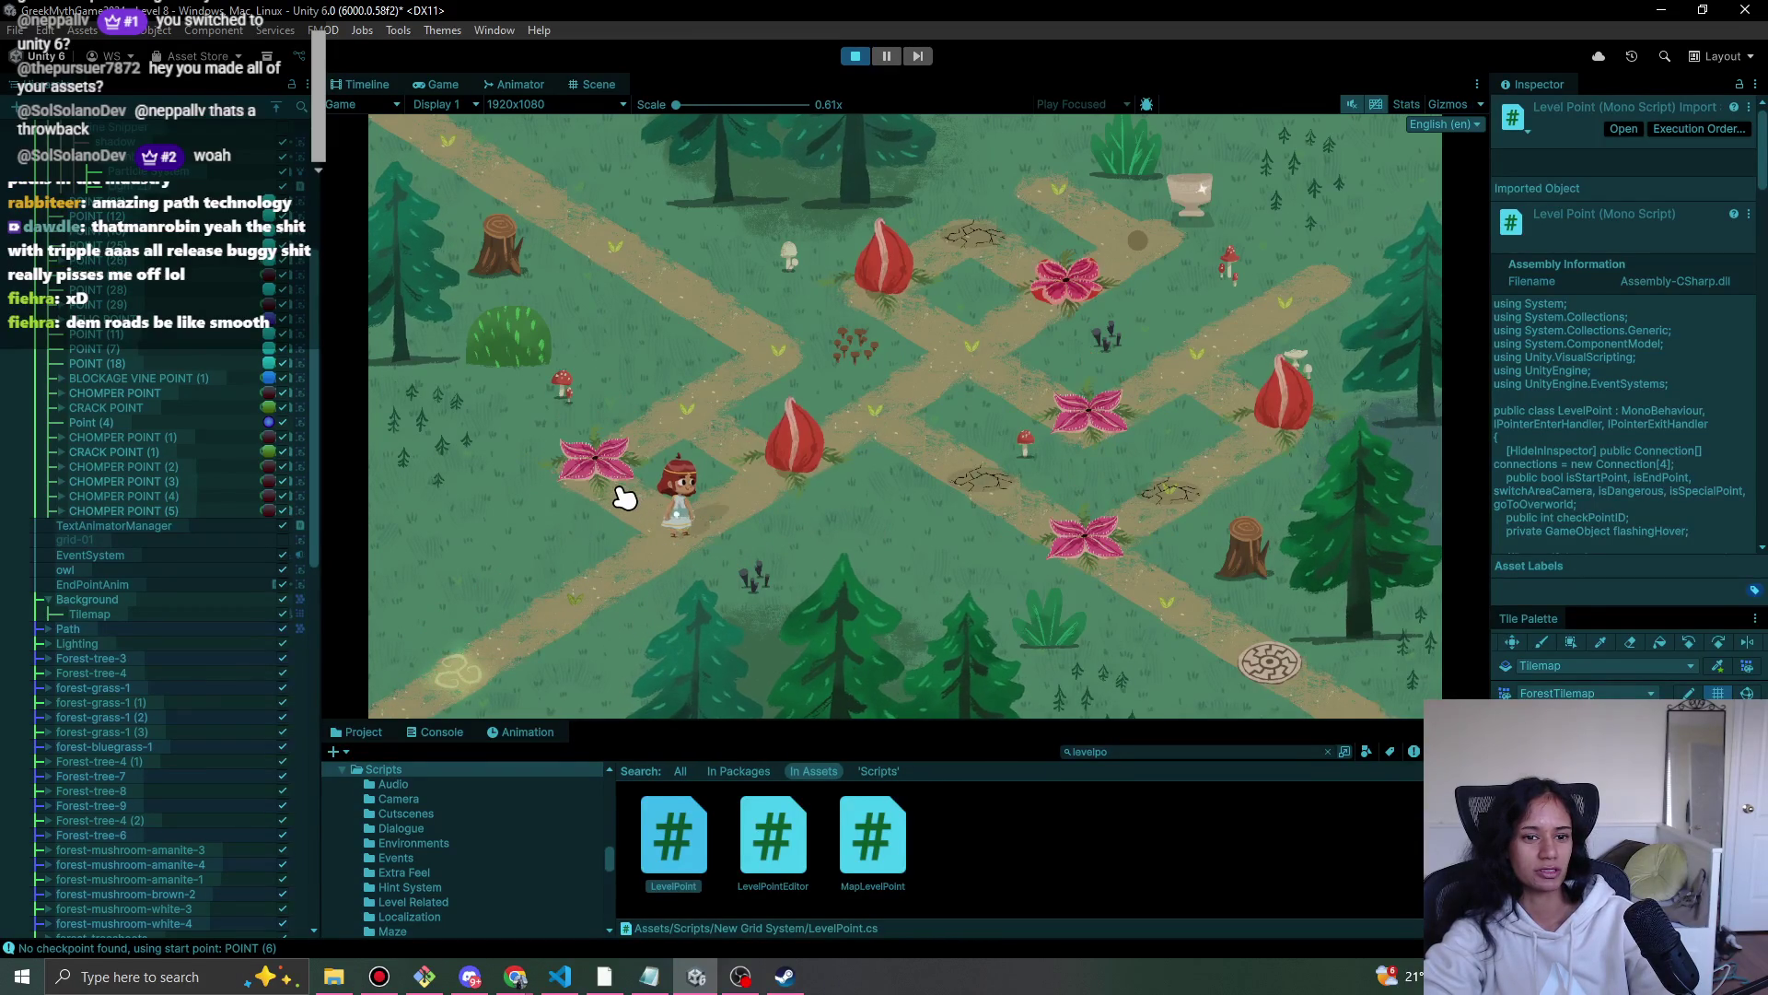
{"action": "left_click", "coordinate": [679, 406]}
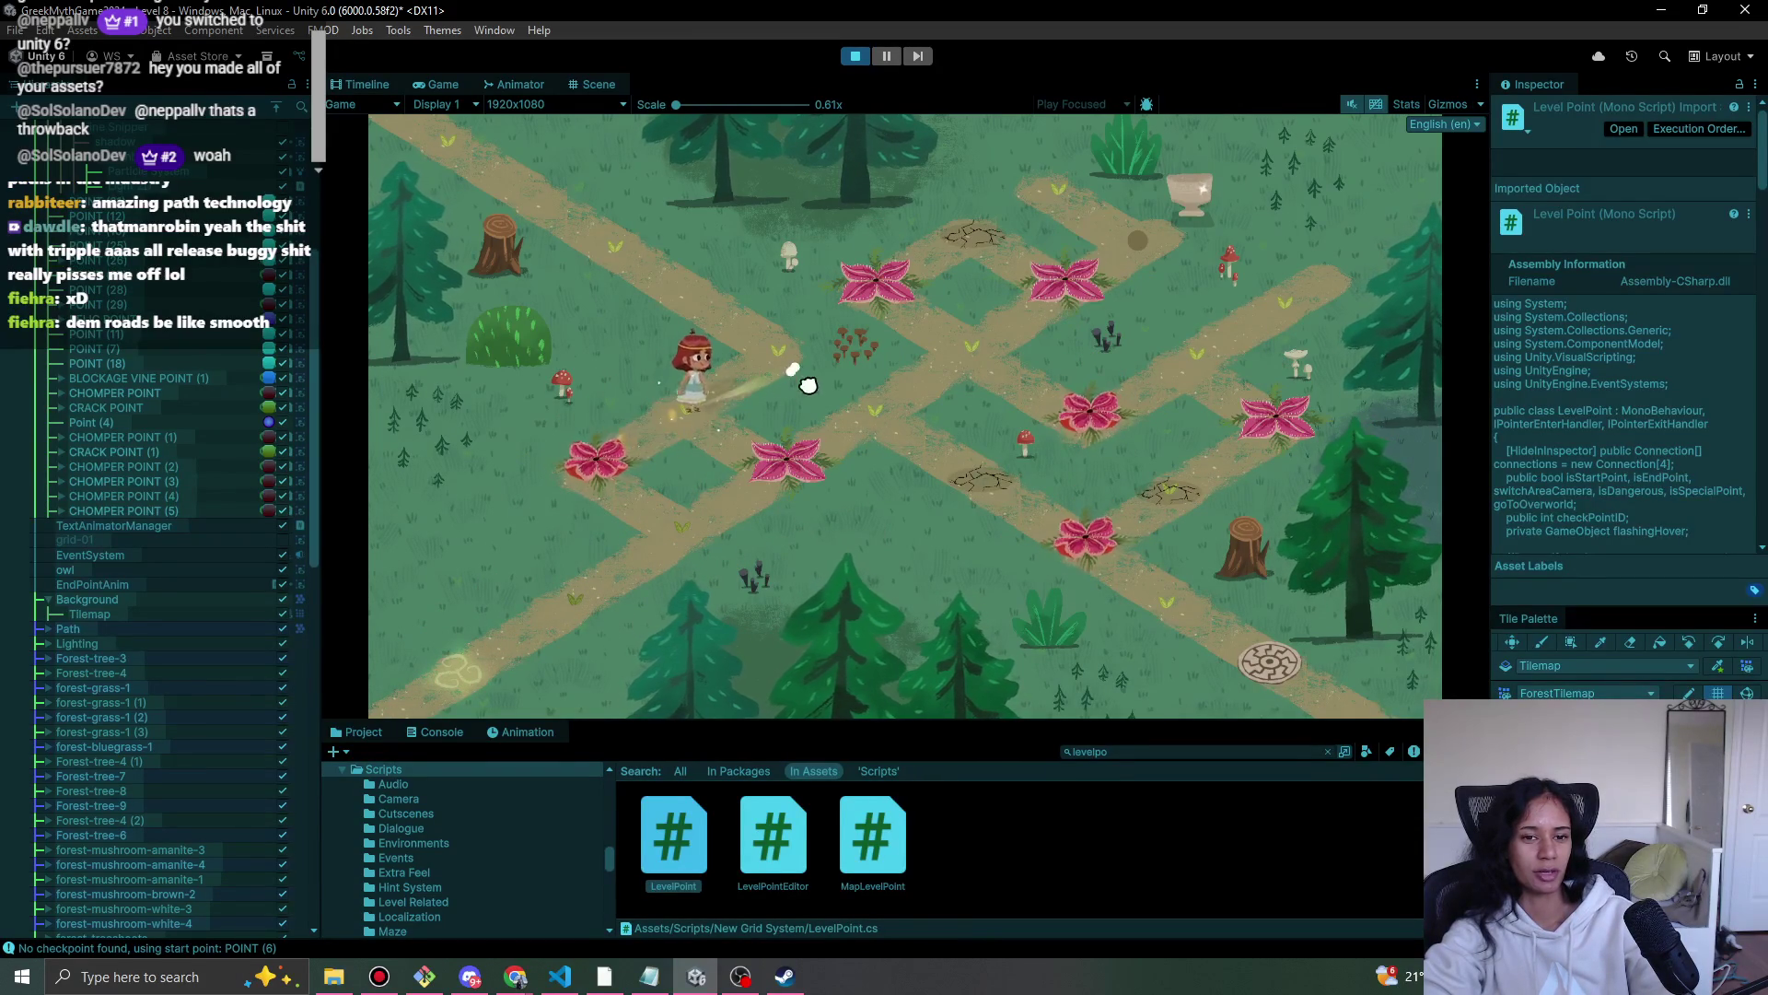
{"action": "left_click", "coordinate": [648, 299]}
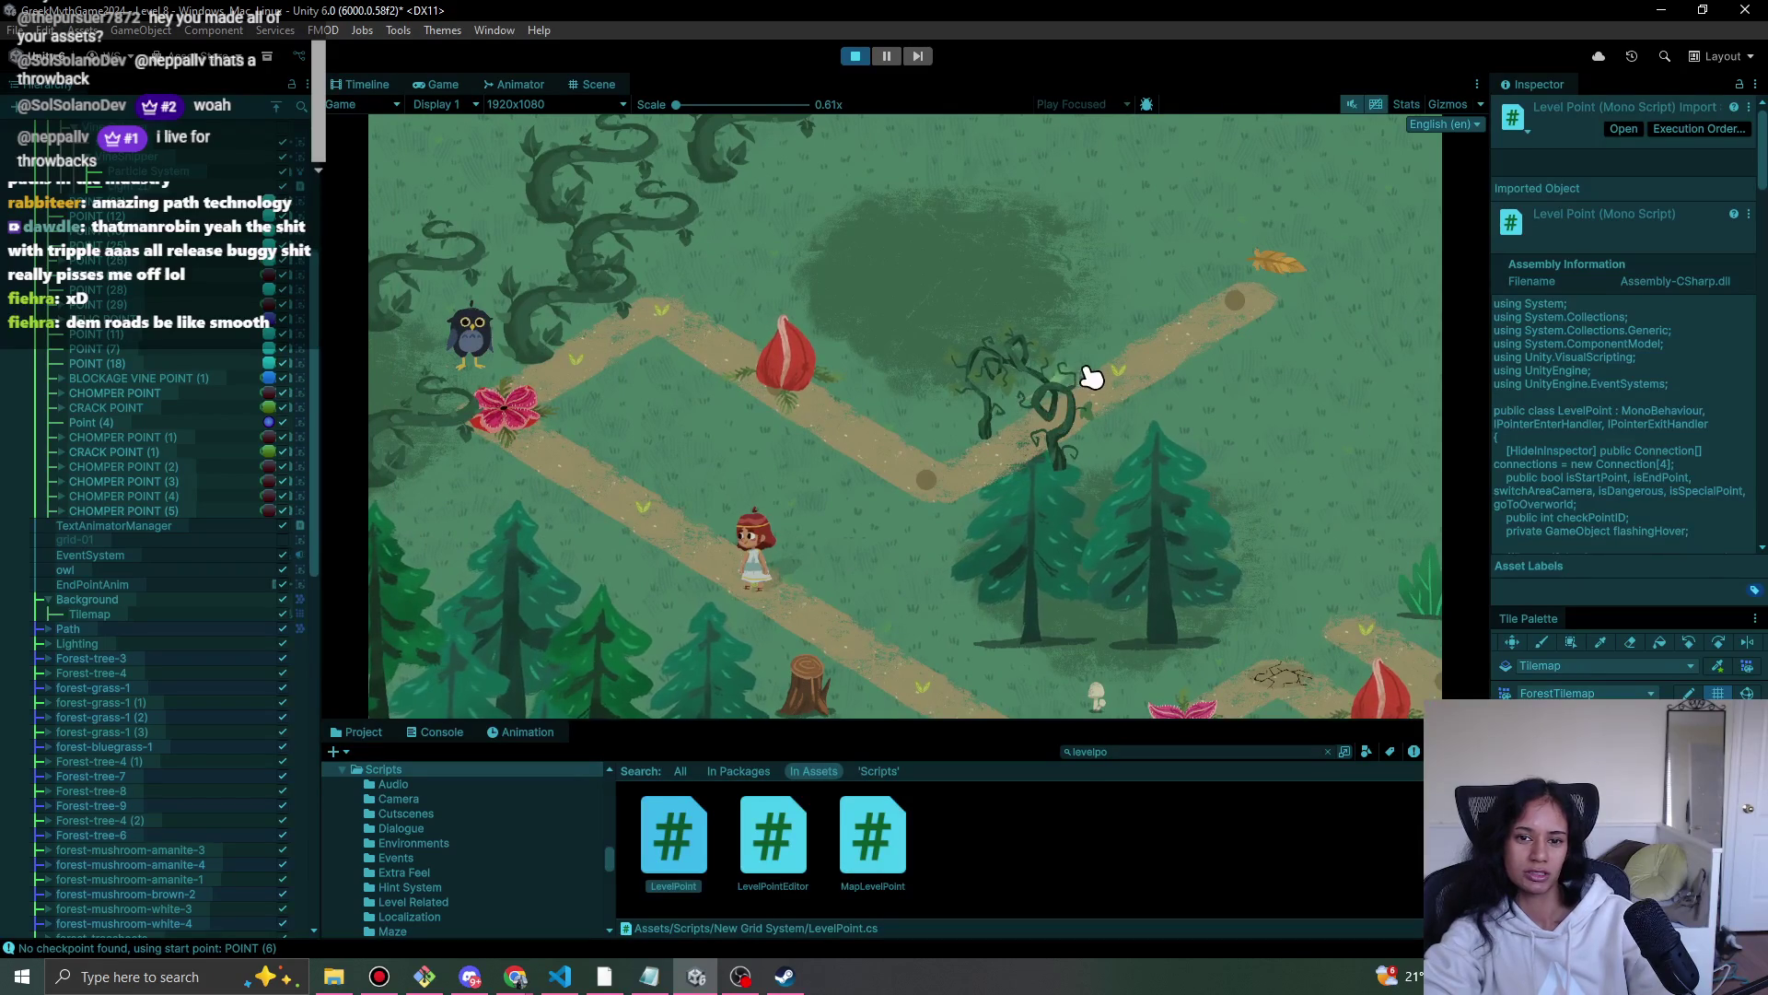
{"action": "left_click", "coordinate": [690, 519]}
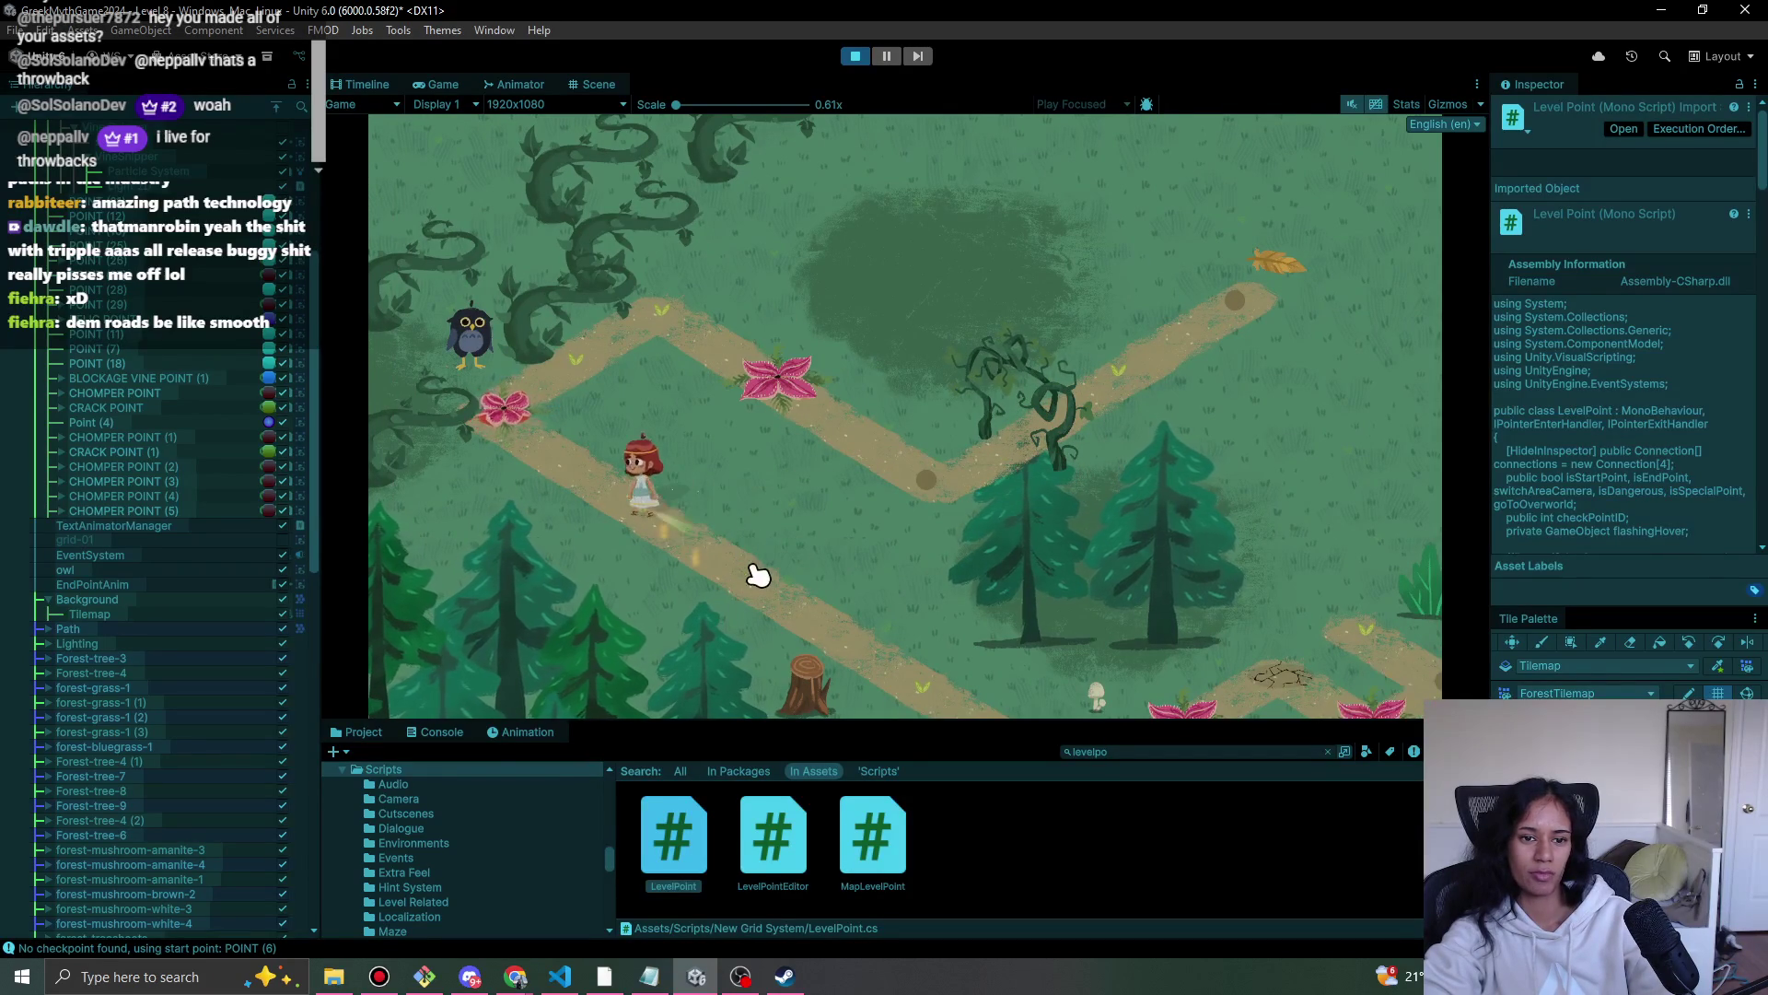
{"action": "left_click", "coordinate": [750, 564]}
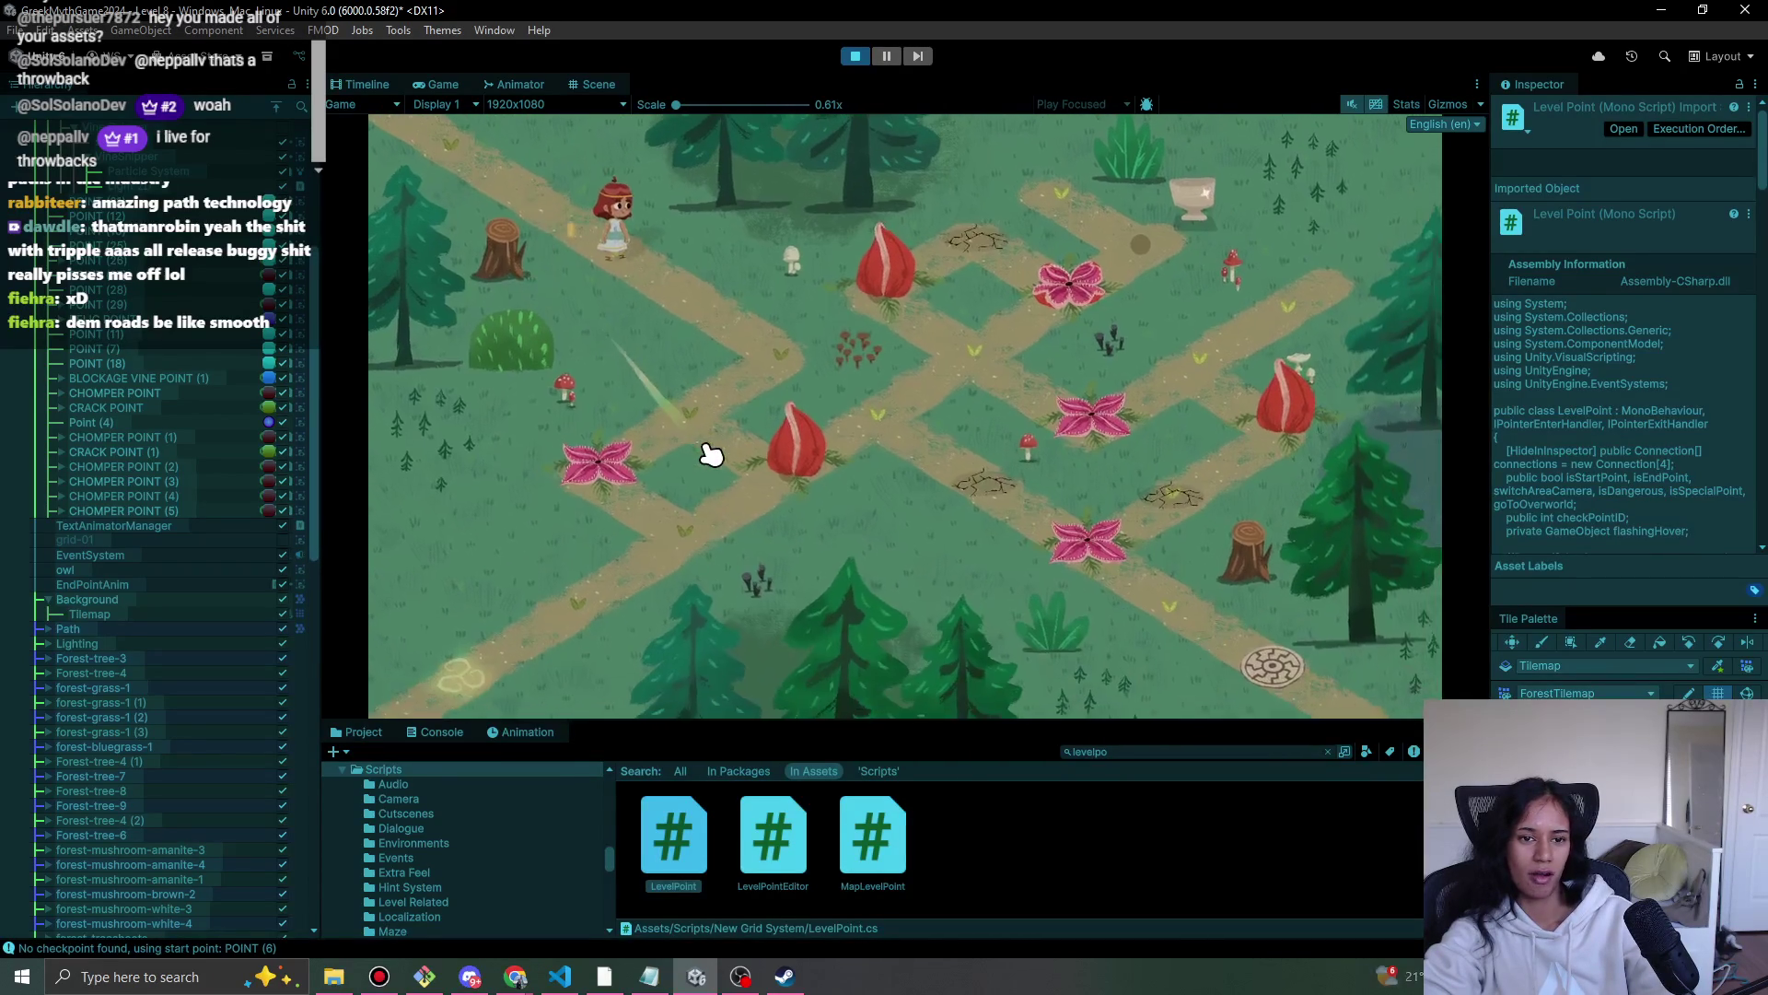
{"action": "left_click", "coordinate": [746, 348]}
{"action": "left_click", "coordinate": [697, 413]}
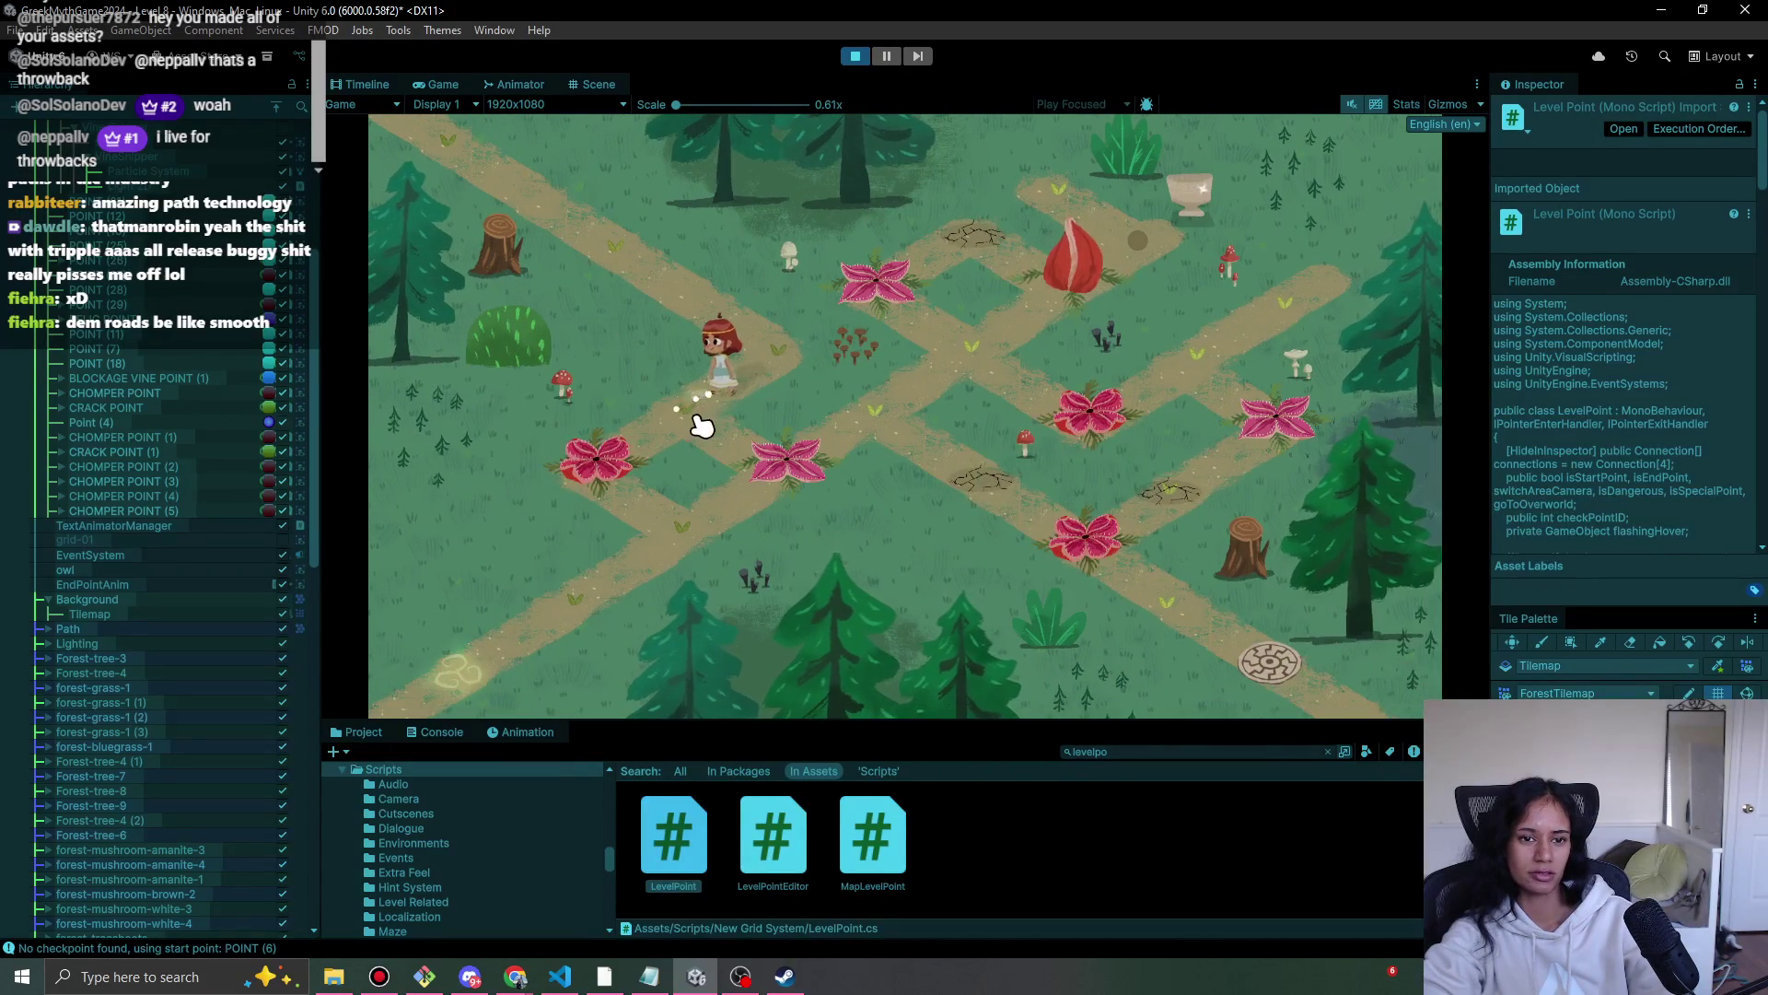
{"action": "left_click", "coordinate": [764, 350]}
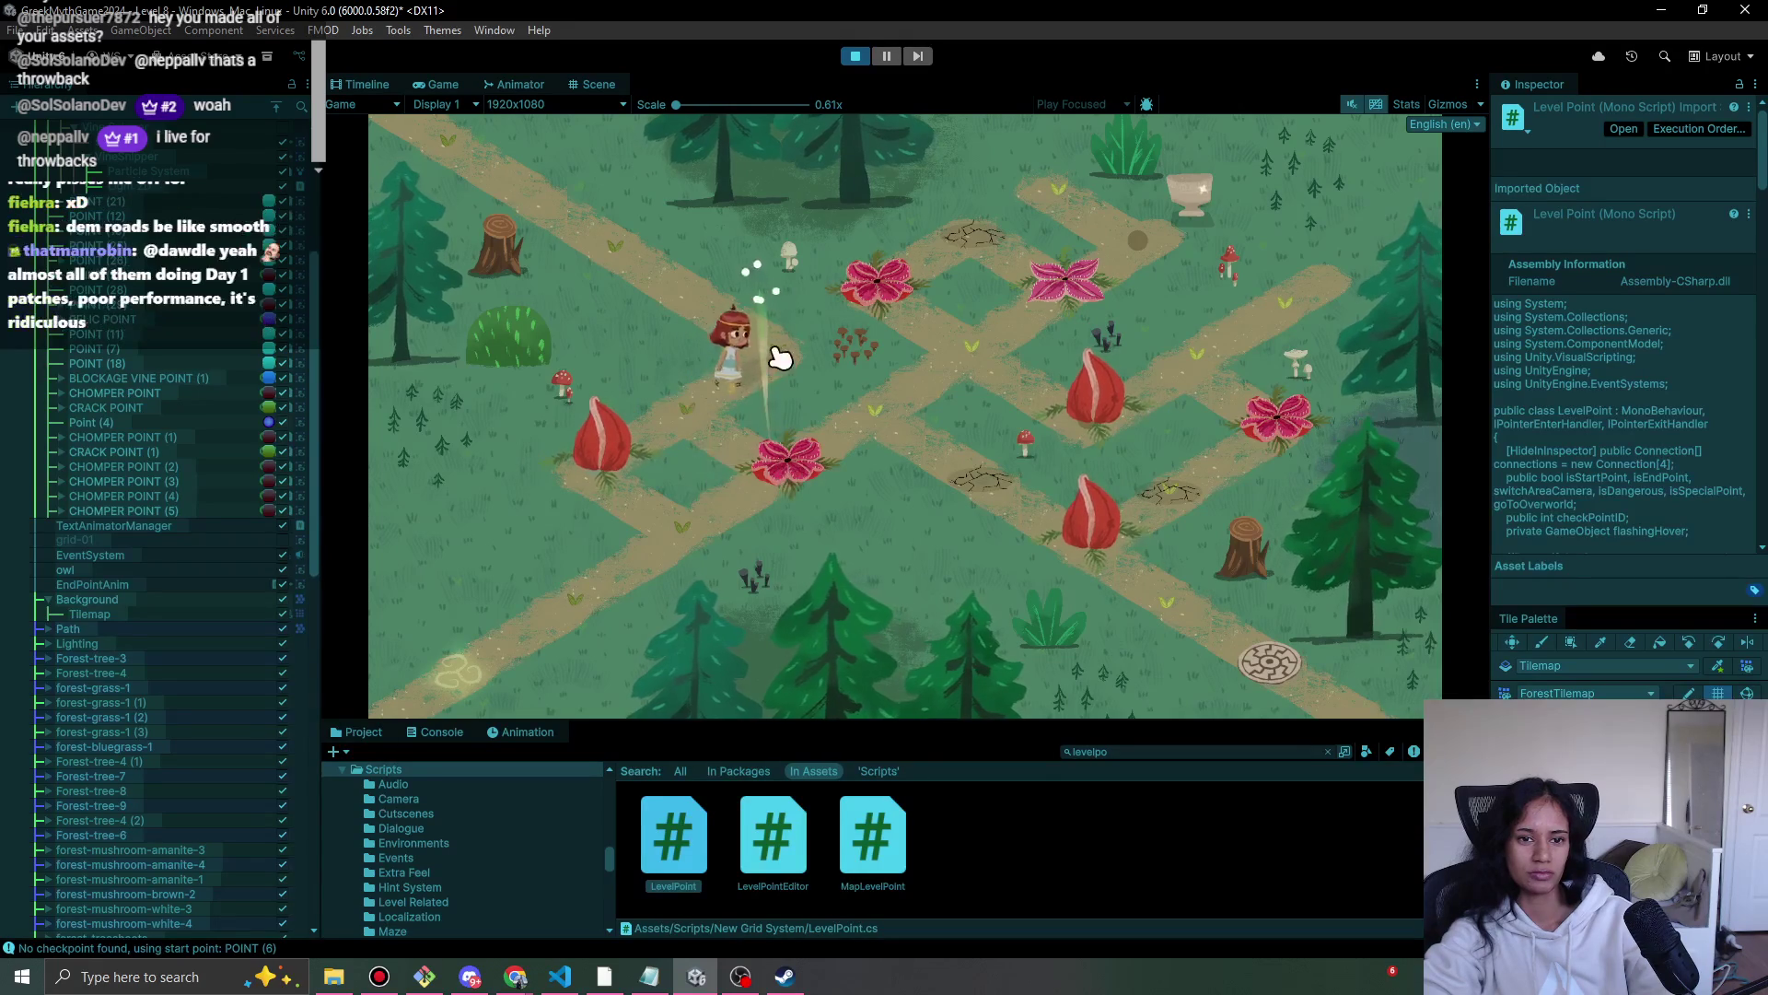
{"action": "left_click", "coordinate": [778, 463]}
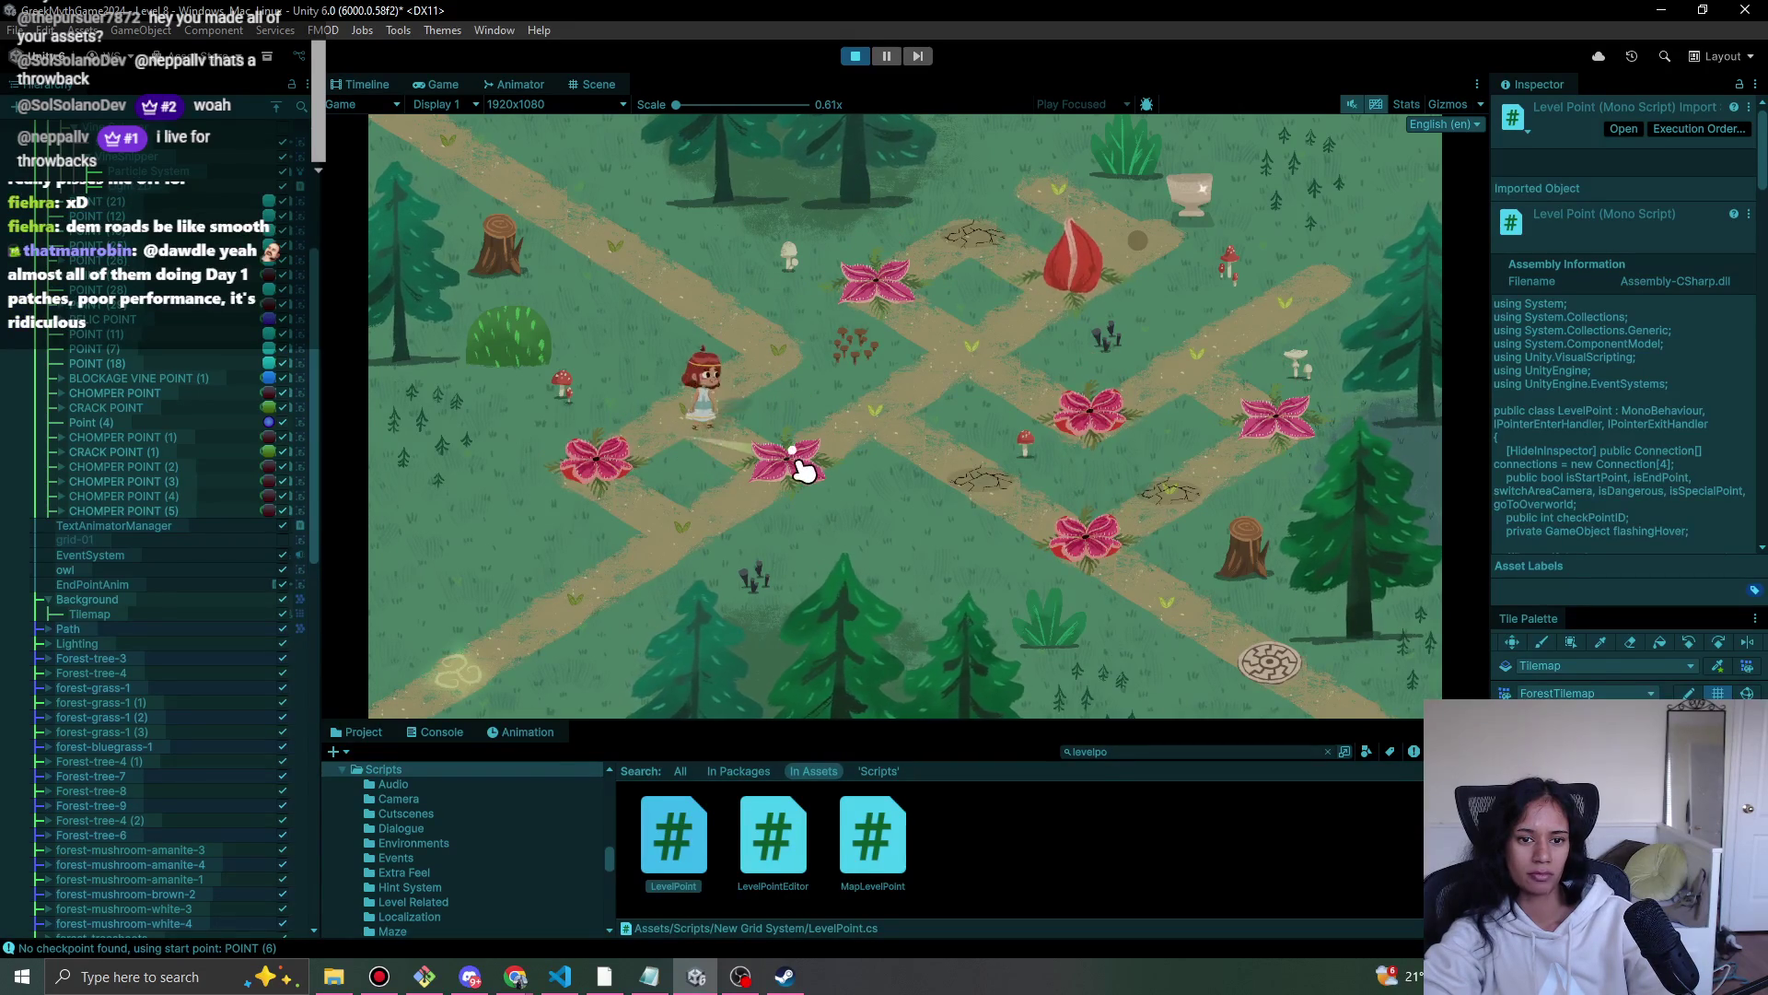
{"action": "left_click", "coordinate": [948, 378]}
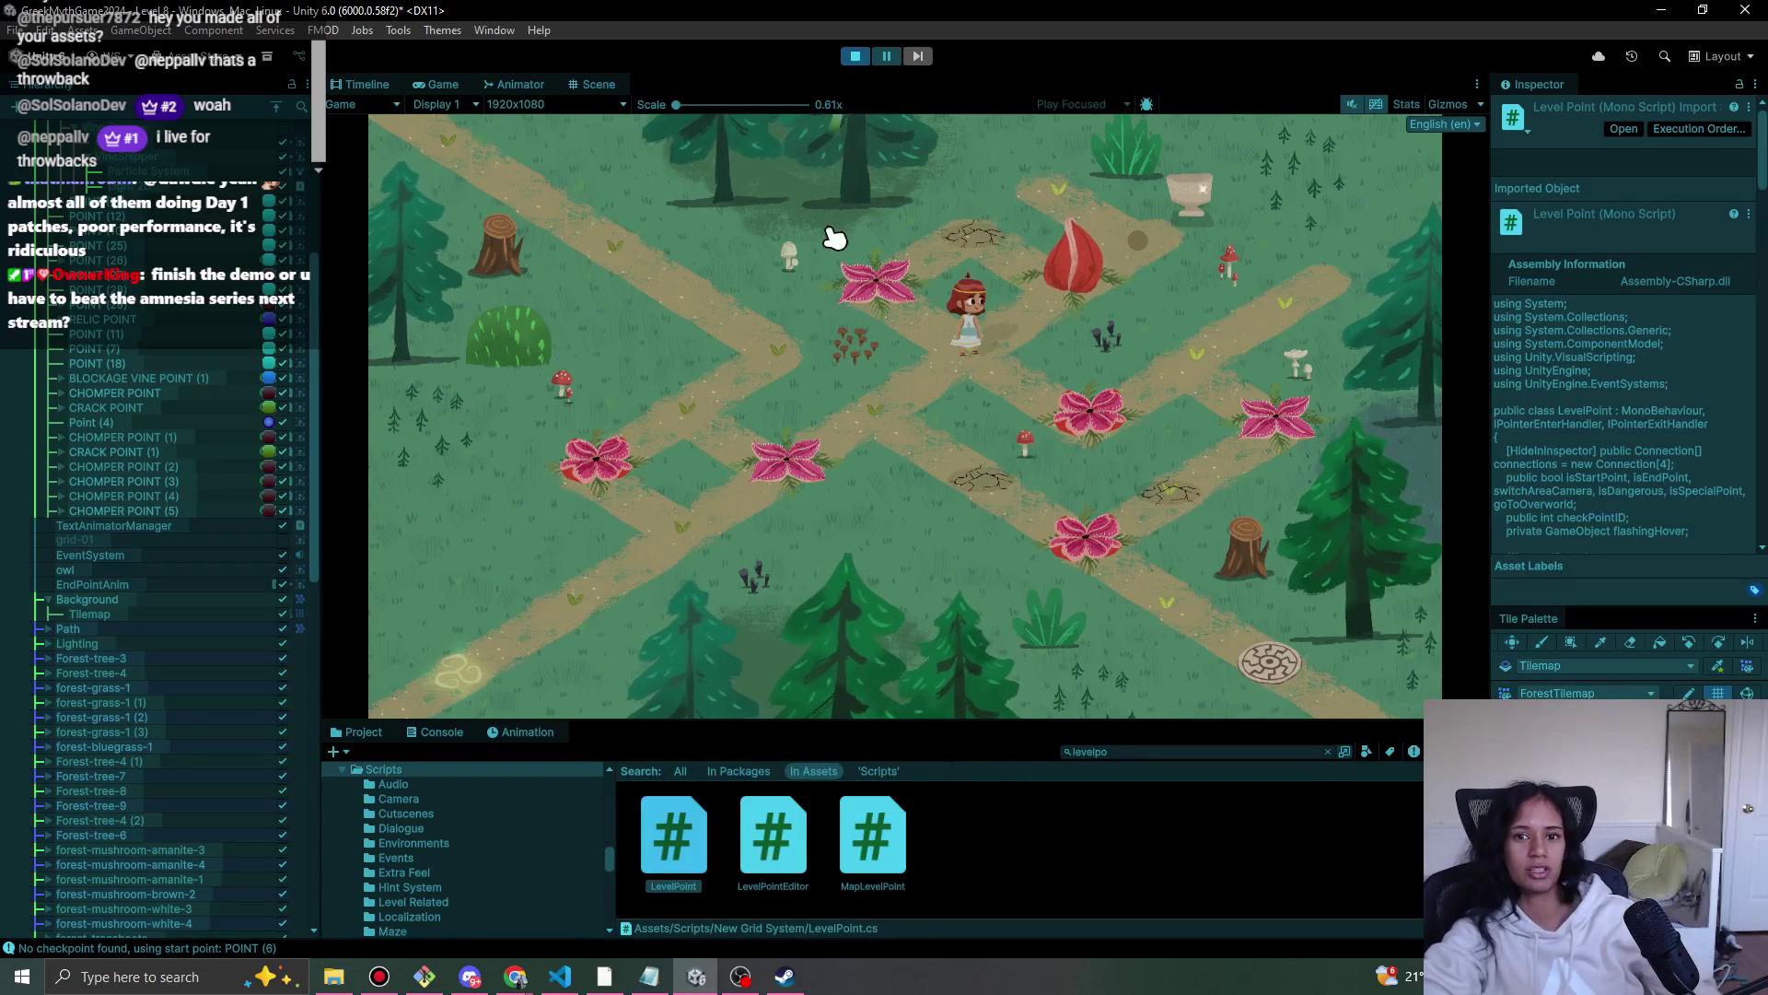
- Walk the character onto the grey level point and dismiss the Relic Found message
{"action": "left_click", "coordinate": [903, 293]}
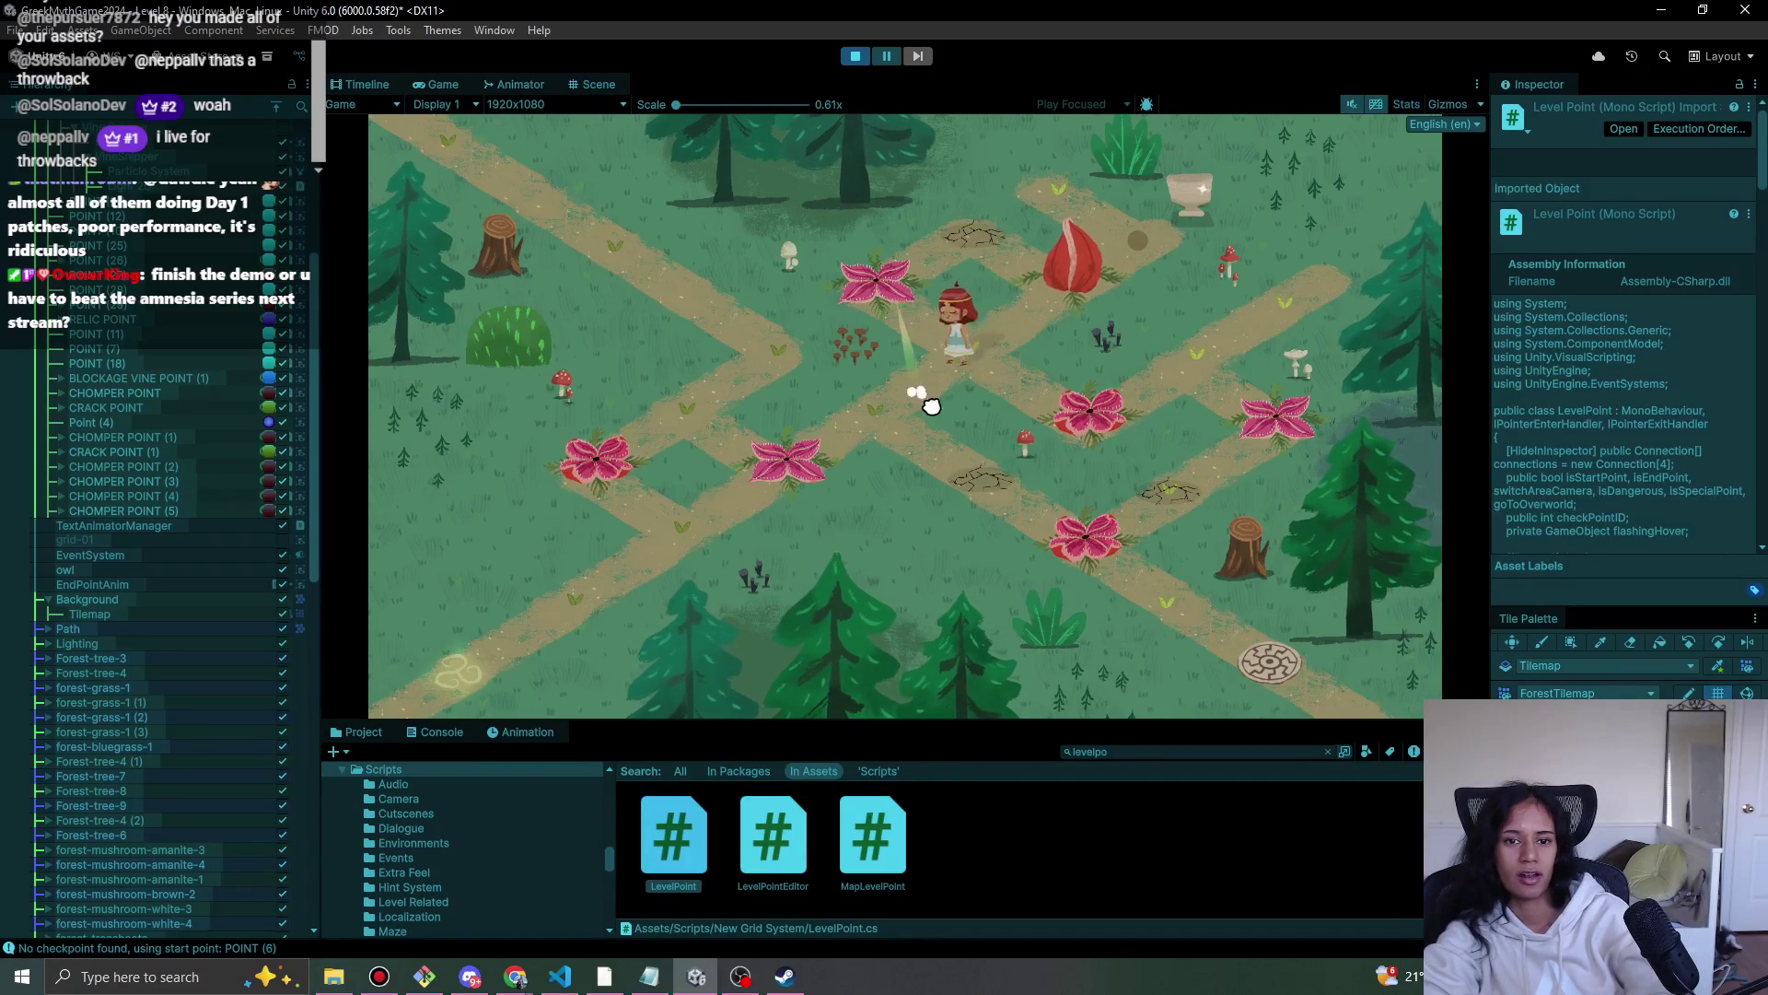
{"action": "left_click", "coordinate": [995, 350]}
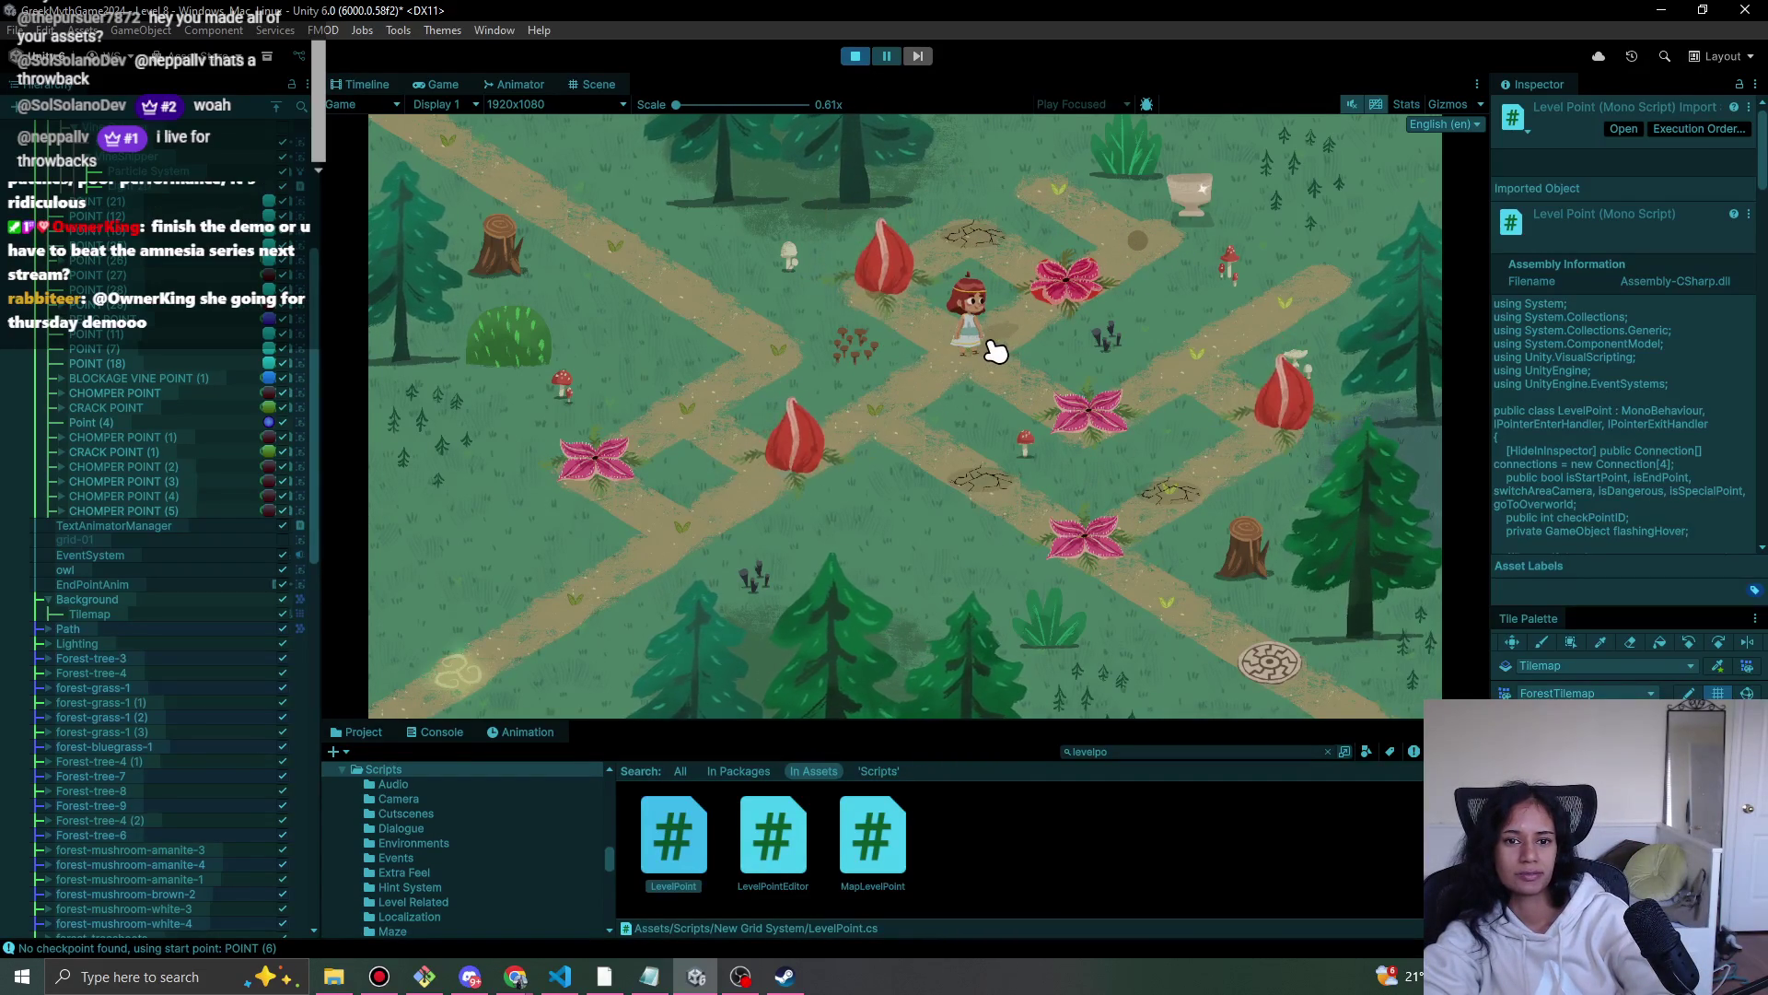
{"action": "left_click", "coordinate": [907, 380]}
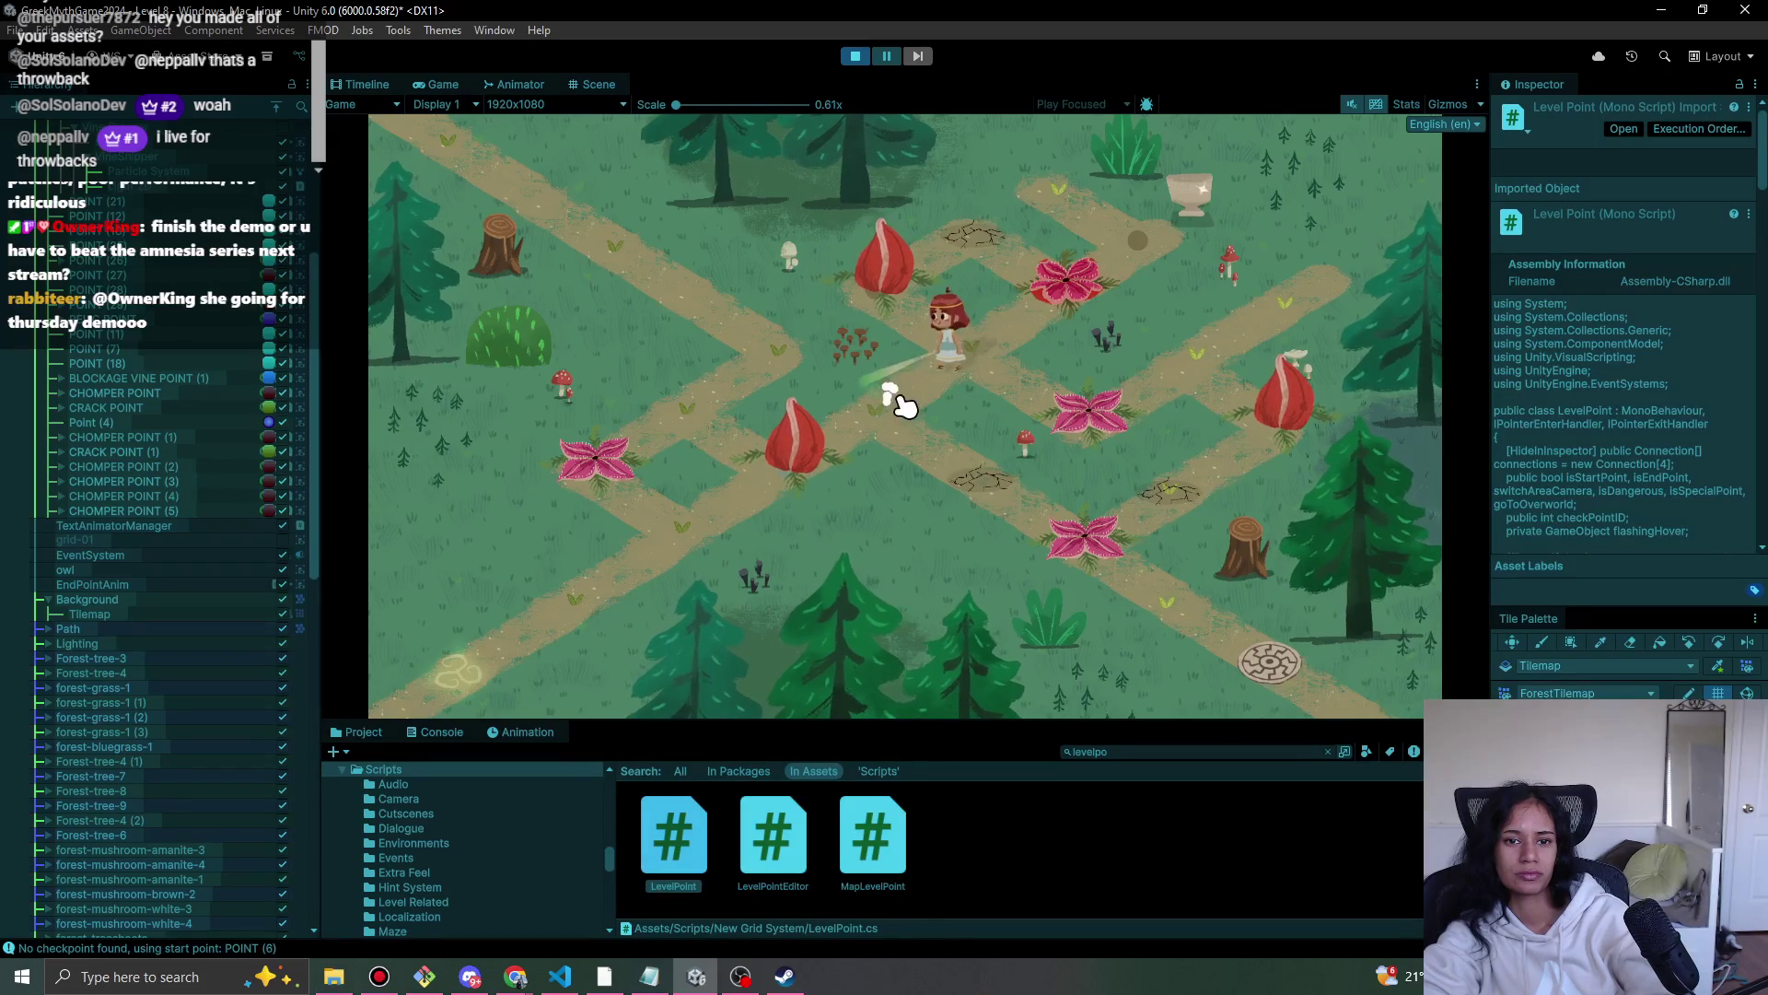
{"action": "left_click", "coordinate": [971, 347]}
{"action": "left_click", "coordinate": [1121, 246]}
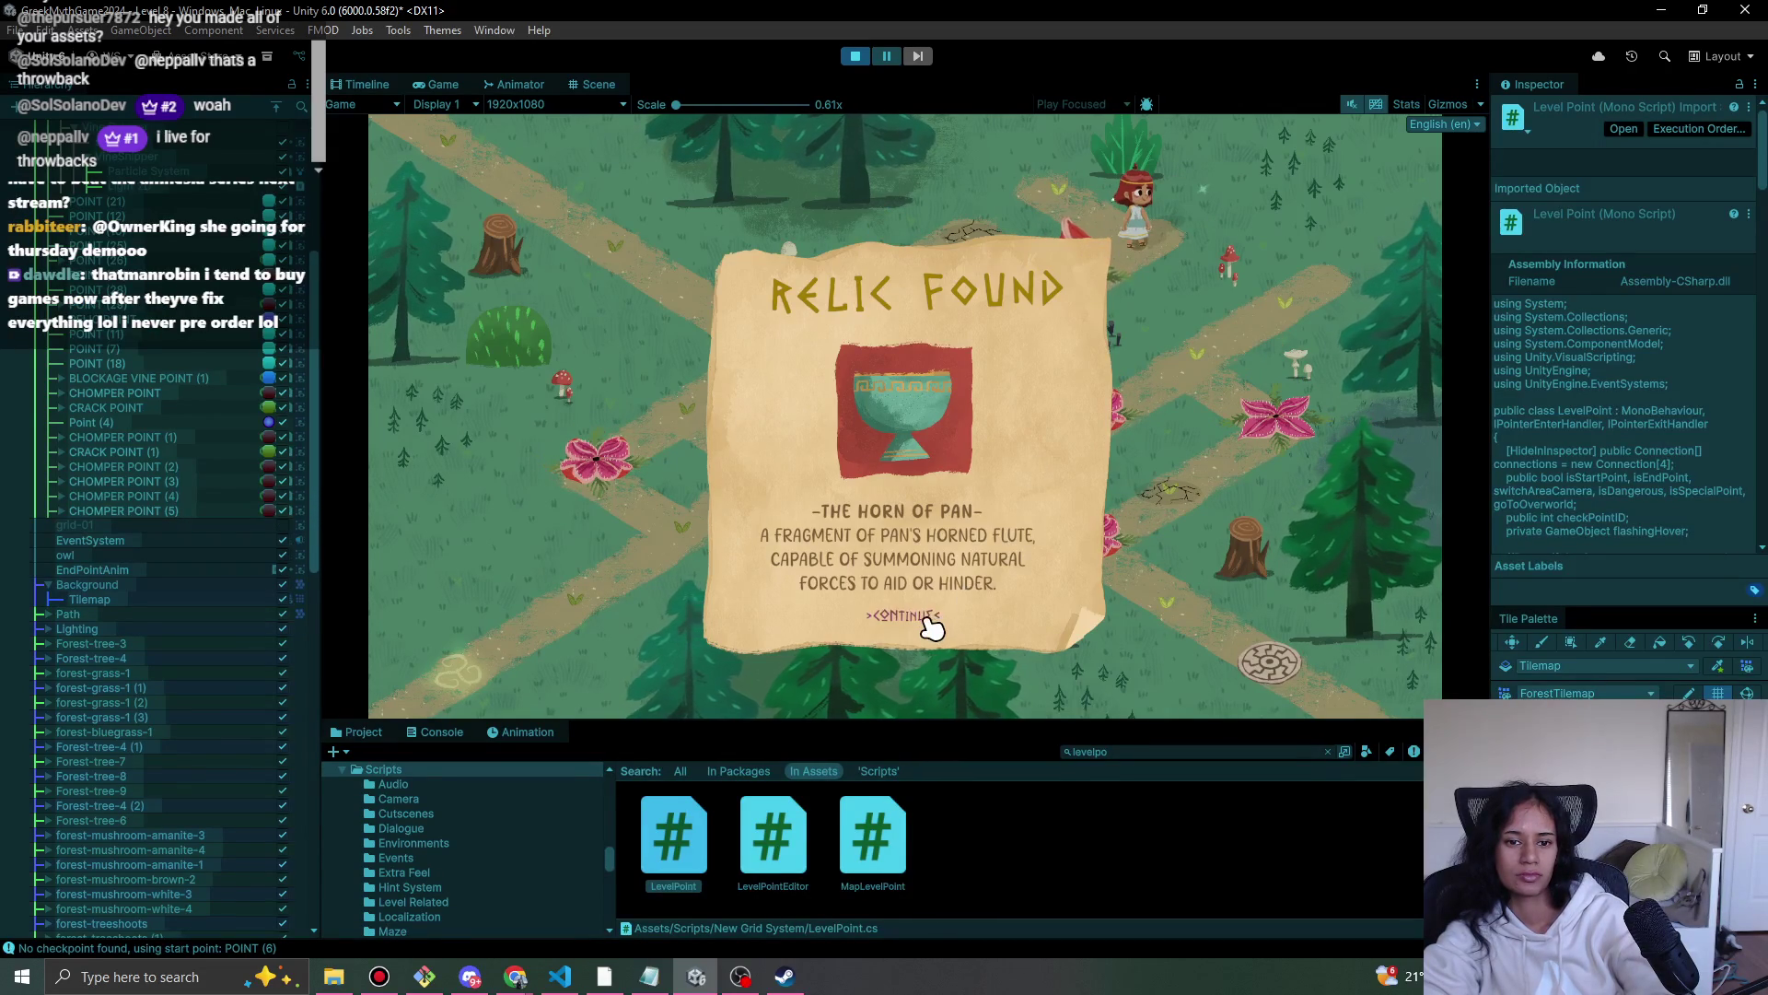
{"action": "left_click", "coordinate": [930, 621]}
- Walk on to the bottom-right level point and tree stump, then stop play mode
{"action": "left_click", "coordinate": [1058, 185]}
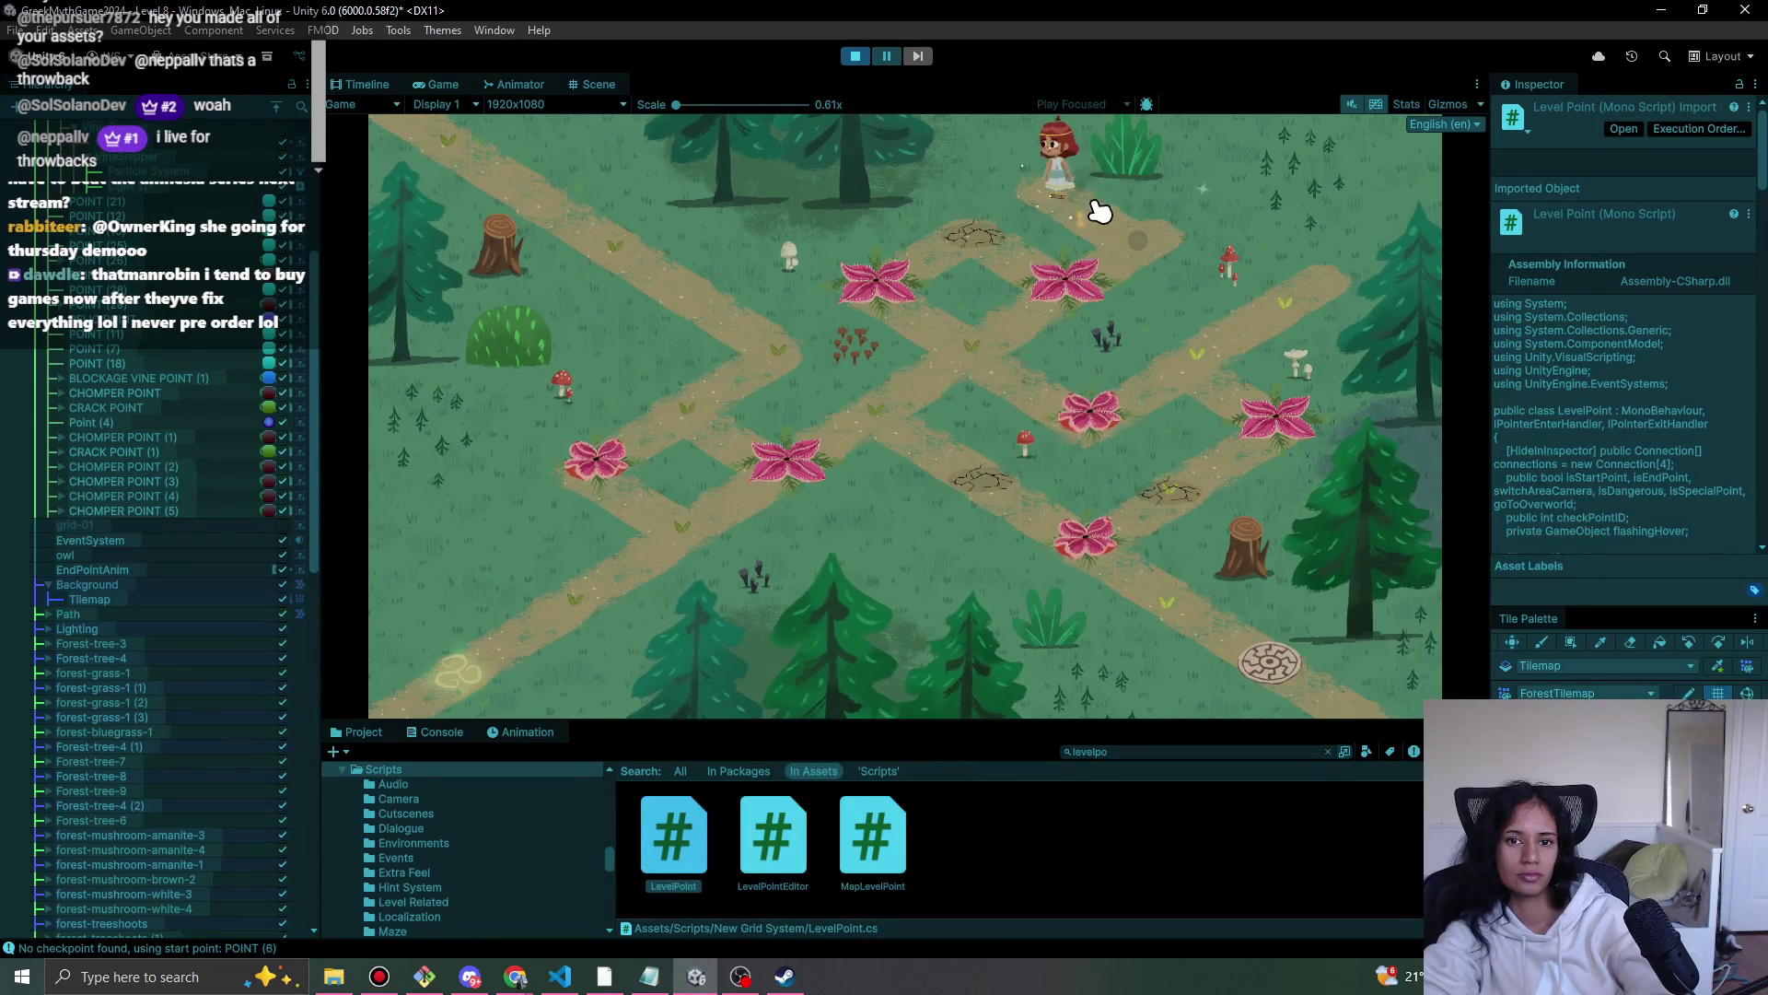
{"action": "left_click", "coordinate": [1145, 241]}
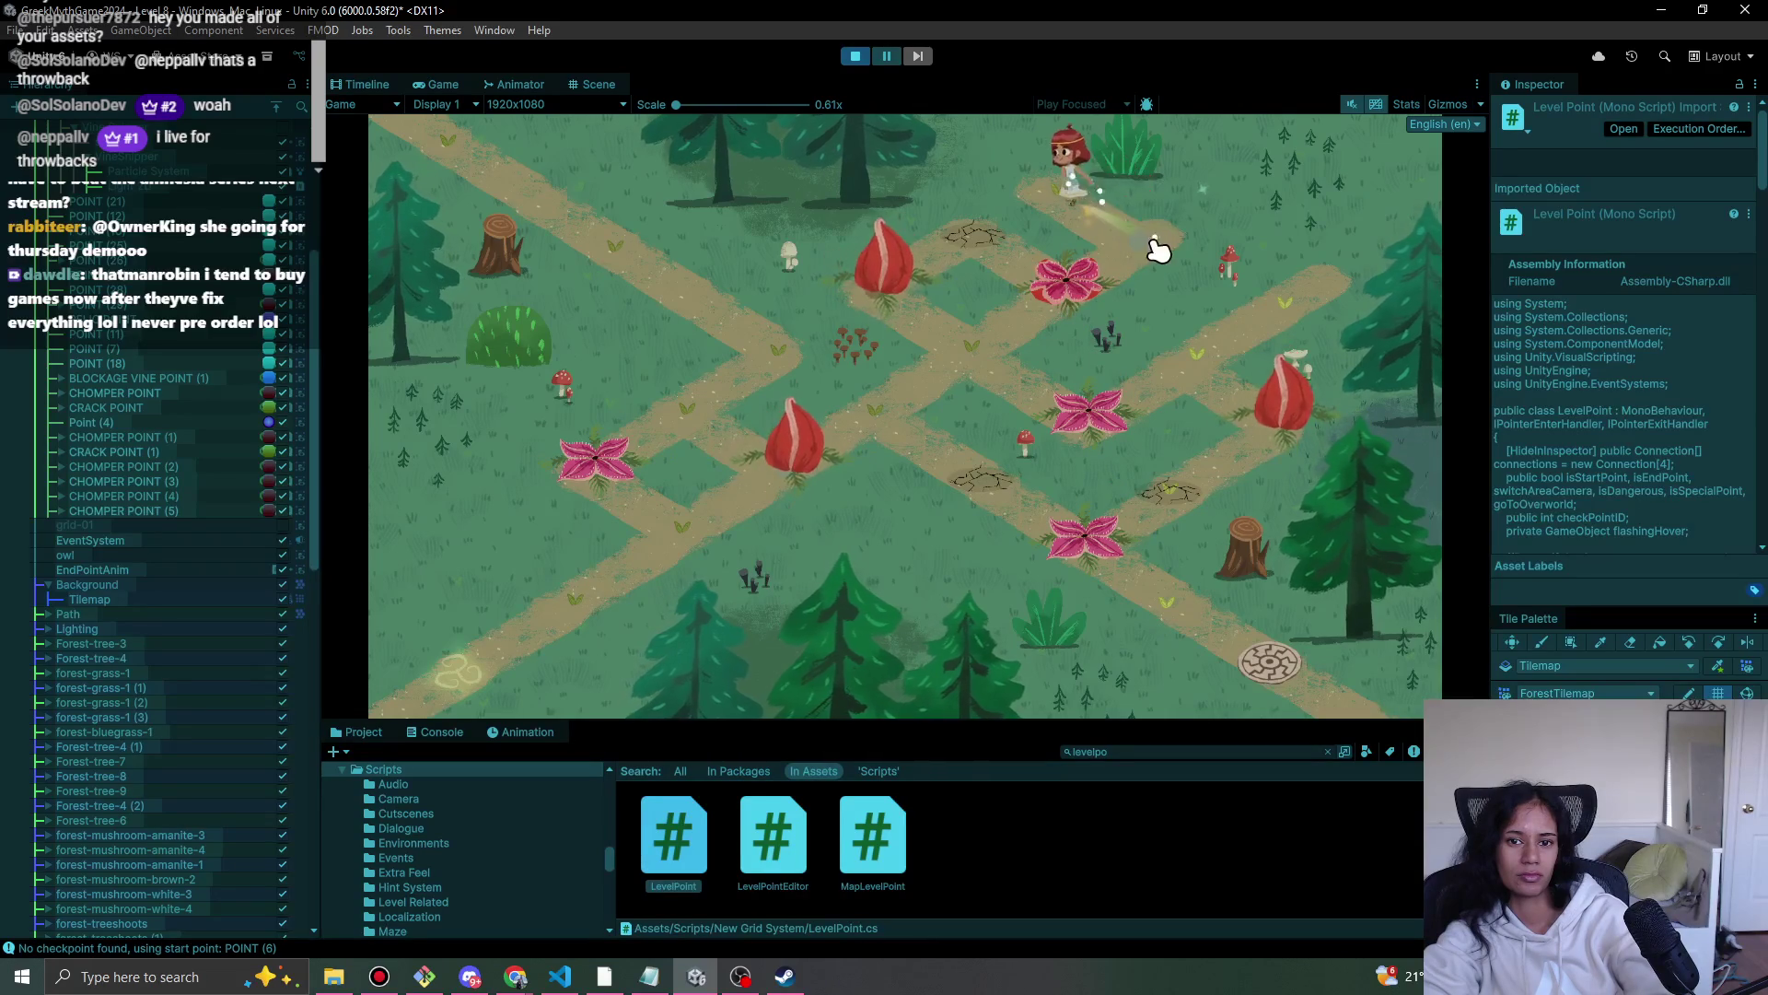
{"action": "left_click", "coordinate": [1094, 302]}
{"action": "left_click", "coordinate": [969, 368]}
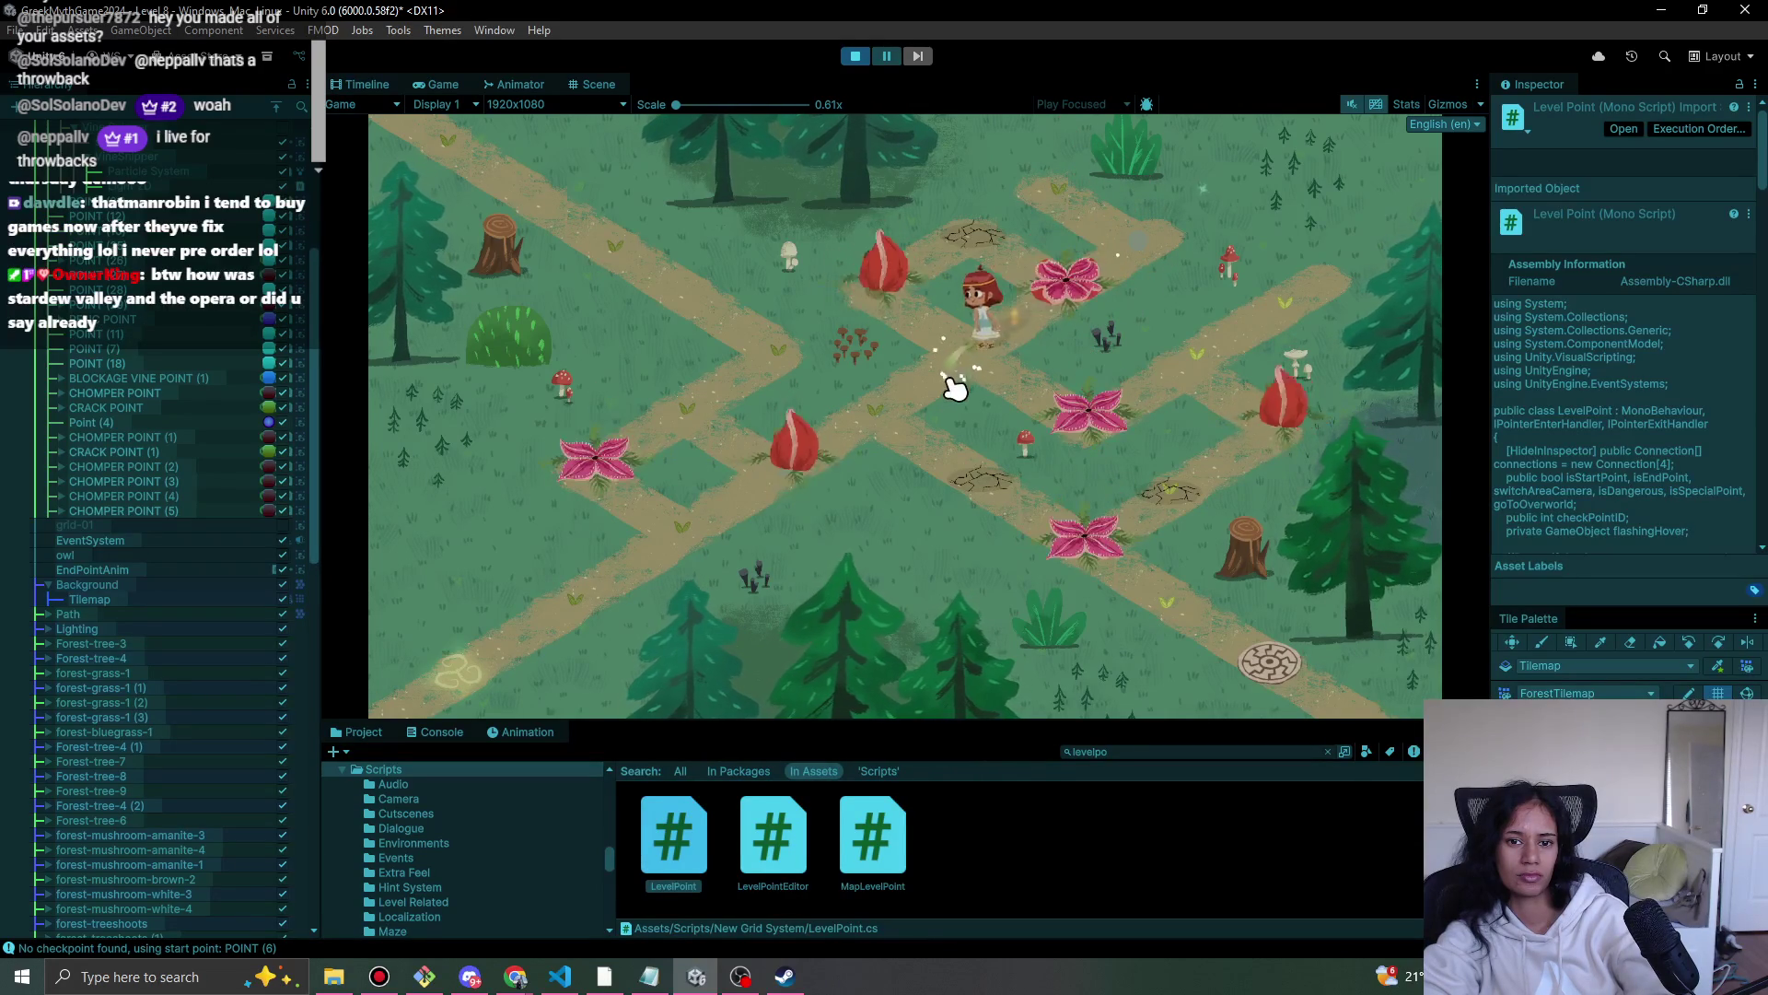
{"action": "left_click", "coordinate": [1002, 496]}
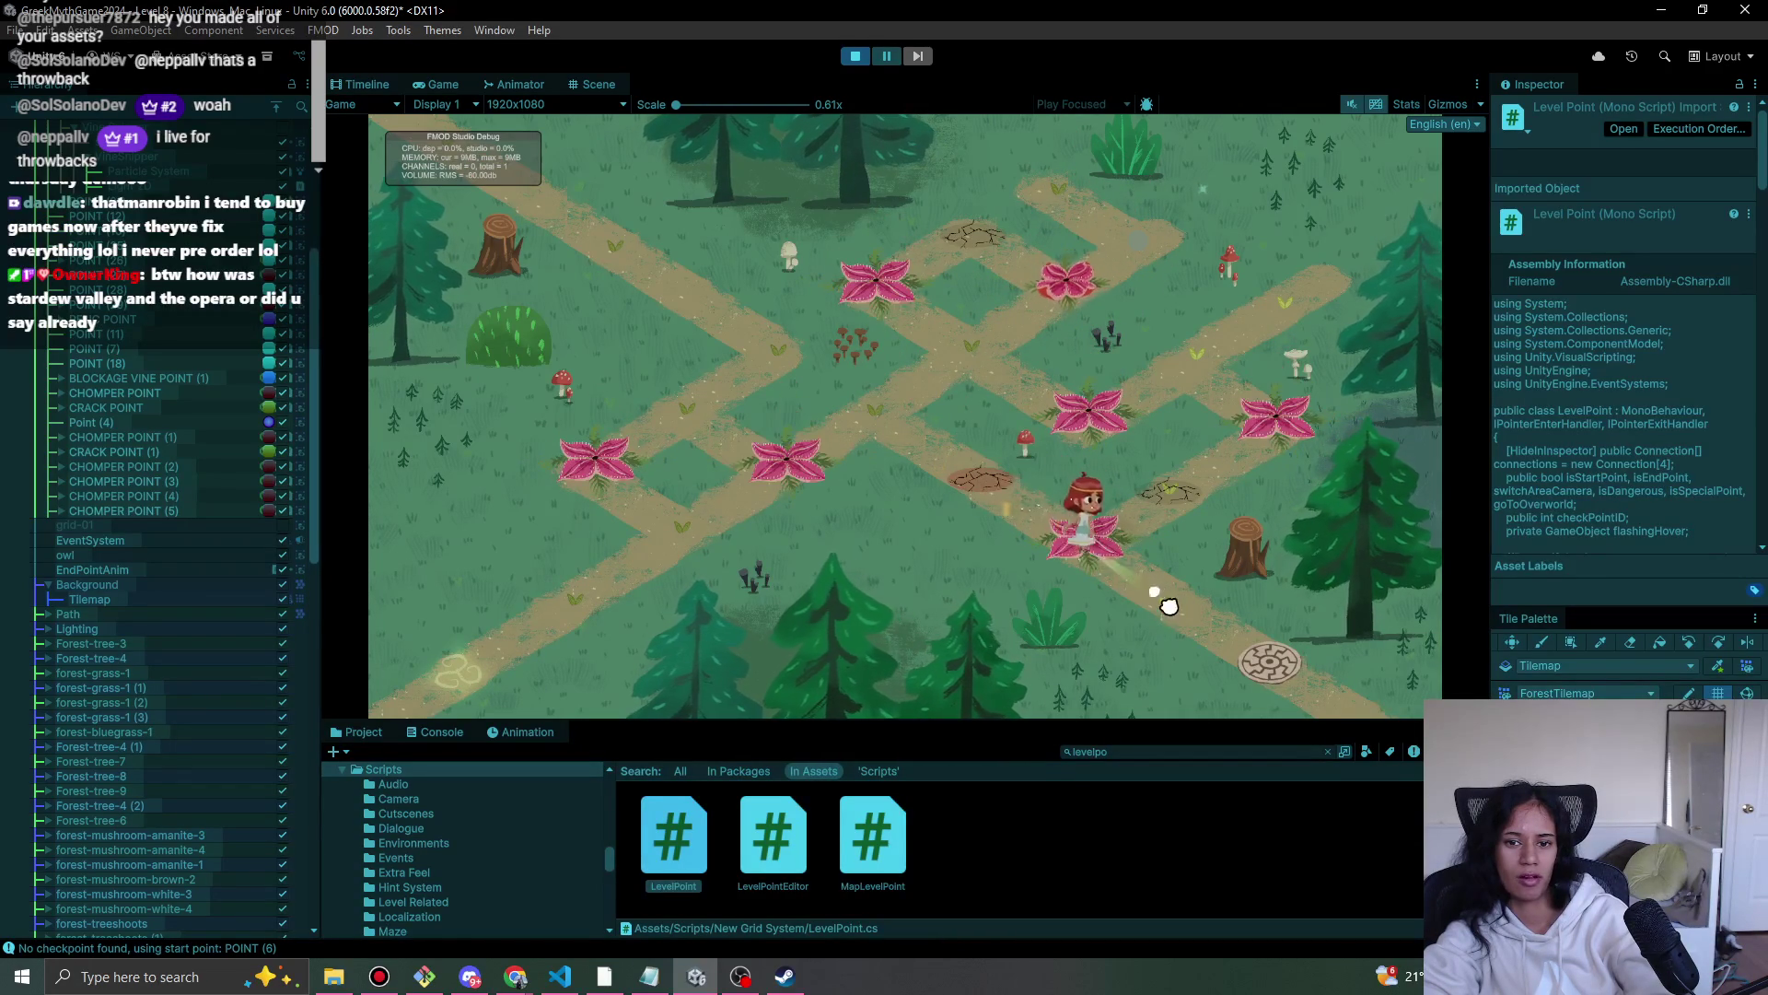
{"action": "left_click", "coordinate": [1262, 657]}
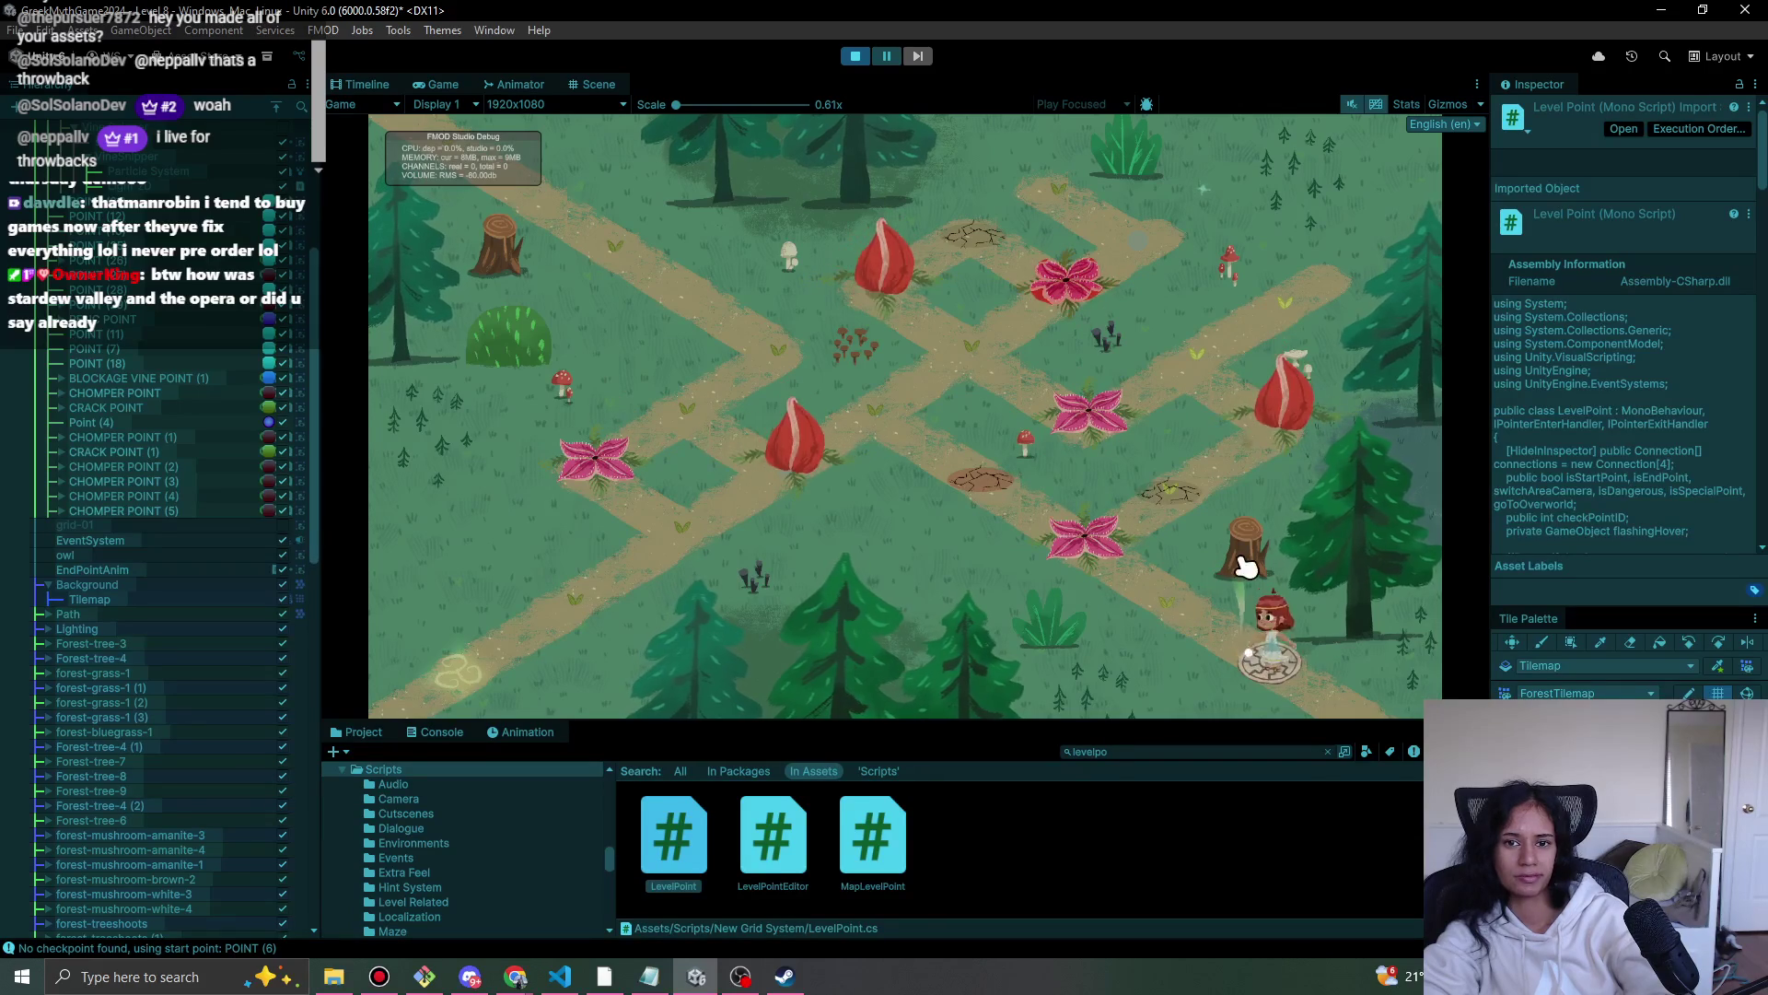
{"action": "left_click", "coordinate": [1232, 533]}
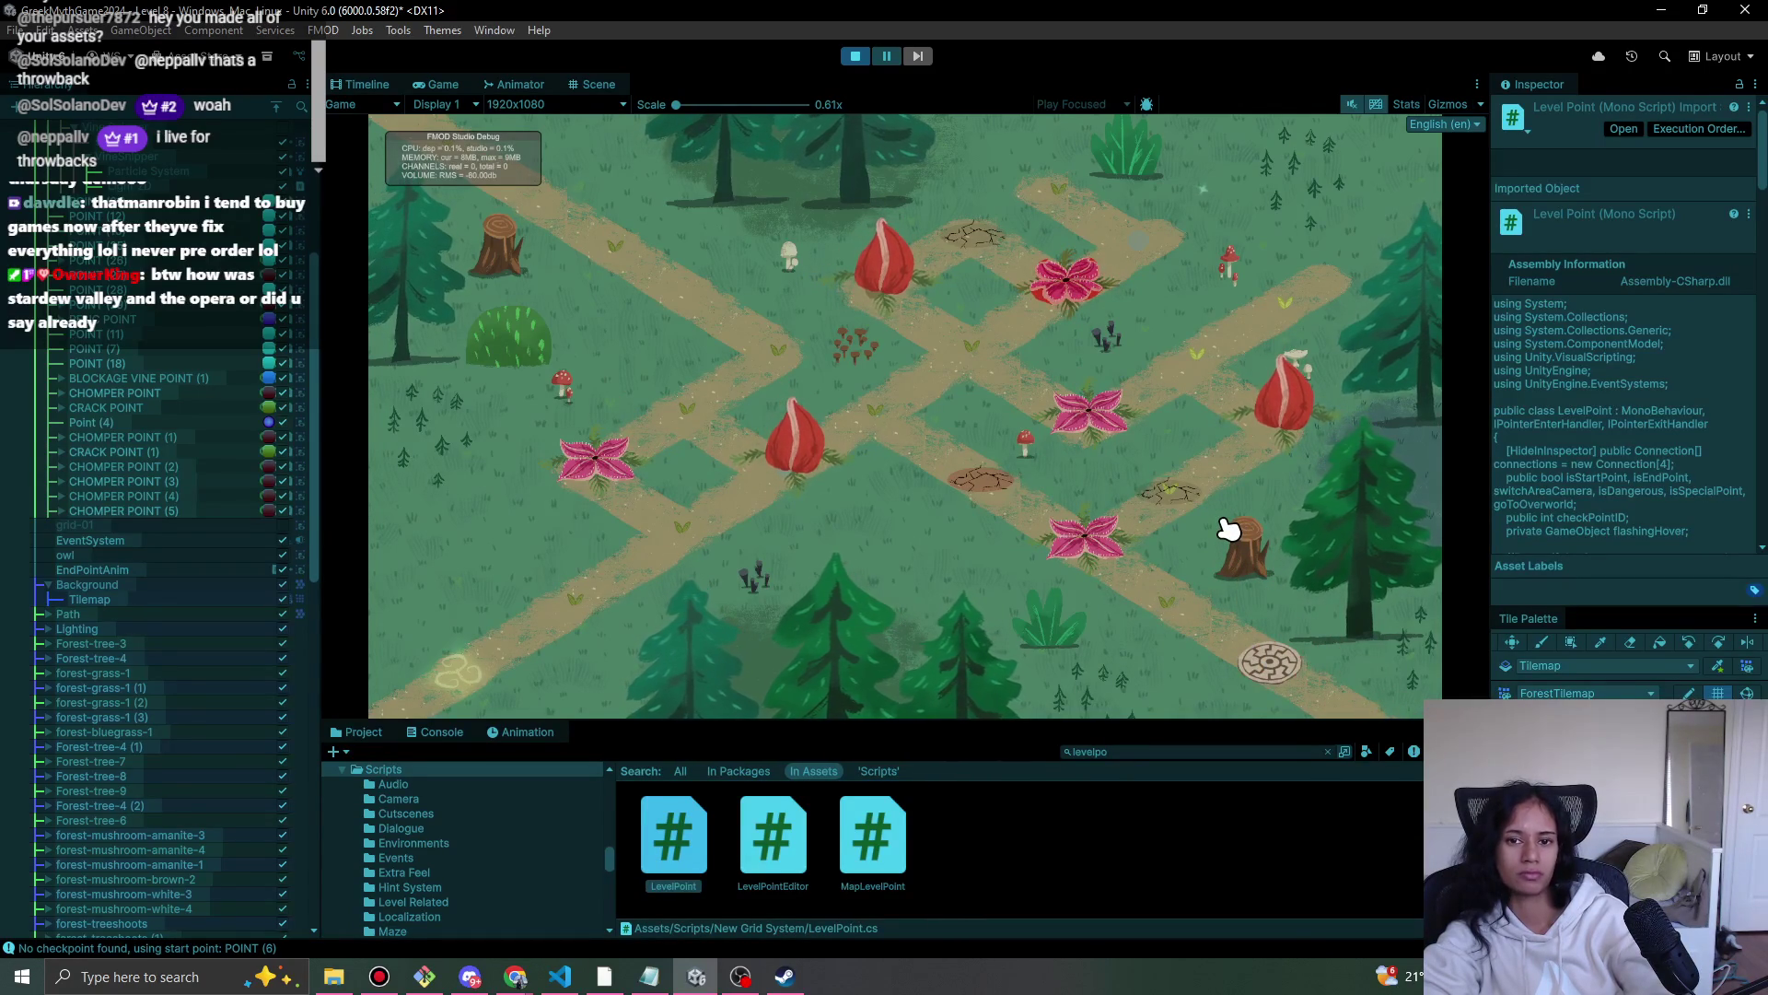
{"action": "left_click", "coordinate": [853, 57]}
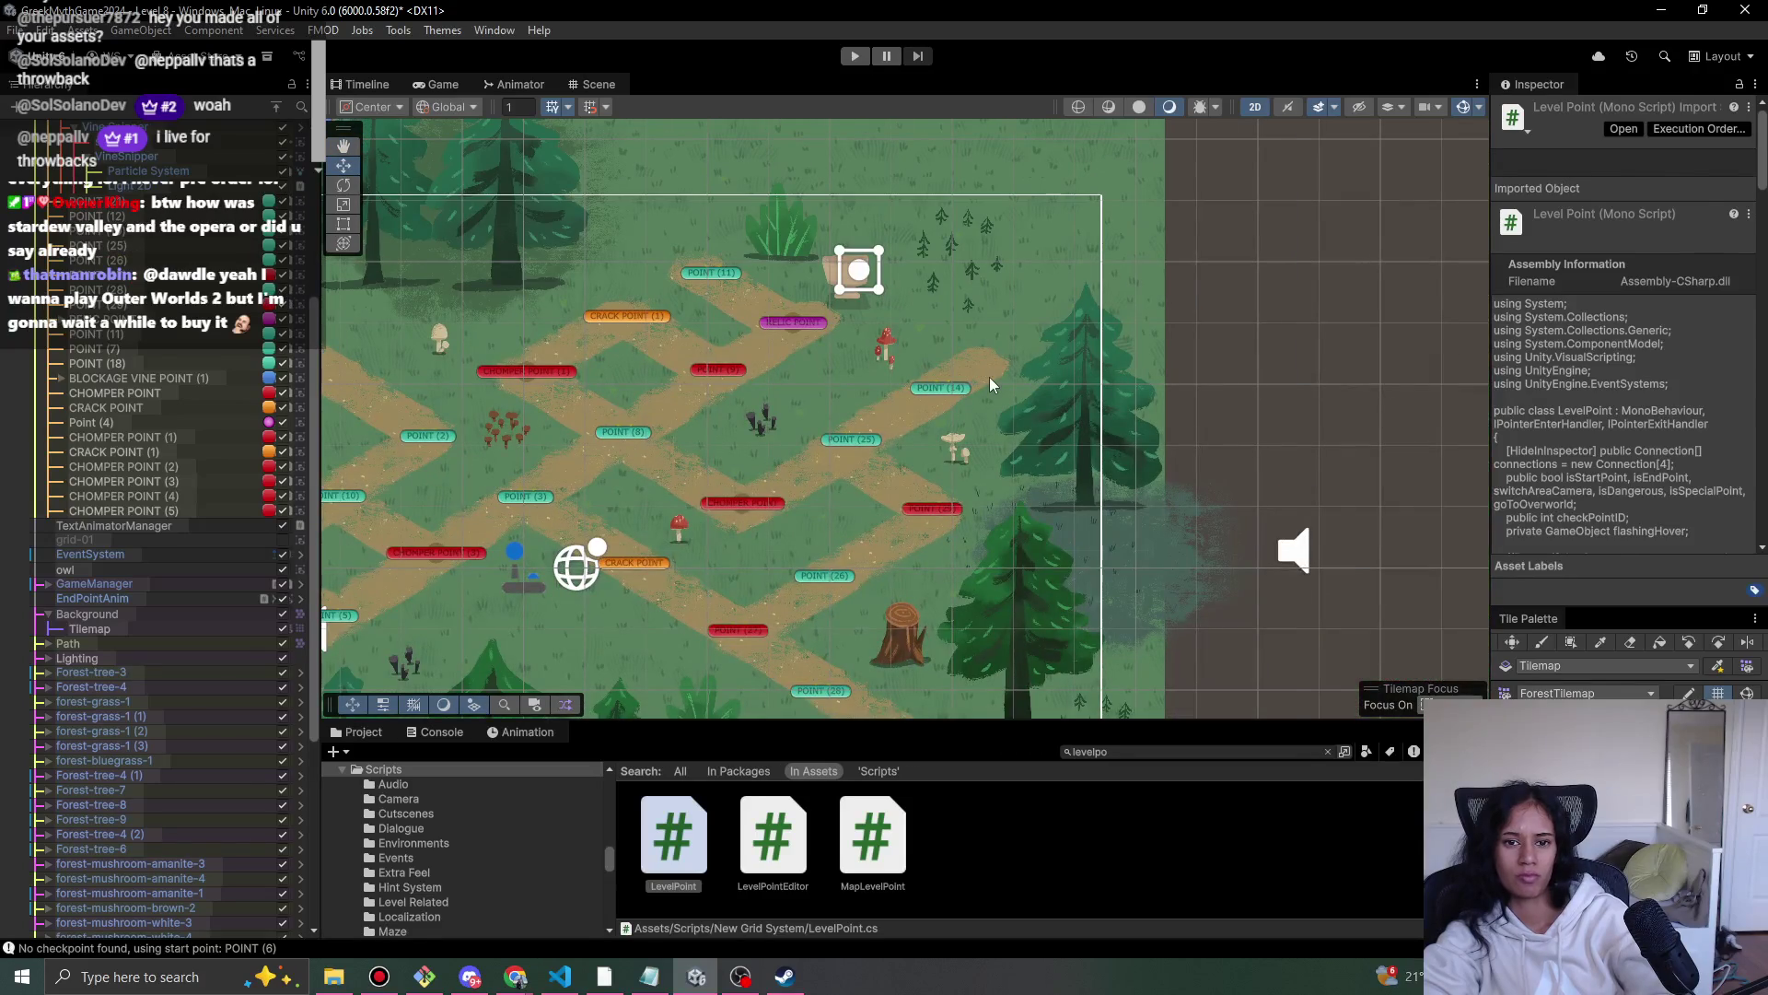
- Select the forest scenery objects from Forest-tree-3 downward in the Hierarchy
{"action": "left_click", "coordinate": [989, 378]}
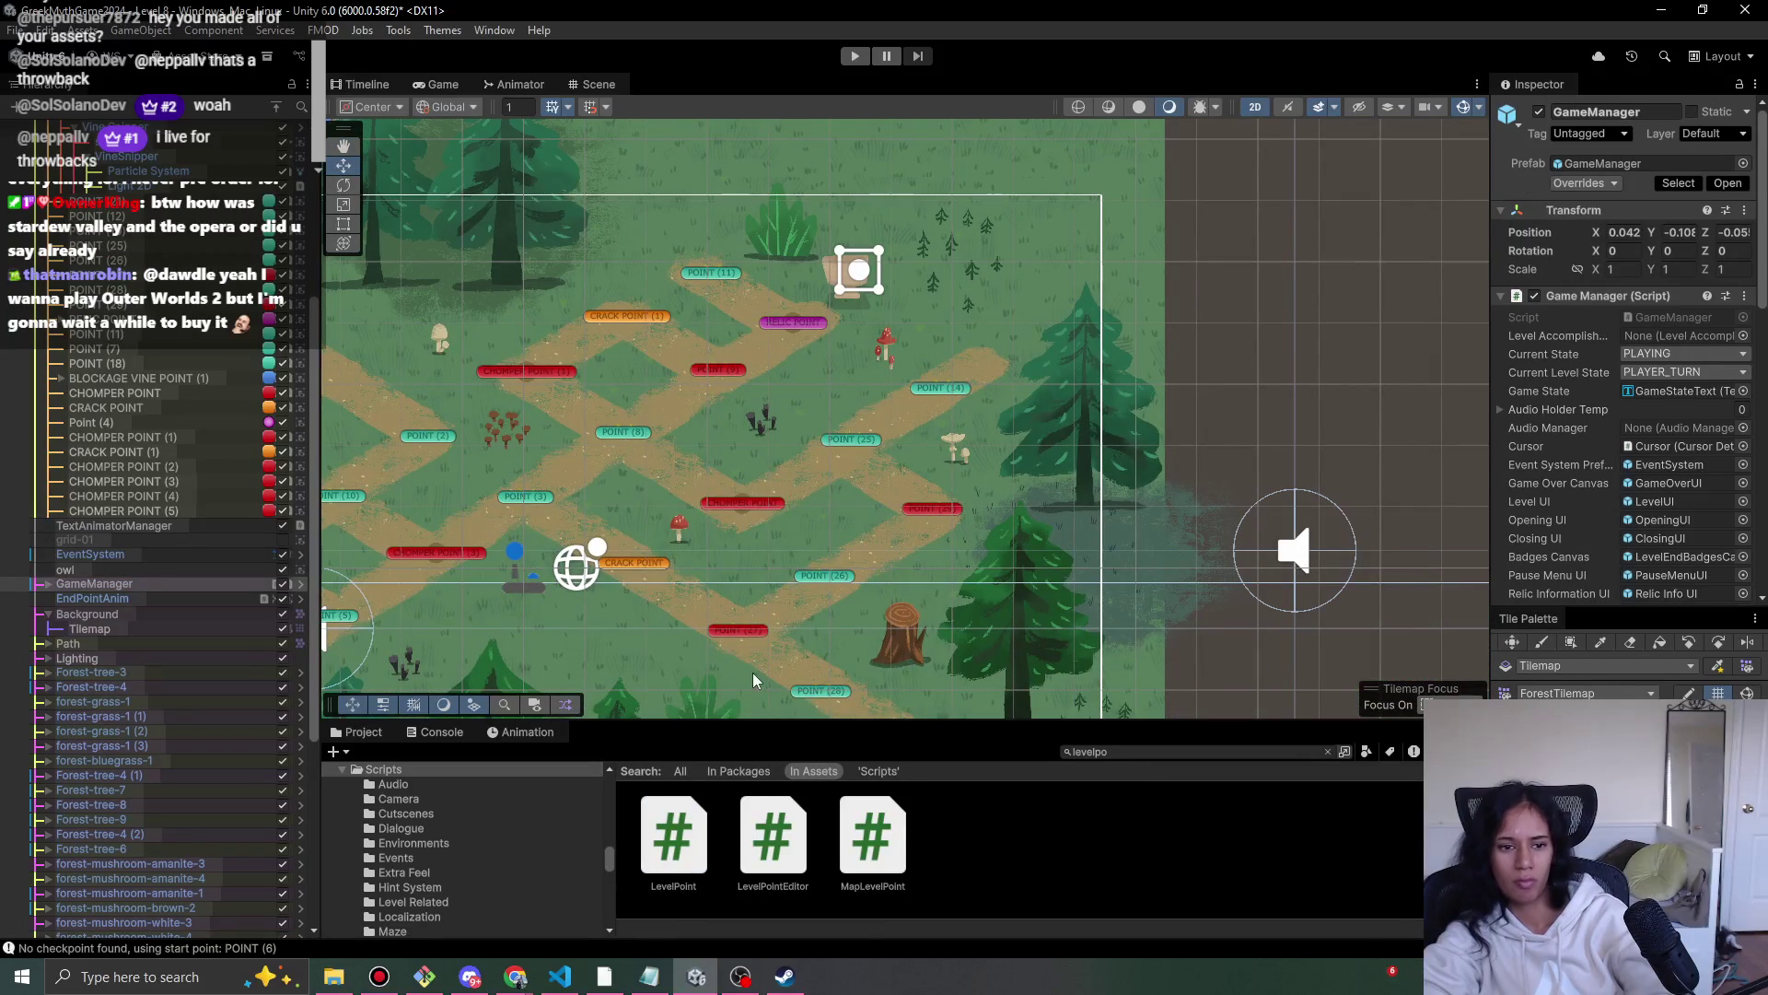
{"action": "scroll", "coordinate": [175, 765], "scroll_direction": "down", "scroll_amount": 8}
{"action": "left_click", "coordinate": [151, 326]}
{"action": "scroll", "coordinate": [133, 715], "scroll_direction": "up", "scroll_amount": 14}
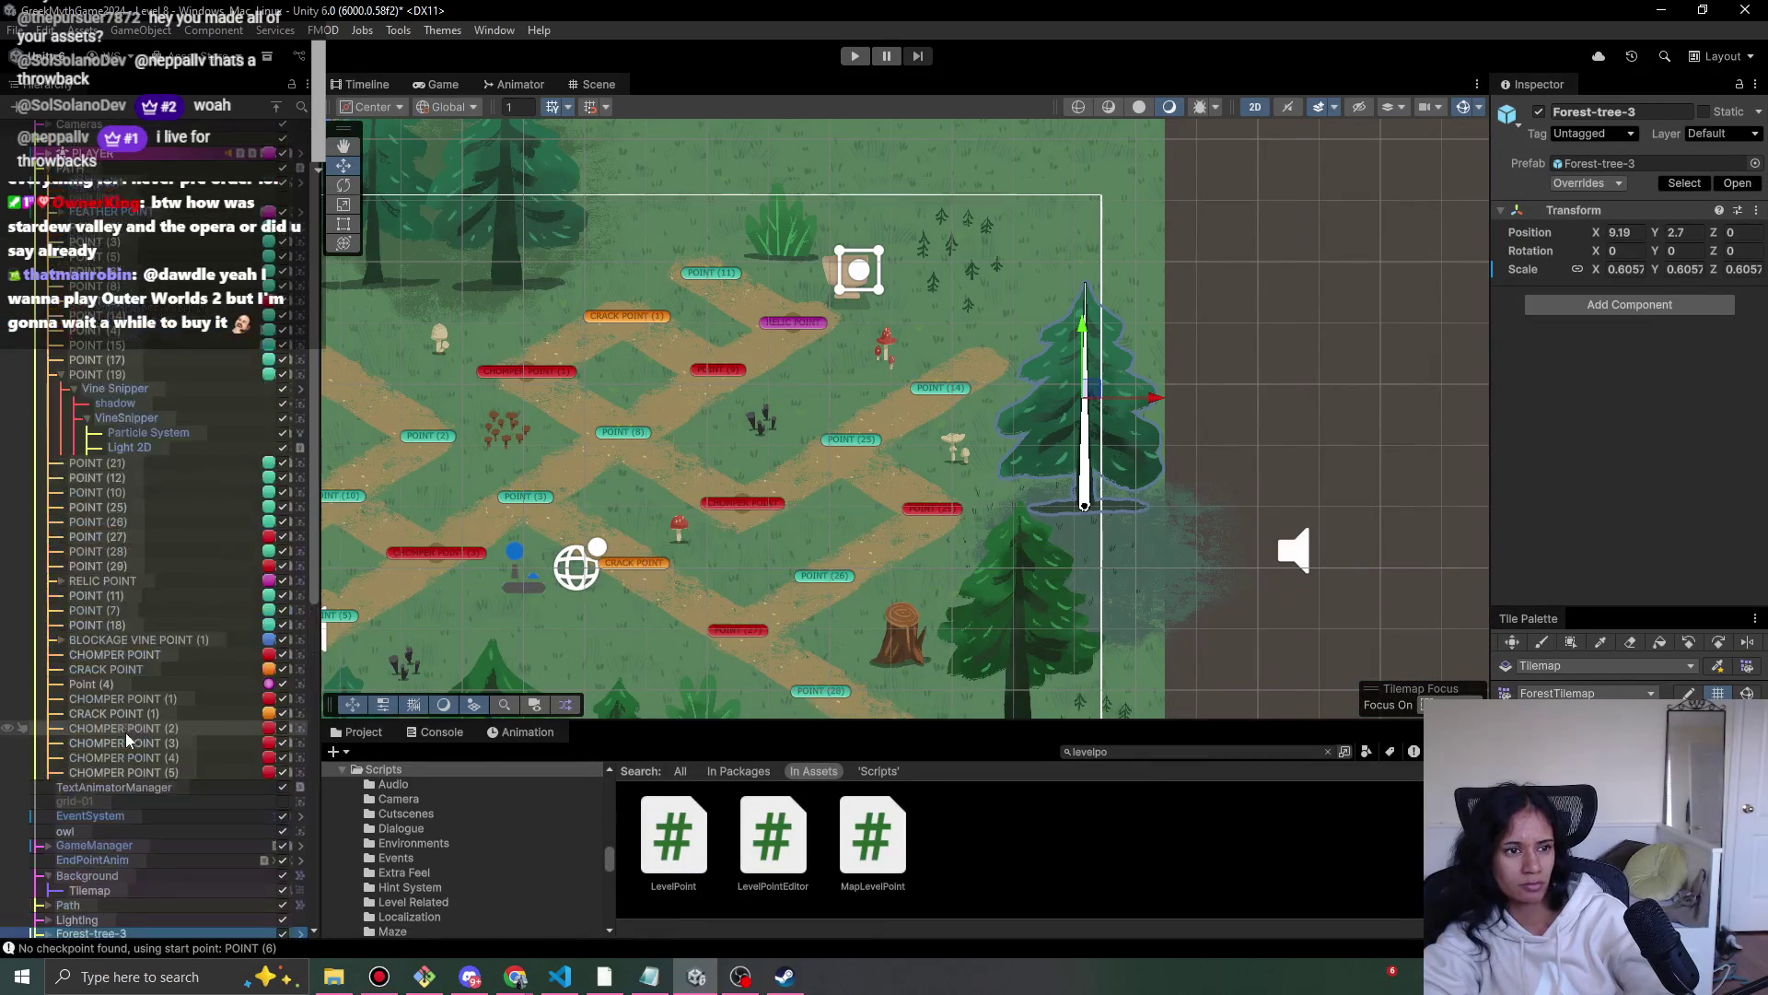
{"action": "scroll", "coordinate": [127, 732], "scroll_direction": "up", "scroll_amount": 1}
{"action": "scroll", "coordinate": [139, 553], "scroll_direction": "down", "scroll_amount": 10}
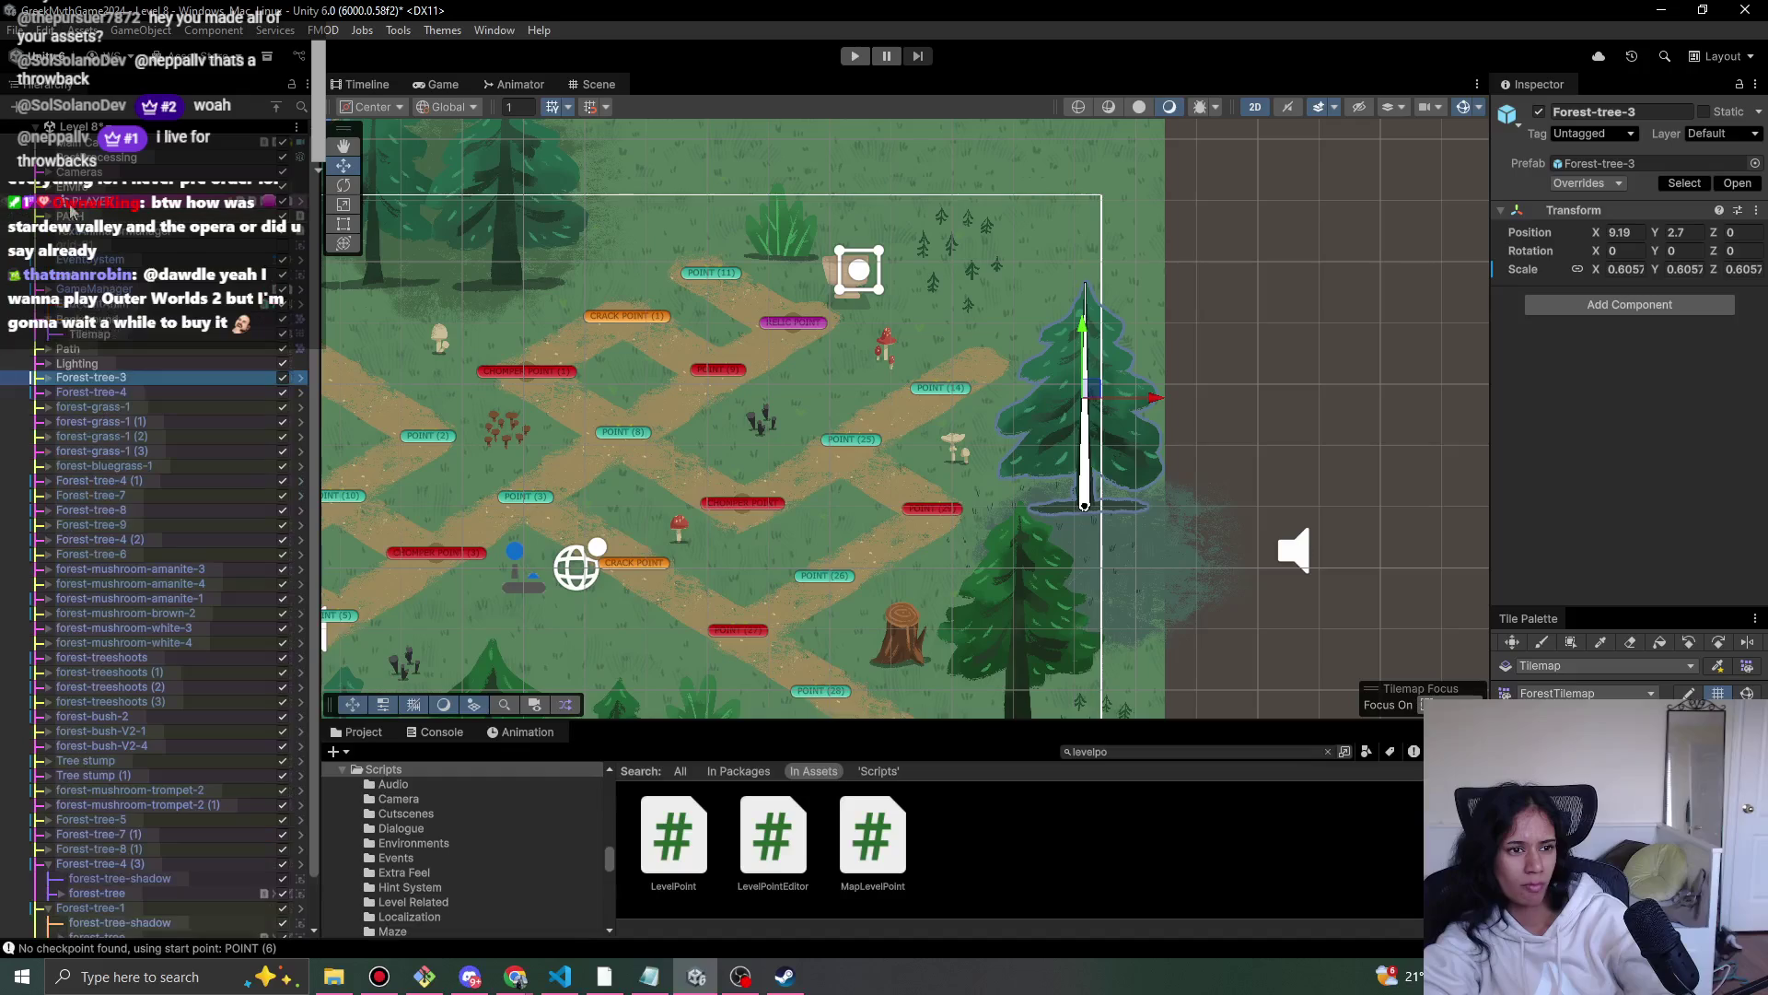
{"action": "left_click", "coordinate": [104, 190]}
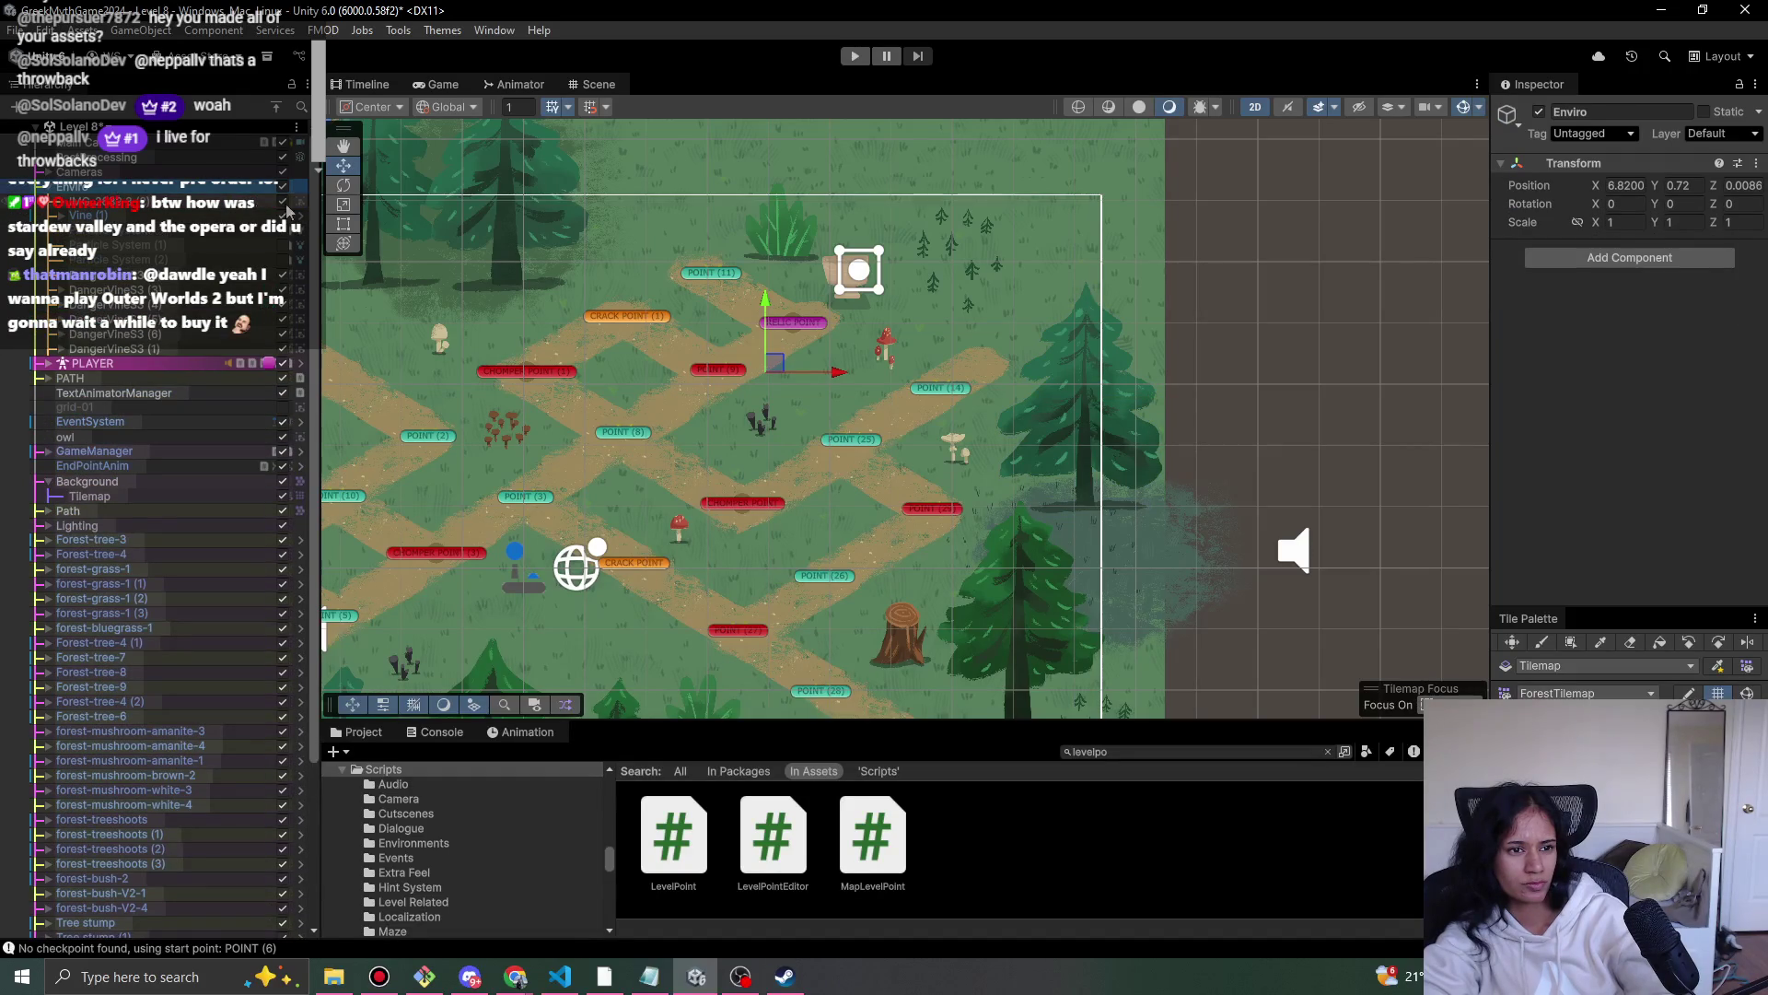
{"action": "left_click", "coordinate": [125, 540]}
{"action": "scroll", "coordinate": [131, 622], "scroll_direction": "down", "scroll_amount": 5}
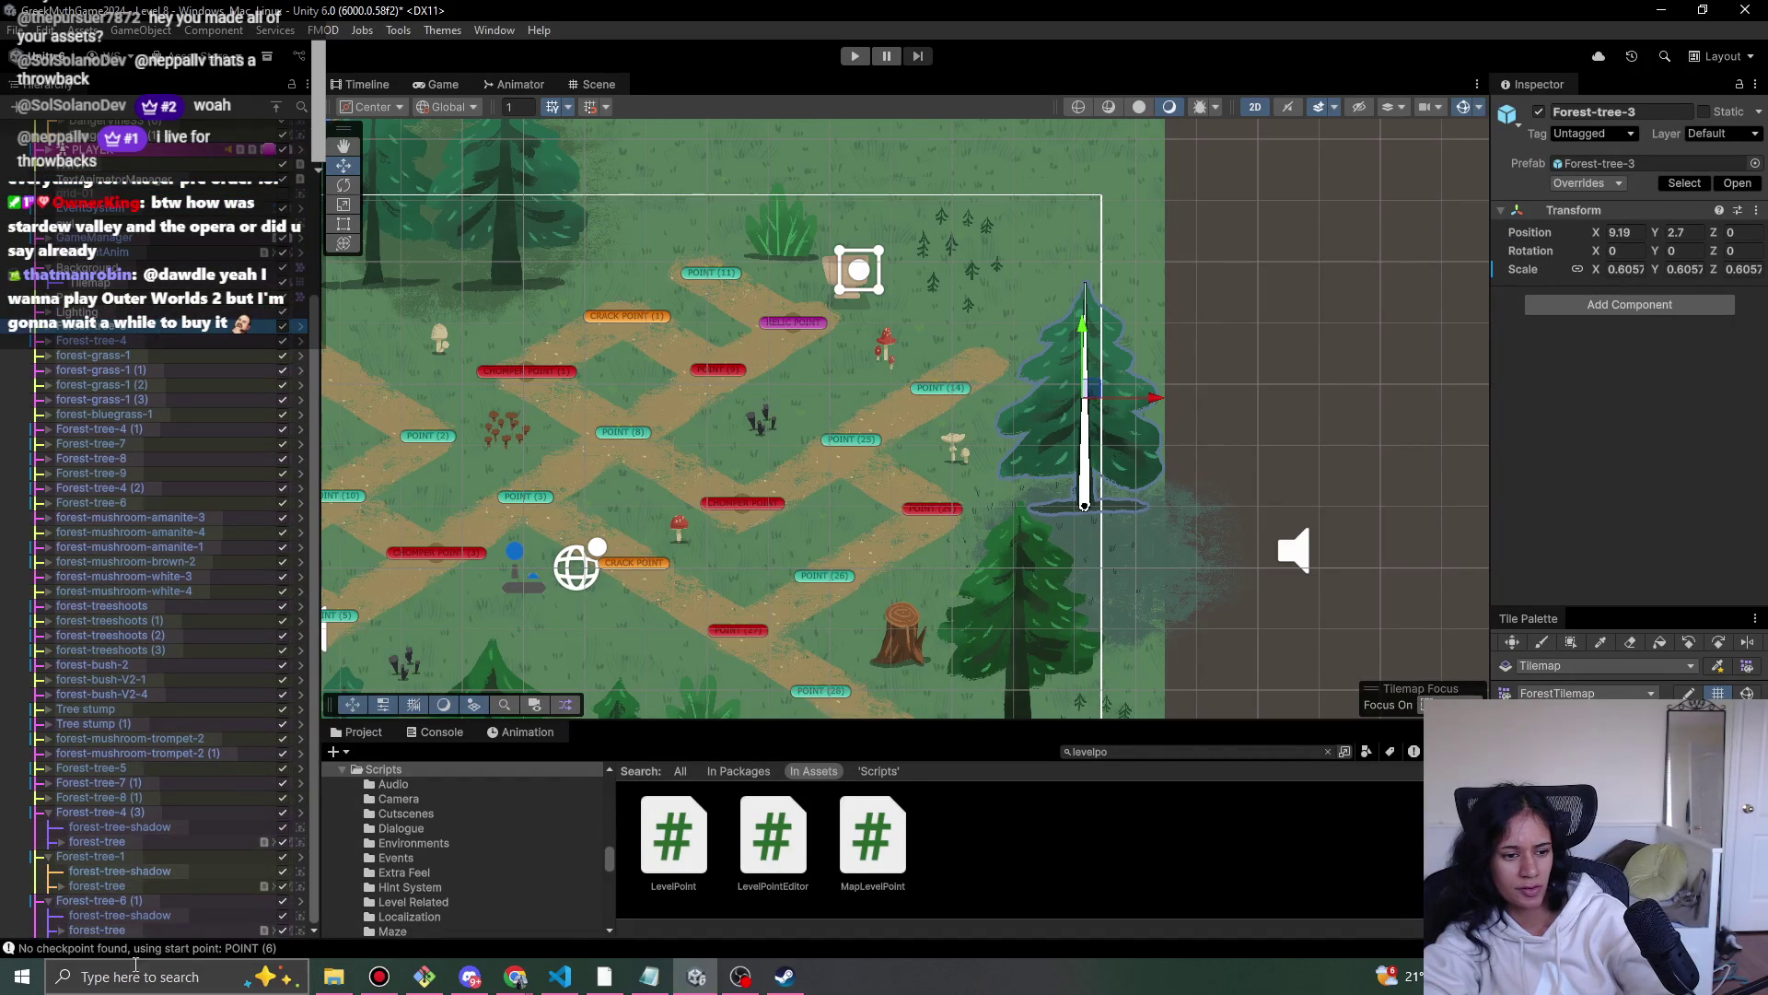
{"action": "left_click", "coordinate": [143, 930], "text": "shift"}
{"action": "scroll", "coordinate": [138, 716], "scroll_direction": "up", "scroll_amount": 5}
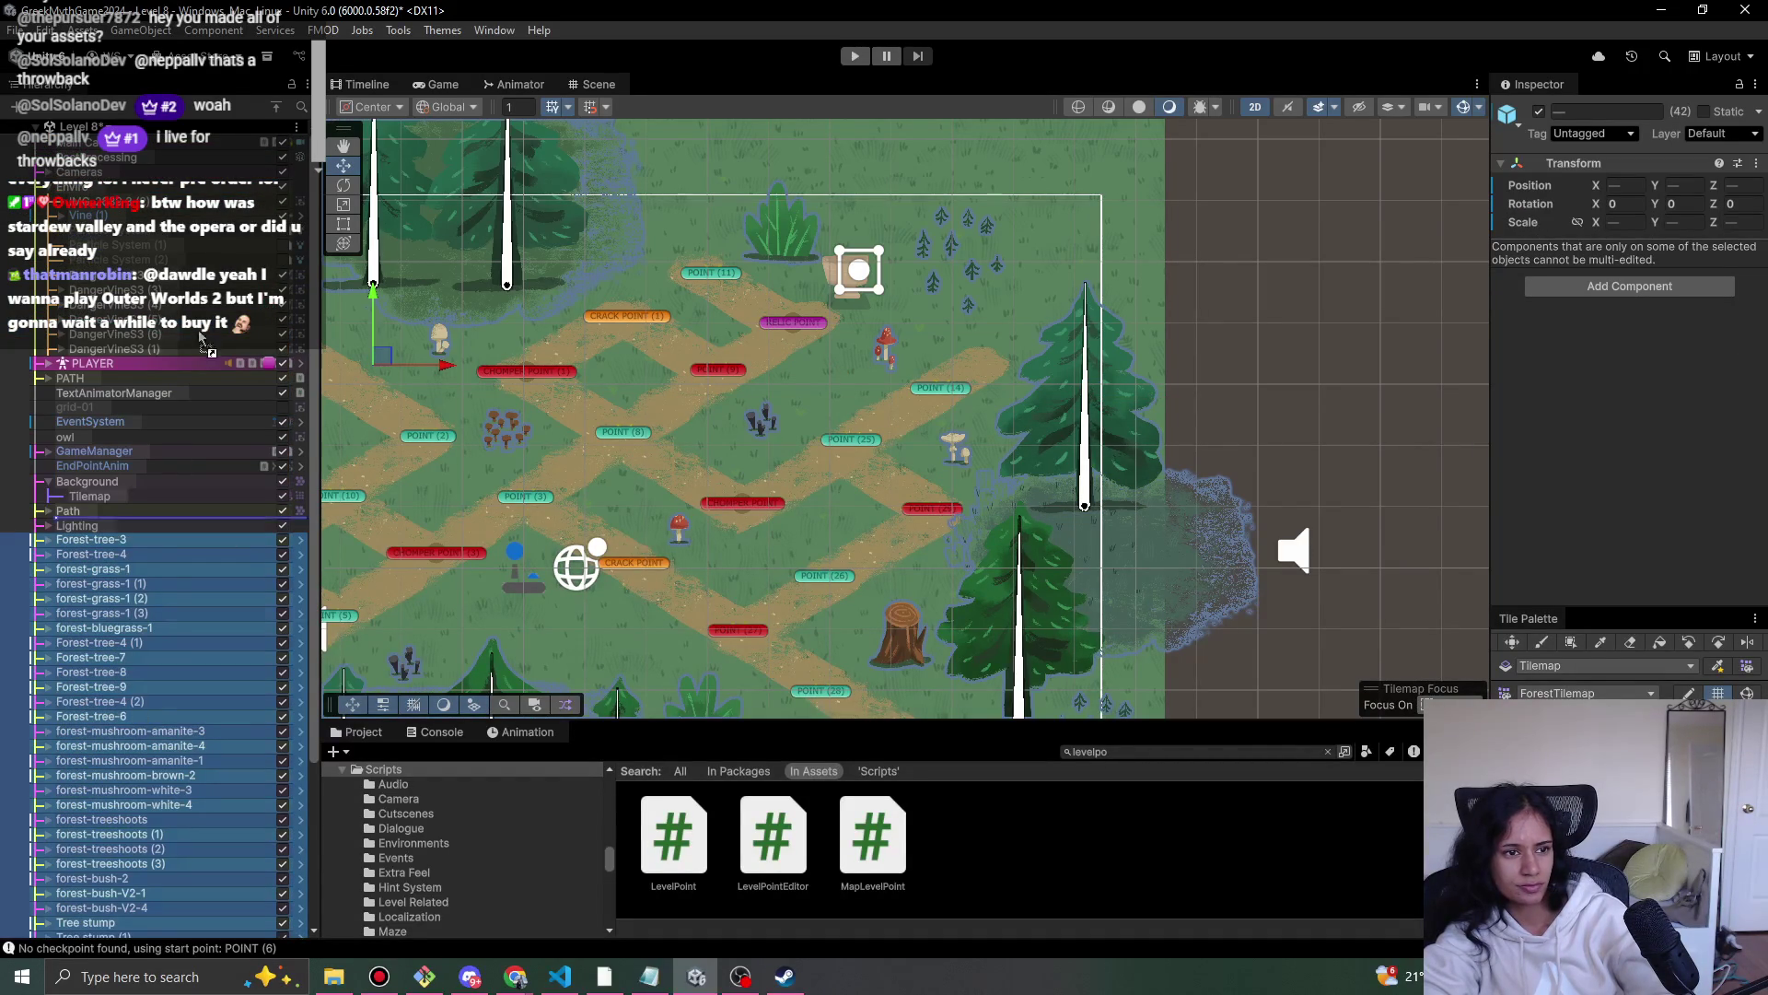
- Try reparenting the selected forest objects, cancelling the prefab restructuring warning both times
{"action": "left_click_drag", "start_coordinate": [168, 214], "coordinate": [169, 216]}
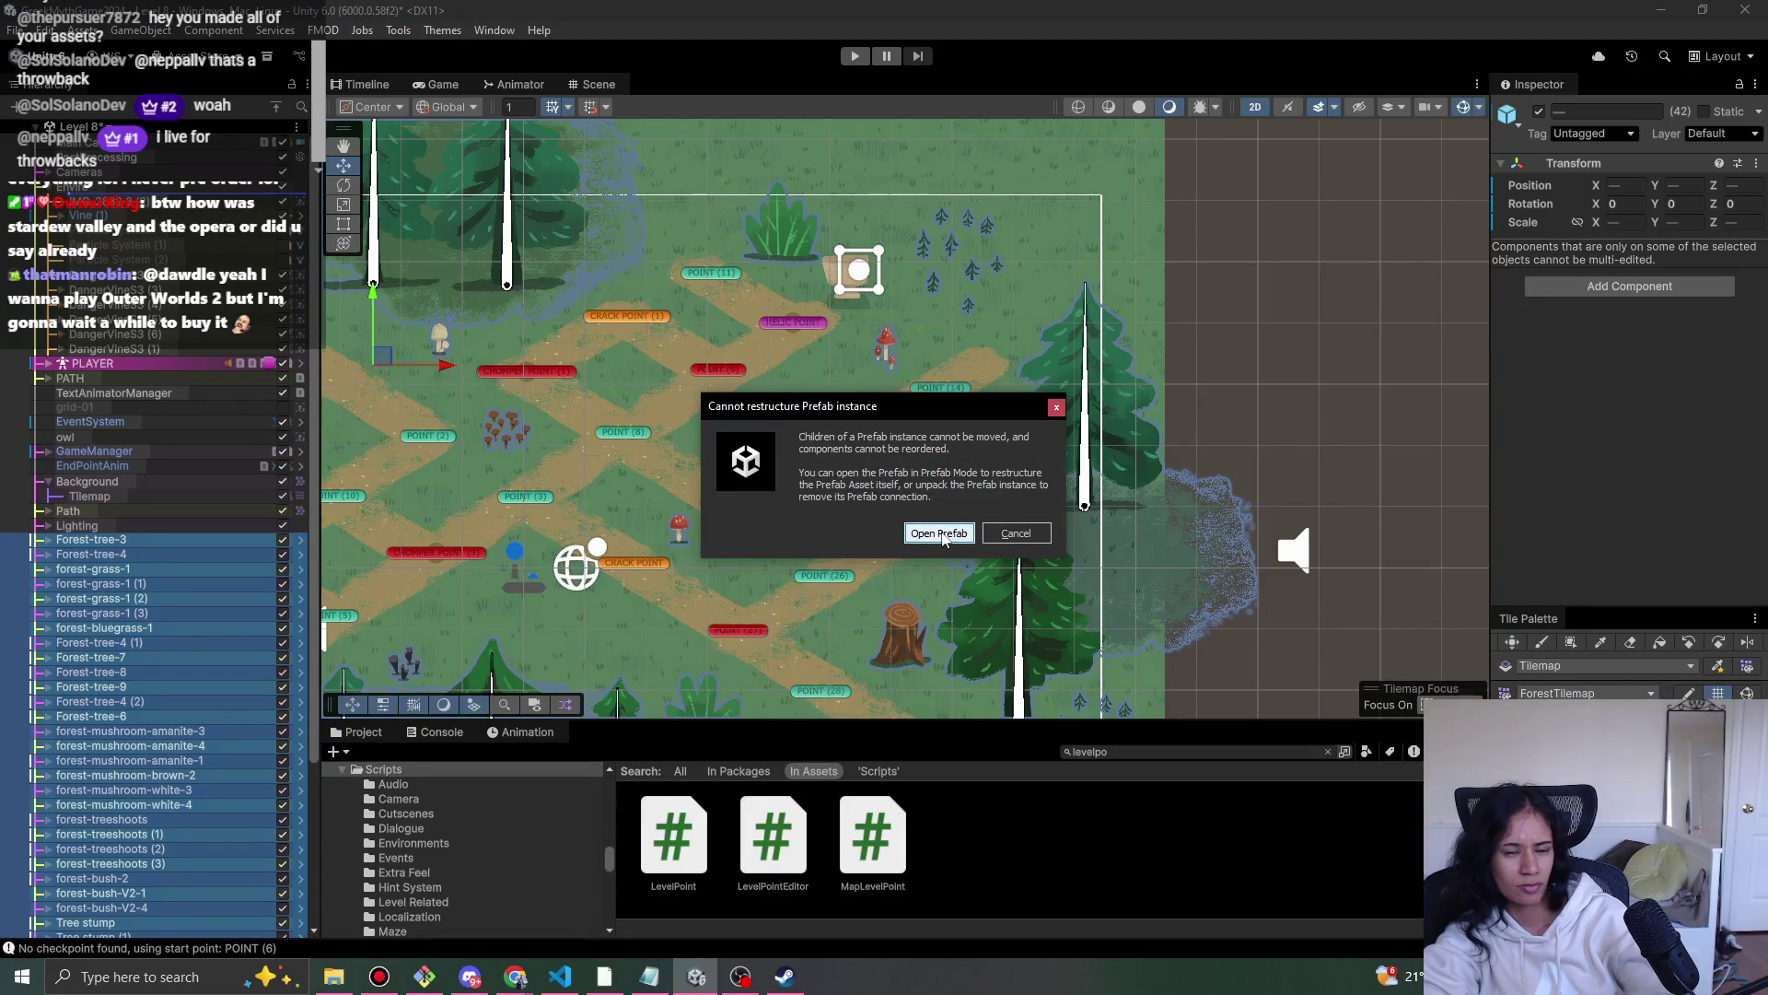
{"action": "left_click", "coordinate": [1016, 533]}
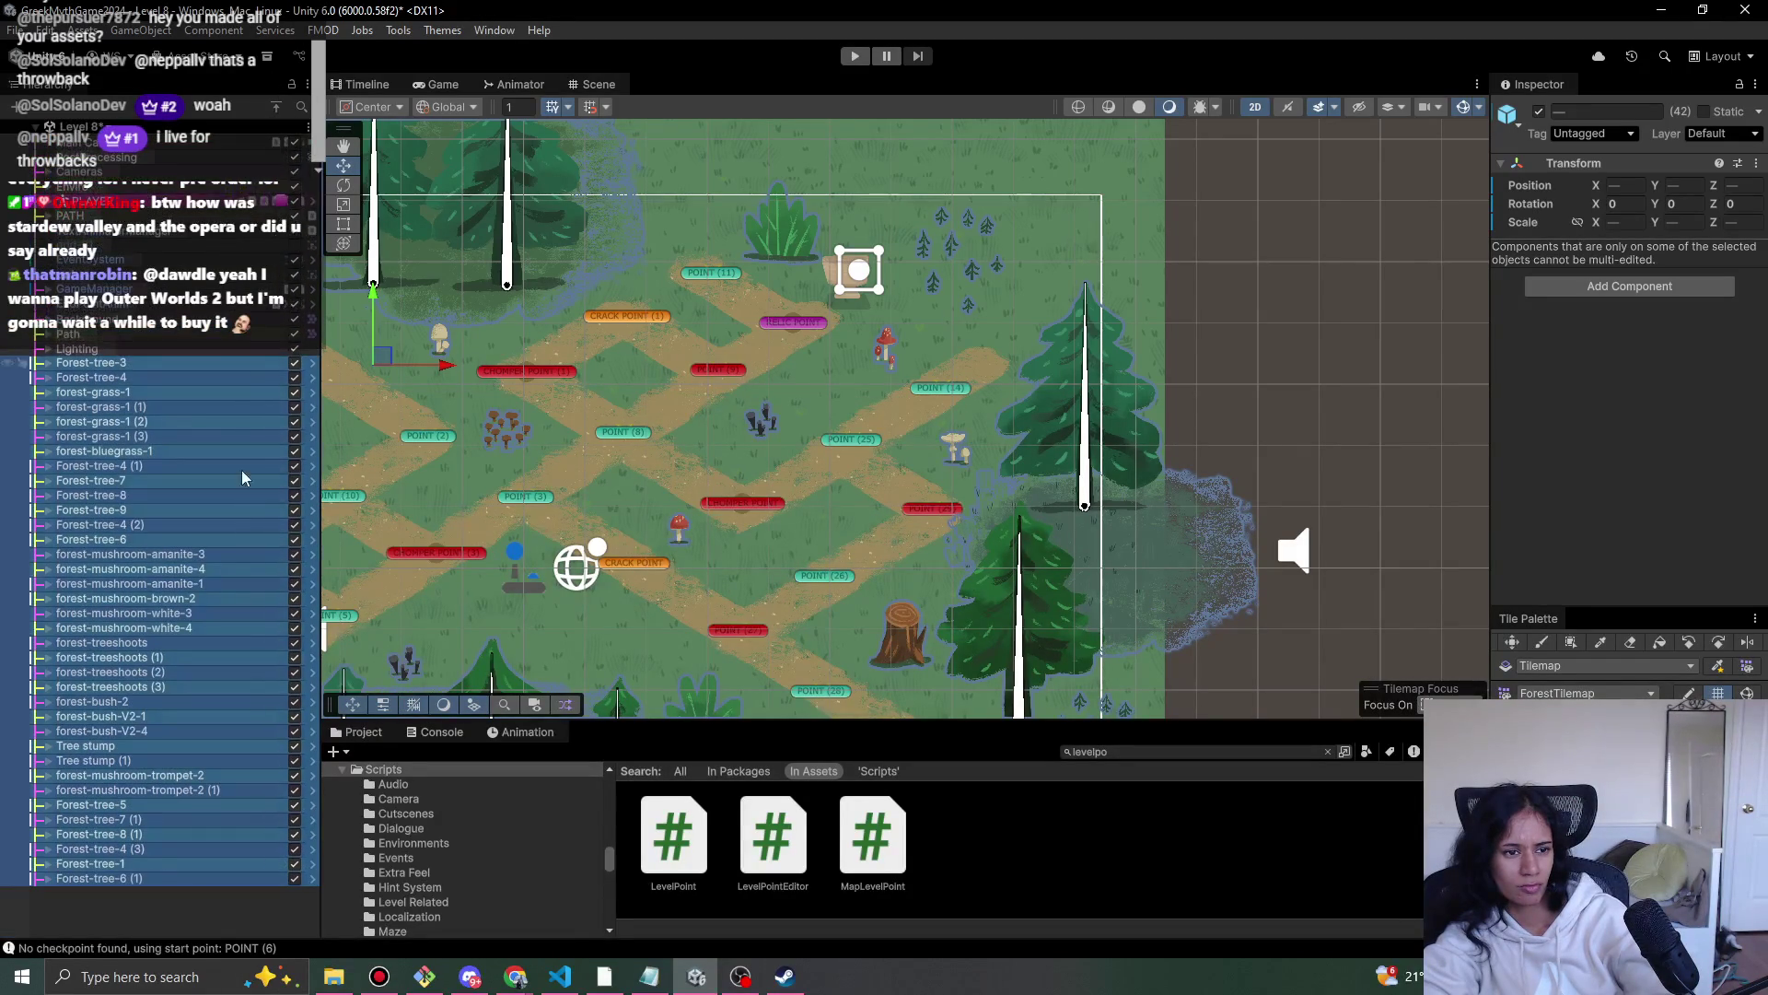
{"action": "mouse_move", "coordinate": [160, 423]}
{"action": "left_mouse_down"}
{"action": "mouse_move", "coordinate": [186, 308]}
{"action": "mouse_move", "coordinate": [134, 247]}
{"action": "mouse_move", "coordinate": [129, 200]}
{"action": "left_mouse_up"}
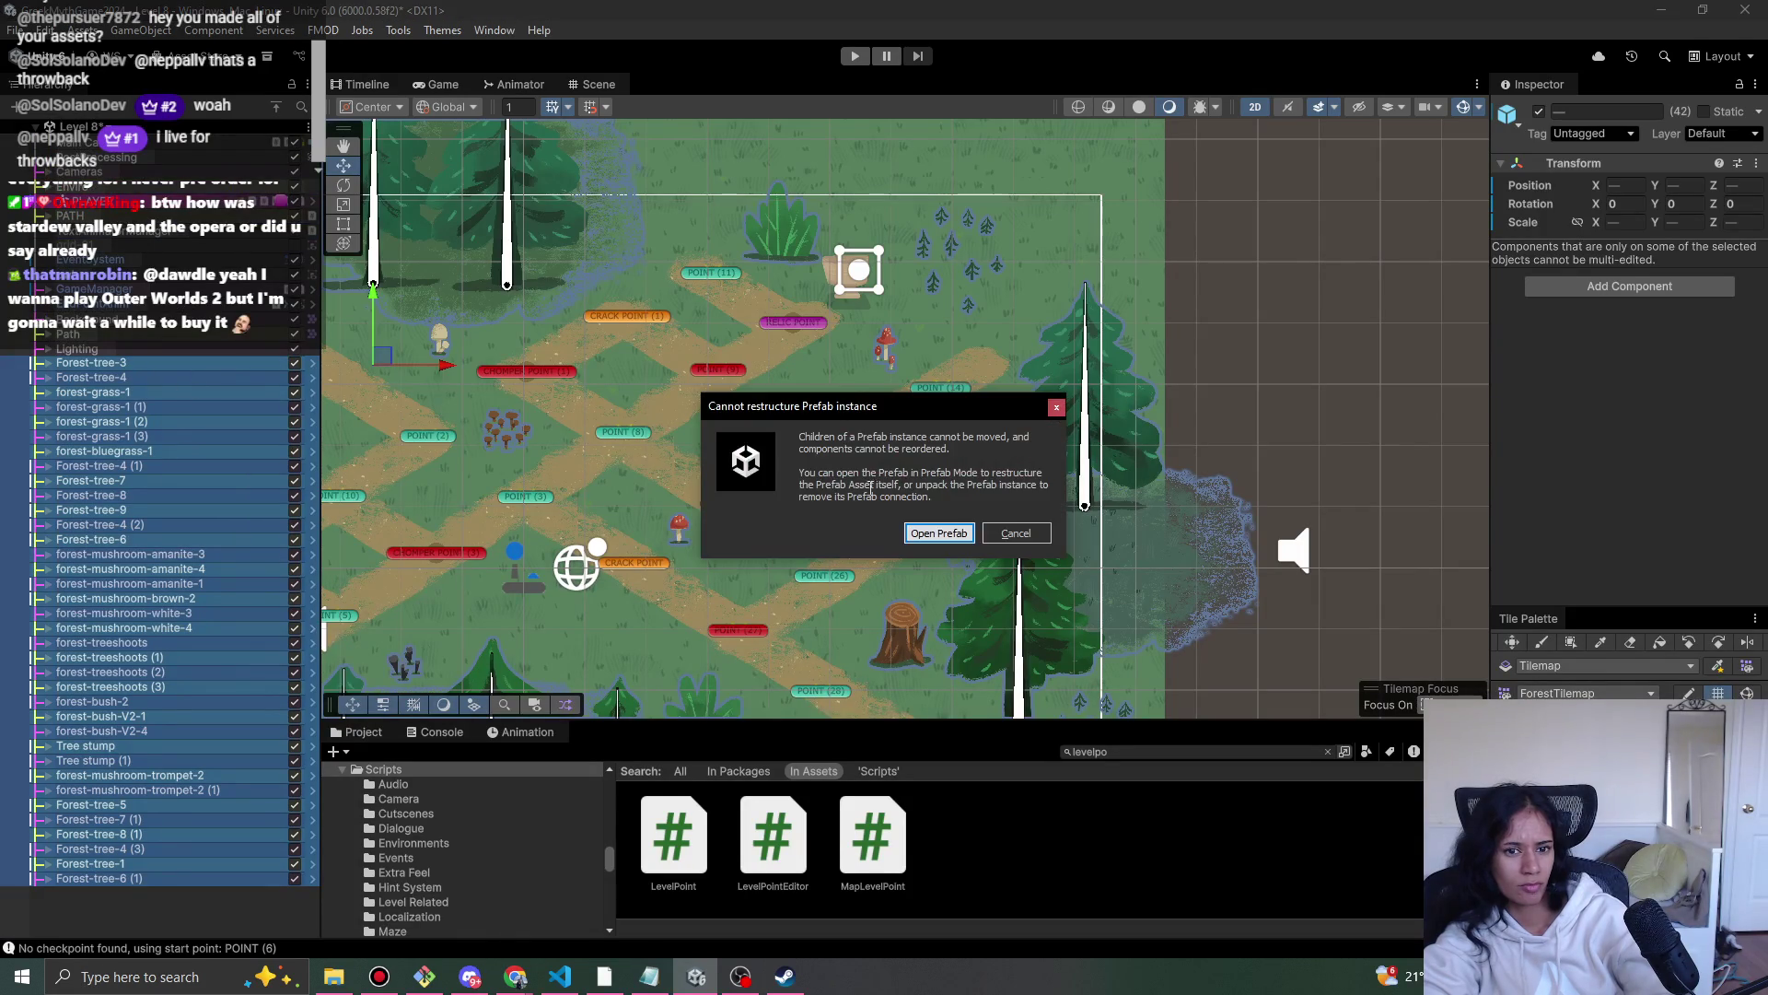
{"action": "left_click", "coordinate": [1018, 534]}
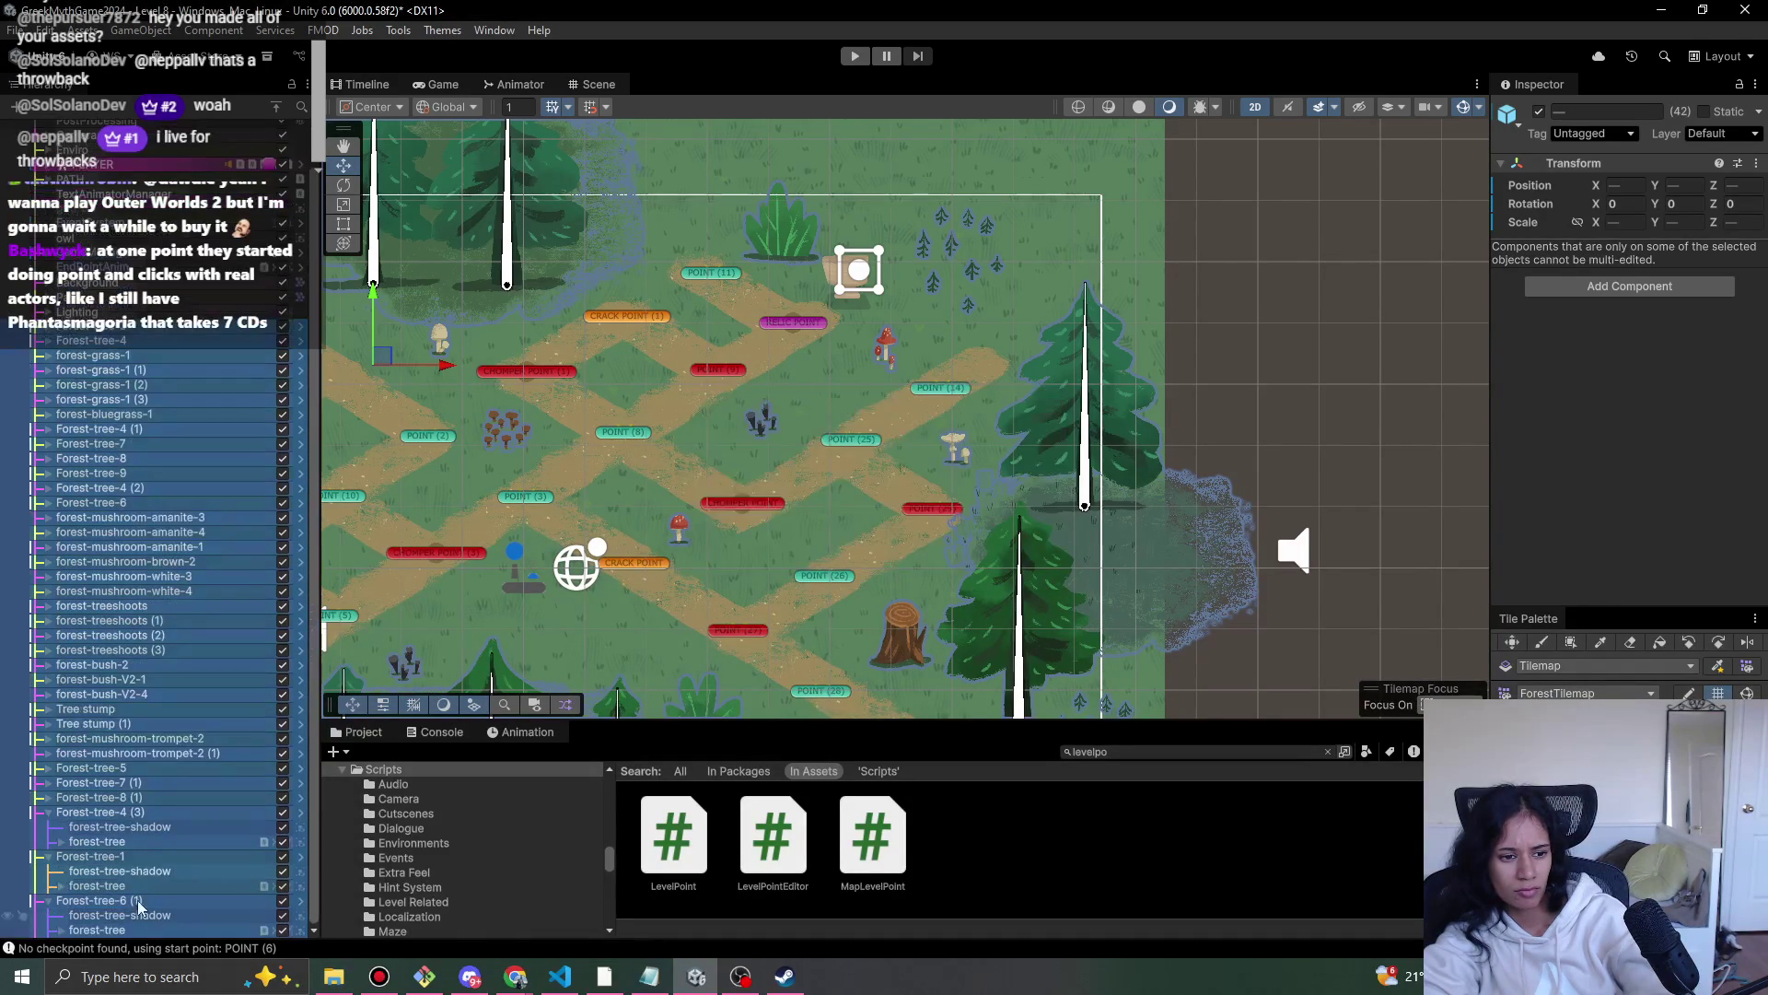
- Deselect the forest-tree and tree-shadow children to leave 36 objects, collapse them, and enter play mode
{"action": "left_click", "coordinate": [140, 928], "text": "ctrl"}
{"action": "left_click", "coordinate": [140, 915], "text": "ctrl"}
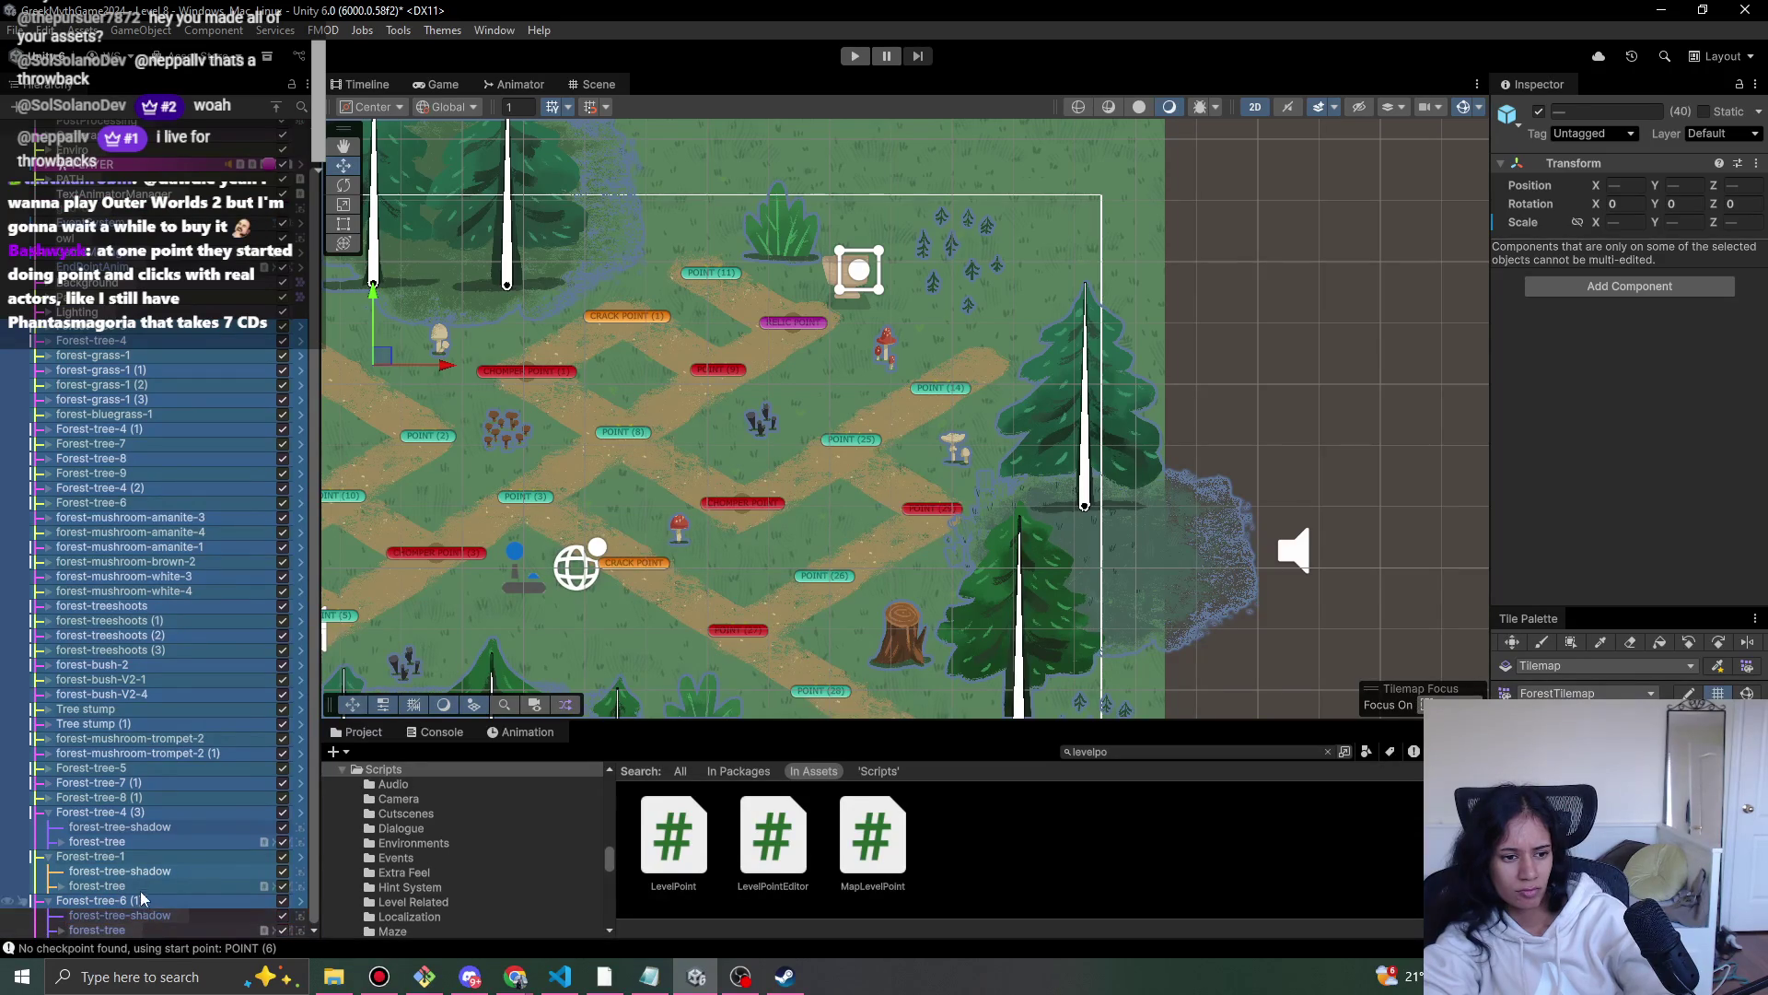
{"action": "left_click", "coordinate": [140, 872], "text": "ctrl"}
{"action": "left_click", "coordinate": [133, 880], "text": "ctrl"}
{"action": "left_click", "coordinate": [136, 838], "text": "ctrl"}
{"action": "left_click", "coordinate": [140, 827], "text": "ctrl"}
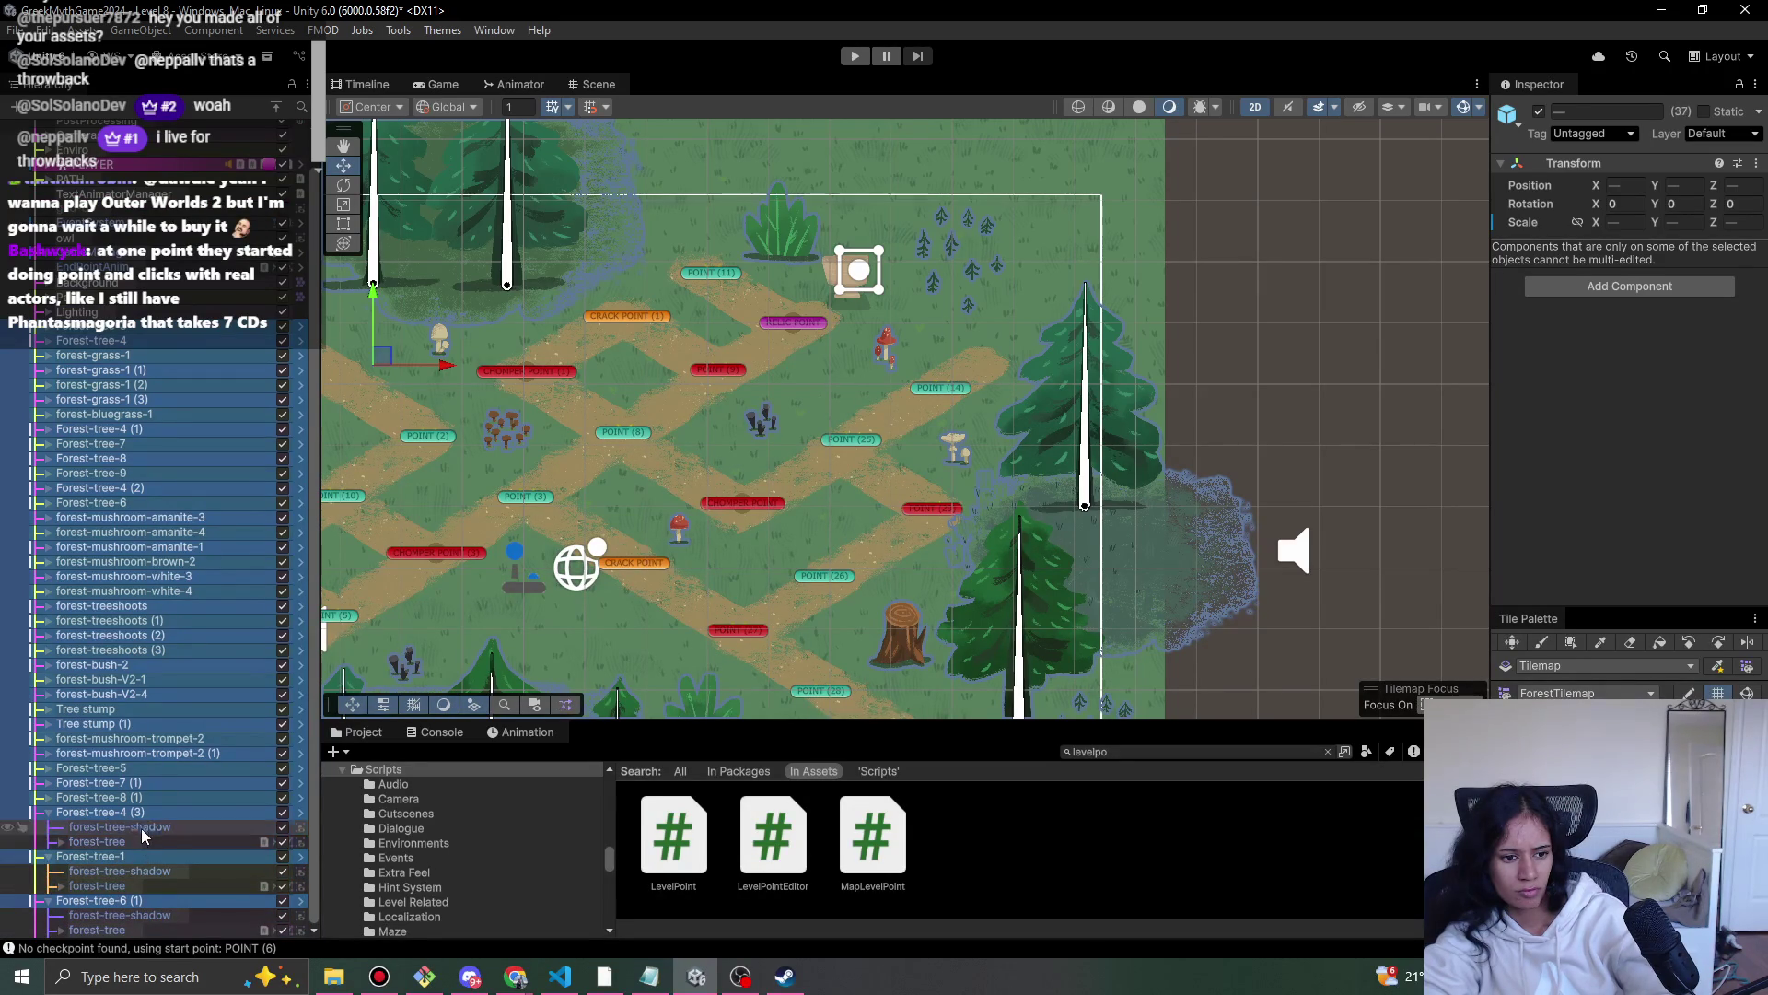
{"action": "left_click", "coordinate": [275, 108]}
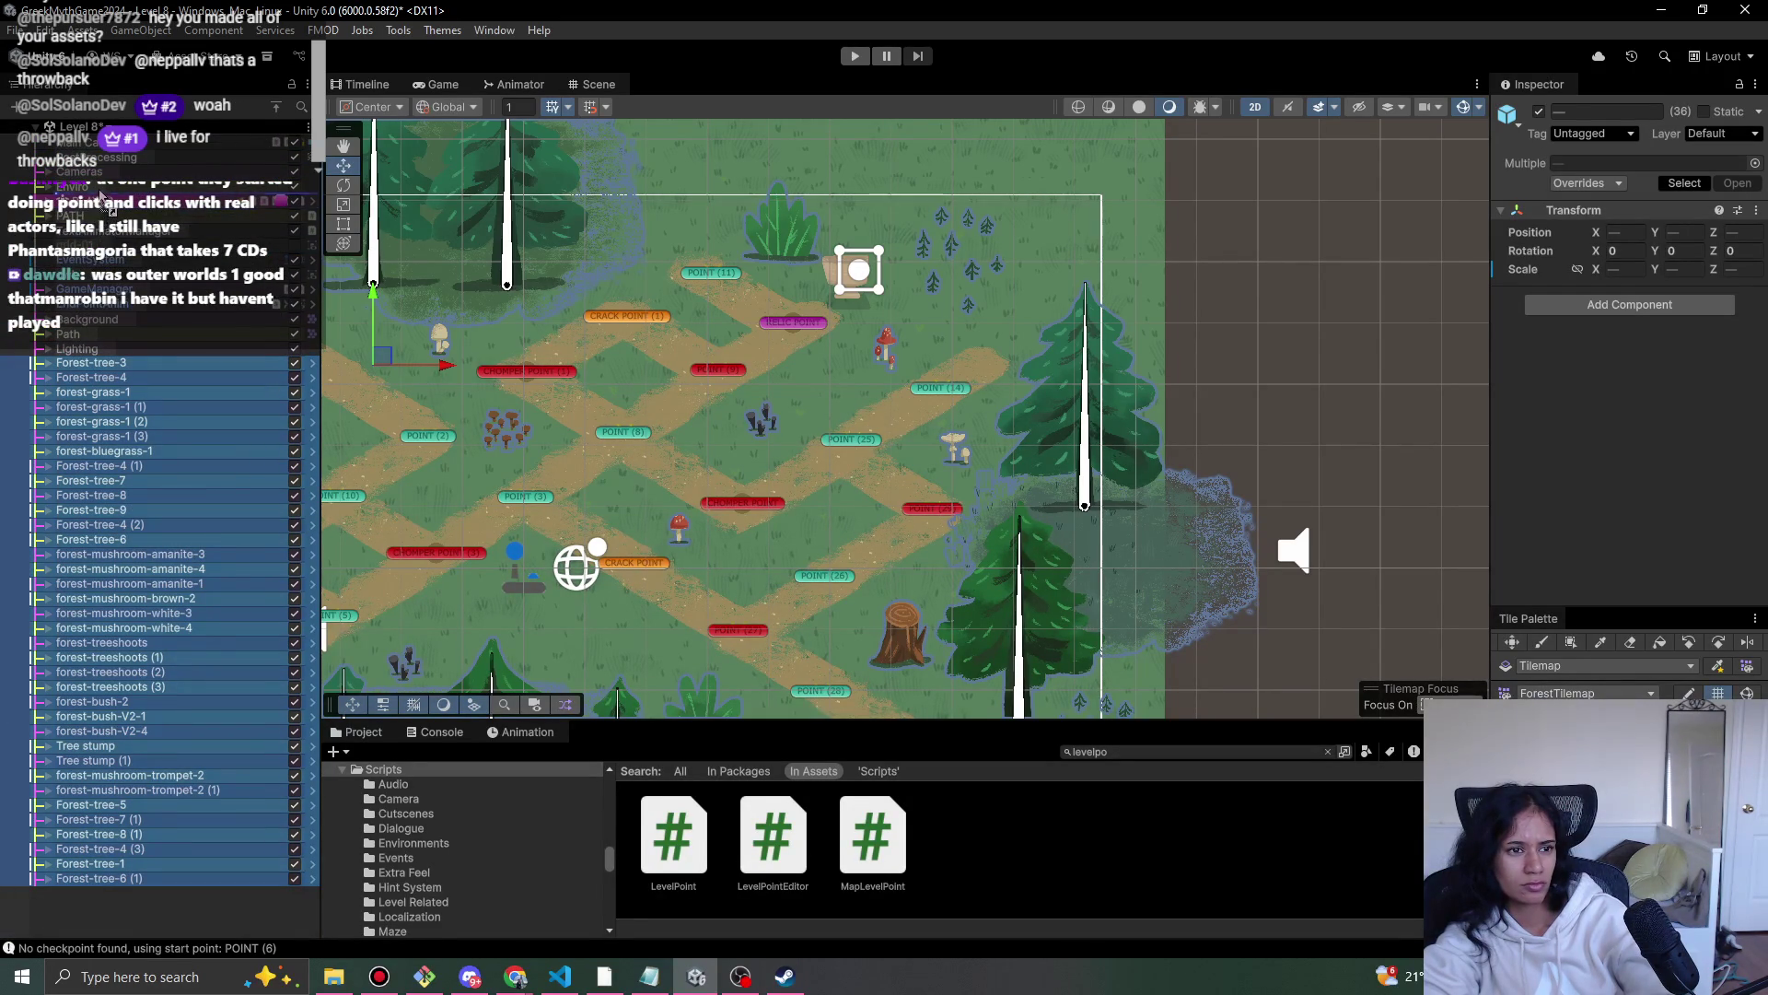
{"action": "left_click", "coordinate": [854, 56]}
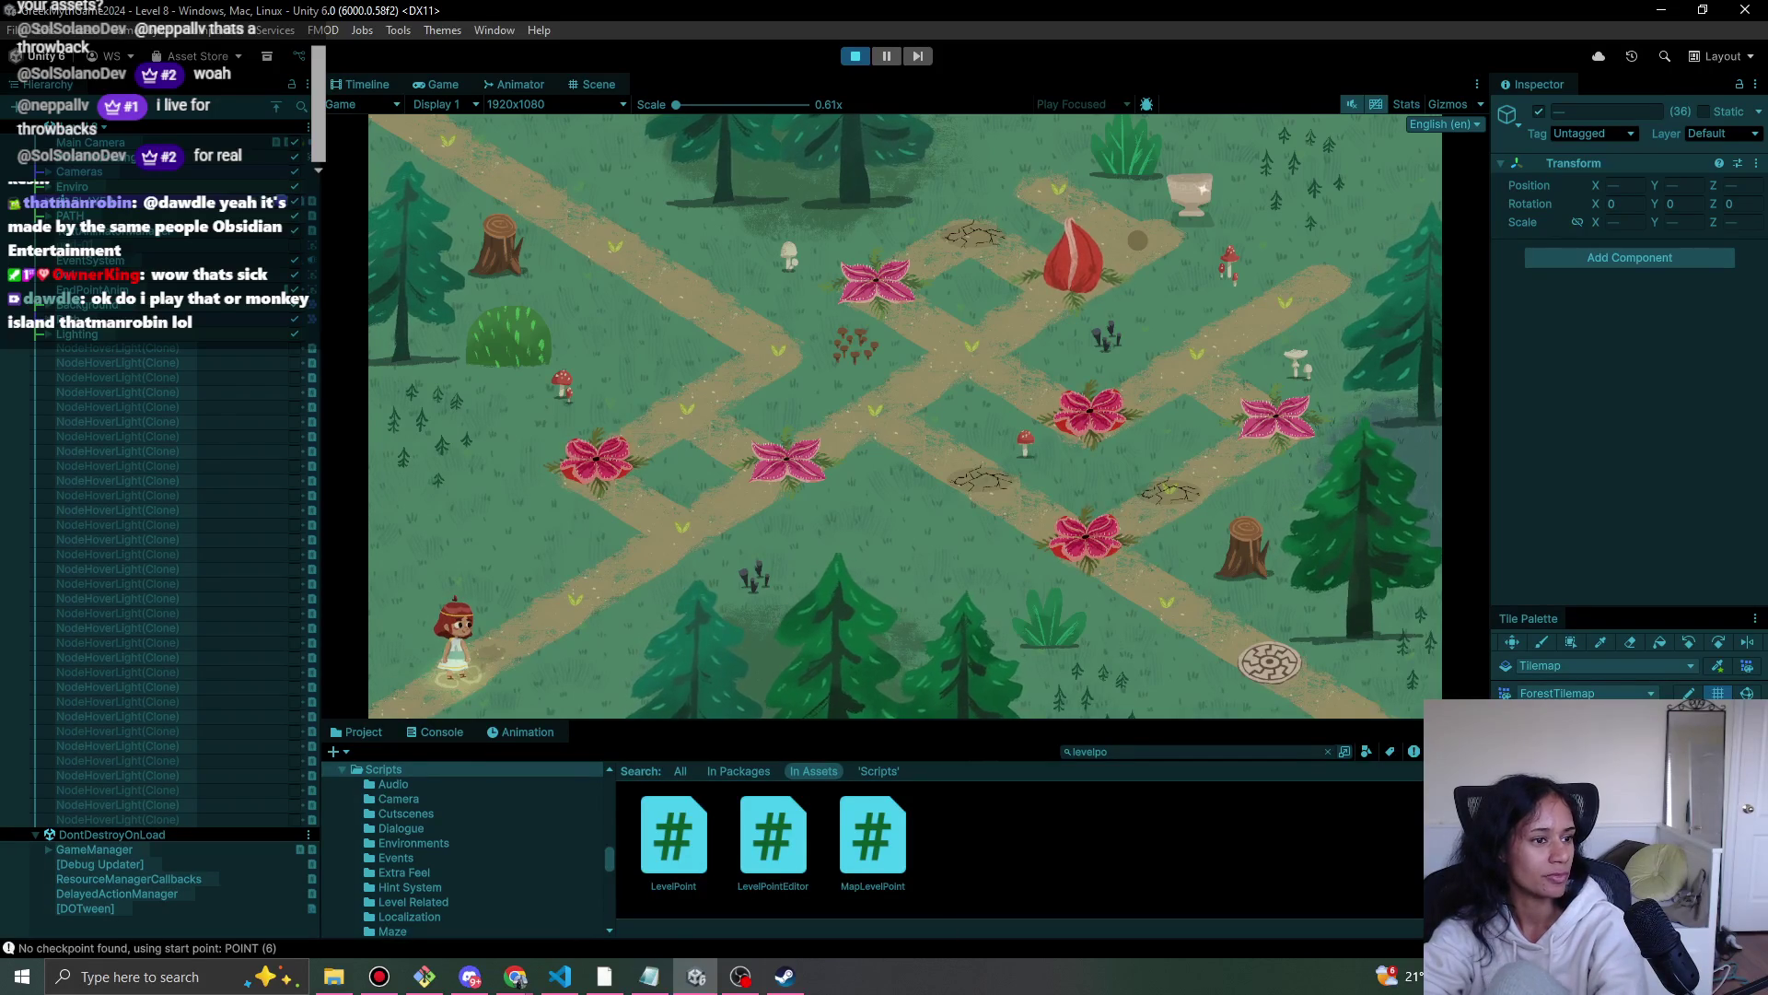
- Return to Unity and view the first NodeHoverLight(Clone)'s Light 2D component in the Inspector
{"action": "key", "text": "alt+Tab"}
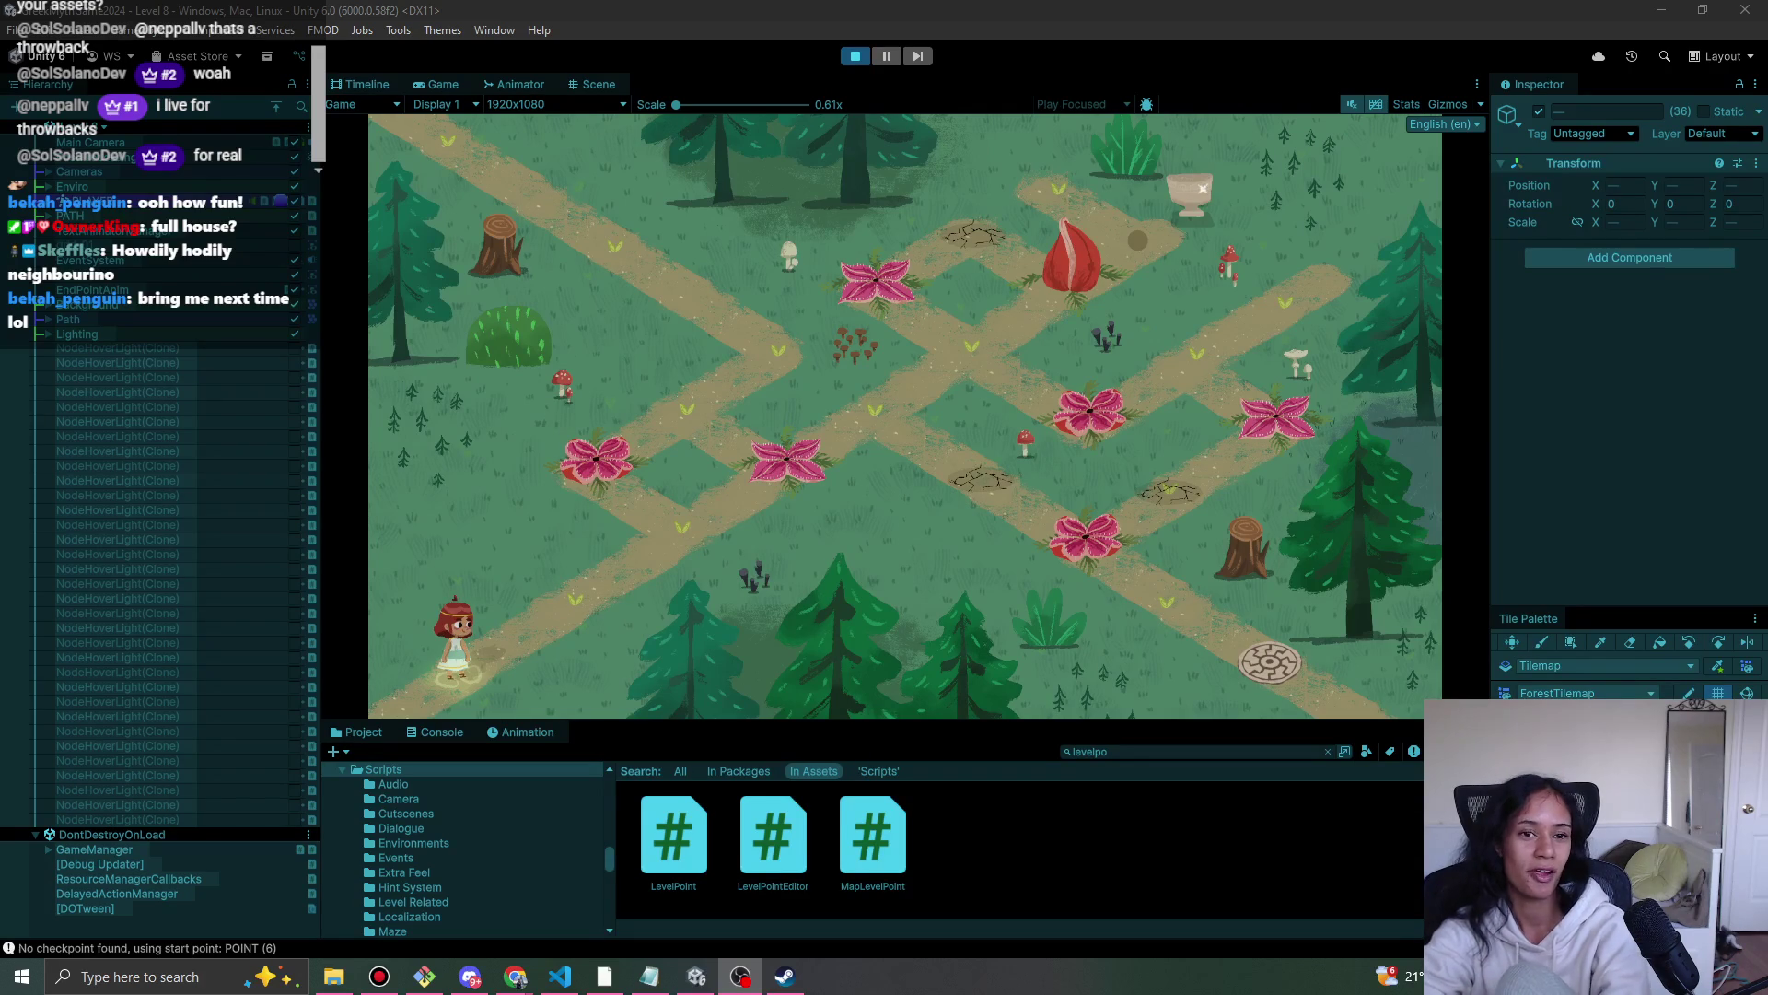
{"action": "left_click", "coordinate": [82, 350]}
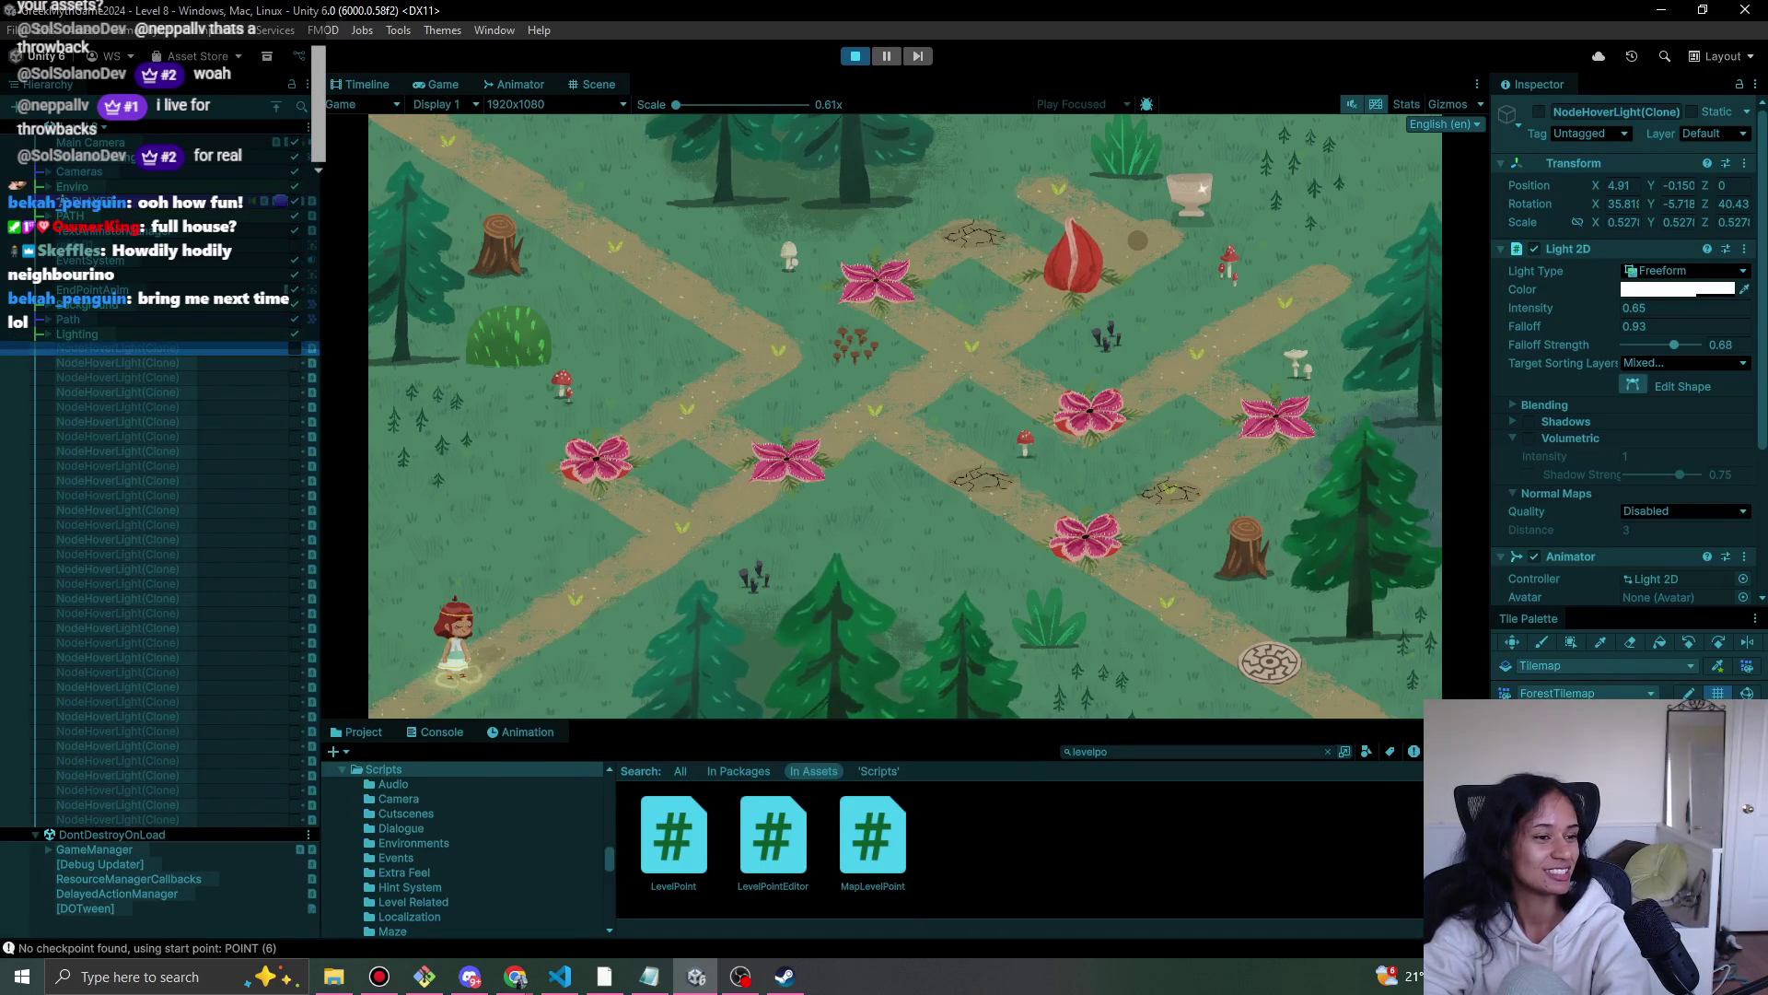
- Return to Unity and walk the character back and forth along the path among the flower nodes
{"action": "key", "text": "alt+Tab"}
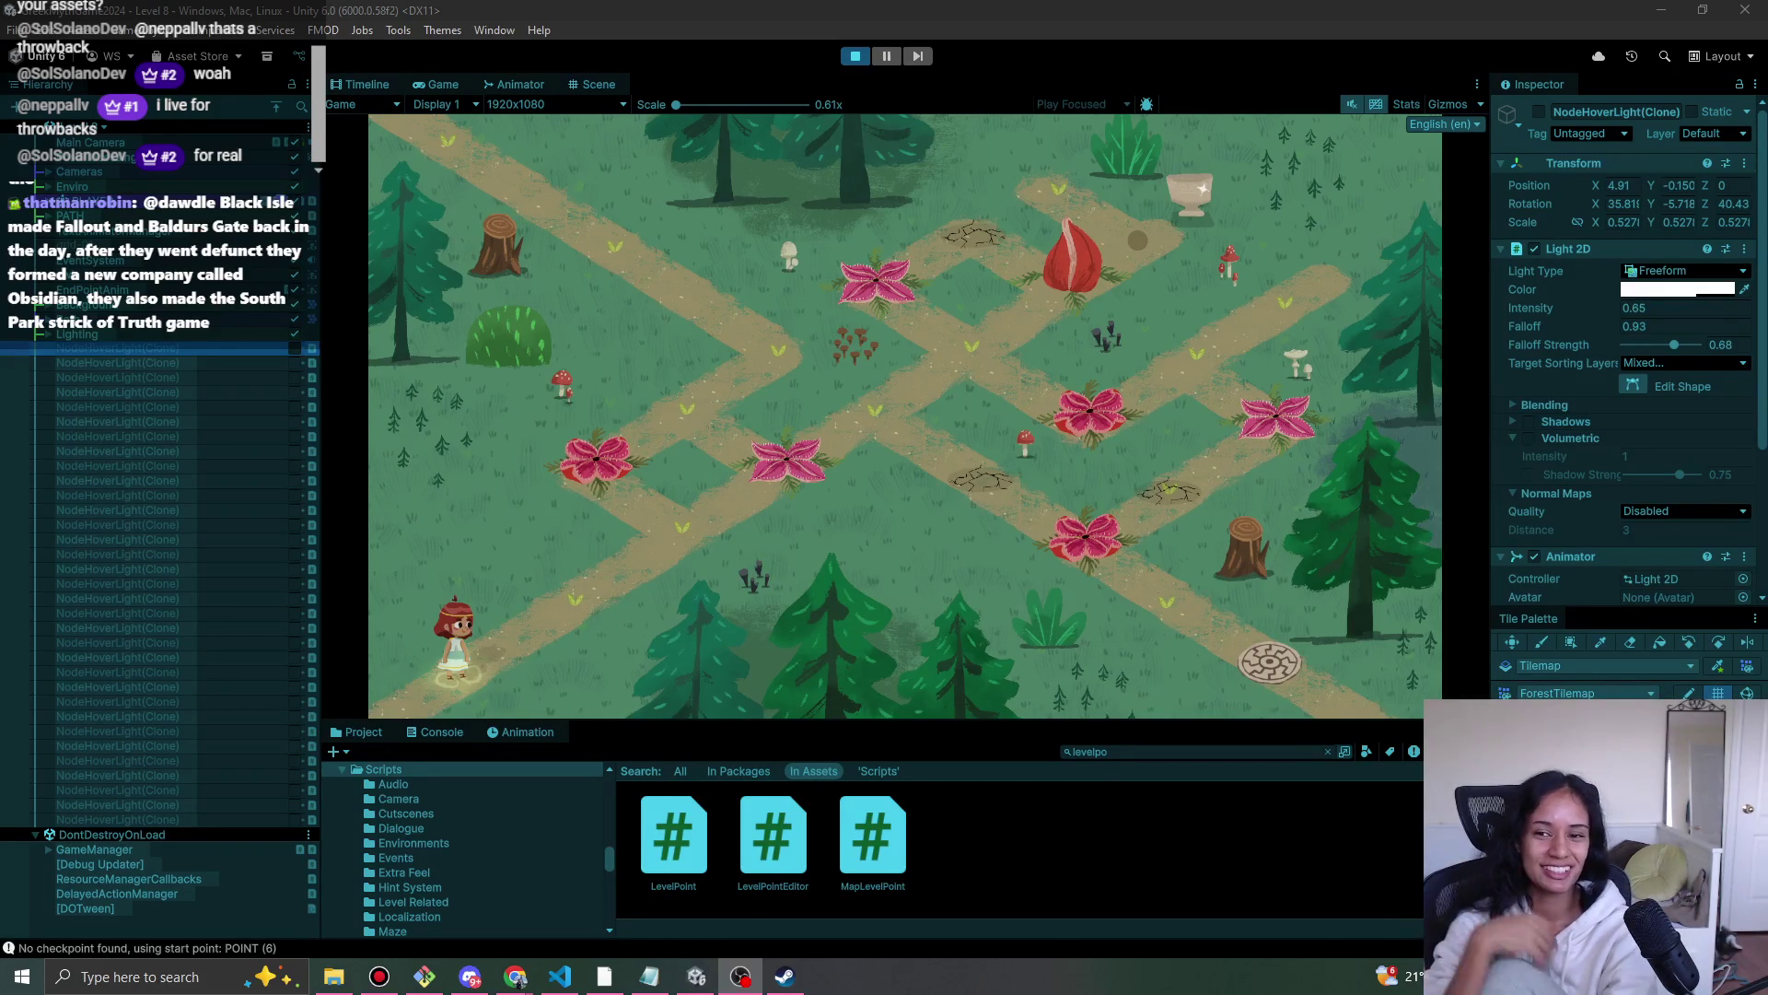
{"action": "left_click", "coordinate": [589, 603]}
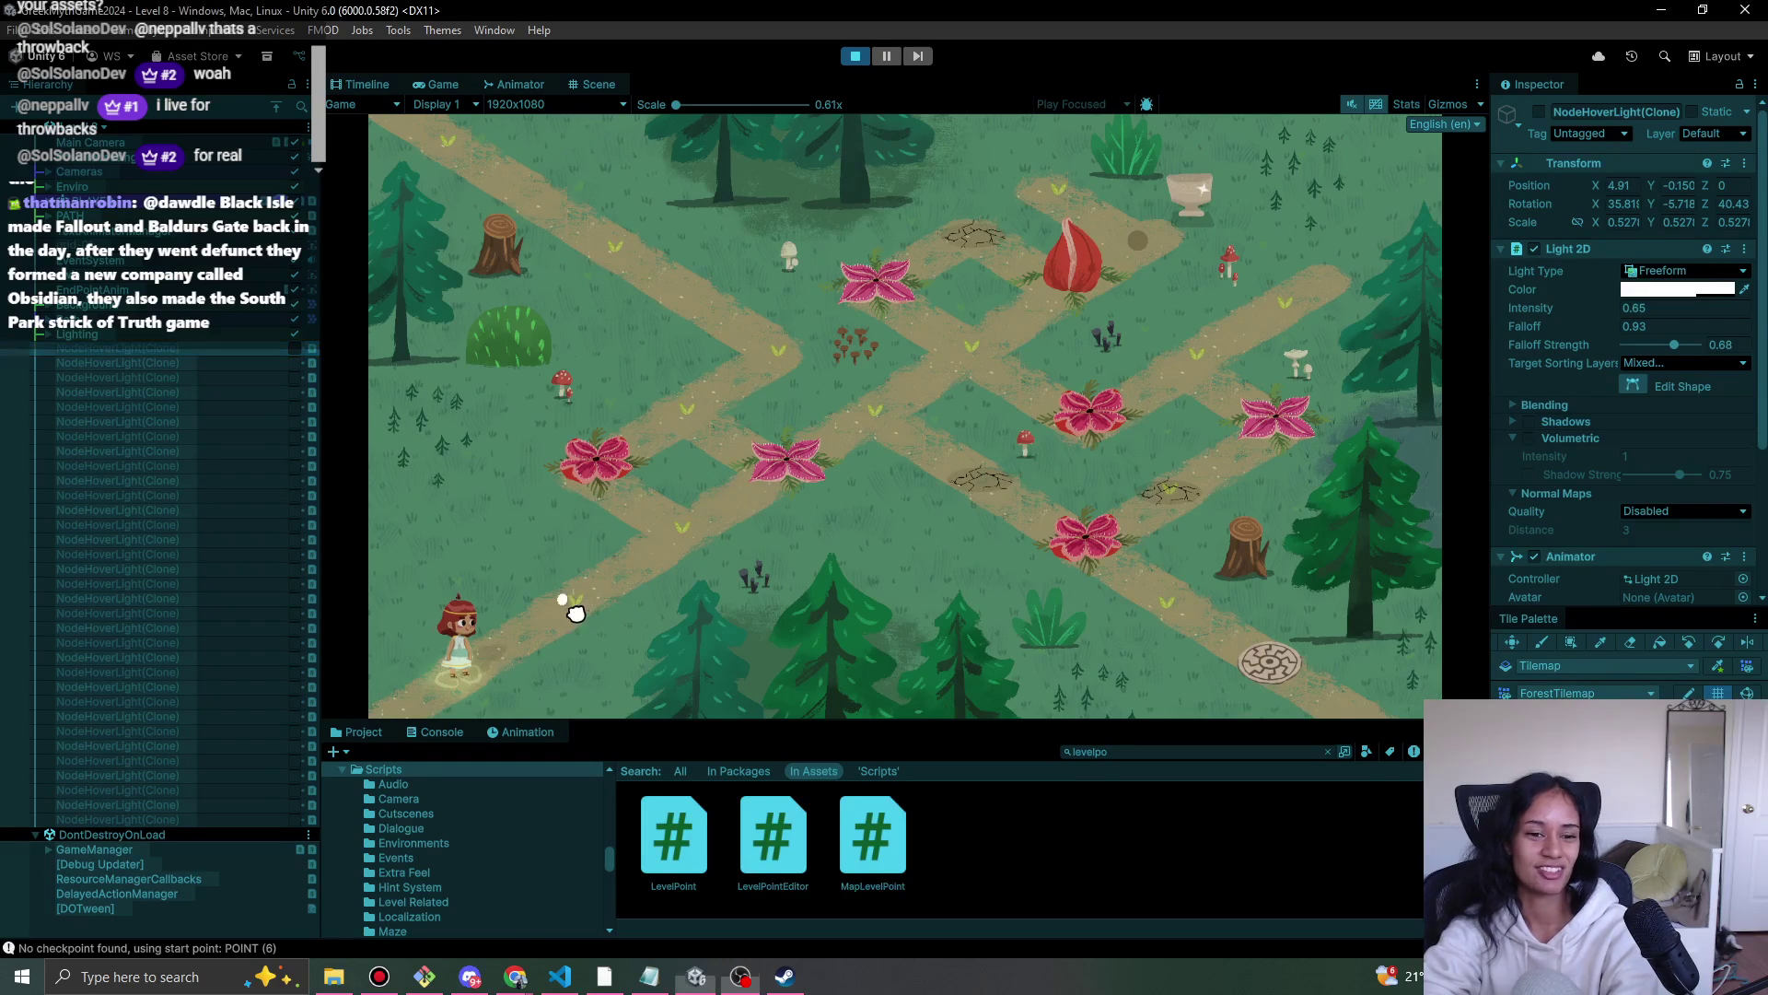
{"action": "left_click", "coordinate": [702, 557]}
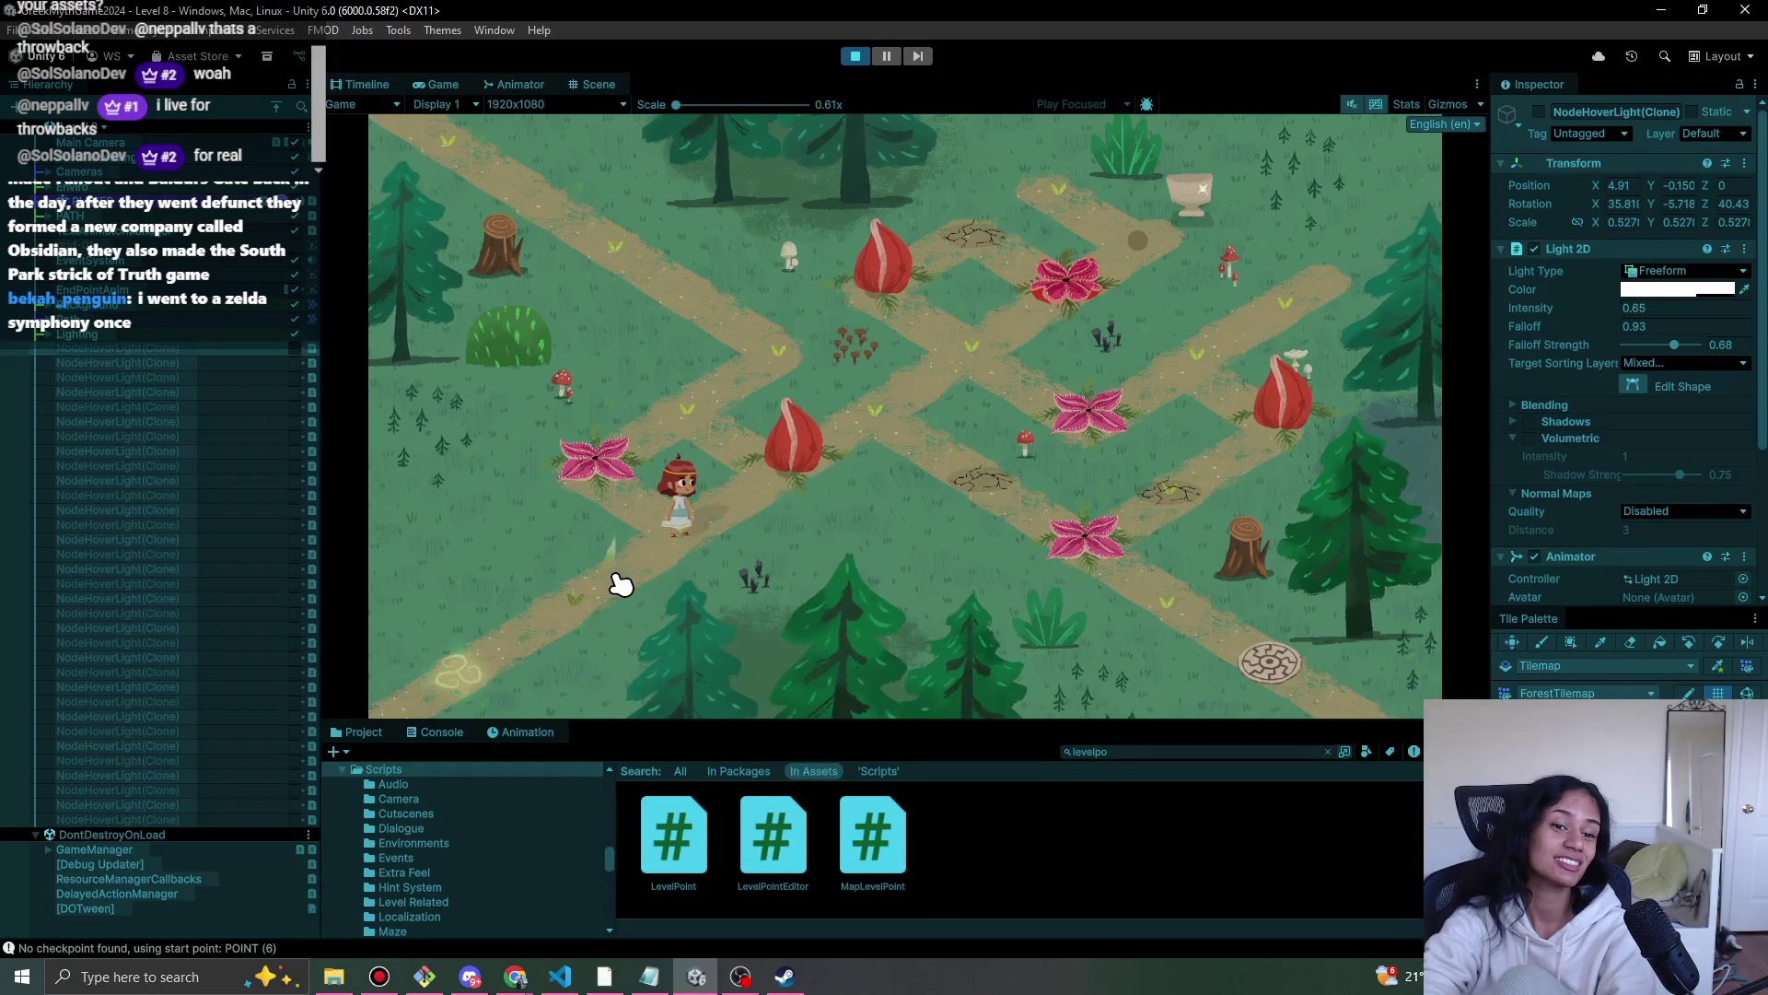
{"action": "left_click", "coordinate": [603, 573]}
{"action": "left_click", "coordinate": [700, 553]}
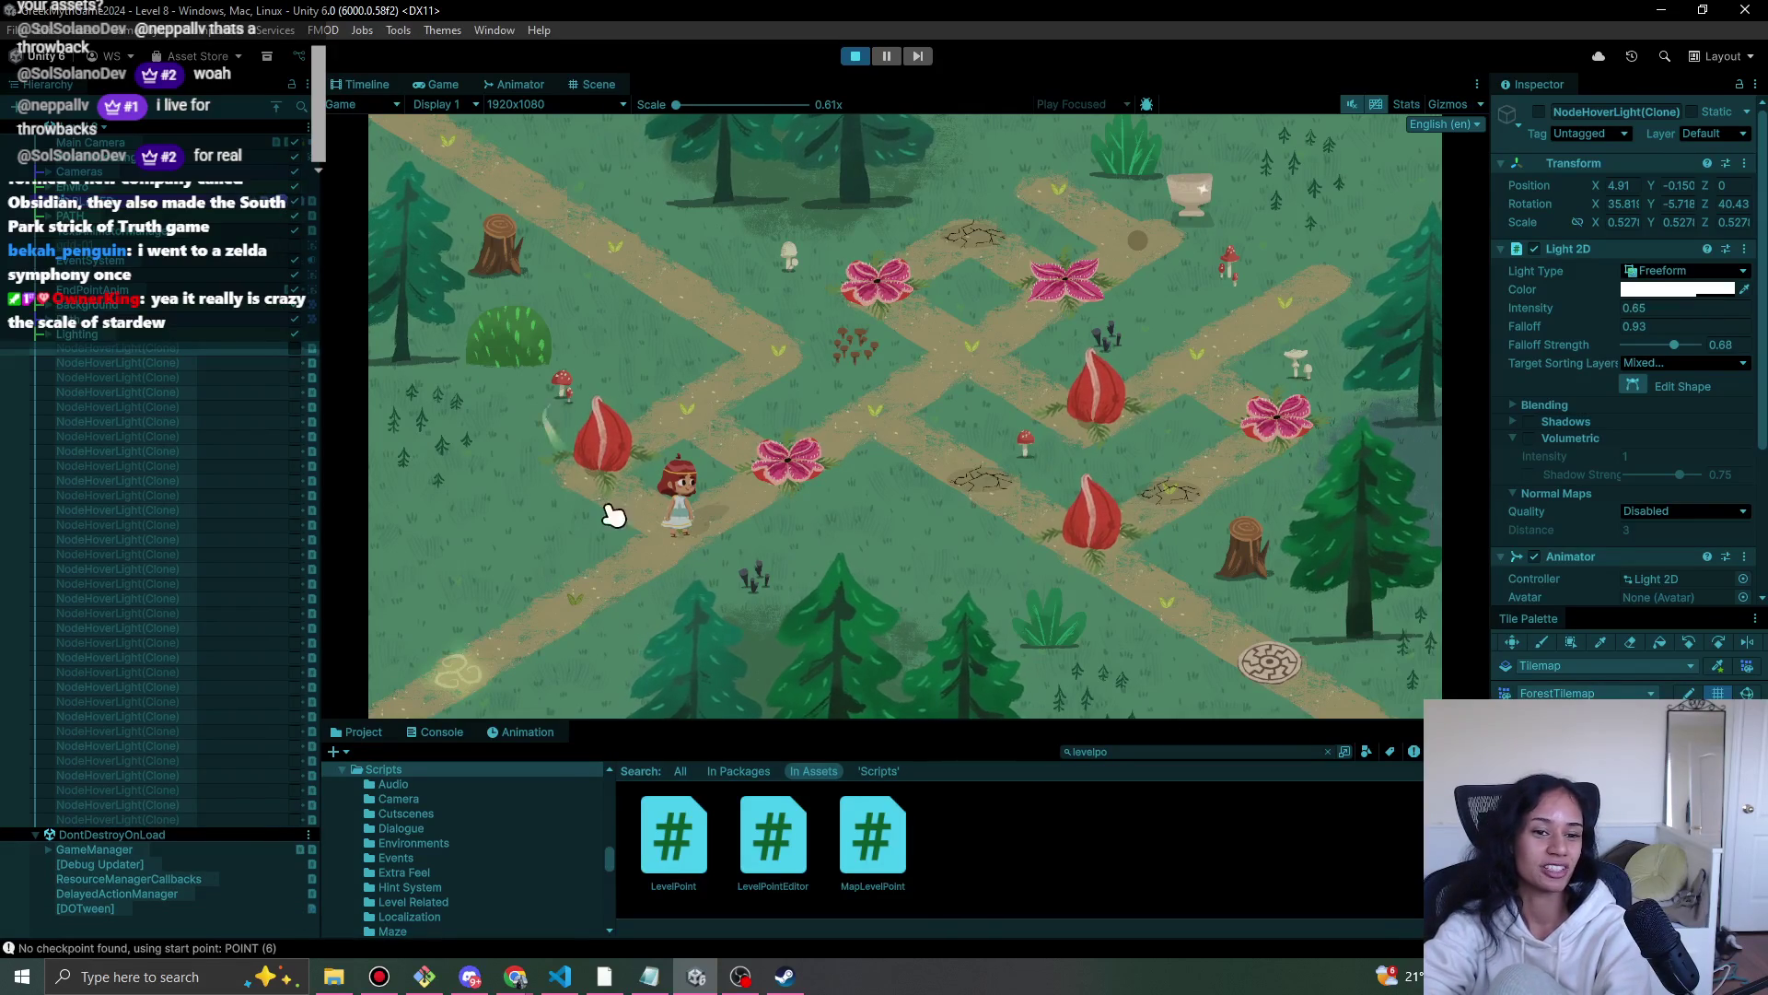
{"action": "left_click", "coordinate": [626, 594]}
{"action": "left_click", "coordinate": [683, 541]}
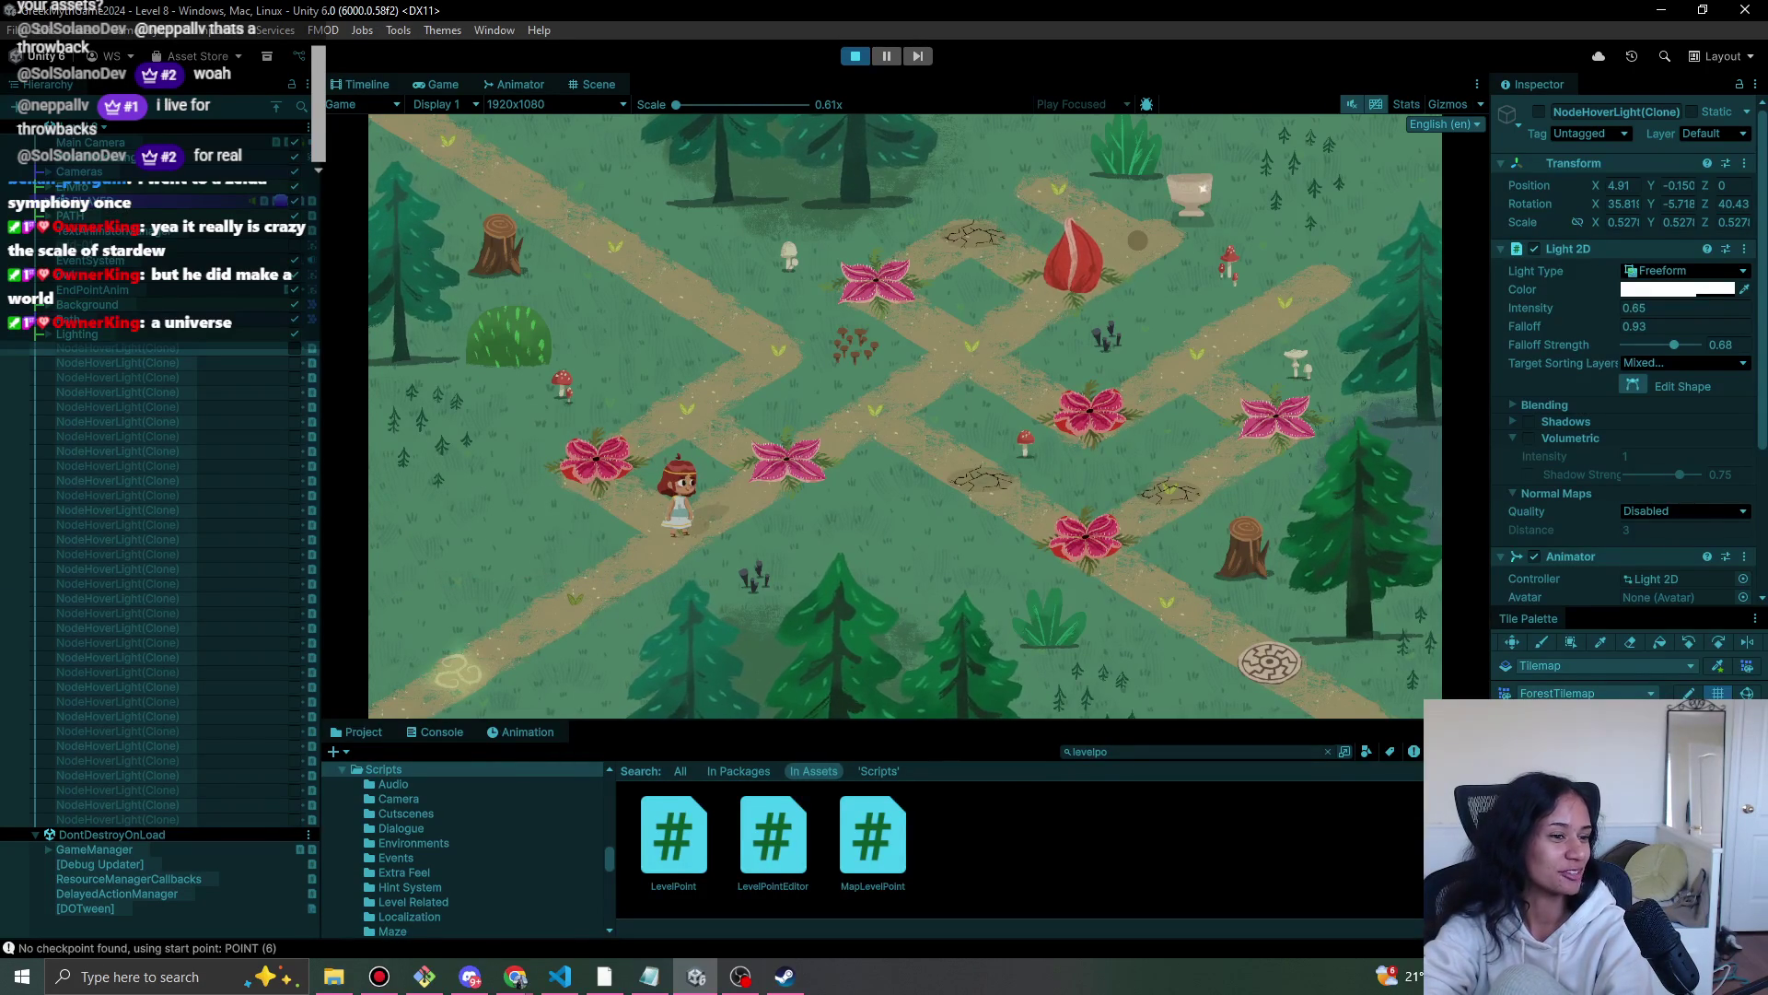
{"action": "left_click", "coordinate": [636, 598]}
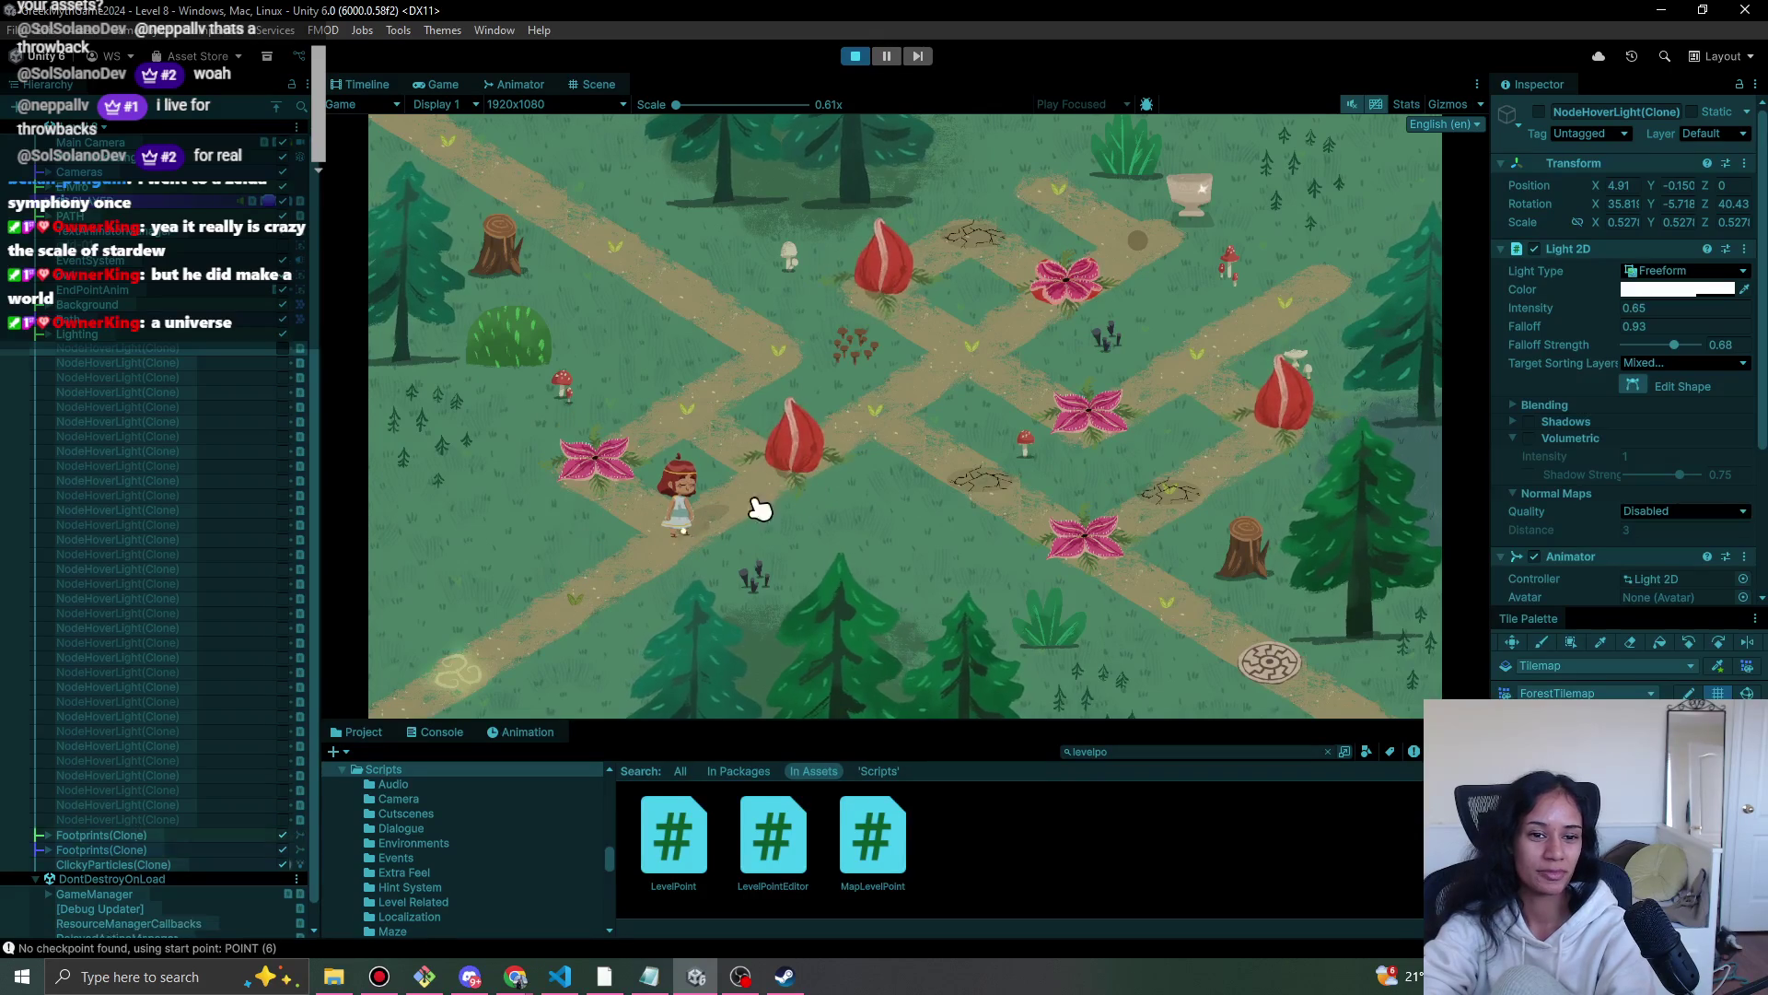
{"action": "left_click", "coordinate": [700, 516]}
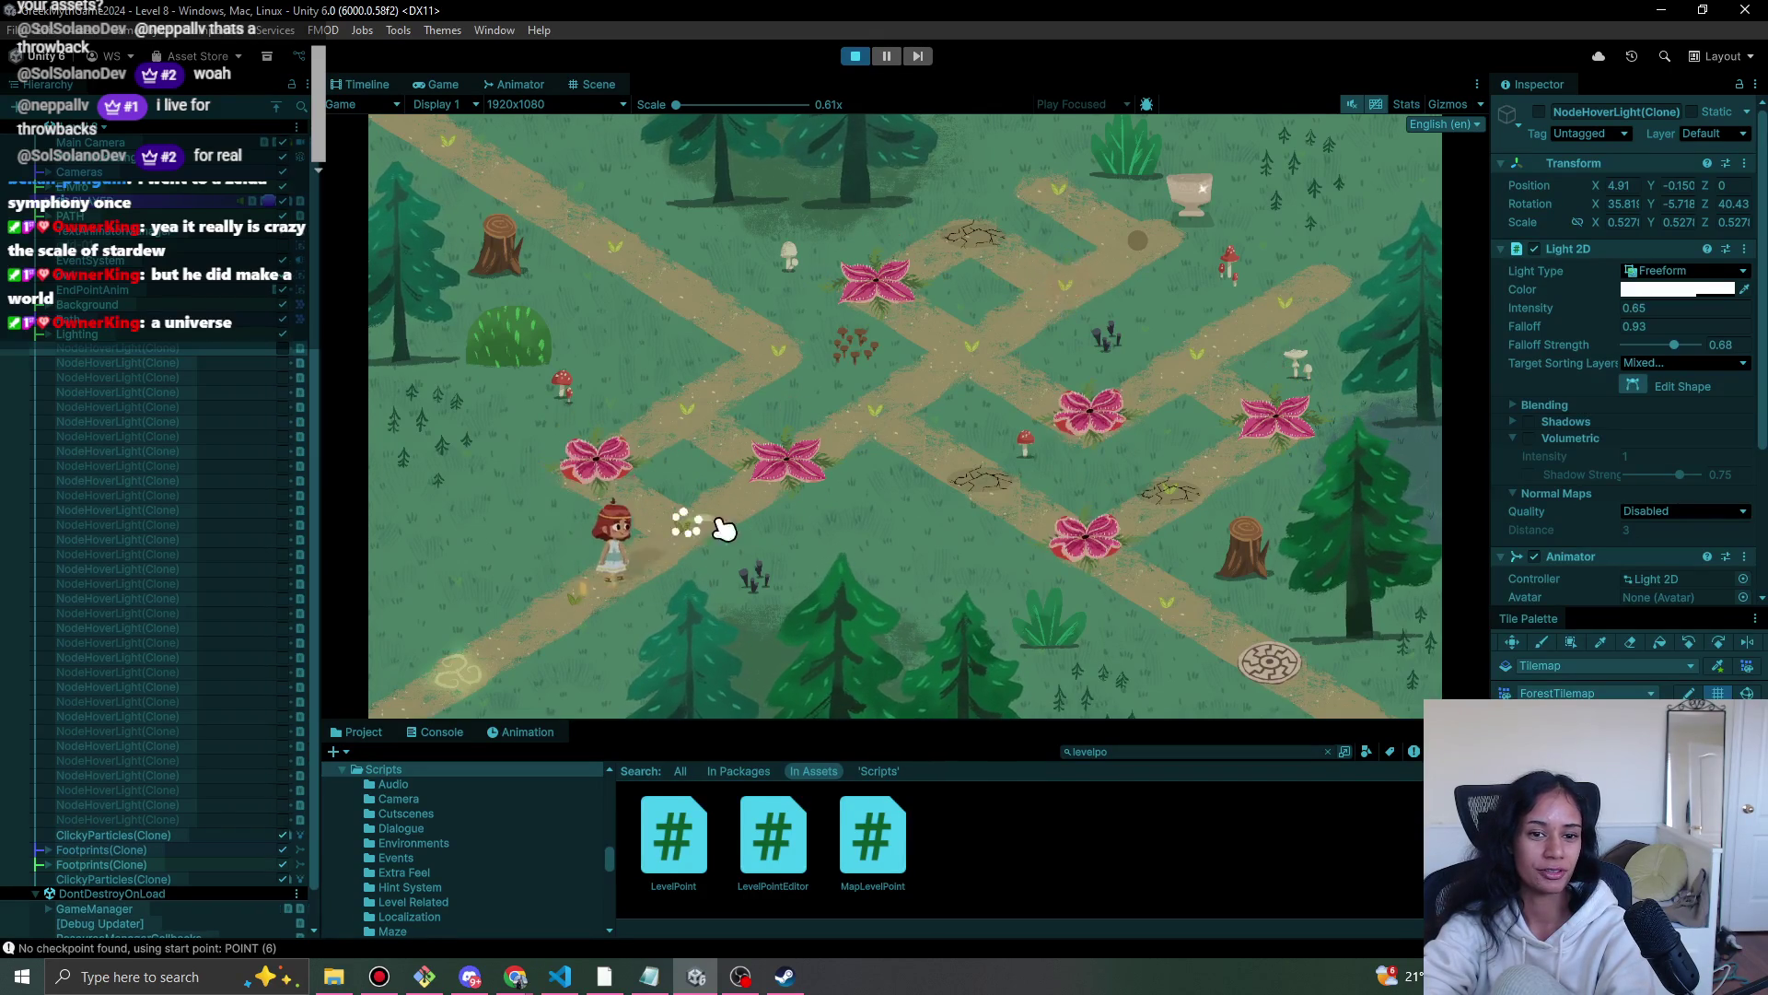
{"action": "left_click", "coordinate": [612, 578]}
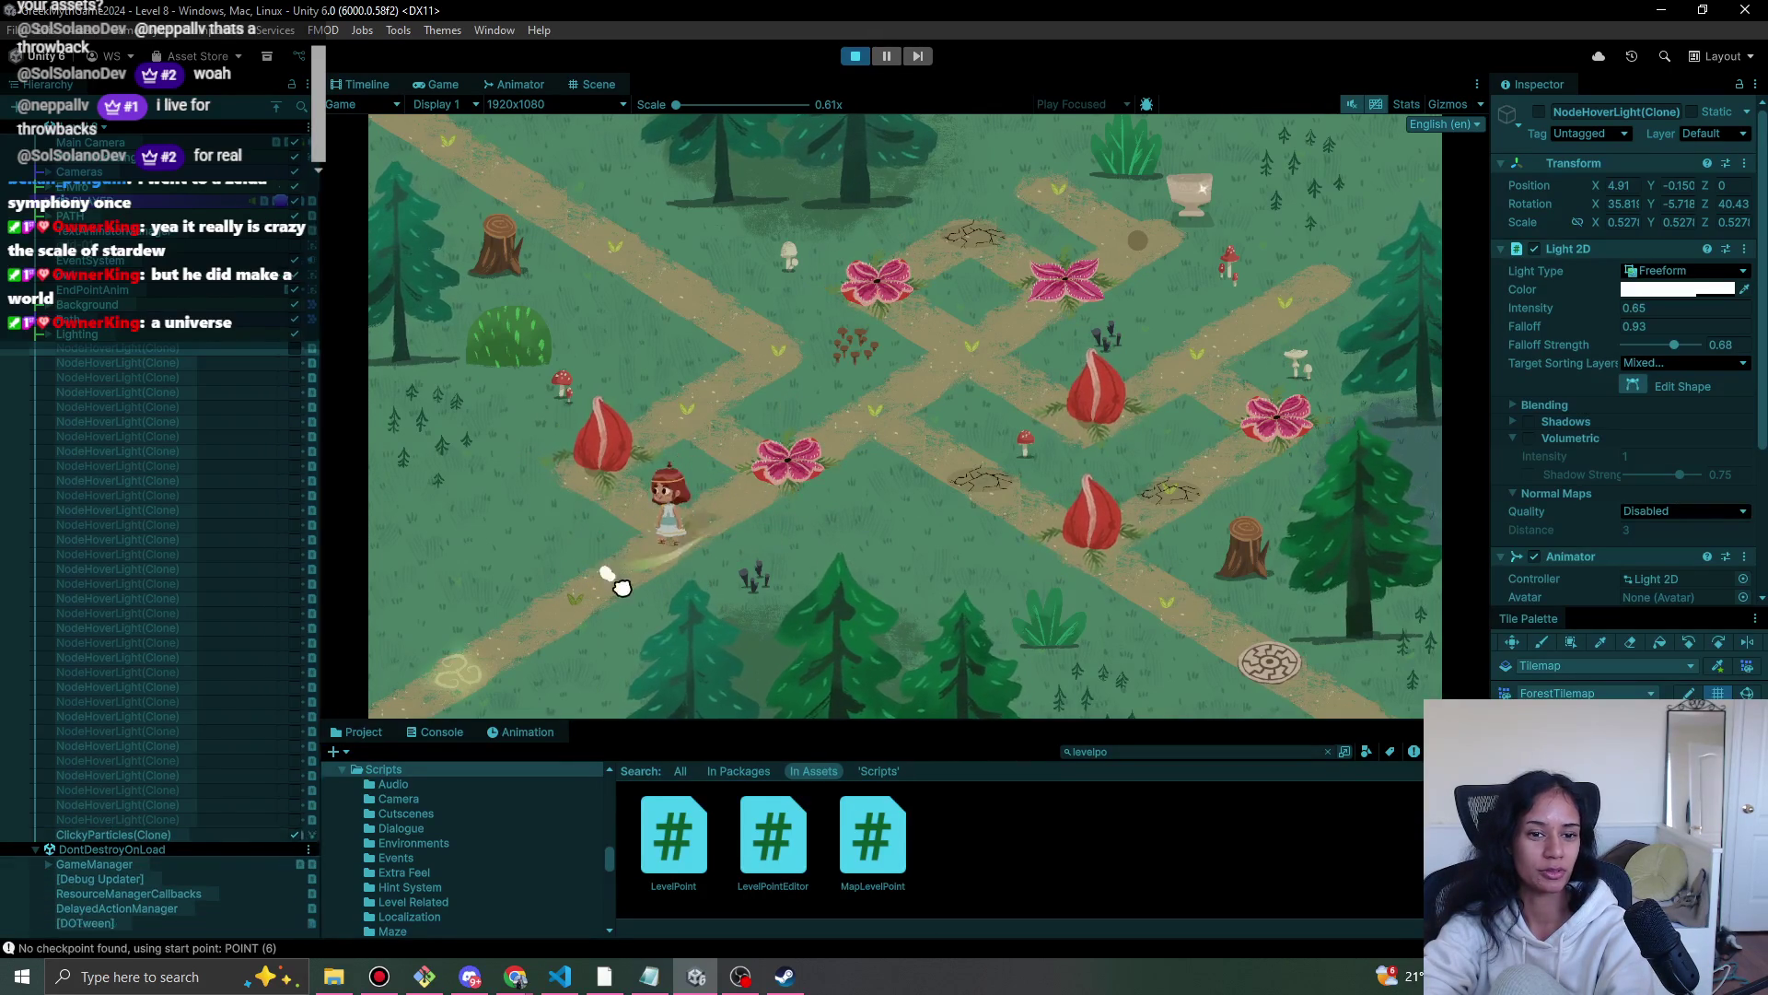
{"action": "left_click", "coordinate": [709, 518]}
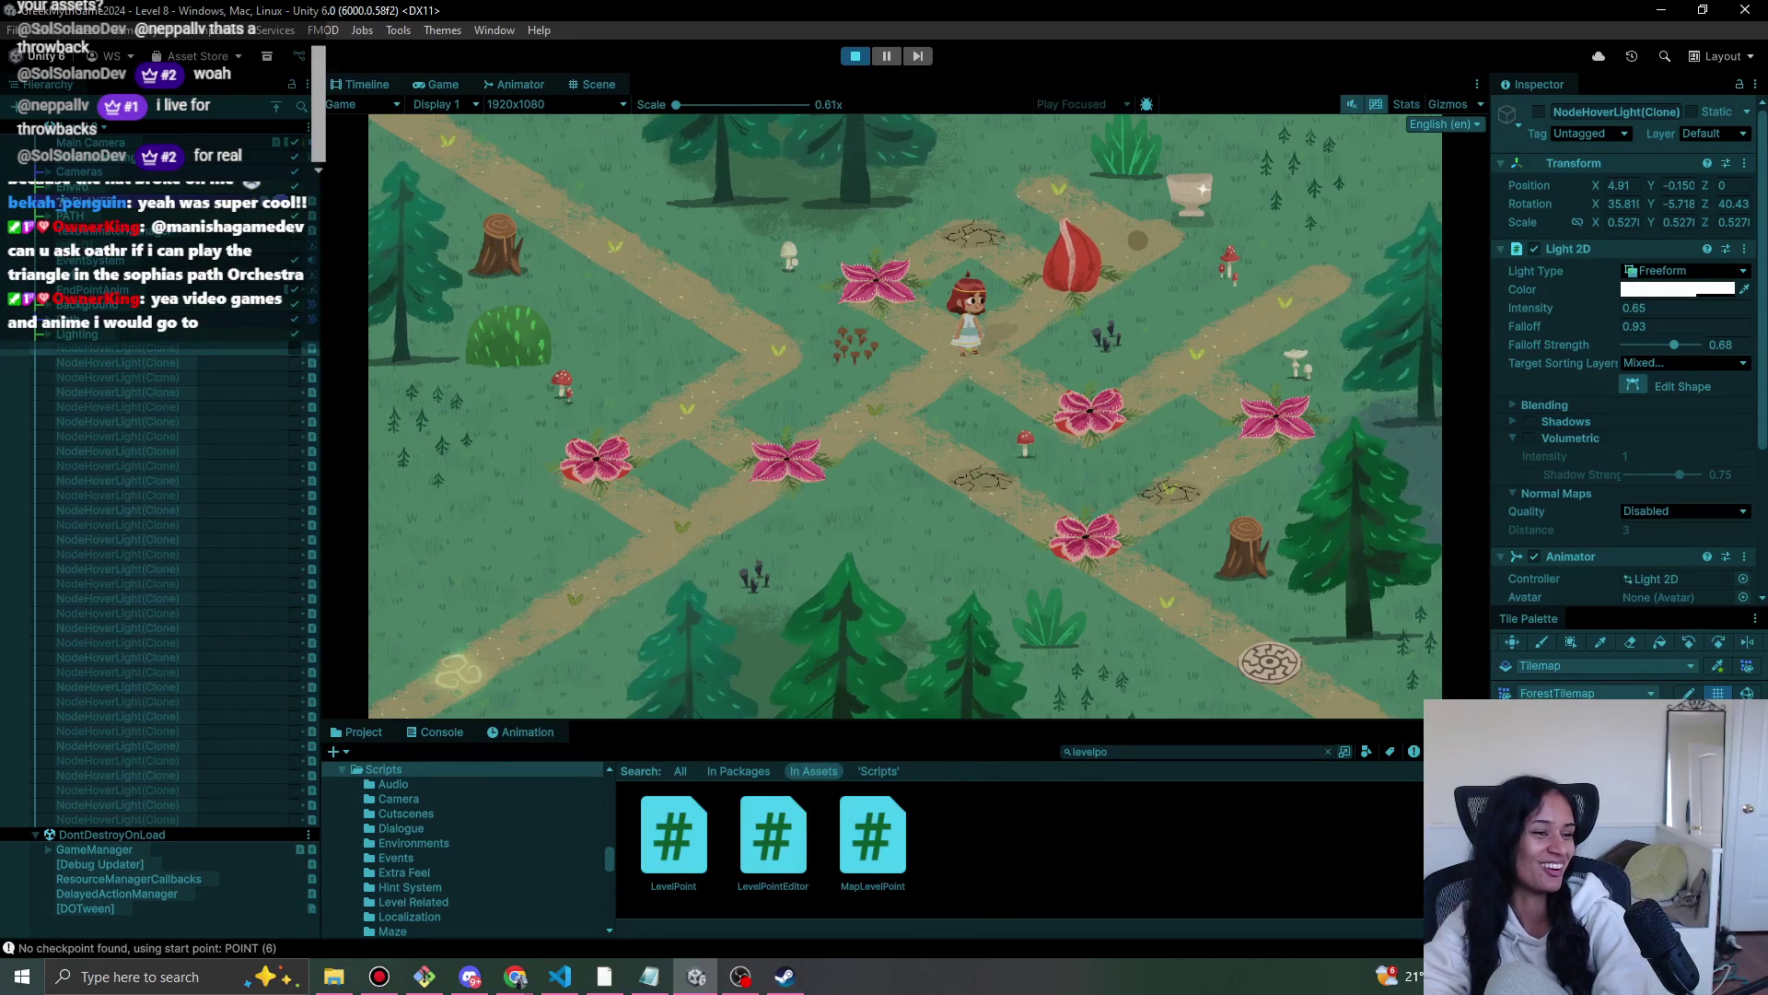
{"action": "left_click", "coordinate": [844, 418]}
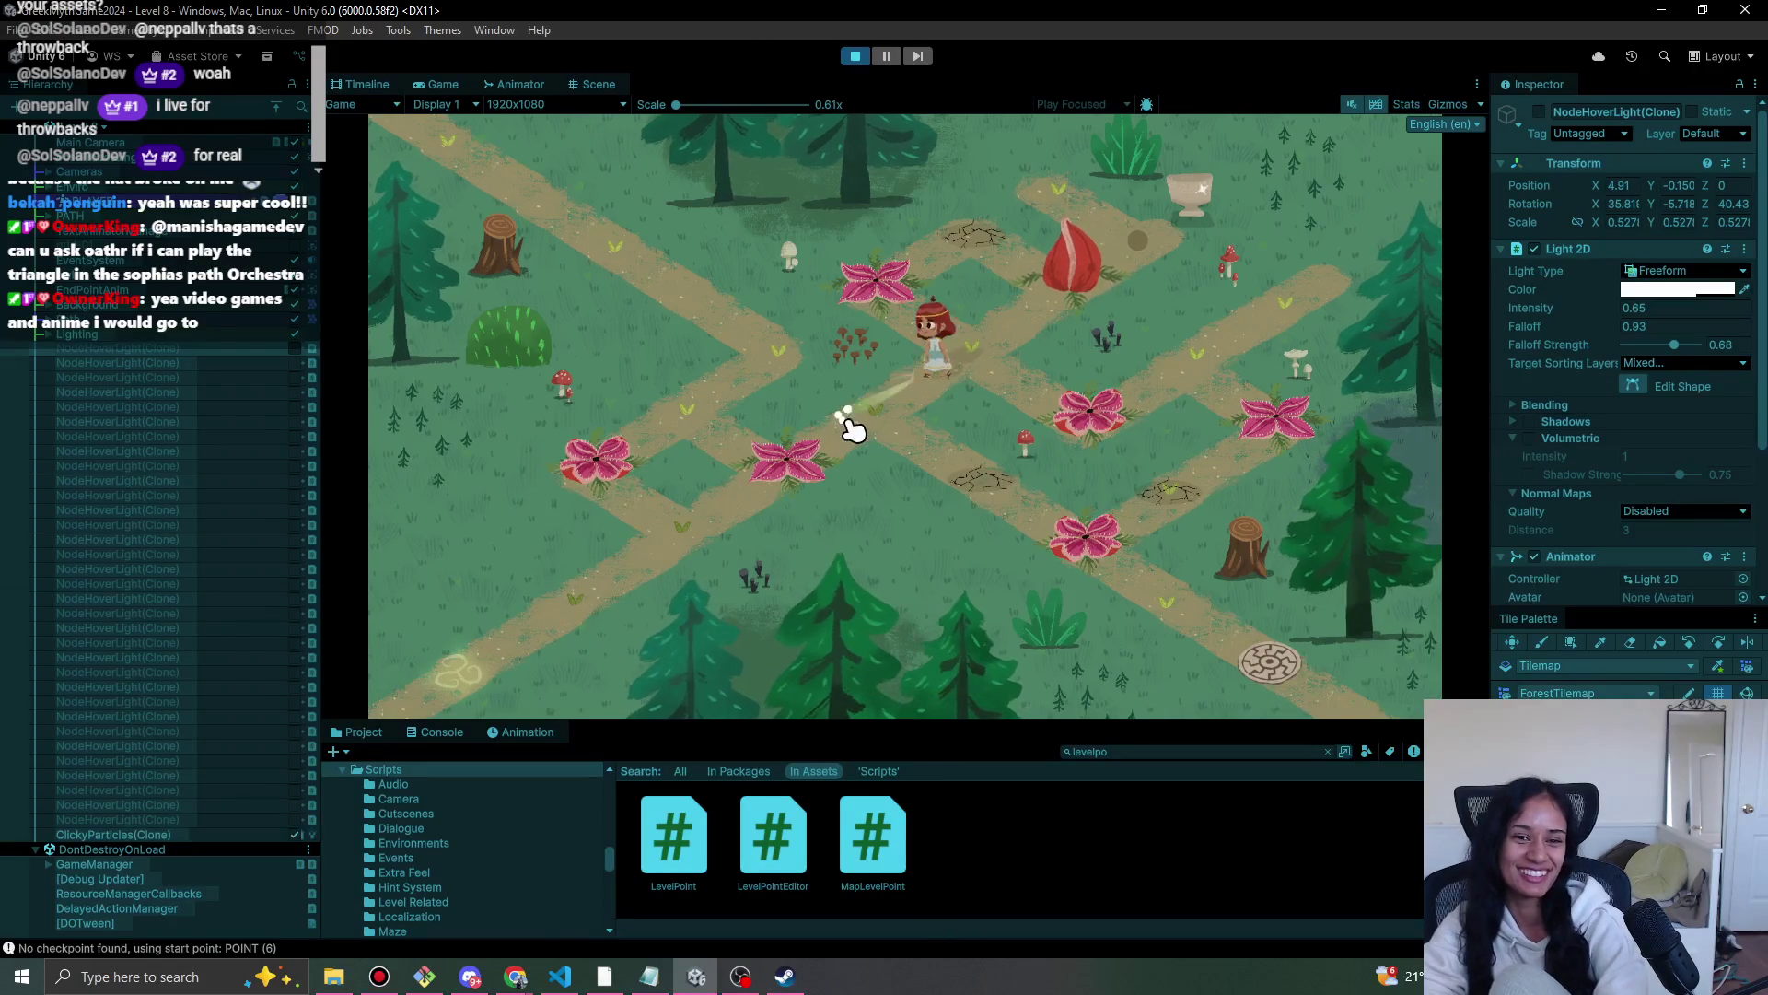
- Walk the character down-left to the flower node and back up-right to the central crossroads
{"action": "left_click", "coordinate": [958, 373]}
{"action": "left_click", "coordinate": [907, 414]}
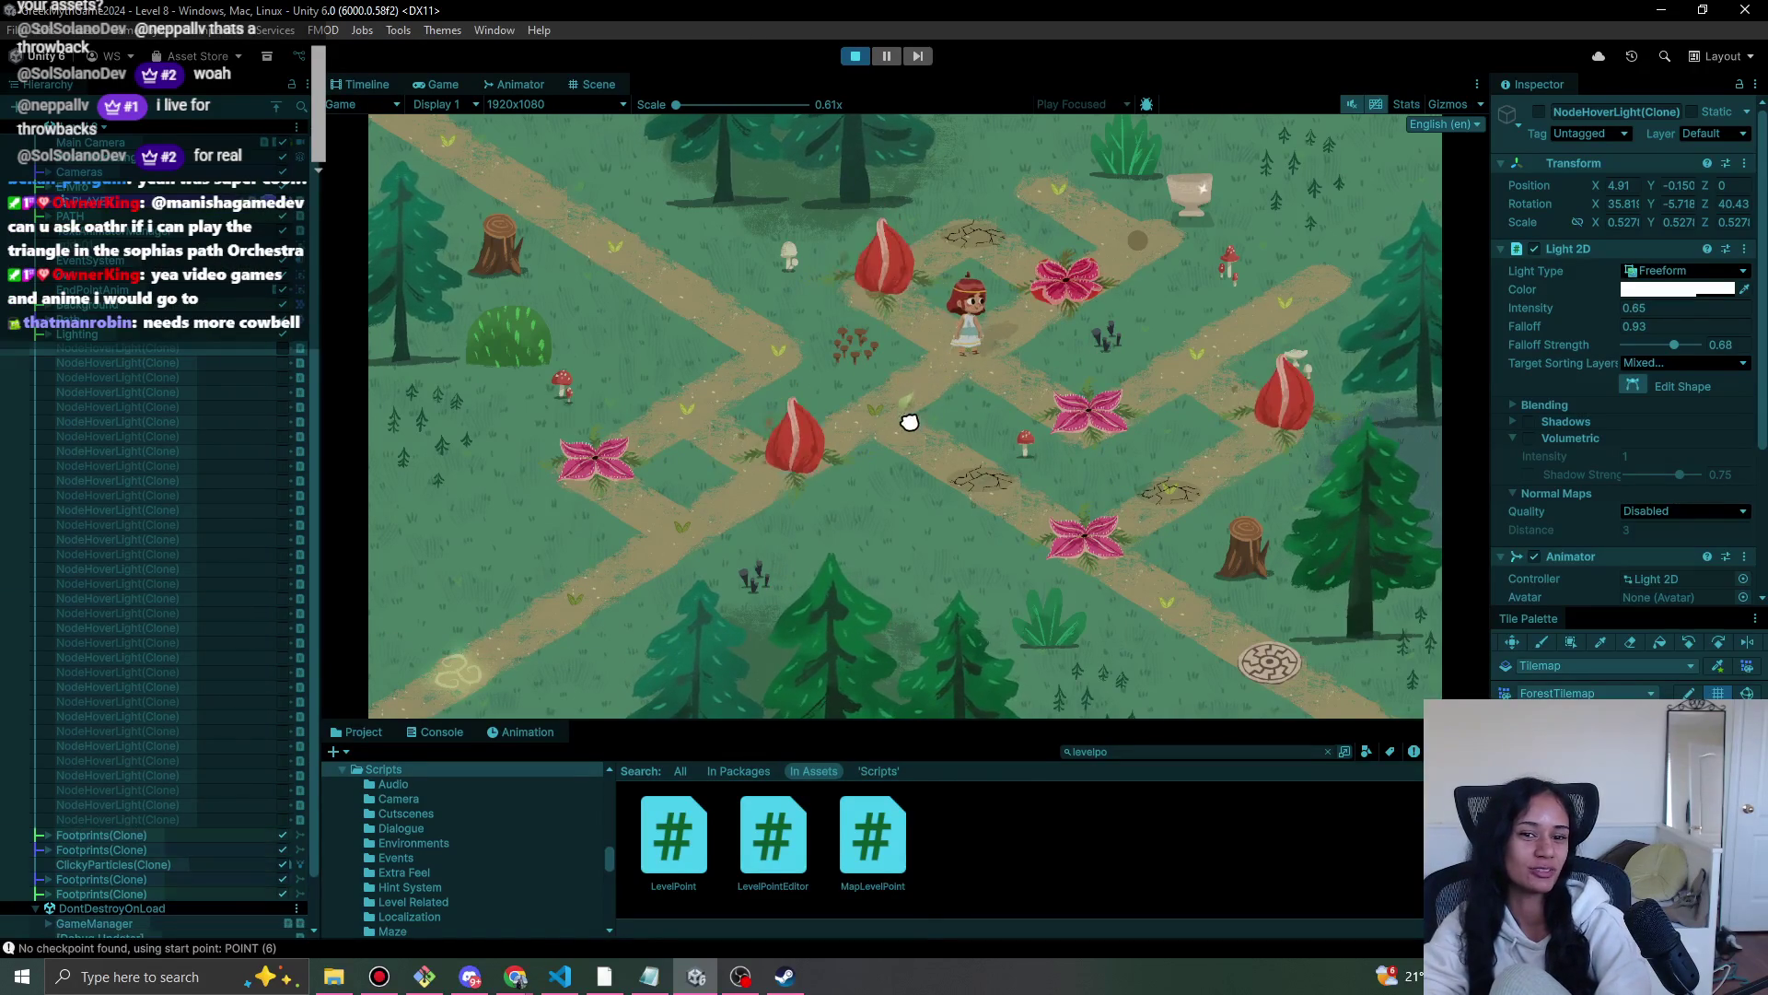
{"action": "left_click", "coordinate": [829, 454]}
{"action": "left_click", "coordinate": [710, 516]}
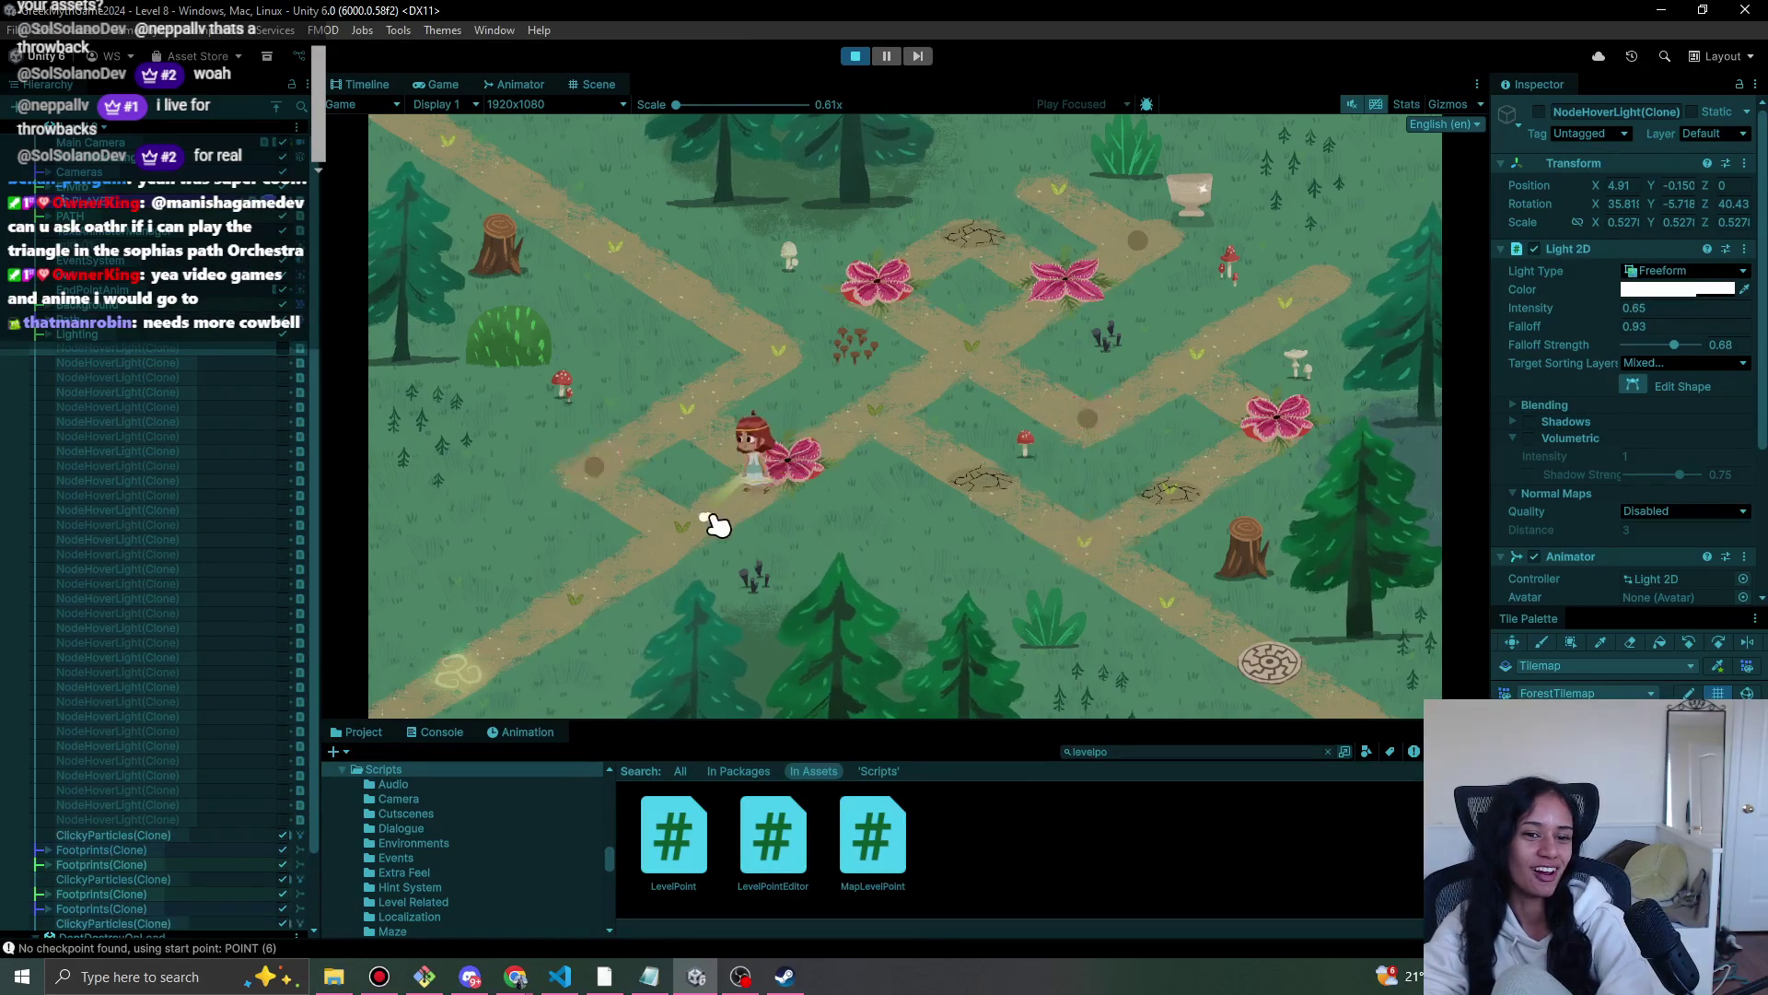
{"action": "left_click", "coordinate": [573, 630]}
{"action": "left_click", "coordinate": [681, 552]}
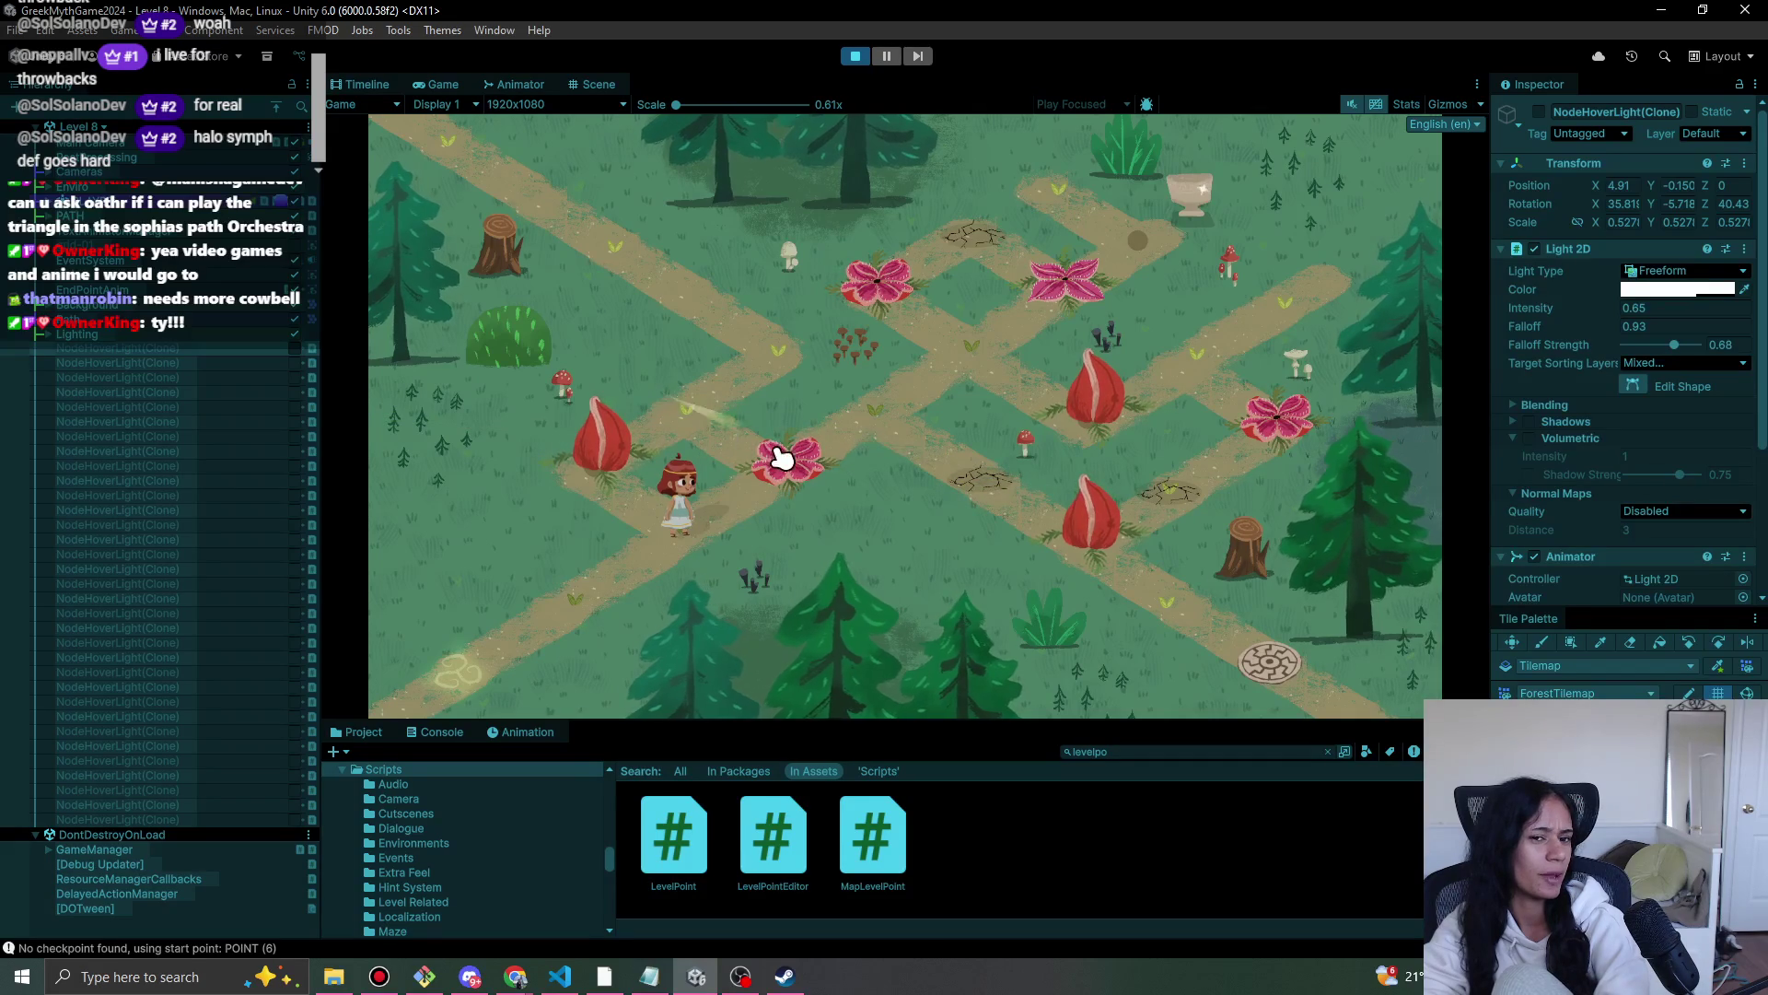
{"action": "left_click", "coordinate": [592, 589]}
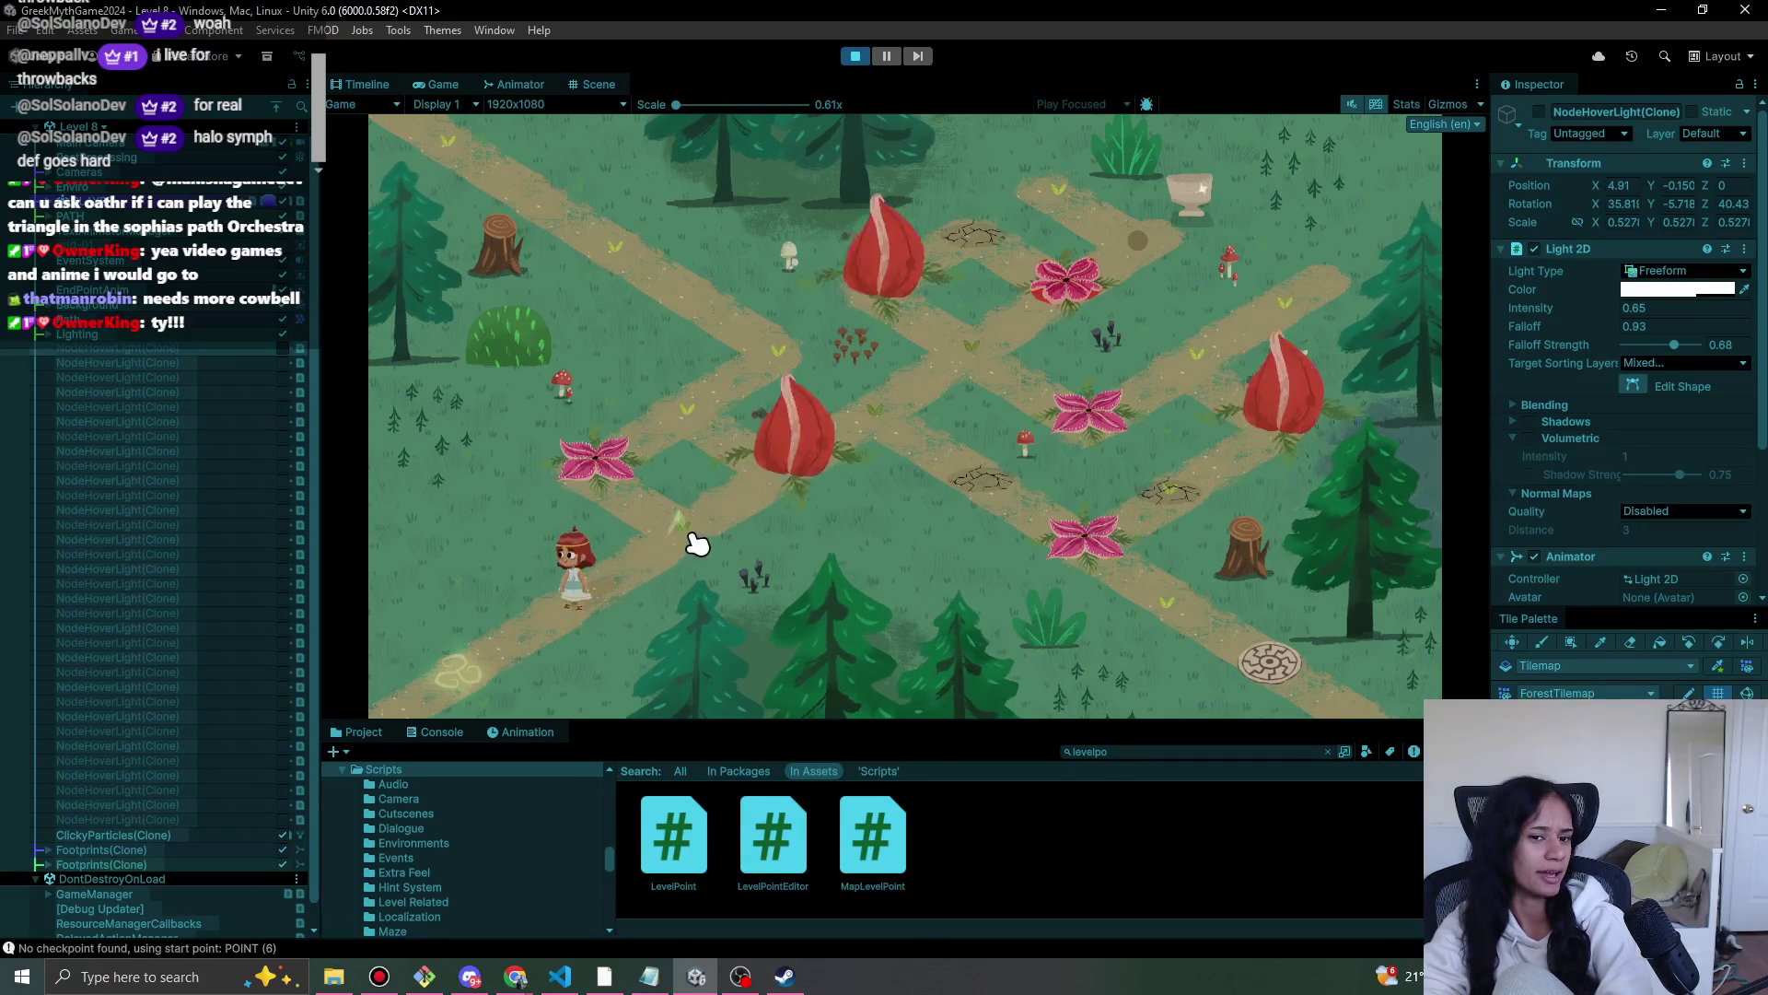
{"action": "left_click", "coordinate": [694, 526]}
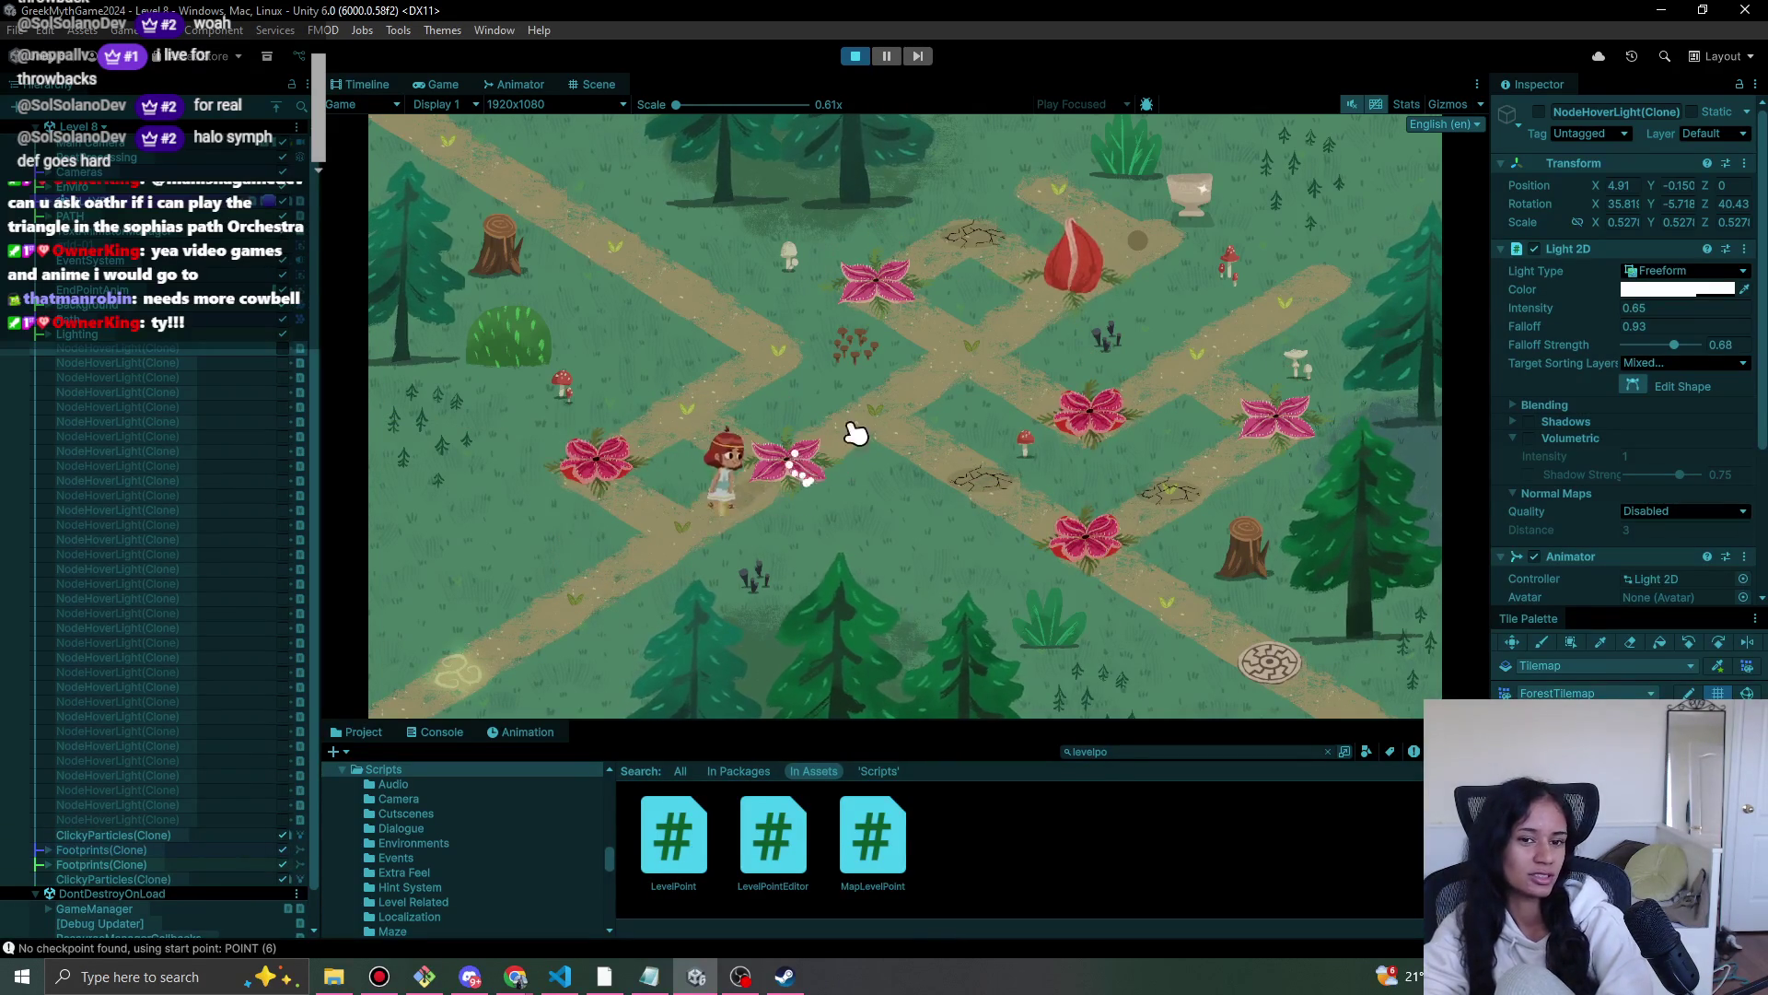
{"action": "left_click", "coordinate": [918, 376]}
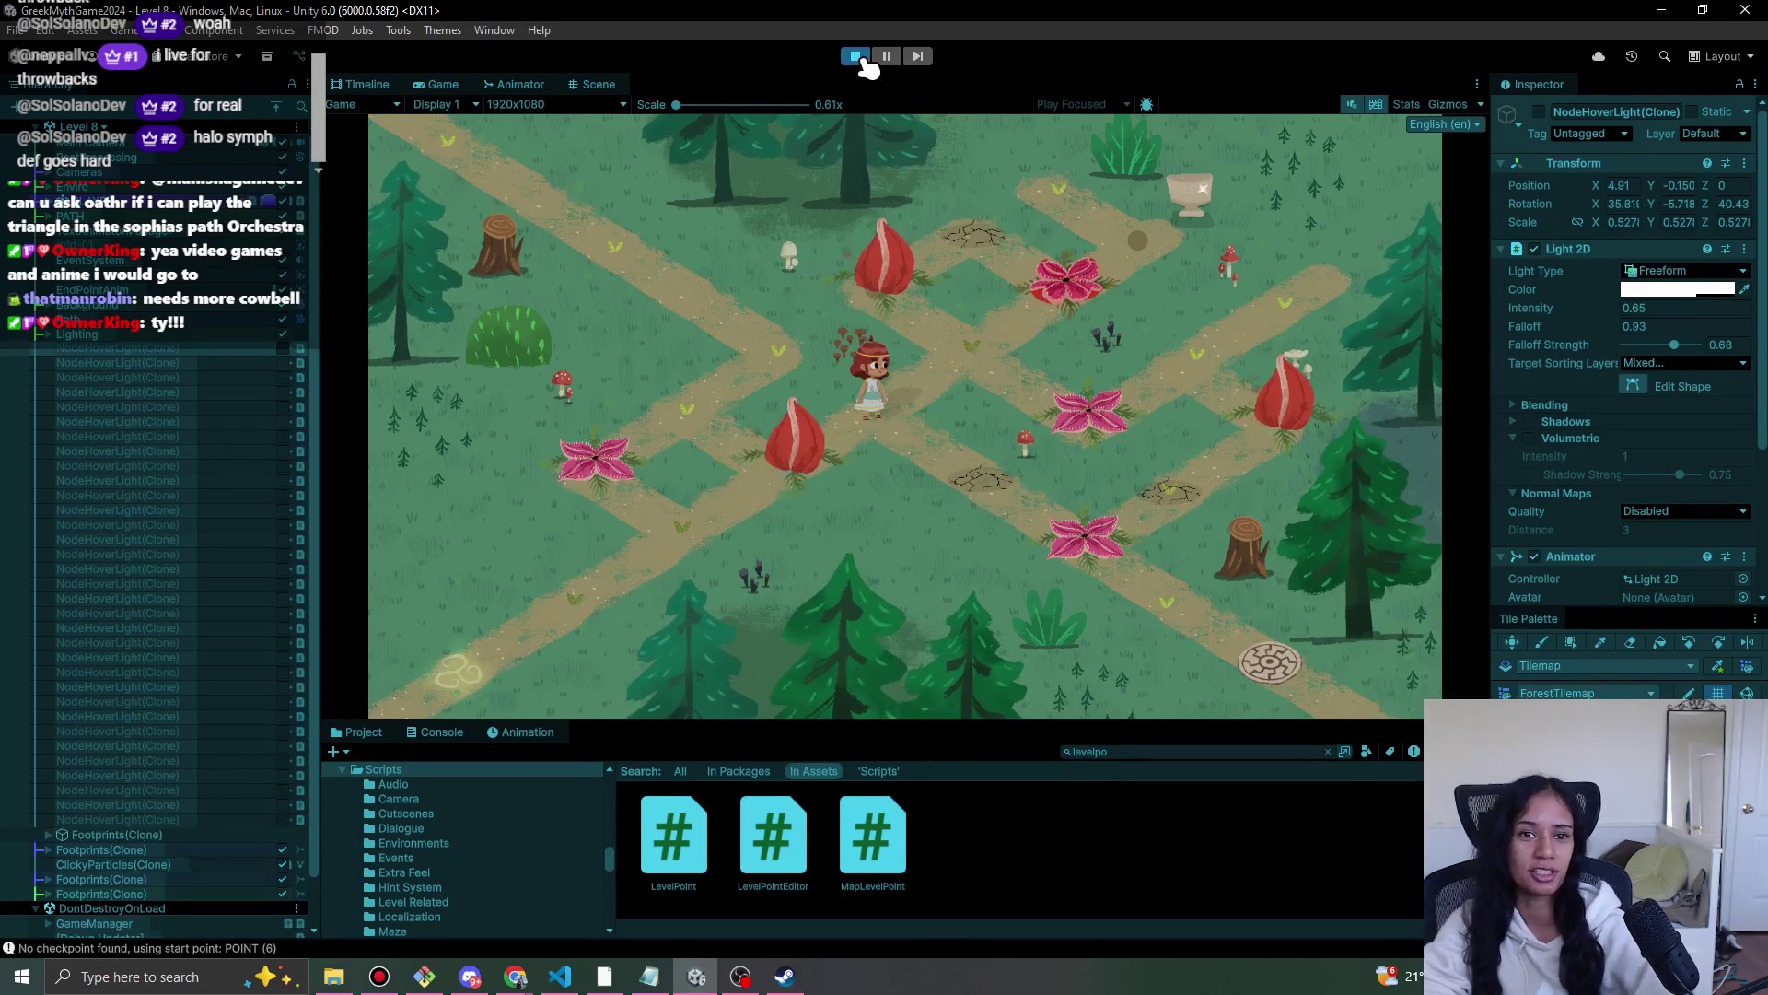
- Stop play mode and pan the Scene view to frame the whole level
{"action": "left_click", "coordinate": [857, 55]}
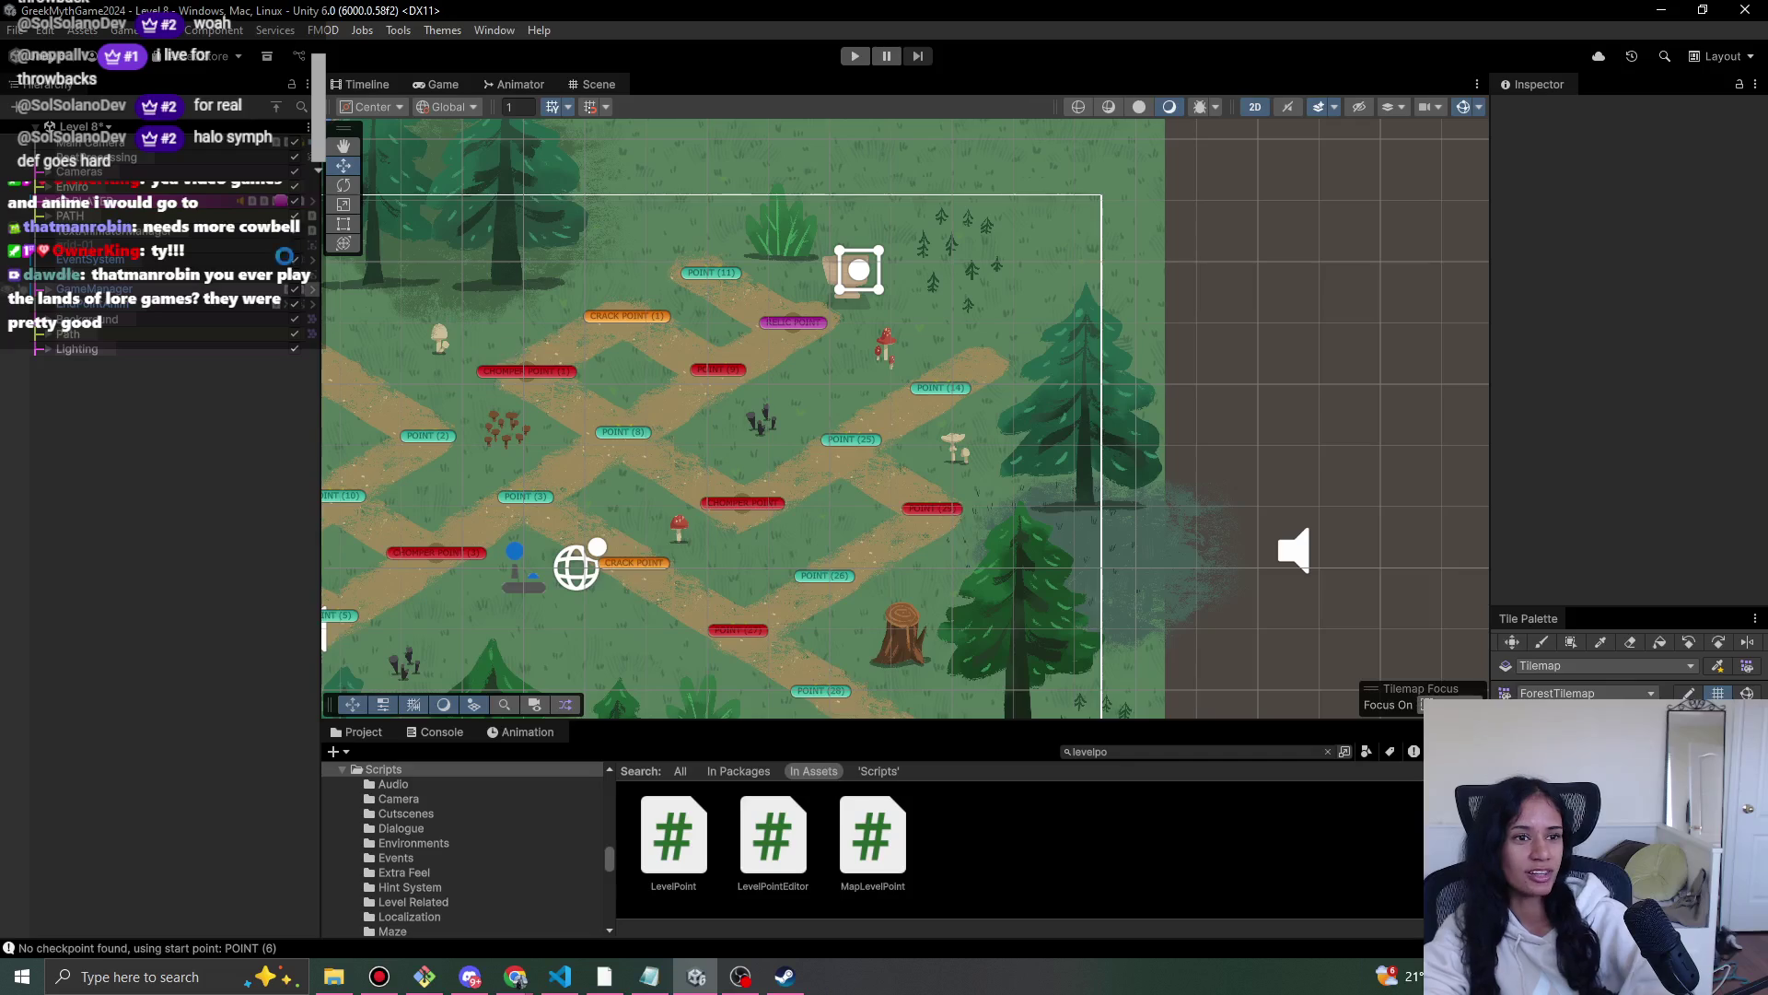
{"action": "left_click", "coordinate": [96, 128]}
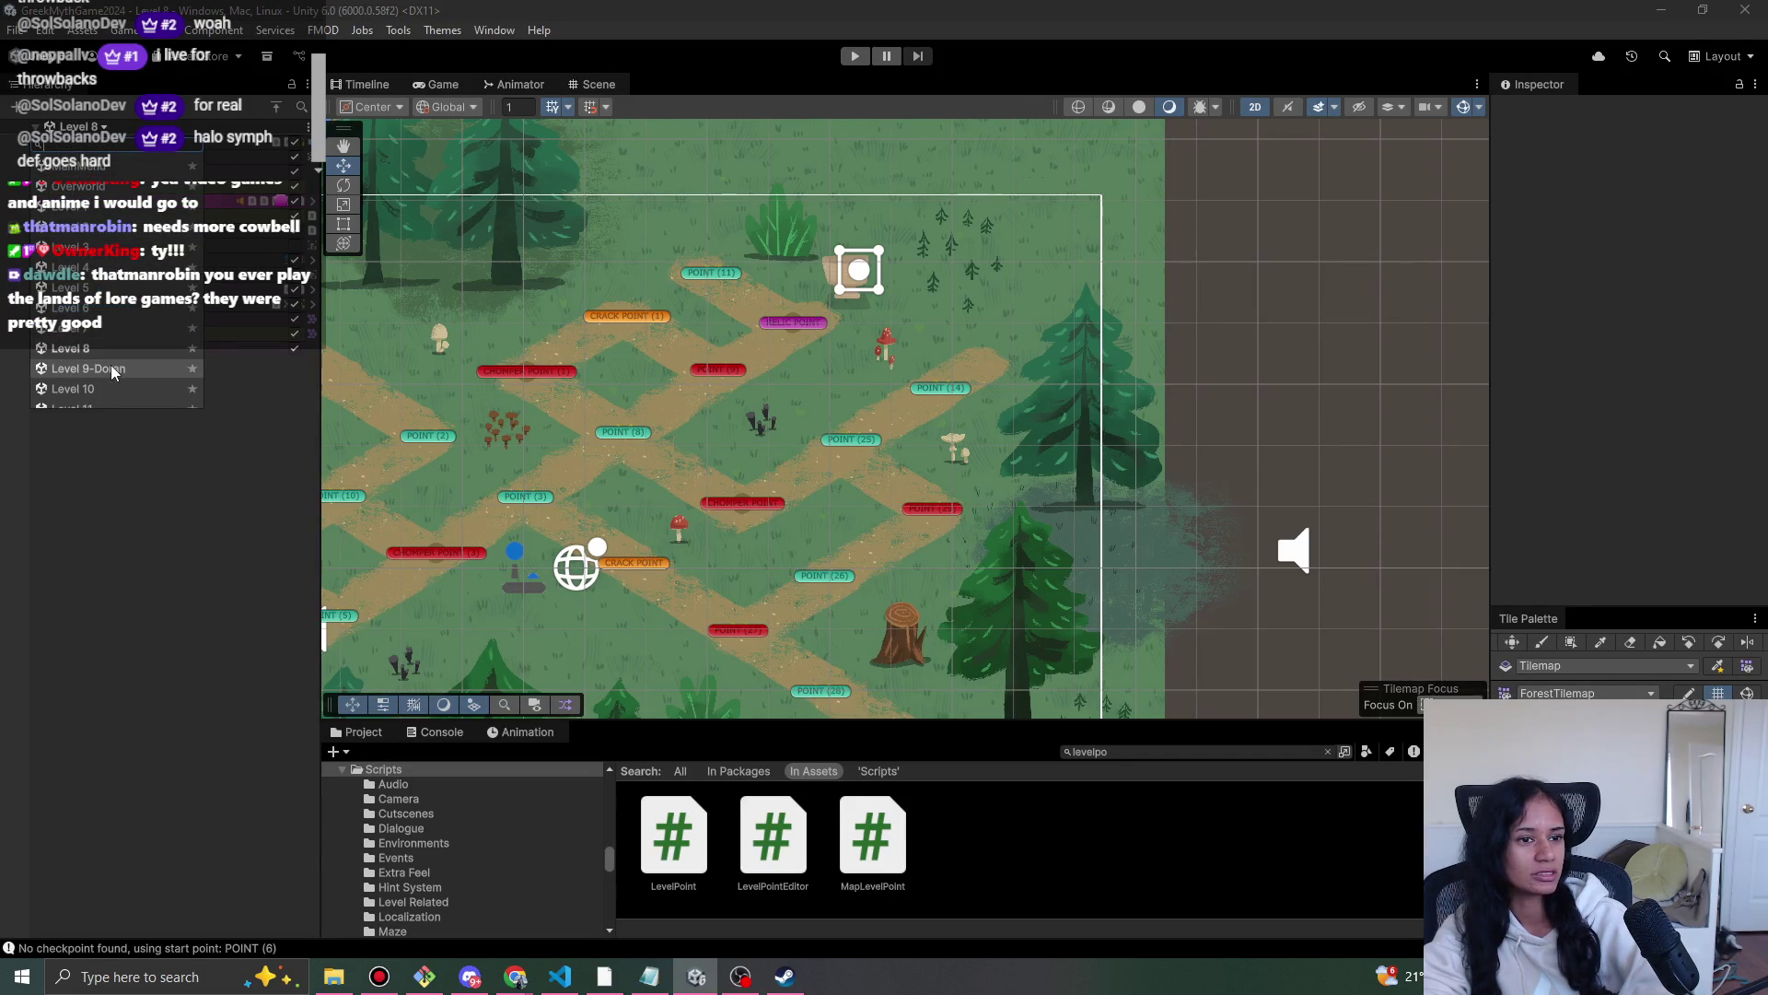
{"action": "left_click", "coordinate": [111, 438]}
{"action": "left_click", "coordinate": [56, 326]}
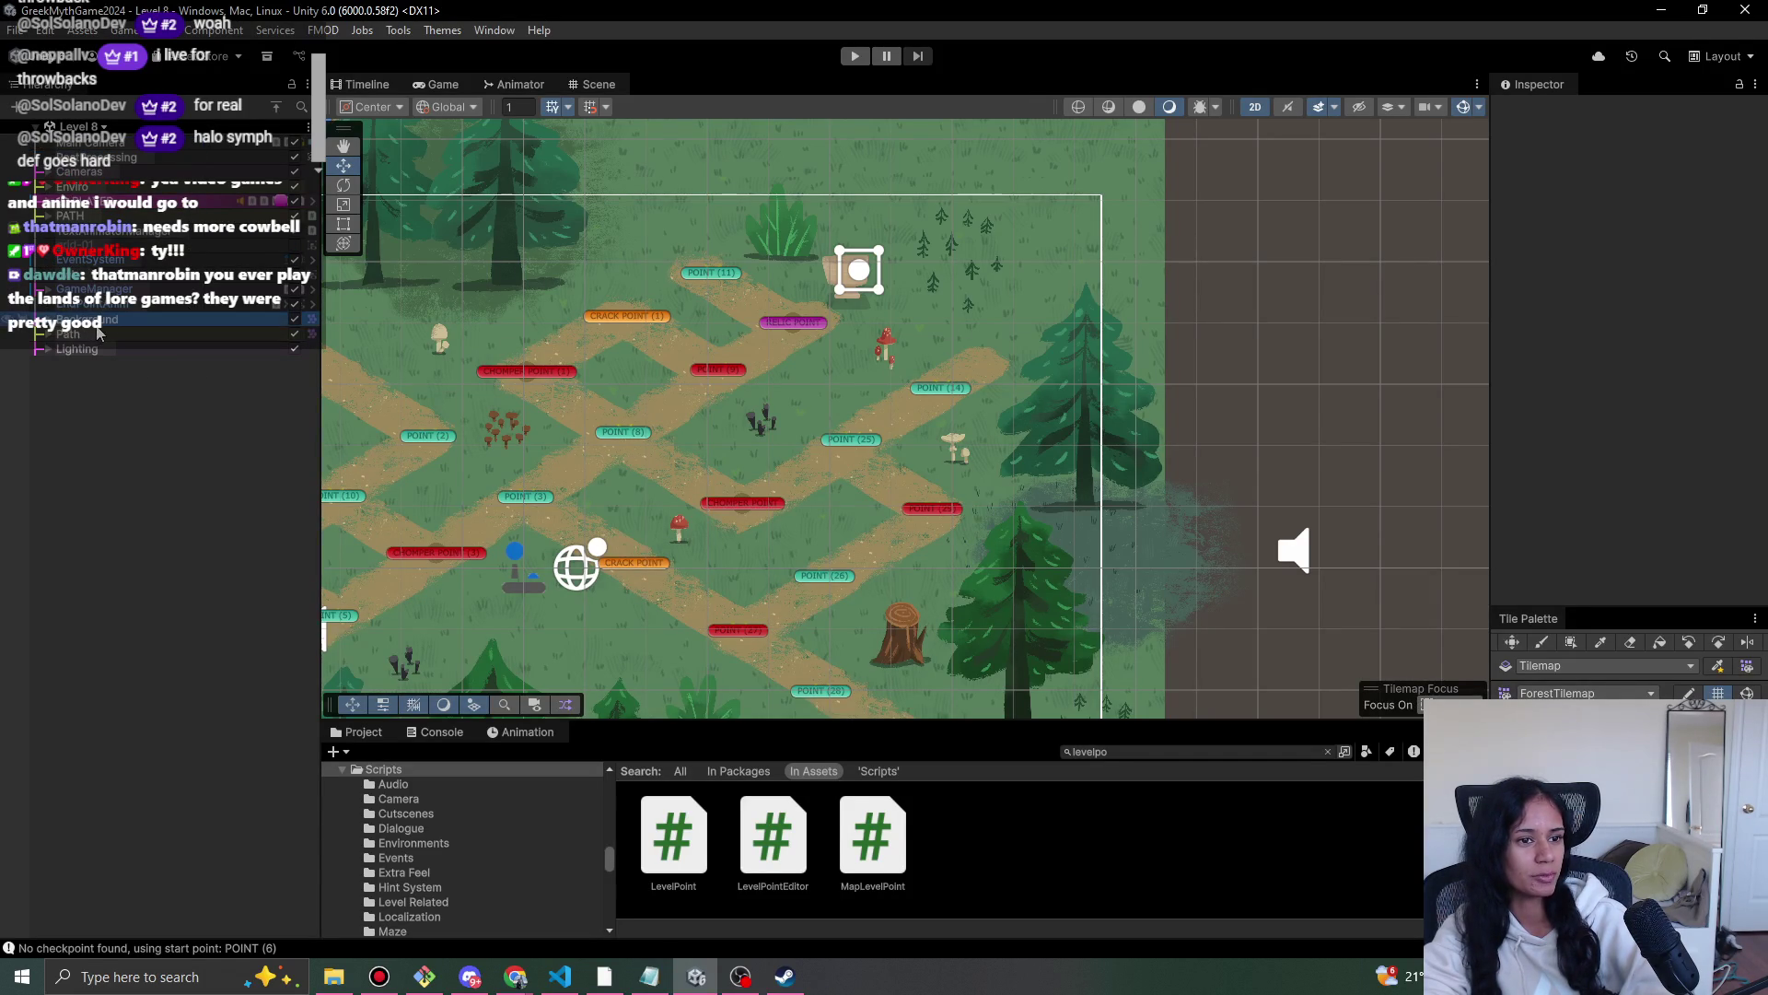
{"action": "left_click", "coordinate": [78, 127]}
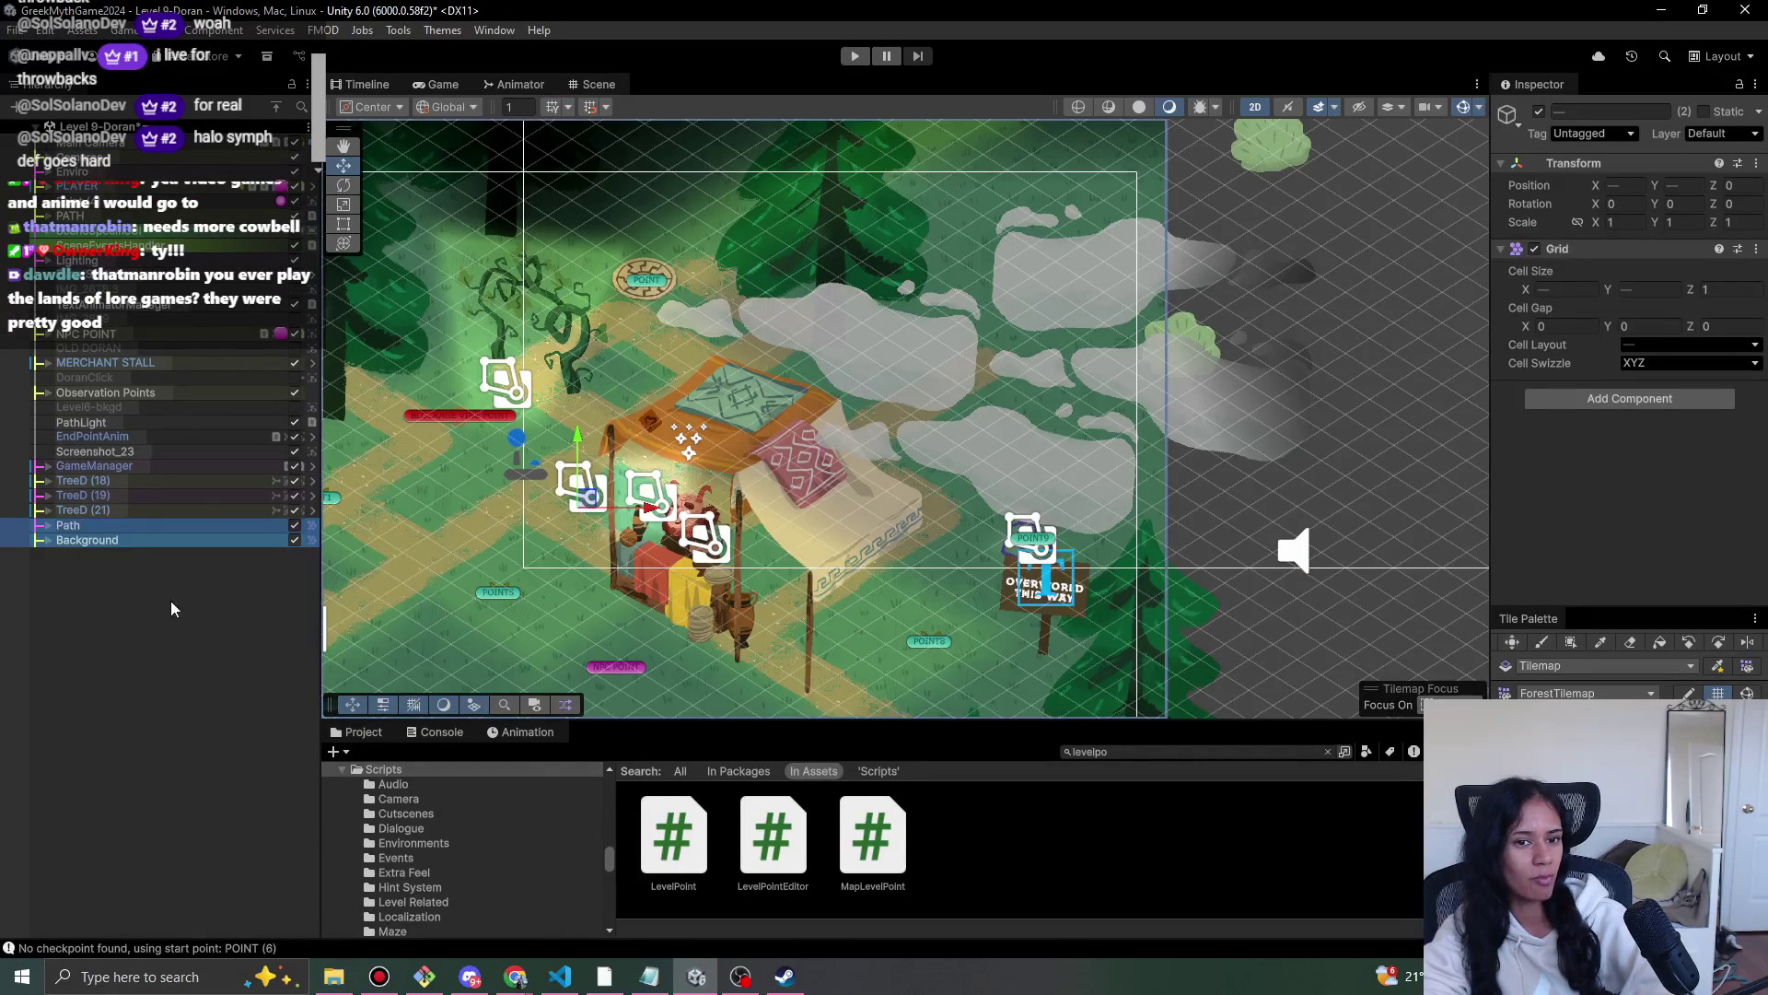
{"action": "scroll", "coordinate": [907, 396], "scroll_direction": "down", "scroll_amount": 5}
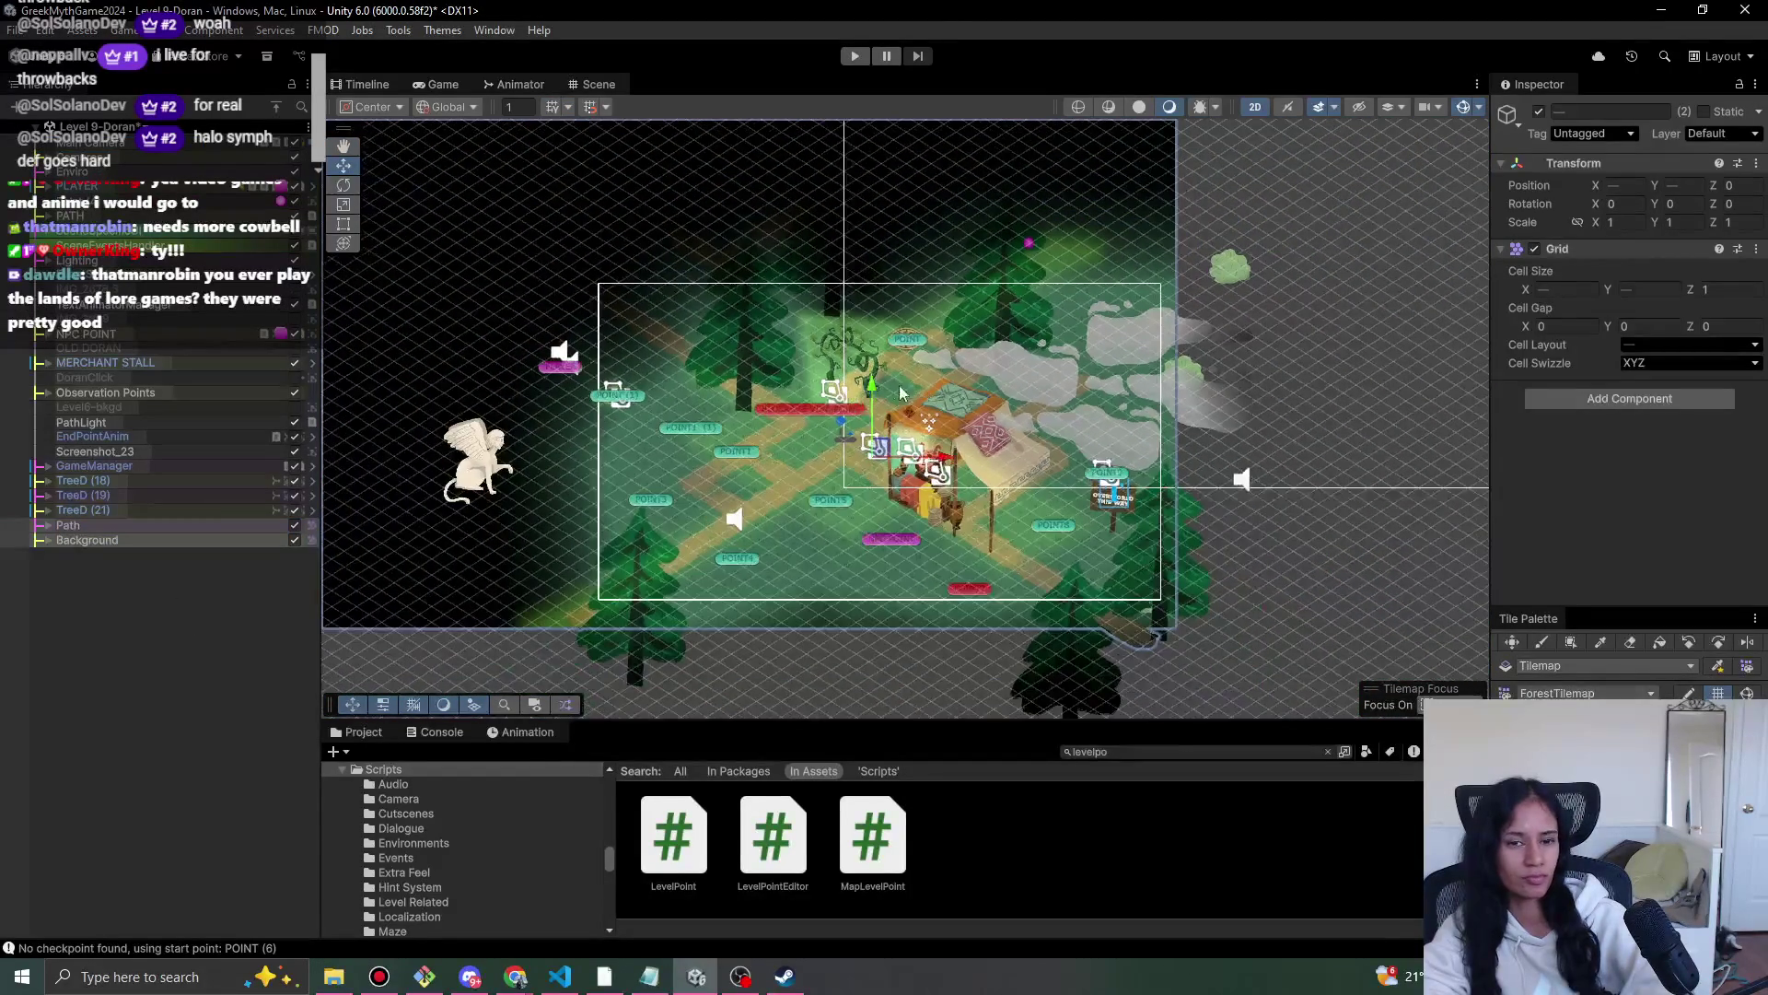
{"action": "scroll", "coordinate": [1151, 336], "scroll_direction": "down", "scroll_amount": 4}
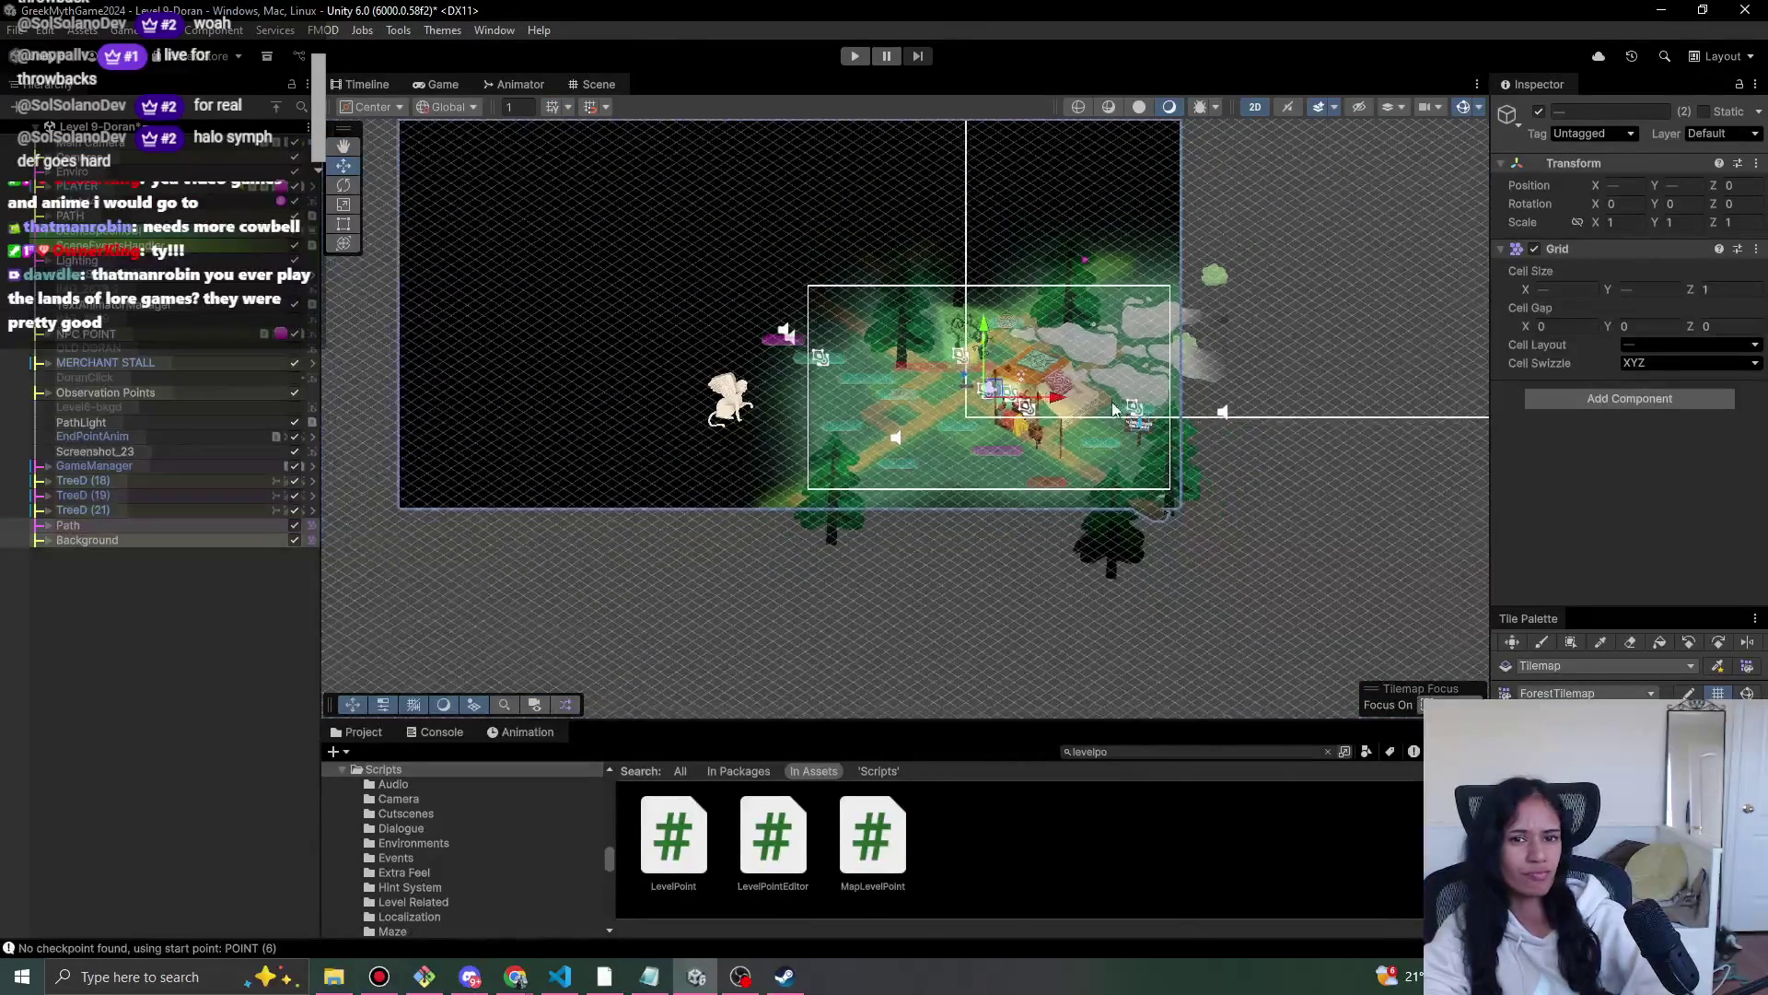
{"action": "left_click_drag", "start_coordinate": [1112, 384], "coordinate": [976, 472]}
{"action": "scroll", "coordinate": [974, 461], "scroll_direction": "up", "scroll_amount": 2}
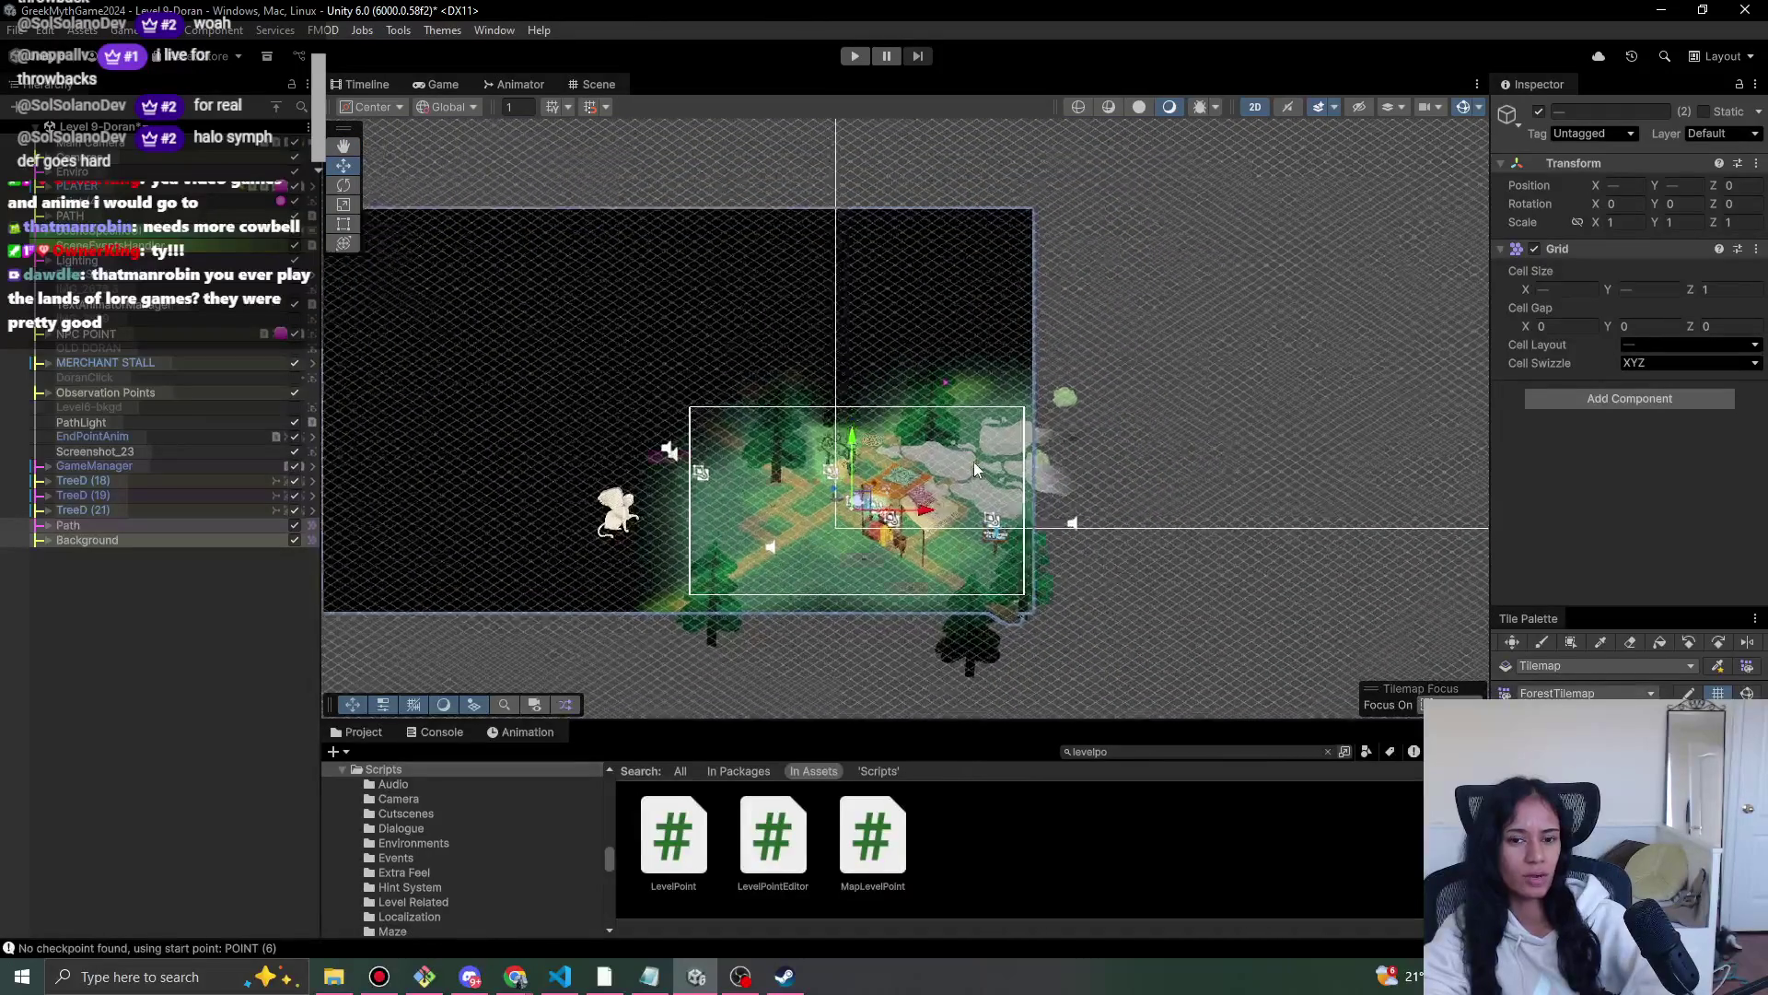
{"action": "left_click", "coordinate": [48, 171]}
{"action": "left_click", "coordinate": [140, 187]}
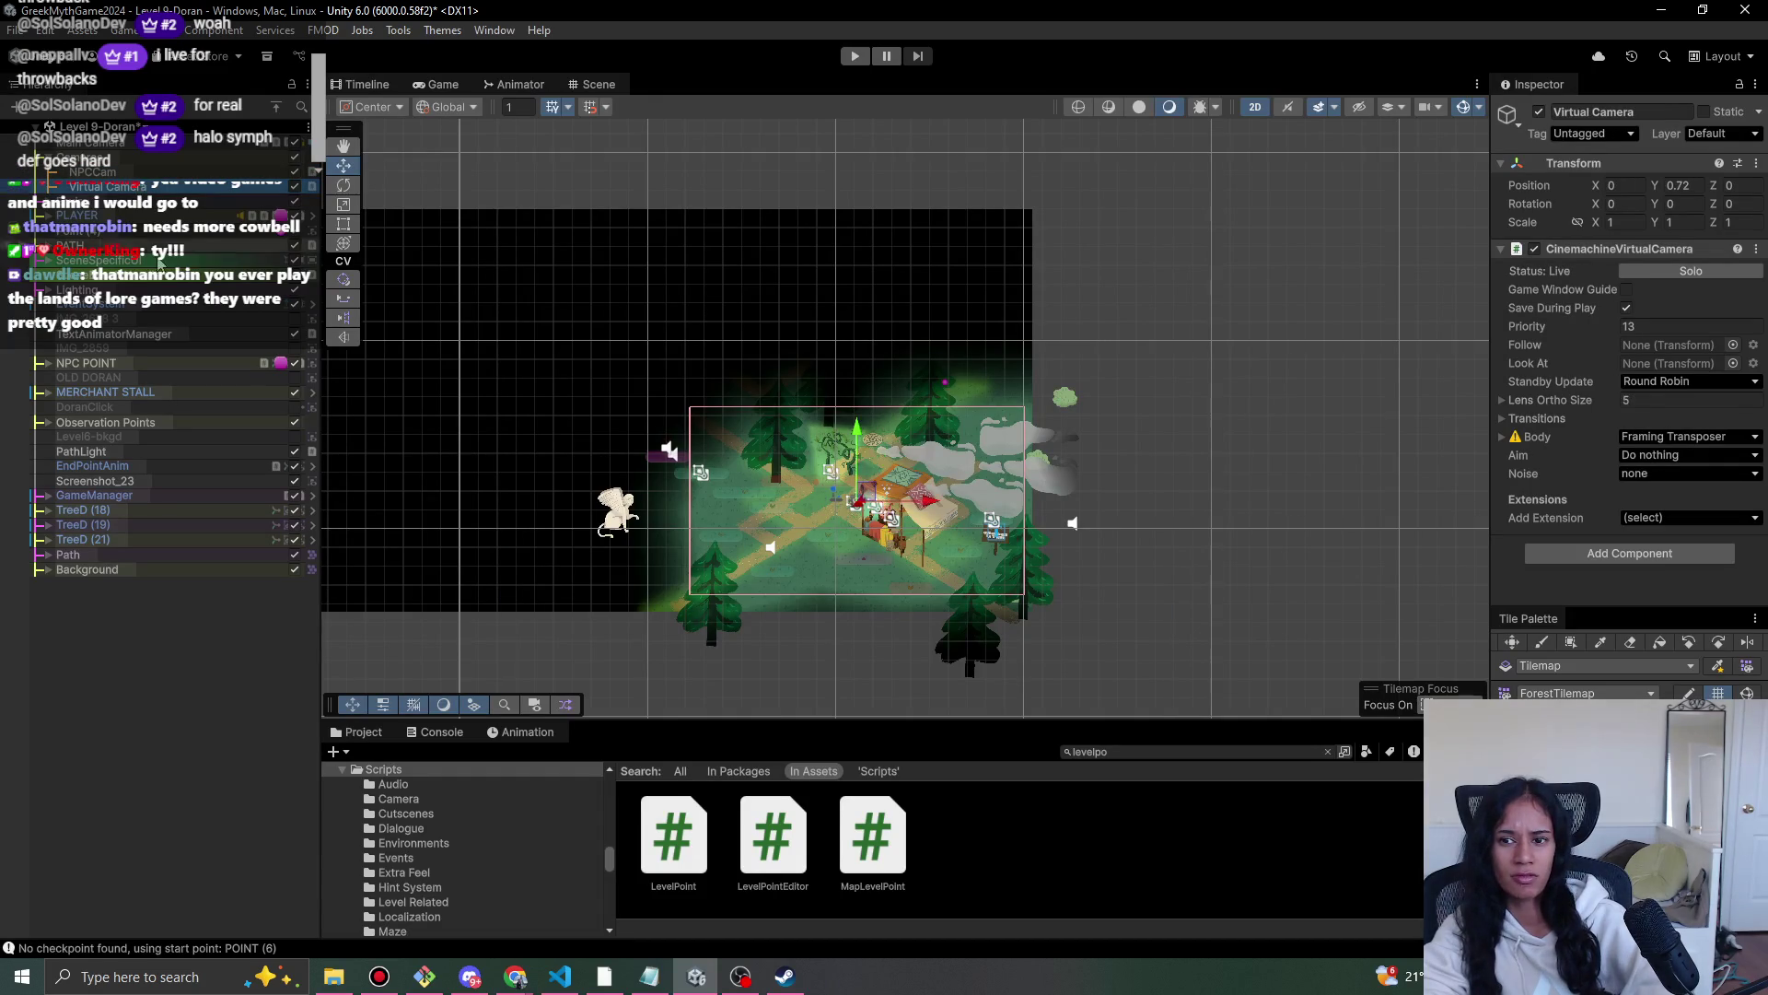
- Turn off Scene view lighting so the grass, path and trees render unlit in full colour
{"action": "mouse_move", "coordinate": [644, 414]}
{"action": "left_mouse_down"}
{"action": "mouse_move", "coordinate": [884, 415]}
{"action": "mouse_move", "coordinate": [709, 399]}
{"action": "left_mouse_up"}
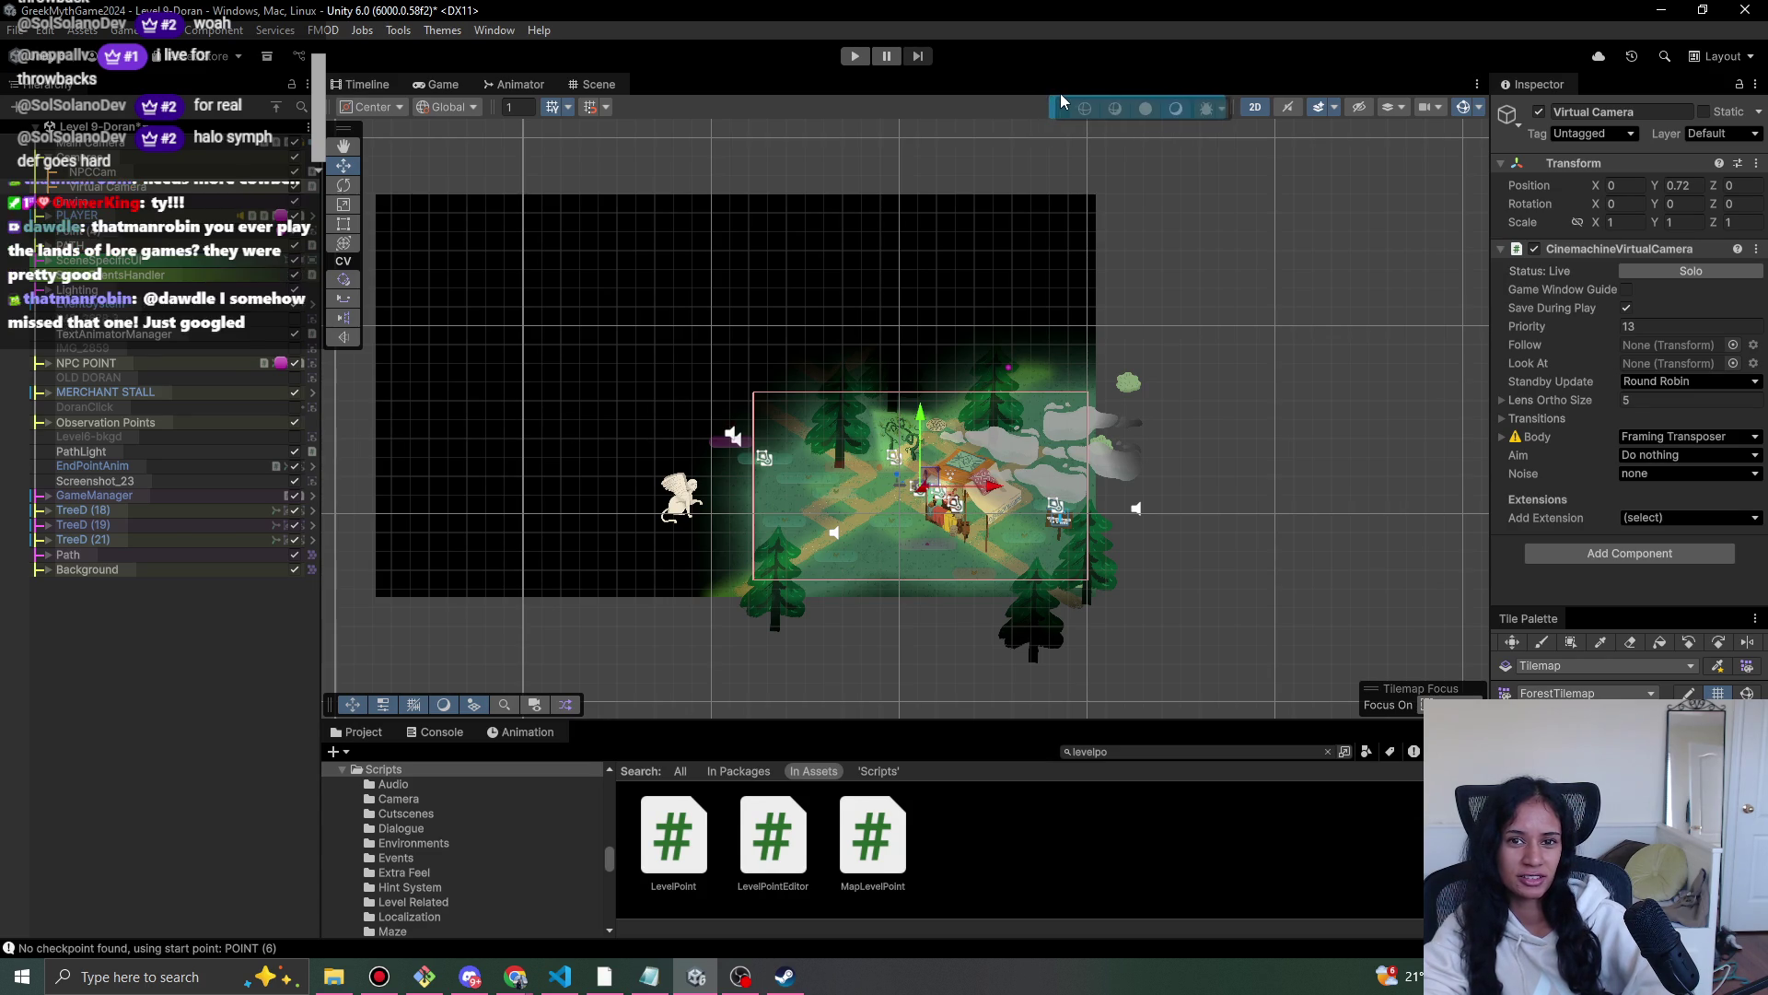
{"action": "left_click", "coordinate": [1138, 107]}
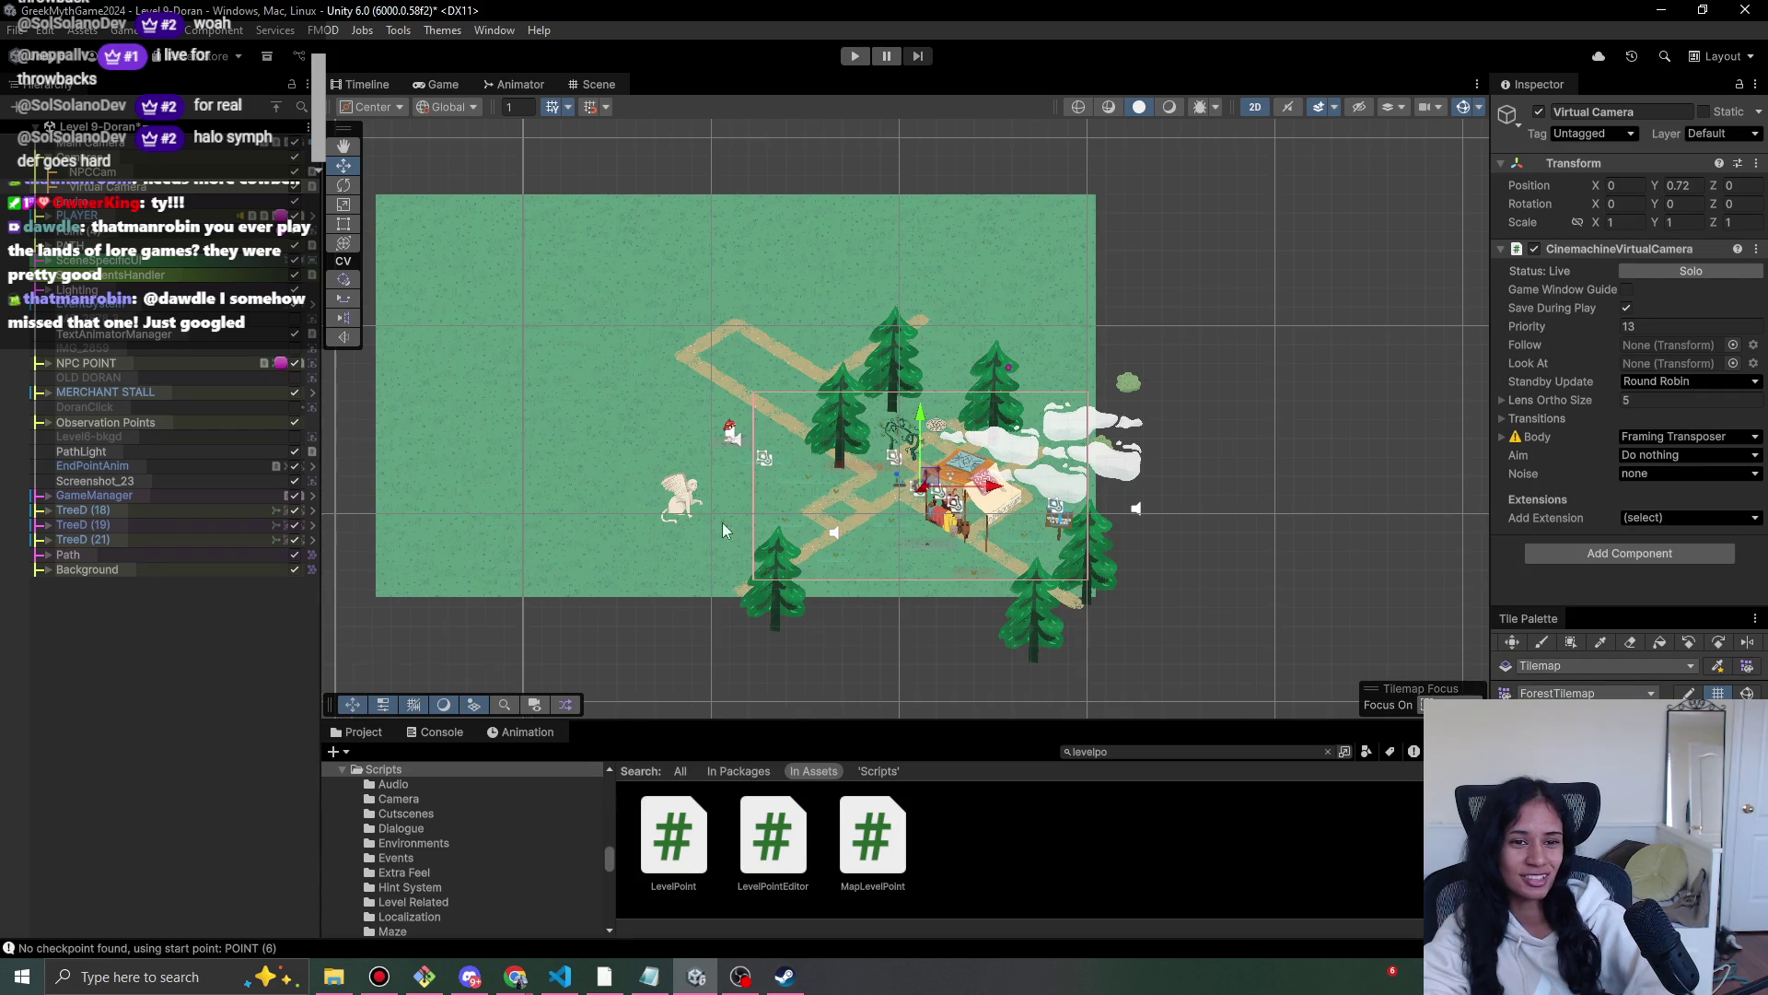
{"action": "scroll", "coordinate": [727, 531], "scroll_direction": "up", "scroll_amount": 1}
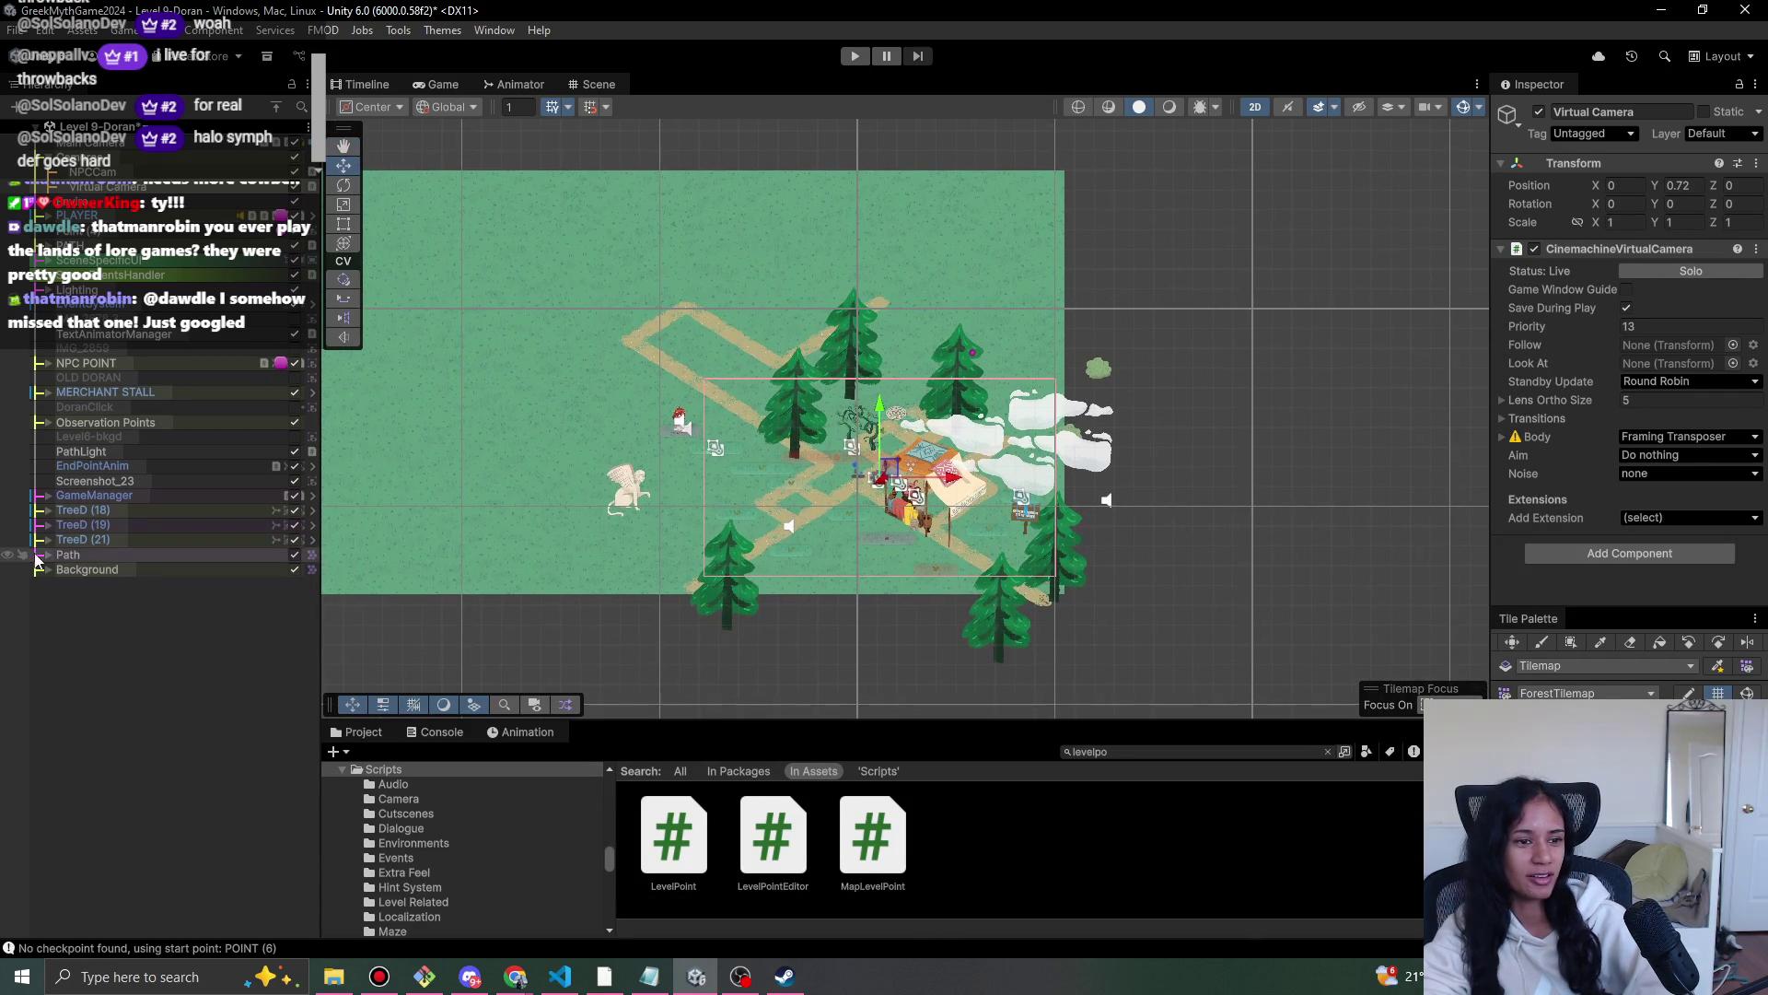
{"action": "left_click", "coordinate": [52, 570]}
- Select the Background Tilemap and erase the excess grass around the map with the Tile Palette
{"action": "left_click", "coordinate": [78, 580]}
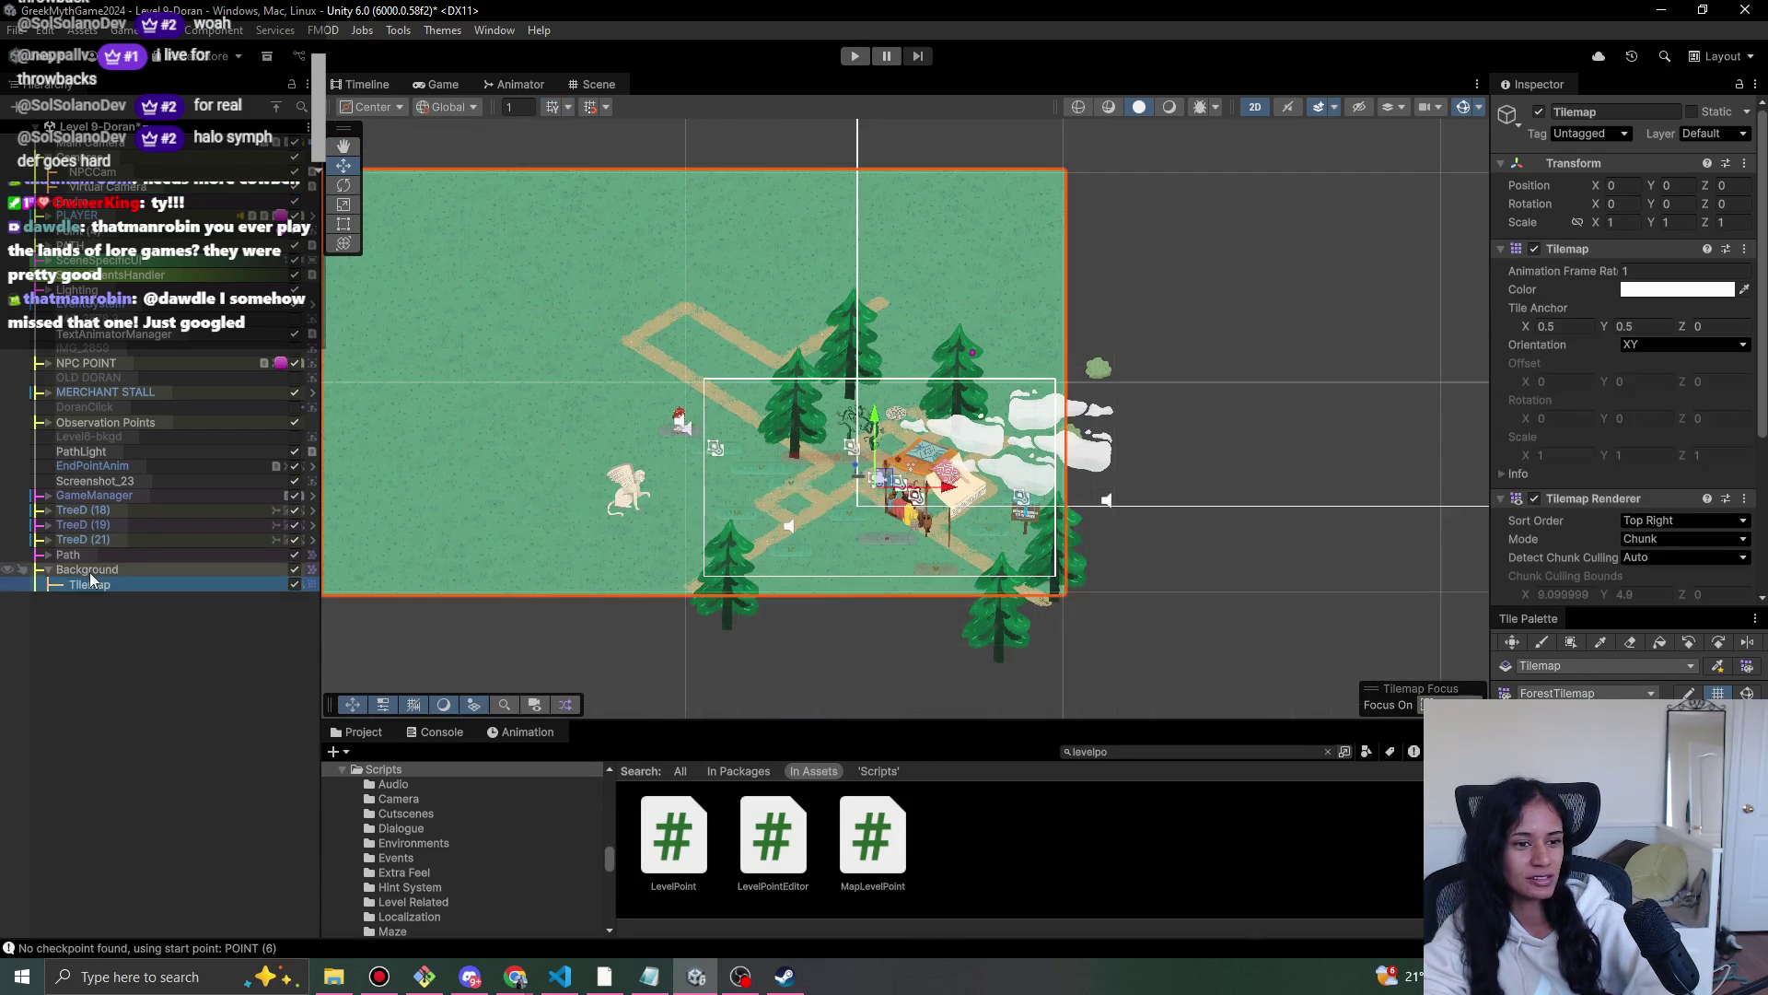
{"action": "left_click_drag", "start_coordinate": [455, 533], "coordinate": [554, 542]}
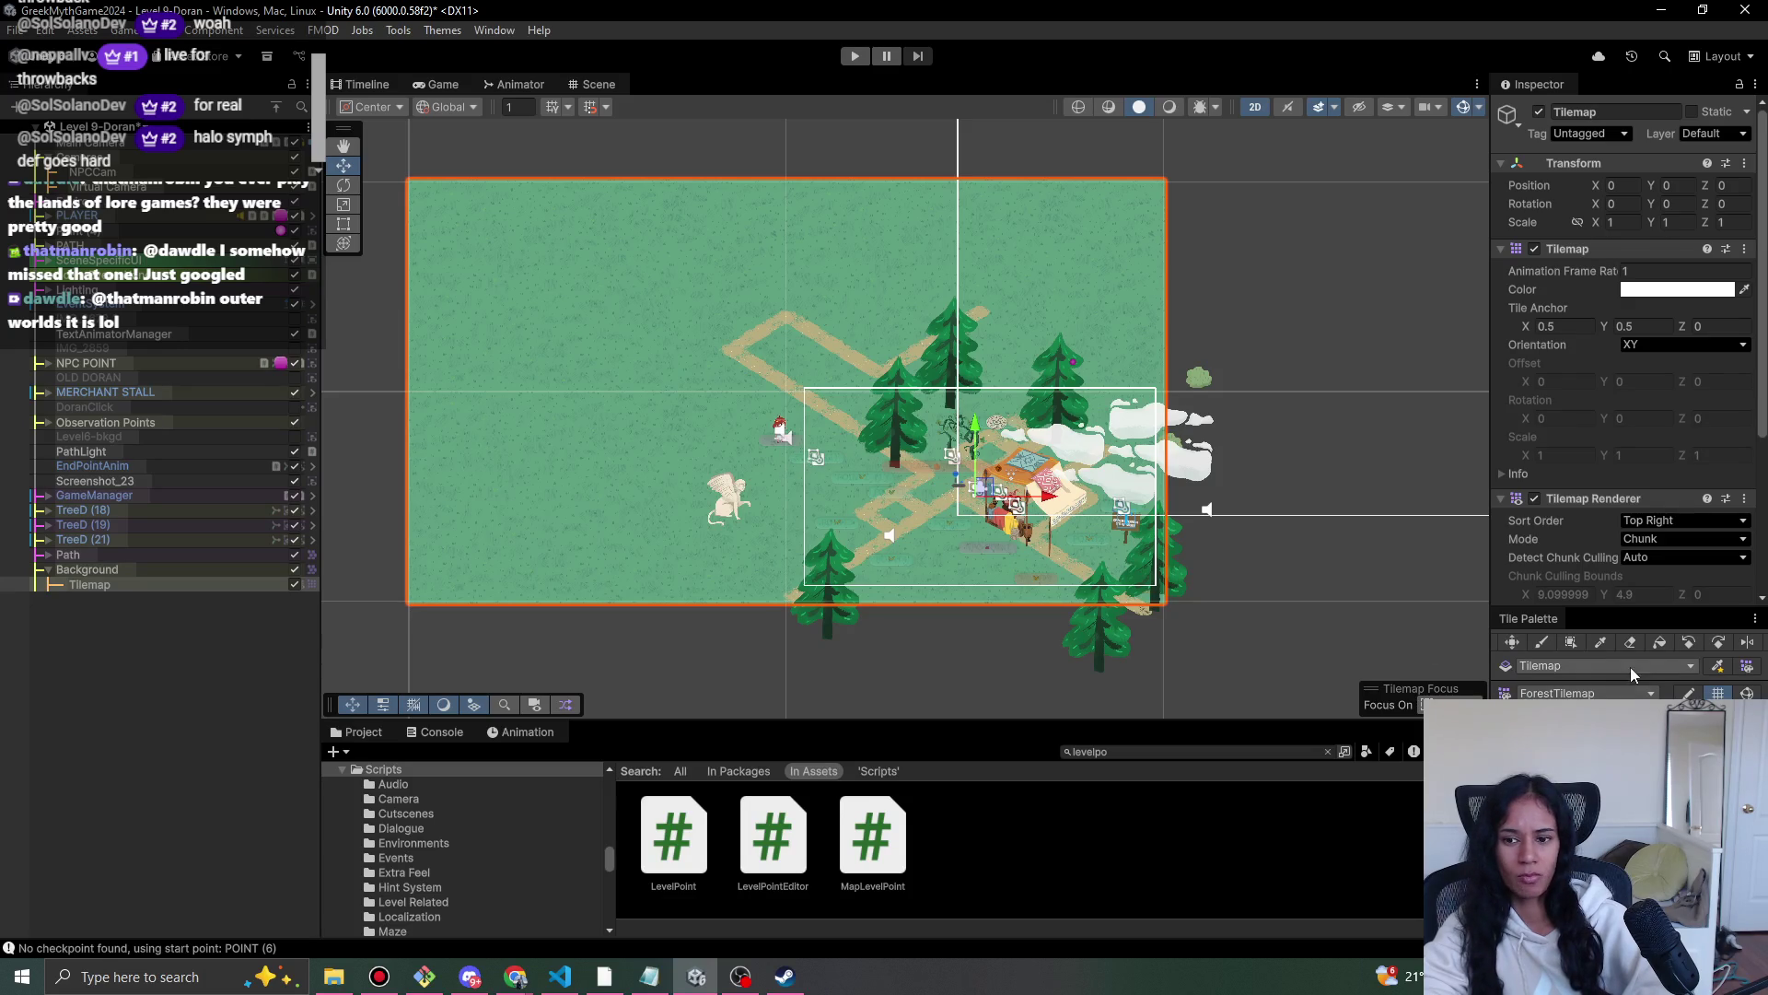
{"action": "left_click", "coordinate": [1639, 697]}
{"action": "left_click", "coordinate": [1542, 642]}
{"action": "left_click", "coordinate": [1234, 287]}
{"action": "left_click", "coordinate": [1249, 511]}
{"action": "key", "text": "ctrl+z"}
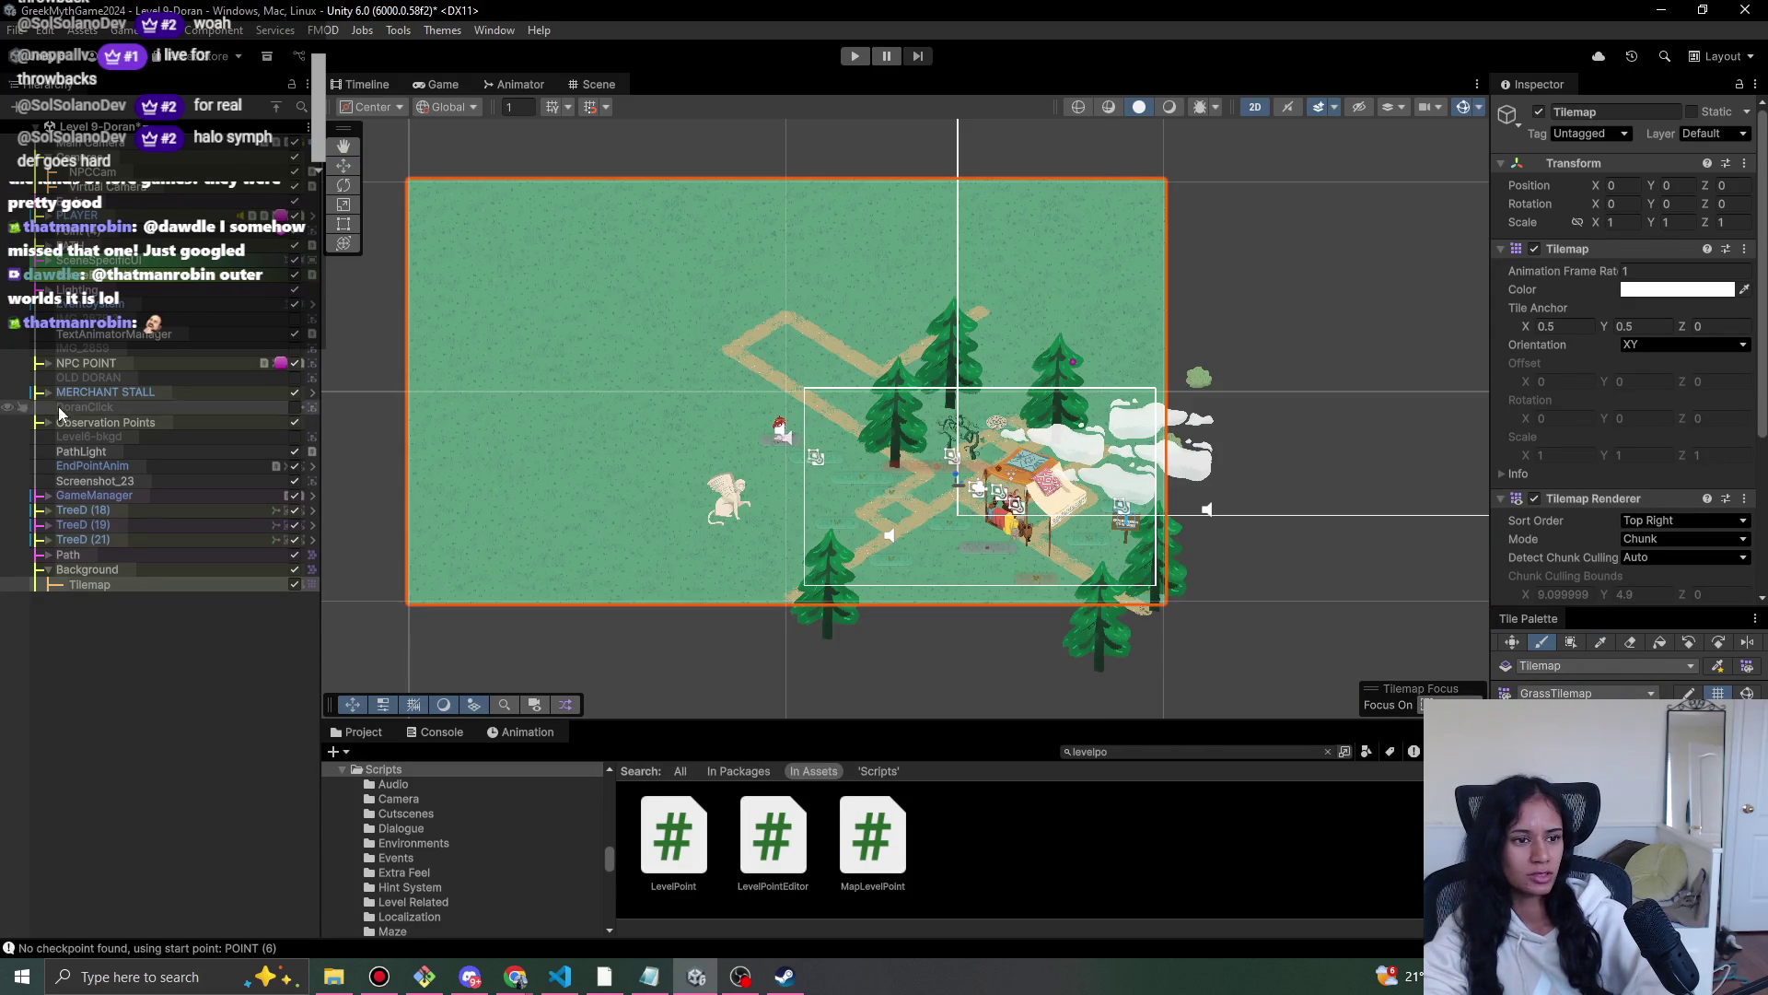
{"action": "left_click", "coordinate": [1638, 650]}
{"action": "mouse_move", "coordinate": [600, 489]}
{"action": "left_mouse_down"}
{"action": "mouse_move", "coordinate": [788, 318]}
{"action": "mouse_move", "coordinate": [967, 276]}
{"action": "left_mouse_up"}
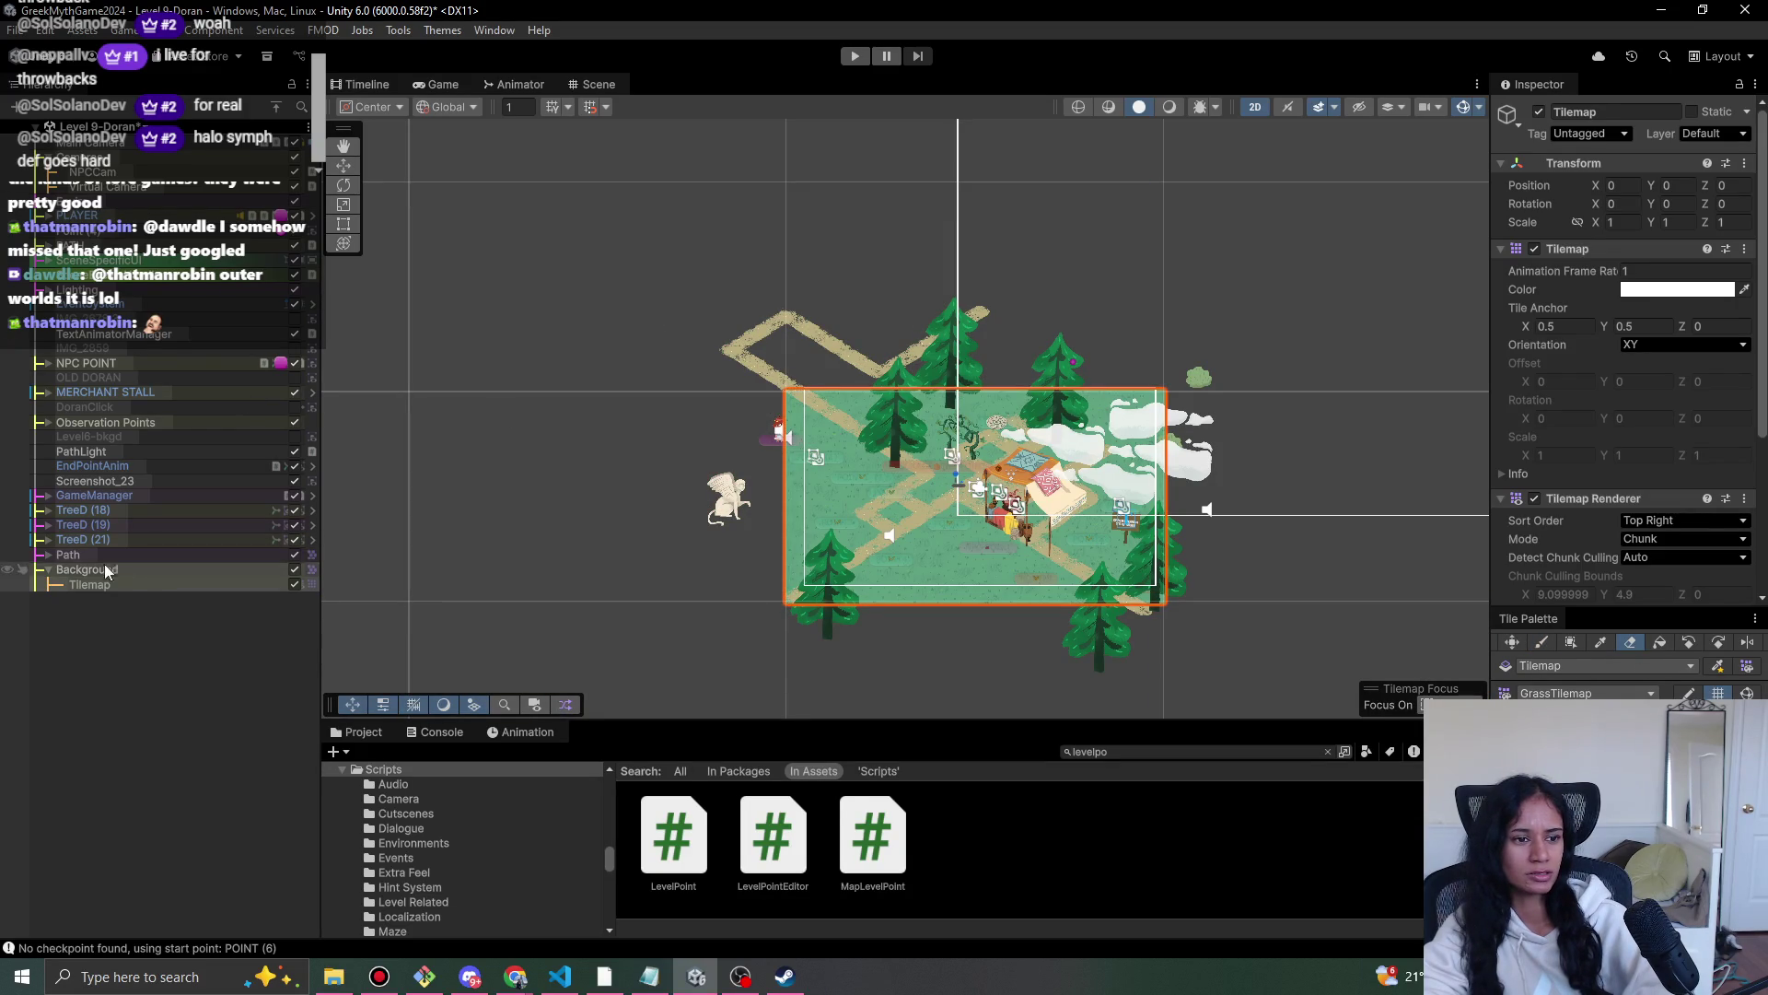
- Select the Path Tilemap and erase most of the dirt path tiles across the map
{"action": "left_click", "coordinate": [47, 554]}
{"action": "left_click", "coordinate": [142, 583]}
{"action": "left_click", "coordinate": [146, 571]}
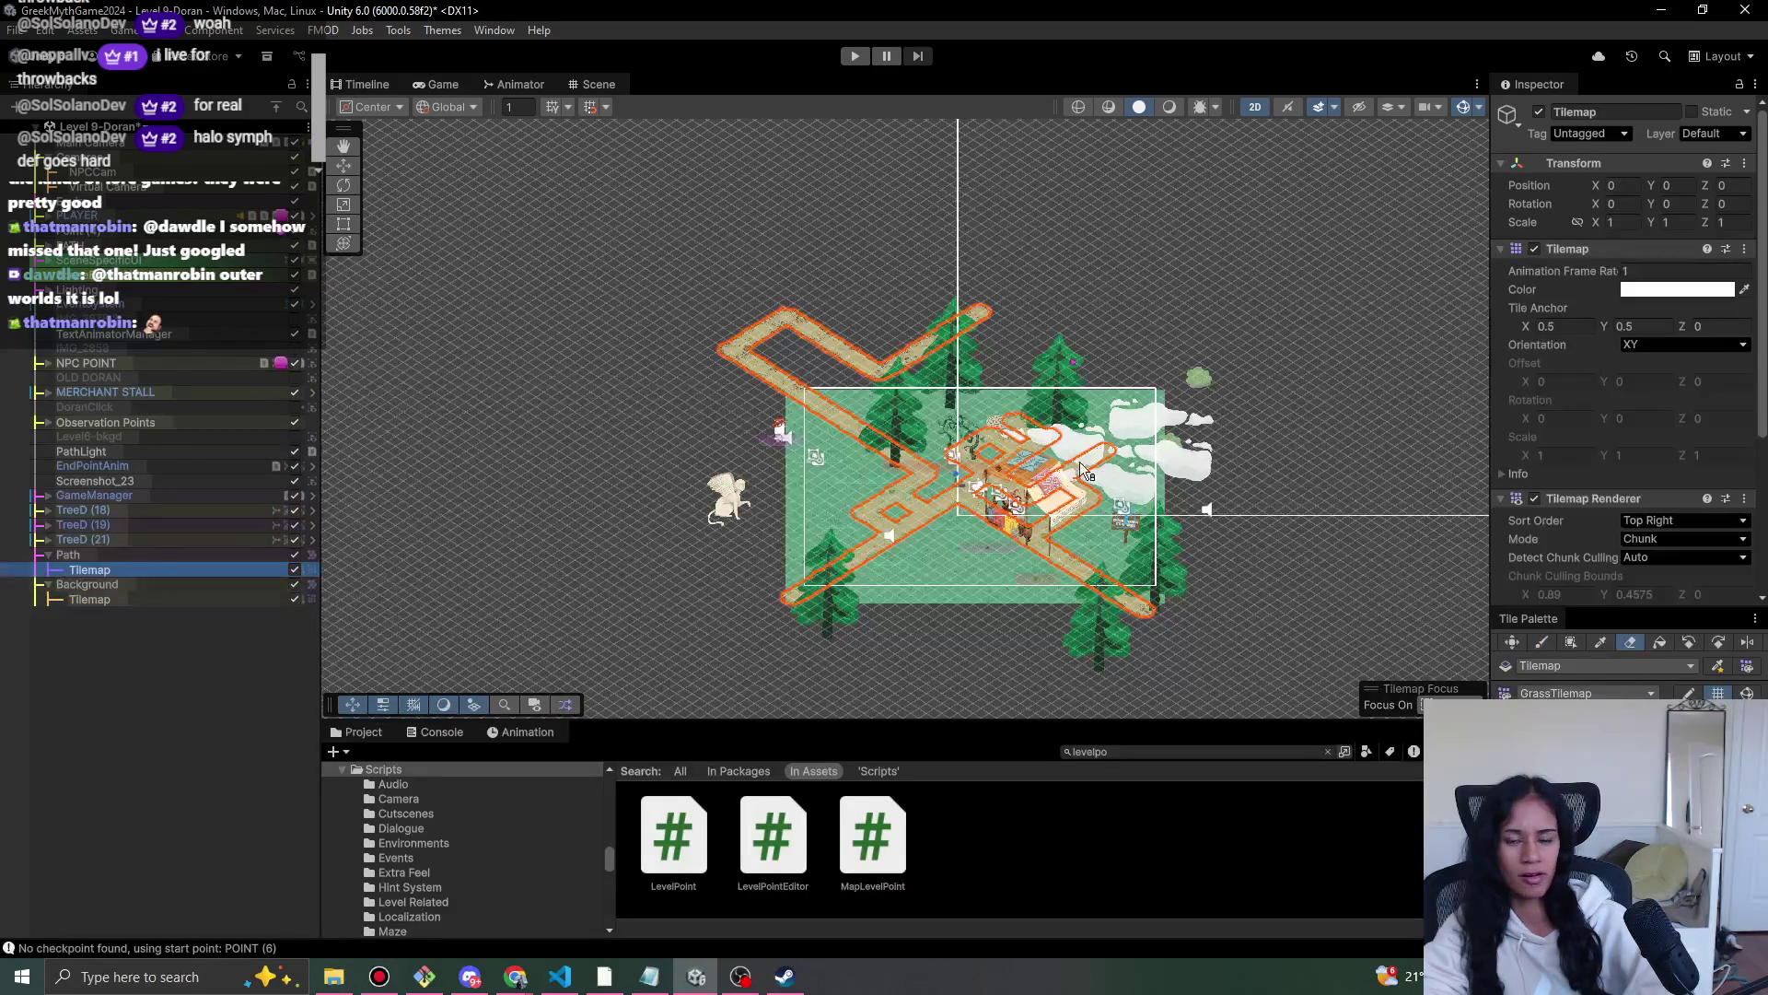
{"action": "scroll", "coordinate": [1003, 516], "scroll_direction": "up", "scroll_amount": 3}
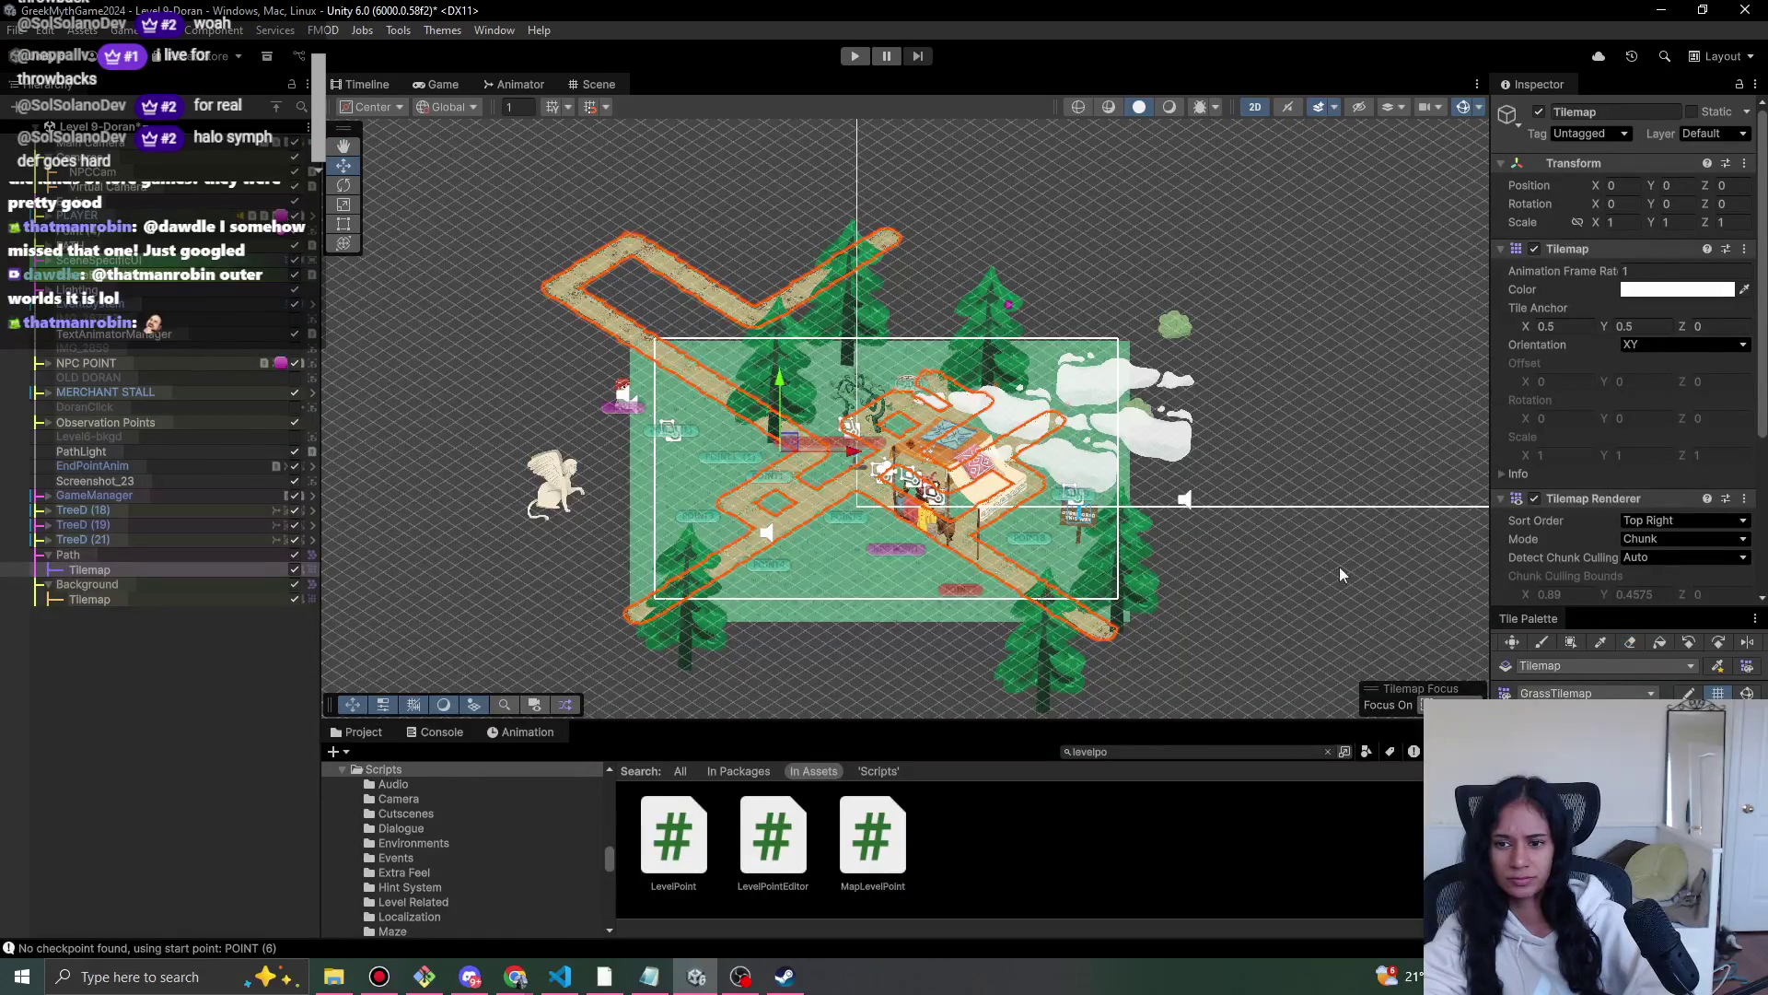
{"action": "key", "text": "Escape"}
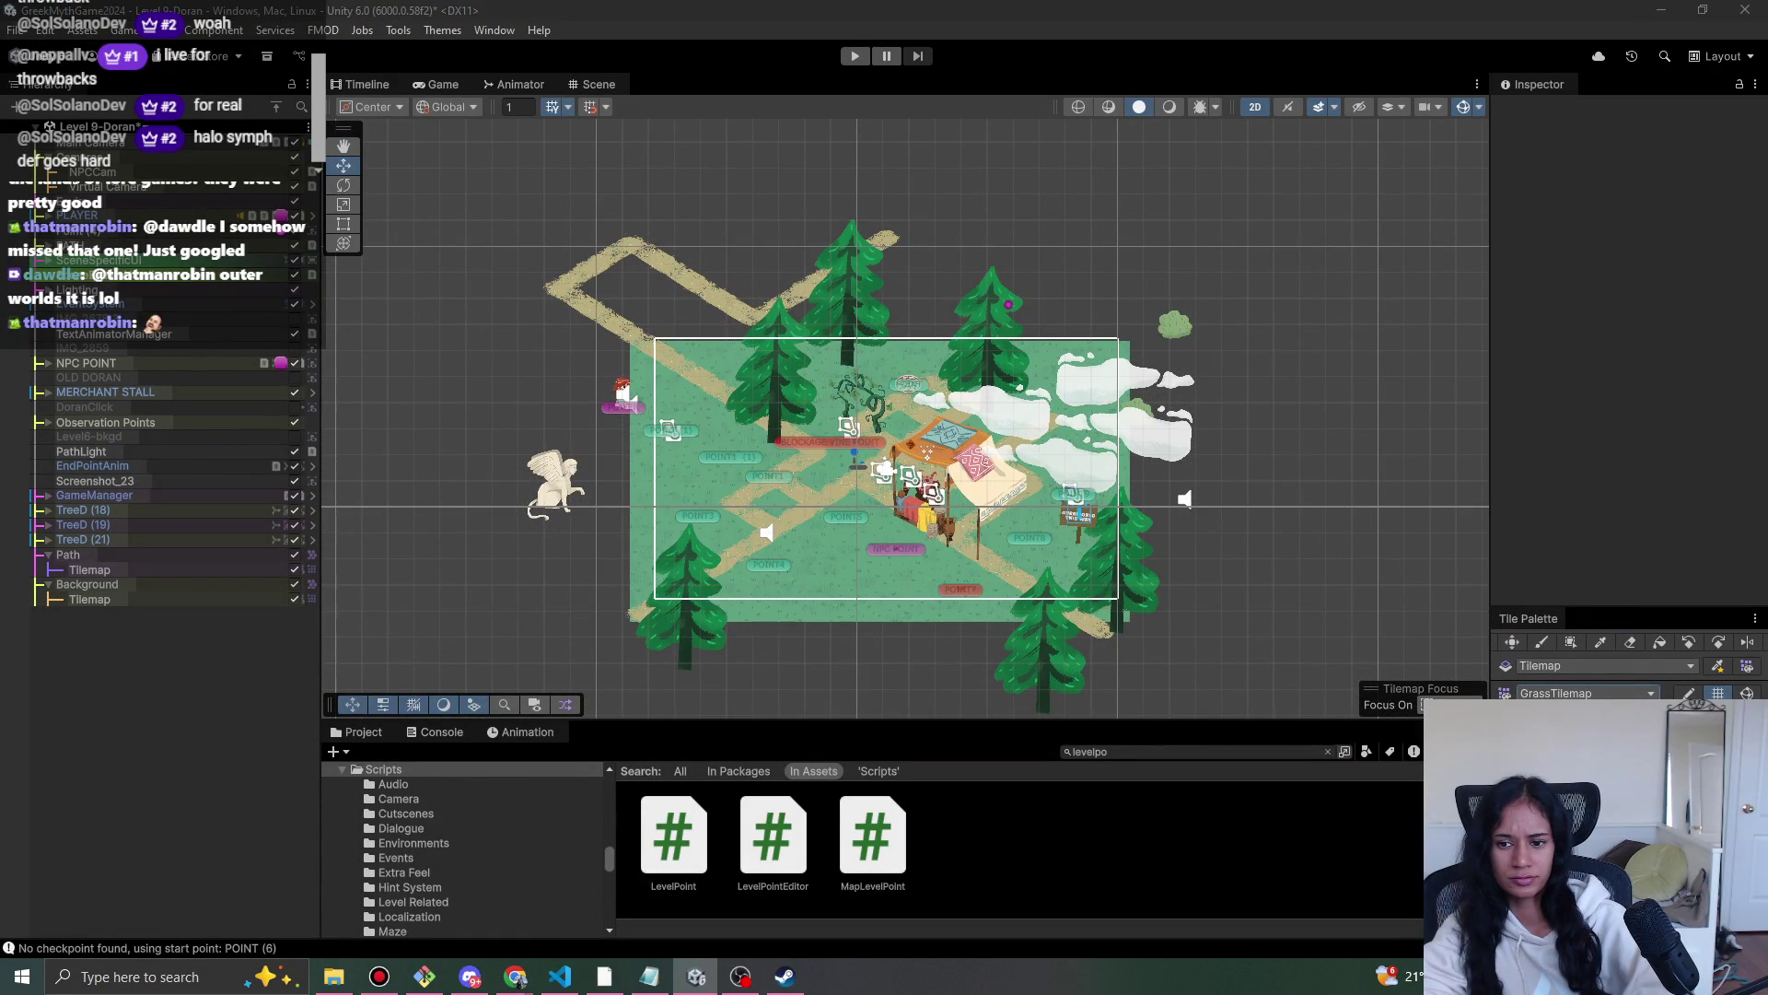
{"action": "left_click", "coordinate": [1574, 728]}
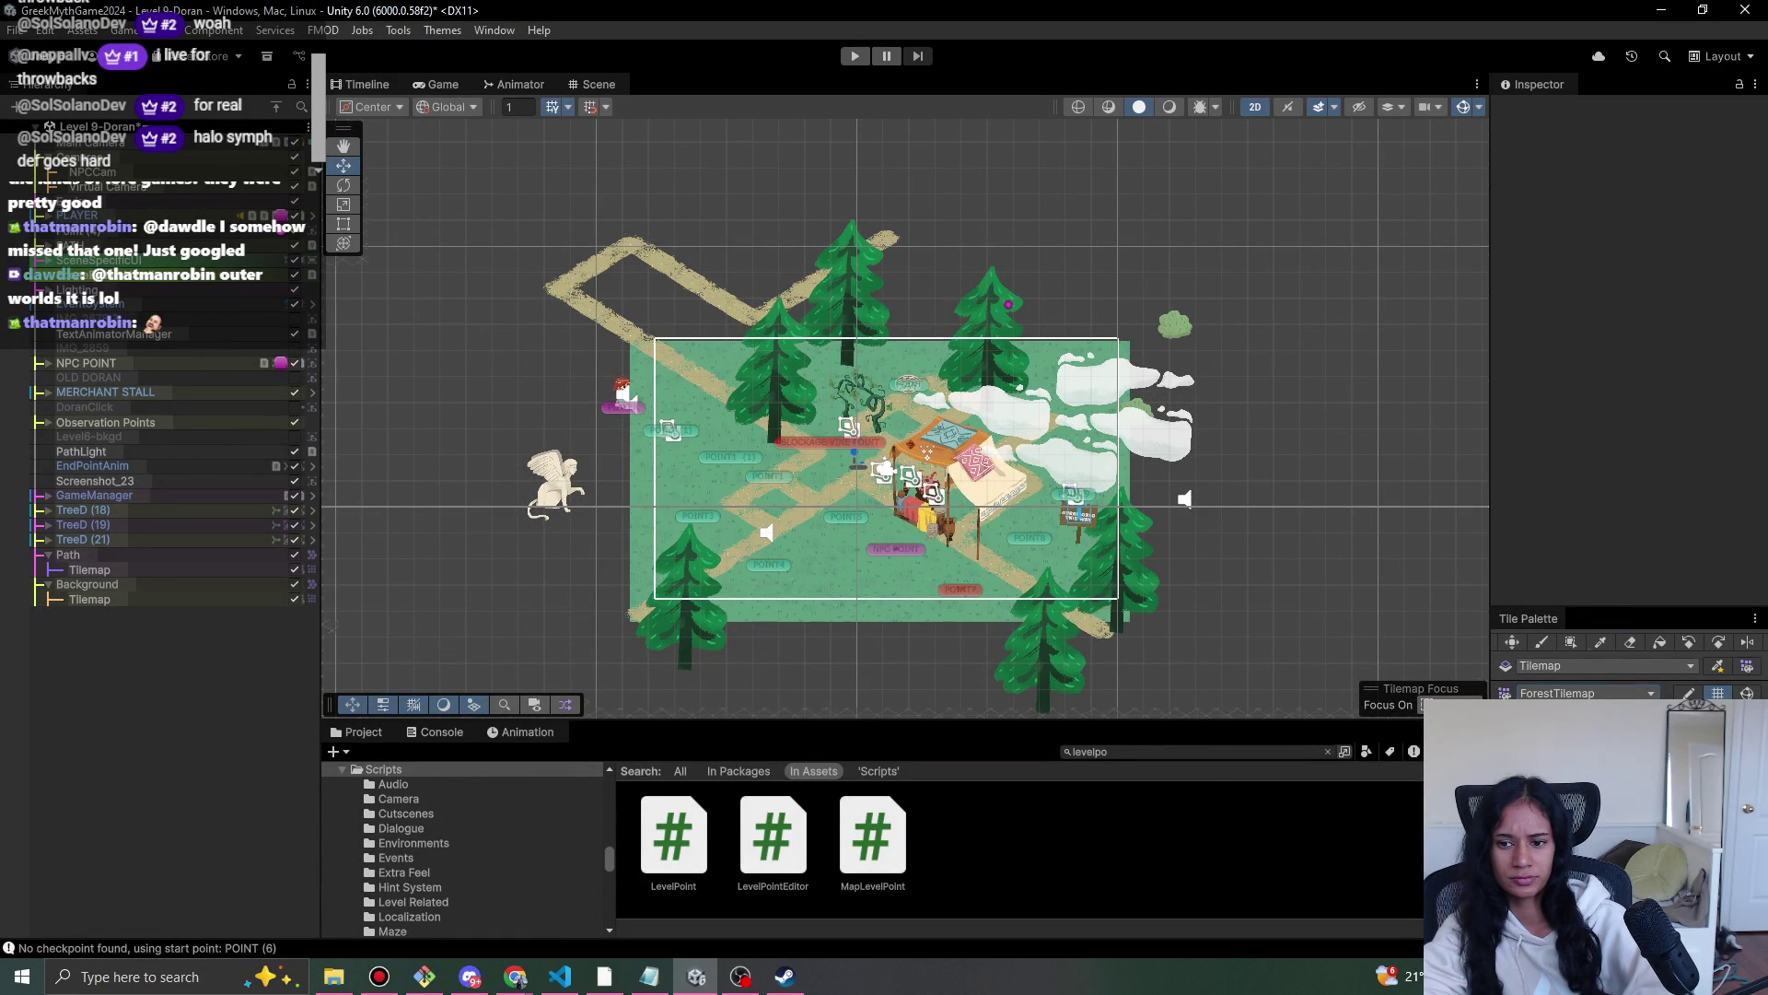
{"action": "key", "text": "b"}
{"action": "left_click", "coordinate": [1631, 643]}
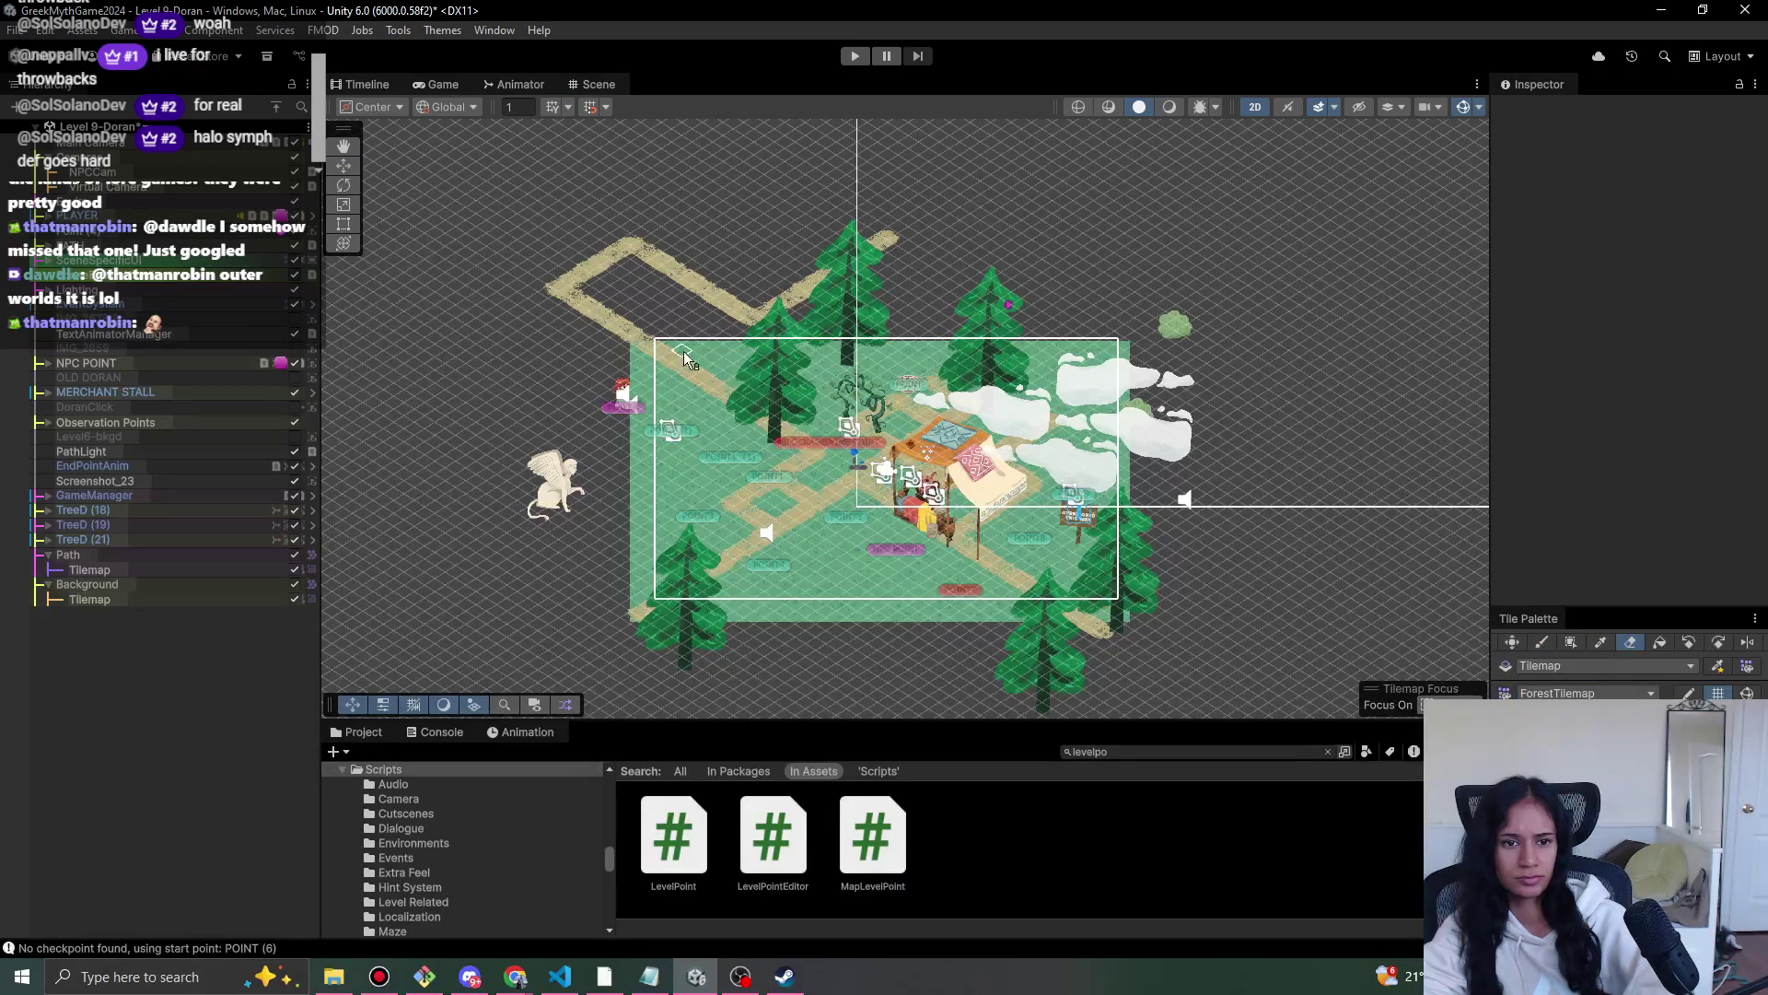
{"action": "mouse_move", "coordinate": [571, 297]}
{"action": "left_mouse_down"}
{"action": "mouse_move", "coordinate": [617, 258]}
{"action": "mouse_move", "coordinate": [589, 276]}
{"action": "mouse_move", "coordinate": [664, 273]}
{"action": "mouse_move", "coordinate": [769, 331]}
{"action": "mouse_move", "coordinate": [767, 385]}
{"action": "left_mouse_up"}
{"action": "mouse_move", "coordinate": [873, 501]}
{"action": "left_mouse_down"}
{"action": "mouse_move", "coordinate": [796, 494]}
{"action": "mouse_move", "coordinate": [781, 462]}
{"action": "left_mouse_up"}
{"action": "left_click_drag", "start_coordinate": [667, 587], "coordinate": [644, 615]}
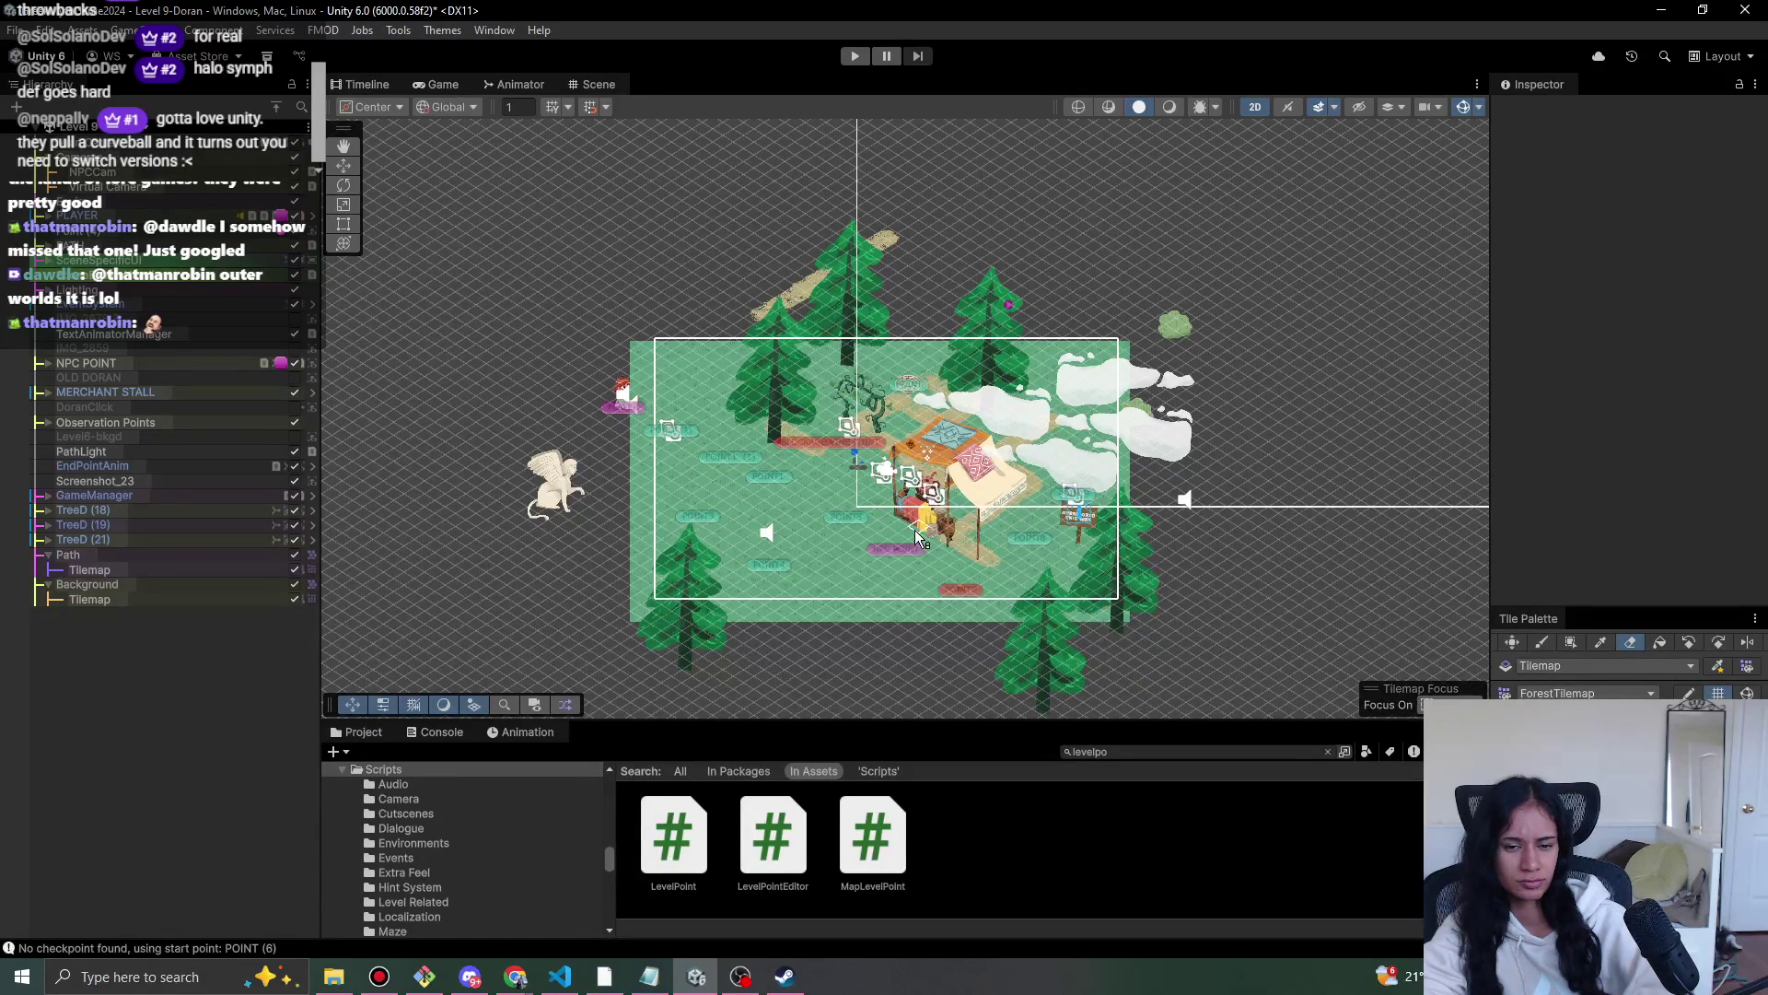
- Select the PLAYER object and try picking the merchant stall in the Scene view
{"action": "scroll", "coordinate": [918, 539], "scroll_direction": "up", "scroll_amount": 2}
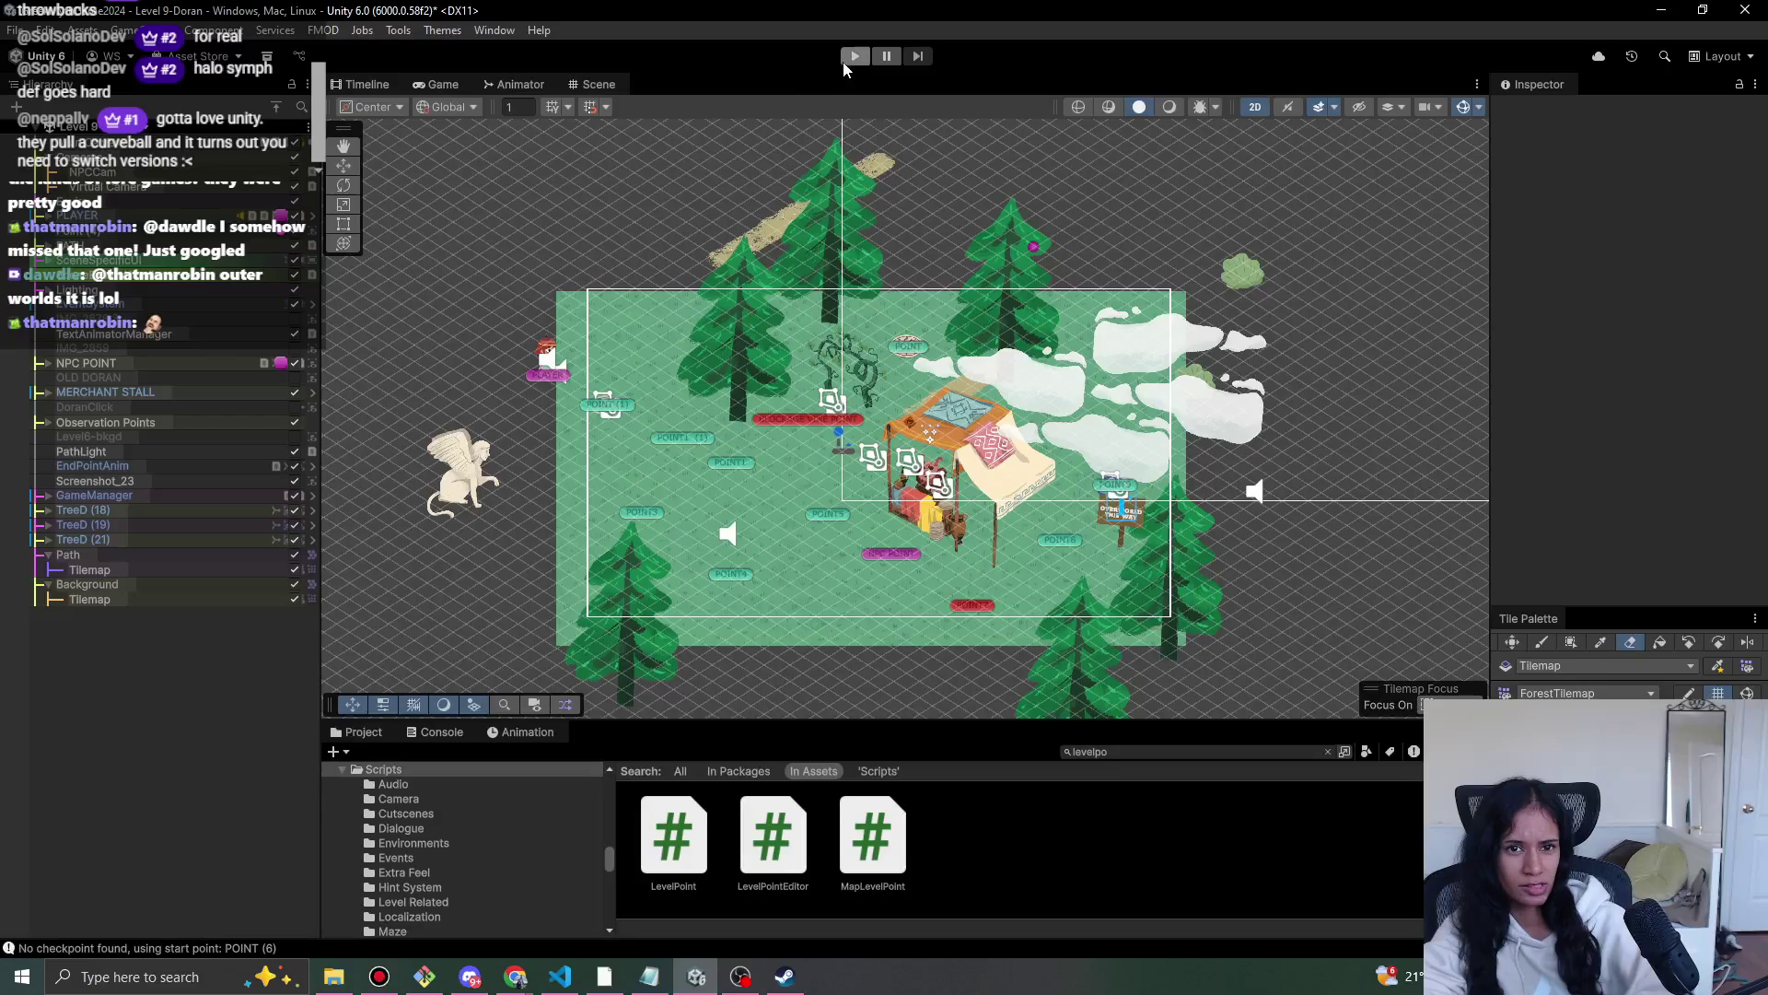
{"action": "left_click", "coordinate": [78, 215]}
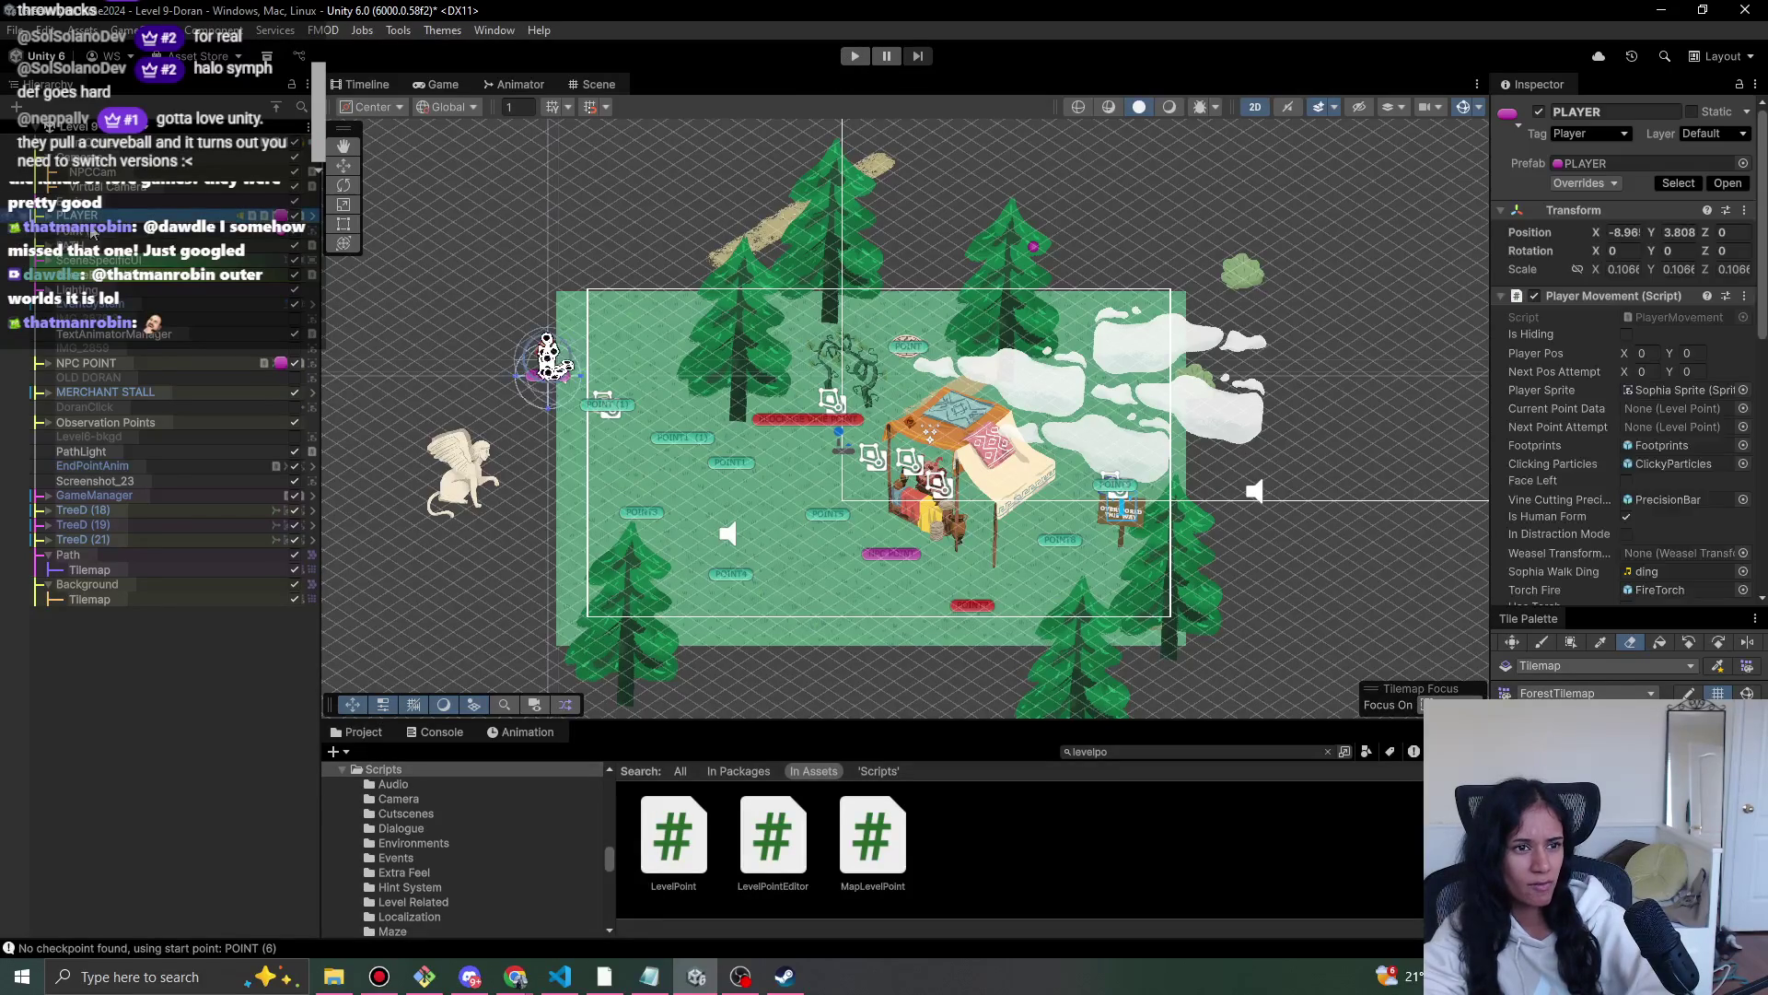
{"action": "left_click", "coordinate": [343, 165]}
{"action": "scroll", "coordinate": [1014, 526], "scroll_direction": "up", "scroll_amount": 1}
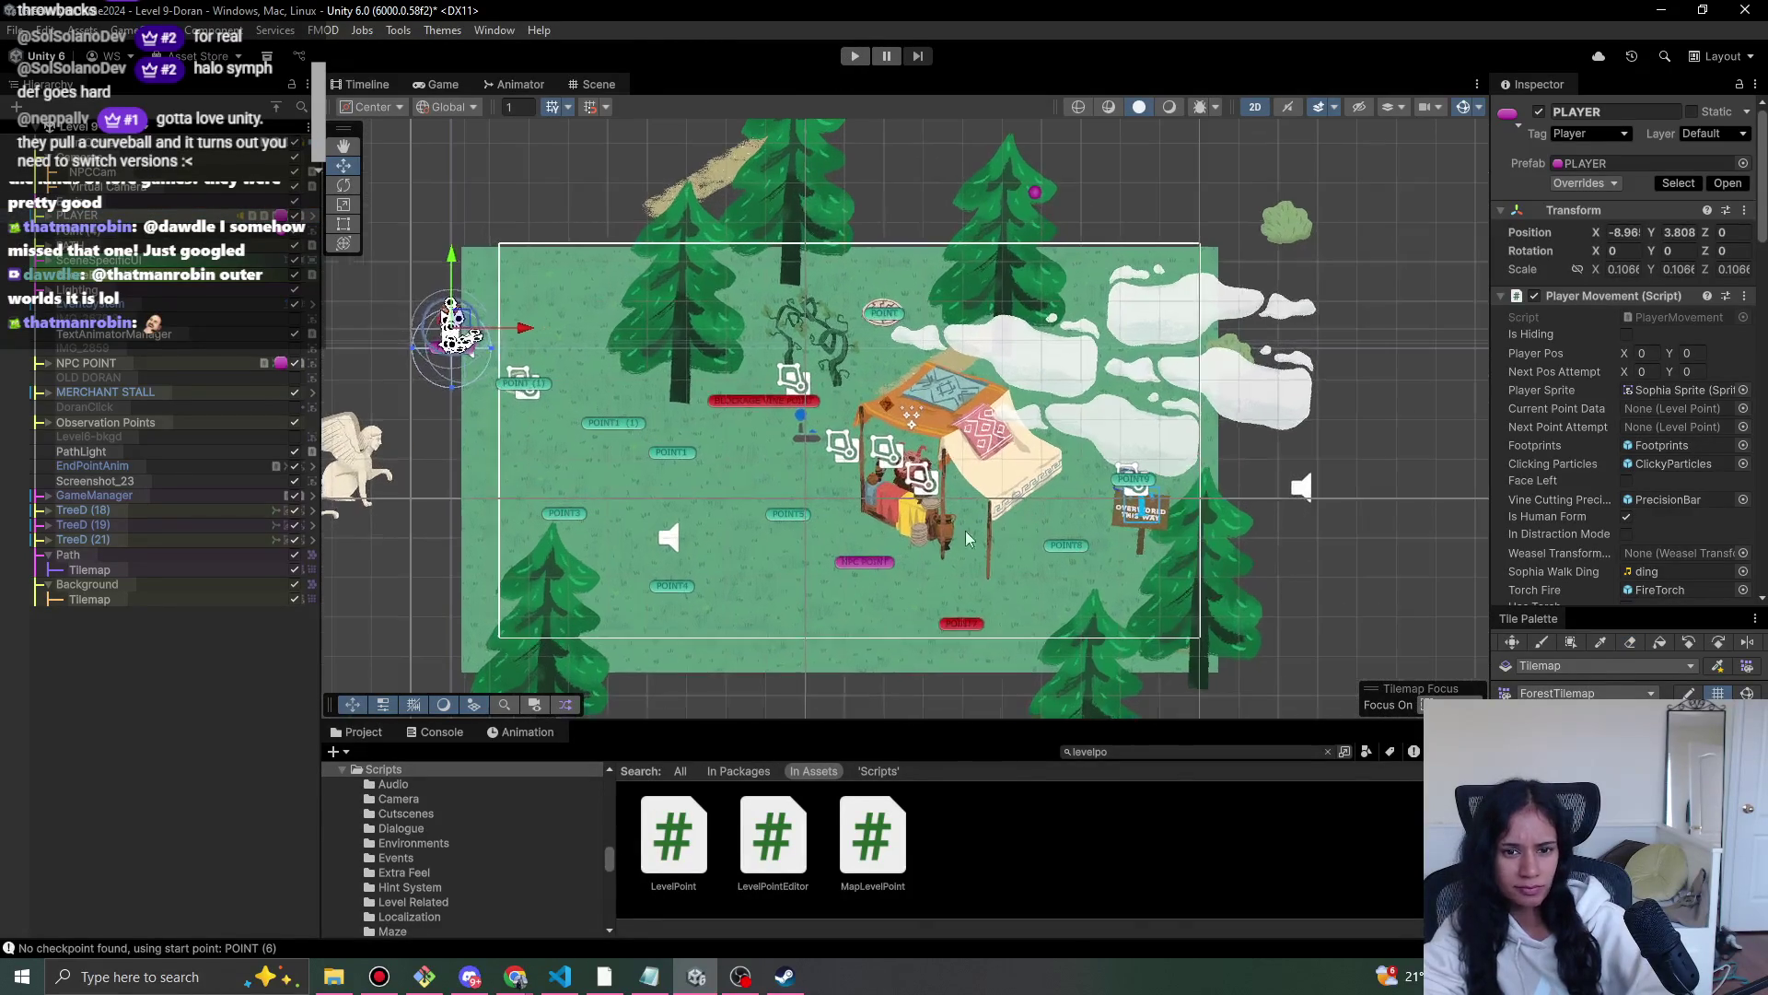
{"action": "left_click", "coordinate": [963, 439]}
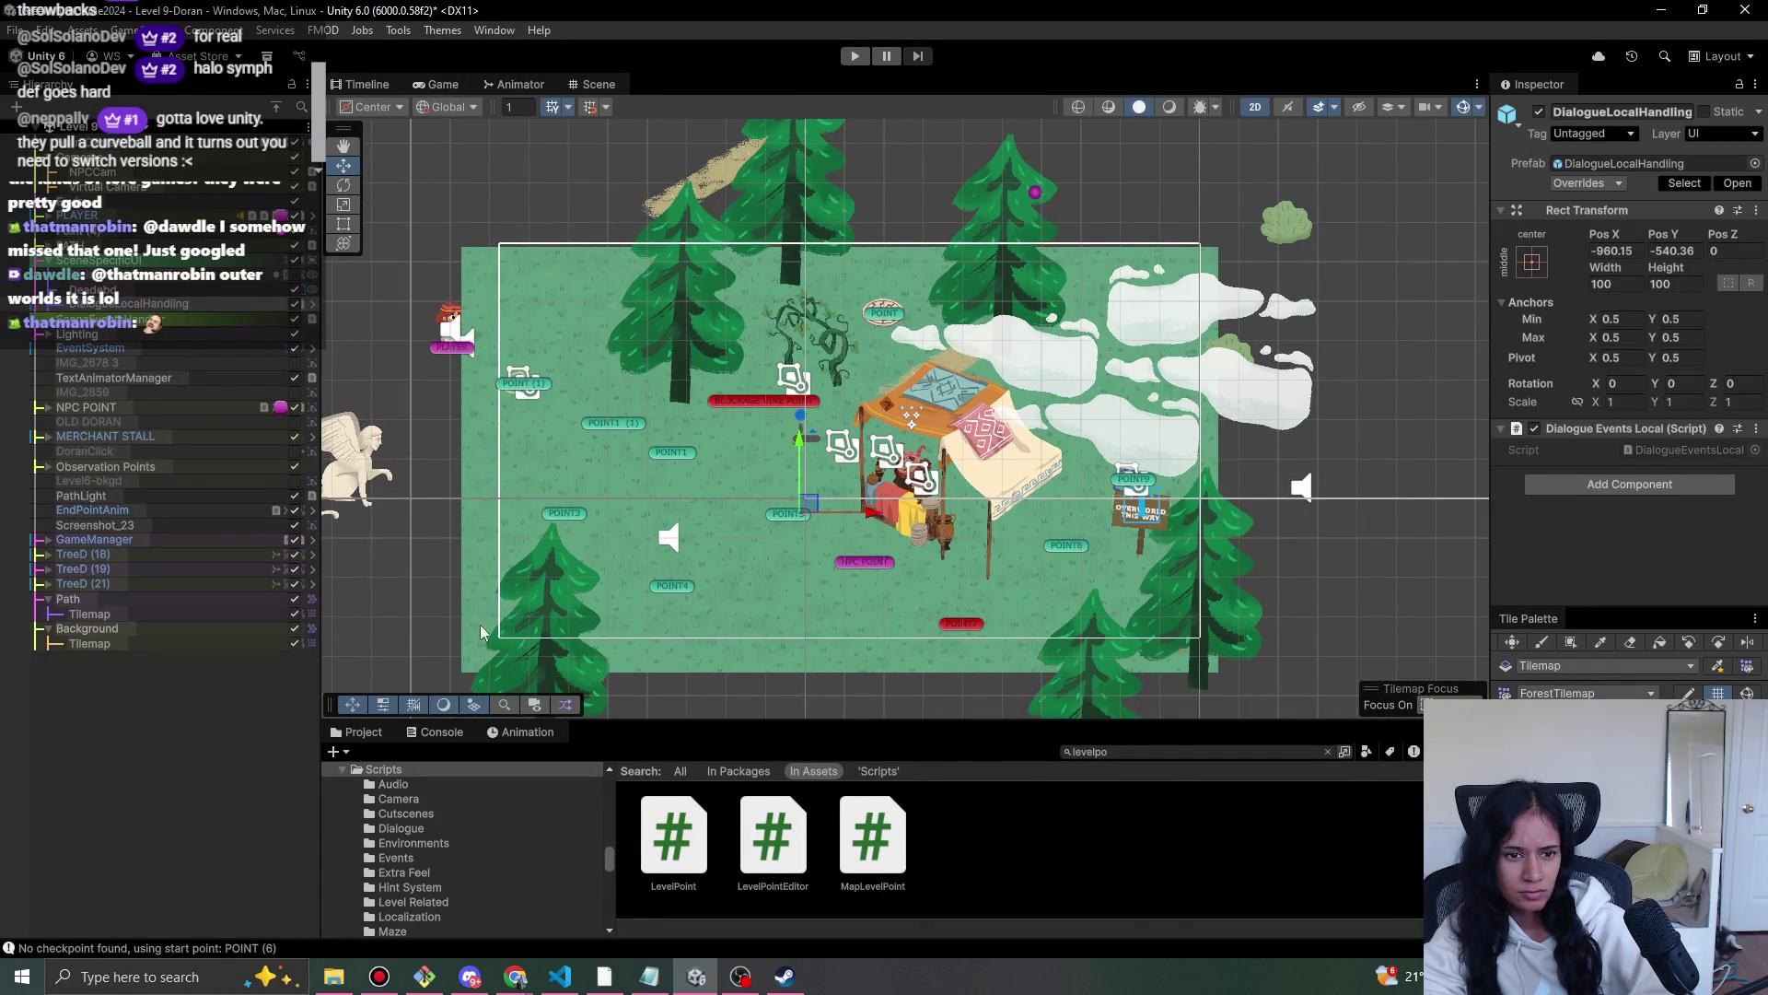
- Select the STORE2 merchant stall sprite and clear the 'levelpo' Project search
{"action": "left_click", "coordinate": [700, 453]}
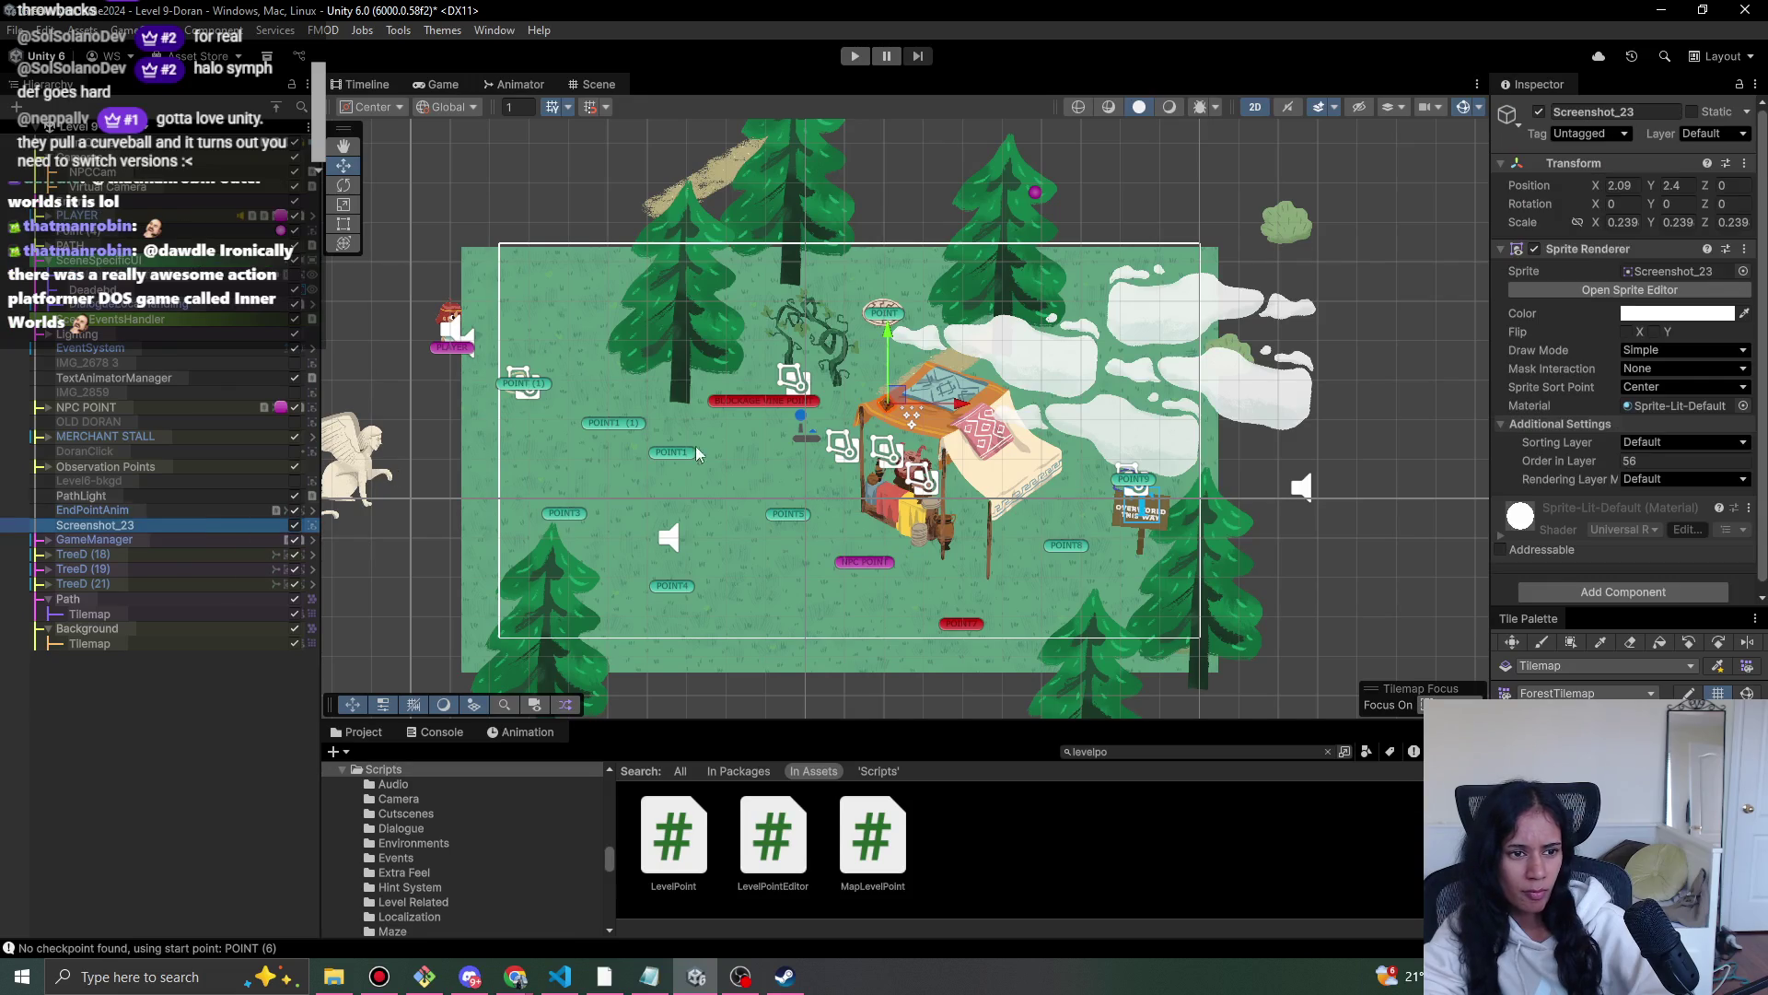
{"action": "left_click", "coordinate": [967, 480]}
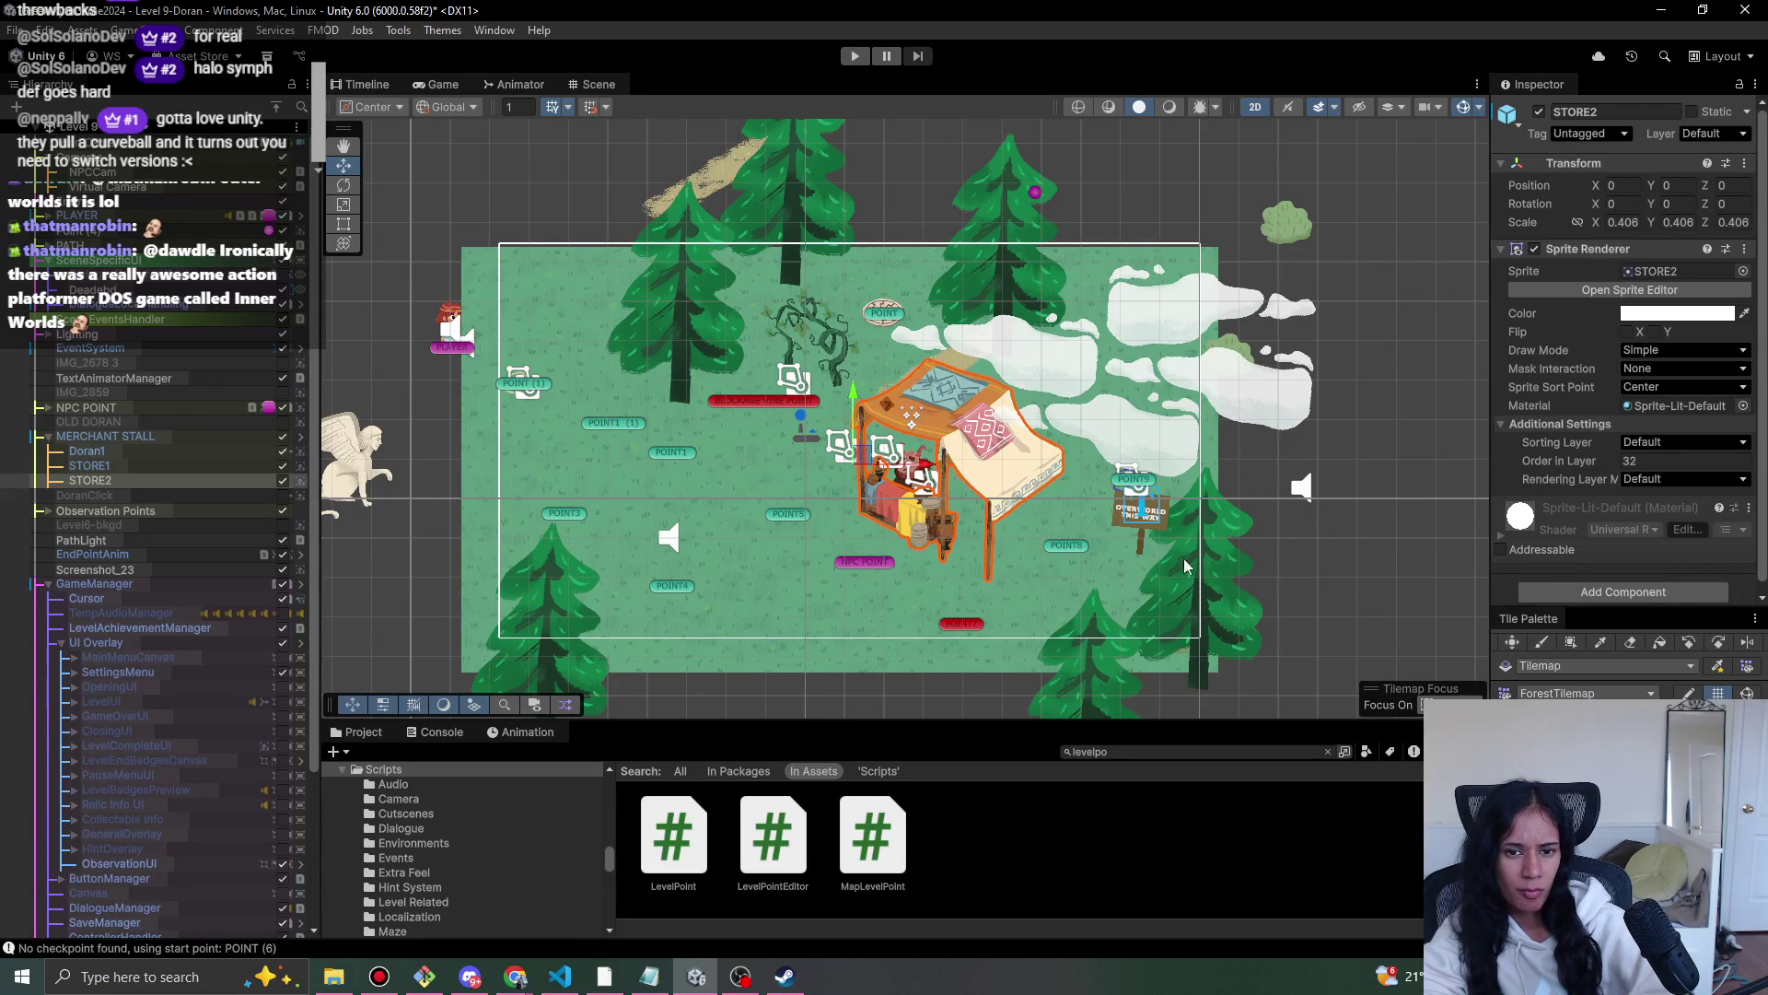
{"action": "left_click", "coordinate": [1210, 752]}
{"action": "key", "text": "BackSpace"}
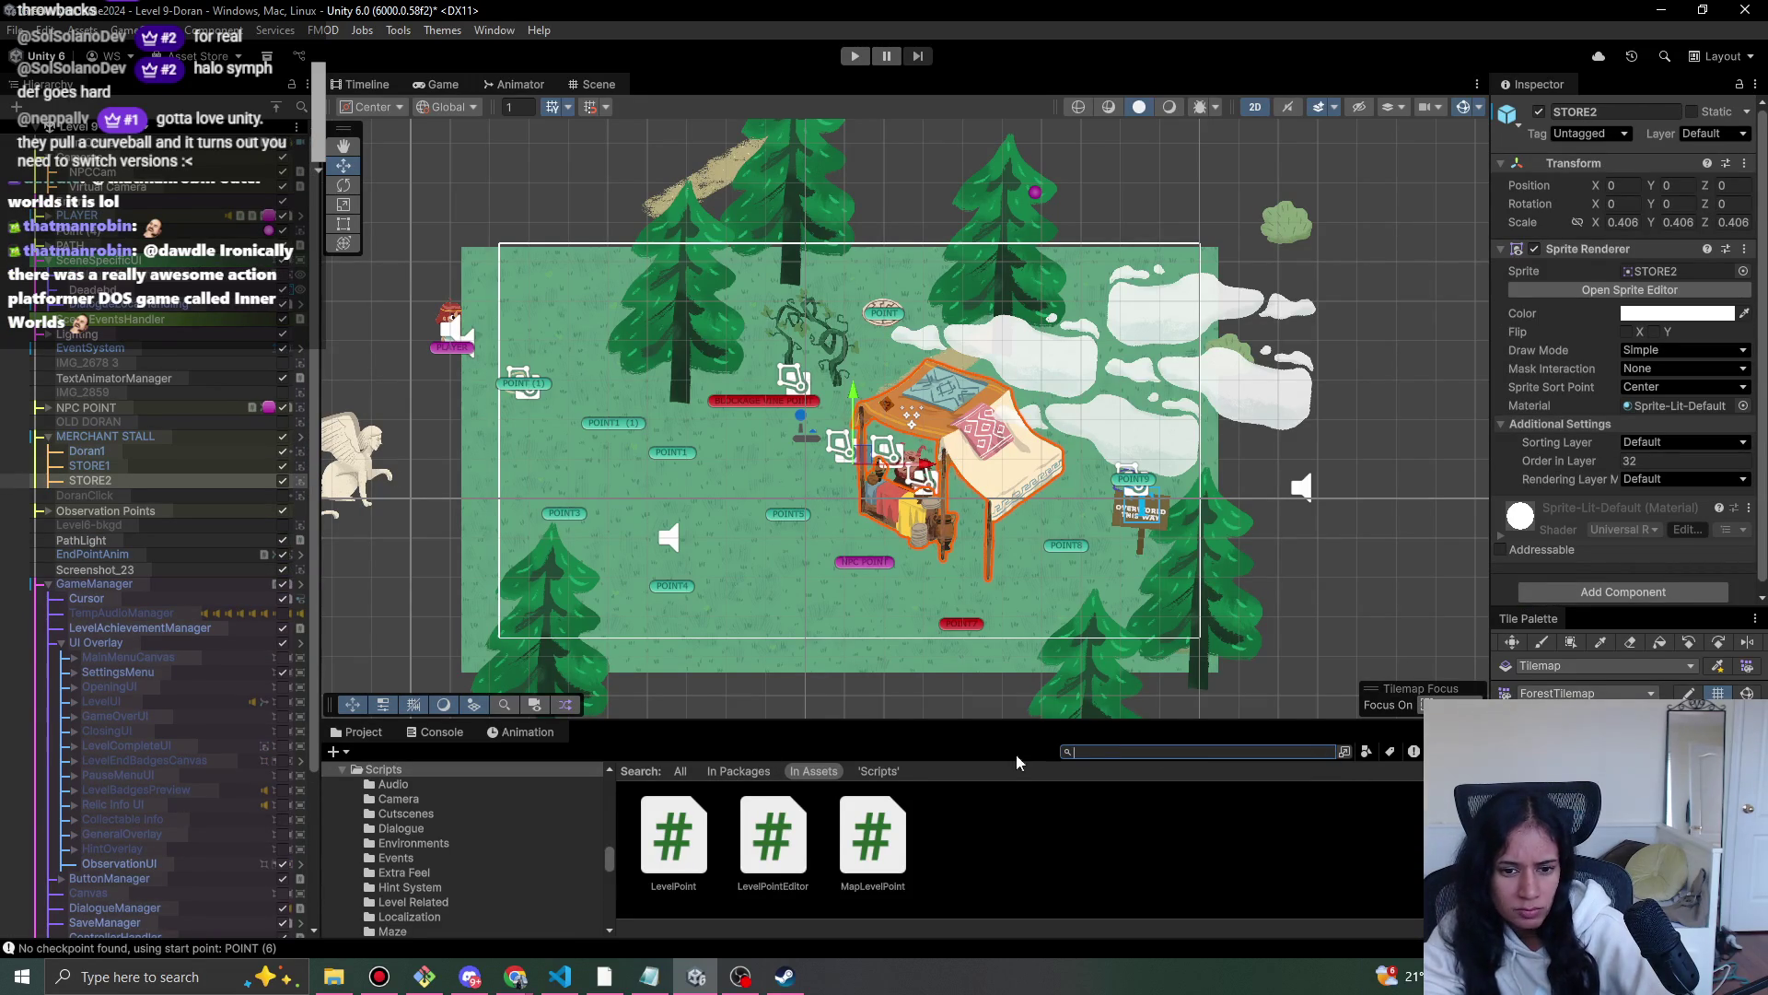
{"action": "scroll", "coordinate": [901, 847], "scroll_direction": "down", "scroll_amount": 1}
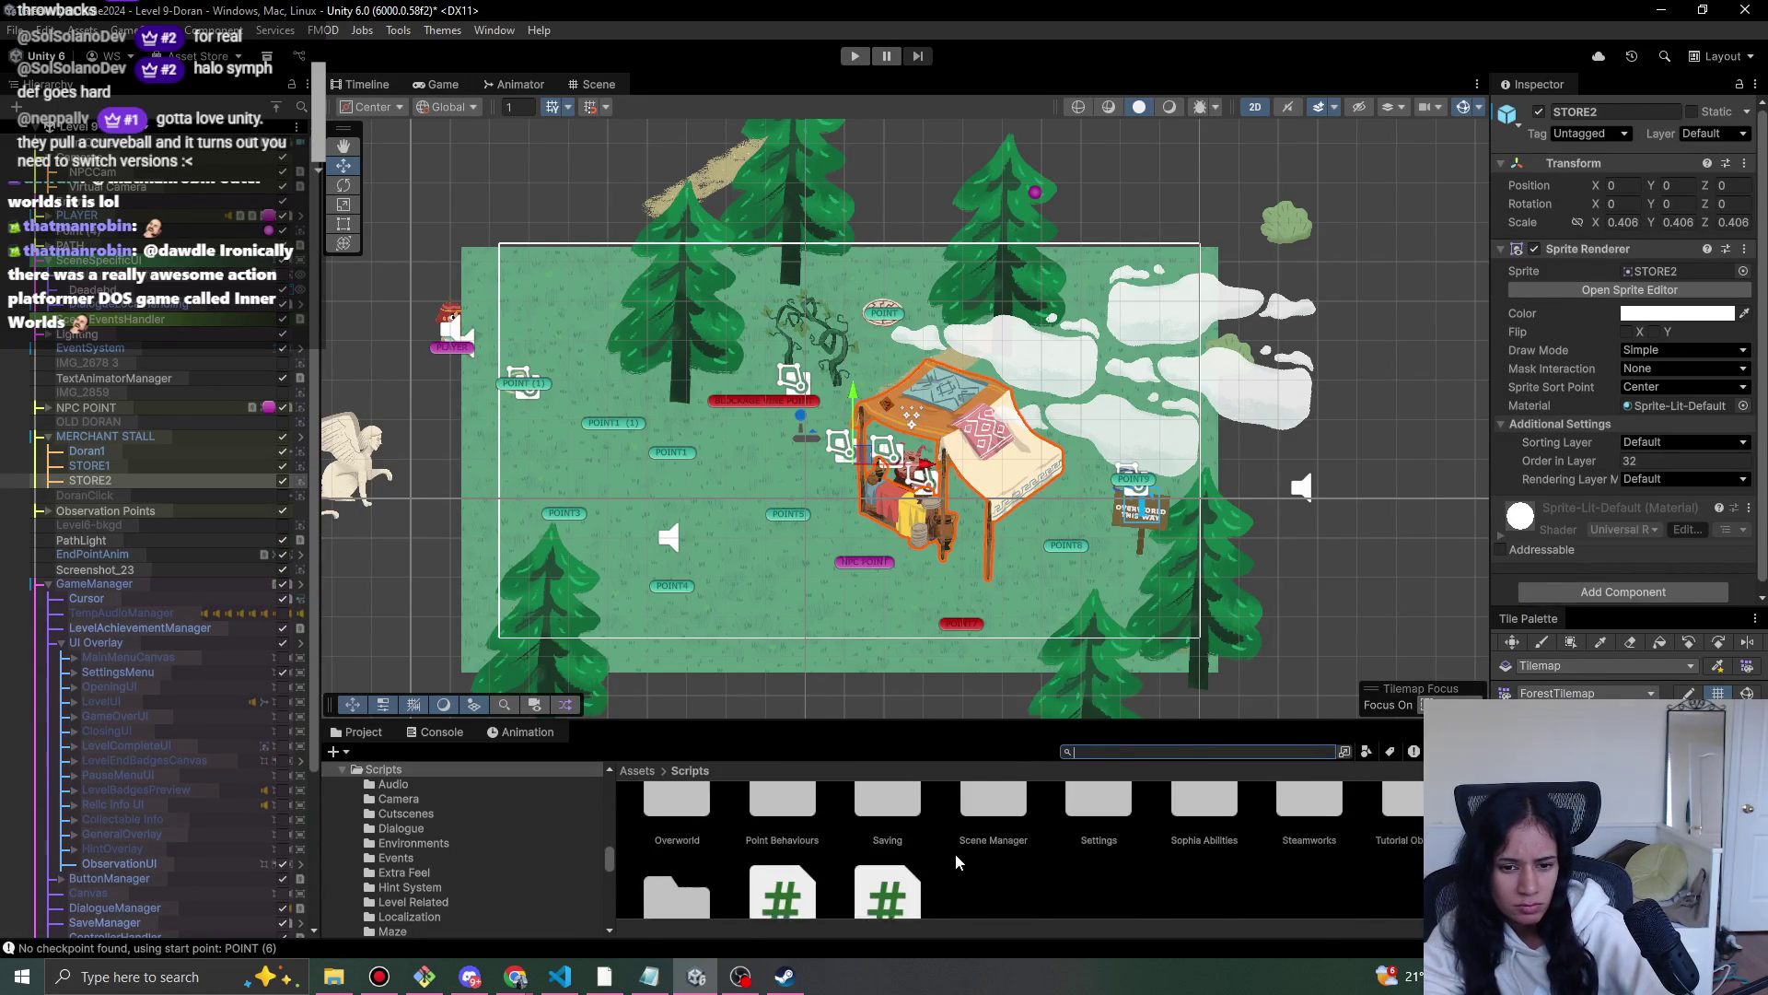
{"action": "scroll", "coordinate": [1136, 871], "scroll_direction": "up", "scroll_amount": 2}
{"action": "scroll", "coordinate": [1149, 873], "scroll_direction": "up", "scroll_amount": 2}
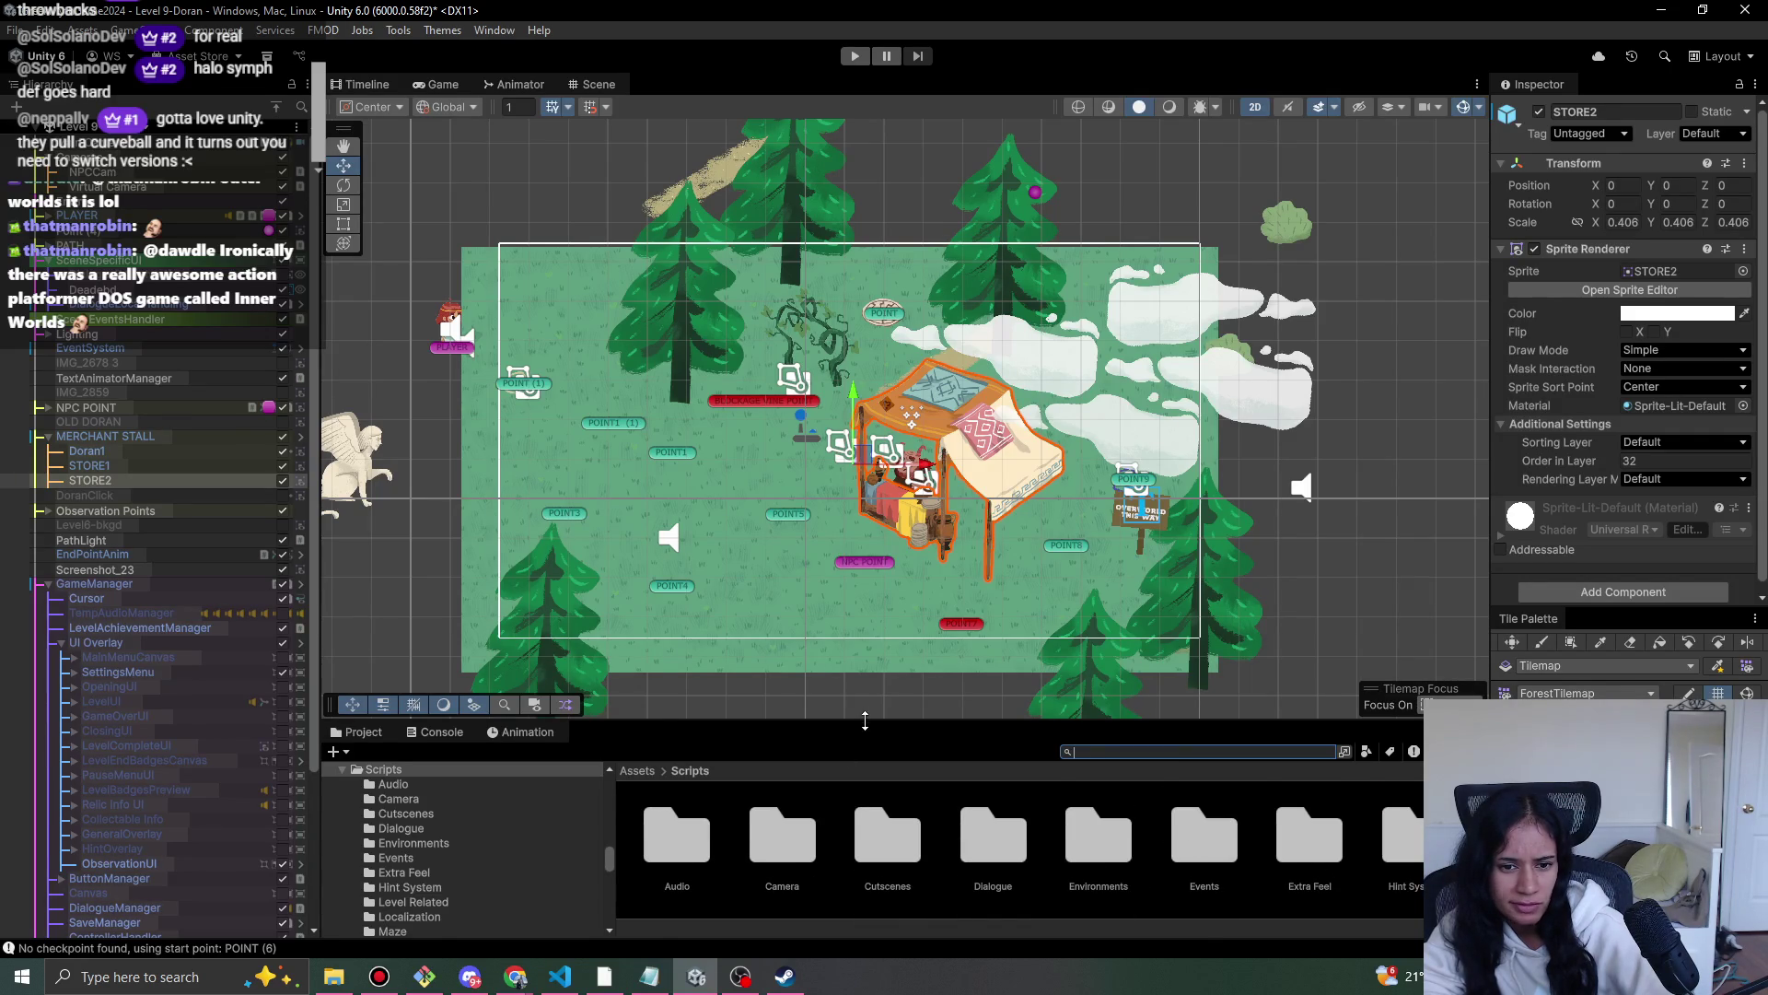
{"action": "left_click_drag", "start_coordinate": [865, 721], "coordinate": [875, 570]}
- Browse to Assets > Prefabs > Environments > Forest > Elder and merchant and select forest-shop-behind
{"action": "left_click", "coordinate": [649, 624]}
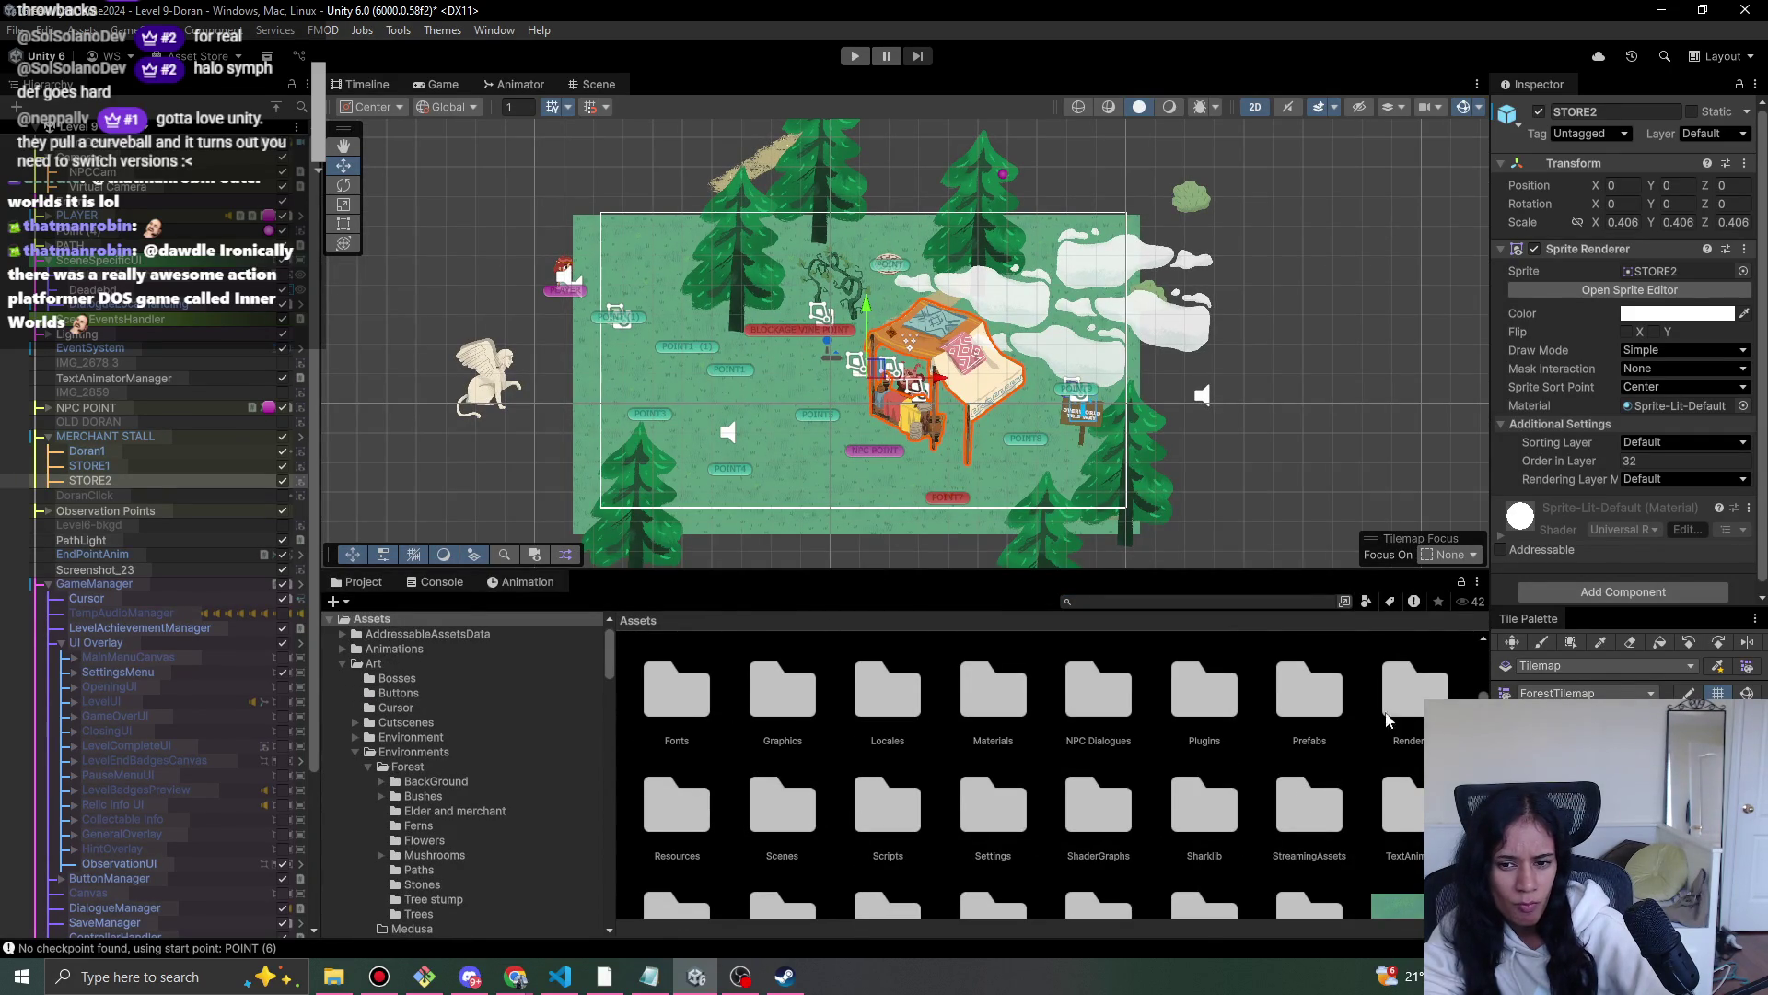
{"action": "left_click", "coordinate": [1307, 710]}
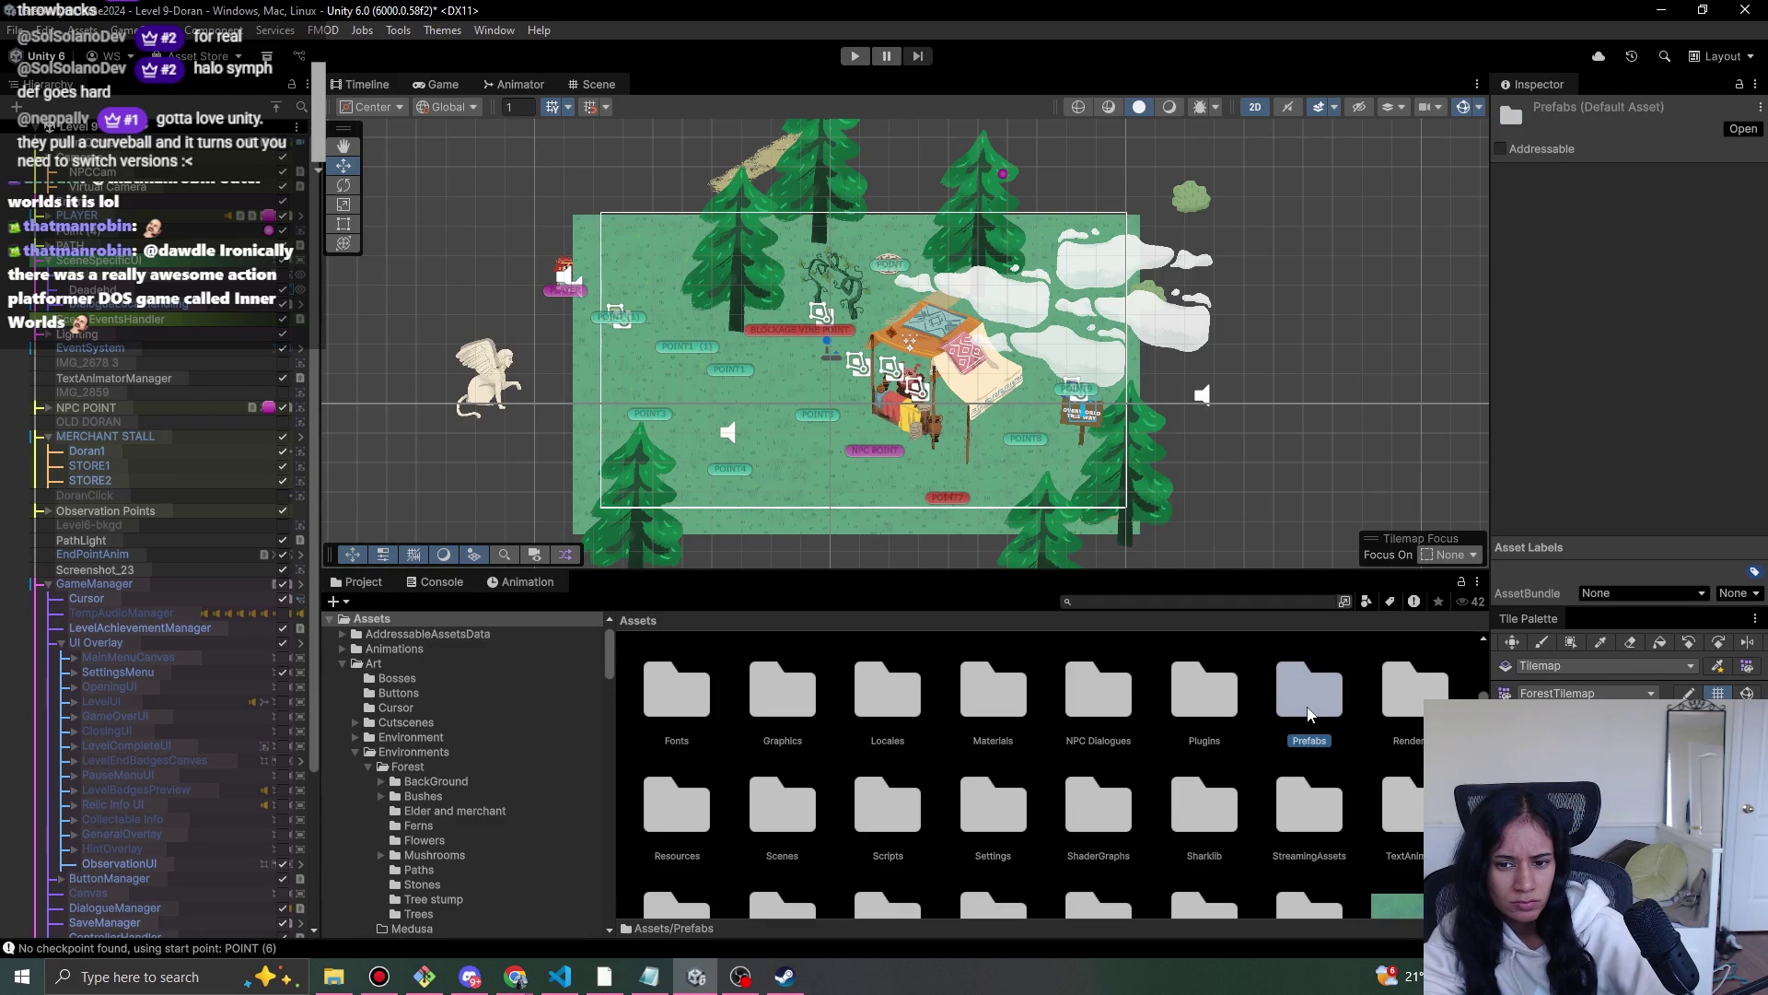
{"action": "double_click", "coordinate": [1307, 713]}
{"action": "scroll", "coordinate": [813, 693], "scroll_direction": "up", "scroll_amount": 2}
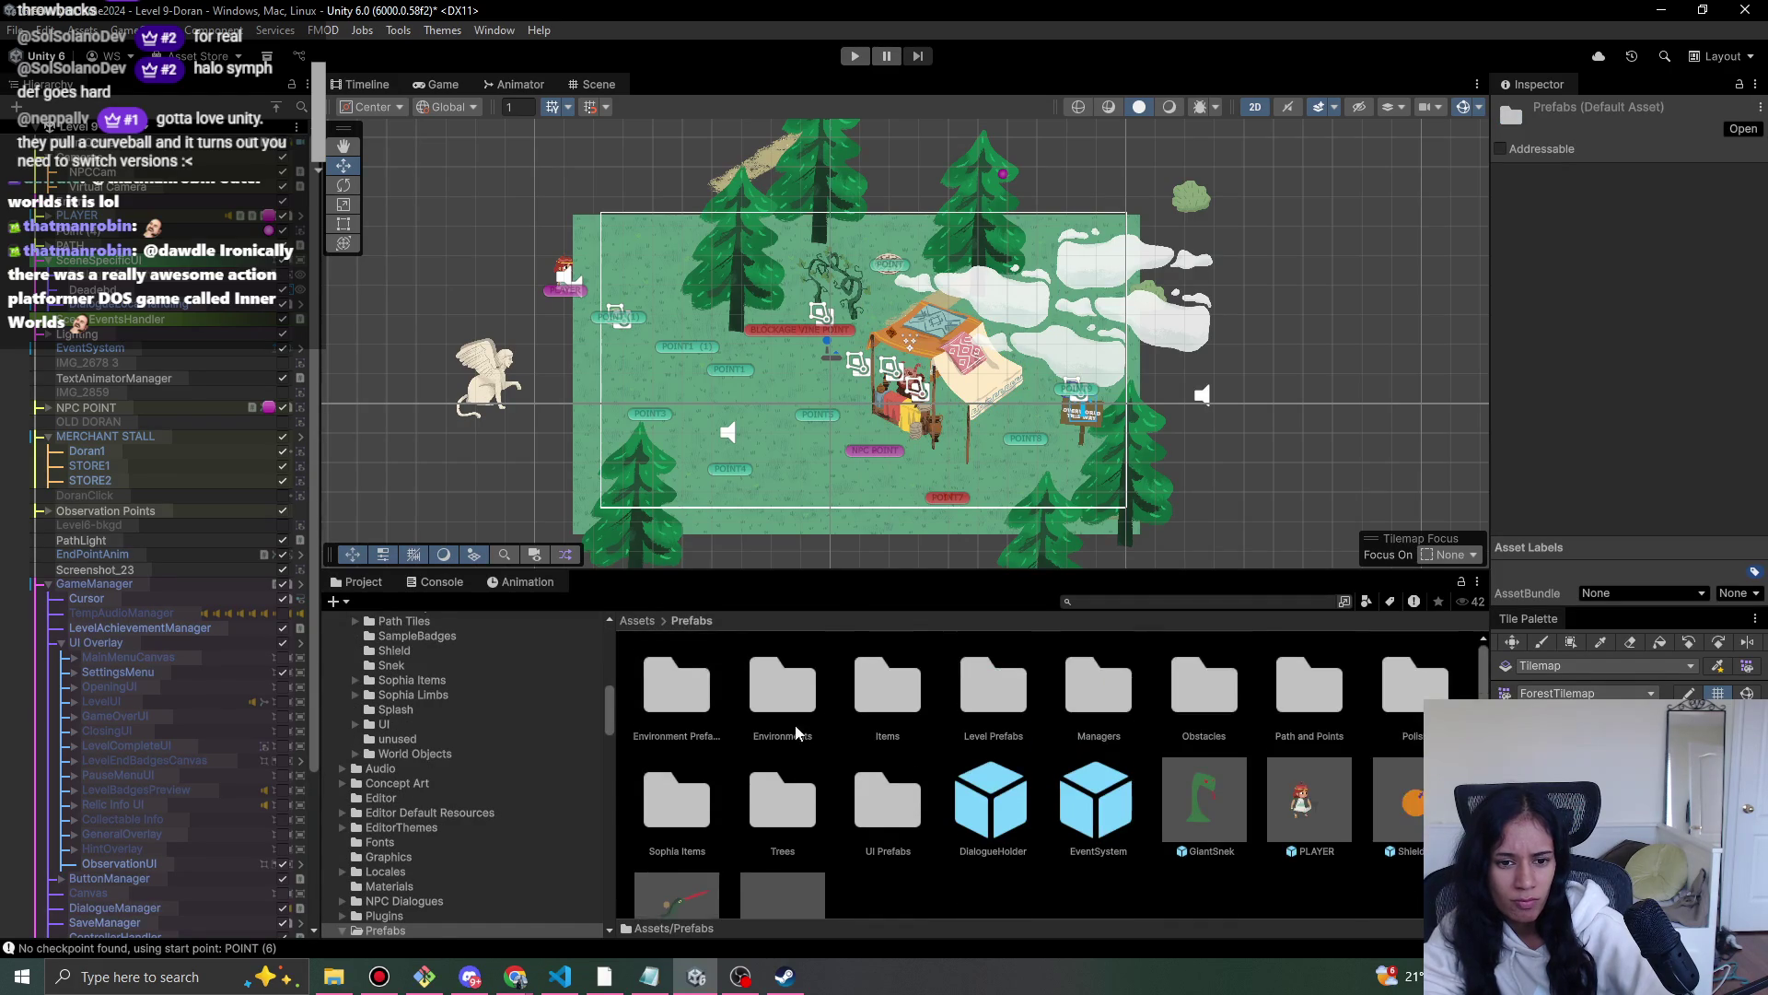
{"action": "double_click", "coordinate": [808, 722]}
{"action": "double_click", "coordinate": [682, 716]}
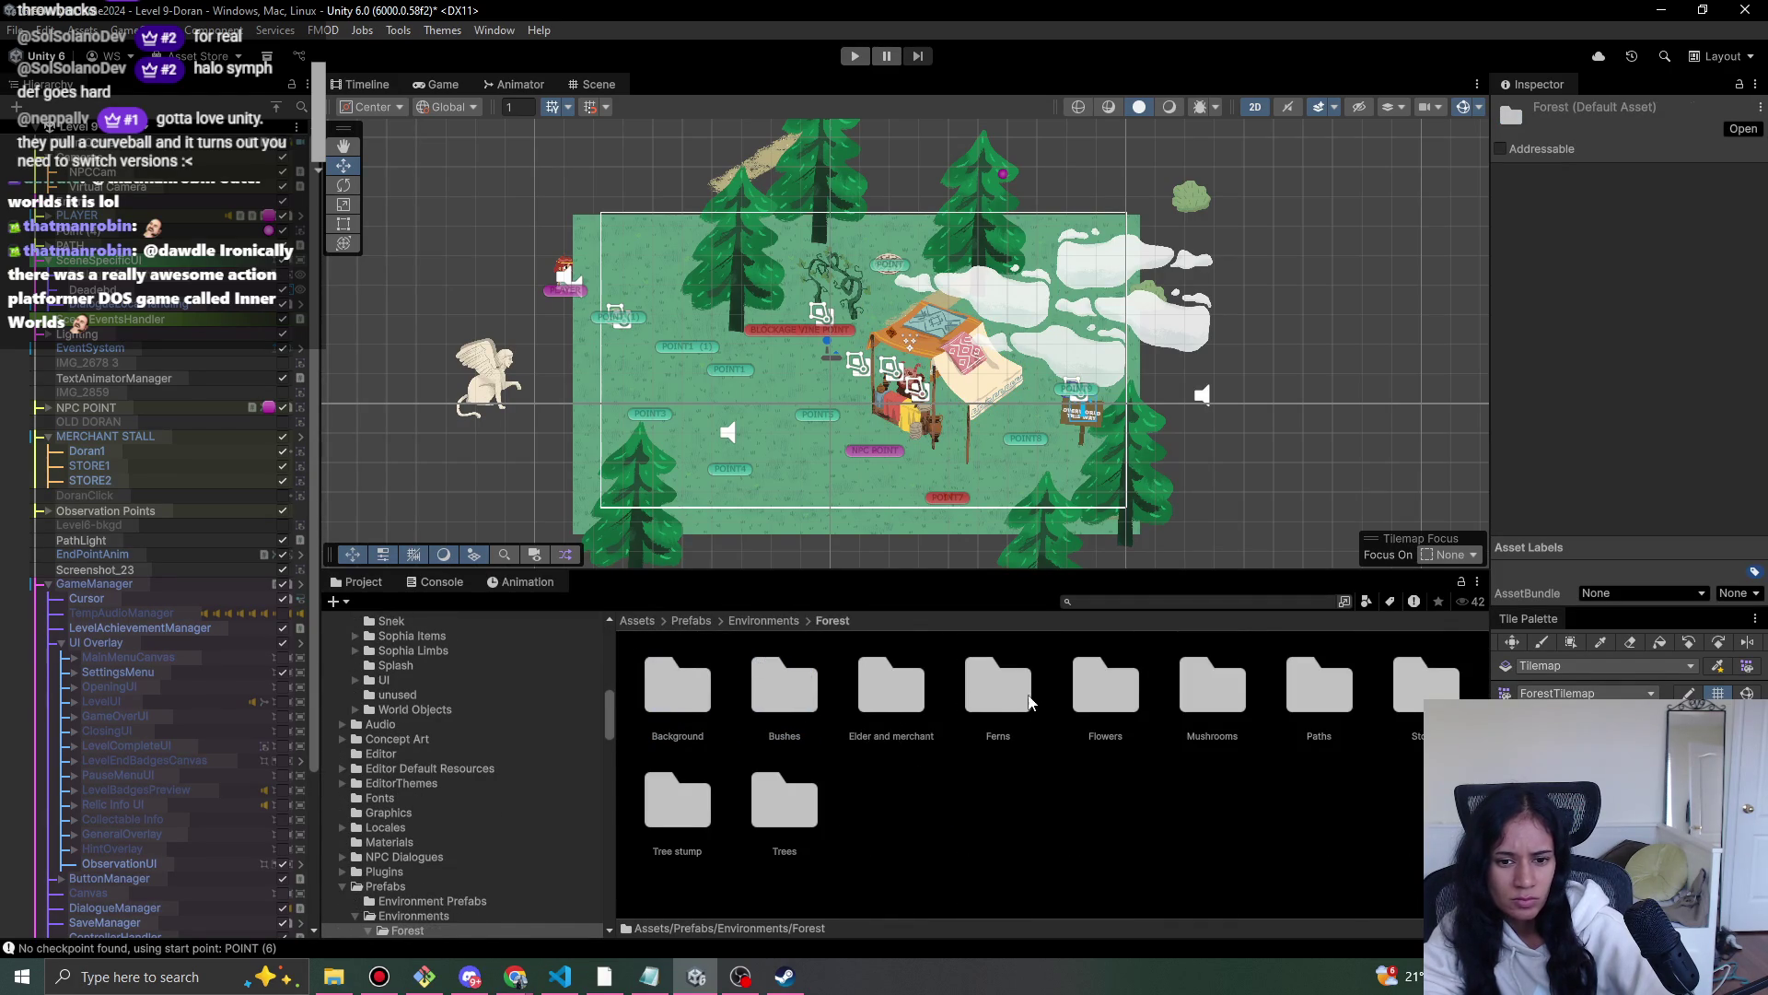
{"action": "double_click", "coordinate": [902, 718]}
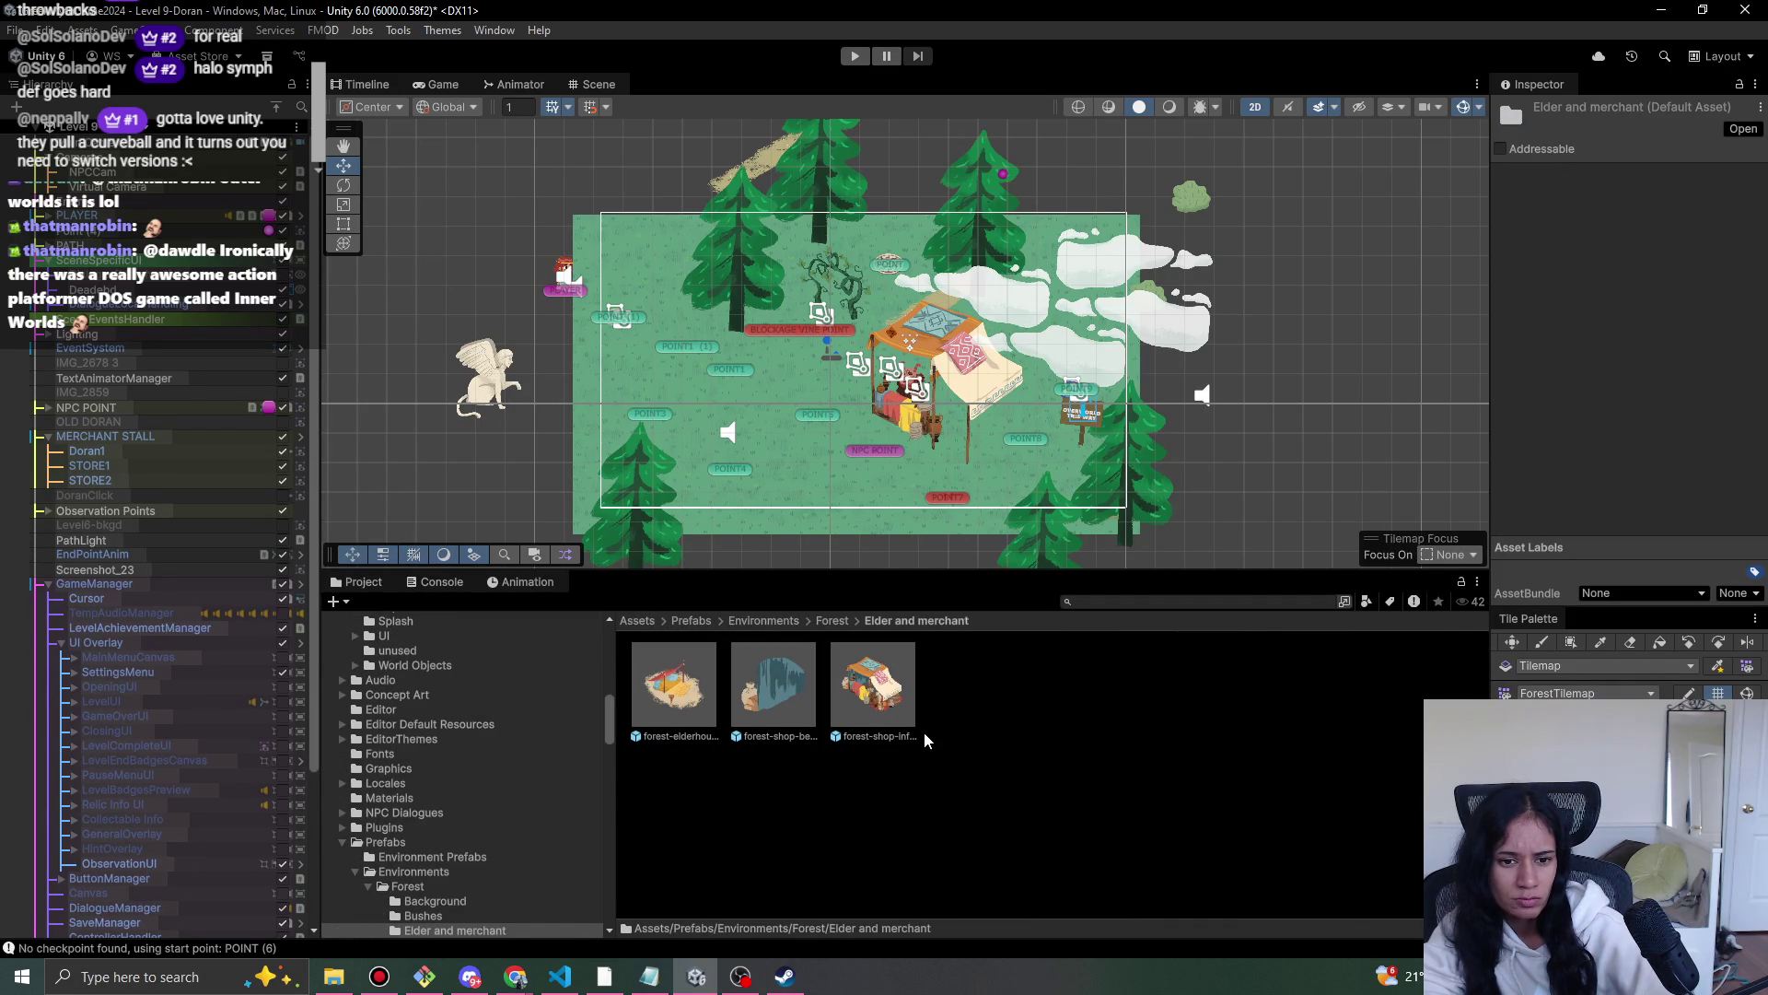
{"action": "left_click", "coordinate": [765, 699]}
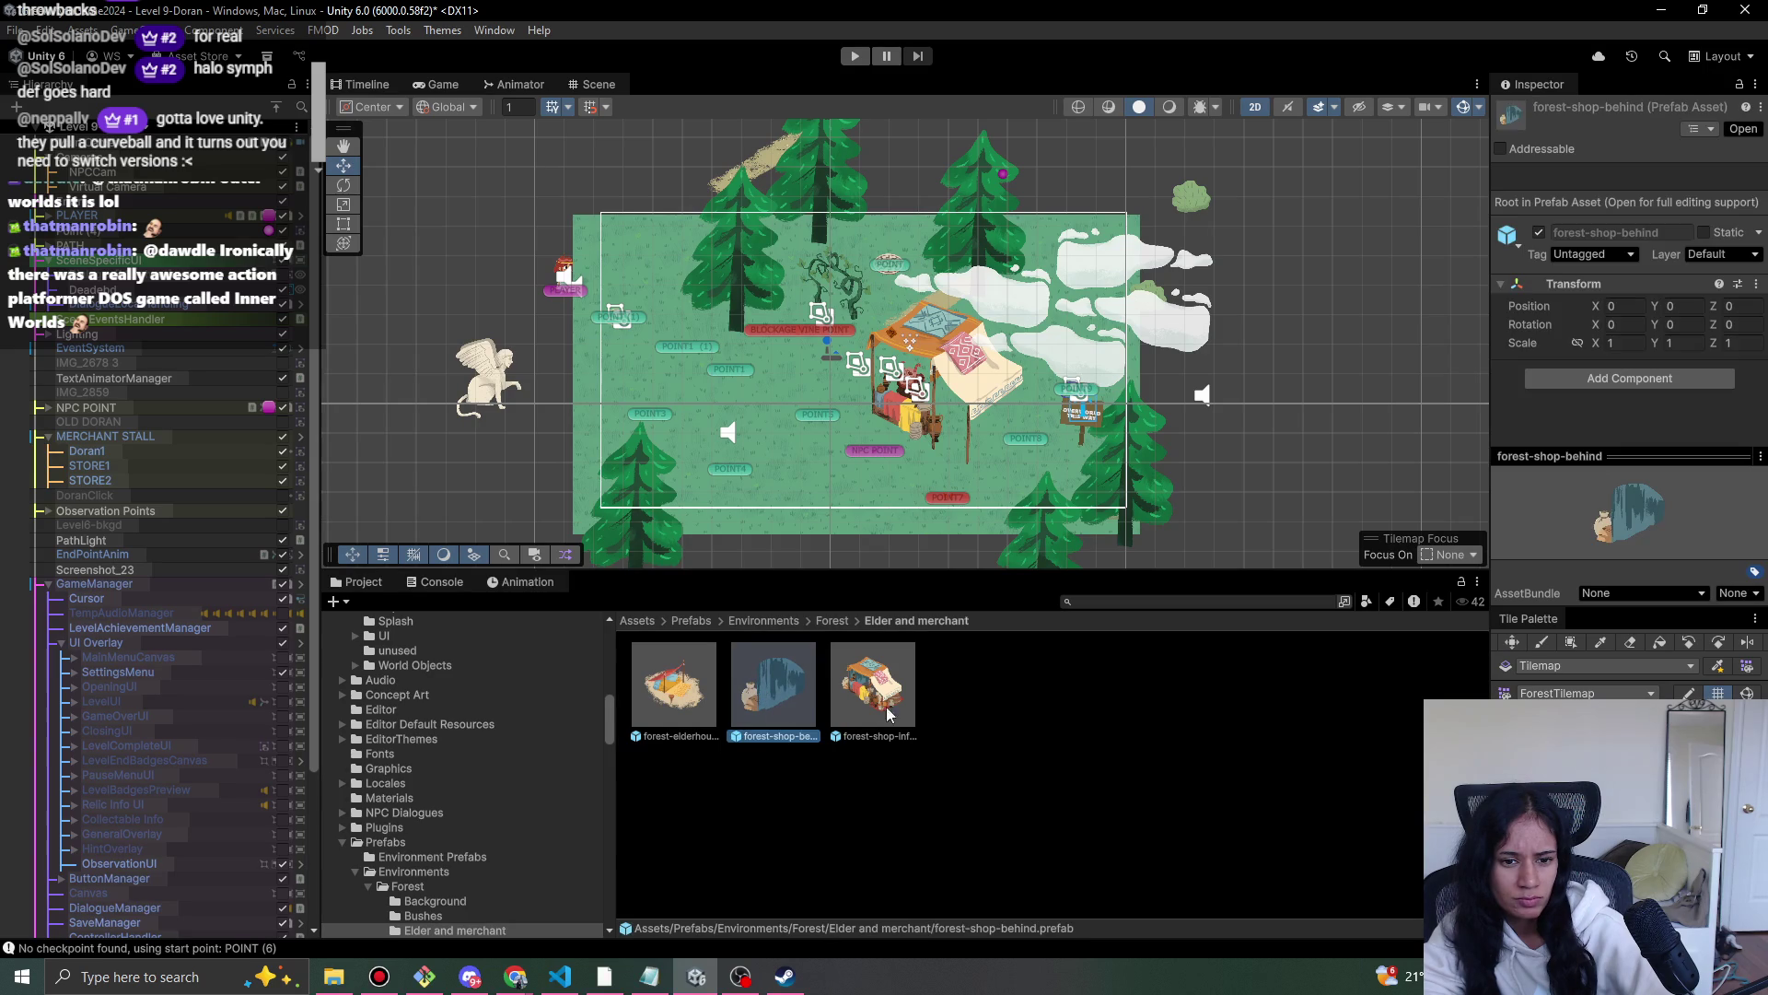
- Place a forest-shop-infront prefab beside the sign, cancelling a forest-shop-behind drop
{"action": "mouse_move", "coordinate": [868, 701]}
{"action": "left_mouse_down"}
{"action": "mouse_move", "coordinate": [1036, 392]}
{"action": "mouse_move", "coordinate": [994, 470]}
{"action": "mouse_move", "coordinate": [977, 433]}
{"action": "mouse_move", "coordinate": [990, 470]}
{"action": "mouse_move", "coordinate": [1157, 477]}
{"action": "left_mouse_up"}
{"action": "mouse_move", "coordinate": [930, 454]}
{"action": "left_mouse_down"}
{"action": "mouse_move", "coordinate": [898, 487]}
{"action": "mouse_move", "coordinate": [1058, 435]}
{"action": "mouse_move", "coordinate": [939, 454]}
{"action": "mouse_move", "coordinate": [907, 483]}
{"action": "left_mouse_up"}
{"action": "mouse_move", "coordinate": [798, 680]}
{"action": "left_mouse_down"}
{"action": "mouse_move", "coordinate": [809, 462]}
{"action": "mouse_move", "coordinate": [793, 383]}
{"action": "mouse_move", "coordinate": [779, 416]}
{"action": "mouse_move", "coordinate": [849, 480]}
{"action": "left_mouse_up"}
{"action": "key", "text": "Escape"}
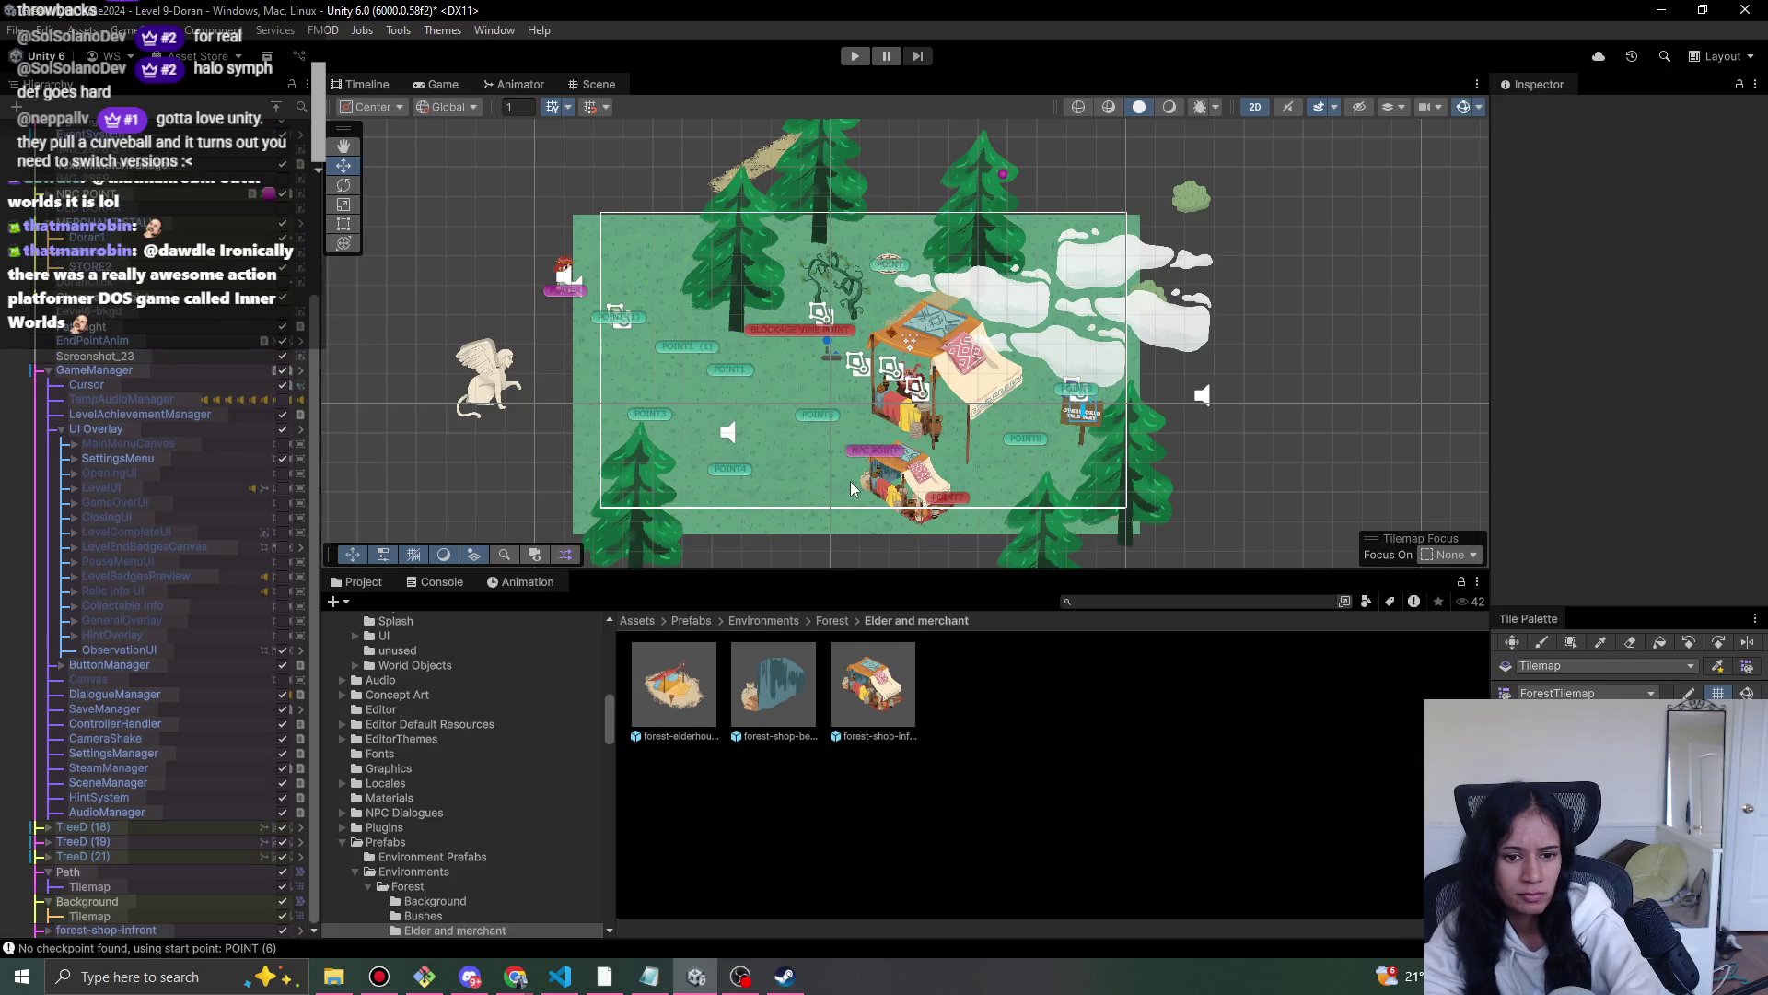
{"action": "left_click", "coordinate": [902, 489]}
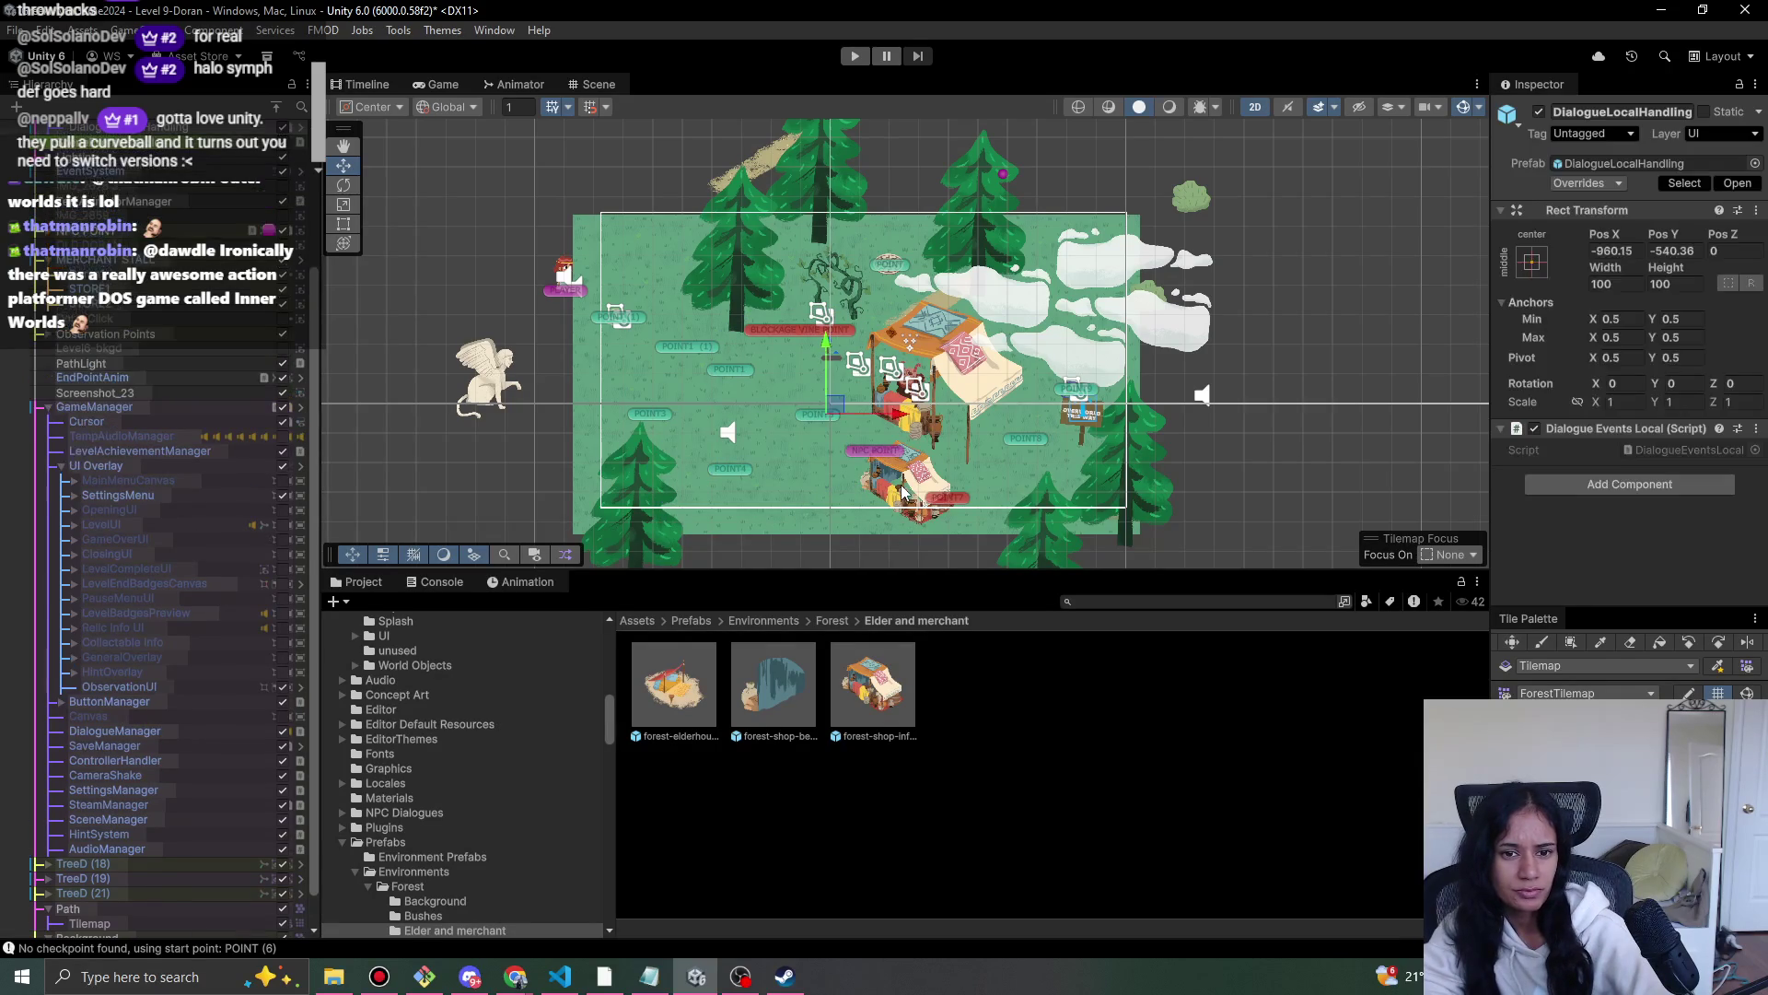
{"action": "scroll", "coordinate": [907, 501], "scroll_direction": "up", "scroll_amount": 3}
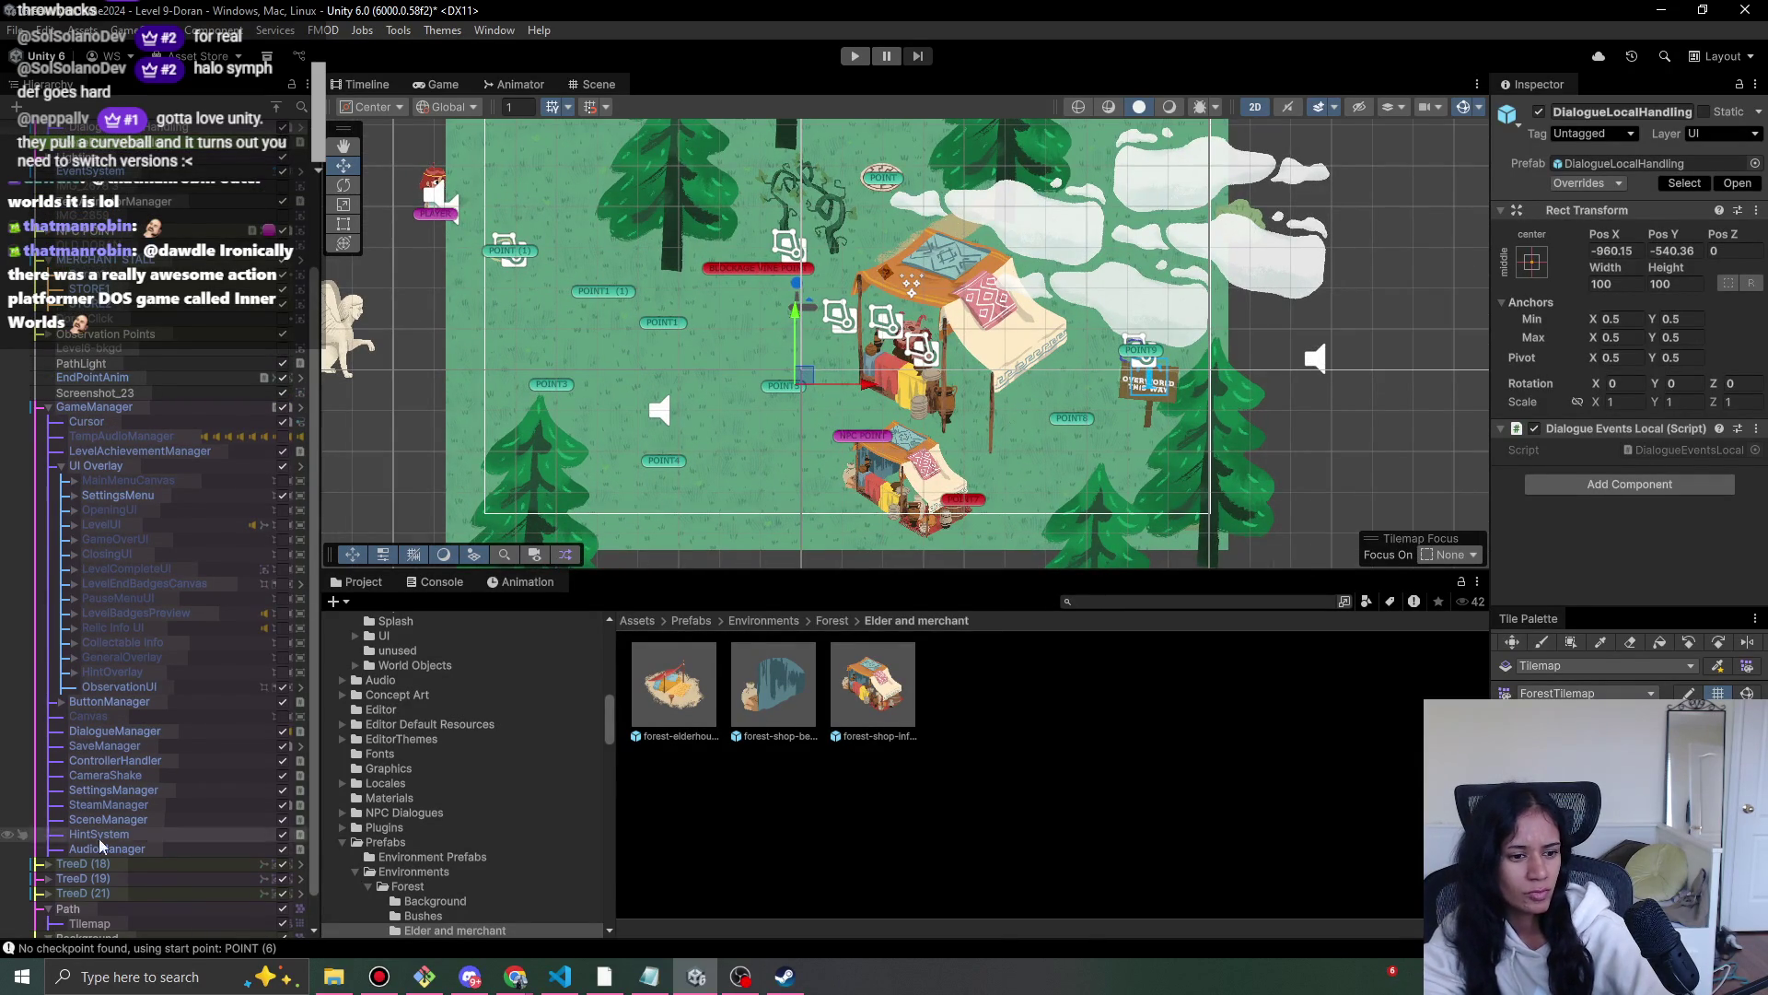
{"action": "scroll", "coordinate": [138, 930], "scroll_direction": "down", "scroll_amount": 2}
- Scale the forest-shop-infront stall up to about 0.295
{"action": "left_click", "coordinate": [138, 930]}
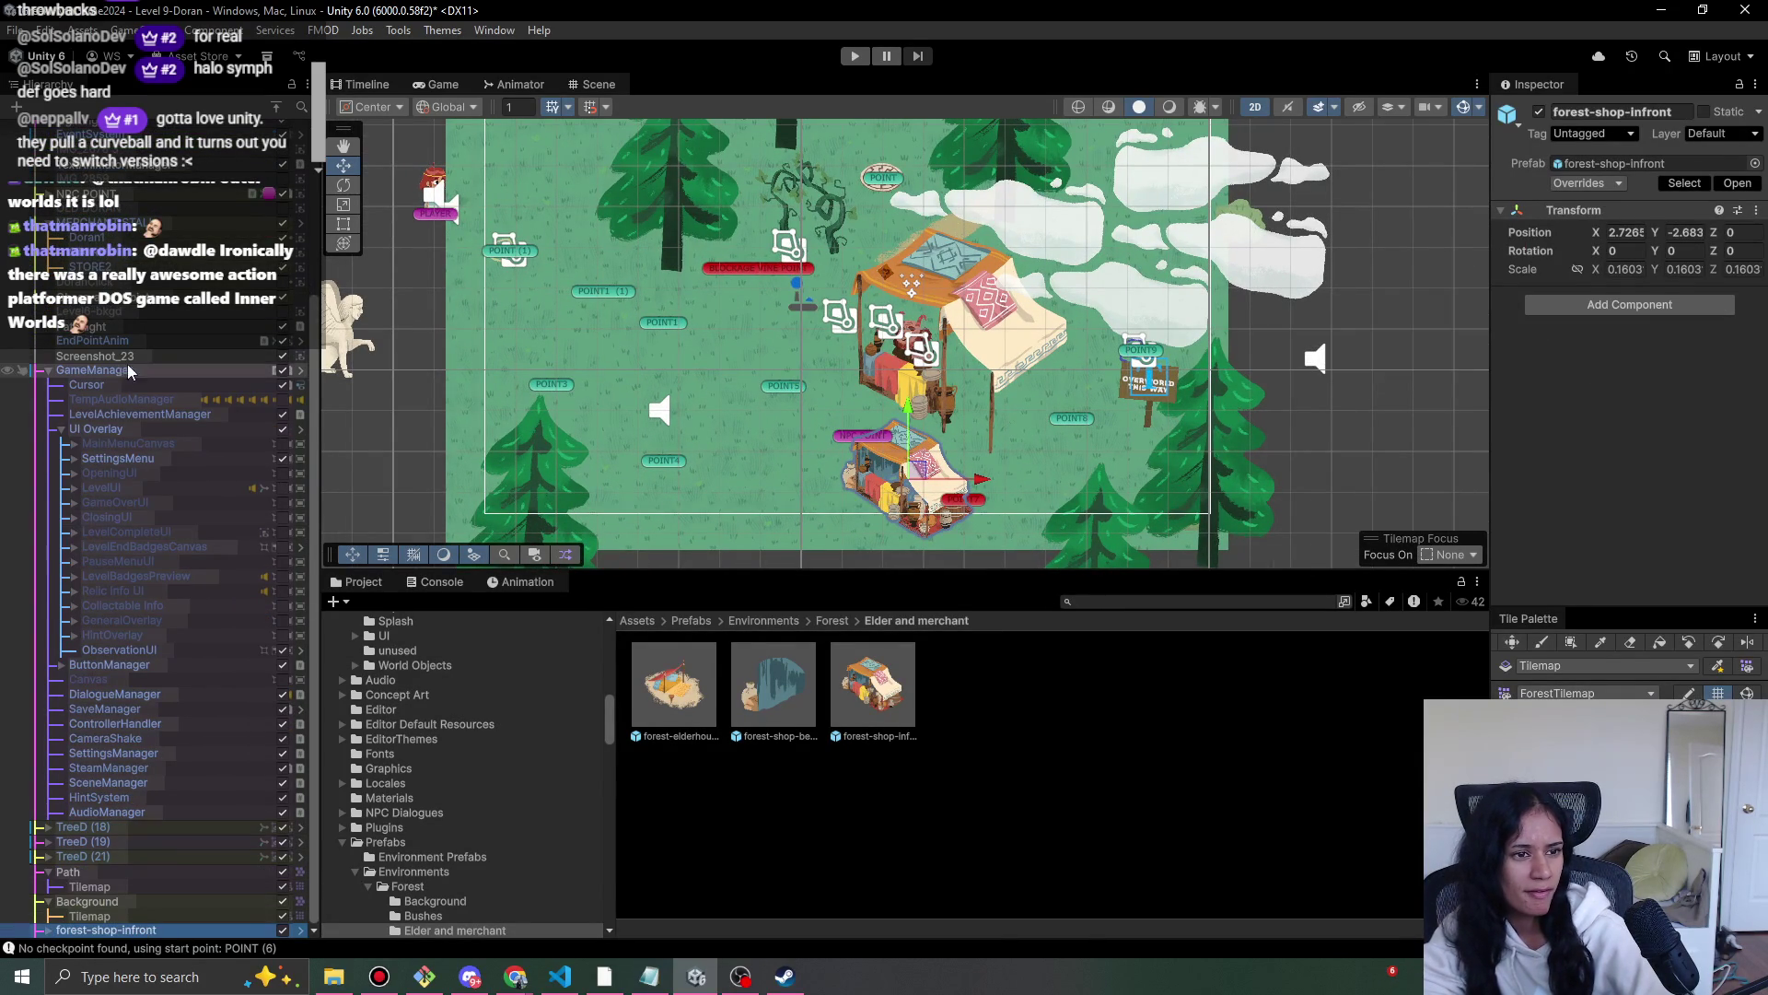
{"action": "key", "text": "r"}
{"action": "mouse_move", "coordinate": [904, 483]}
{"action": "left_mouse_down"}
{"action": "mouse_move", "coordinate": [971, 458]}
{"action": "mouse_move", "coordinate": [926, 368]}
{"action": "mouse_move", "coordinate": [937, 320]}
{"action": "mouse_move", "coordinate": [810, 354]}
{"action": "mouse_move", "coordinate": [884, 336]}
{"action": "mouse_move", "coordinate": [838, 395]}
{"action": "mouse_move", "coordinate": [773, 387]}
{"action": "mouse_move", "coordinate": [958, 368]}
{"action": "mouse_move", "coordinate": [969, 347]}
{"action": "mouse_move", "coordinate": [875, 350]}
{"action": "mouse_move", "coordinate": [1104, 345]}
{"action": "mouse_move", "coordinate": [663, 368]}
{"action": "mouse_move", "coordinate": [887, 373]}
{"action": "mouse_move", "coordinate": [760, 405]}
{"action": "left_mouse_up"}
{"action": "key", "text": "w"}
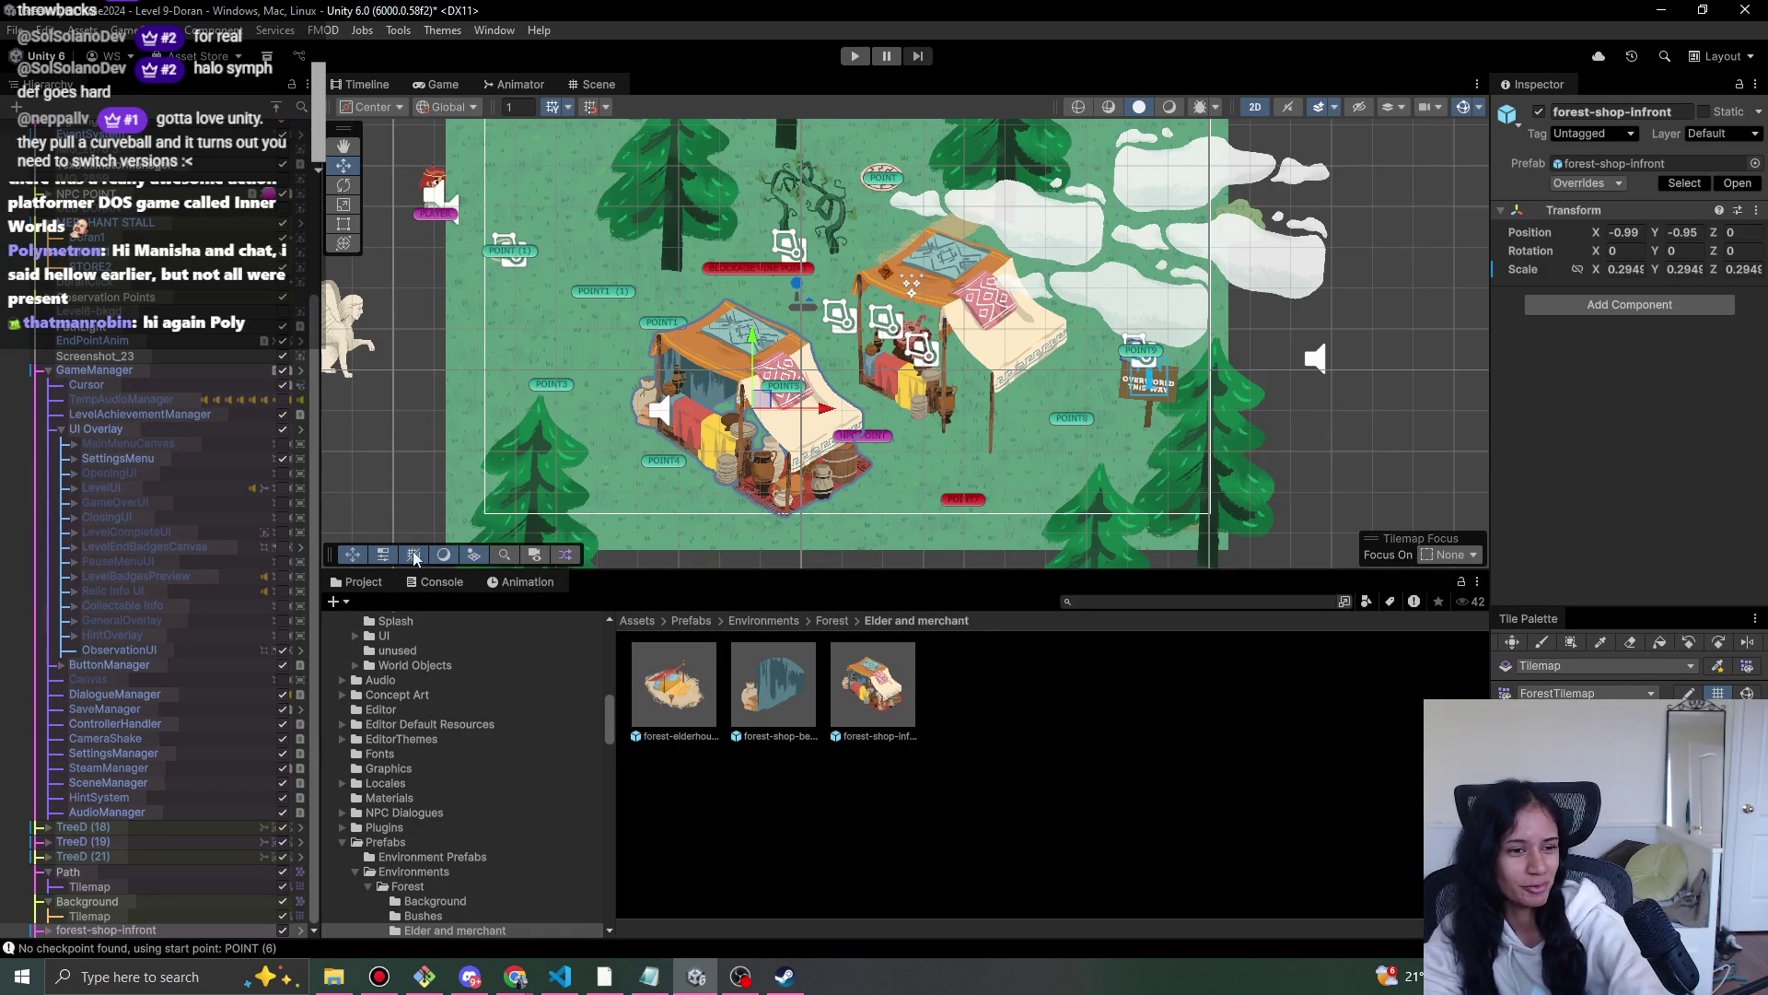
{"action": "left_click", "coordinate": [50, 373]}
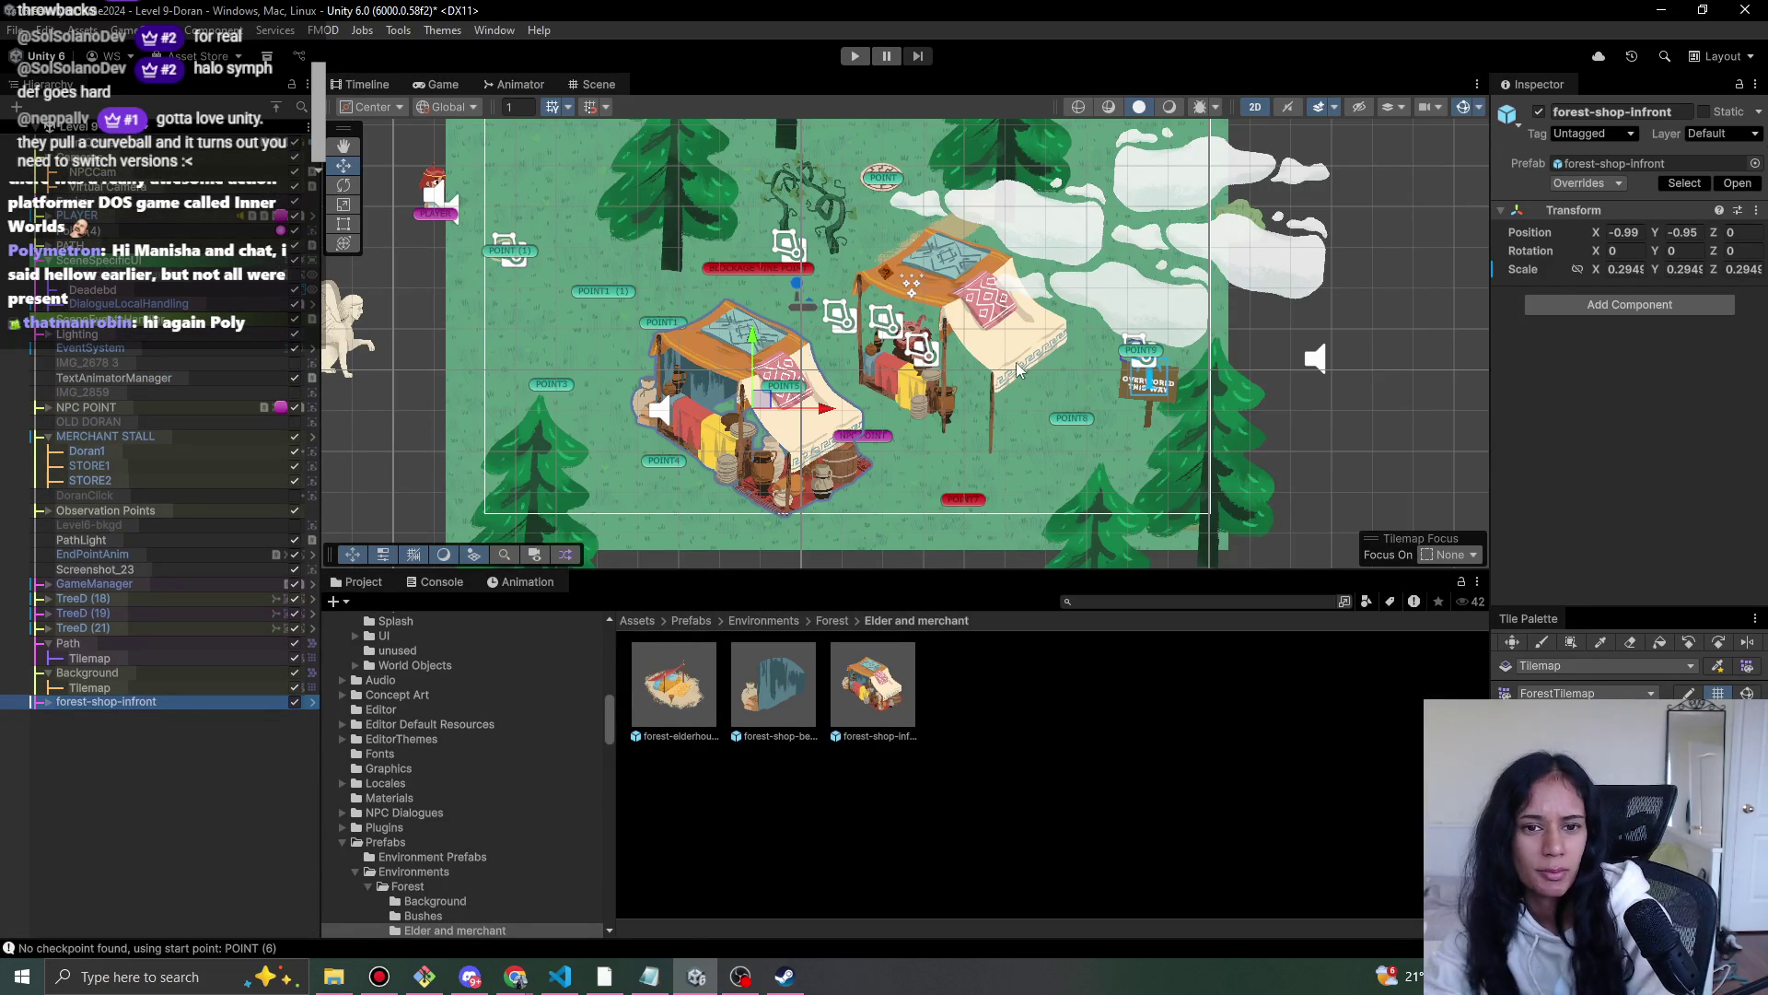
- Set STORE1's Order in Layer to 4 and enlarge it to about 0.32 scale
{"action": "left_click", "coordinate": [117, 439]}
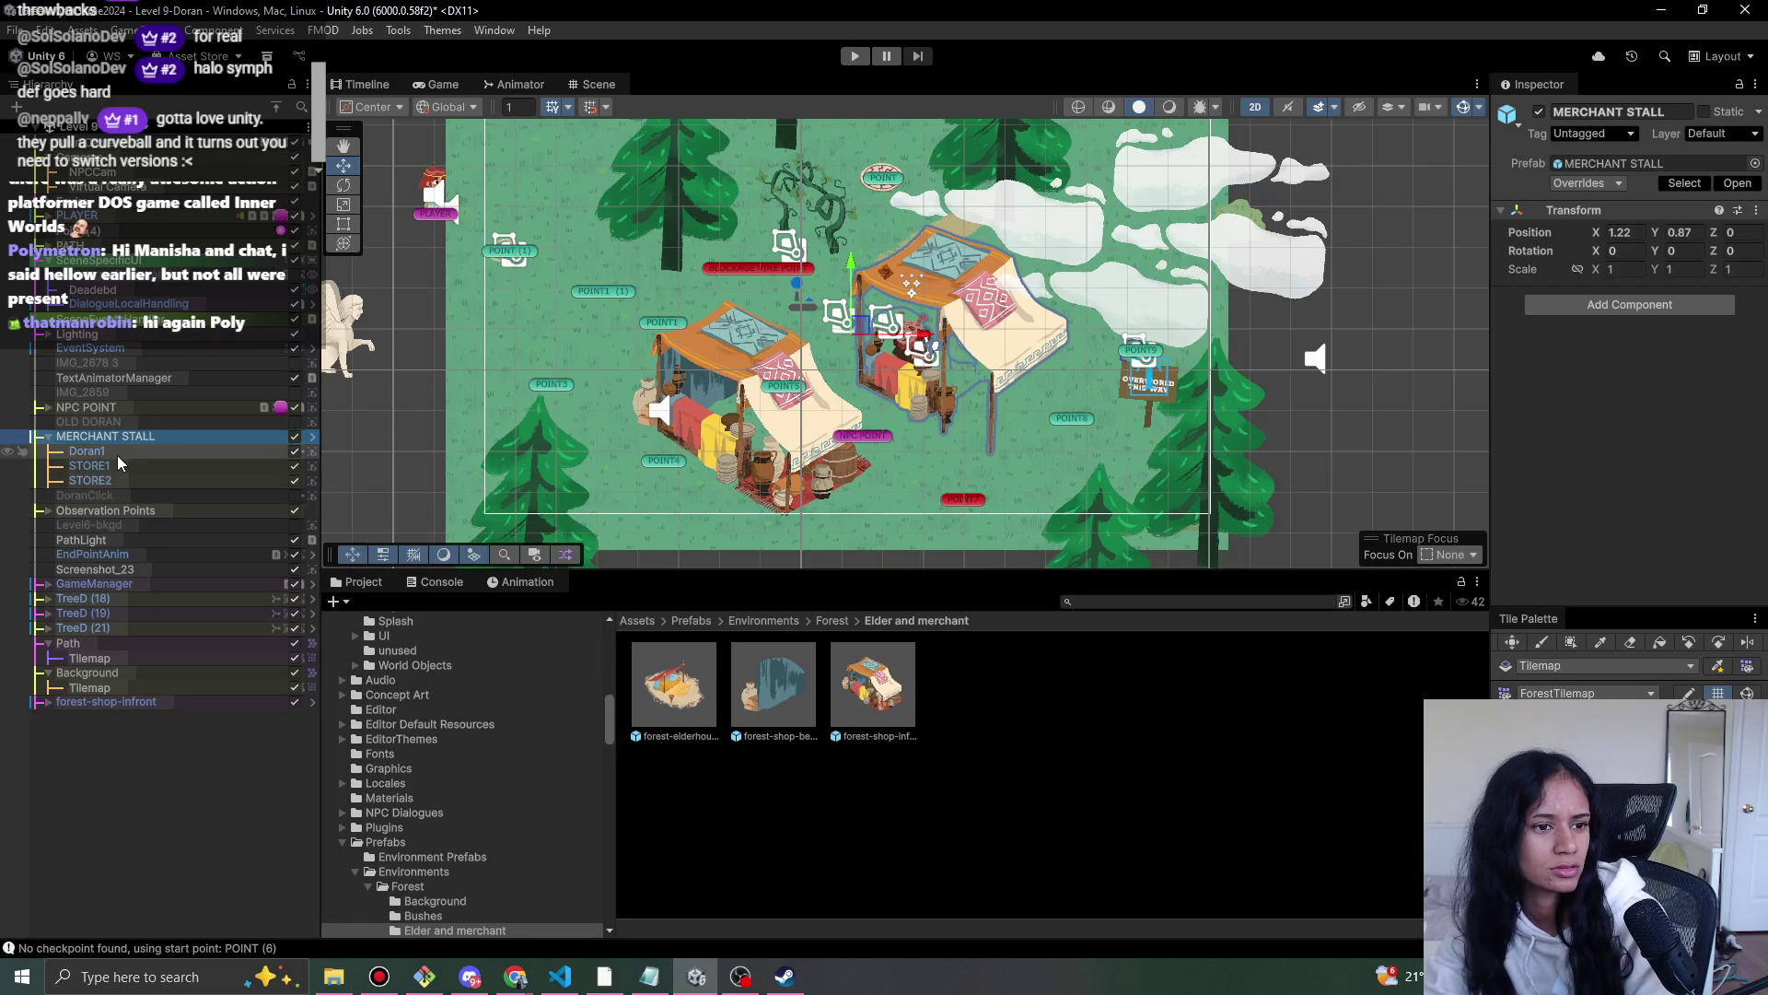
{"action": "left_click", "coordinate": [115, 465]}
{"action": "left_click", "coordinate": [114, 482]}
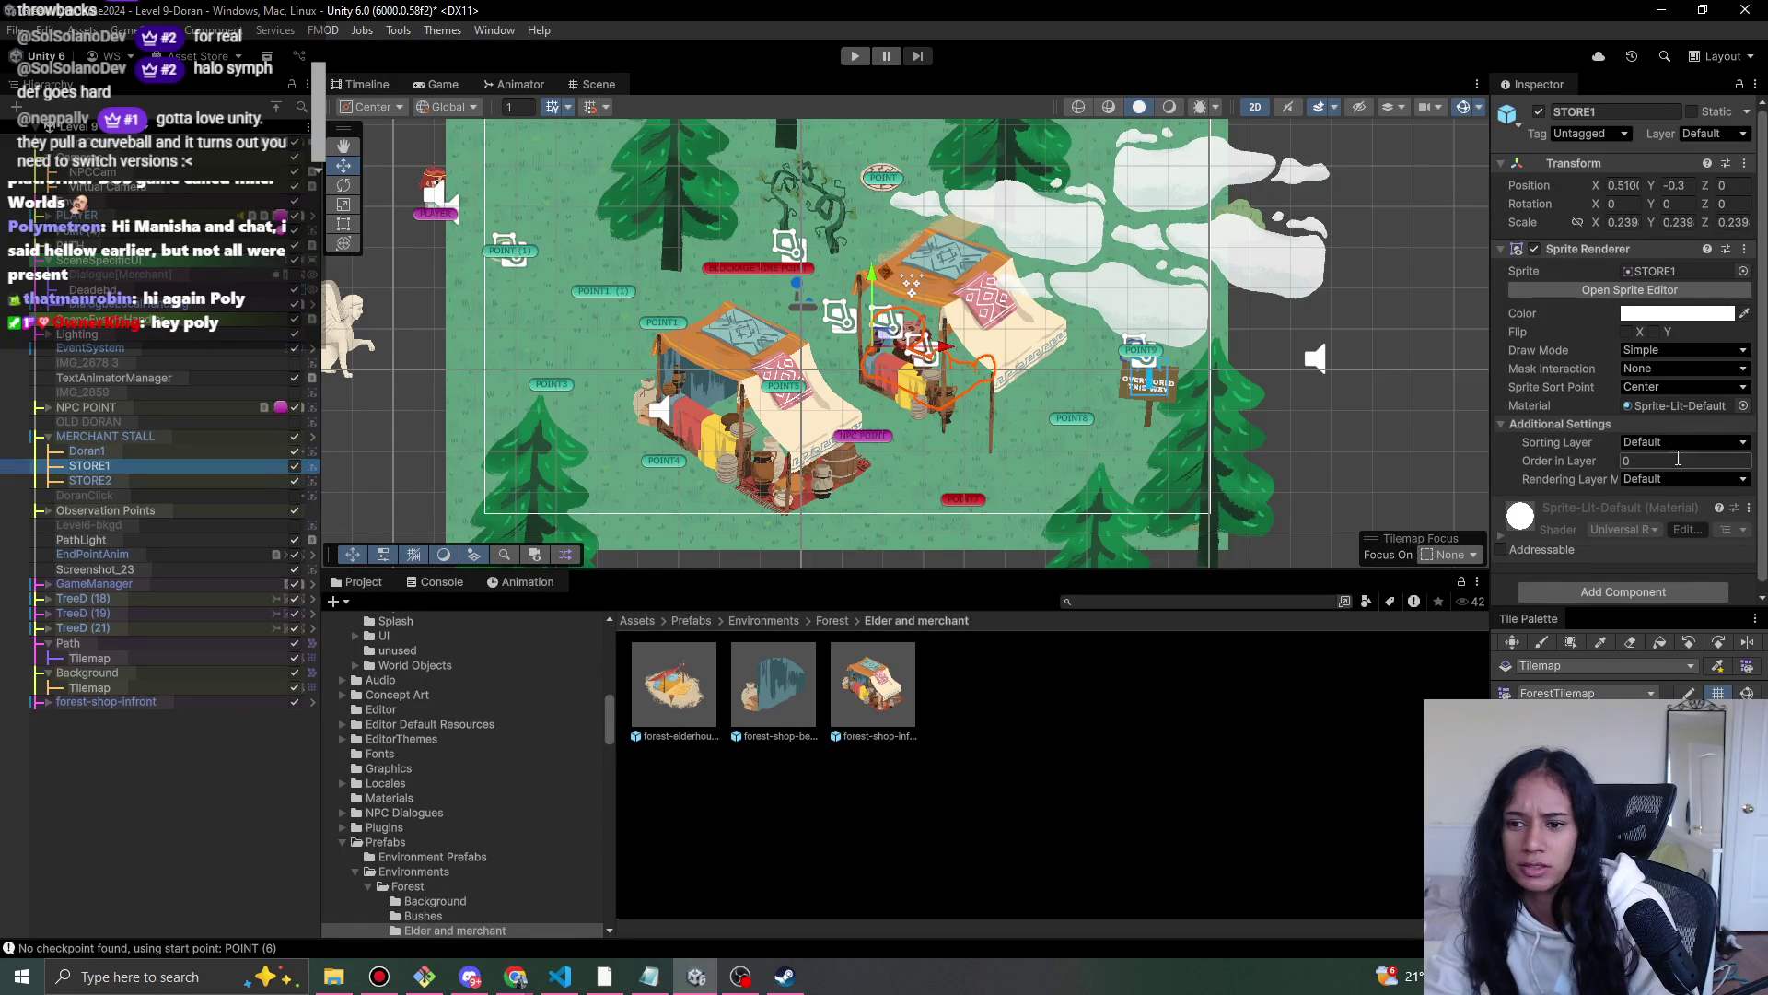
{"action": "left_click_drag", "start_coordinate": [1603, 465], "coordinate": [1609, 465]}
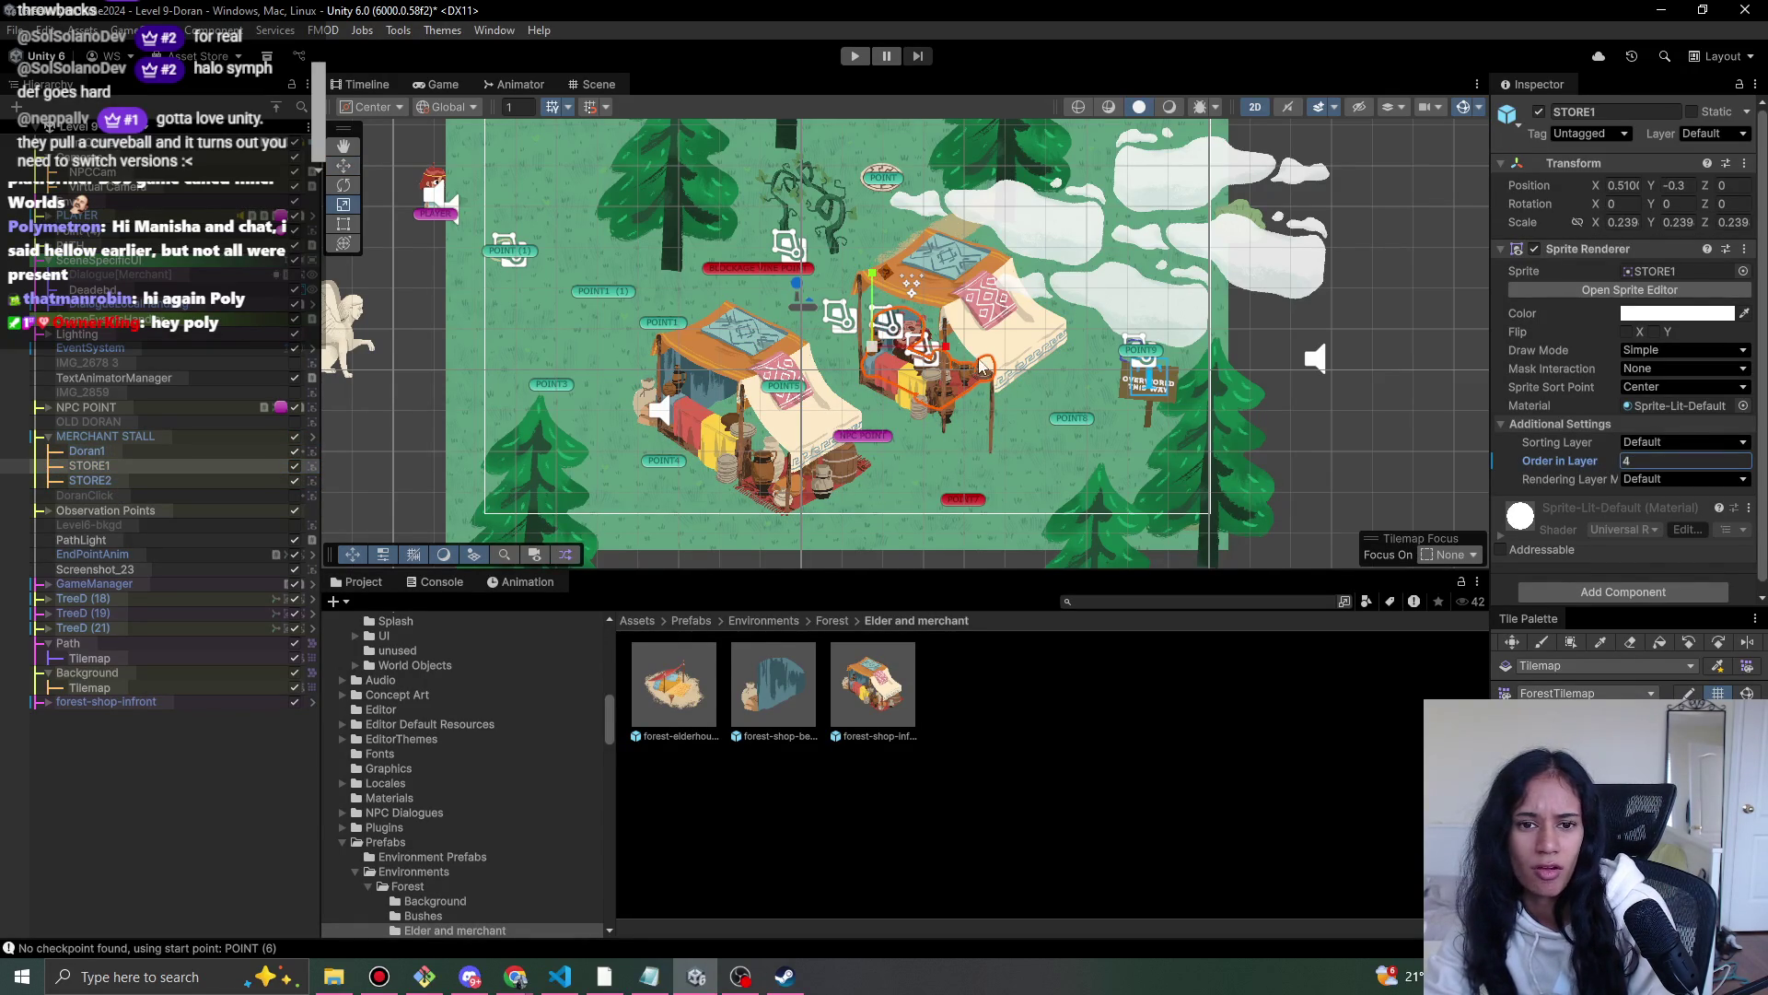
{"action": "left_click_drag", "start_coordinate": [908, 342], "coordinate": [890, 358]}
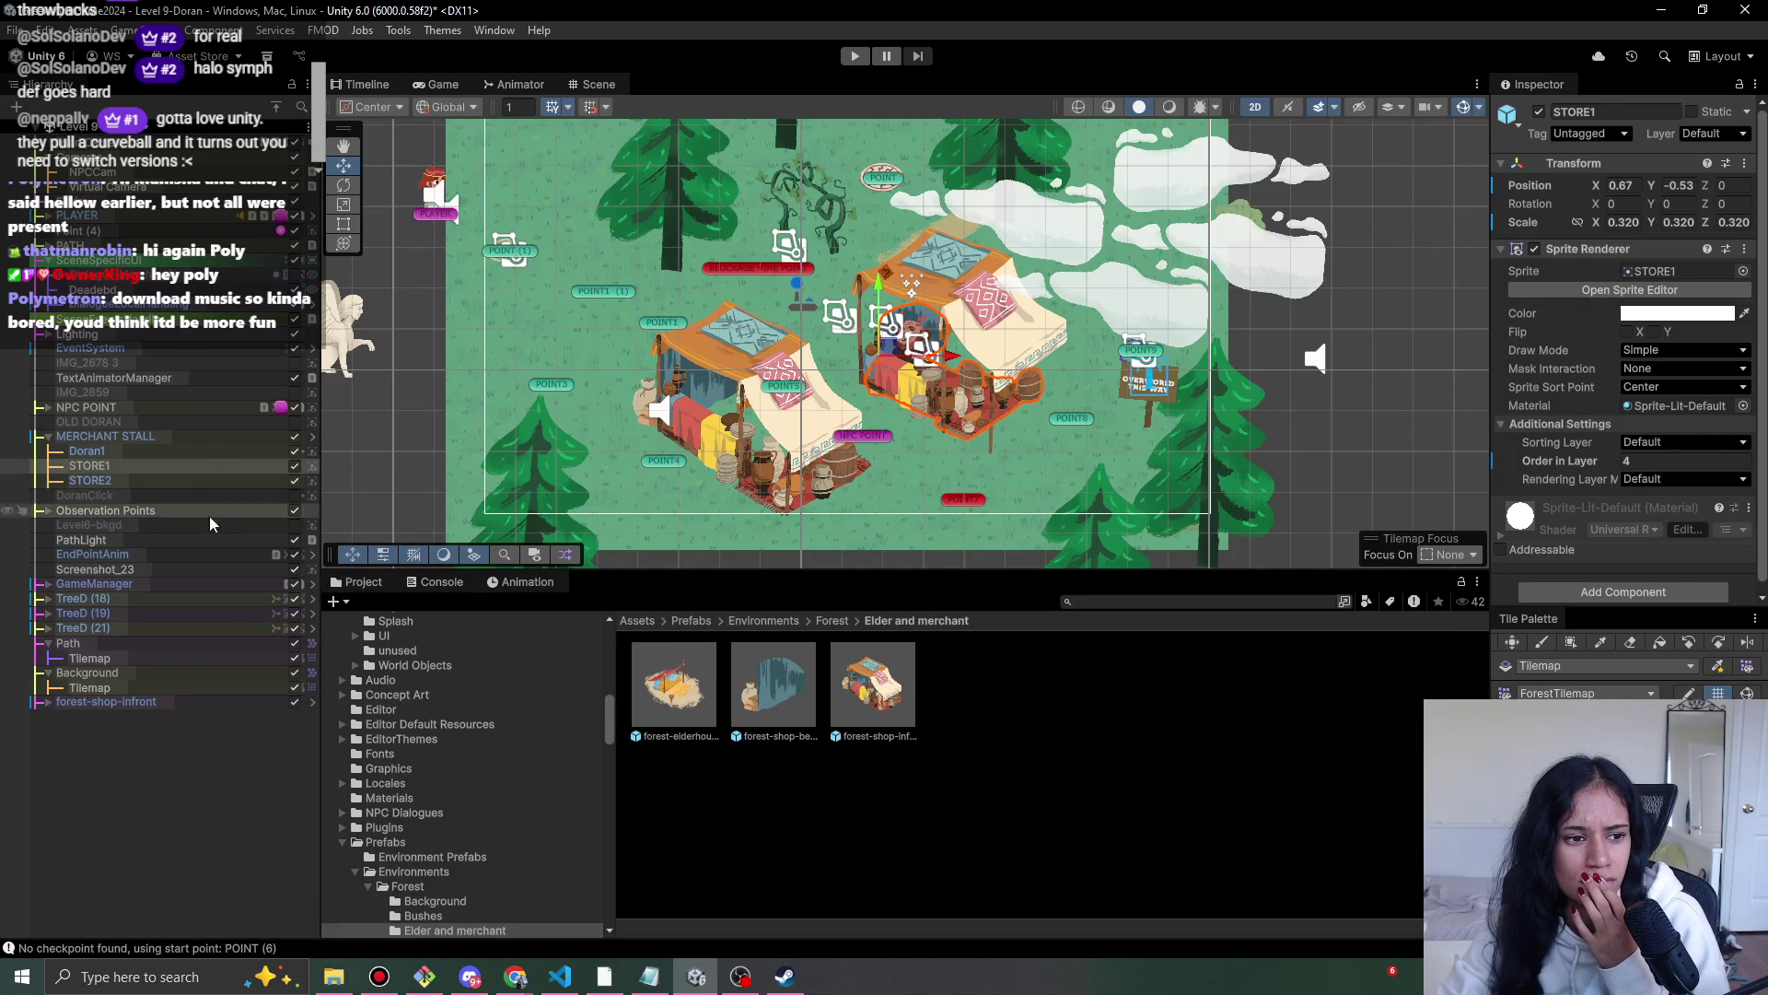
- Hide forest-shop-infront, then enlarge STORE1 to 0.481 scale and centre it at X 0, Y -0.03
{"action": "left_click", "coordinate": [295, 702]}
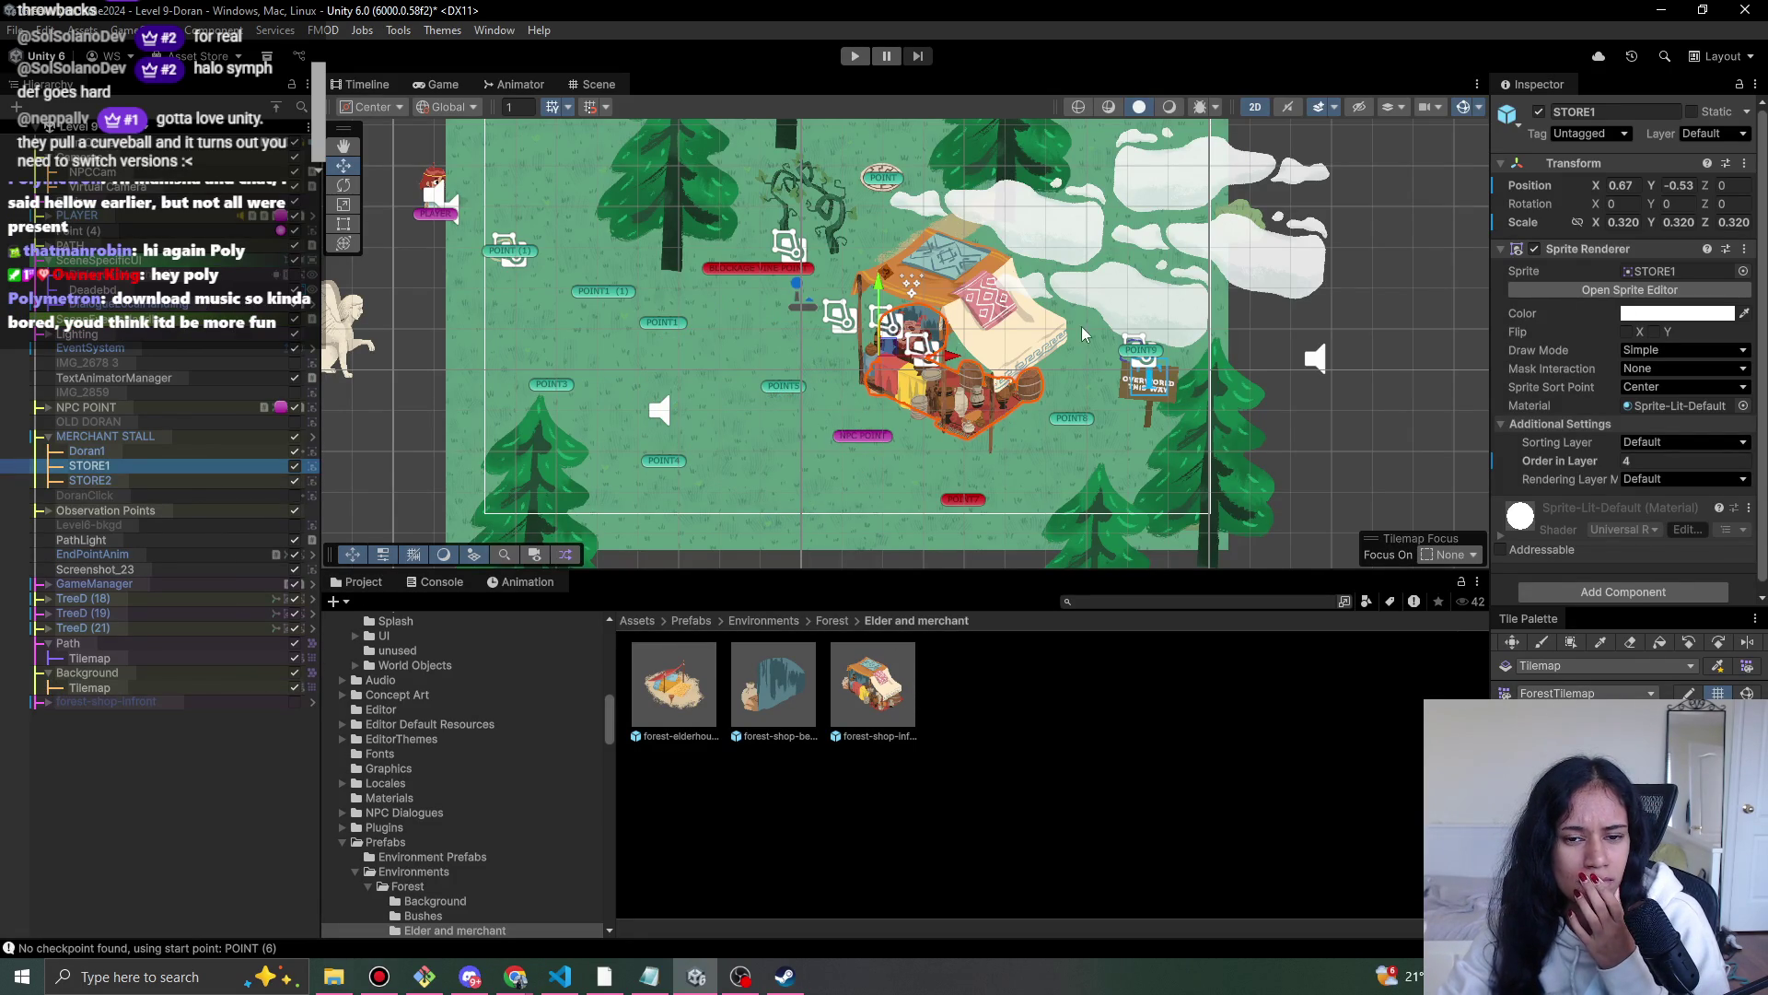
{"action": "scroll", "coordinate": [967, 419], "scroll_direction": "up", "scroll_amount": 5}
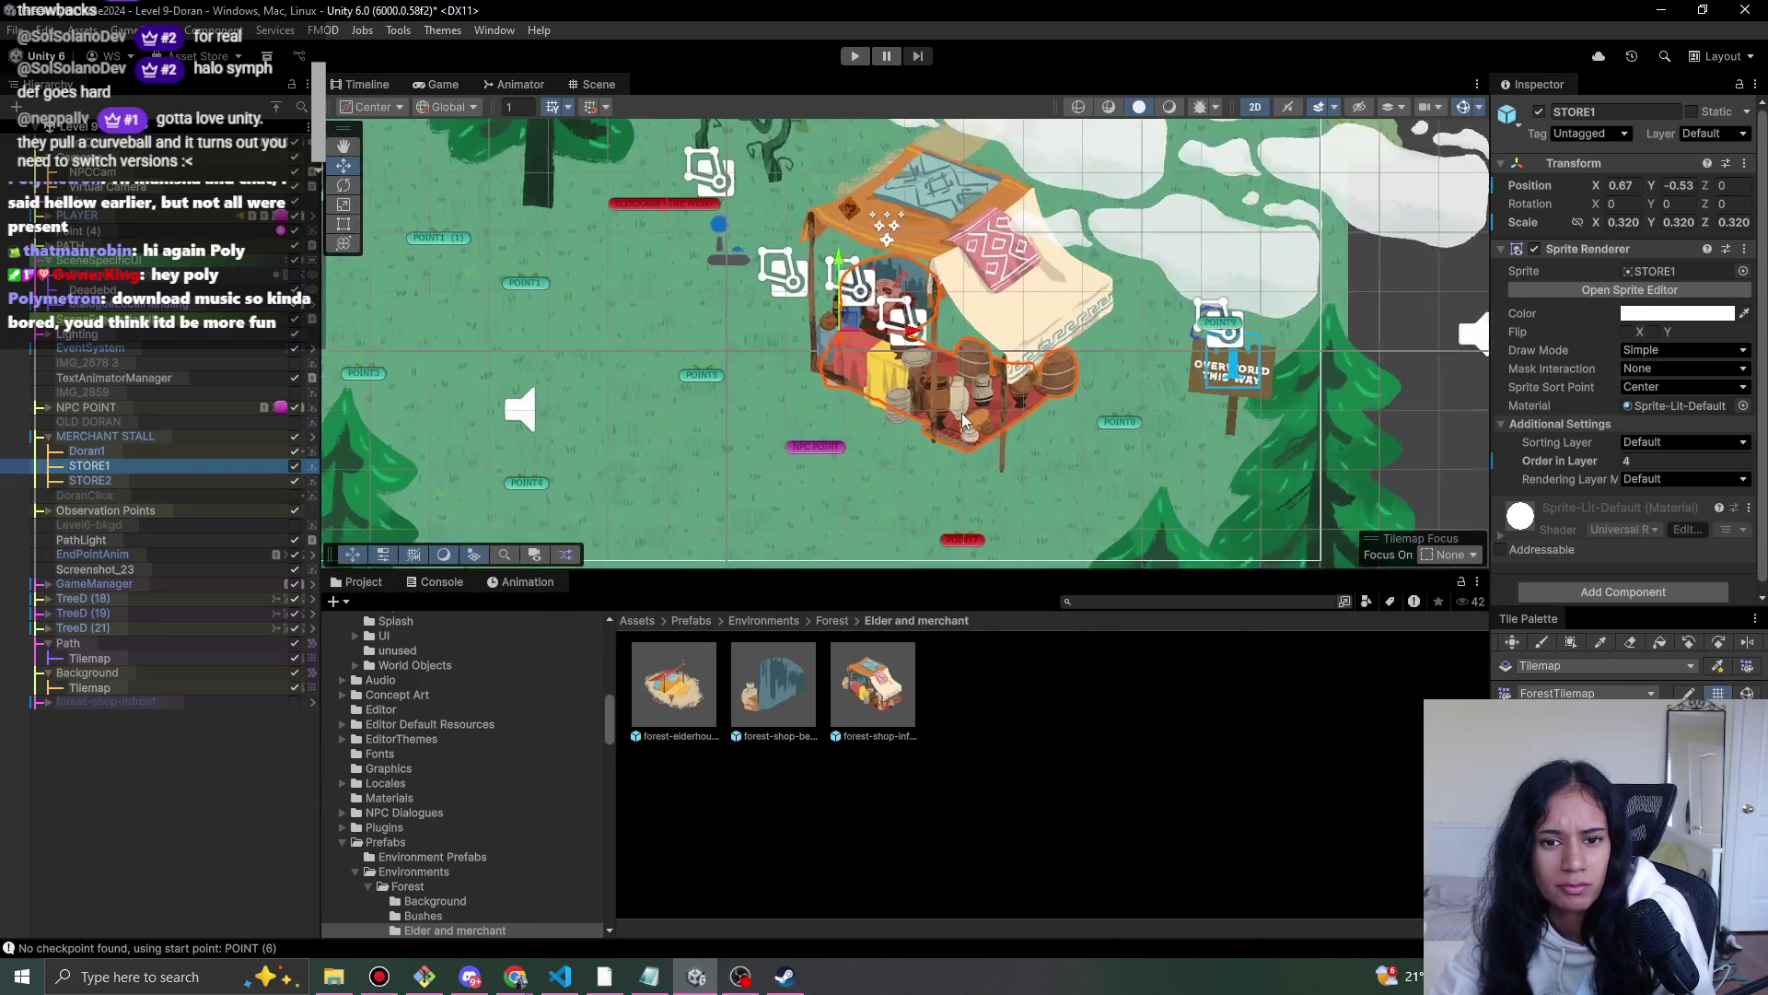
{"action": "key", "text": "e"}
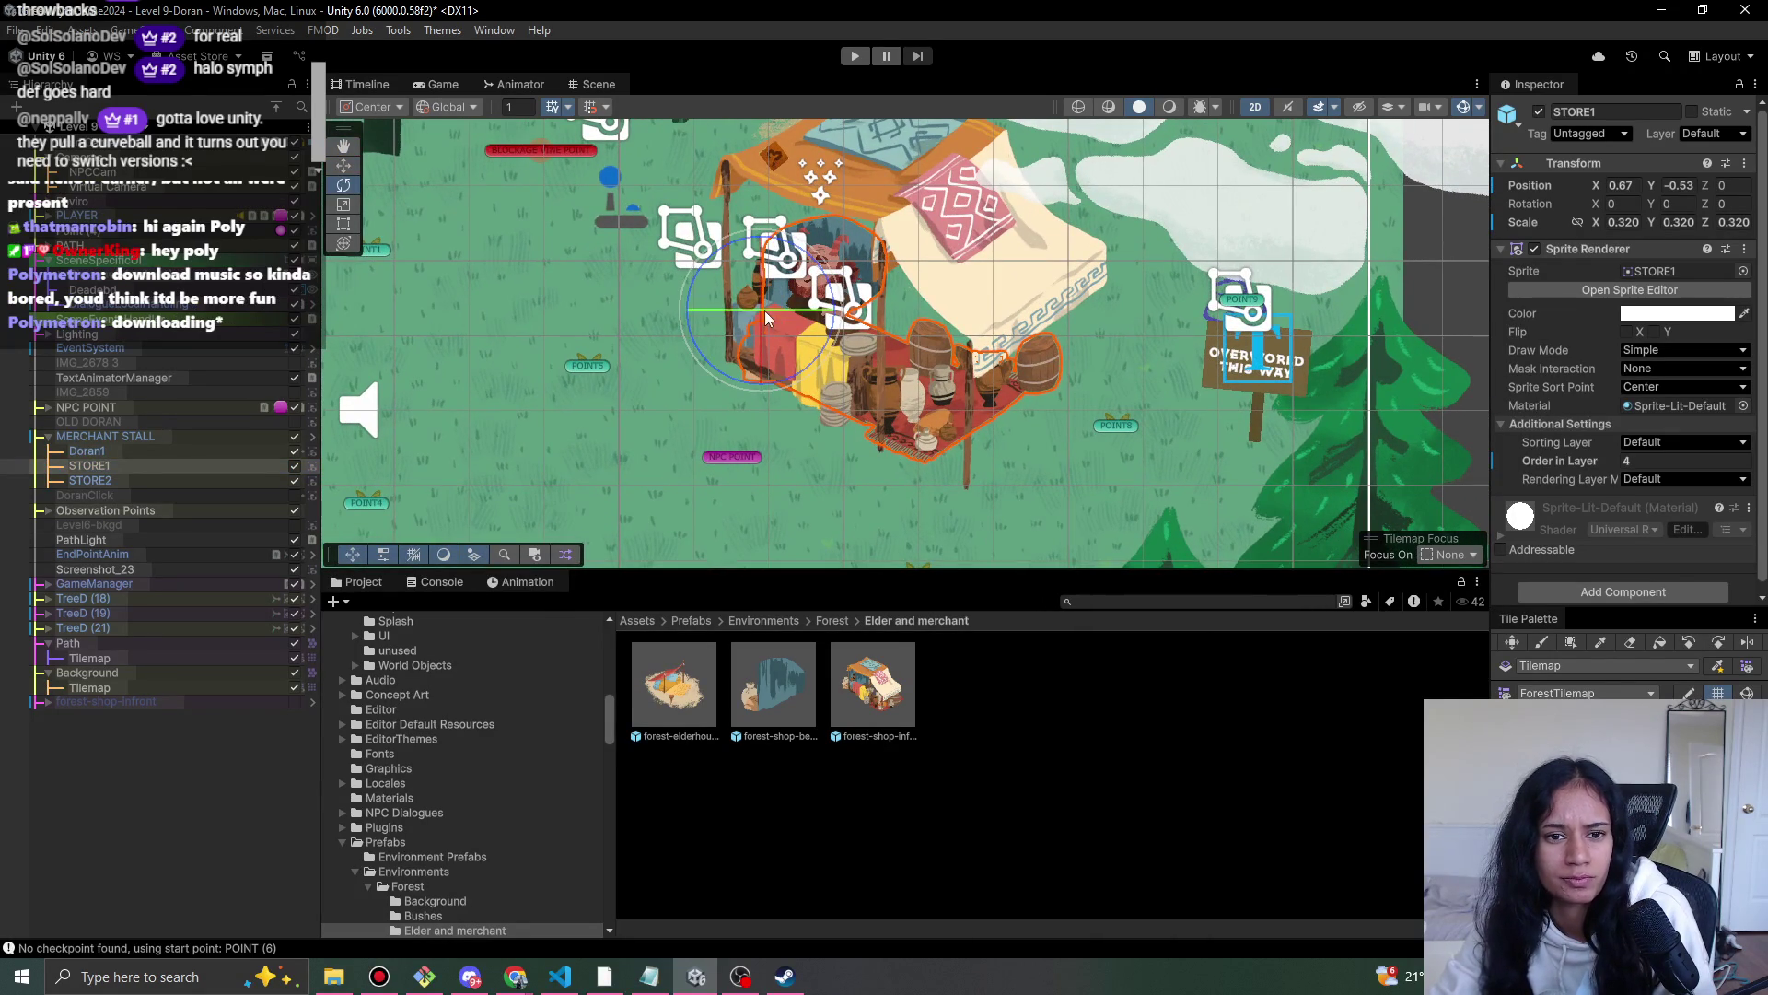
{"action": "key", "text": "r"}
{"action": "mouse_move", "coordinate": [761, 309]}
{"action": "left_mouse_down"}
{"action": "mouse_move", "coordinate": [776, 303]}
{"action": "mouse_move", "coordinate": [734, 295]}
{"action": "mouse_move", "coordinate": [729, 266]}
{"action": "left_mouse_up"}
{"action": "key", "text": "w"}
{"action": "key", "text": "w"}
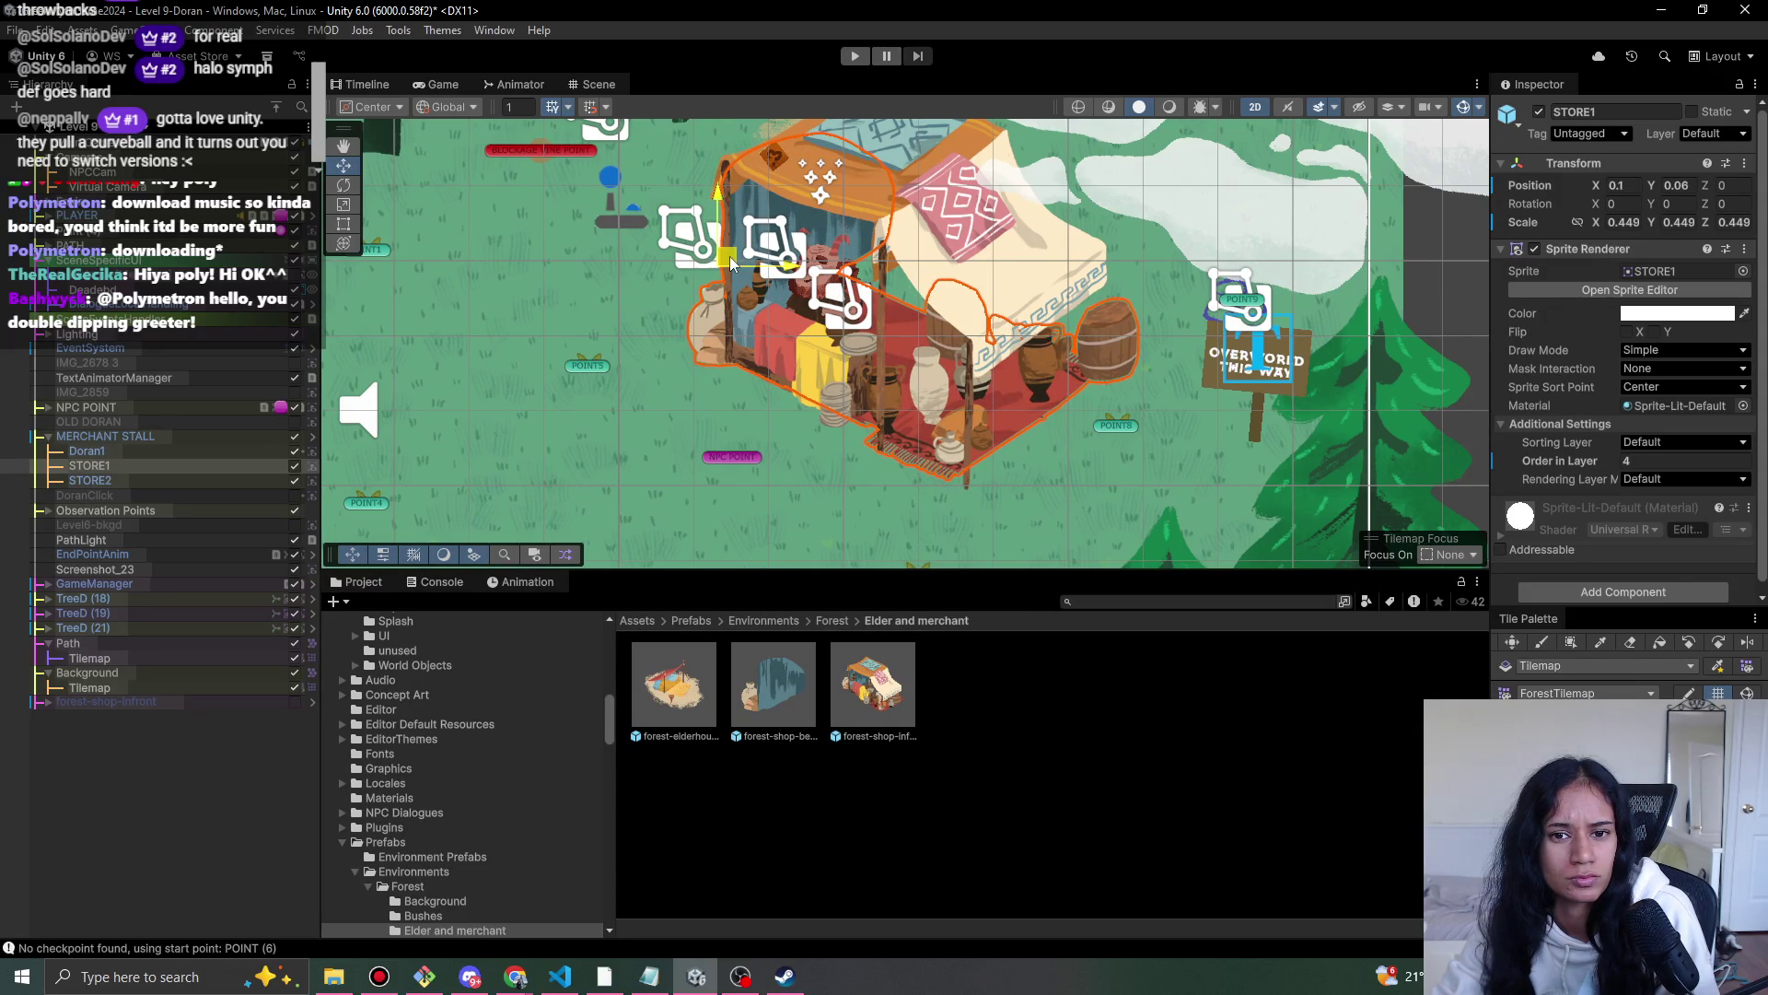
{"action": "left_click_drag", "start_coordinate": [731, 264], "coordinate": [725, 254]}
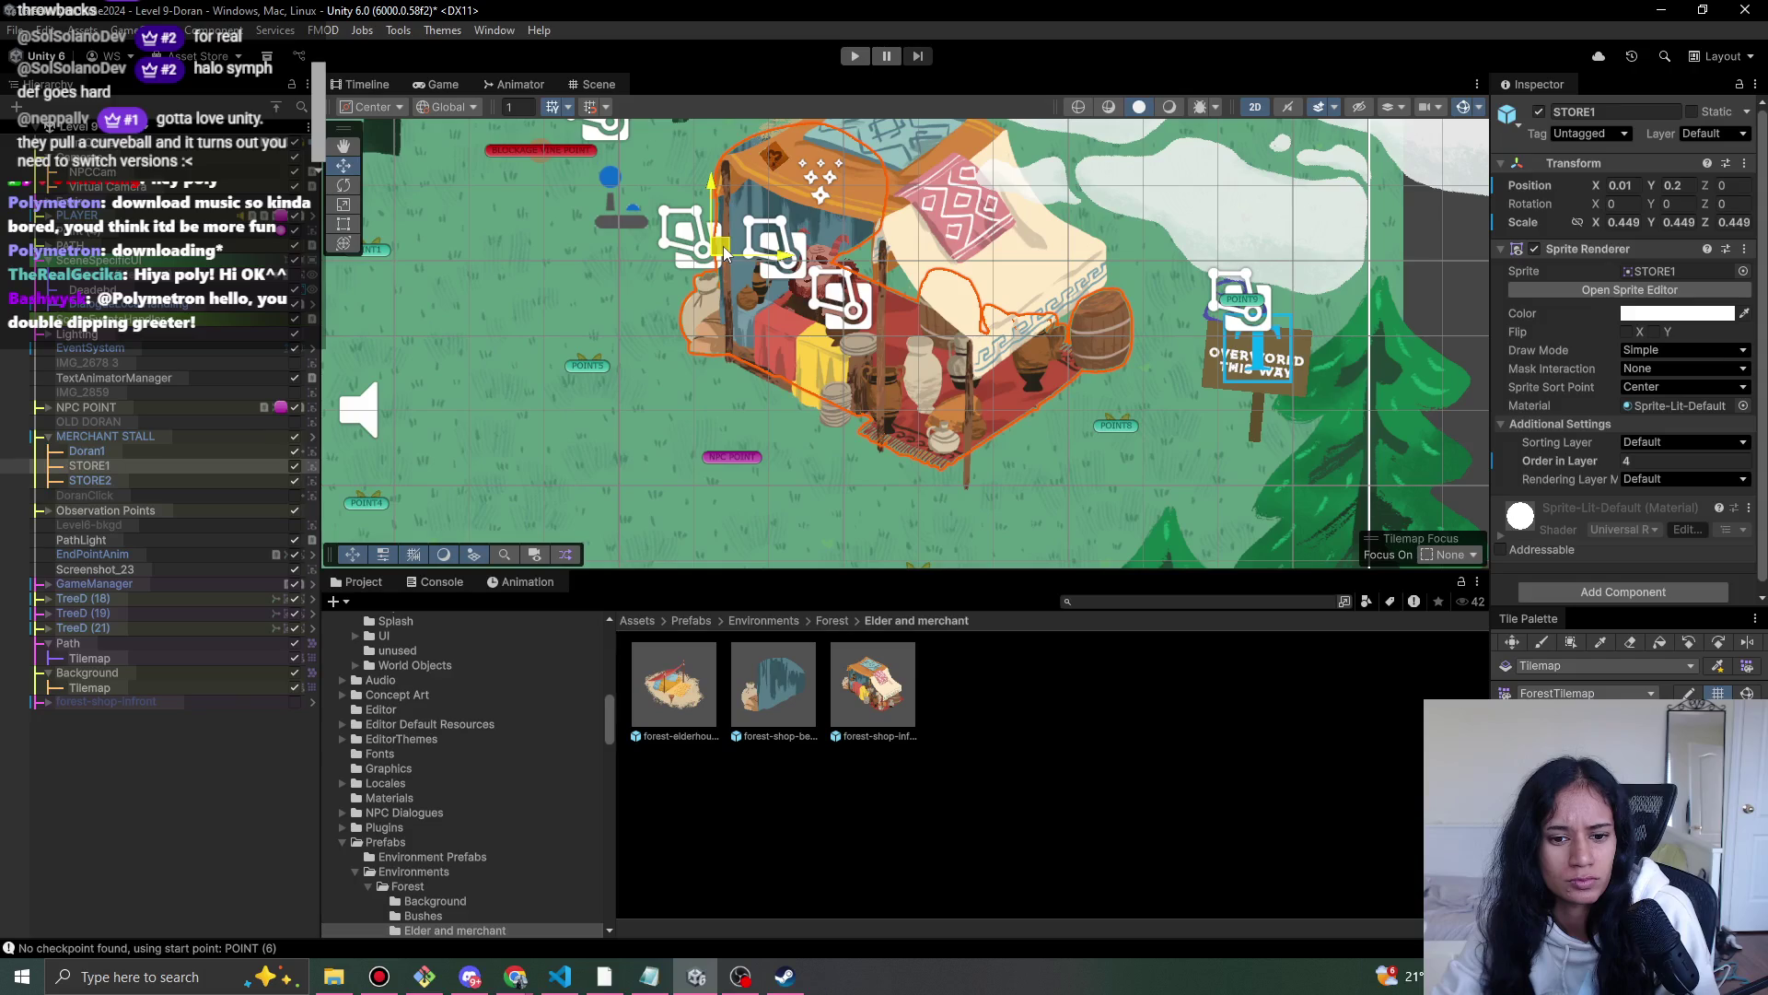
{"action": "left_click_drag", "start_coordinate": [724, 257], "coordinate": [718, 268]}
{"action": "key", "text": "w"}
- Delete the hidden forest-shop-infront object from the scene
{"action": "scroll", "coordinate": [1073, 479], "scroll_direction": "down", "scroll_amount": 2}
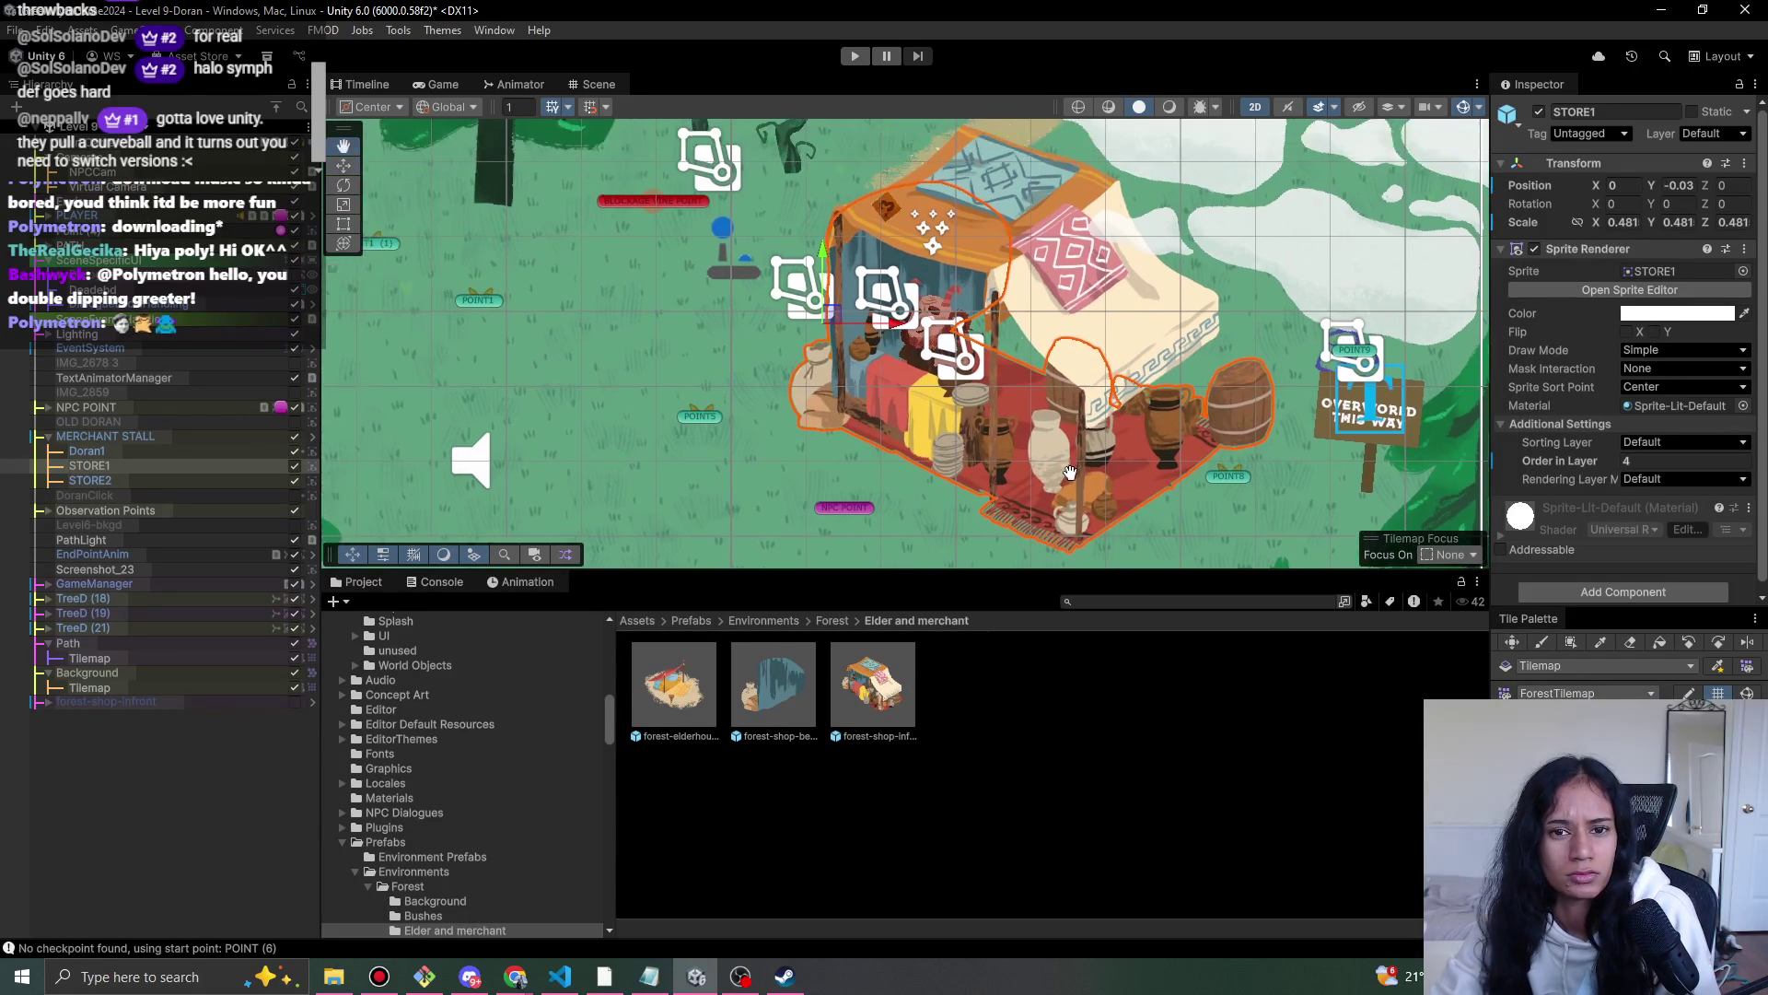
{"action": "scroll", "coordinate": [1073, 479], "scroll_direction": "down", "scroll_amount": 1}
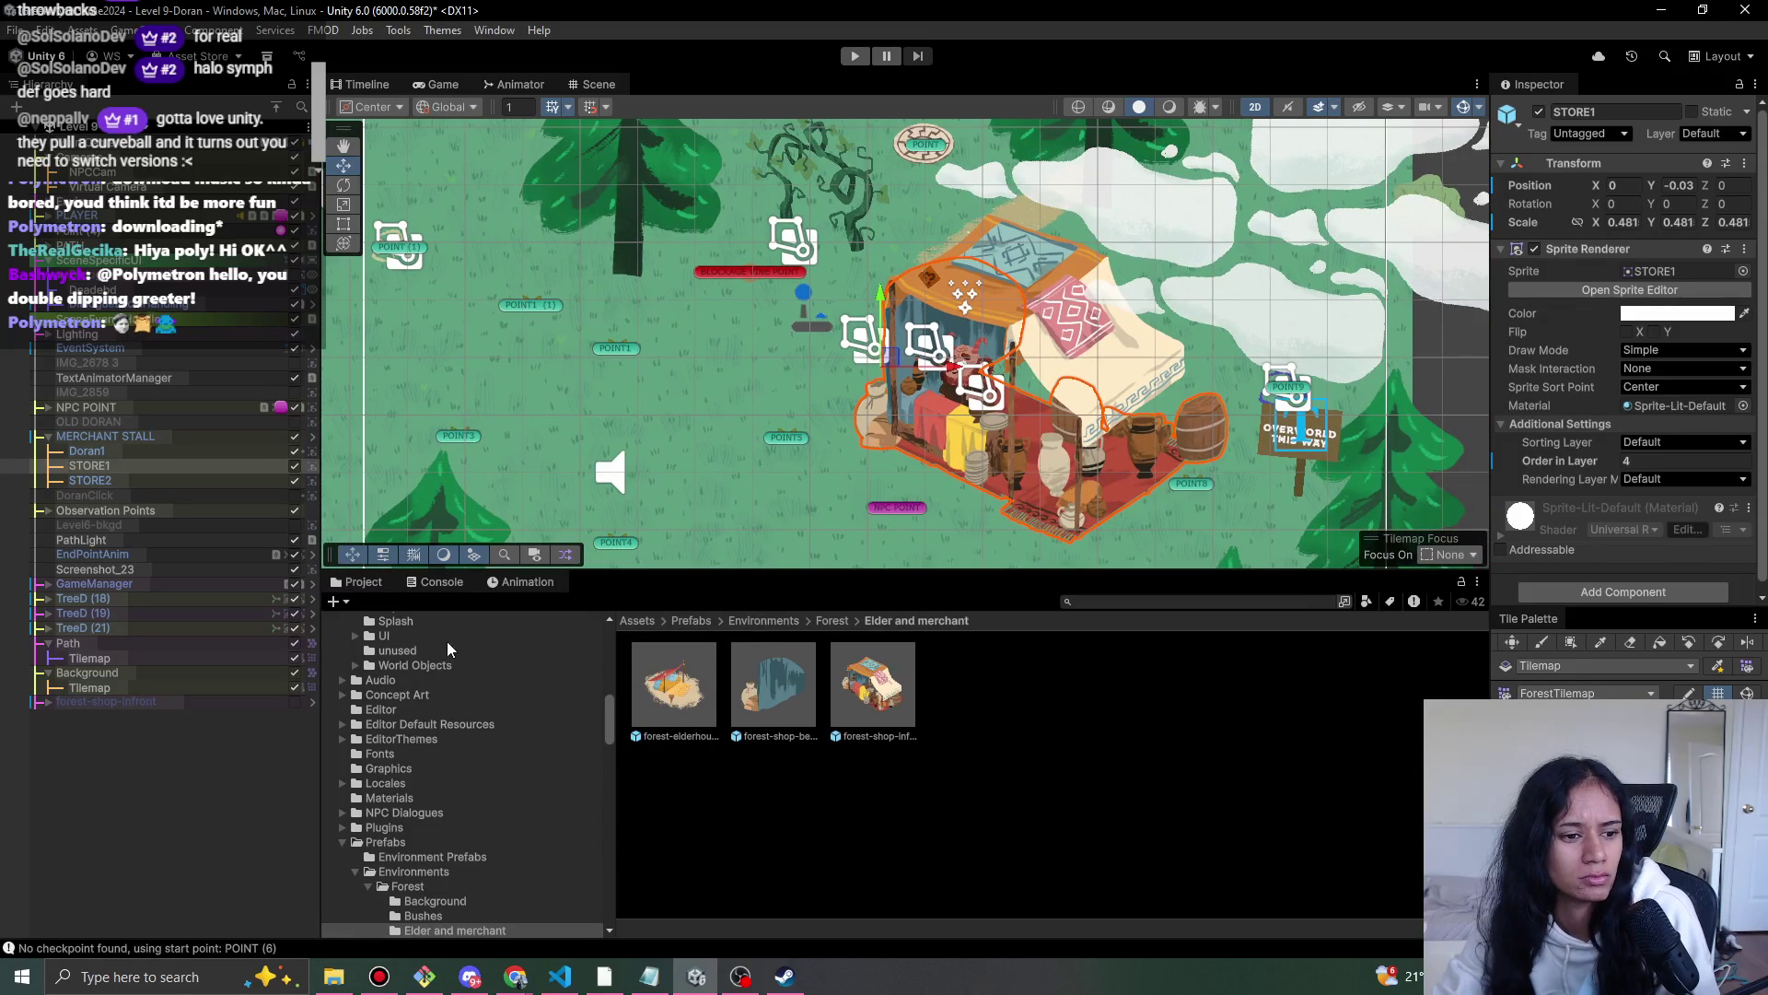
{"action": "left_click", "coordinate": [106, 701]}
{"action": "key", "text": "Delete"}
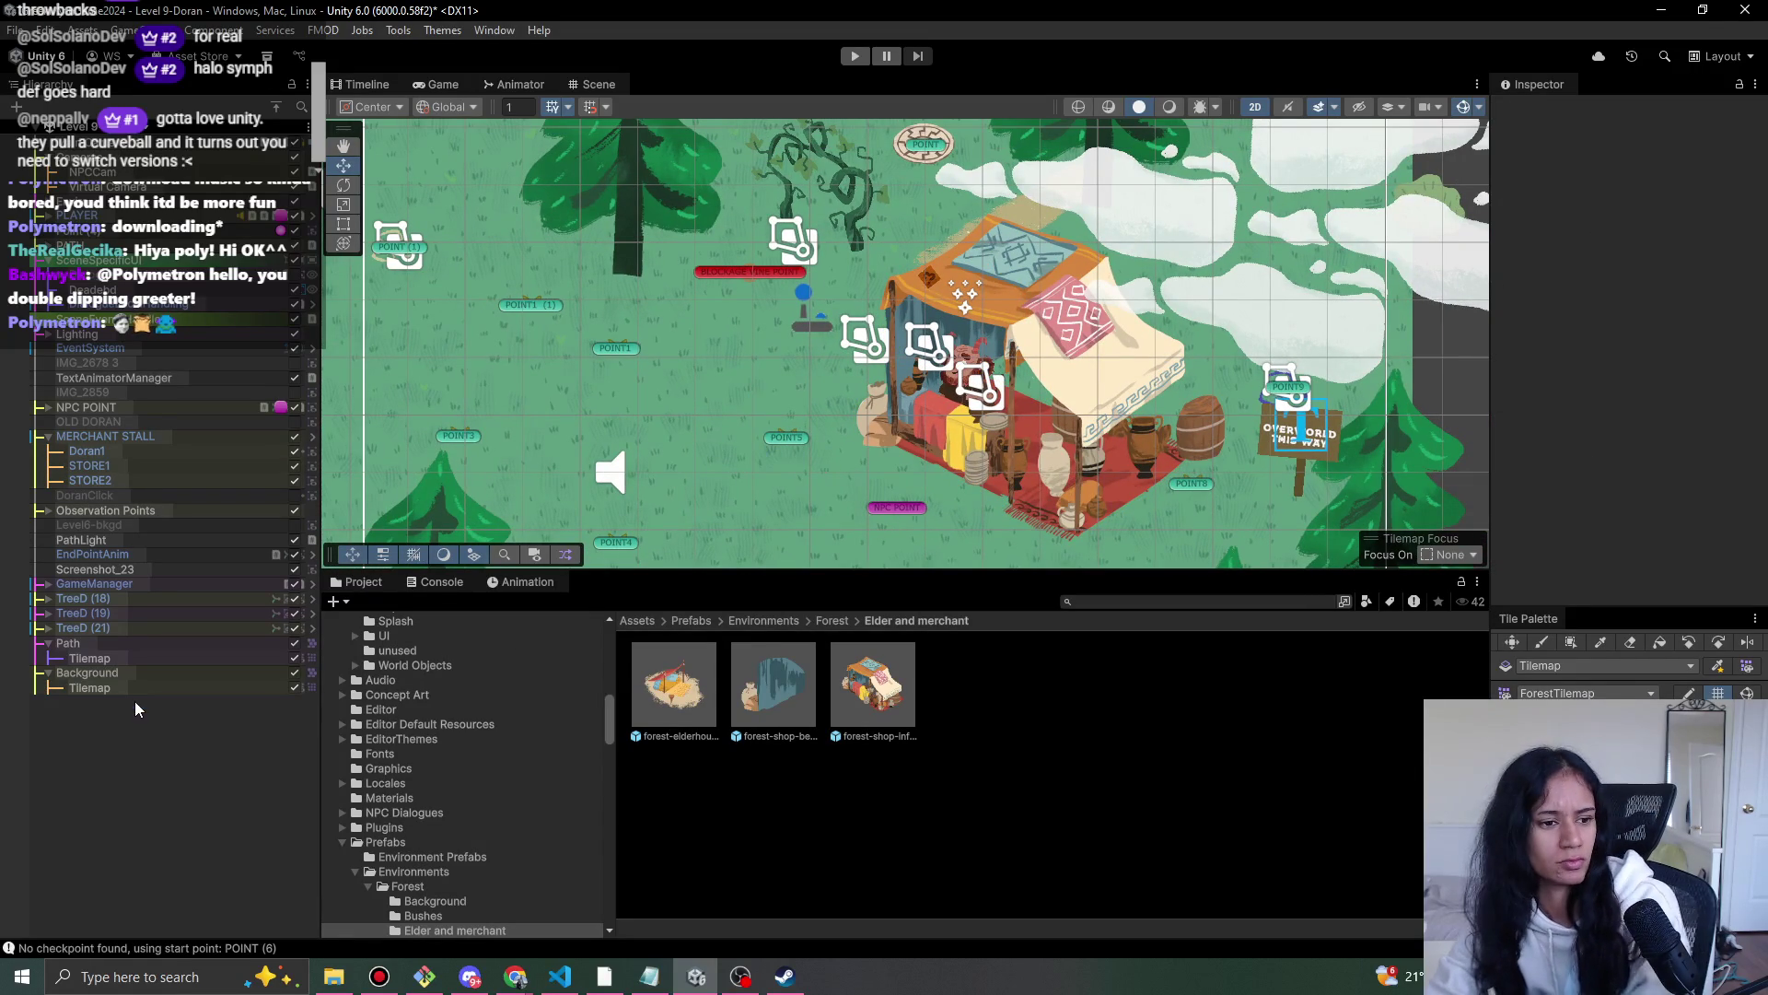
- Drag the MERCHANT STALL group up-left to X 0.8, Y 1.31, then select the Path's Tilemap
{"action": "left_click", "coordinate": [106, 436]}
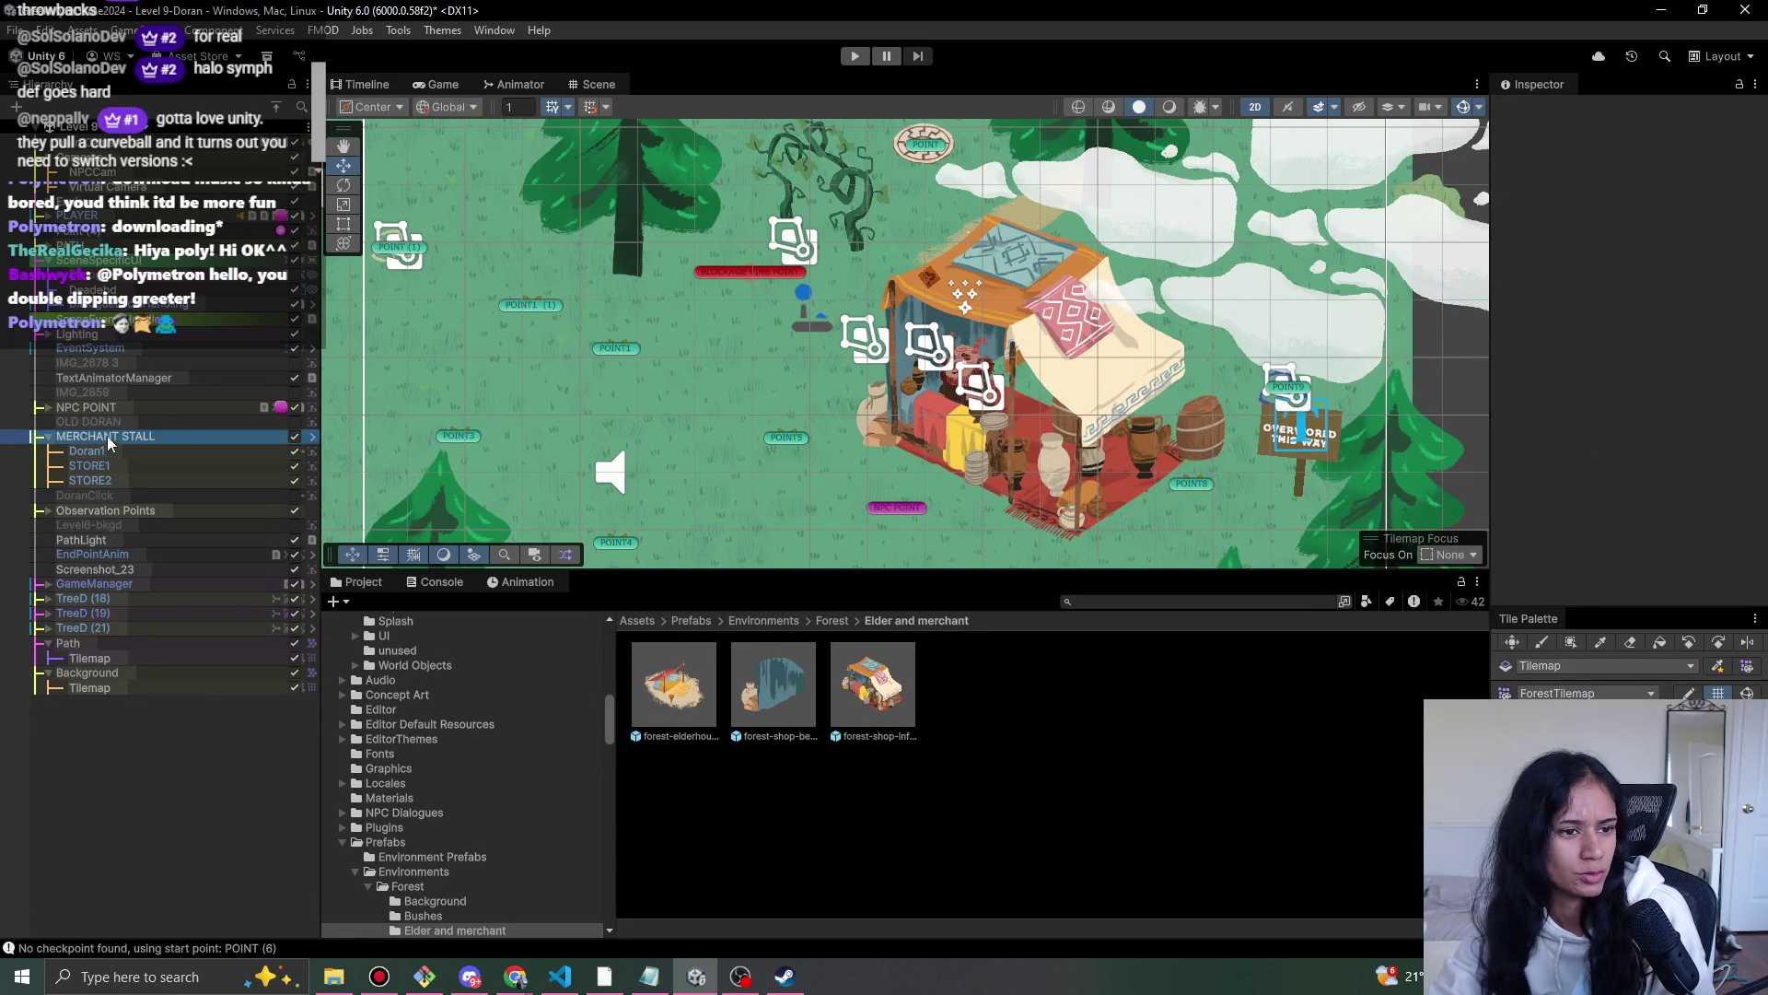
{"action": "scroll", "coordinate": [1073, 366], "scroll_direction": "down", "scroll_amount": 1}
{"action": "left_click_drag", "start_coordinate": [918, 359], "coordinate": [923, 348]}
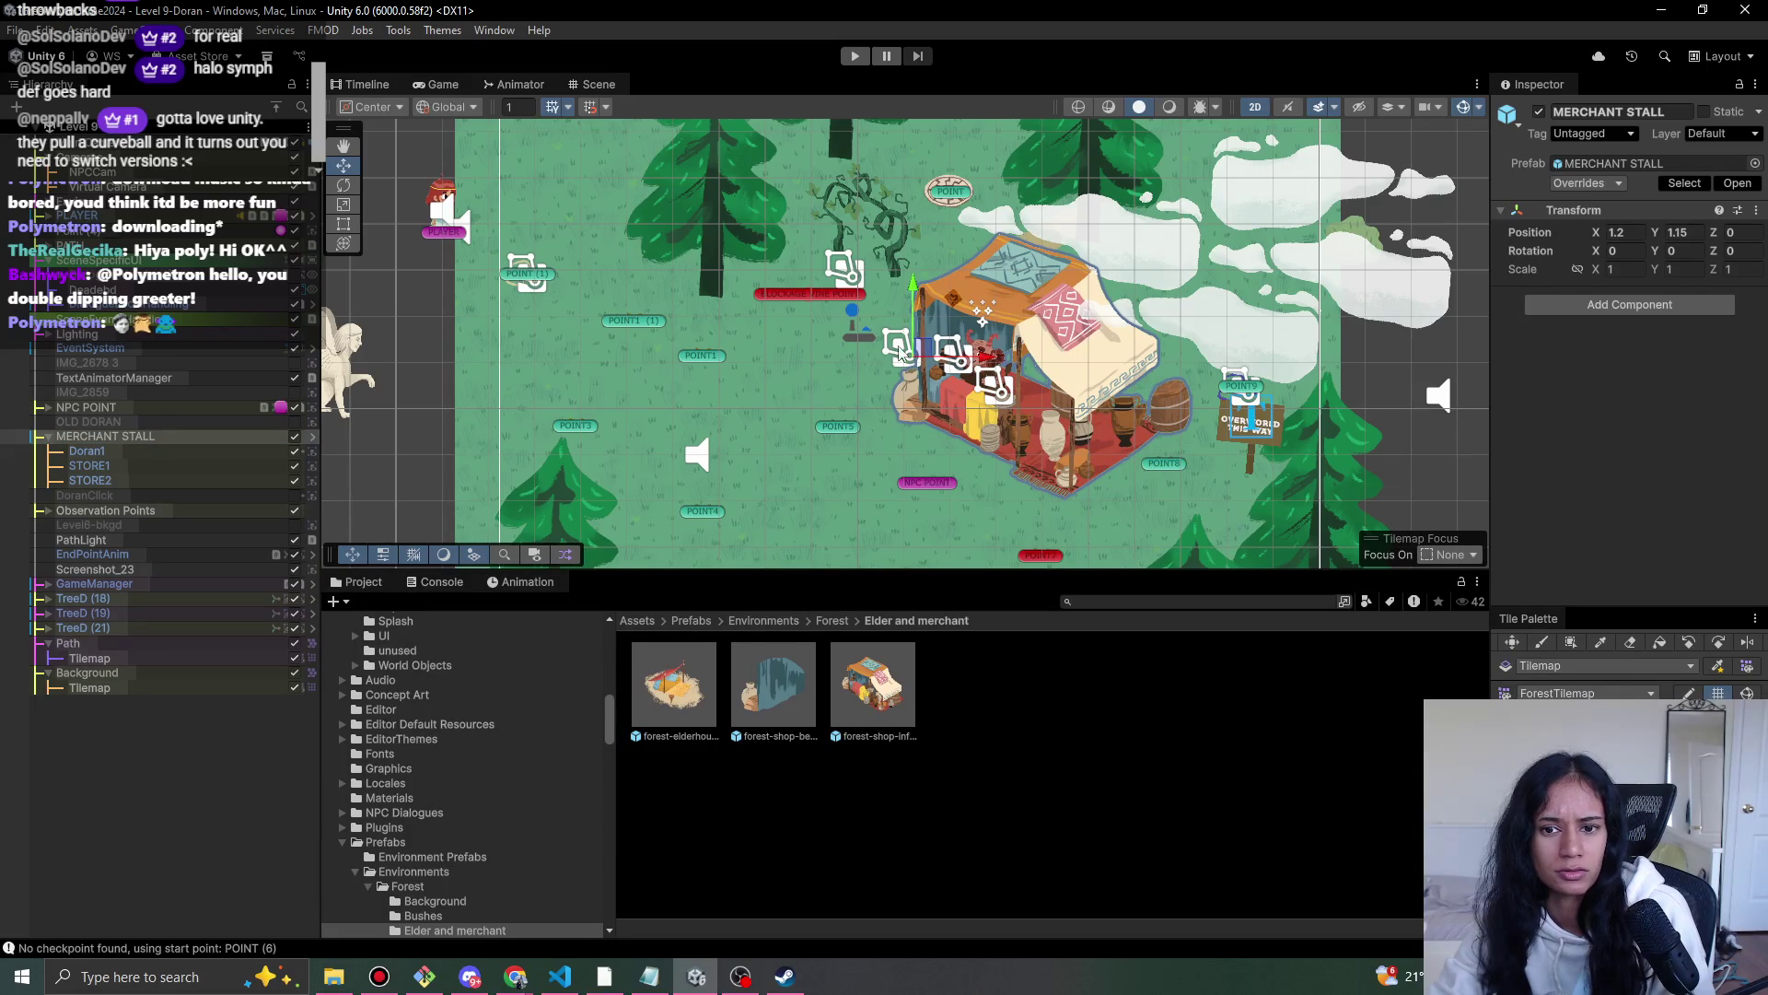
{"action": "left_click", "coordinate": [895, 343]}
{"action": "left_click", "coordinate": [258, 435]}
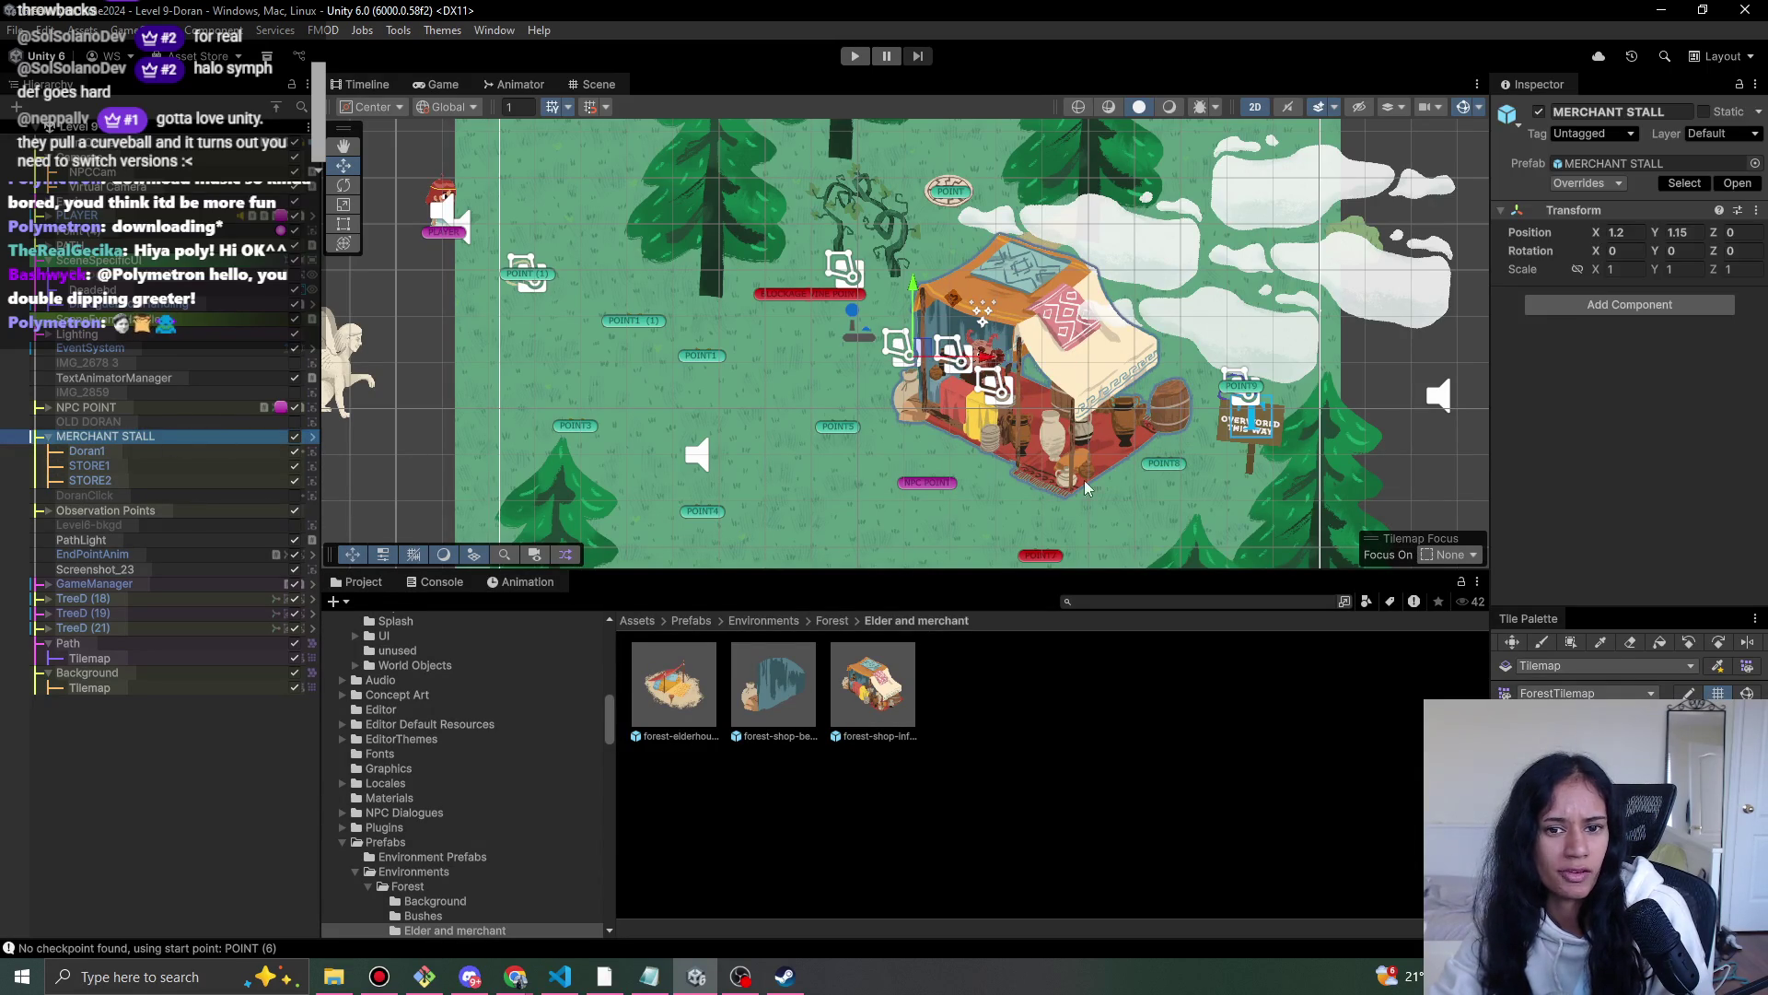
{"action": "left_click_drag", "start_coordinate": [927, 355], "coordinate": [905, 349]}
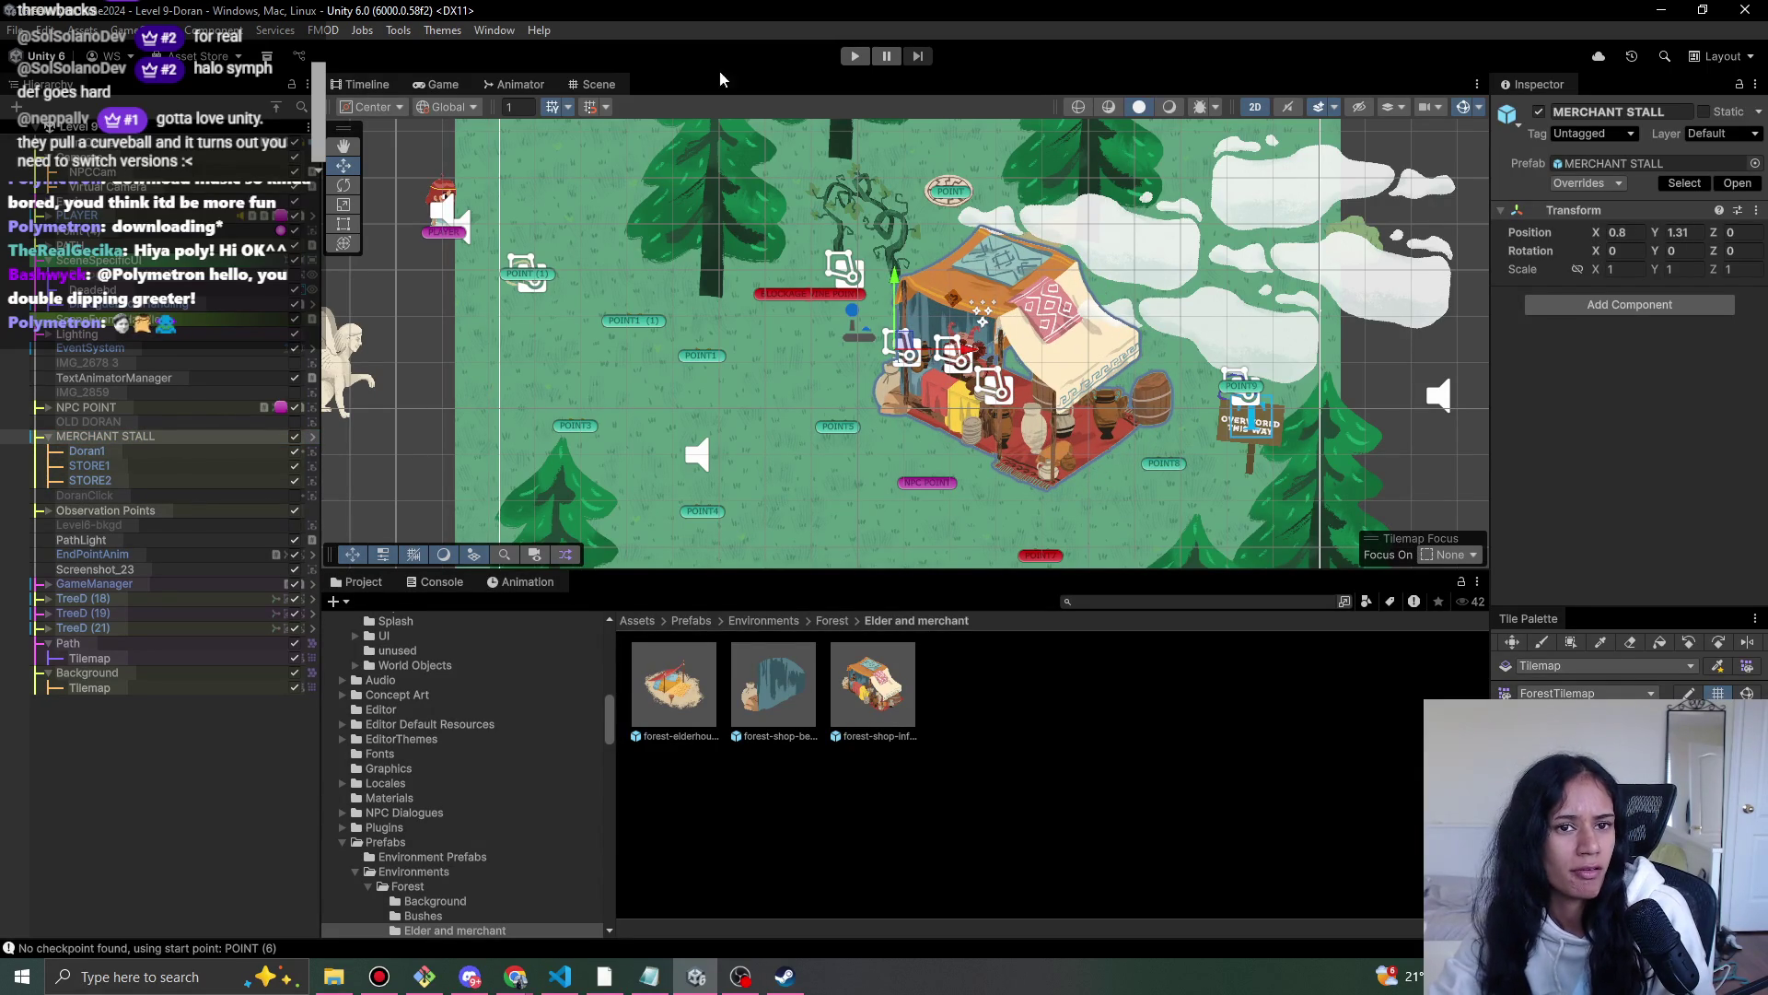
{"action": "left_click", "coordinate": [627, 322]}
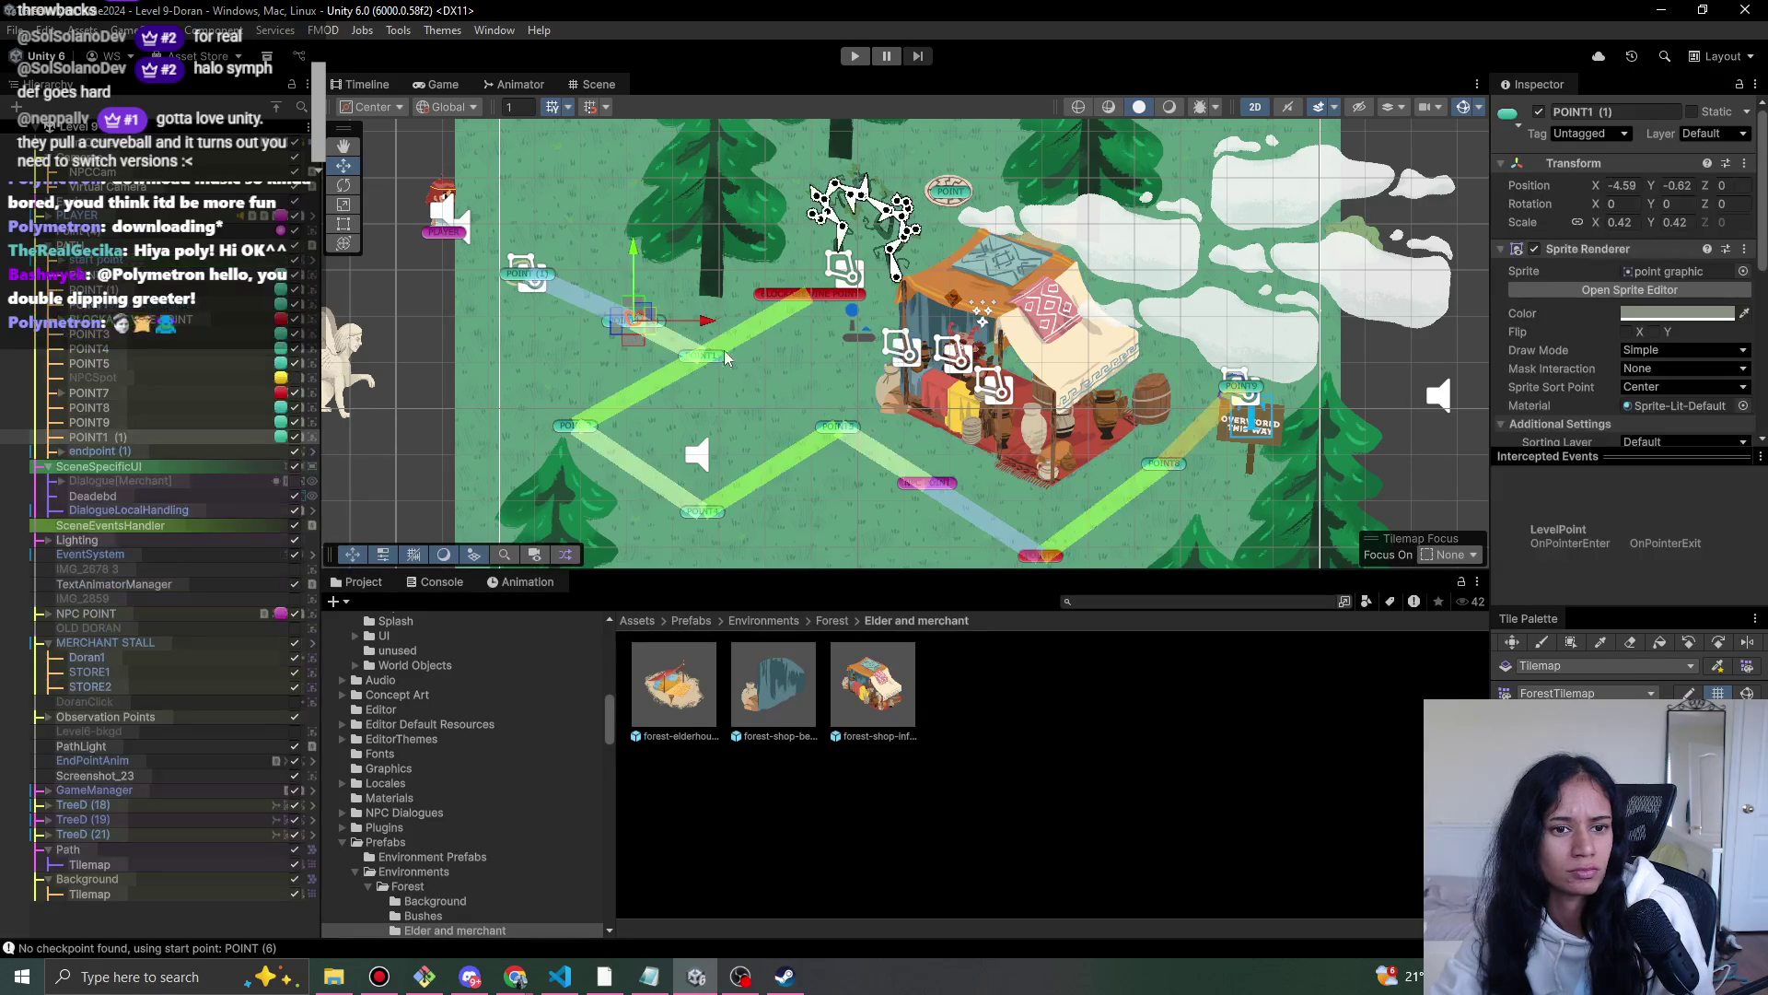
{"action": "left_click", "coordinate": [160, 866]}
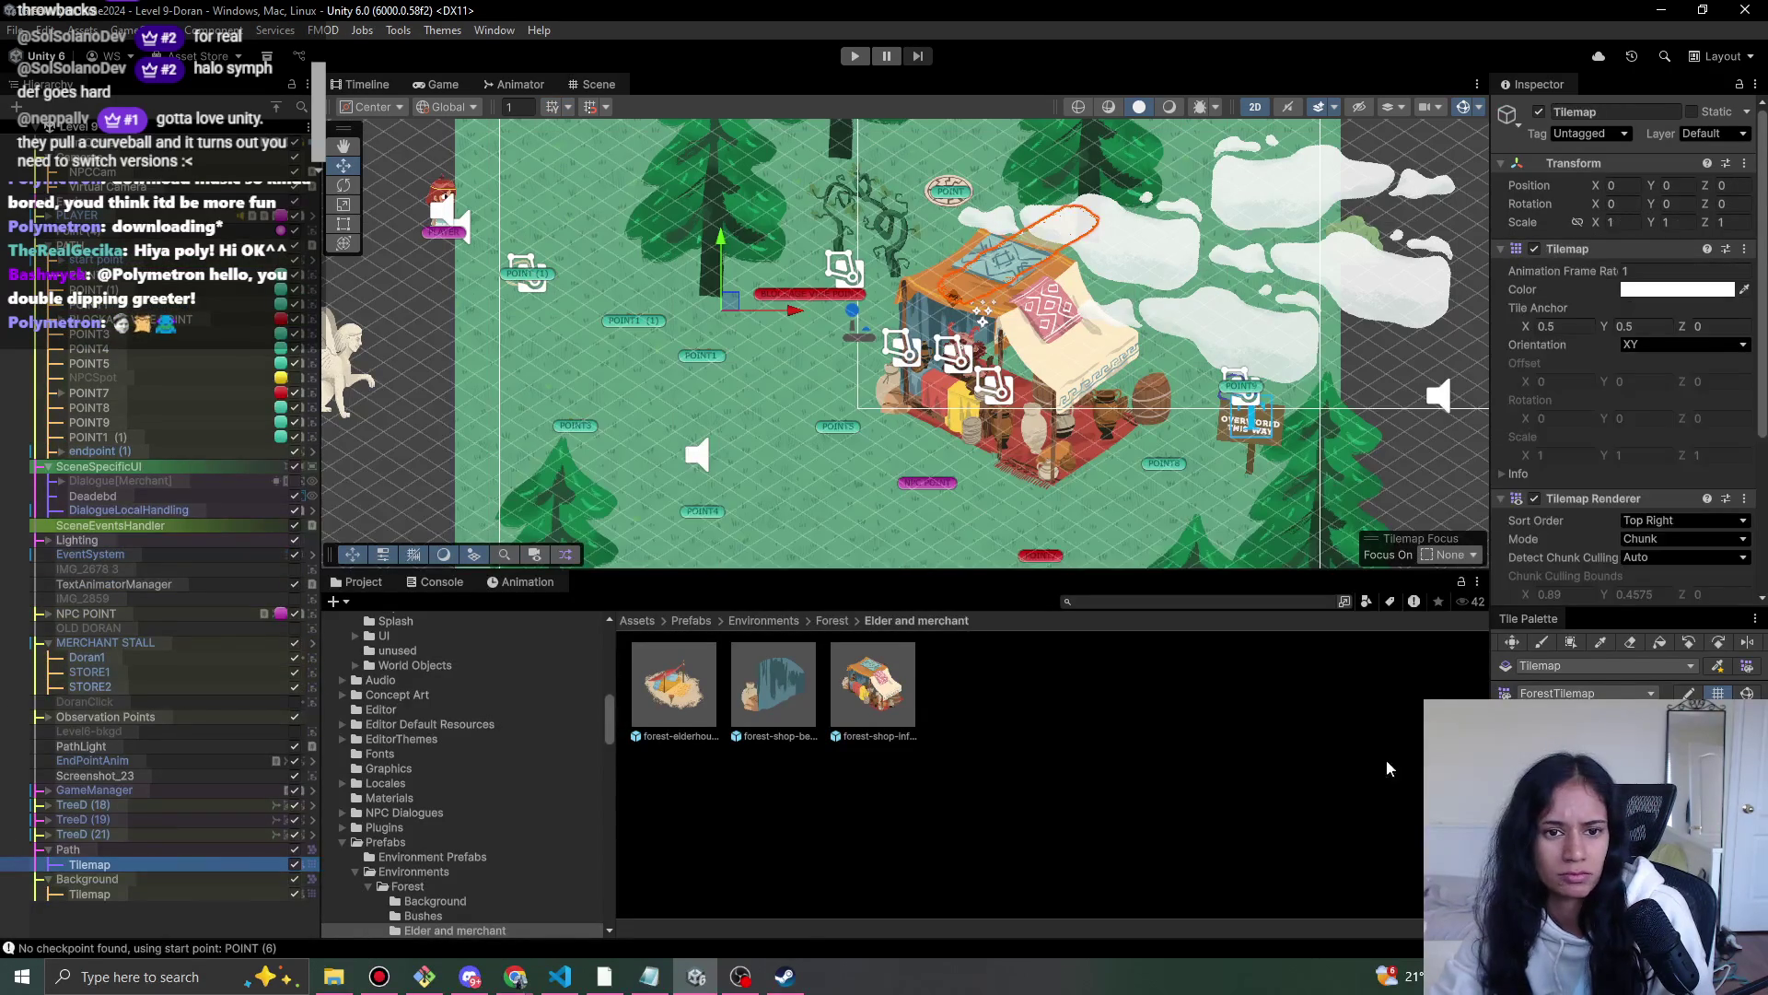
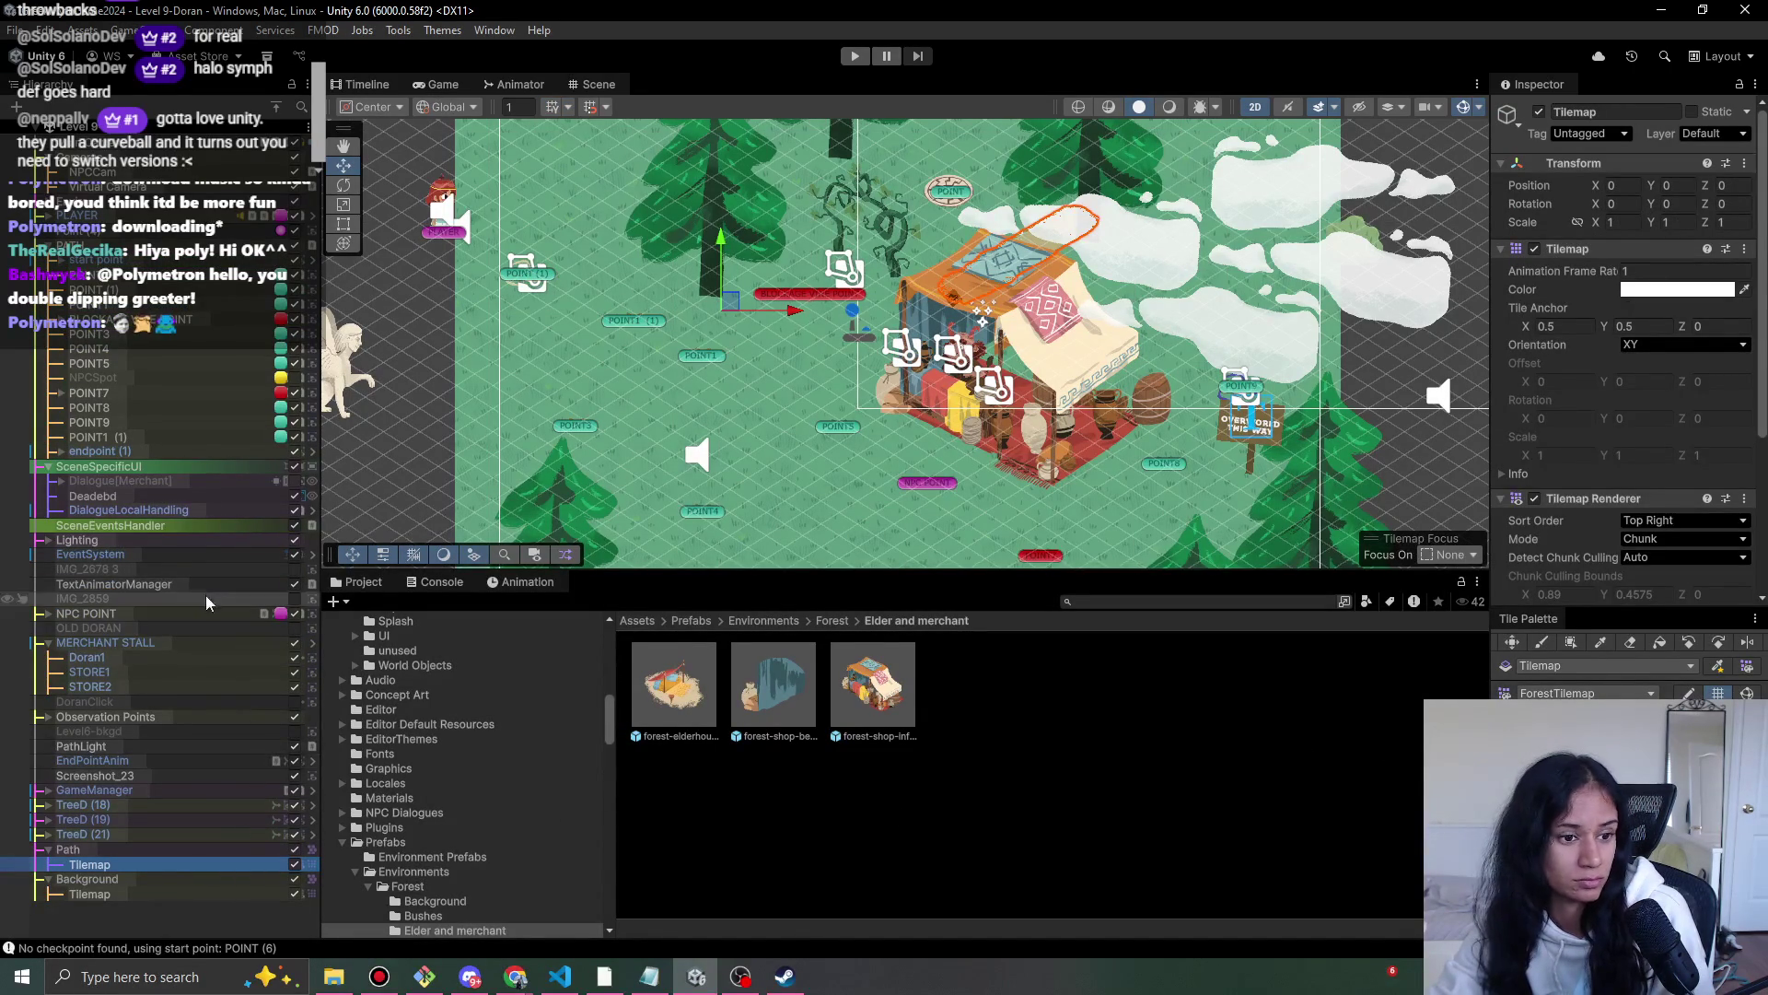
- Paint dirt path tiles on the Path tilemap along the upper-left route and up-right
{"action": "left_click", "coordinate": [654, 319]}
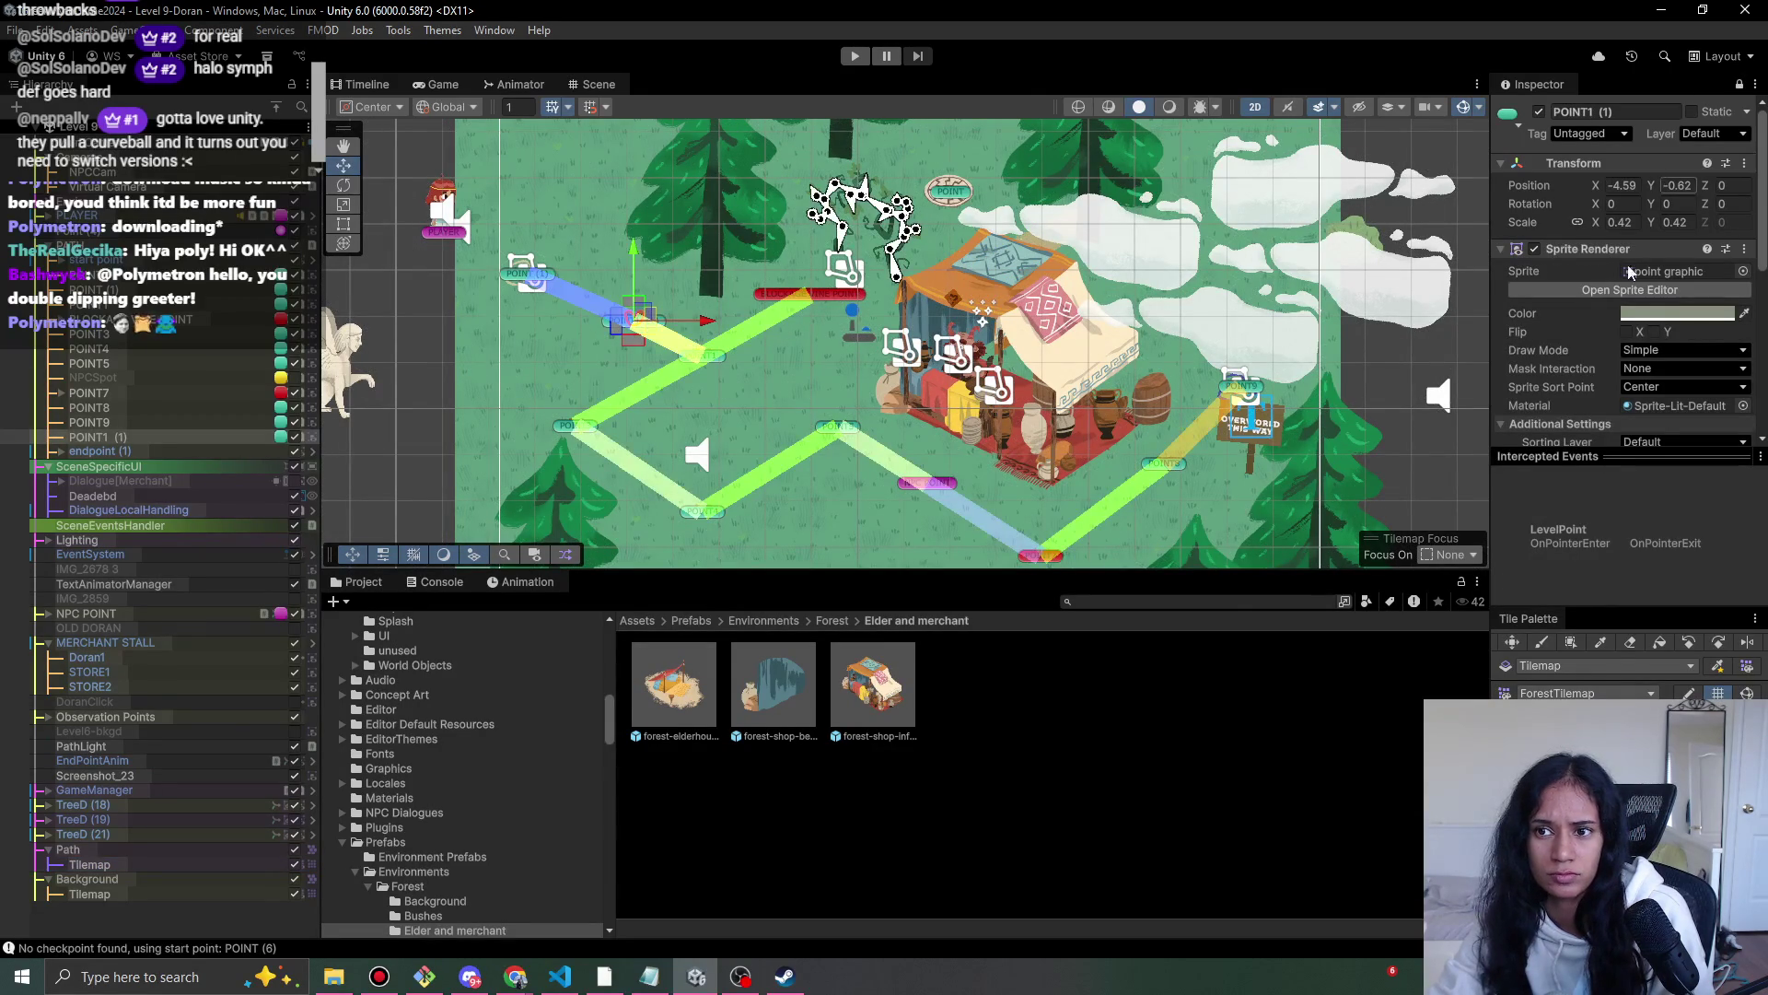
{"action": "left_click", "coordinate": [89, 864]}
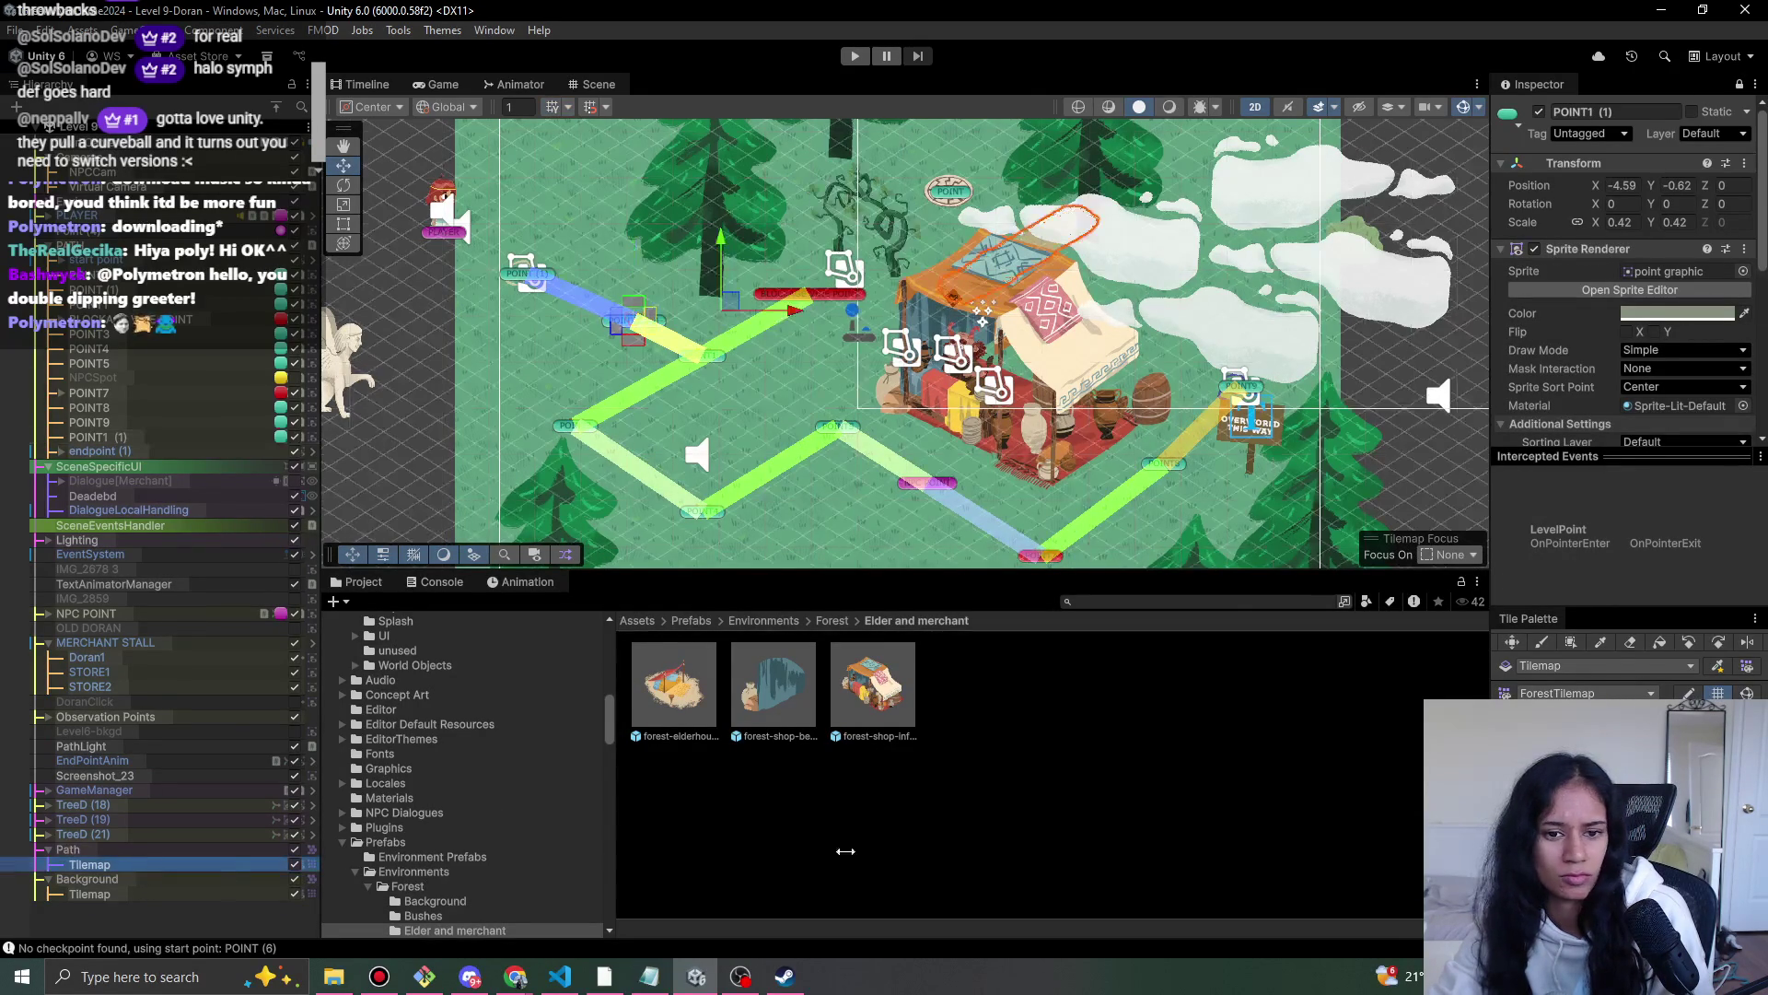
{"action": "left_click", "coordinate": [1541, 642]}
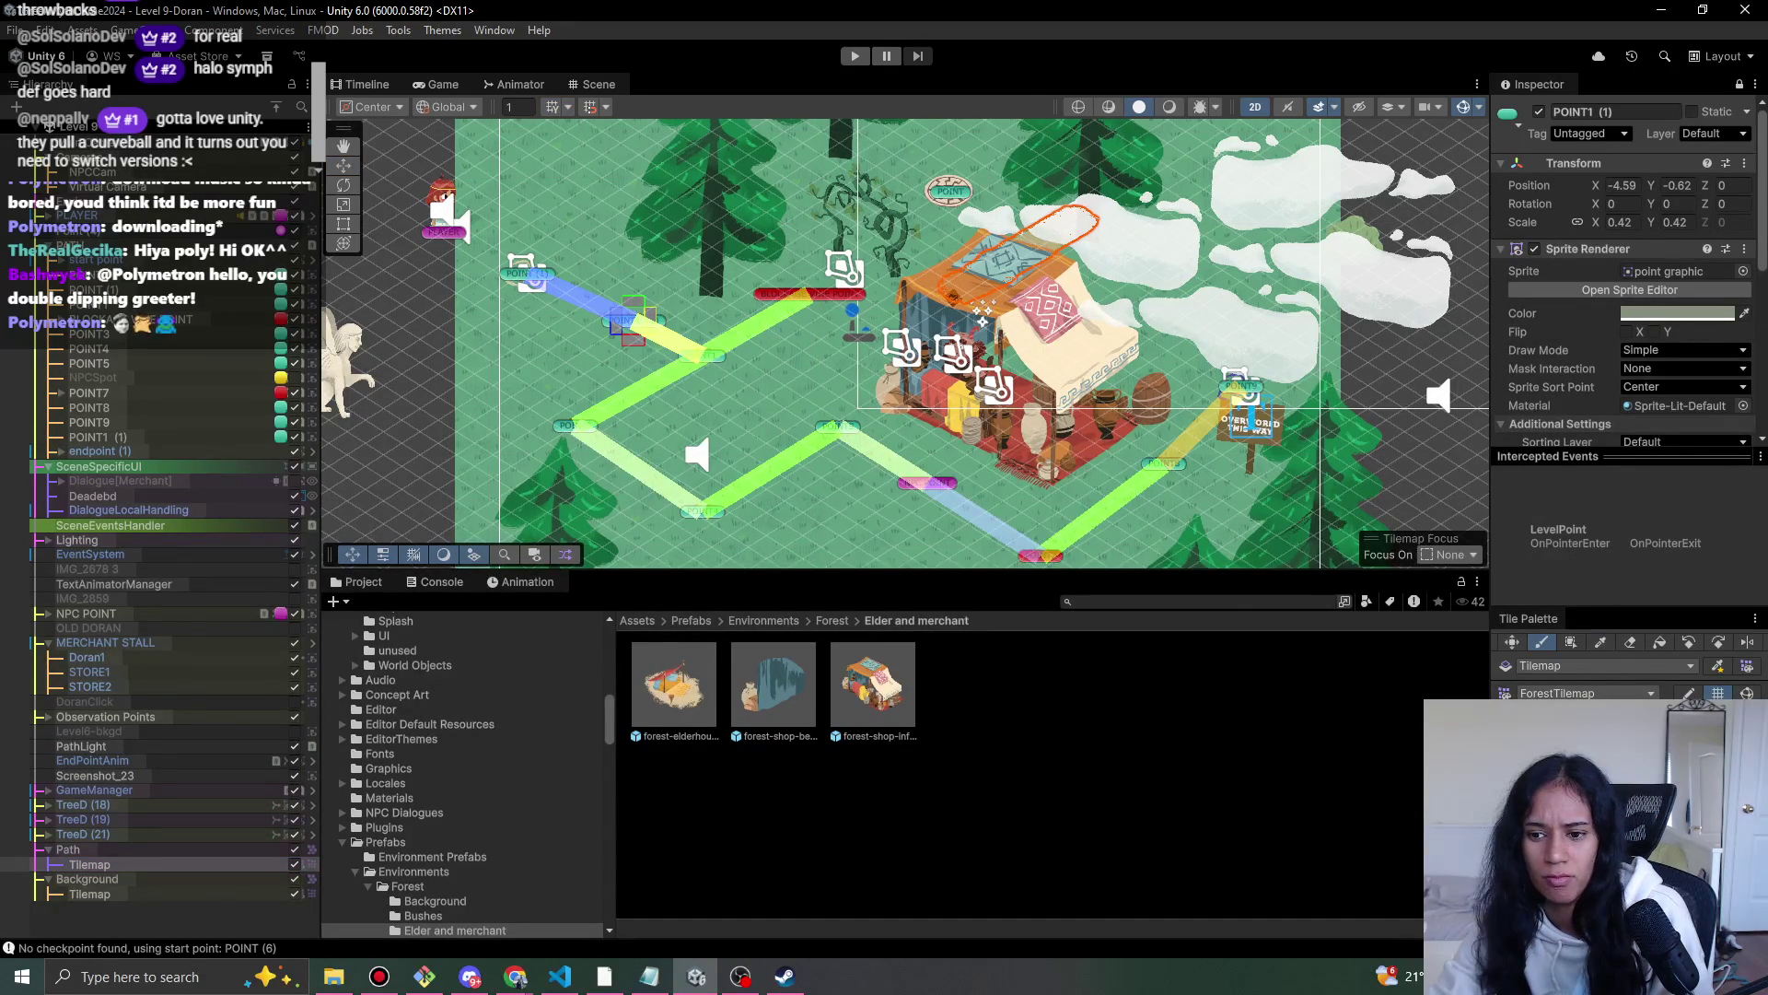
{"action": "left_click_drag", "start_coordinate": [507, 254], "coordinate": [643, 343]}
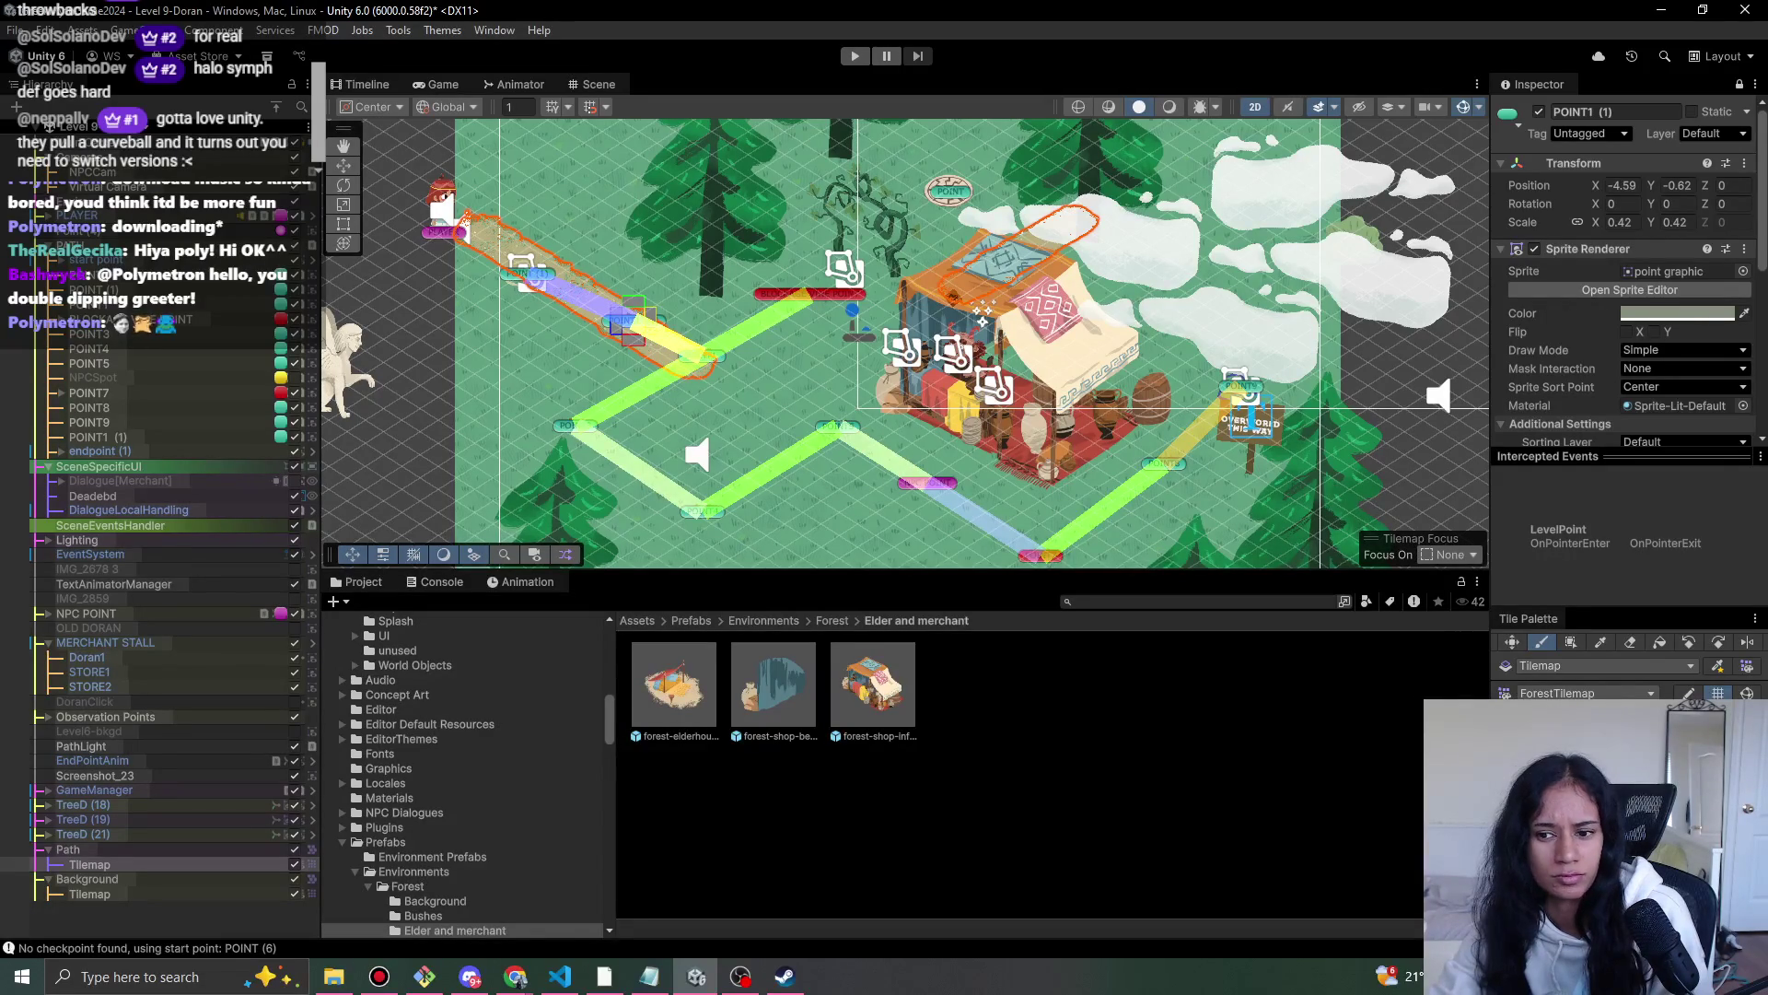
{"action": "left_click", "coordinate": [734, 321]}
{"action": "mouse_move", "coordinate": [733, 329]}
{"action": "left_mouse_down"}
{"action": "mouse_move", "coordinate": [1096, 129]}
{"action": "mouse_move", "coordinate": [1050, 147]}
{"action": "mouse_move", "coordinate": [983, 304]}
{"action": "left_mouse_up"}
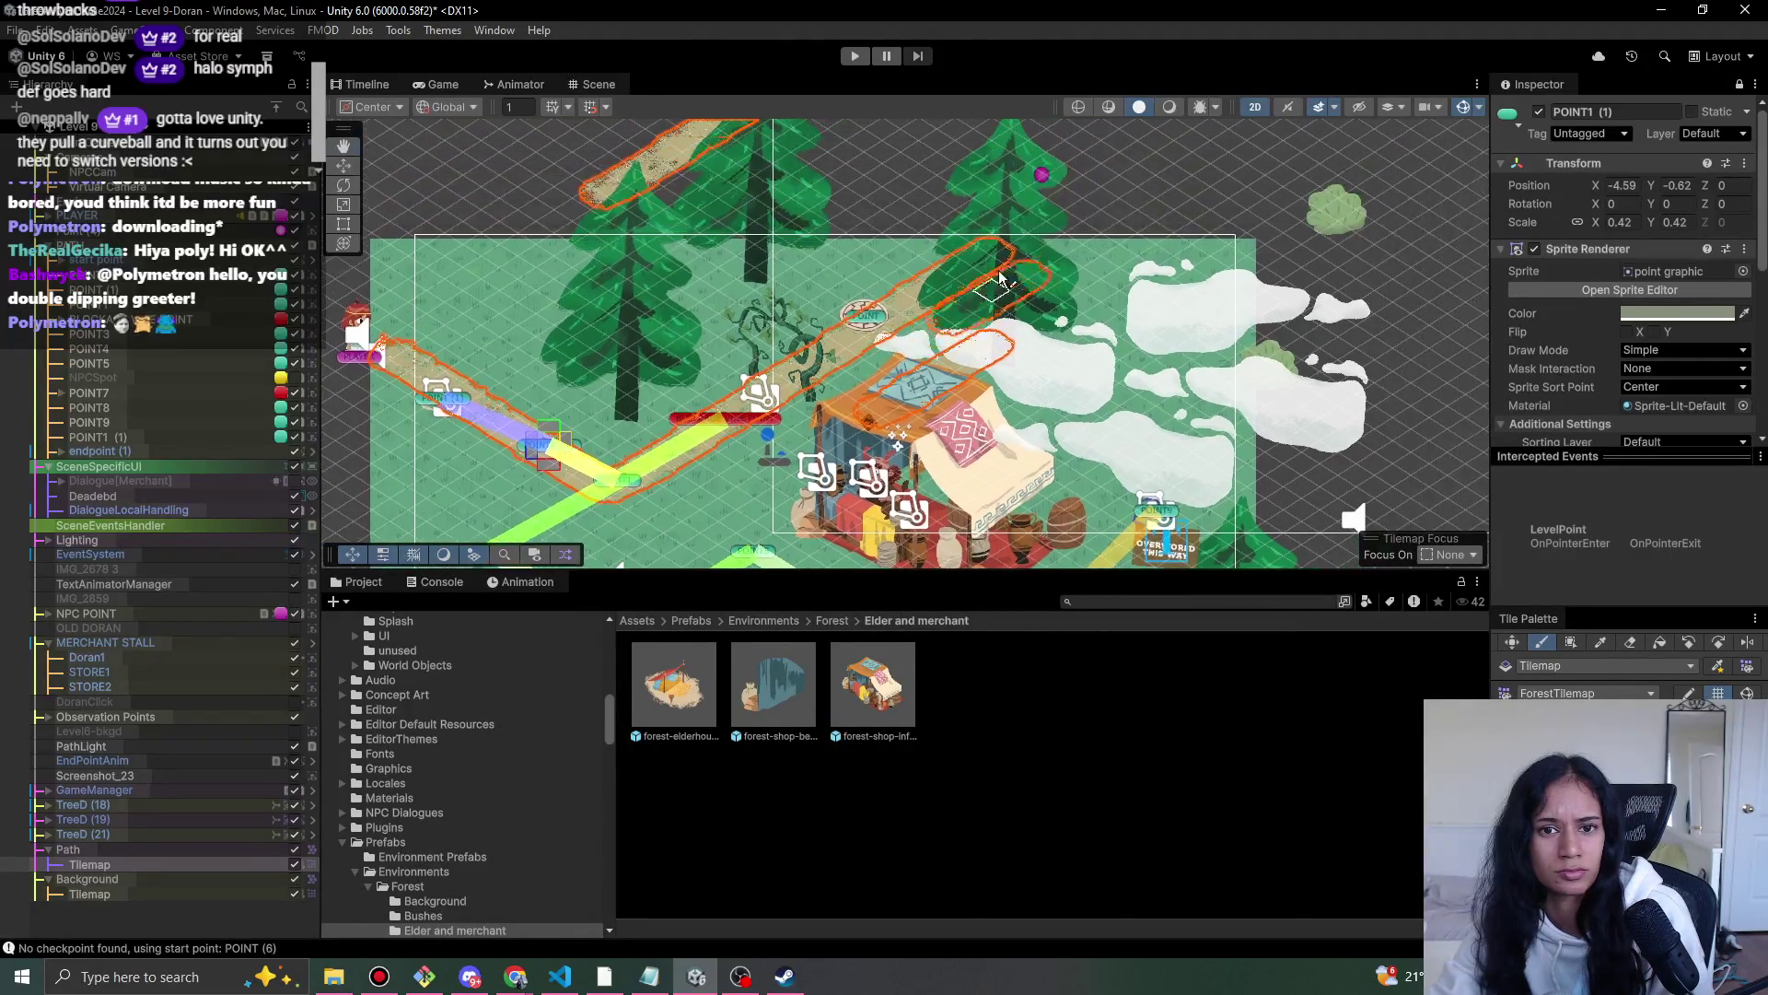
- Extend the path toward the lower left and up-right toward the stall, undoing a stray strip
{"action": "left_click_drag", "start_coordinate": [703, 437], "coordinate": [774, 230]}
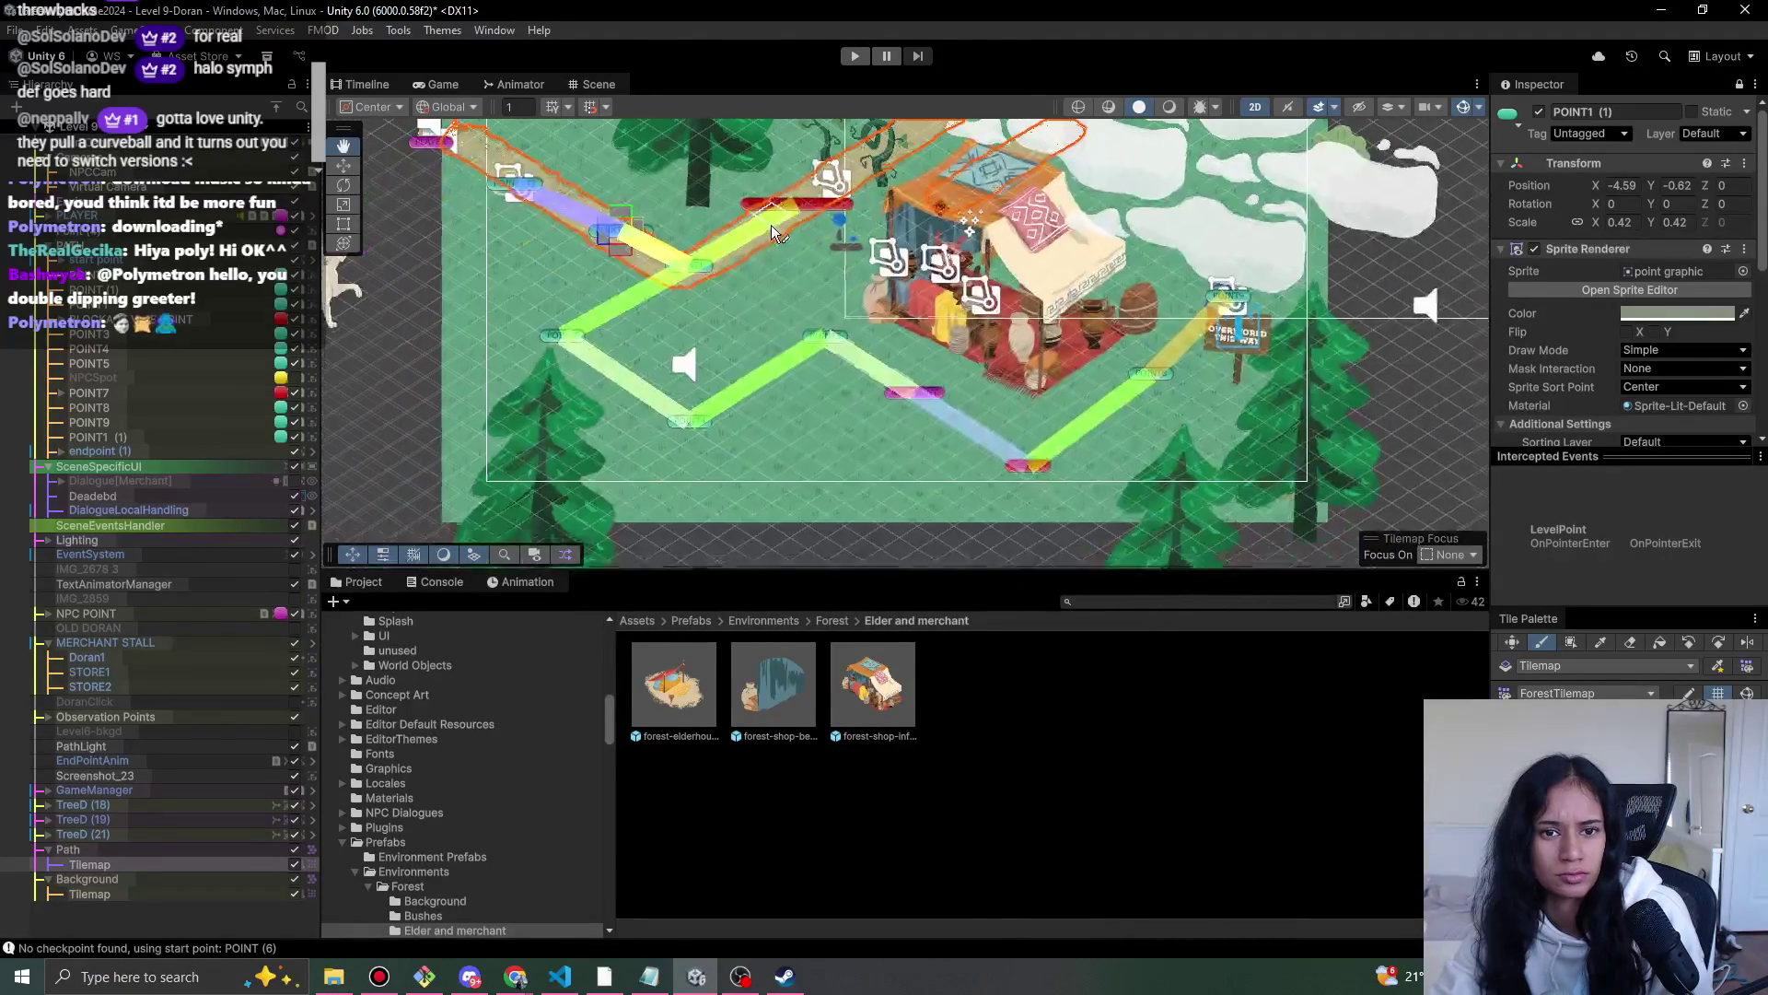
{"action": "scroll", "coordinate": [771, 230], "scroll_direction": "down", "scroll_amount": 1}
{"action": "left_click_drag", "start_coordinate": [649, 307], "coordinate": [608, 325]}
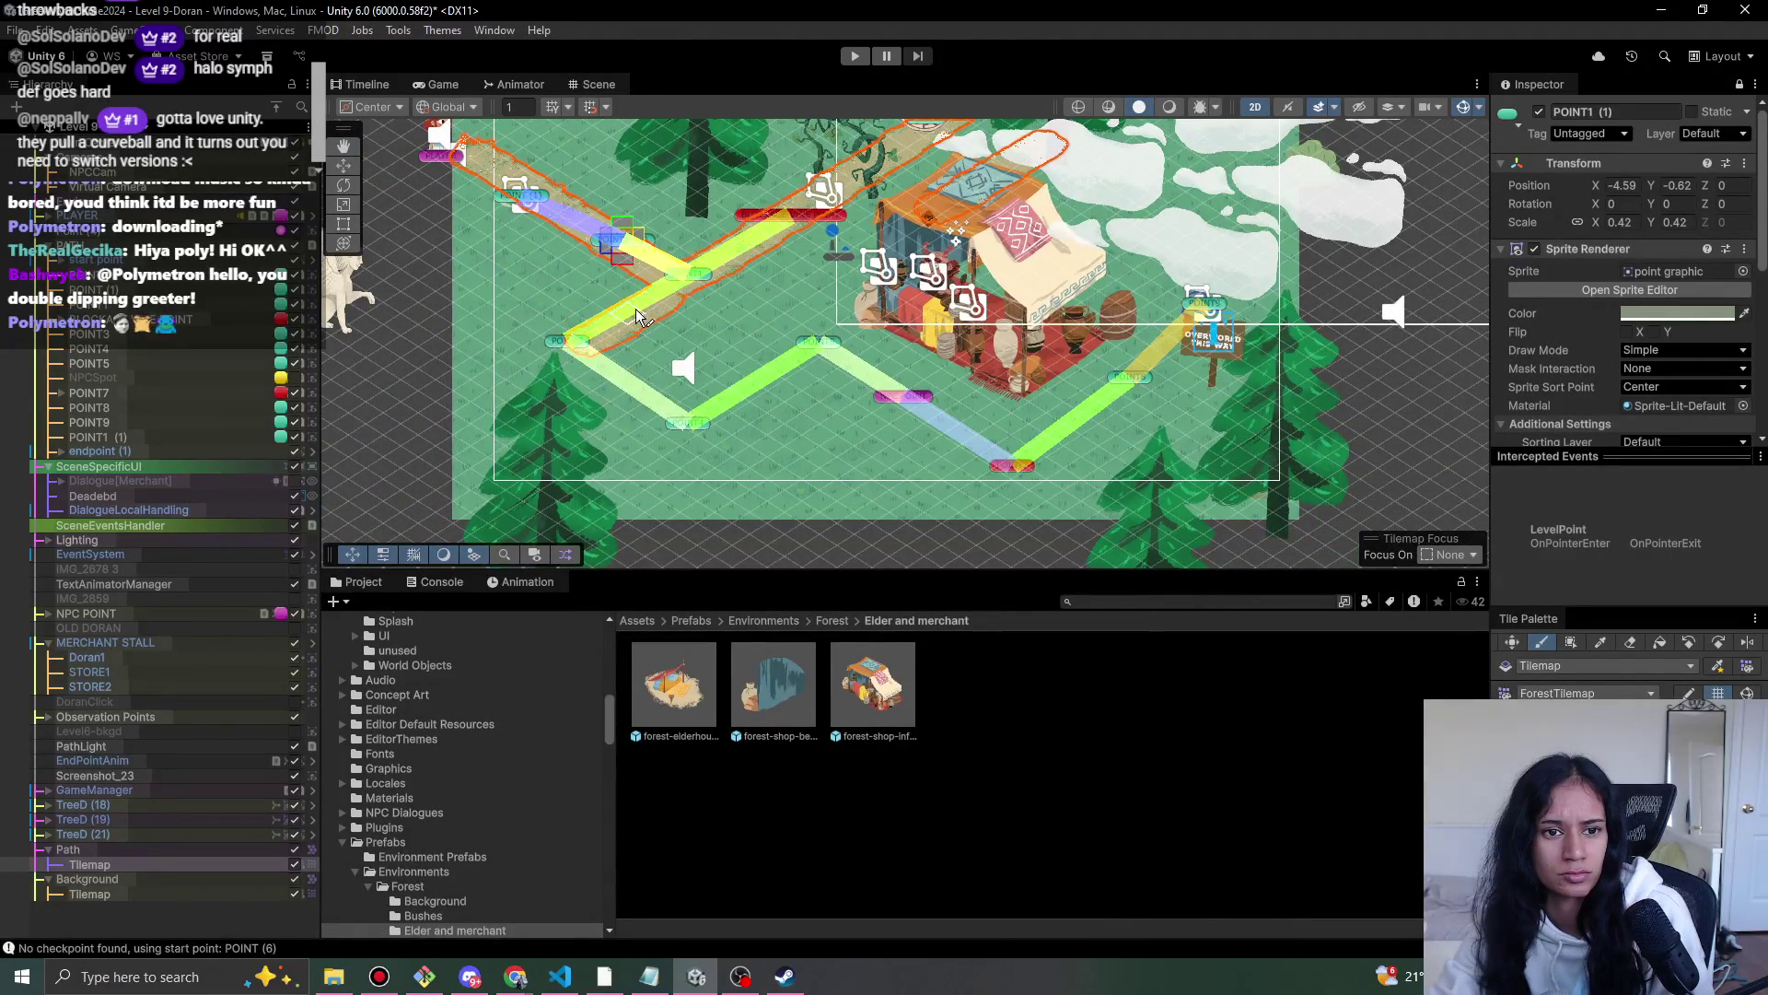
{"action": "key", "text": "ctrl+z"}
{"action": "key", "text": "ctrl+z"}
{"action": "key", "text": "ctrl+z"}
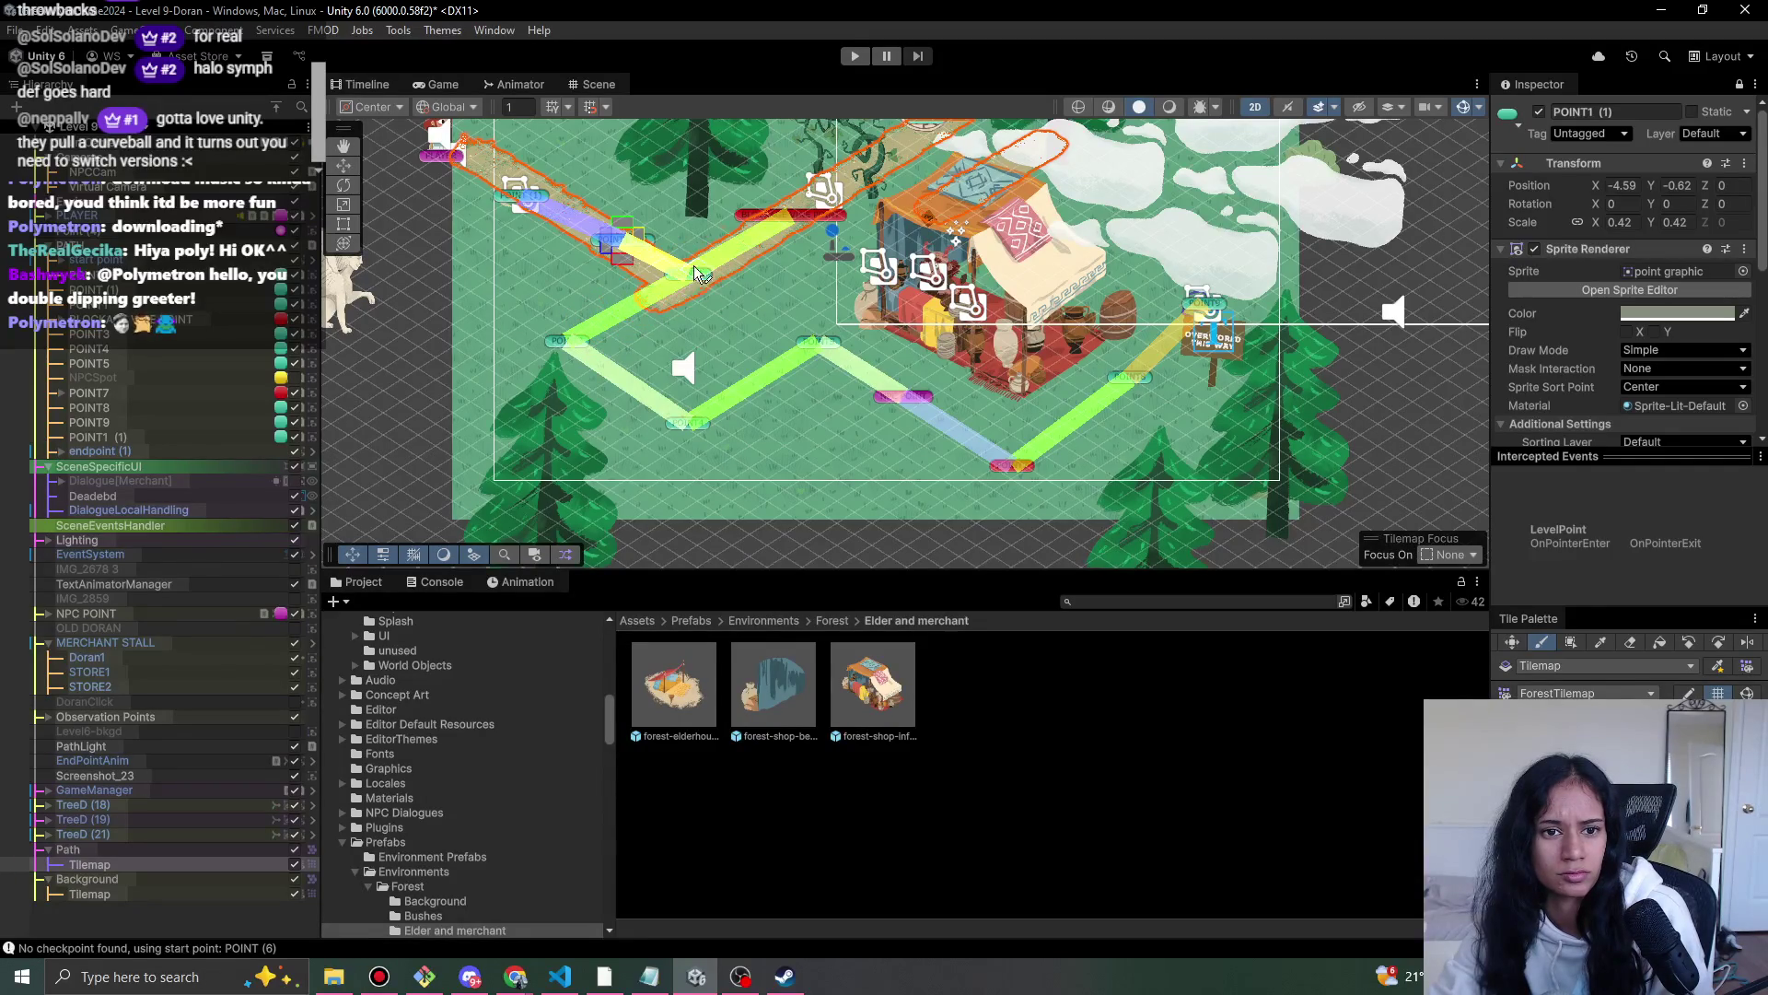
{"action": "left_click_drag", "start_coordinate": [703, 265], "coordinate": [578, 348]}
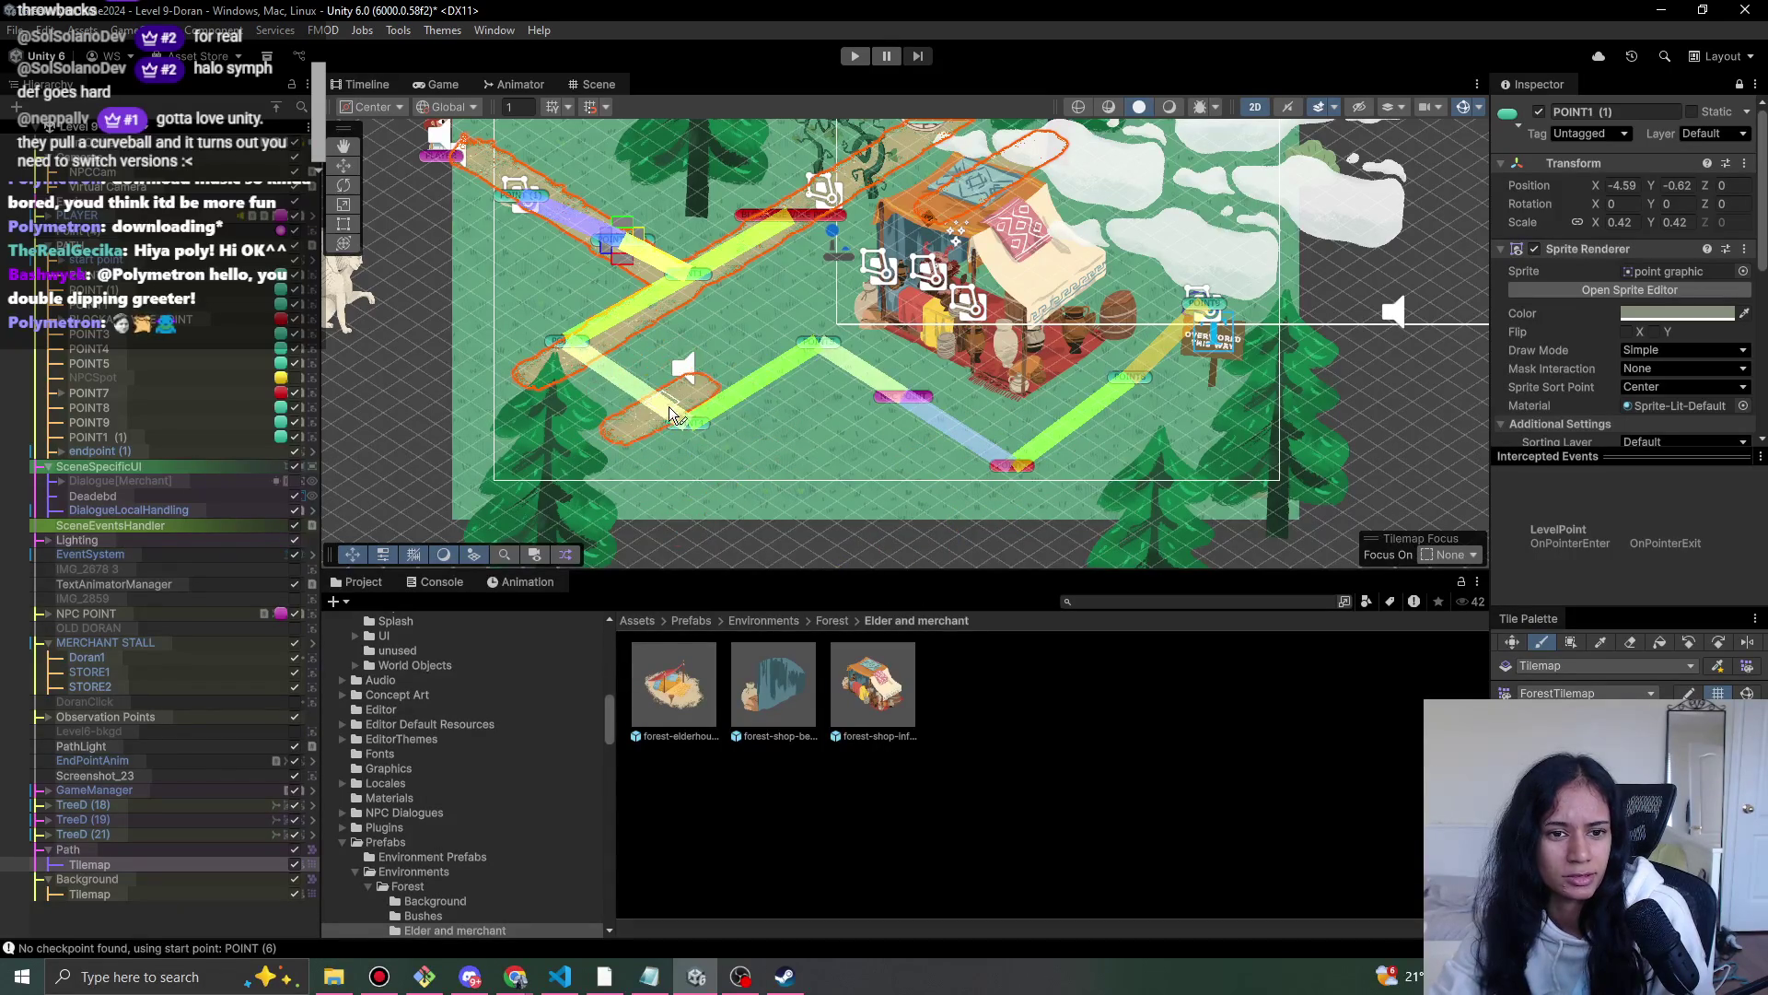
{"action": "mouse_move", "coordinate": [683, 423]}
{"action": "left_mouse_down"}
{"action": "mouse_move", "coordinate": [764, 376]}
{"action": "mouse_move", "coordinate": [642, 405]}
{"action": "left_mouse_up"}
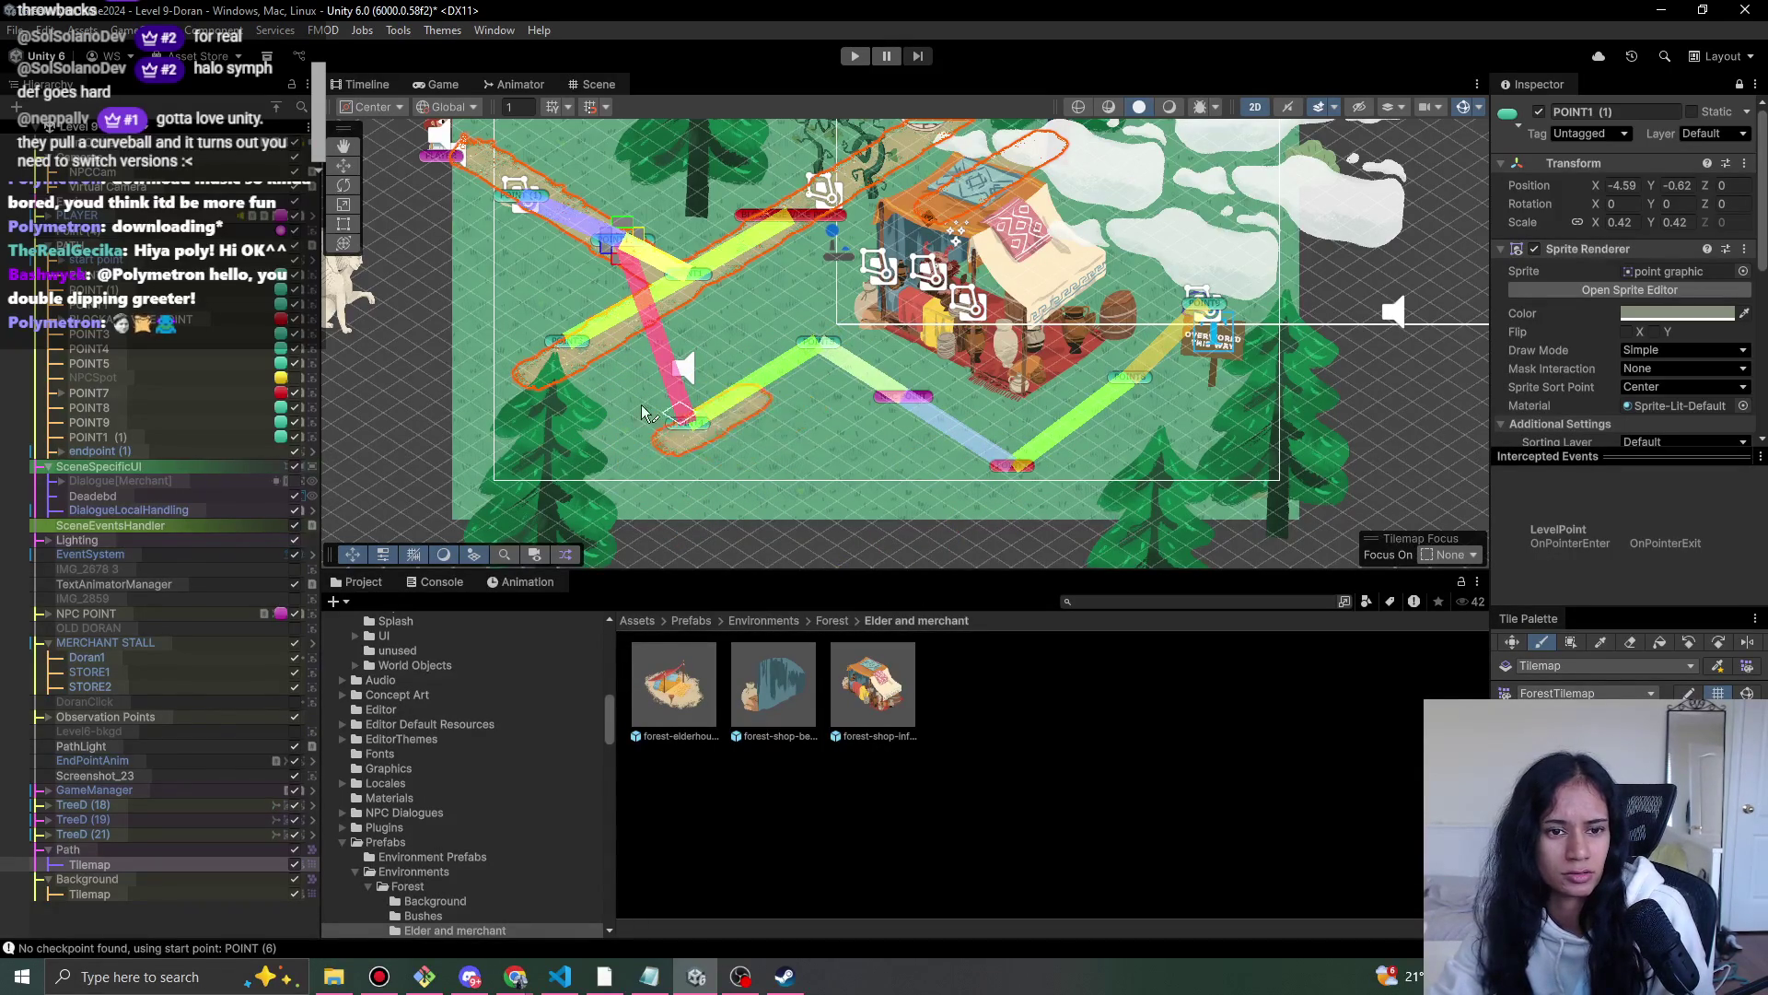
{"action": "scroll", "coordinate": [642, 405], "scroll_direction": "up", "scroll_amount": 1}
{"action": "left_click_drag", "start_coordinate": [807, 342], "coordinate": [709, 416]}
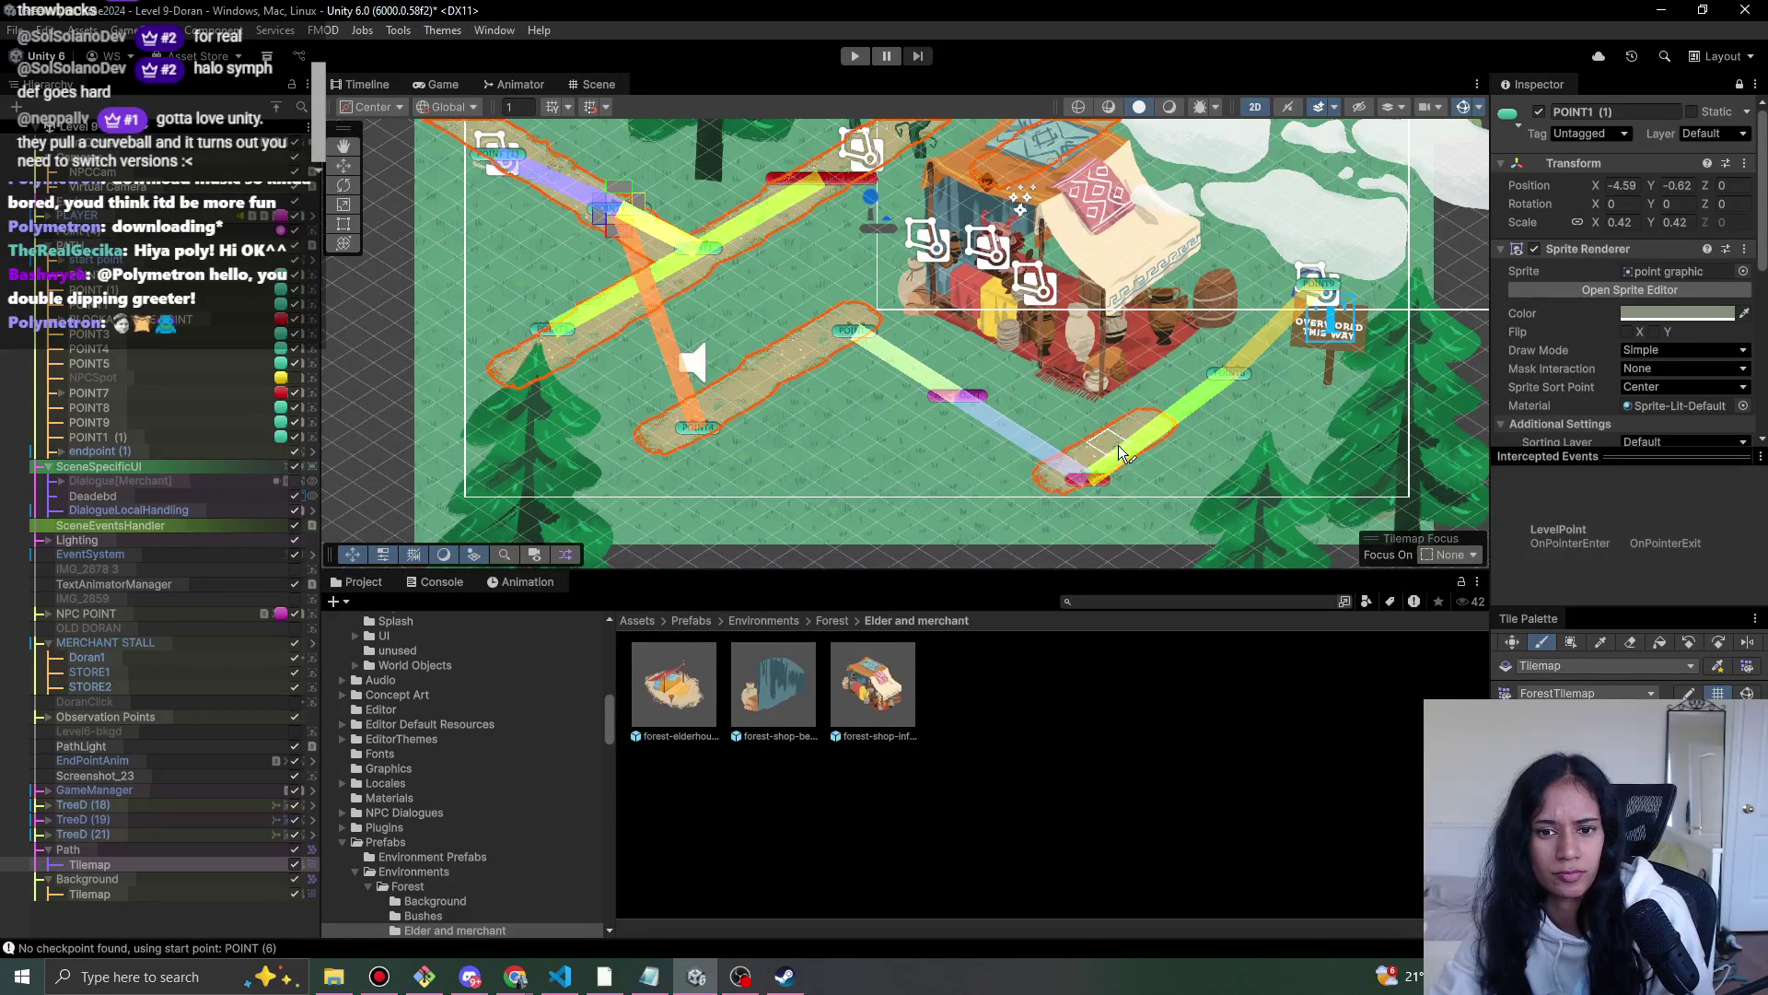
{"action": "left_click_drag", "start_coordinate": [1123, 453], "coordinate": [1422, 291]}
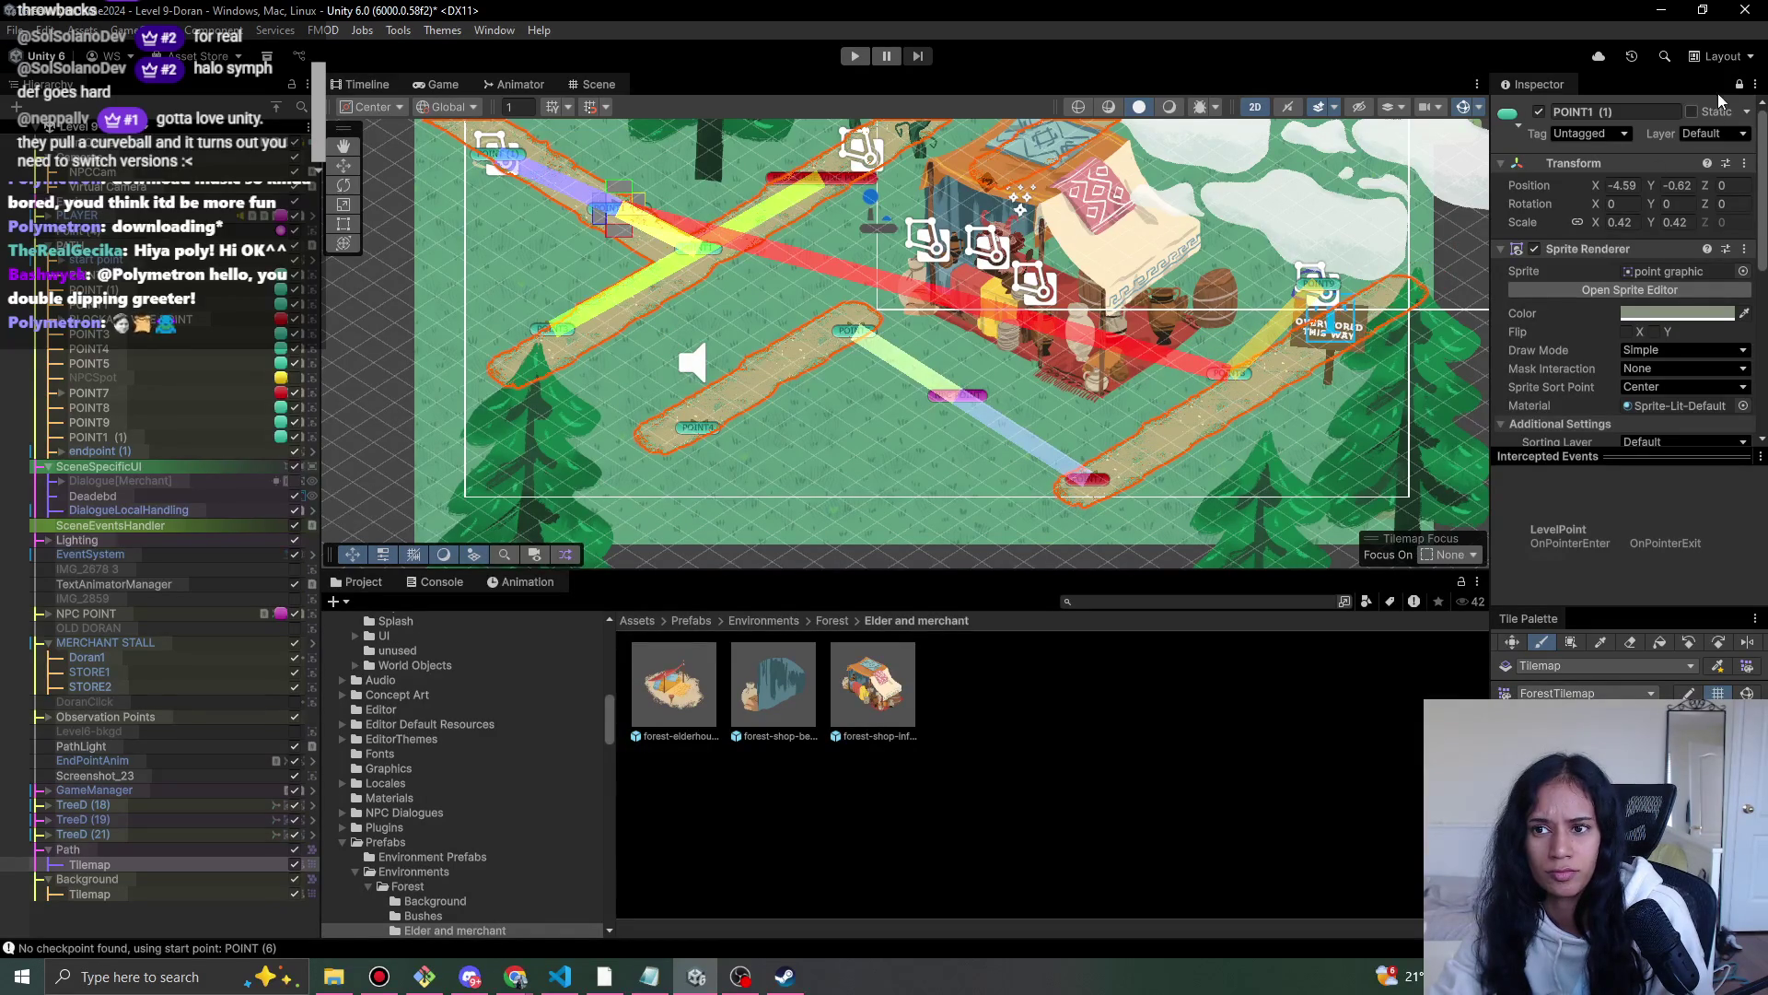
- Paint the path from POINT2 up to NPC POINT and fill the remaining grass gaps
{"action": "left_click", "coordinate": [1739, 86]}
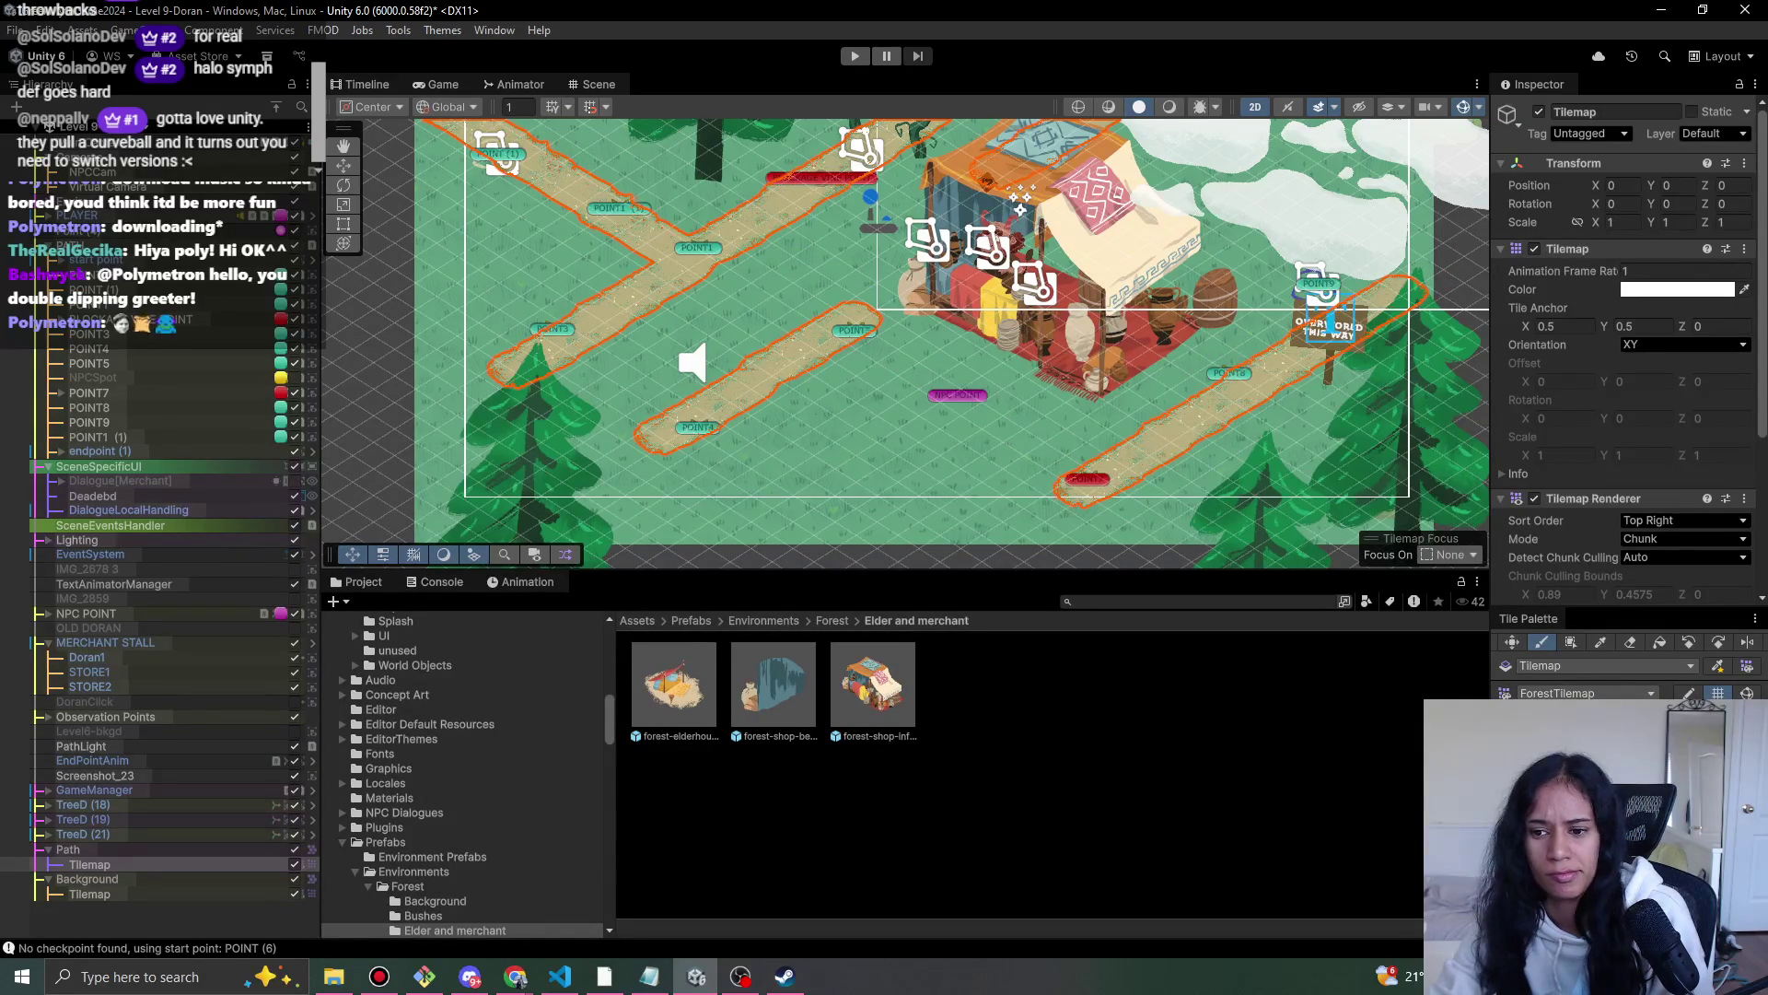
{"action": "left_click_drag", "start_coordinate": [1087, 479], "coordinate": [969, 415]}
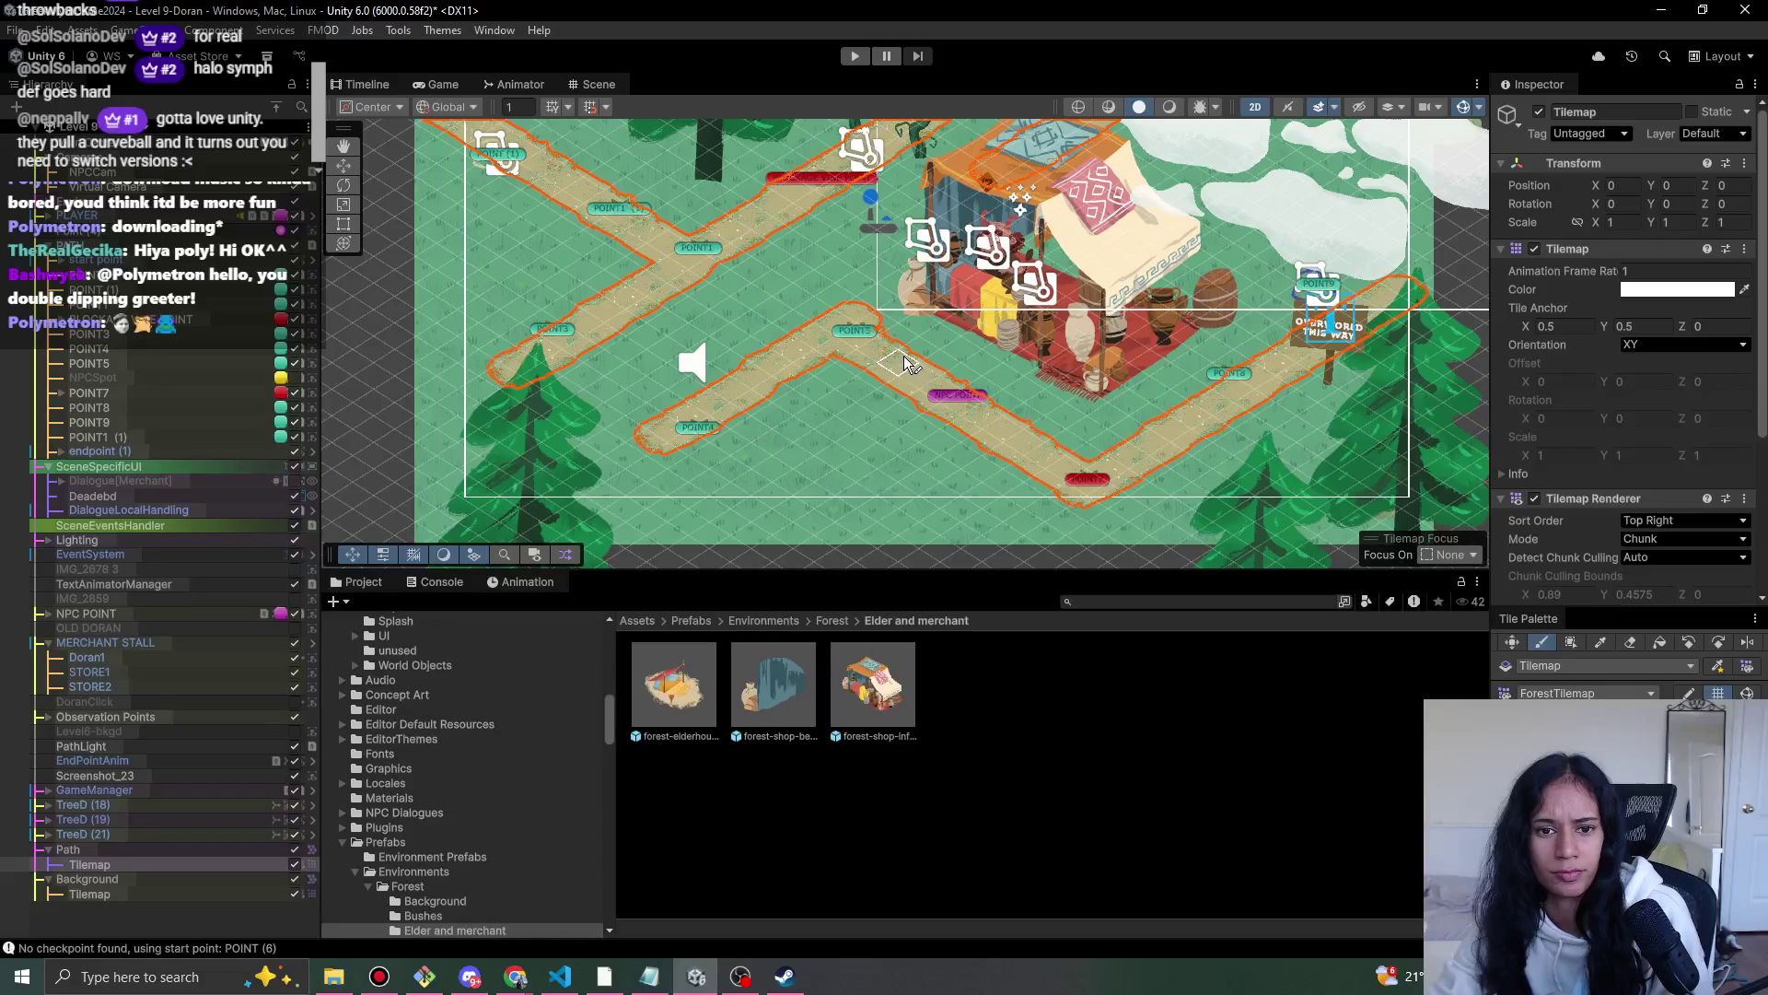
{"action": "left_click", "coordinate": [603, 417]}
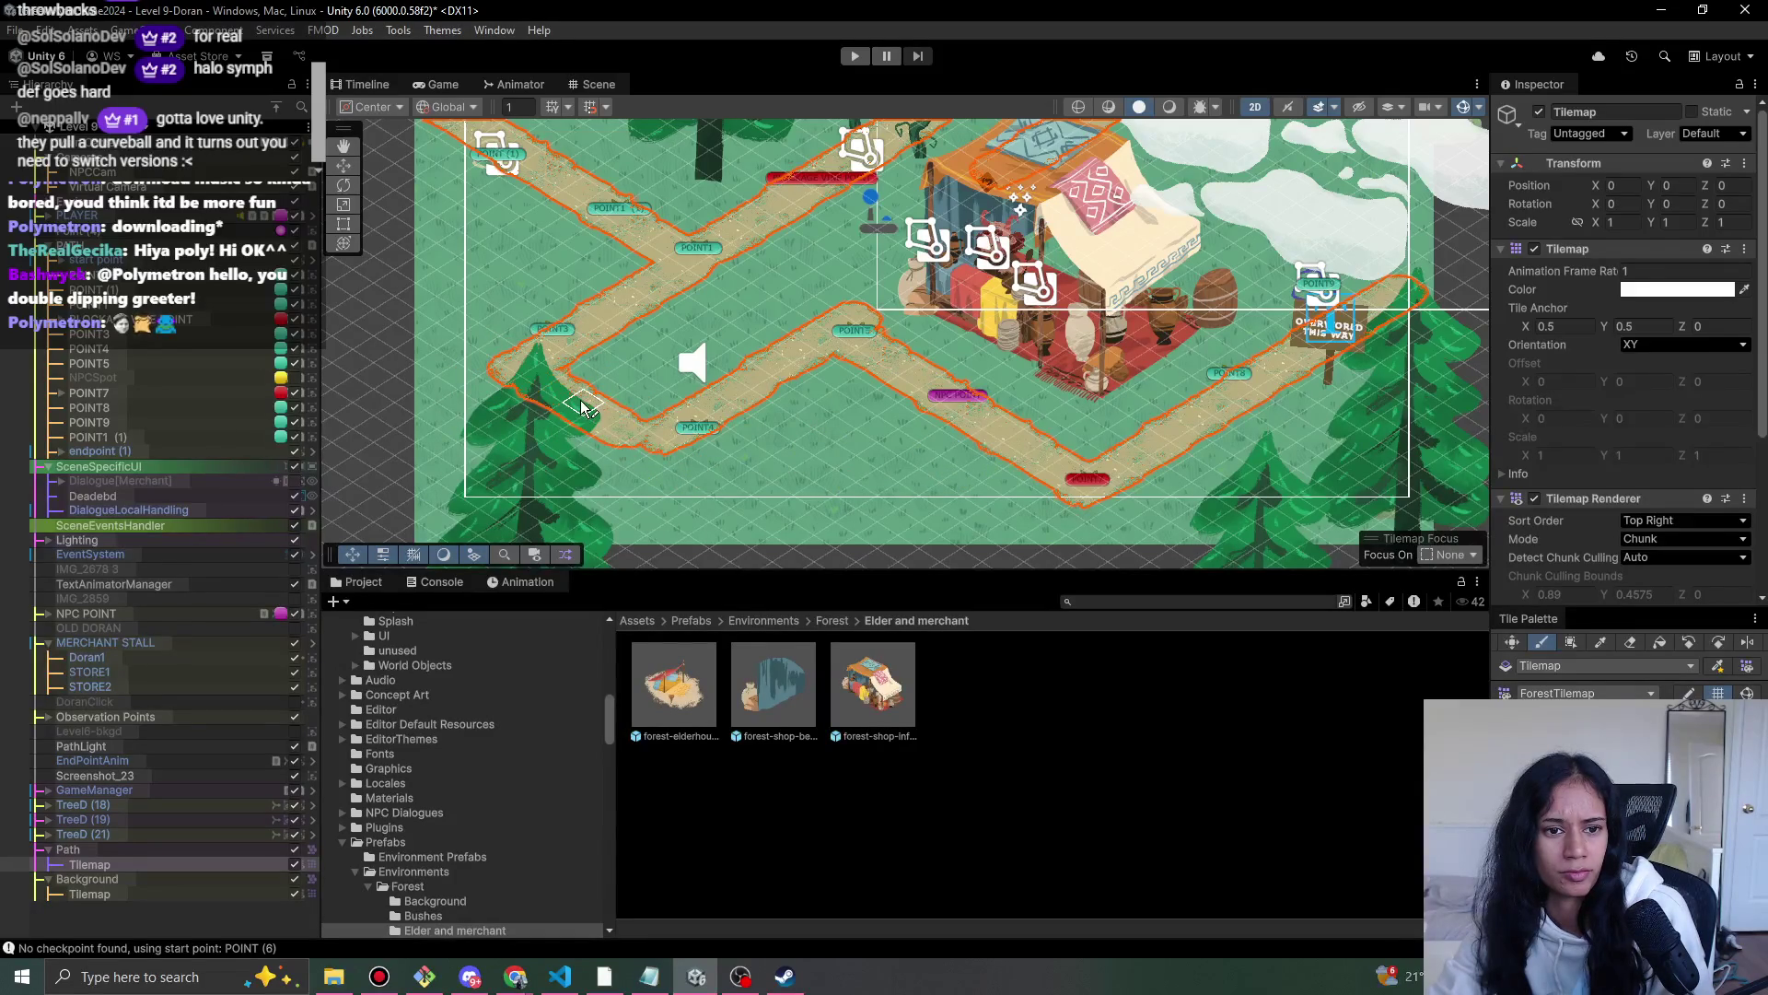
{"action": "left_click", "coordinate": [715, 403]}
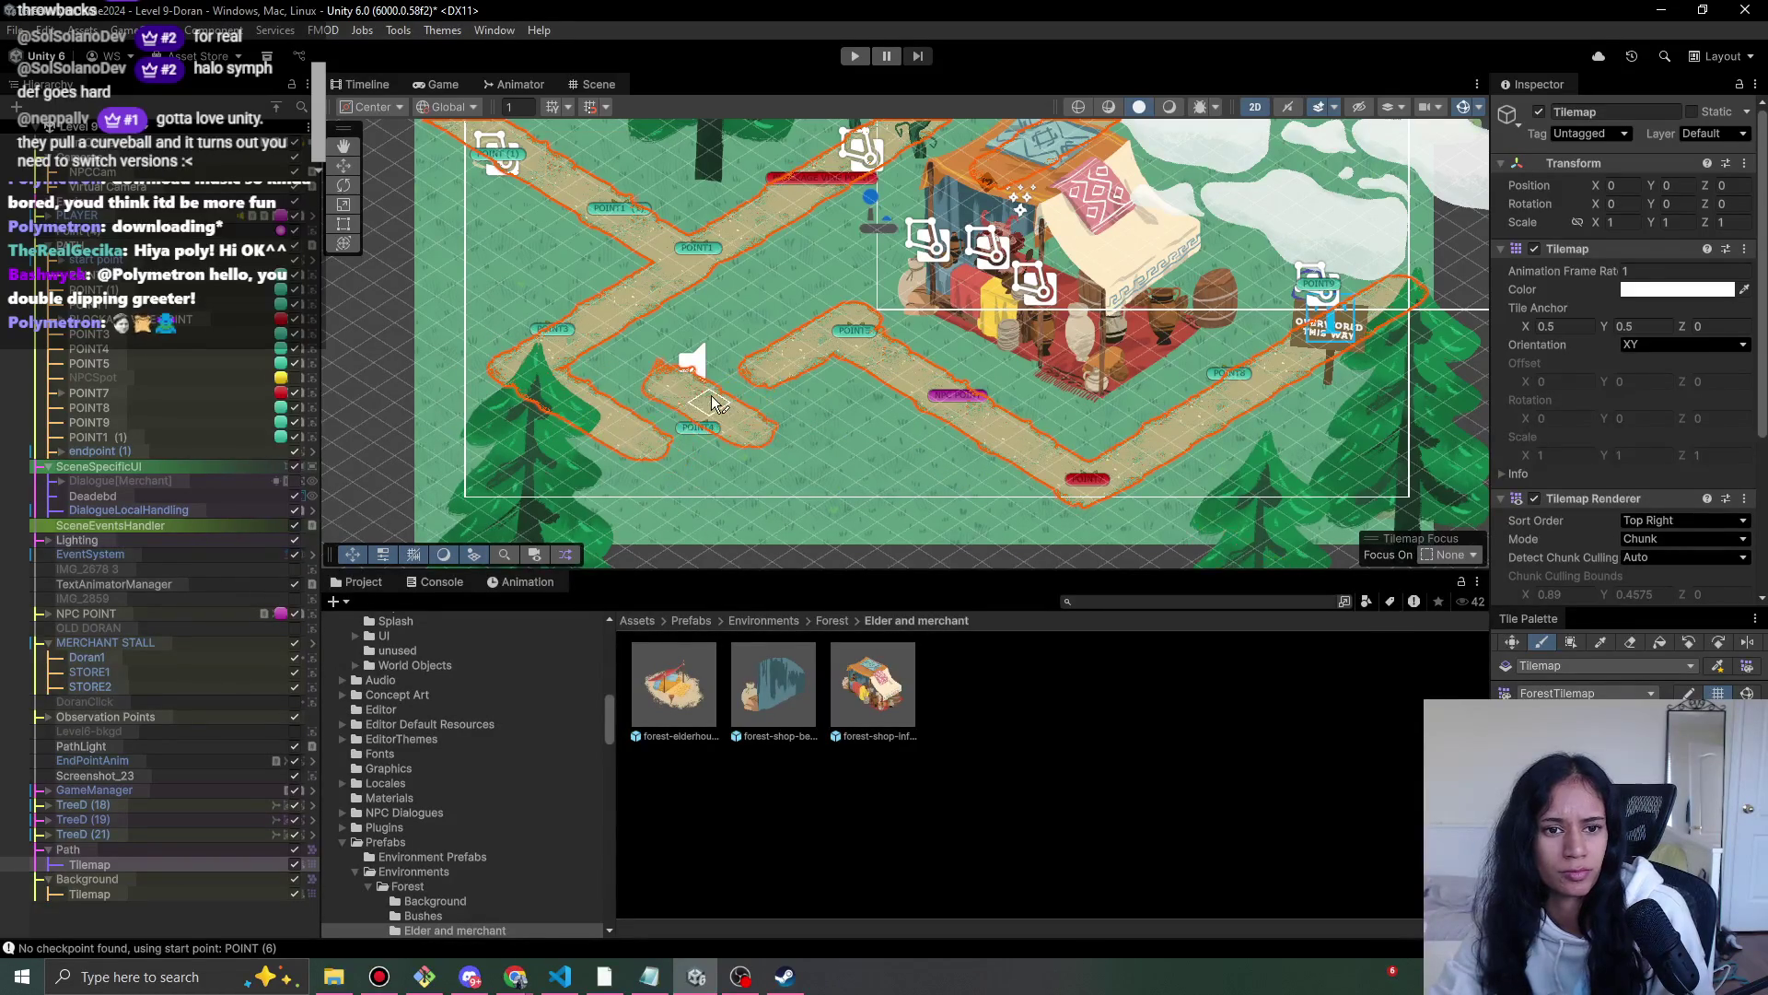
{"action": "scroll", "coordinate": [715, 404], "scroll_direction": "up", "scroll_amount": 5}
{"action": "left_click", "coordinate": [746, 295]}
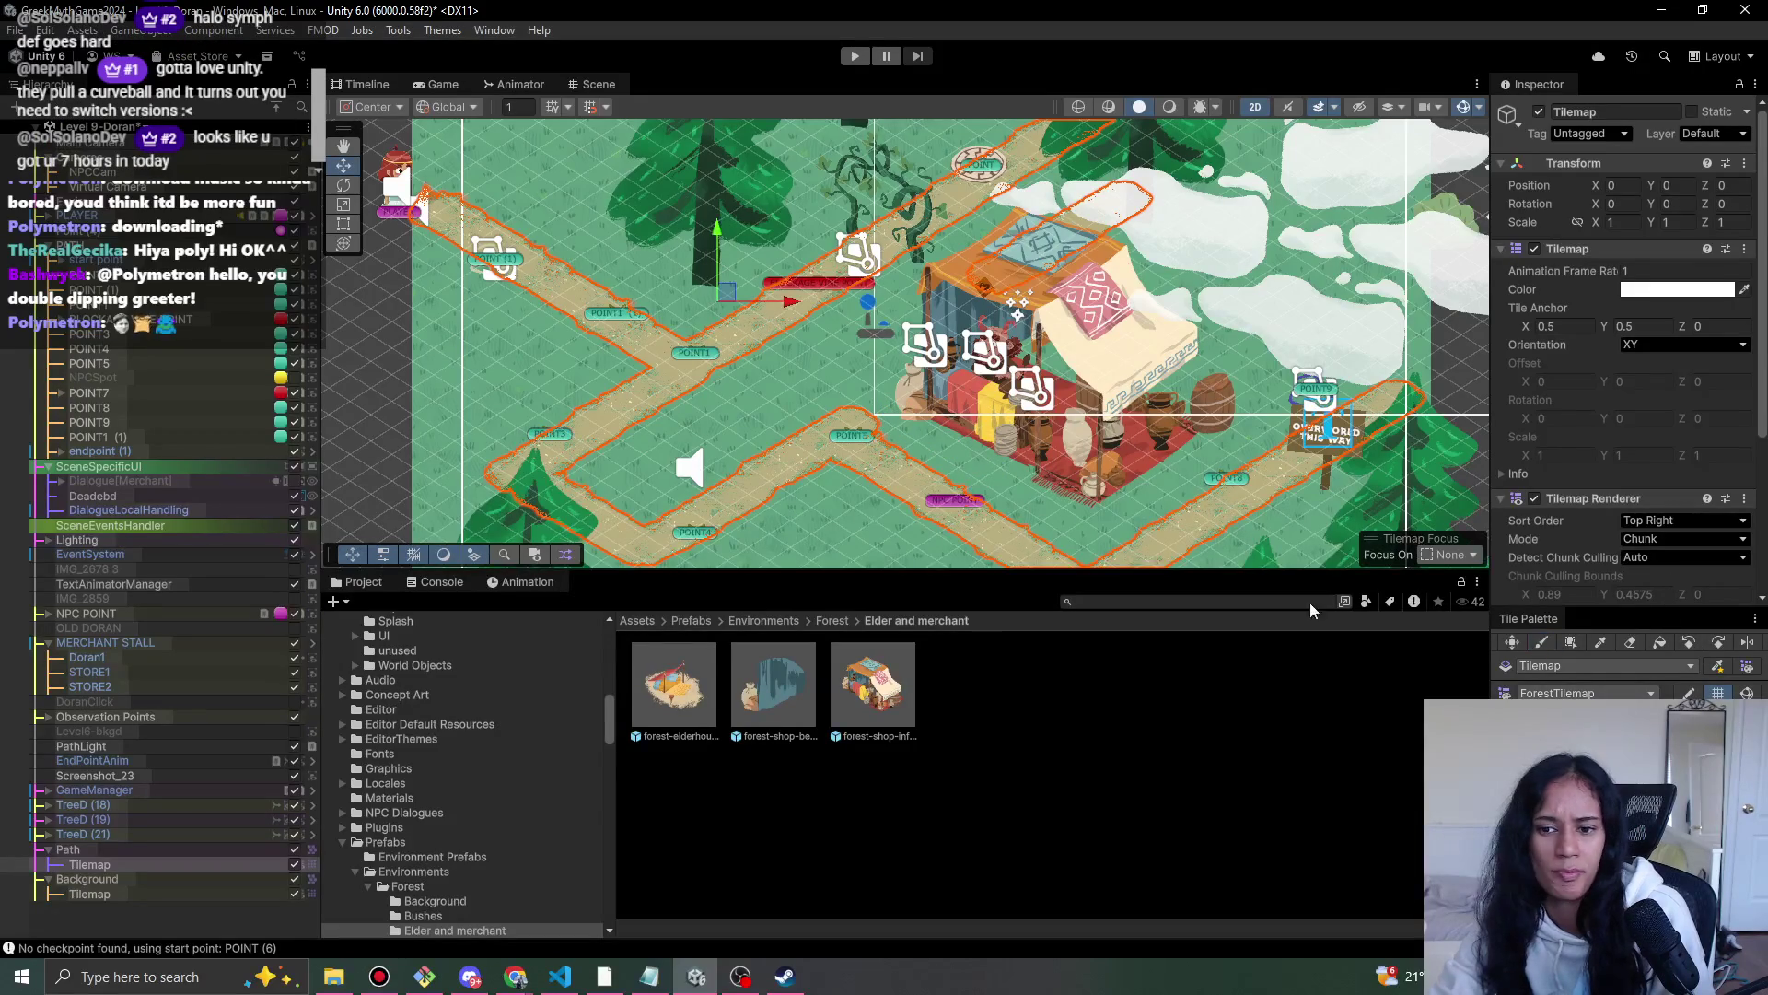
{"action": "mouse_move", "coordinate": [767, 435]}
{"action": "left_mouse_down"}
{"action": "mouse_move", "coordinate": [544, 382]}
{"action": "mouse_move", "coordinate": [828, 312]}
{"action": "mouse_move", "coordinate": [931, 346]}
{"action": "mouse_move", "coordinate": [875, 377]}
{"action": "left_mouse_up"}
- Move the POINT3 and POINT4 markers down-left onto the dirt path
{"action": "left_click", "coordinate": [878, 285]}
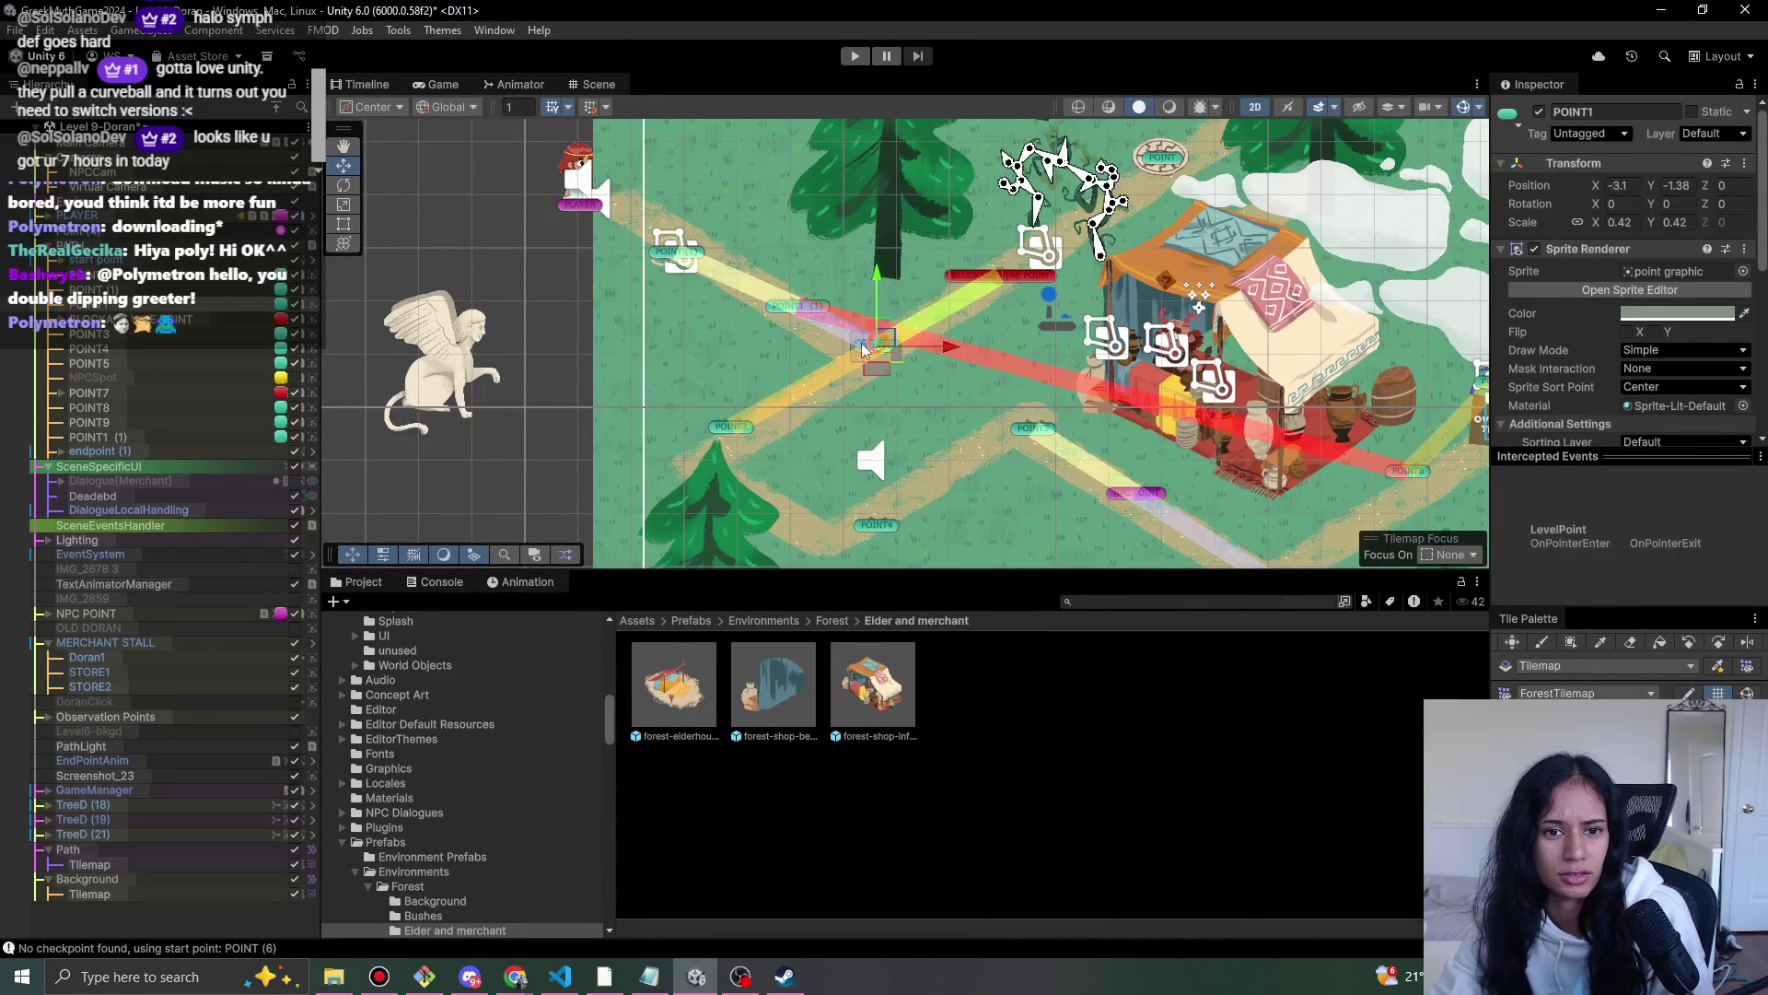
{"action": "left_click", "coordinate": [799, 311]}
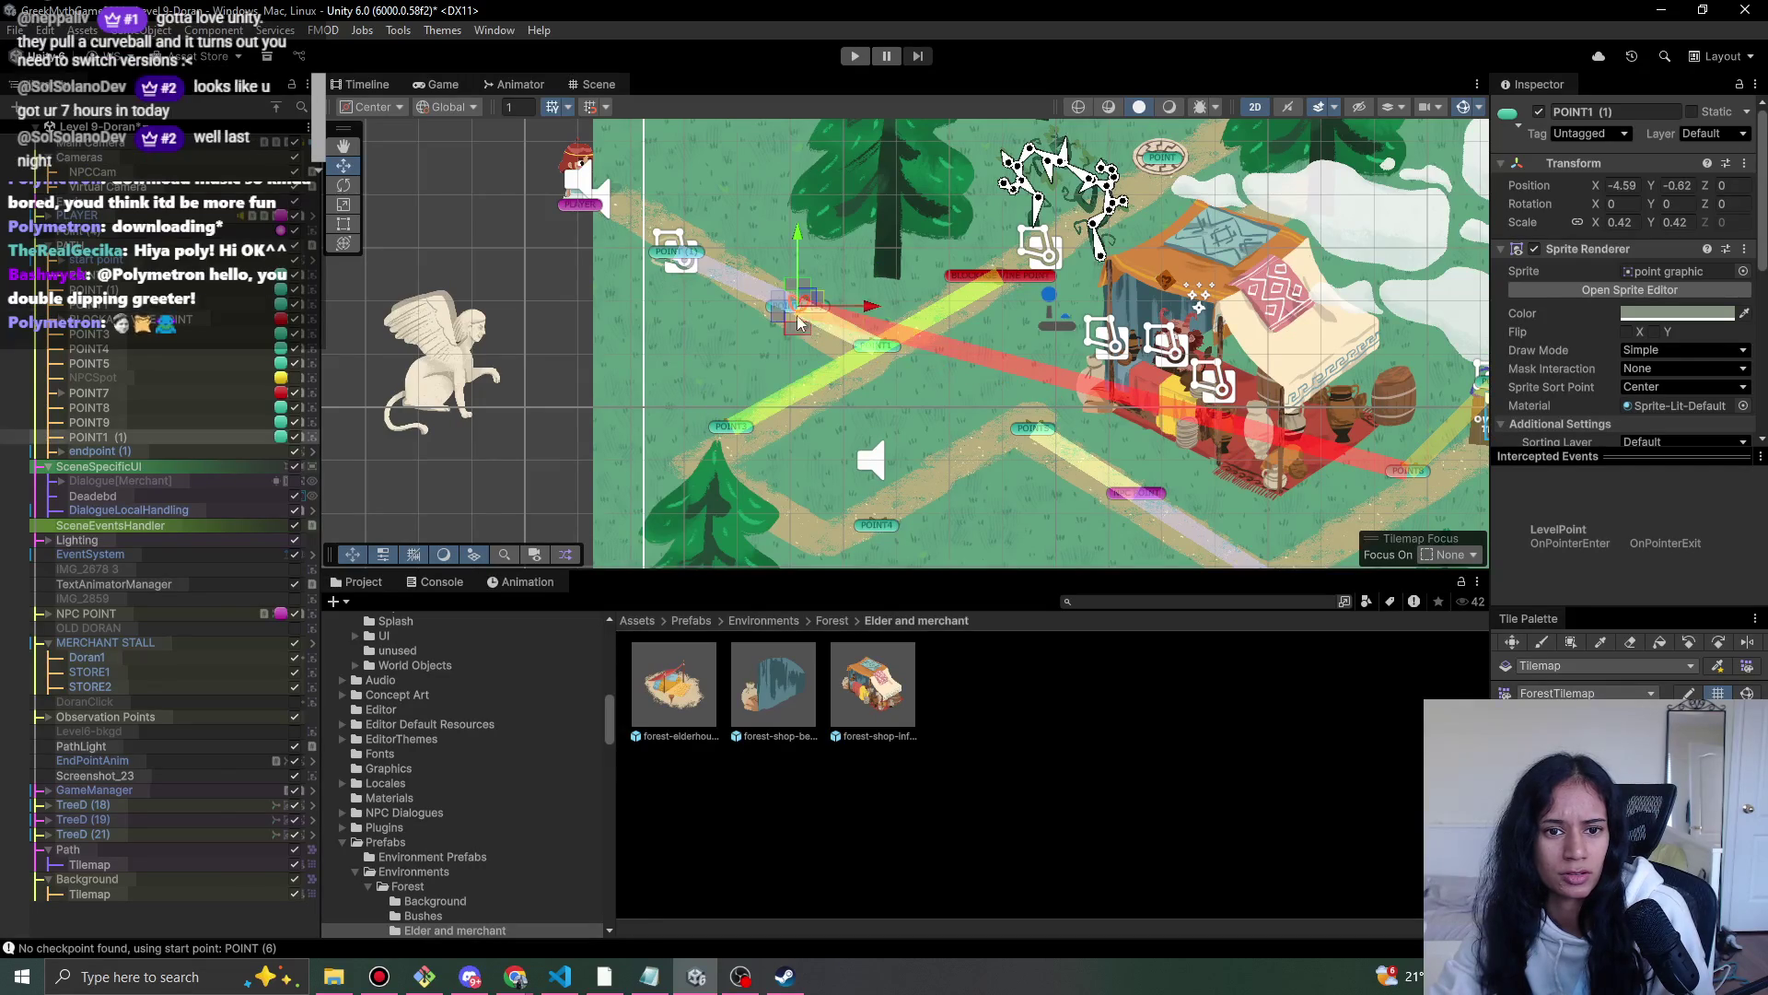
{"action": "scroll", "coordinate": [873, 354], "scroll_direction": "down", "scroll_amount": 3}
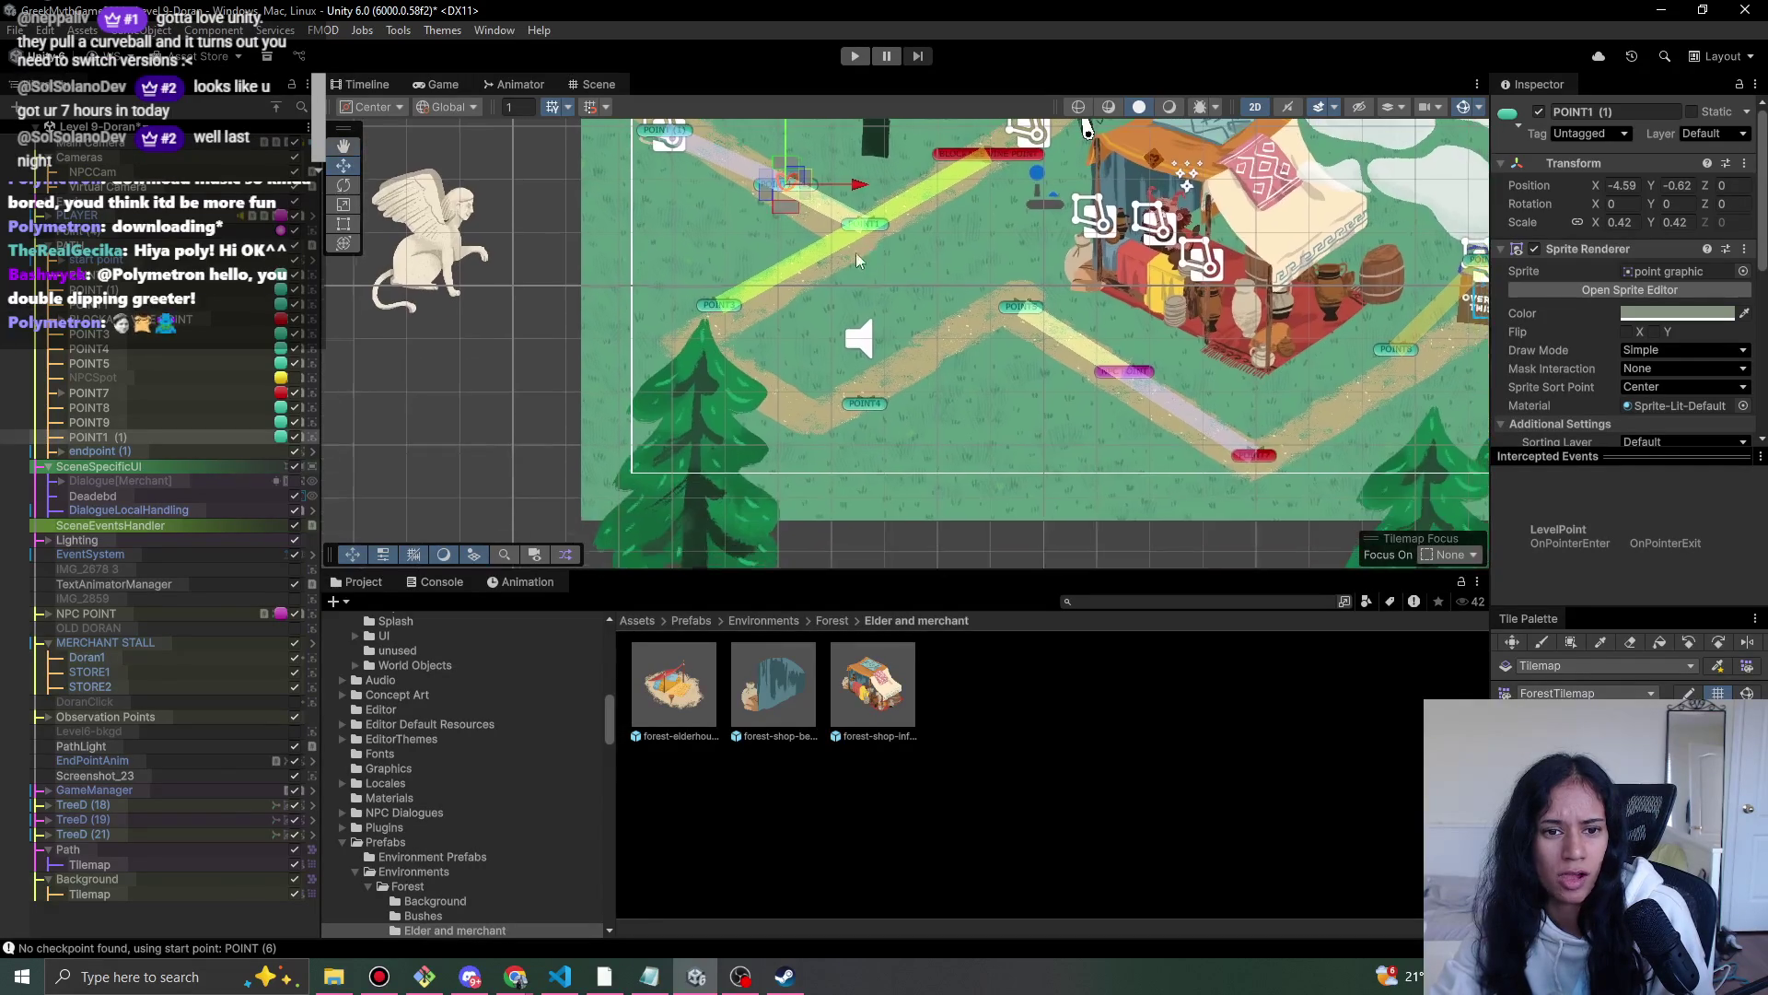
{"action": "left_click", "coordinate": [727, 300]}
{"action": "left_click_drag", "start_coordinate": [727, 301], "coordinate": [700, 335]}
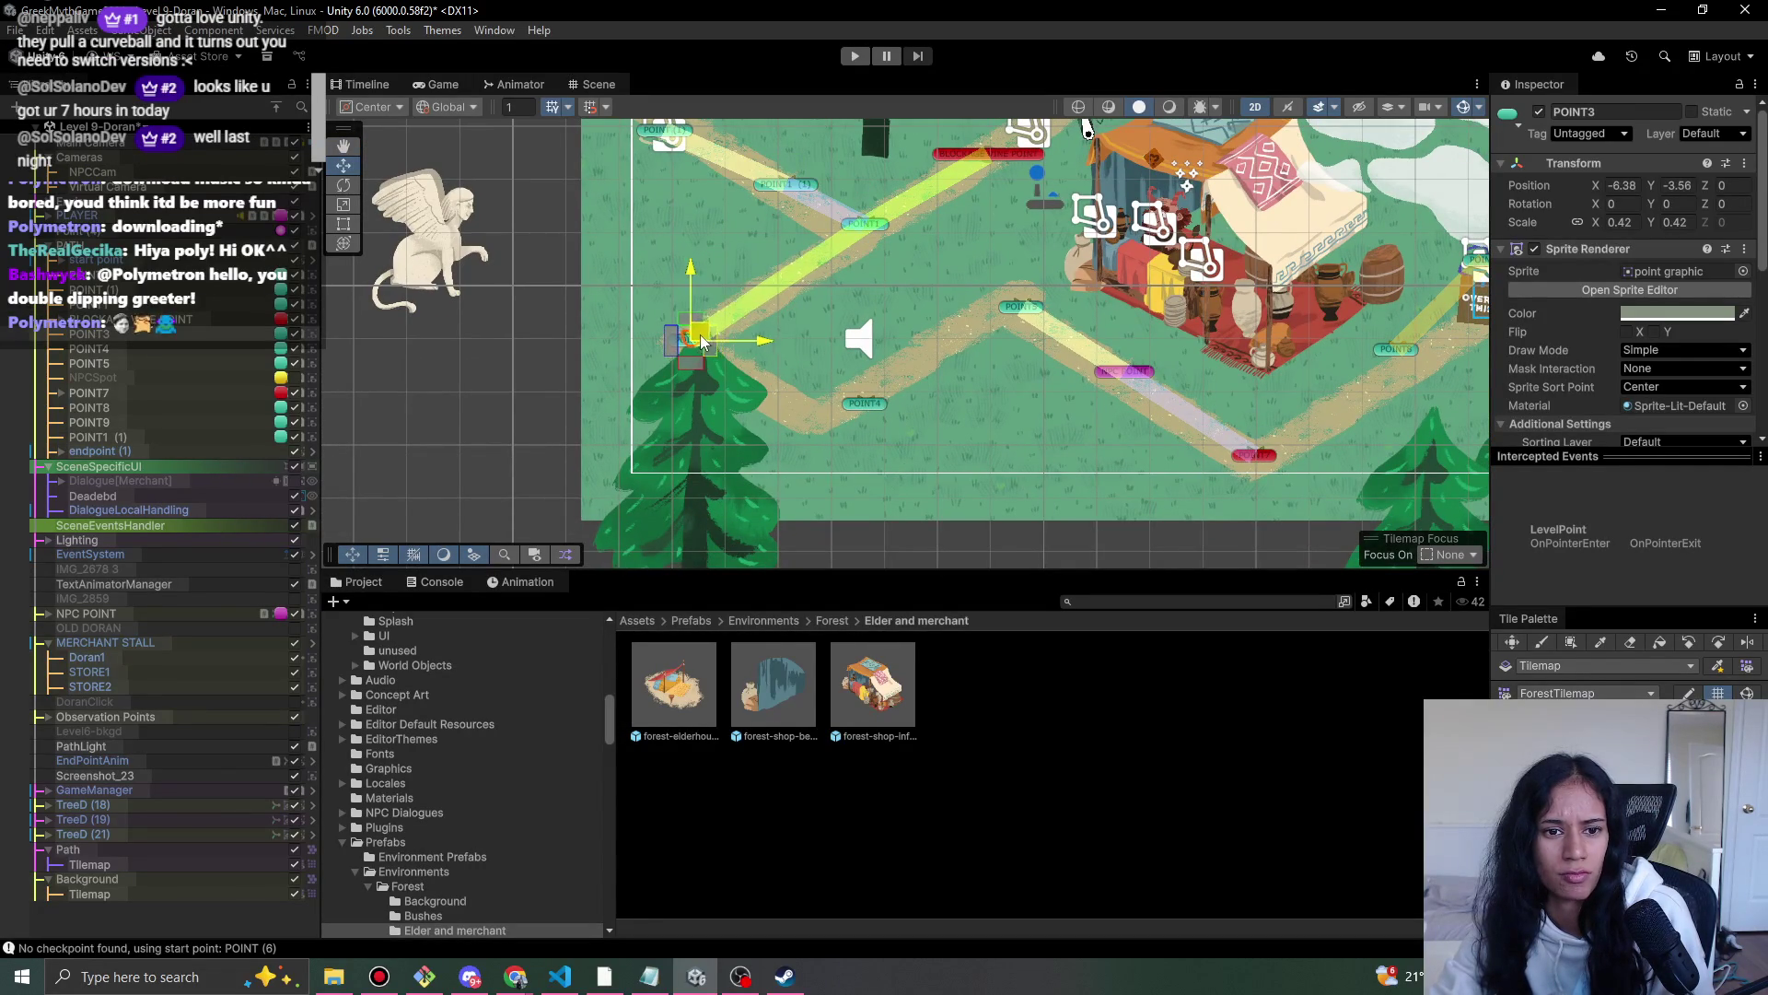
{"action": "left_click", "coordinate": [864, 412]}
{"action": "left_click_drag", "start_coordinate": [863, 411], "coordinate": [803, 426]}
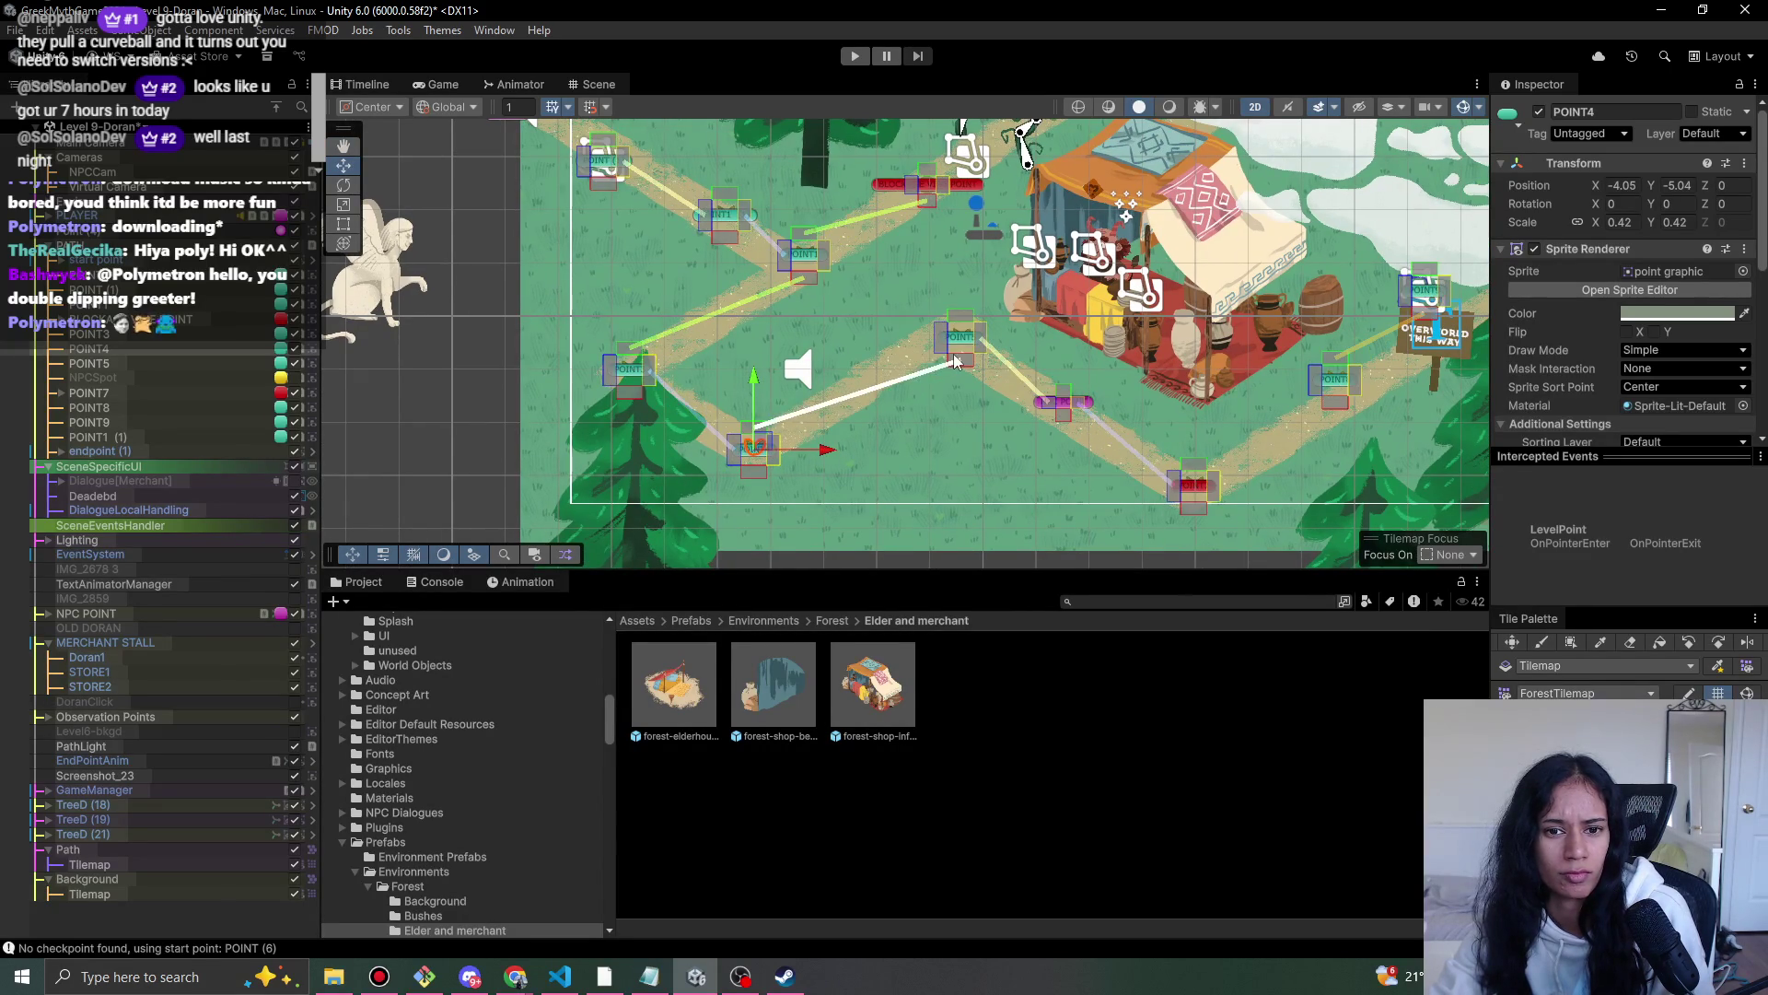
- Nudge POINT5, POINT8 and the endpoint (1) marker onto the path
{"action": "left_click", "coordinate": [964, 338]}
{"action": "left_click_drag", "start_coordinate": [968, 339], "coordinate": [956, 322]}
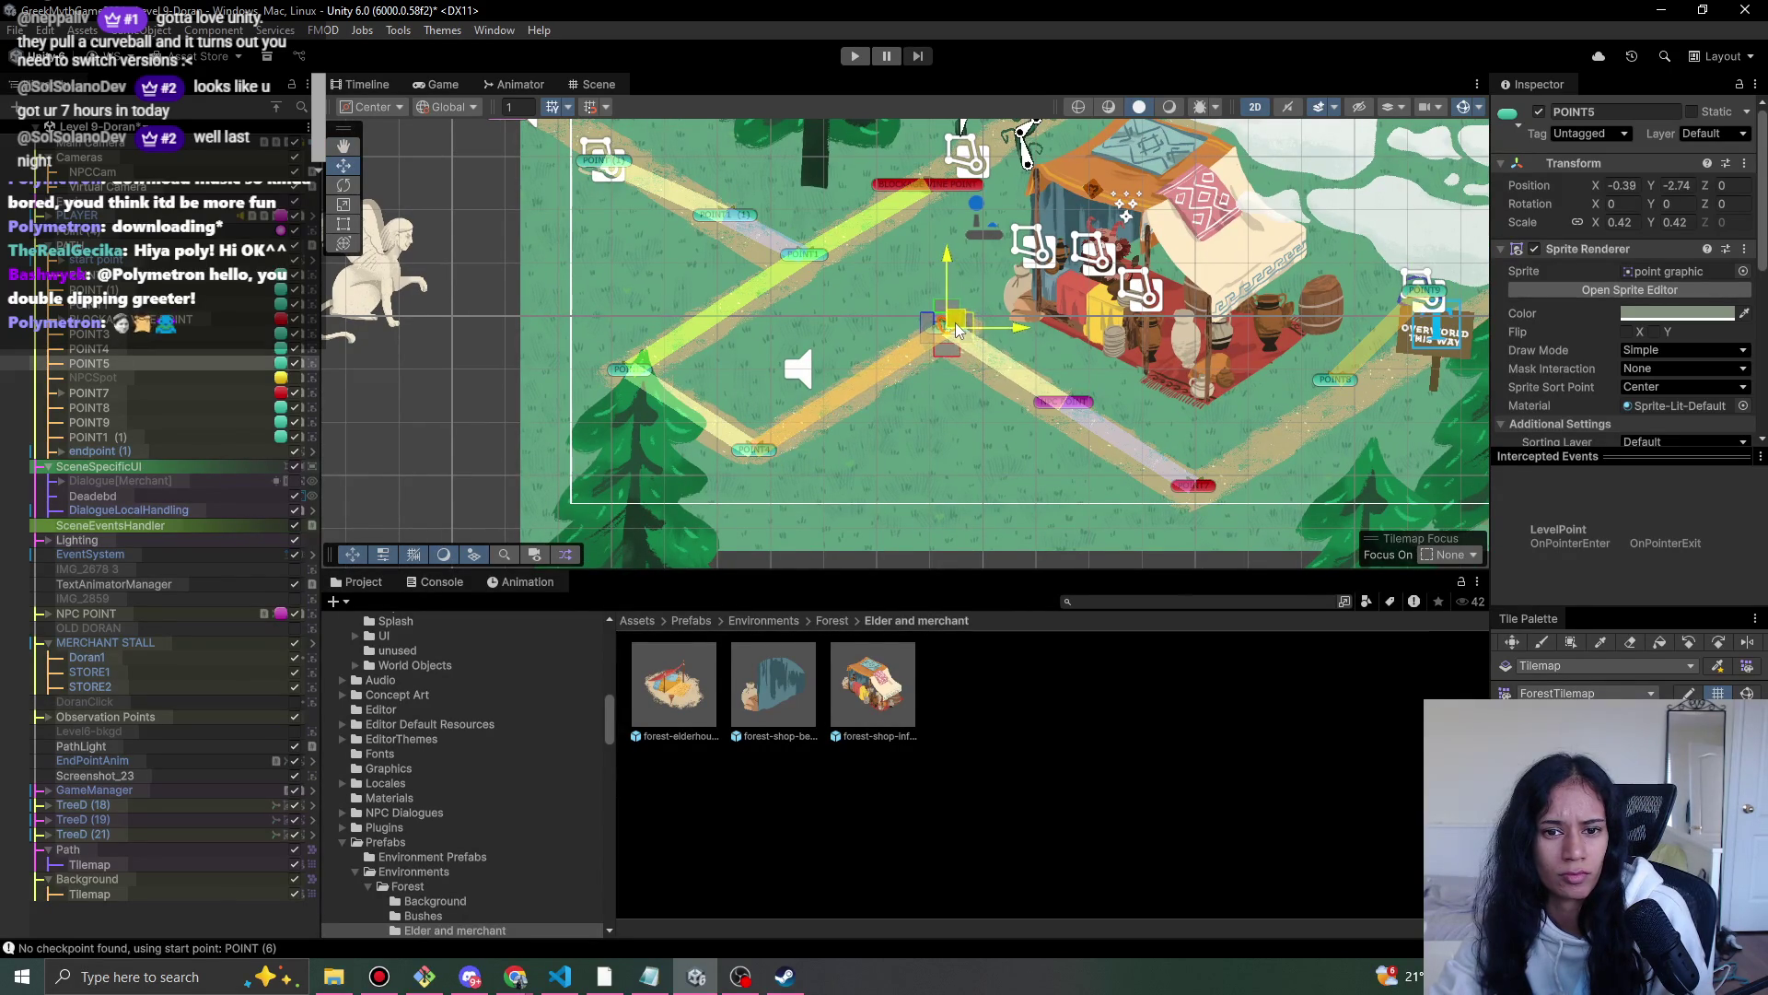
{"action": "scroll", "coordinate": [1119, 434], "scroll_direction": "right", "scroll_amount": 3}
{"action": "left_click", "coordinate": [1080, 494]}
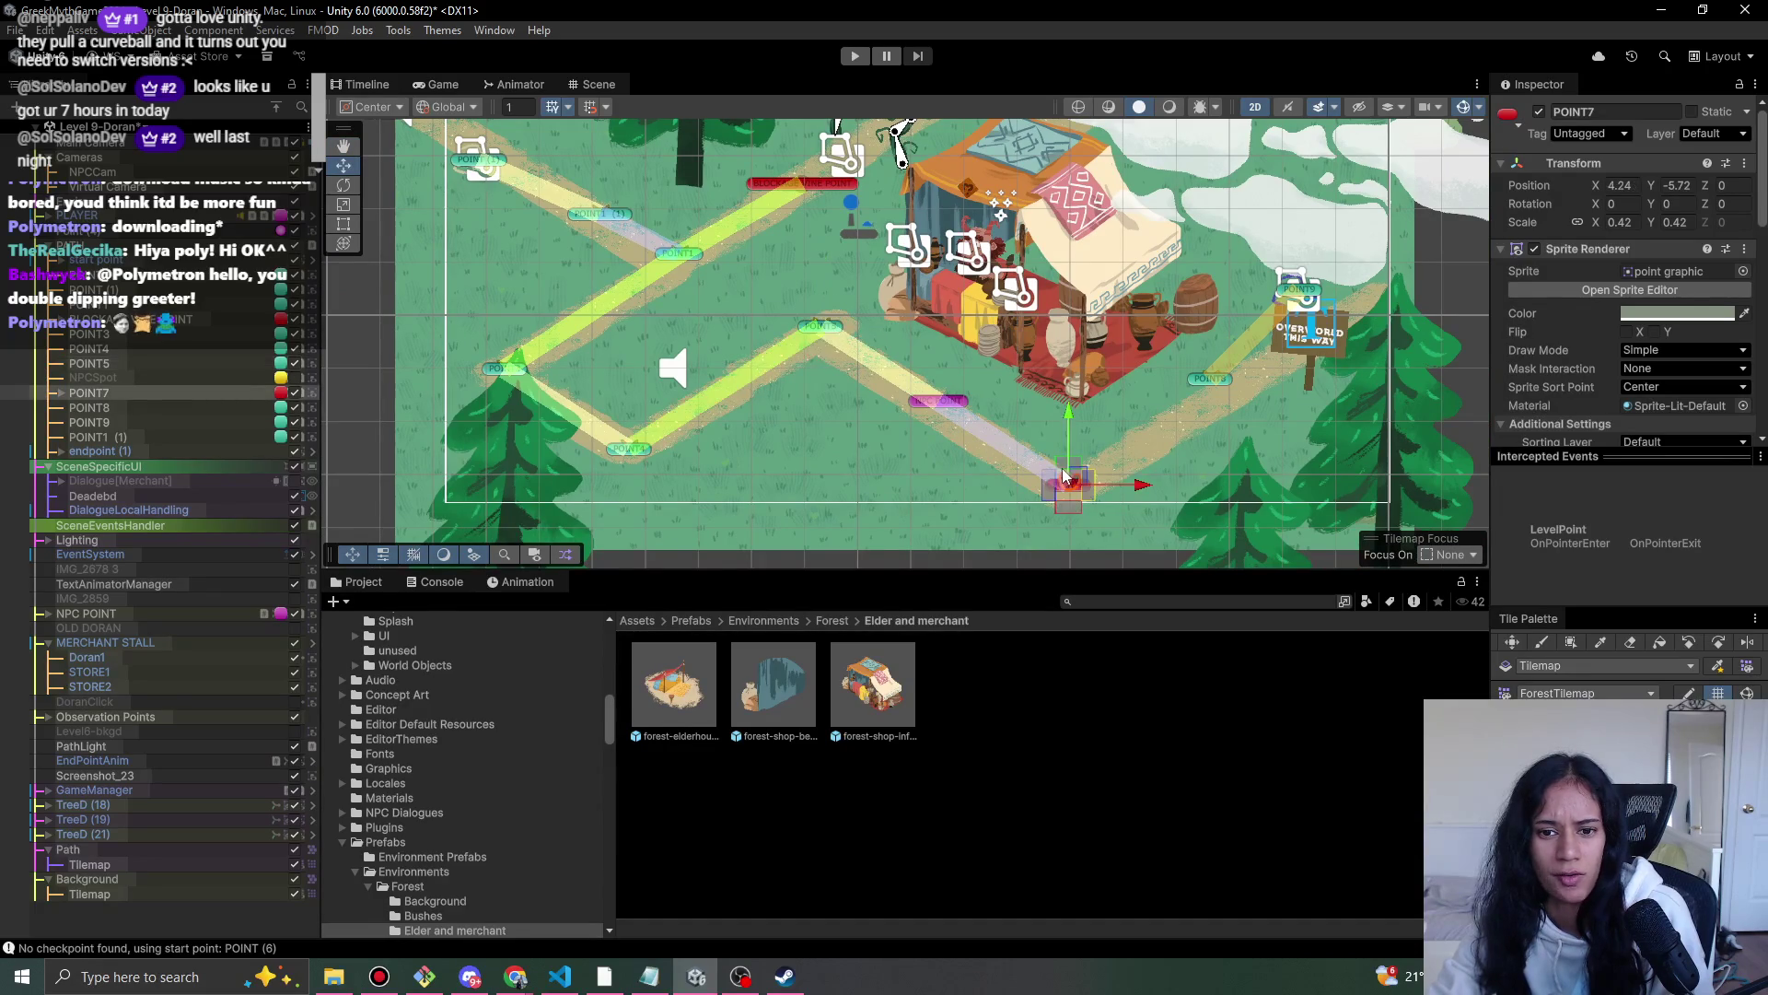
{"action": "left_click", "coordinate": [1209, 381]}
{"action": "left_click_drag", "start_coordinate": [1209, 381], "coordinate": [1202, 410]}
{"action": "scroll", "coordinate": [1094, 379], "scroll_direction": "right", "scroll_amount": 3}
{"action": "scroll", "coordinate": [1093, 379], "scroll_direction": "right", "scroll_amount": 1}
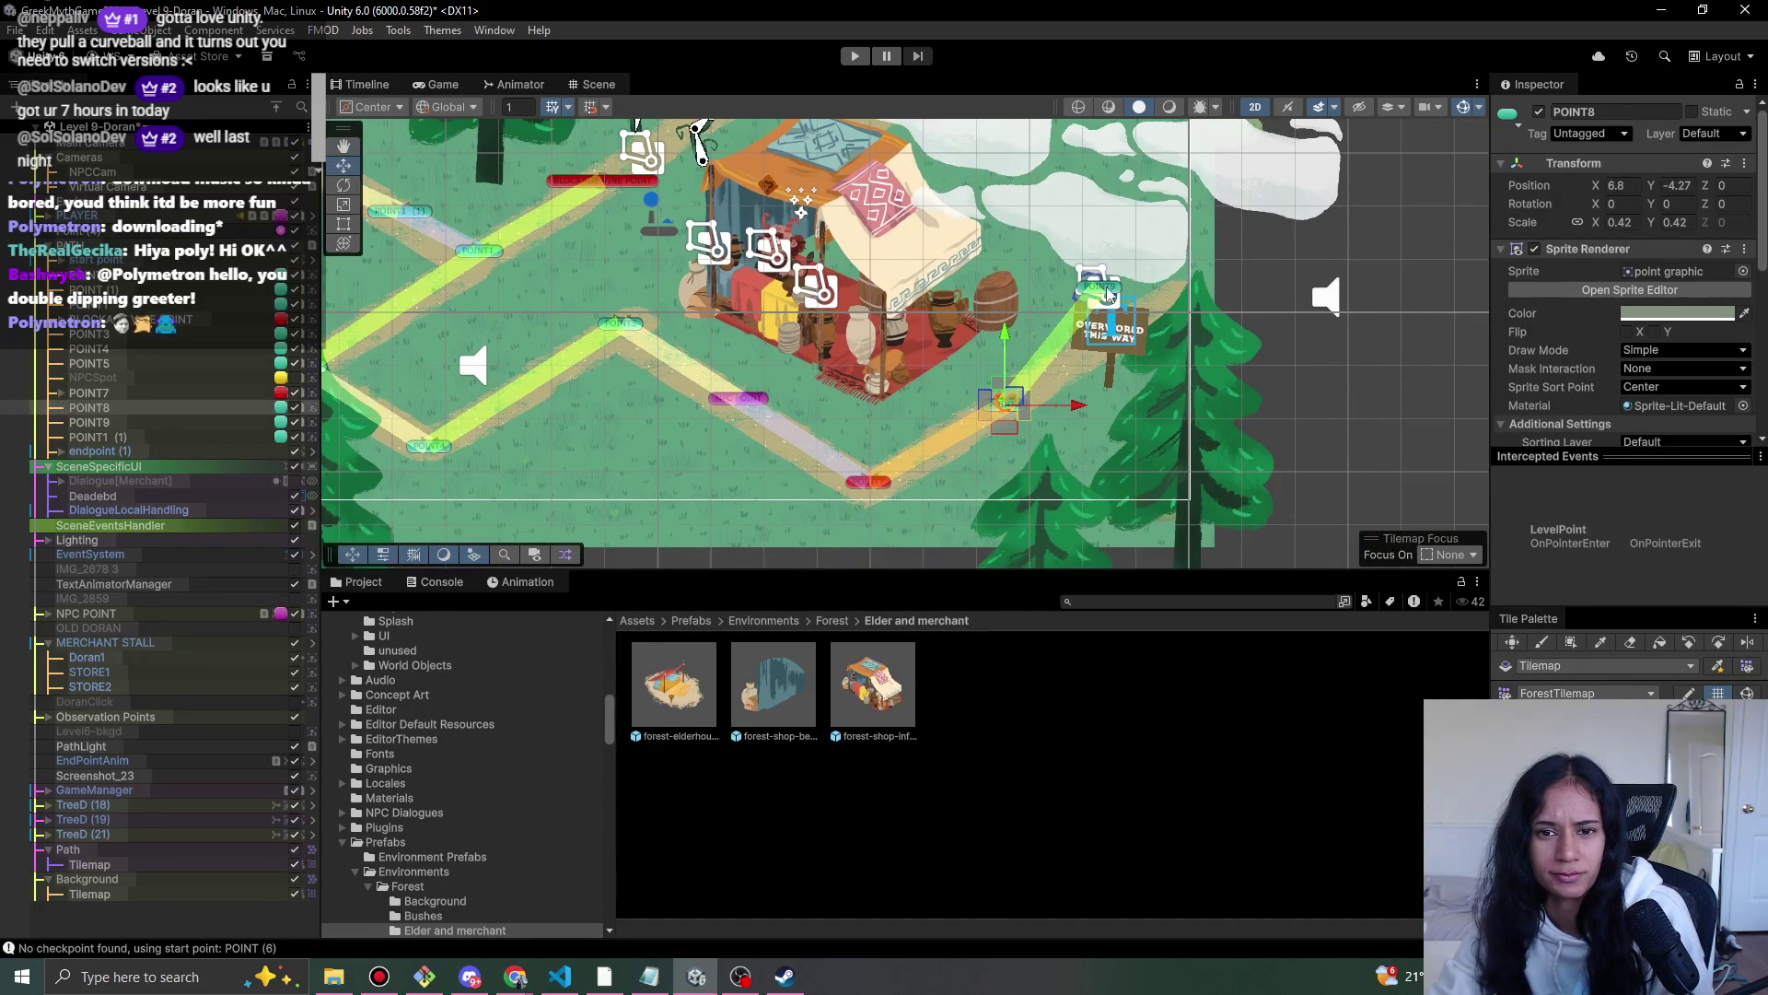
{"action": "left_click", "coordinate": [1151, 311]}
{"action": "mouse_move", "coordinate": [1155, 311]}
{"action": "left_mouse_down"}
{"action": "mouse_move", "coordinate": [1133, 308]}
{"action": "mouse_move", "coordinate": [1152, 318]}
{"action": "left_mouse_up"}
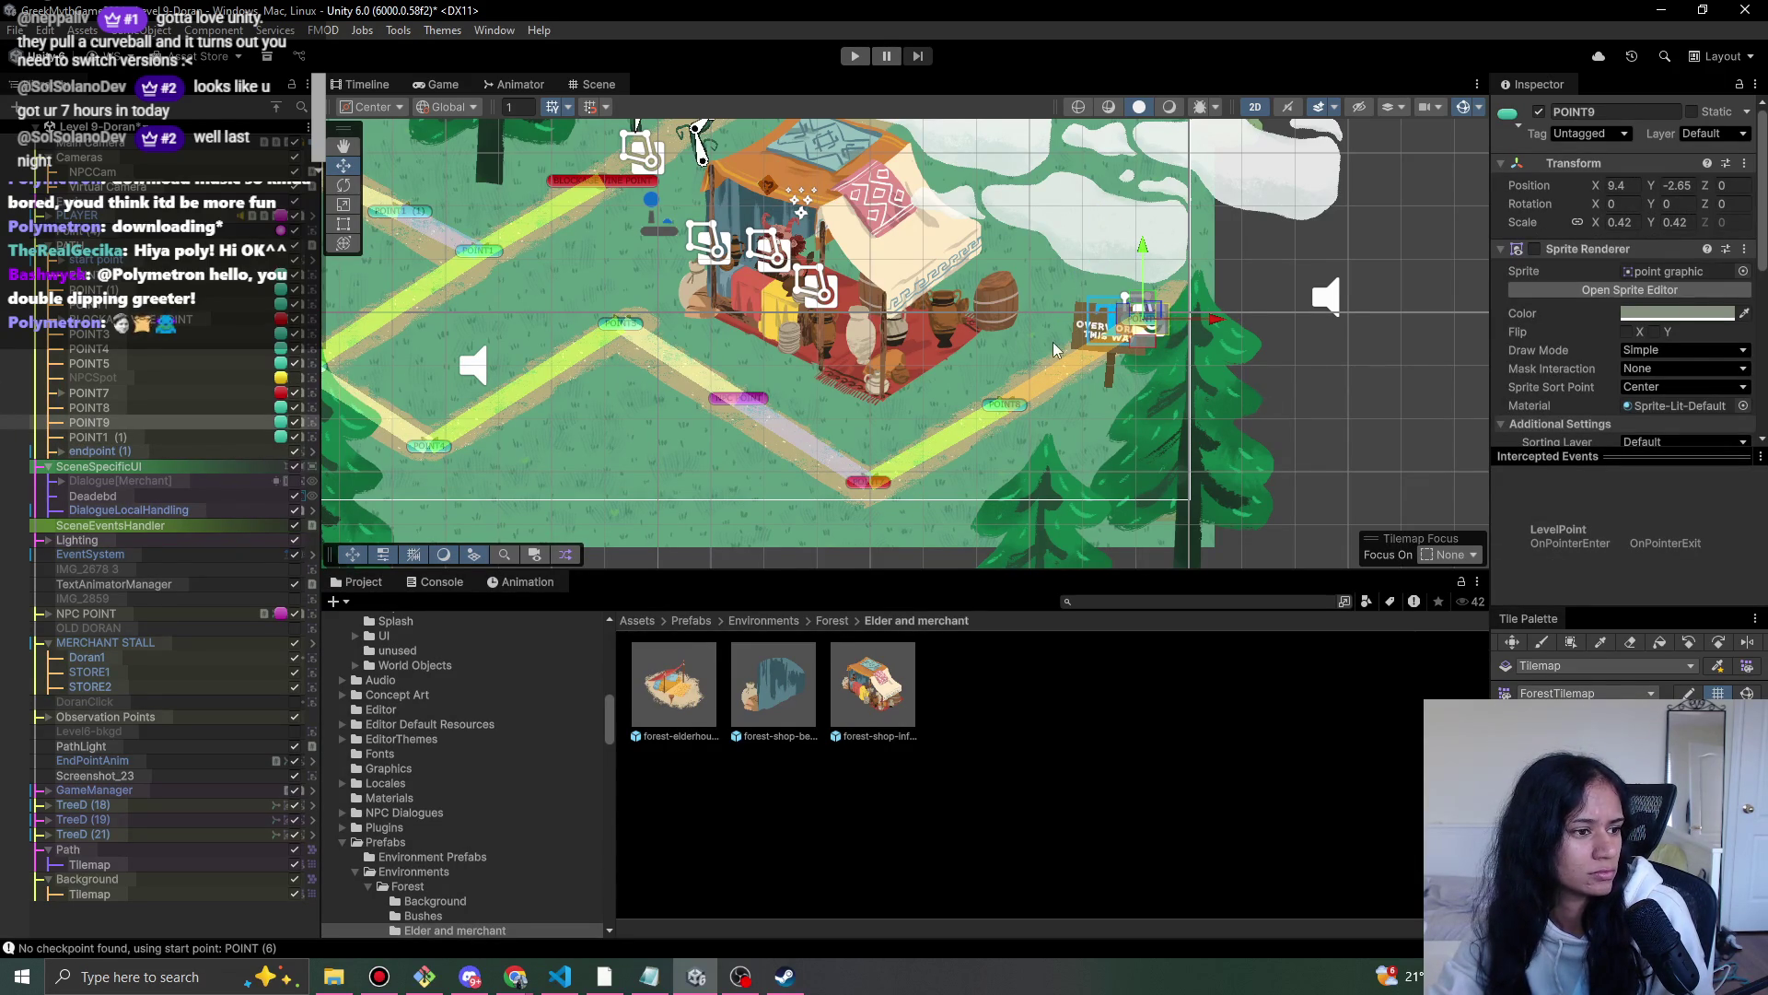
{"action": "scroll", "coordinate": [1056, 349], "scroll_direction": "down", "scroll_amount": 5}
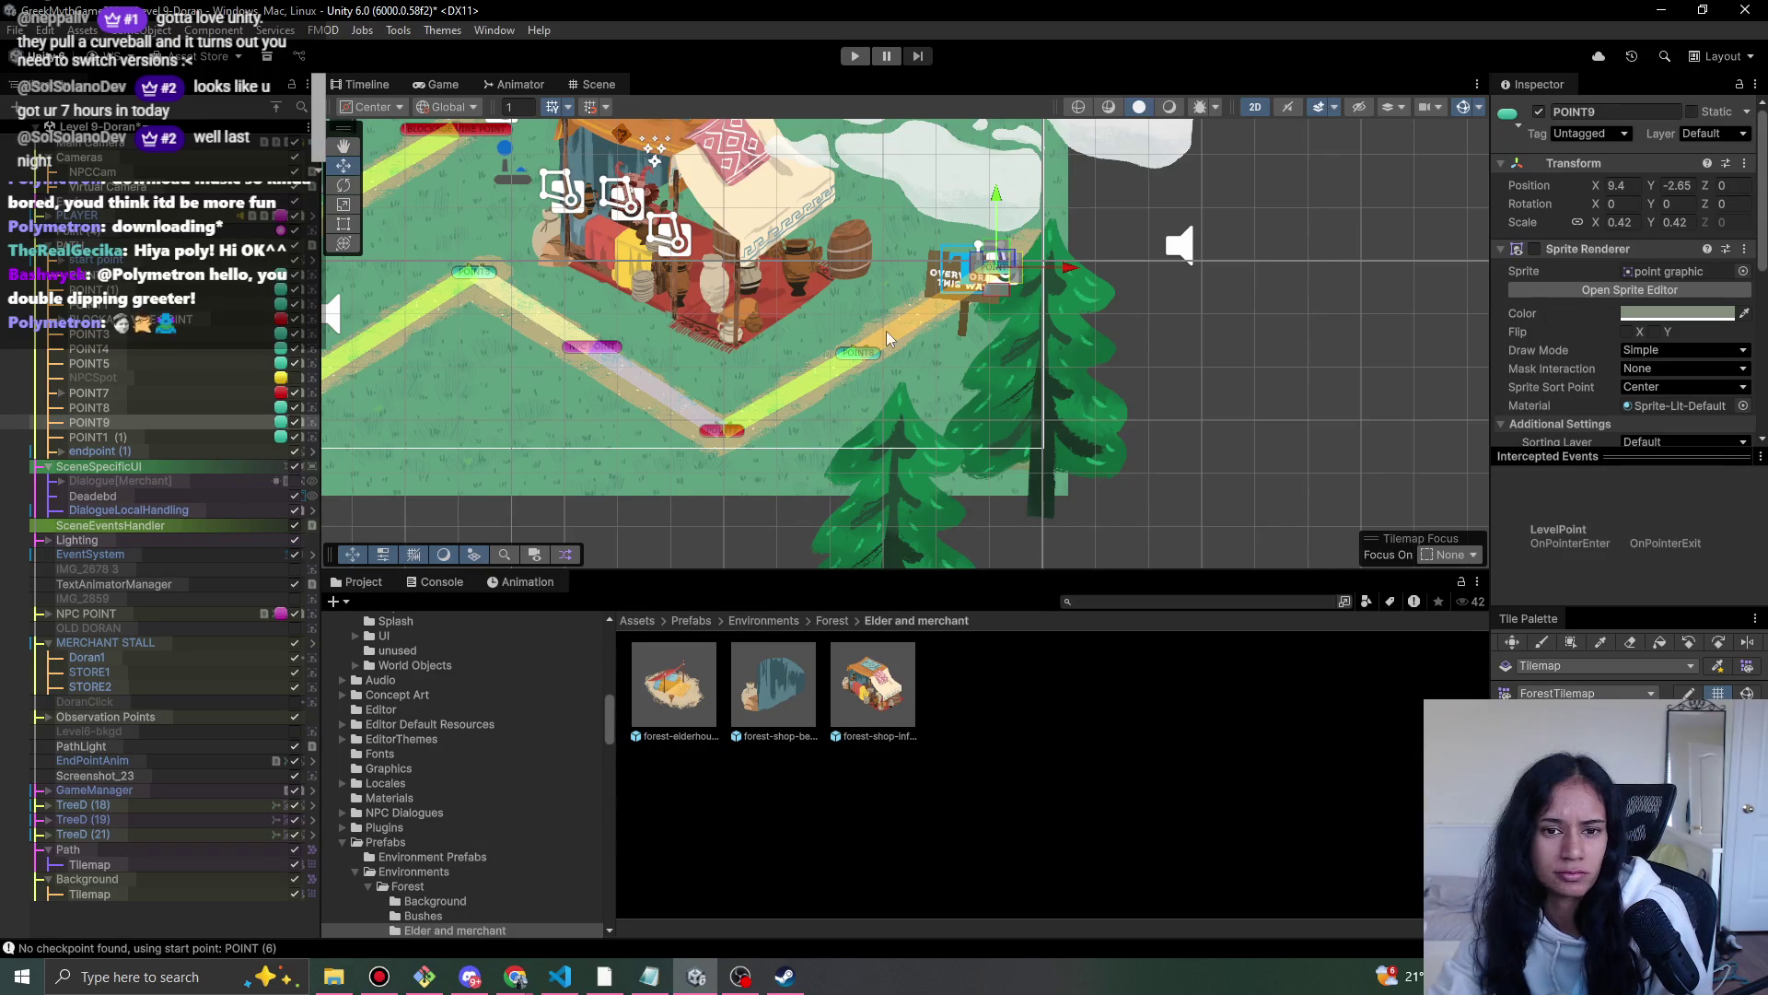
- Move the tempSign board down beside the path
{"action": "left_click", "coordinate": [963, 324]}
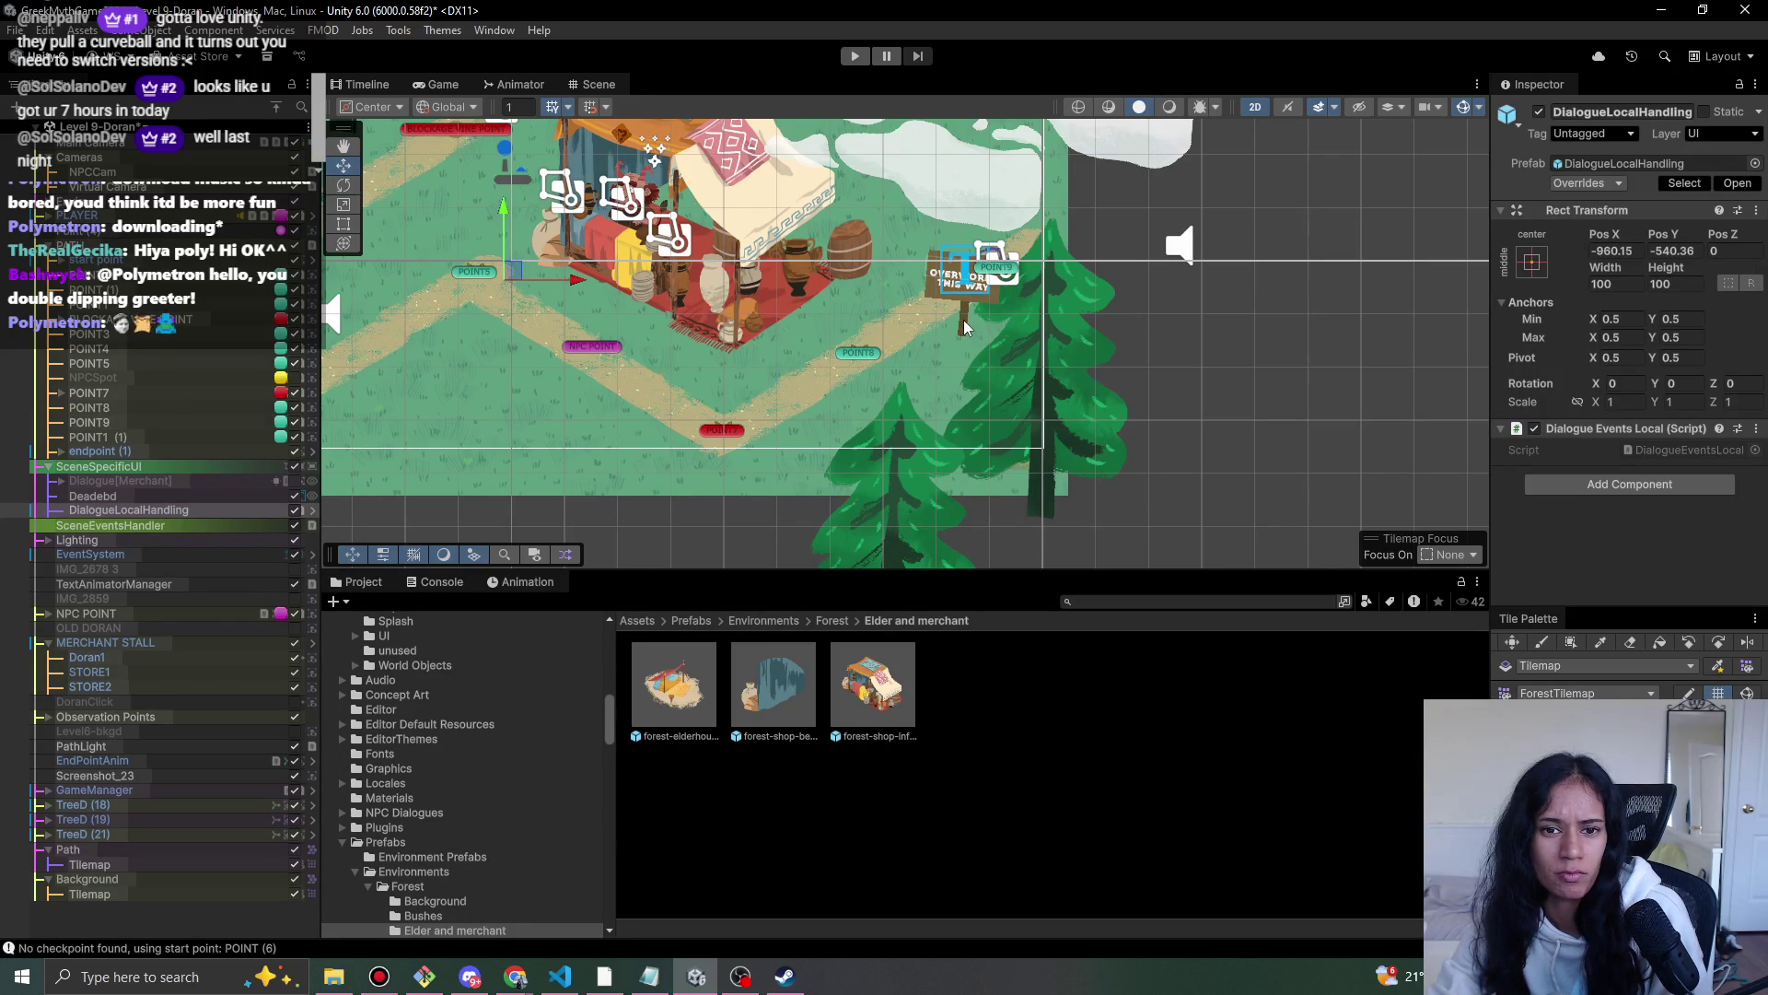
{"action": "left_click", "coordinate": [950, 273]}
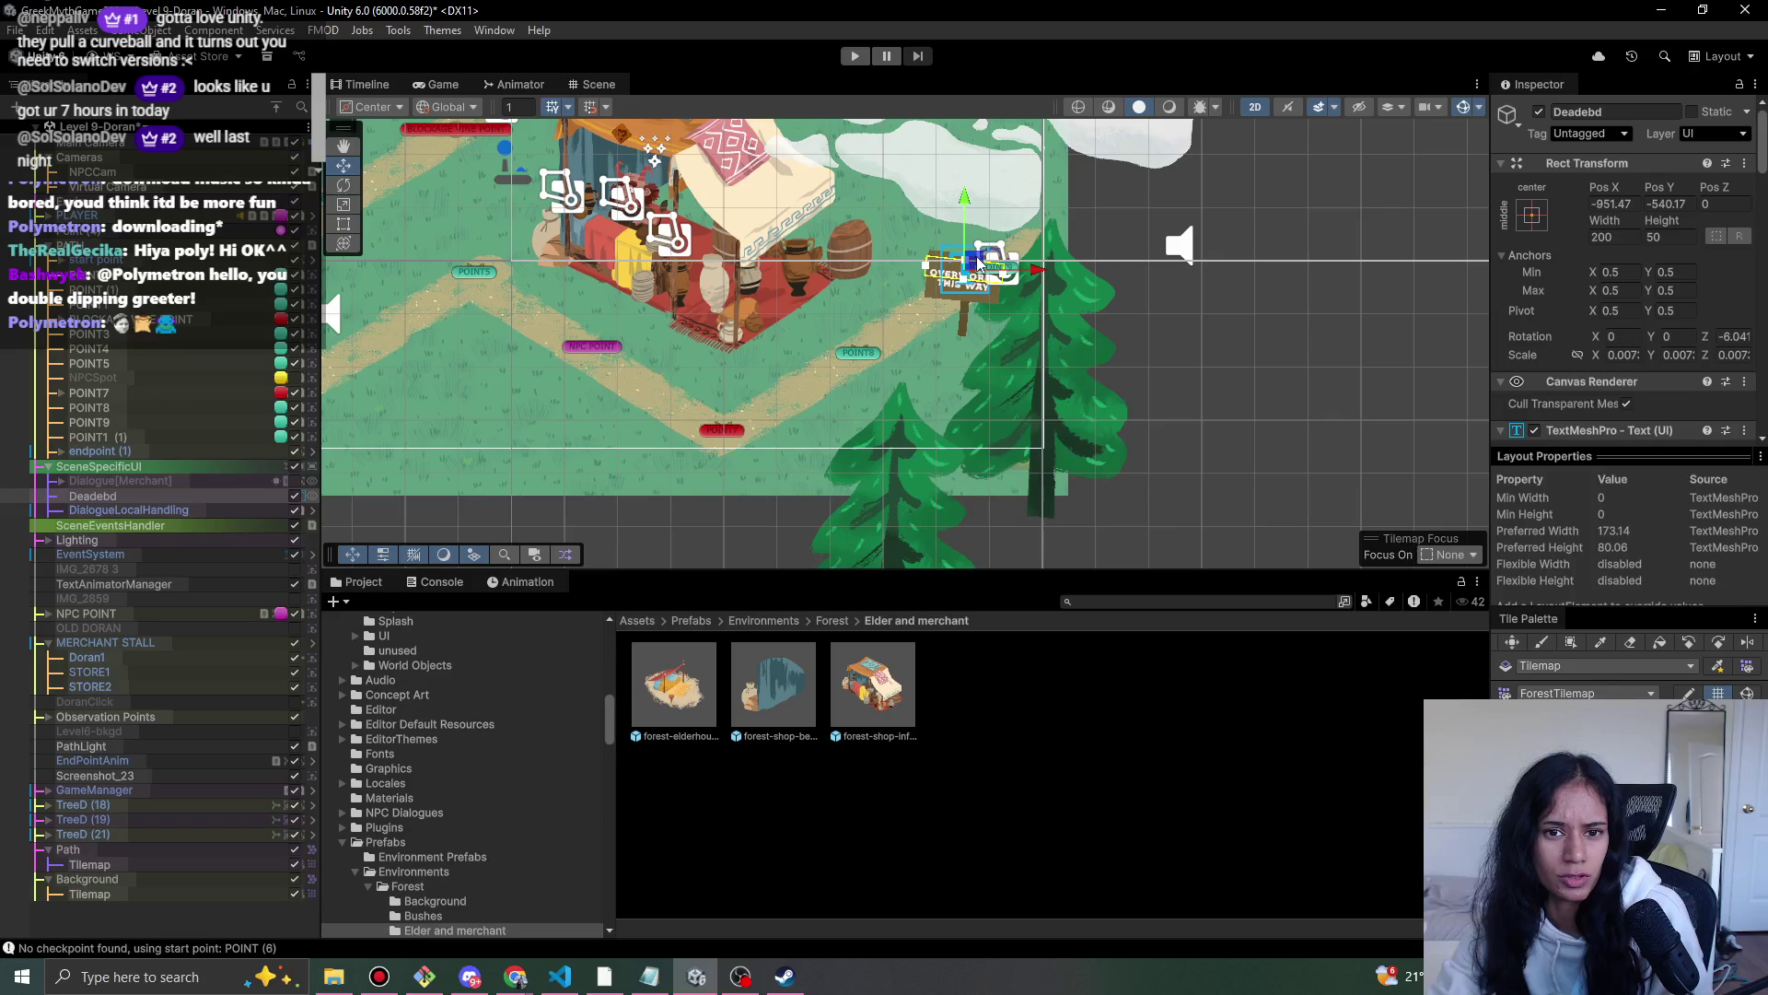
{"action": "scroll", "coordinate": [978, 335], "scroll_direction": "up", "scroll_amount": 3}
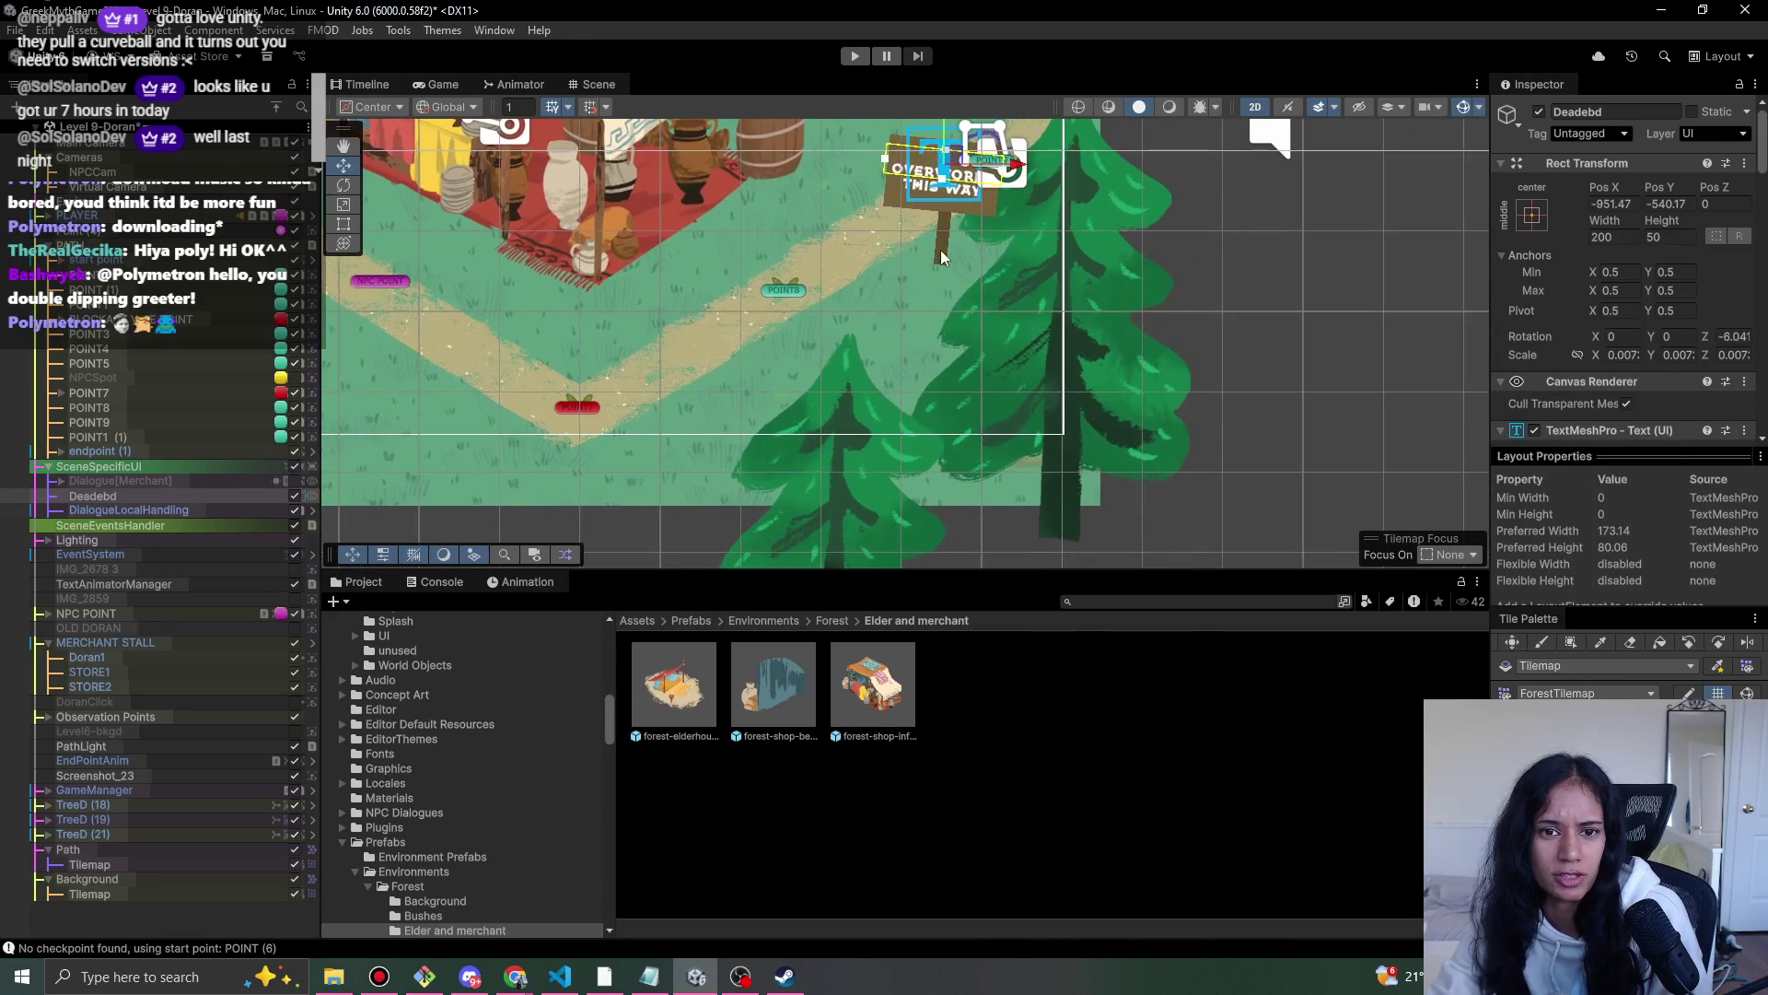
{"action": "left_click", "coordinate": [943, 245]}
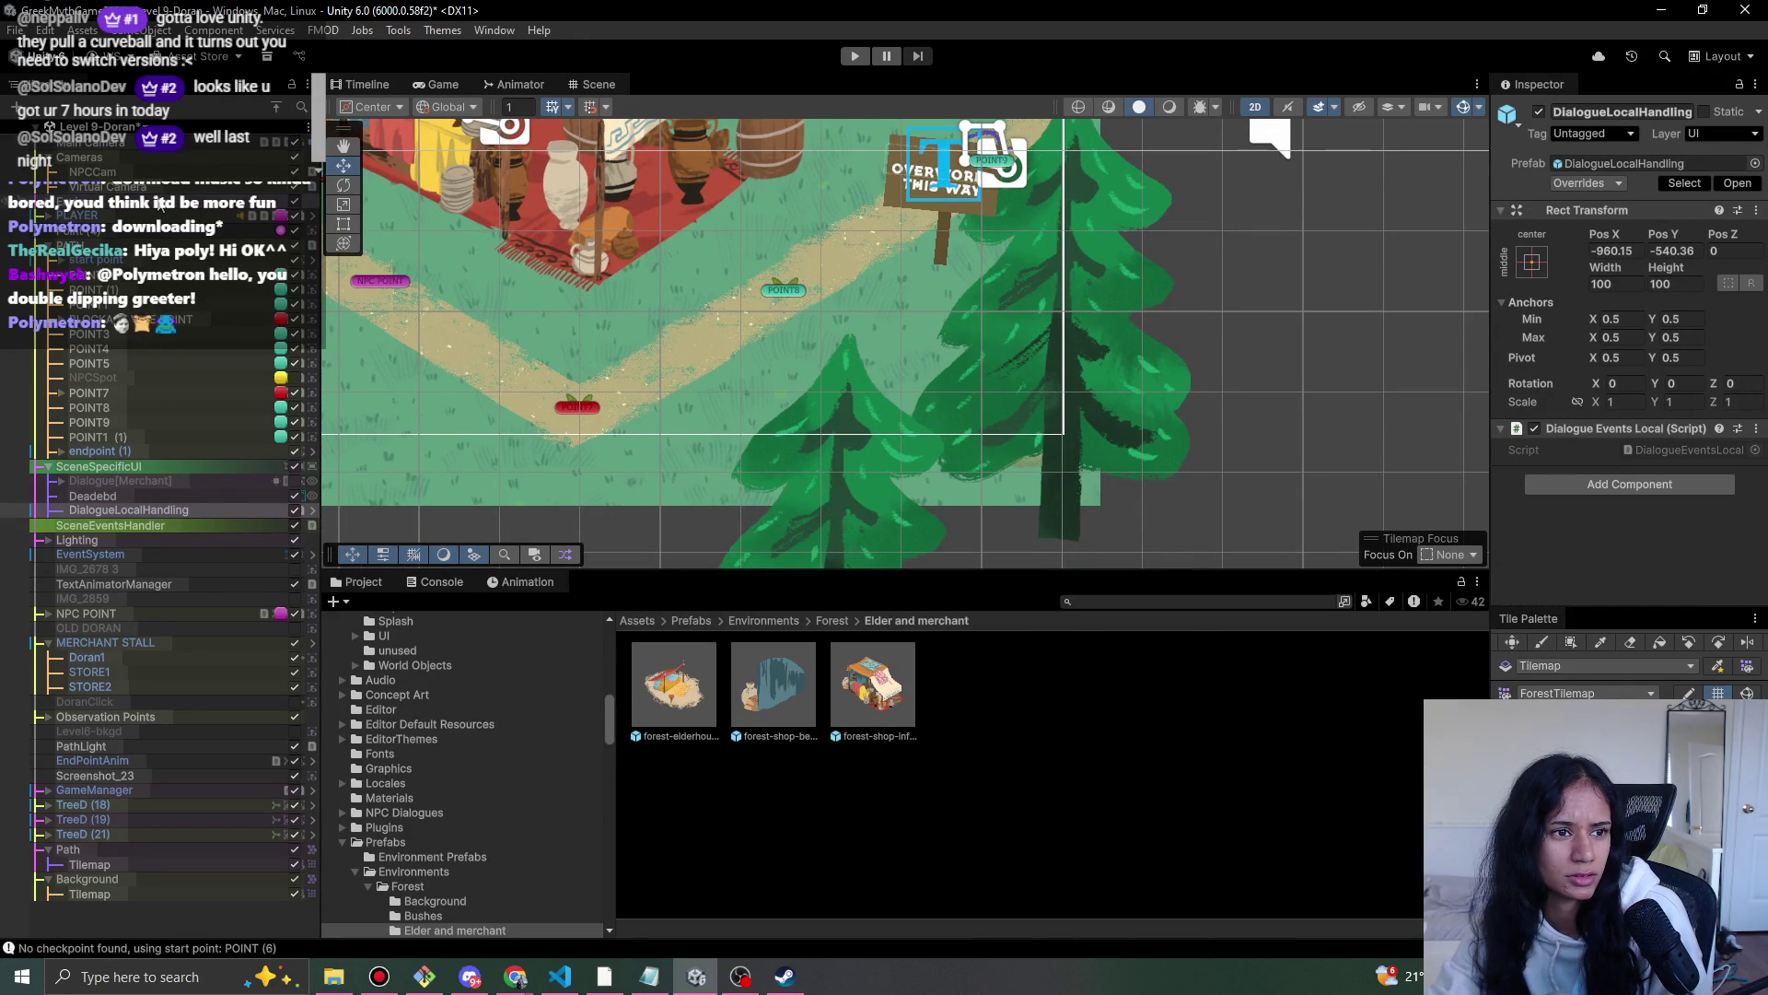
{"action": "left_click", "coordinate": [787, 224]}
{"action": "left_click", "coordinate": [895, 193]}
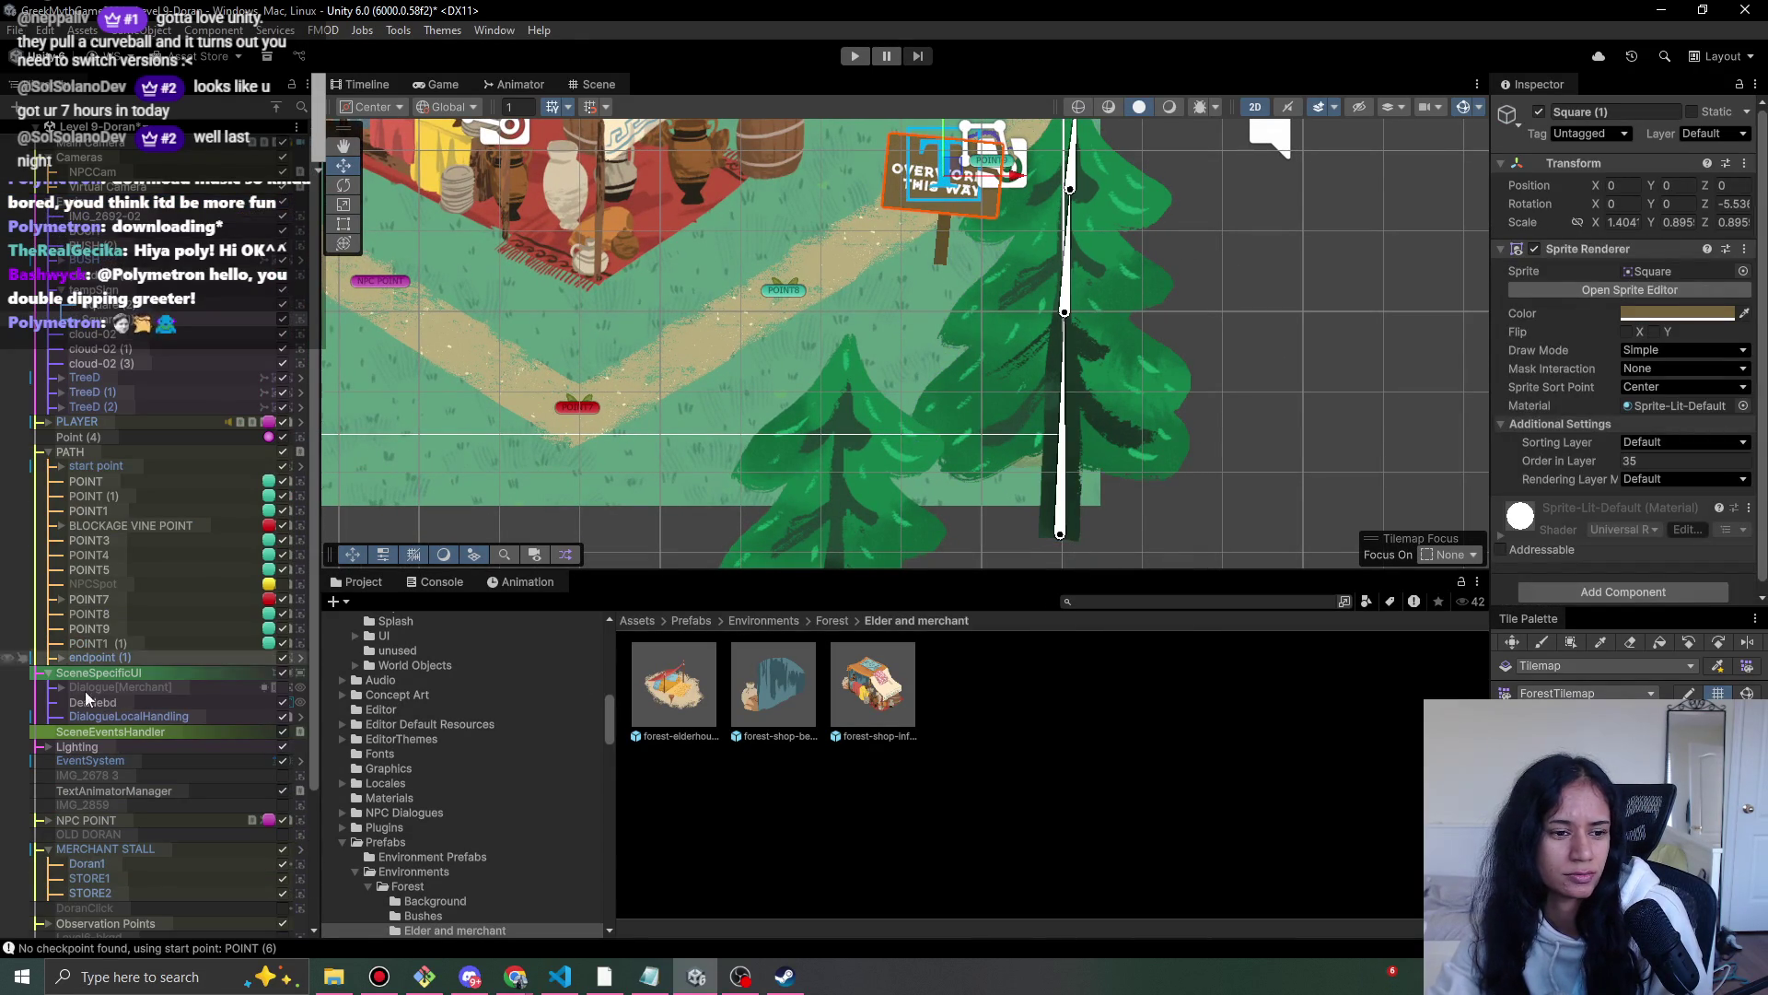
{"action": "scroll", "coordinate": [182, 759], "scroll_direction": "up", "scroll_amount": 2}
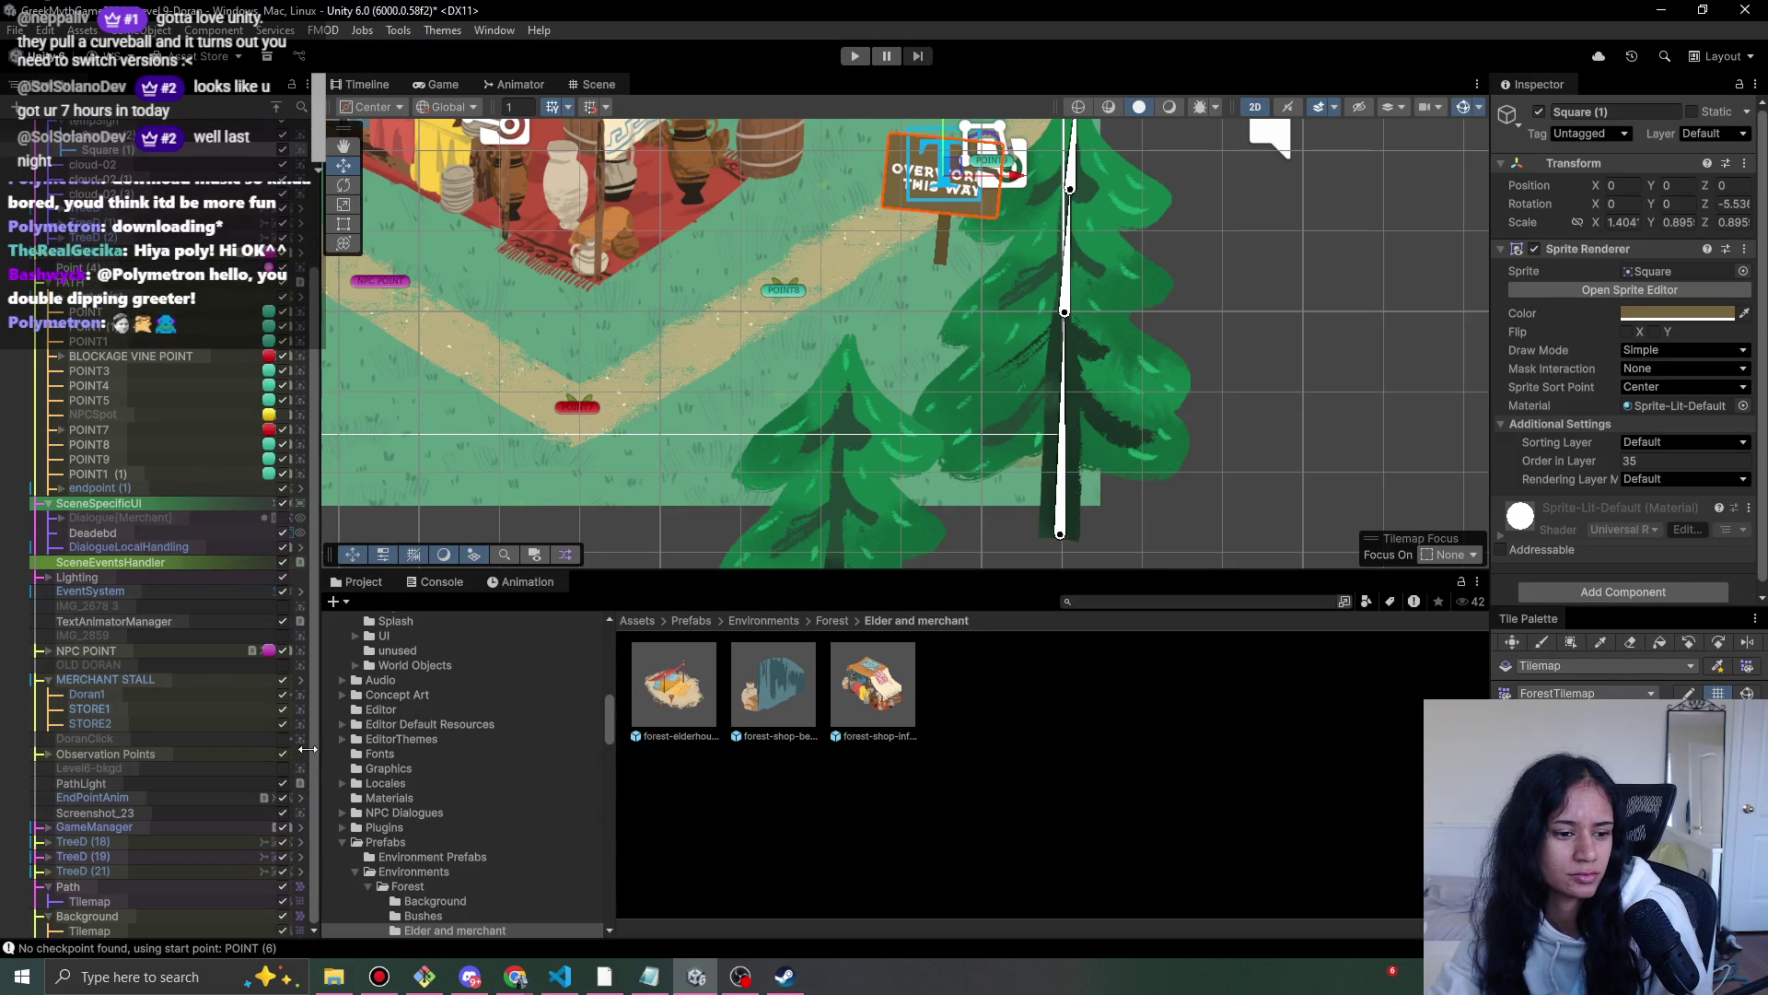
{"action": "scroll", "coordinate": [151, 726], "scroll_direction": "up", "scroll_amount": 4}
{"action": "left_click", "coordinate": [130, 292]}
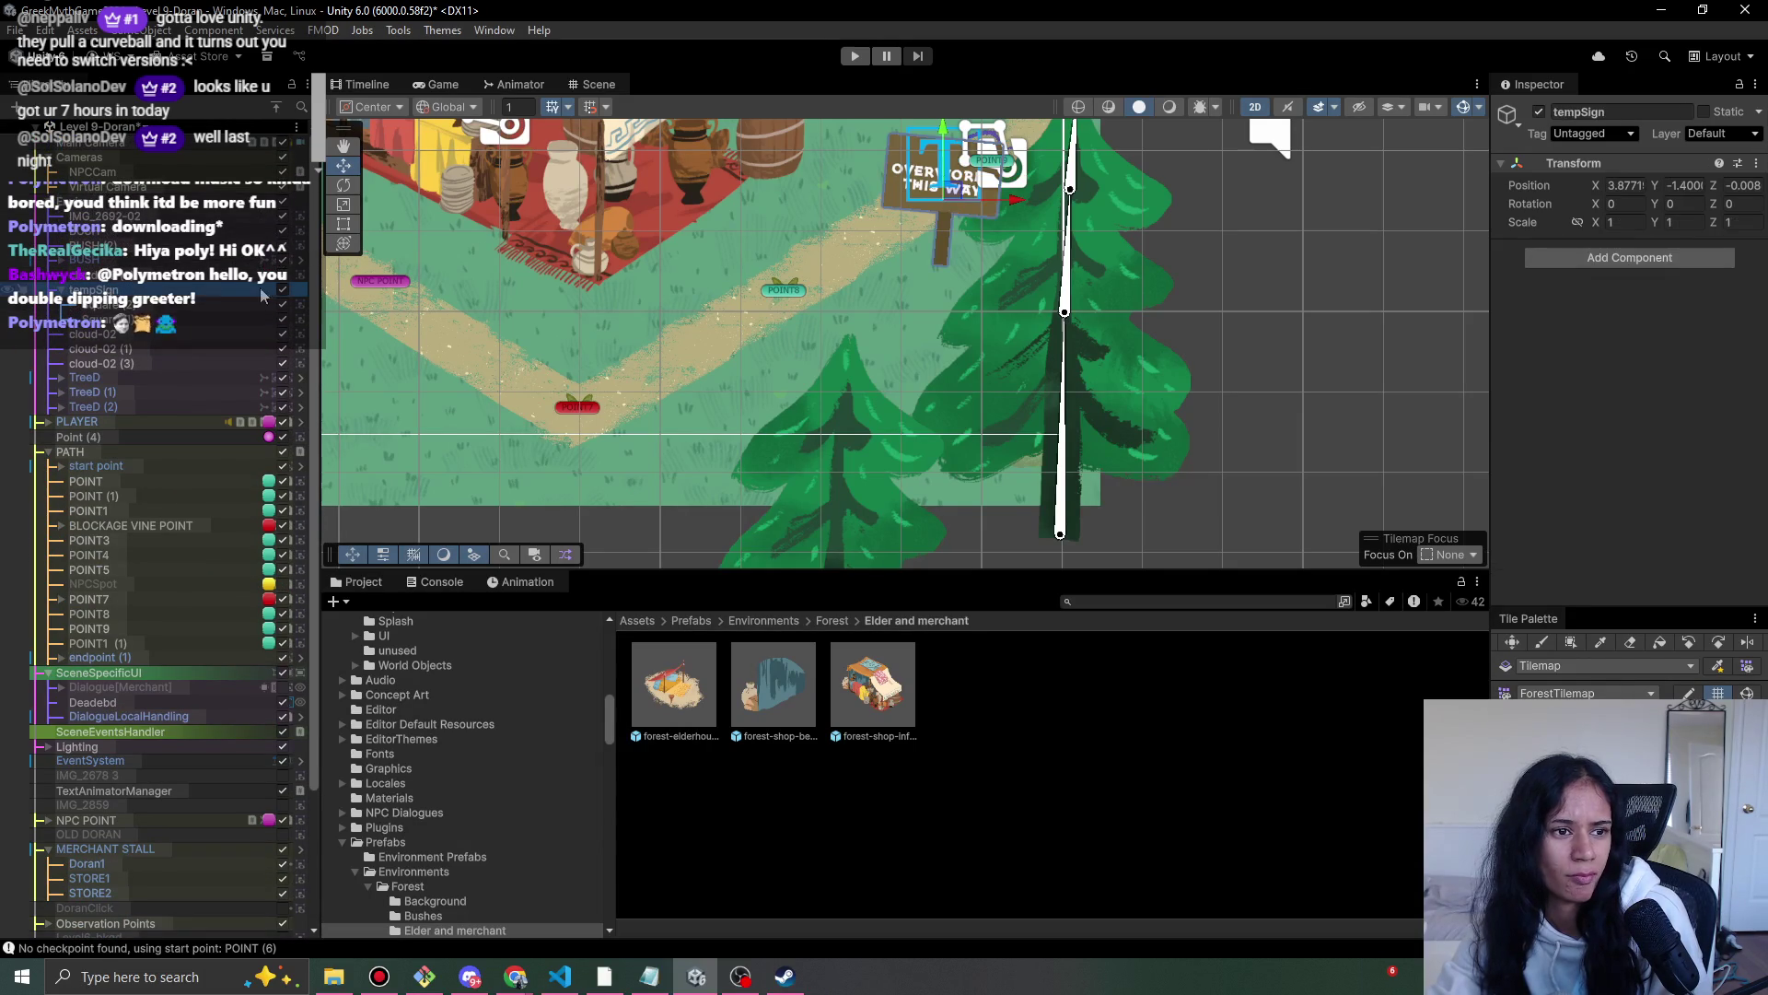
{"action": "left_click_drag", "start_coordinate": [964, 204], "coordinate": [920, 282]}
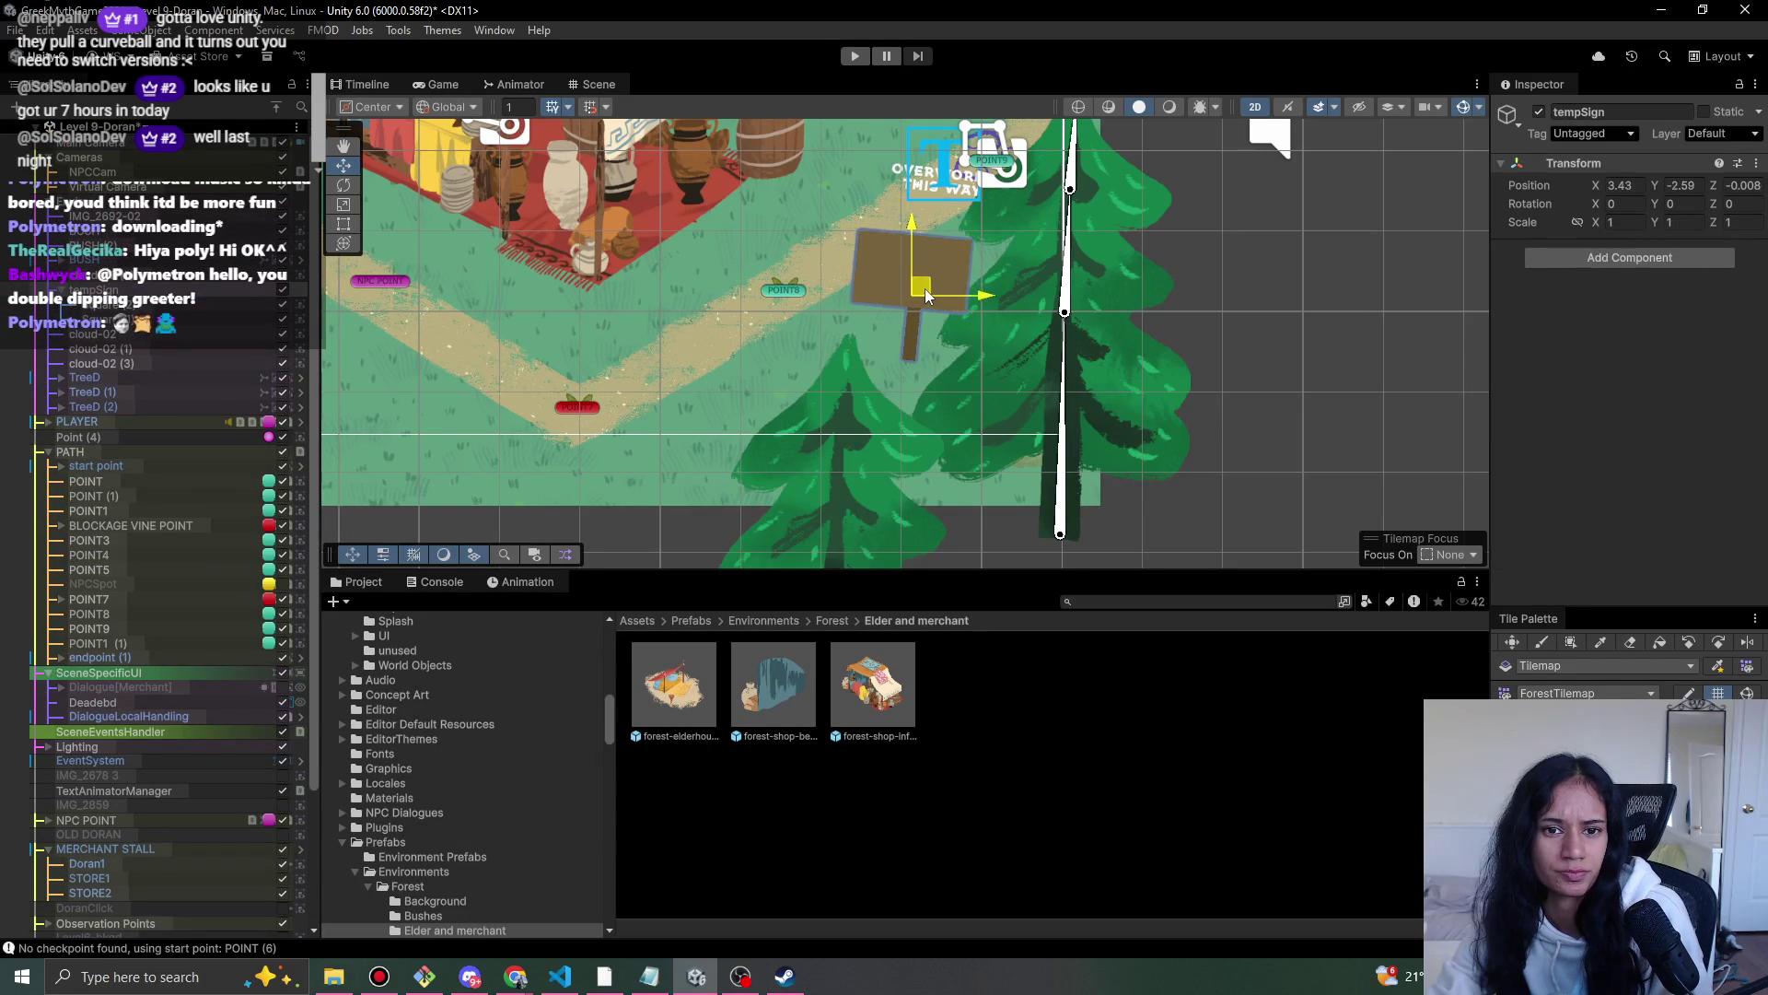
- Place the OVERWORLD THIS WAY text onto the sign board
{"action": "left_click", "coordinate": [934, 175]}
{"action": "left_click_drag", "start_coordinate": [949, 165], "coordinate": [920, 251]}
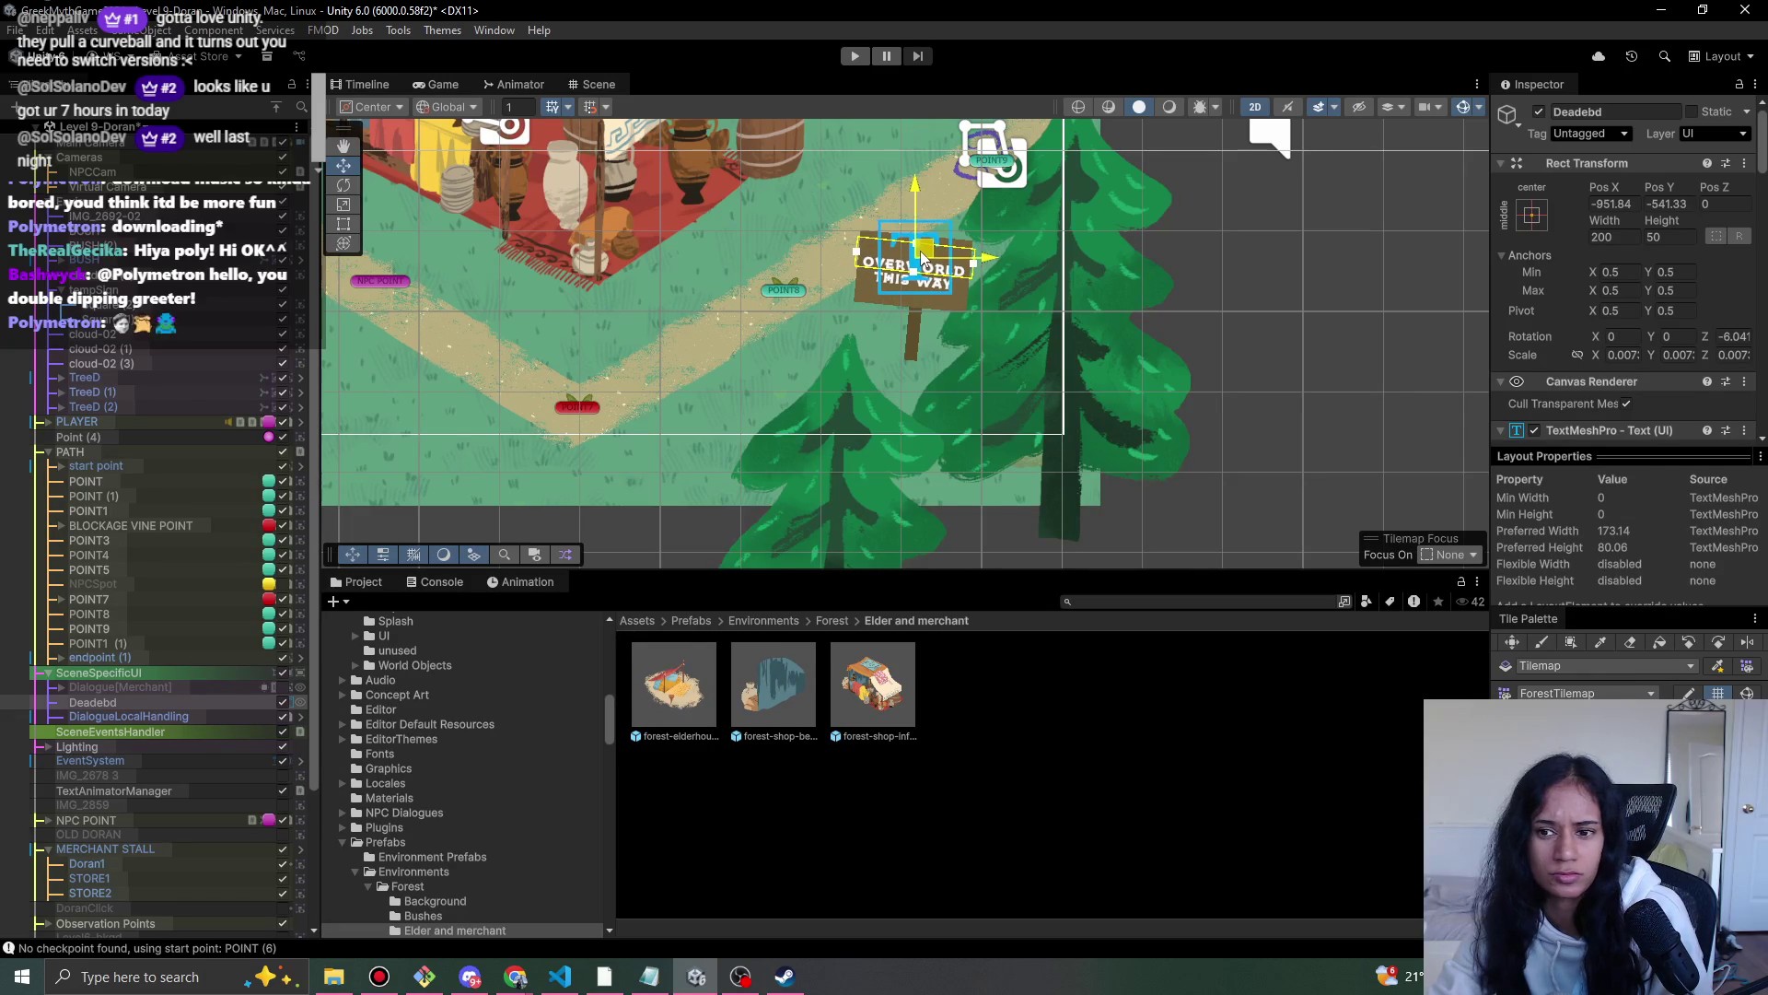
{"action": "scroll", "coordinate": [1680, 331], "scroll_direction": "down", "scroll_amount": 10}
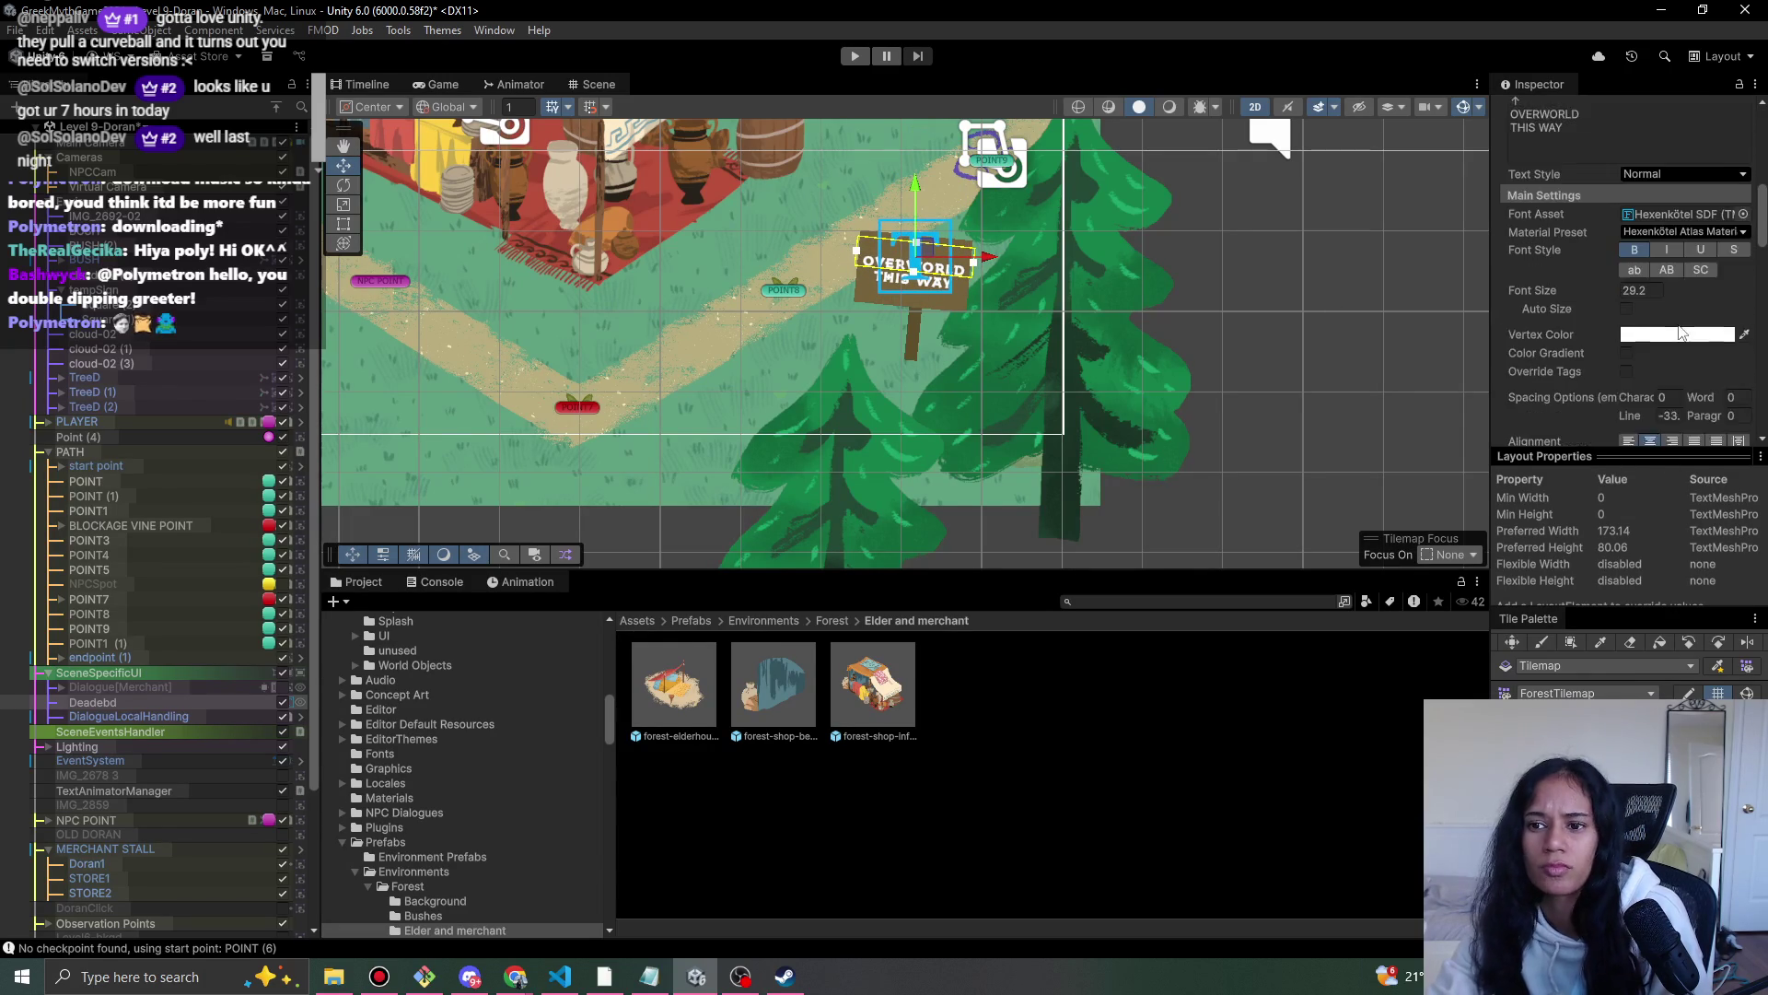
{"action": "scroll", "coordinate": [1686, 313], "scroll_direction": "down", "scroll_amount": 2}
- Recolour the sign text a muted dark grey and play-test the level
{"action": "left_click", "coordinate": [1699, 233]}
{"action": "left_click", "coordinate": [1628, 346]}
{"action": "left_click", "coordinate": [1705, 314]}
{"action": "left_click", "coordinate": [1630, 361]}
{"action": "left_click", "coordinate": [1655, 351]}
{"action": "mouse_move", "coordinate": [1655, 351]}
{"action": "left_mouse_down"}
{"action": "mouse_move", "coordinate": [1643, 340]}
{"action": "mouse_move", "coordinate": [1617, 391]}
{"action": "mouse_move", "coordinate": [1609, 367]}
{"action": "left_mouse_up"}
{"action": "left_click", "coordinate": [854, 56]}
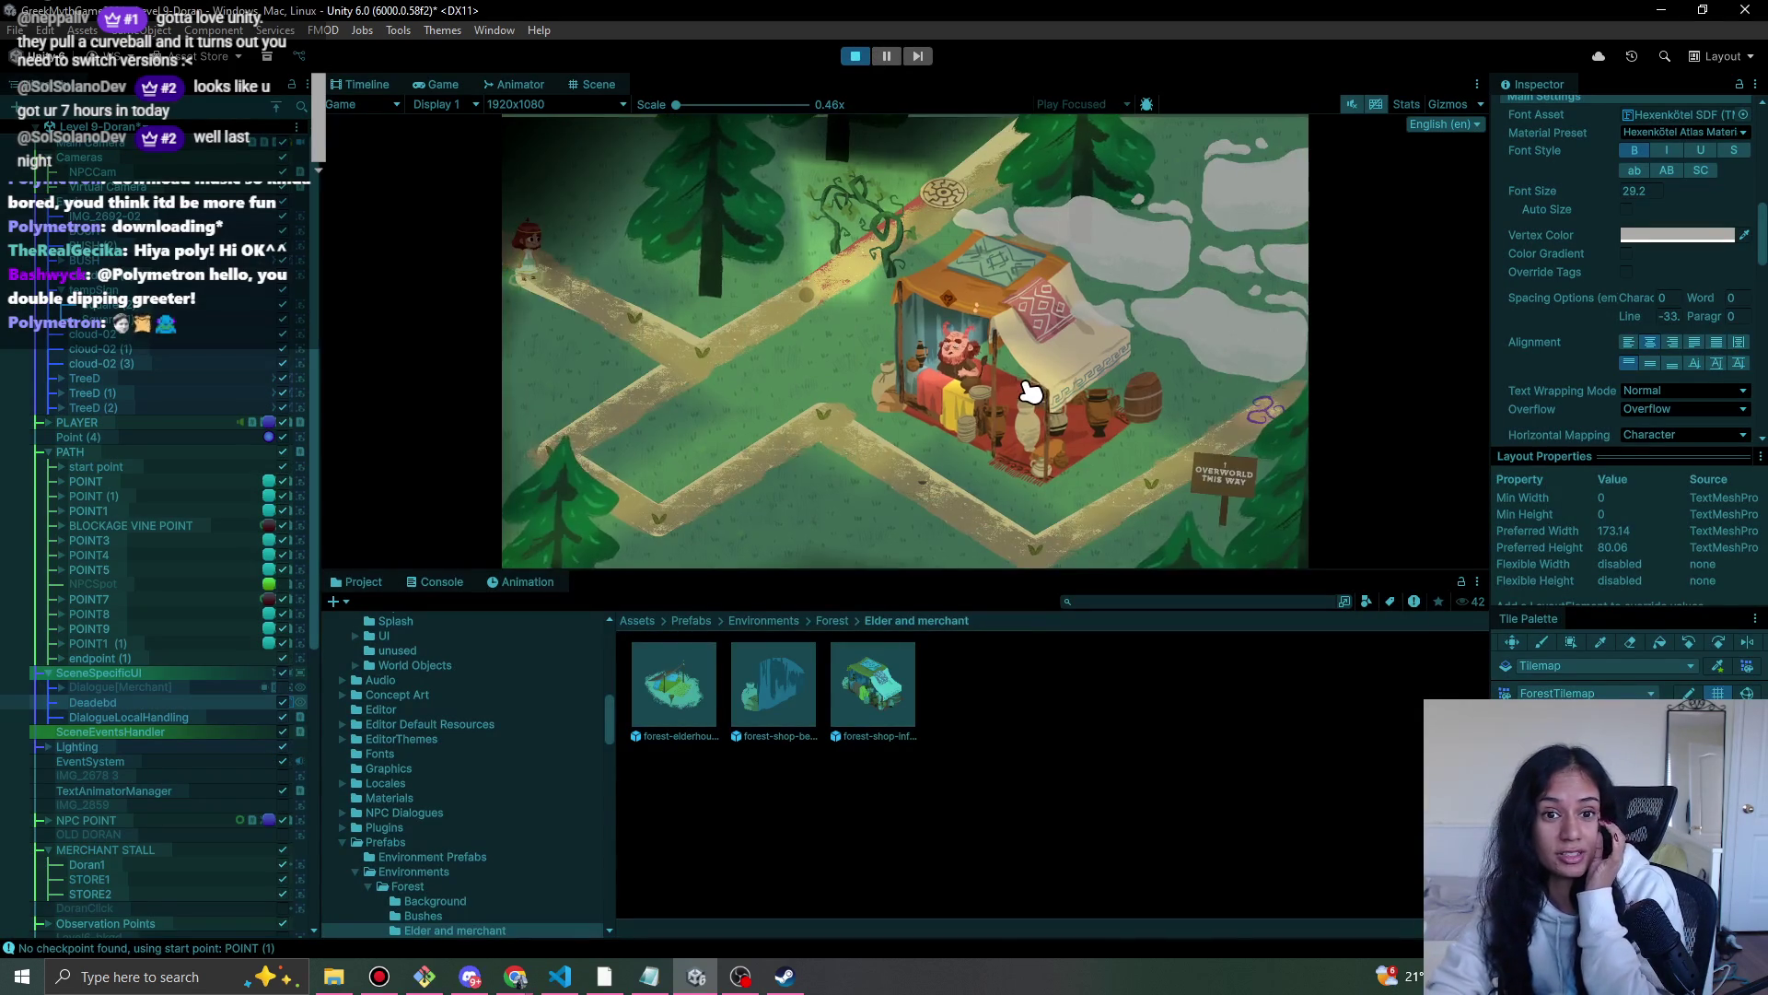
- Switch off the PathLight object and move it higher in the hierarchy
{"action": "left_click", "coordinate": [859, 57]}
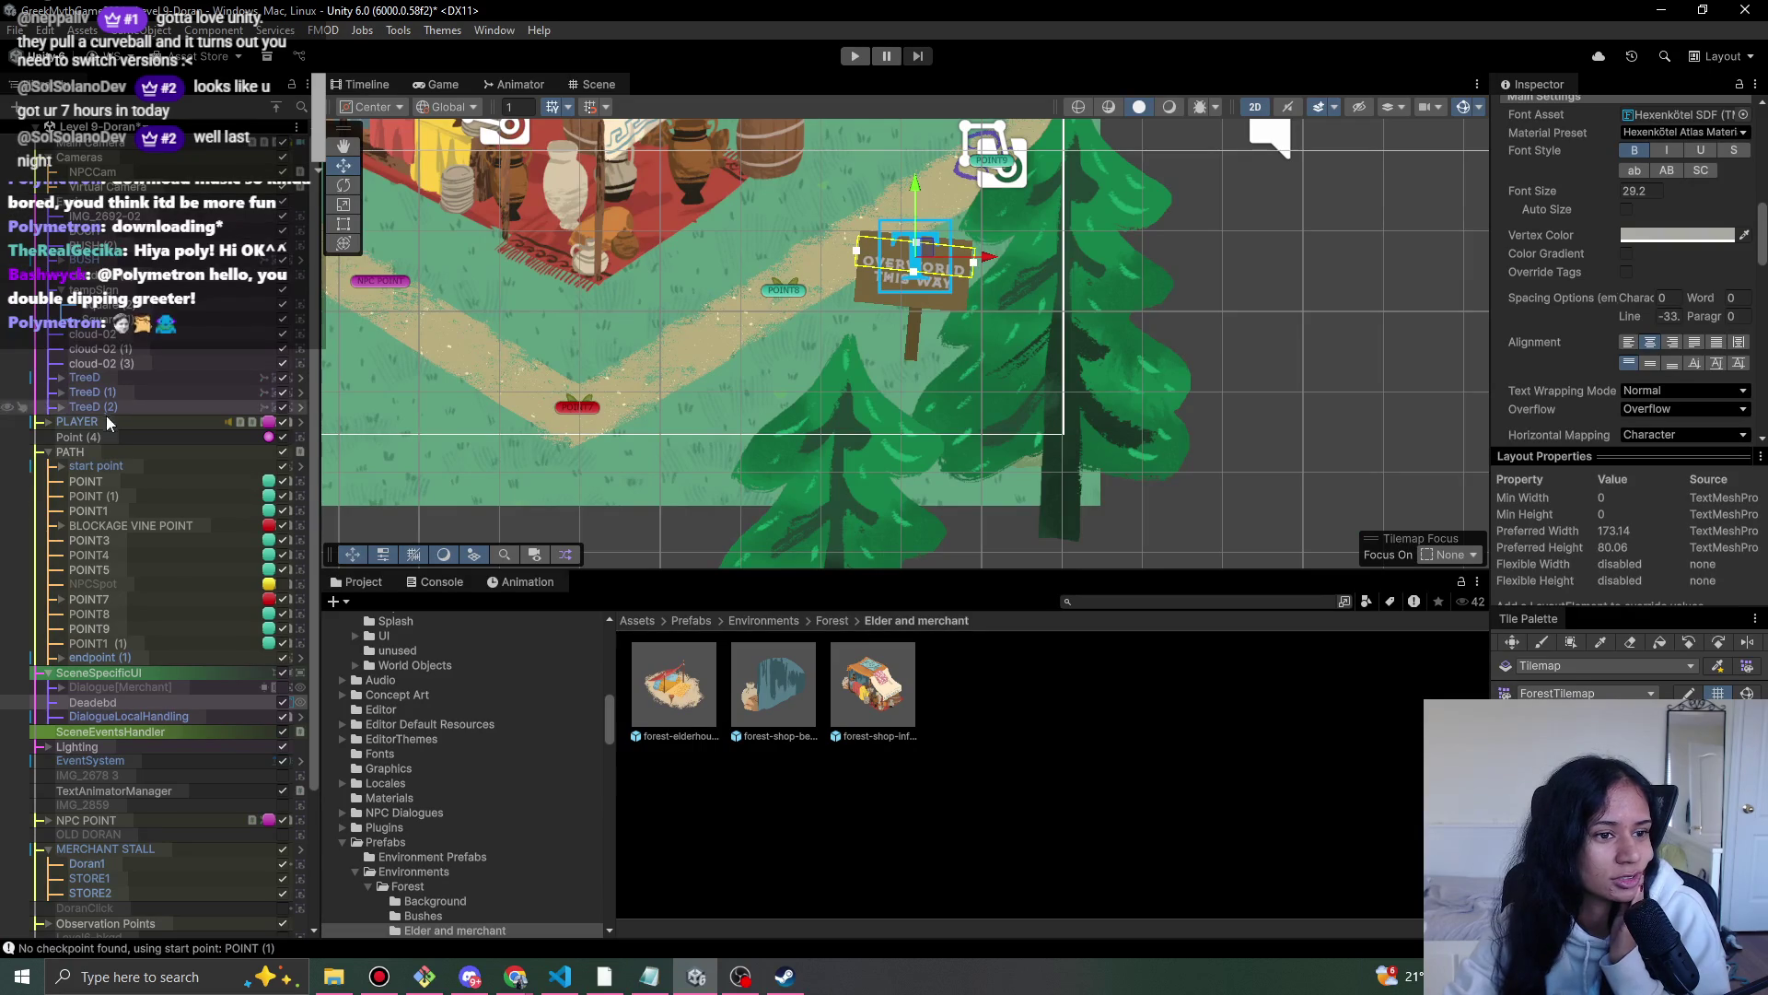
{"action": "left_click", "coordinate": [70, 451]}
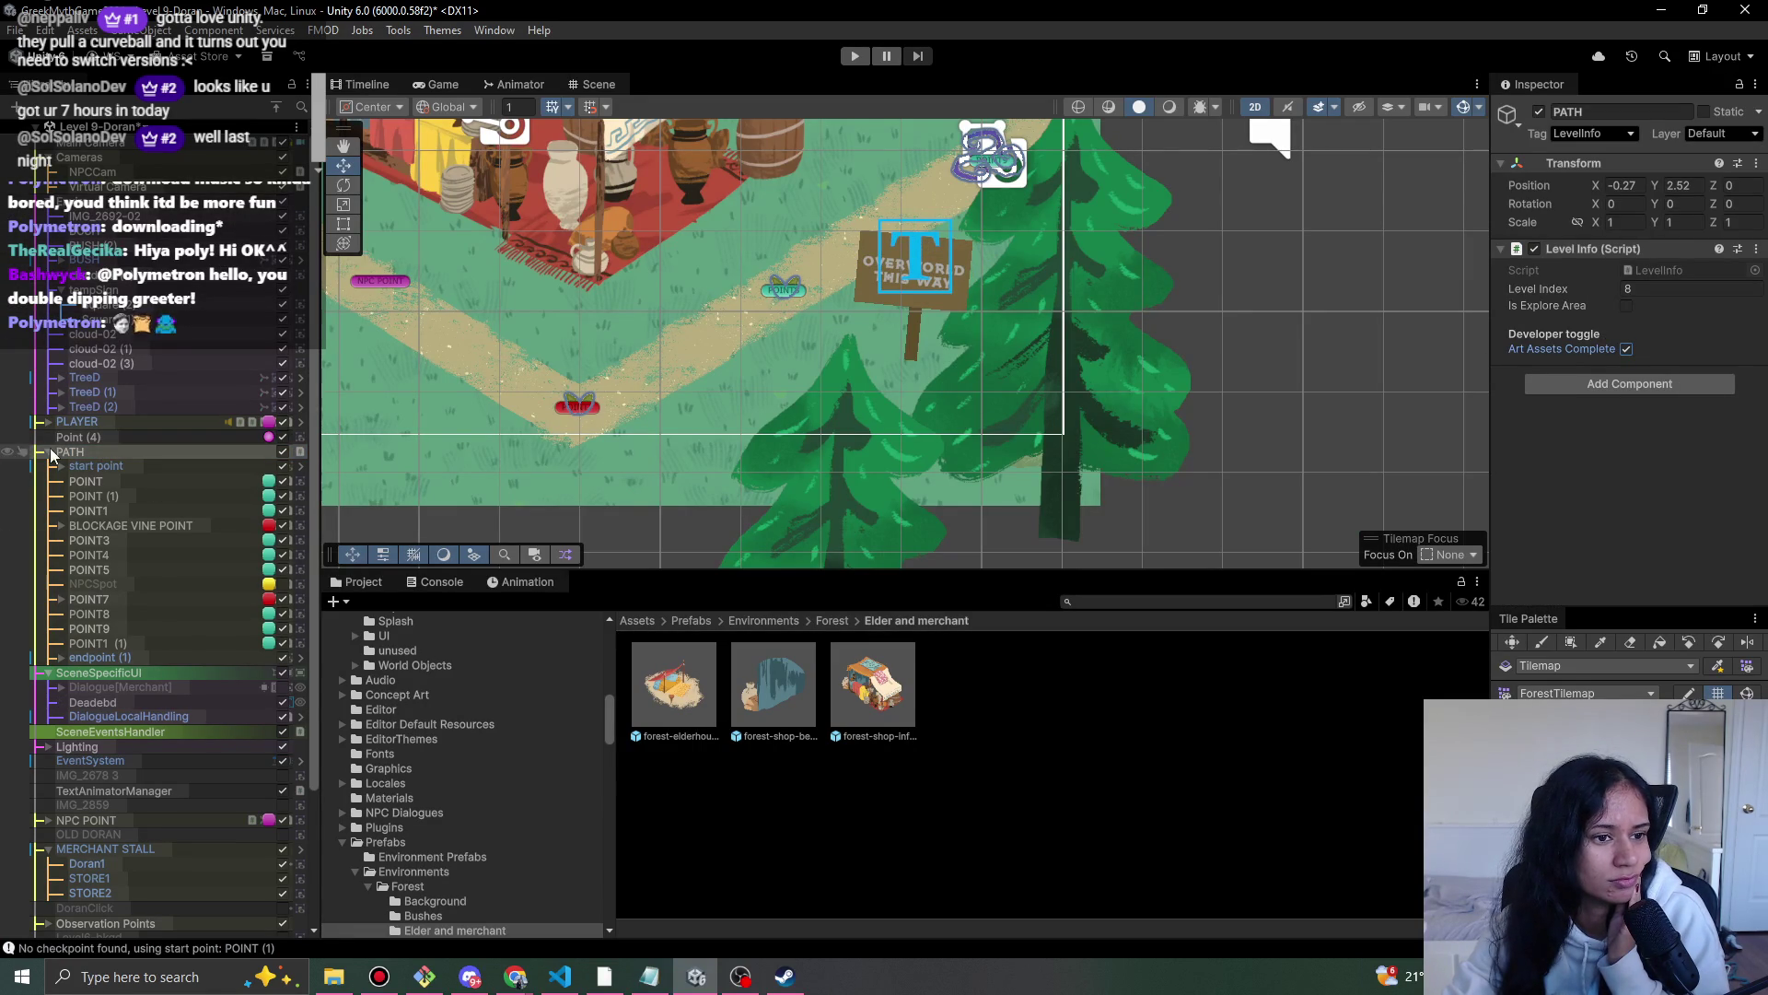
{"action": "left_click", "coordinate": [277, 109]}
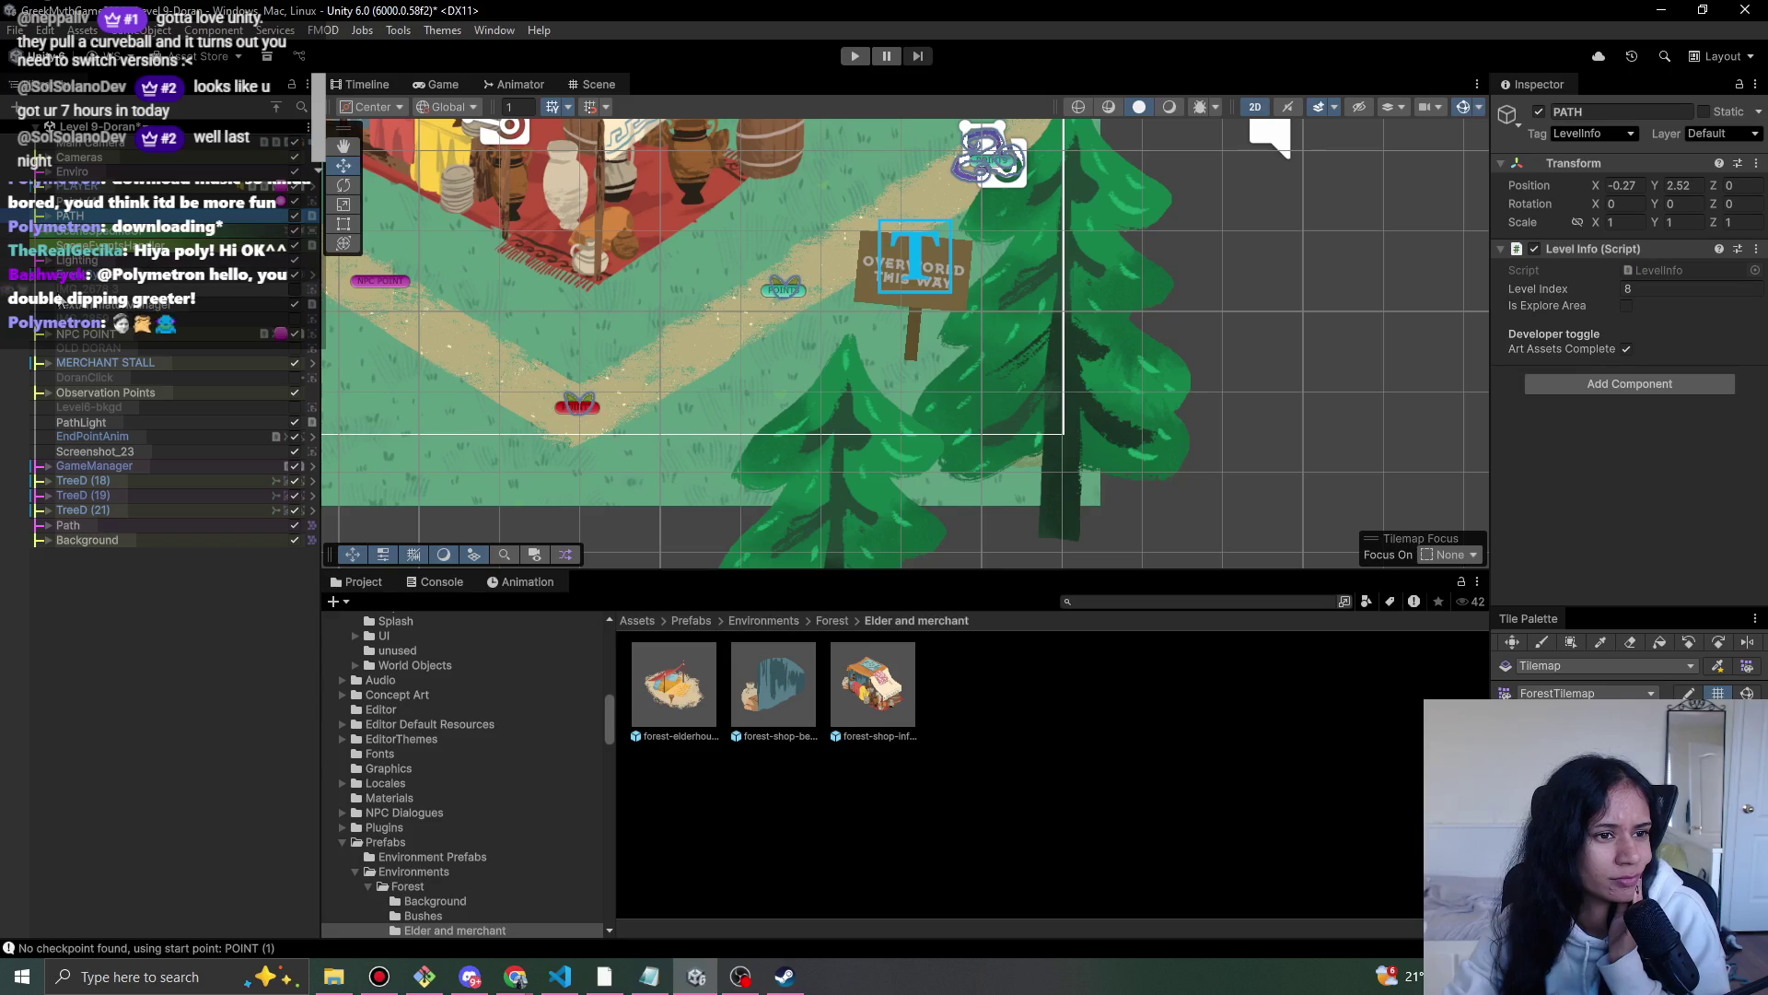
{"action": "left_click", "coordinate": [58, 420]}
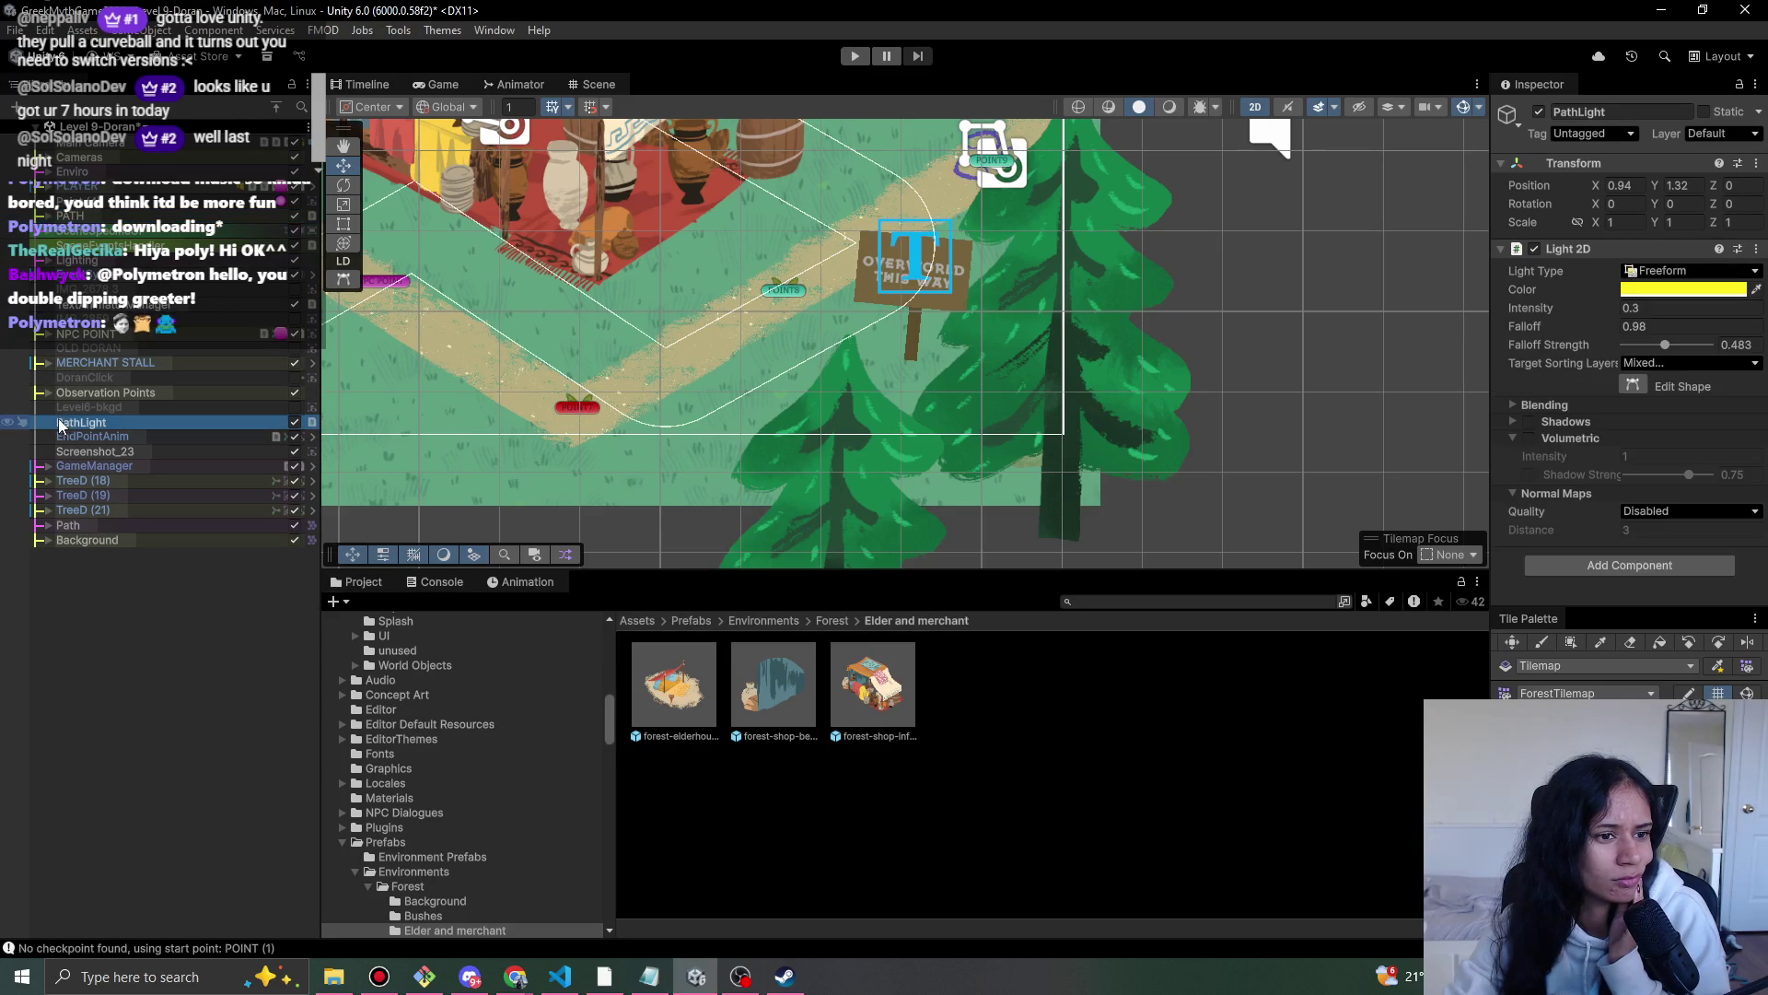
{"action": "left_click", "coordinate": [1537, 111]}
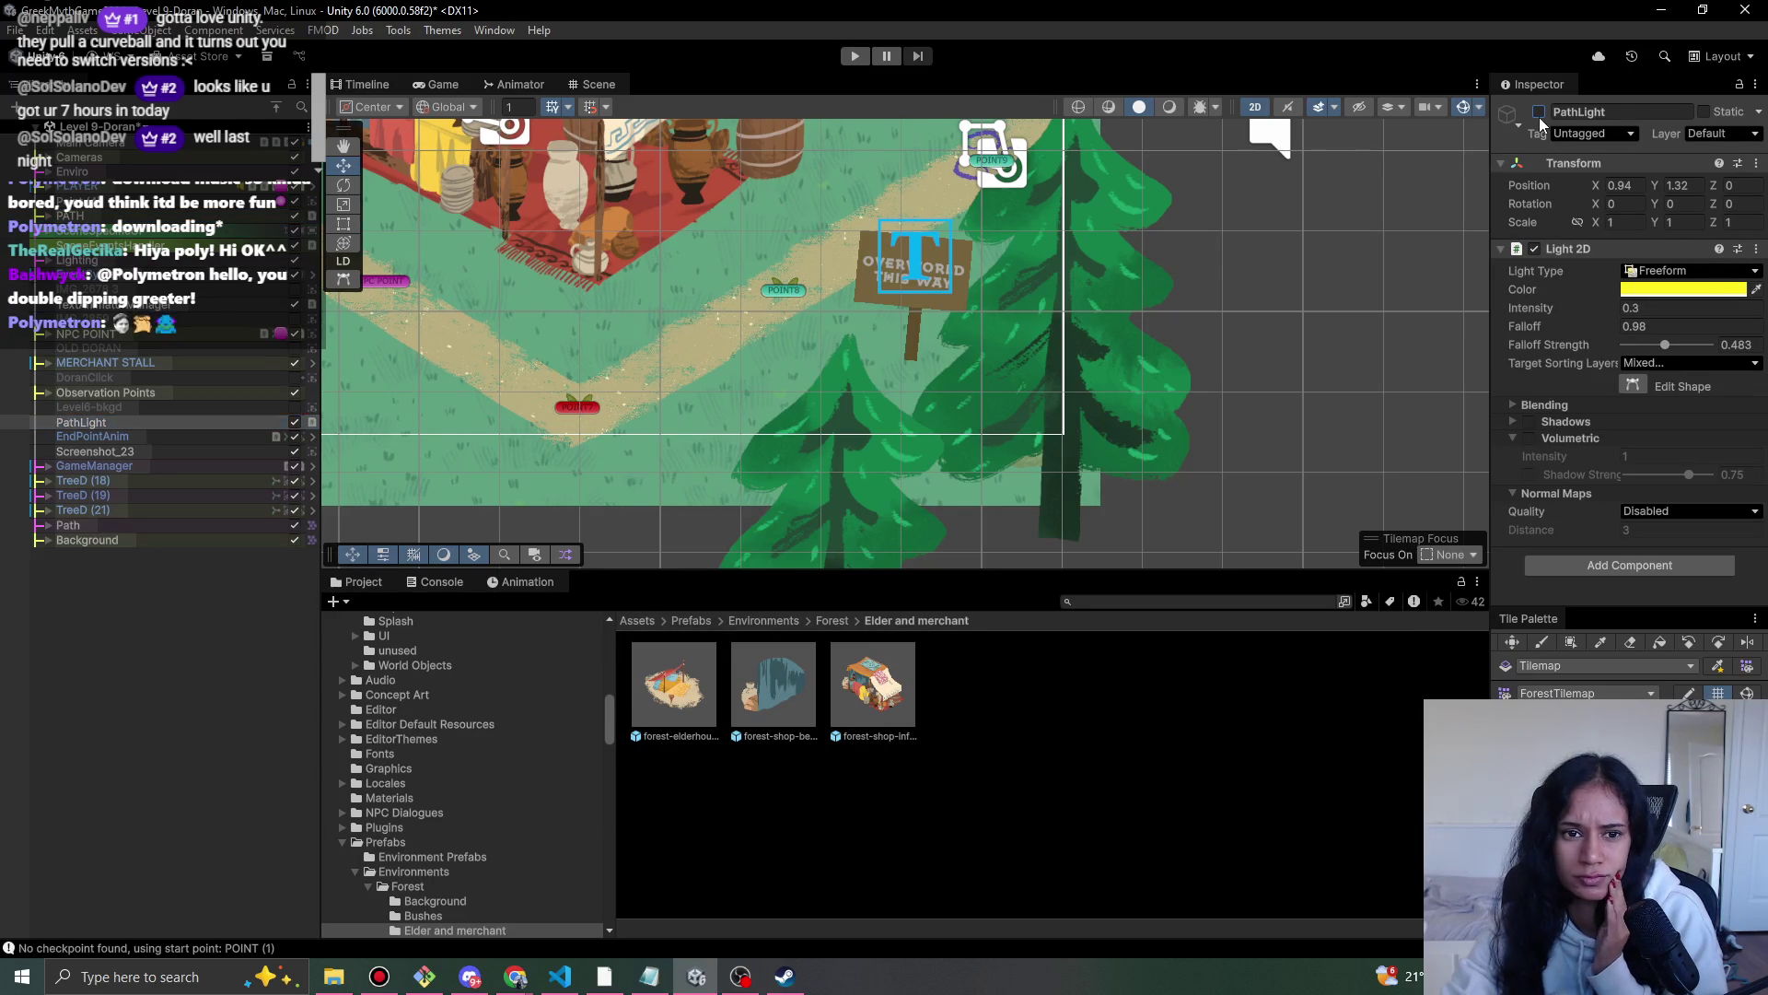
{"action": "left_click", "coordinate": [162, 414]}
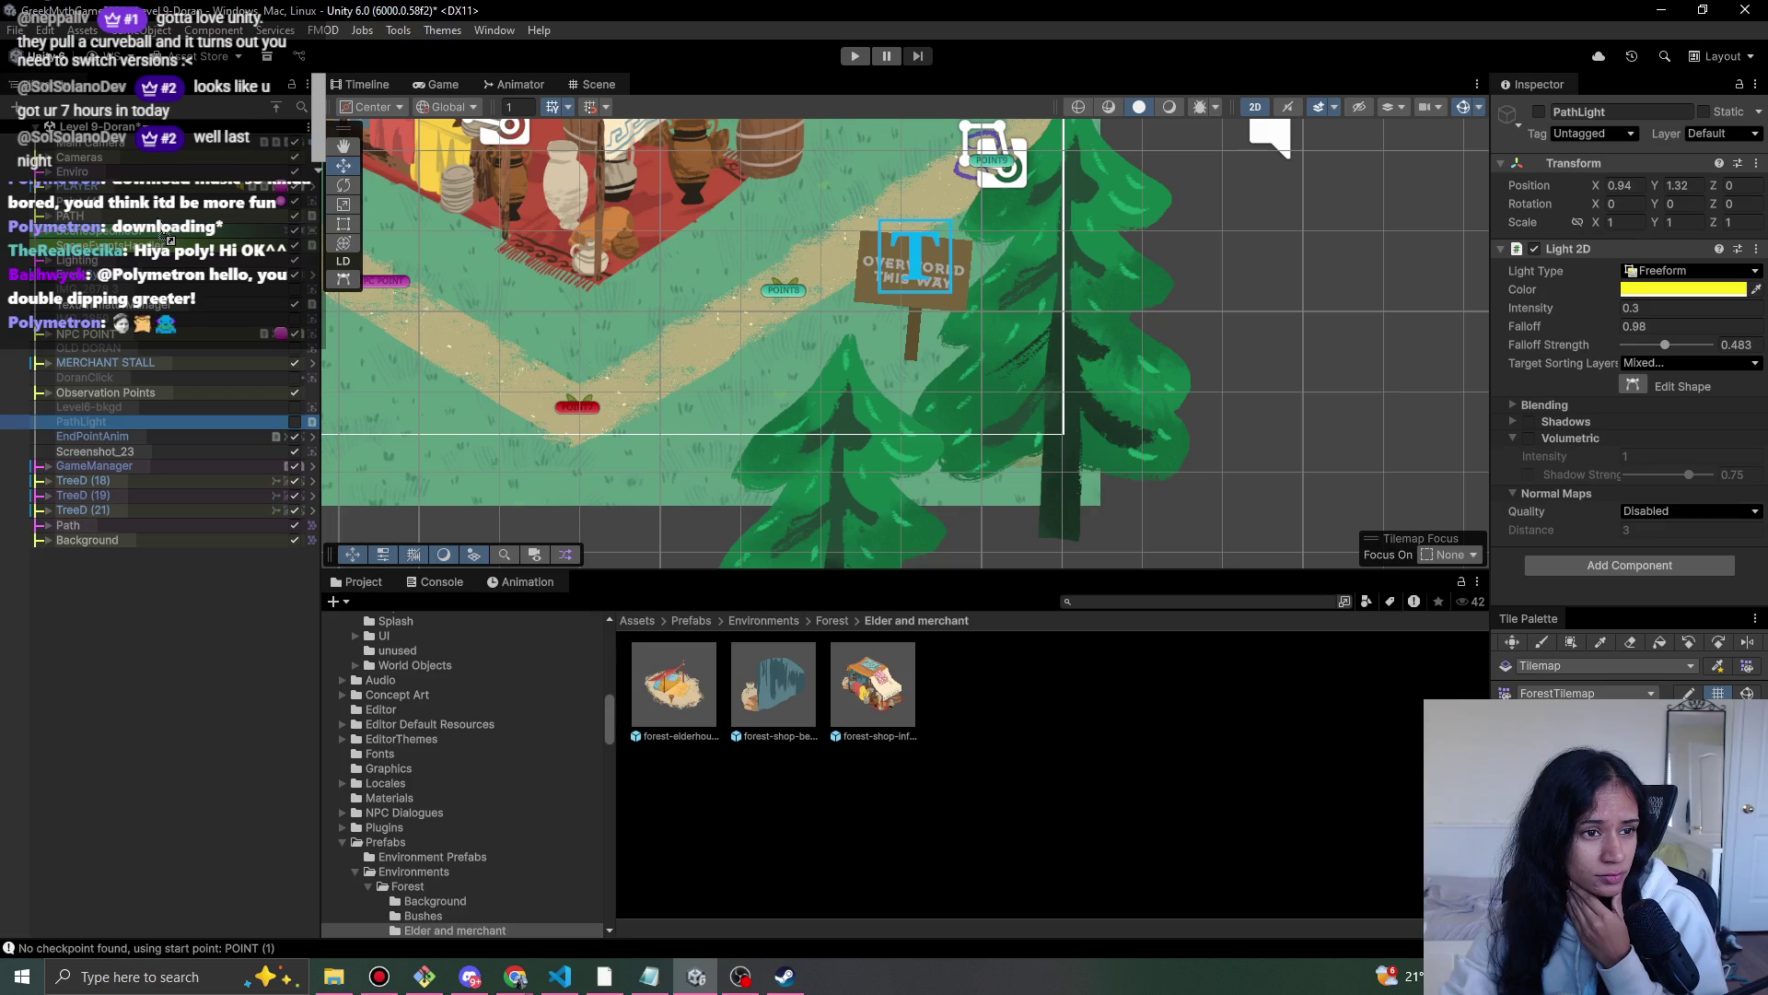
{"action": "left_click_drag", "start_coordinate": [163, 235], "coordinate": [164, 232]}
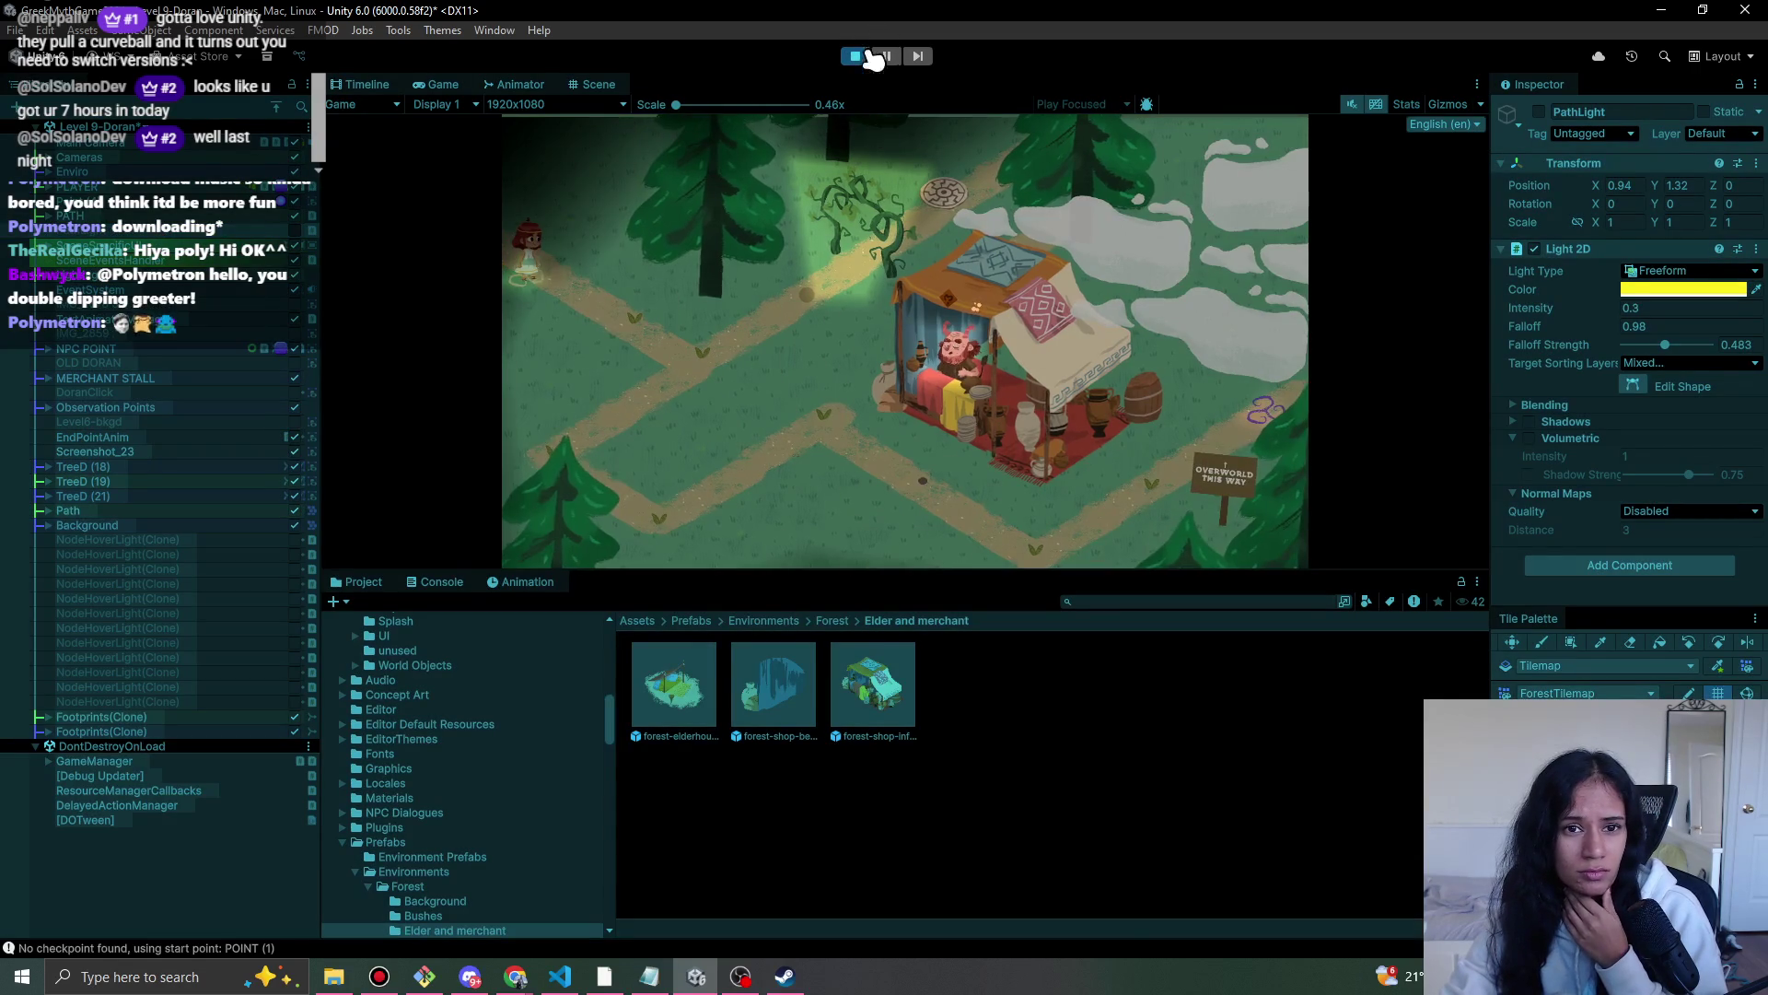
{"action": "left_click", "coordinate": [859, 57]}
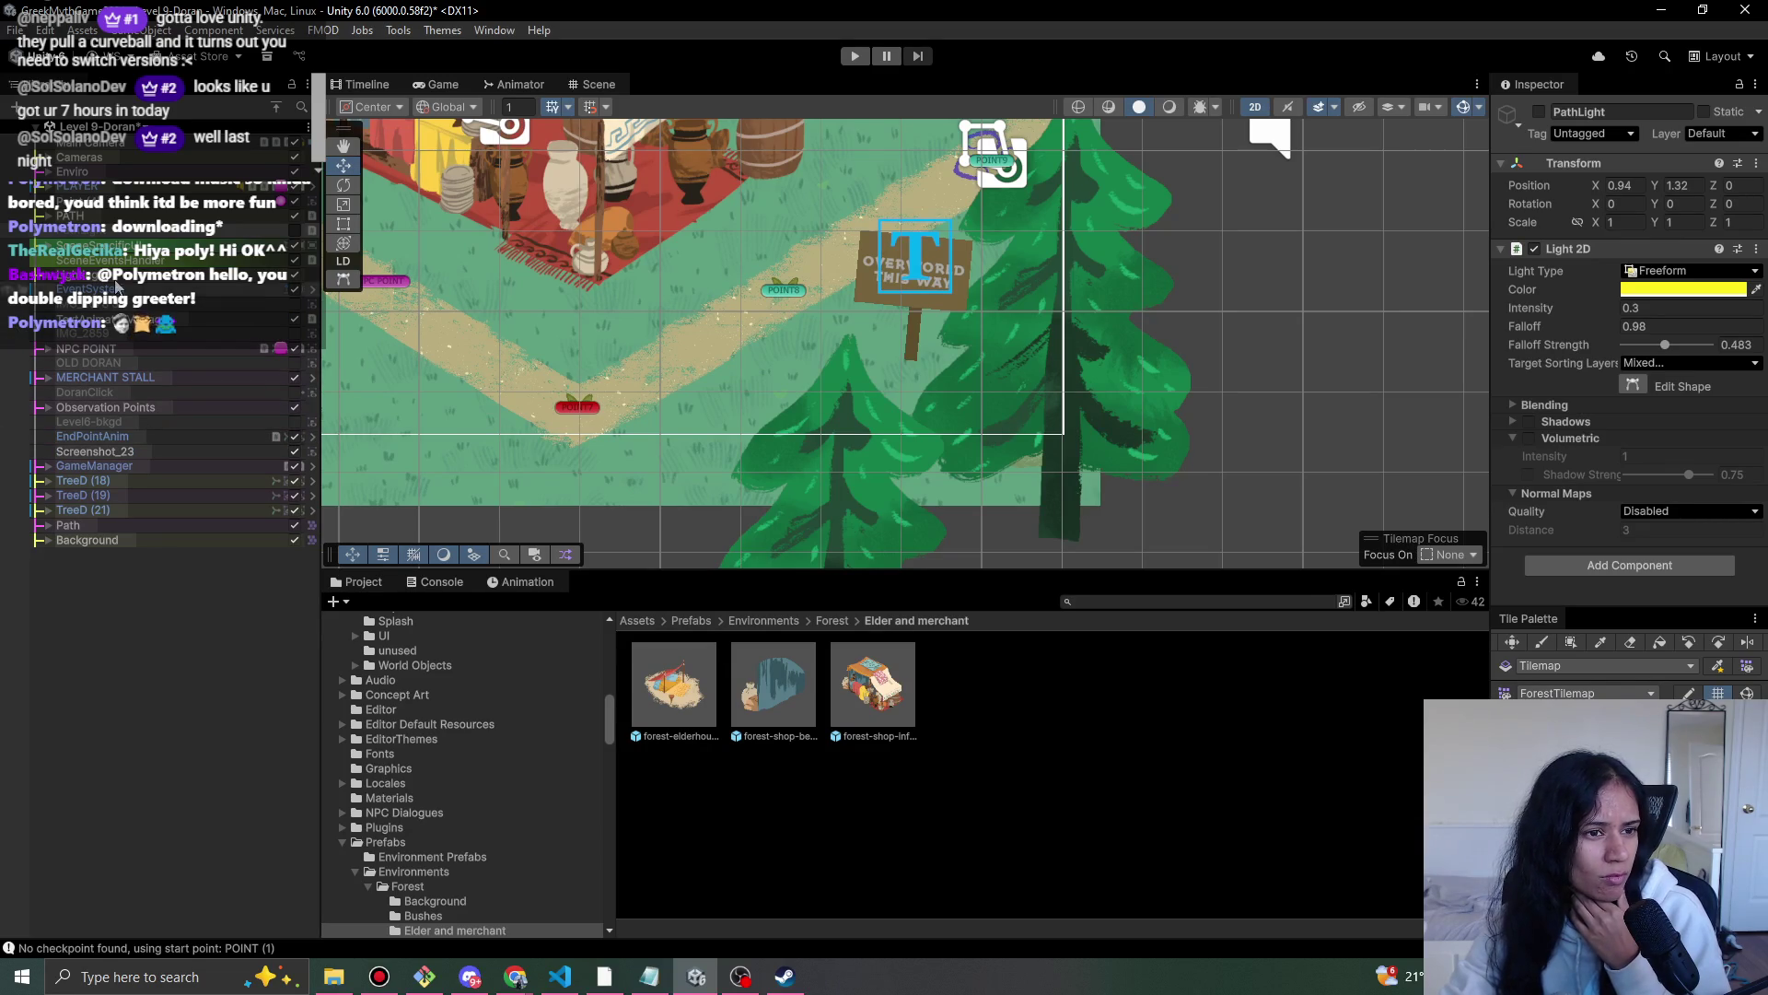
- Delete the Light 2D and Light 2D (1) objects and play-test without them
{"action": "left_click", "coordinate": [41, 288]}
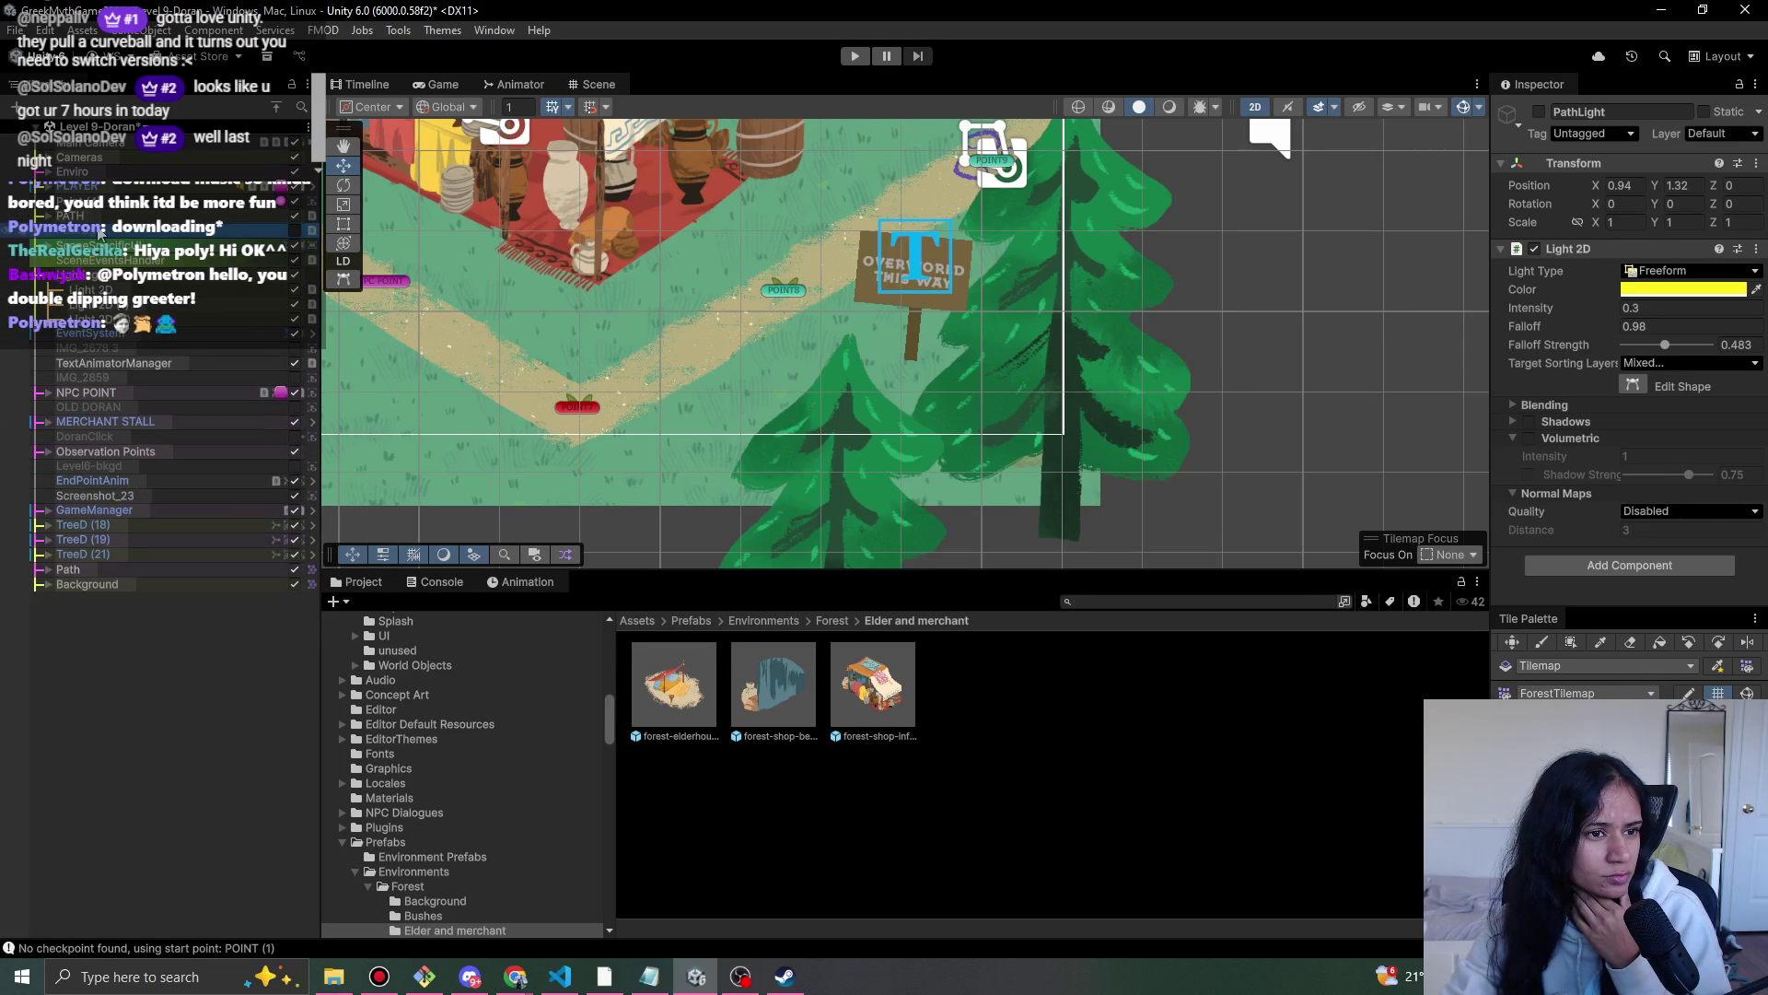
{"action": "left_click", "coordinate": [175, 291]}
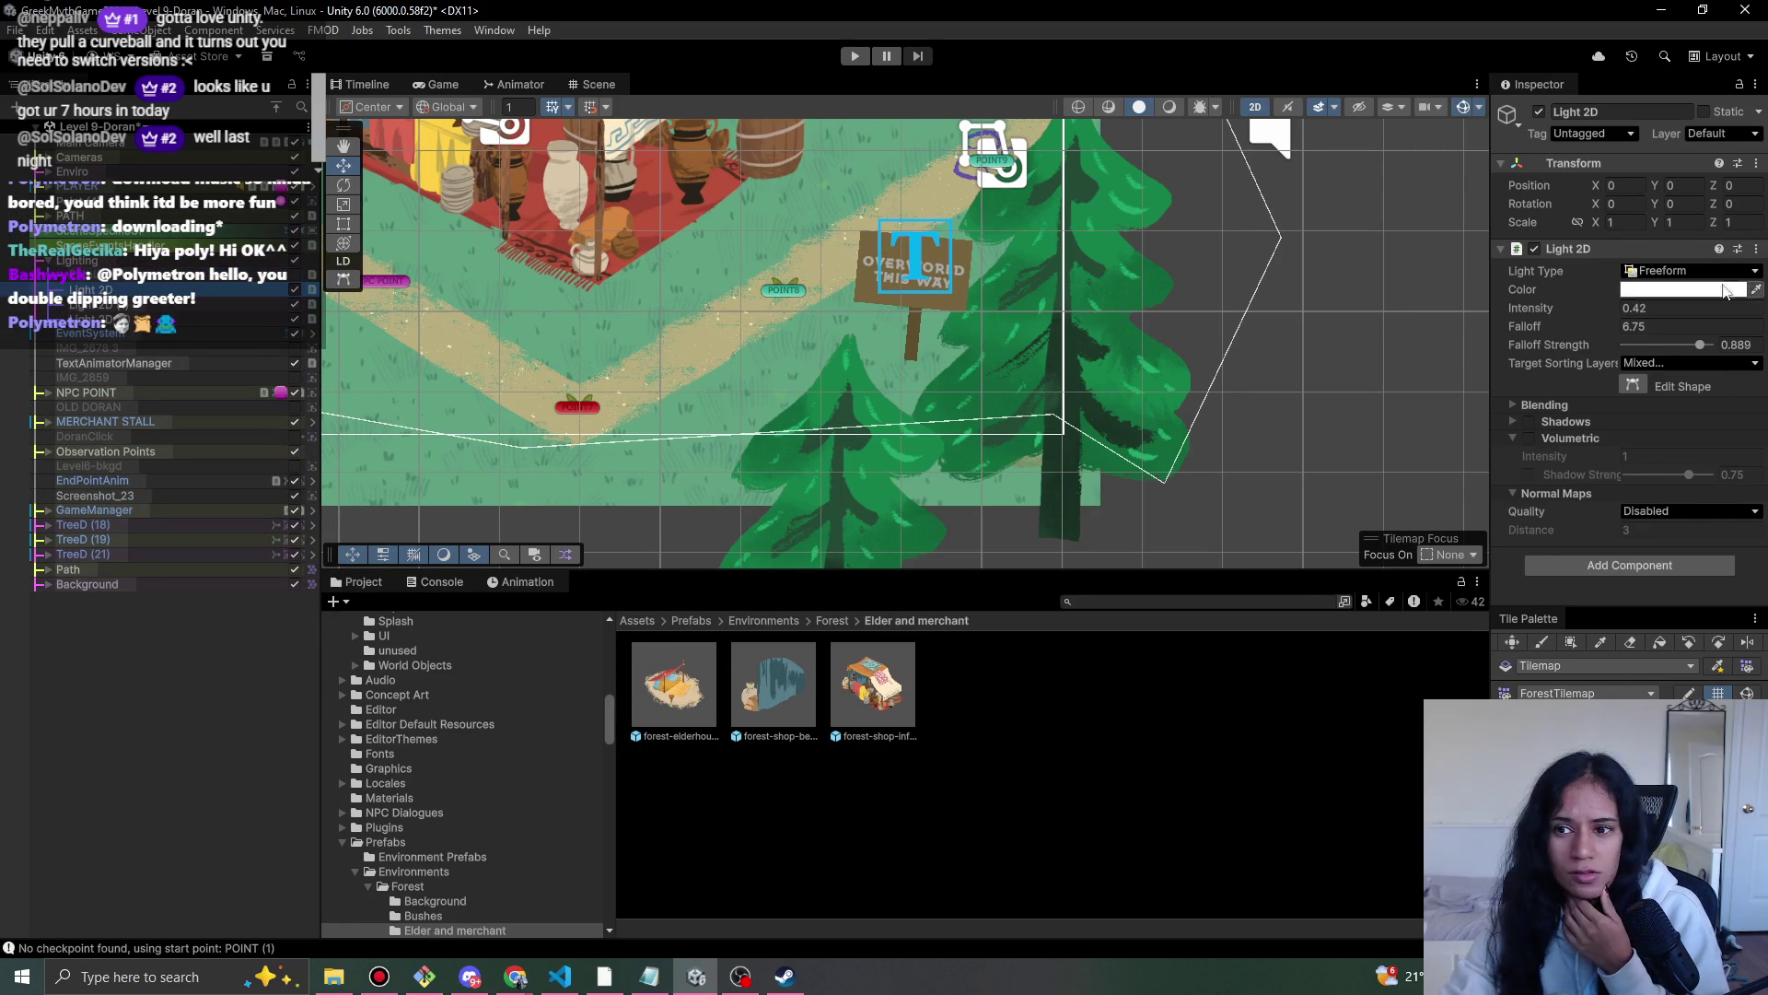
{"action": "left_click", "coordinate": [146, 293]}
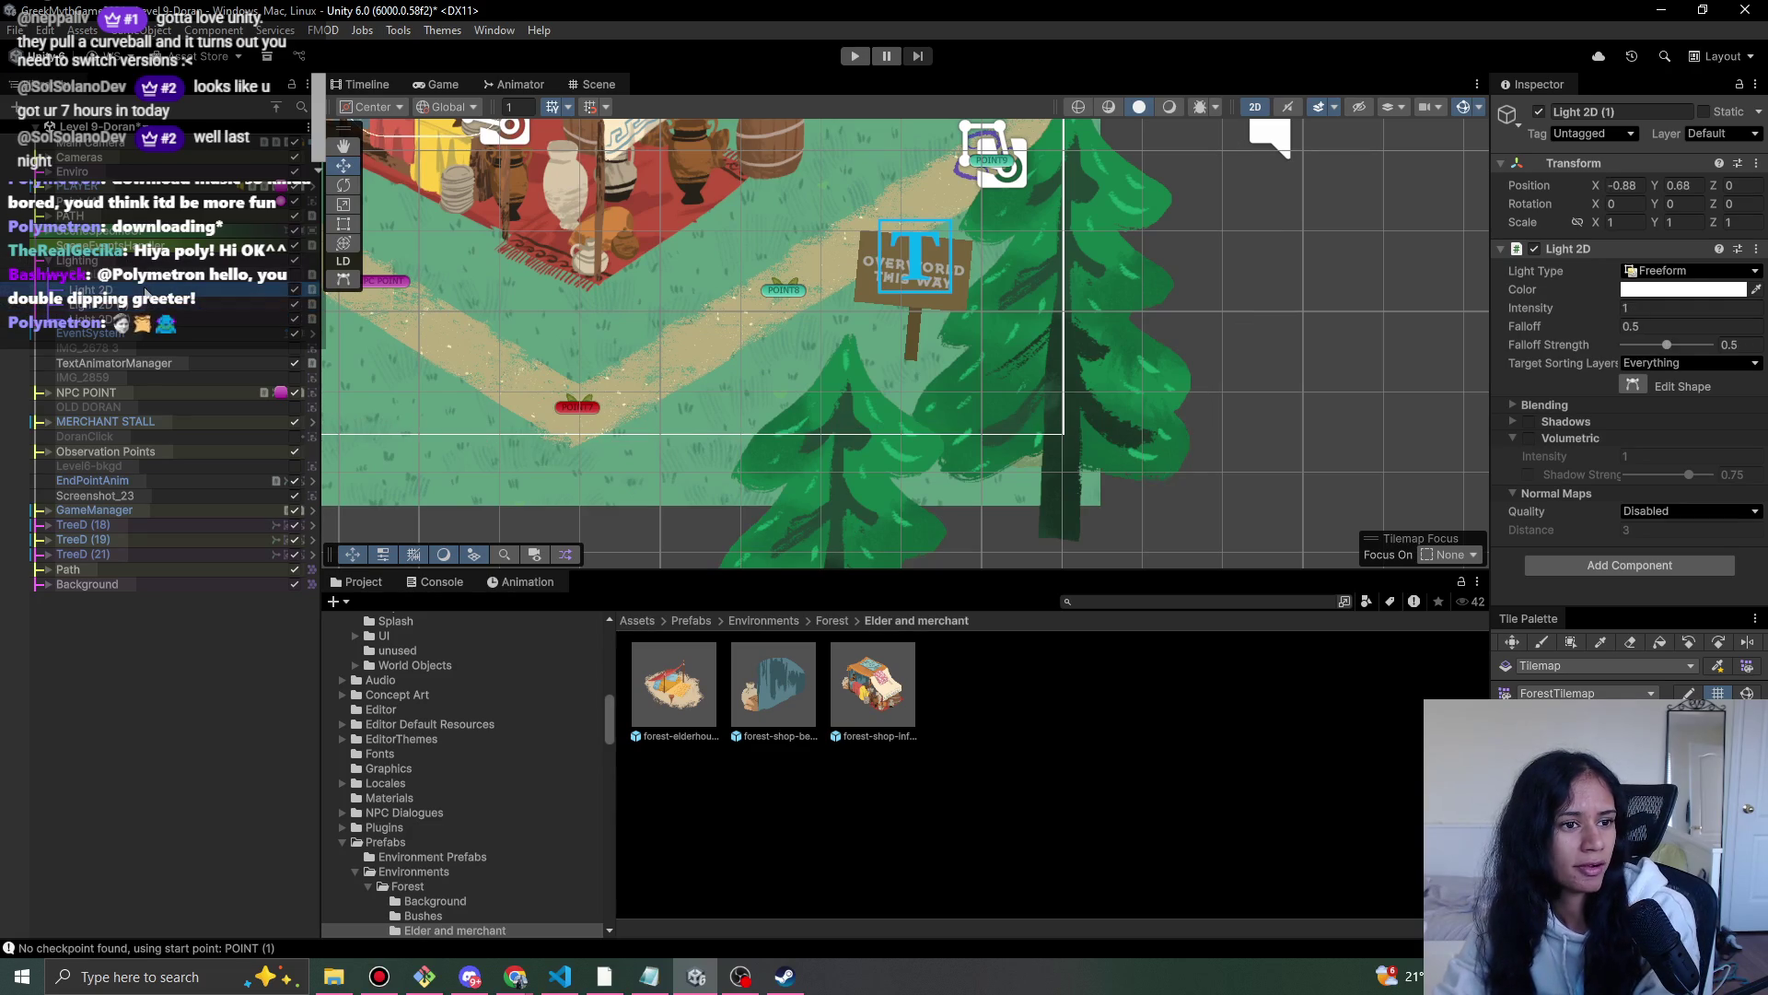
{"action": "key", "text": "Delete"}
{"action": "left_click", "coordinate": [145, 293]}
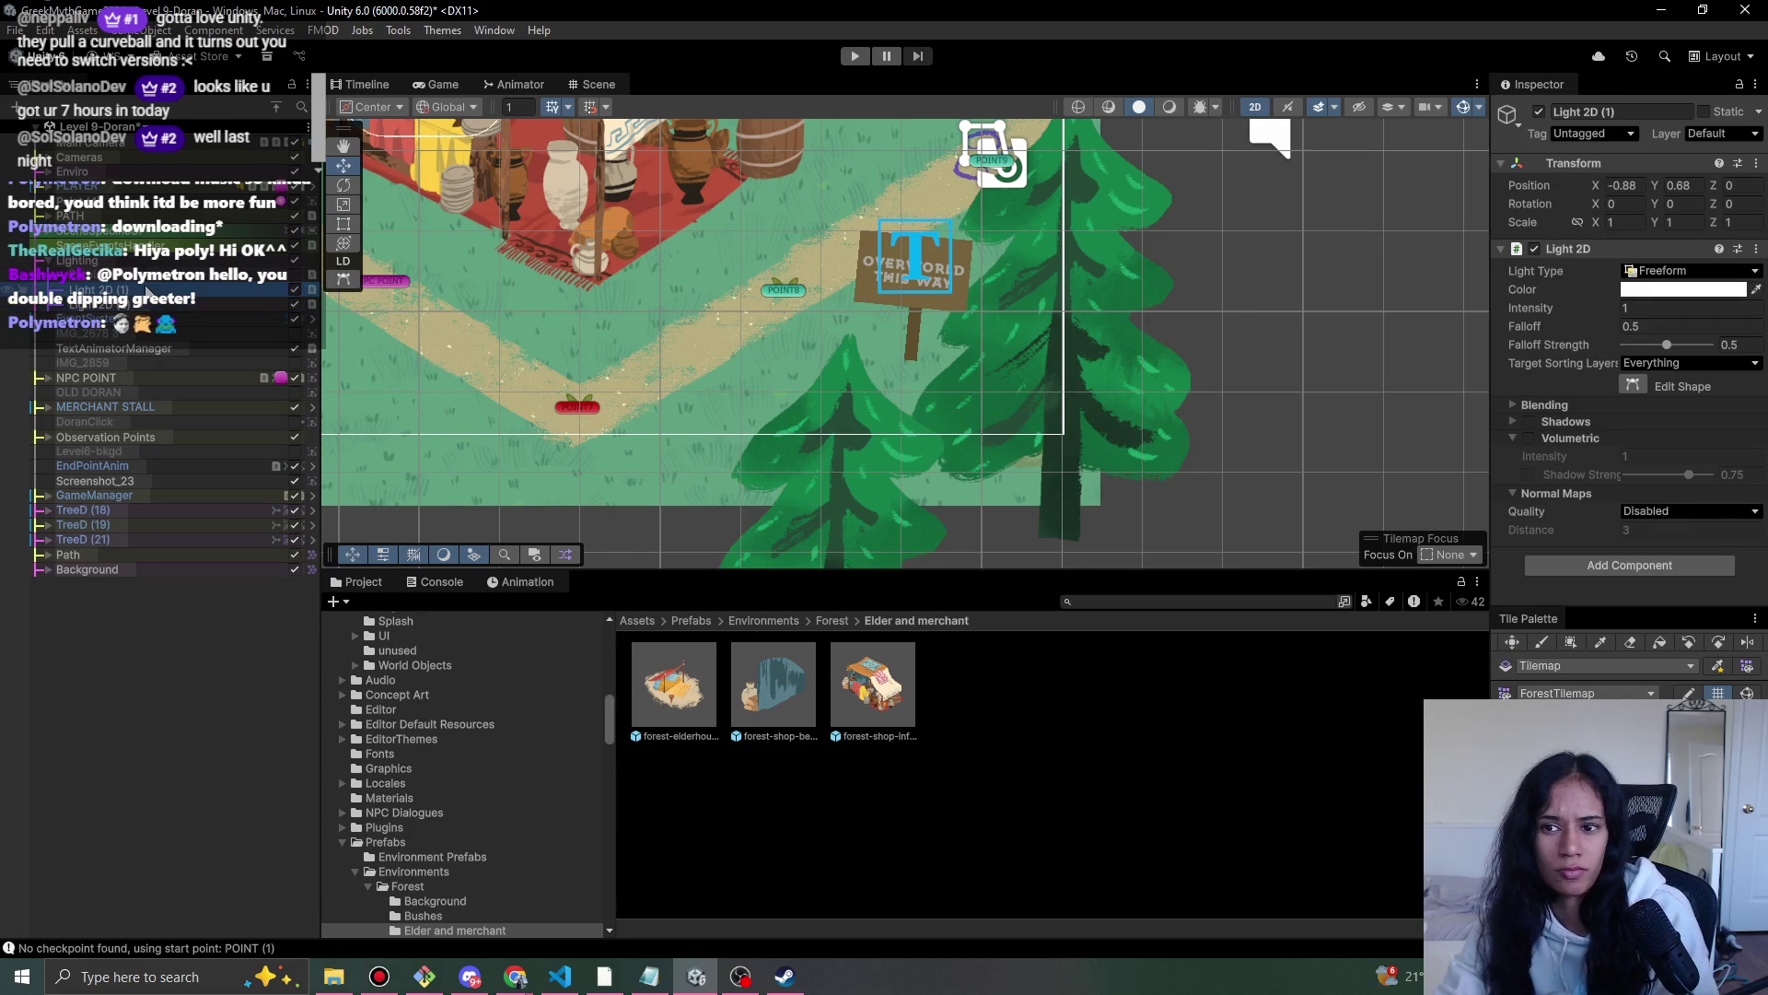
{"action": "left_click", "coordinate": [152, 304], "text": "ctrl"}
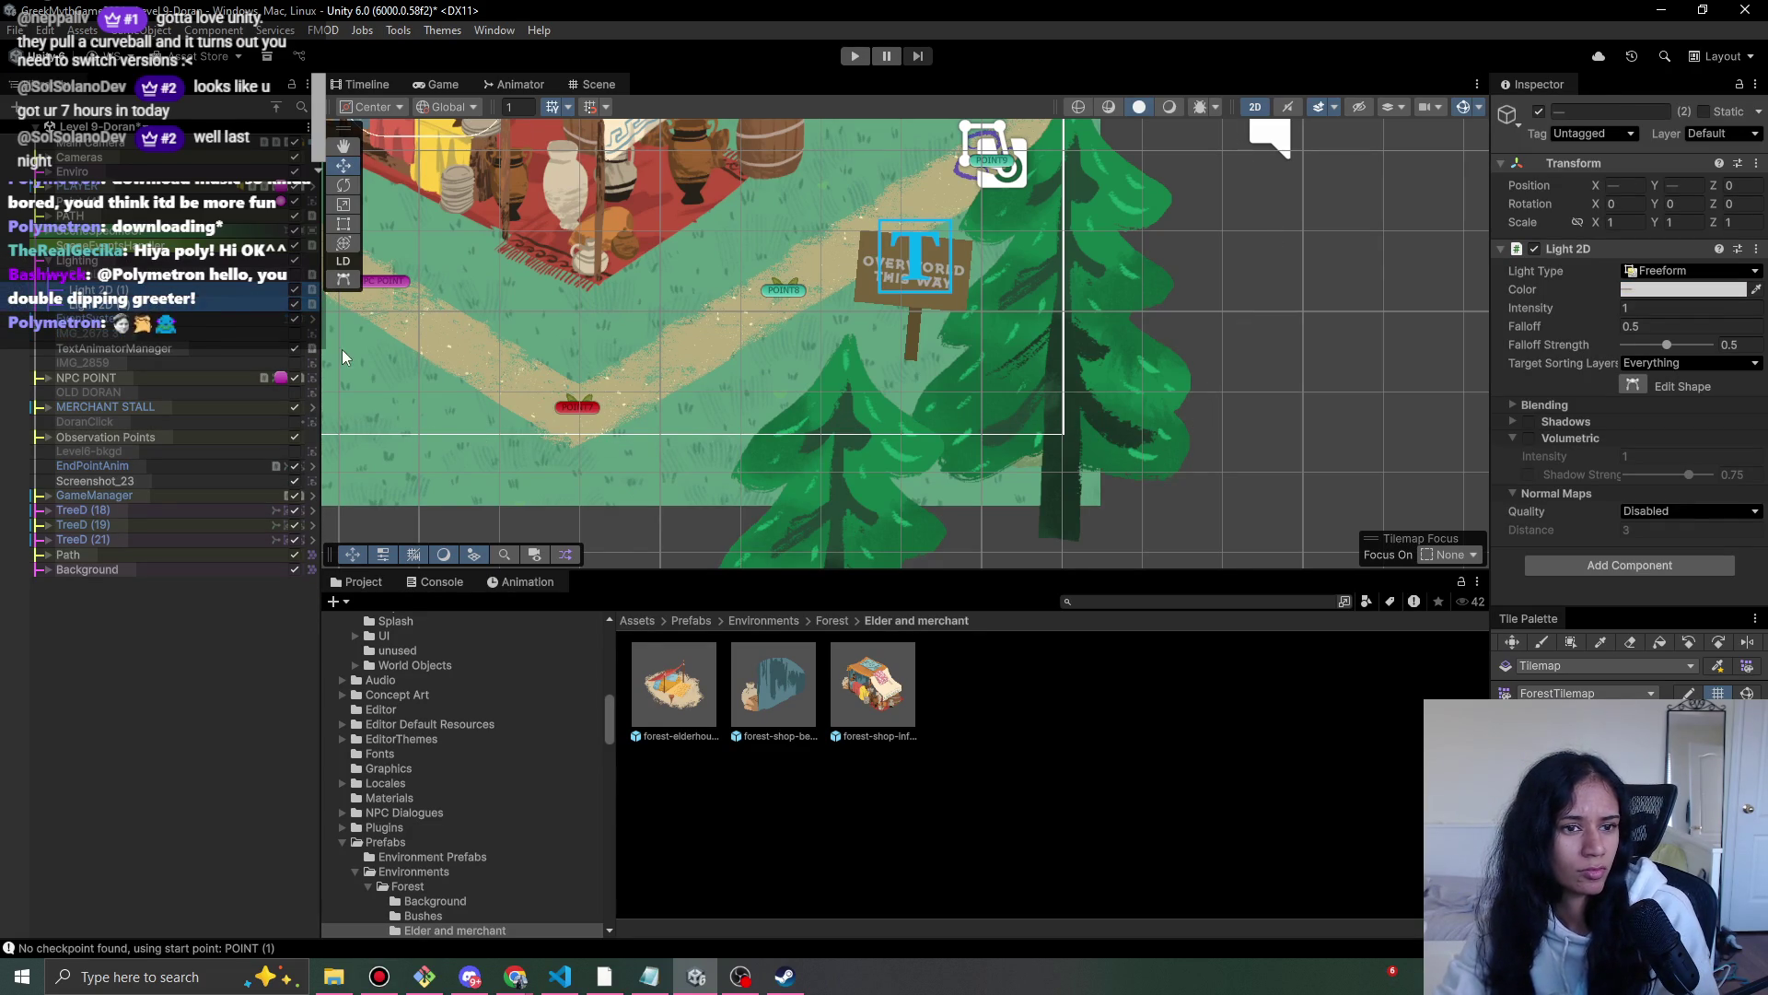
{"action": "key", "text": "Delete"}
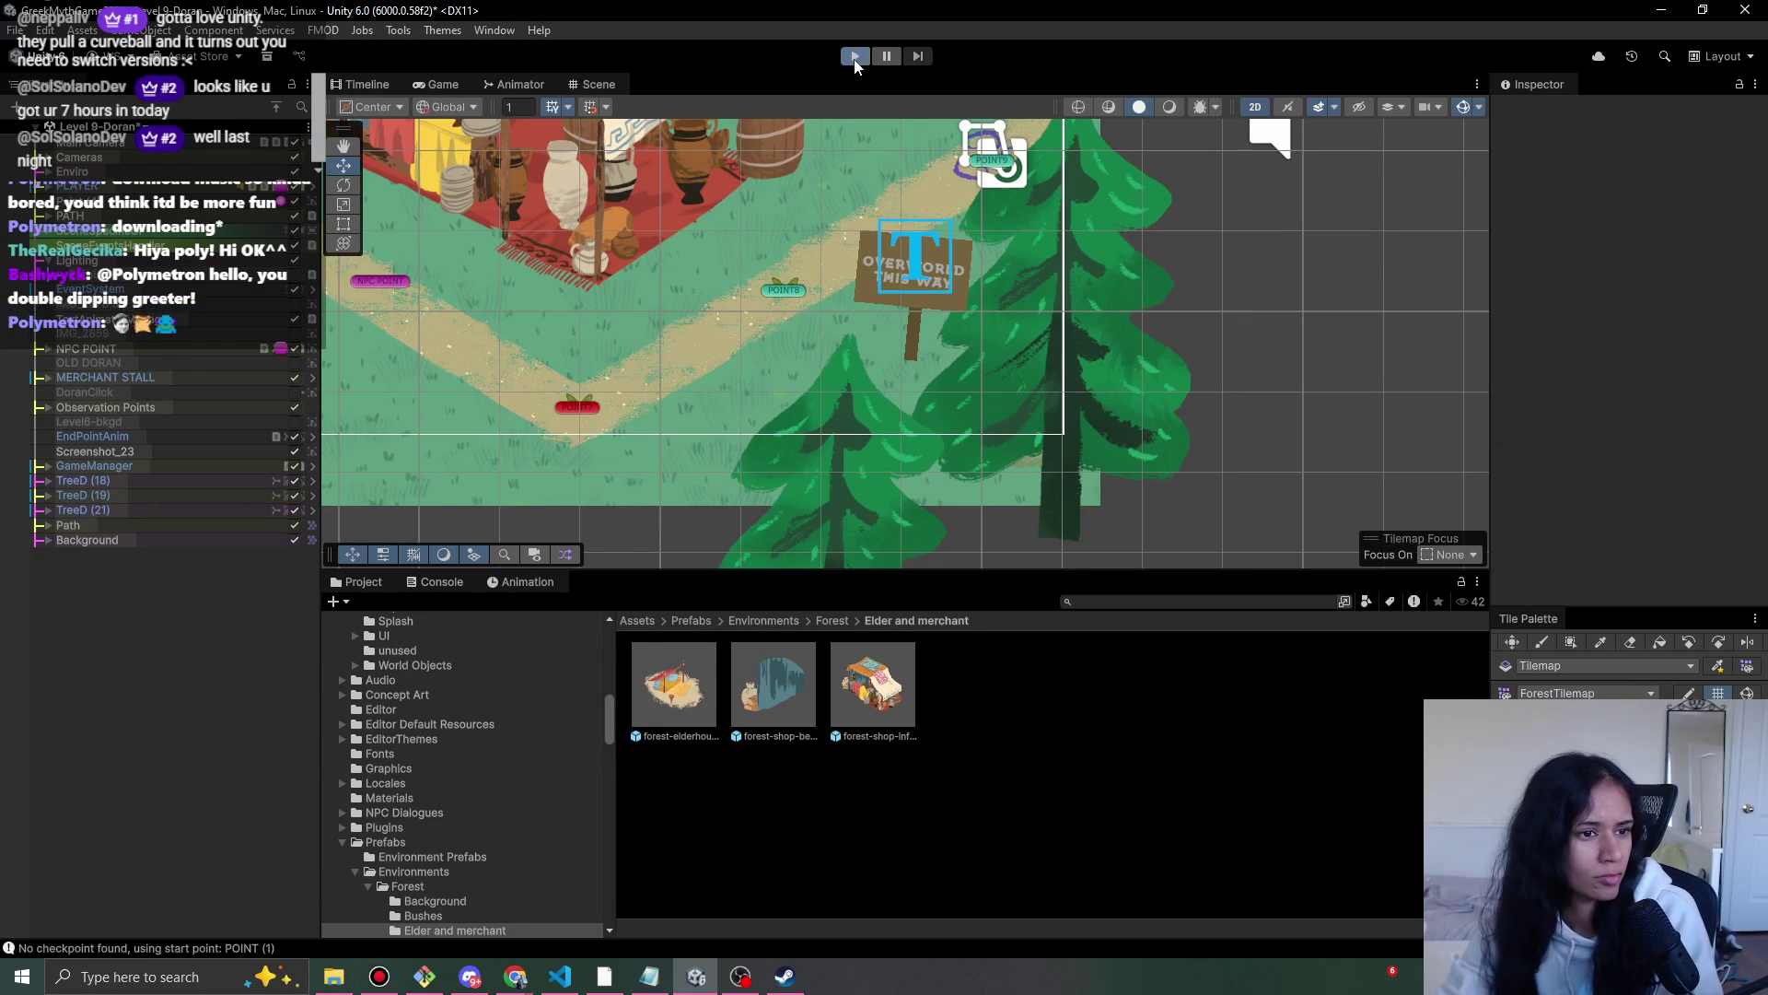
{"action": "left_click", "coordinate": [856, 59]}
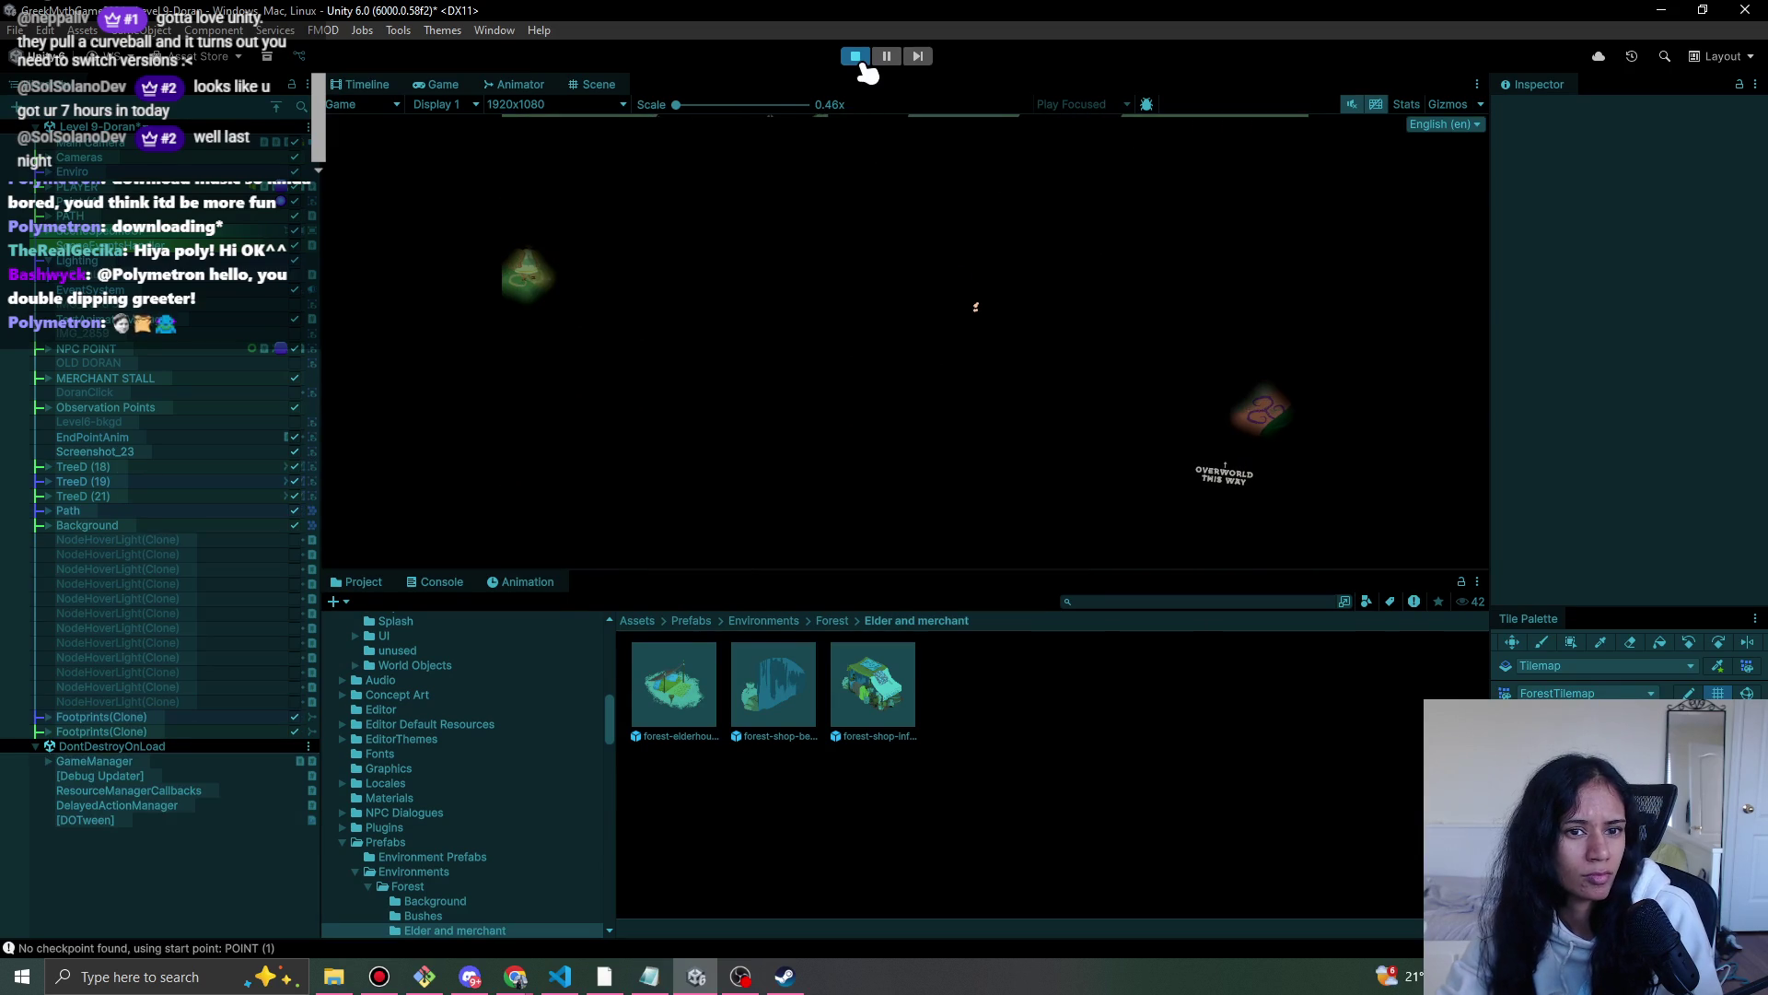
{"action": "left_click", "coordinate": [856, 57]}
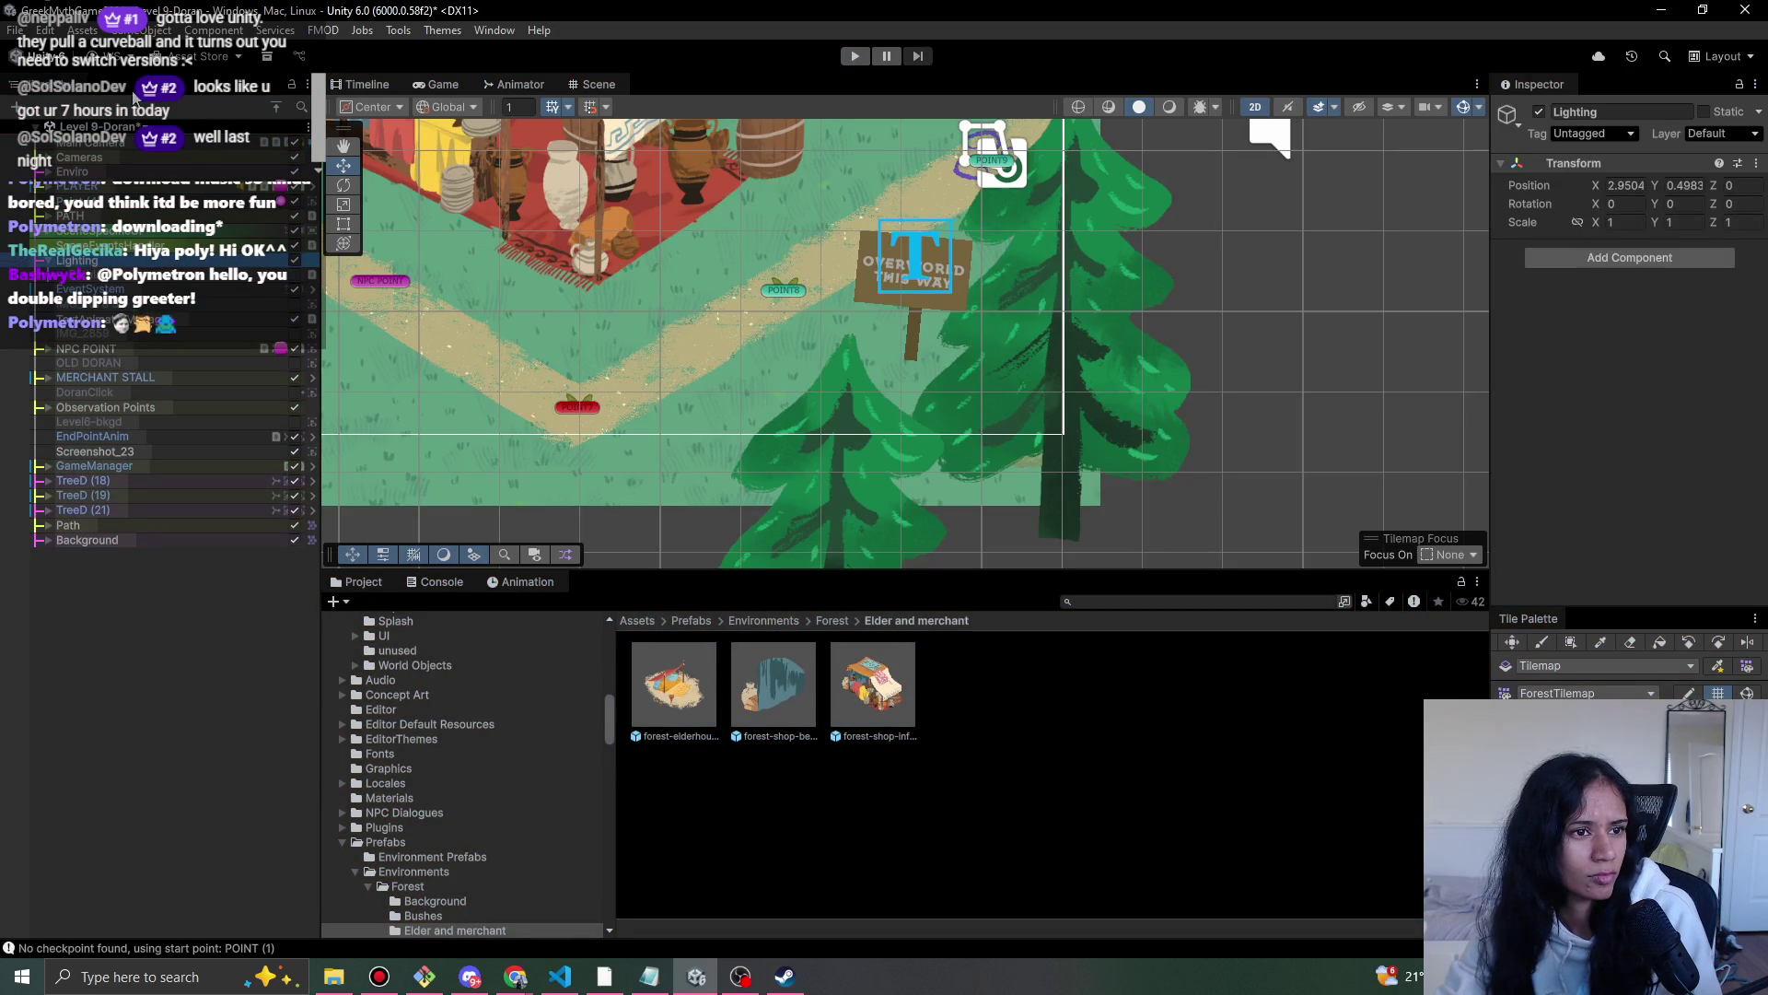
{"action": "left_click", "coordinate": [138, 126]}
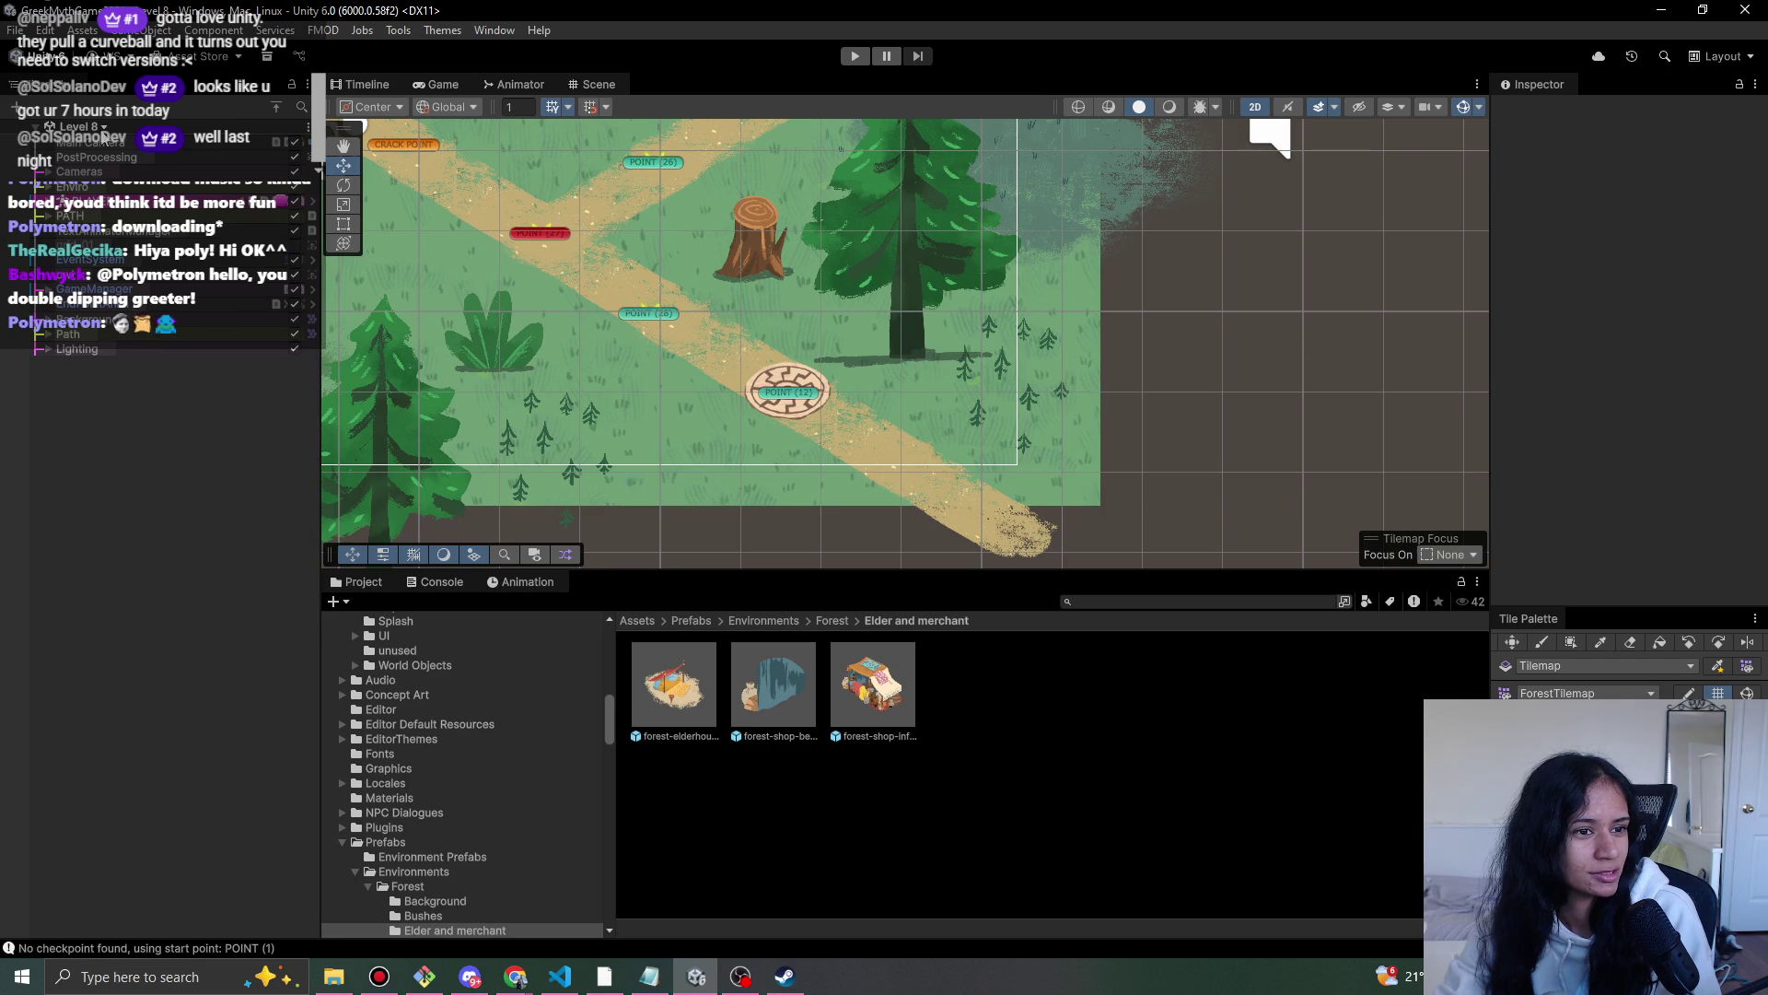
- Paste Level 8's Lighting object into Level 9-Doran and delete the original Lighting
{"action": "left_click", "coordinate": [91, 348]}
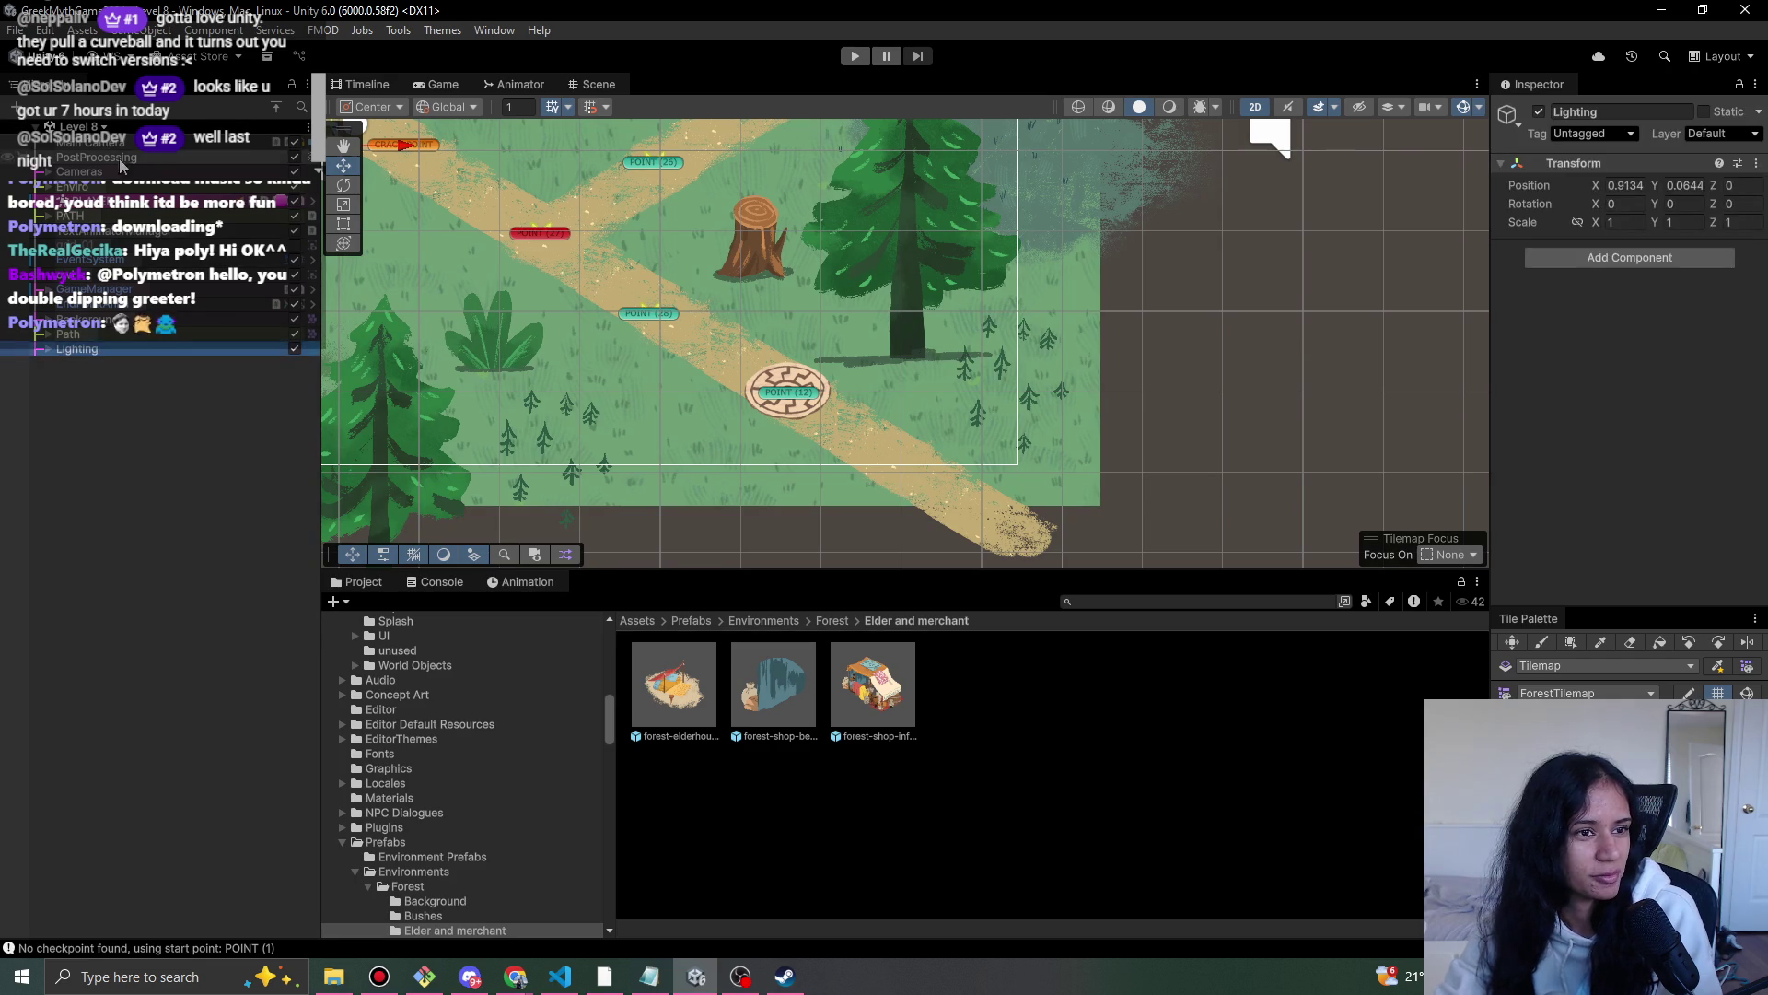
{"action": "left_click", "coordinate": [78, 126]}
{"action": "left_click", "coordinate": [140, 367]}
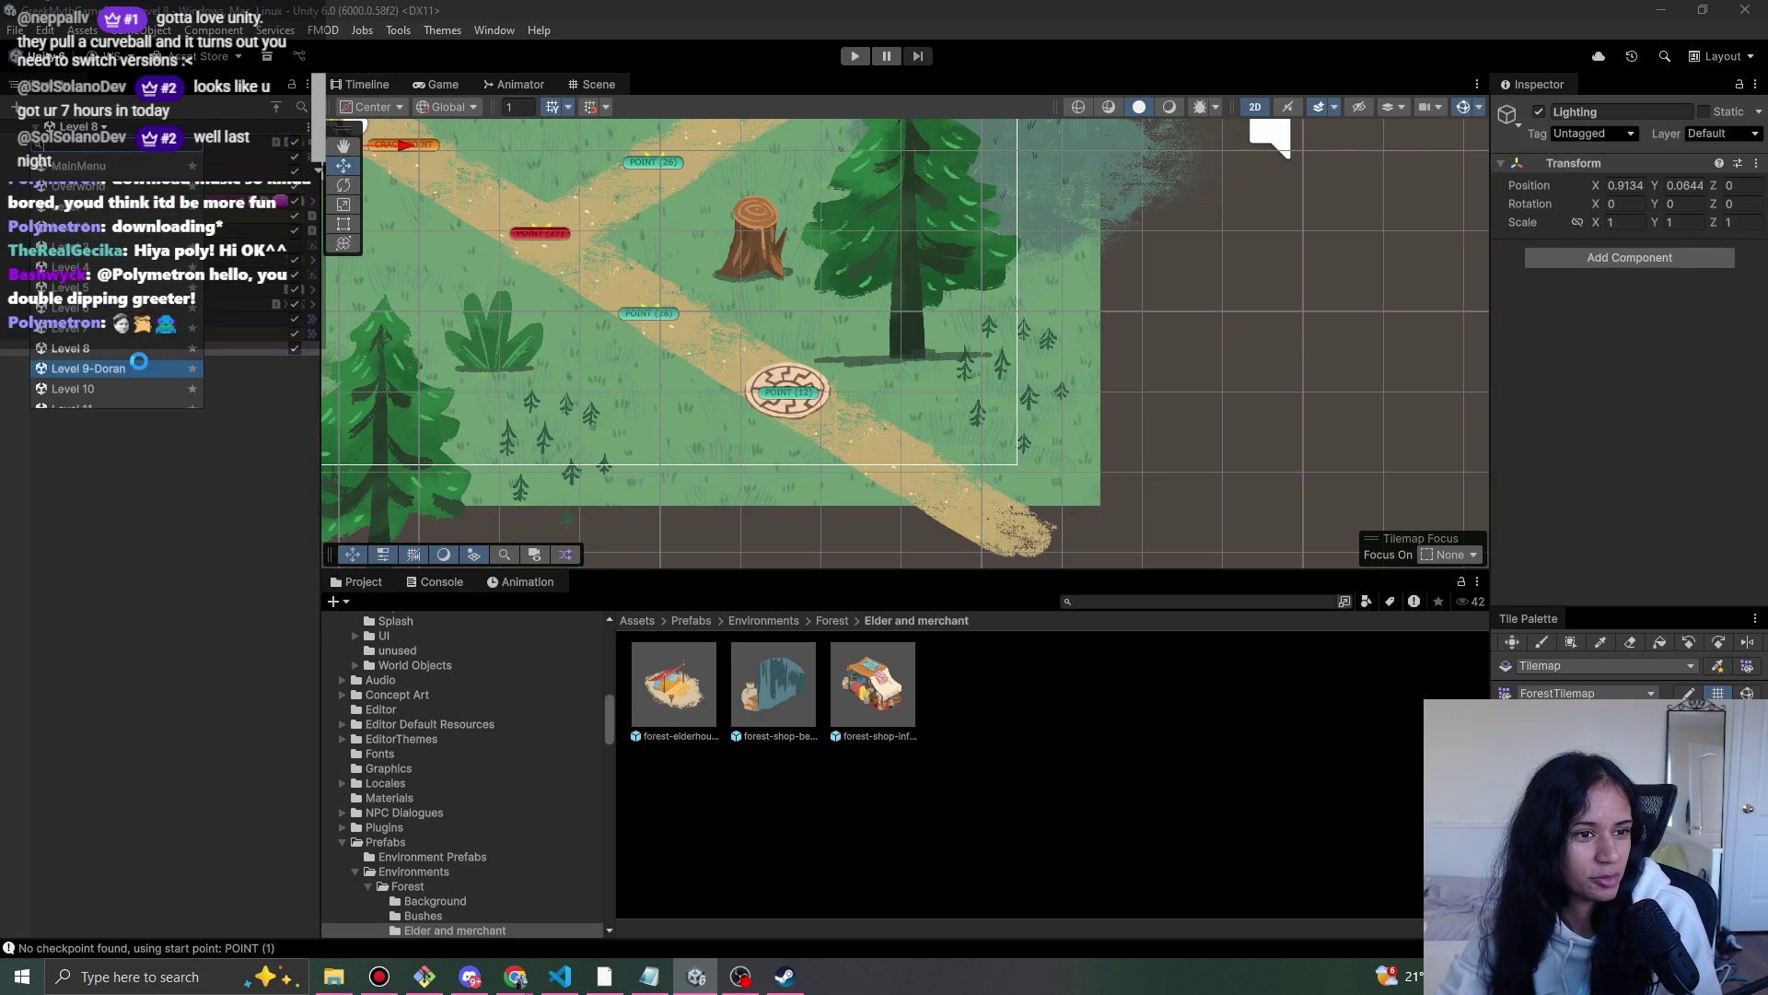
{"action": "key", "text": "ctrl+v"}
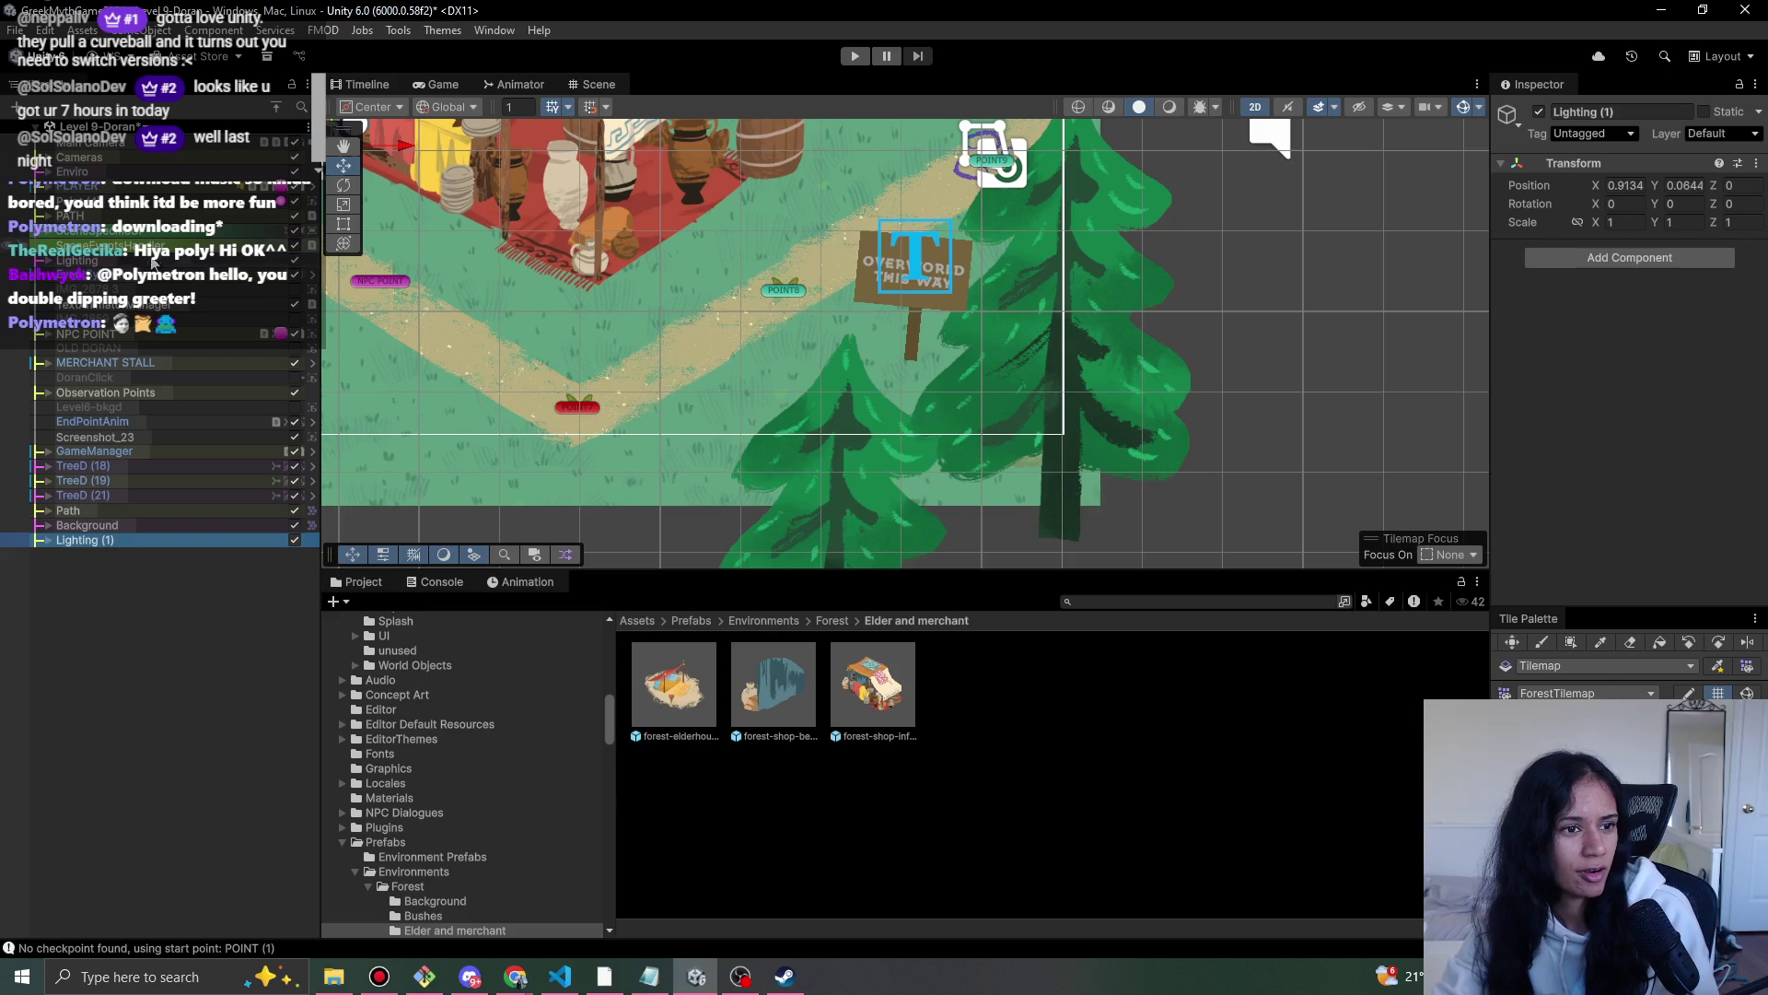
{"action": "left_click", "coordinate": [79, 261]}
{"action": "key", "text": "Delete"}
- Test-walk the level, then nudge the start point slightly up and right
{"action": "left_click", "coordinate": [855, 55]}
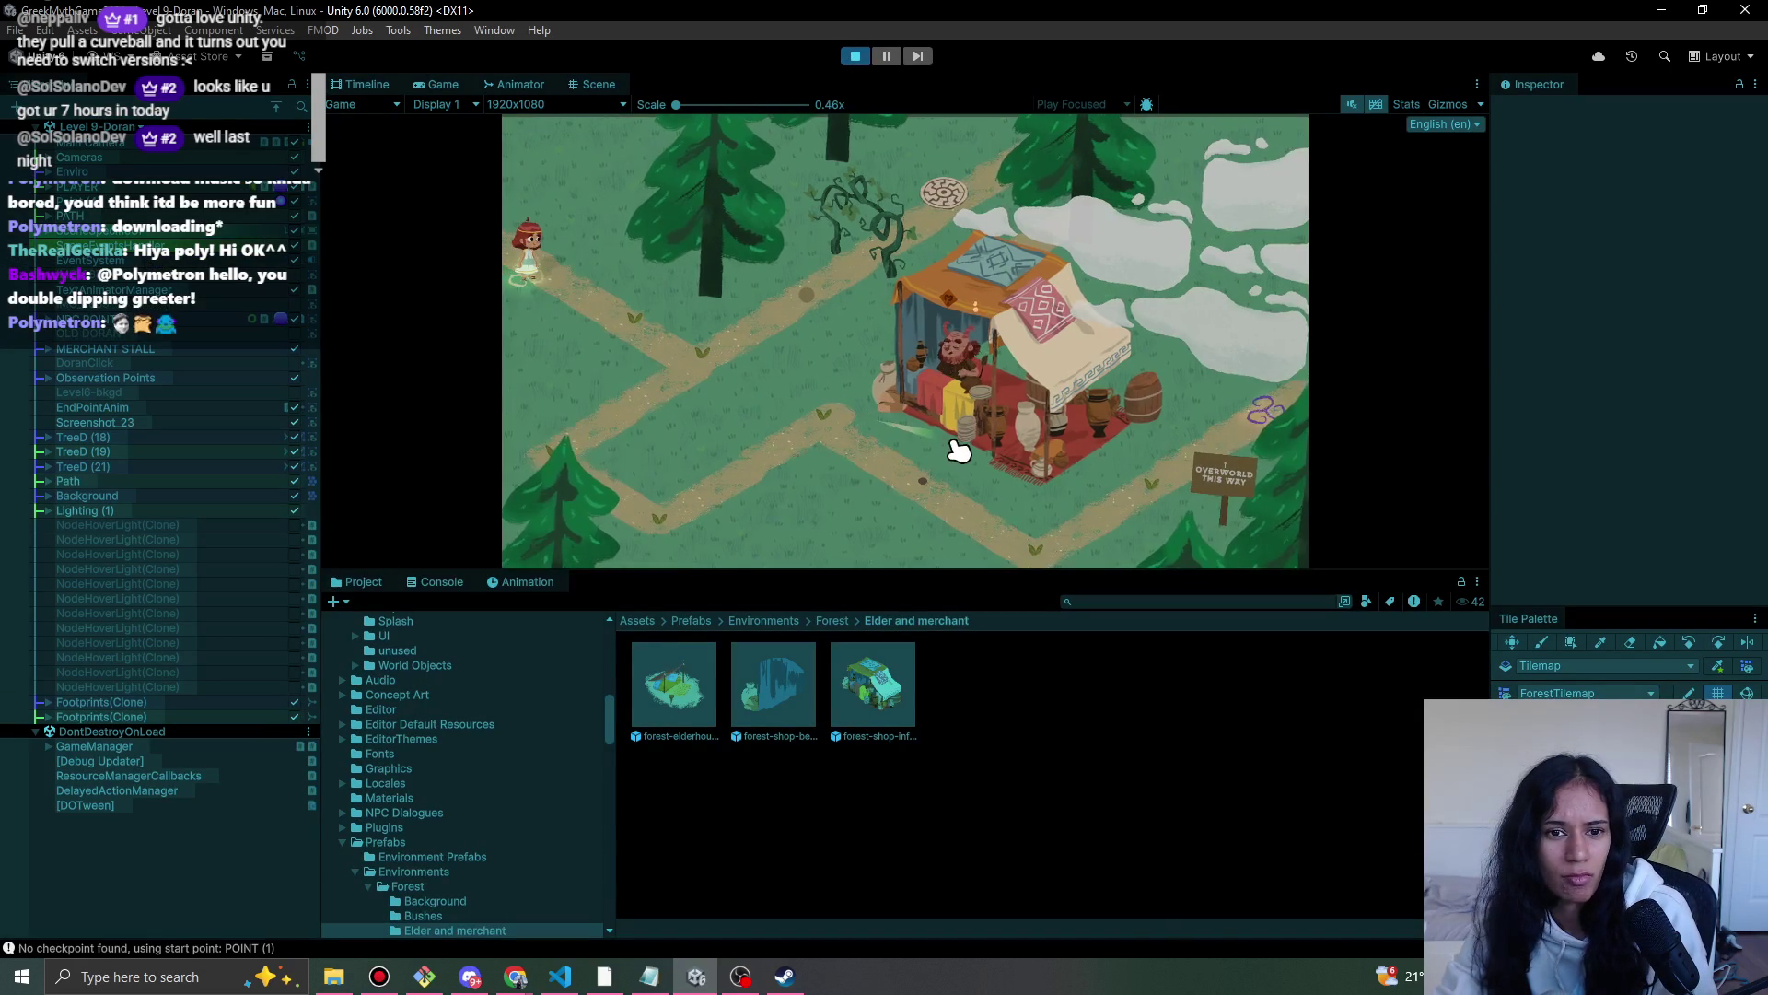
{"action": "left_click", "coordinate": [645, 327]}
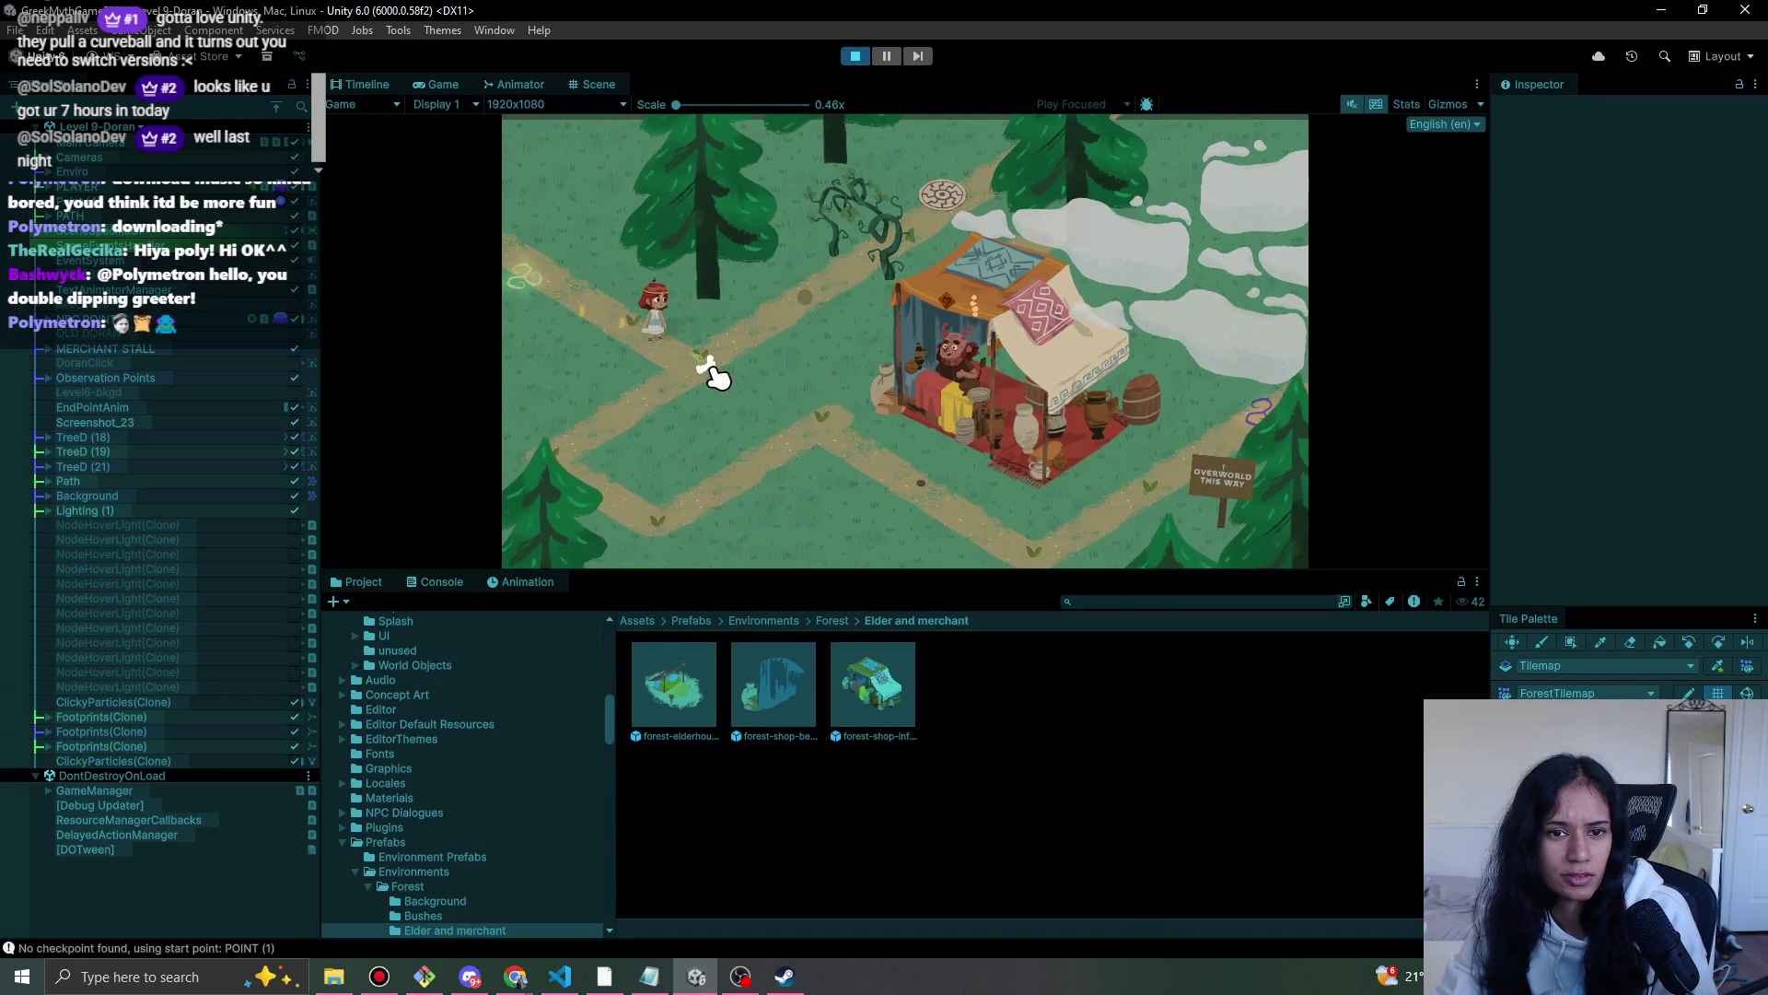
{"action": "left_click", "coordinate": [856, 55]}
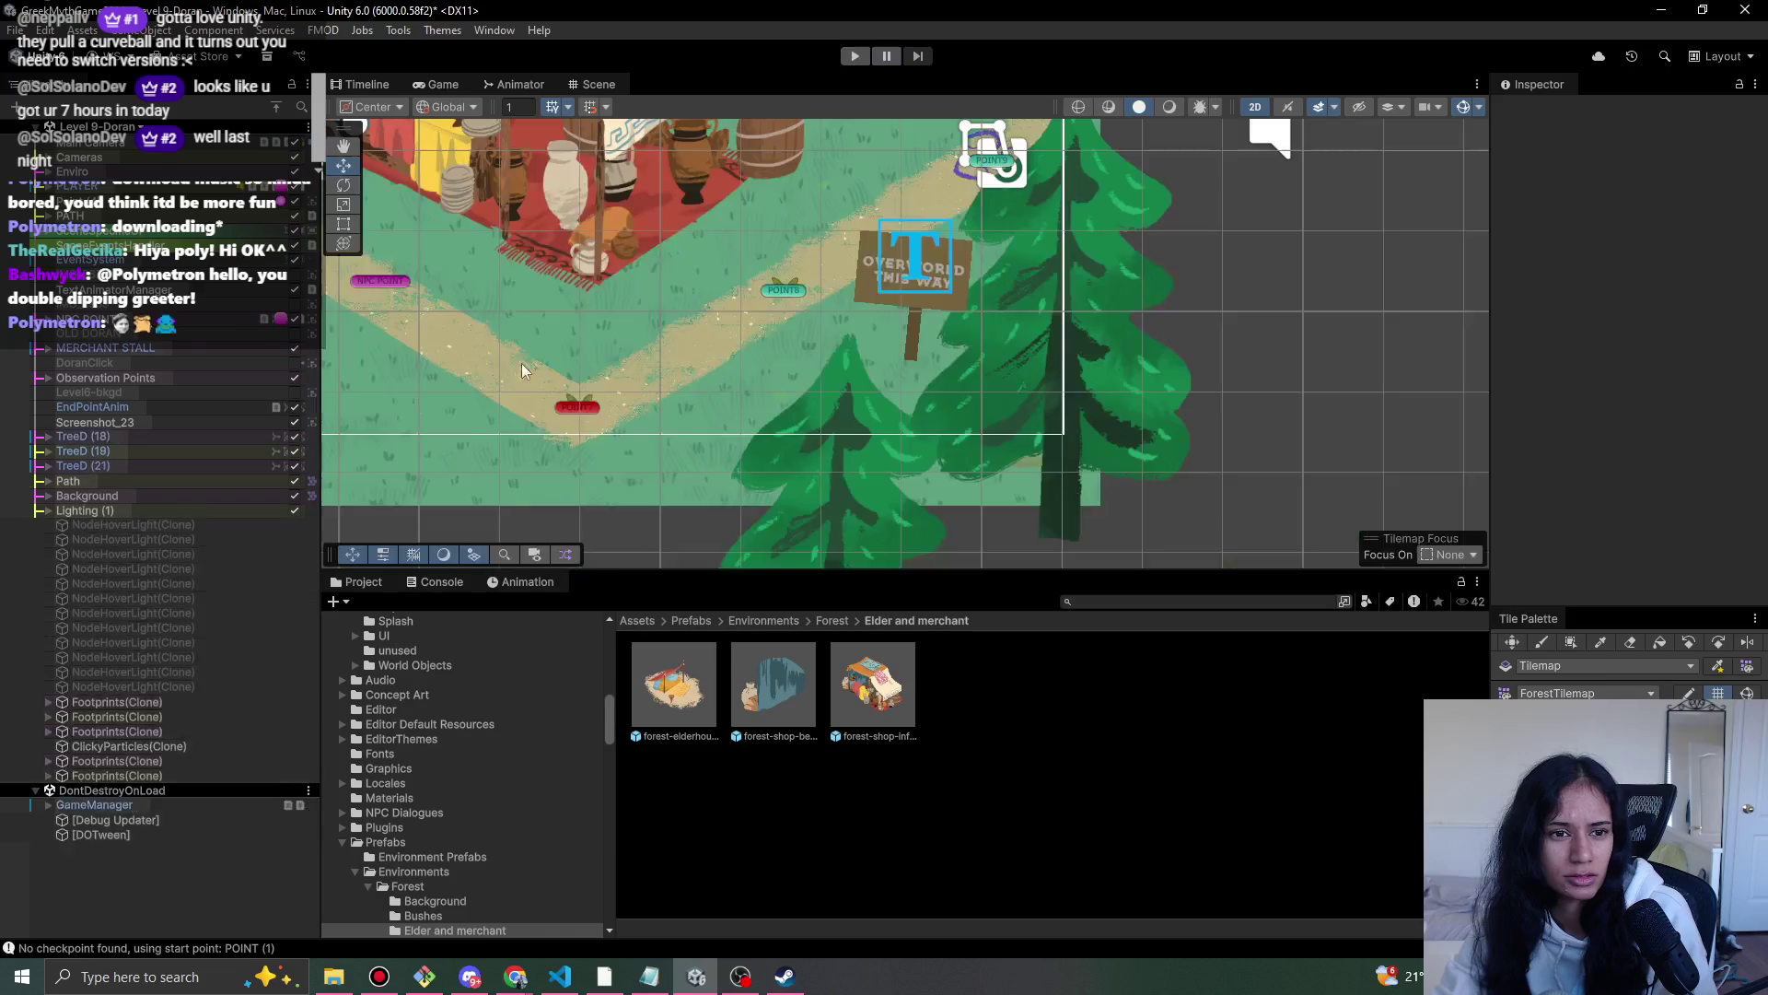
{"action": "mouse_move", "coordinate": [699, 379]}
{"action": "left_mouse_down"}
{"action": "mouse_move", "coordinate": [698, 350]}
{"action": "mouse_move", "coordinate": [720, 353]}
{"action": "left_mouse_up"}
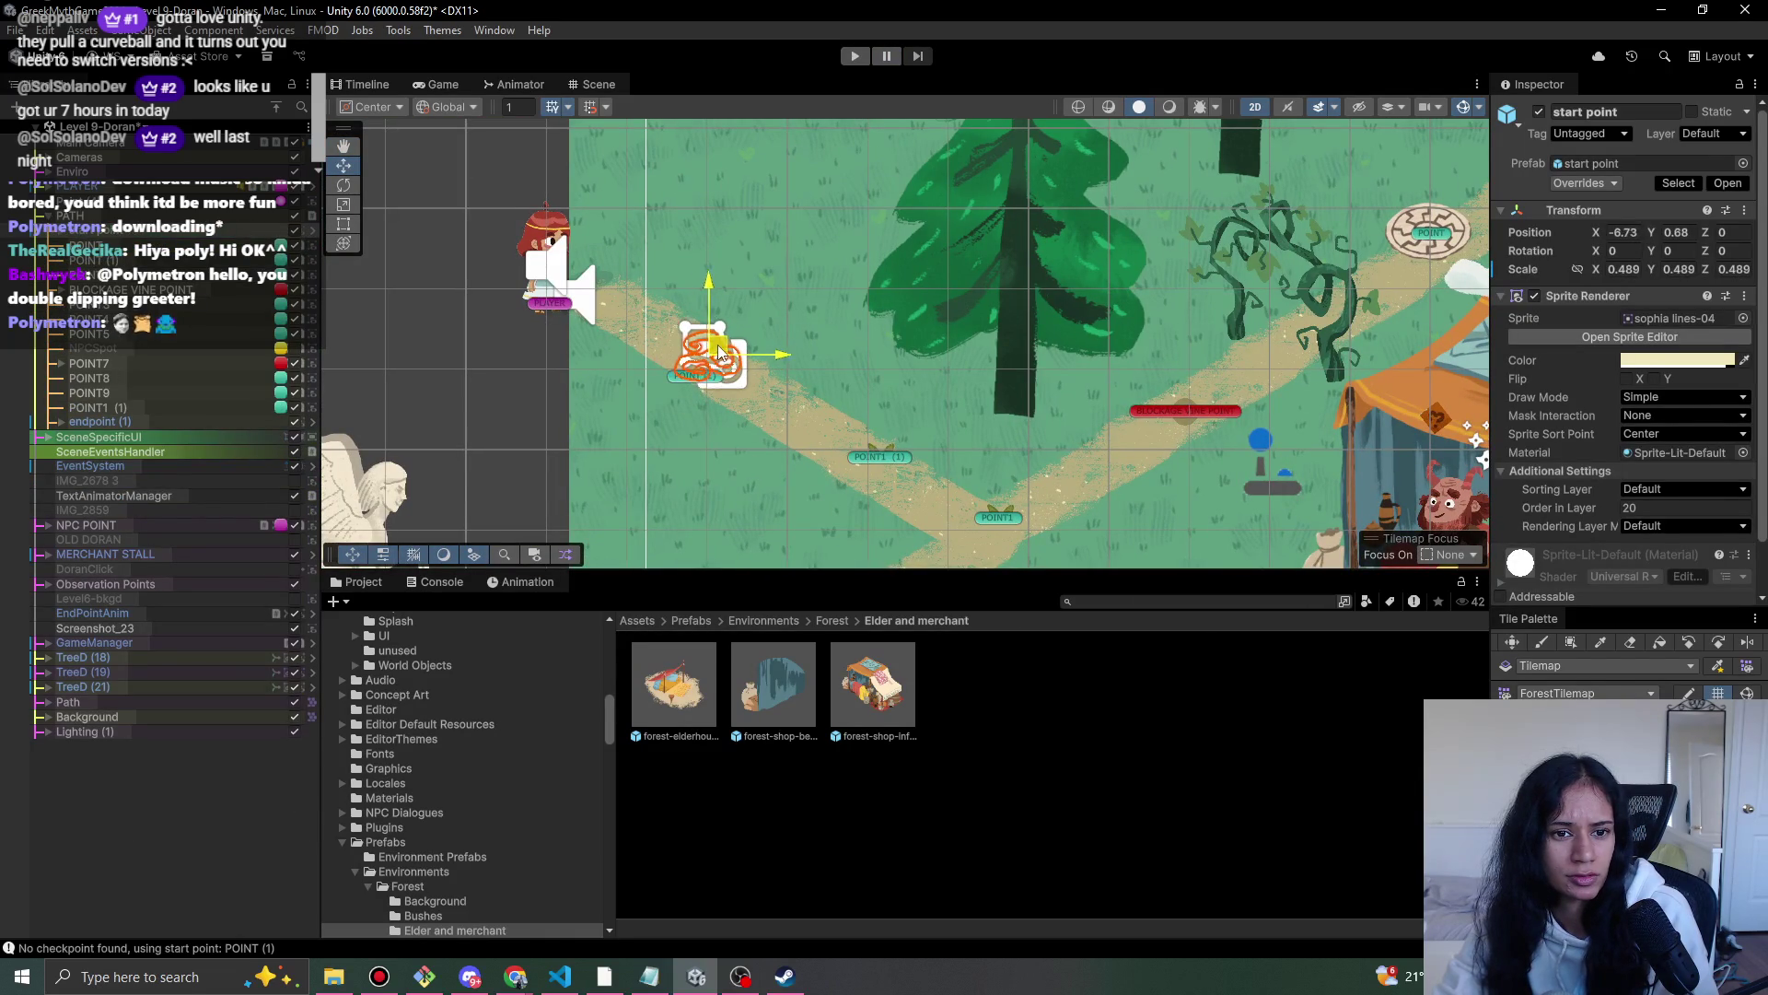
{"action": "left_click", "coordinate": [683, 377]}
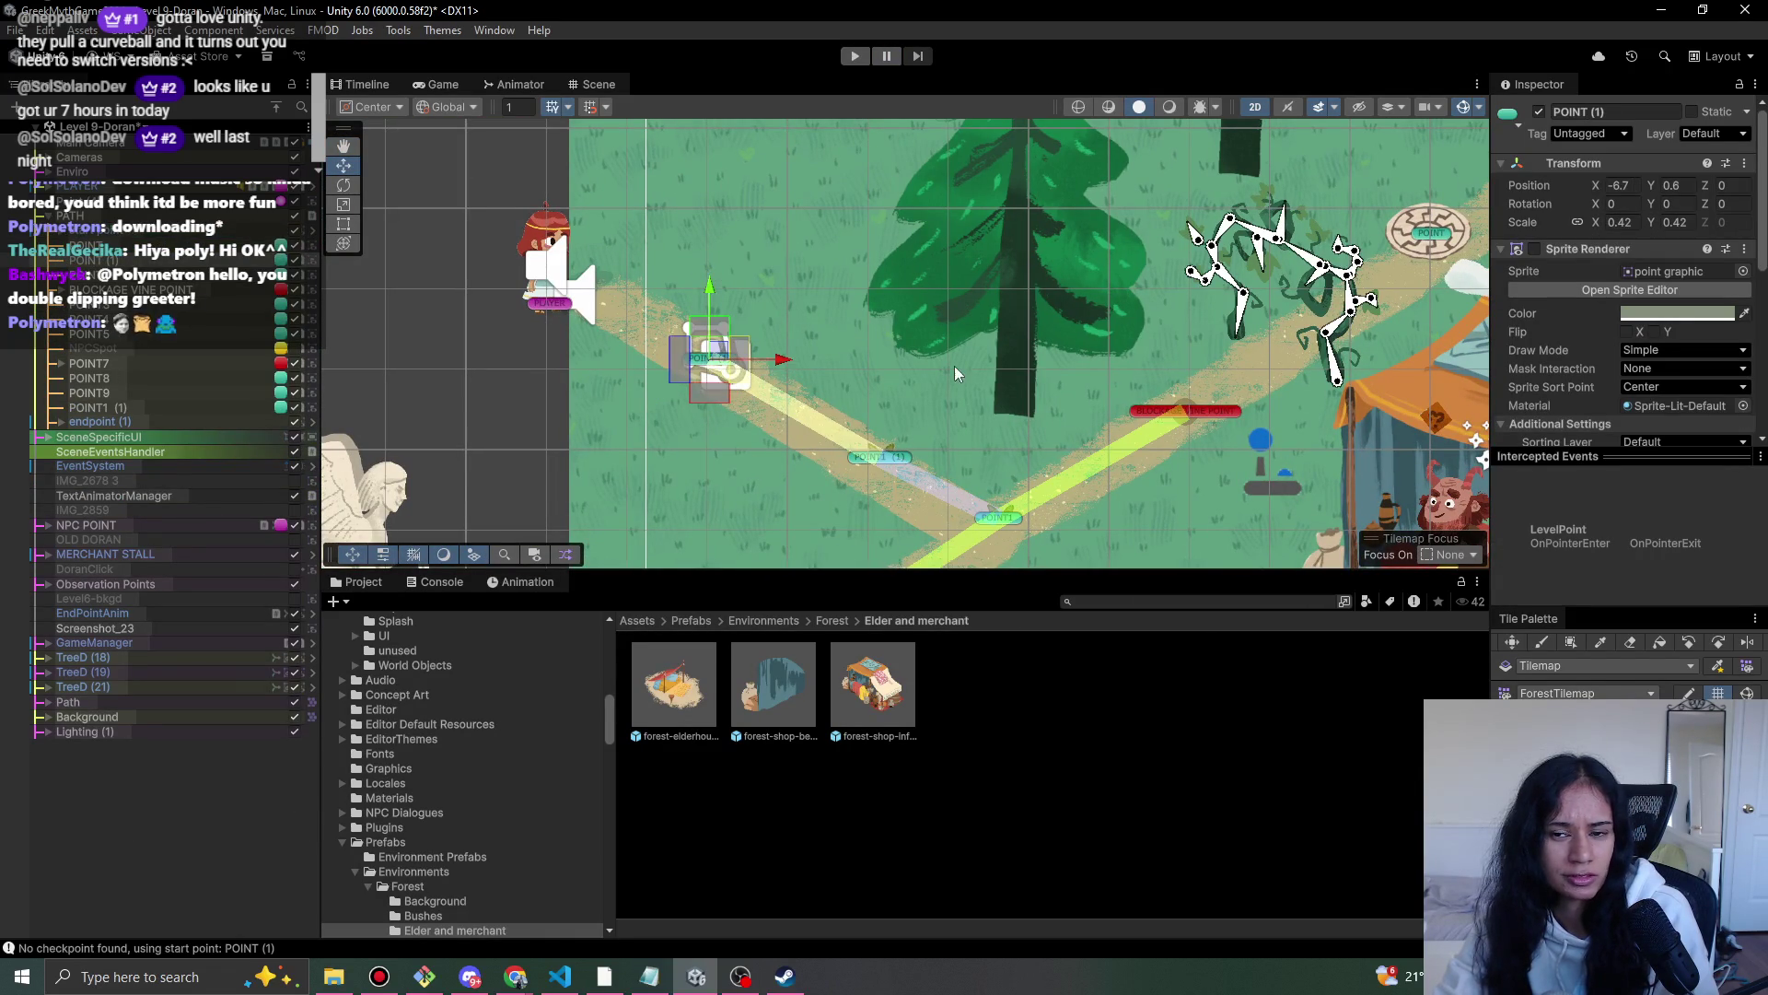
- Move the EndPointAnim marker by the vines to X 2.22, Y 4.75 and test-walk the level
{"action": "left_click", "coordinate": [1190, 307]}
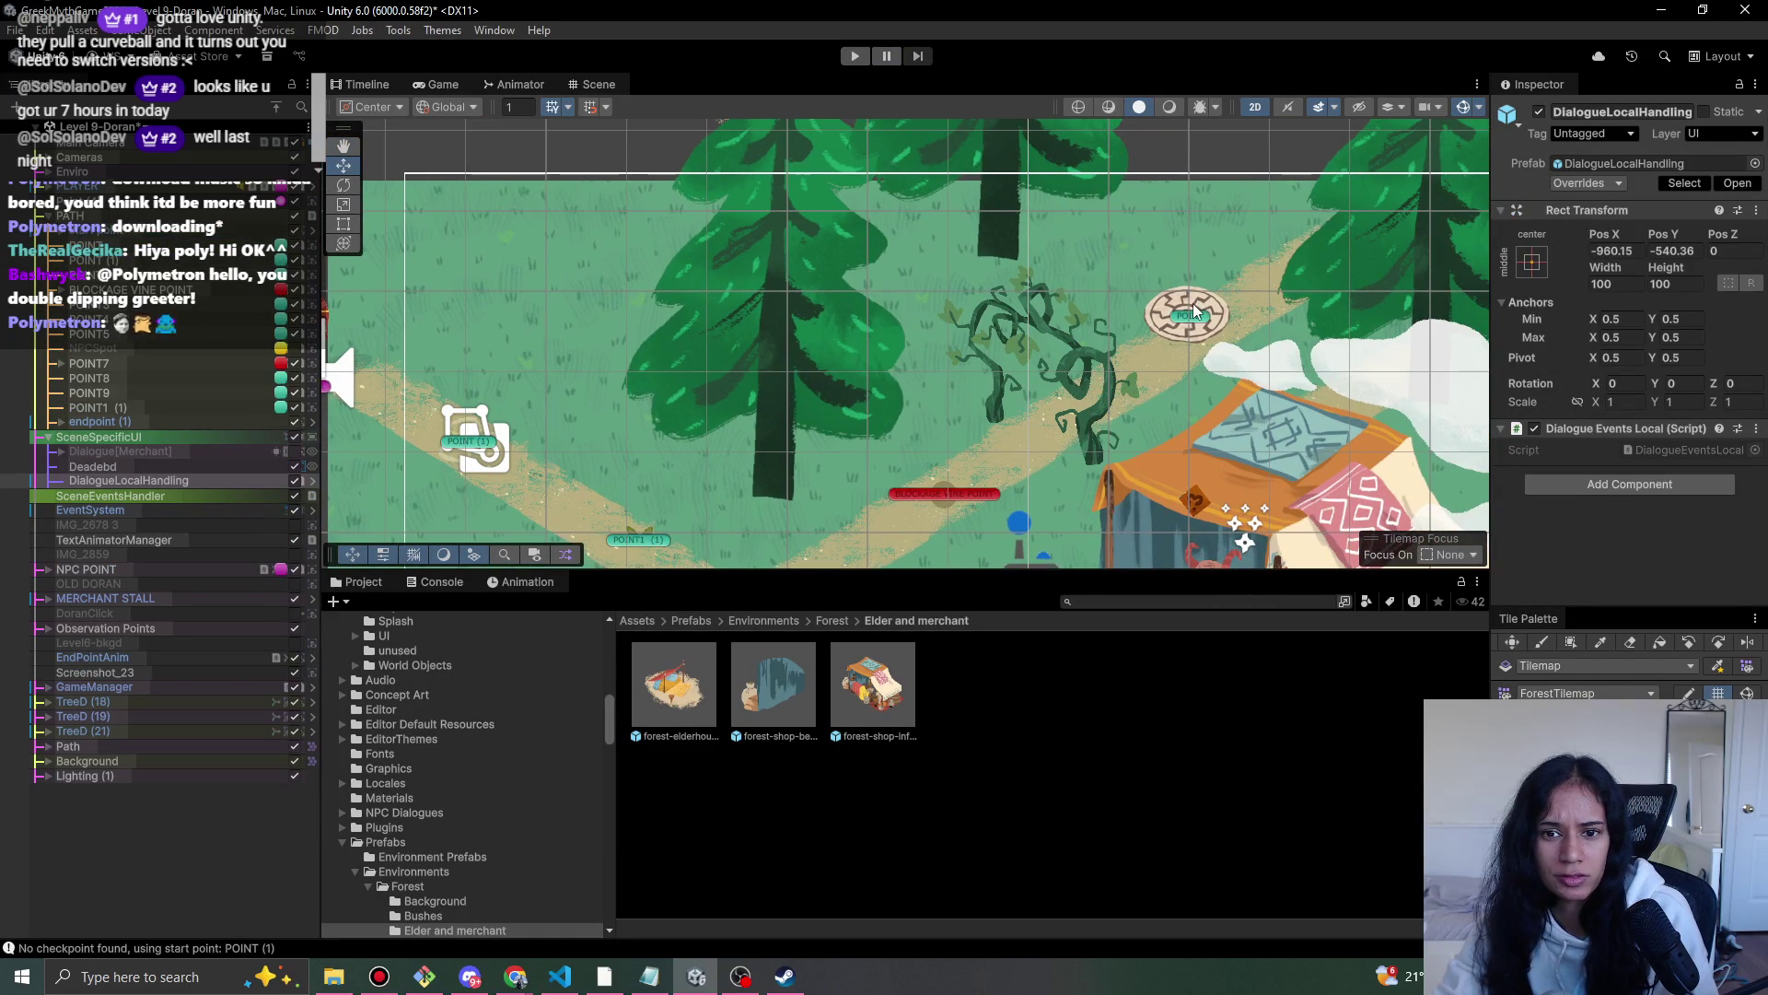
{"action": "left_click", "coordinate": [1190, 317]}
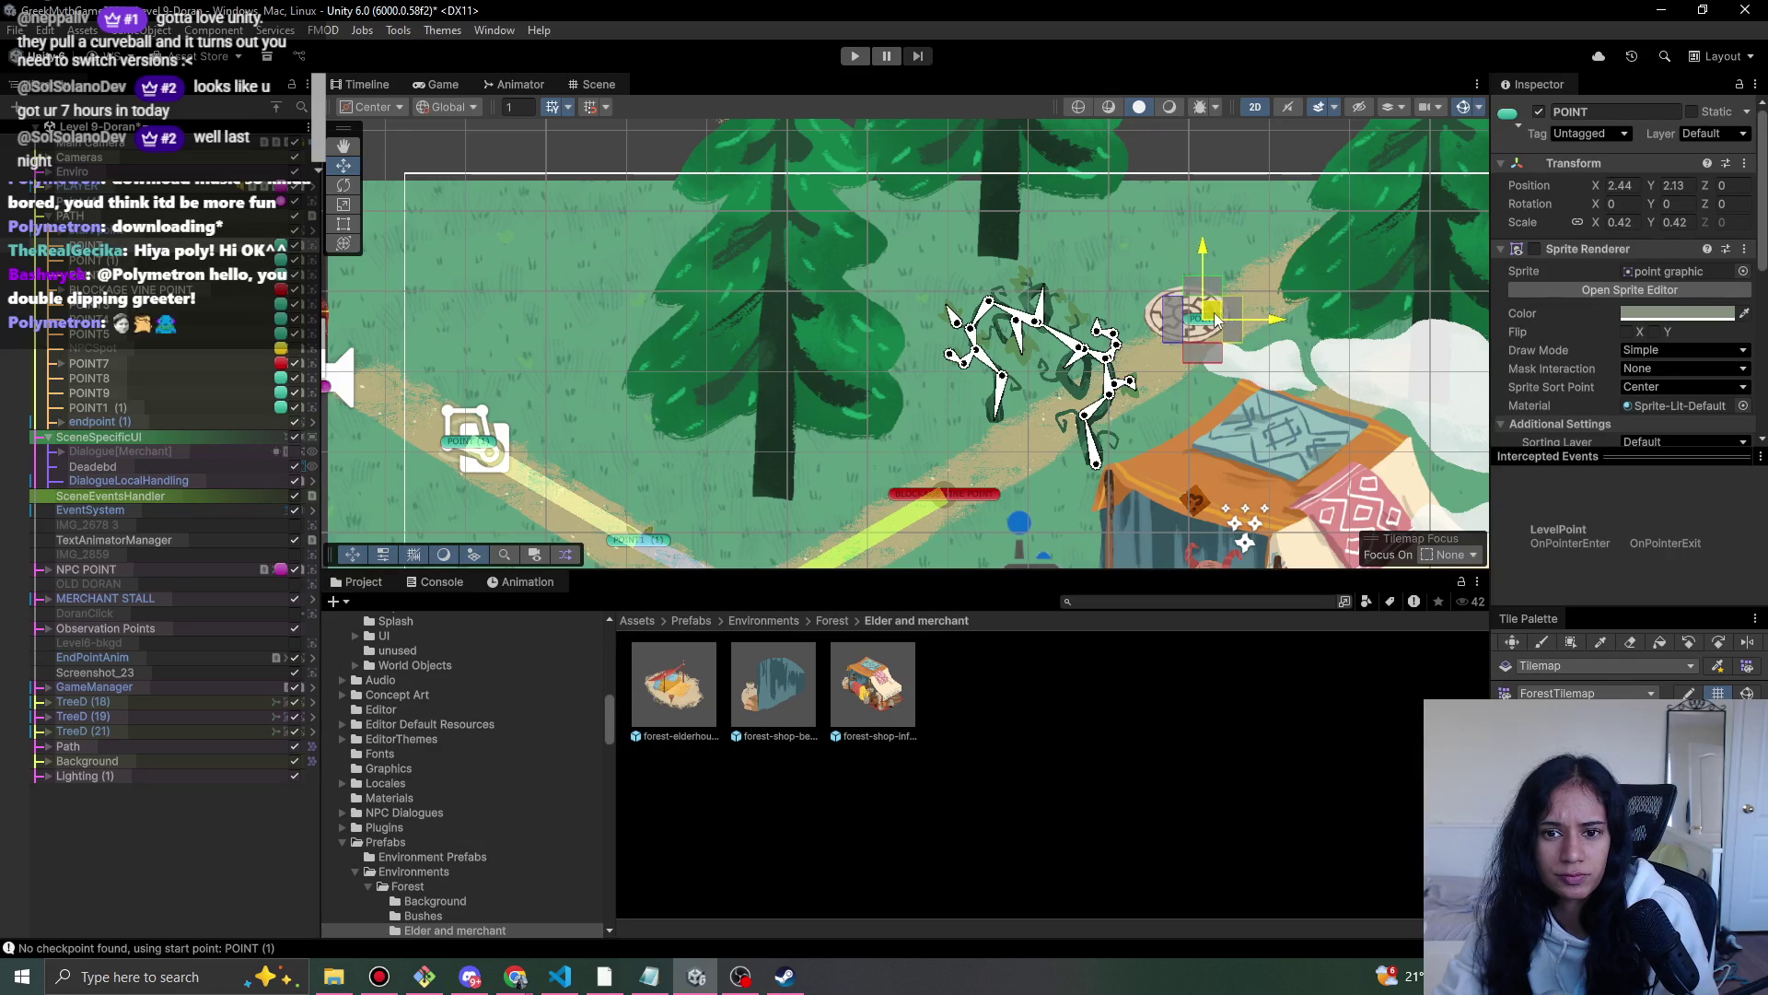
{"action": "left_click", "coordinate": [1157, 318]}
{"action": "left_click_drag", "start_coordinate": [1191, 317], "coordinate": [1006, 264]}
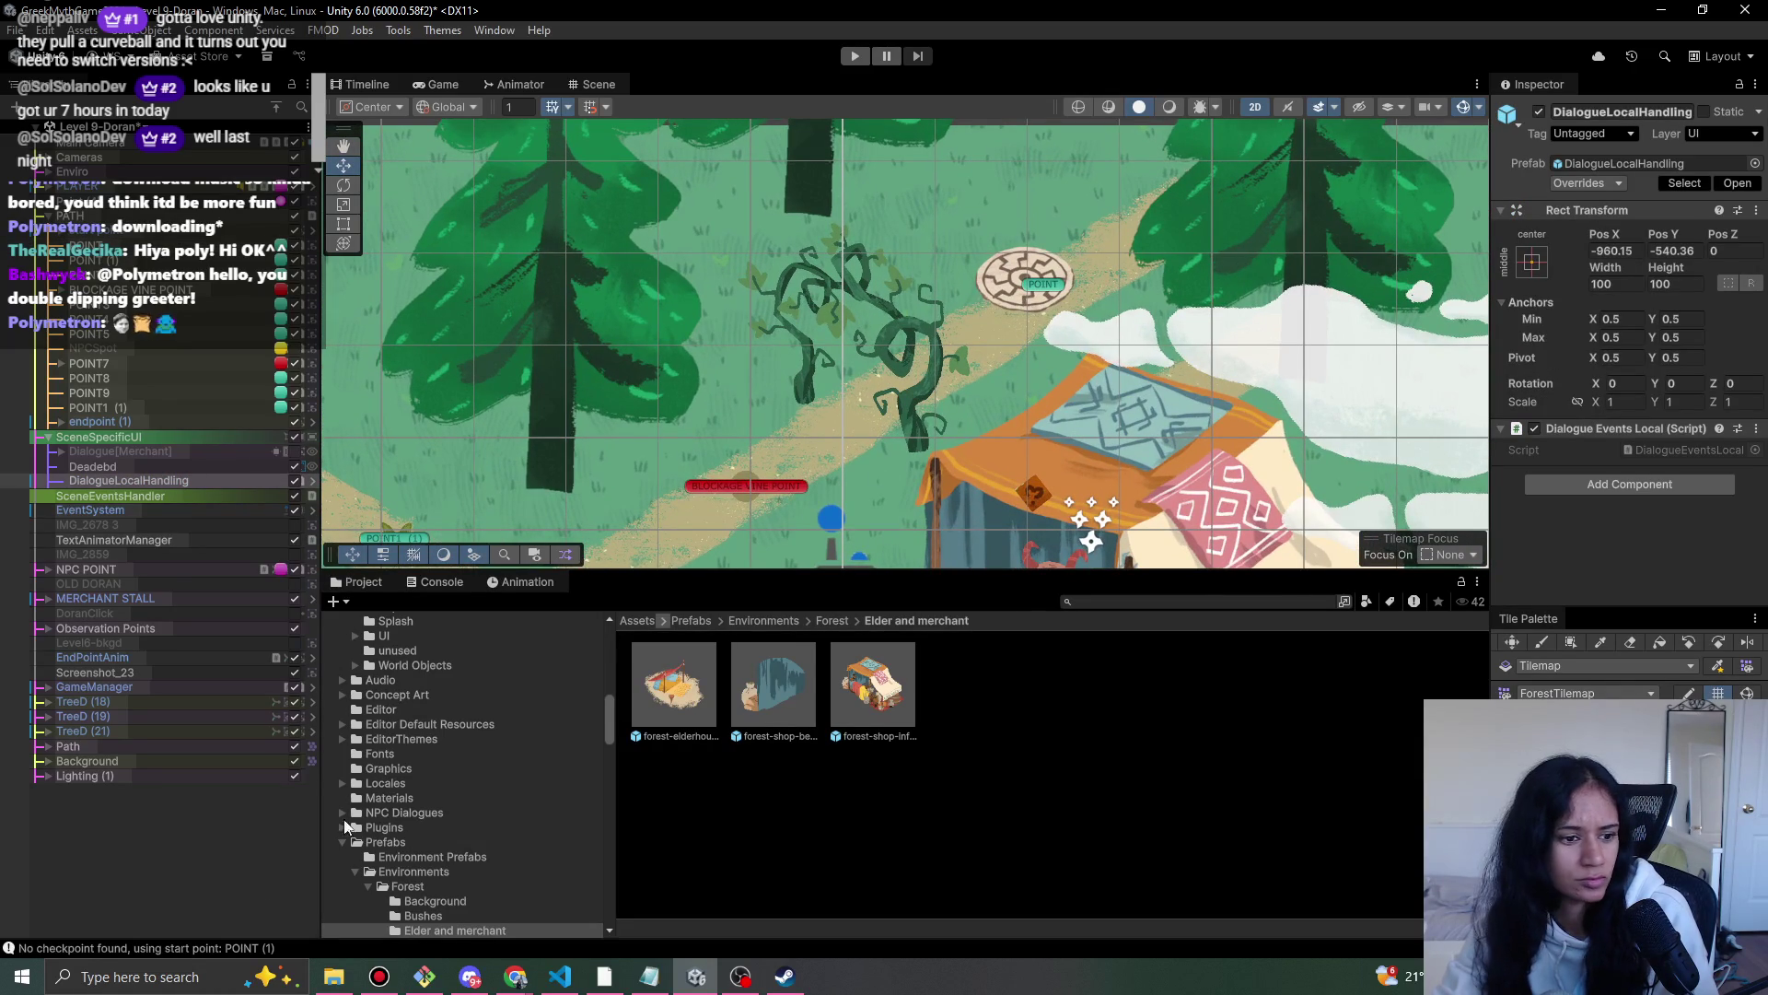
{"action": "left_click", "coordinate": [185, 657]}
{"action": "left_click_drag", "start_coordinate": [1040, 255], "coordinate": [1059, 267]}
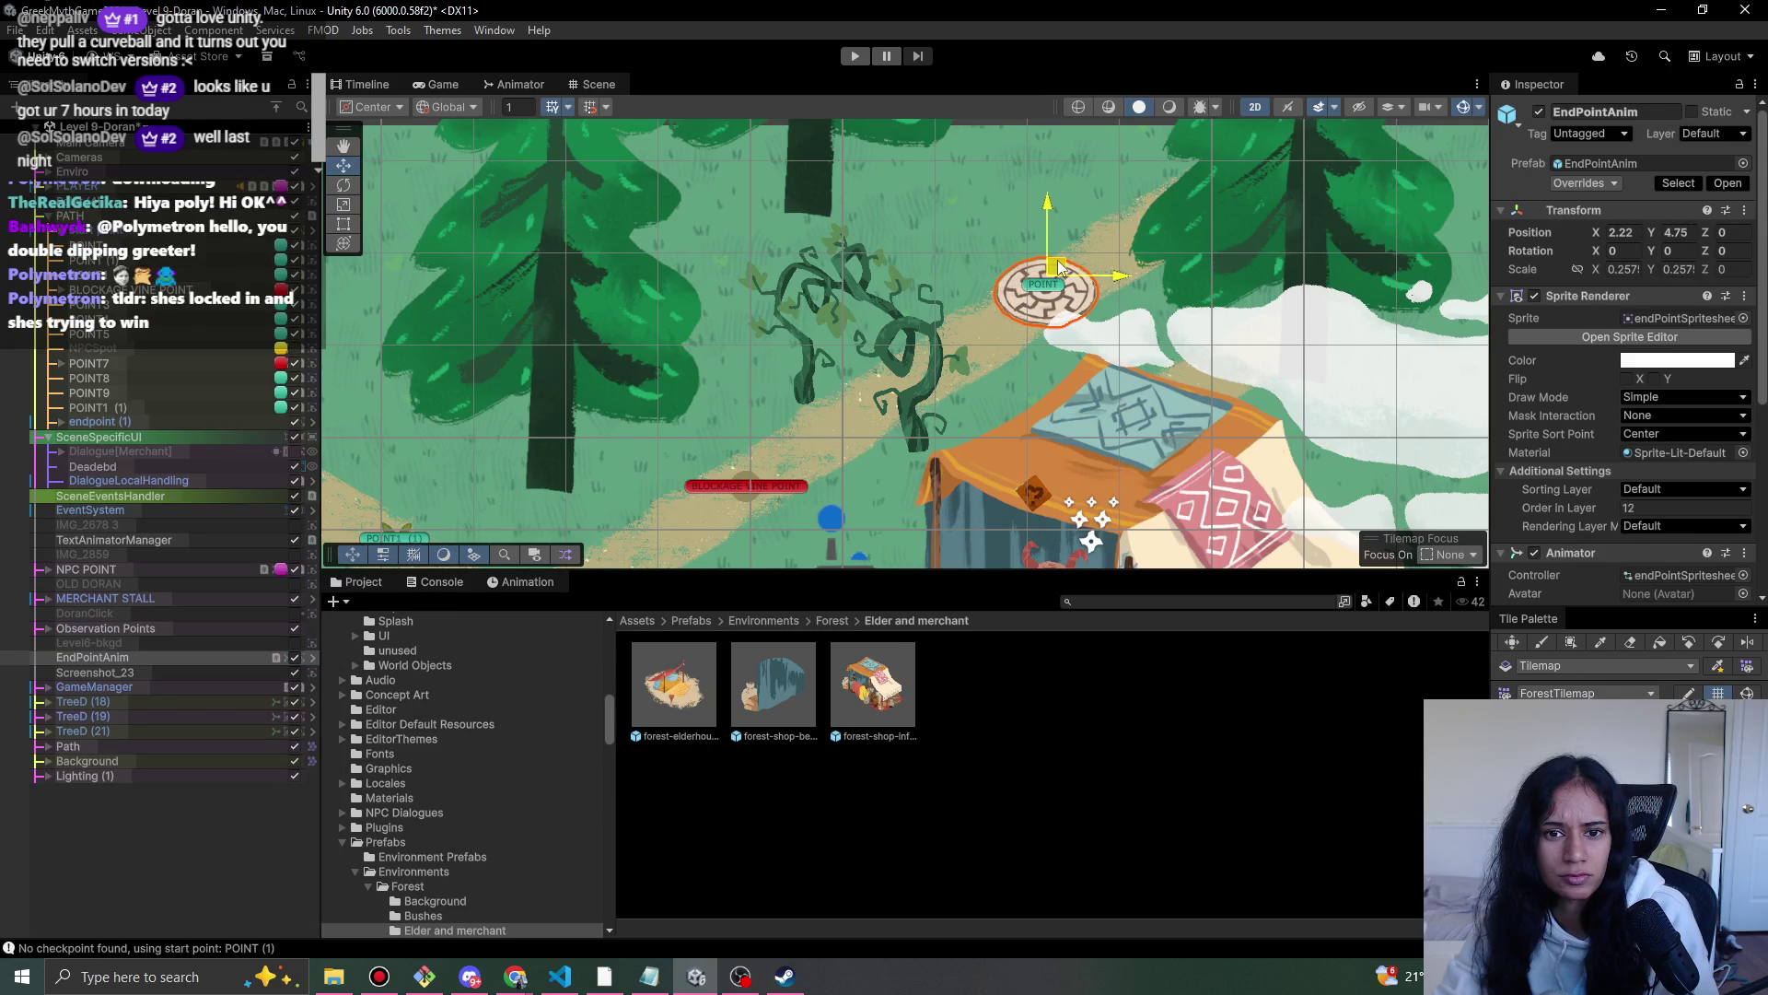
{"action": "left_click", "coordinate": [854, 57]}
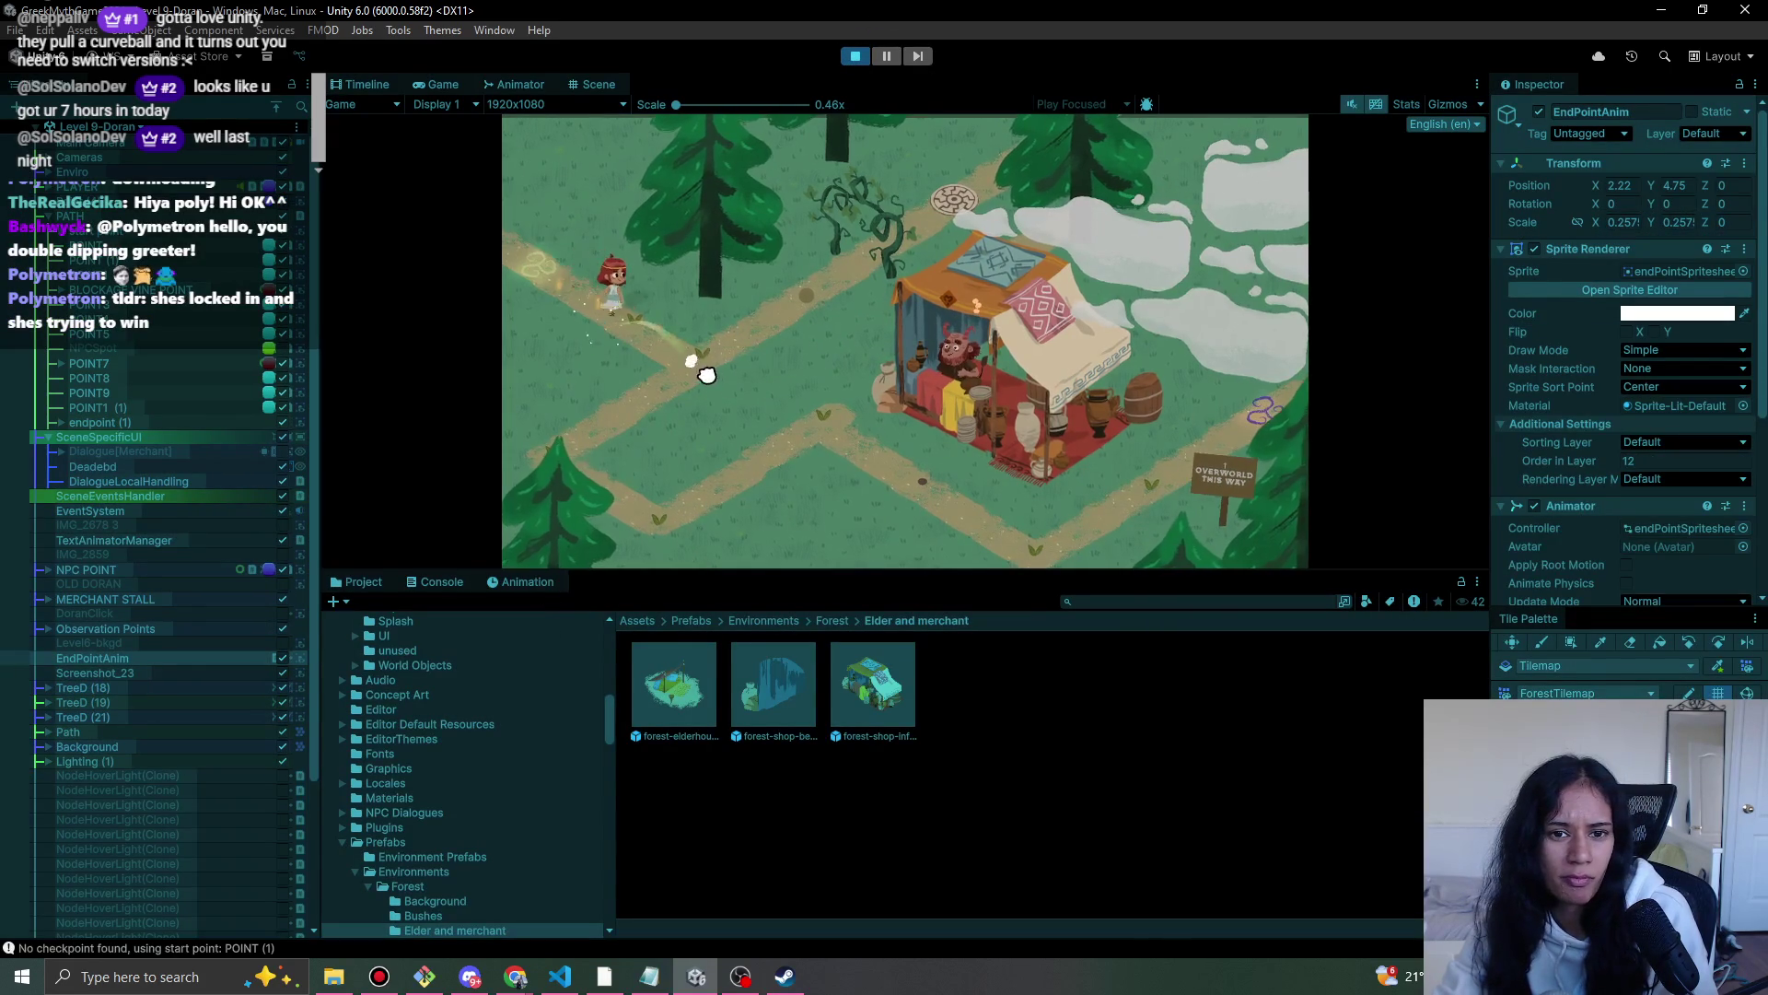
{"action": "left_click", "coordinate": [548, 410]}
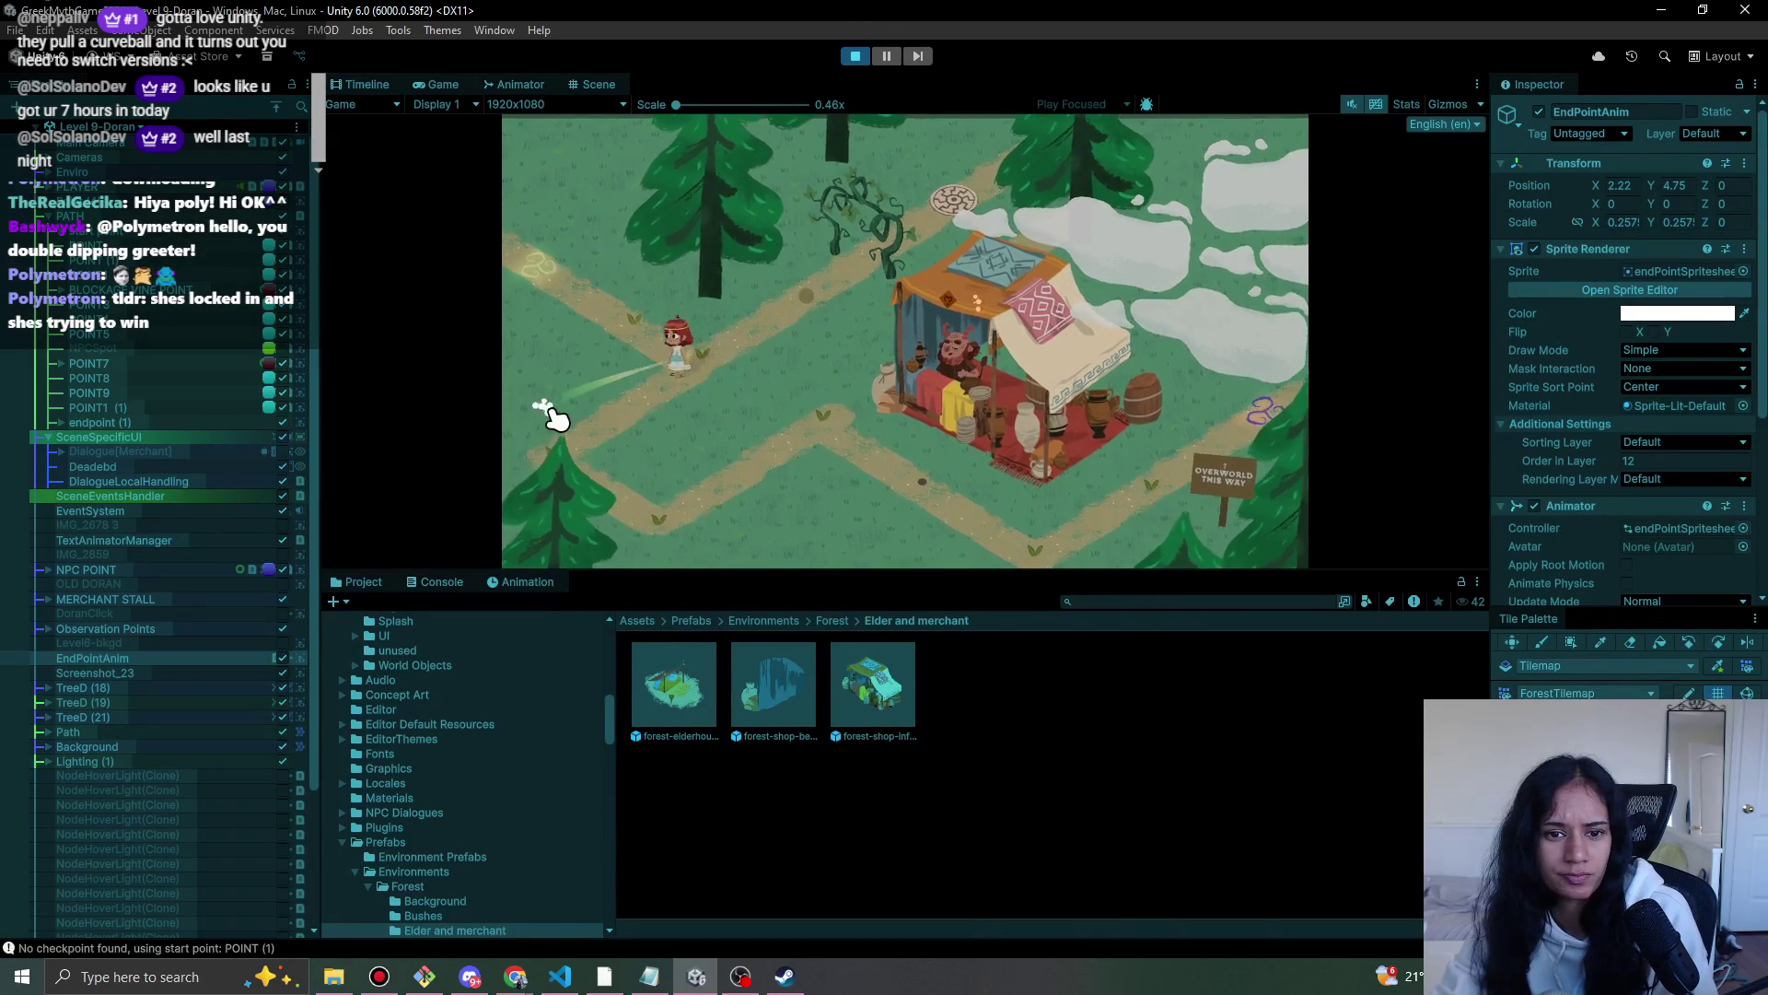
{"action": "left_click", "coordinate": [655, 506]}
{"action": "key", "text": "ctrl+p"}
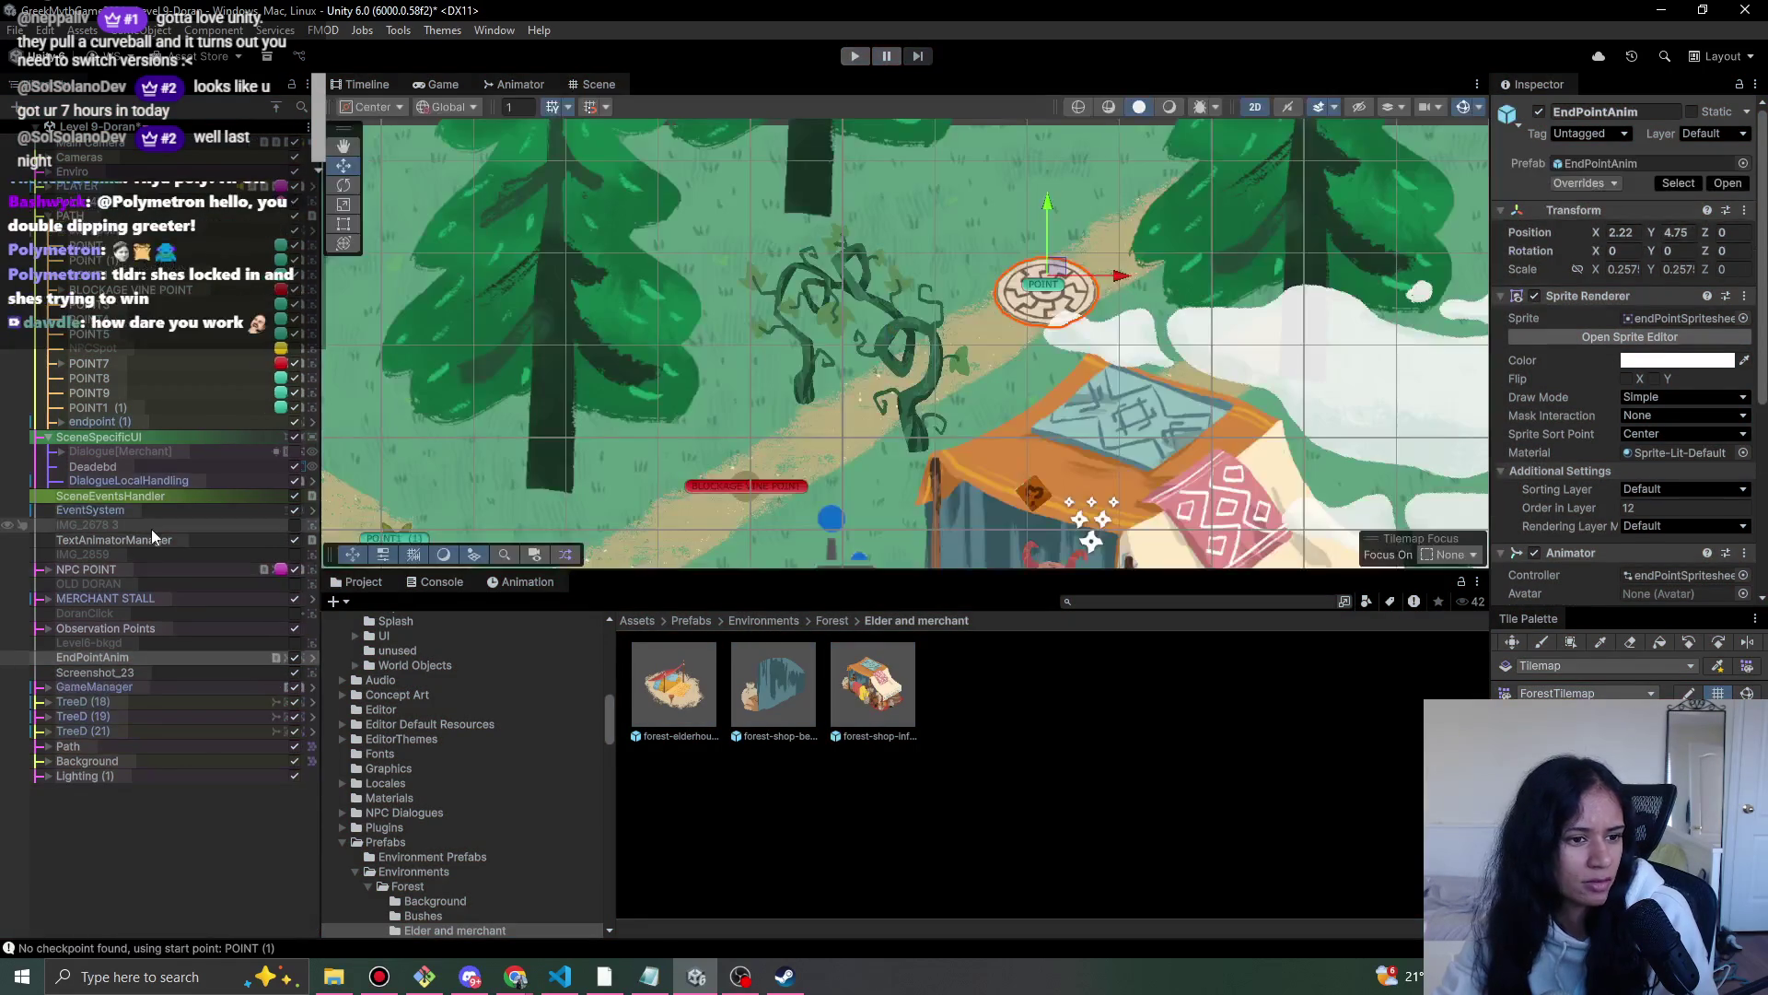
{"action": "double_click", "coordinate": [160, 598]}
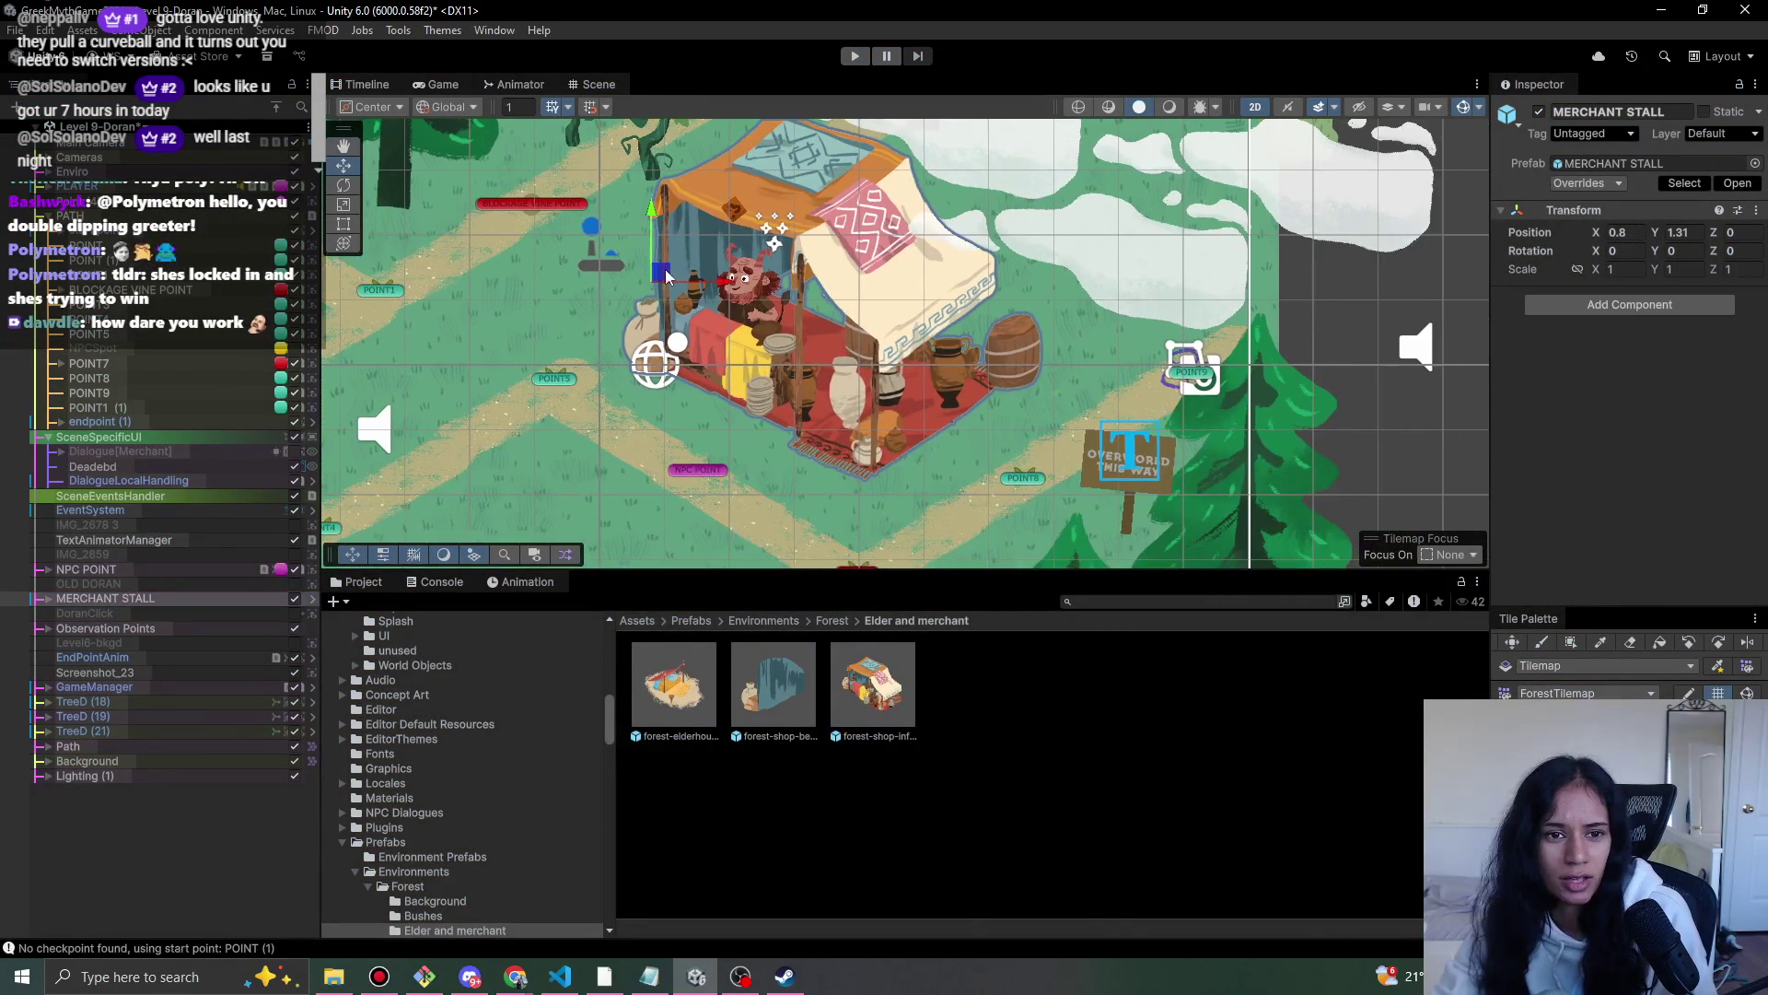
- Drag the merchant stall down to X 0.85, Y 0.96 and playtest it twice
{"action": "mouse_move", "coordinate": [665, 278]}
{"action": "left_mouse_down"}
{"action": "mouse_move", "coordinate": [673, 314]}
{"action": "mouse_move", "coordinate": [744, 276]}
{"action": "mouse_move", "coordinate": [660, 304]}
{"action": "left_mouse_up"}
{"action": "key", "text": "w"}
{"action": "mouse_move", "coordinate": [663, 304]}
{"action": "left_mouse_down"}
{"action": "mouse_move", "coordinate": [823, 249]}
{"action": "mouse_move", "coordinate": [949, 249]}
{"action": "left_mouse_up"}
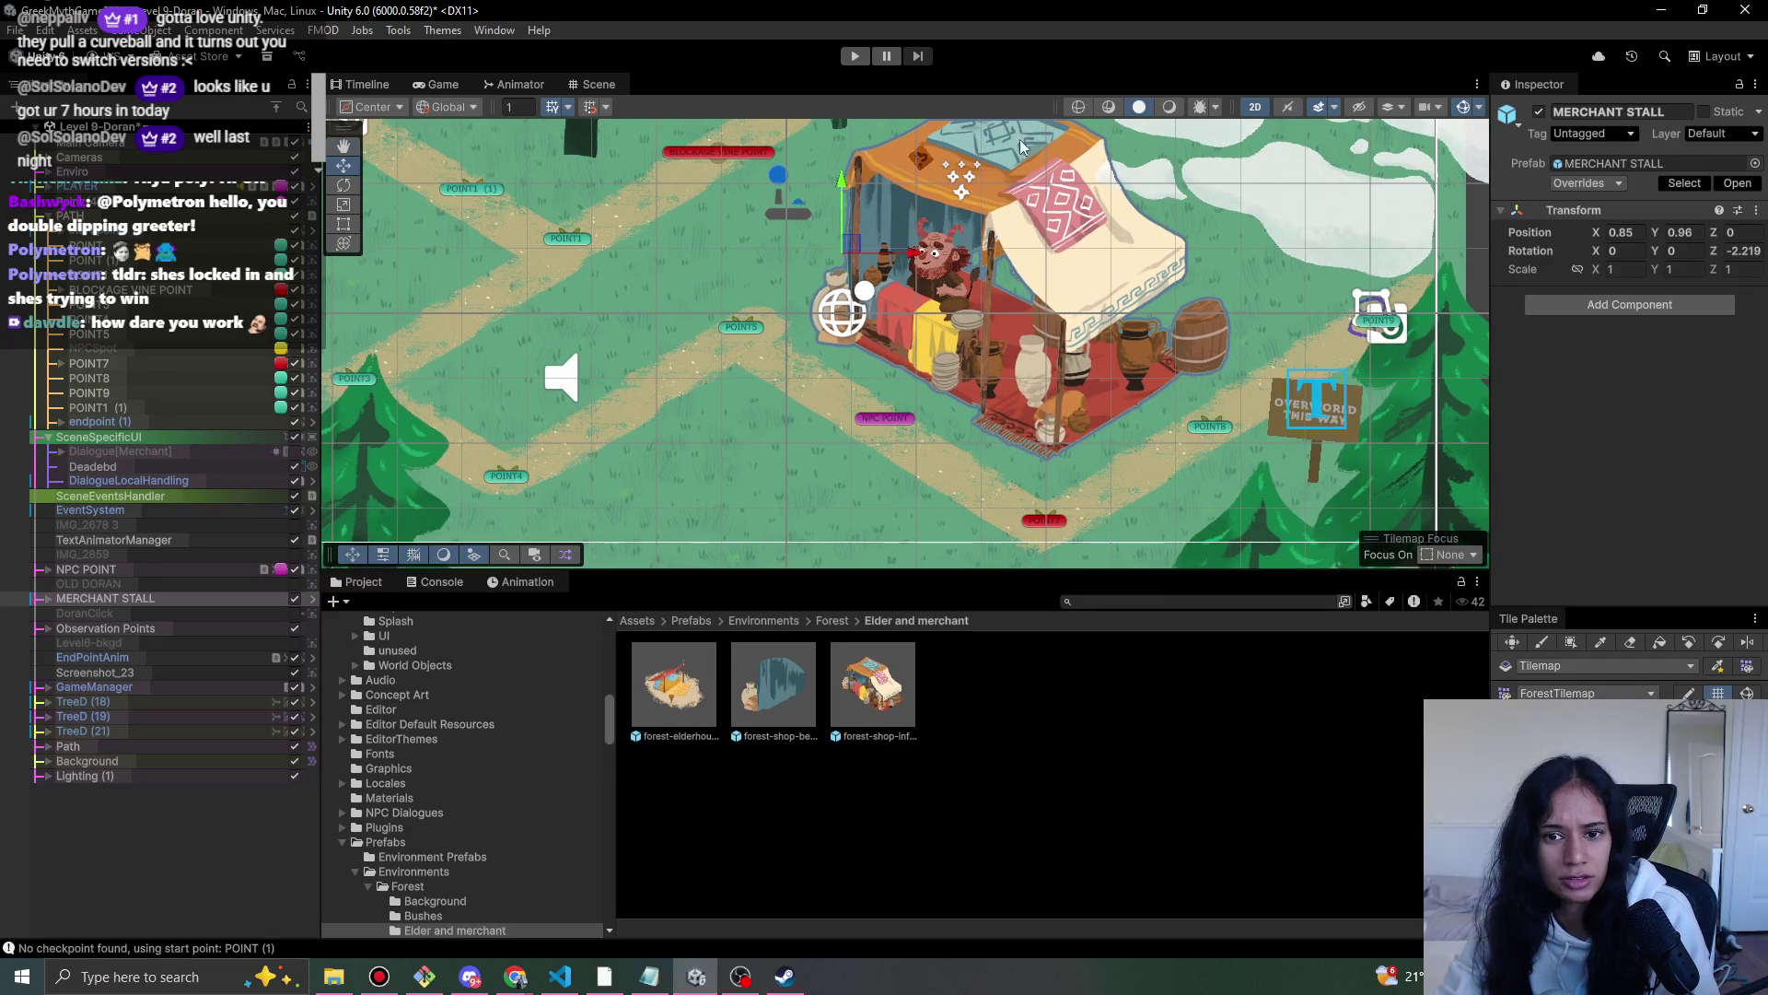
{"action": "left_click", "coordinate": [855, 57]}
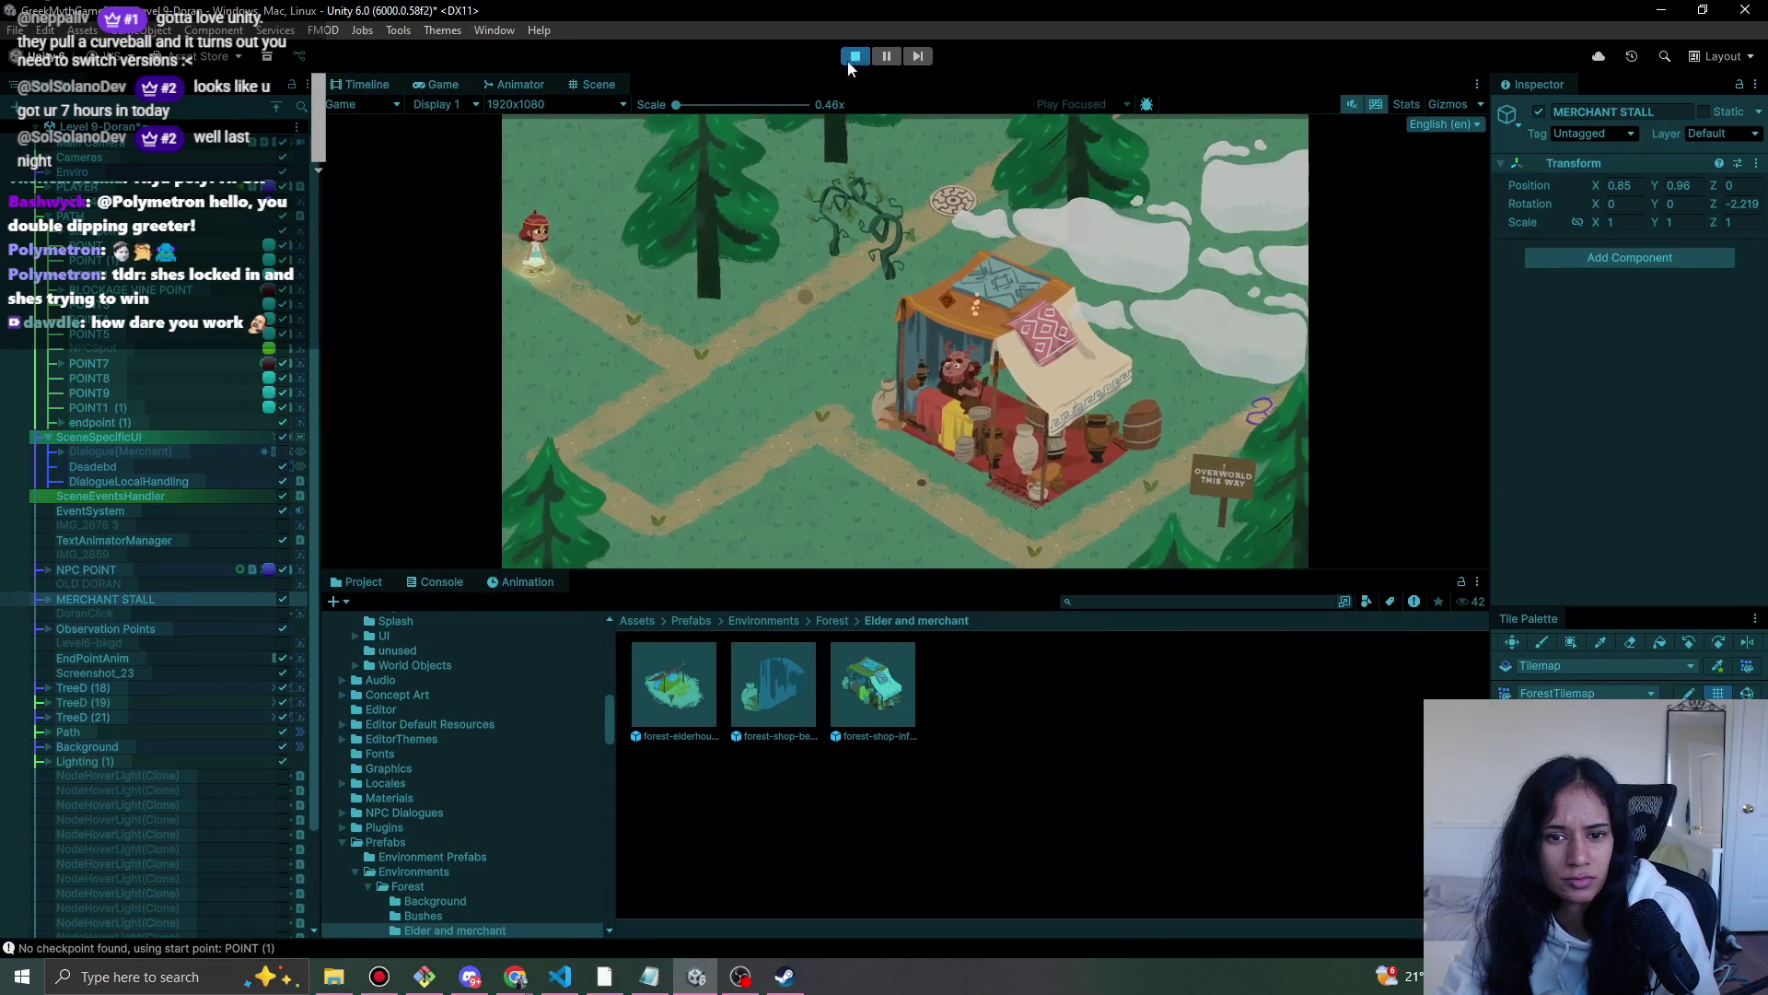
{"action": "left_click", "coordinate": [855, 57]}
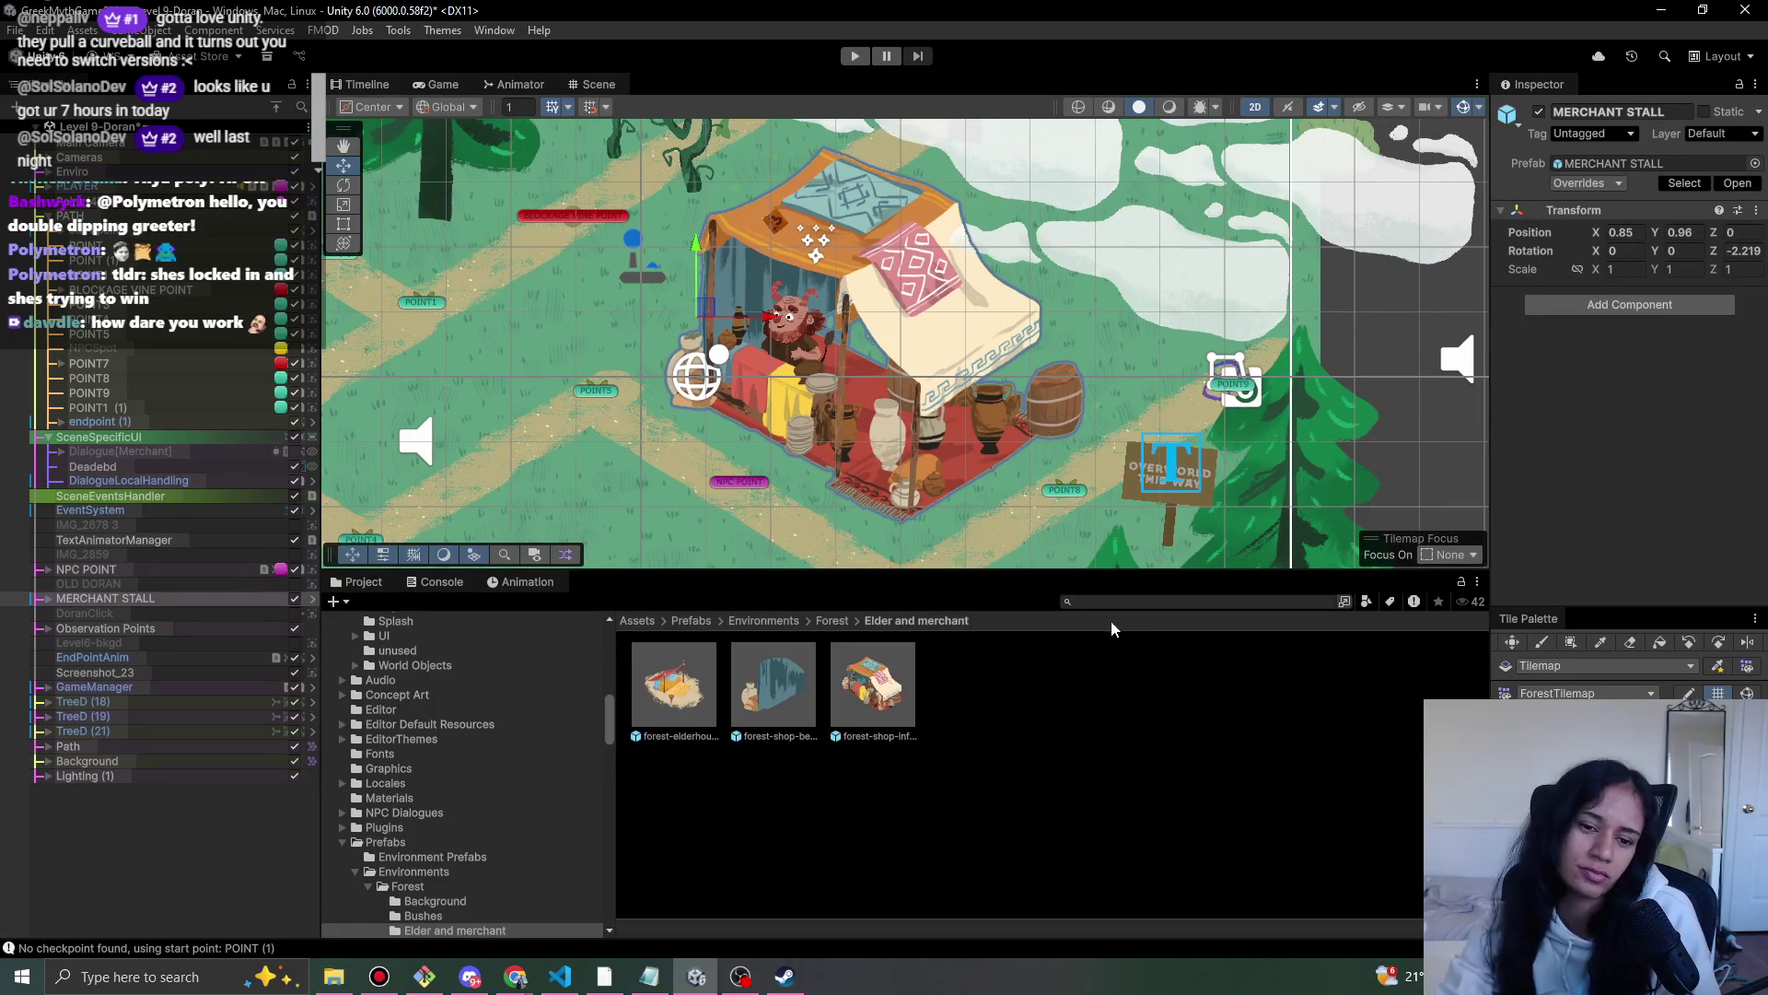
{"action": "key", "text": "b"}
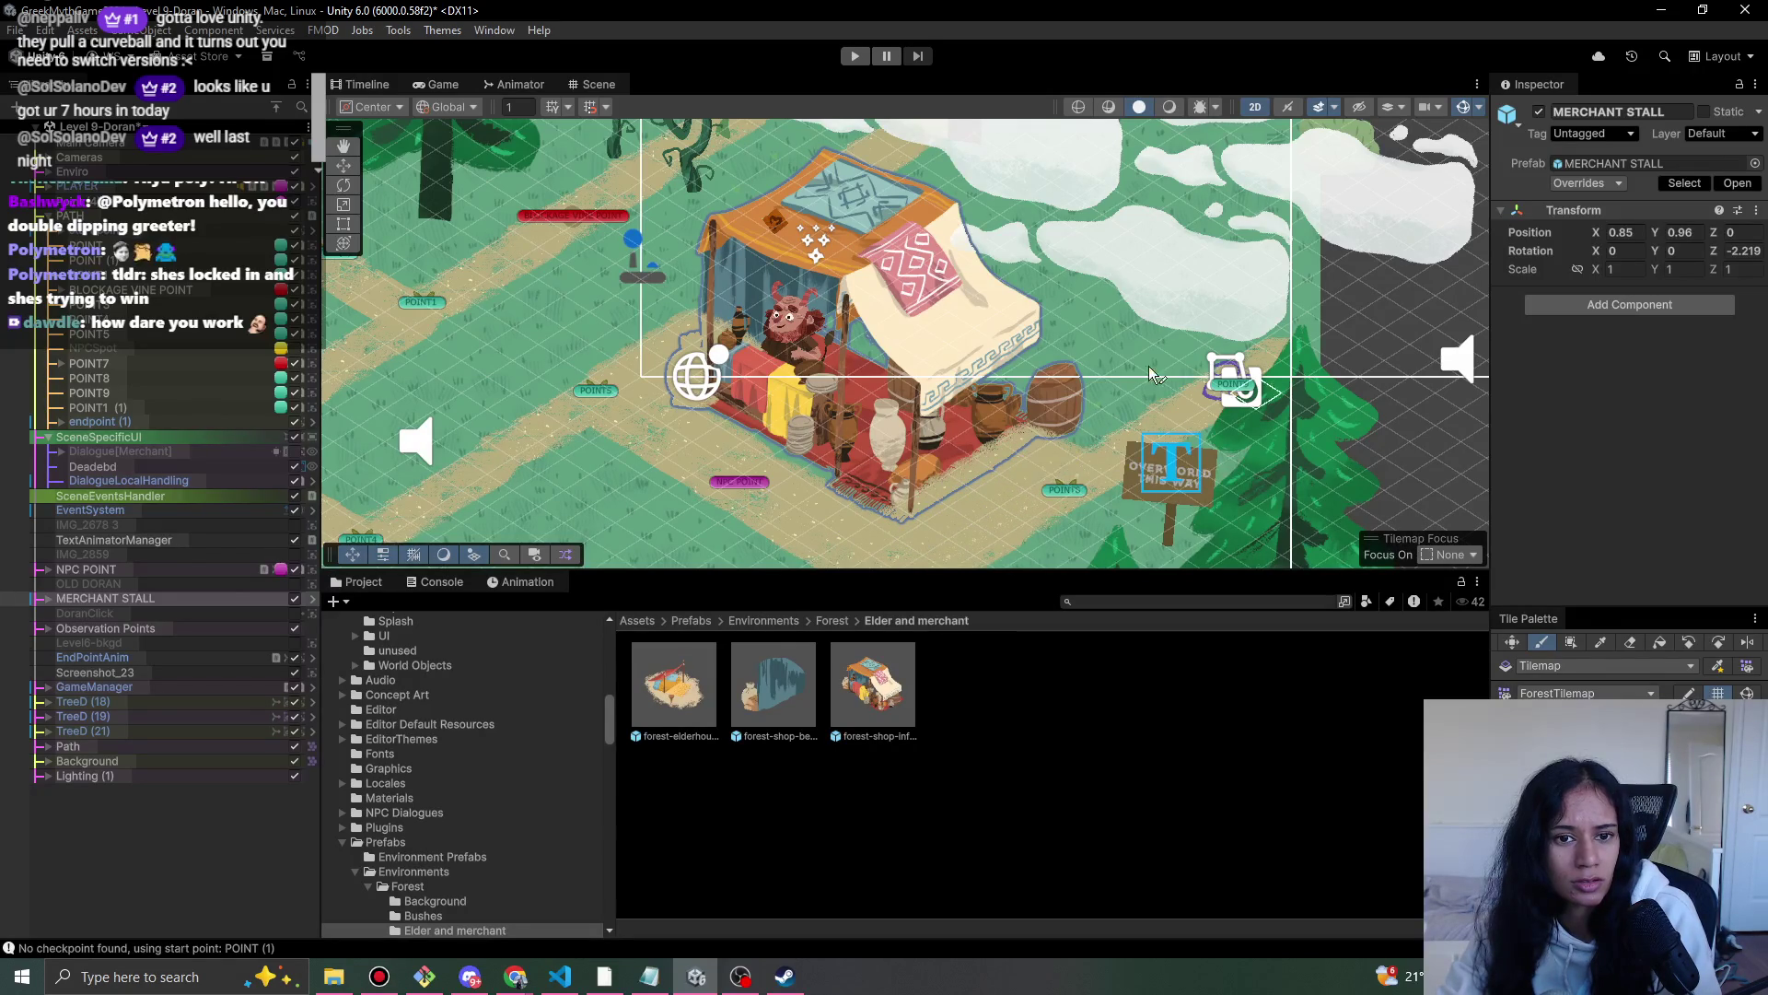
{"action": "scroll", "coordinate": [1266, 416], "scroll_direction": "down", "scroll_amount": 2}
{"action": "left_click", "coordinate": [866, 57]}
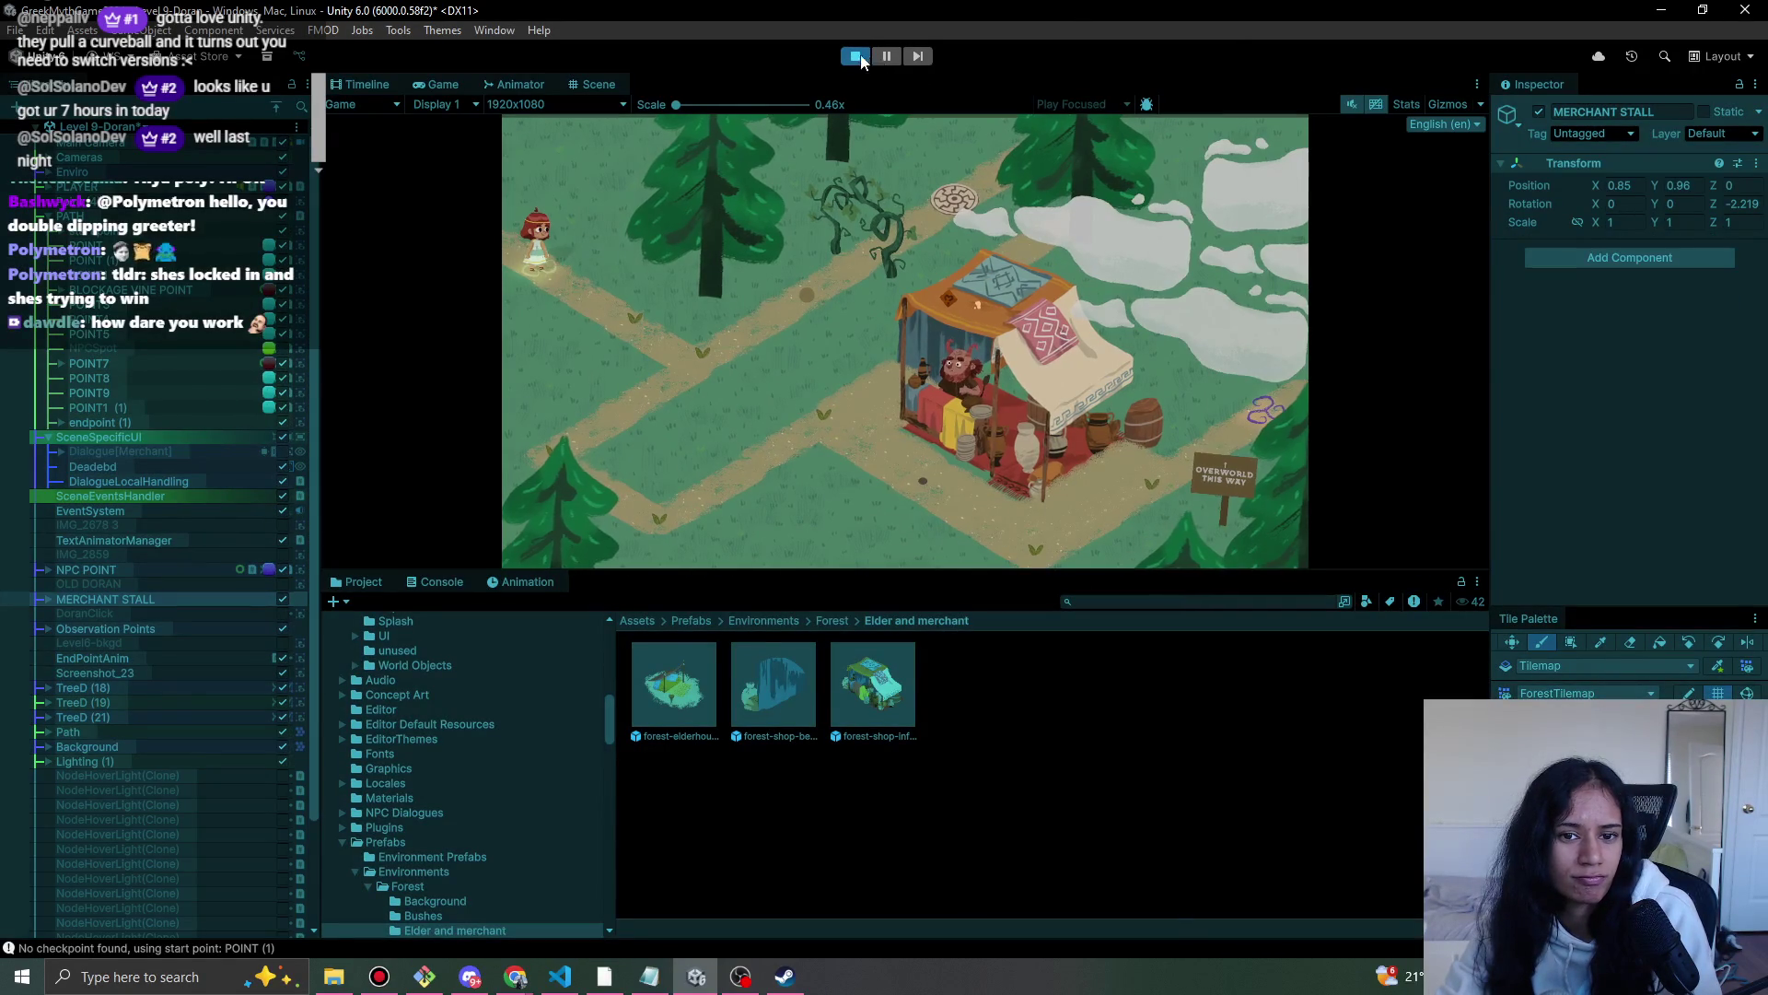
- Erase a small patch of path tiles left of the merchant stall, then restore the brush
{"action": "left_click", "coordinate": [855, 56]}
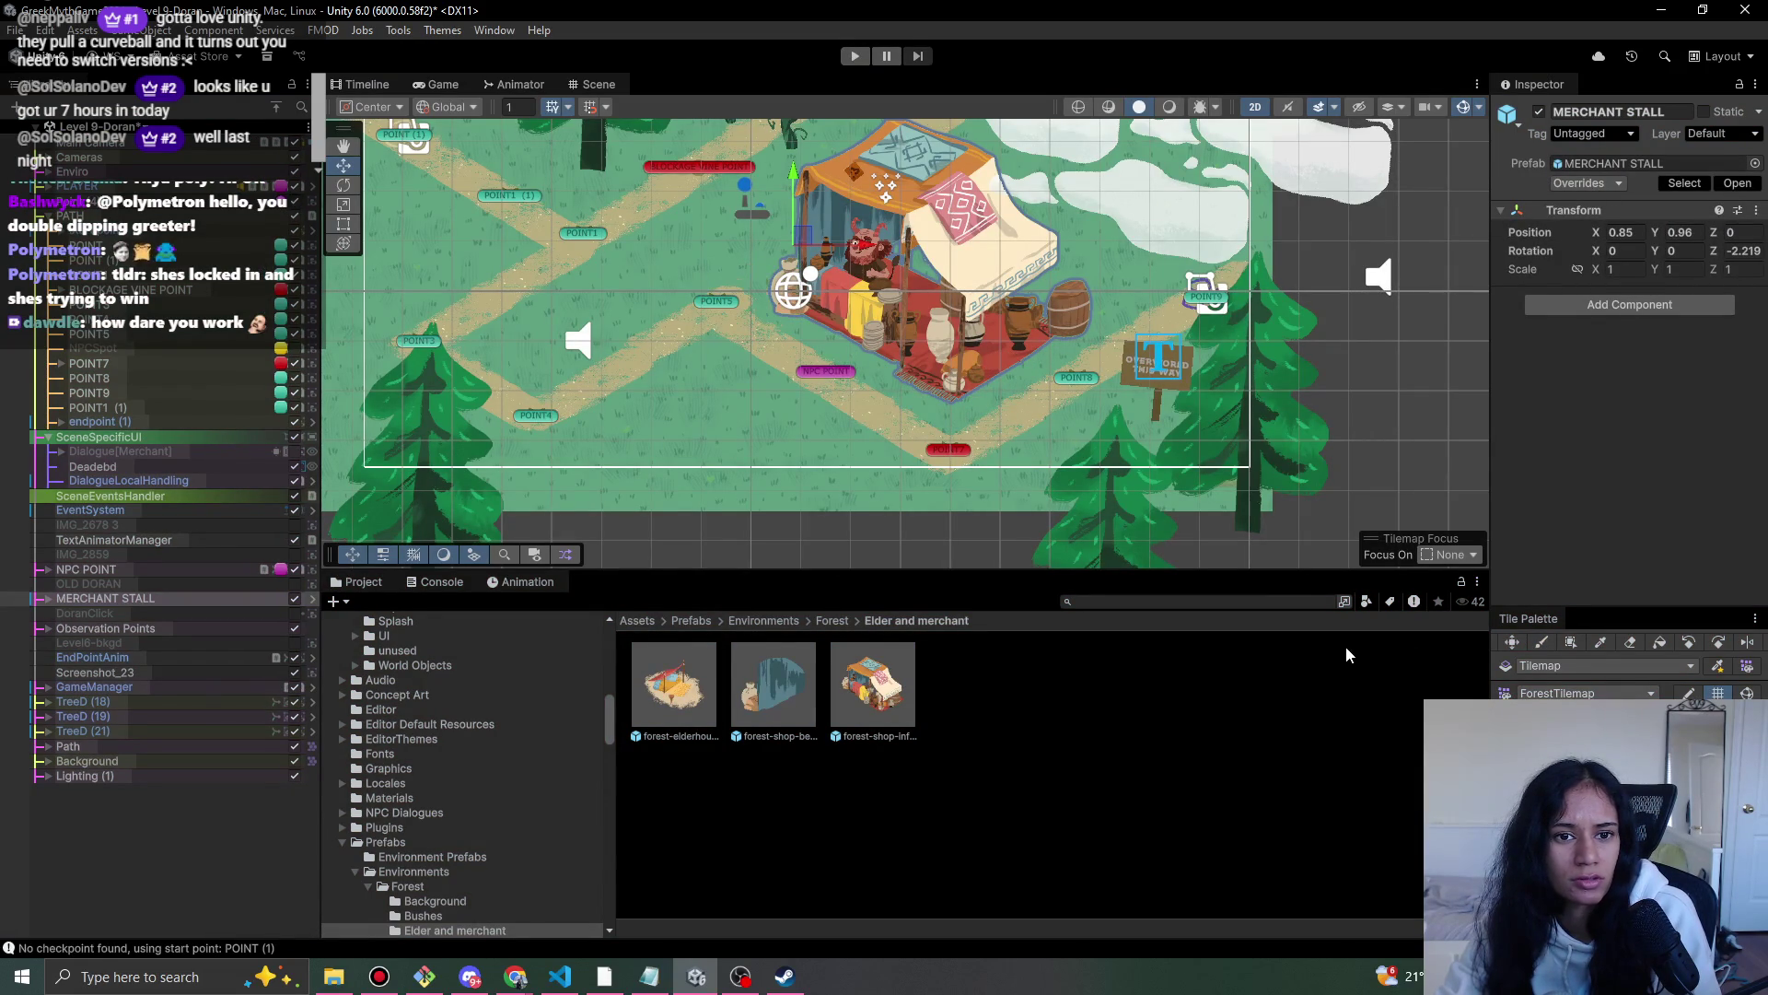
{"action": "left_click", "coordinate": [855, 56]}
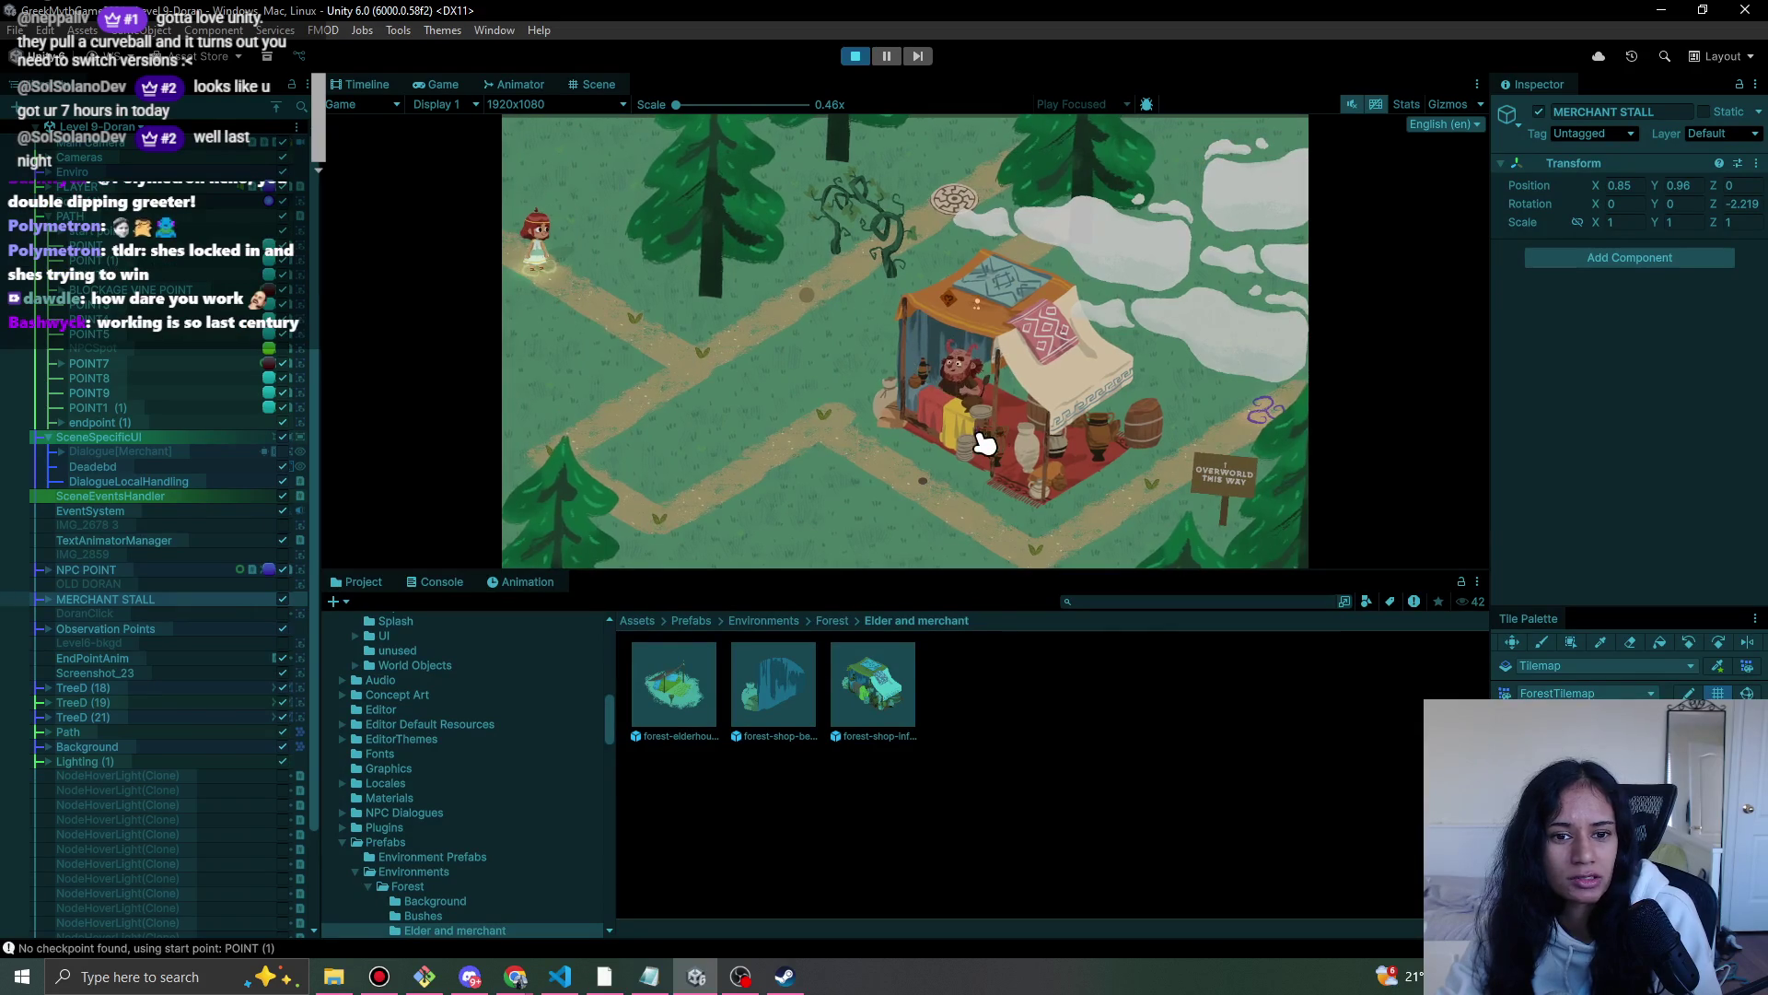
{"action": "left_click", "coordinate": [866, 57]}
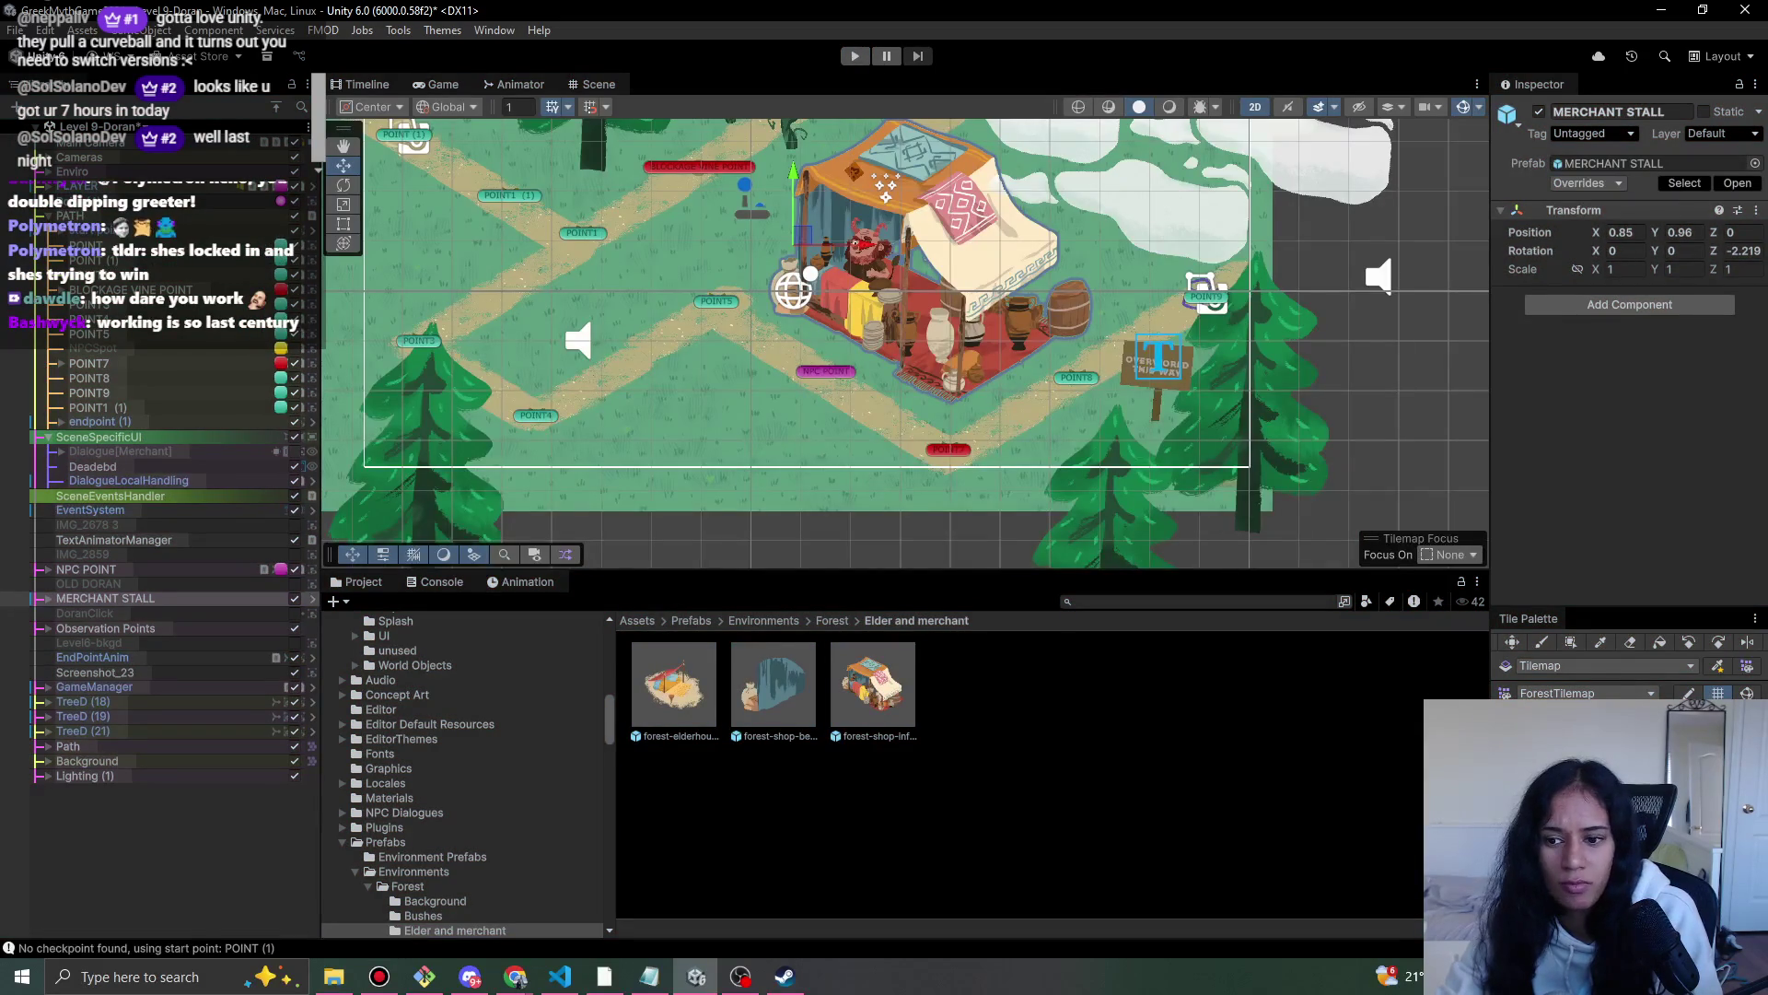
{"action": "left_click", "coordinate": [1632, 642]}
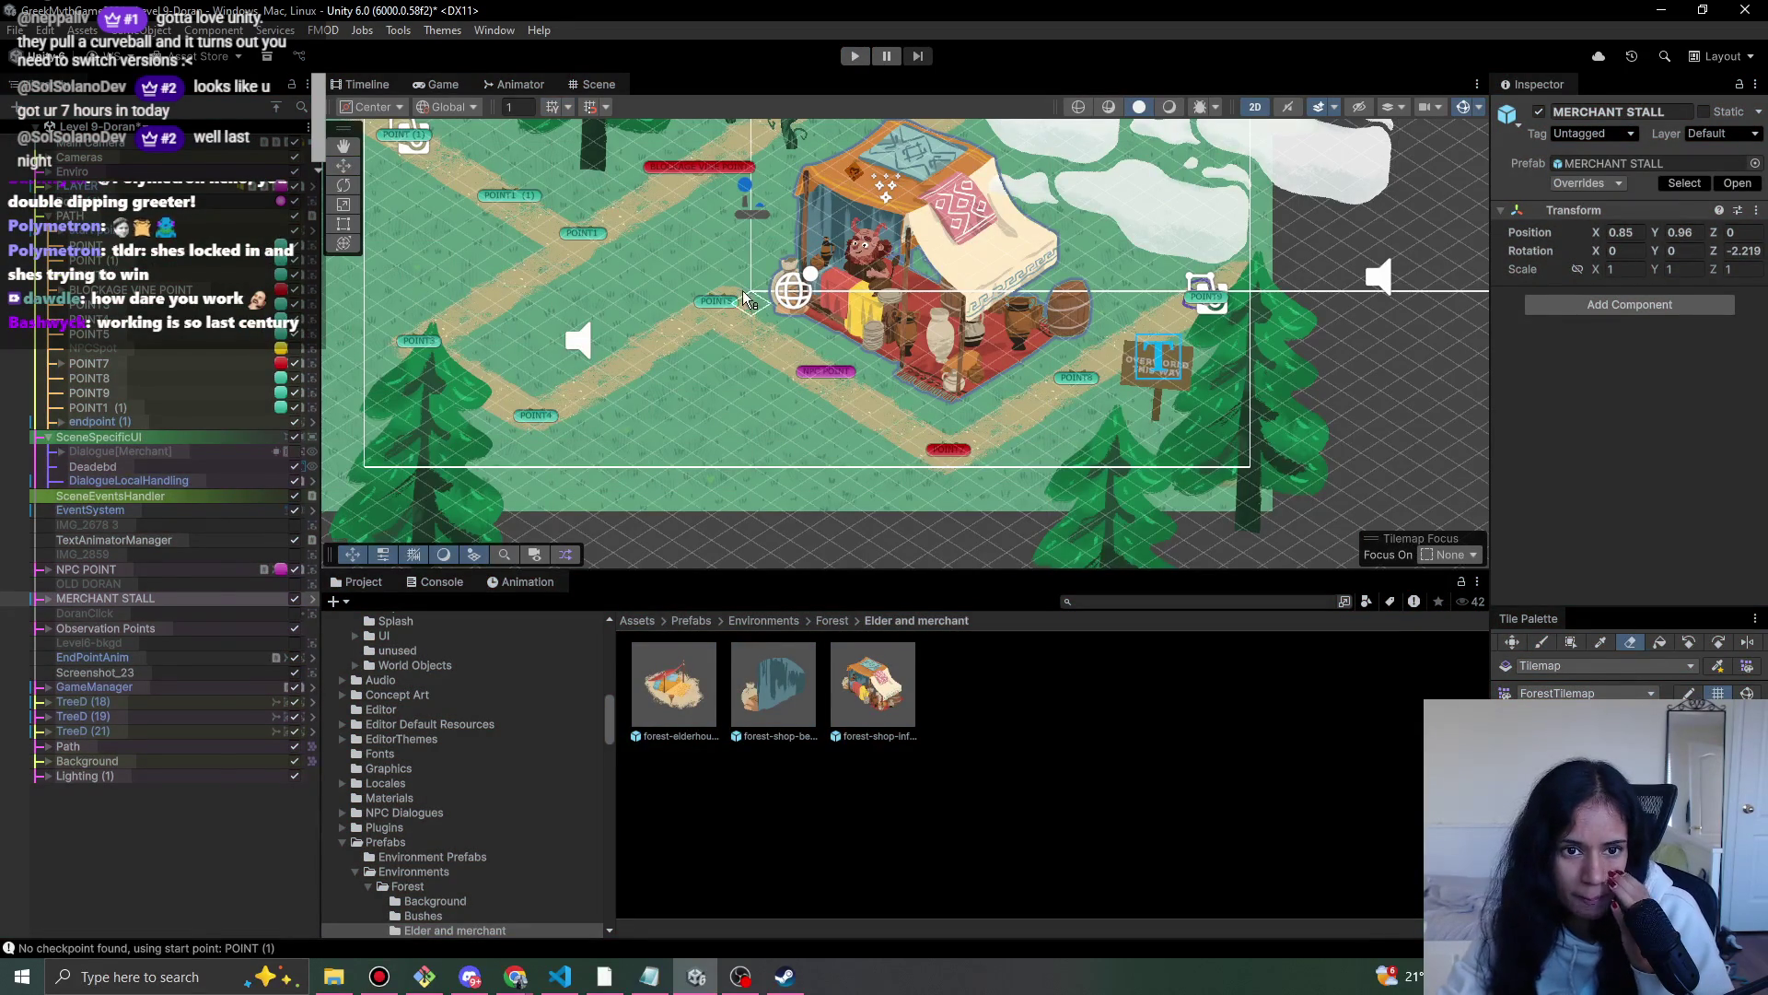
{"action": "left_click_drag", "start_coordinate": [720, 328], "coordinate": [691, 330]}
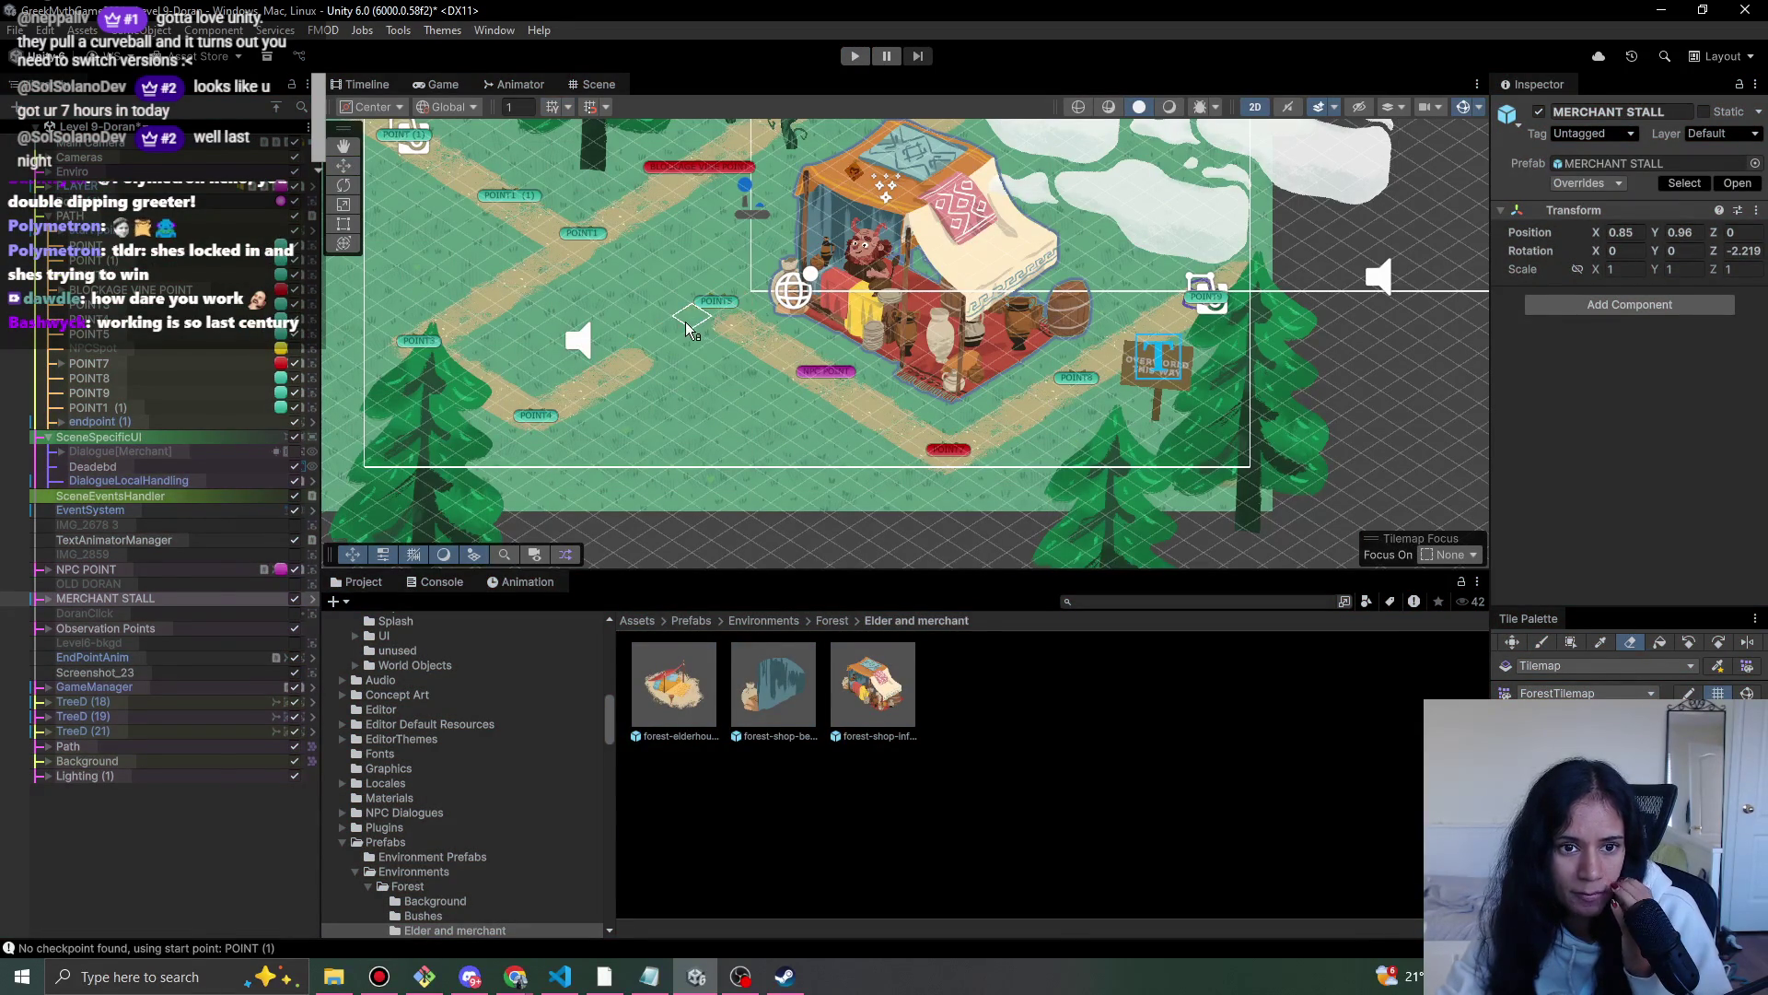
{"action": "key", "text": "b"}
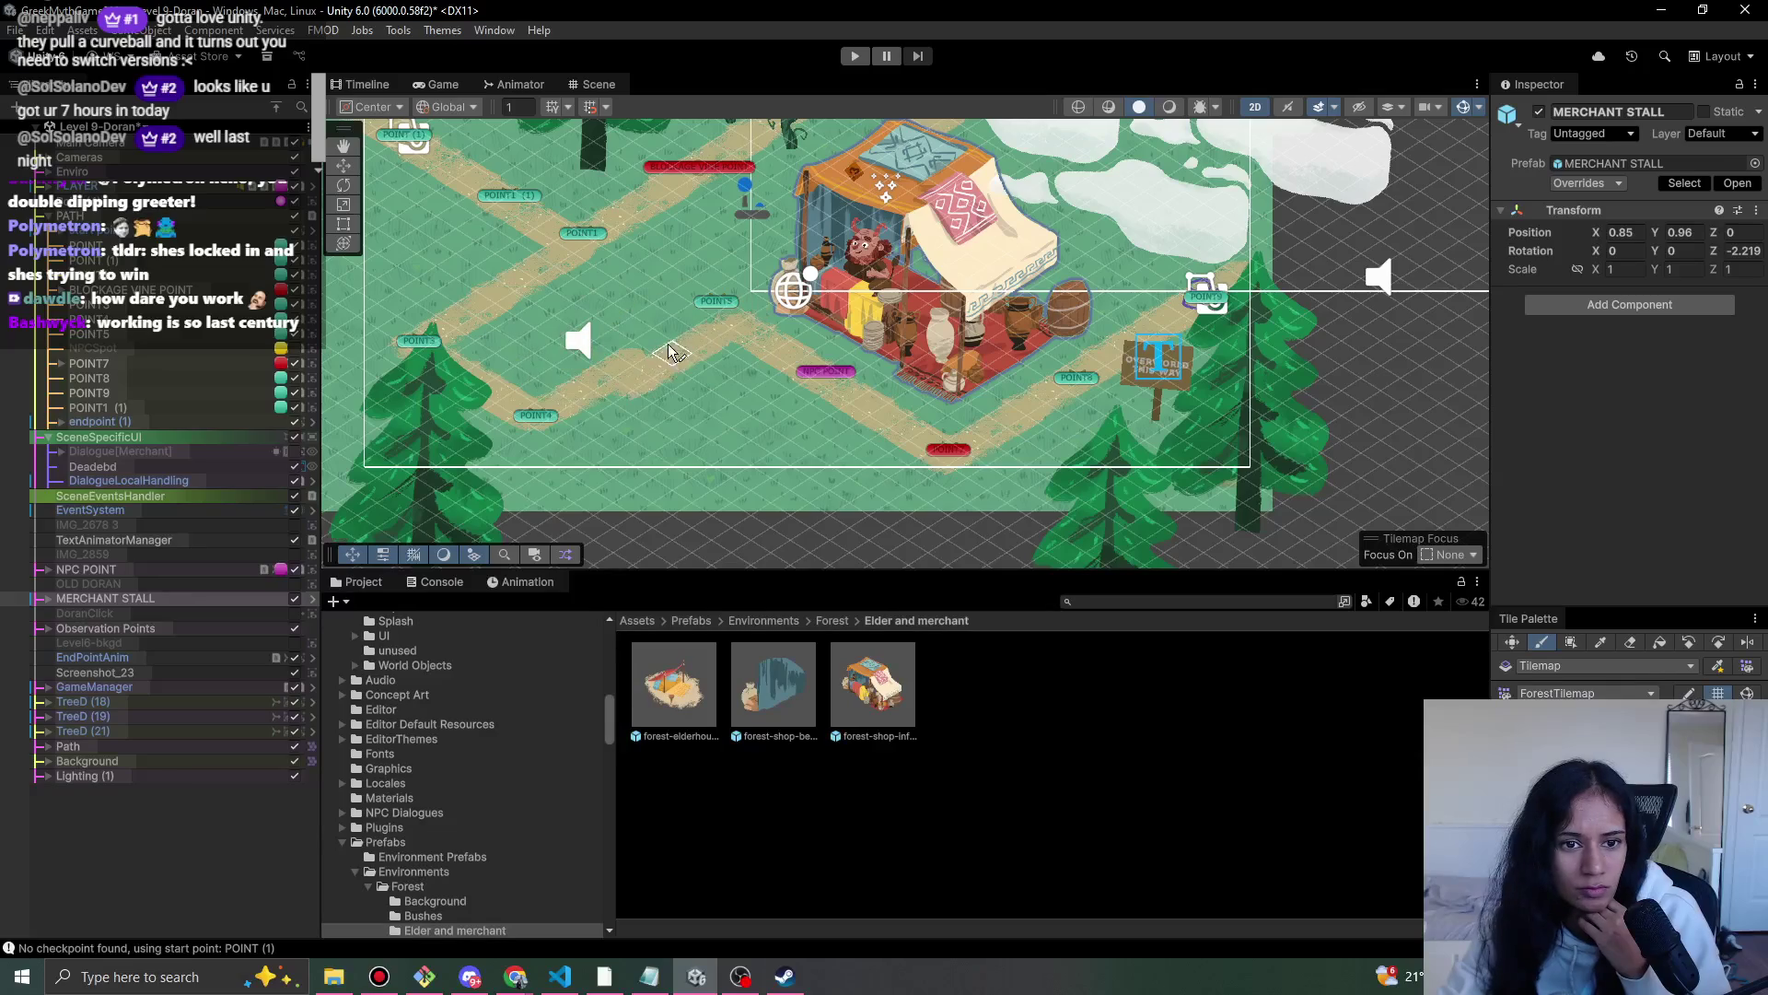
{"action": "key", "text": "f"}
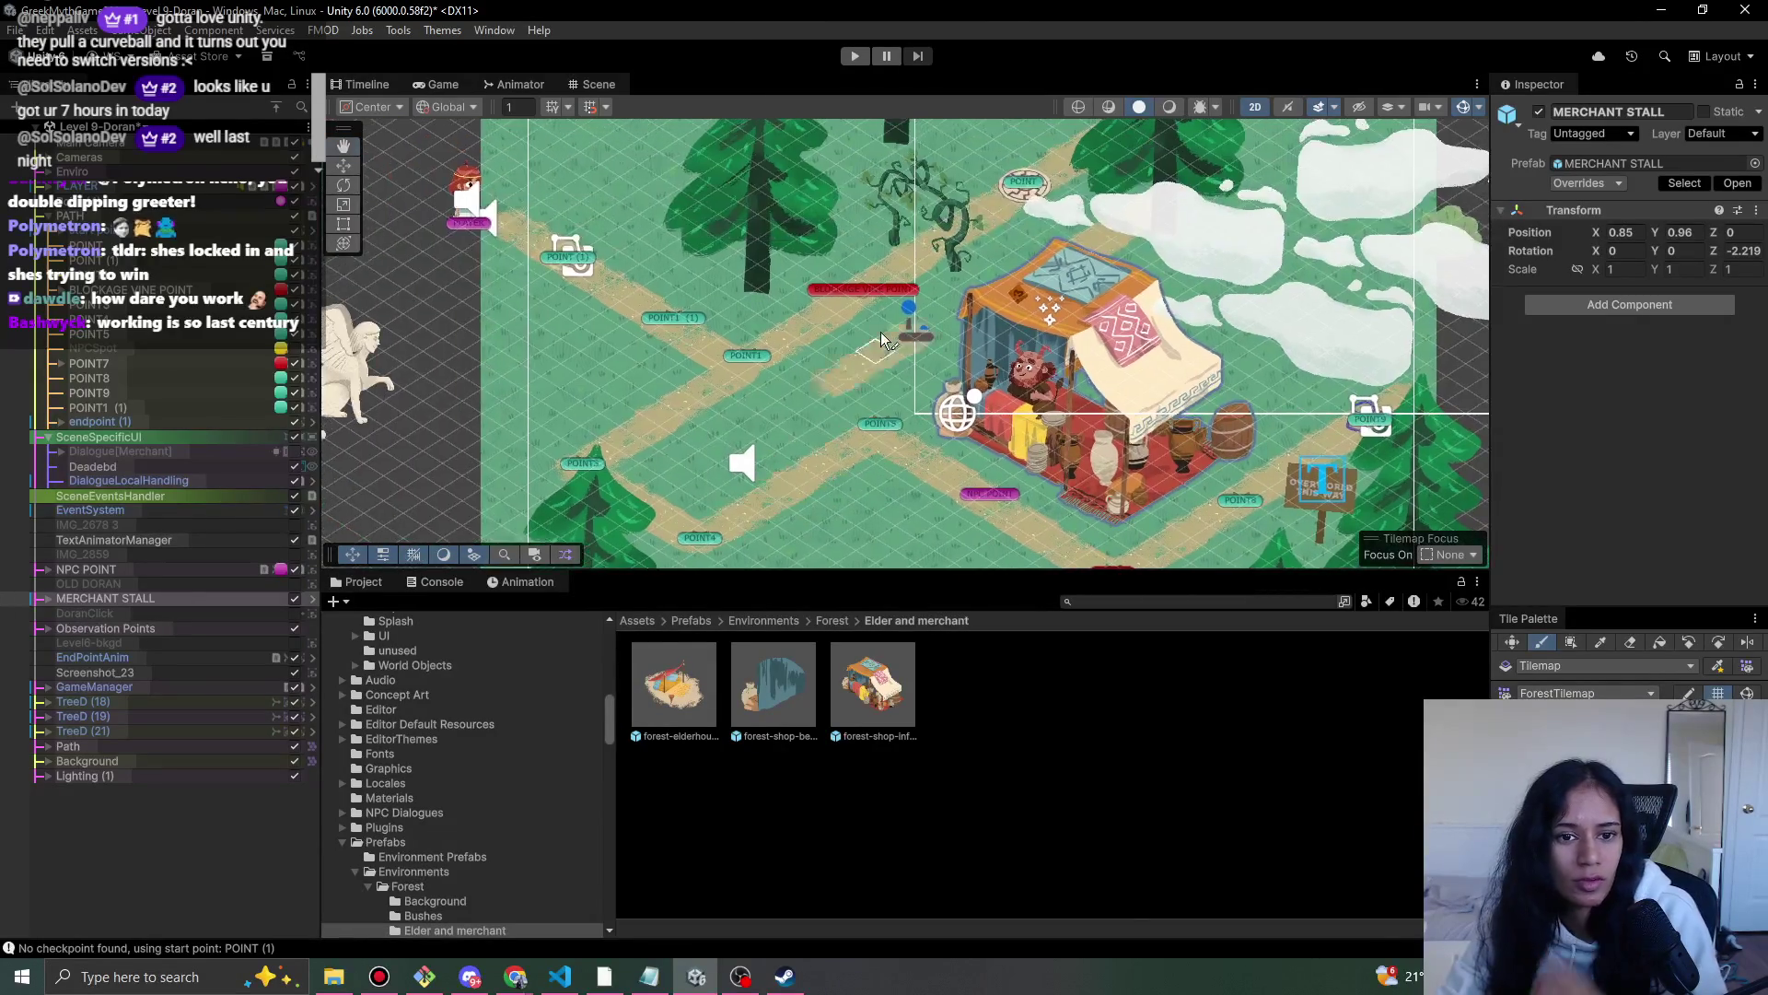
- Return to the Move tool and playtest the level twice
{"action": "left_click", "coordinate": [856, 59]}
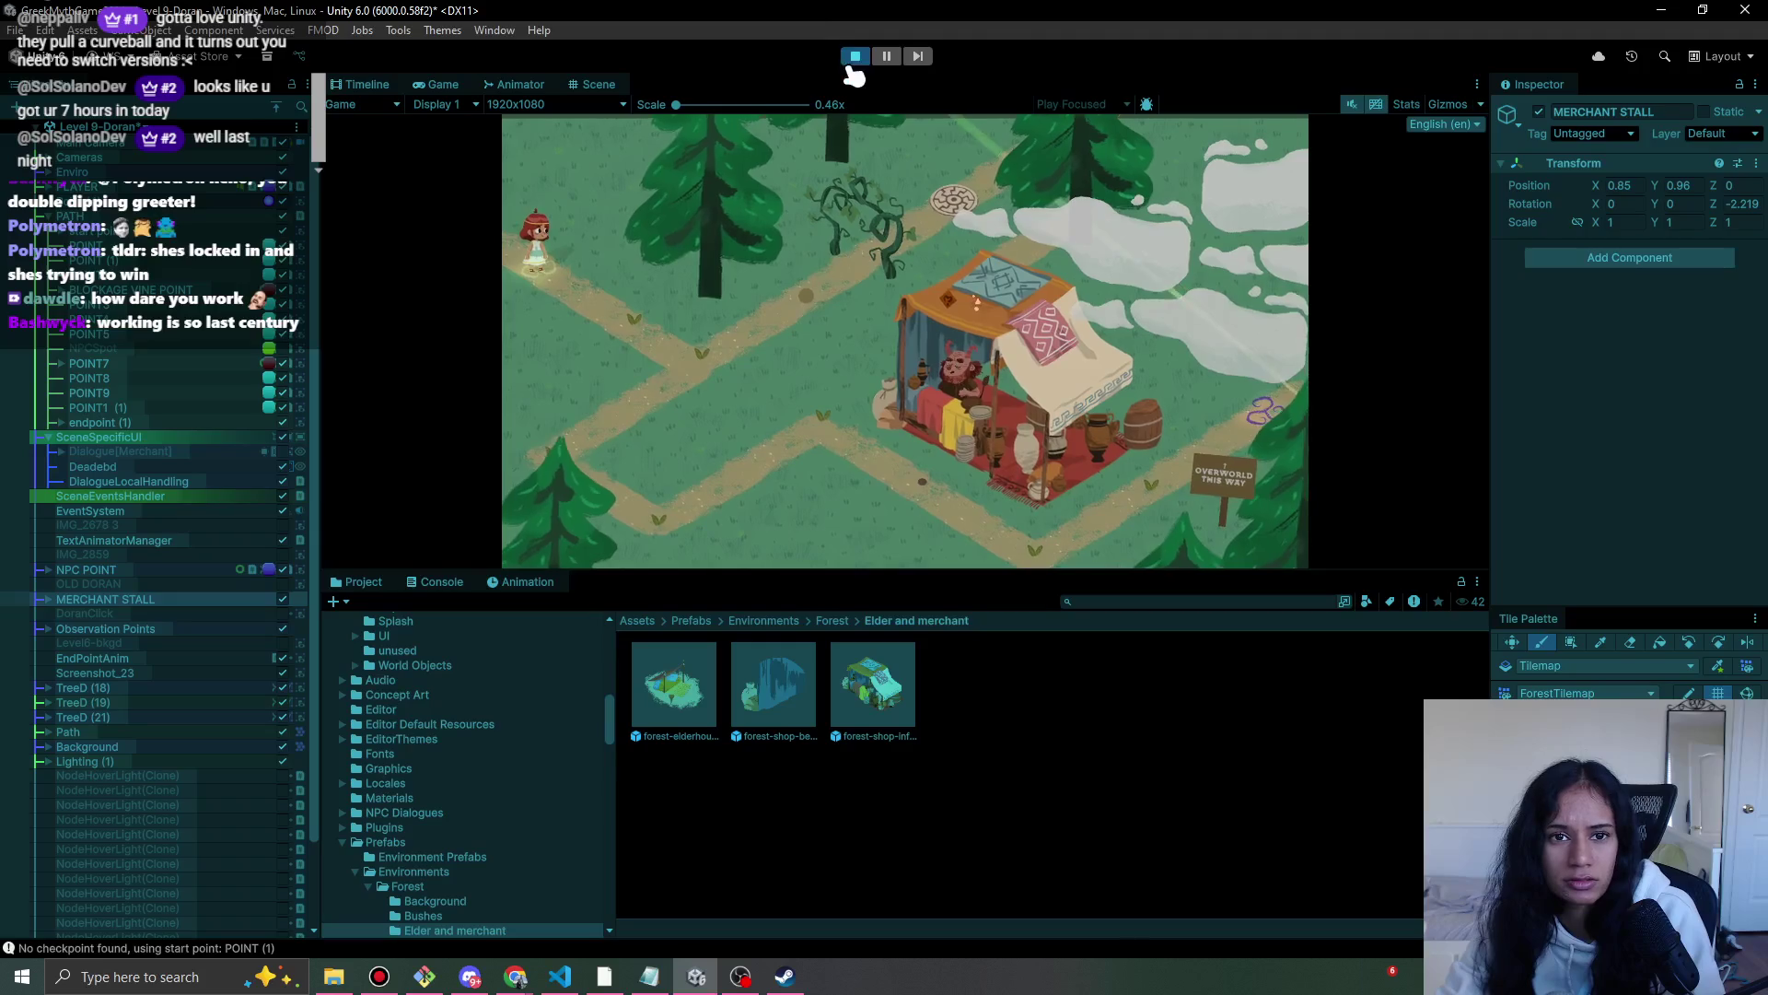
{"action": "left_click", "coordinate": [856, 59]}
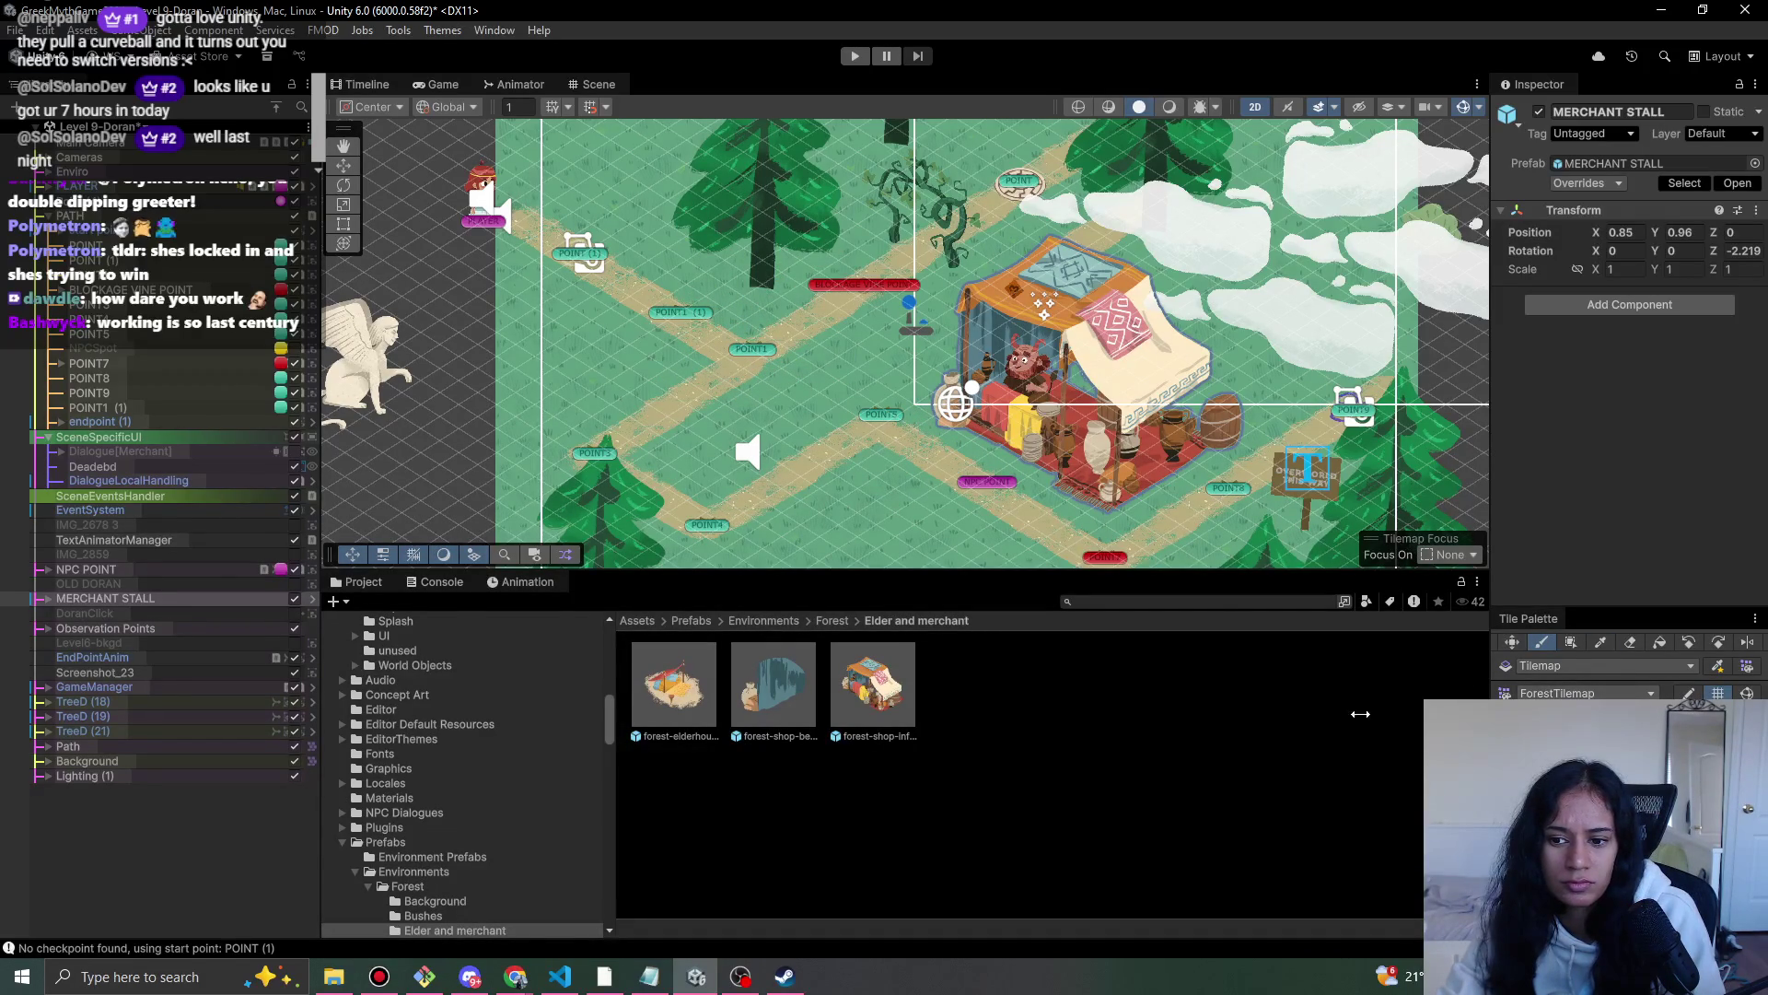
{"action": "key", "text": "w"}
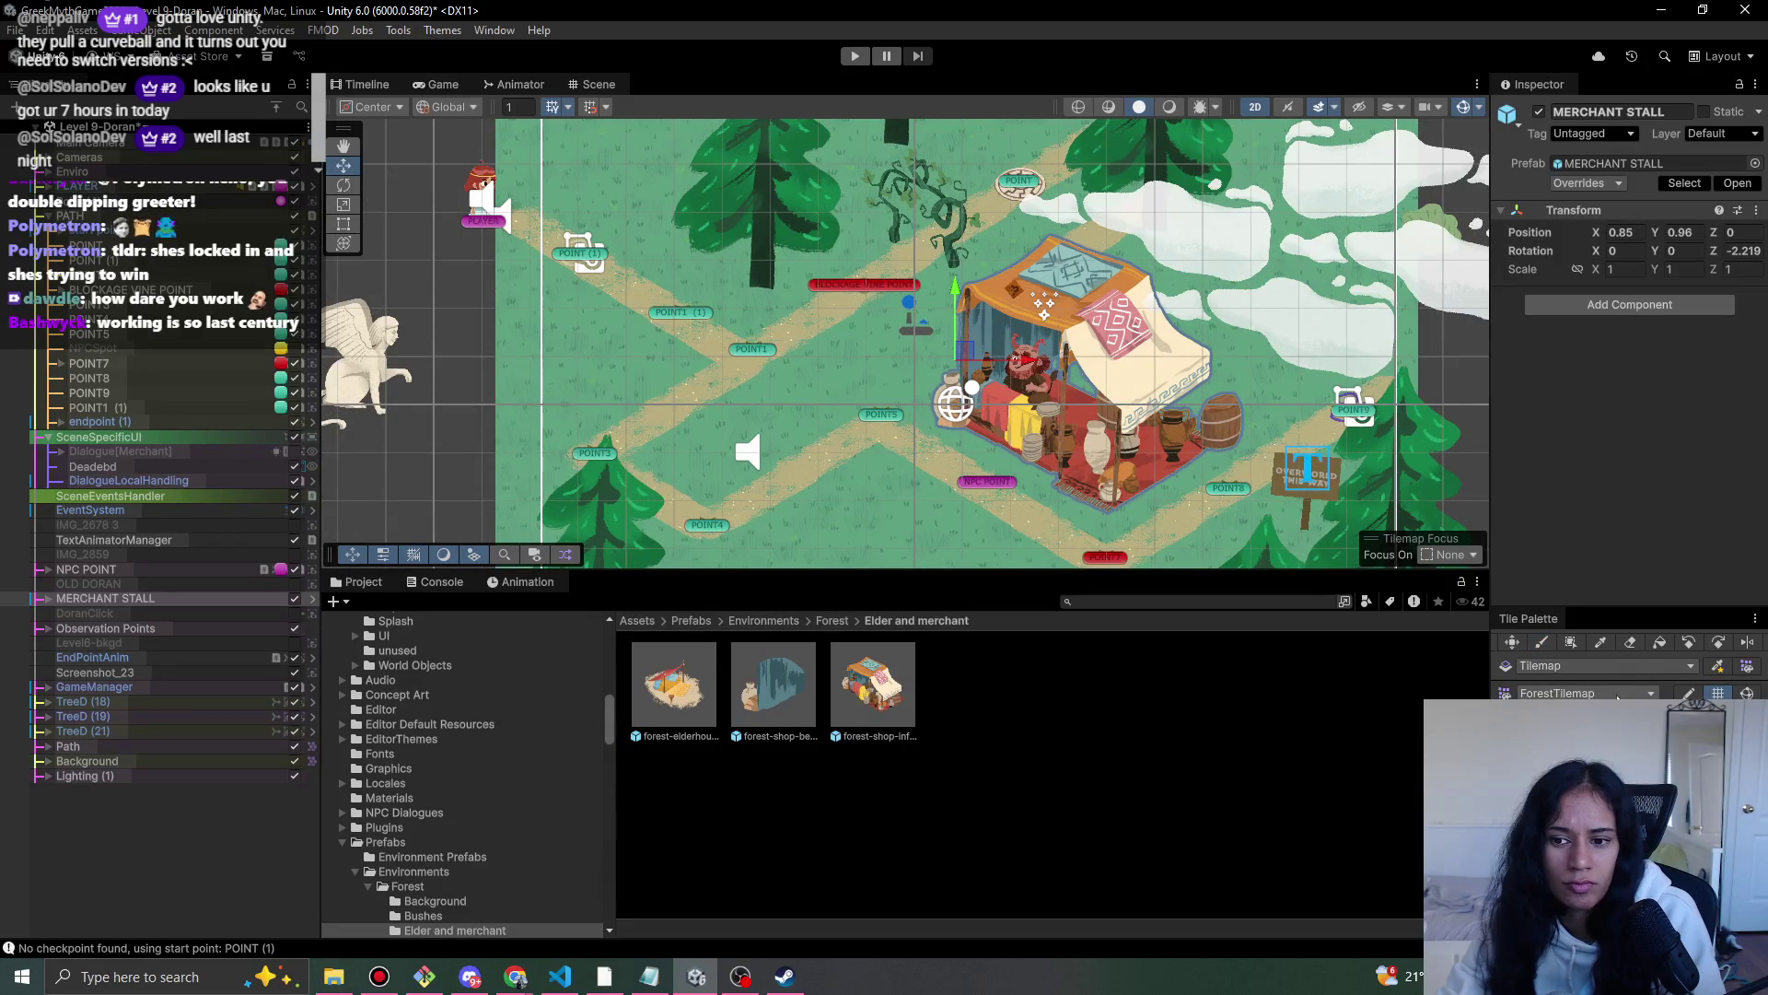
{"action": "scroll", "coordinate": [938, 450], "scroll_direction": "down", "scroll_amount": 3}
{"action": "left_click", "coordinate": [857, 57]}
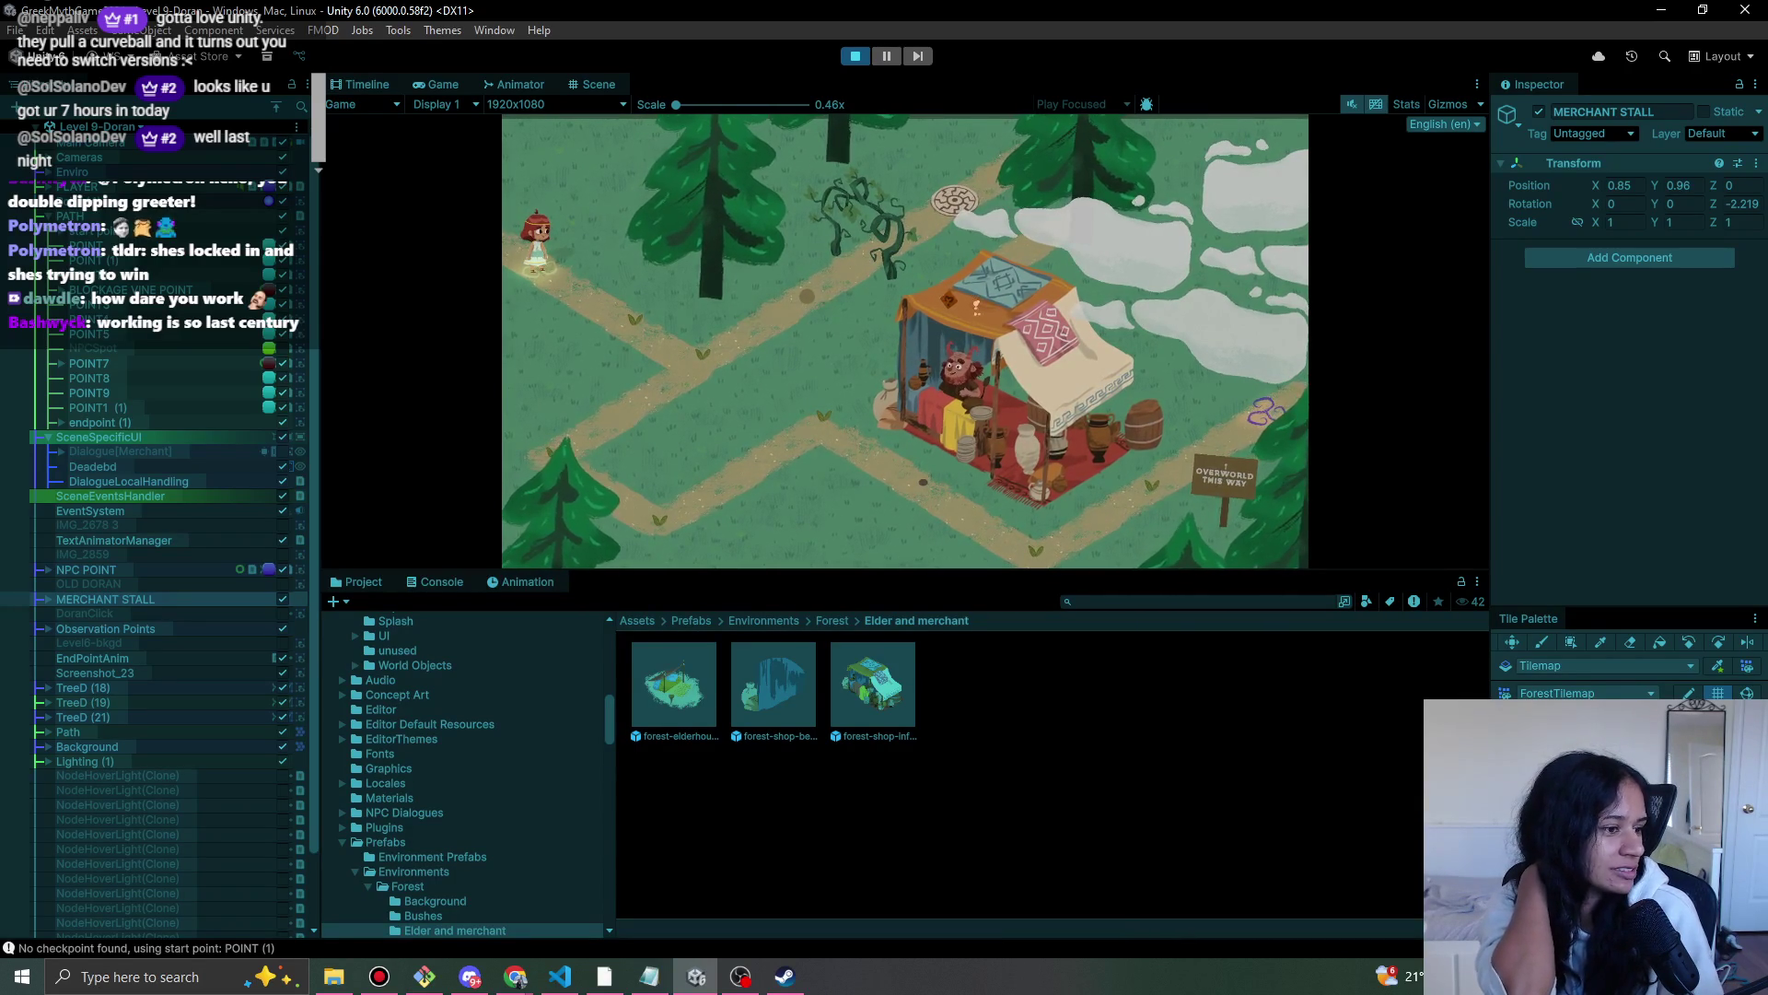
{"action": "left_click", "coordinate": [857, 57]}
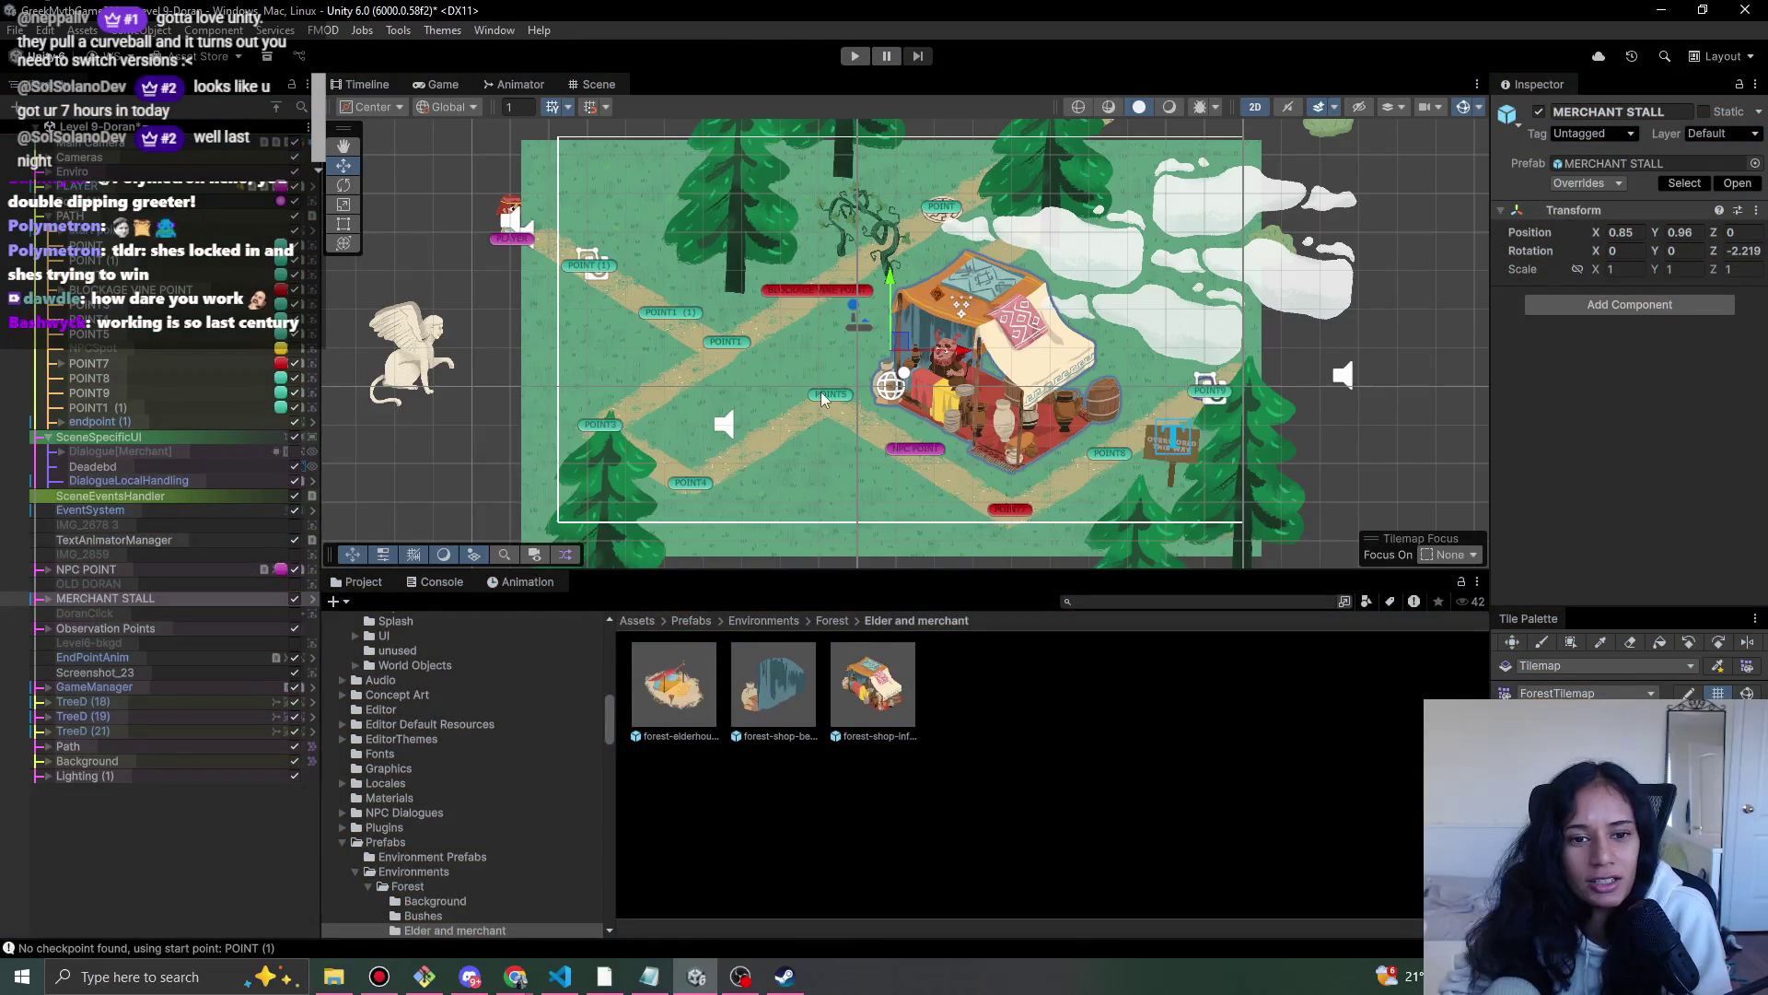
- Adjust the path markers: move the NPC POINT marker down and nudge endpoint (1) down-left
{"action": "left_click", "coordinate": [823, 395]}
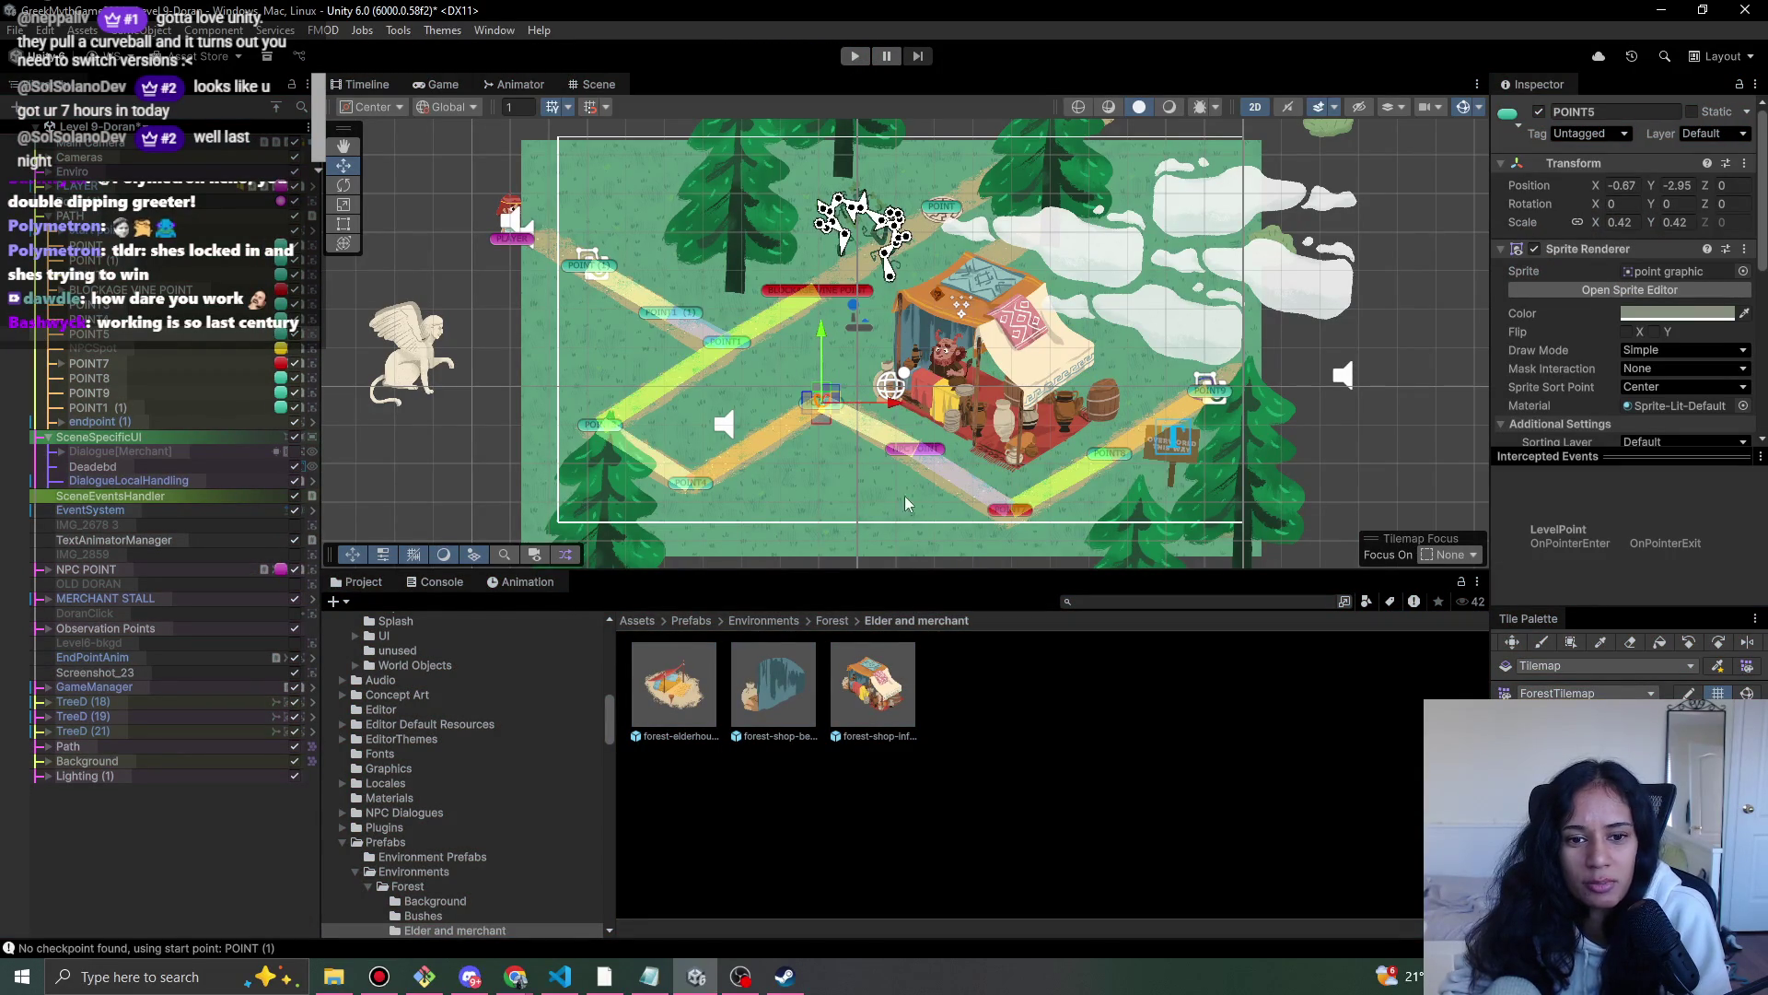
{"action": "mouse_move", "coordinate": [864, 467]}
{"action": "left_mouse_down"}
{"action": "mouse_move", "coordinate": [788, 490]}
{"action": "mouse_move", "coordinate": [882, 481]}
{"action": "left_mouse_up"}
{"action": "scroll", "coordinate": [788, 490], "scroll_direction": "up", "scroll_amount": 1}
{"action": "left_click", "coordinate": [871, 471]}
{"action": "left_click_drag", "start_coordinate": [952, 537], "coordinate": [916, 462]}
{"action": "left_click", "coordinate": [917, 462]}
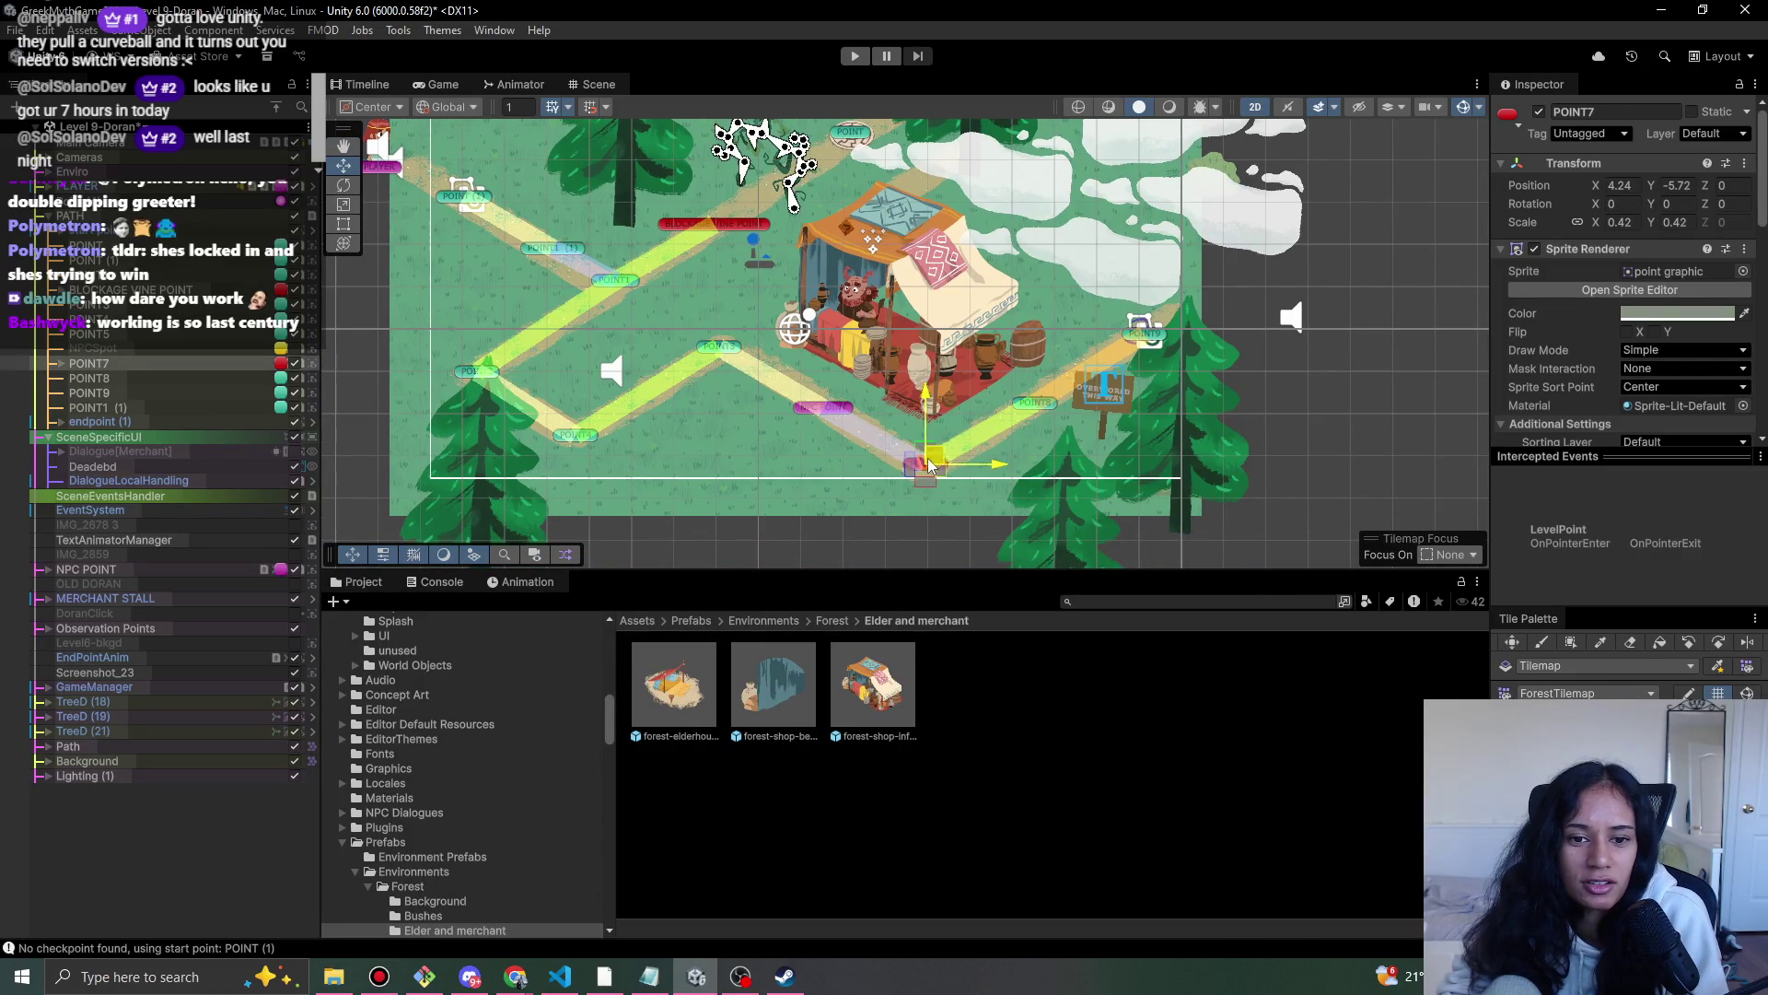
{"action": "left_click", "coordinate": [1041, 401]}
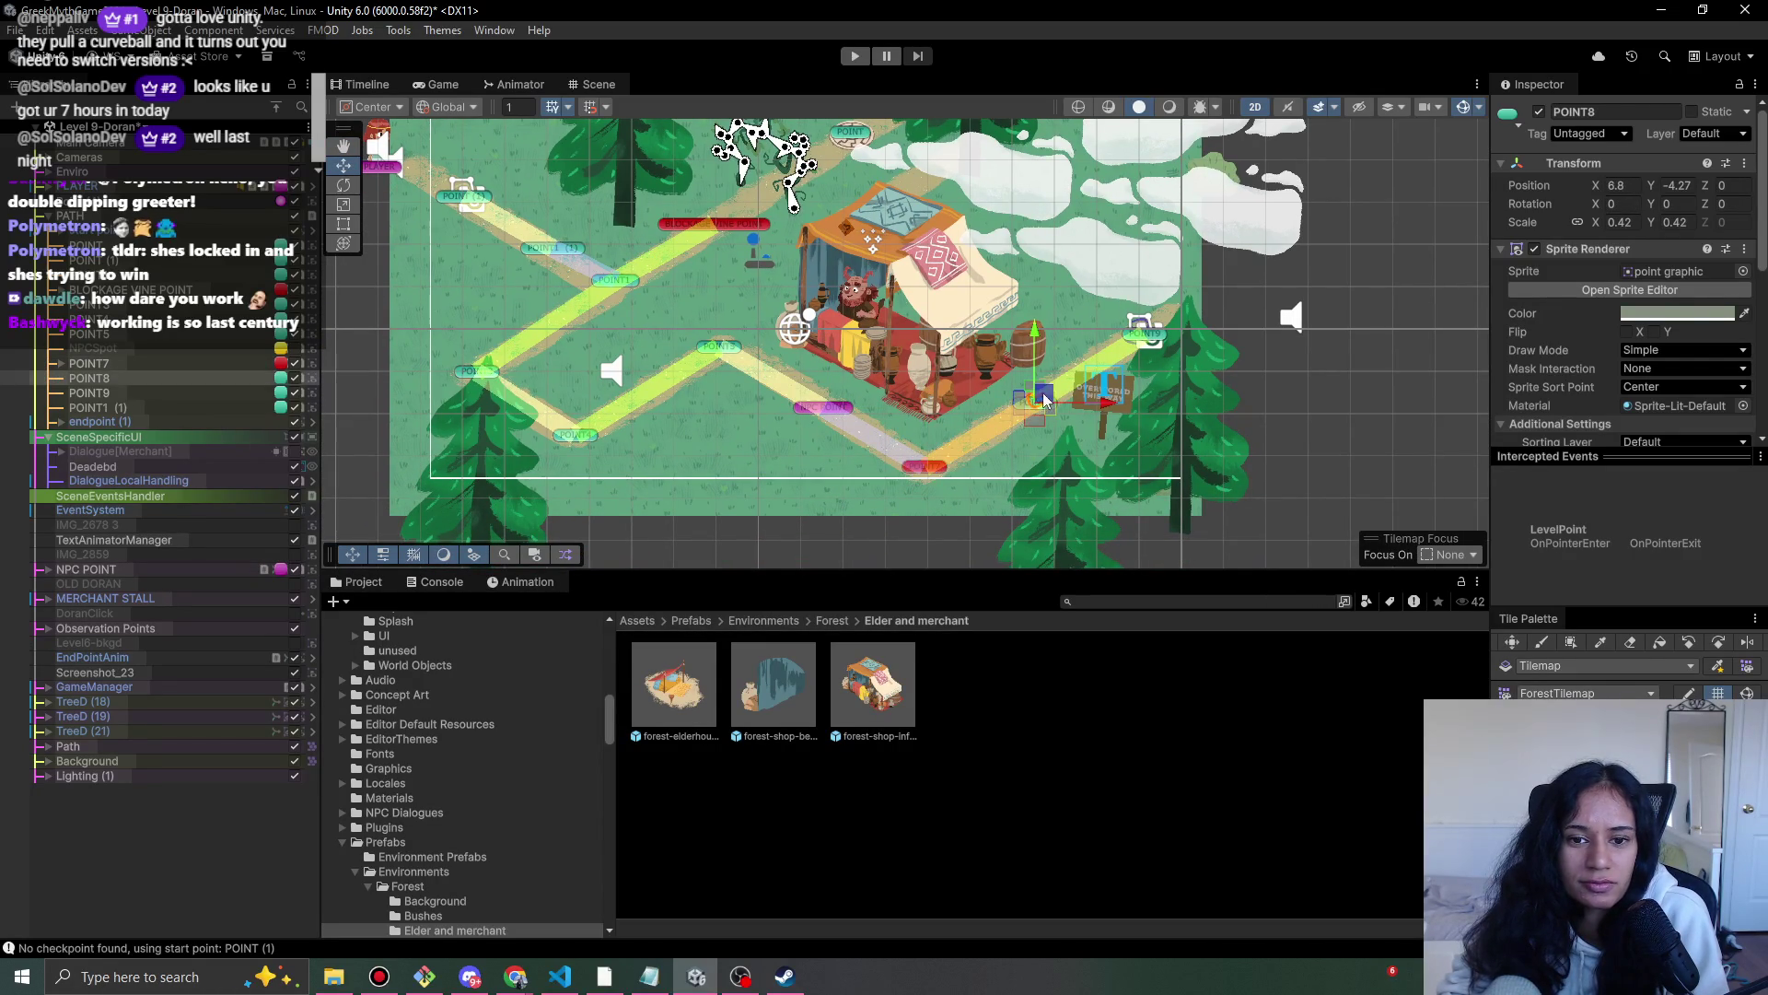
{"action": "left_click", "coordinate": [1135, 335]}
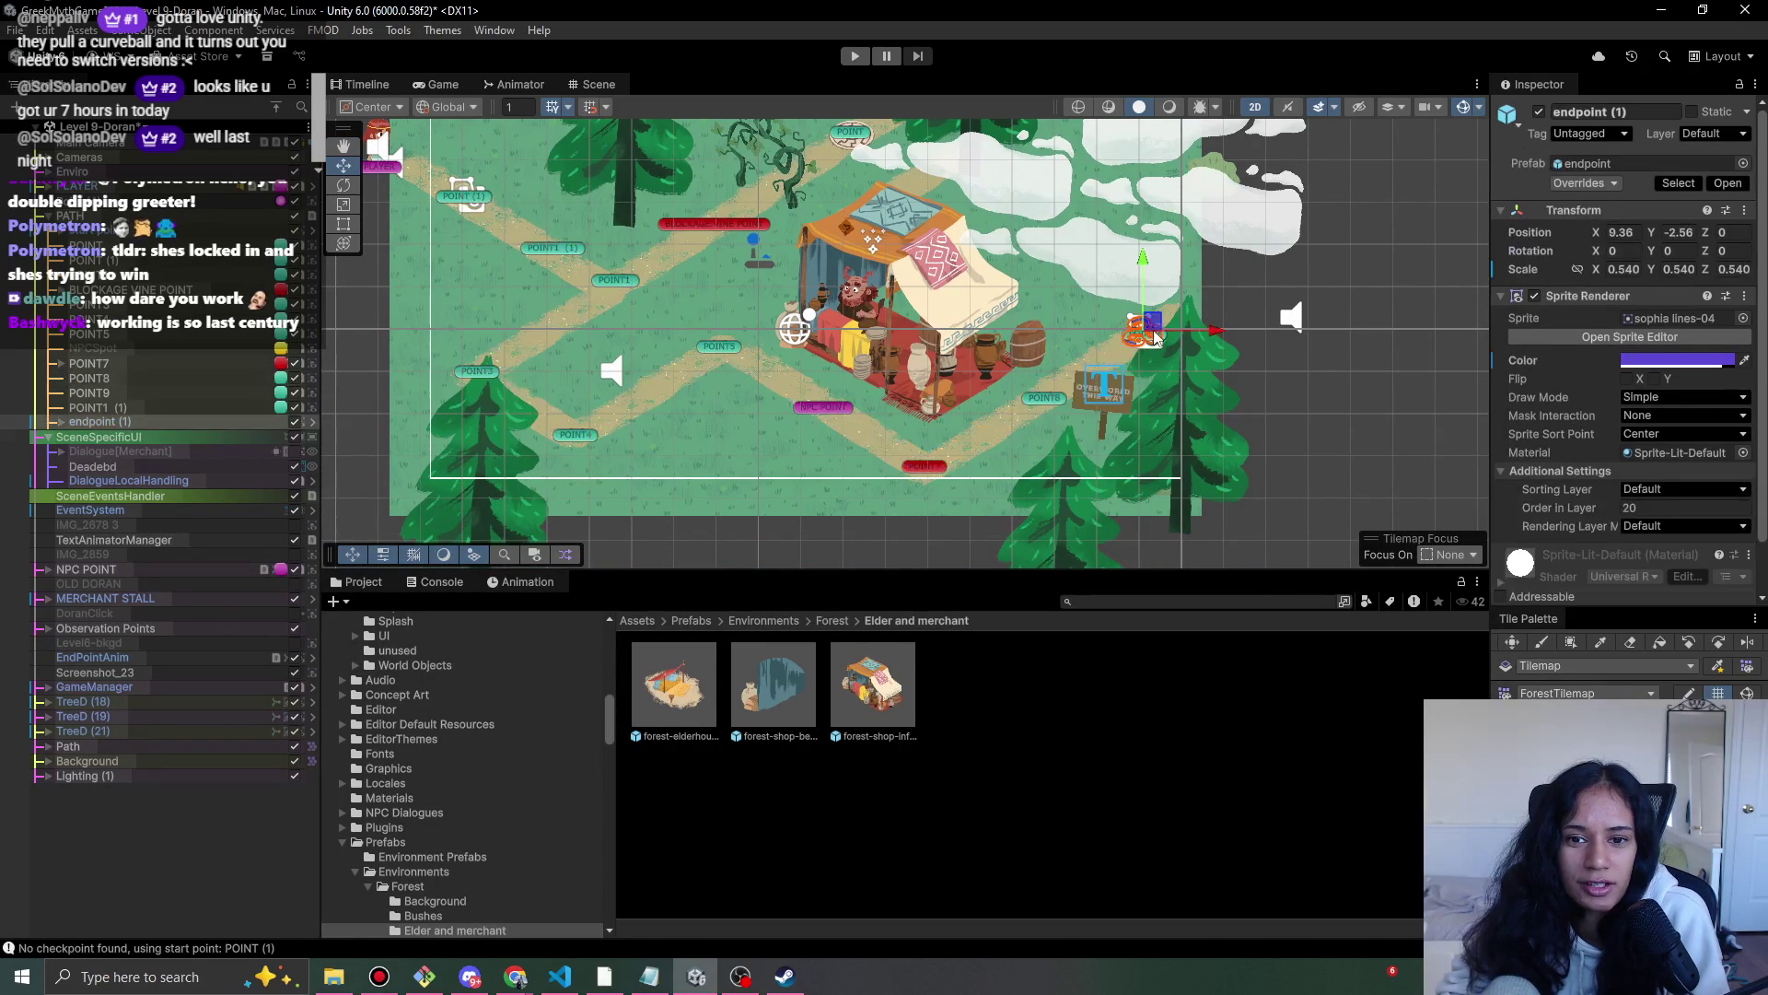
{"action": "left_click_drag", "start_coordinate": [1128, 336], "coordinate": [1119, 346]}
{"action": "left_click", "coordinate": [1153, 338]}
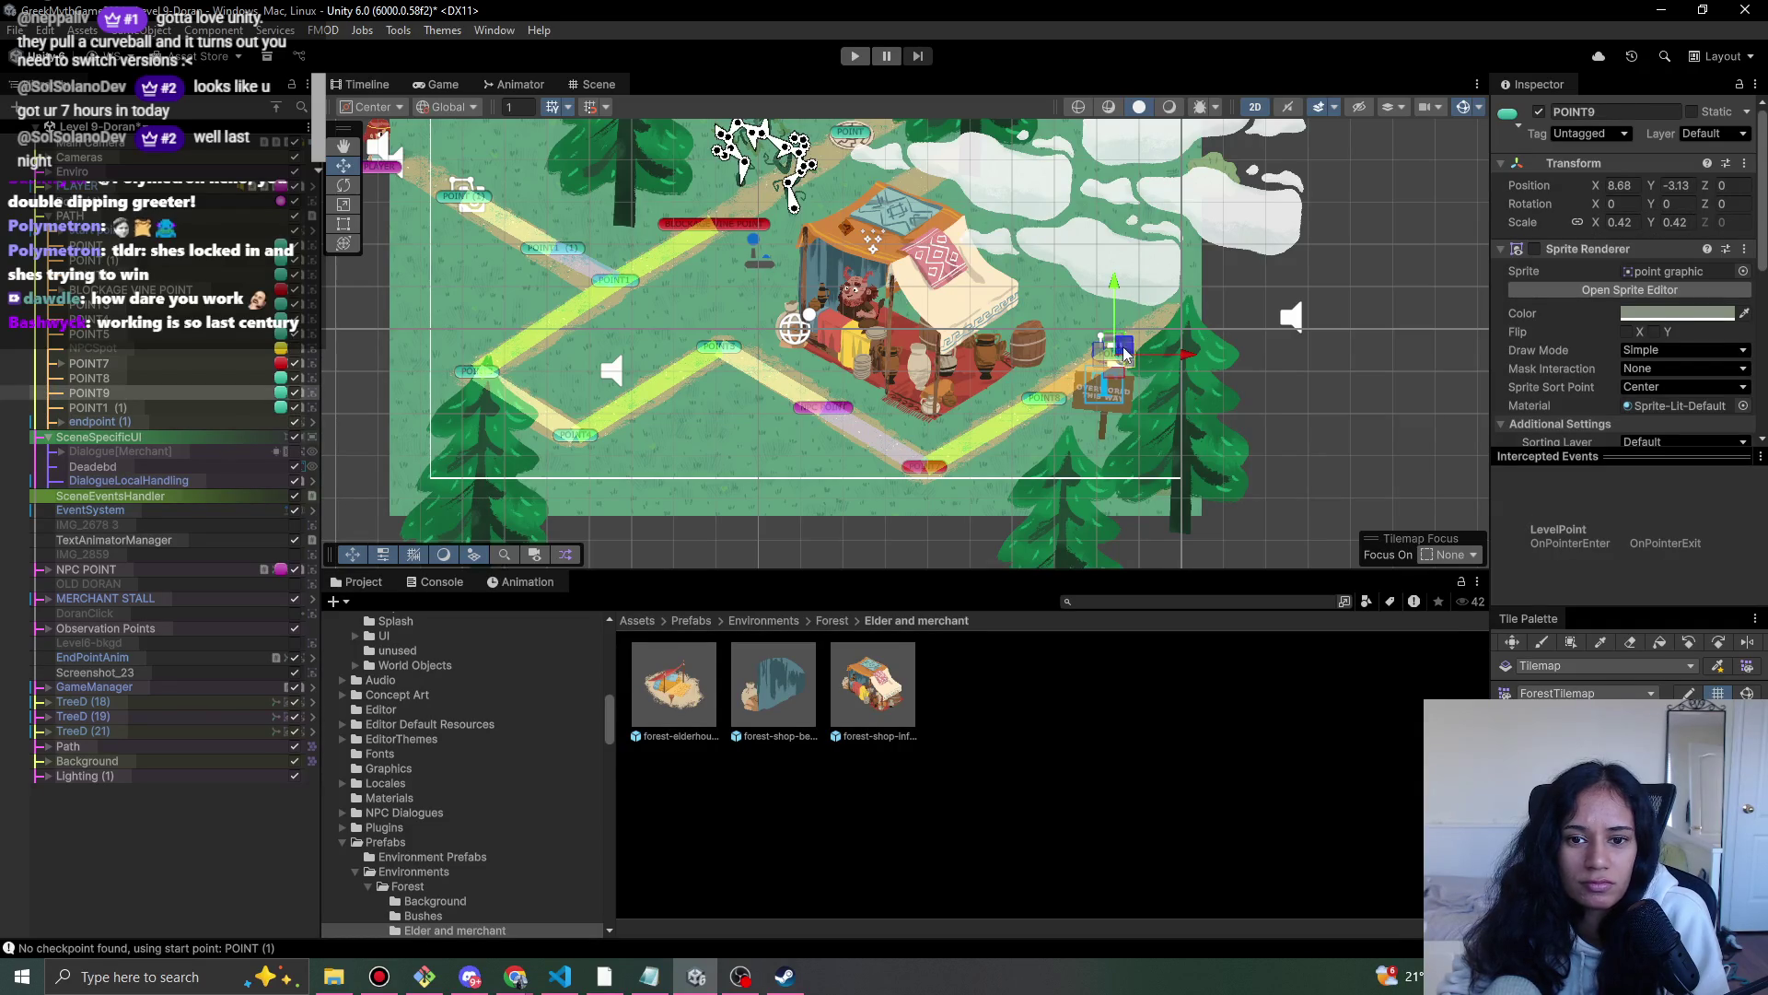
- Play-test by walking the character to the merchant stall and advancing its dialogue, then stop
{"action": "left_click", "coordinate": [856, 57]}
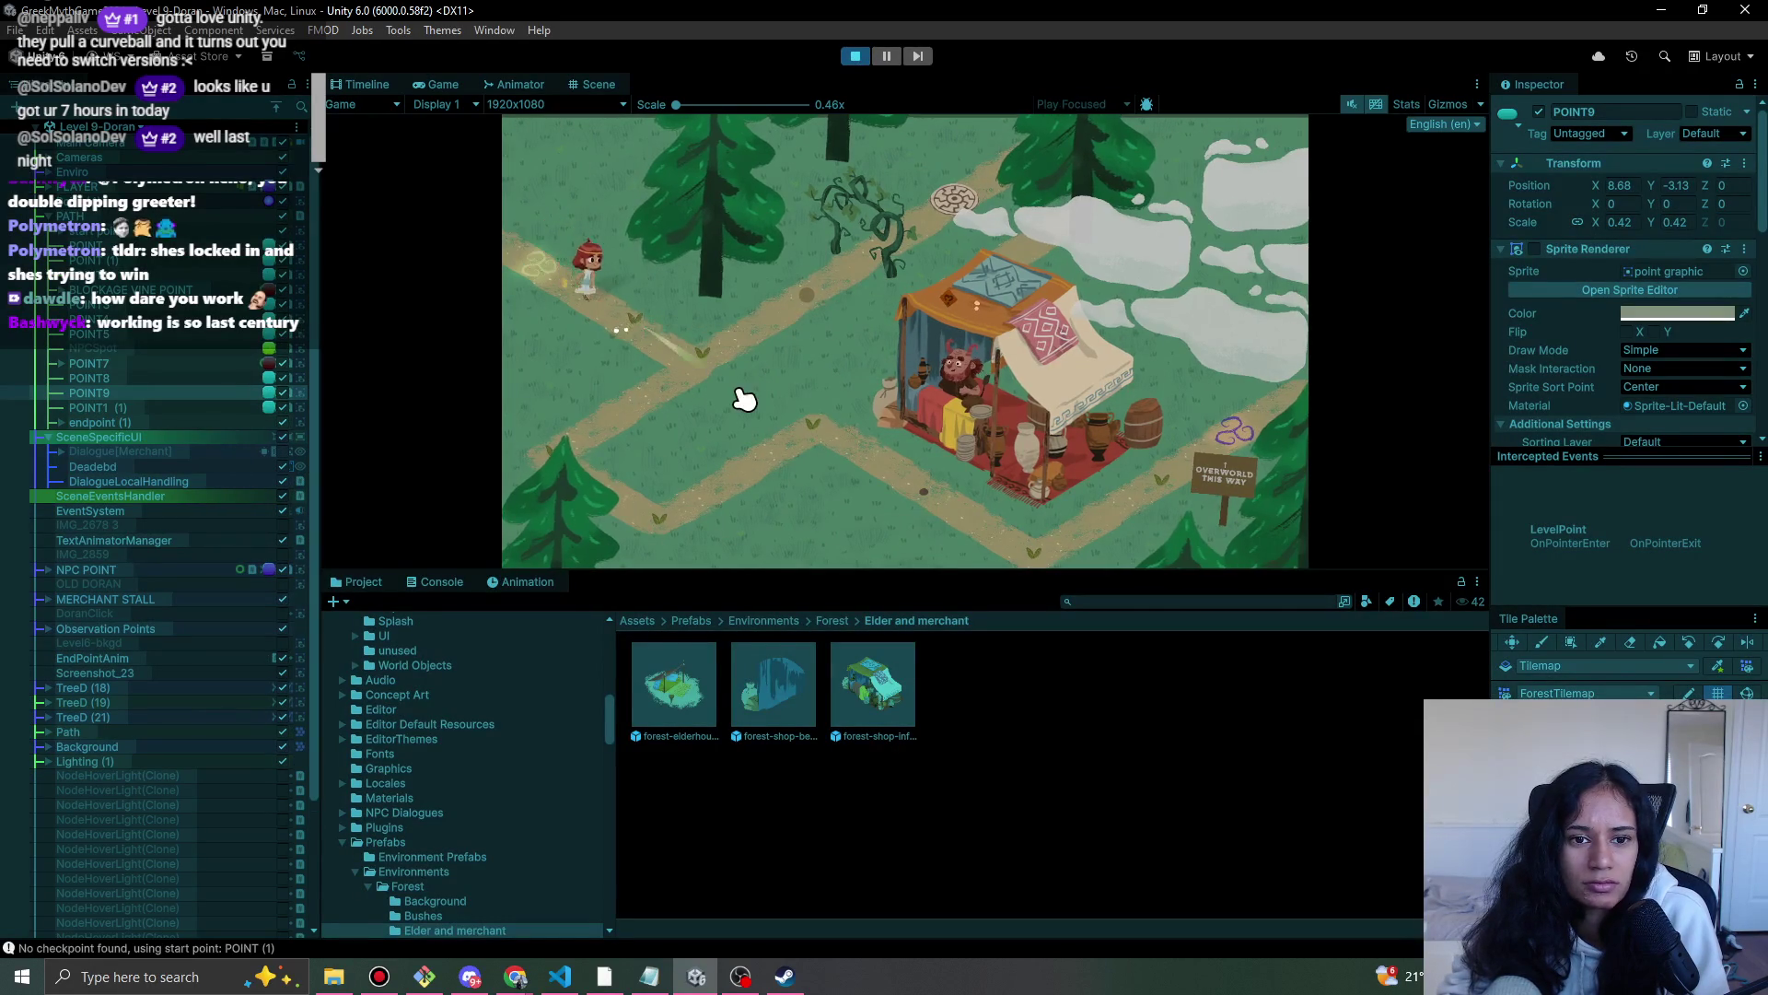
{"action": "left_click", "coordinate": [580, 445]}
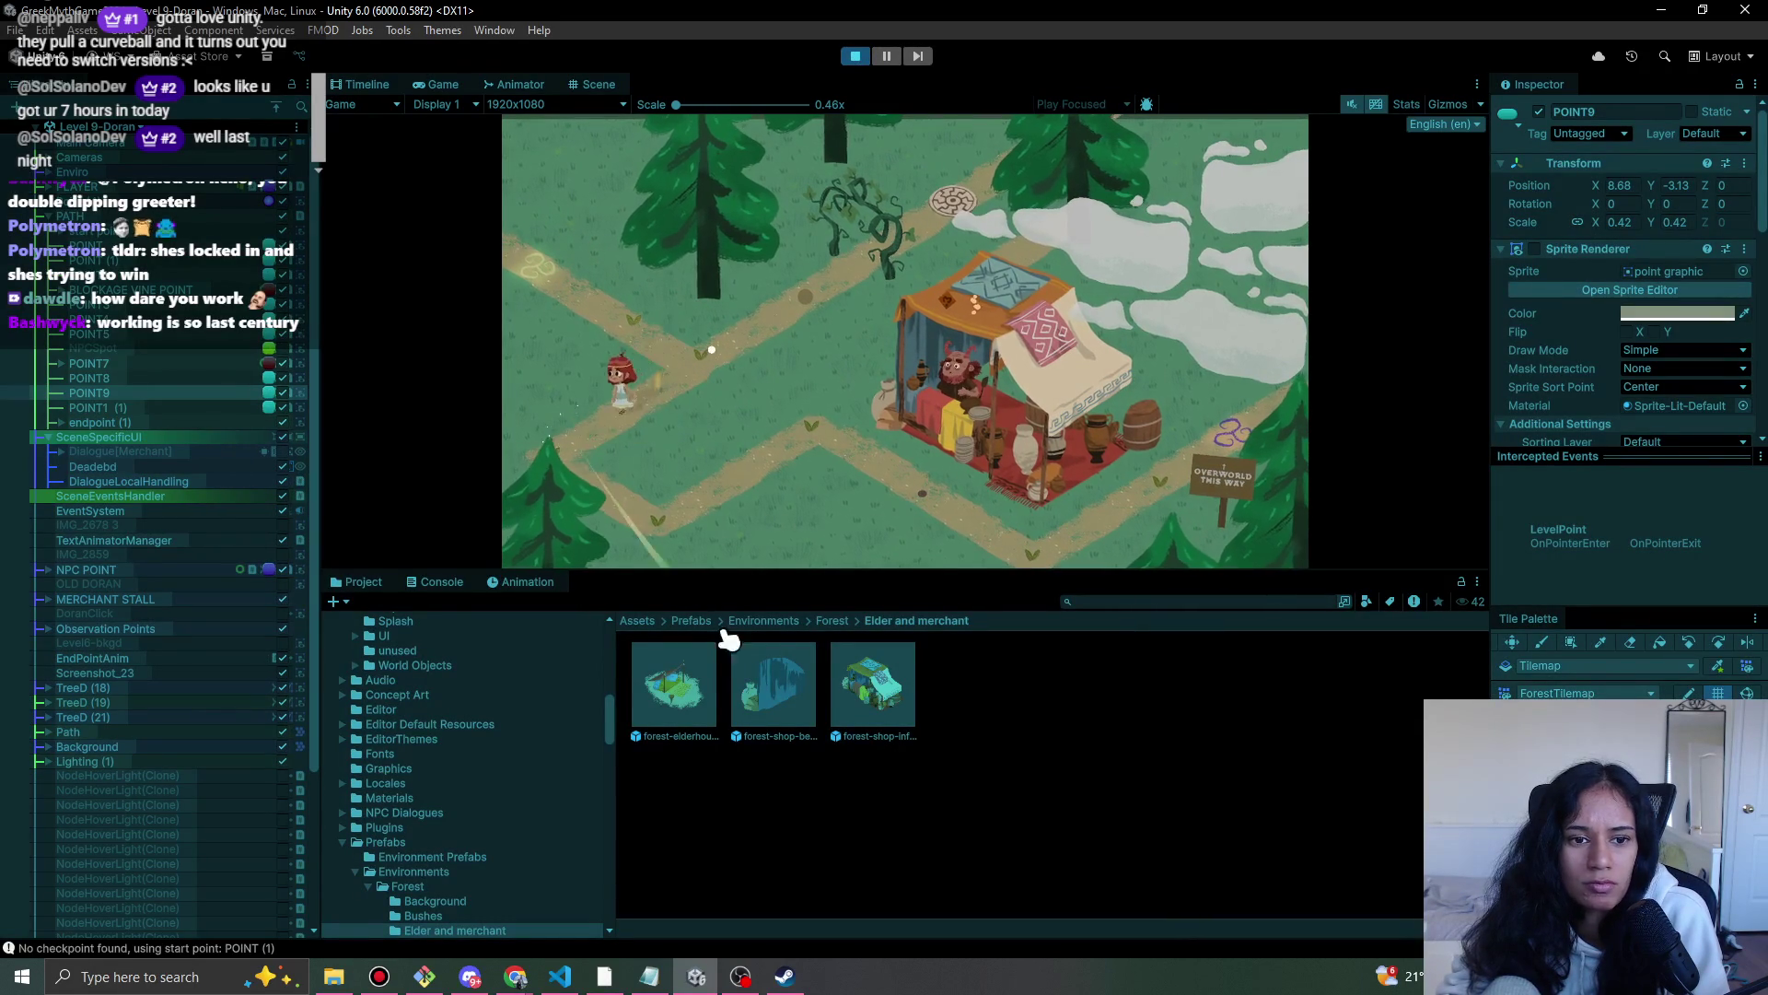
{"action": "left_click", "coordinate": [656, 530]}
{"action": "left_click", "coordinate": [783, 461]}
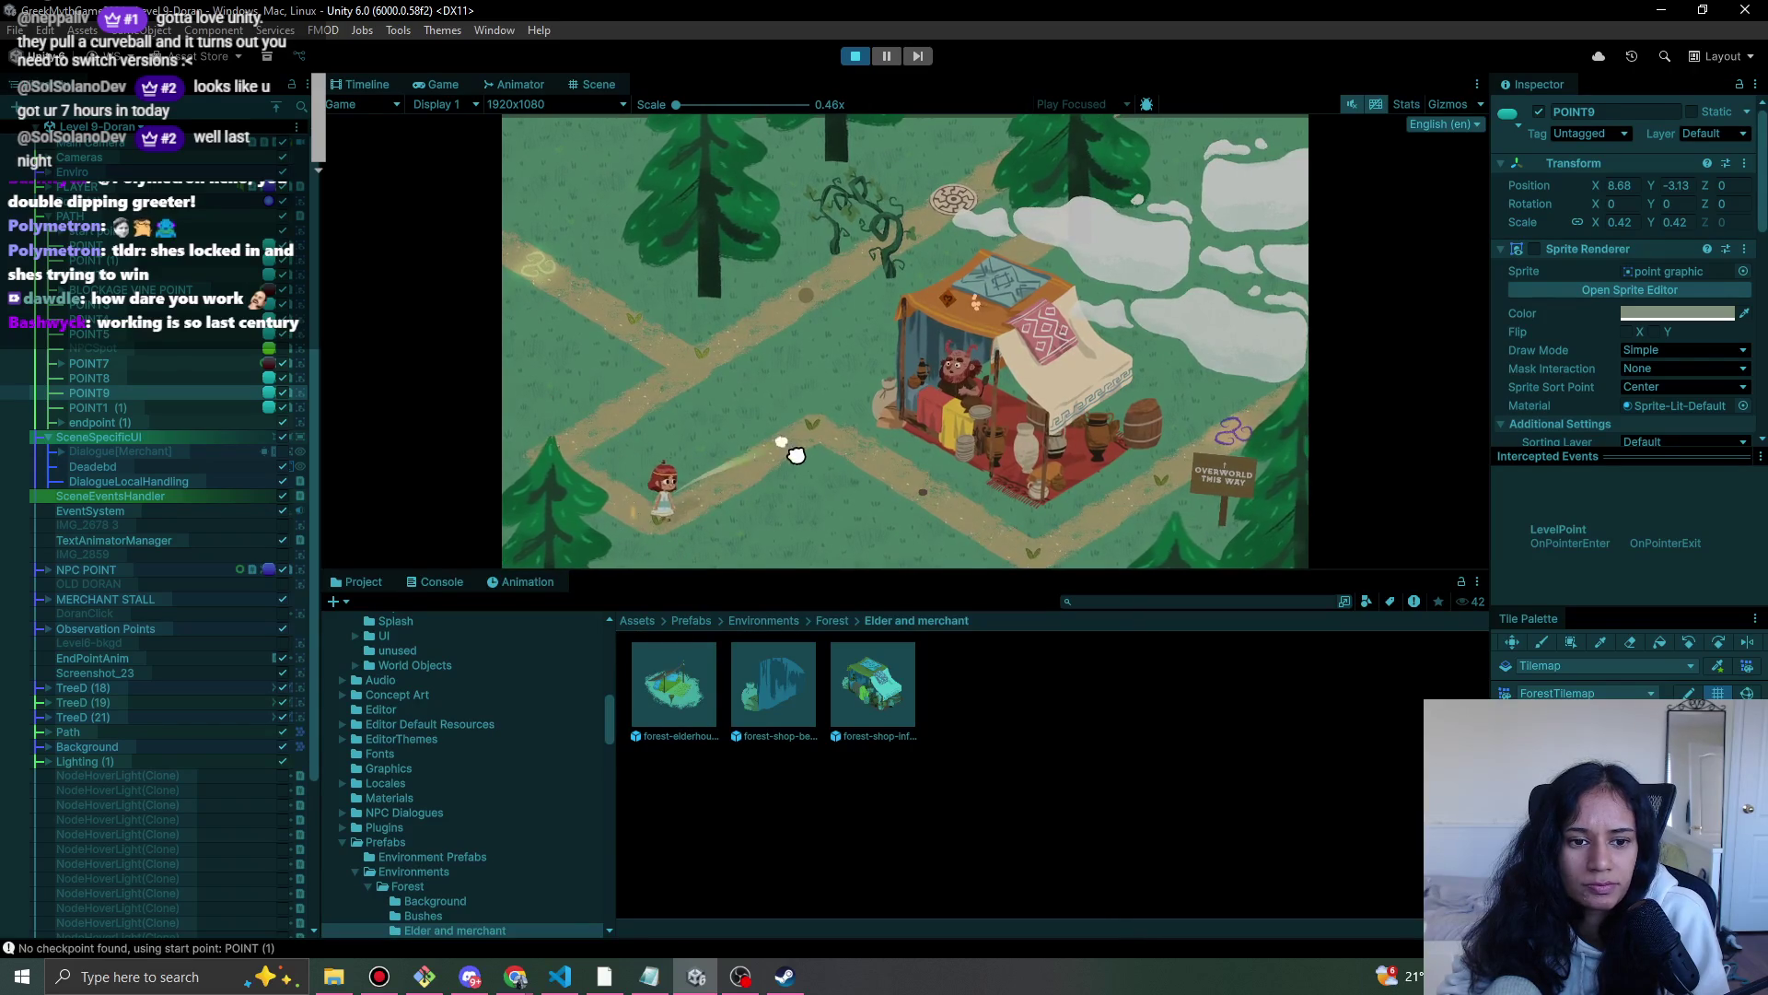
{"action": "left_click", "coordinate": [924, 488]}
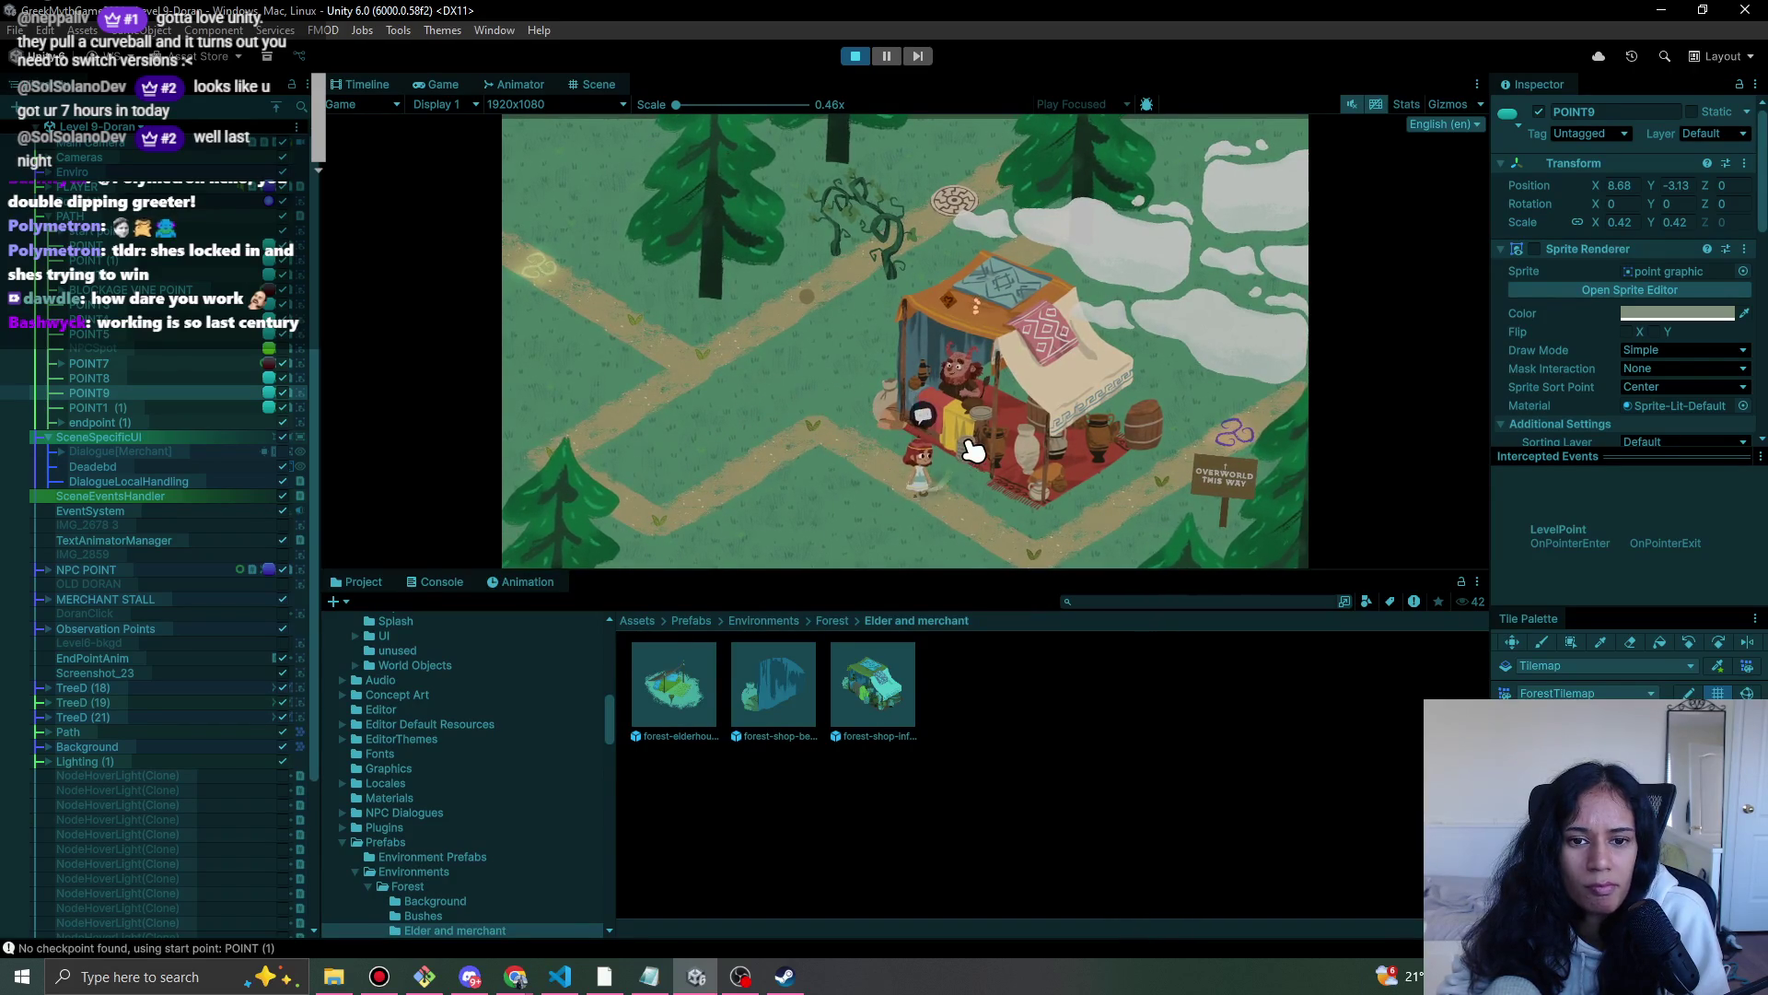
{"action": "left_click", "coordinate": [928, 414]}
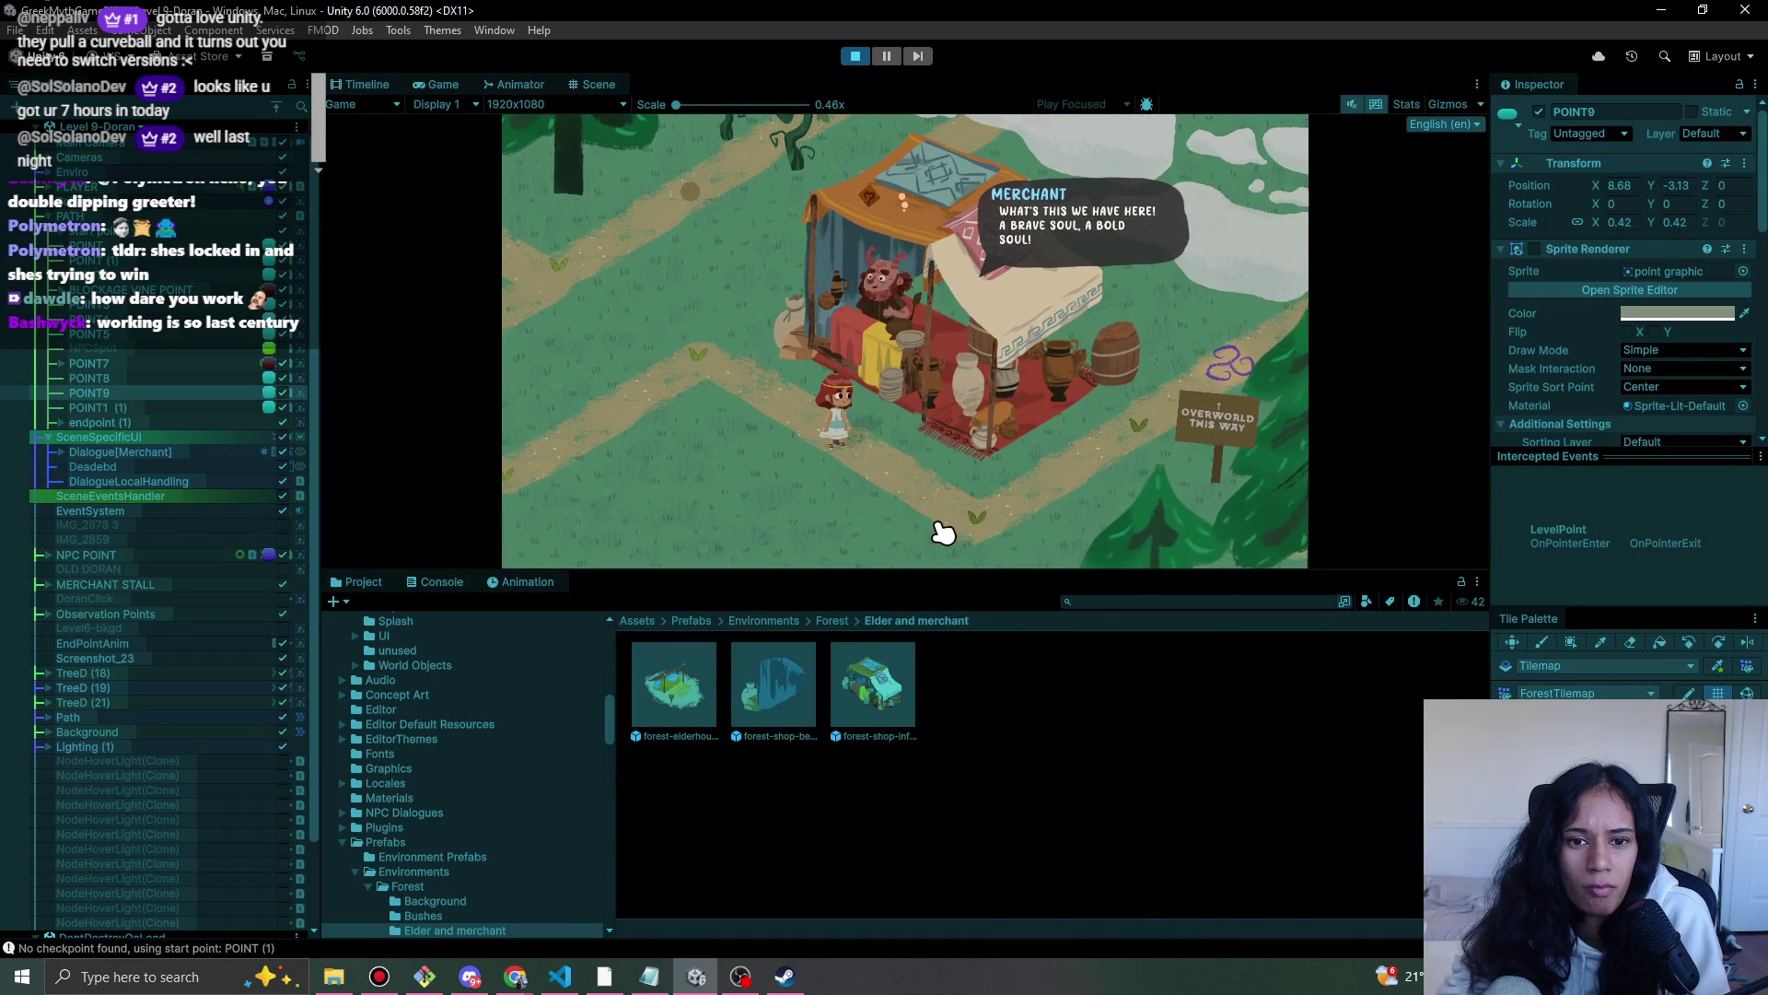
{"action": "left_click", "coordinate": [973, 435]}
{"action": "left_click", "coordinate": [981, 445]}
{"action": "left_click", "coordinate": [930, 425]}
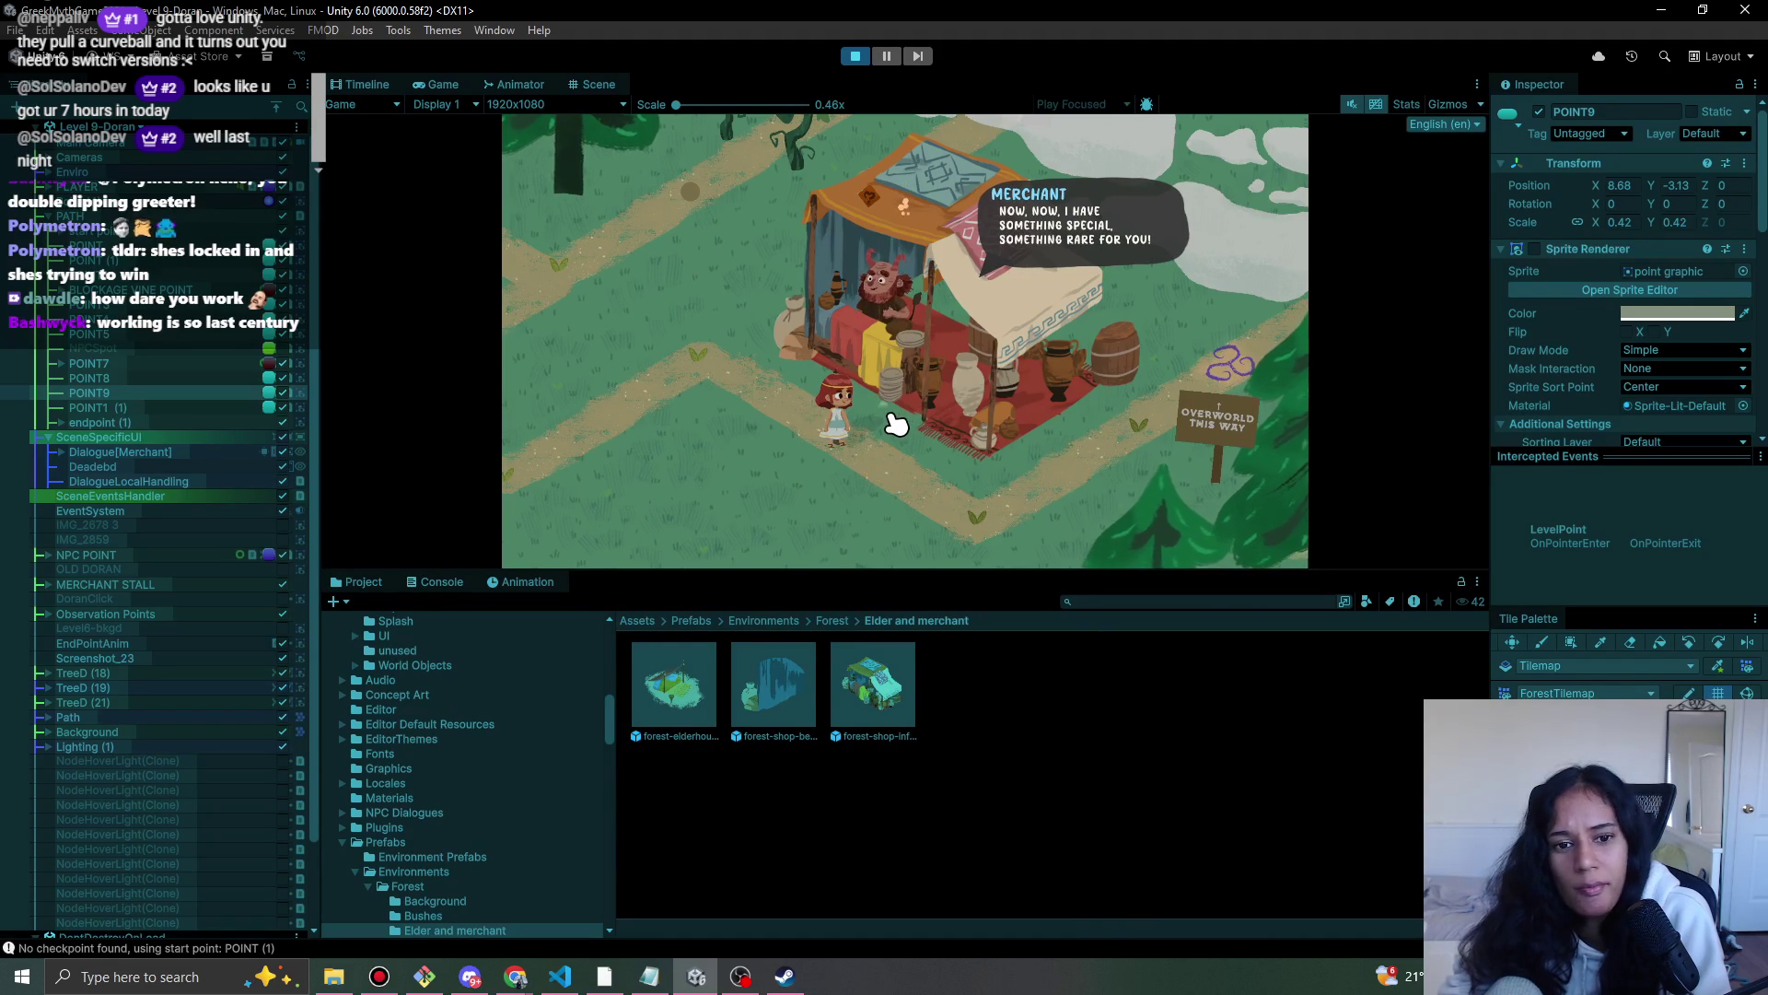
{"action": "left_click", "coordinate": [867, 57]}
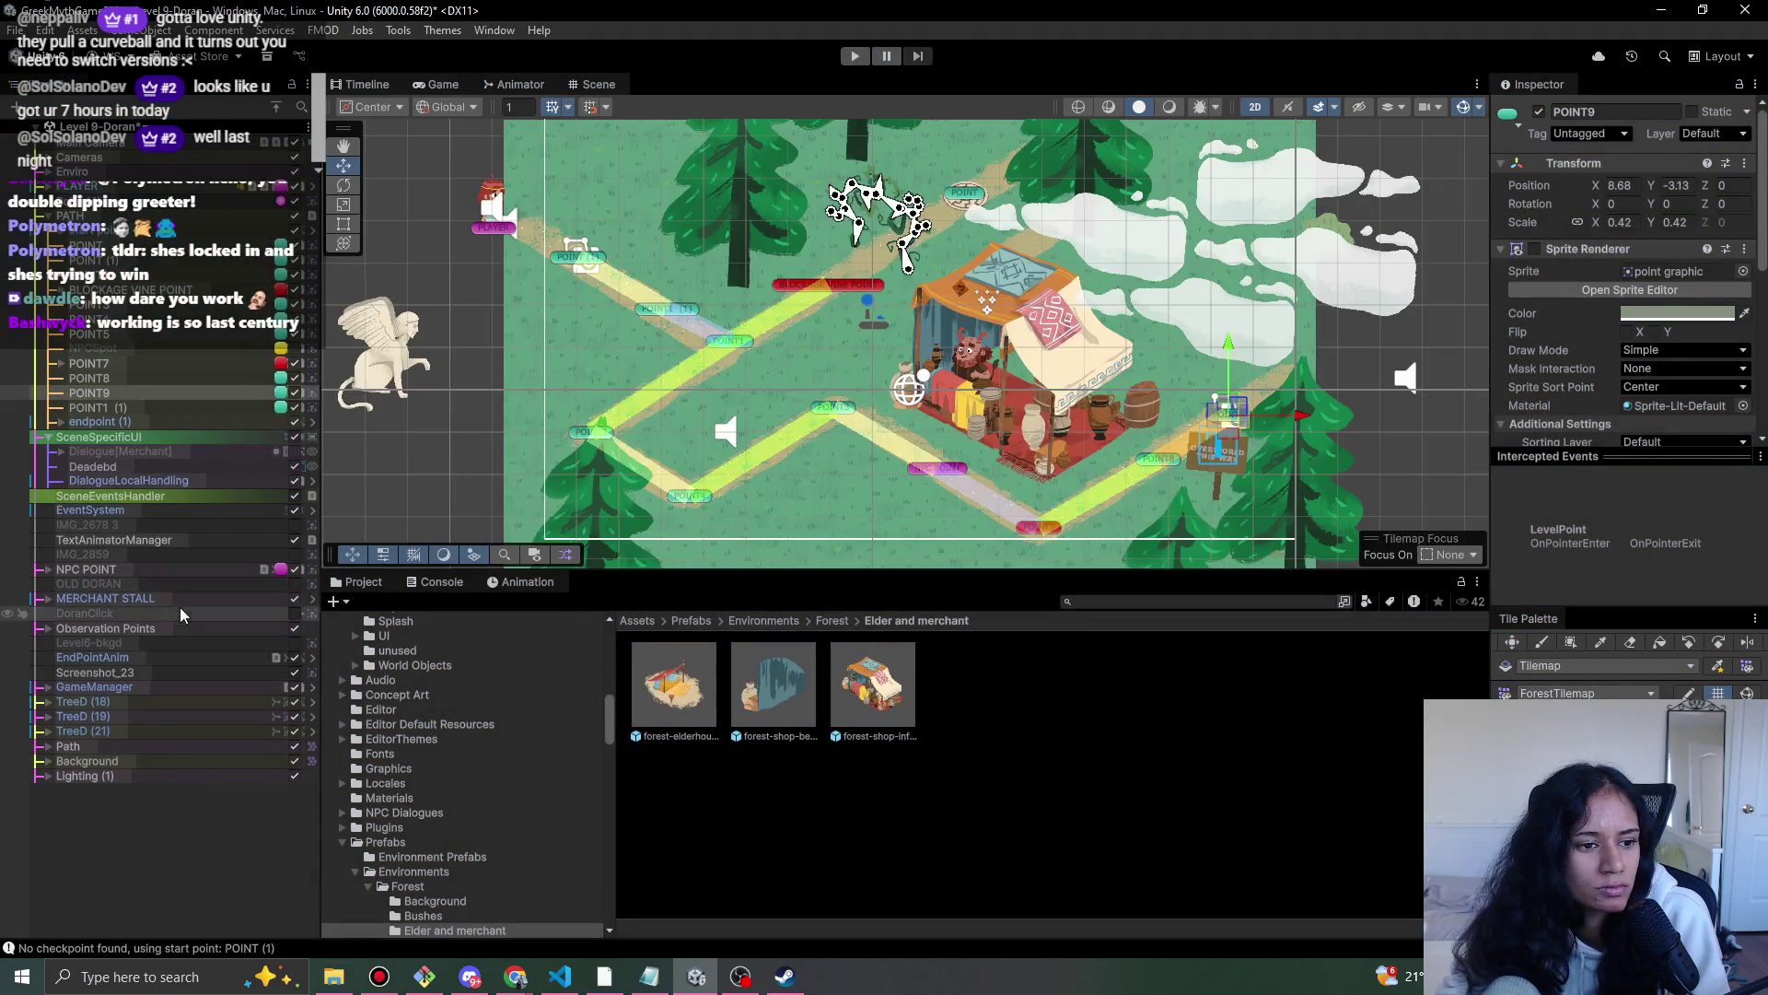
- Scale the merchant stall to 0.8874, tilt it -3.426, move it to X 1.29, Y 0.26, and replay
{"action": "left_click", "coordinate": [867, 382]}
{"action": "key", "text": "r"}
{"action": "left_click_drag", "start_coordinate": [910, 352], "coordinate": [935, 376]}
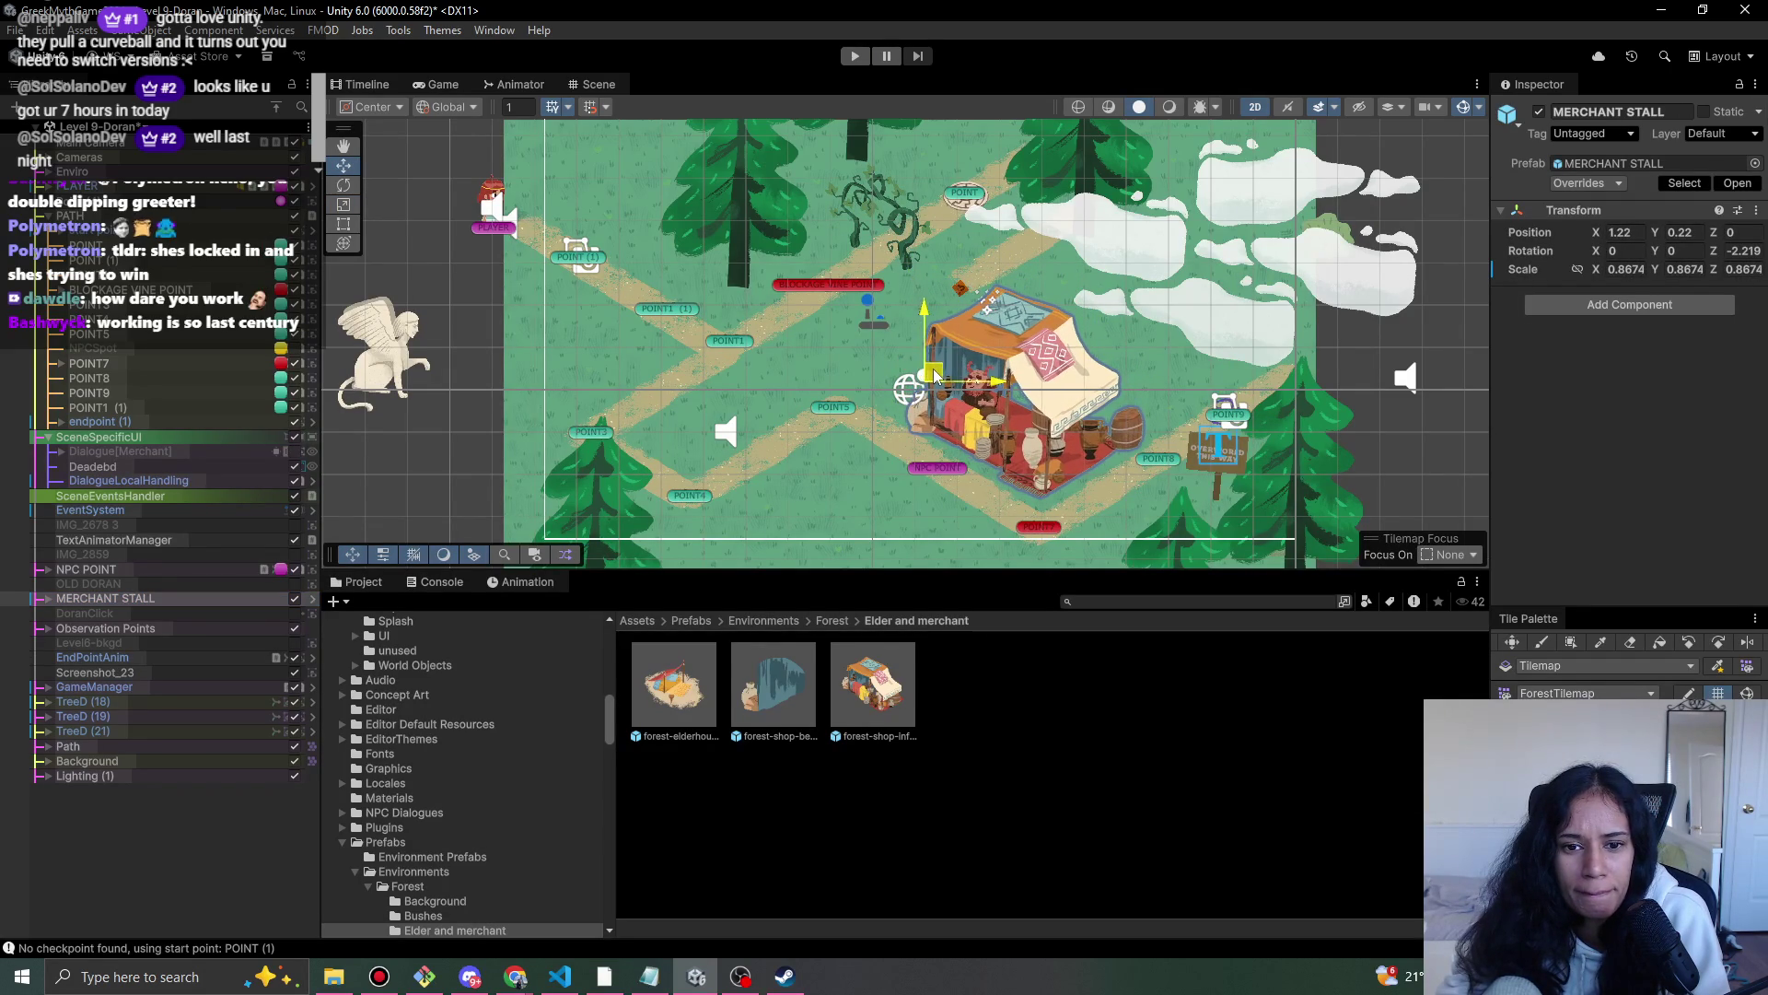
{"action": "key", "text": "e"}
{"action": "left_click_drag", "start_coordinate": [949, 290], "coordinate": [954, 291]}
{"action": "key", "text": "w"}
{"action": "left_click_drag", "start_coordinate": [948, 389], "coordinate": [931, 374]}
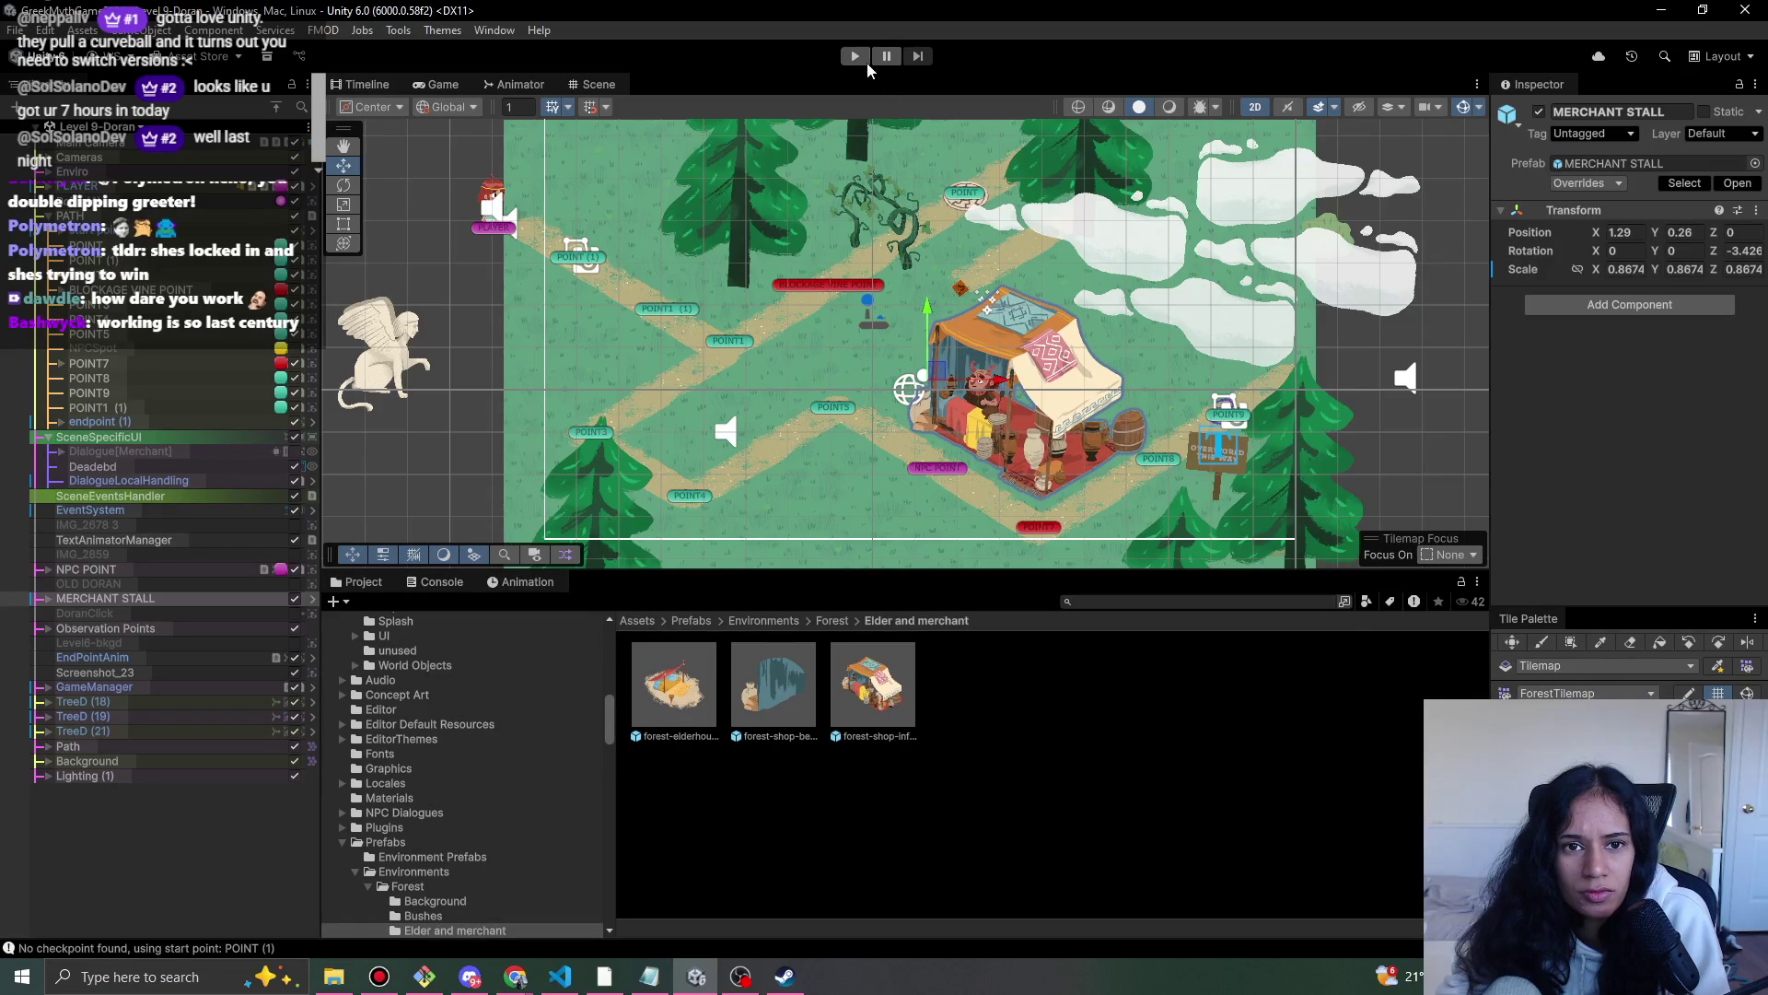
{"action": "left_click", "coordinate": [854, 57]}
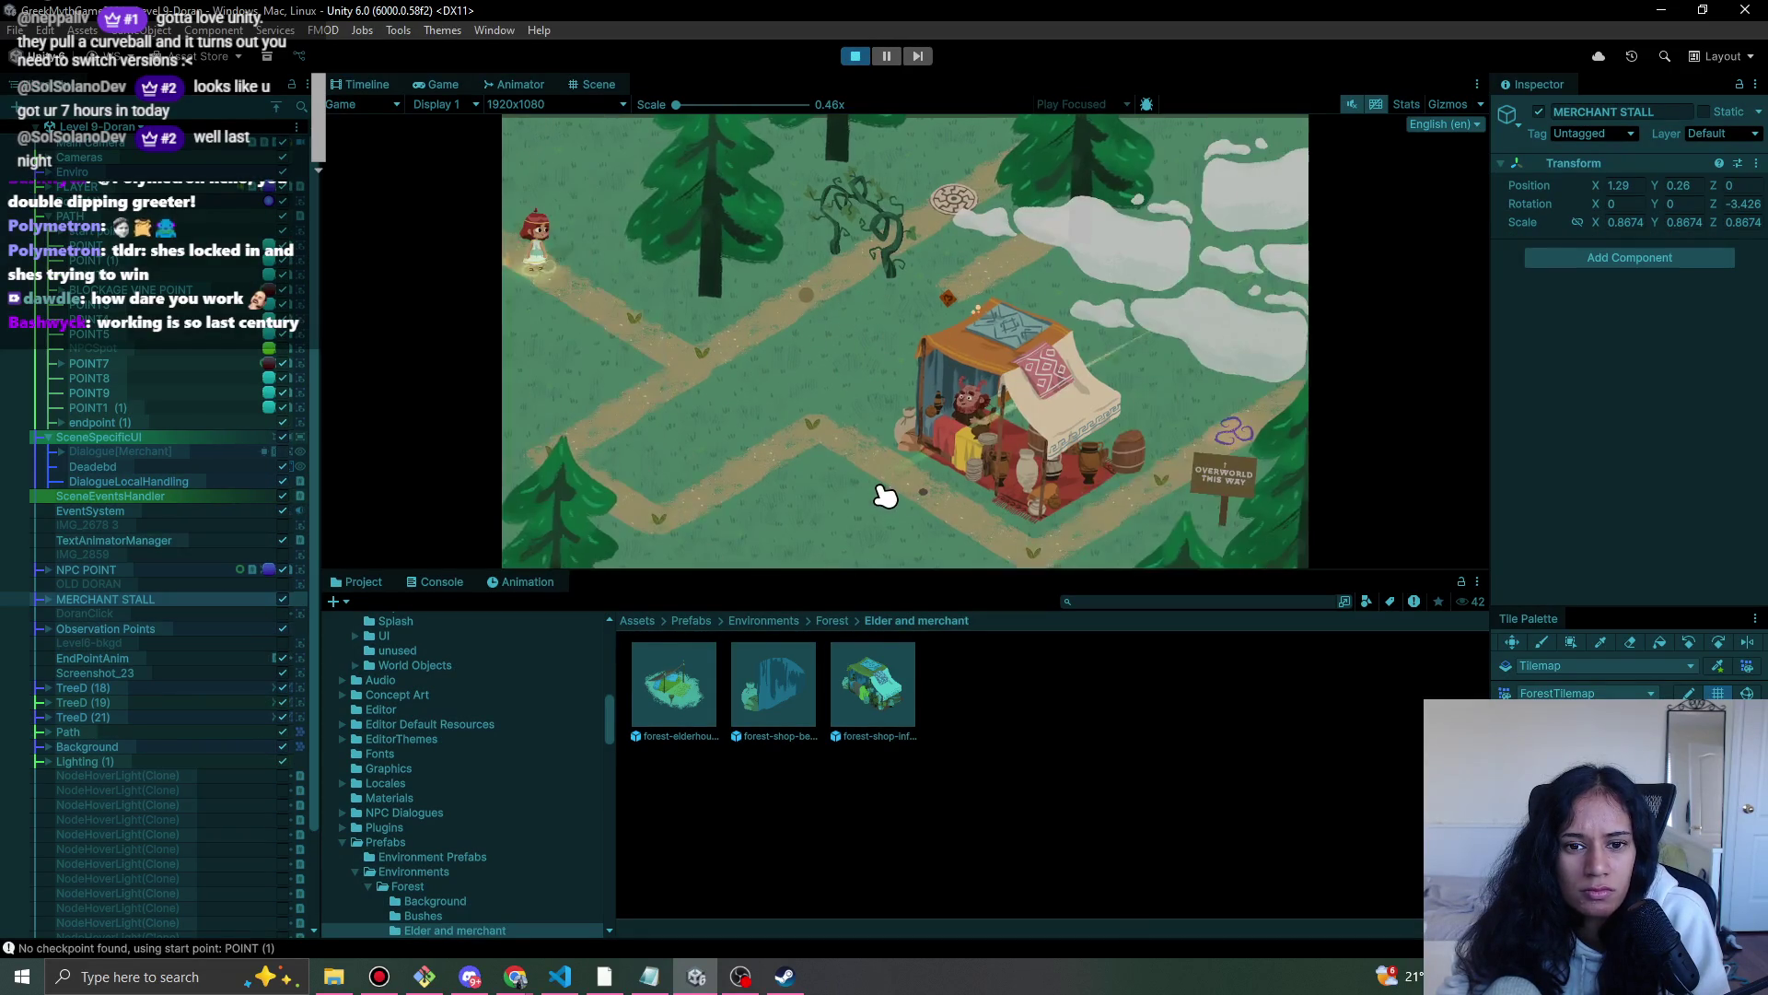
- Enlarge the Game view and walk the character along the lower paths to the merchant
{"action": "mouse_move", "coordinate": [976, 573]}
{"action": "left_mouse_down"}
{"action": "mouse_move", "coordinate": [930, 702]}
{"action": "mouse_move", "coordinate": [923, 809]}
{"action": "mouse_move", "coordinate": [931, 765]}
{"action": "left_mouse_up"}
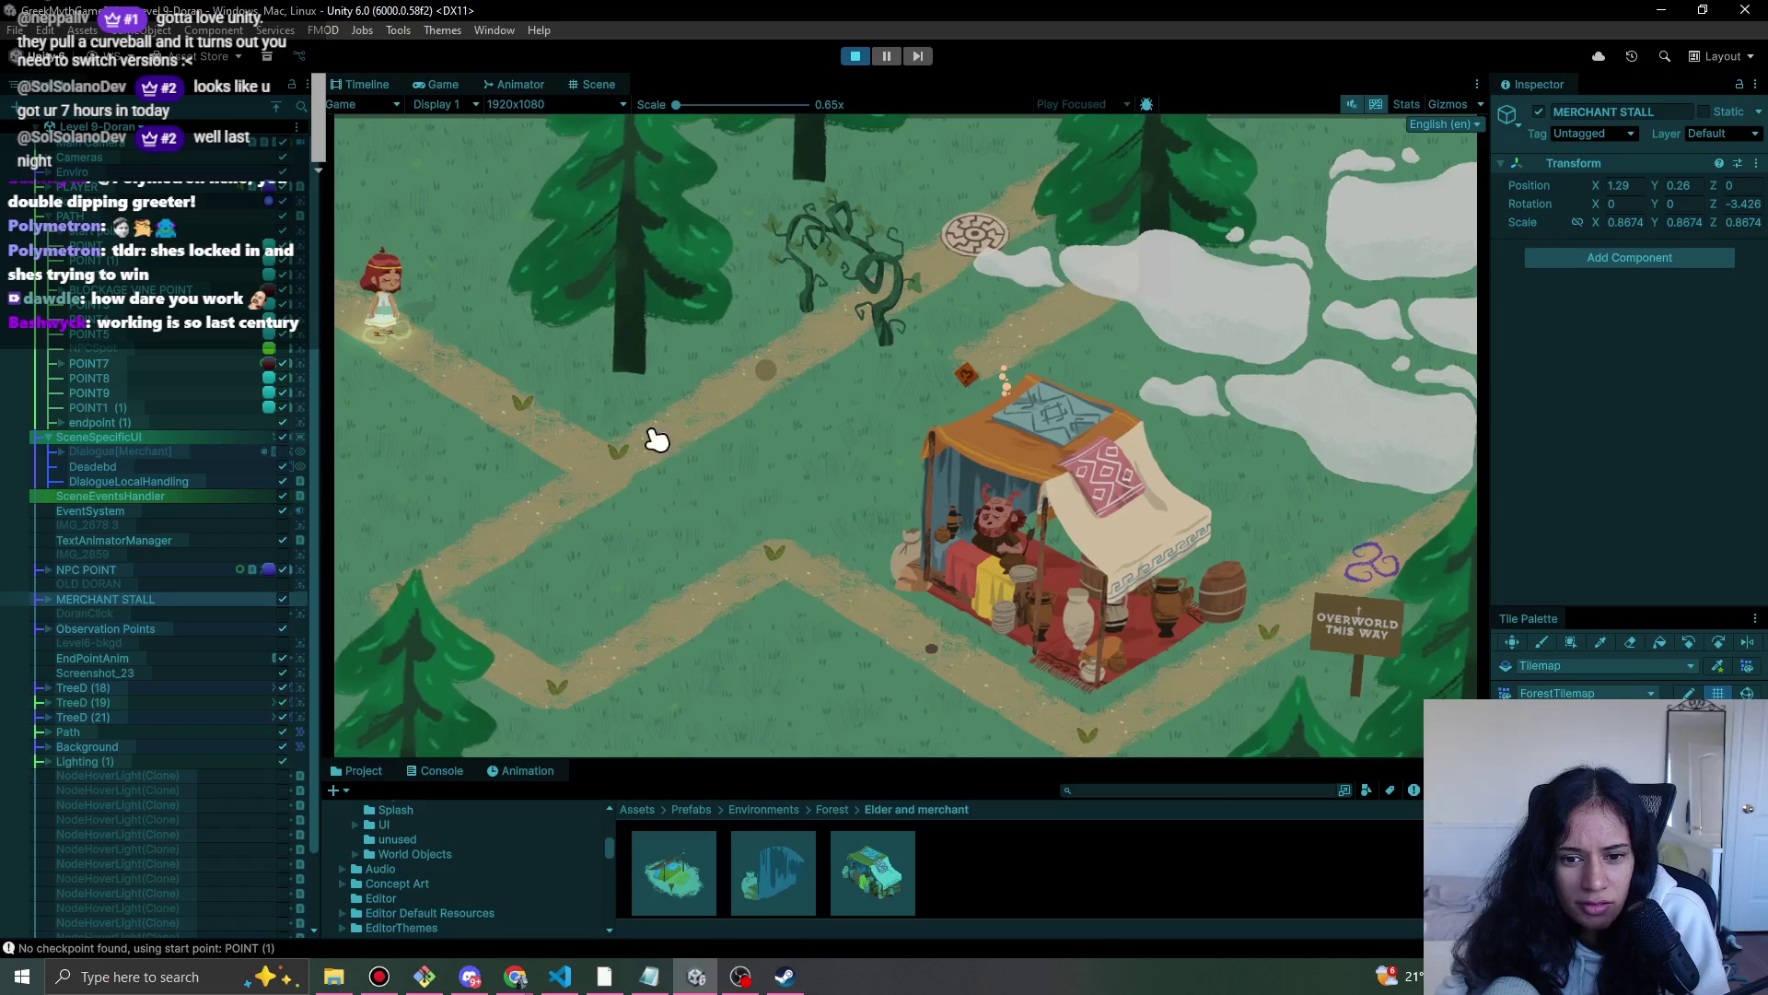
{"action": "left_click", "coordinate": [537, 414]}
{"action": "left_click", "coordinate": [422, 572]}
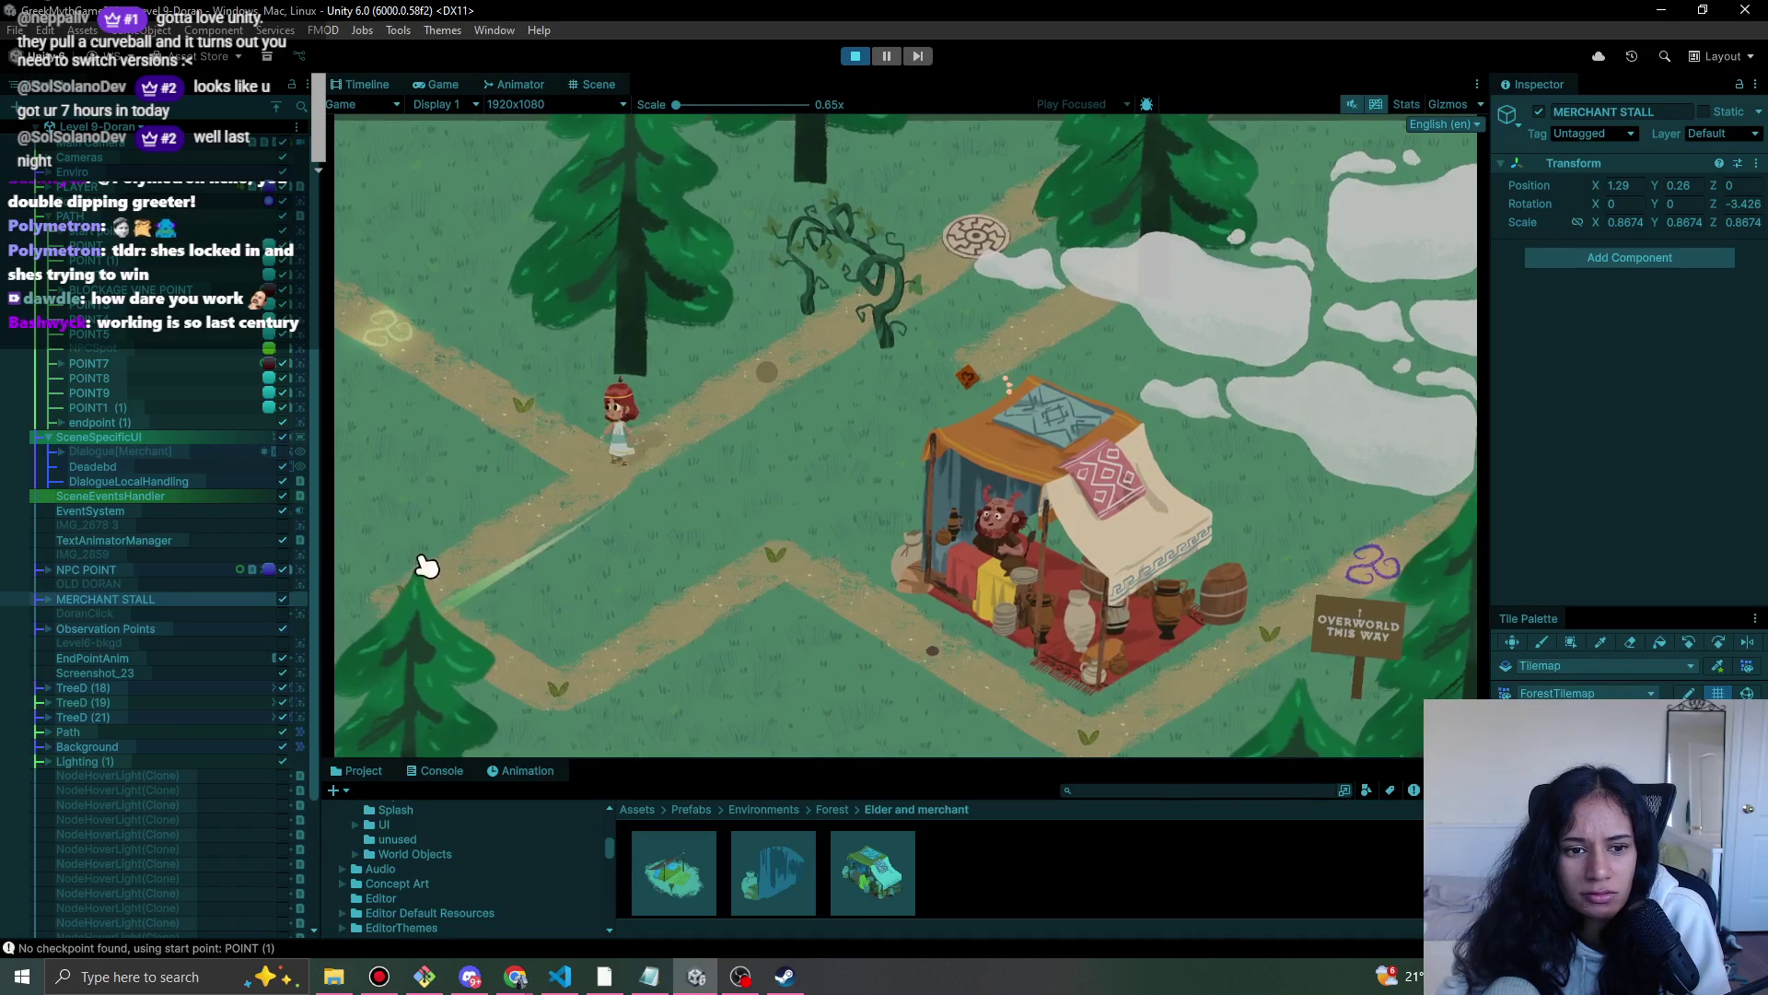
{"action": "left_click", "coordinate": [785, 569]}
{"action": "left_click", "coordinate": [901, 650]}
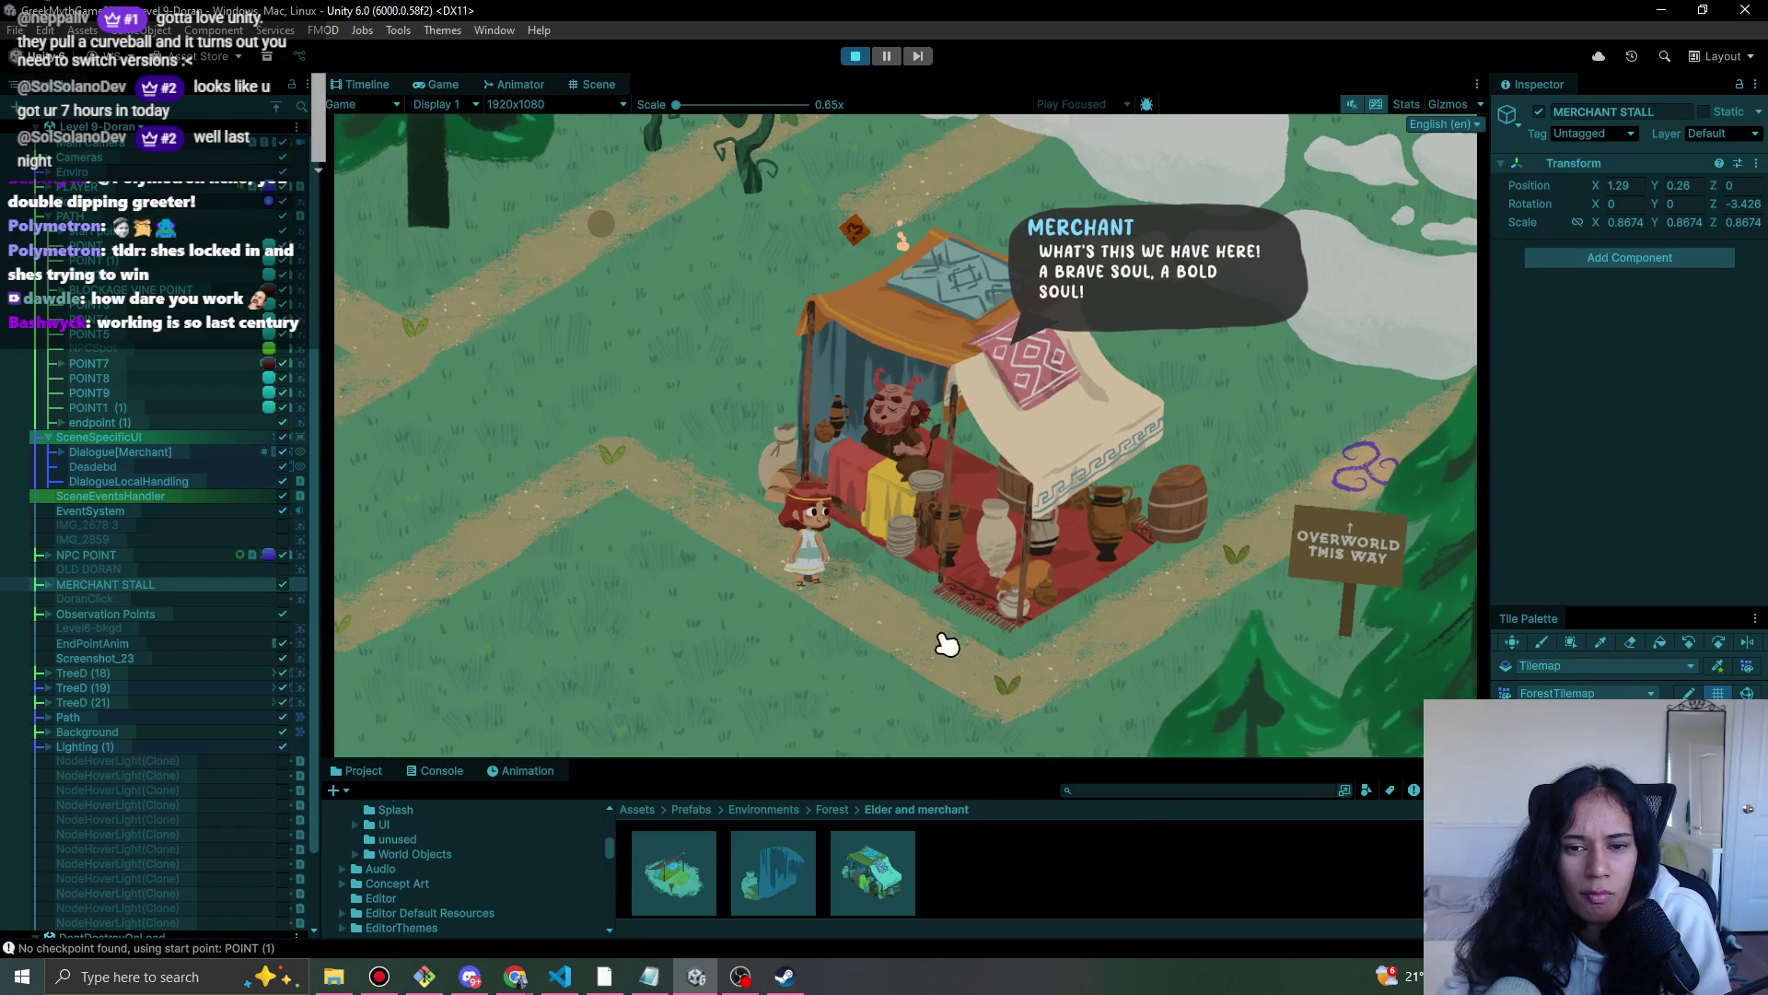
- Click through the merchant's dialogue to its farewell, then return to the Scene view
{"action": "left_click", "coordinate": [863, 532]}
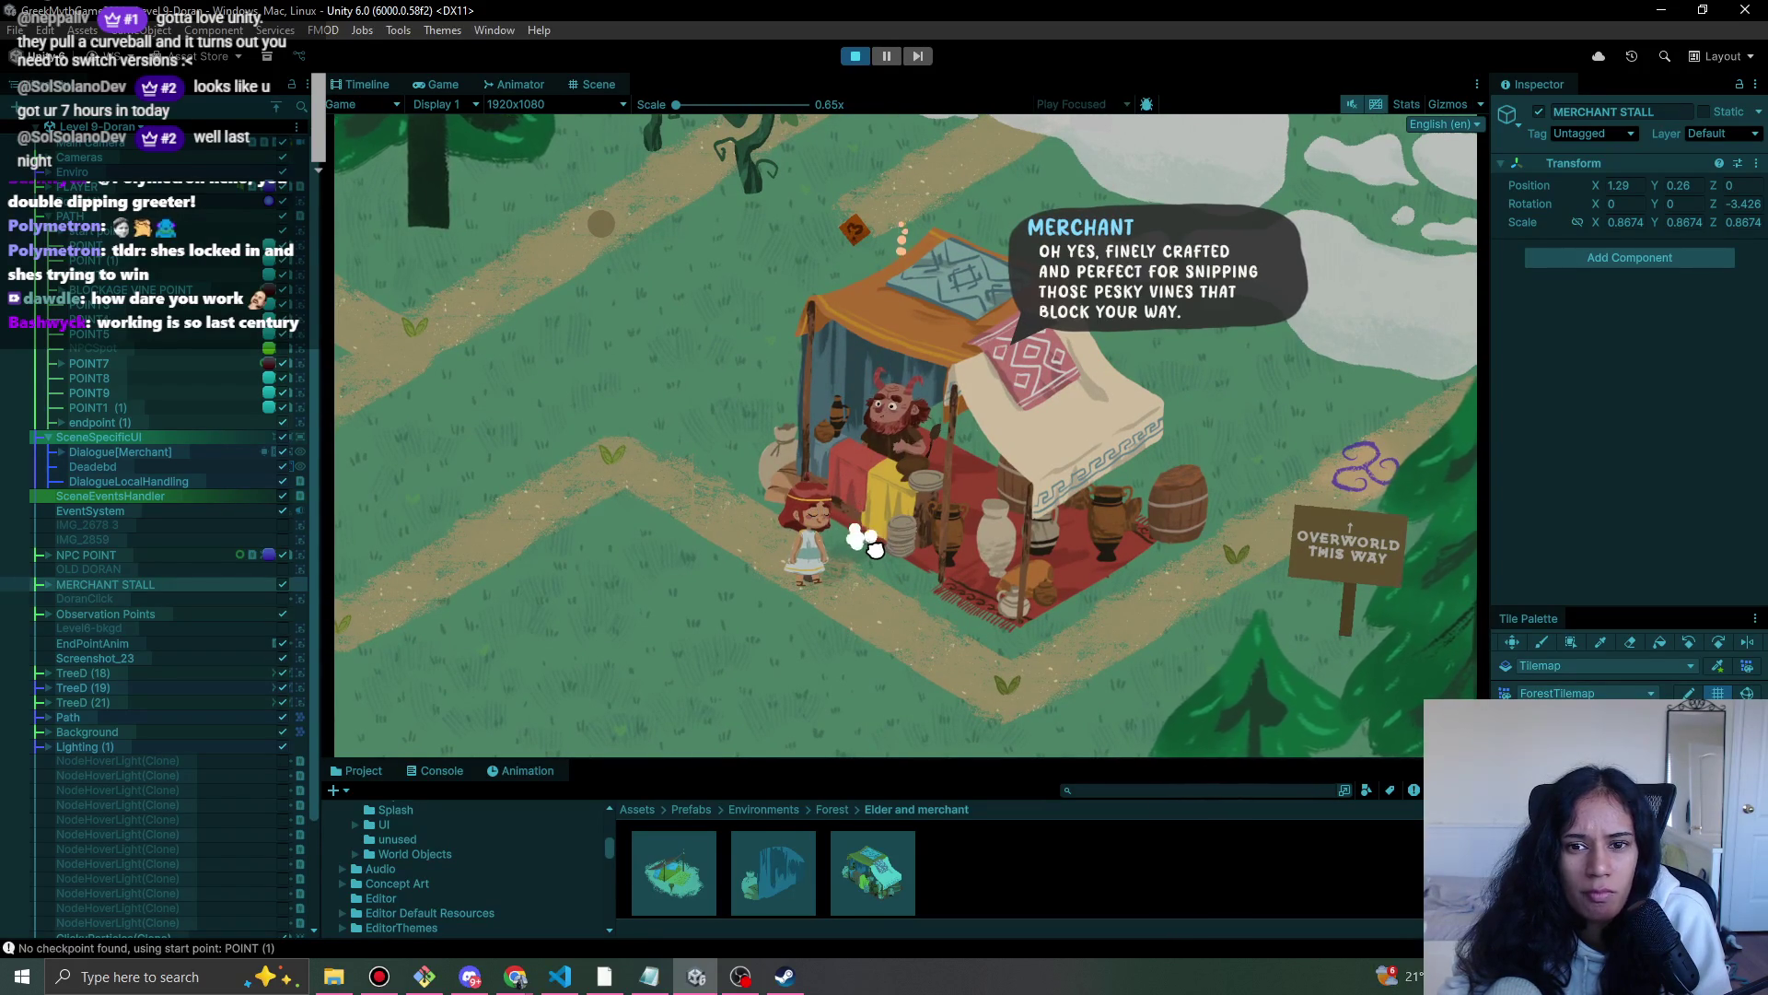
{"action": "left_click", "coordinate": [875, 558]}
{"action": "left_click", "coordinate": [872, 566]}
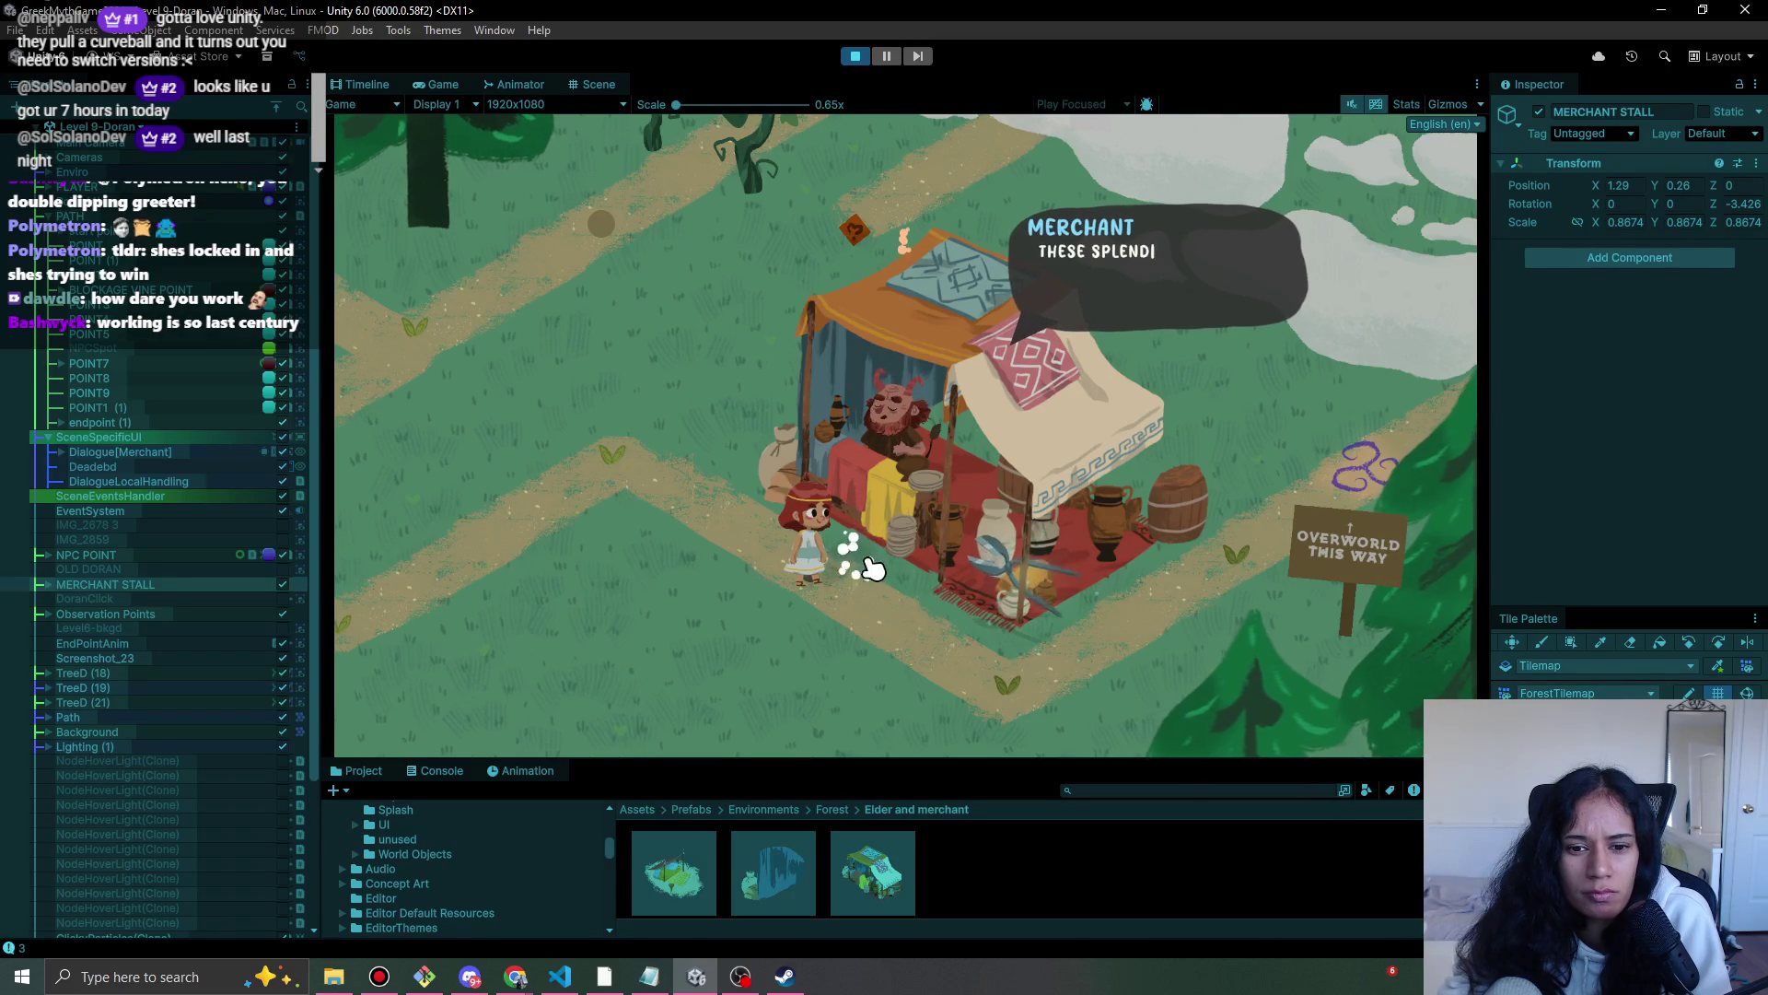
{"action": "left_click", "coordinate": [873, 567]}
{"action": "left_click", "coordinate": [872, 567]}
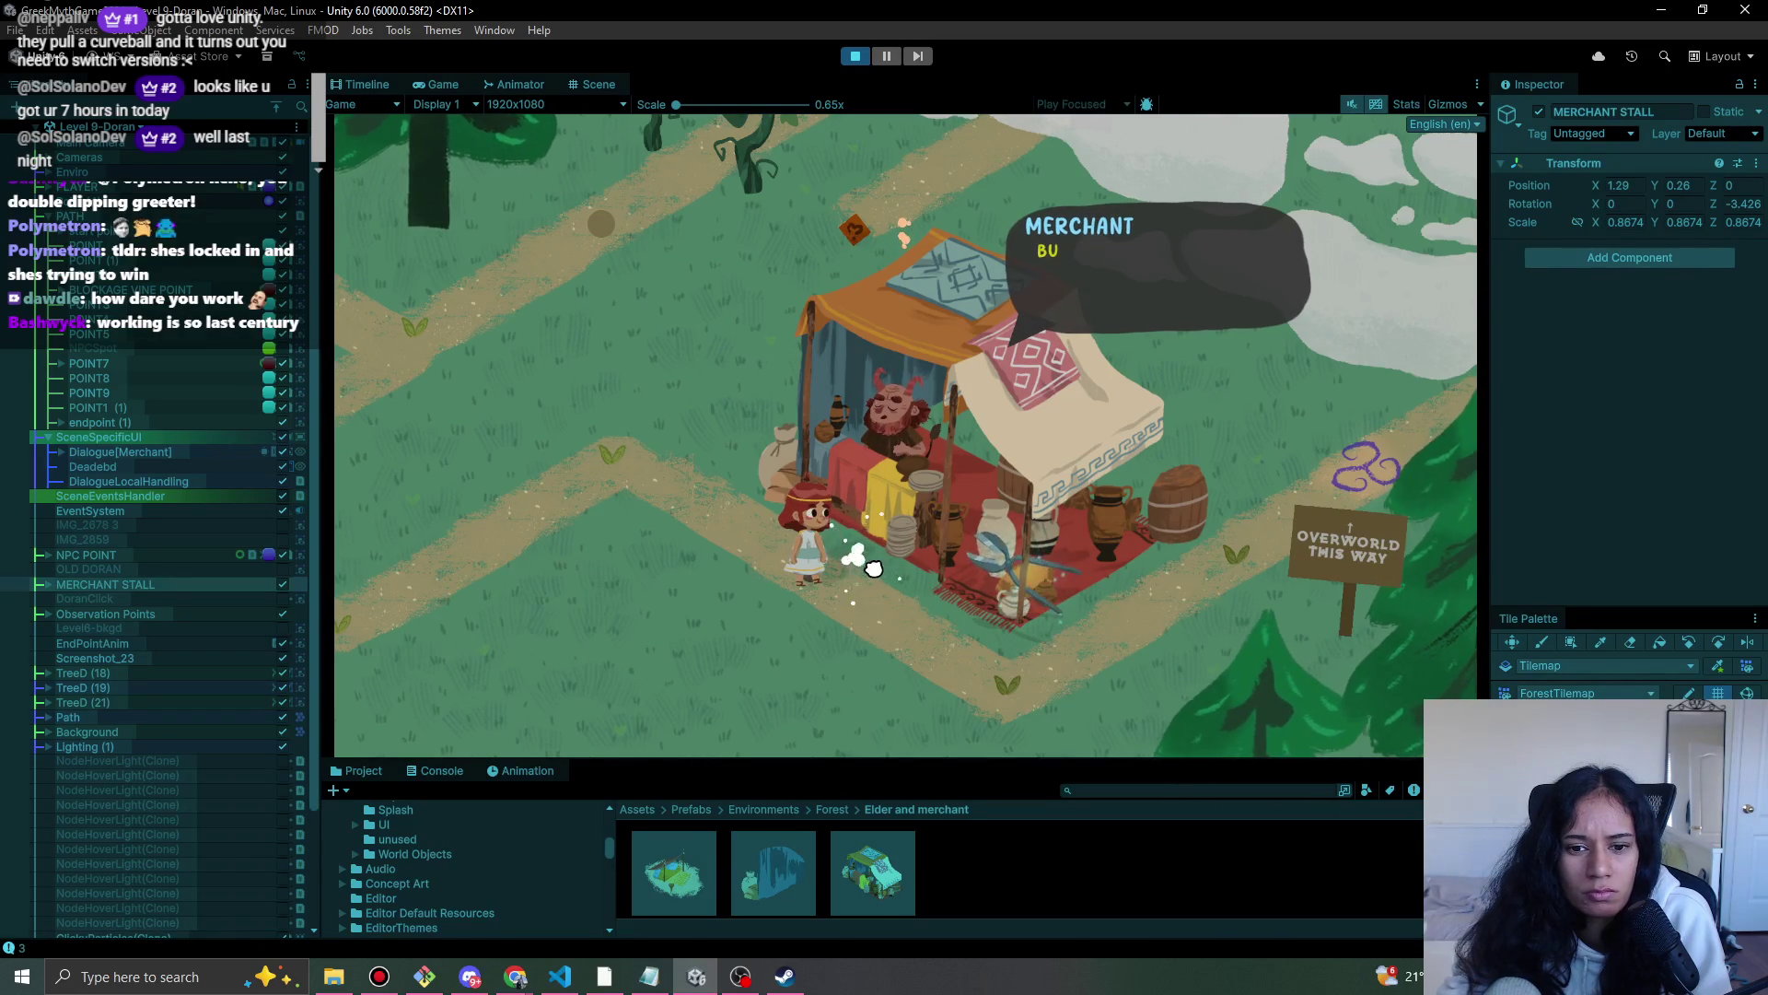
{"action": "left_click", "coordinate": [872, 567]}
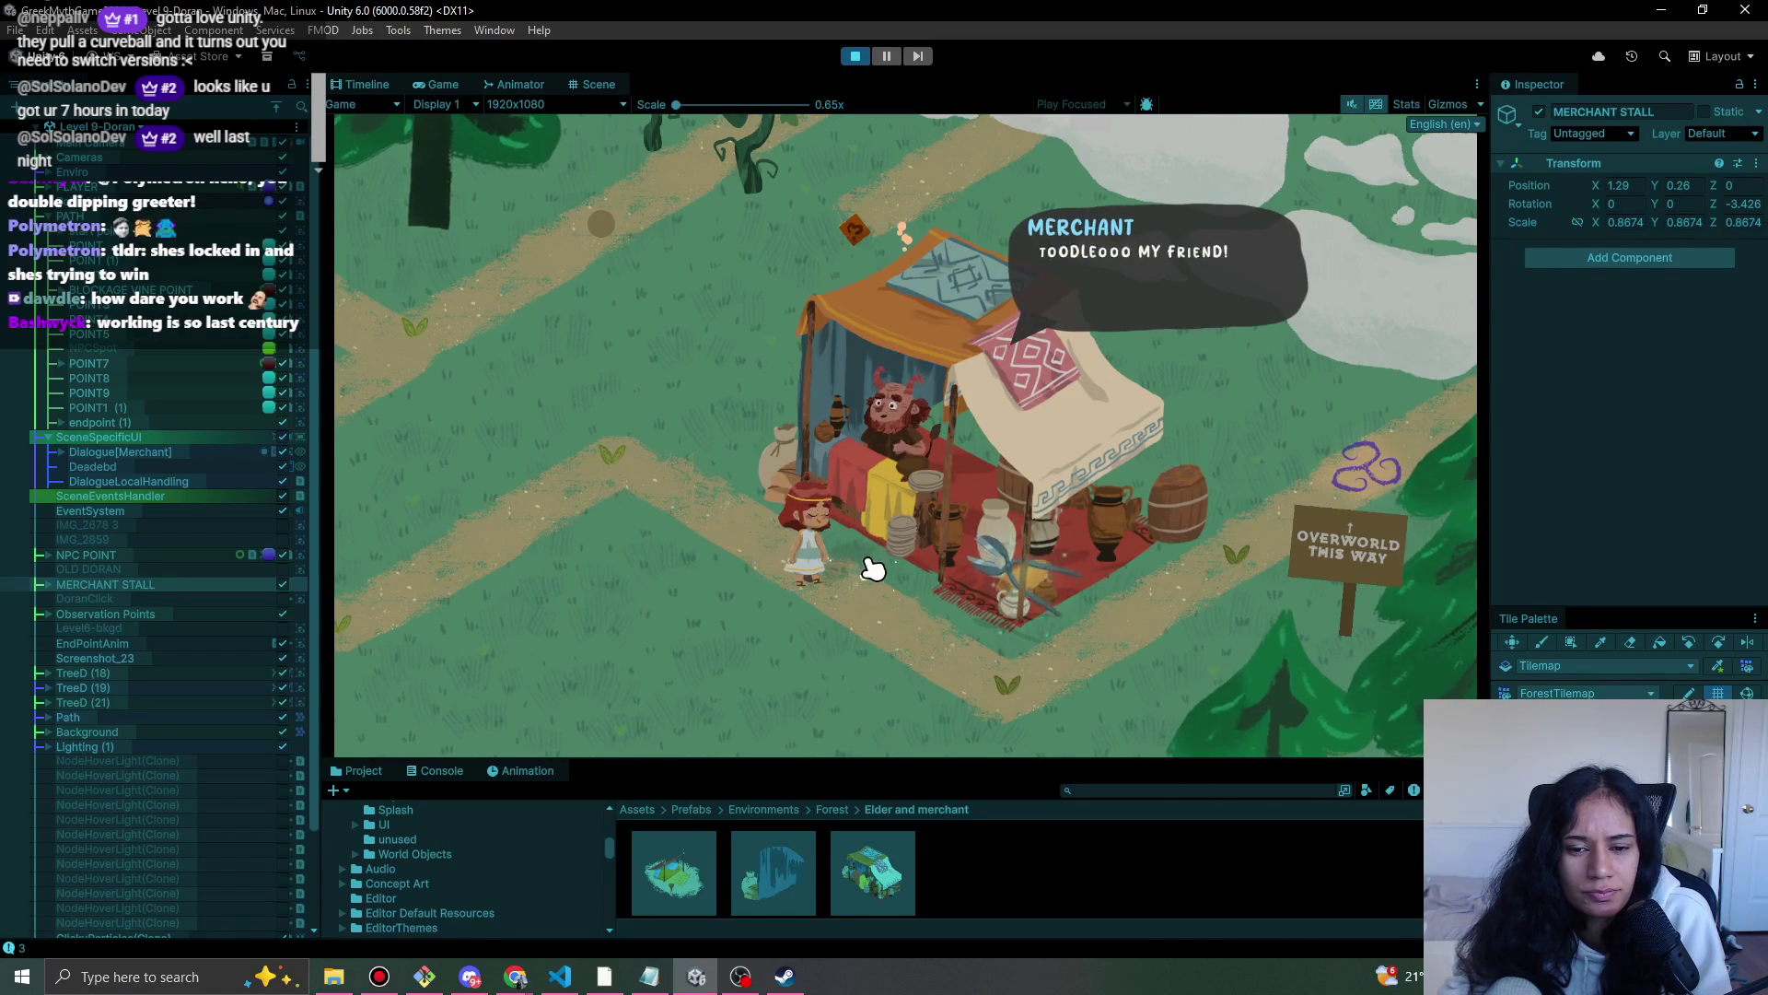
{"action": "left_click", "coordinate": [872, 567]}
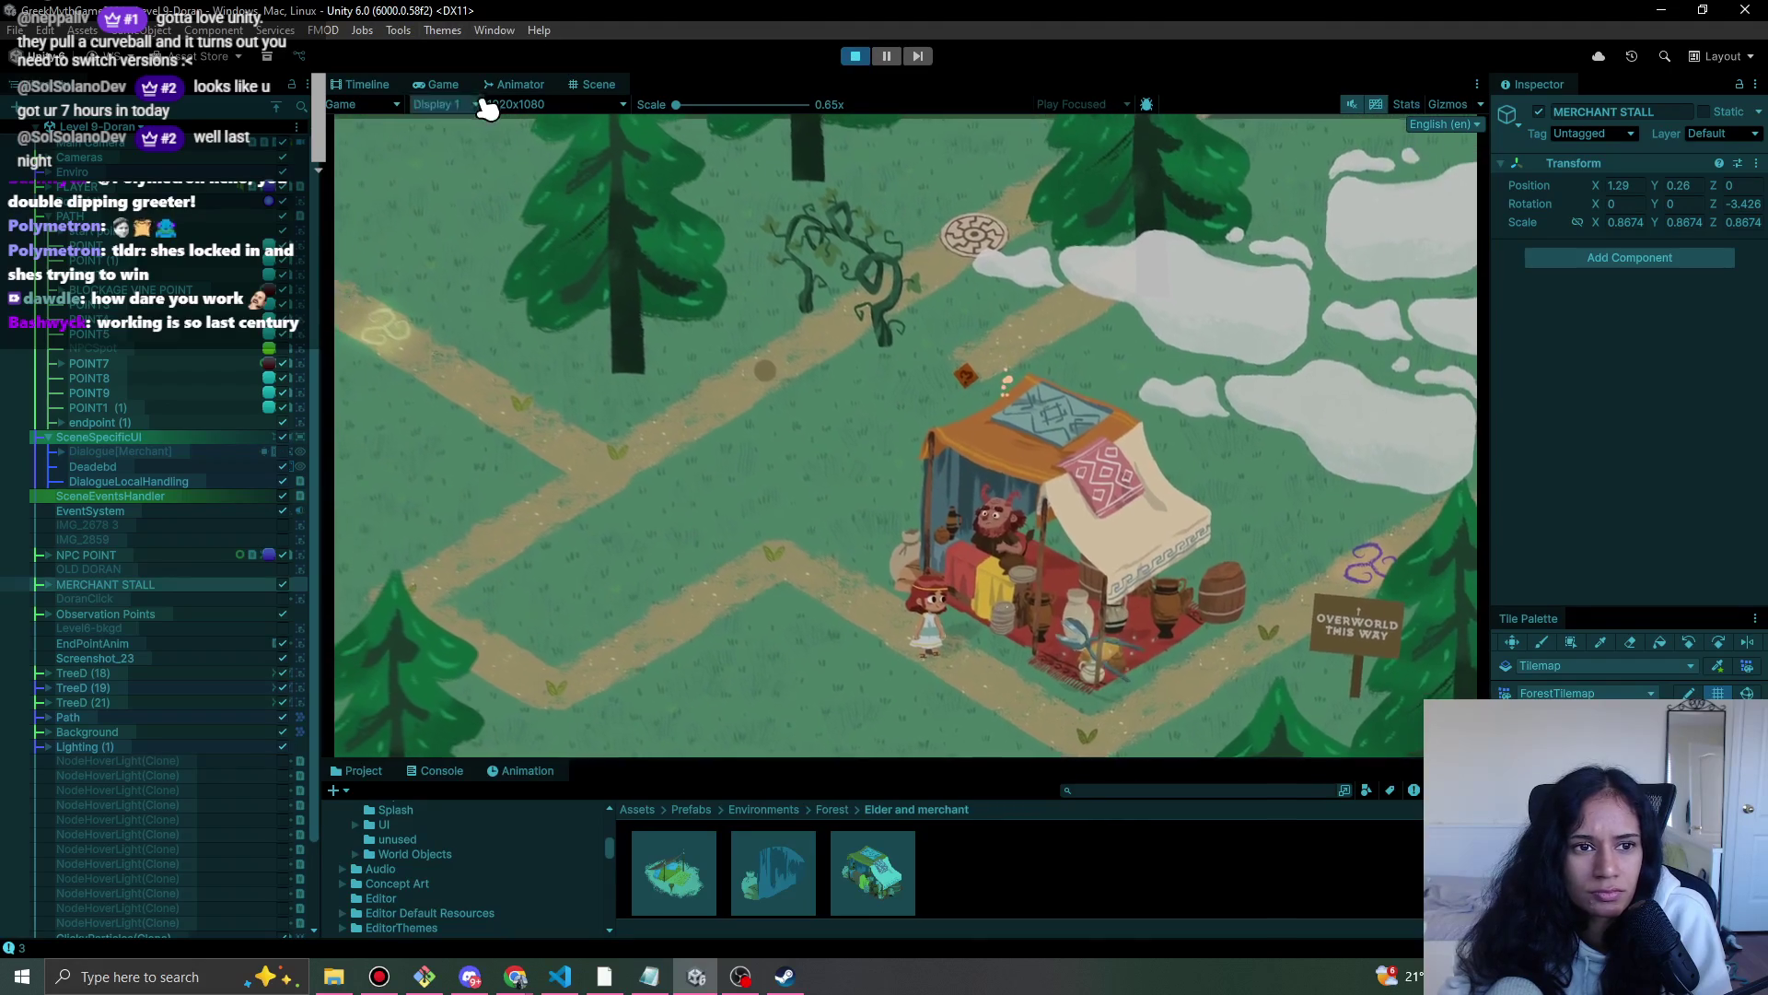
{"action": "left_click", "coordinate": [592, 84]}
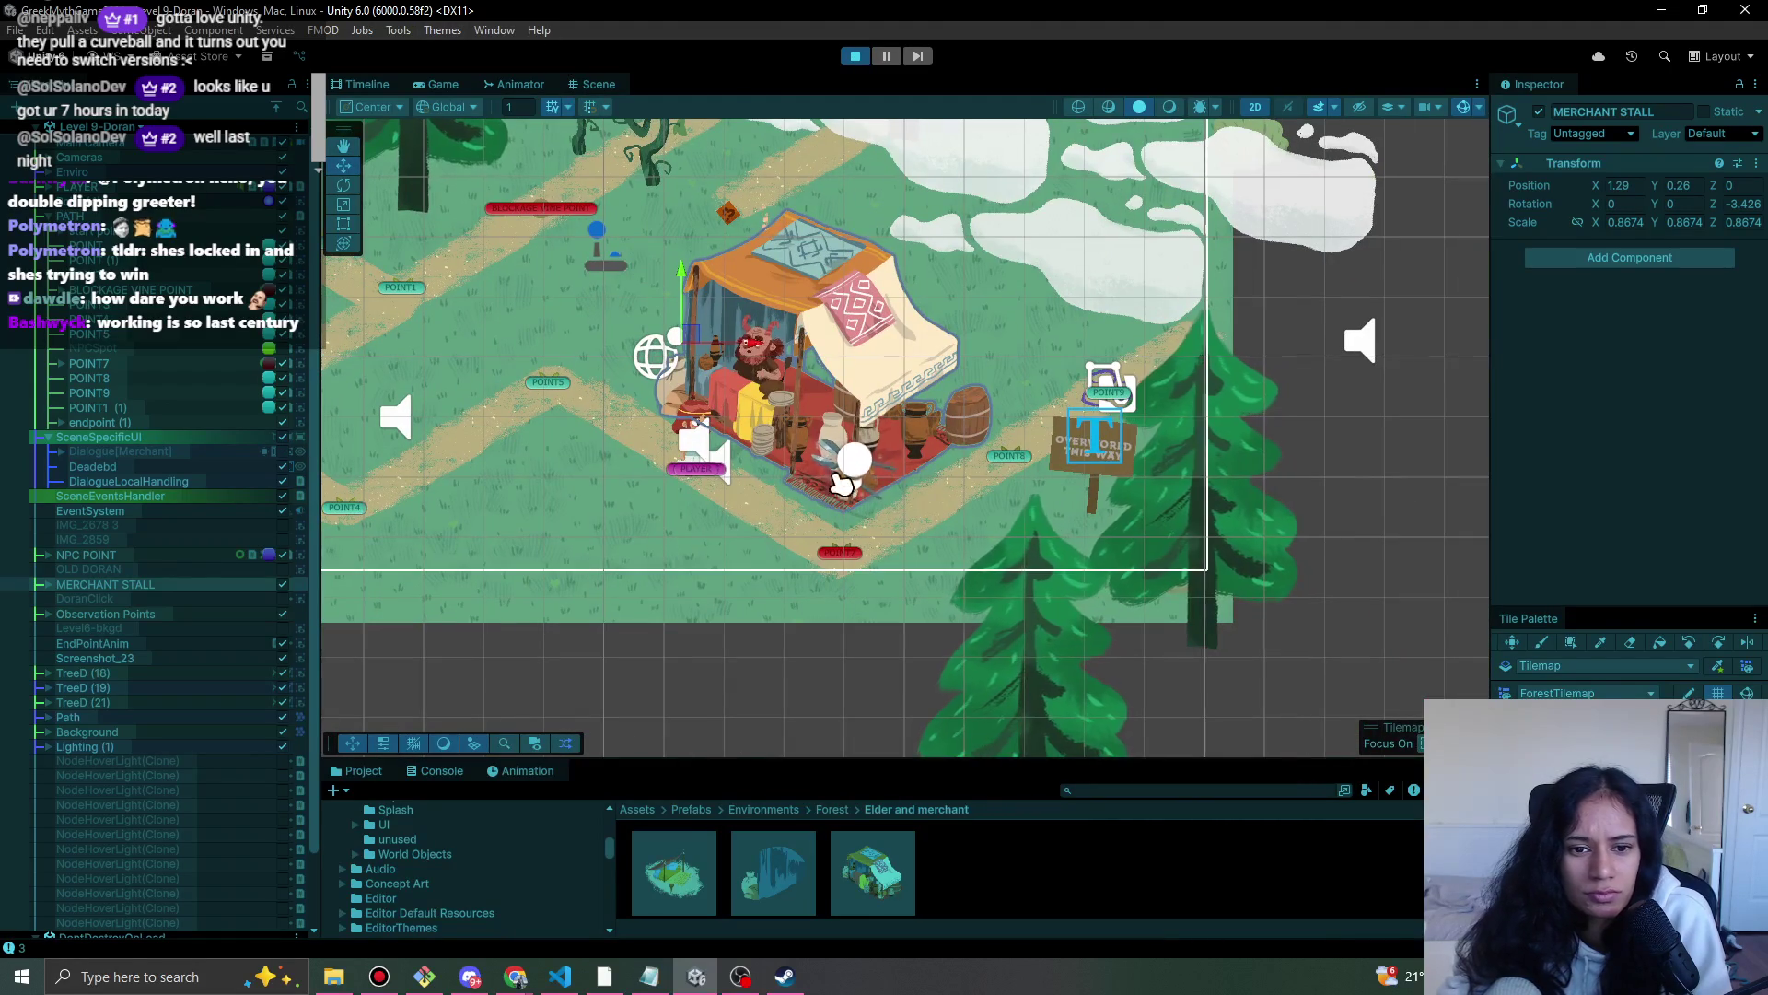
- Select the parent Vine Snipper object and move it down in front of the stall
{"action": "left_click", "coordinate": [829, 477]}
{"action": "left_click", "coordinate": [140, 407]}
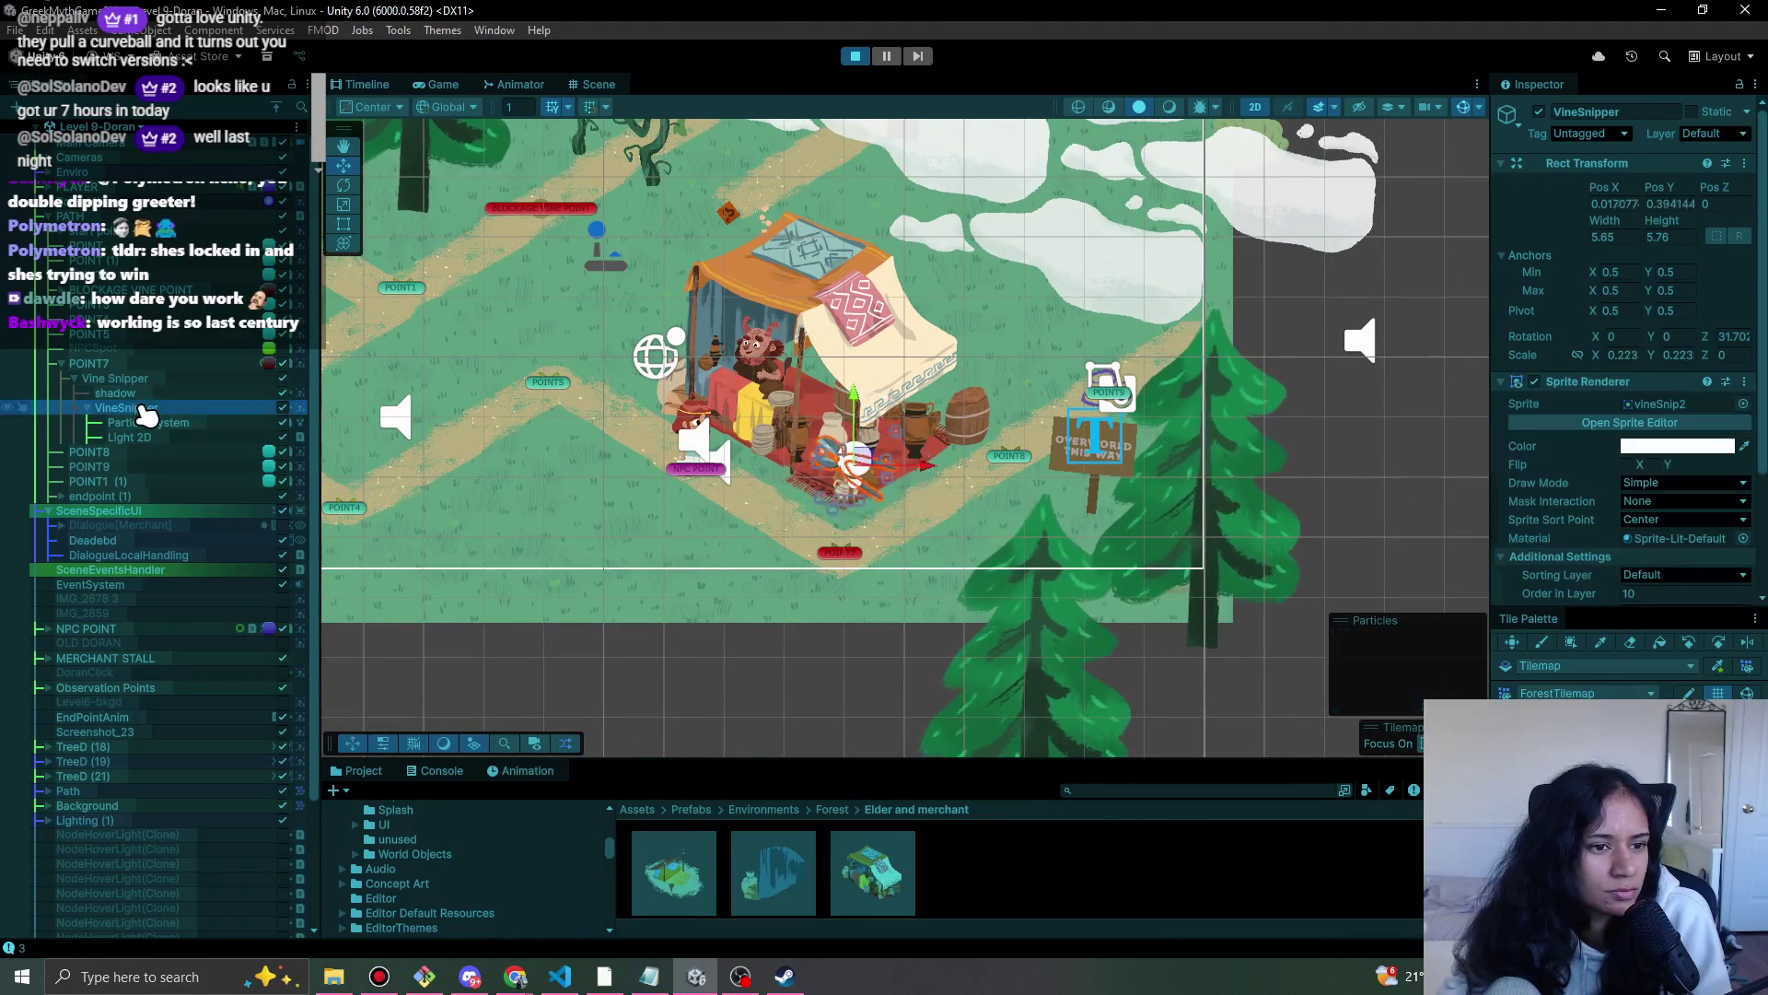
{"action": "left_click", "coordinate": [159, 378]}
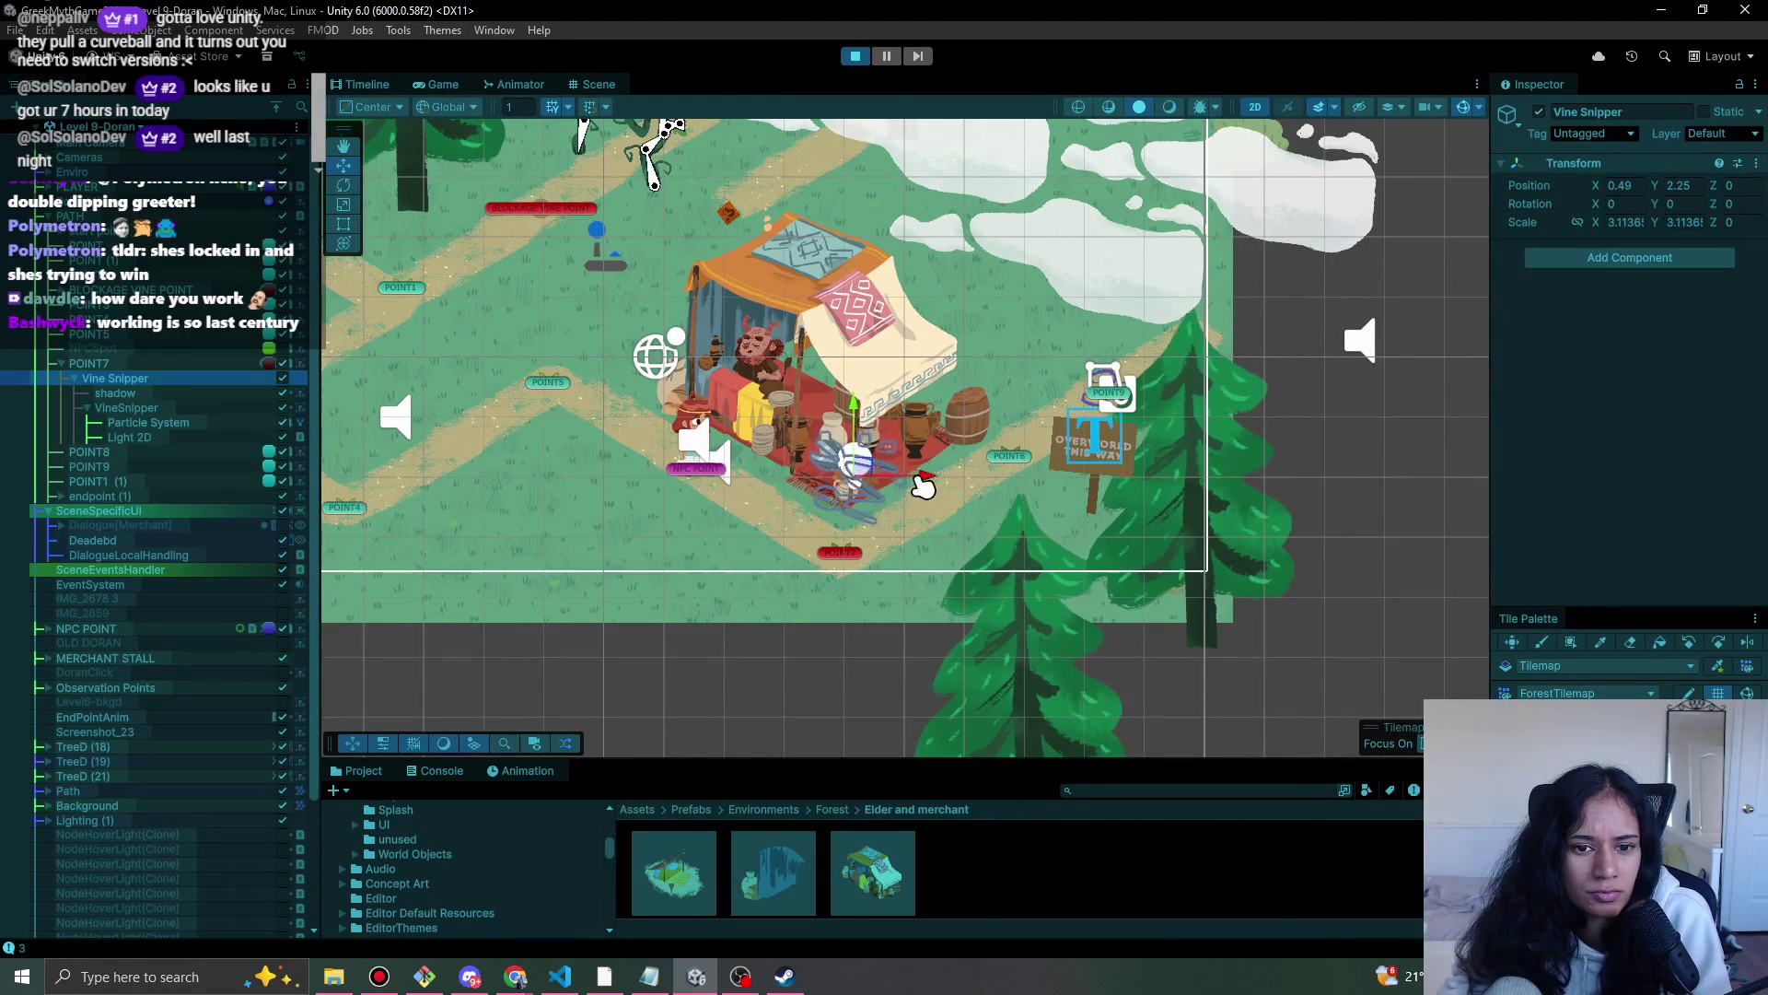
{"action": "left_click_drag", "start_coordinate": [863, 473], "coordinate": [851, 556]}
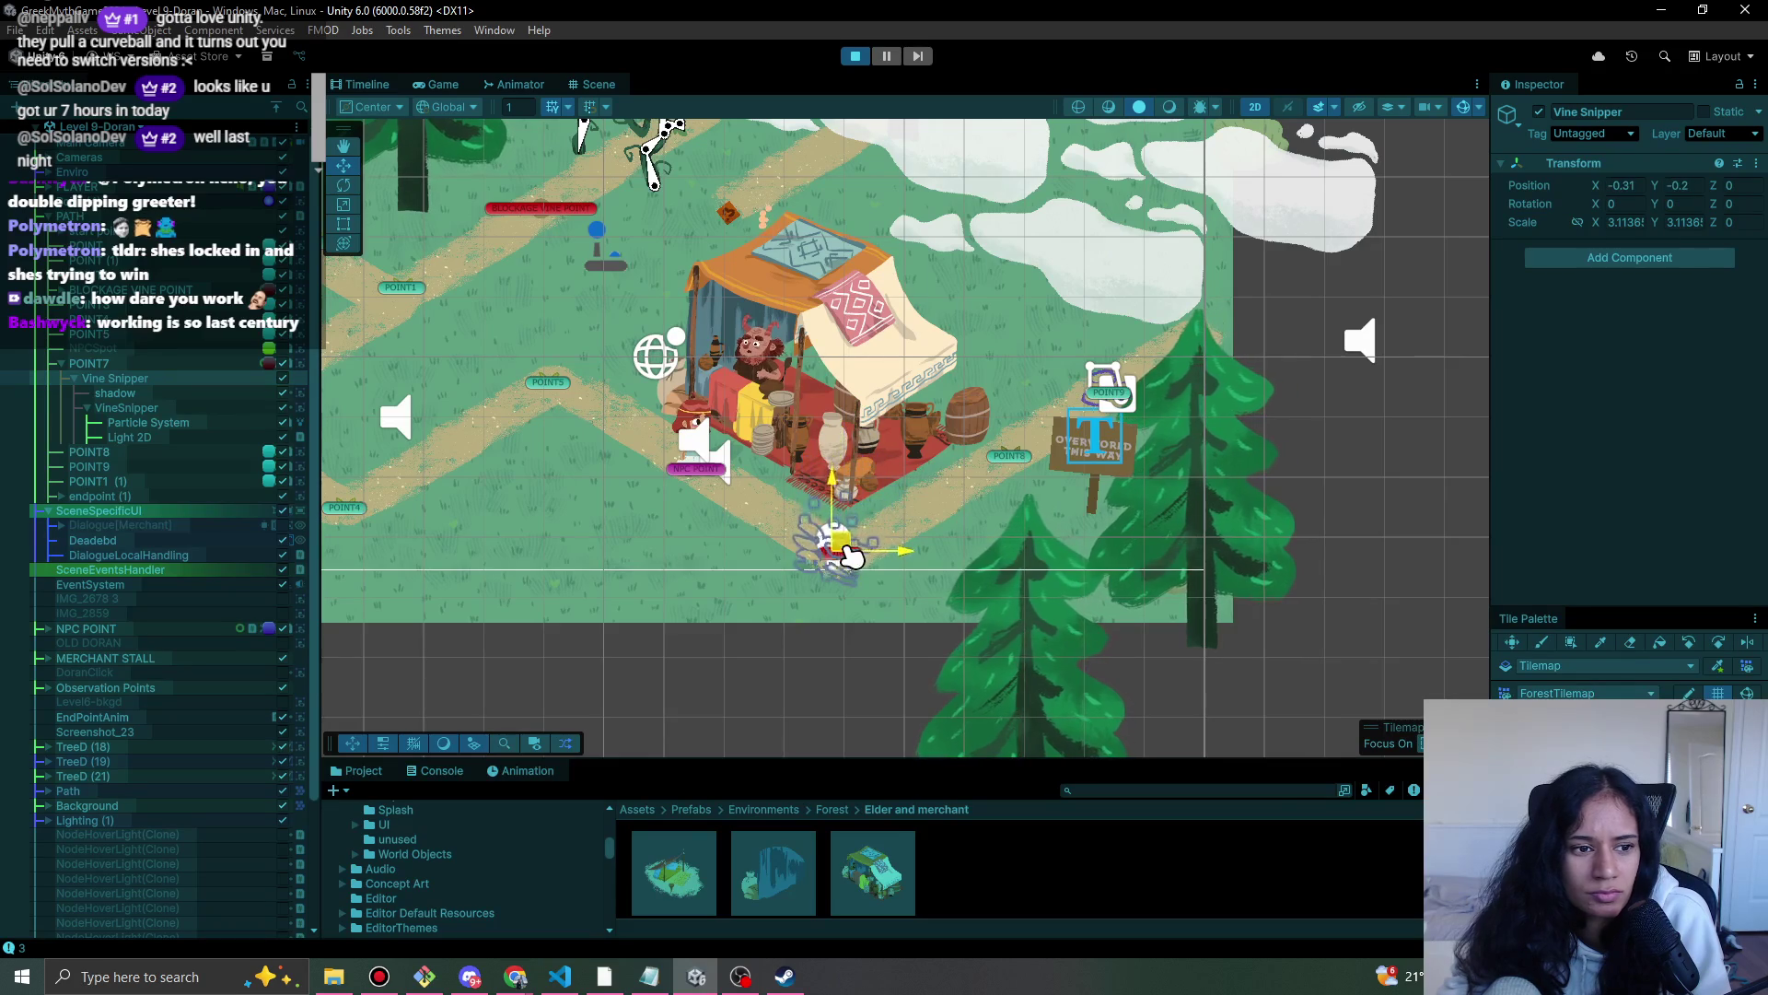
- Copy the Vine Snipper's Transform component (X -0.31, Y -0.23) to paste back after play
{"action": "right_click", "coordinate": [1633, 175]}
{"action": "mouse_move", "coordinate": [1726, 306]}
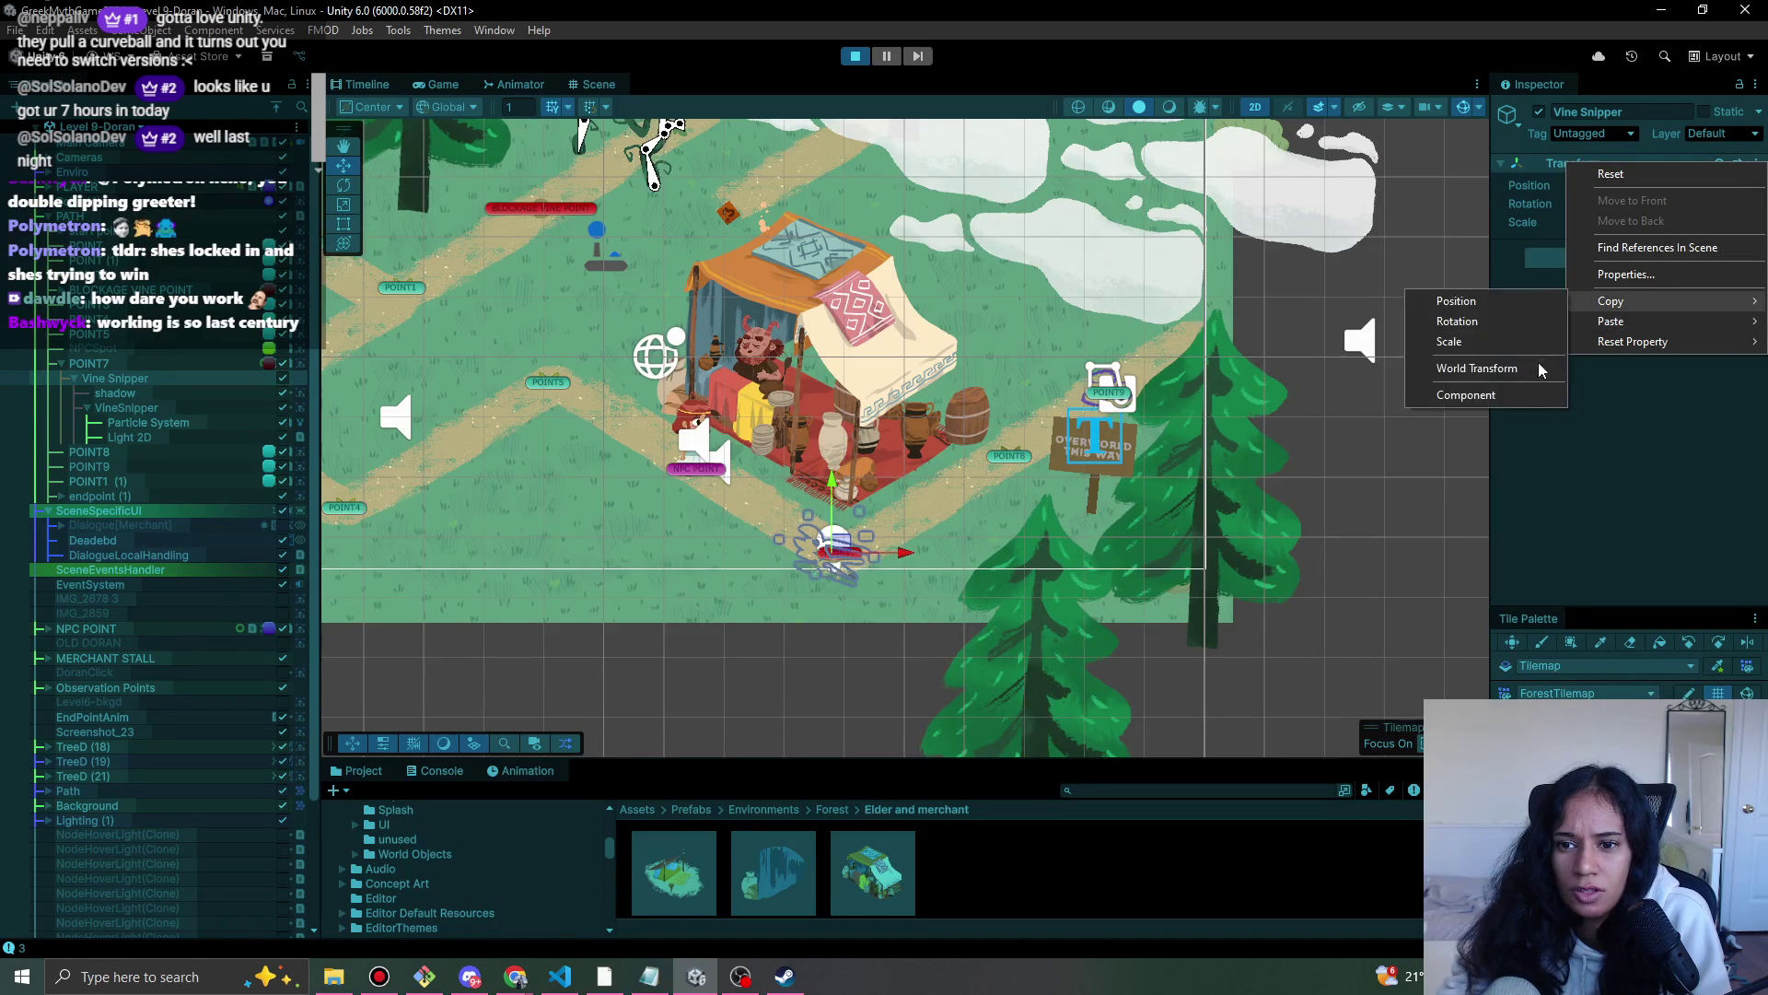
{"action": "left_click", "coordinate": [1550, 406]}
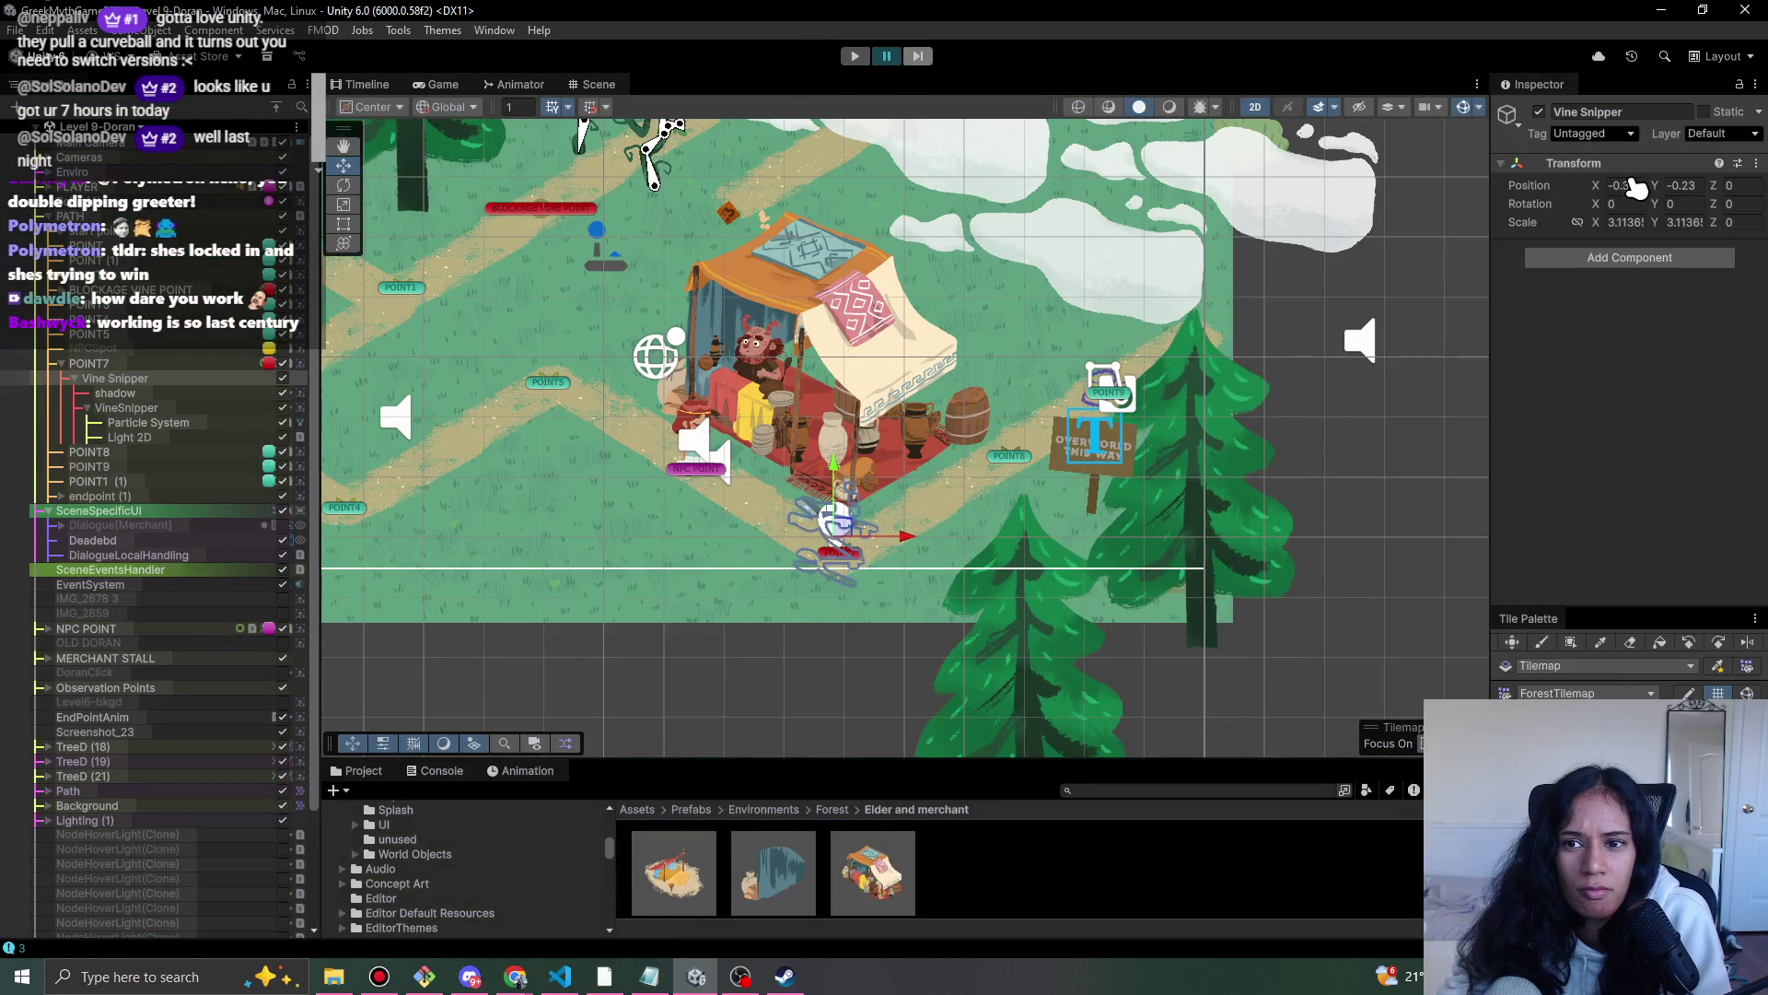
{"action": "right_click", "coordinate": [1604, 212]}
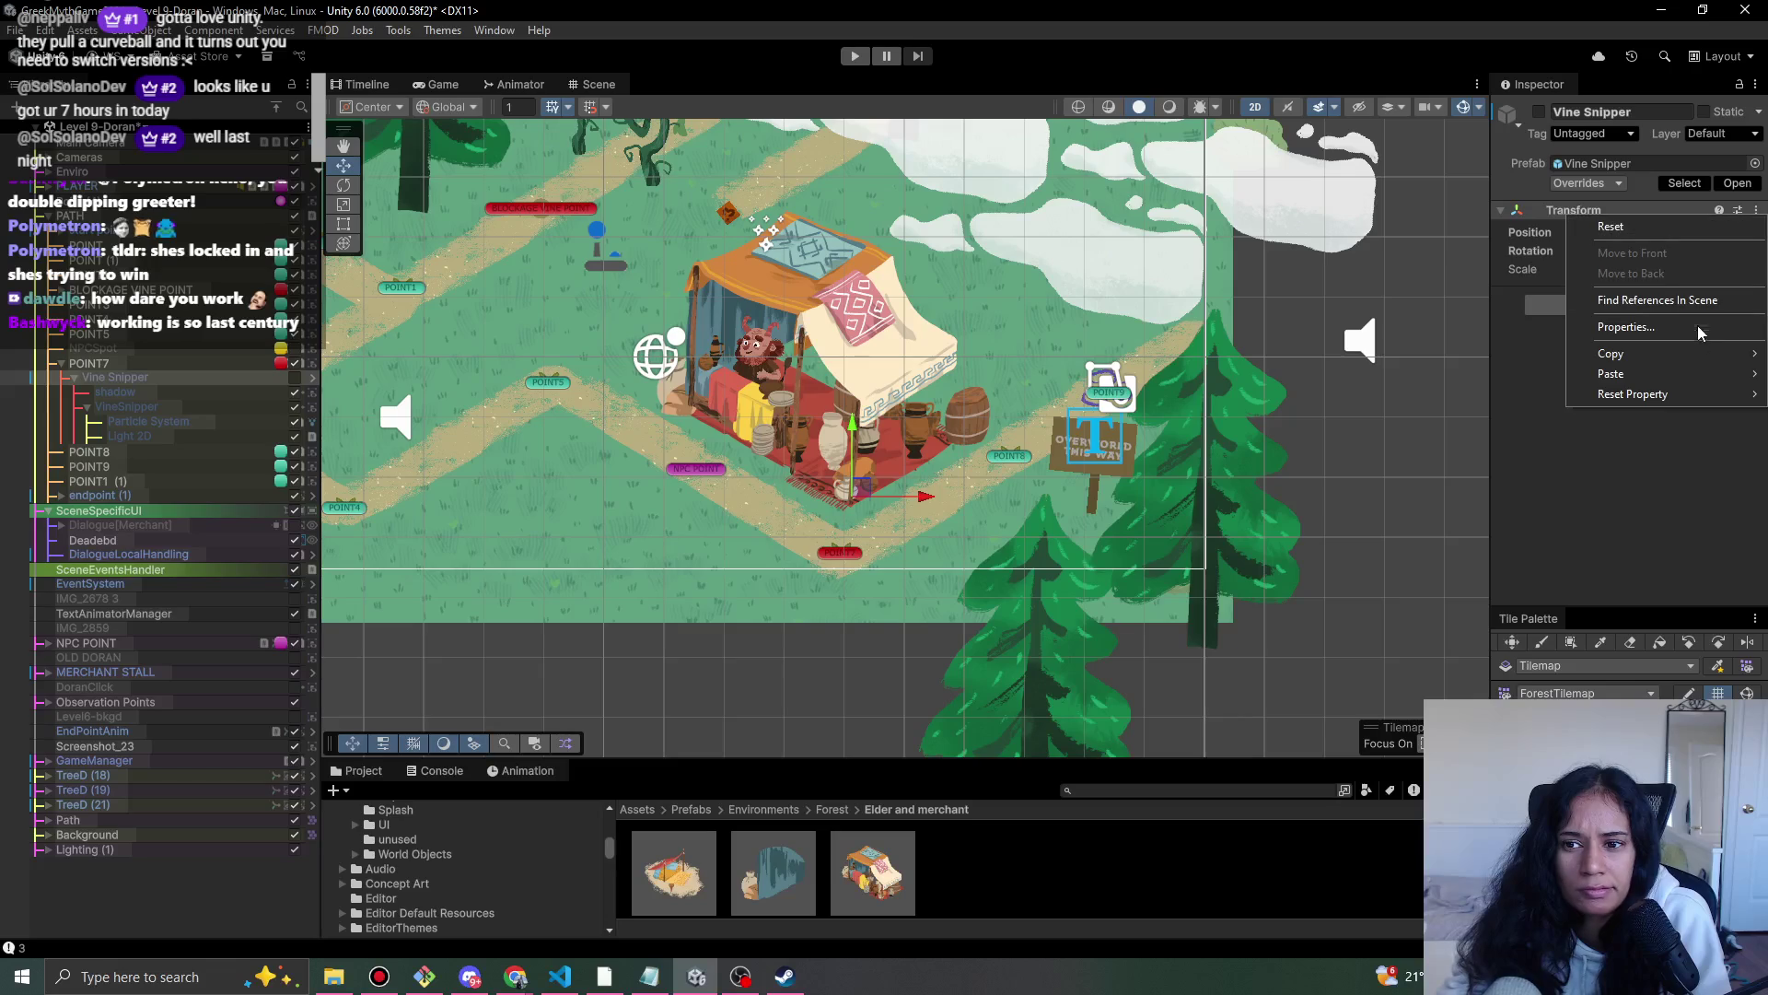
{"action": "mouse_move", "coordinate": [1677, 381]}
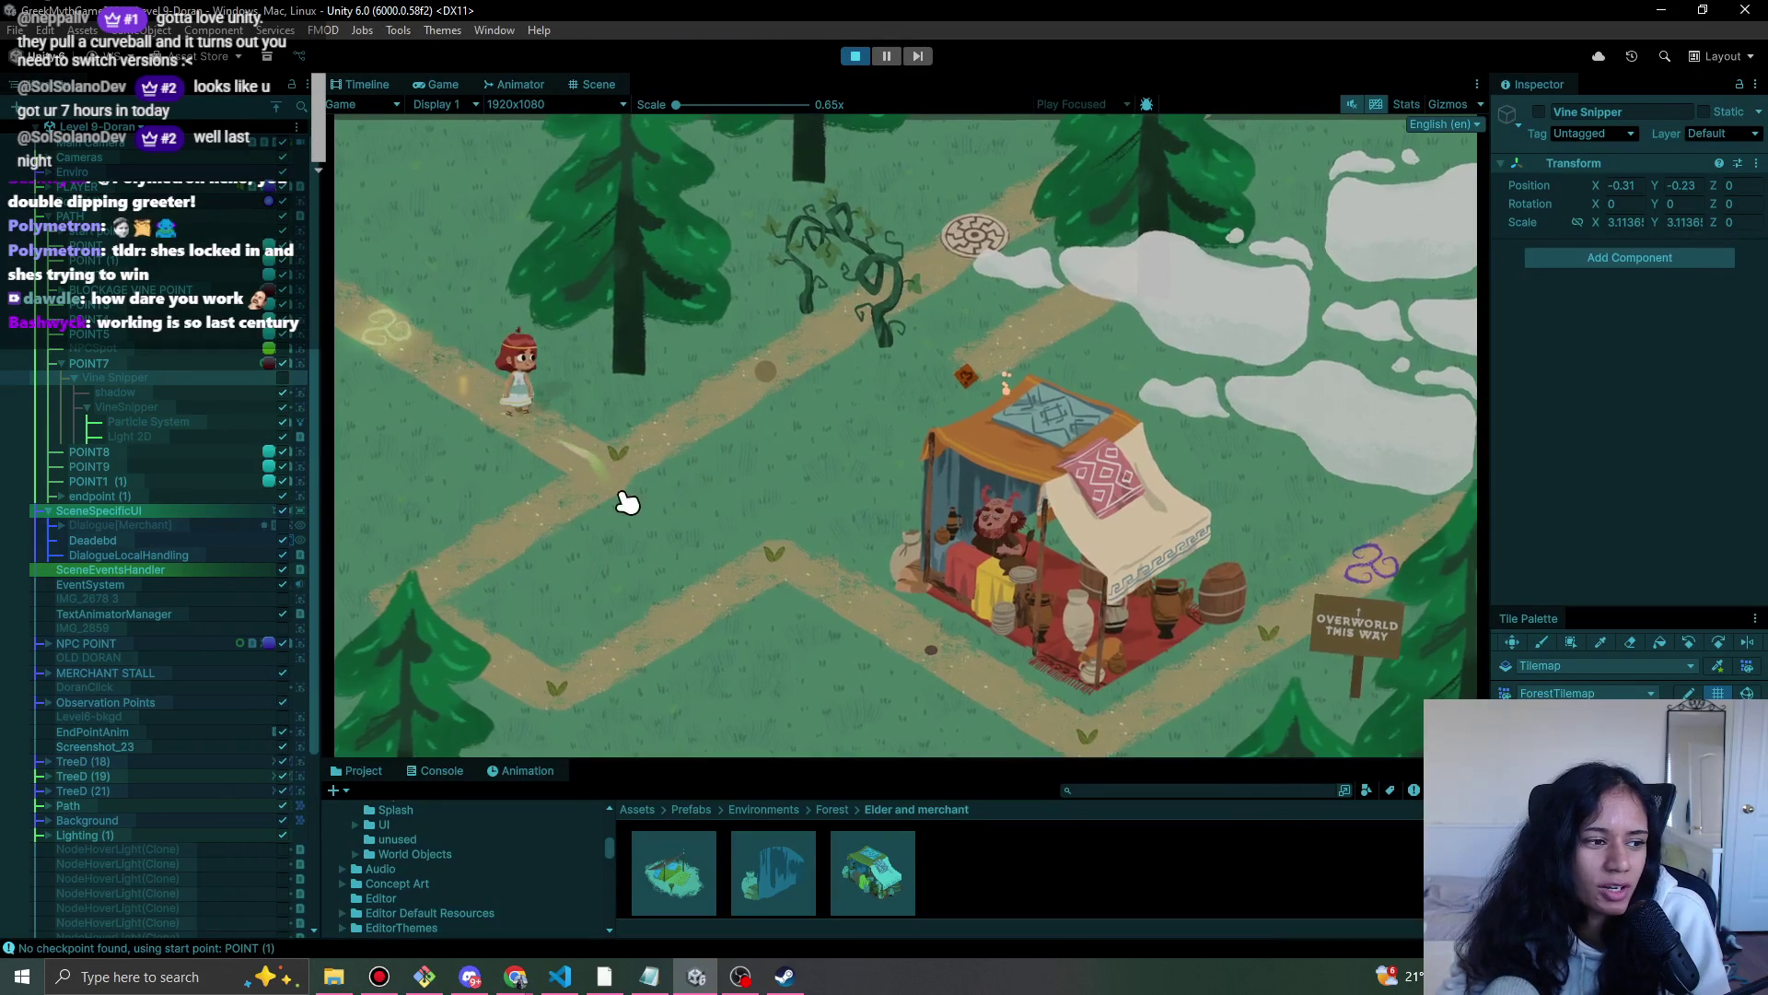
- Walk the character to the merchant and advance the dialogue until the Vine Snipper appears
{"action": "left_click", "coordinate": [549, 695]}
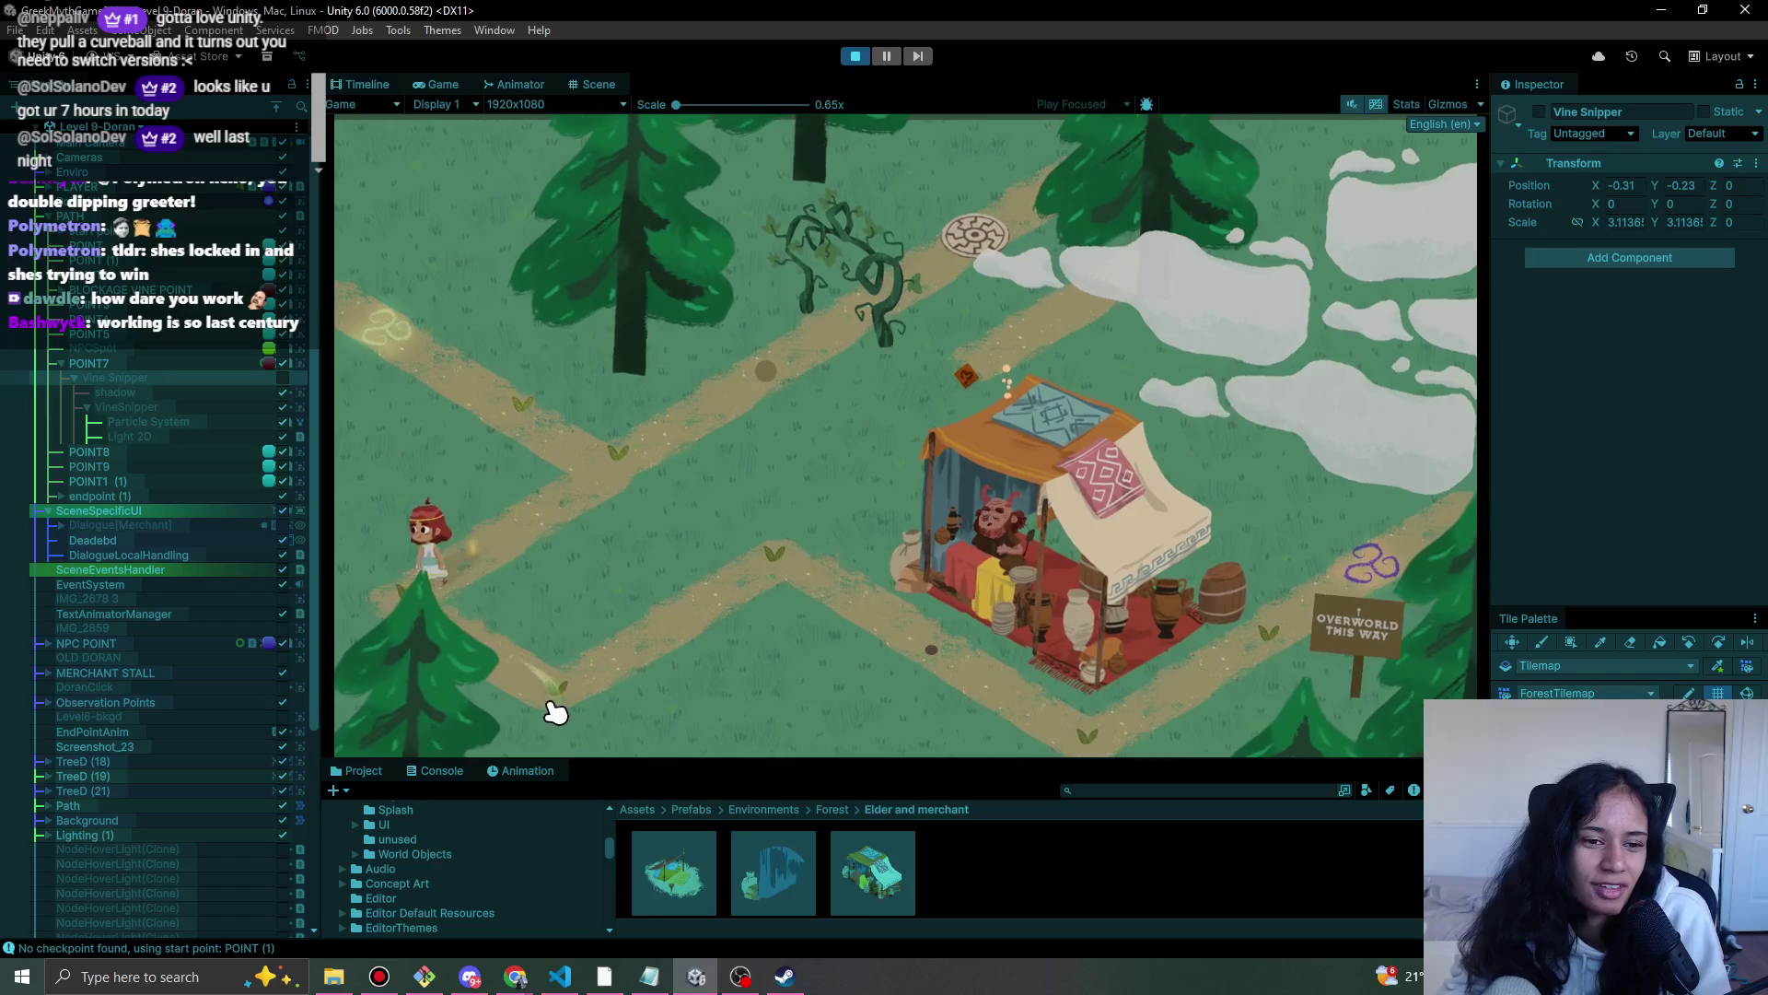
{"action": "left_click", "coordinate": [937, 645]}
{"action": "left_click", "coordinate": [912, 542]}
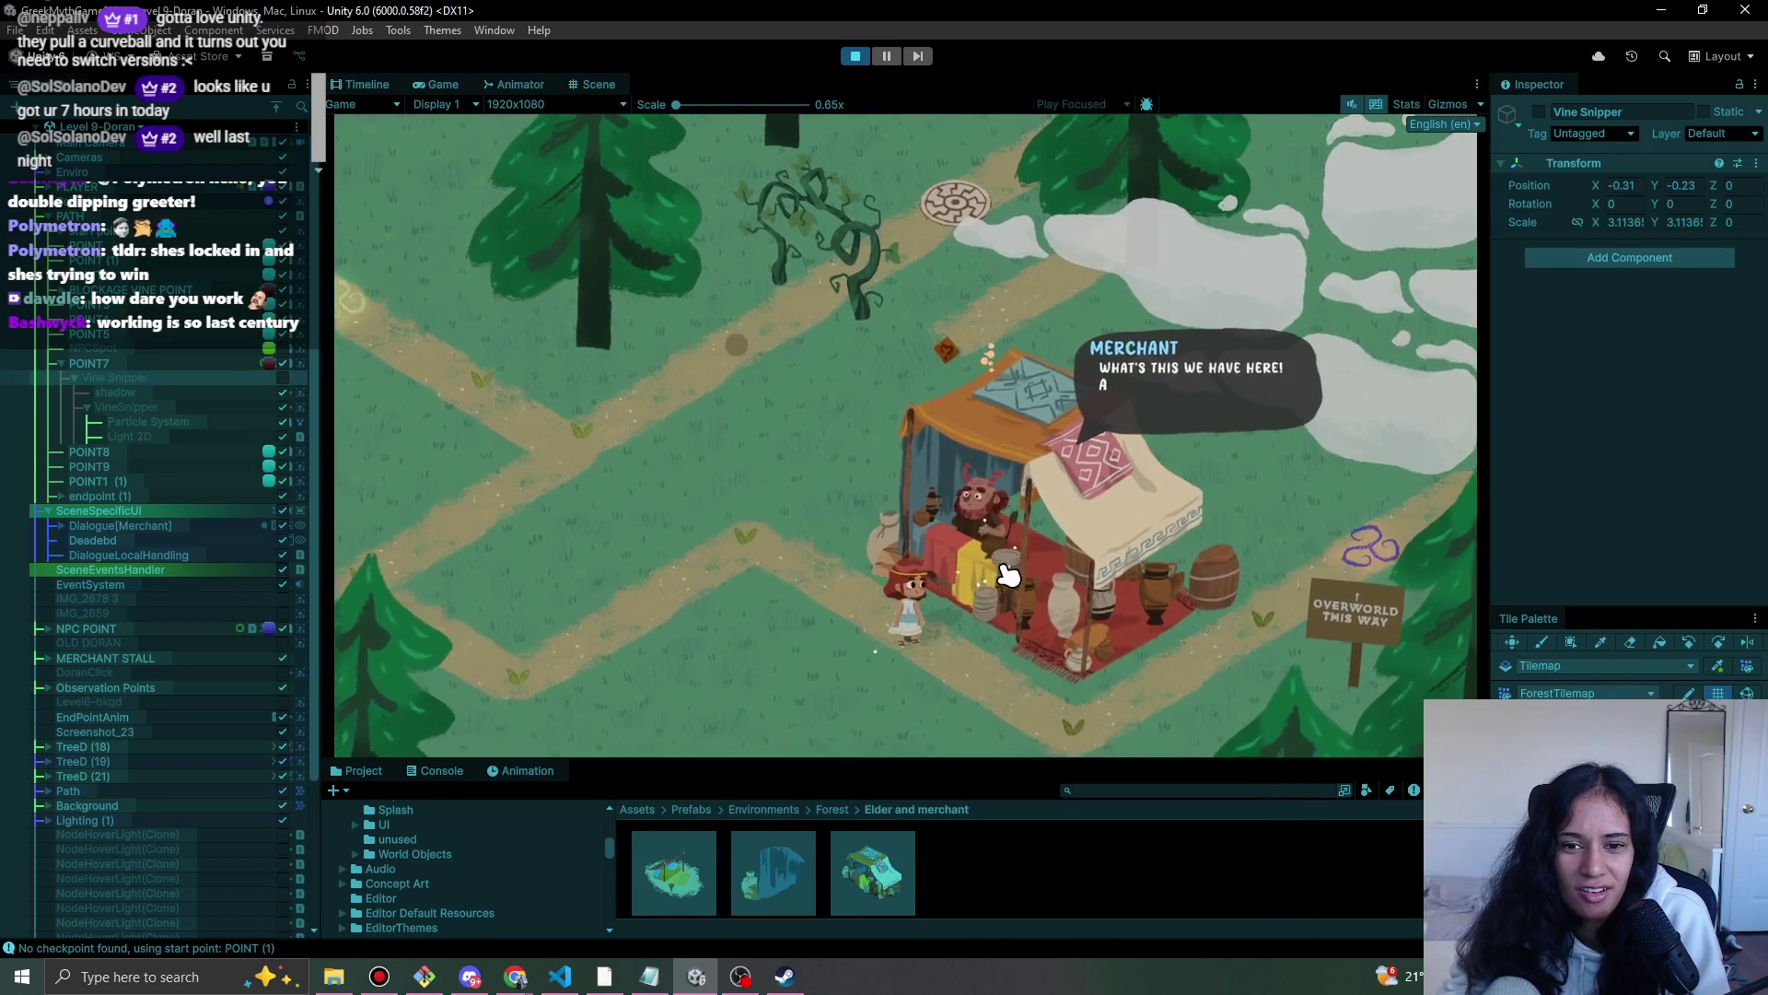
{"action": "left_click", "coordinate": [902, 544]}
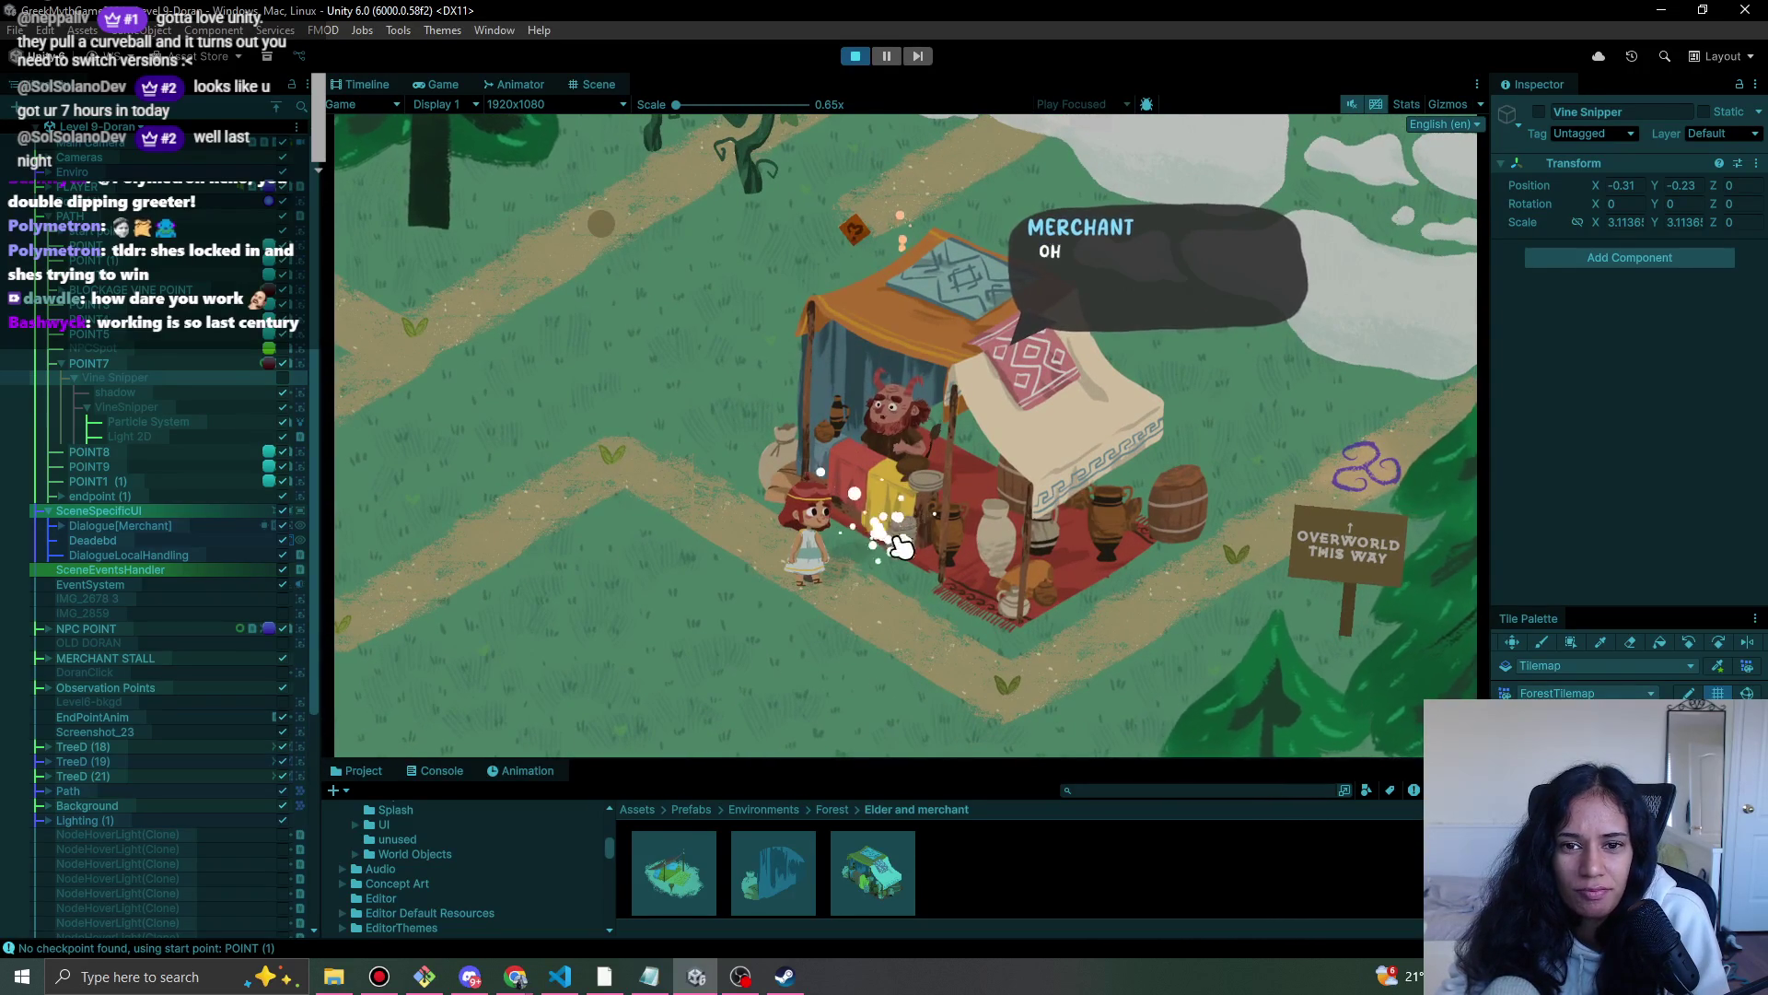
{"action": "left_click", "coordinate": [902, 547]}
{"action": "left_click", "coordinate": [905, 549]}
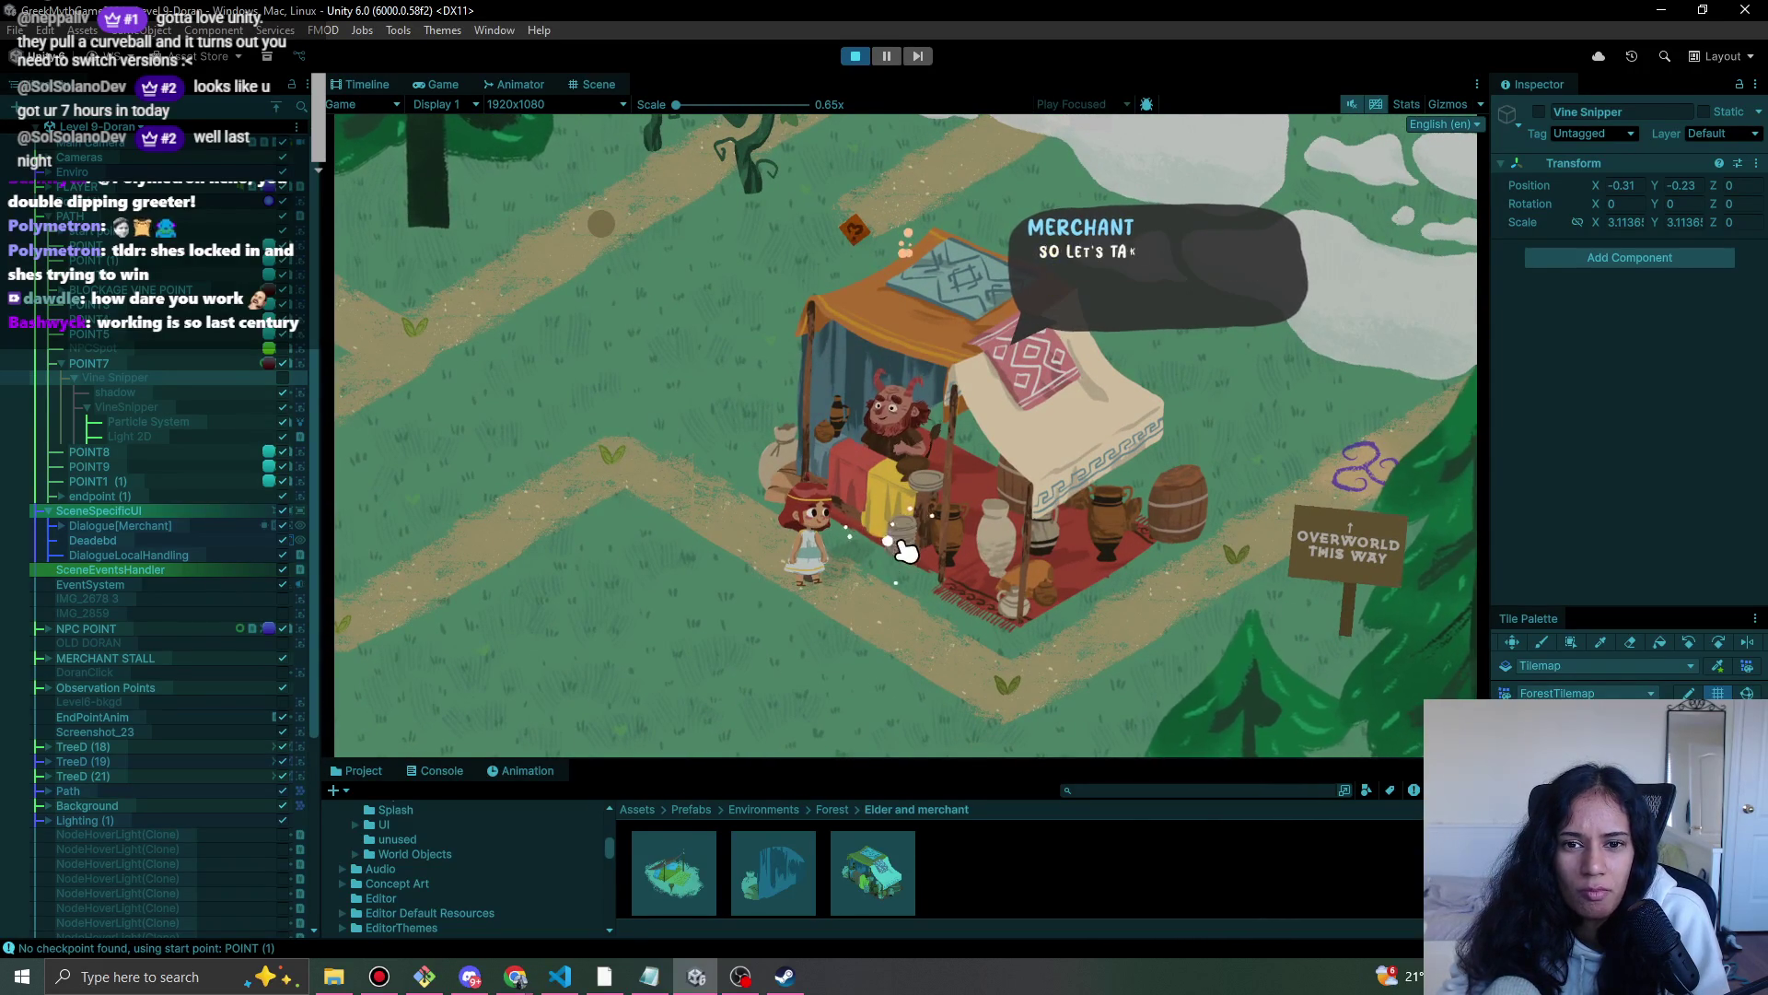
{"action": "left_click", "coordinate": [906, 550]}
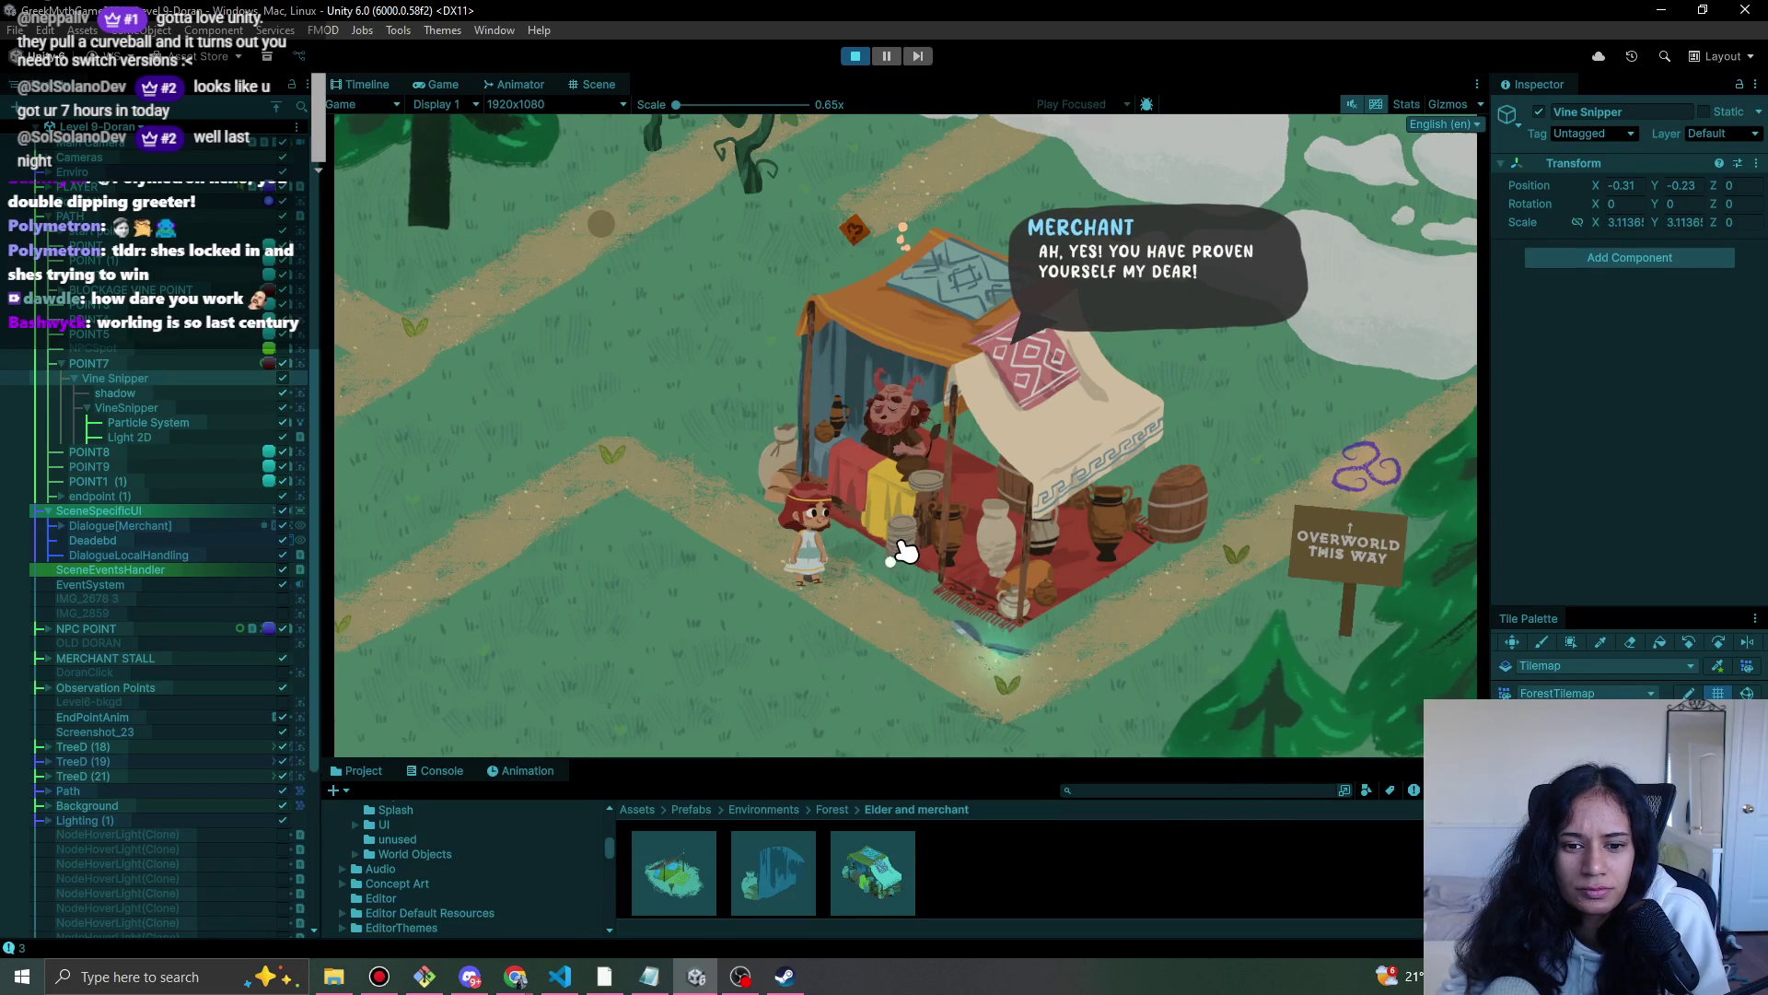
- Raise the VineSnipper sprite's Order in Layer to 16
{"action": "left_click", "coordinate": [129, 409]}
{"action": "scroll", "coordinate": [1539, 580], "scroll_direction": "down", "scroll_amount": 3}
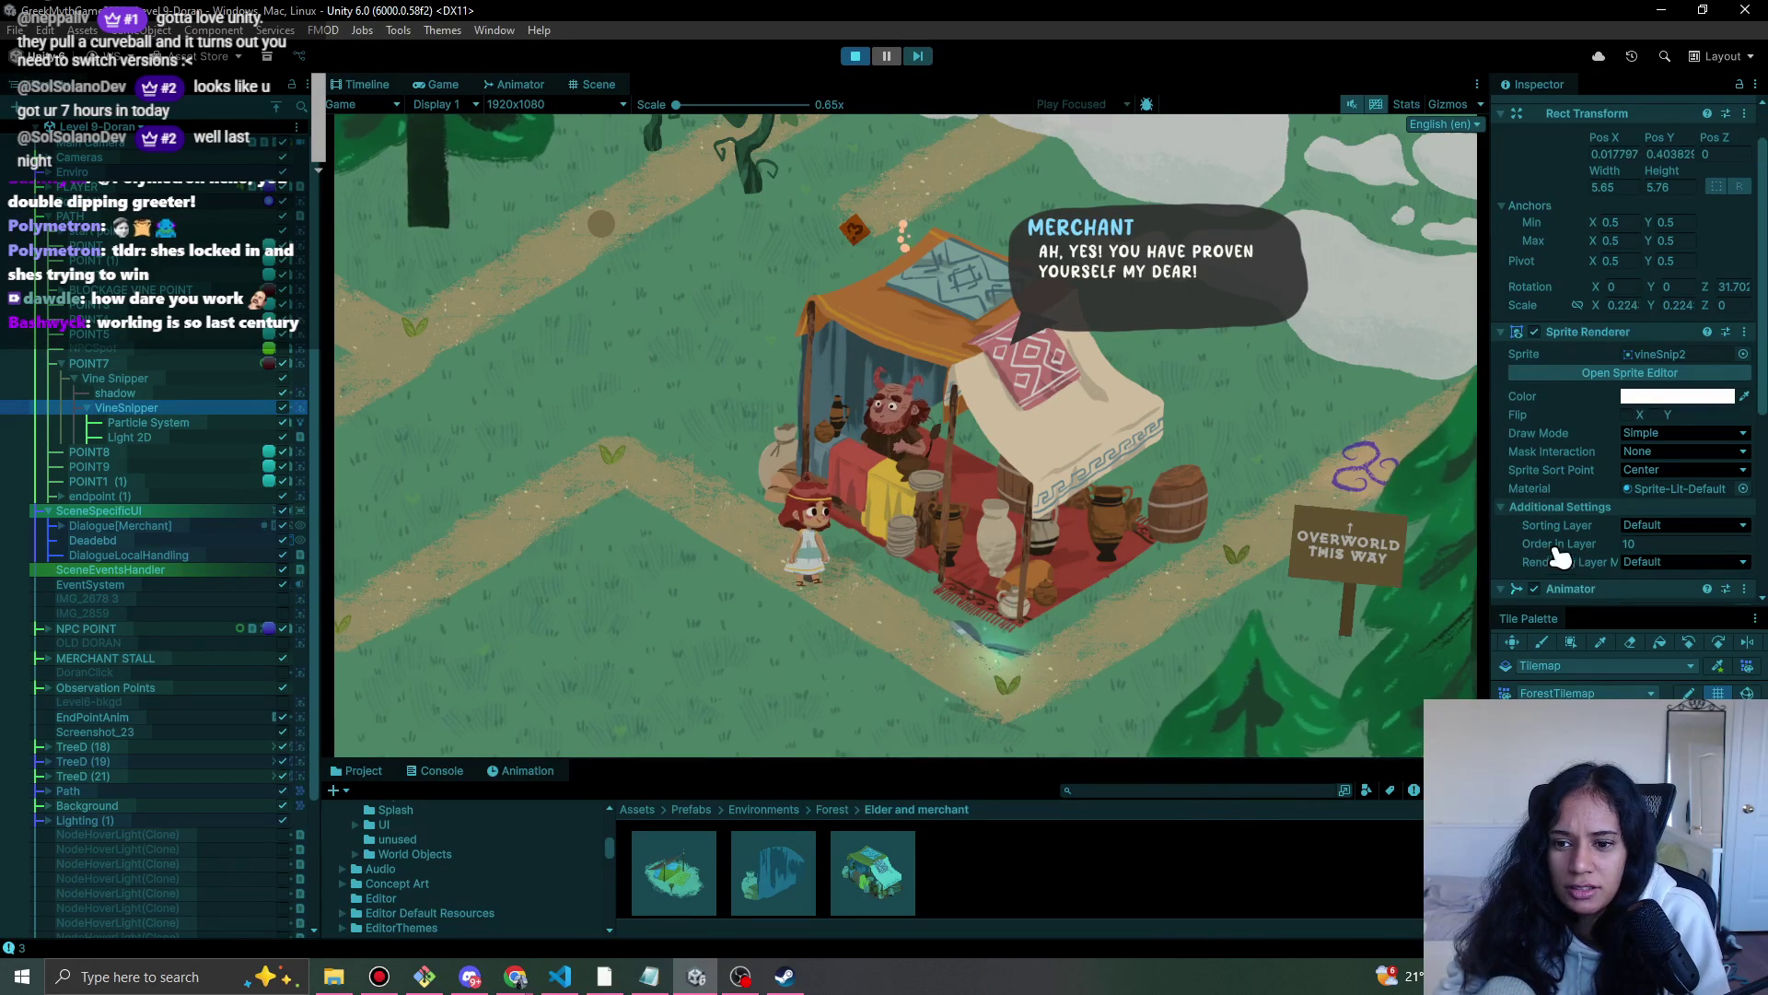
{"action": "left_click_drag", "start_coordinate": [1557, 543], "coordinate": [1559, 544]}
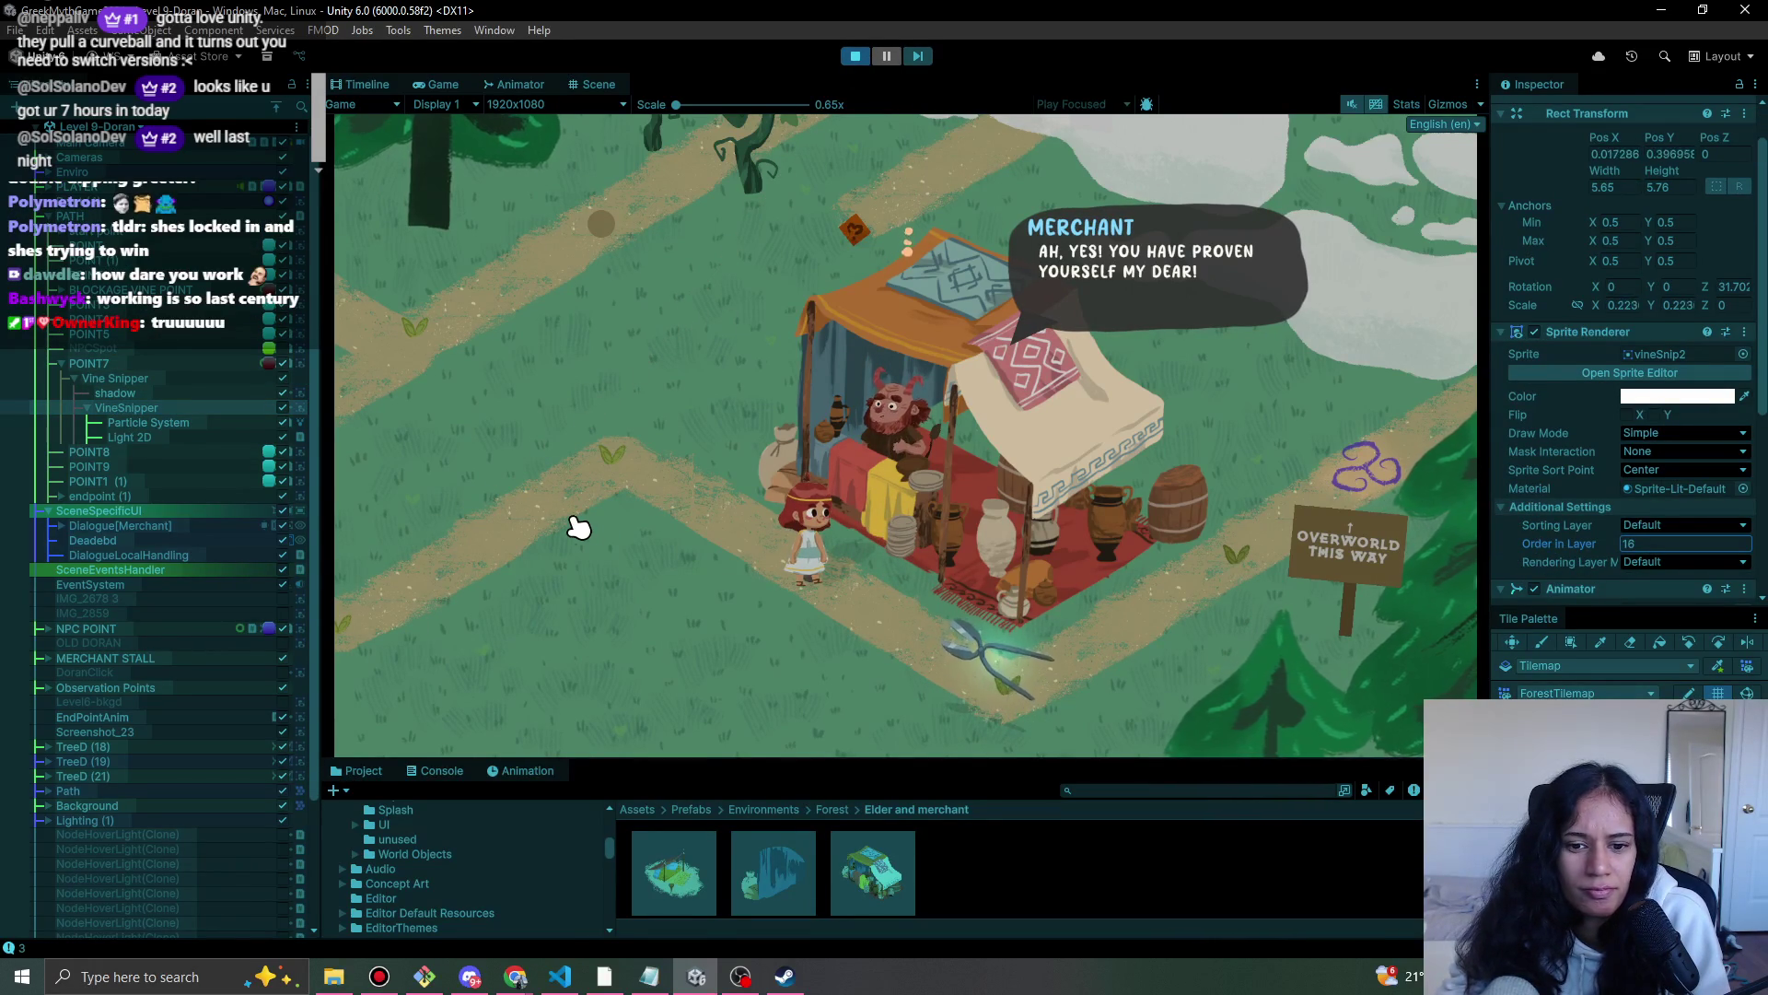
{"action": "left_click", "coordinate": [184, 394]}
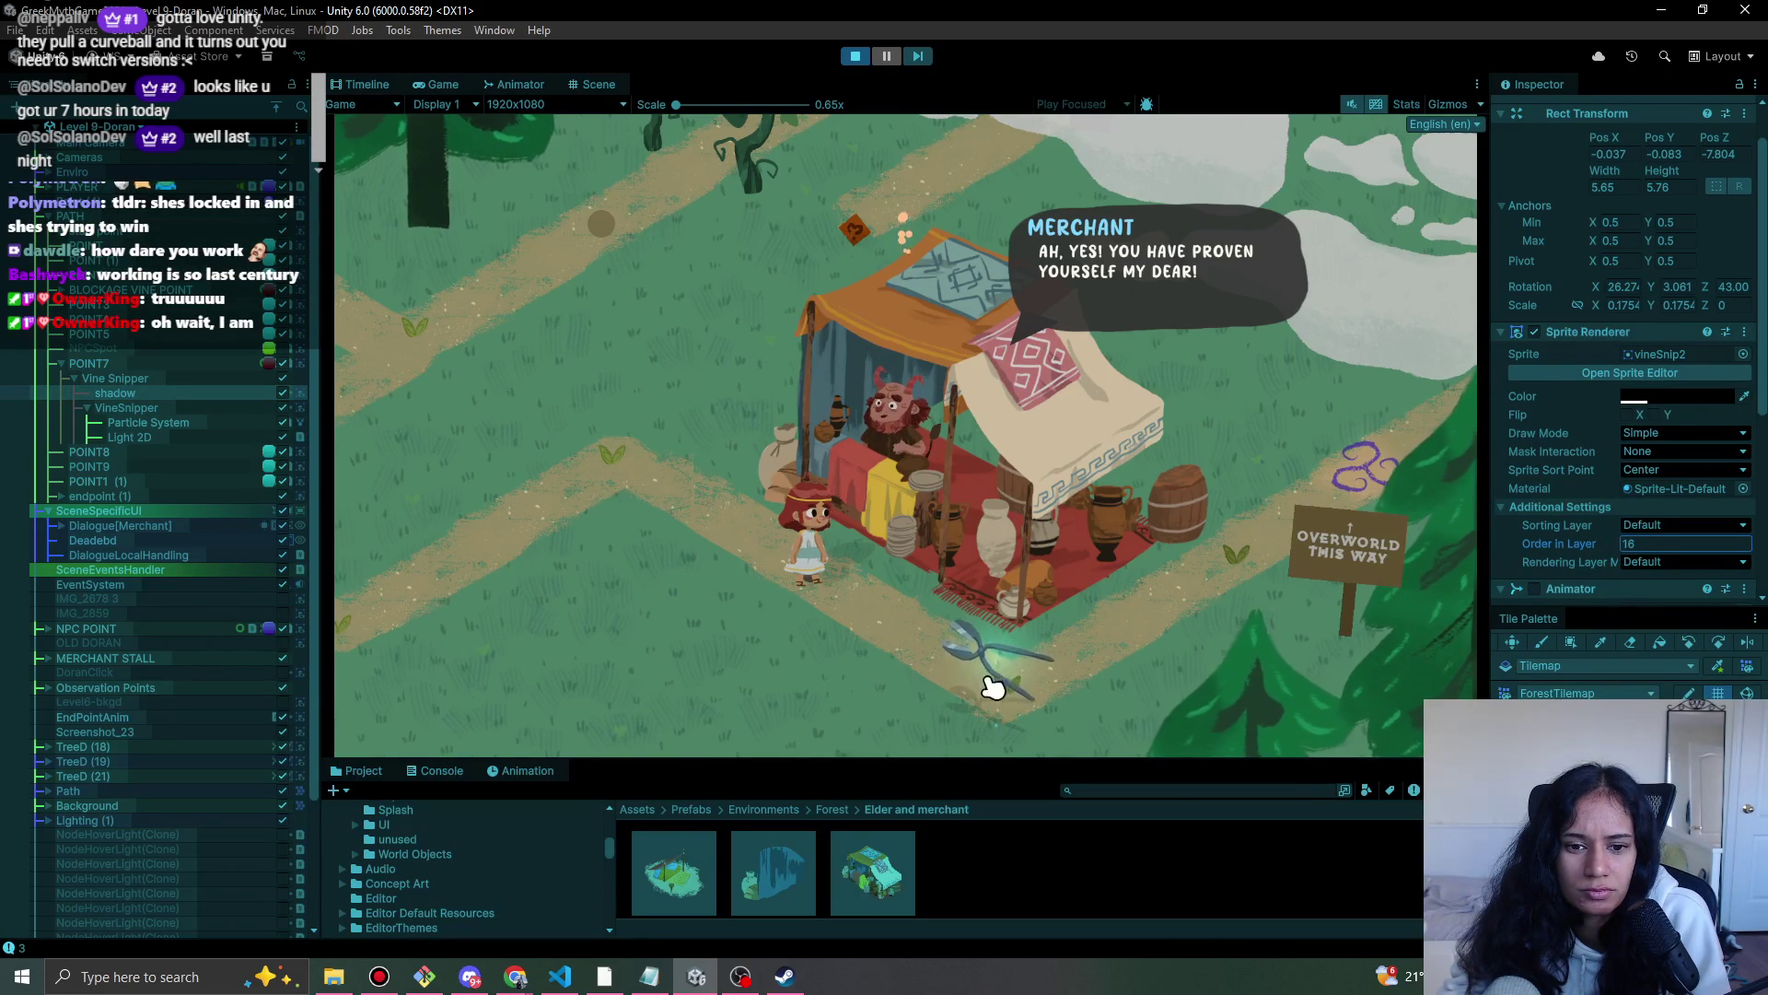
- Finish the merchant's dialogue and pick up the Vine Snipper
{"action": "left_click", "coordinate": [1053, 683]}
{"action": "left_click", "coordinate": [789, 582]}
{"action": "left_click", "coordinate": [795, 623]}
{"action": "left_click", "coordinate": [794, 622]}
{"action": "left_click", "coordinate": [794, 622]}
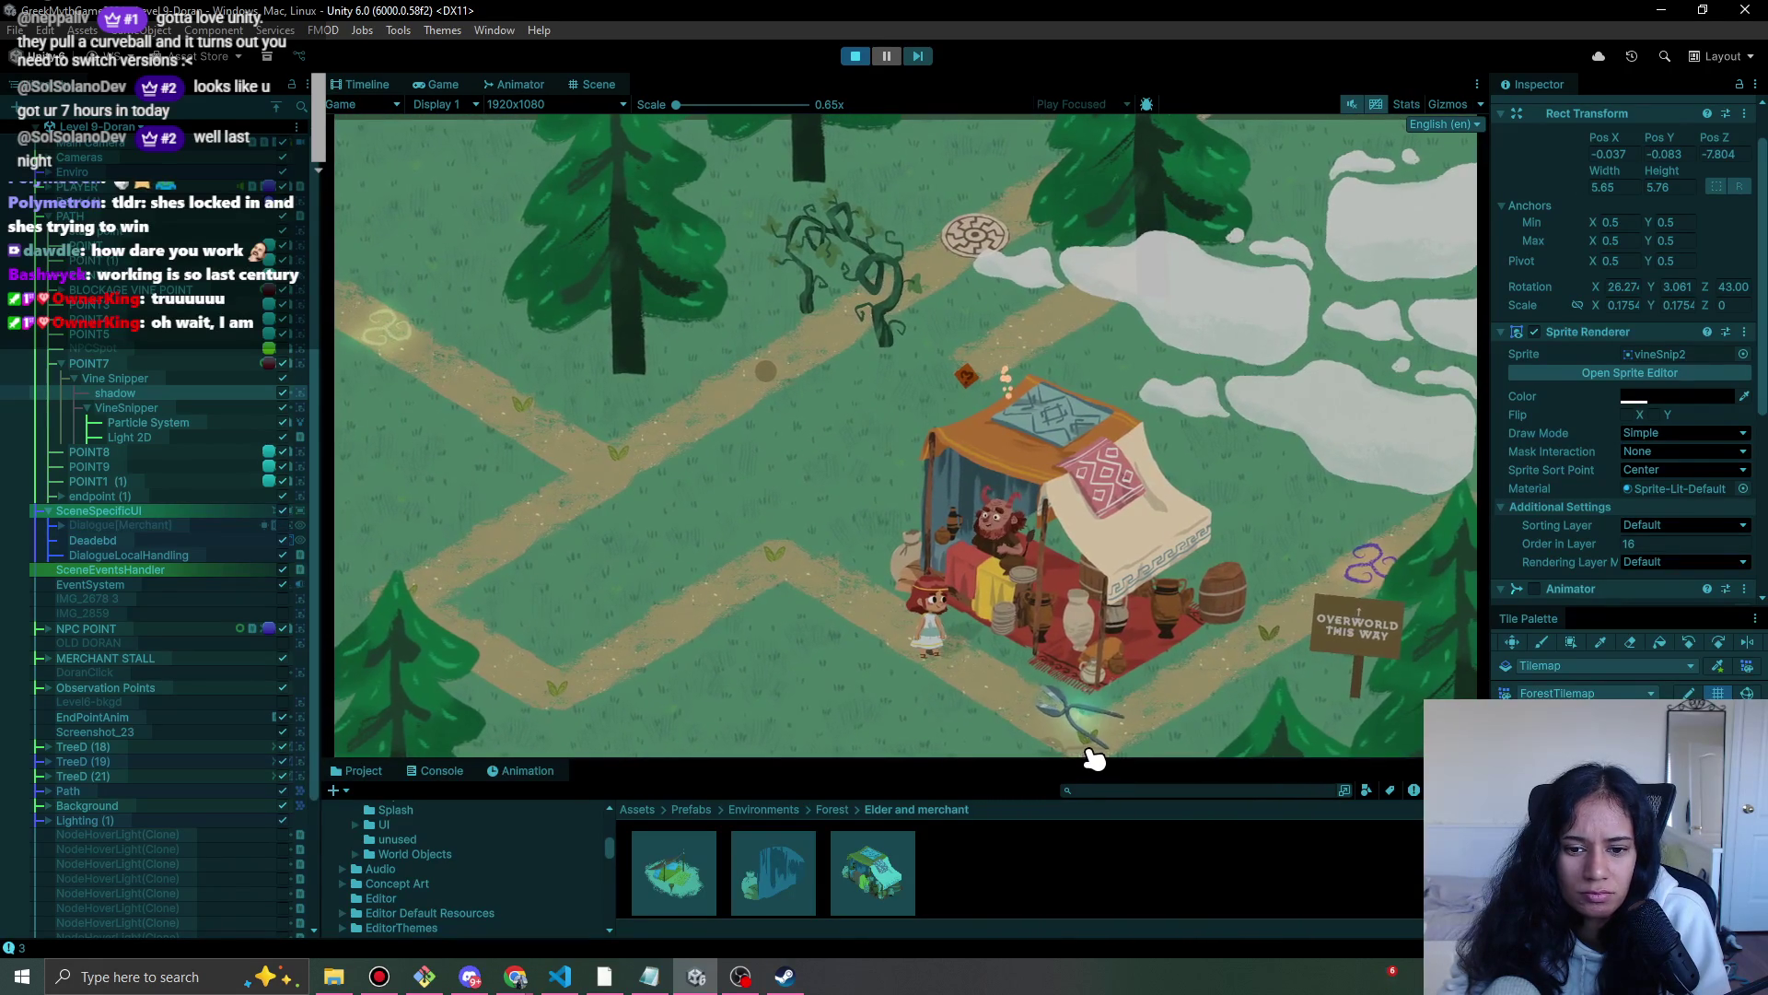
{"action": "left_click", "coordinate": [1089, 736]}
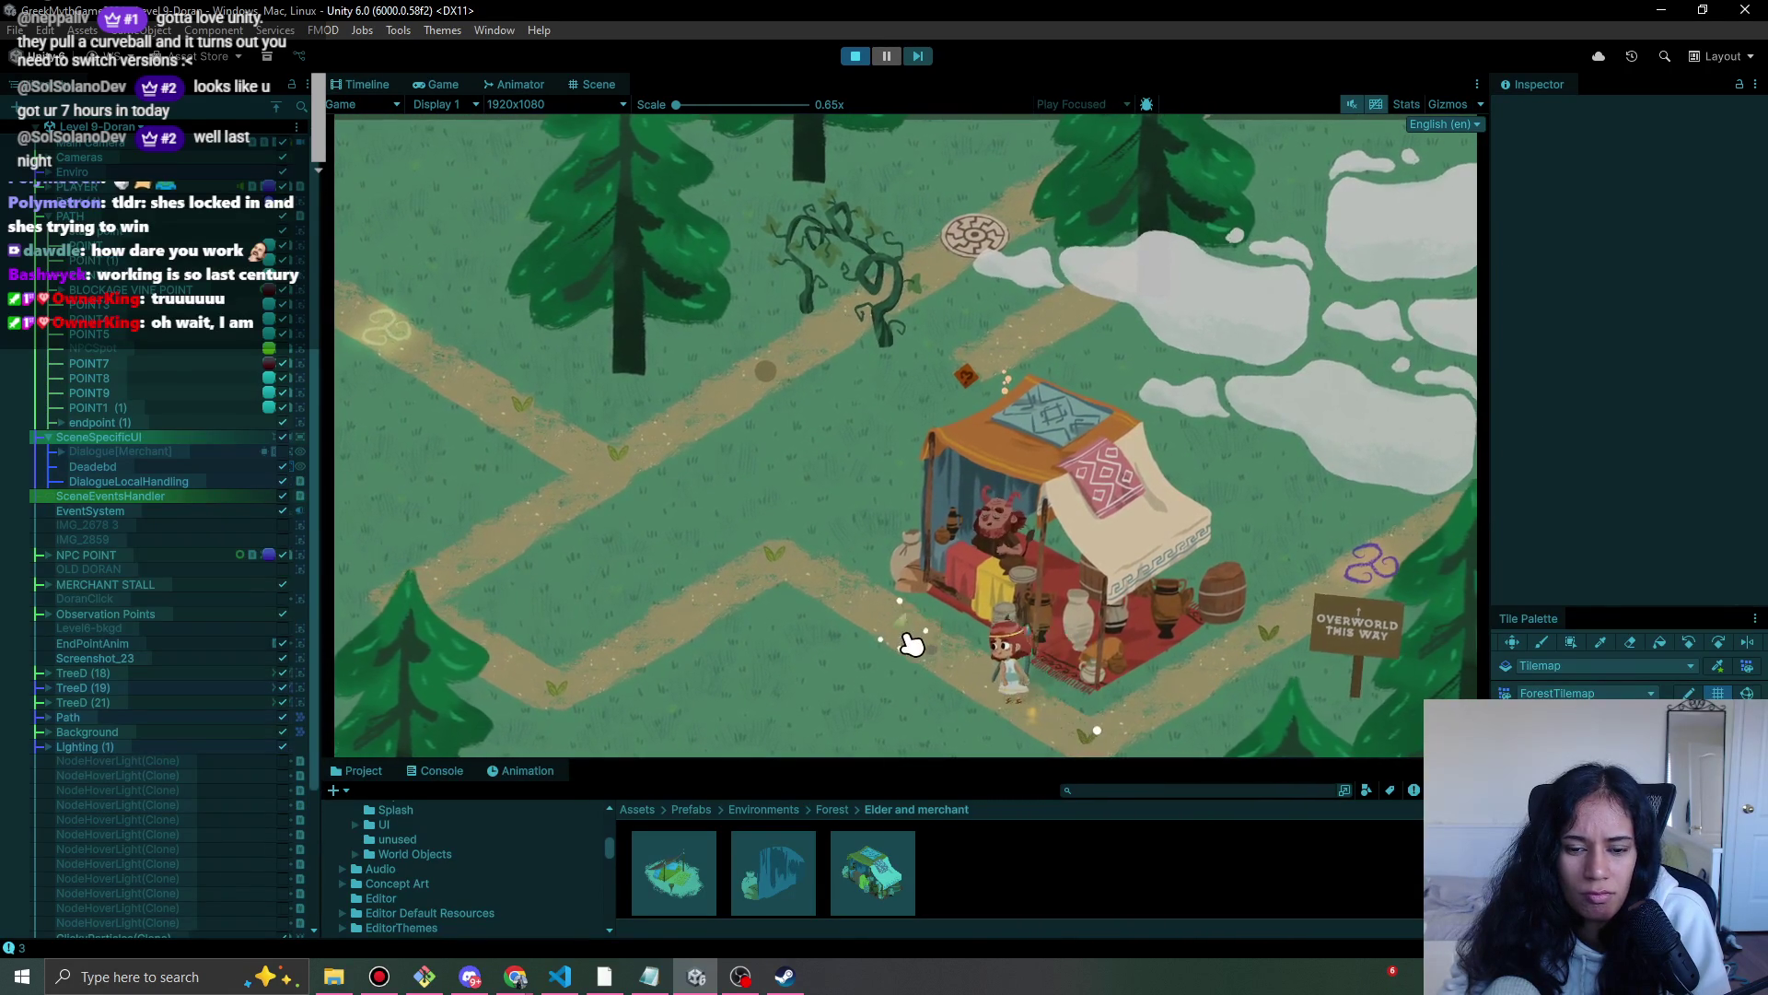
- Walk to the vine, cut it inside the green zone, head to the manhole cover, and stop
{"action": "left_click", "coordinate": [632, 651]}
{"action": "left_click", "coordinate": [442, 613]}
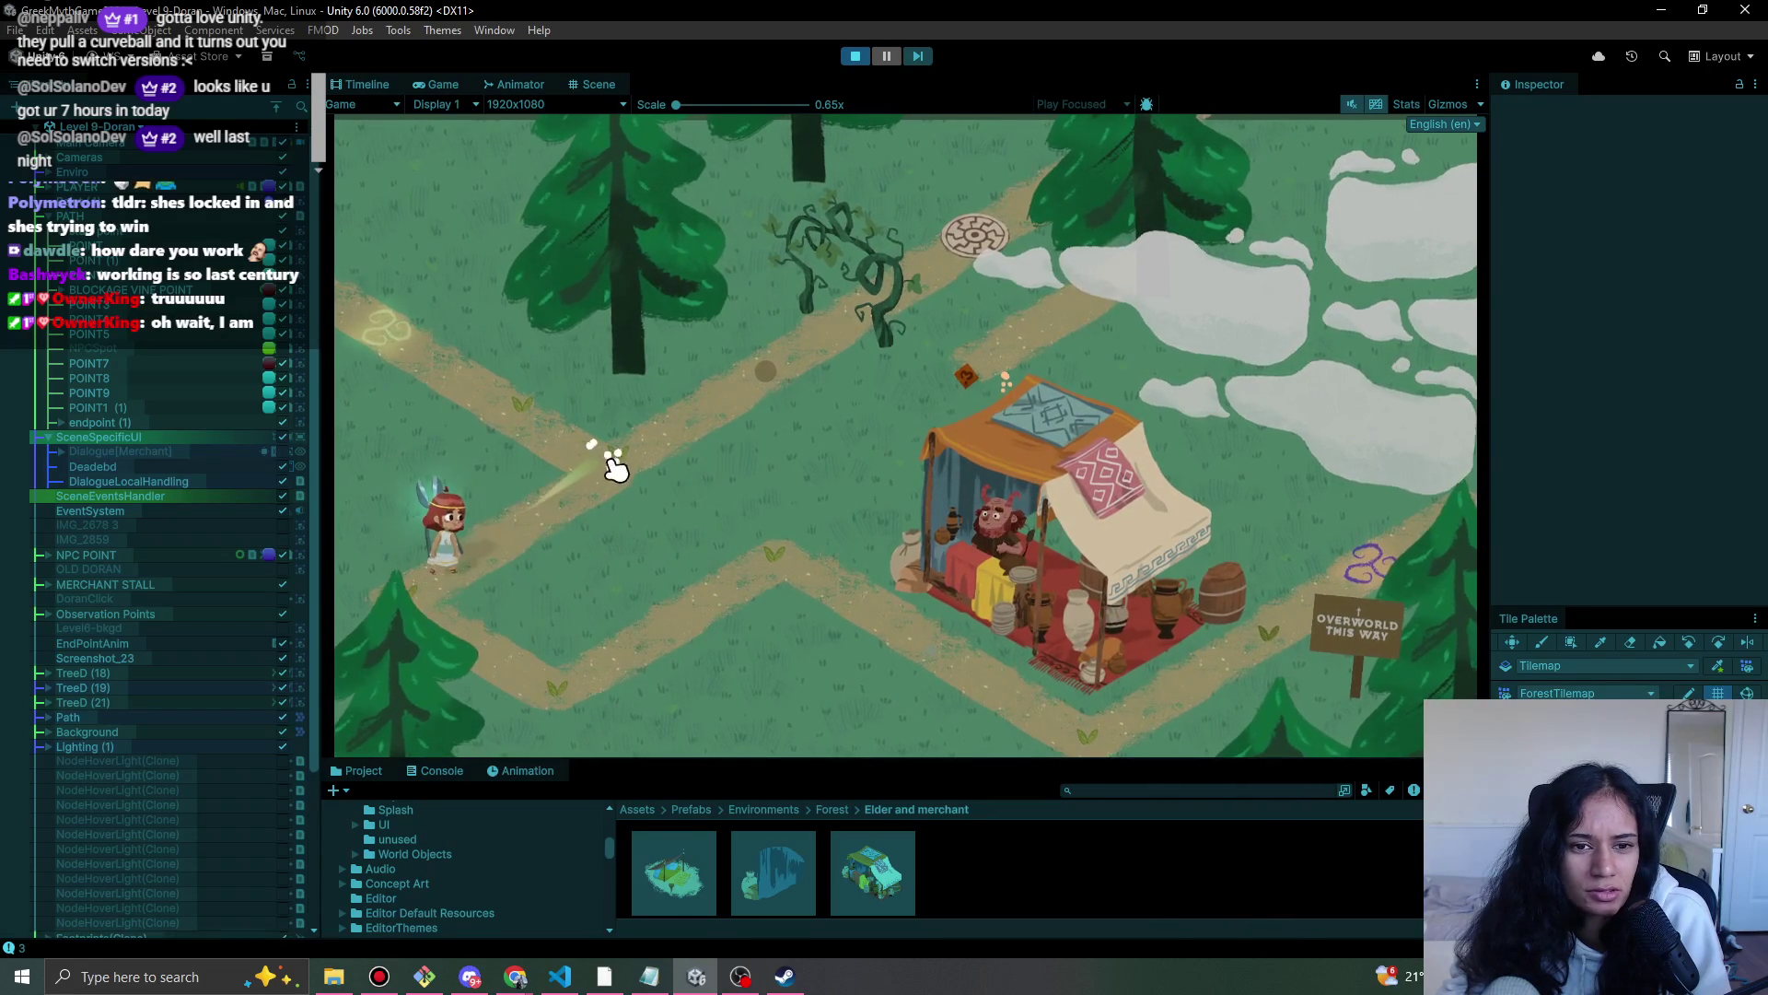
{"action": "left_click", "coordinate": [769, 385]}
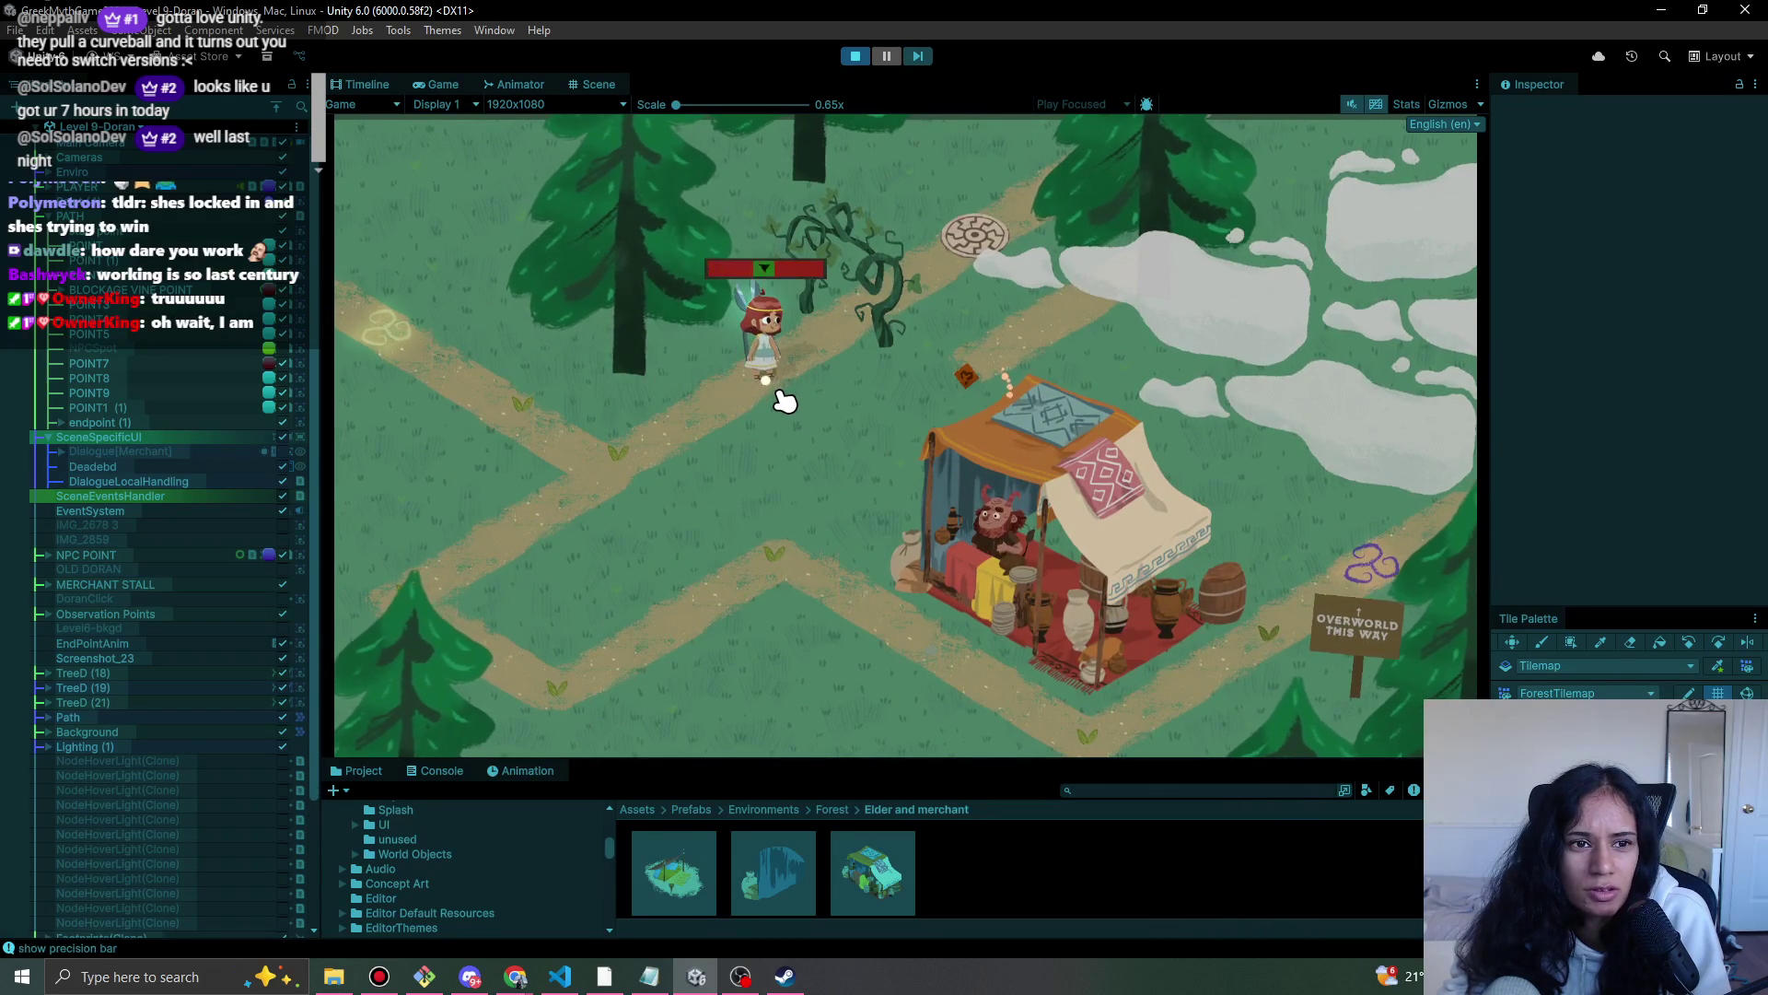
{"action": "left_click", "coordinate": [783, 398]}
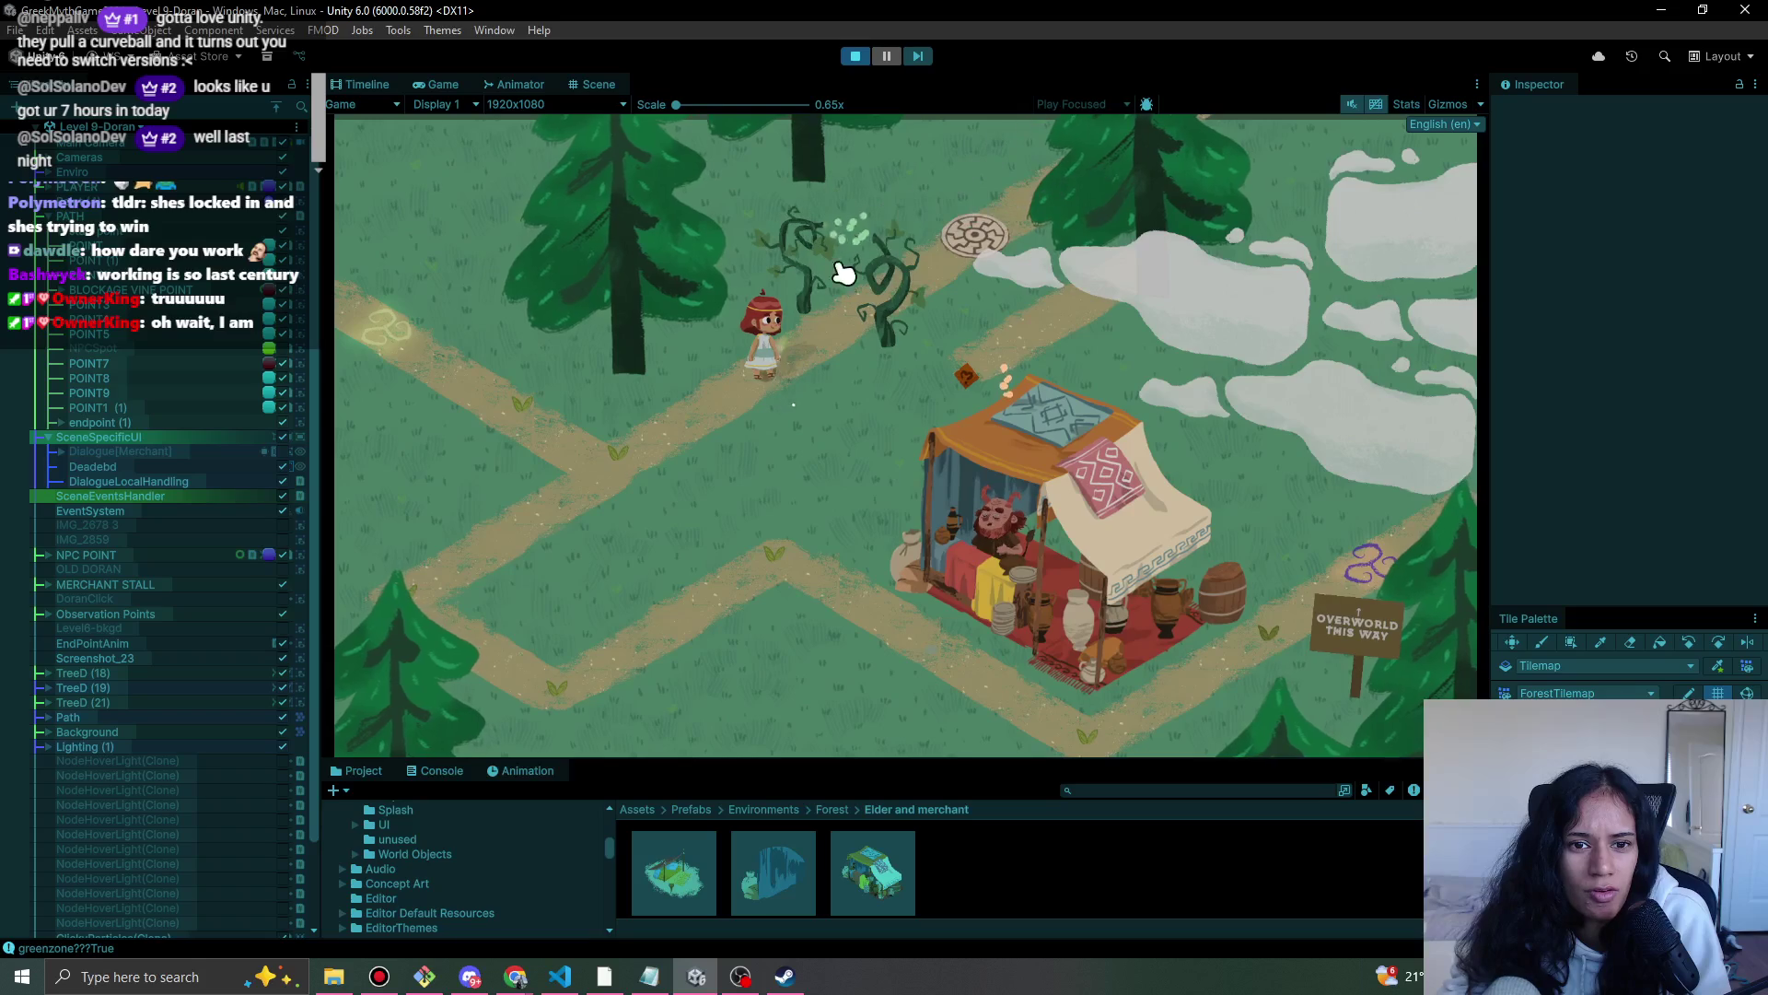
{"action": "left_click", "coordinate": [1016, 269]}
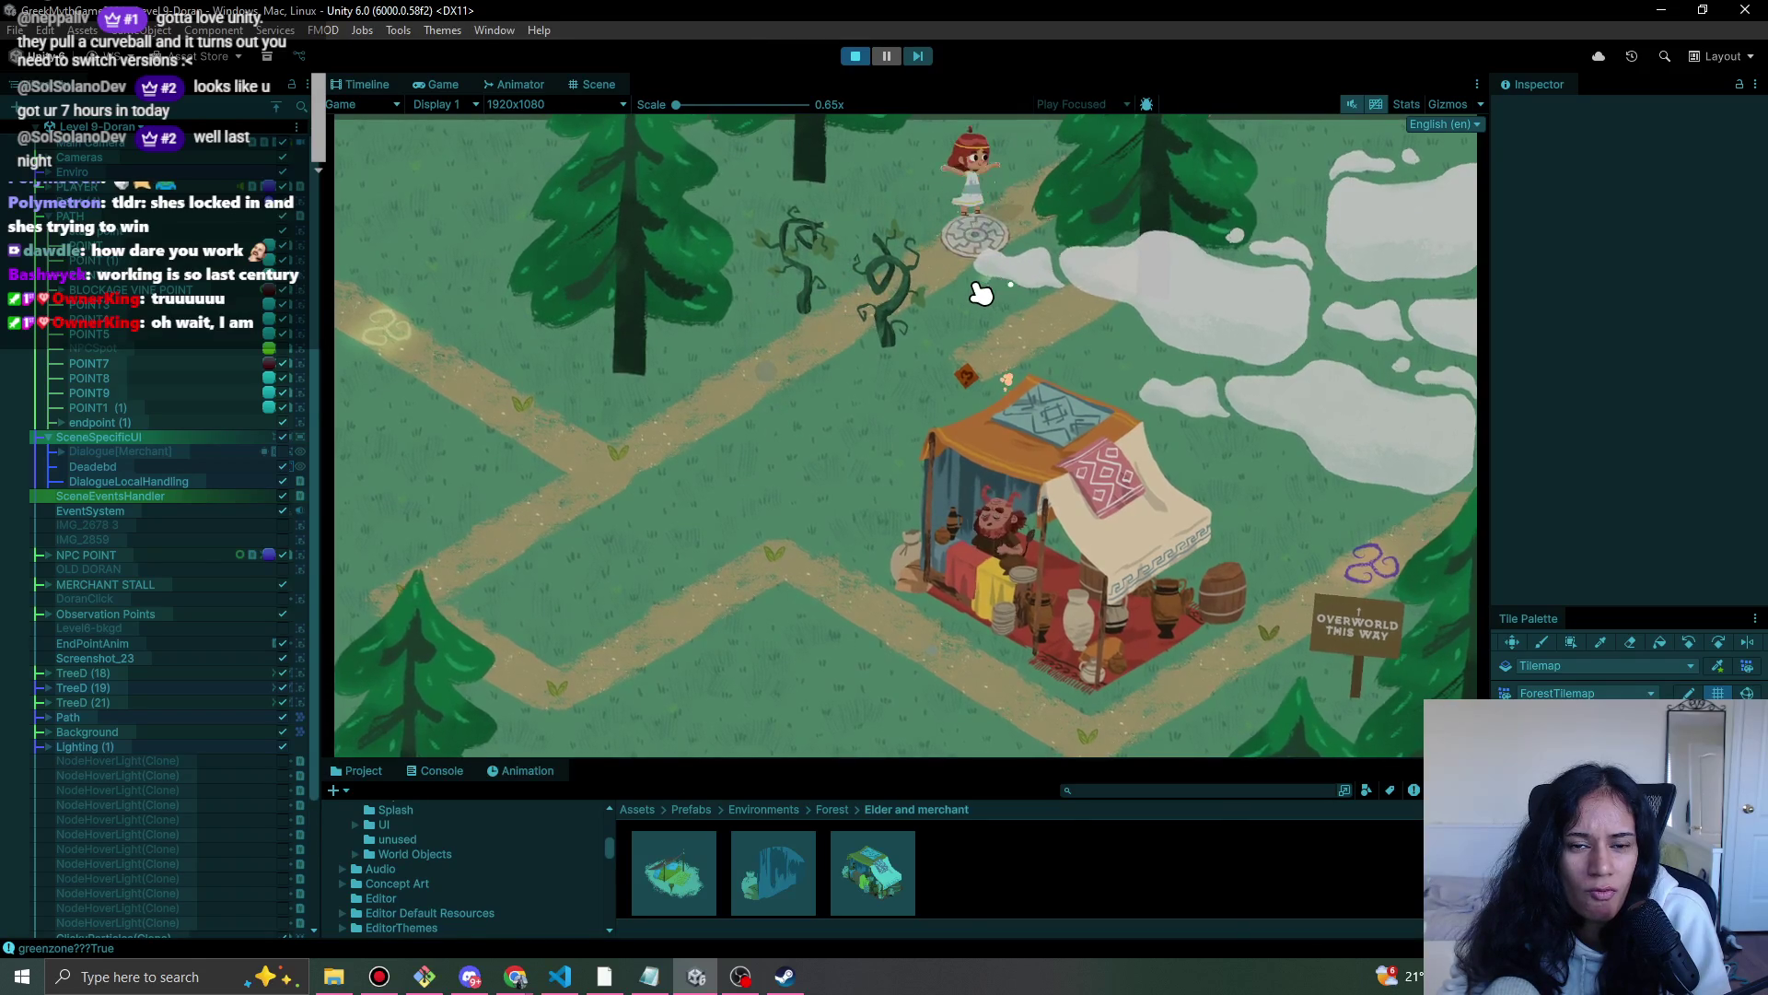
{"action": "left_click", "coordinate": [856, 55]}
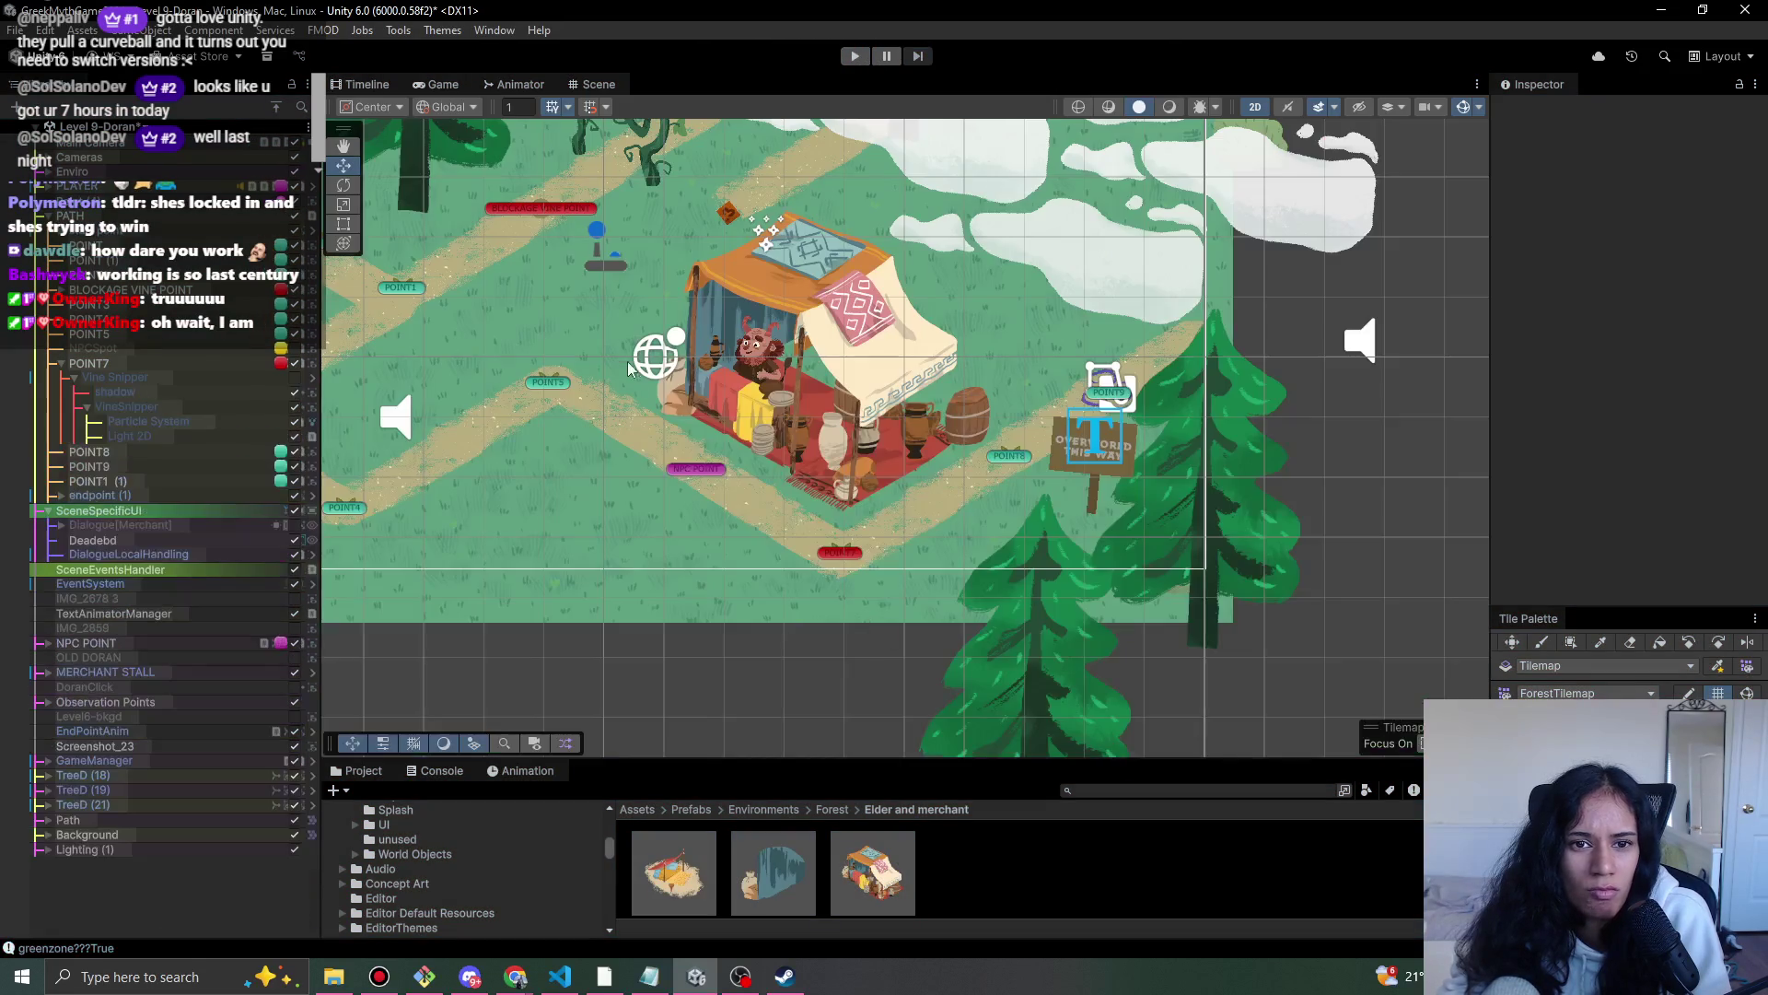
{"action": "scroll", "coordinate": [988, 552], "scroll_direction": "down", "scroll_amount": 3}
- Nudge the Background object slightly upward and restart the playtest
{"action": "left_click_drag", "start_coordinate": [1022, 525], "coordinate": [798, 396]}
{"action": "scroll", "coordinate": [798, 396], "scroll_direction": "down", "scroll_amount": 1}
{"action": "left_click", "coordinate": [180, 822]}
{"action": "left_click", "coordinate": [178, 836]}
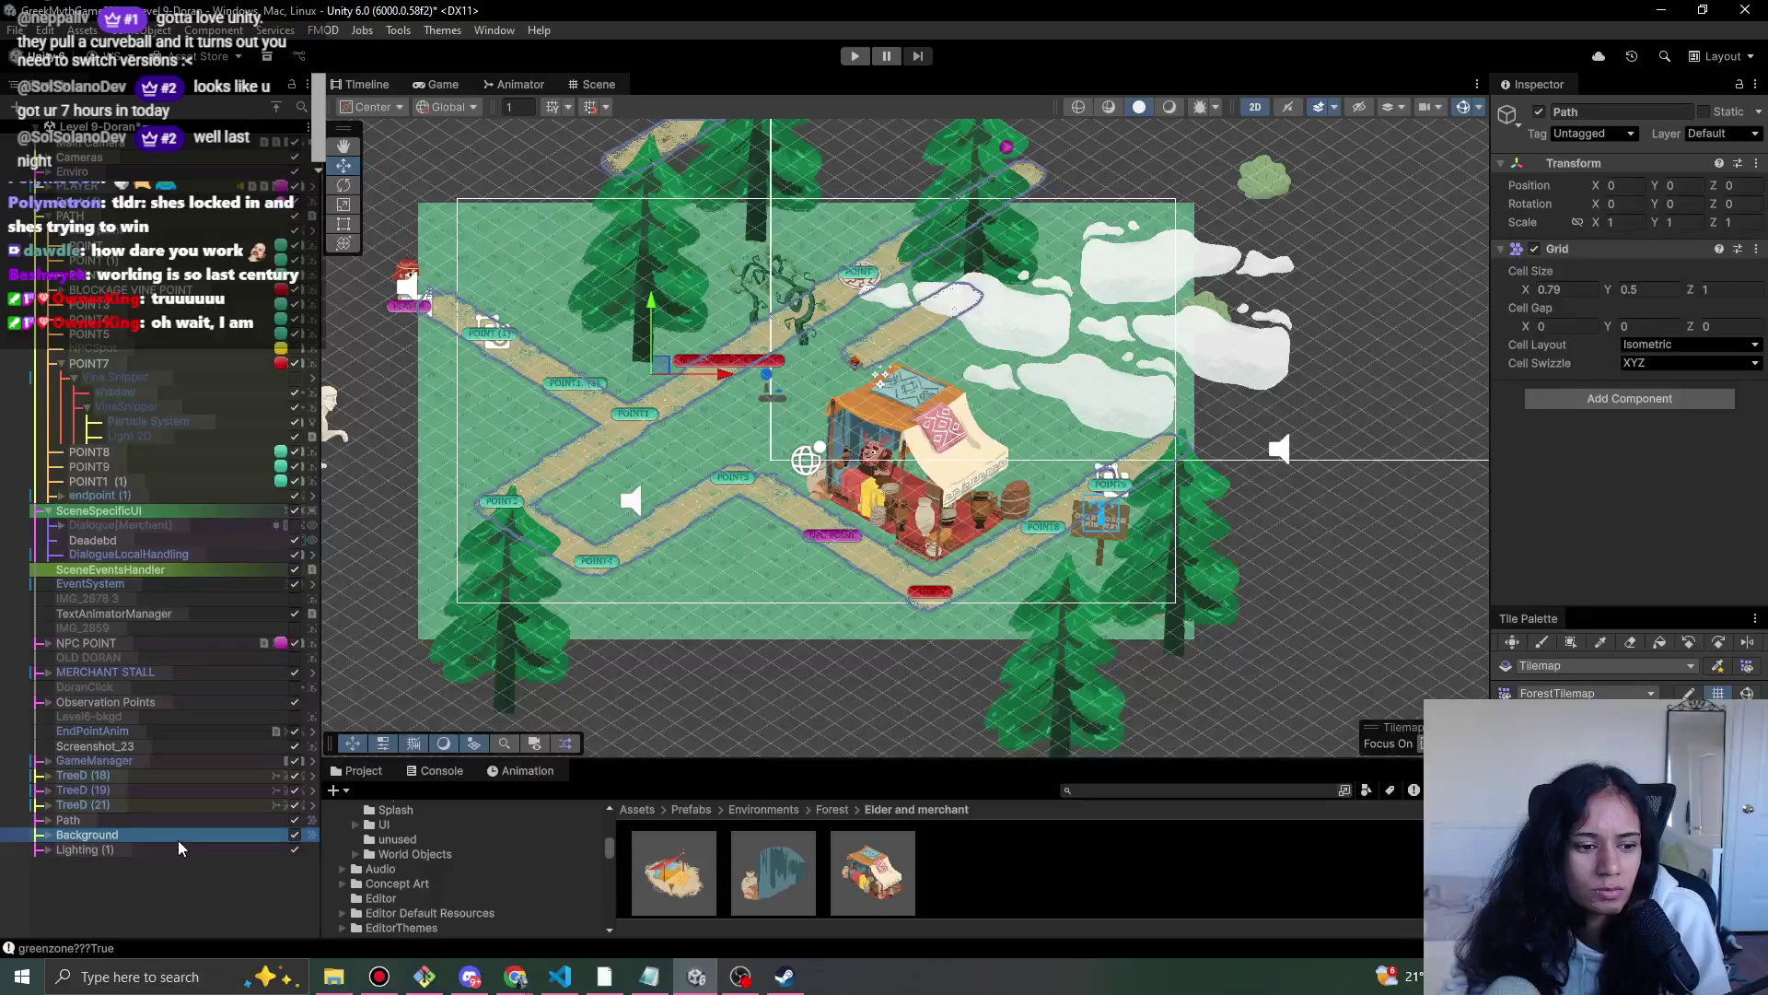
{"action": "left_click_drag", "start_coordinate": [808, 348], "coordinate": [807, 331]}
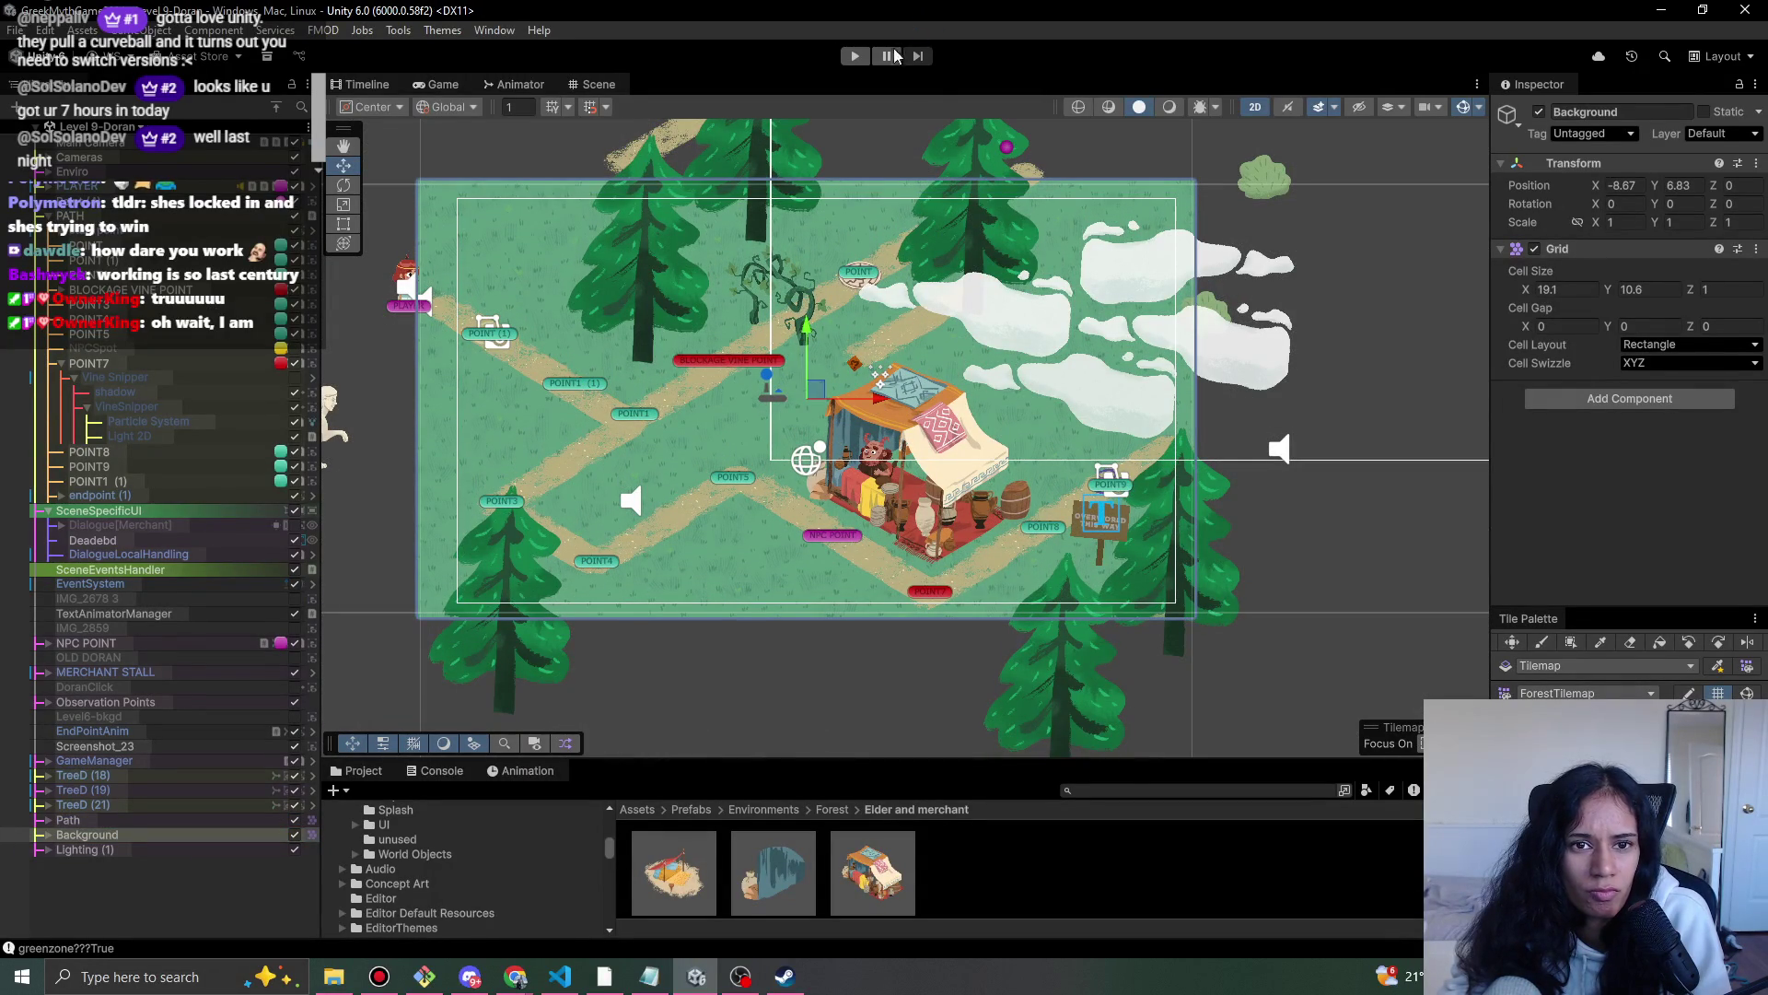
{"action": "left_click", "coordinate": [851, 56]}
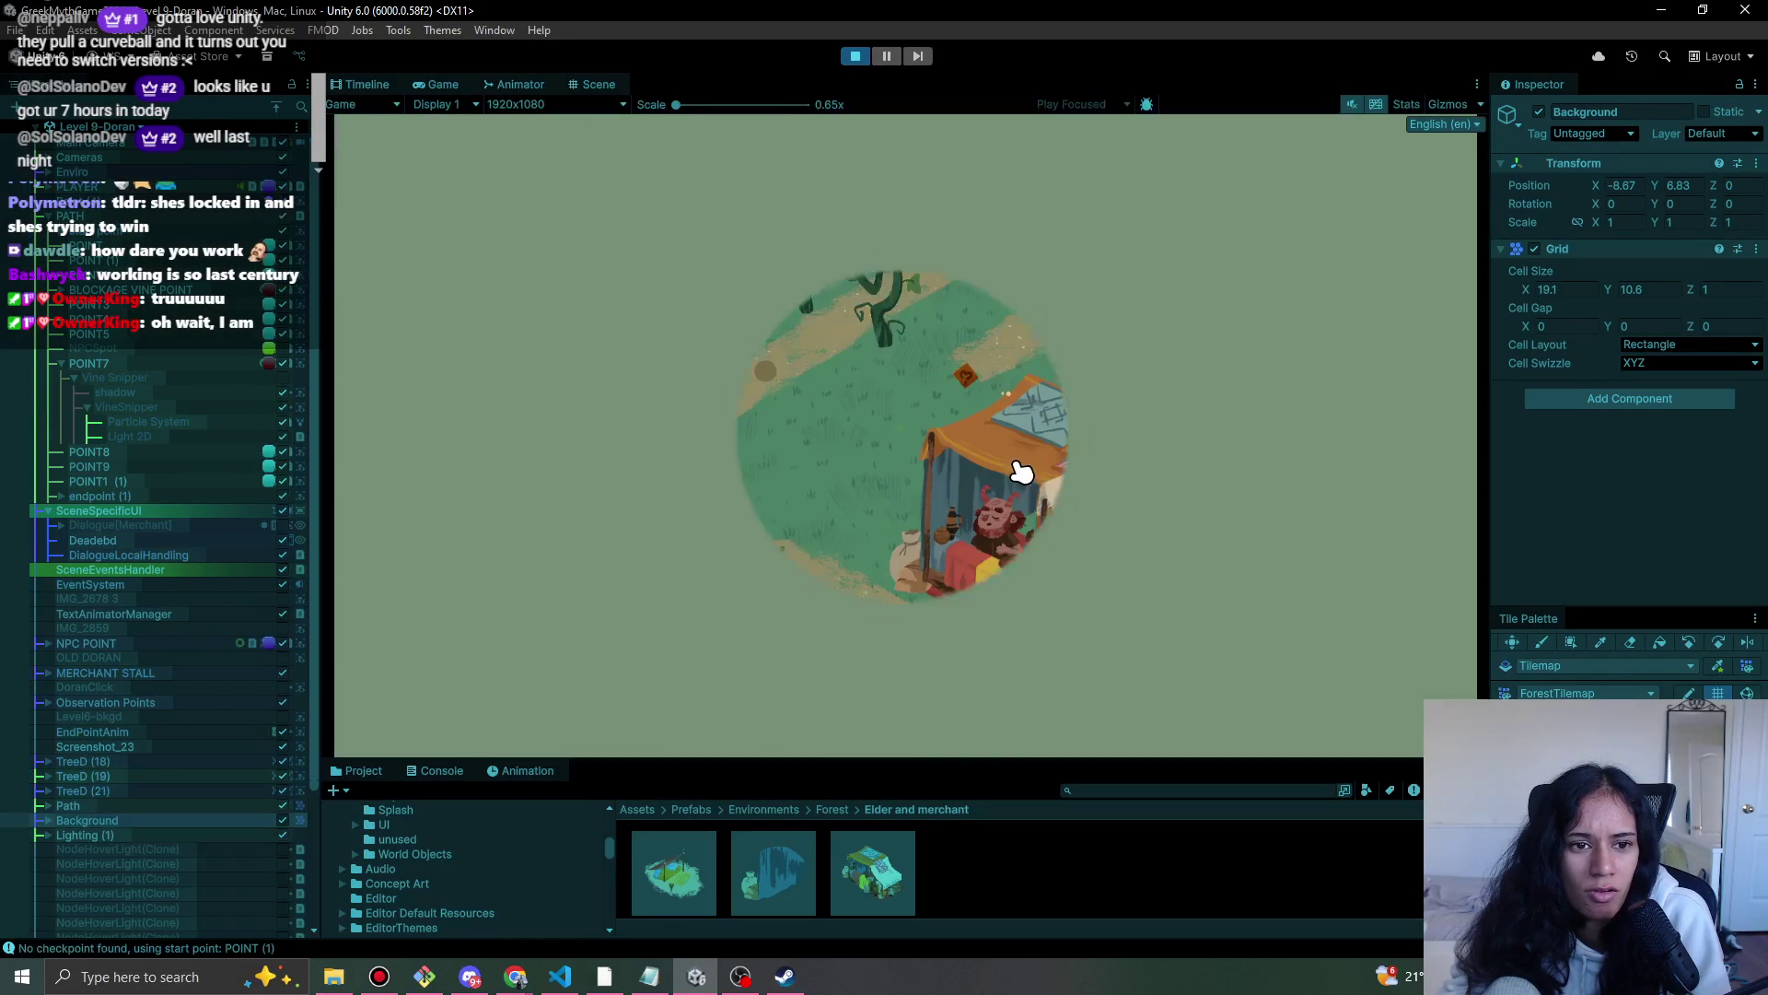
{"action": "left_click", "coordinate": [853, 57]}
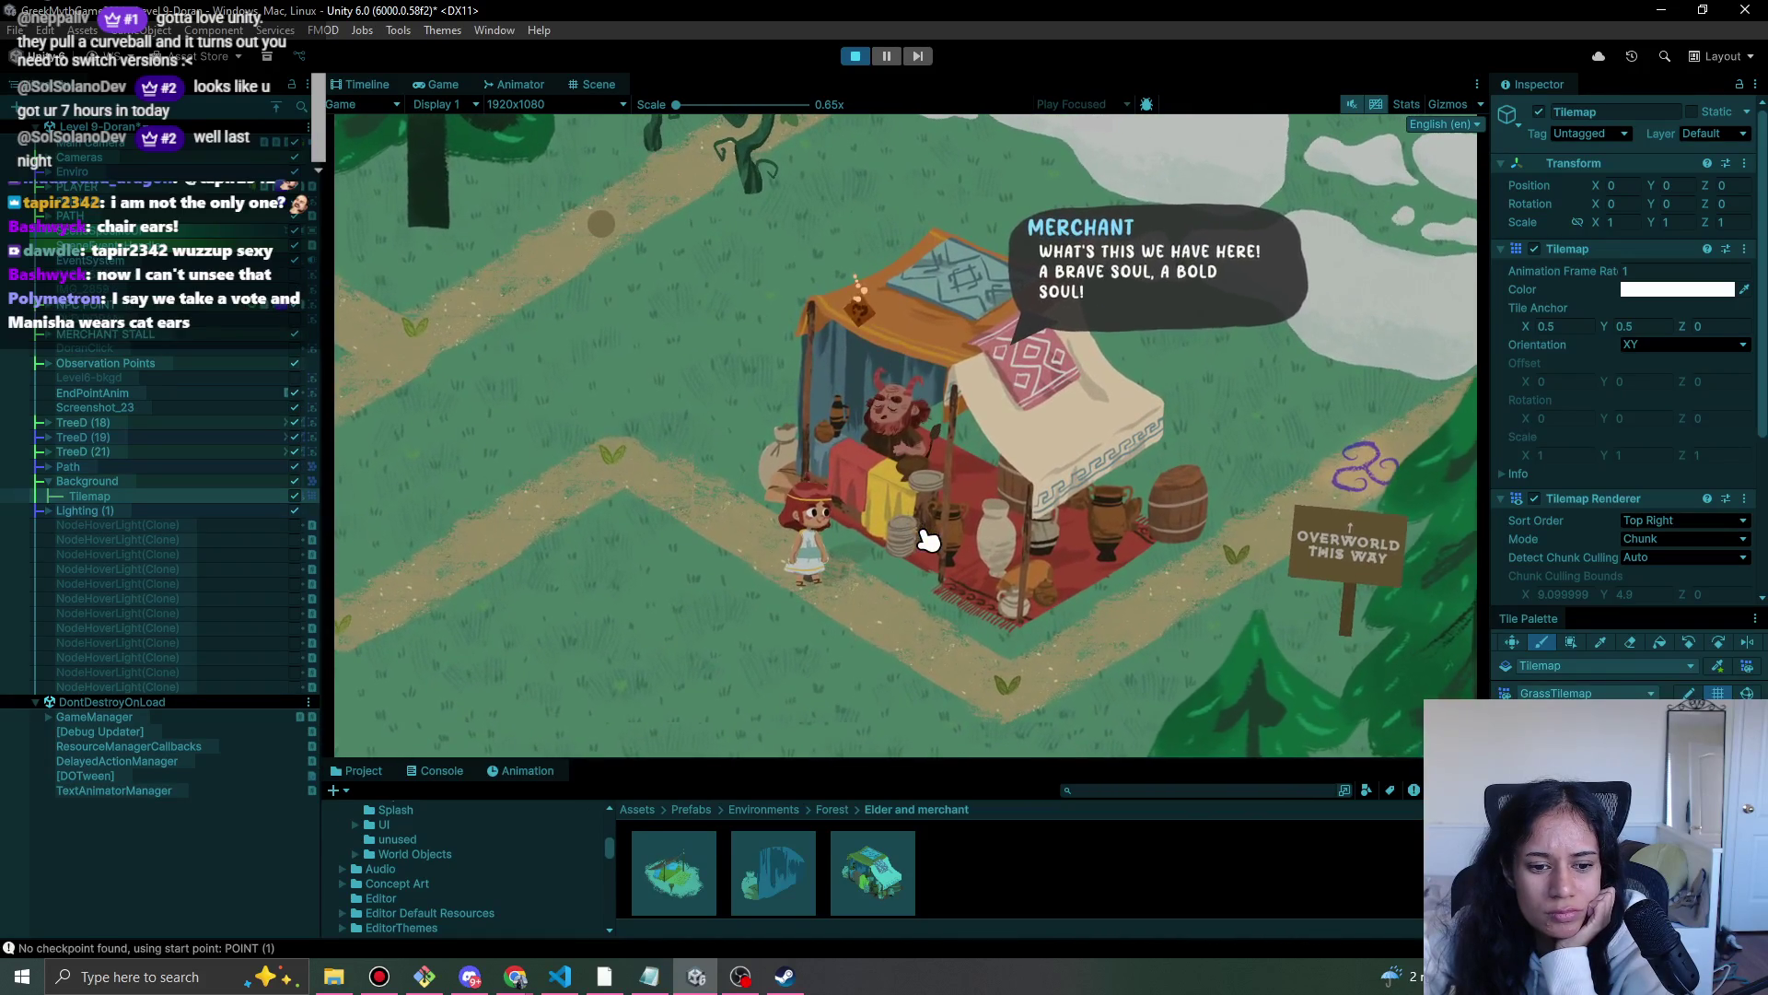
- Click through every merchant dialogue line to the farewell, then exit Play mode
{"action": "left_click", "coordinate": [921, 533]}
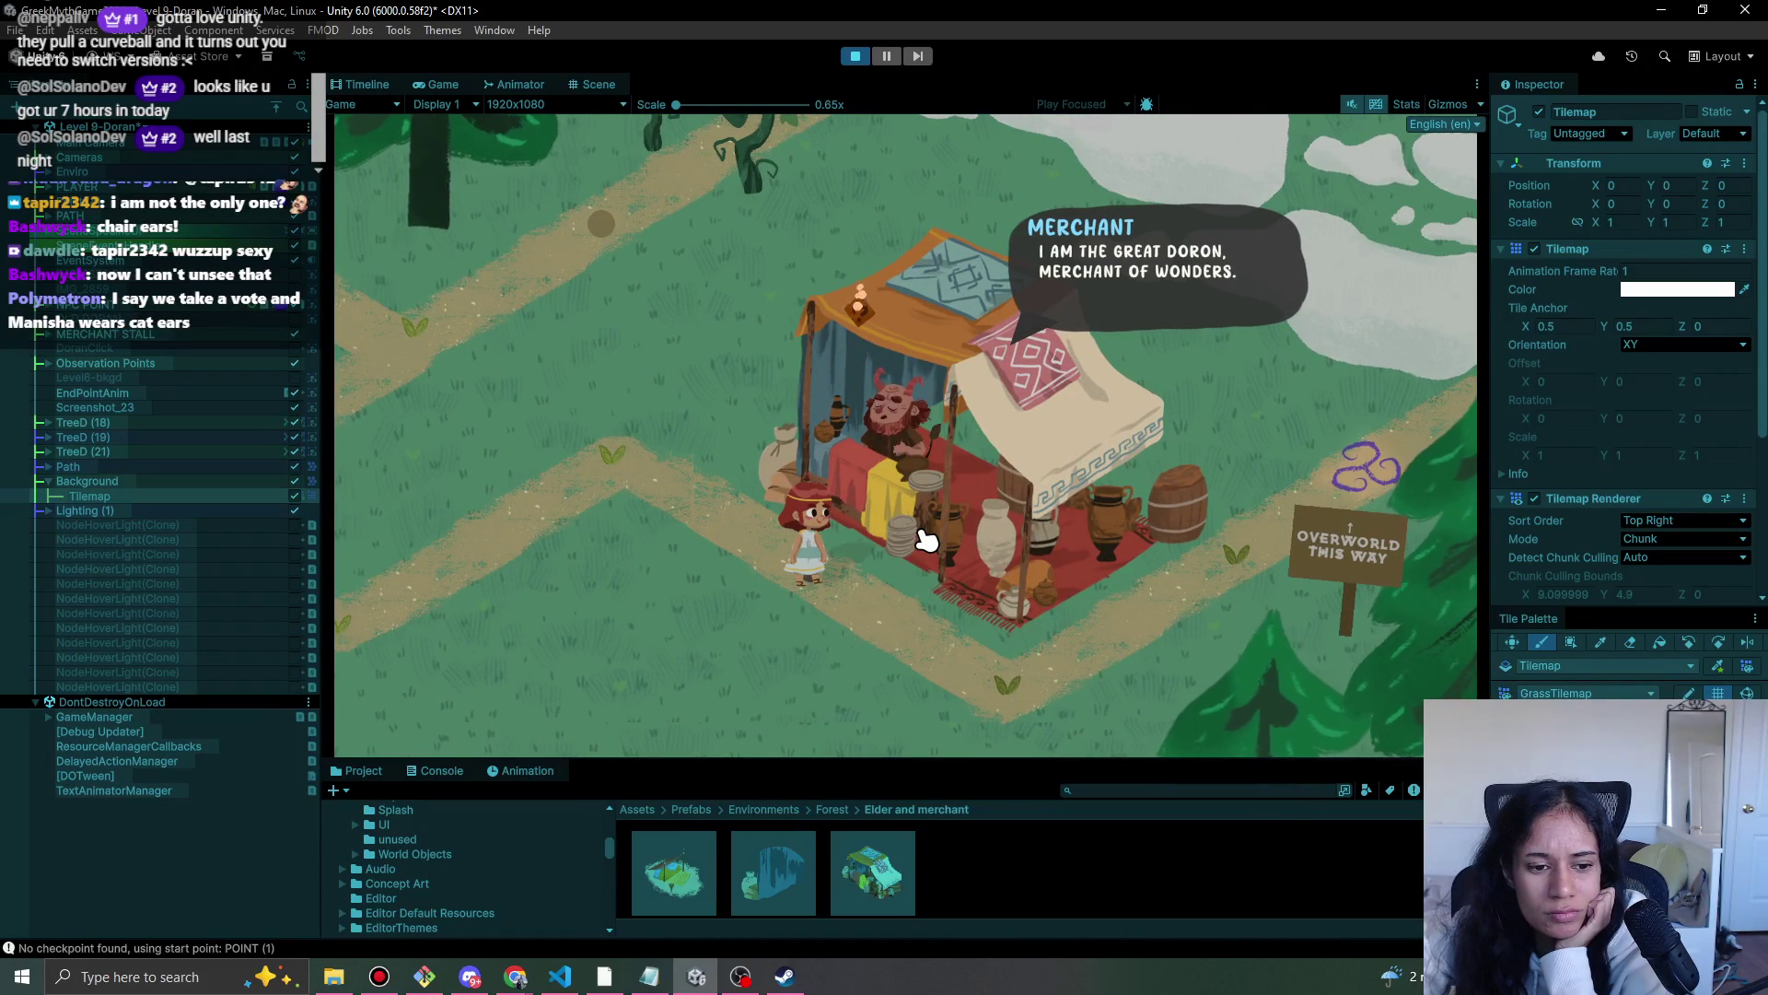
{"action": "left_click", "coordinate": [922, 533]}
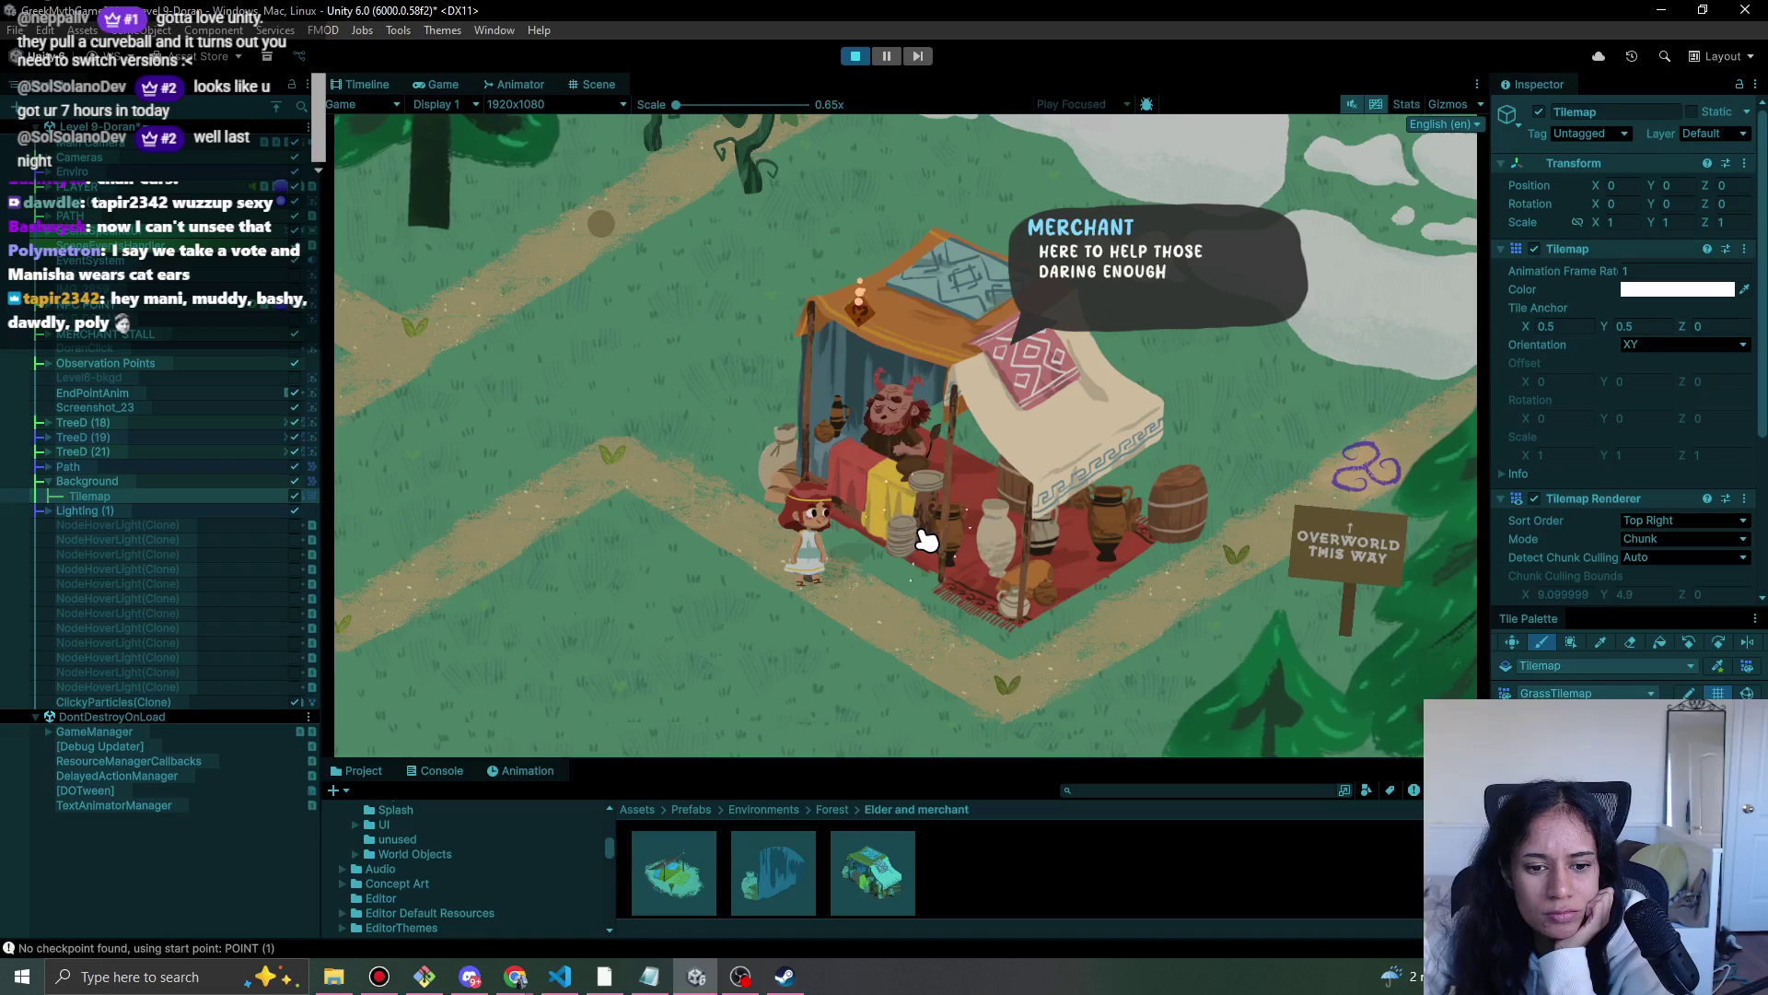
{"action": "left_click", "coordinate": [921, 532]}
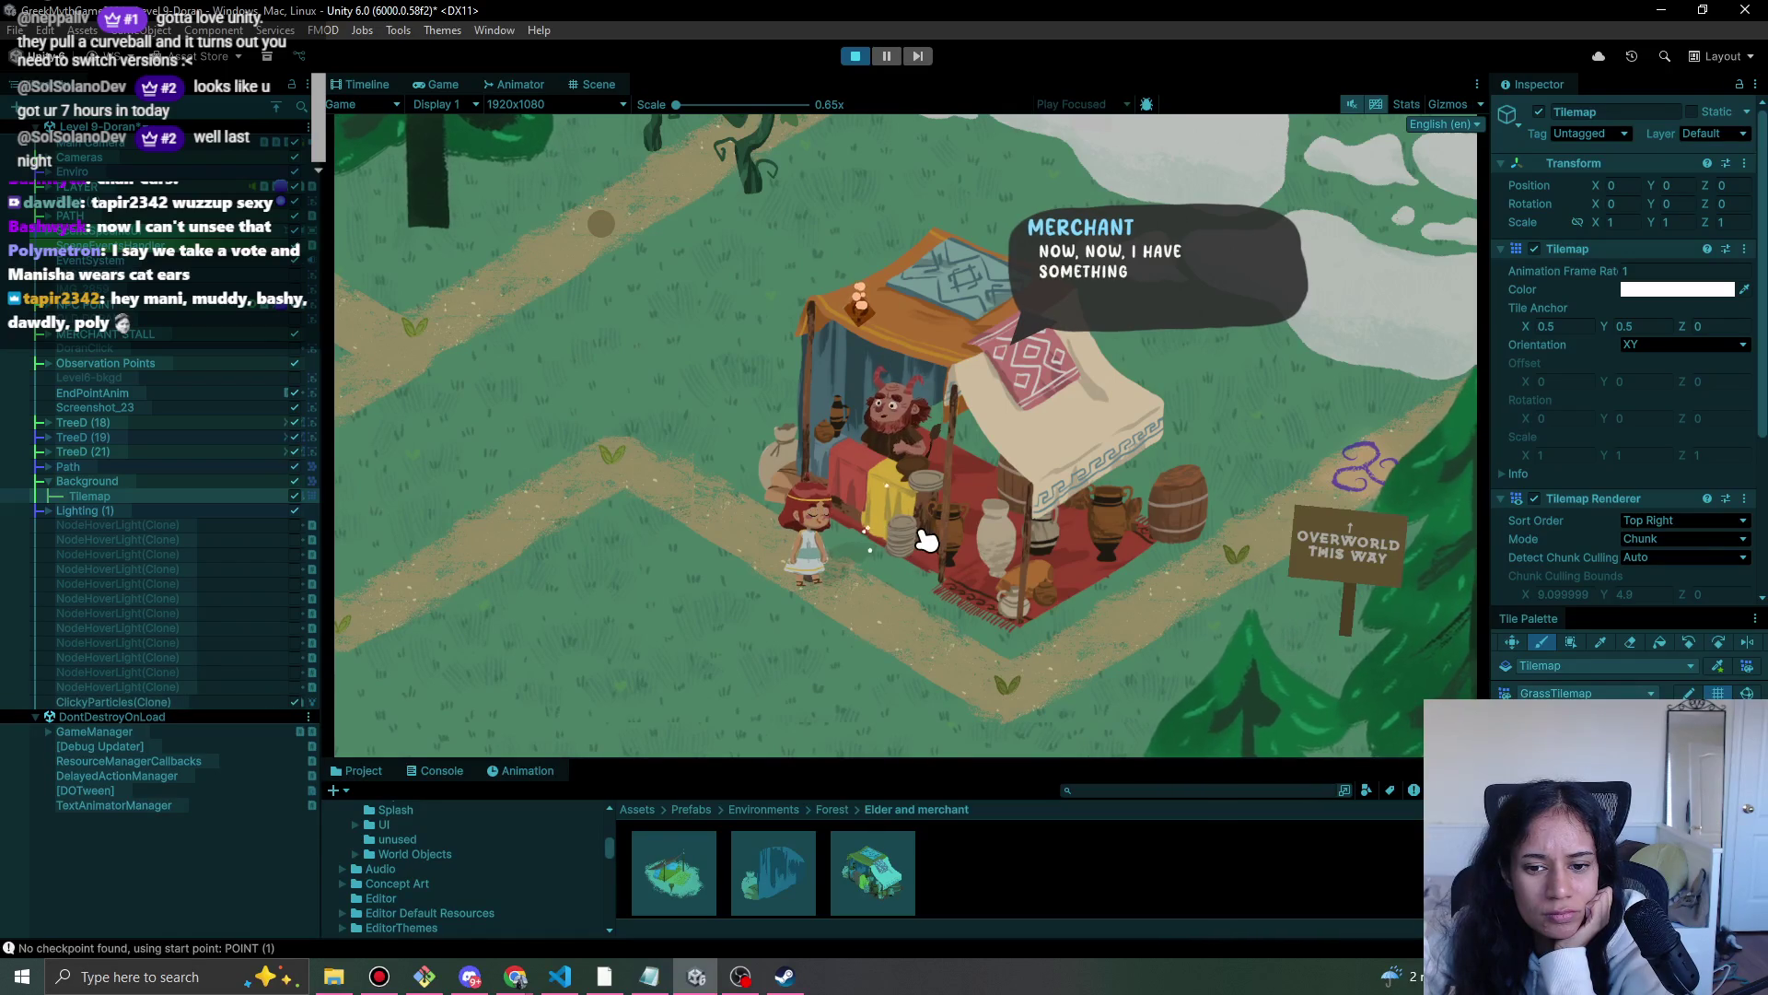
{"action": "left_click", "coordinate": [923, 538]}
{"action": "left_click", "coordinate": [922, 538]}
{"action": "left_click", "coordinate": [921, 541]}
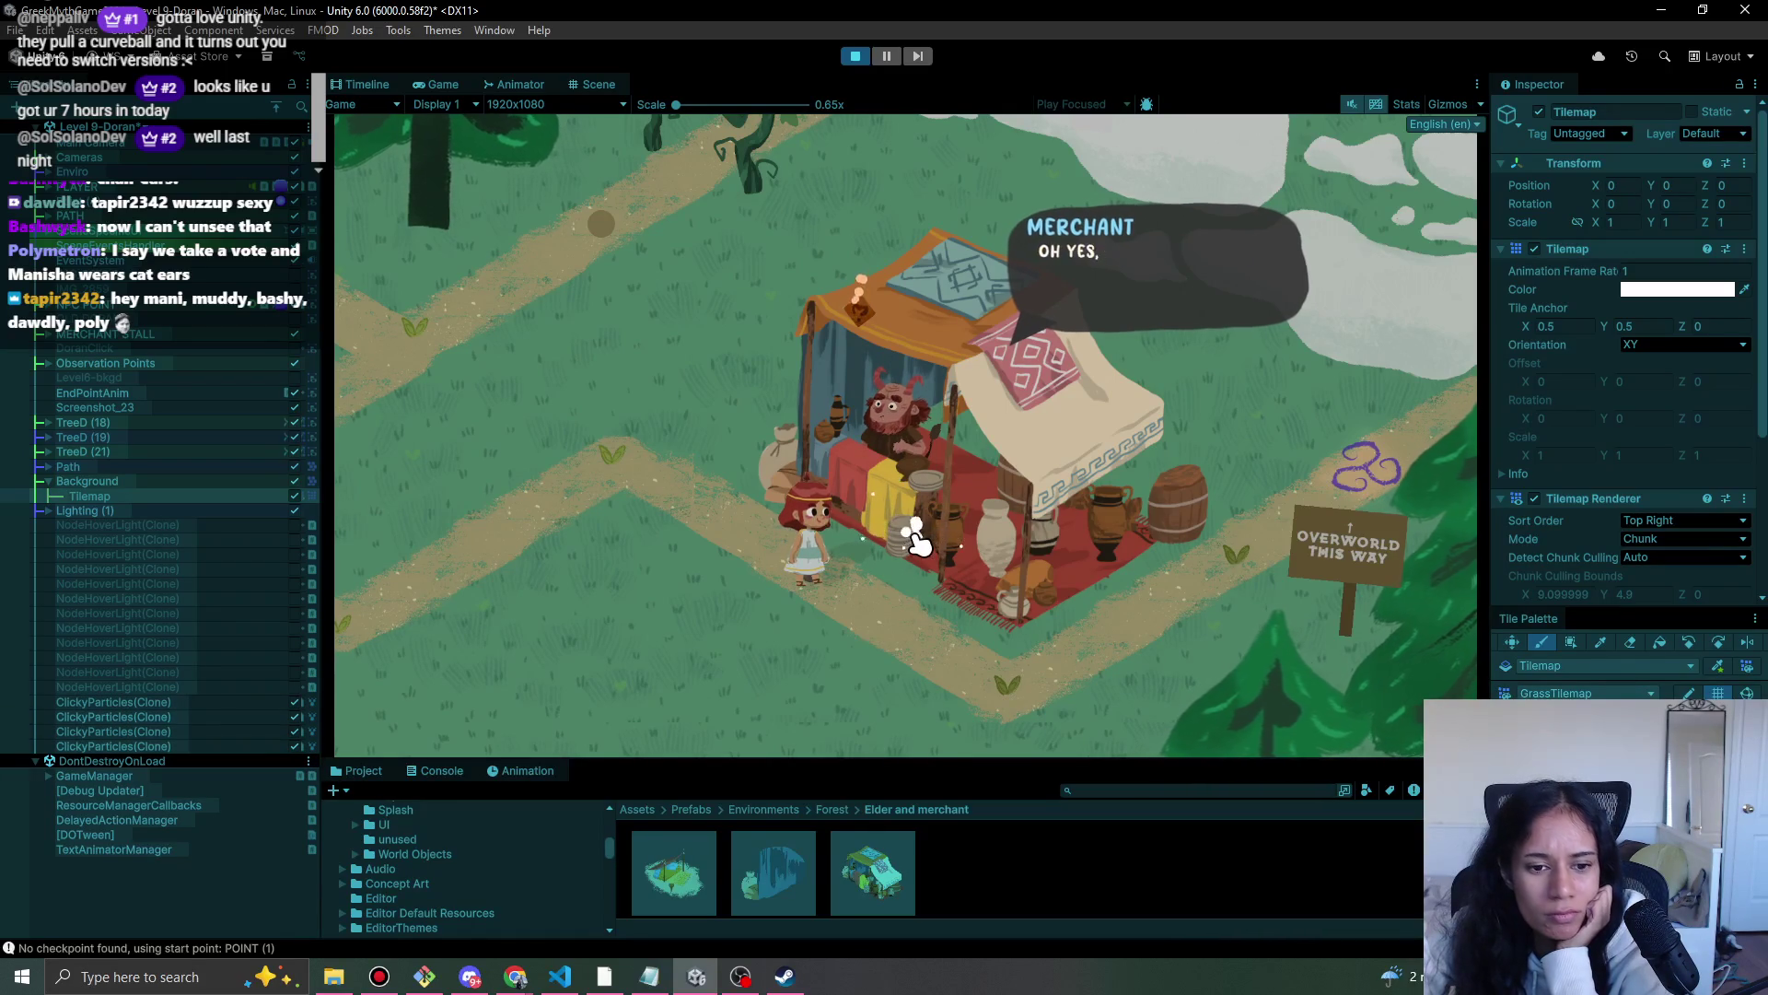
{"action": "left_click", "coordinate": [919, 542]}
{"action": "left_click", "coordinate": [918, 543]}
{"action": "left_click", "coordinate": [916, 545]}
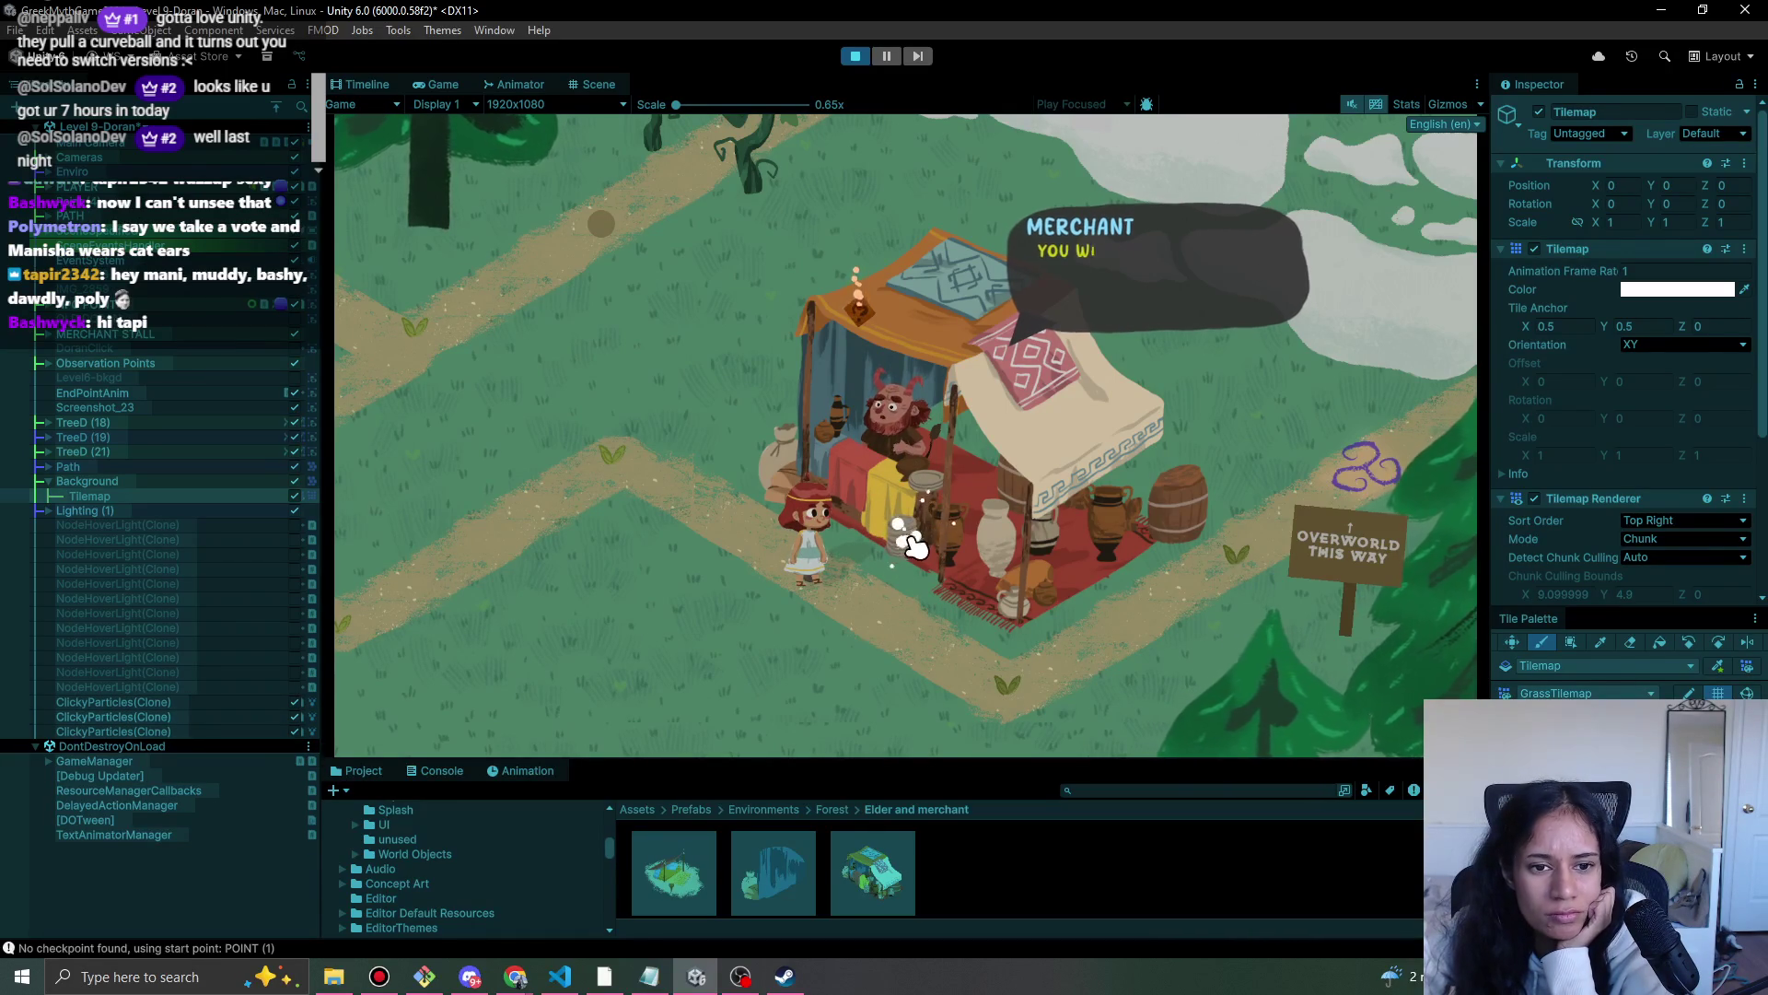
{"action": "left_click", "coordinate": [914, 547]}
{"action": "left_click", "coordinate": [906, 550]}
{"action": "left_click", "coordinate": [905, 551]}
{"action": "left_click", "coordinate": [904, 554]}
{"action": "left_click", "coordinate": [900, 556]}
{"action": "left_click", "coordinate": [901, 555]}
{"action": "left_click", "coordinate": [900, 557]}
{"action": "left_click", "coordinate": [899, 556]}
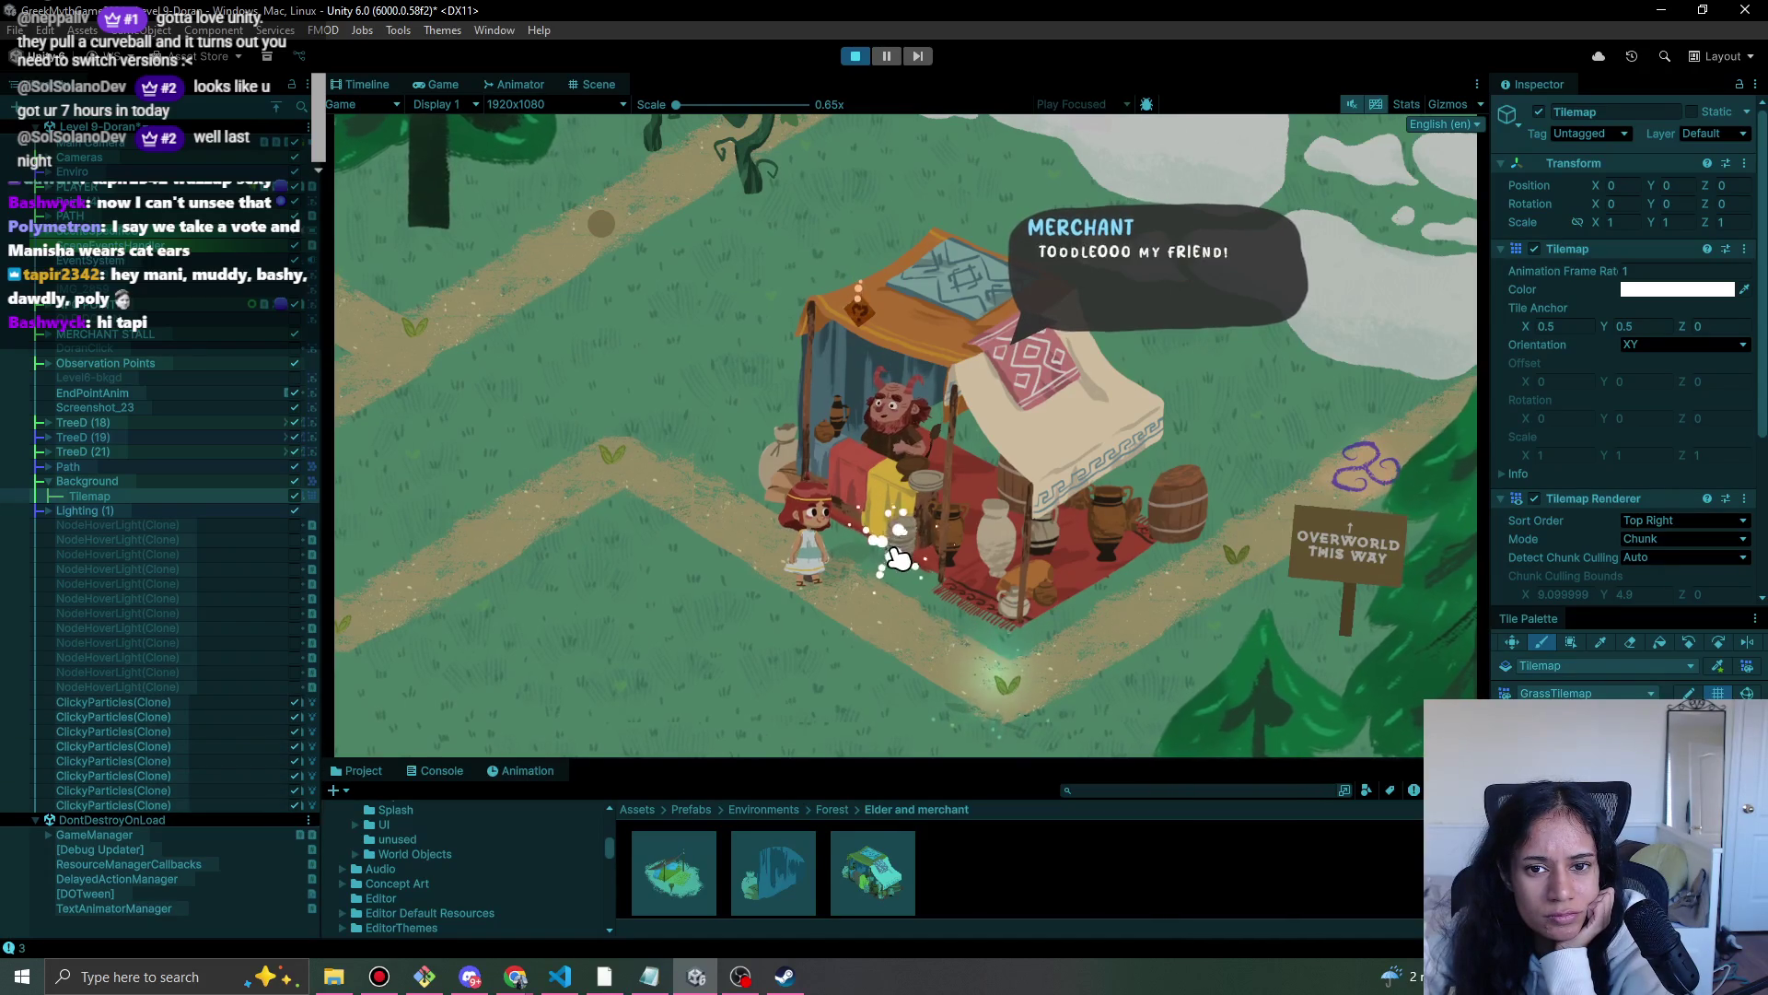
{"action": "left_click", "coordinate": [898, 558]}
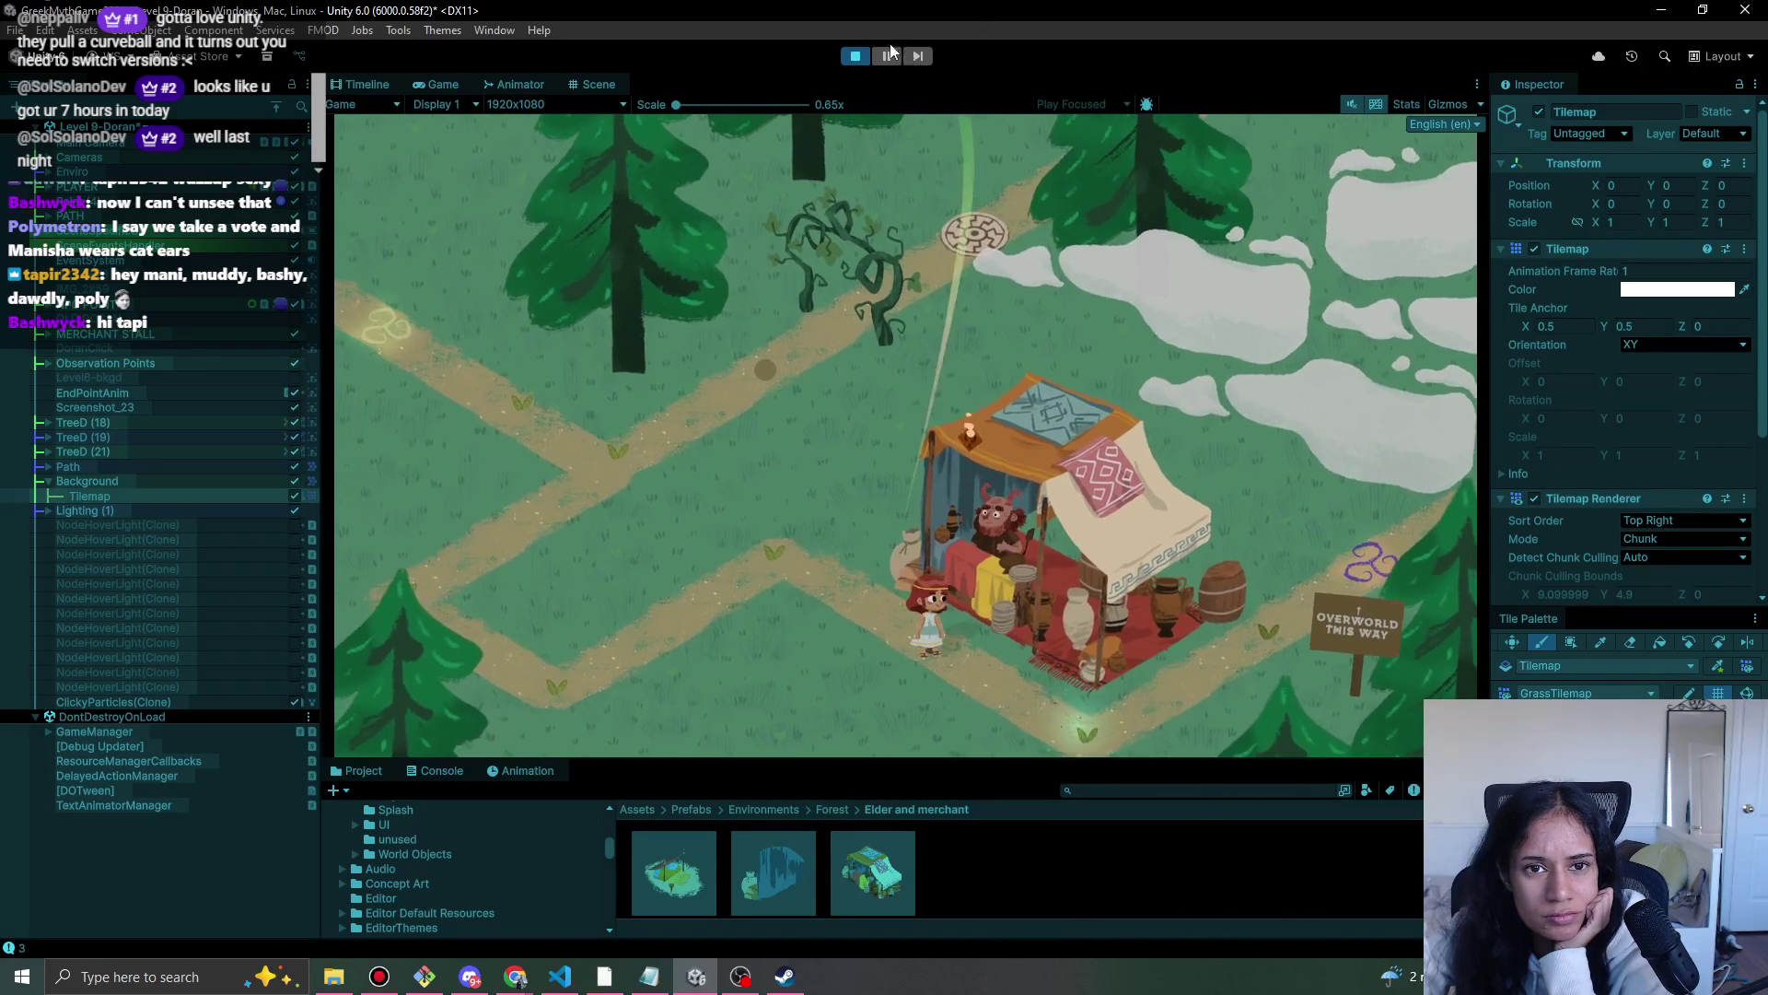
{"action": "left_click", "coordinate": [866, 57]}
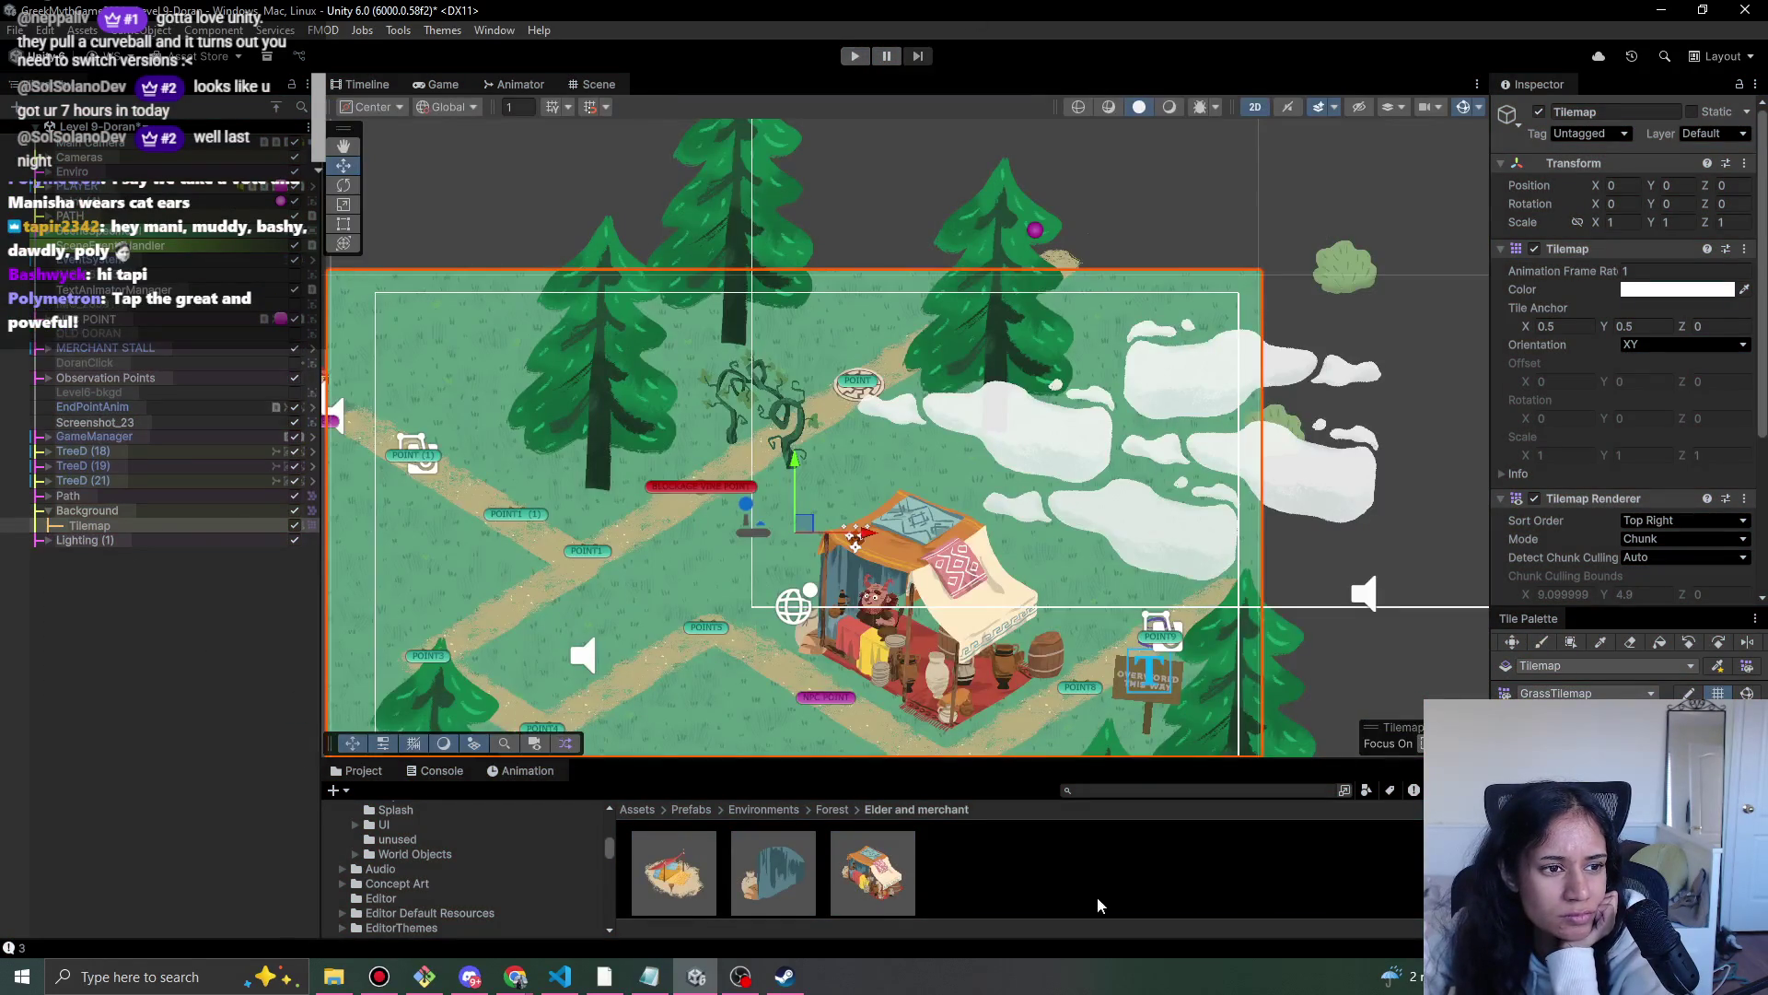
- Under POINT7, select the snipper's shadow and VineSnipper sprite to set Order in Layer 5 and 20
{"action": "left_click_drag", "start_coordinate": [823, 315], "coordinate": [807, 198]}
{"action": "left_click", "coordinate": [855, 504]}
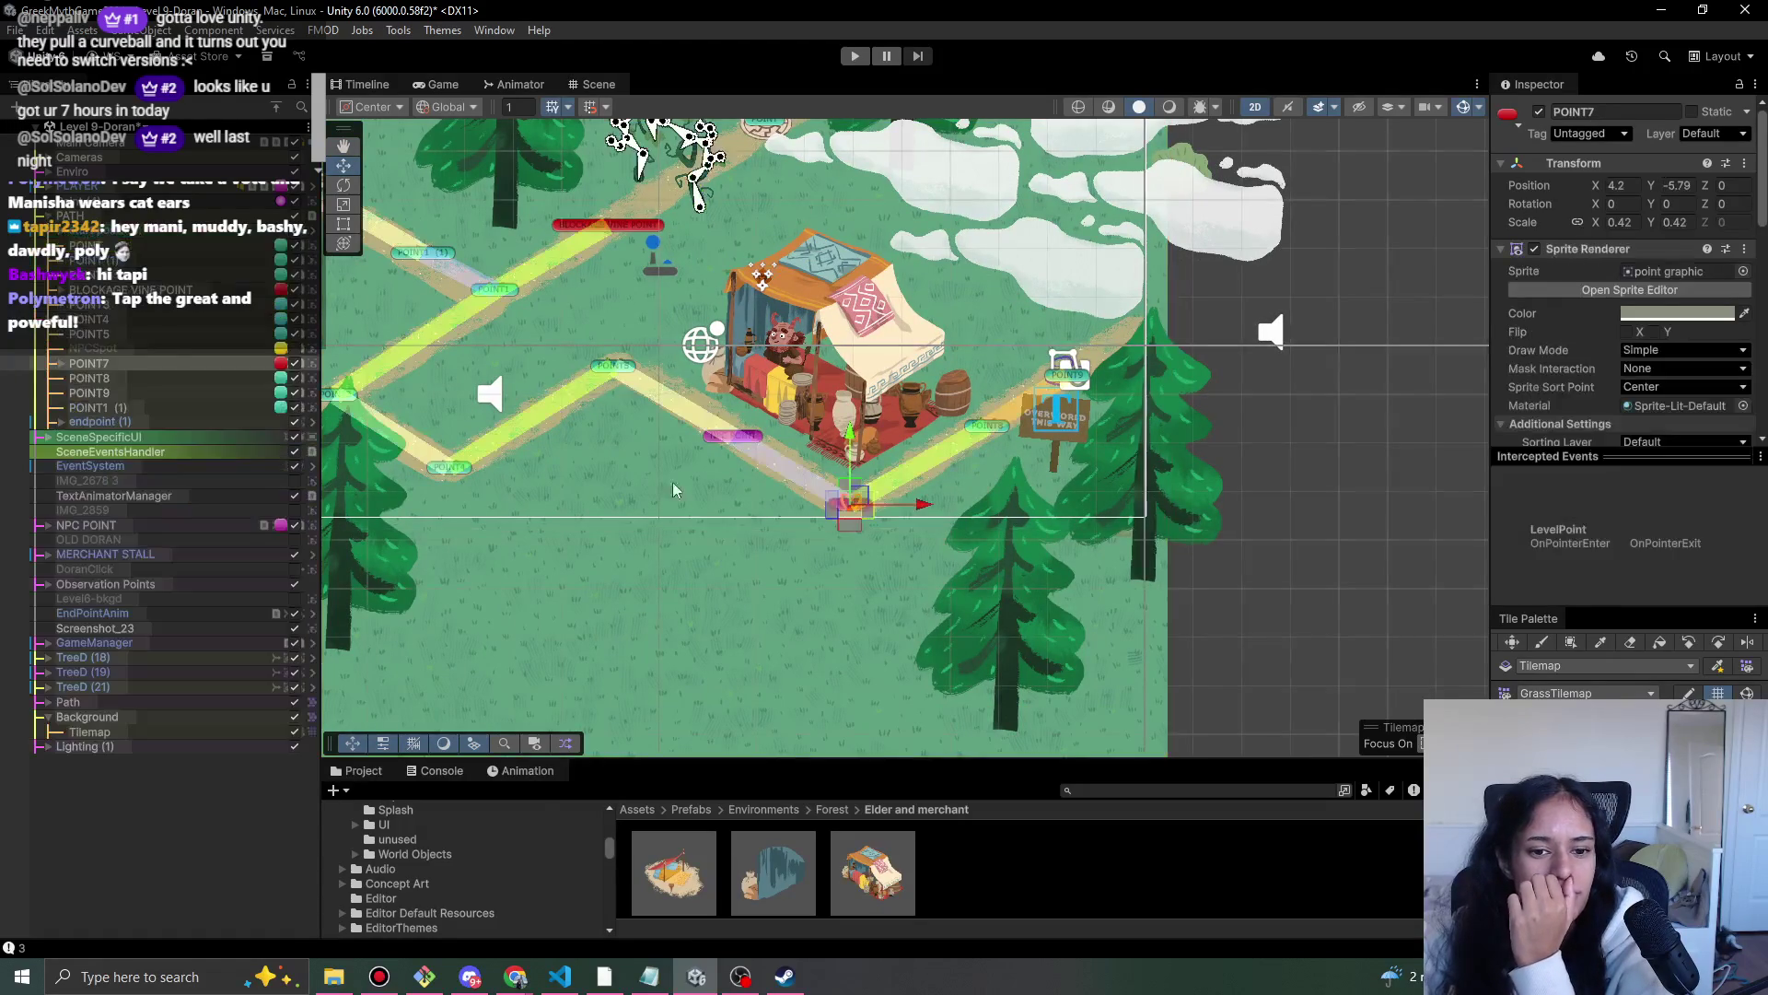
{"action": "left_click", "coordinate": [61, 363]}
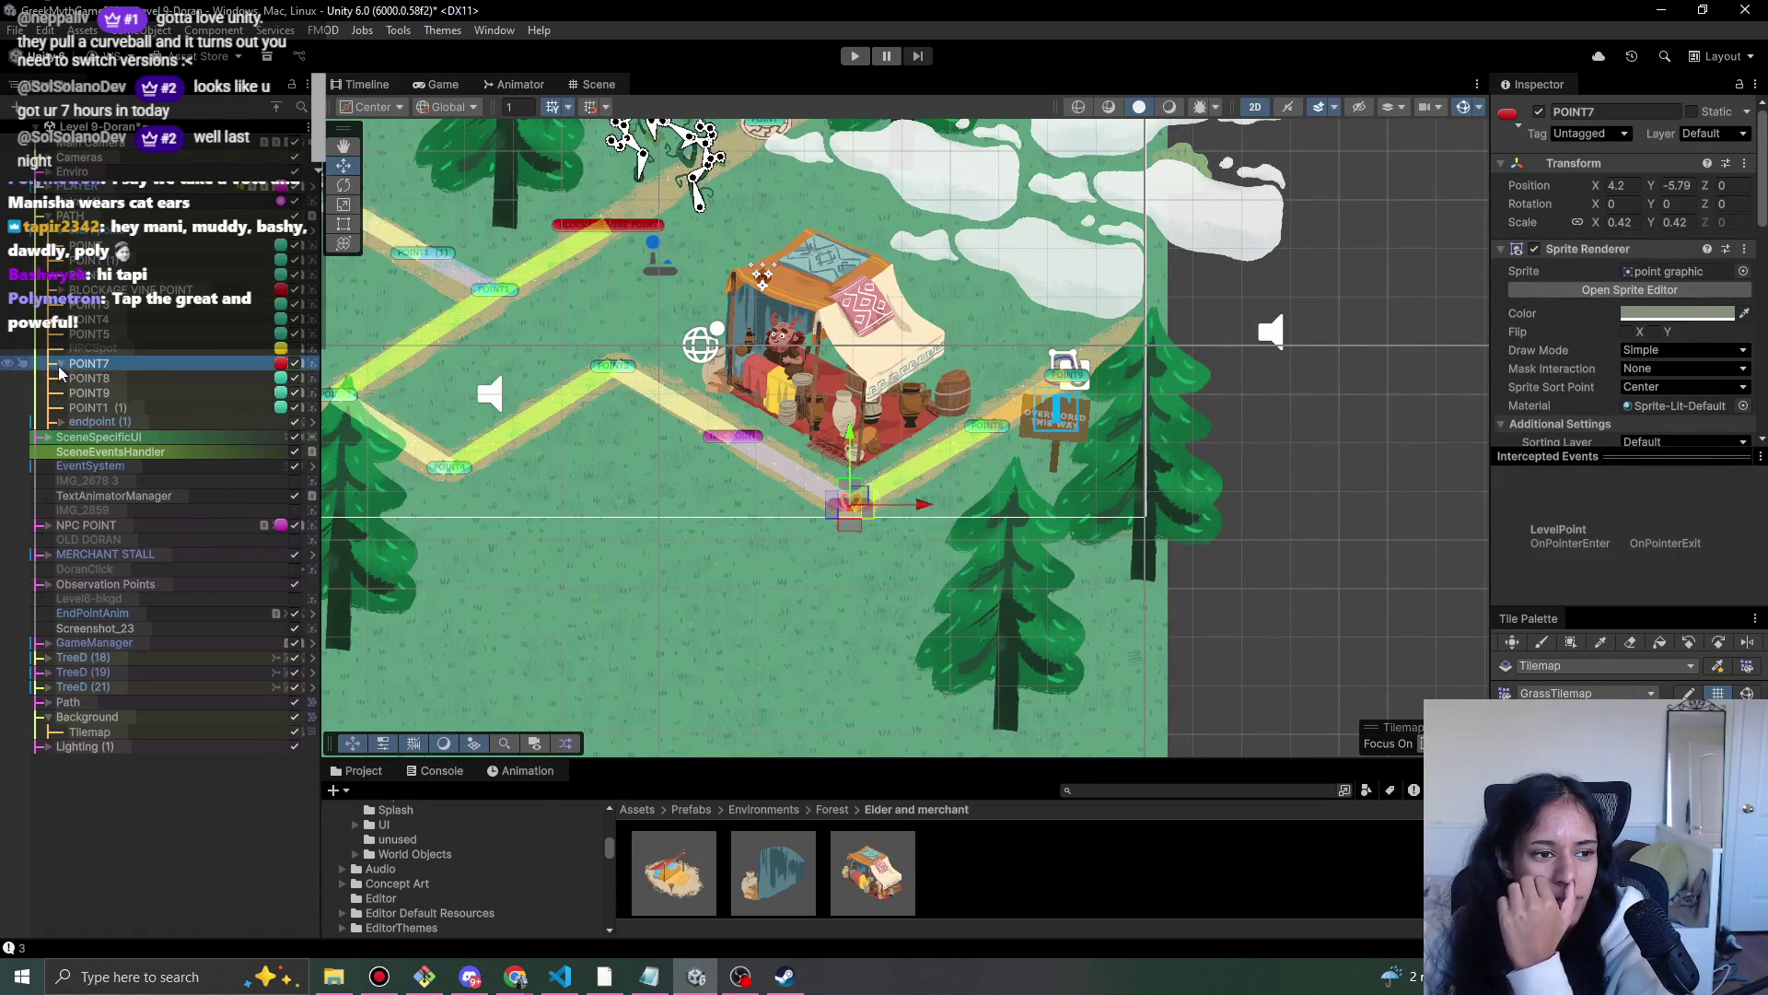
{"action": "left_click", "coordinate": [75, 377]}
{"action": "left_click", "coordinate": [173, 379]}
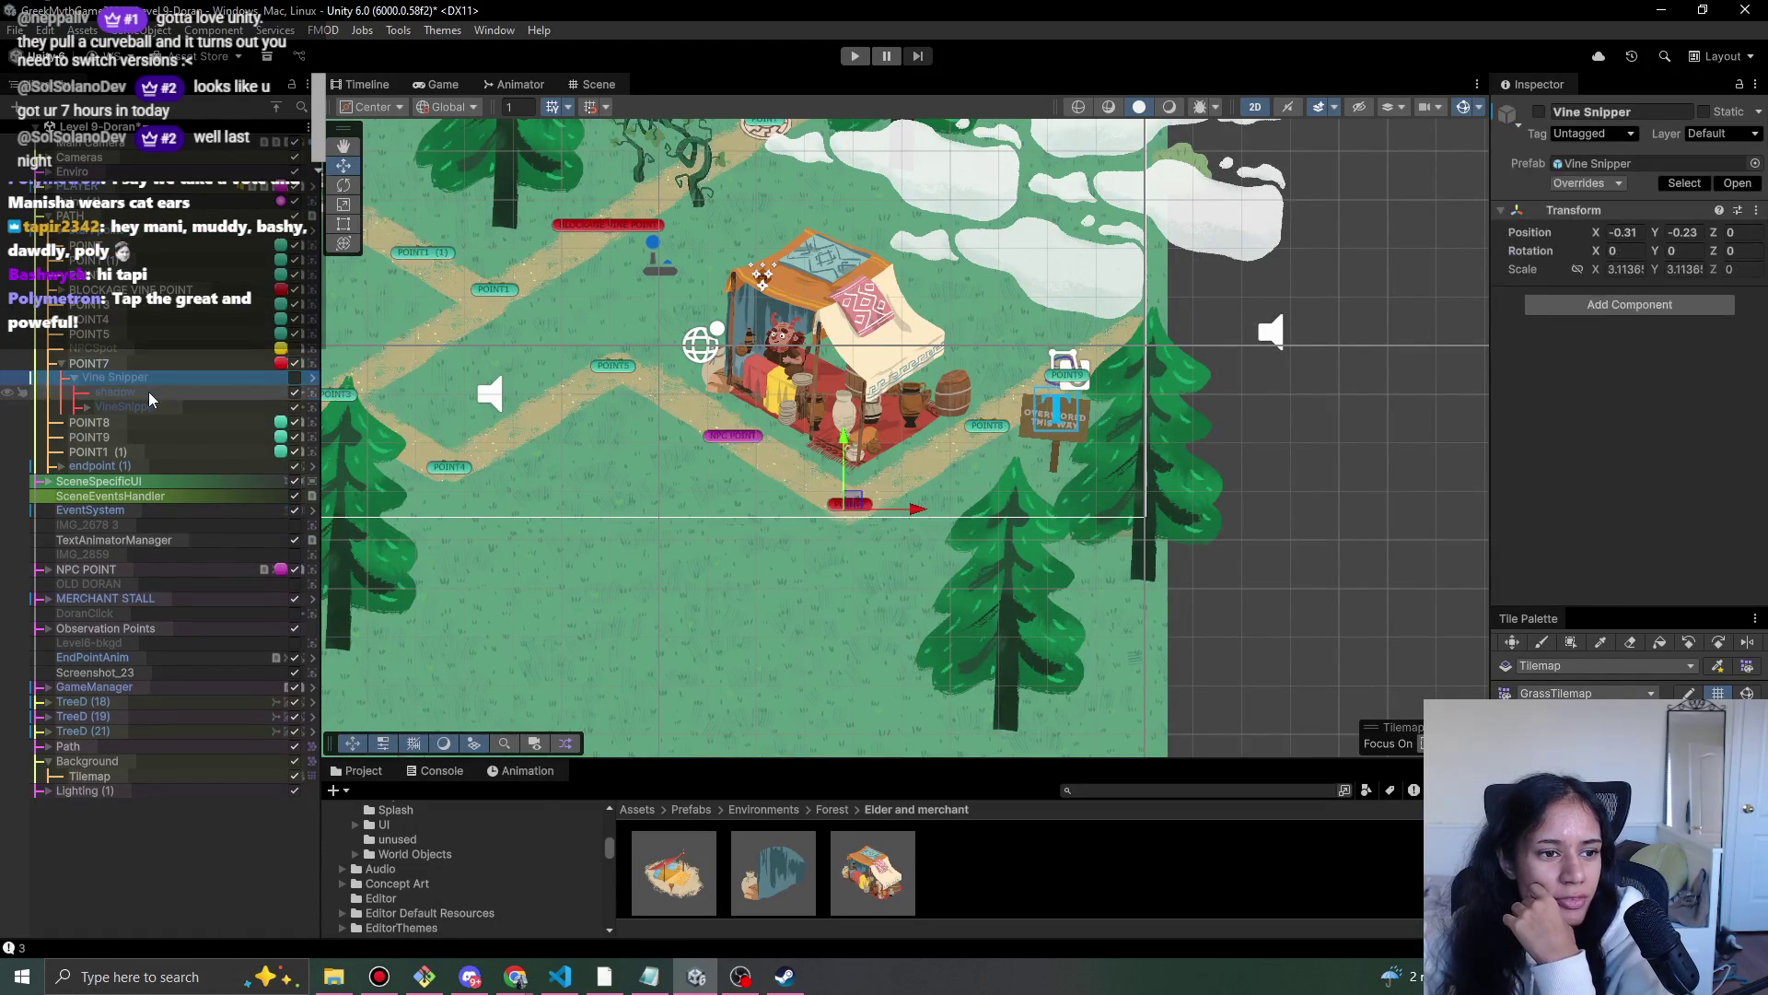
{"action": "left_click", "coordinate": [148, 391]}
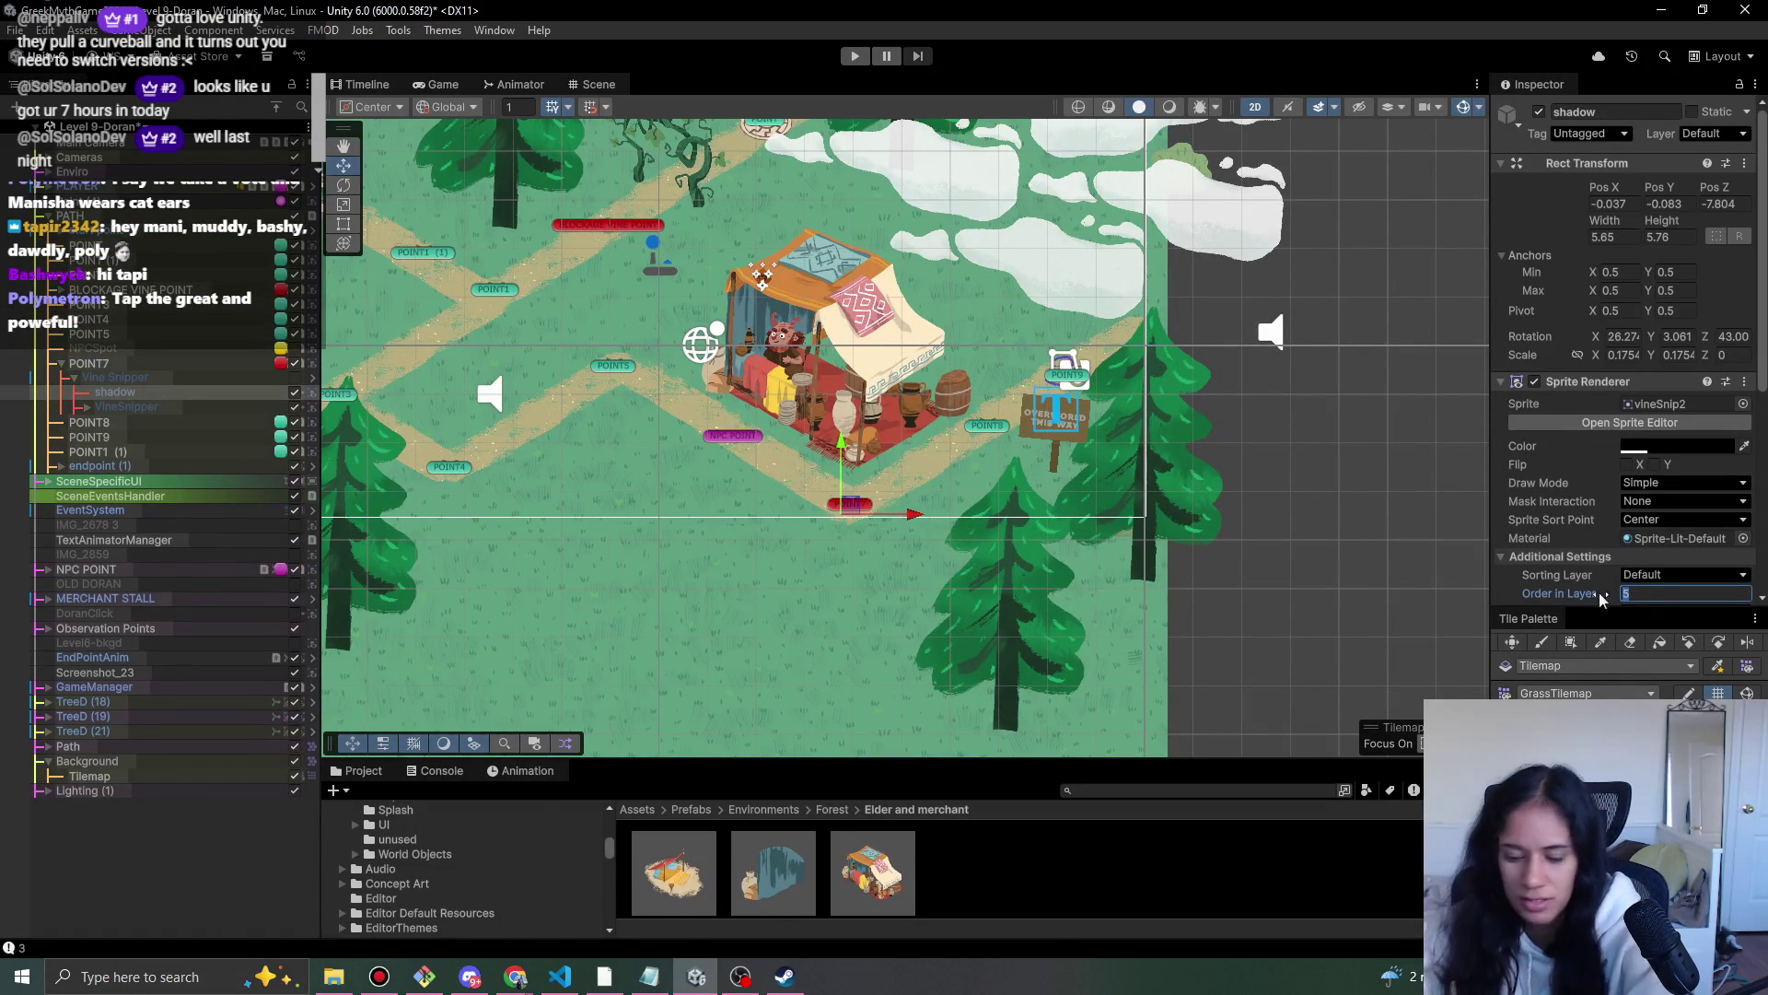
{"action": "left_click", "coordinate": [127, 406]}
{"action": "left_click", "coordinate": [87, 406]}
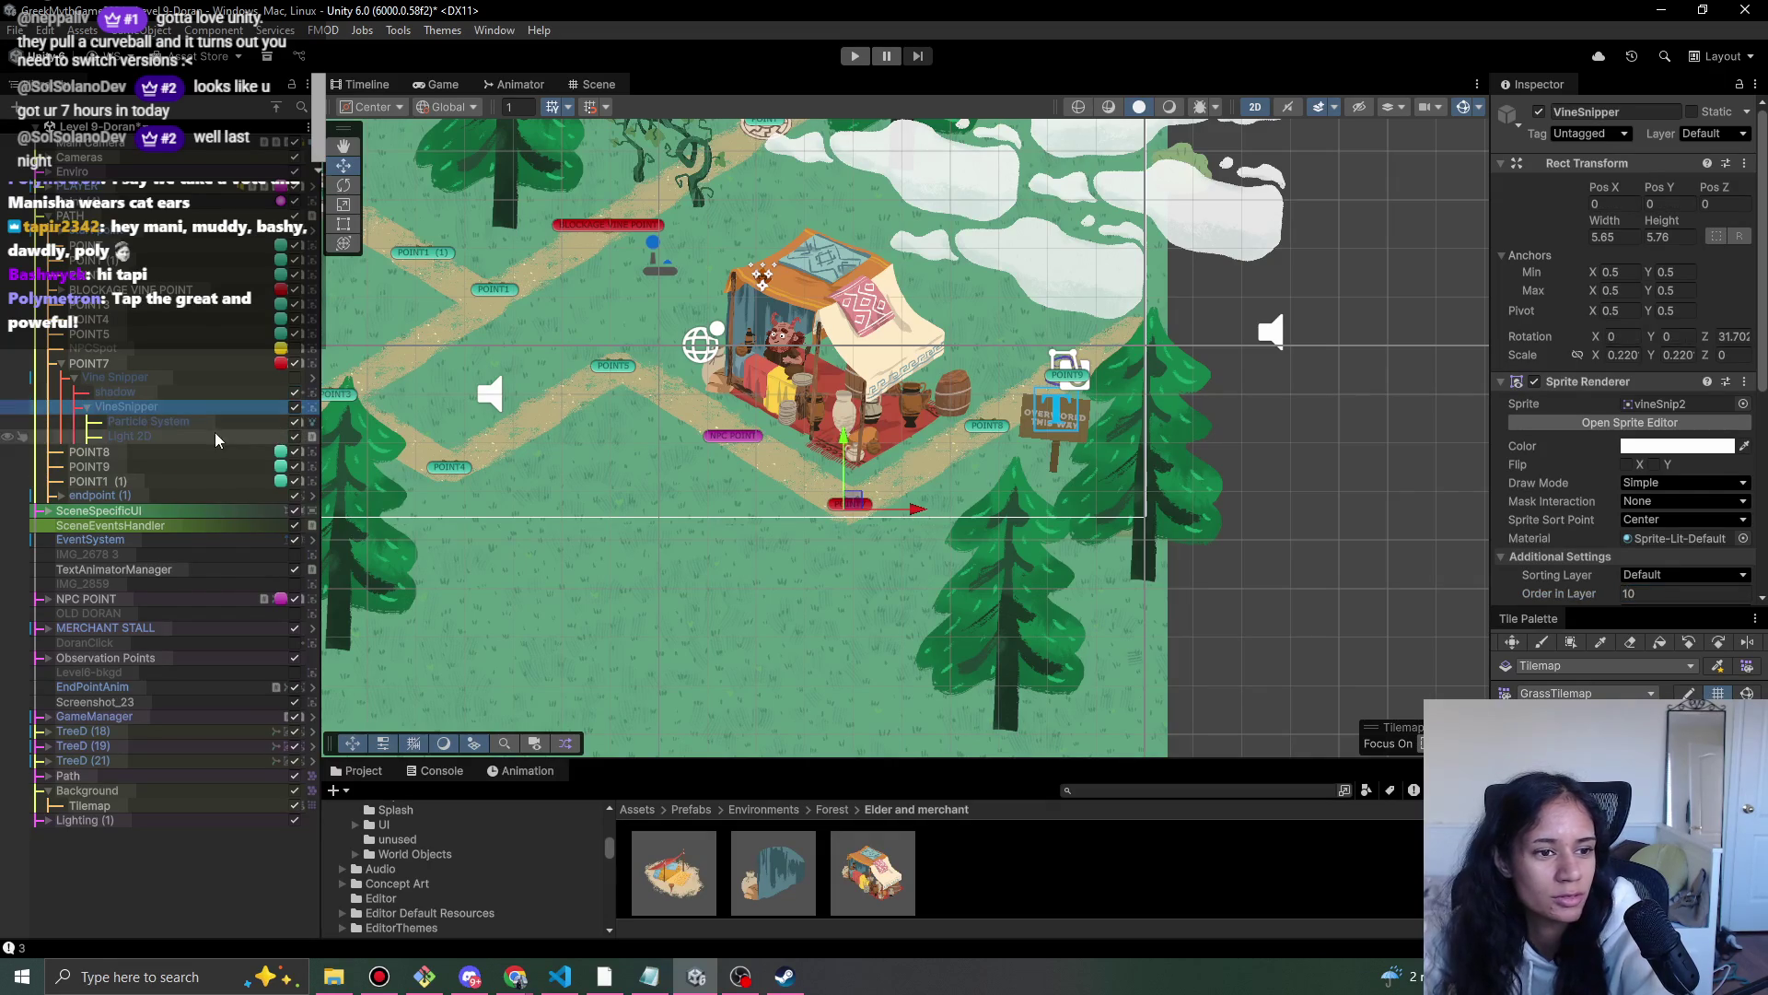
{"action": "scroll", "coordinate": [1622, 555], "scroll_direction": "down", "scroll_amount": 2}
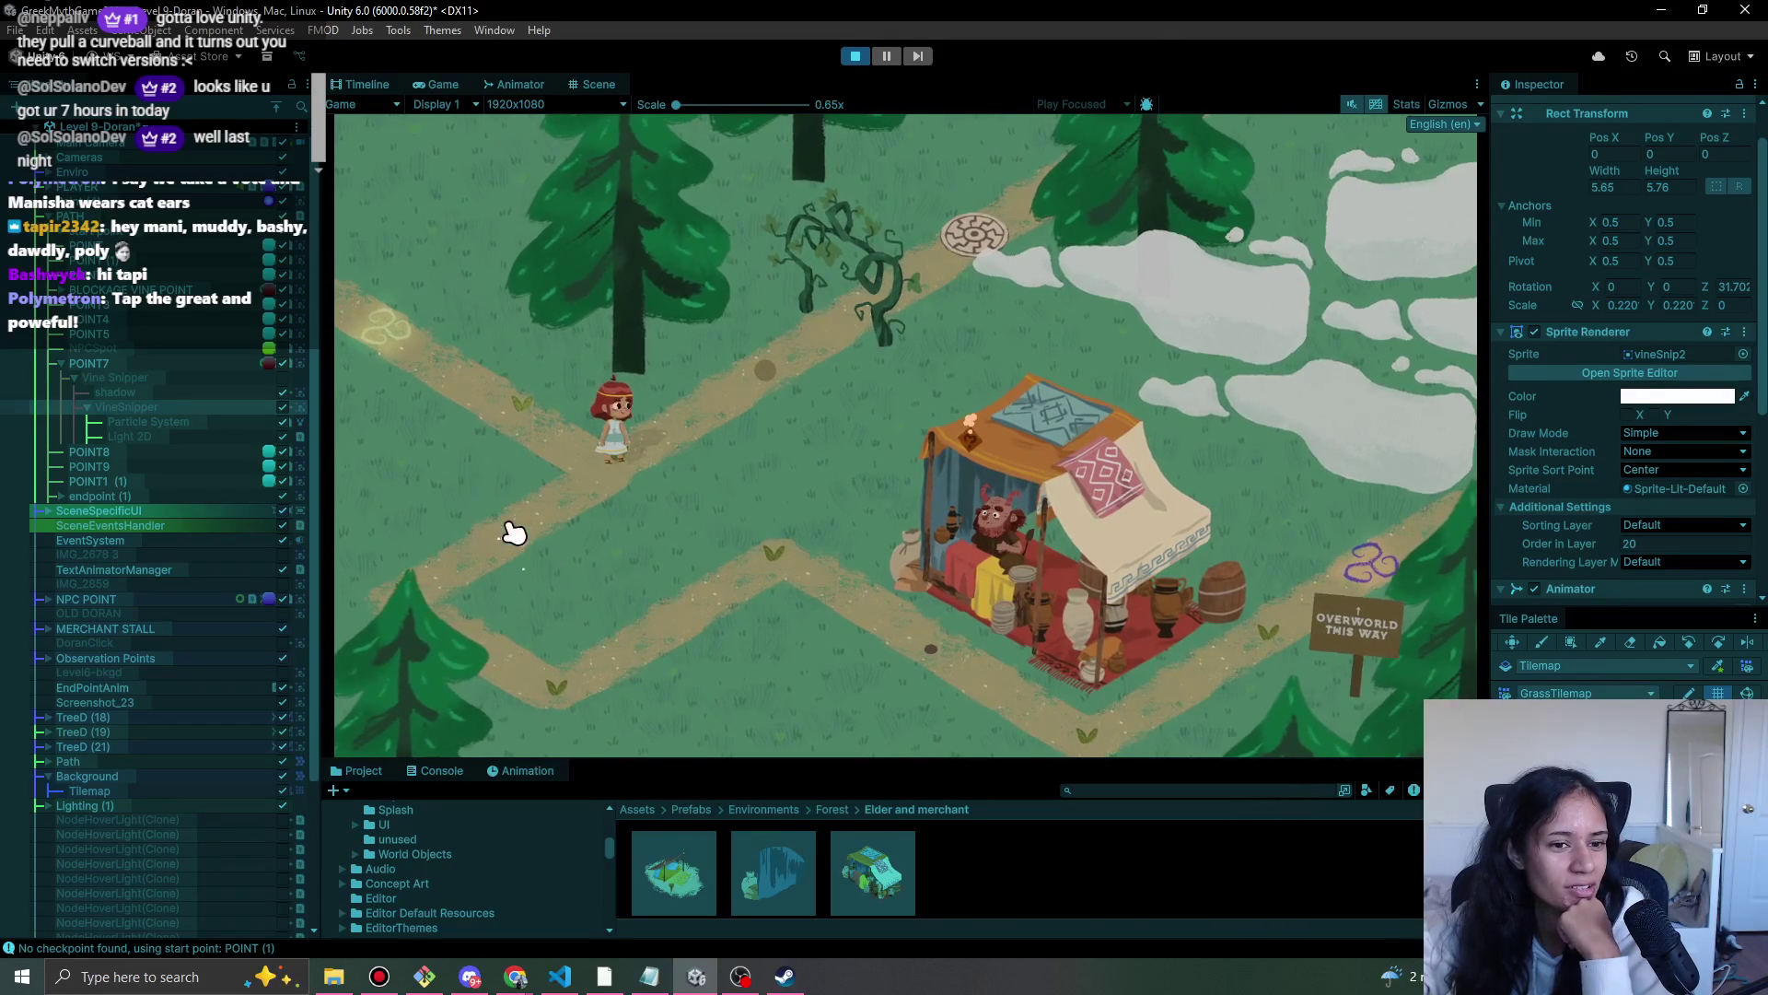
- Steer the girl along the paths to the merchant and through its dialogue
{"action": "left_click", "coordinate": [599, 466]}
{"action": "left_click_drag", "start_coordinate": [568, 454], "coordinate": [512, 626]}
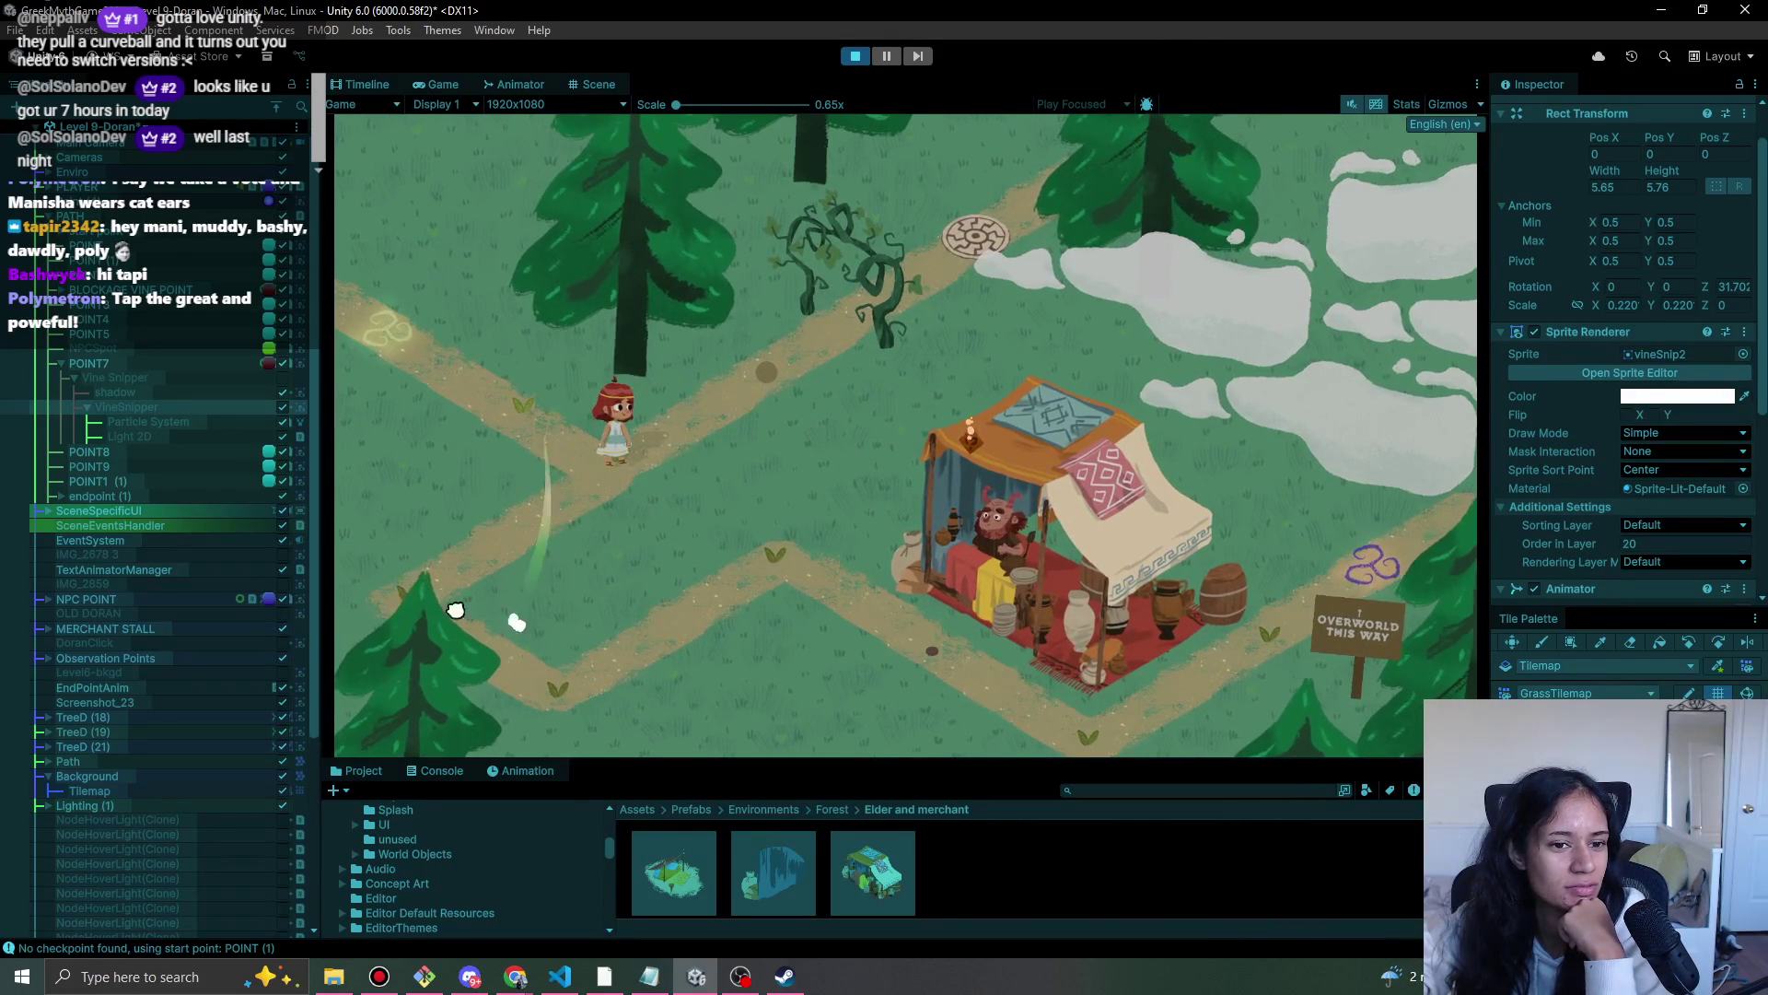
{"action": "left_click_drag", "start_coordinate": [564, 682], "coordinate": [738, 561]}
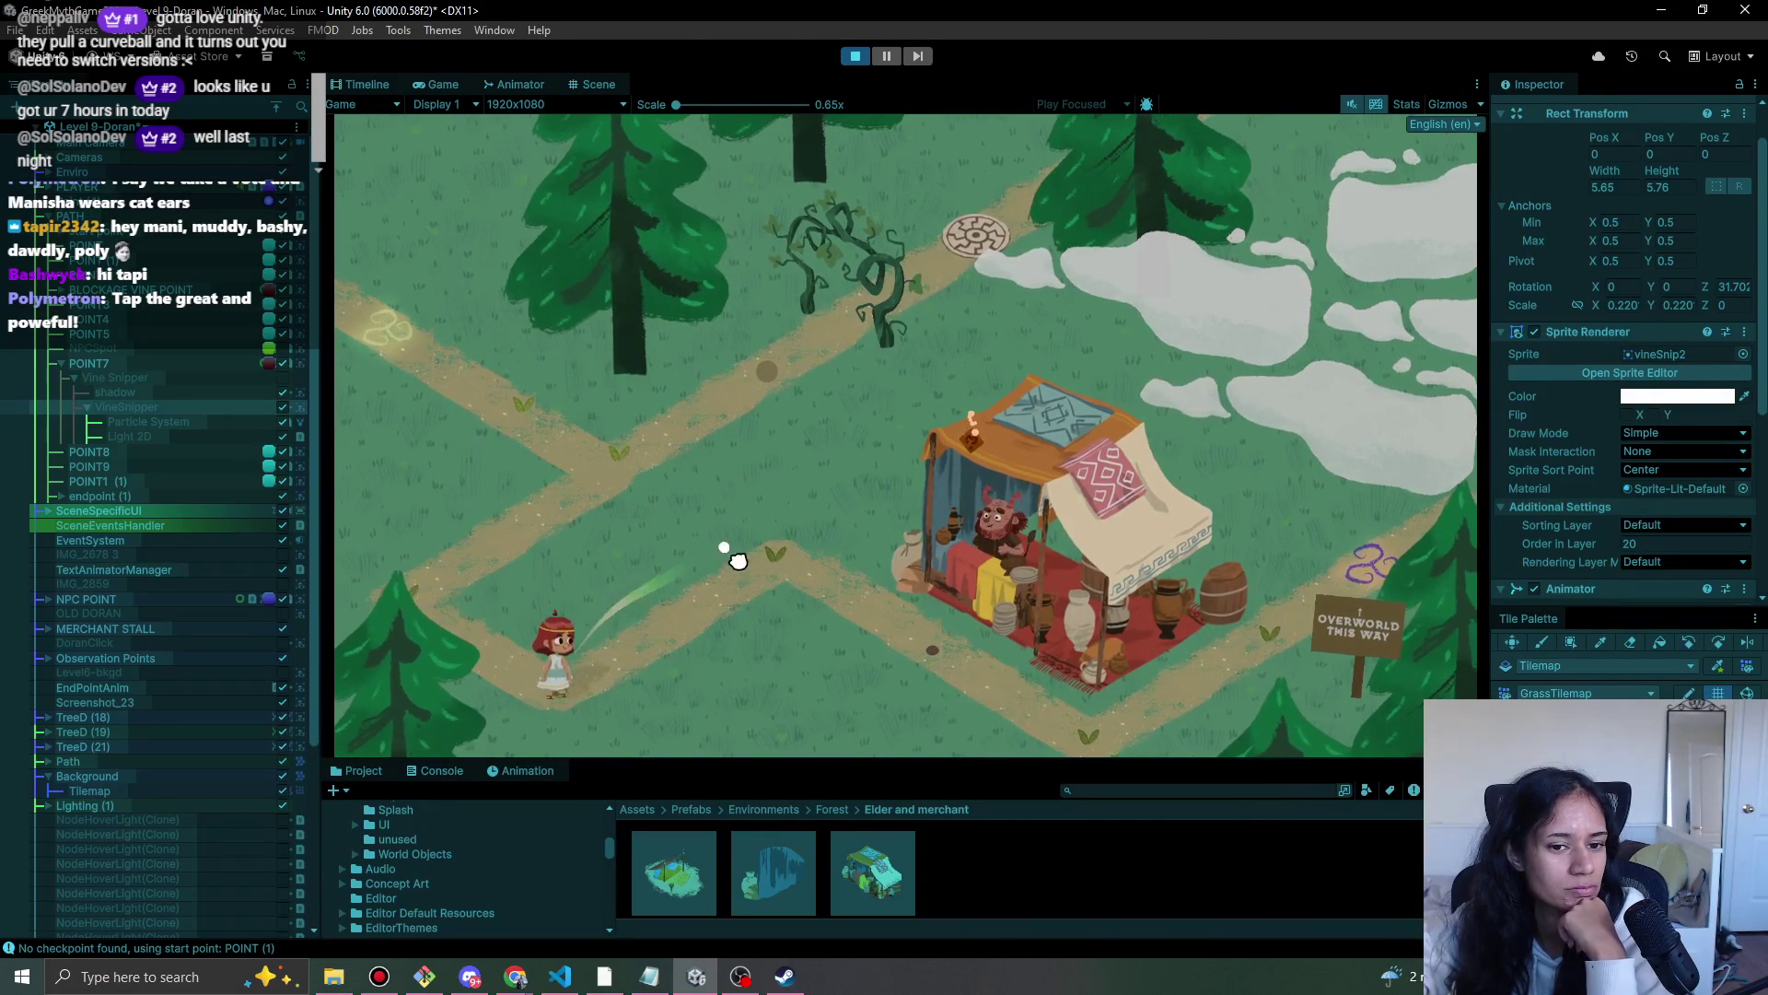
{"action": "left_click", "coordinate": [942, 559]}
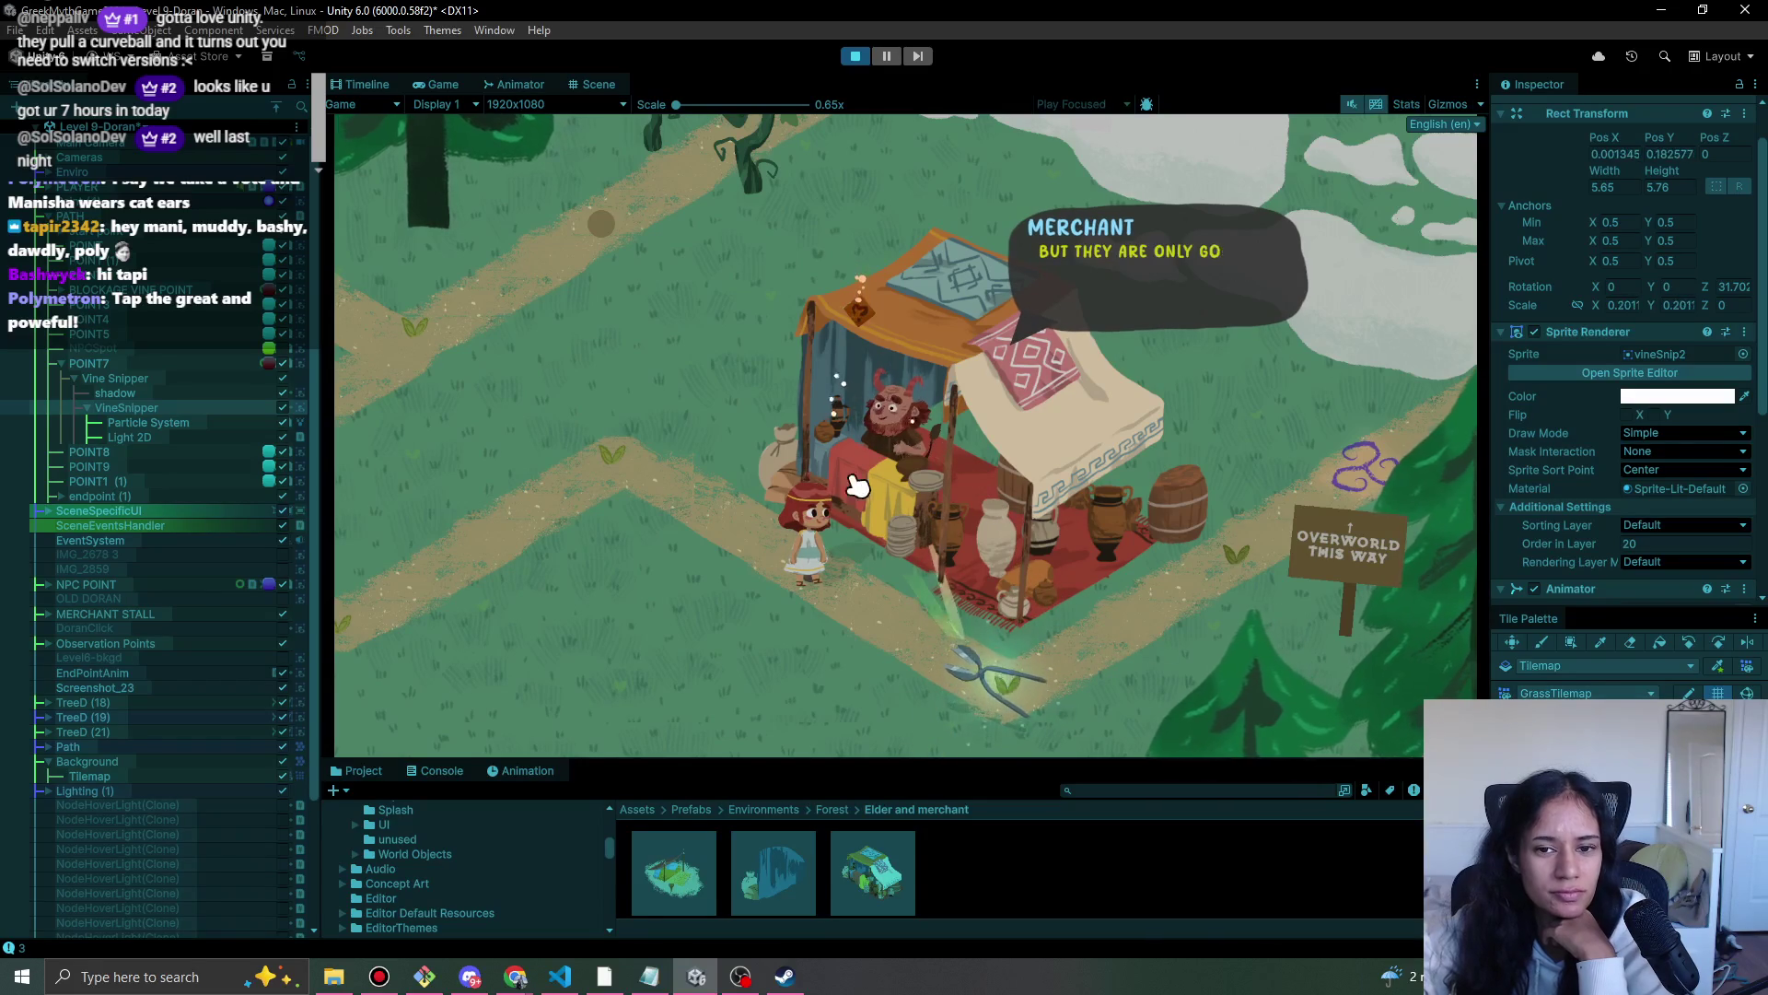
{"action": "left_click", "coordinate": [947, 584]}
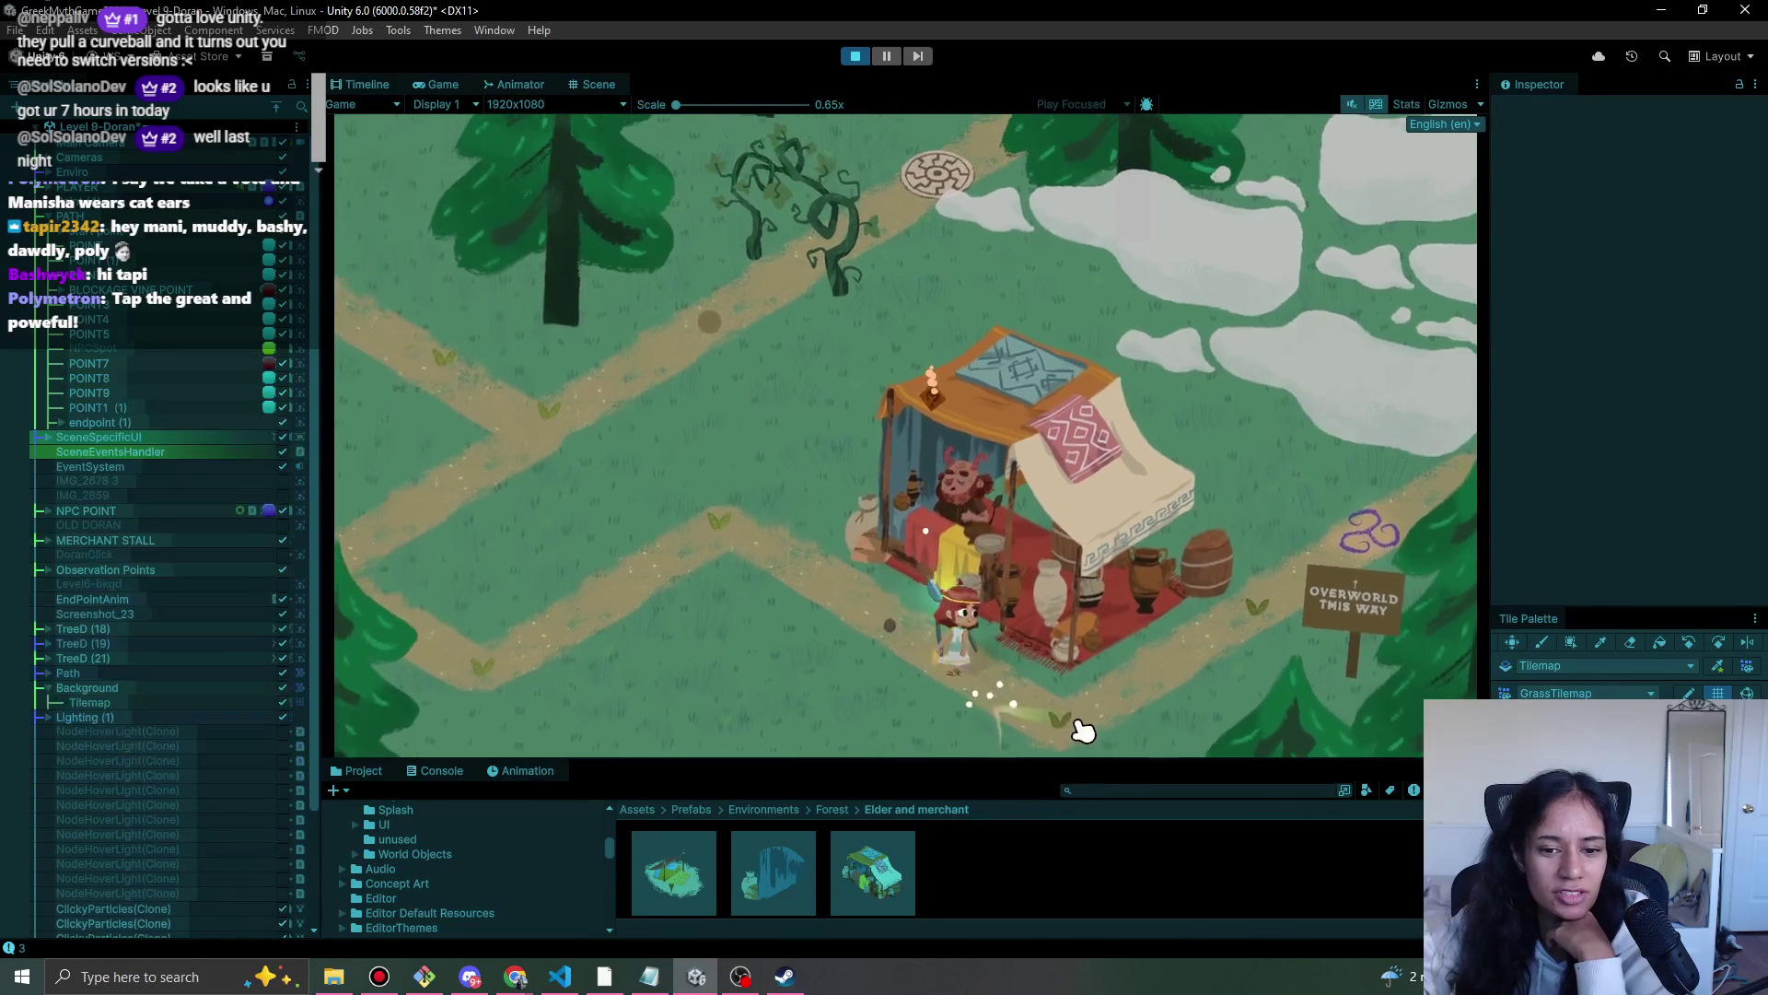
- Walk the girl up to the vines, snip them in the green zone, and stop playing
{"action": "left_click", "coordinate": [717, 527]}
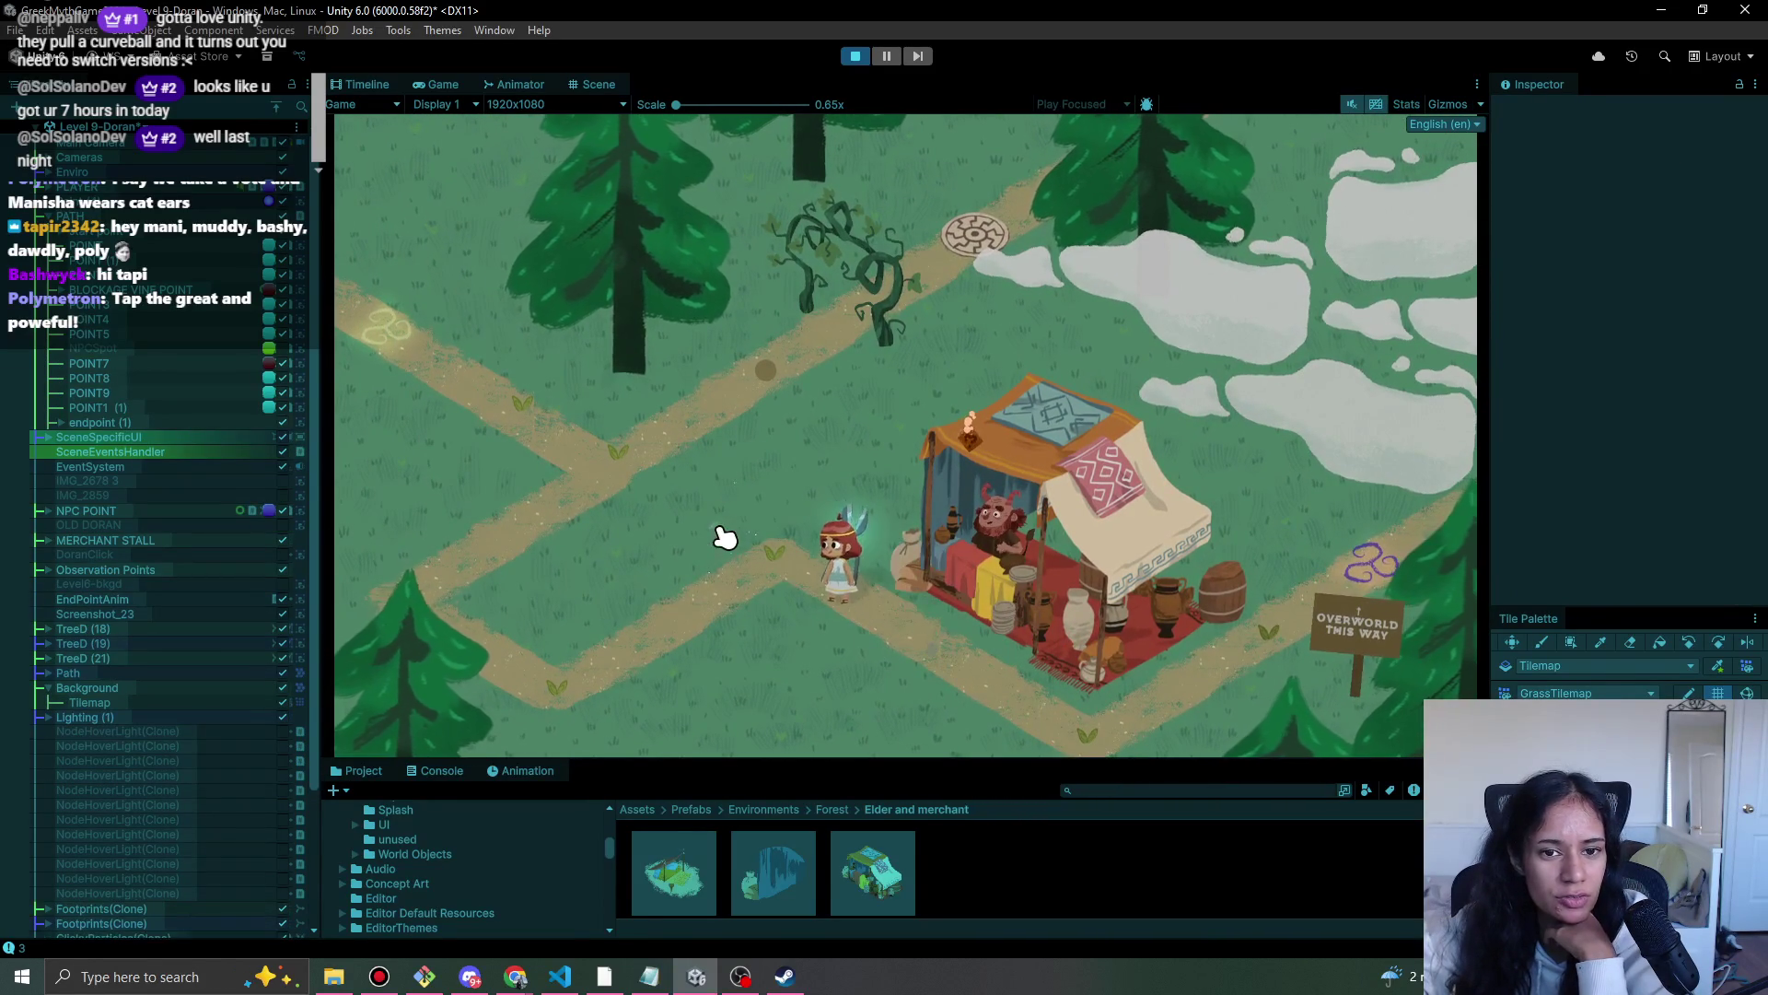
{"action": "left_click", "coordinate": [561, 672]}
{"action": "left_click", "coordinate": [363, 617]}
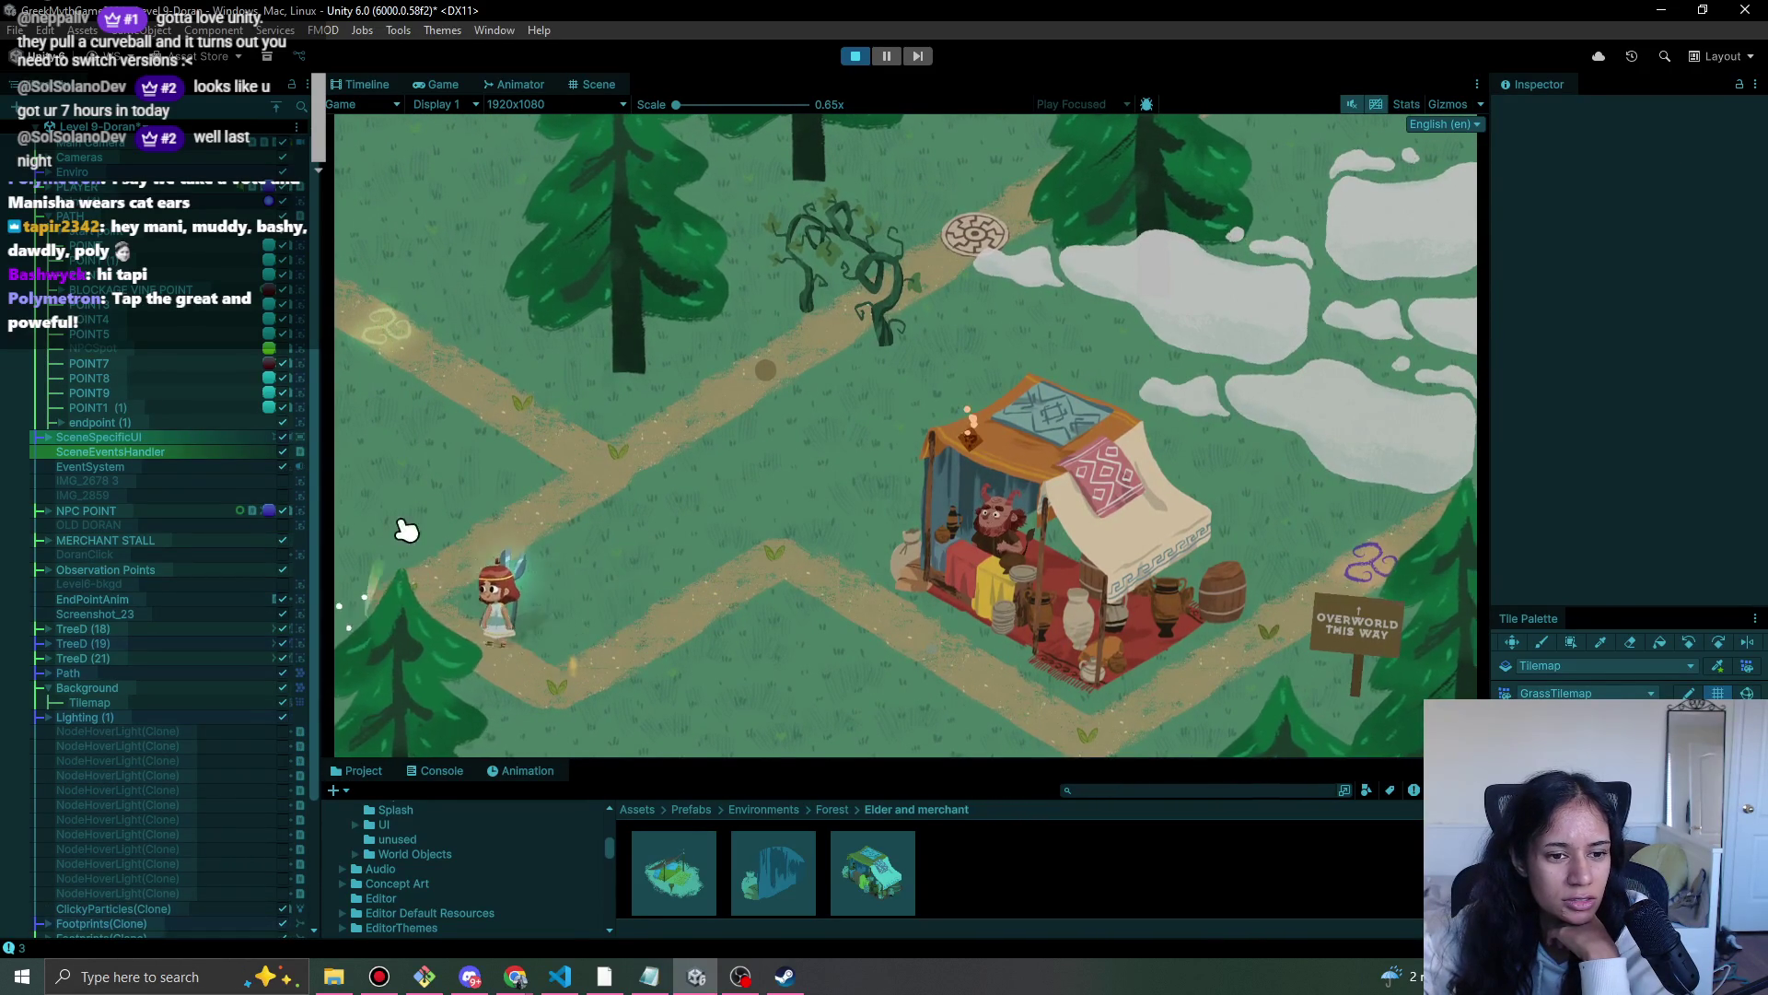
{"action": "left_click", "coordinate": [647, 463]}
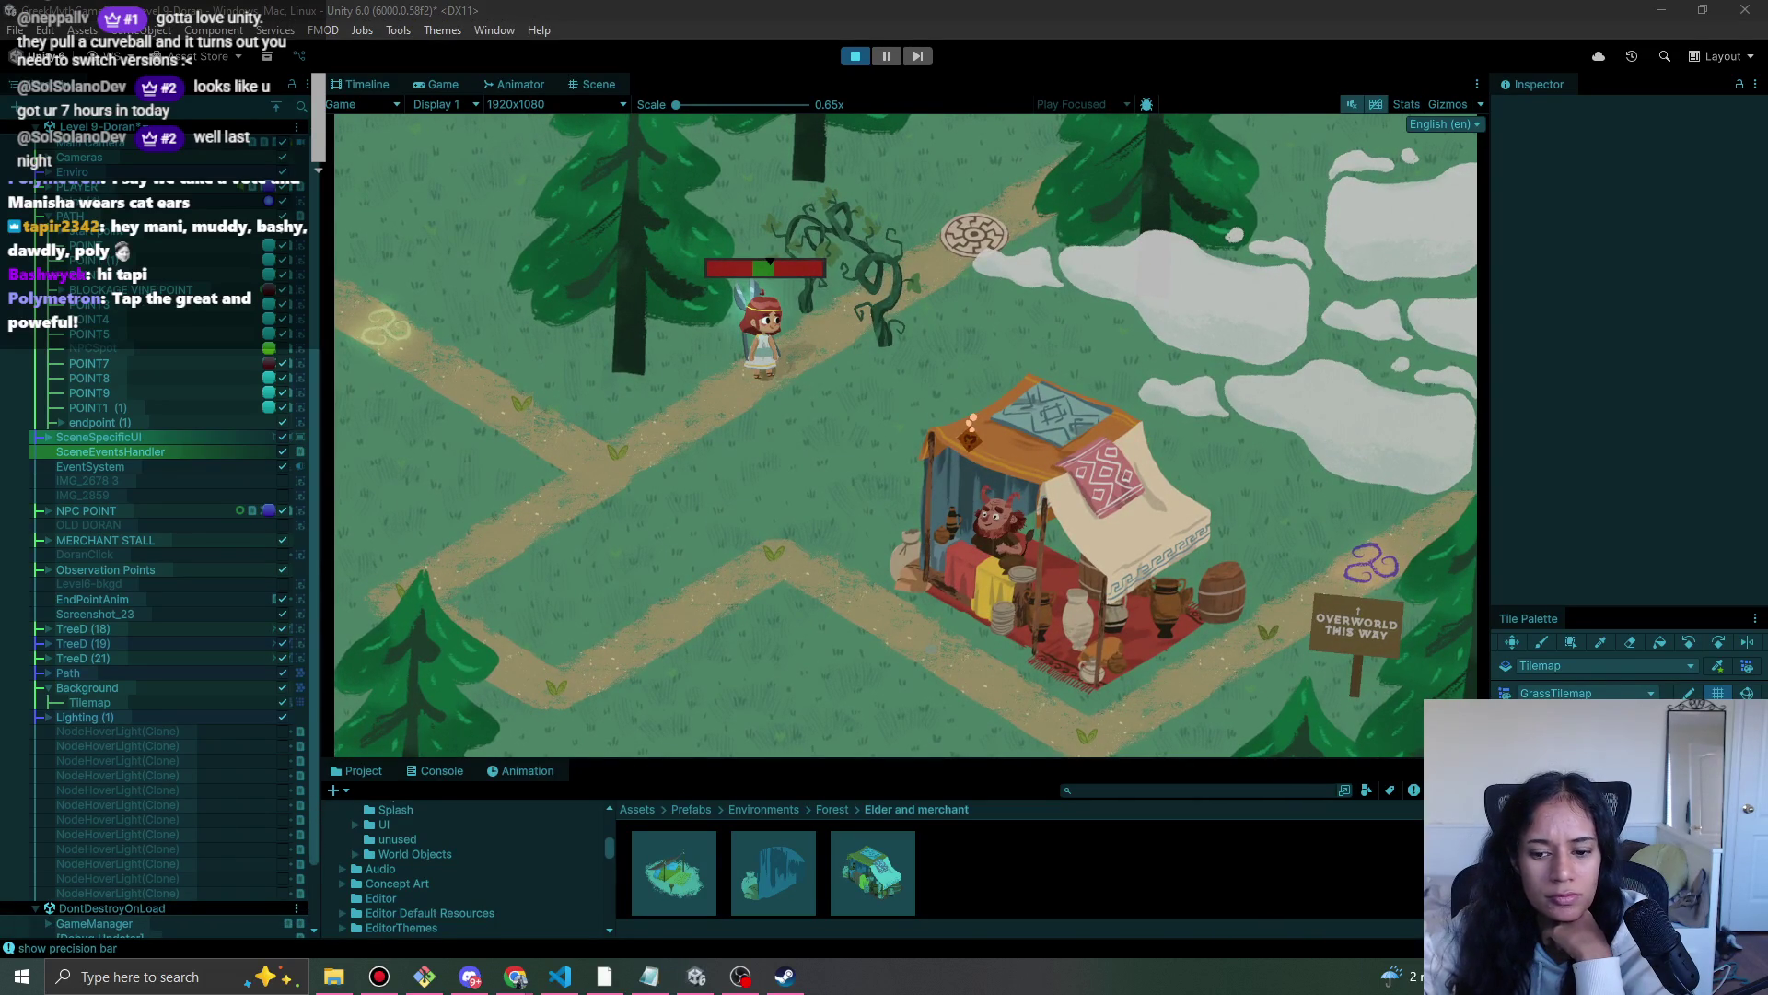
{"action": "left_click", "coordinate": [868, 366]}
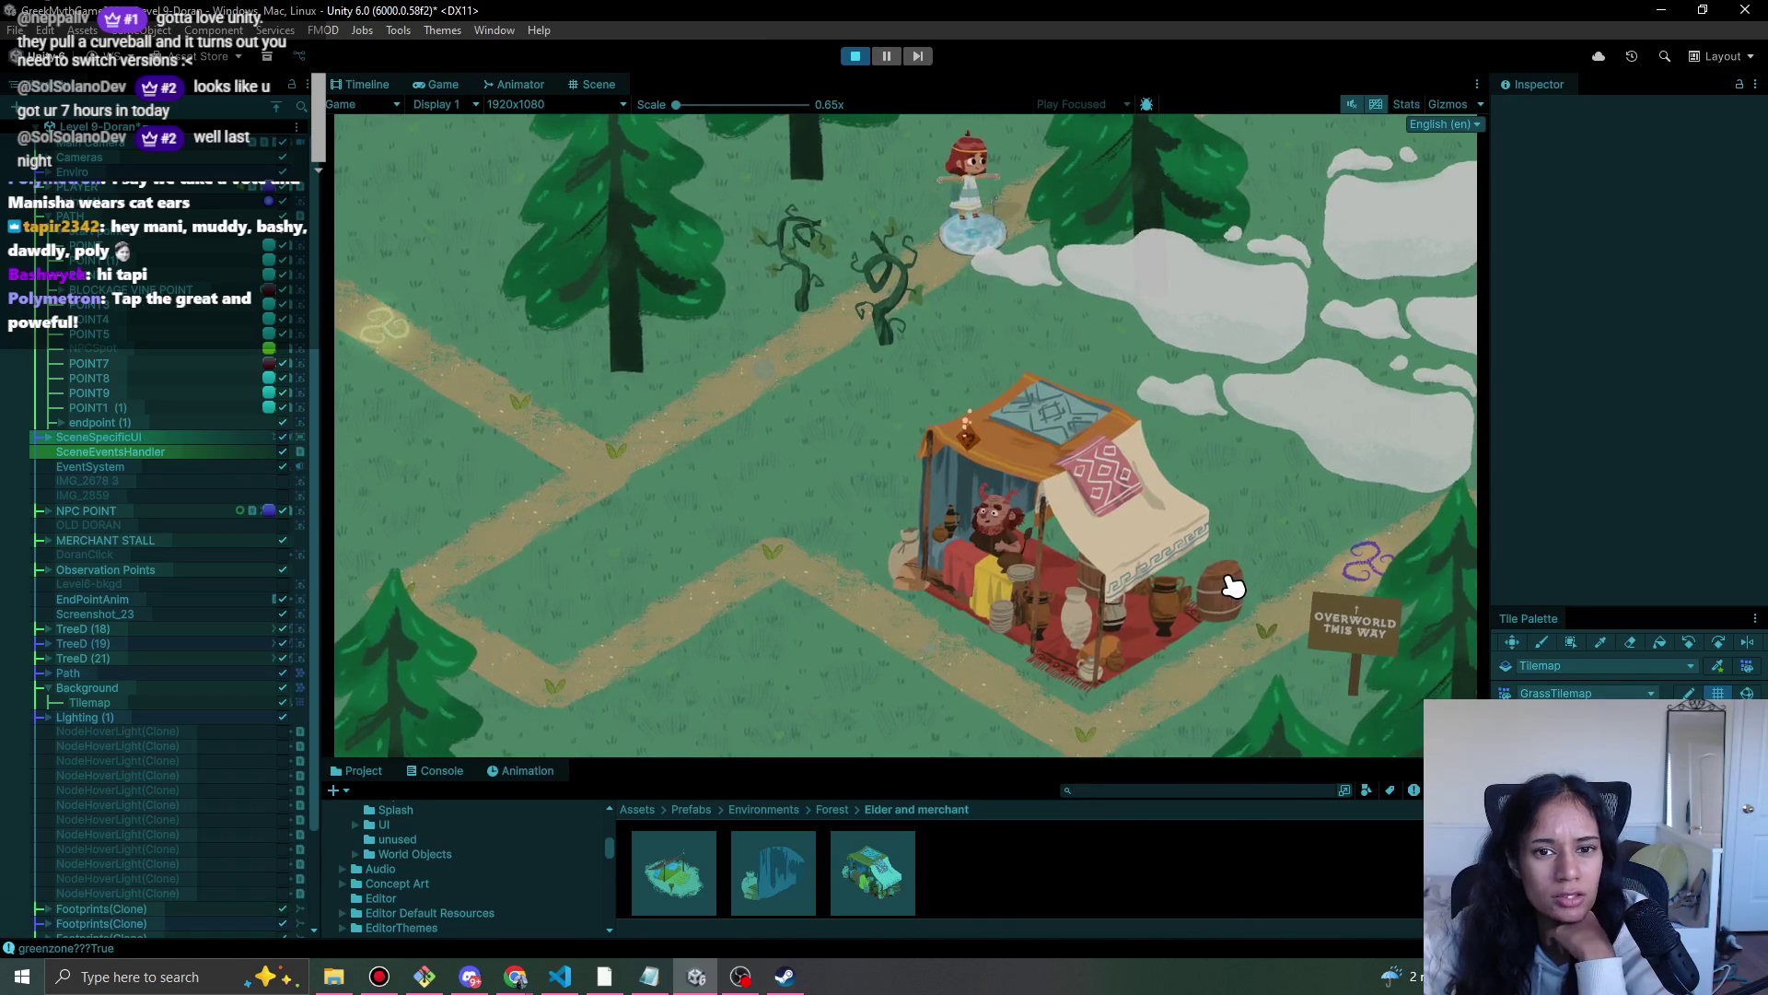
{"action": "left_click", "coordinate": [855, 56]}
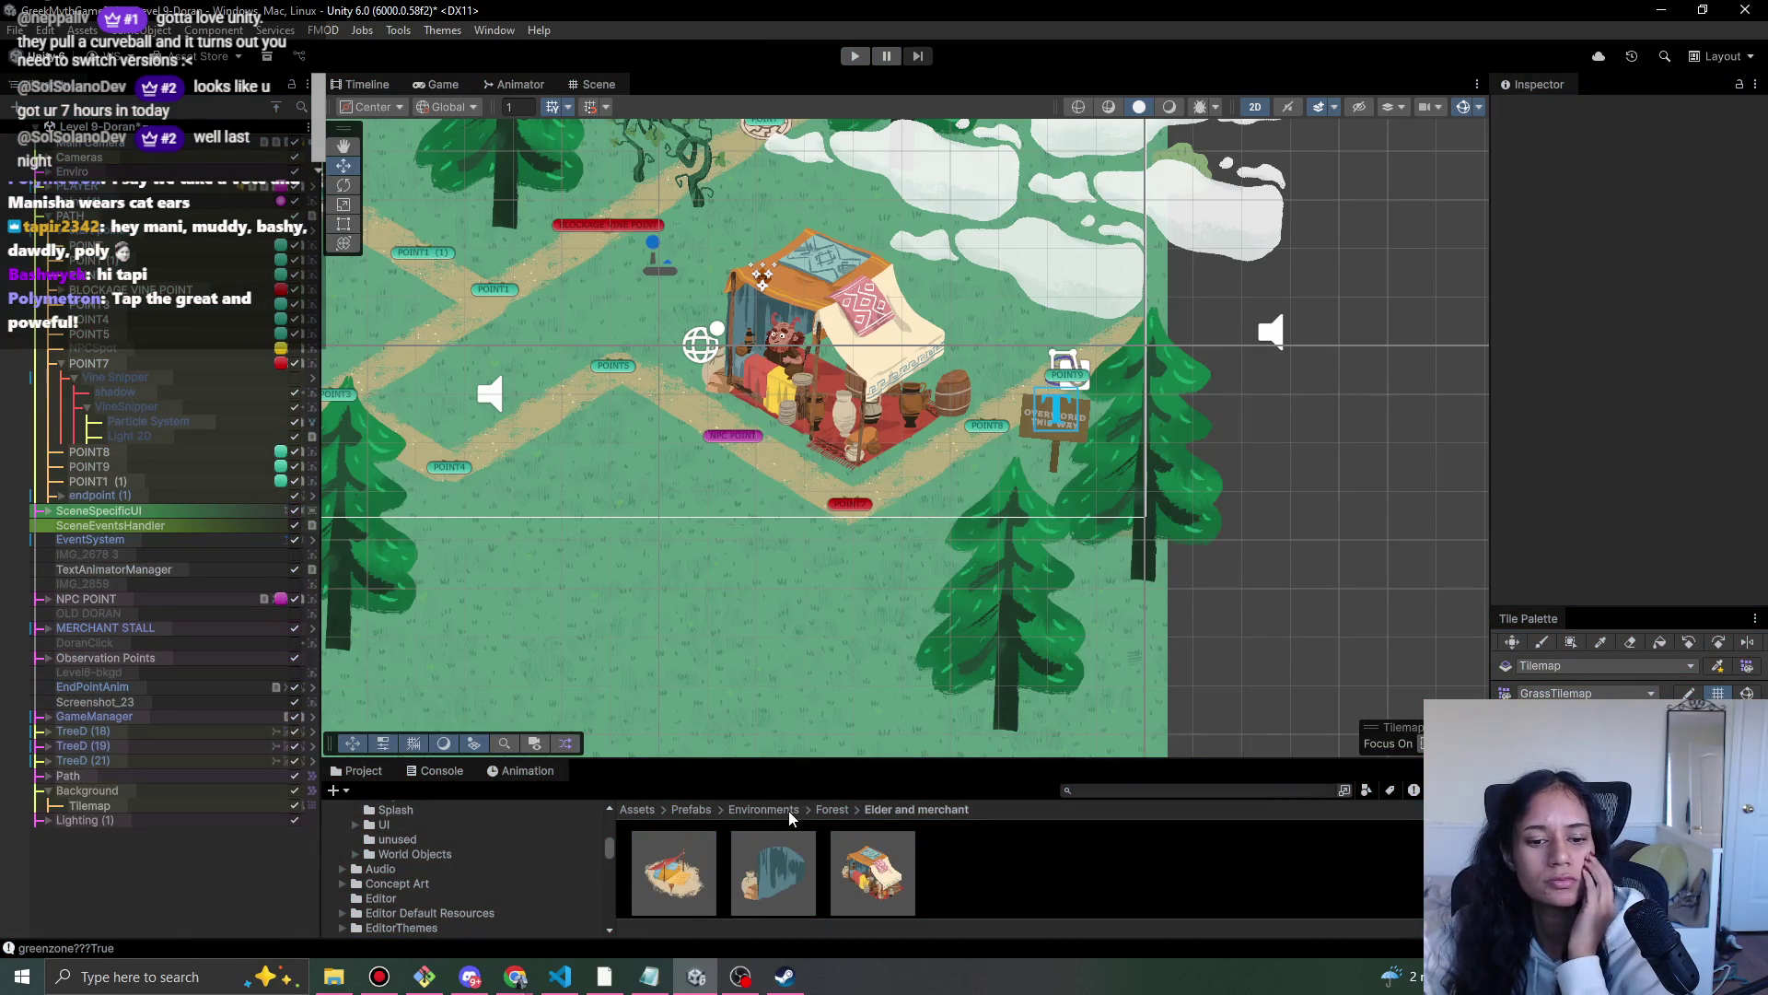
- Open the Forest > Ferns prefab folder and place forest-fern-3 beside the merchant stall
{"action": "left_click", "coordinate": [789, 810]}
{"action": "double_click", "coordinate": [647, 868]}
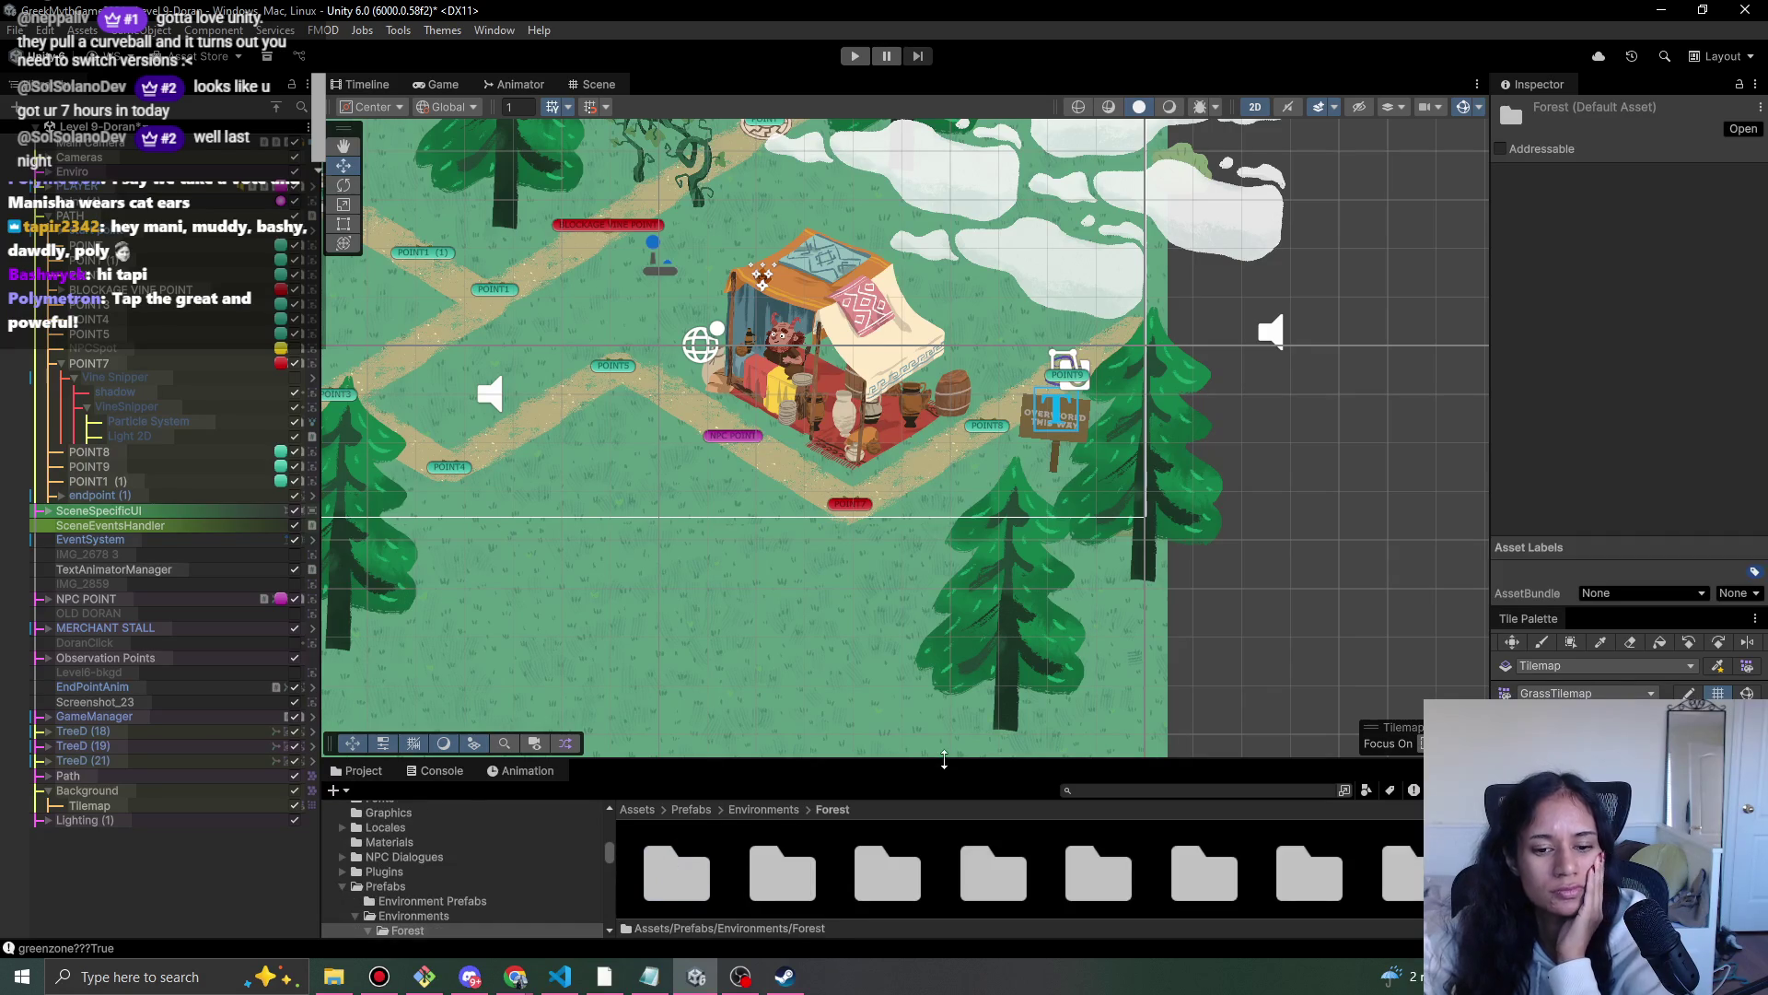
{"action": "left_click_drag", "start_coordinate": [933, 764], "coordinate": [934, 645]}
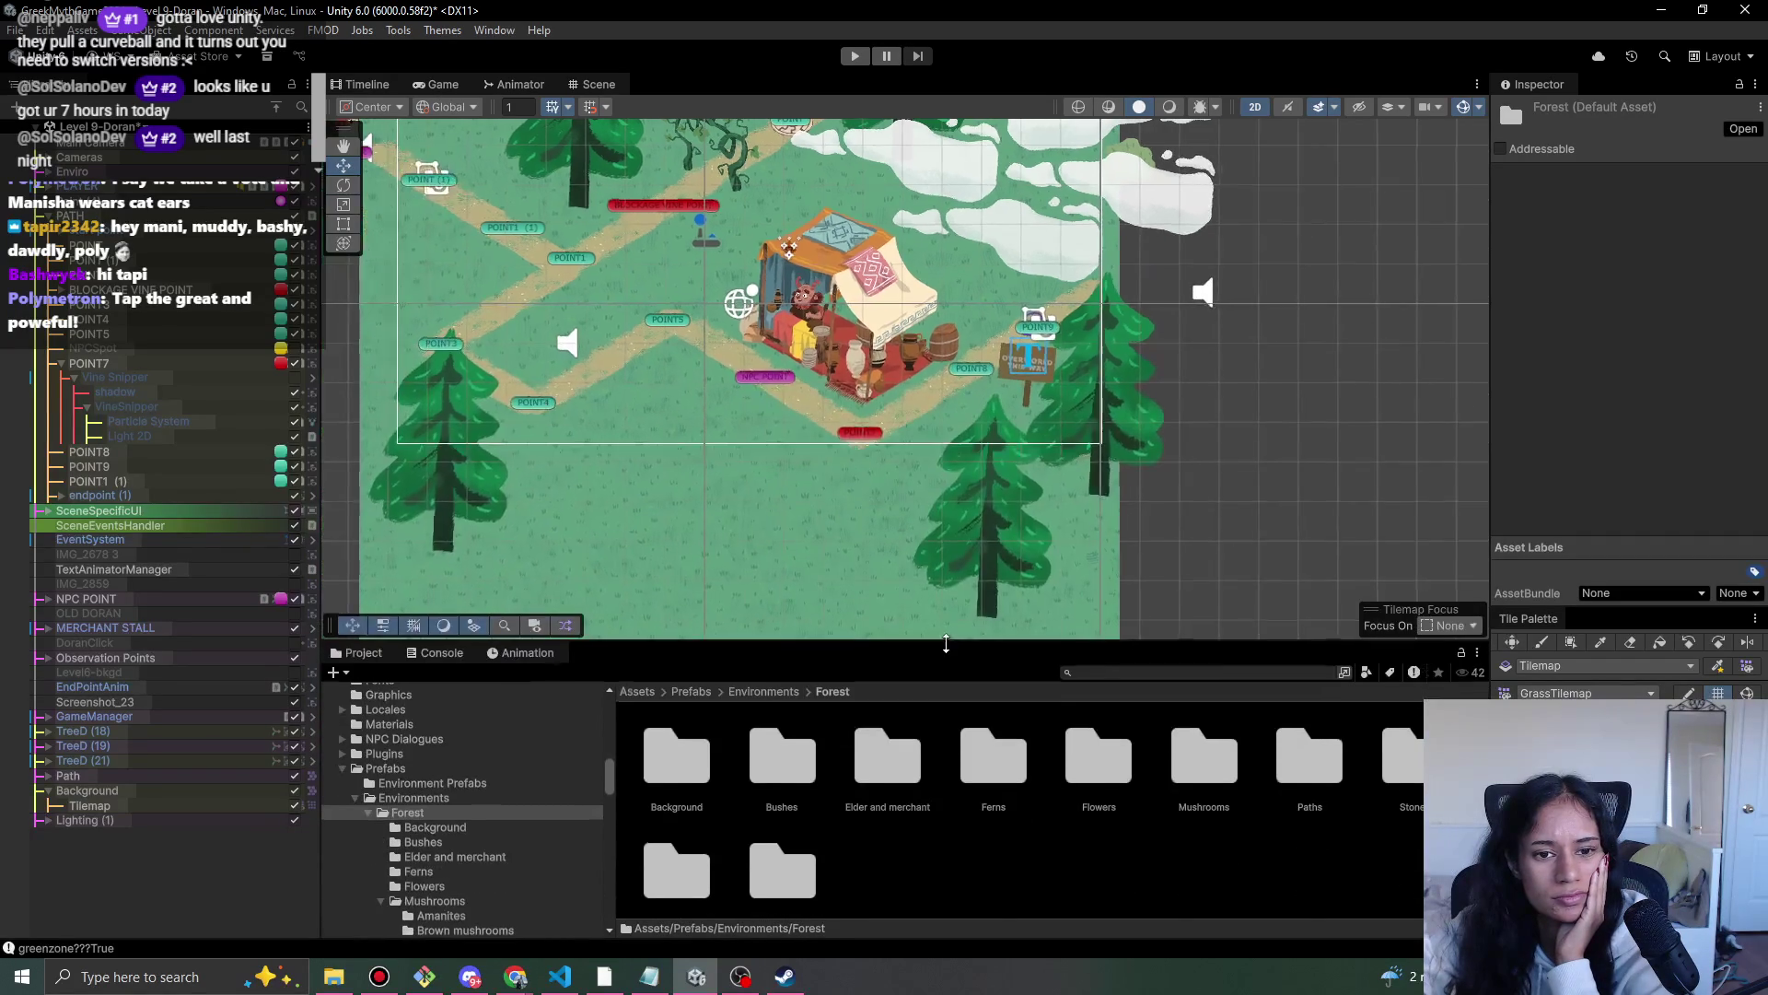
{"action": "scroll", "coordinate": [956, 447], "scroll_direction": "down", "scroll_amount": 5}
{"action": "double_click", "coordinate": [1010, 764]}
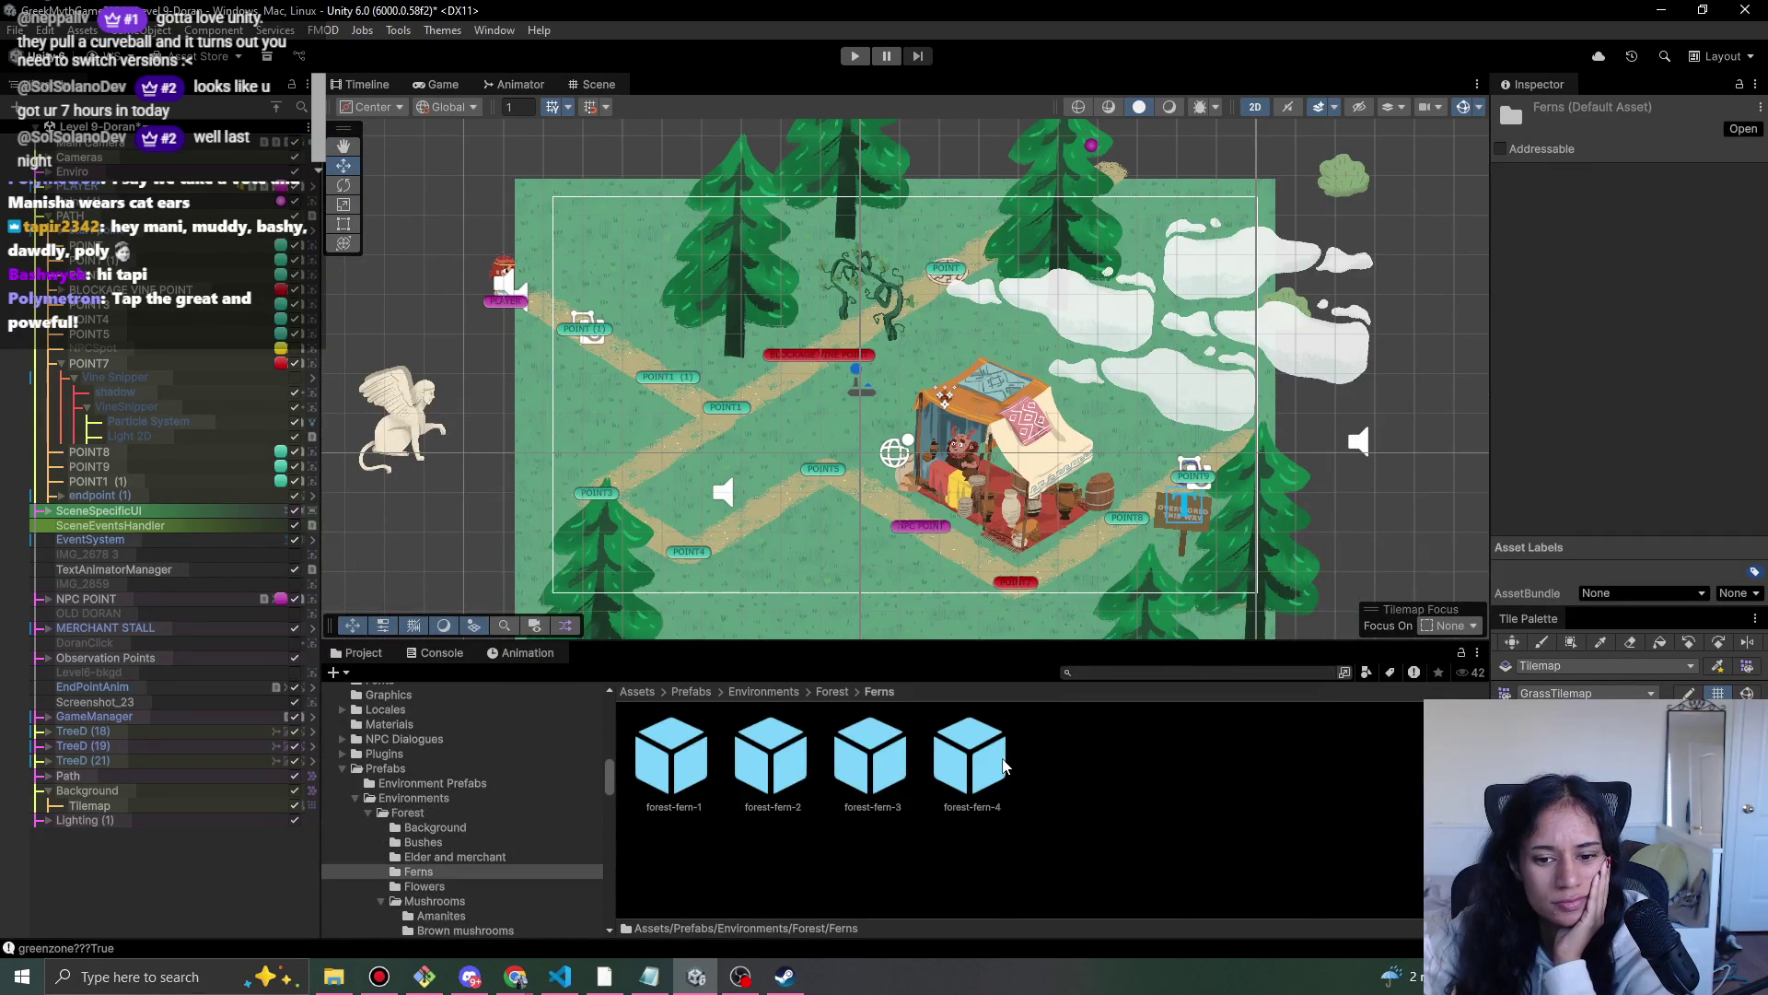
{"action": "mouse_move", "coordinate": [858, 616]}
{"action": "left_mouse_down"}
{"action": "mouse_move", "coordinate": [891, 457]}
{"action": "mouse_move", "coordinate": [882, 473]}
{"action": "left_mouse_up"}
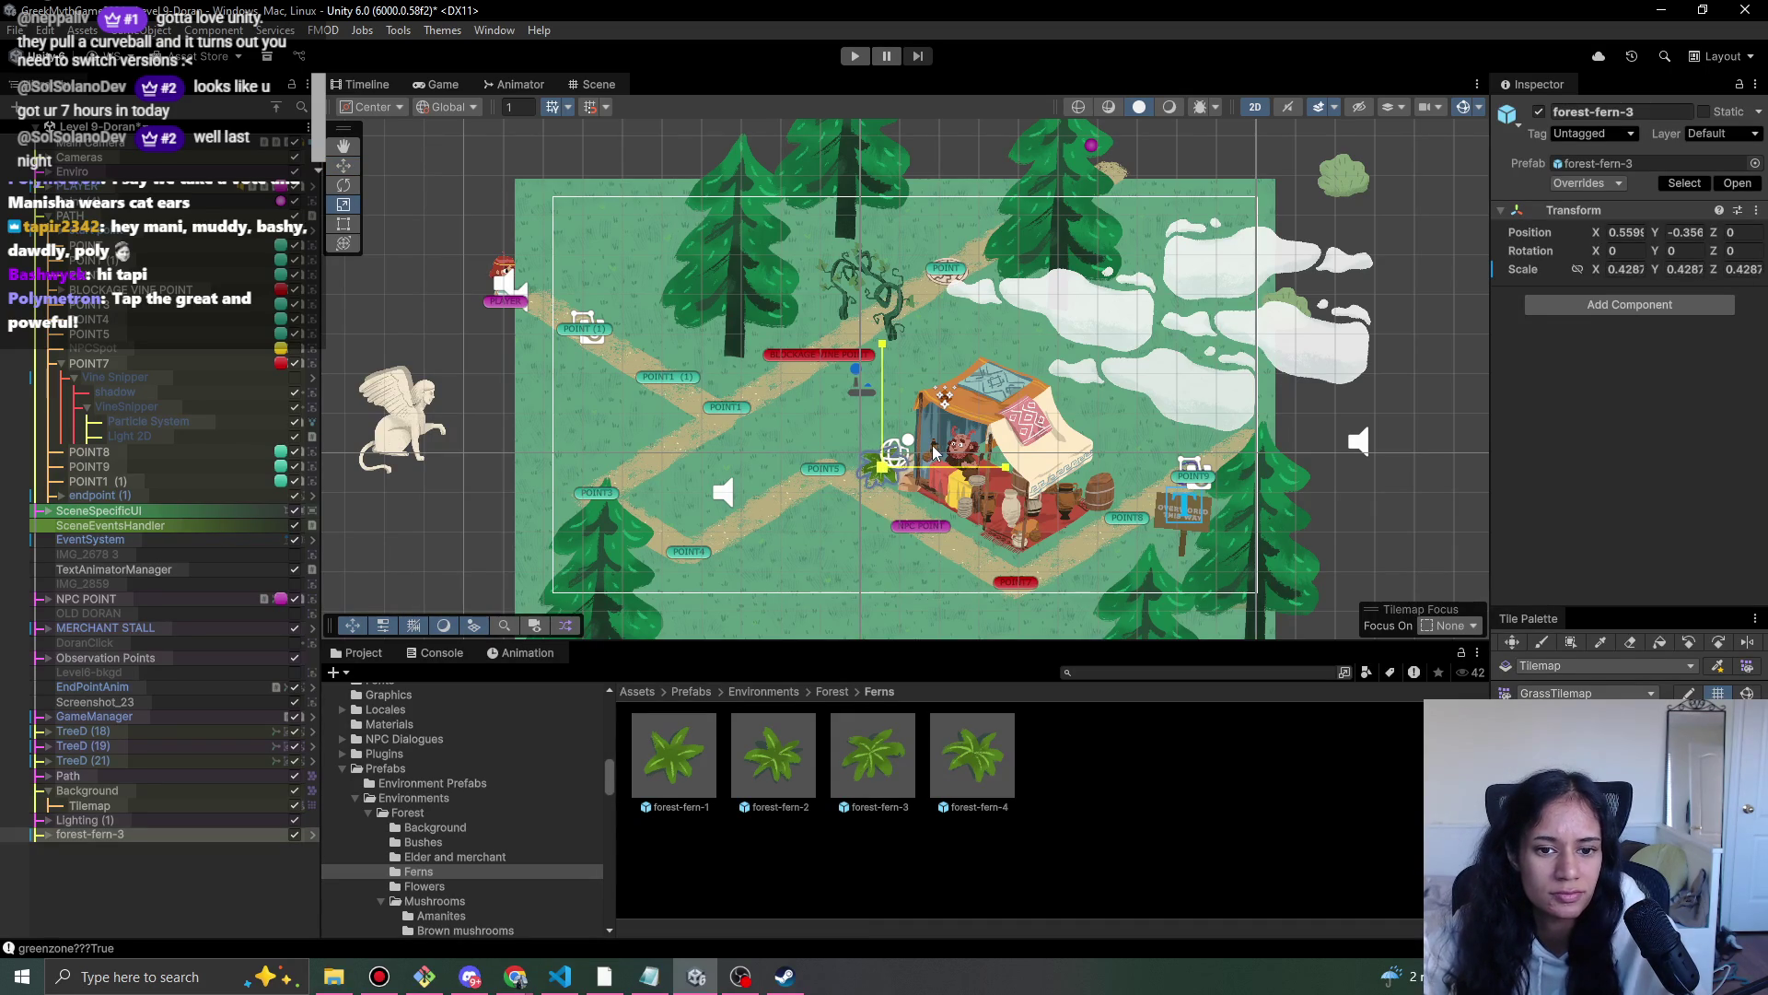
- Set forest-fern-3's sprite Order in Layer to 12 so it draws above its shadow
{"action": "scroll", "coordinate": [998, 499], "scroll_direction": "up", "scroll_amount": 4}
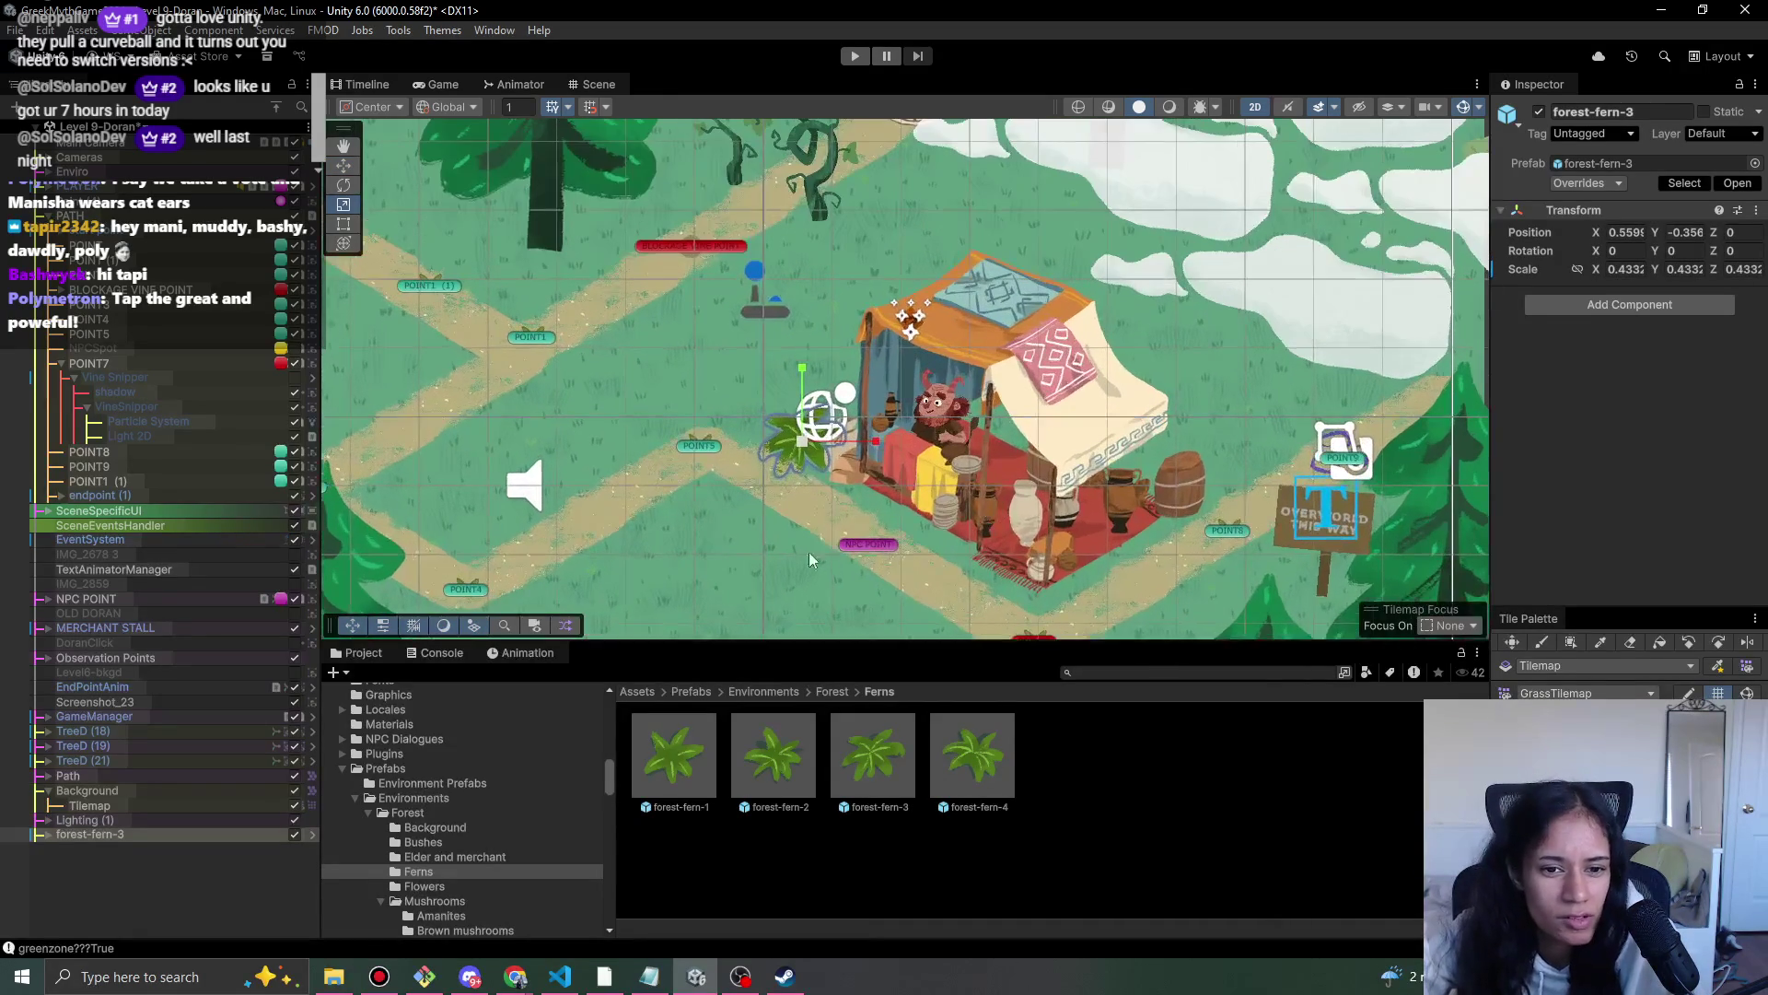
{"action": "left_click", "coordinate": [40, 835]}
{"action": "left_click", "coordinate": [133, 863]}
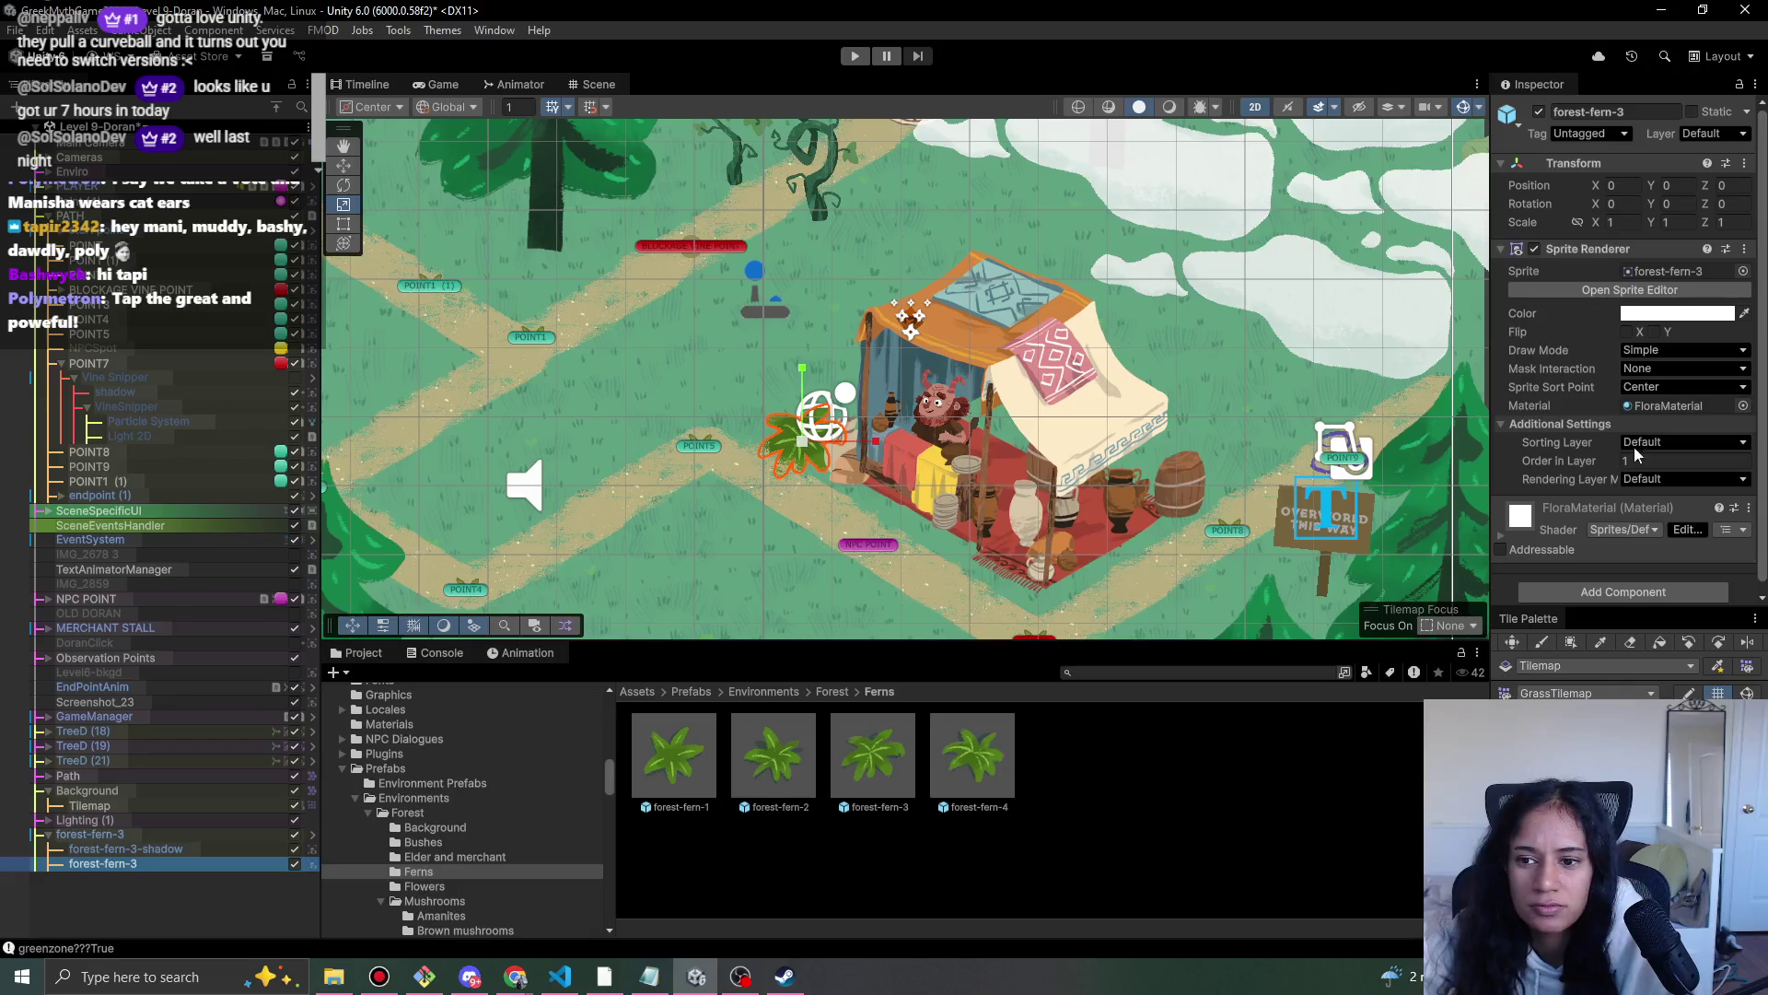
{"action": "left_click", "coordinate": [125, 849]}
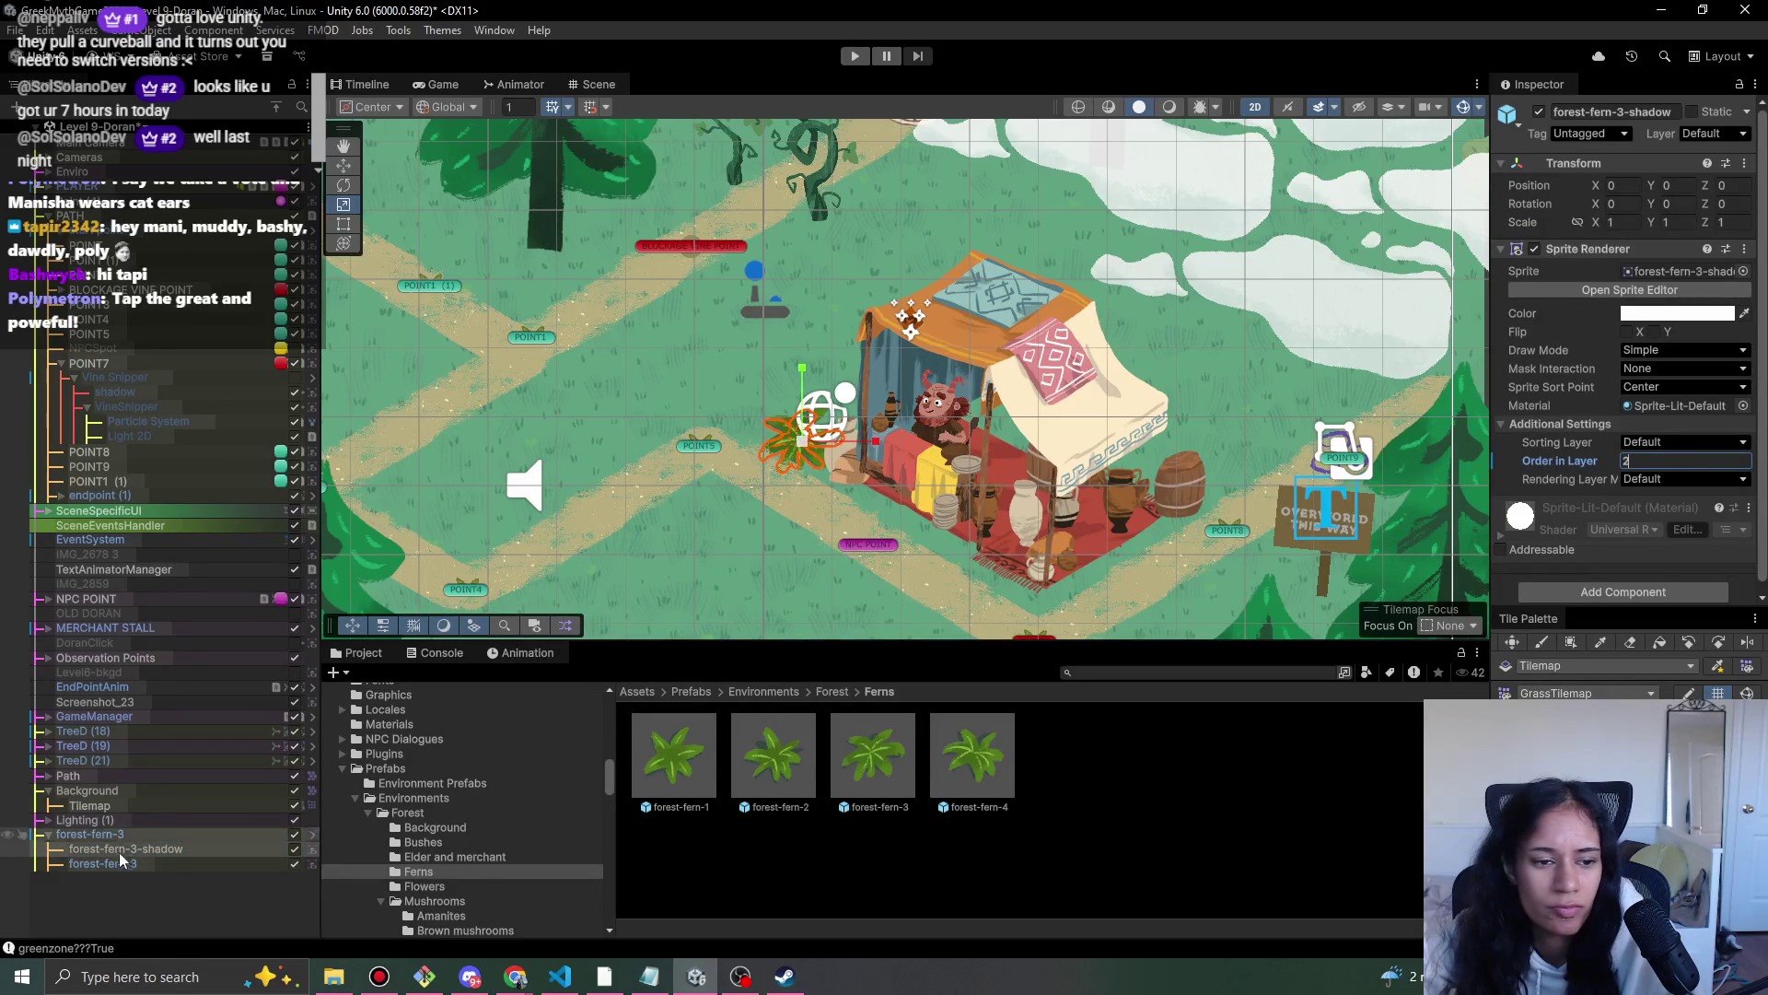
{"action": "left_click", "coordinate": [103, 863]}
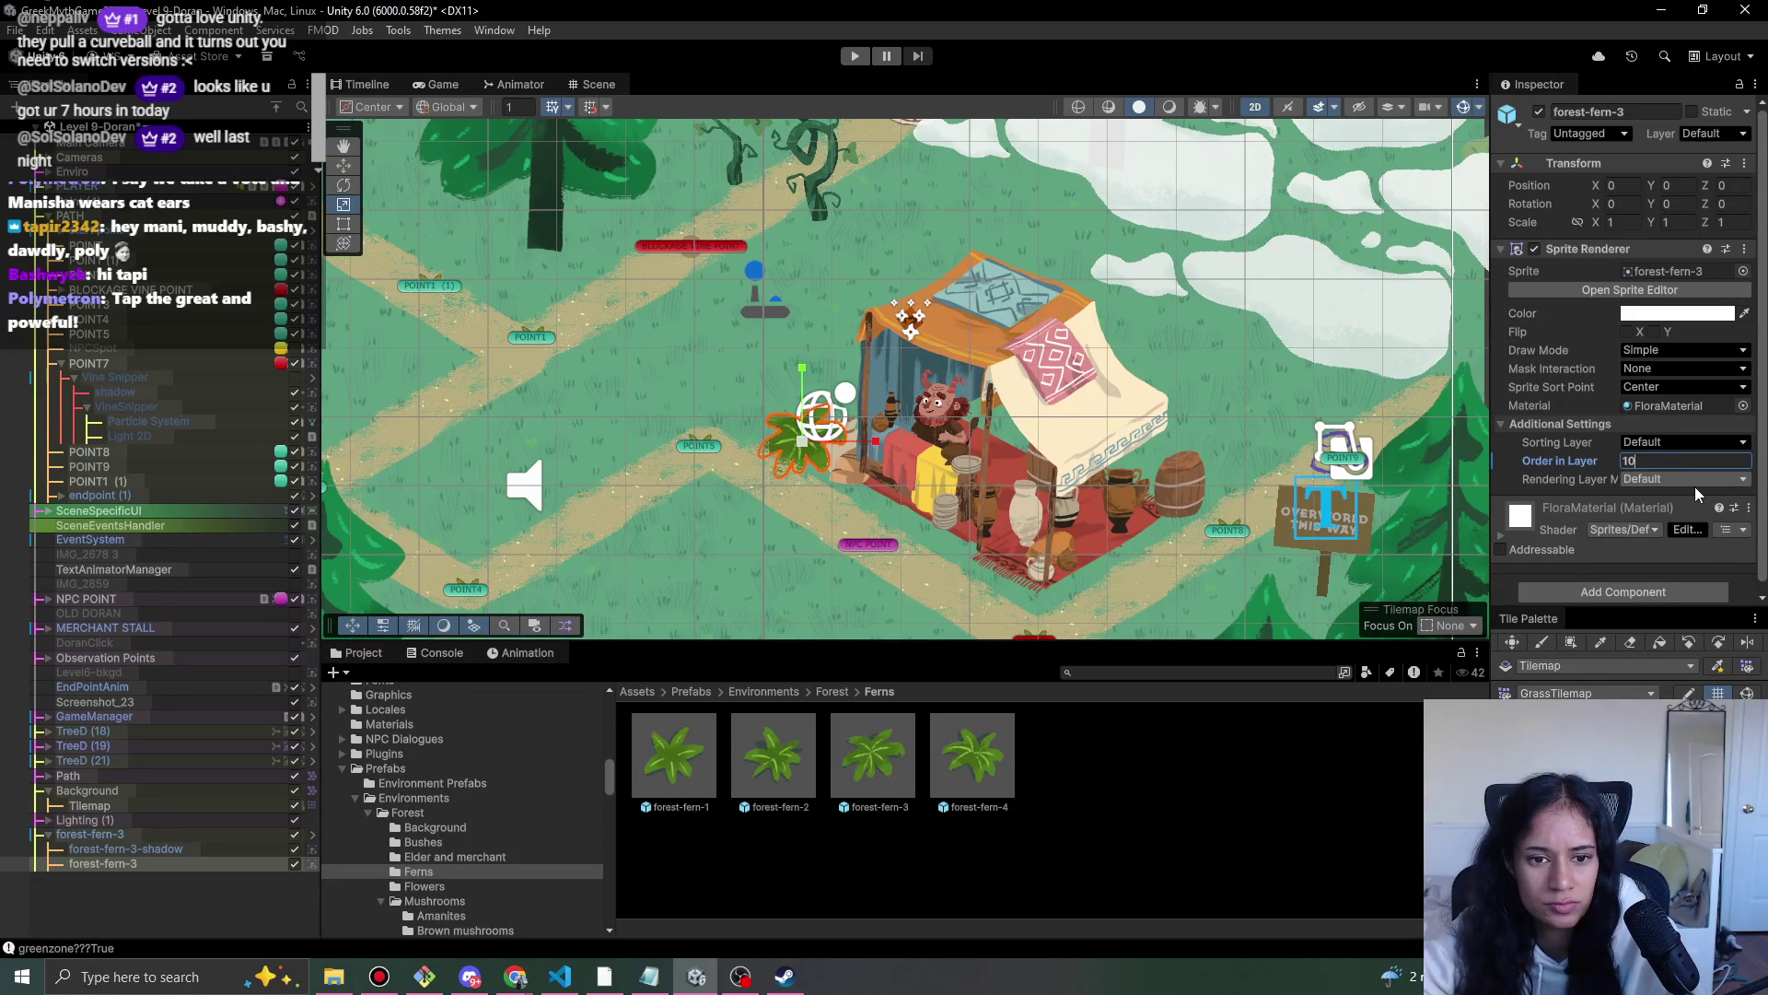
{"action": "key", "text": "BackSpace"}
{"action": "type", "text": "2"}
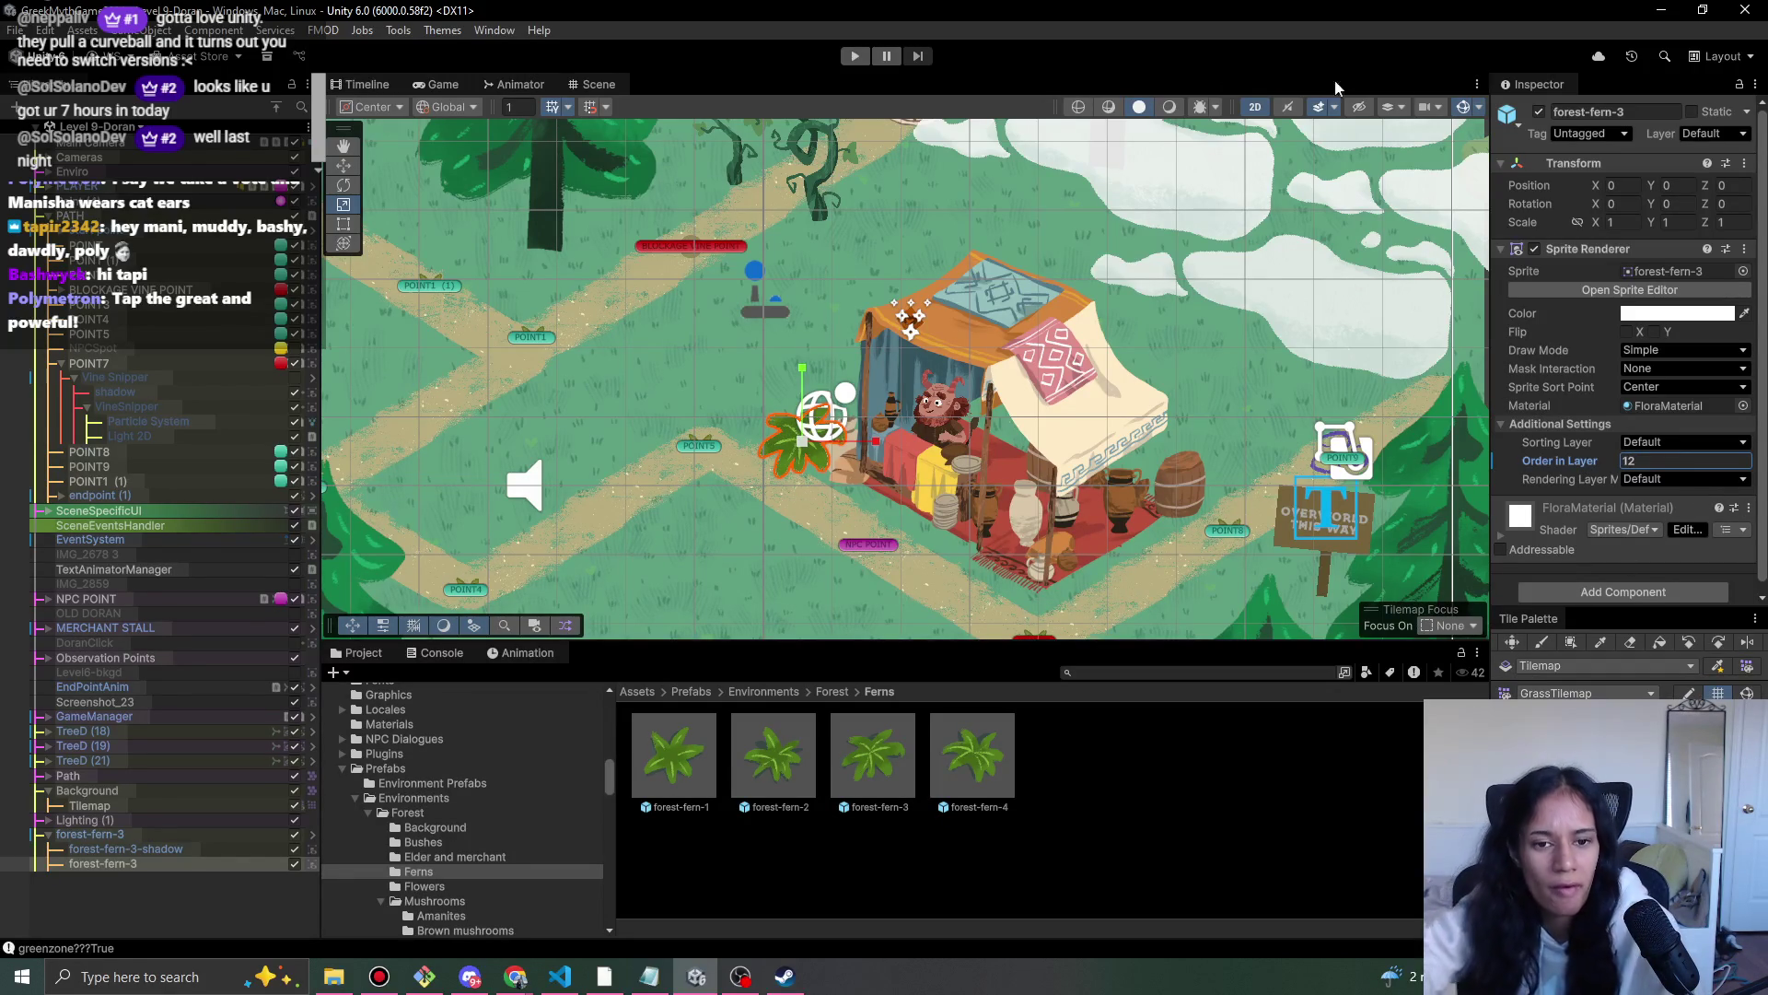
- Move forest-fern-3 up-left beside the tent and drop a forest-fern-4 near the signpost
{"action": "left_click", "coordinate": [928, 525]}
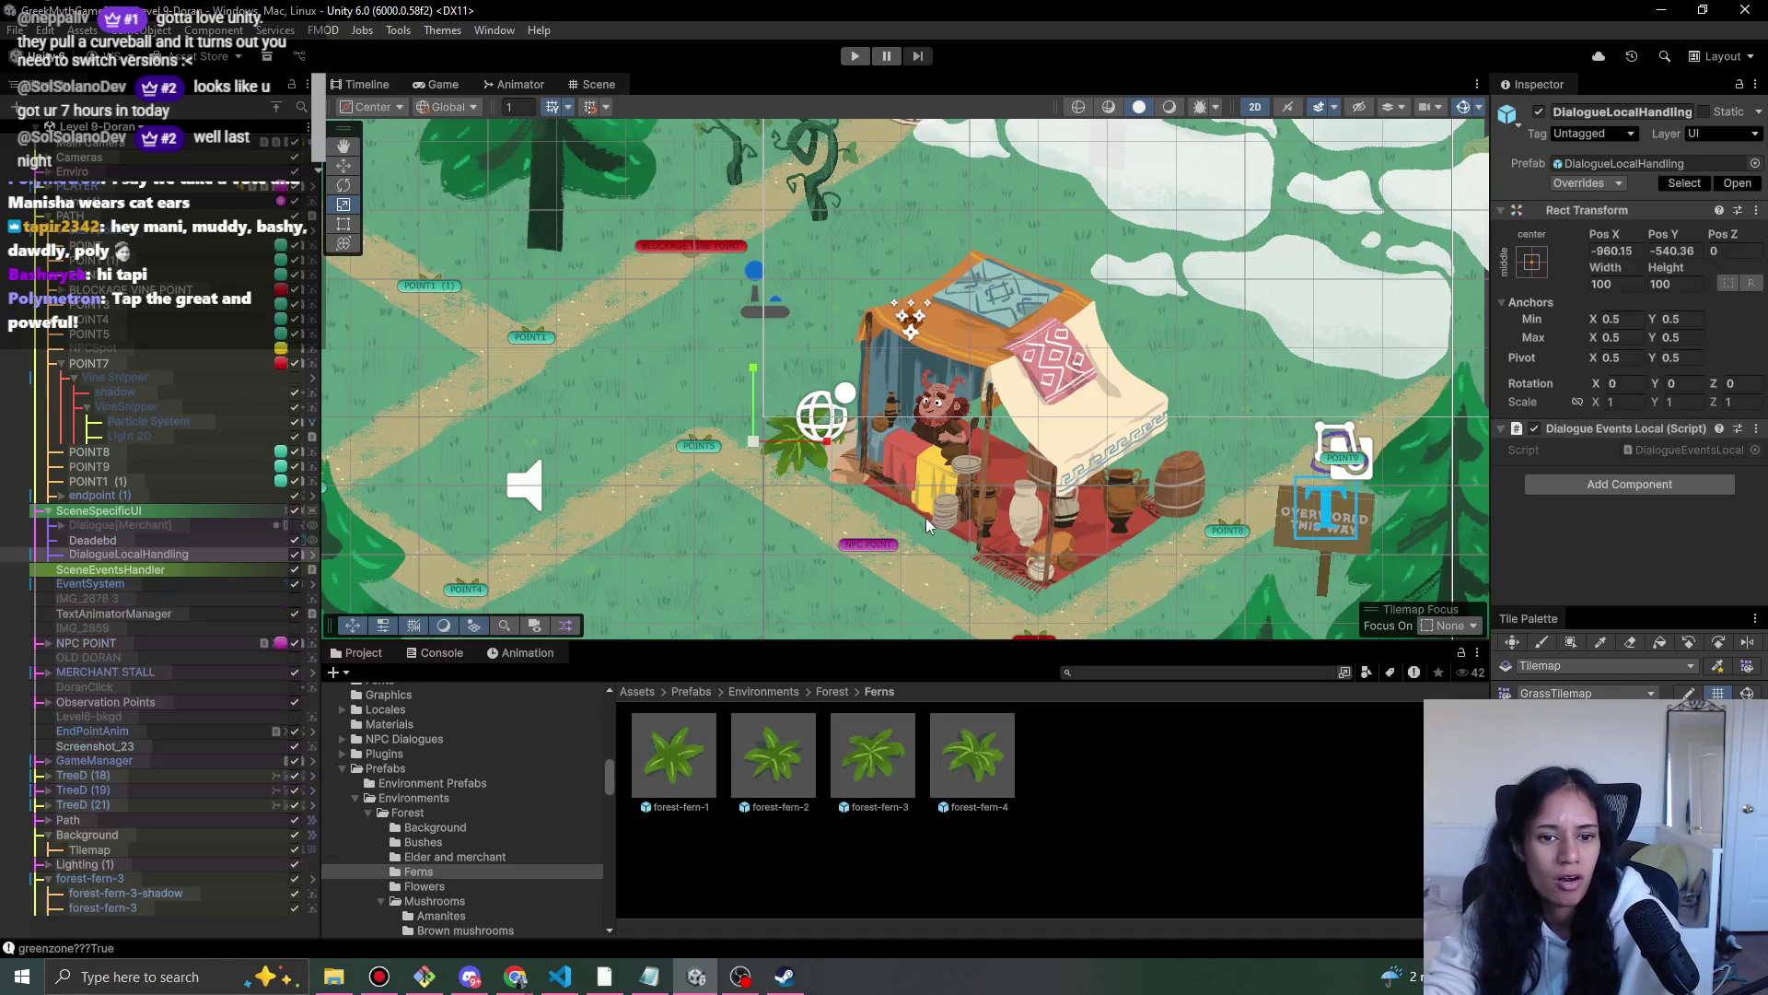
{"action": "scroll", "coordinate": [832, 461], "scroll_direction": "up", "scroll_amount": 5}
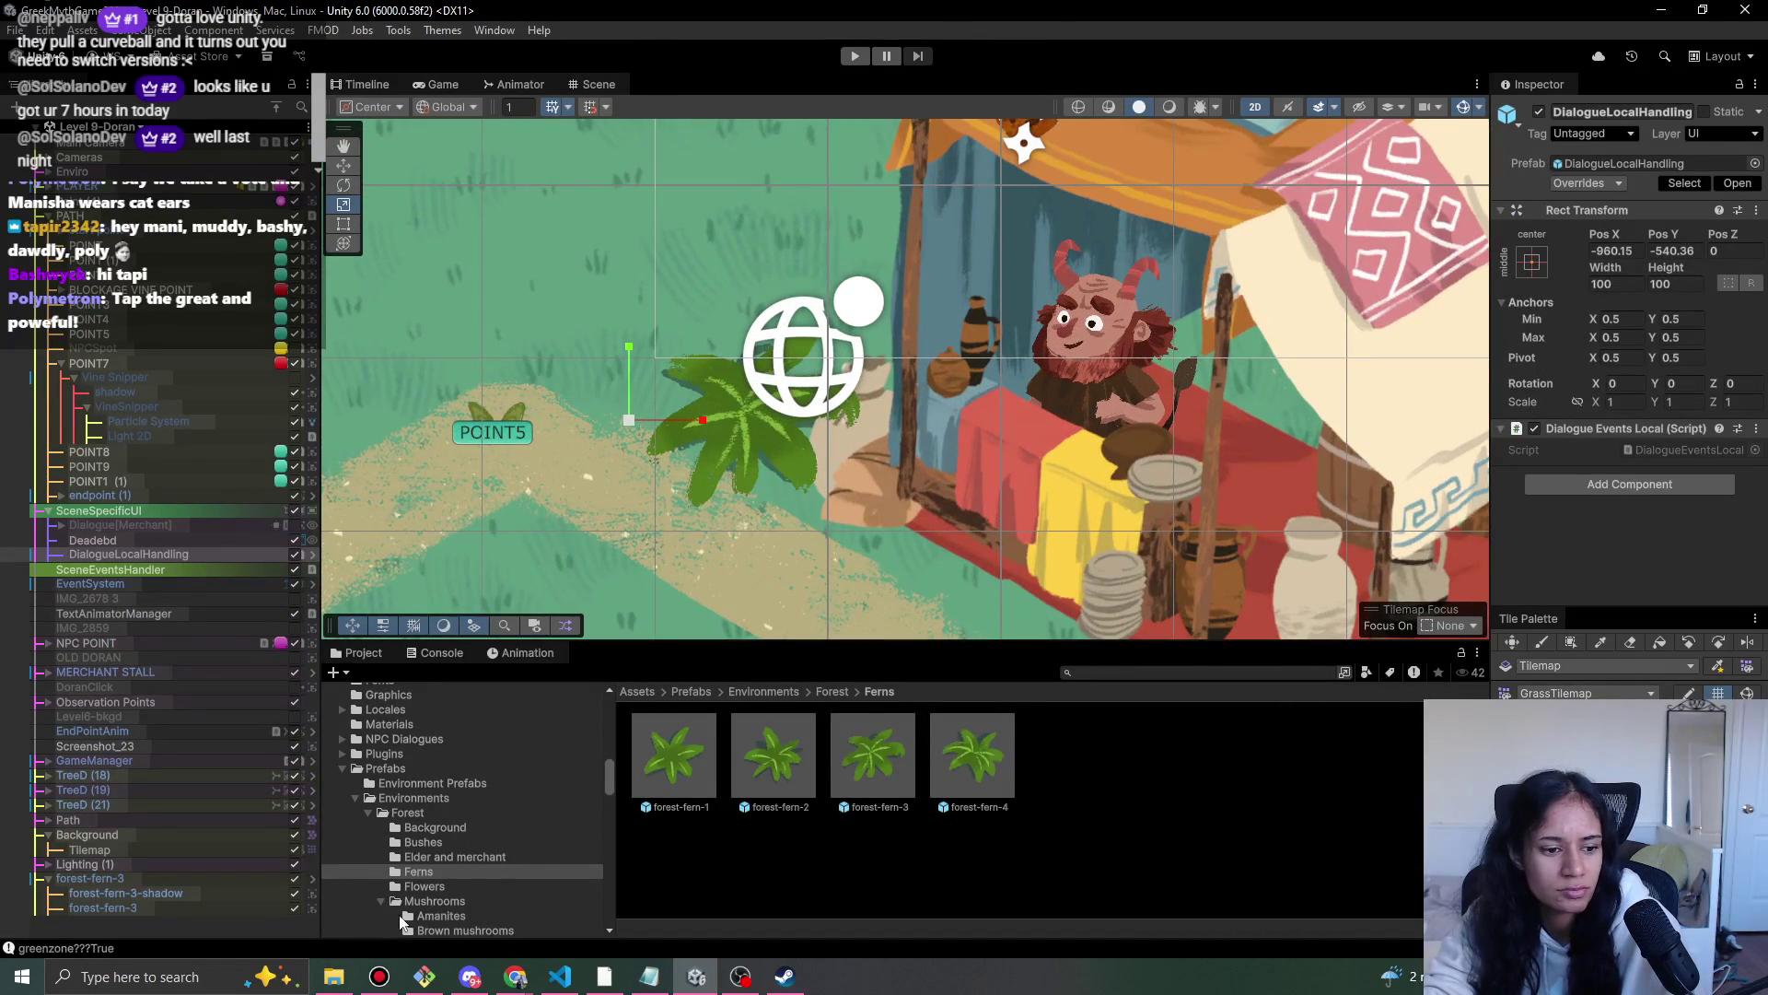
{"action": "left_click", "coordinate": [224, 878]}
{"action": "key", "text": "w"}
{"action": "mouse_move", "coordinate": [778, 416]}
{"action": "left_mouse_down"}
{"action": "mouse_move", "coordinate": [769, 391]}
{"action": "mouse_move", "coordinate": [695, 387]}
{"action": "mouse_move", "coordinate": [717, 392]}
{"action": "left_mouse_up"}
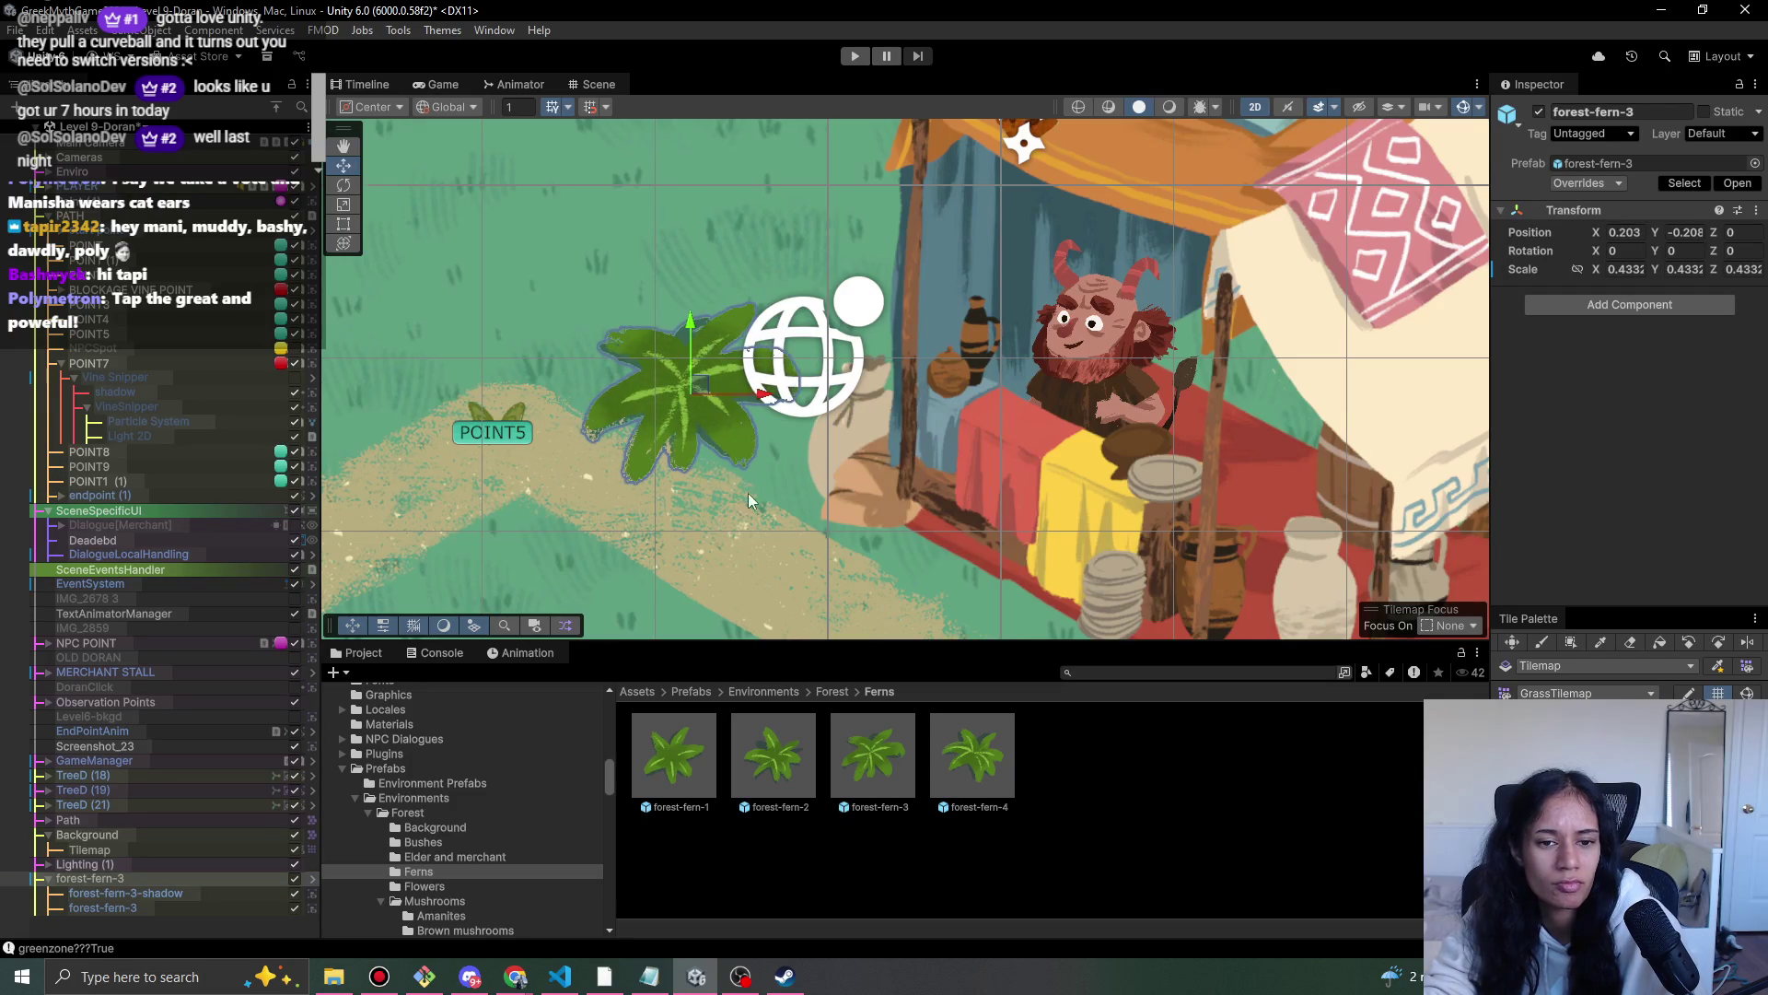
{"action": "scroll", "coordinate": [749, 501], "scroll_direction": "down", "scroll_amount": 3}
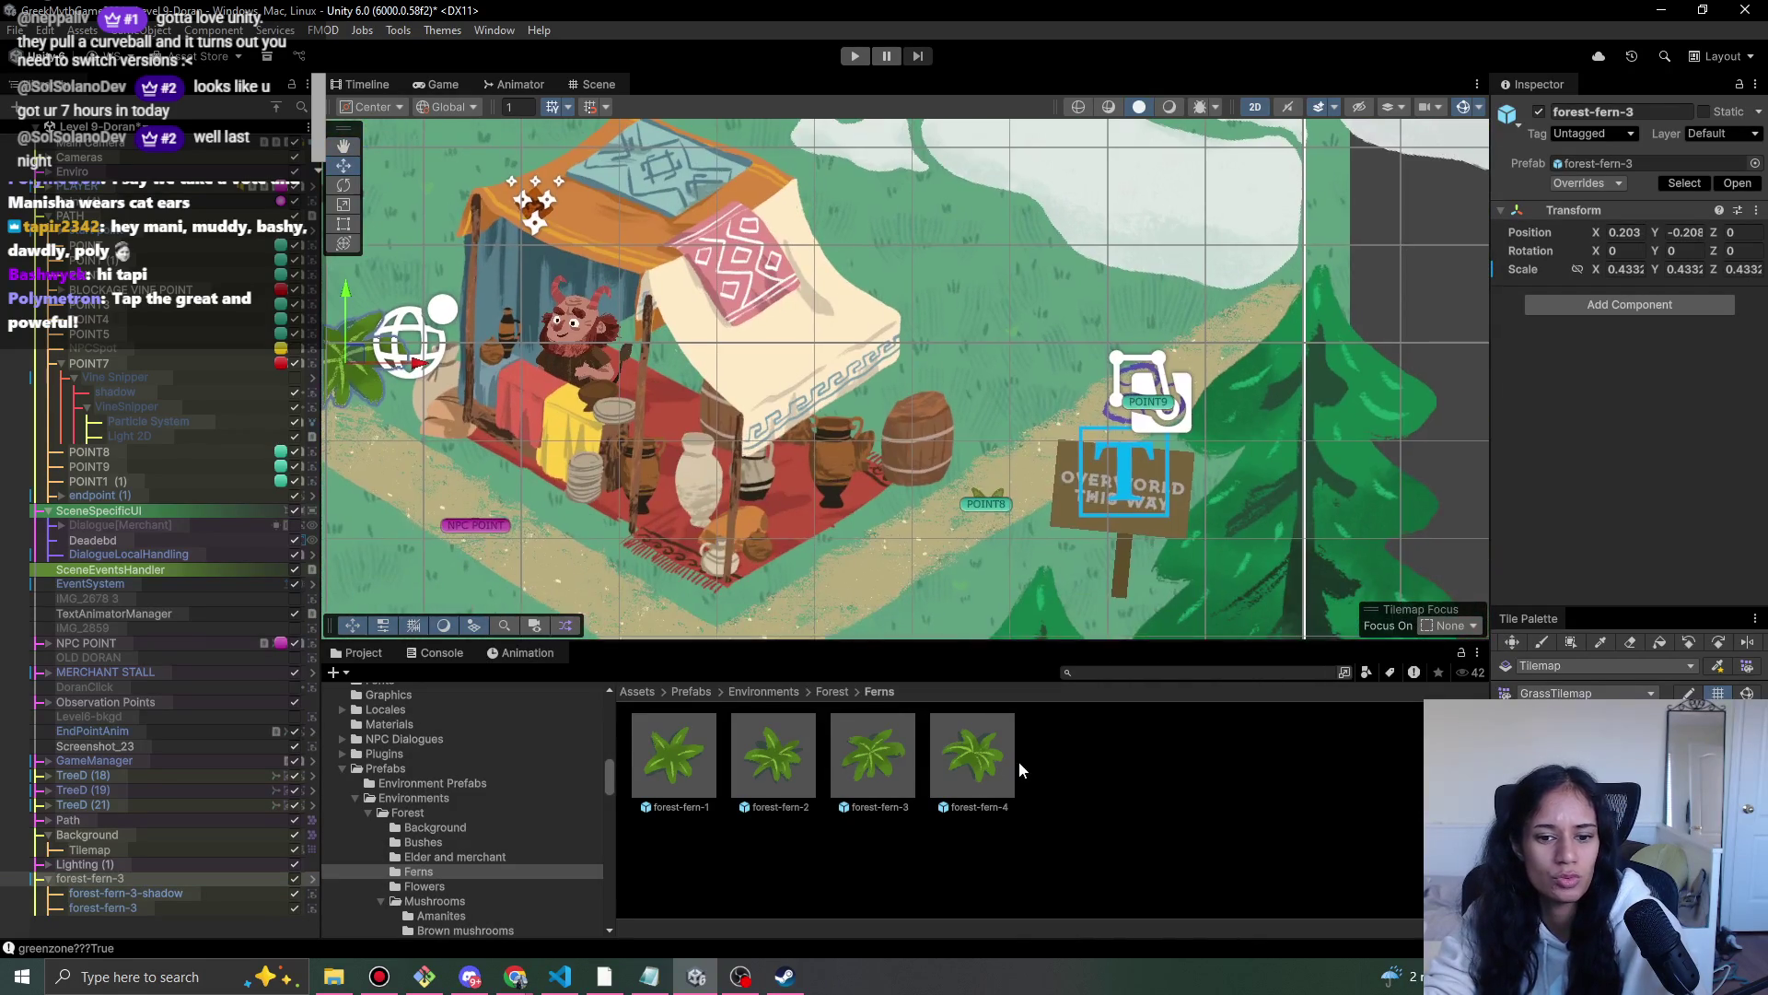
{"action": "left_click_drag", "start_coordinate": [985, 442], "coordinate": [994, 451]}
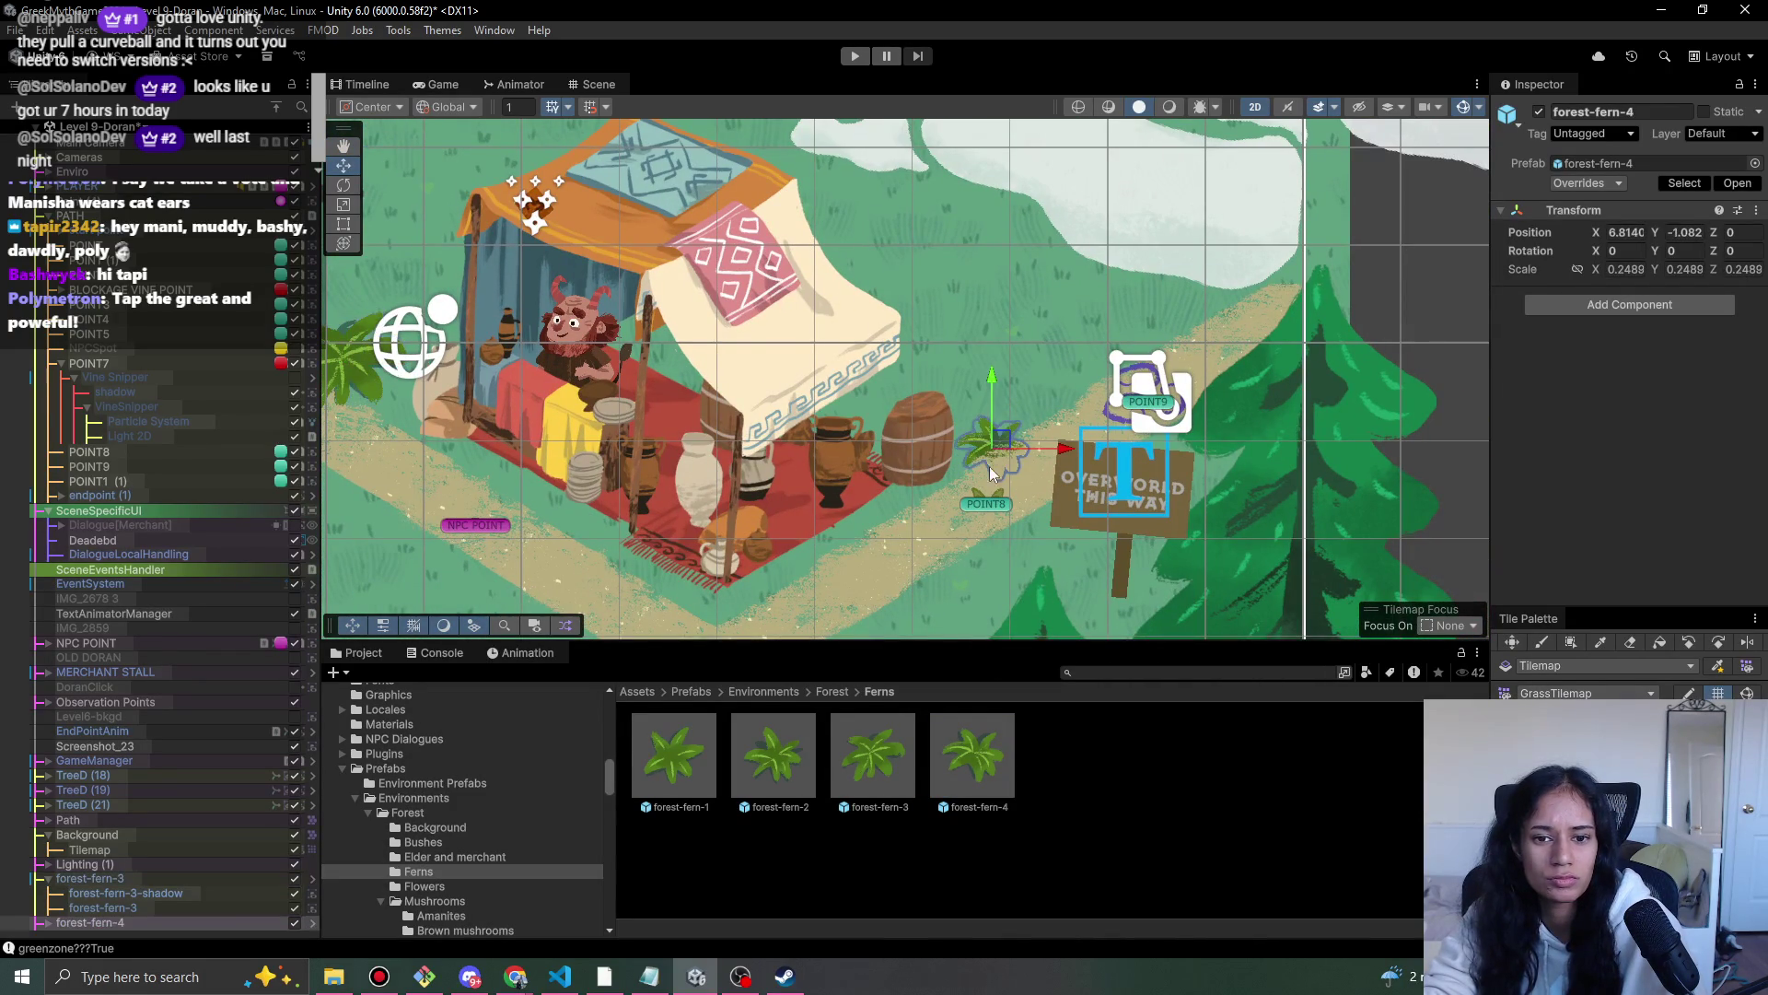
- Adjust the Order in Layer of forest-fern-4's shadow and sprite children
{"action": "left_click", "coordinate": [48, 922]}
{"action": "left_click", "coordinate": [157, 921]}
{"action": "left_click", "coordinate": [1649, 459]}
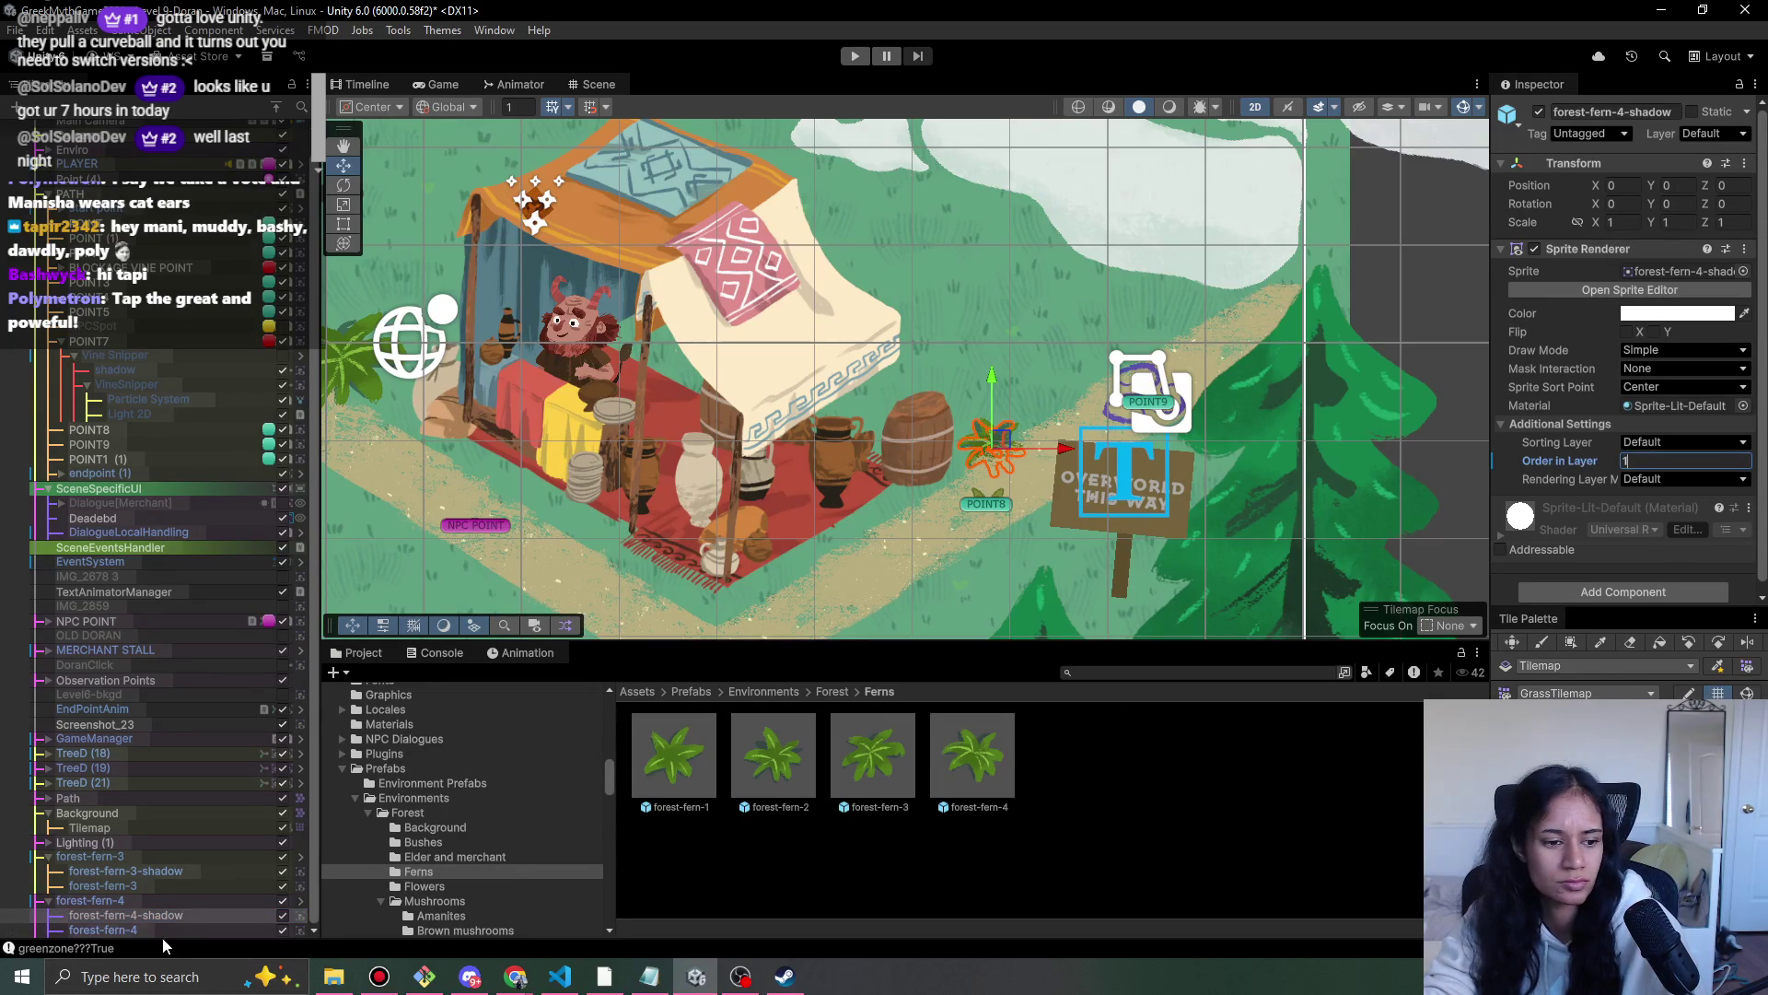
{"action": "left_click", "coordinate": [102, 929]}
{"action": "left_click", "coordinate": [1643, 458]}
{"action": "type", "text": "2"}
- Move forest-fern-4 together with its shadow to X 6.737, Y -0.981 by the signpost
{"action": "mouse_move", "coordinate": [1012, 447]}
{"action": "left_mouse_down"}
{"action": "mouse_move", "coordinate": [996, 425]}
{"action": "mouse_move", "coordinate": [1261, 387]}
{"action": "mouse_move", "coordinate": [1105, 389]}
{"action": "mouse_move", "coordinate": [1009, 364]}
{"action": "mouse_move", "coordinate": [1004, 394]}
{"action": "left_mouse_up"}
{"action": "left_click", "coordinate": [986, 451]}
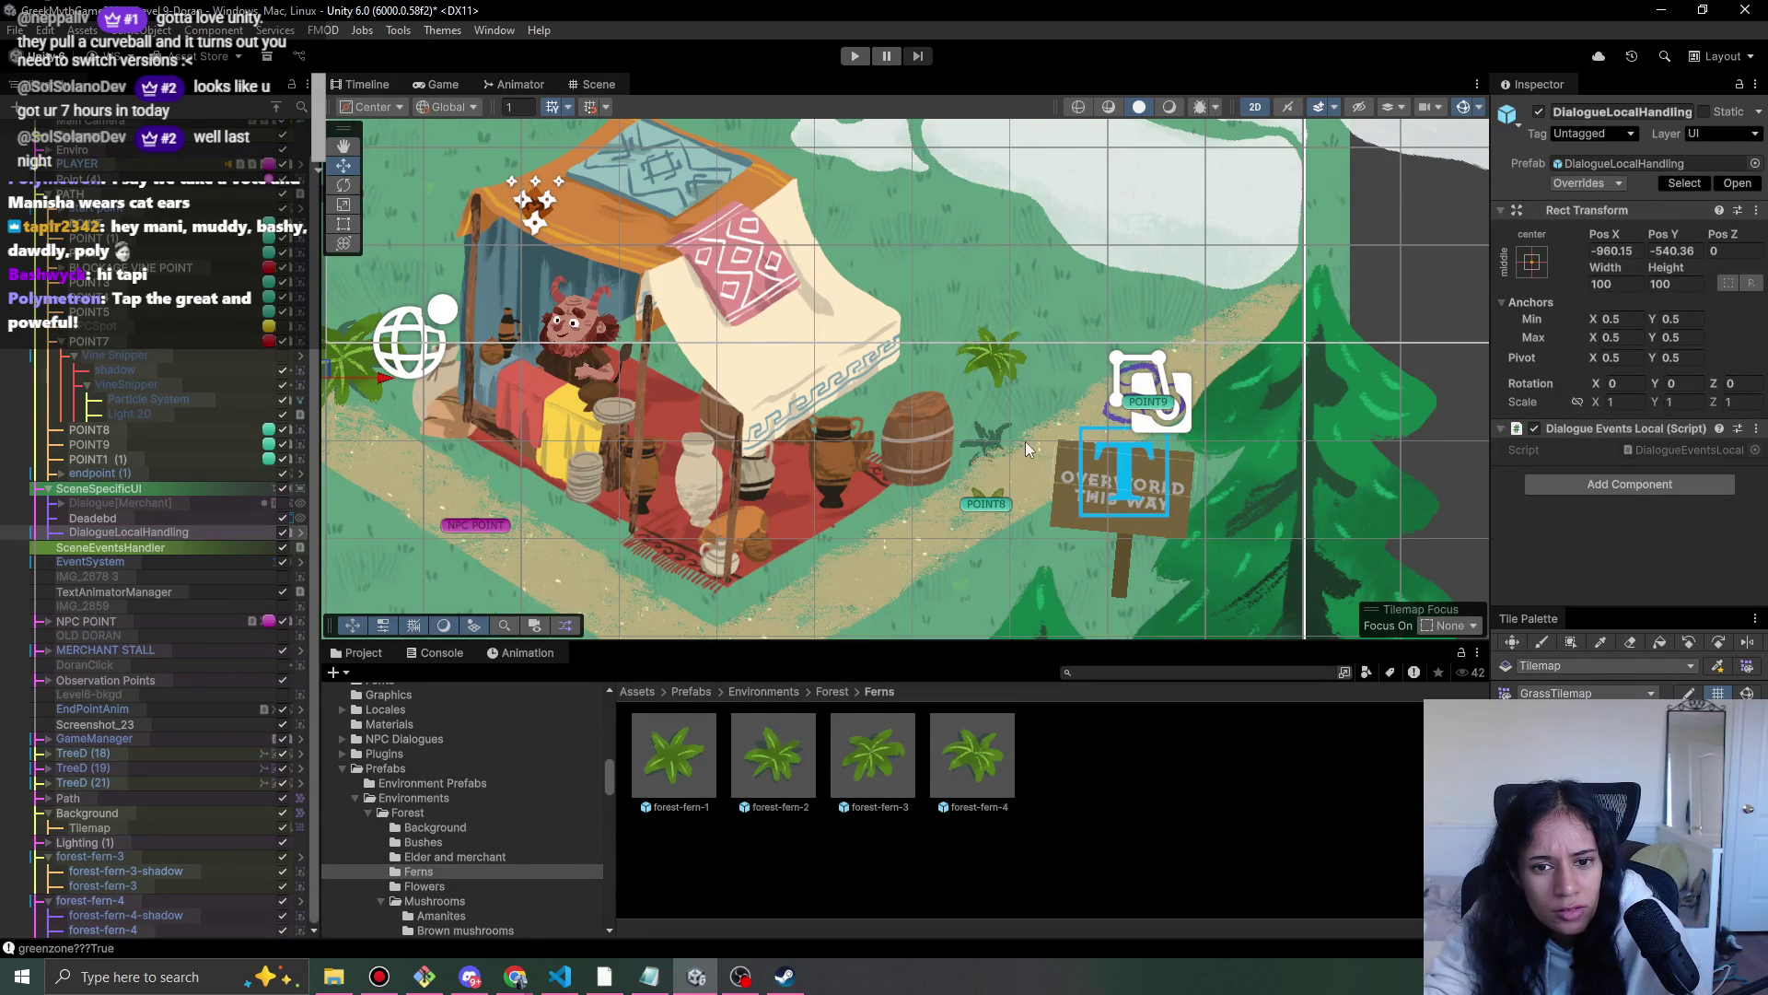
{"action": "scroll", "coordinate": [1025, 440], "scroll_direction": "up", "scroll_amount": 5}
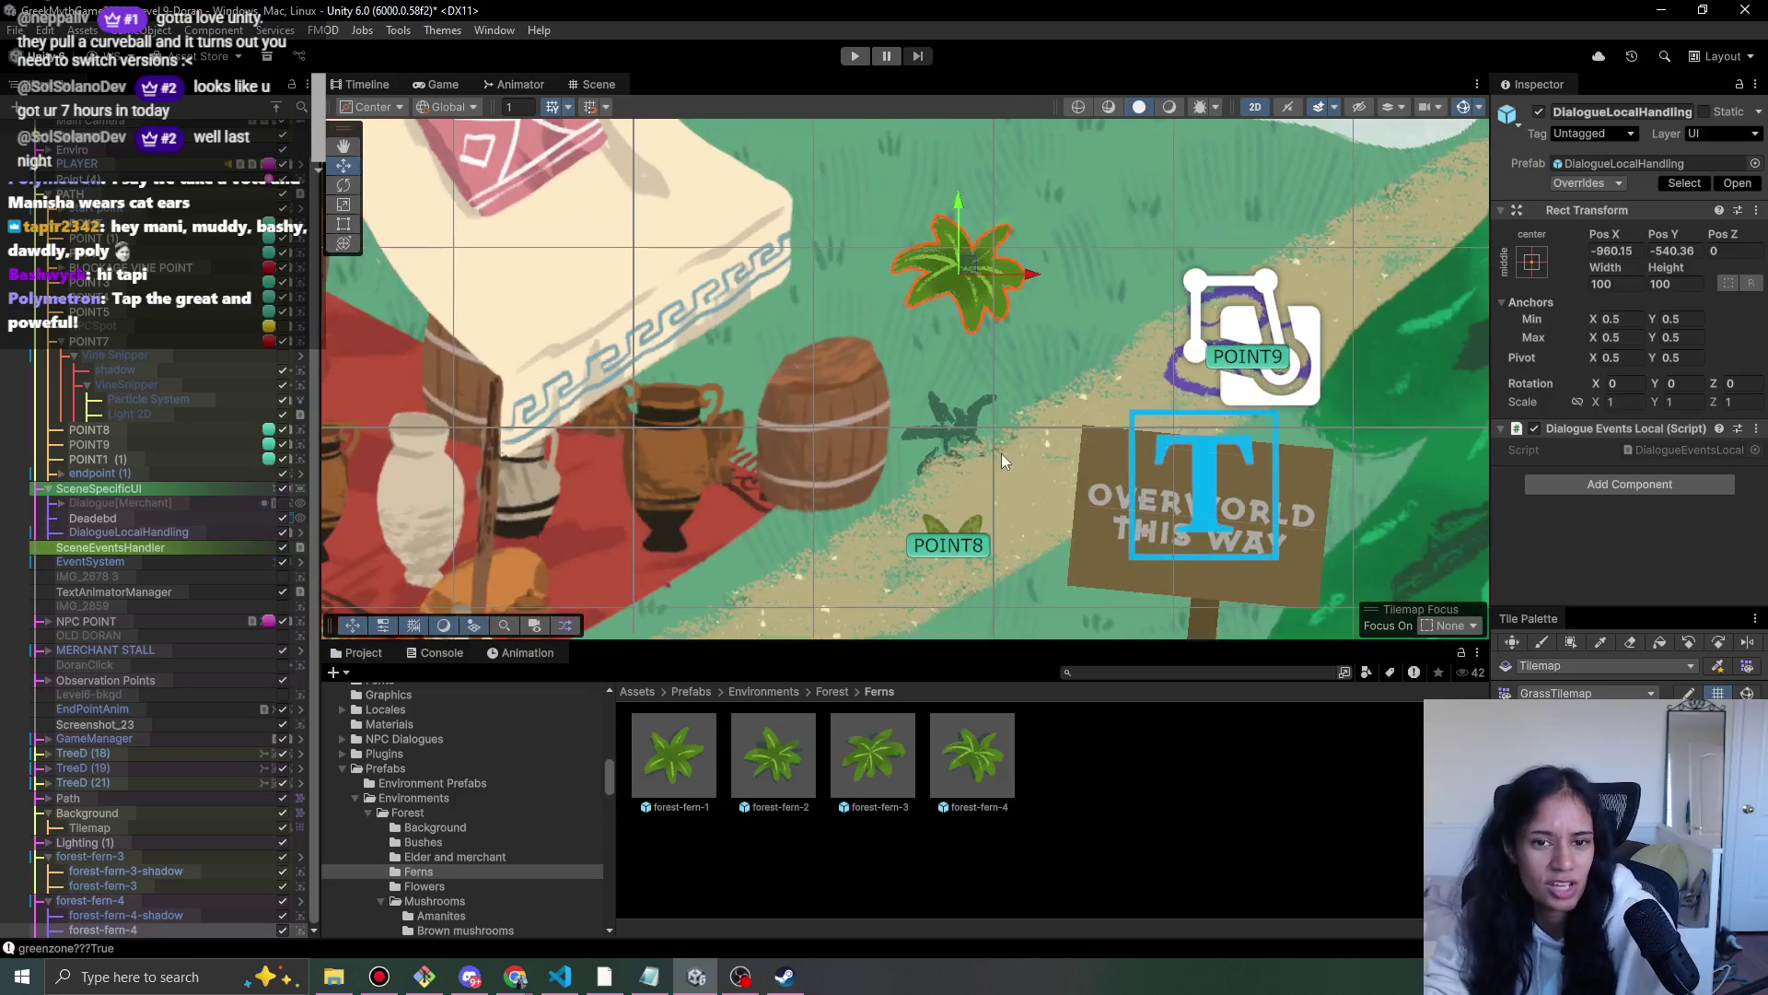
{"action": "key", "text": "ctrl+z"}
{"action": "key", "text": "ctrl+z"}
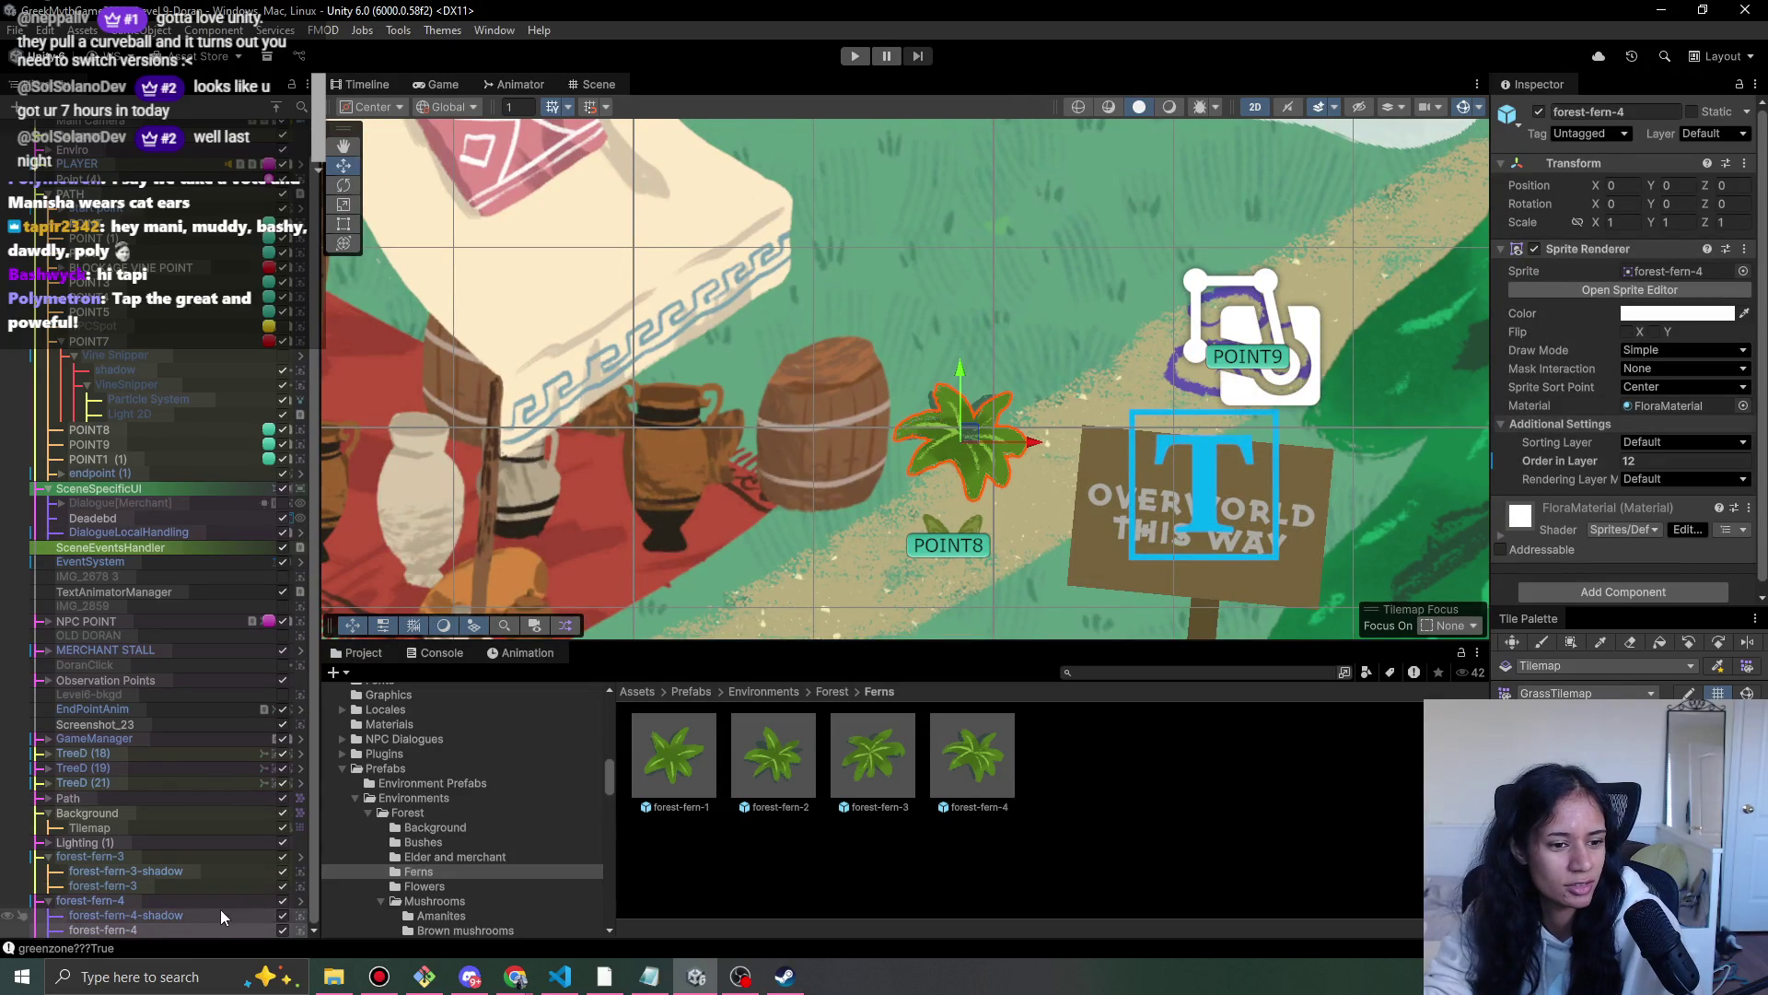
{"action": "left_click", "coordinate": [216, 900]}
{"action": "mouse_move", "coordinate": [969, 433]}
{"action": "left_mouse_down"}
{"action": "mouse_move", "coordinate": [987, 350]}
{"action": "mouse_move", "coordinate": [964, 421]}
{"action": "left_mouse_up"}
- Pan to the merchant stall, playtest the level, then return to the Forest prefabs folder
{"action": "left_click_drag", "start_coordinate": [843, 457], "coordinate": [928, 390]}
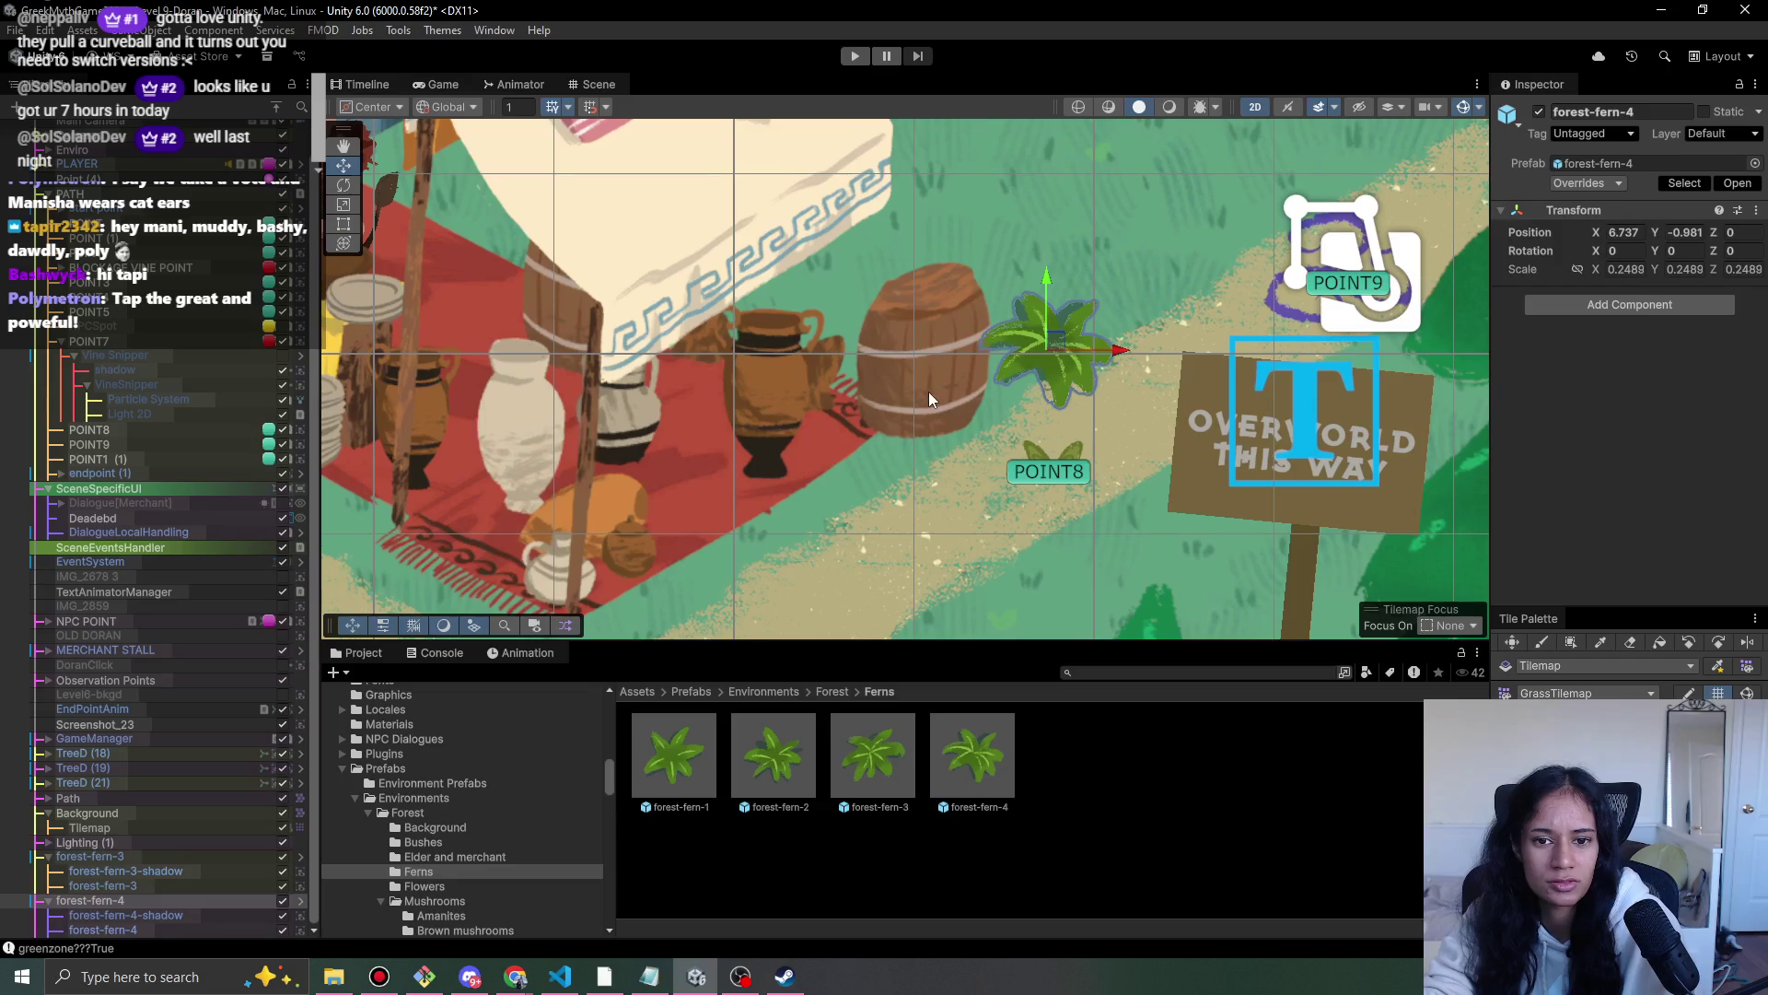
{"action": "left_click", "coordinate": [928, 390]}
{"action": "mouse_move", "coordinate": [694, 399]}
{"action": "left_mouse_down"}
{"action": "mouse_move", "coordinate": [727, 346]}
{"action": "mouse_move", "coordinate": [908, 501]}
{"action": "mouse_move", "coordinate": [1105, 502]}
{"action": "left_mouse_up"}
{"action": "scroll", "coordinate": [728, 347], "scroll_direction": "down", "scroll_amount": 5}
{"action": "scroll", "coordinate": [924, 484], "scroll_direction": "down", "scroll_amount": 2}
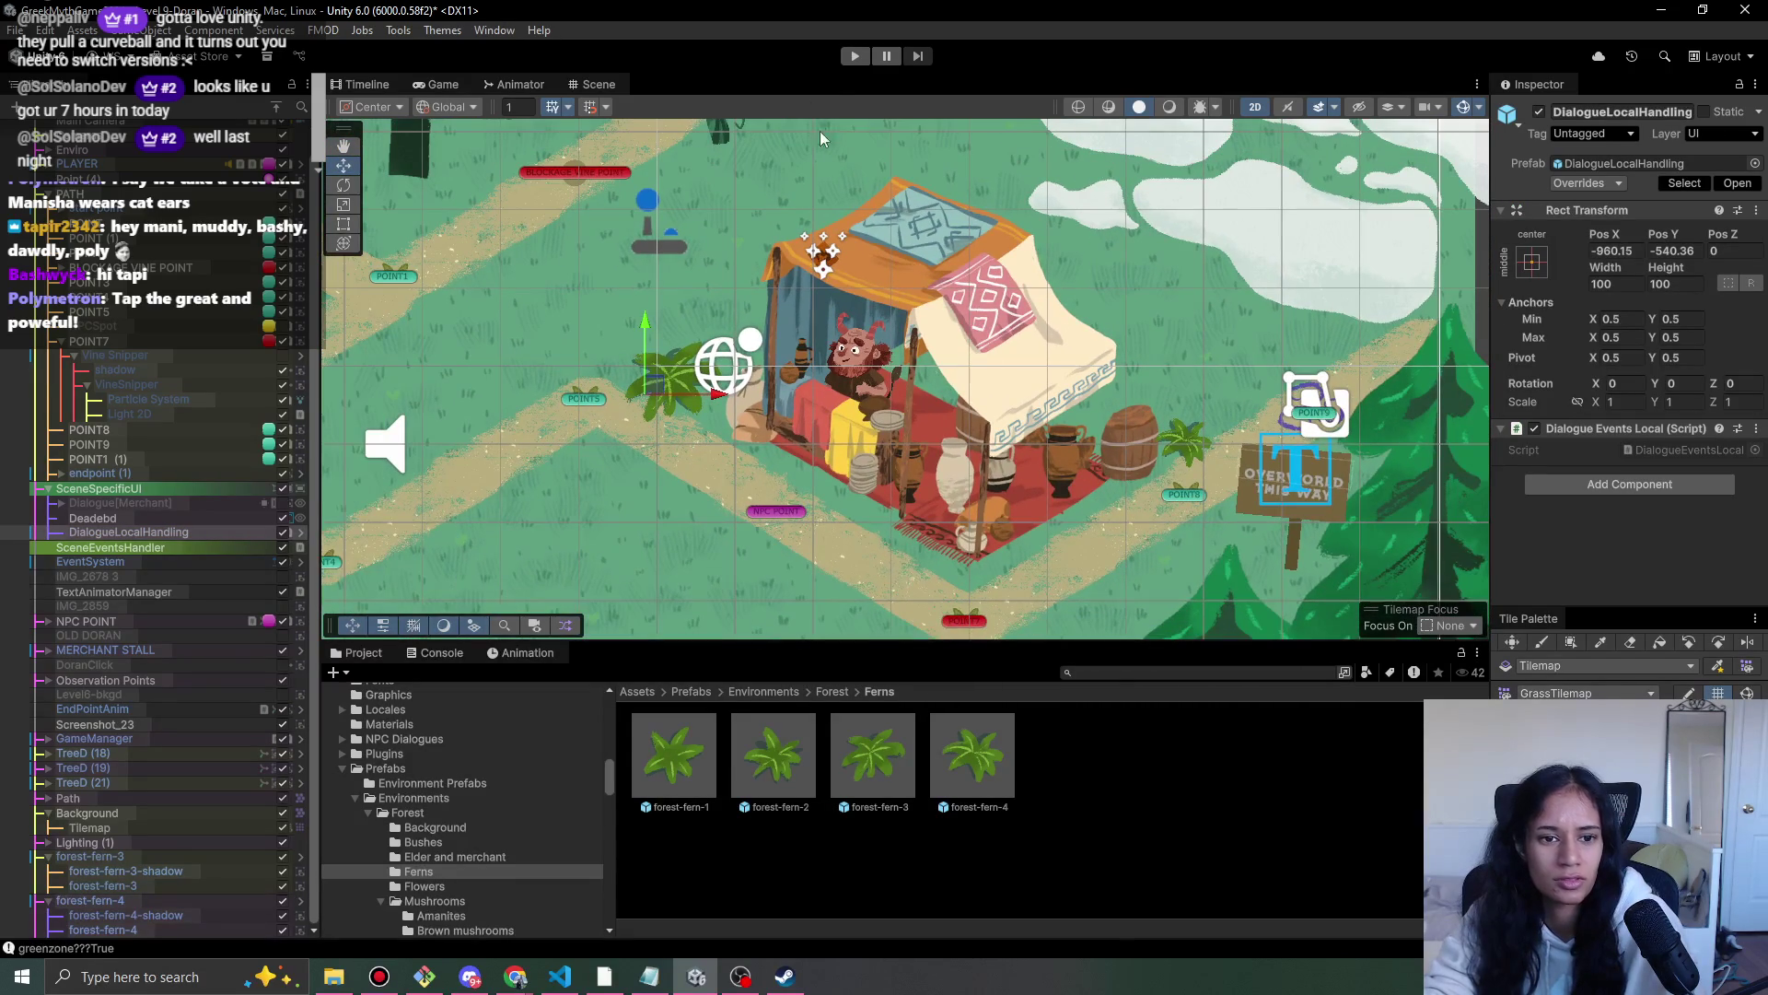
{"action": "left_click", "coordinate": [852, 57]}
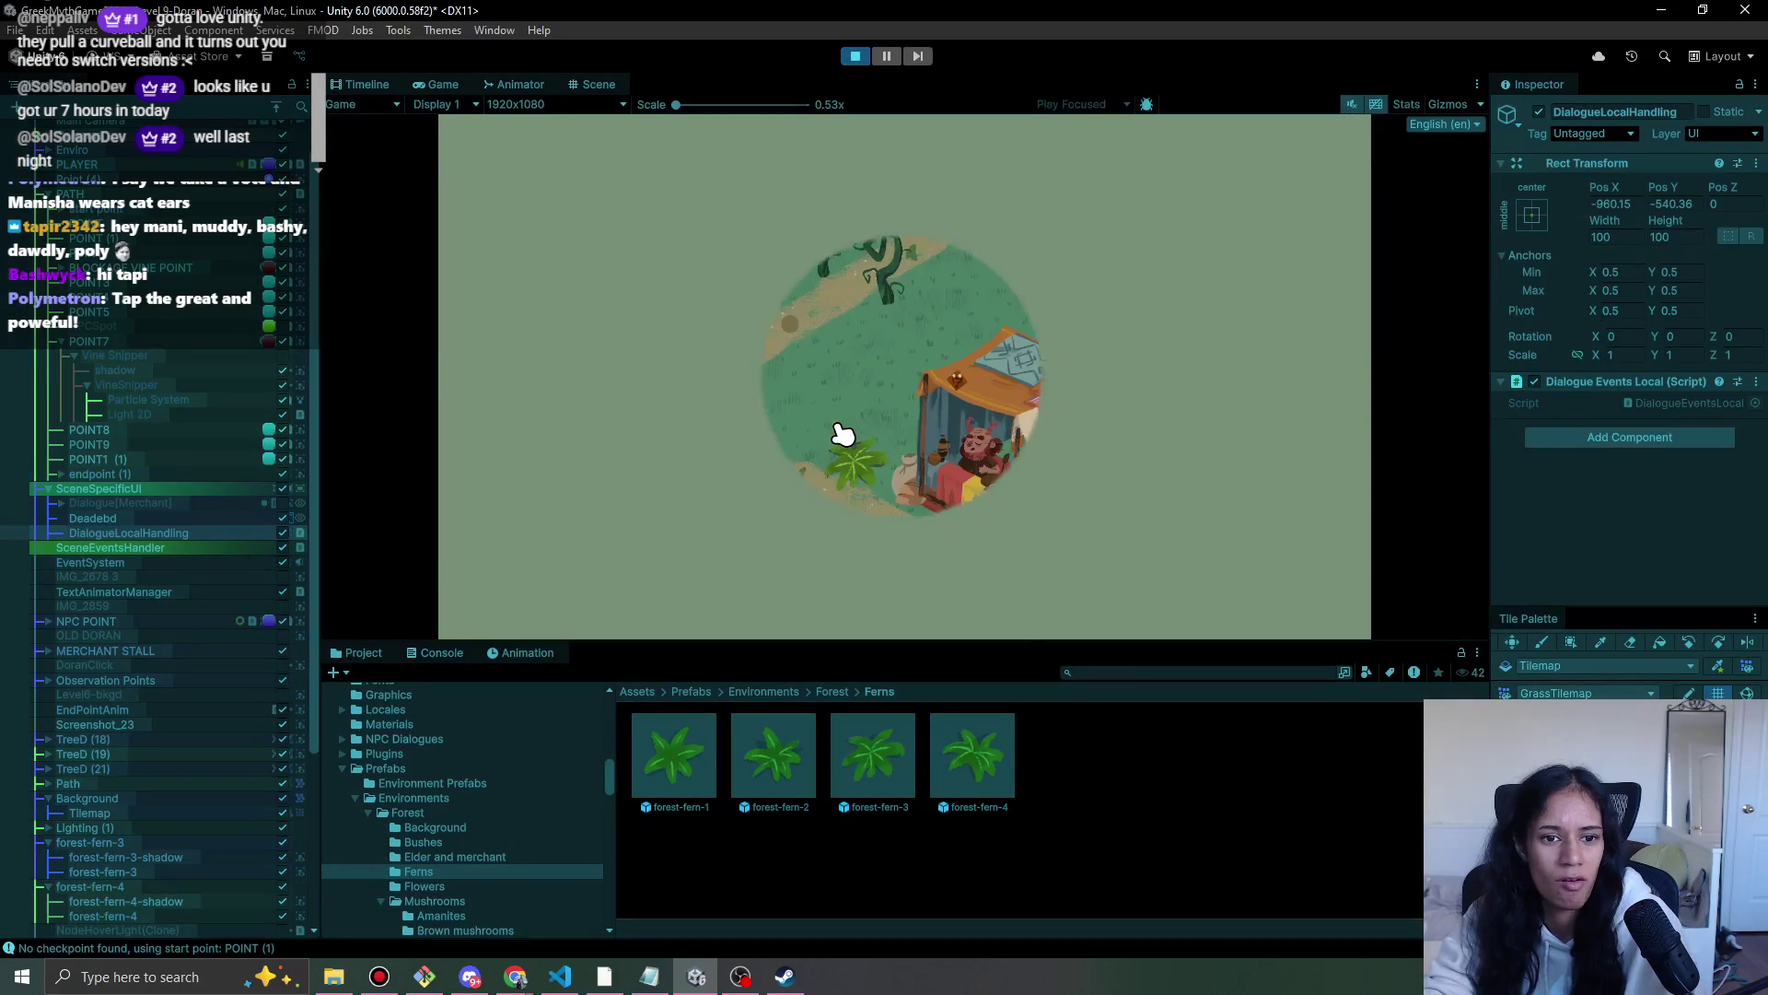
{"action": "left_click", "coordinate": [853, 56]}
{"action": "left_click", "coordinate": [829, 691]}
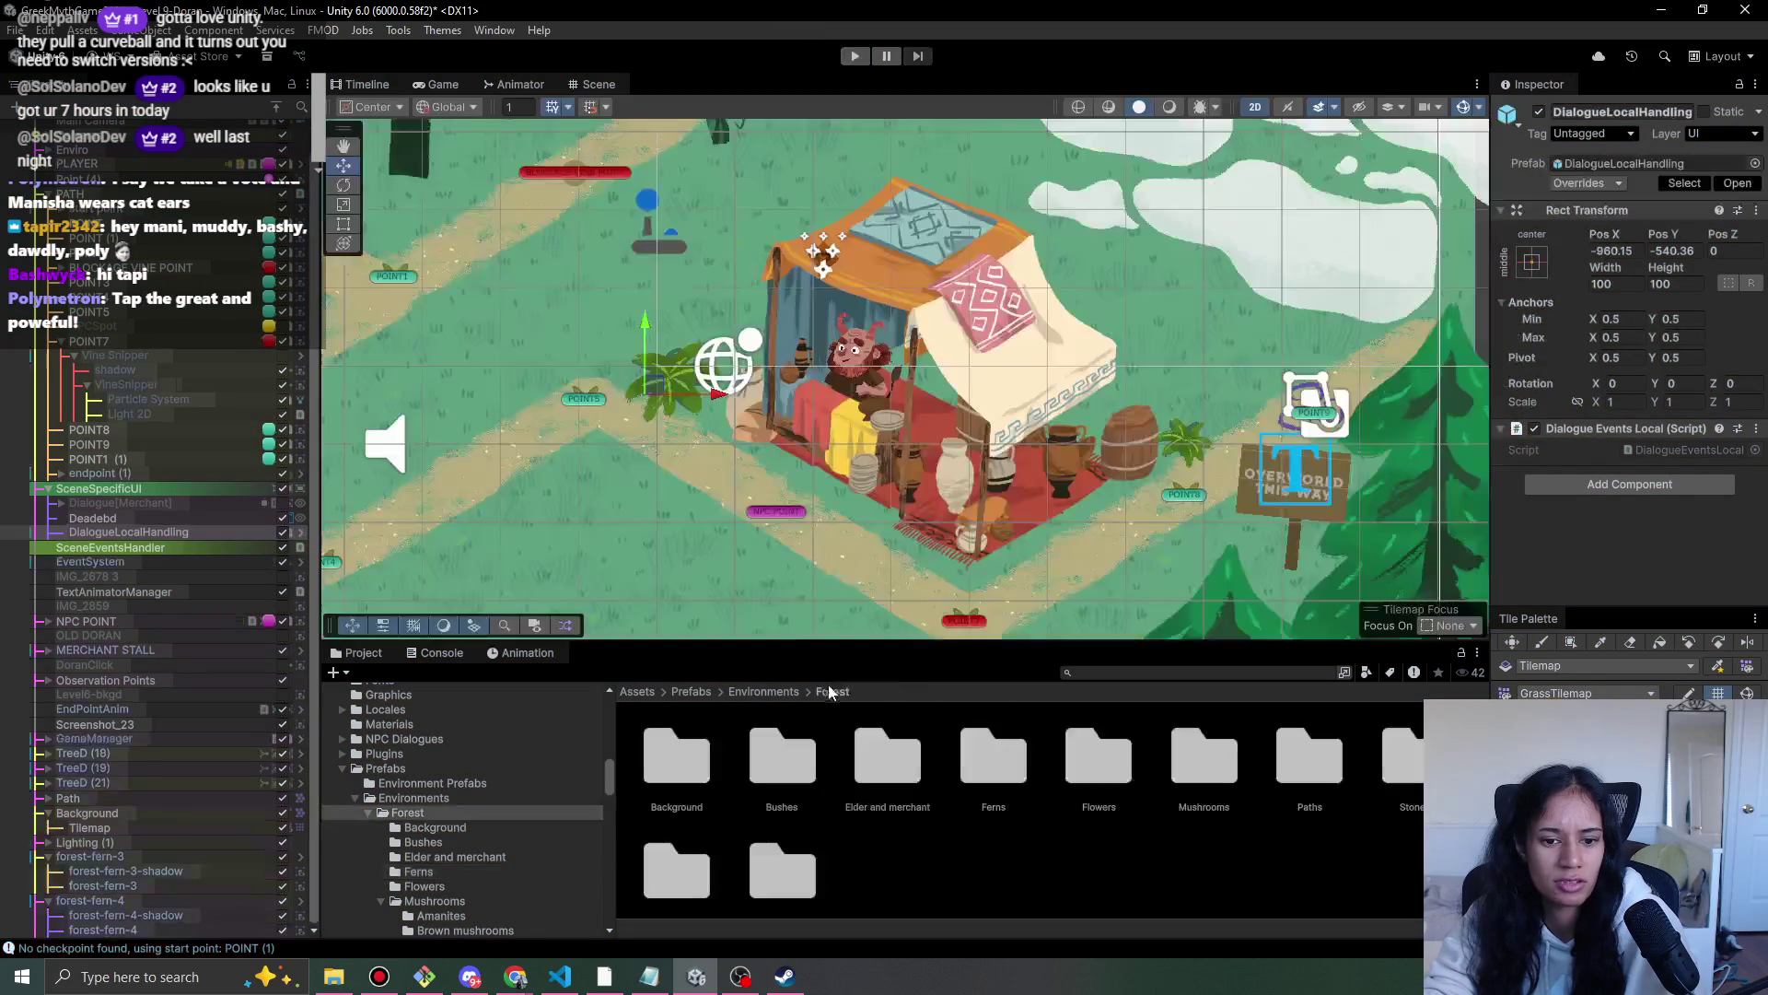
- Place forest-stone-4 right of the stall, shadow order 1, stone order 2, slightly enlarged
{"action": "double_click", "coordinate": [1406, 799]}
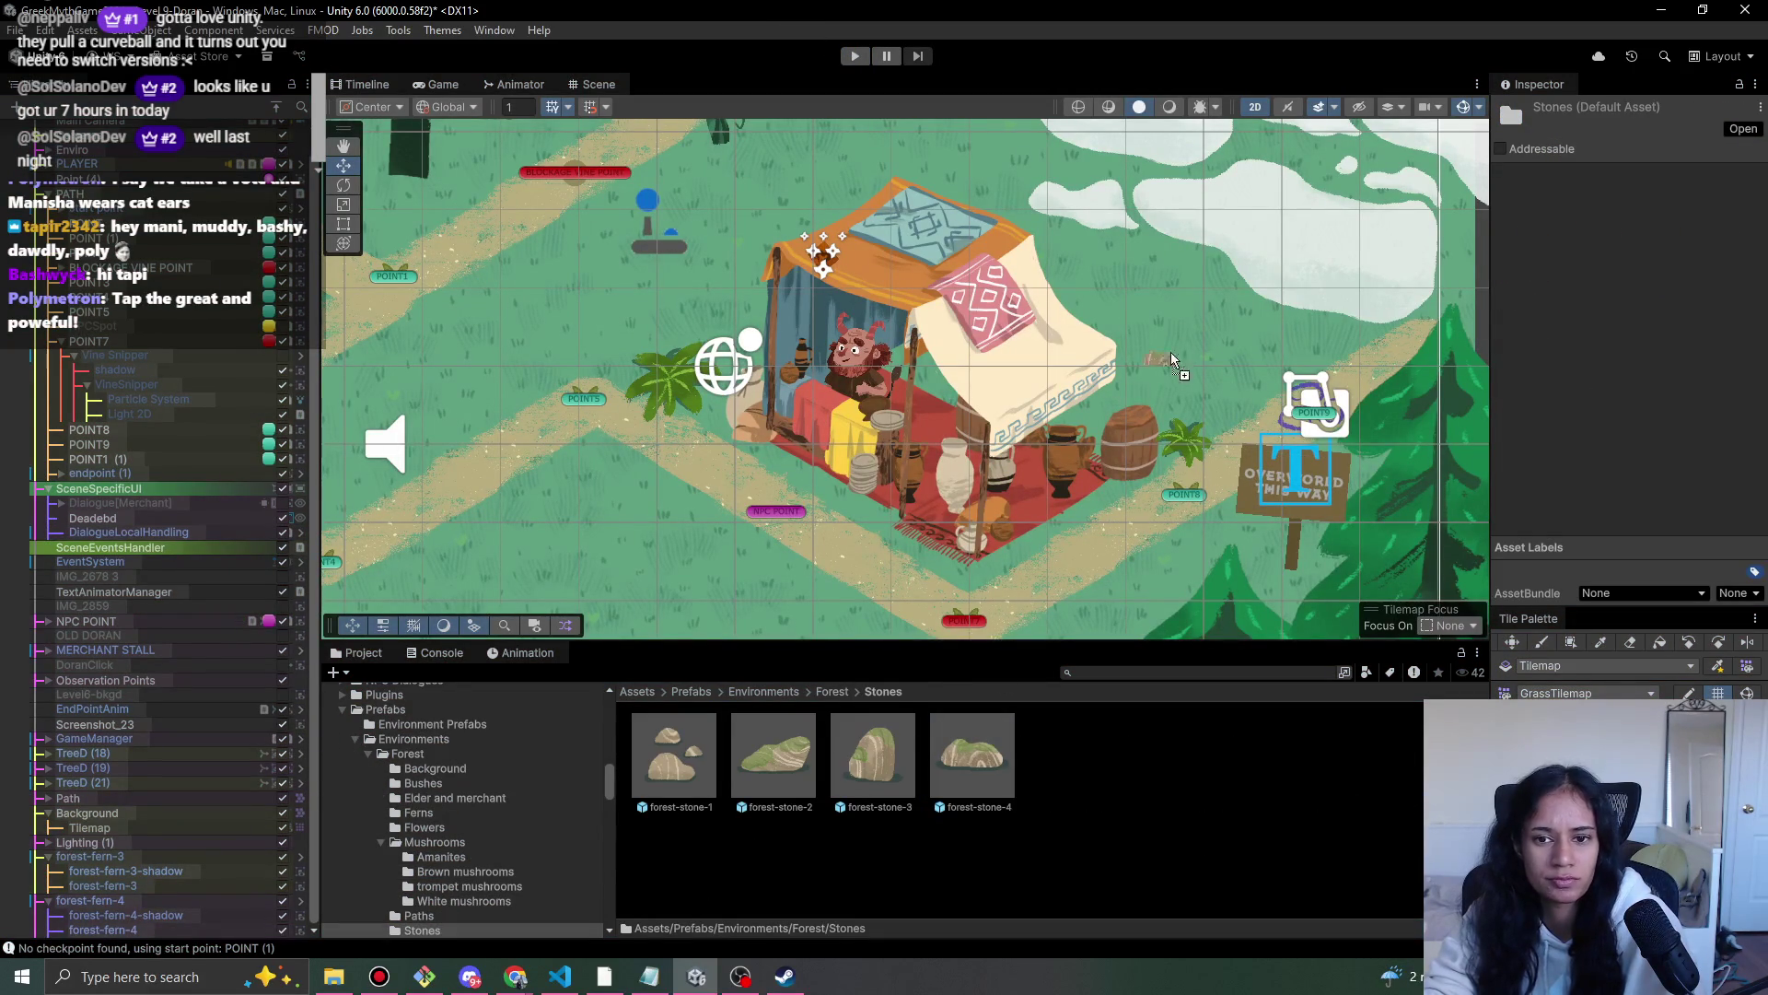
{"action": "left_click_drag", "start_coordinate": [1208, 346], "coordinate": [1212, 350]}
{"action": "key", "text": "r"}
{"action": "left_click", "coordinate": [53, 932]}
{"action": "left_click", "coordinate": [50, 931]}
{"action": "left_click", "coordinate": [169, 917]}
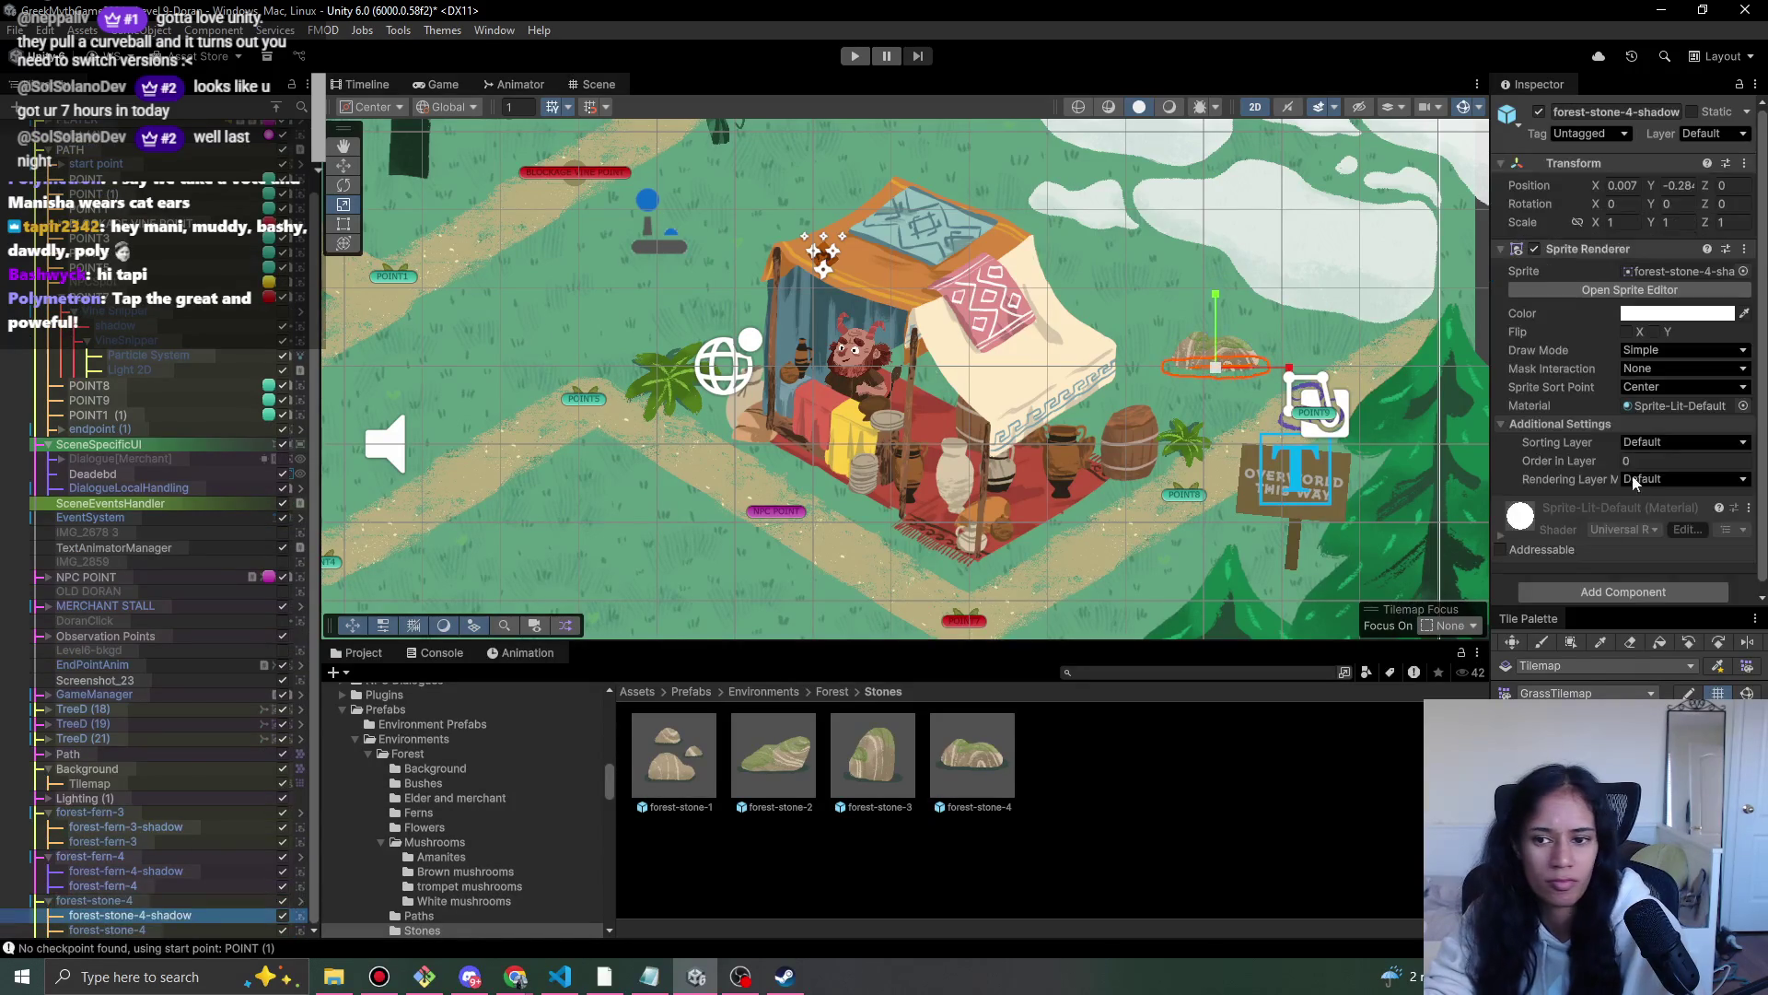
{"action": "left_click", "coordinate": [1636, 458]}
{"action": "type", "text": "1"}
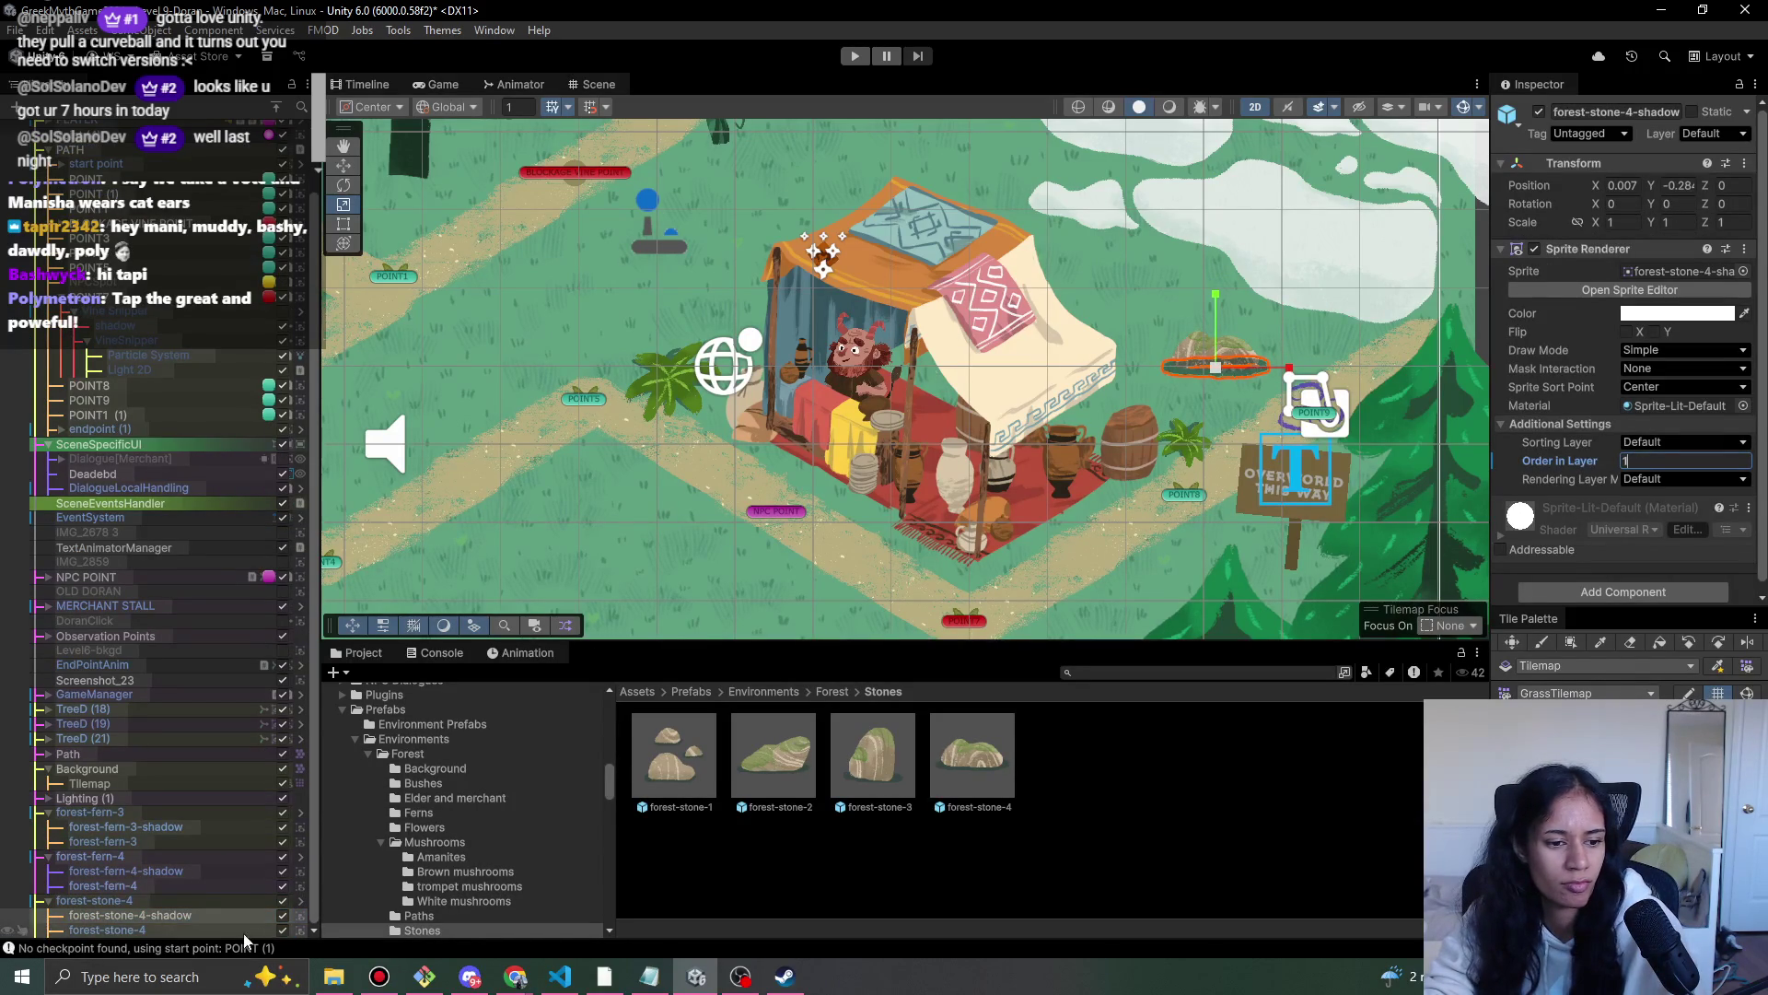
{"action": "left_click", "coordinate": [107, 929]}
{"action": "left_click", "coordinate": [1672, 458]}
{"action": "type", "text": "2"}
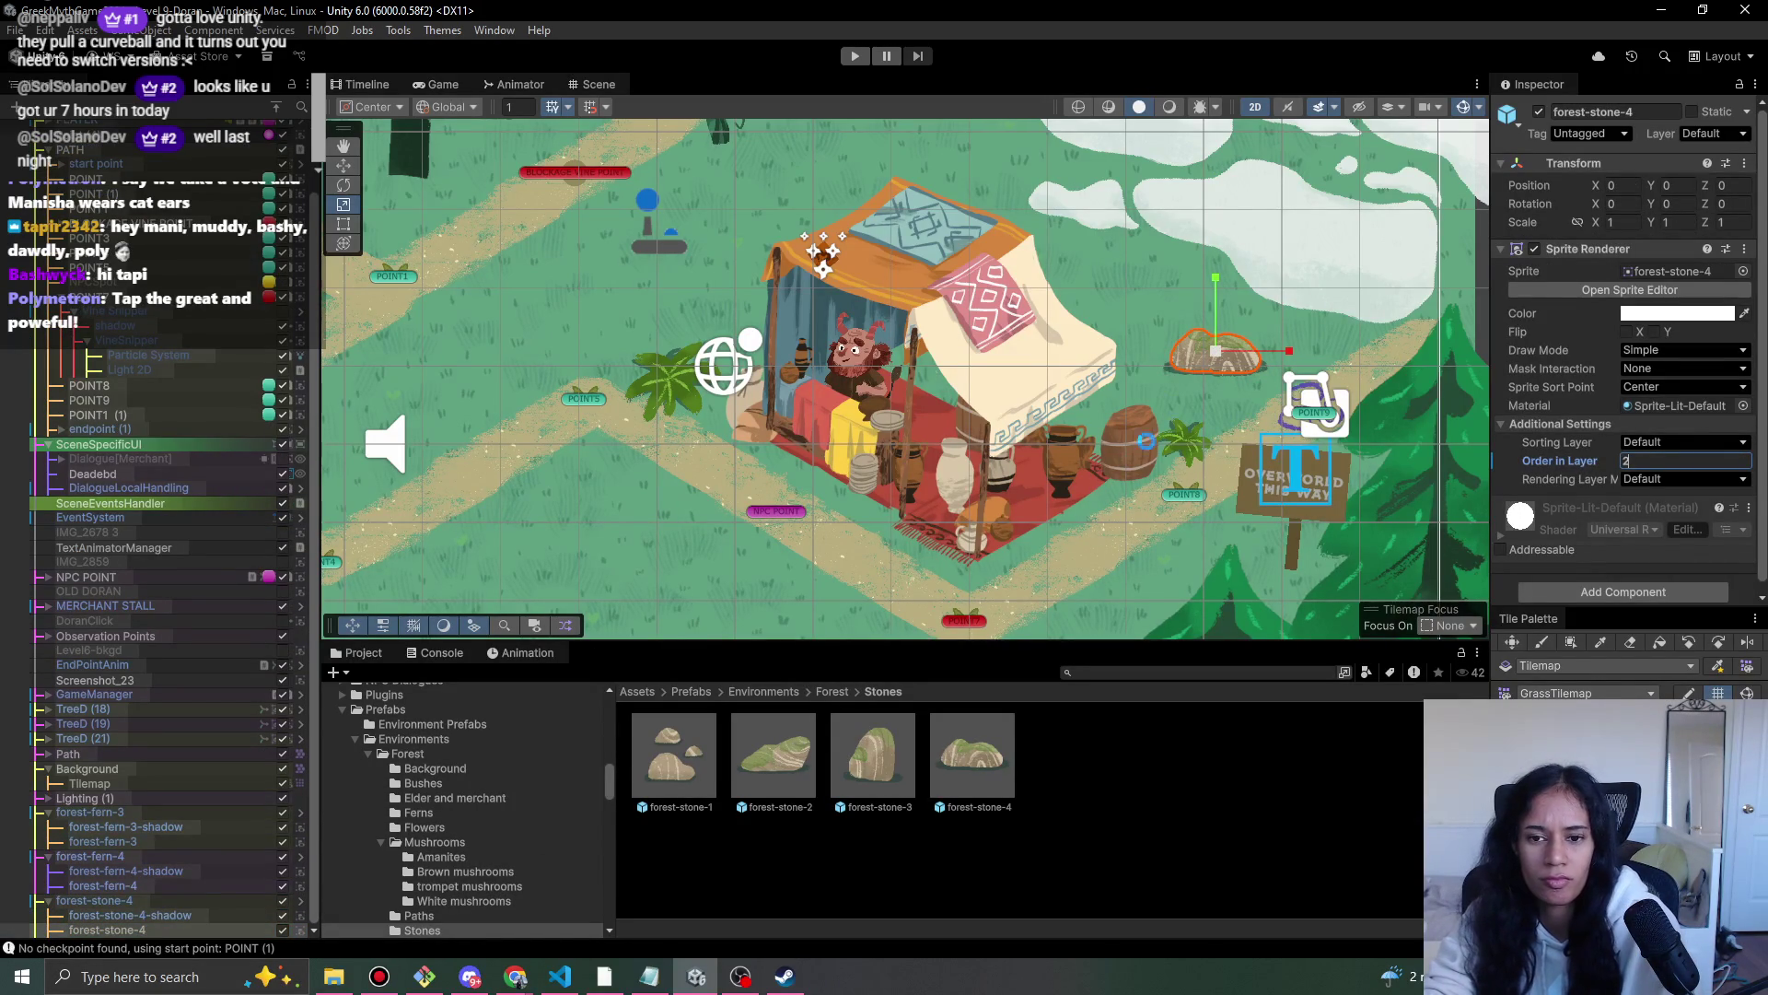
{"action": "left_click", "coordinate": [92, 899]}
{"action": "left_click_drag", "start_coordinate": [1238, 365], "coordinate": [1232, 358]}
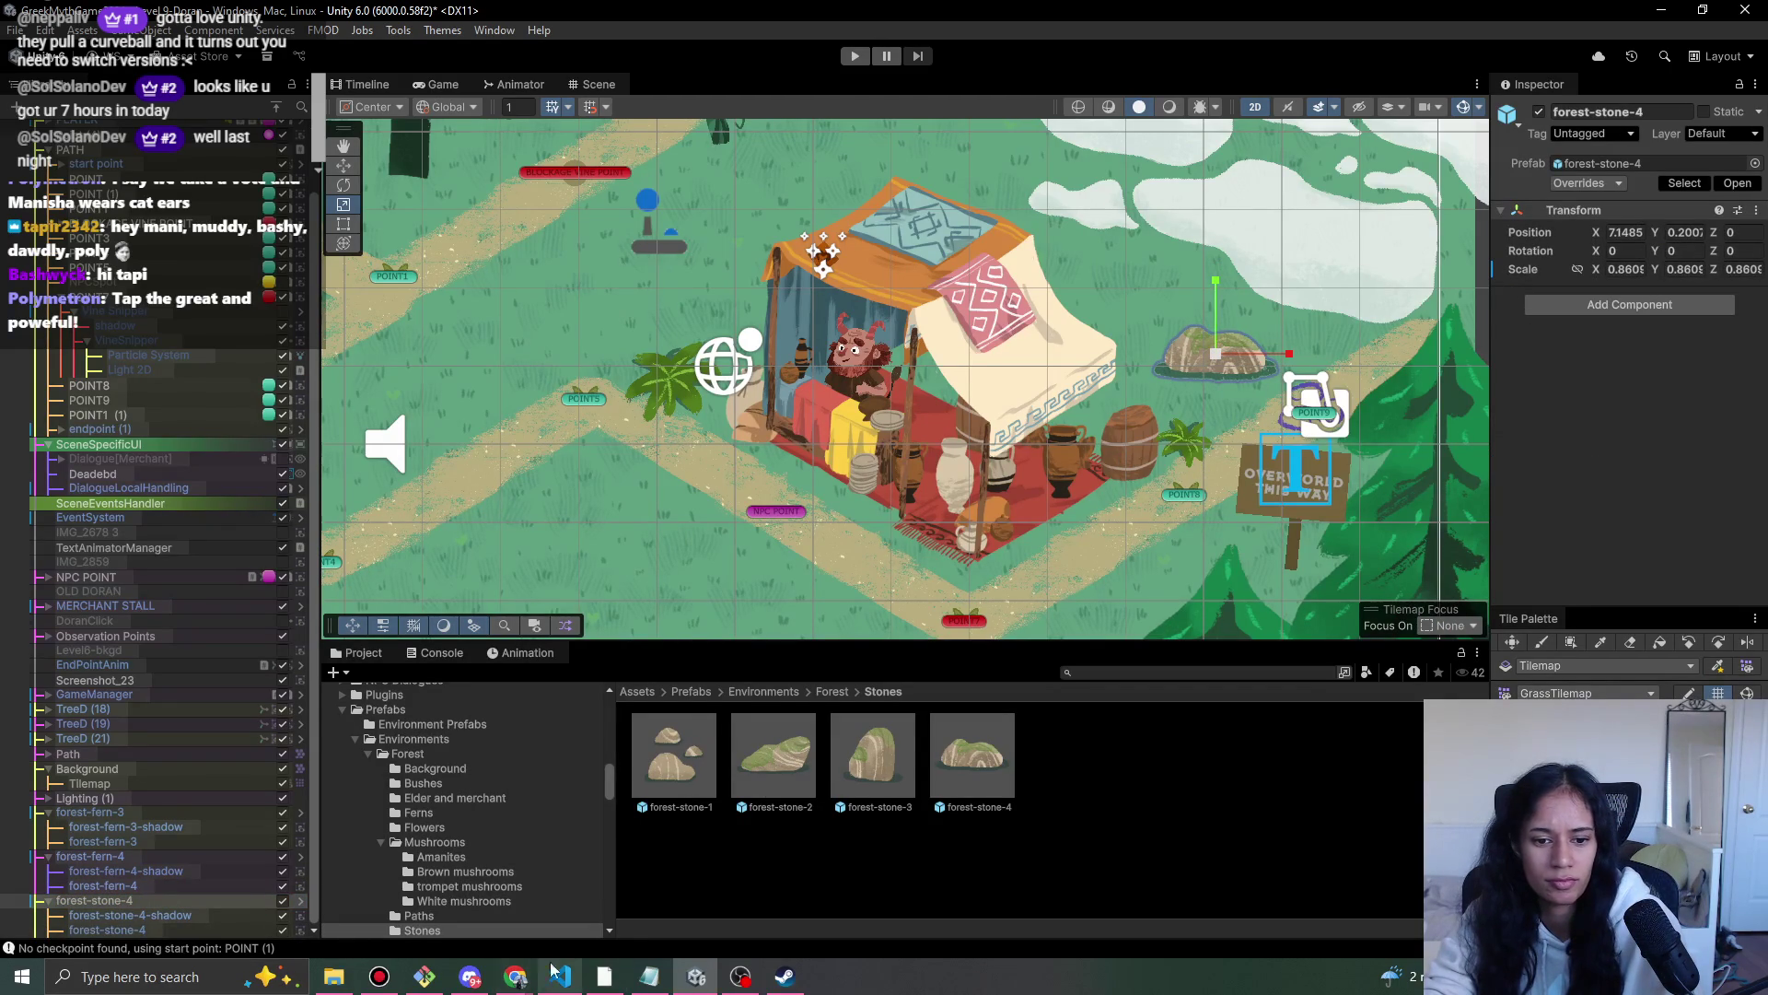
- Place forest-stone-1 beside the left path with shadow order 1, and enlarge it
{"action": "mouse_move", "coordinate": [673, 753]}
{"action": "left_mouse_down"}
{"action": "mouse_move", "coordinate": [601, 572]}
{"action": "mouse_move", "coordinate": [611, 555]}
{"action": "left_mouse_up"}
{"action": "mouse_move", "coordinate": [698, 447]}
{"action": "left_mouse_down"}
{"action": "mouse_move", "coordinate": [695, 469]}
{"action": "mouse_move", "coordinate": [749, 449]}
{"action": "left_mouse_up"}
{"action": "scroll", "coordinate": [776, 543], "scroll_direction": "down", "scroll_amount": 2}
{"action": "left_click", "coordinate": [55, 930]}
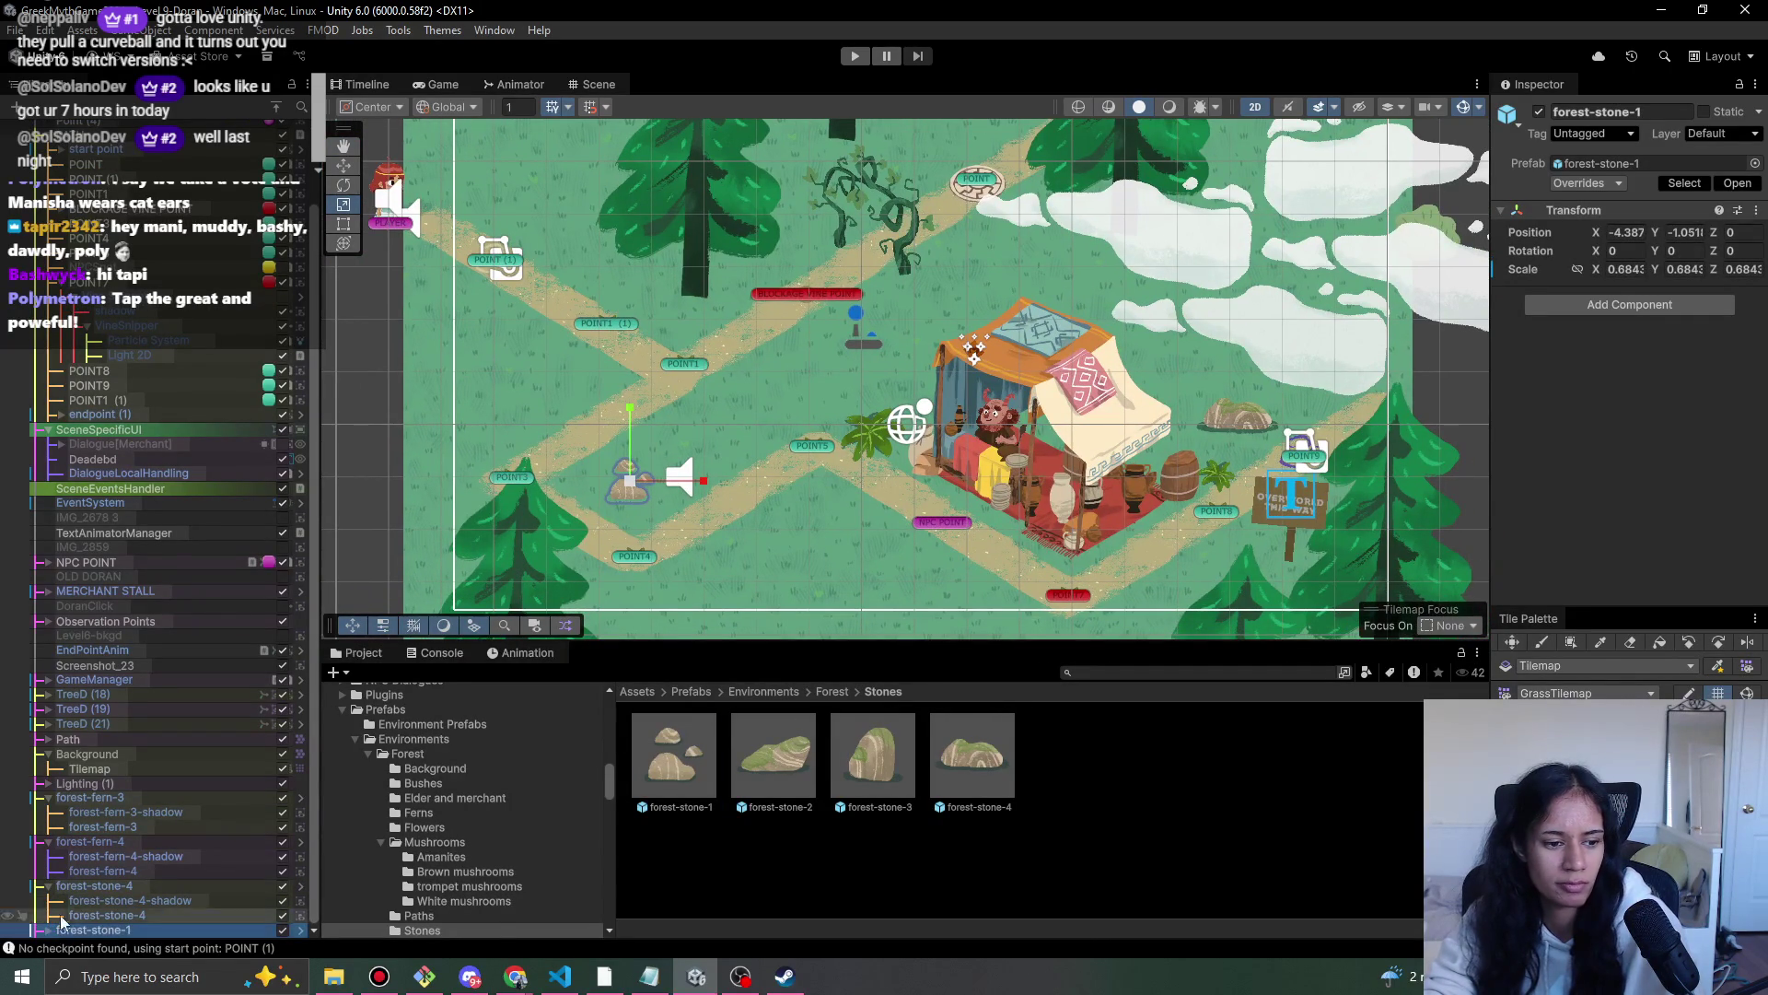
{"action": "left_click", "coordinate": [52, 931]}
{"action": "left_click", "coordinate": [151, 917]}
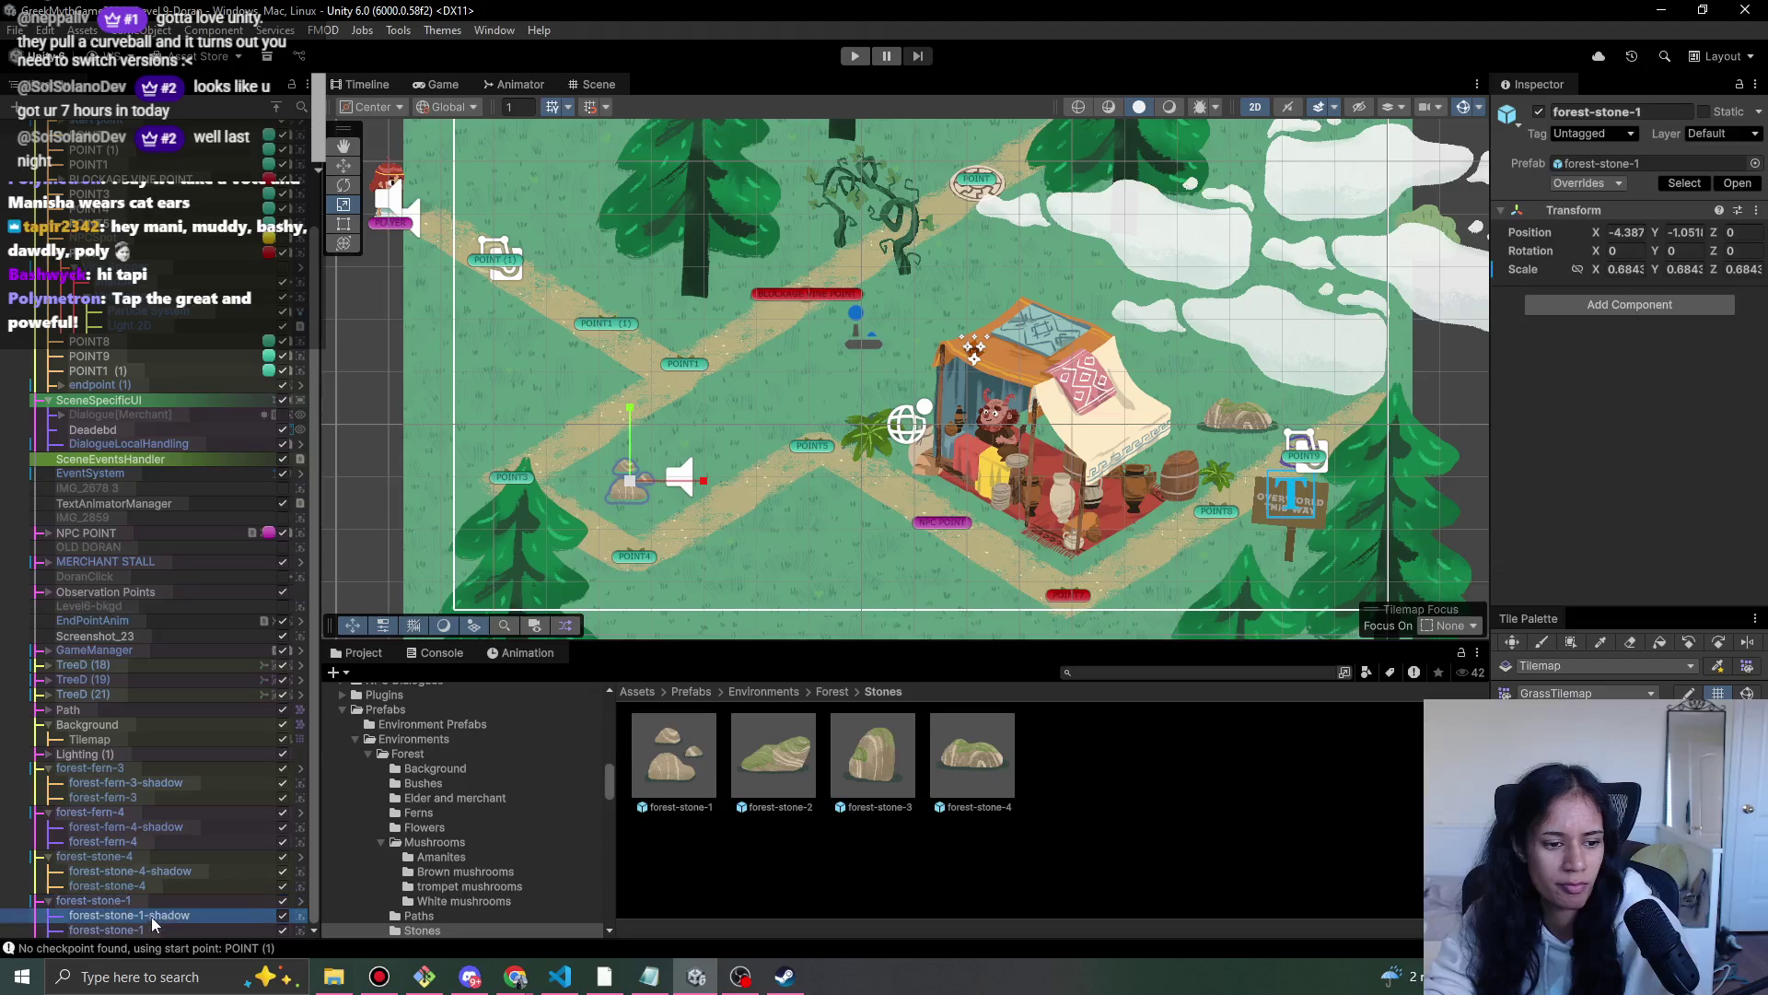
{"action": "left_click", "coordinate": [1685, 461]}
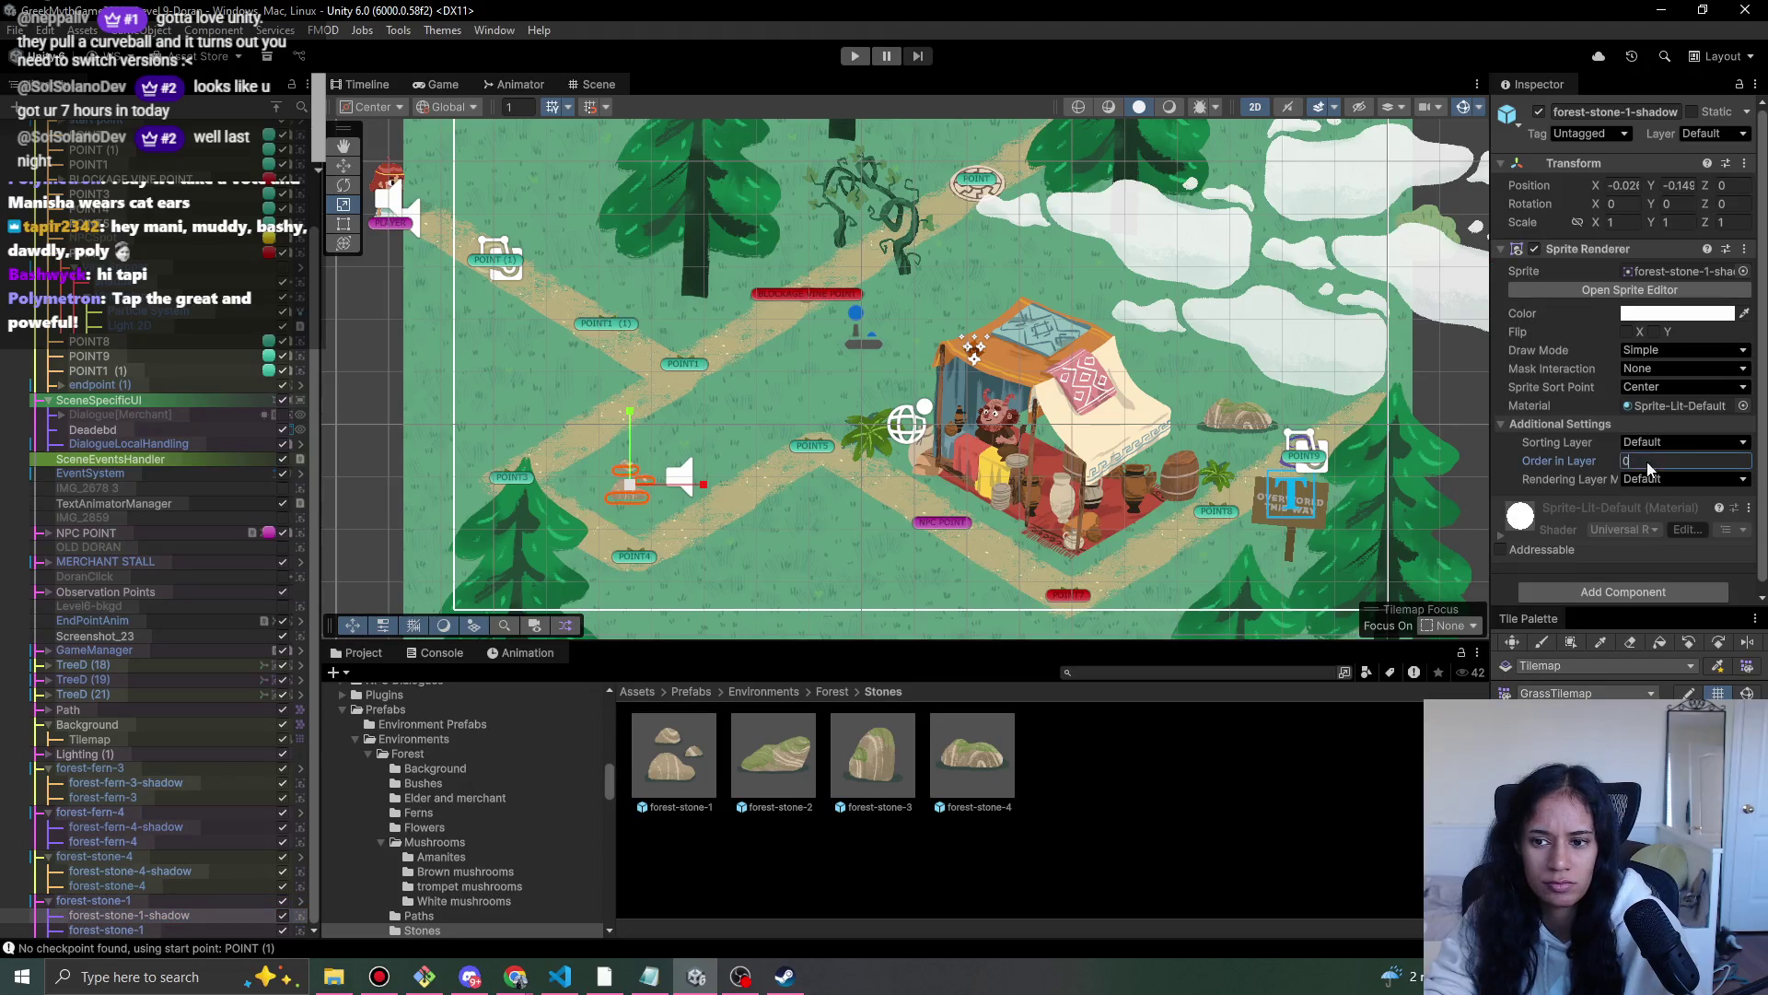
{"action": "left_click", "coordinate": [175, 929]}
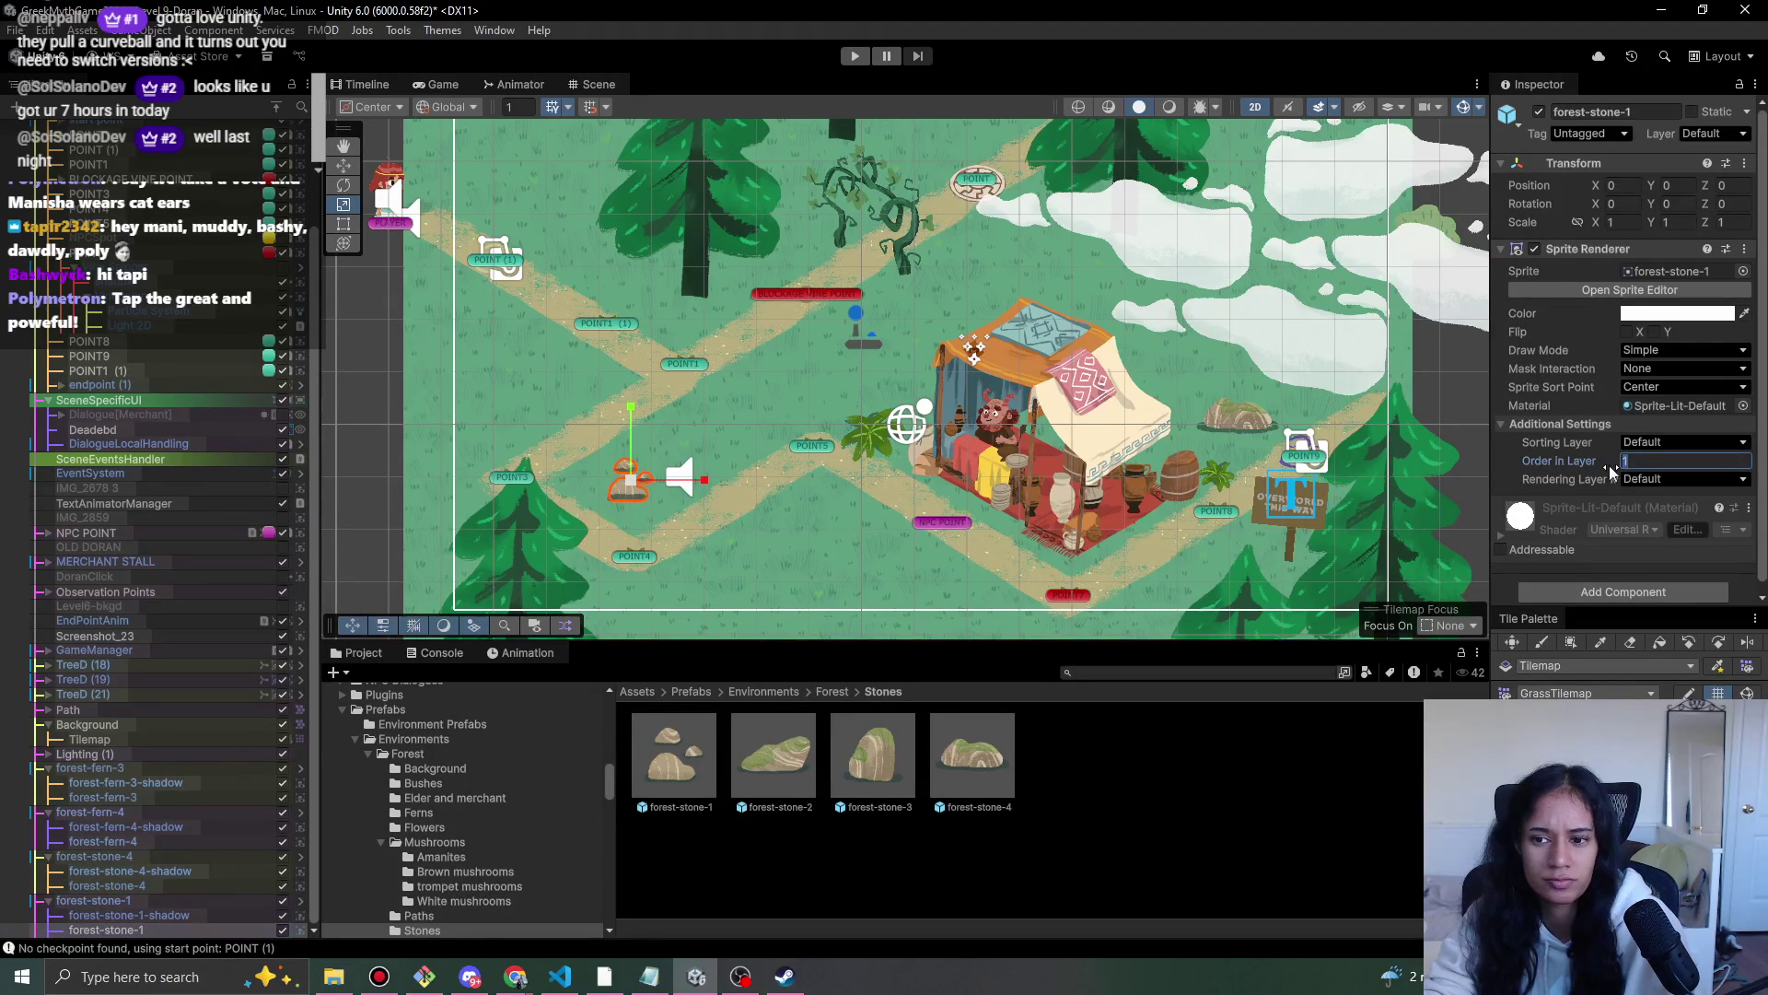
{"action": "type", "text": "2"}
{"action": "left_click", "coordinate": [92, 900]}
{"action": "left_click_drag", "start_coordinate": [632, 479], "coordinate": [647, 475]}
- Place forest-stone-3 near the upper-left path at X -6.486, Y 4.273 with sprite order 2
{"action": "left_click_drag", "start_coordinate": [857, 463], "coordinate": [866, 516]}
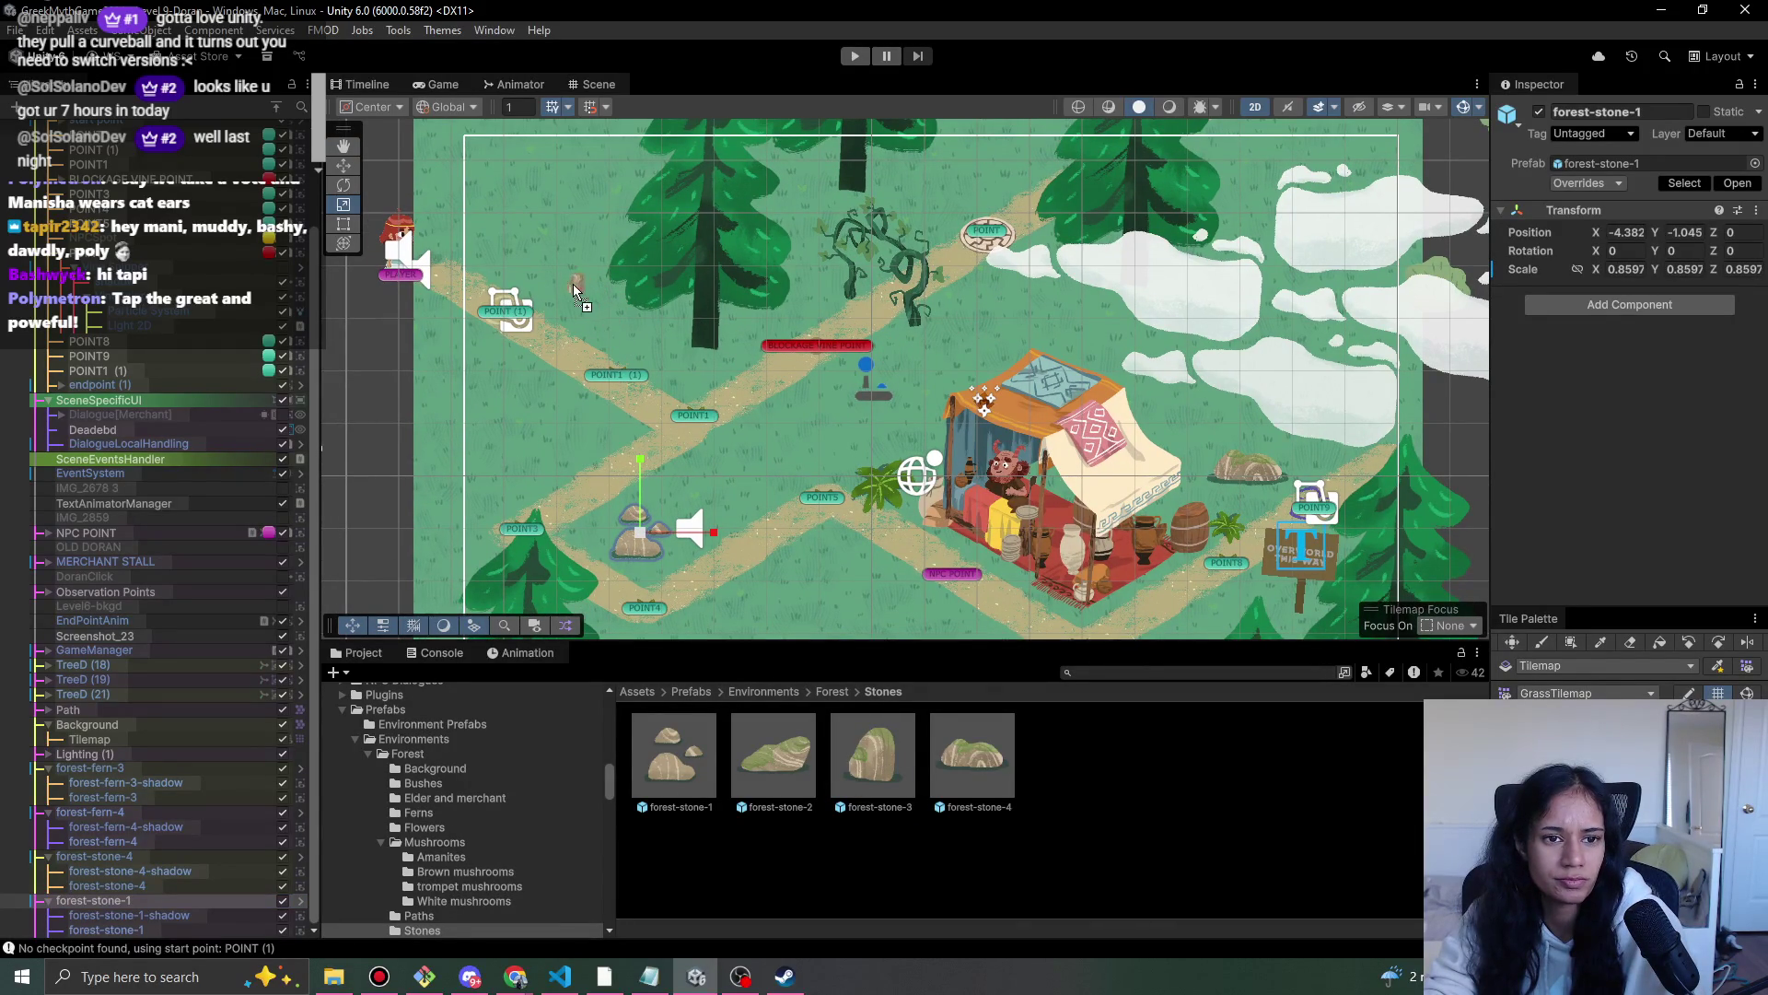
{"action": "left_click_drag", "start_coordinate": [529, 254], "coordinate": [533, 251]}
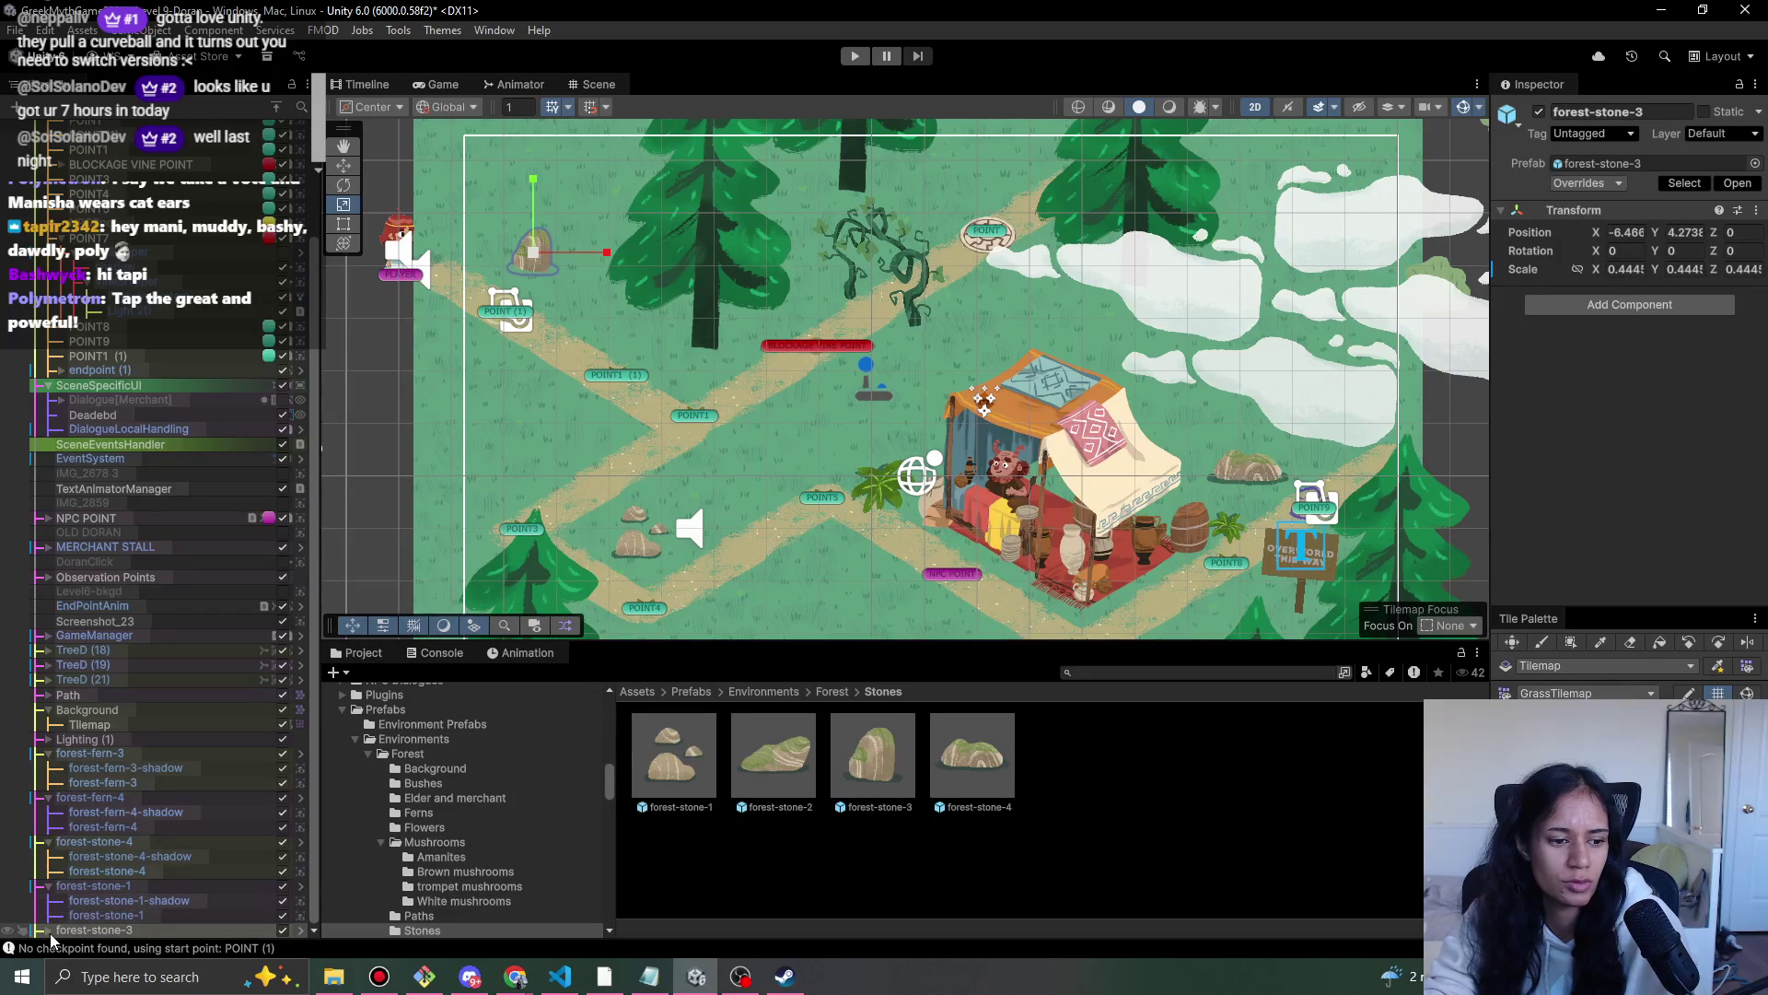
{"action": "left_click", "coordinate": [145, 929]}
{"action": "left_click", "coordinate": [226, 915]}
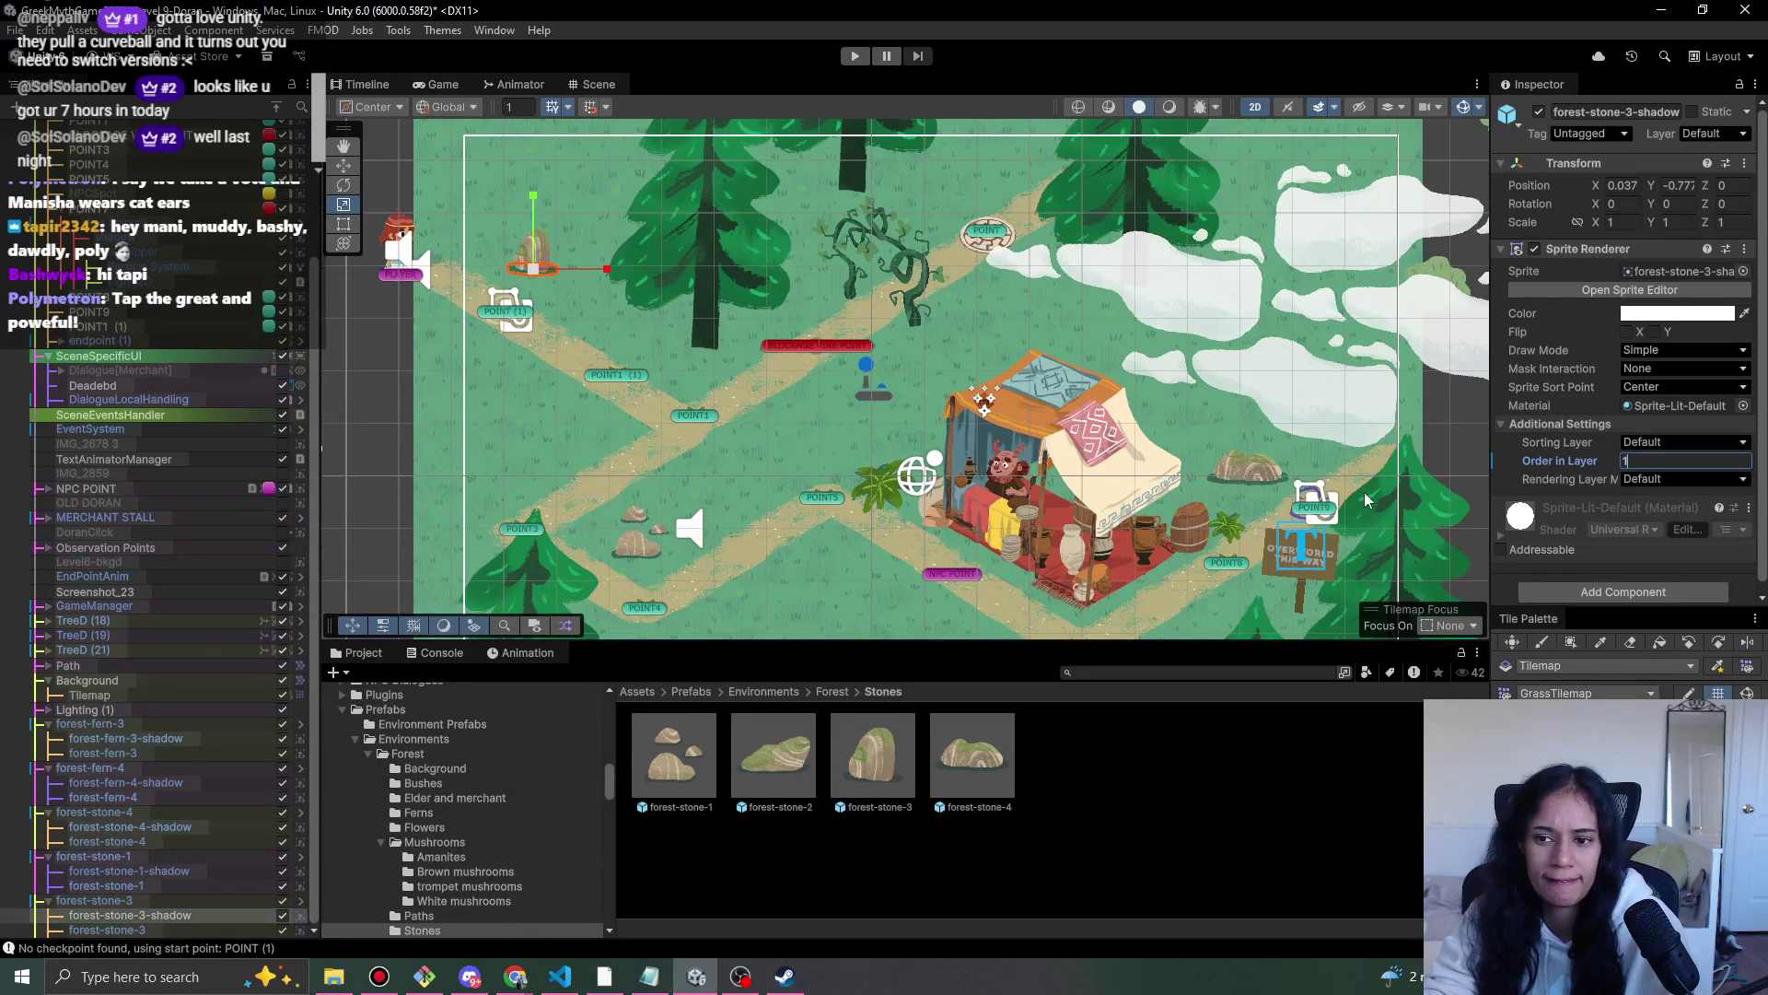
{"action": "left_click", "coordinate": [107, 930]}
{"action": "left_click", "coordinate": [1676, 462]}
{"action": "type", "text": "2"}
{"action": "left_click", "coordinate": [750, 460]}
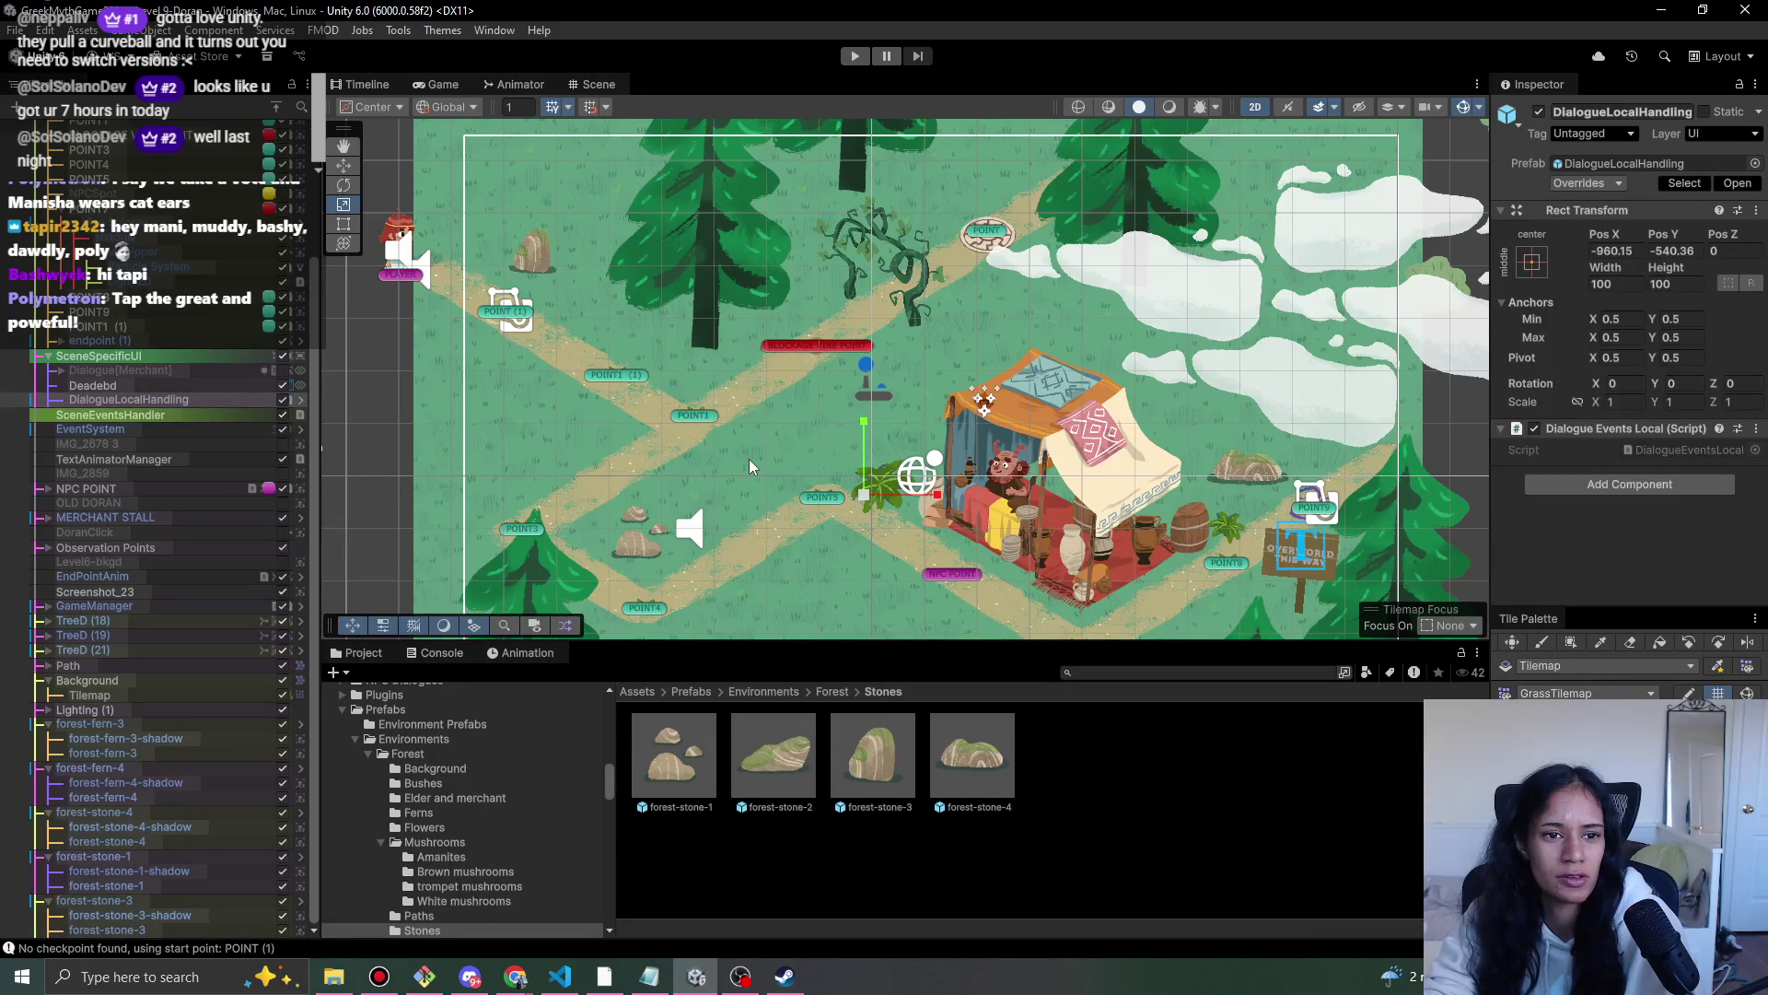
{"action": "scroll", "coordinate": [847, 529], "scroll_direction": "down", "scroll_amount": 1}
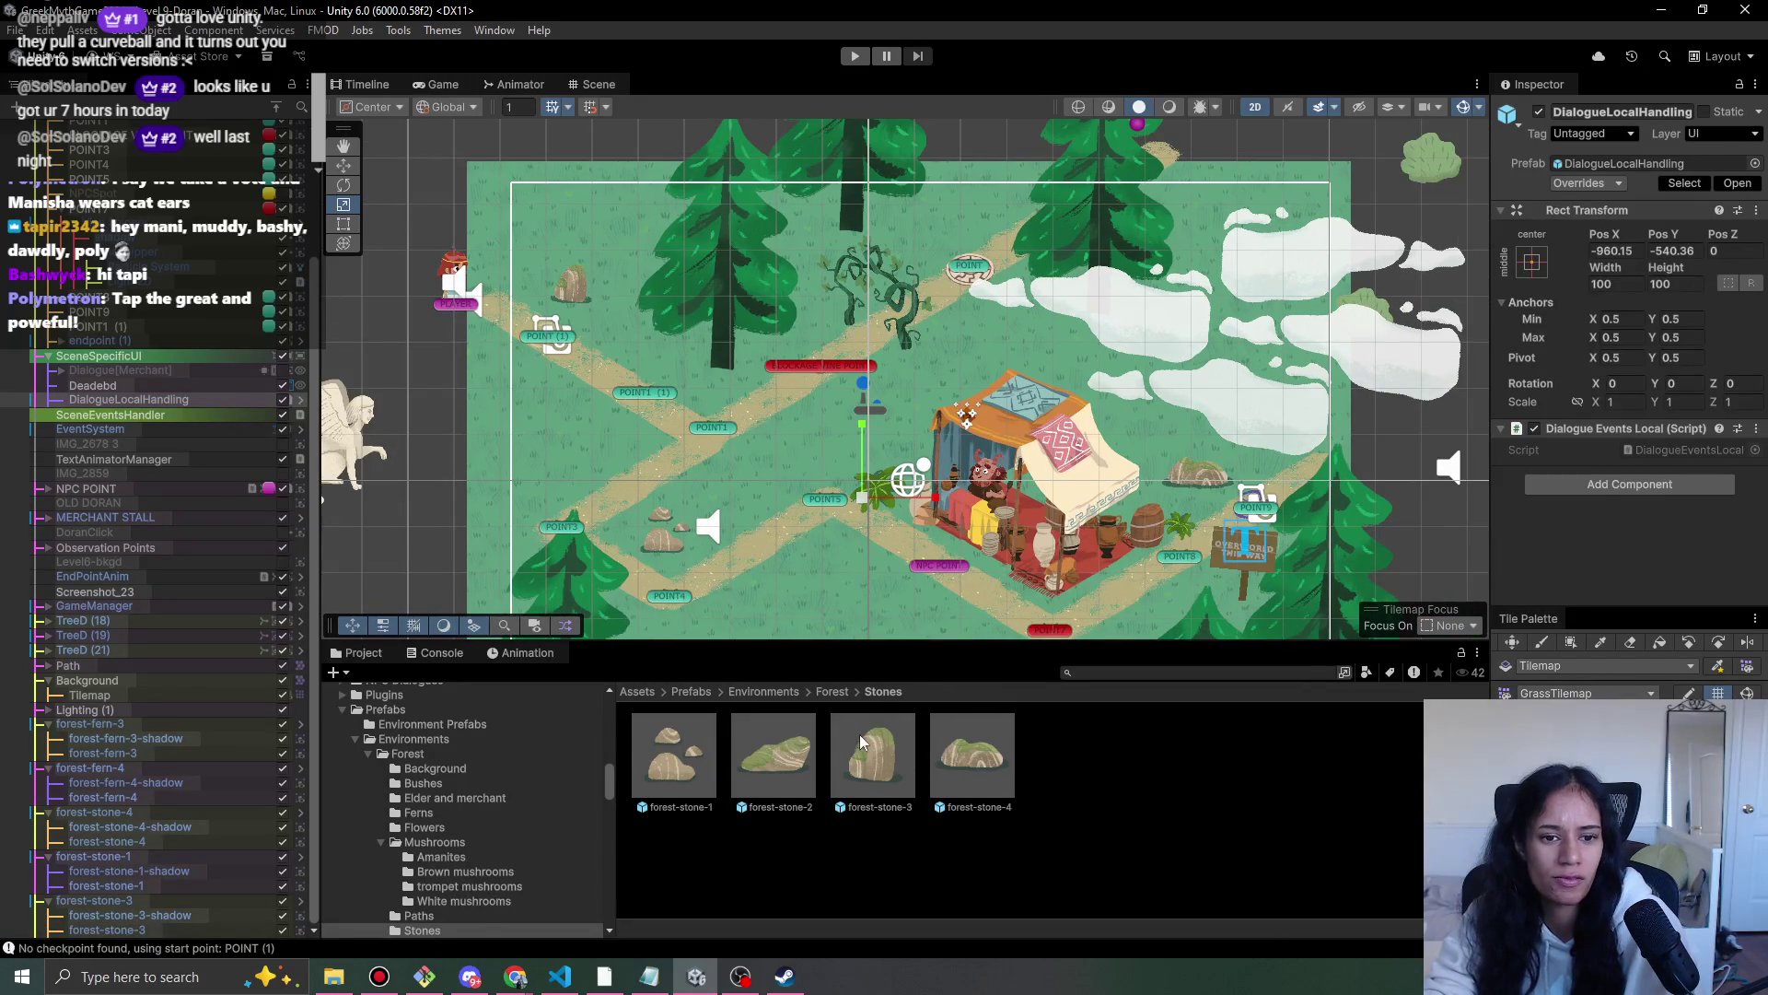
{"action": "left_click_drag", "start_coordinate": [892, 527], "coordinate": [810, 430]}
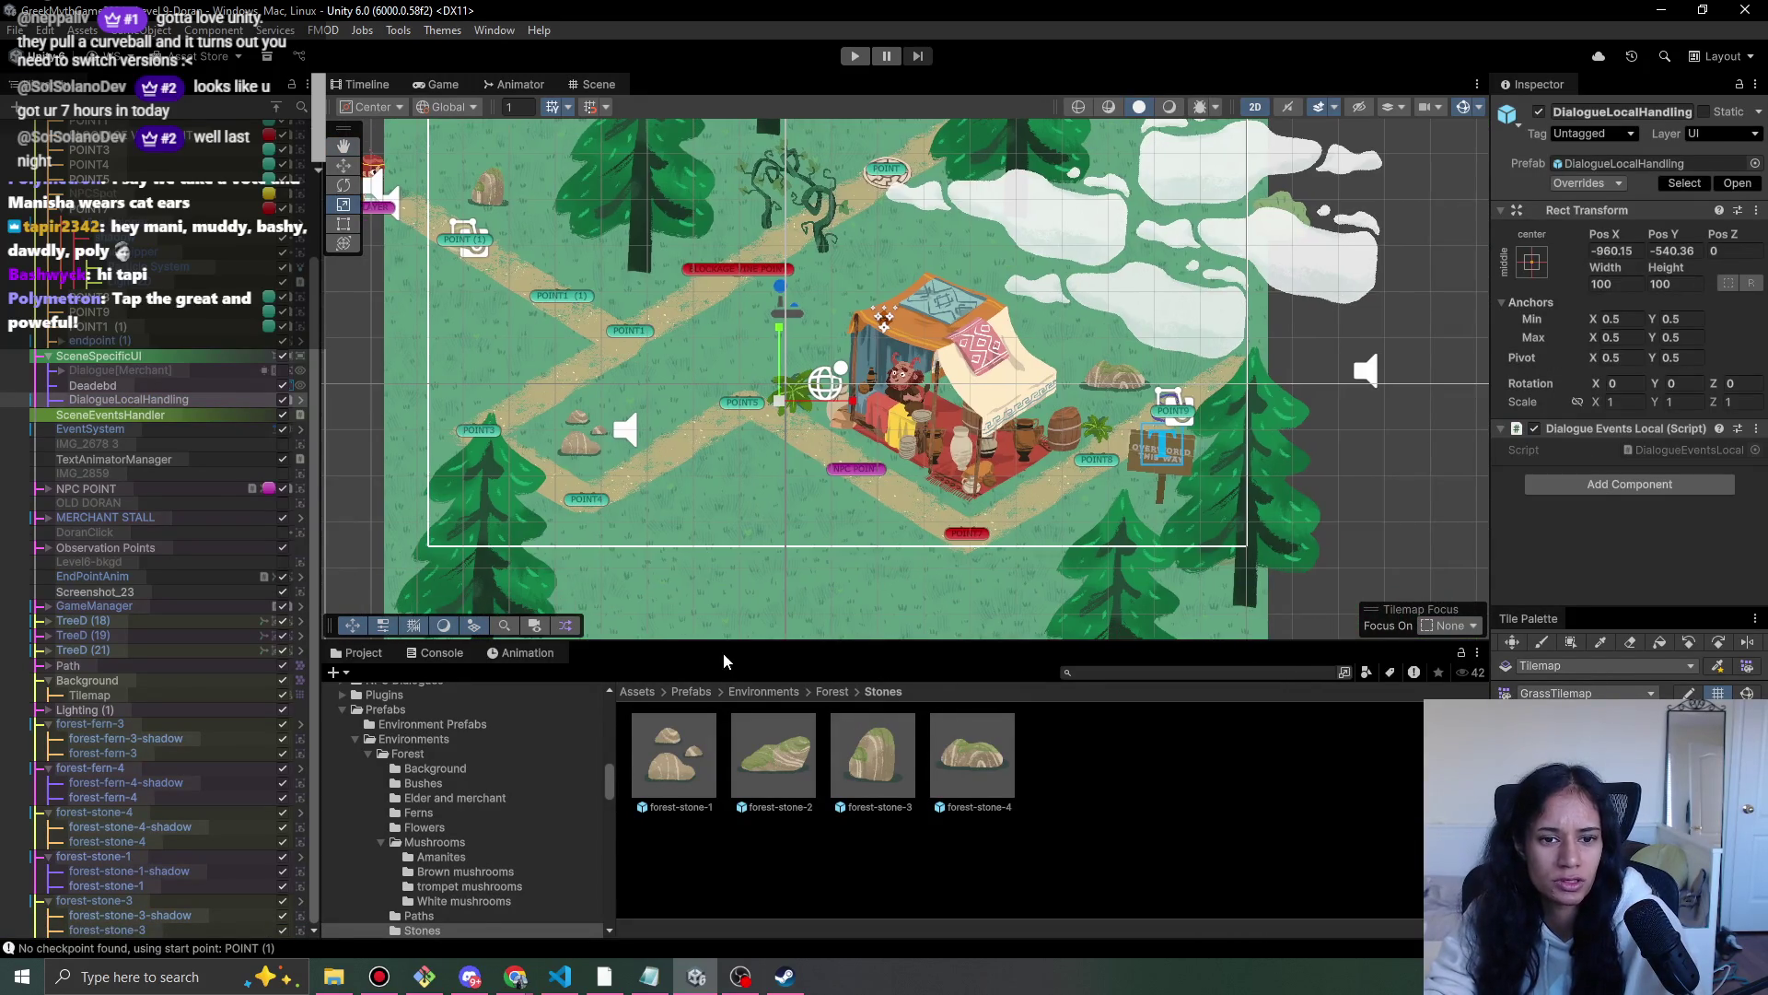
- Place two trompet mushrooms, one on the path left of the stall, one near the upper path
{"action": "left_click", "coordinate": [832, 692]}
{"action": "left_click", "coordinate": [1198, 774]}
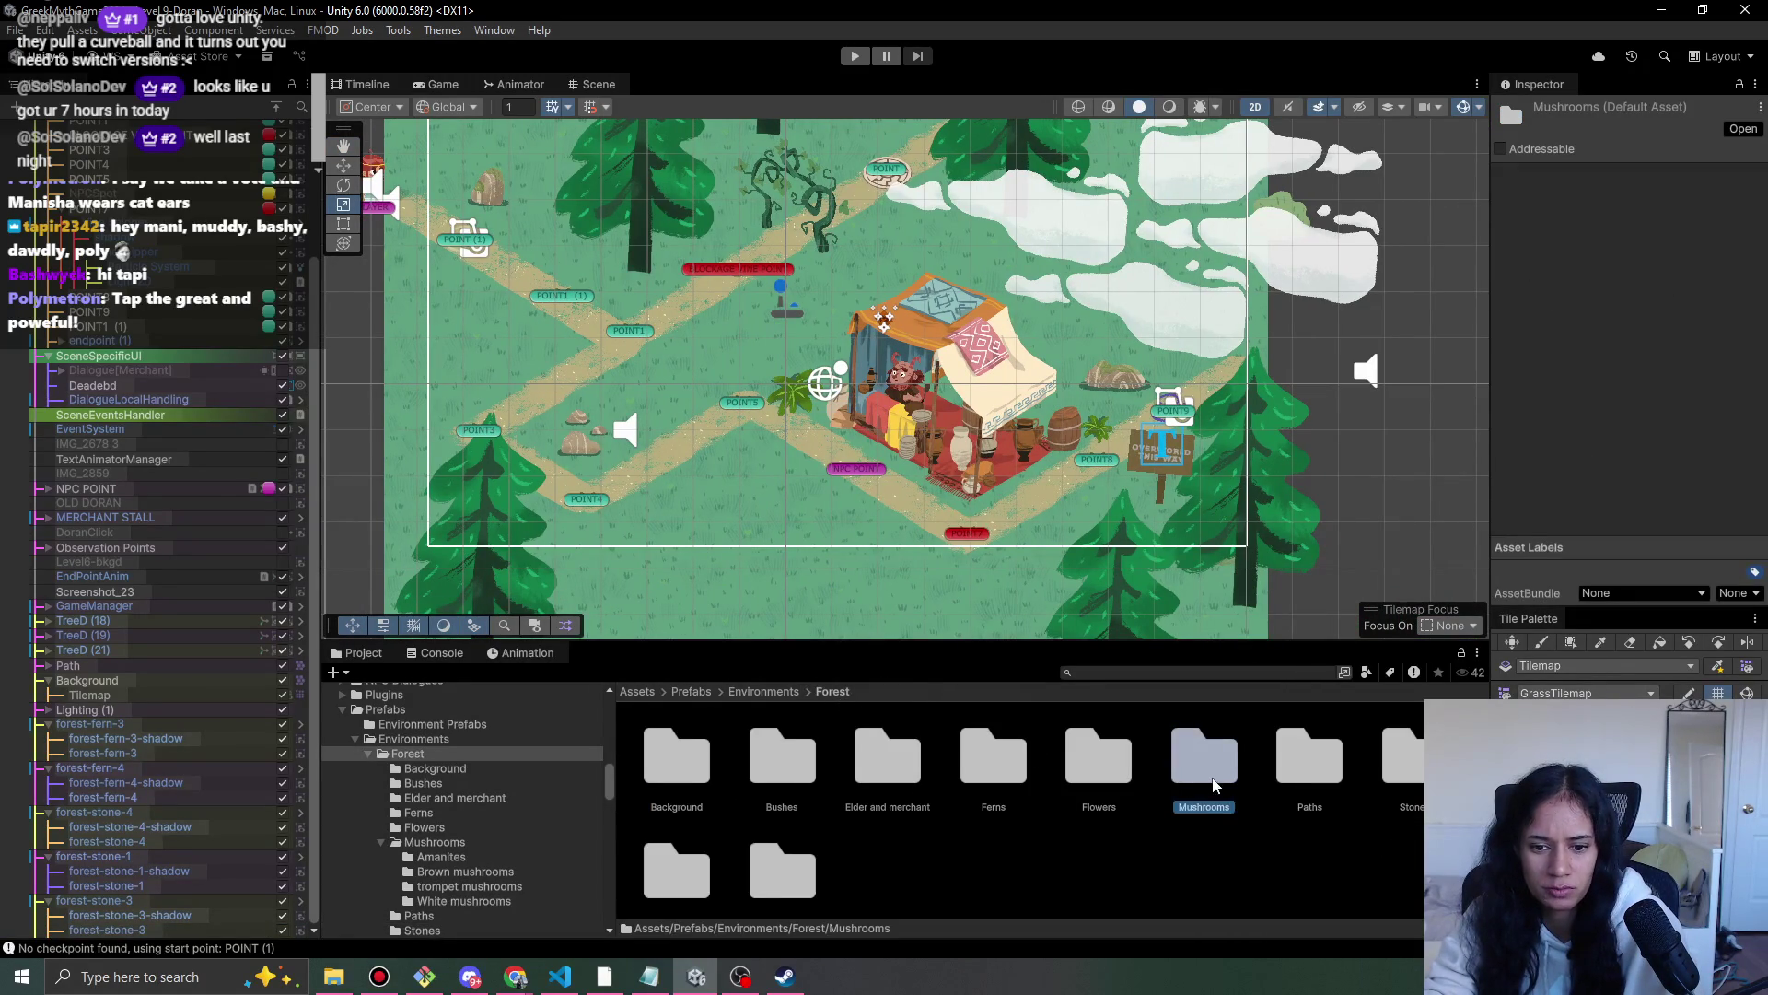
{"action": "double_click", "coordinate": [1197, 778]}
{"action": "double_click", "coordinate": [979, 774]}
{"action": "left_click", "coordinate": [895, 692]}
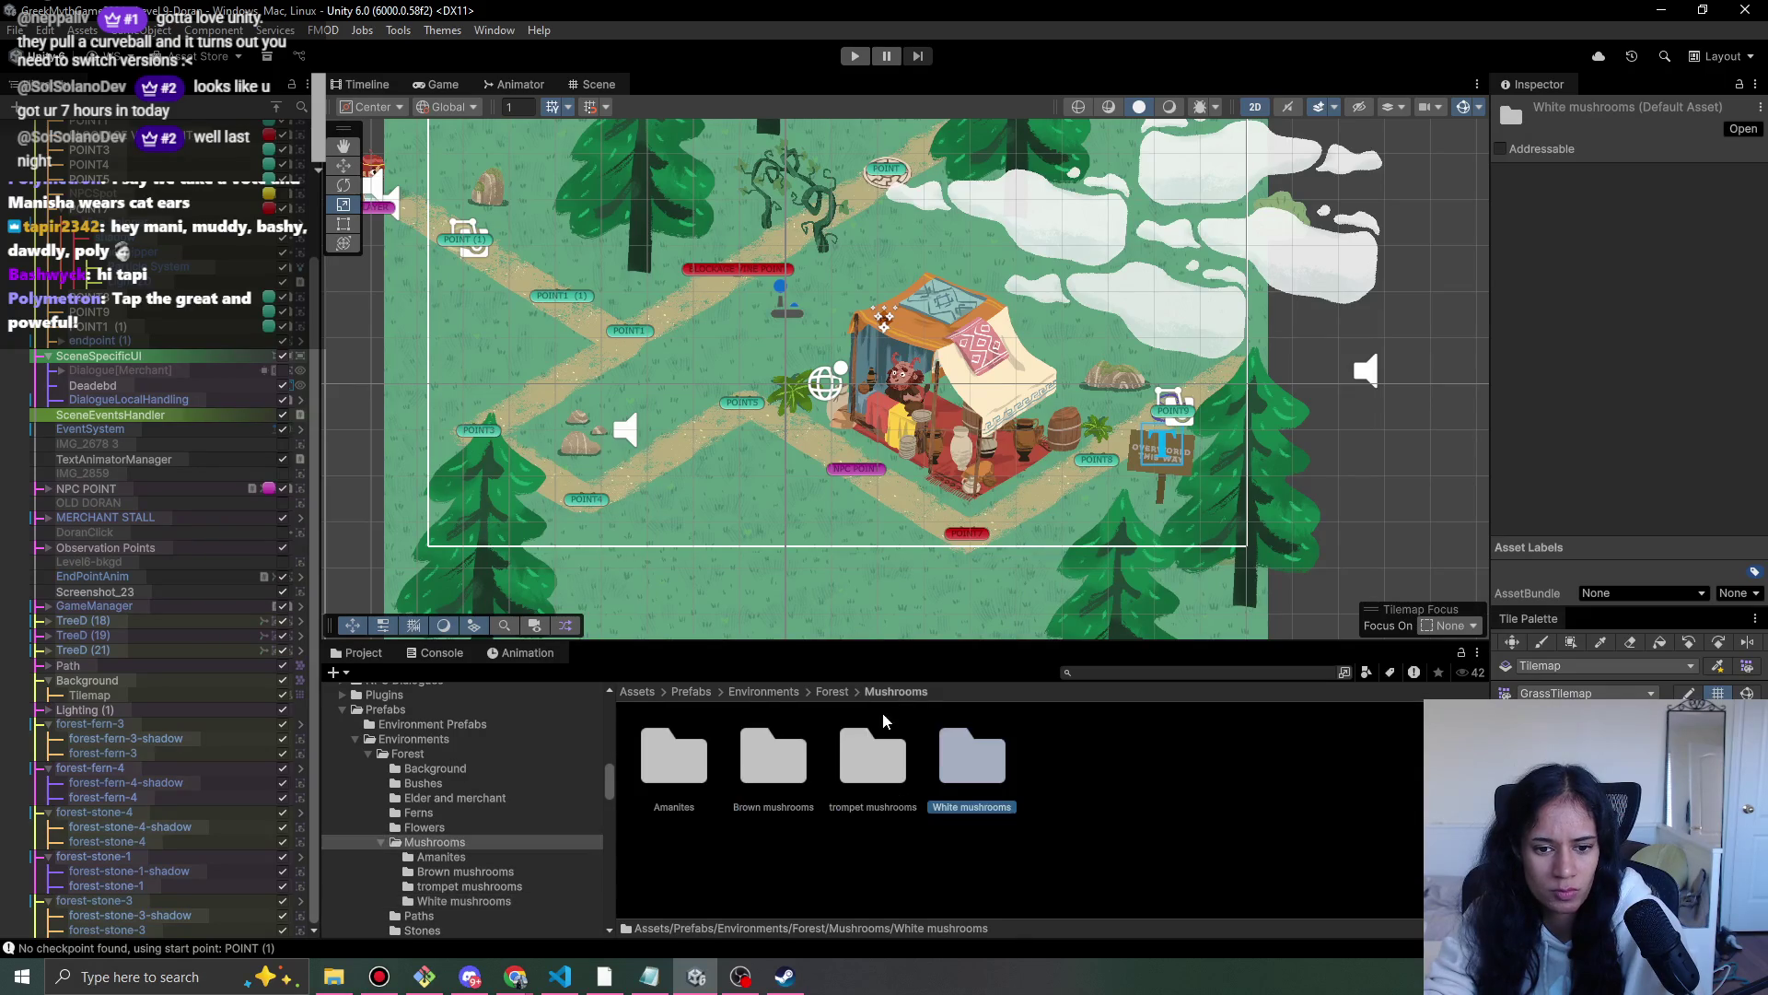
{"action": "double_click", "coordinate": [873, 755]}
{"action": "mouse_move", "coordinate": [773, 755]}
{"action": "left_mouse_down"}
{"action": "mouse_move", "coordinate": [725, 638]}
{"action": "mouse_move", "coordinate": [750, 451]}
{"action": "left_mouse_up"}
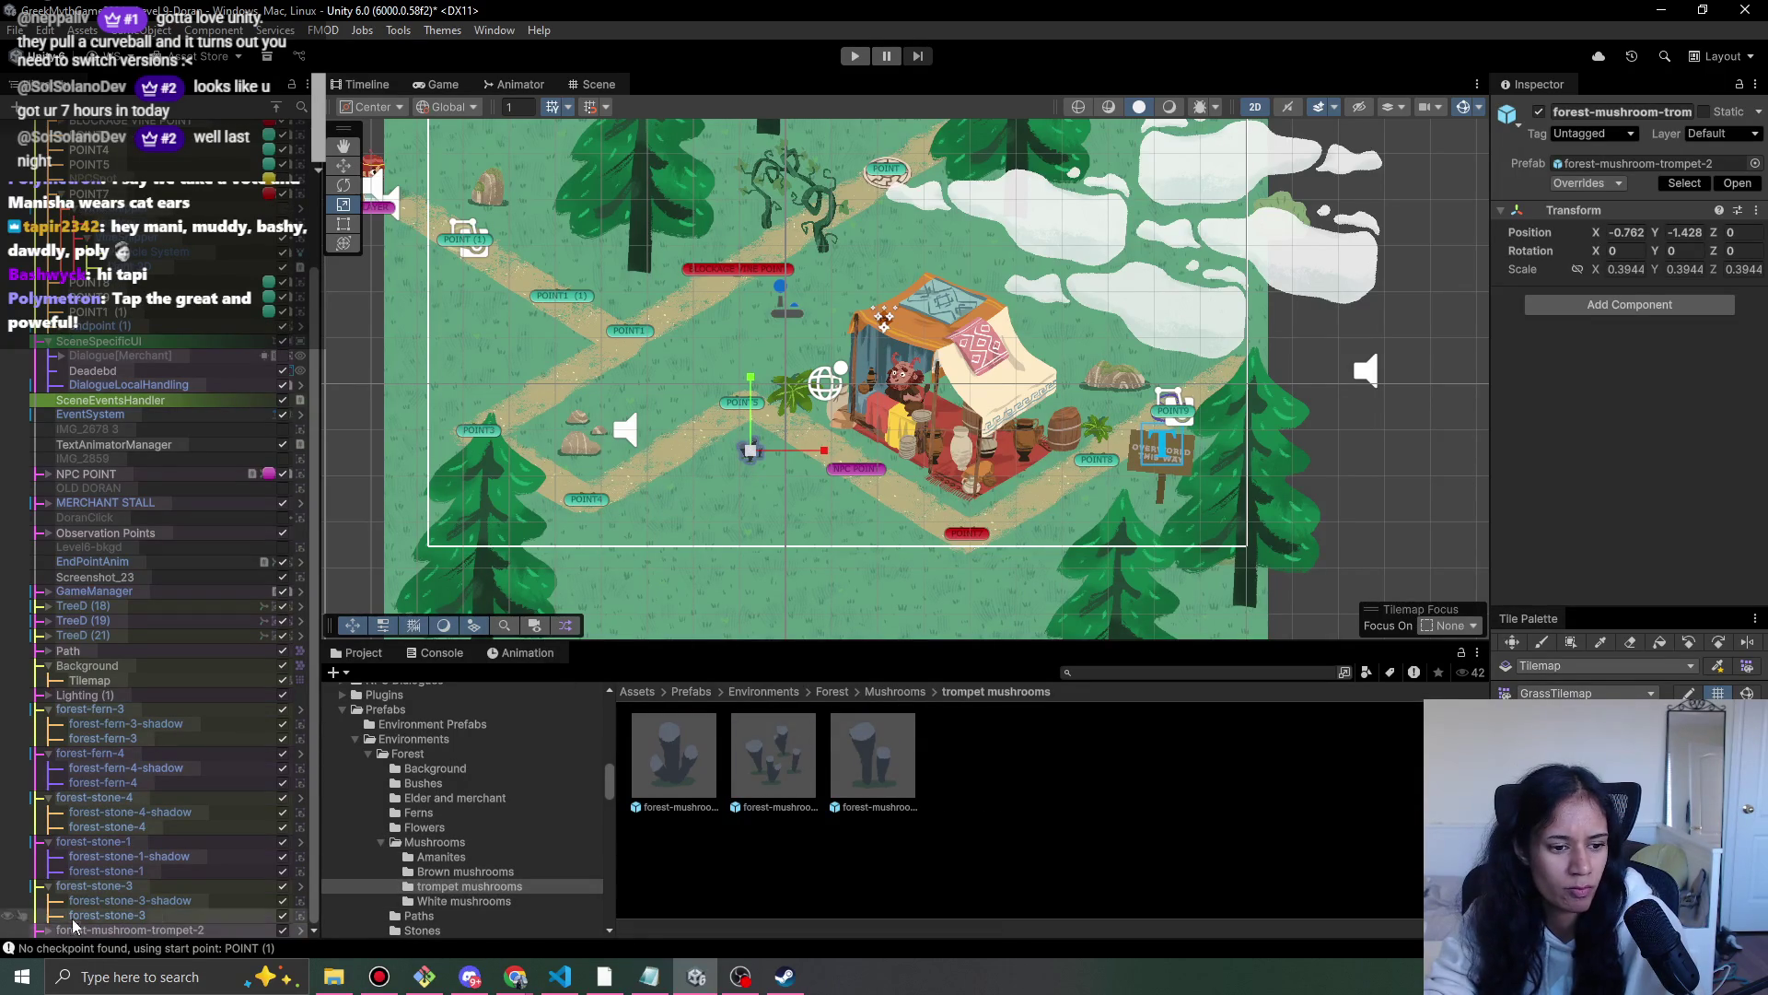
{"action": "scroll", "coordinate": [709, 480], "scroll_direction": "up", "scroll_amount": 5}
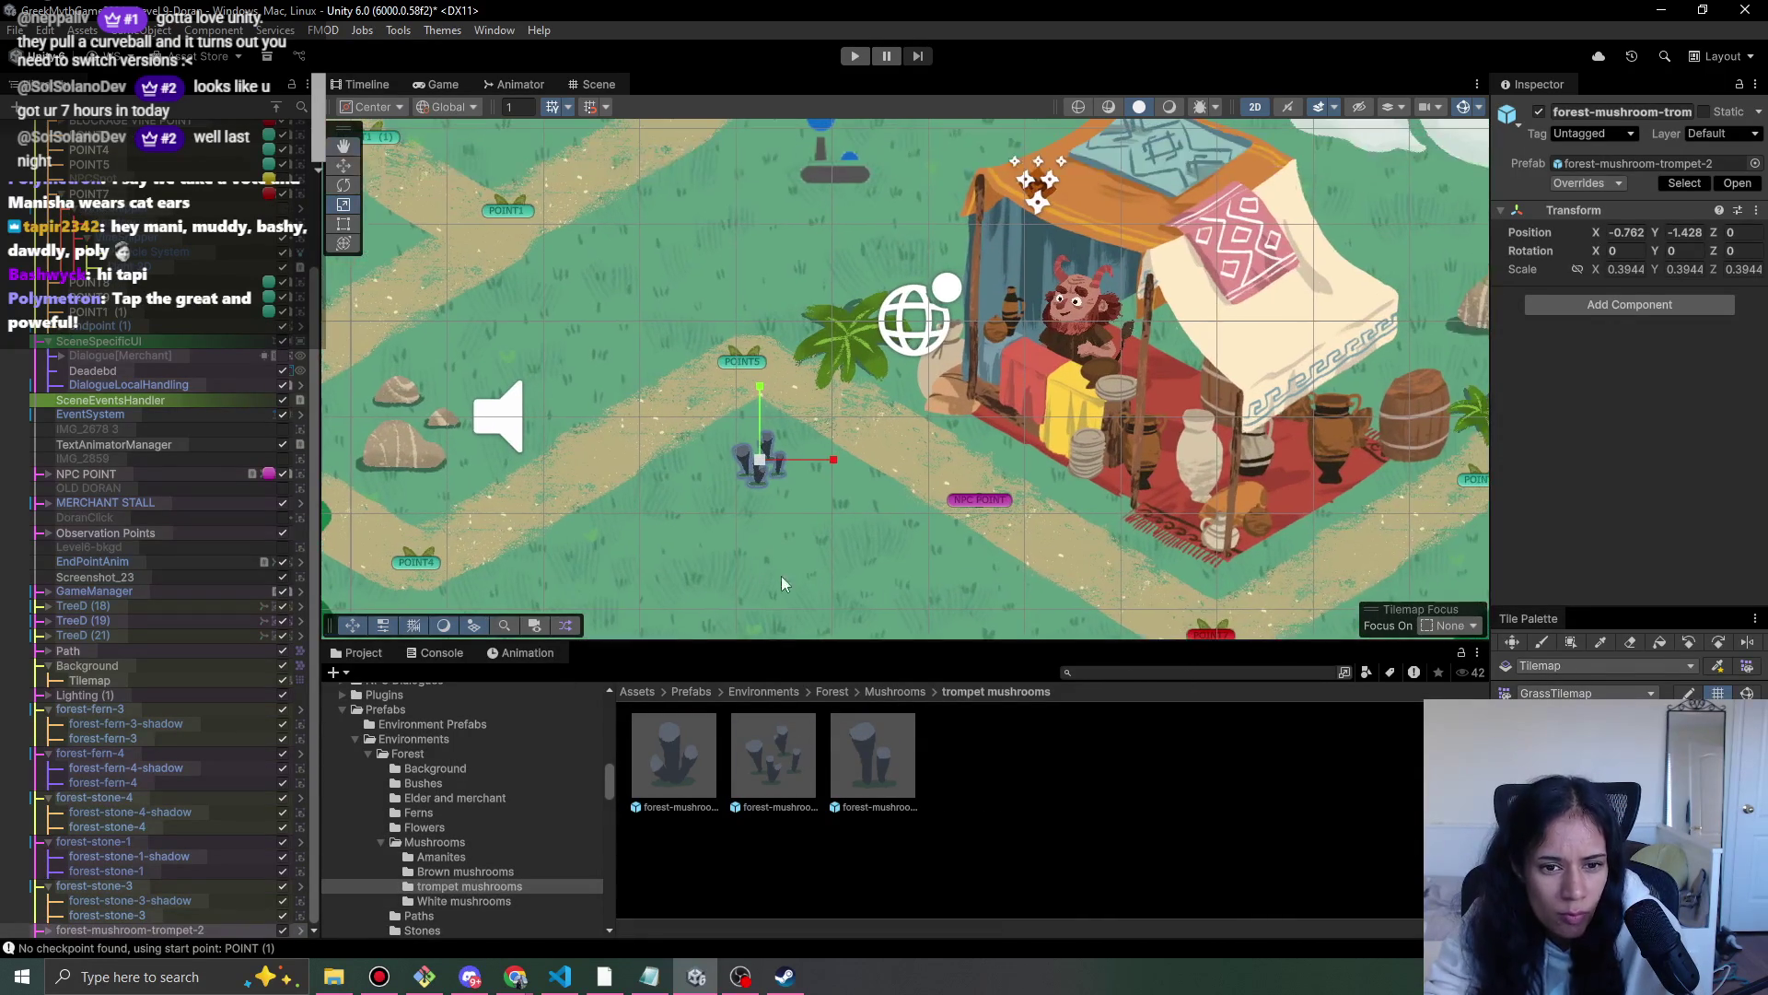
{"action": "left_click_drag", "start_coordinate": [869, 522], "coordinate": [901, 575]}
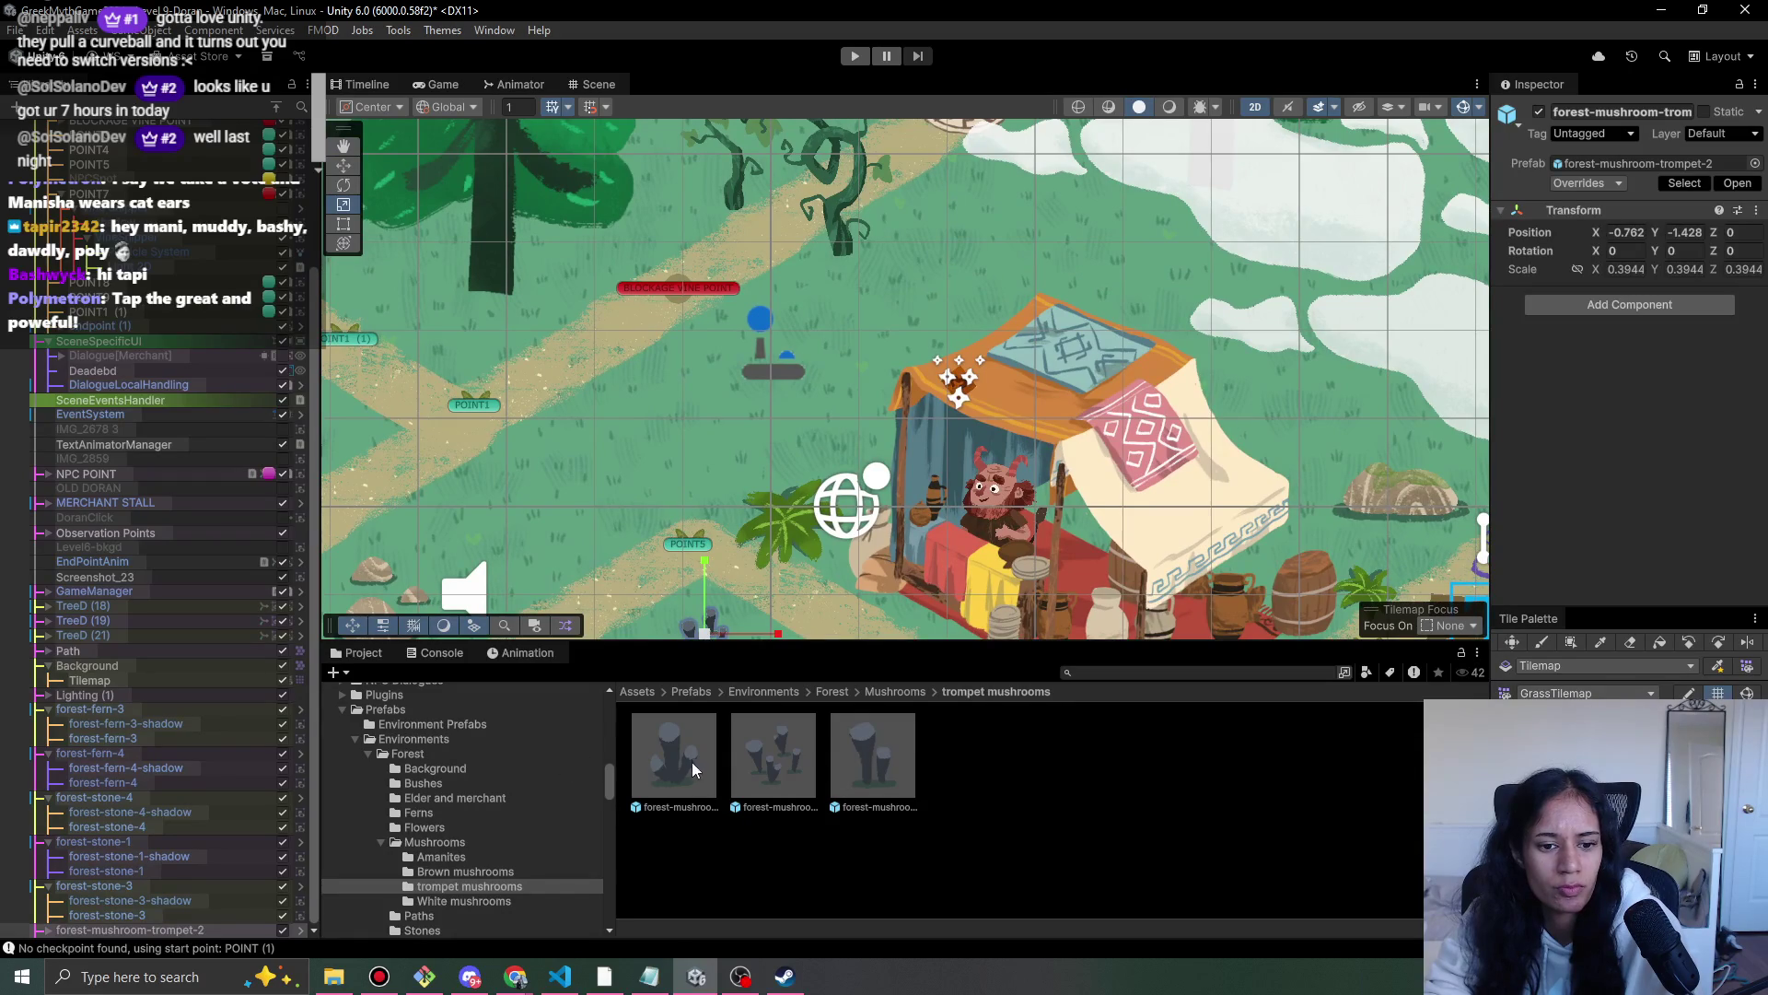
{"action": "left_click_drag", "start_coordinate": [908, 251], "coordinate": [933, 212]}
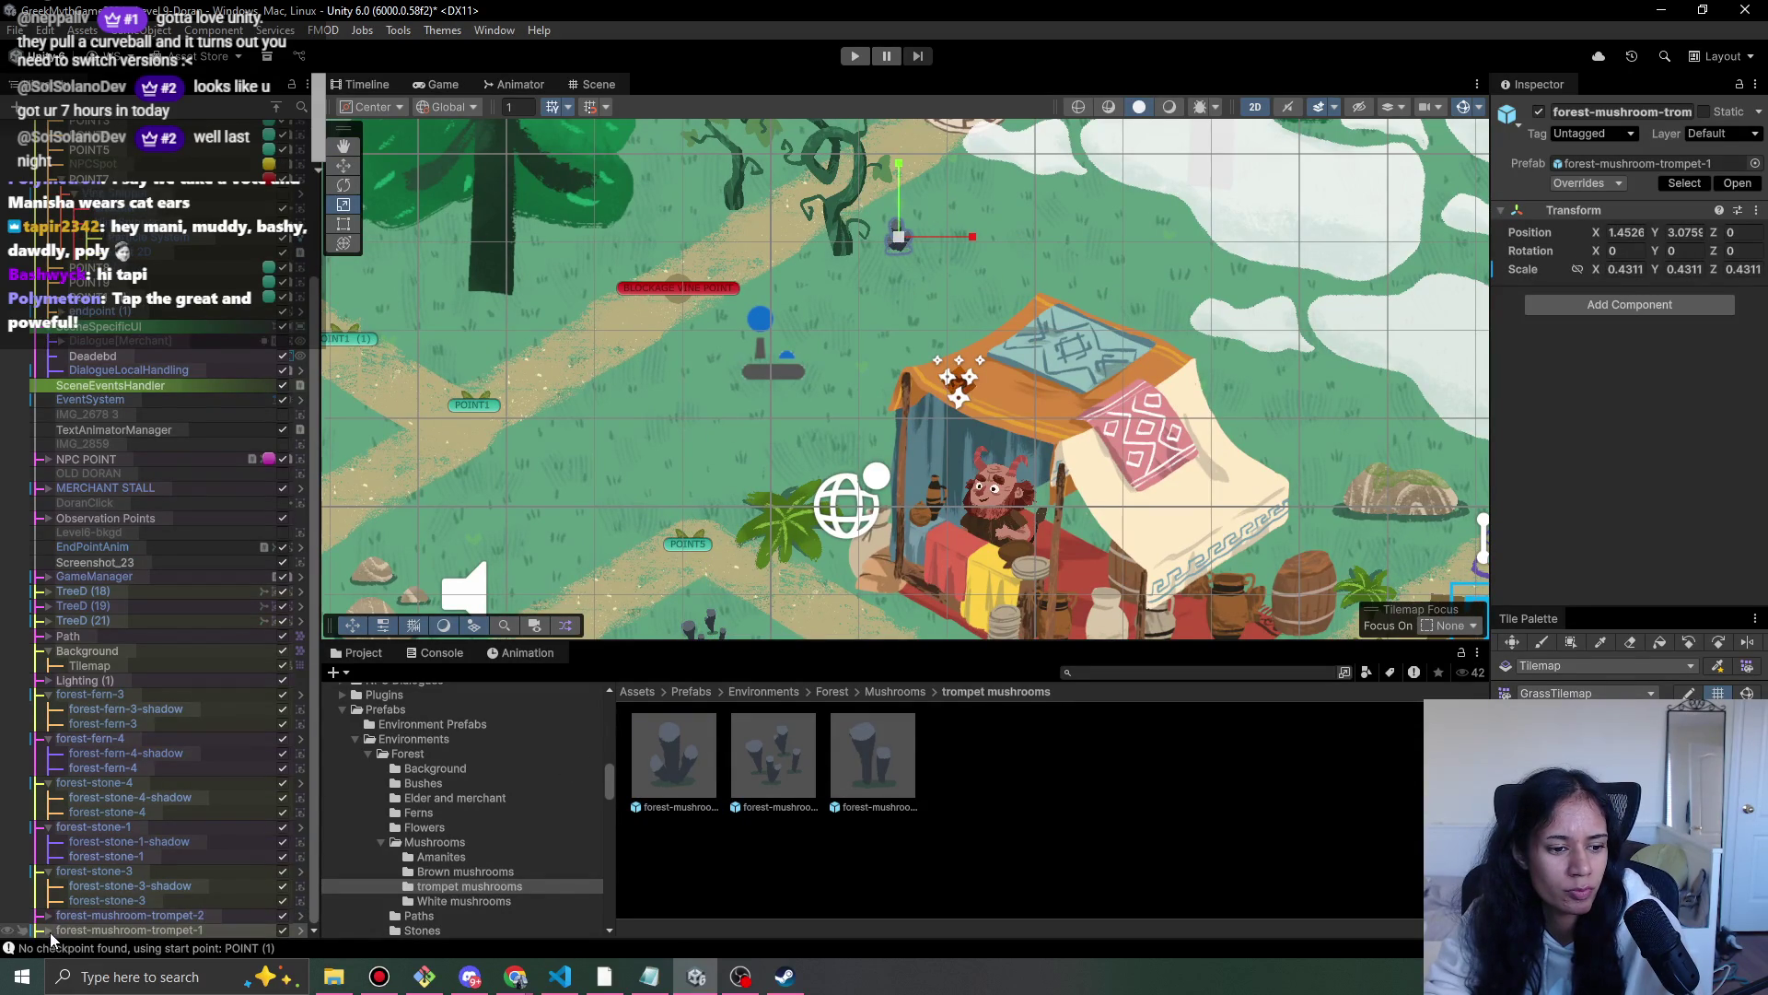
- Give forest-mushroom-trompet-1's shadow Order in Layer 1 and its sprite 2, then review its overrides
{"action": "left_click", "coordinate": [151, 929]}
{"action": "key", "text": "Right"}
{"action": "left_click", "coordinate": [165, 916]}
{"action": "left_click", "coordinate": [1657, 461]}
{"action": "type", "text": "1"}
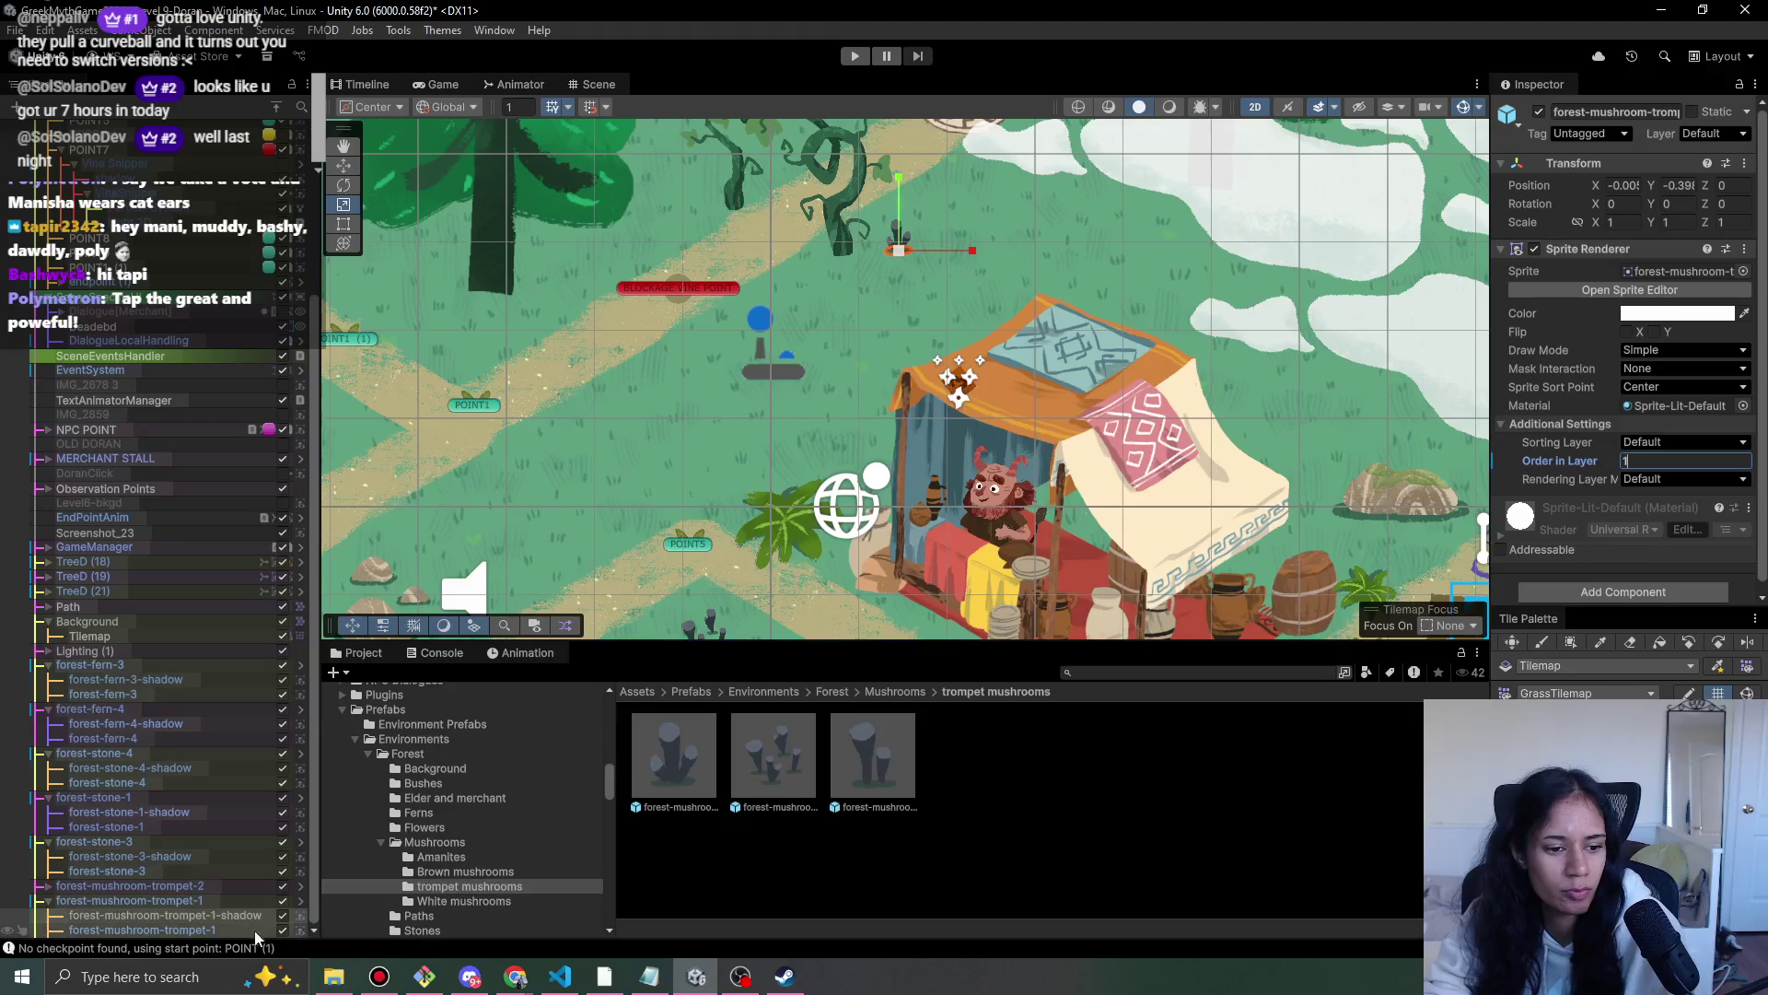
{"action": "left_click", "coordinate": [234, 921]}
{"action": "left_click", "coordinate": [1667, 462]}
{"action": "type", "text": "2"}
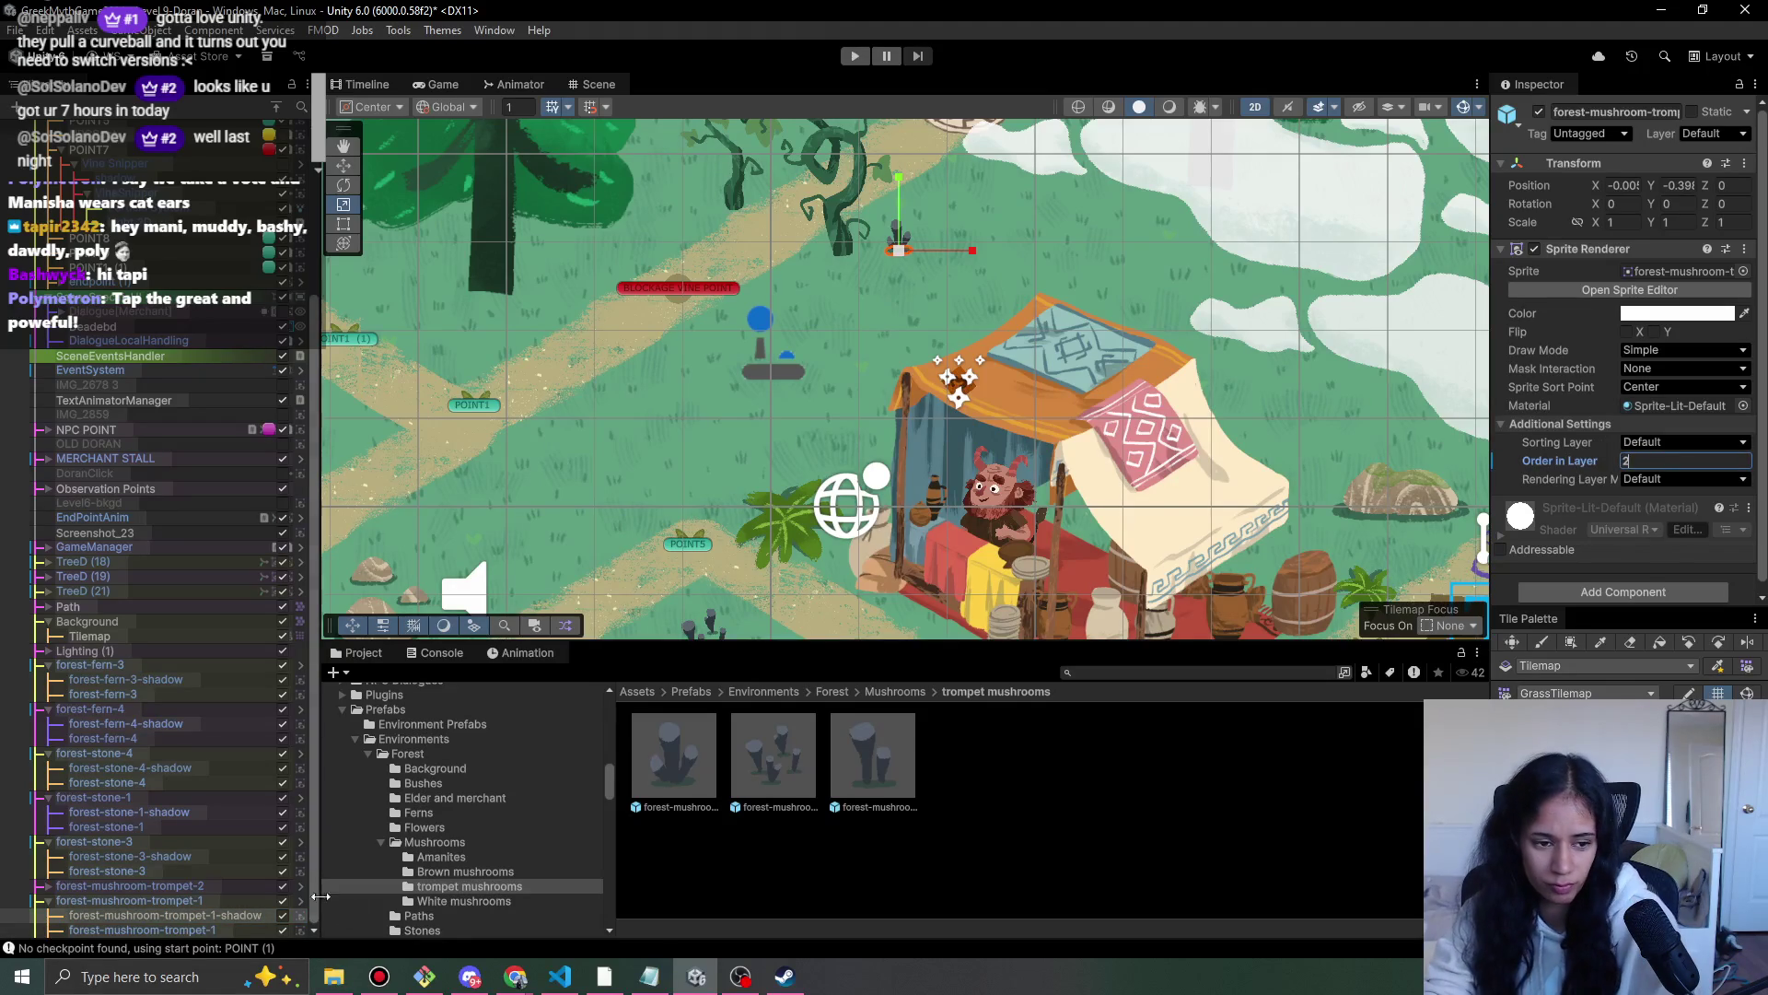
{"action": "left_click", "coordinate": [227, 901]}
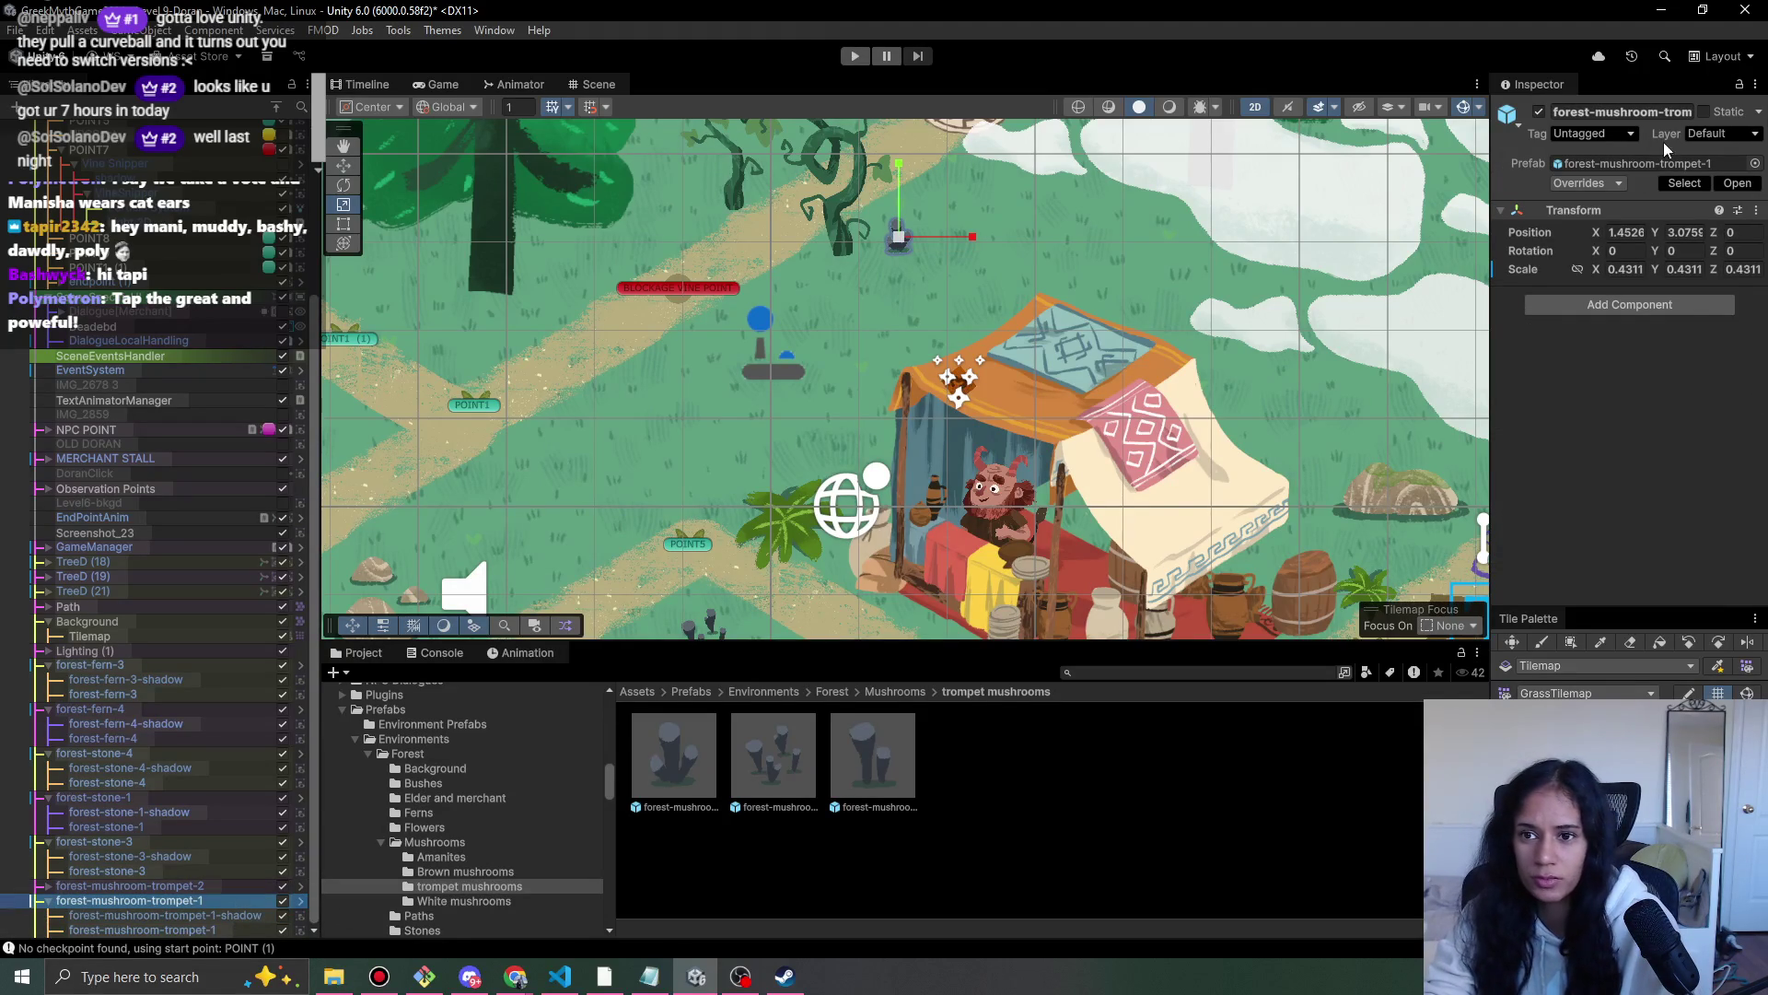
{"action": "left_click", "coordinate": [1615, 184]}
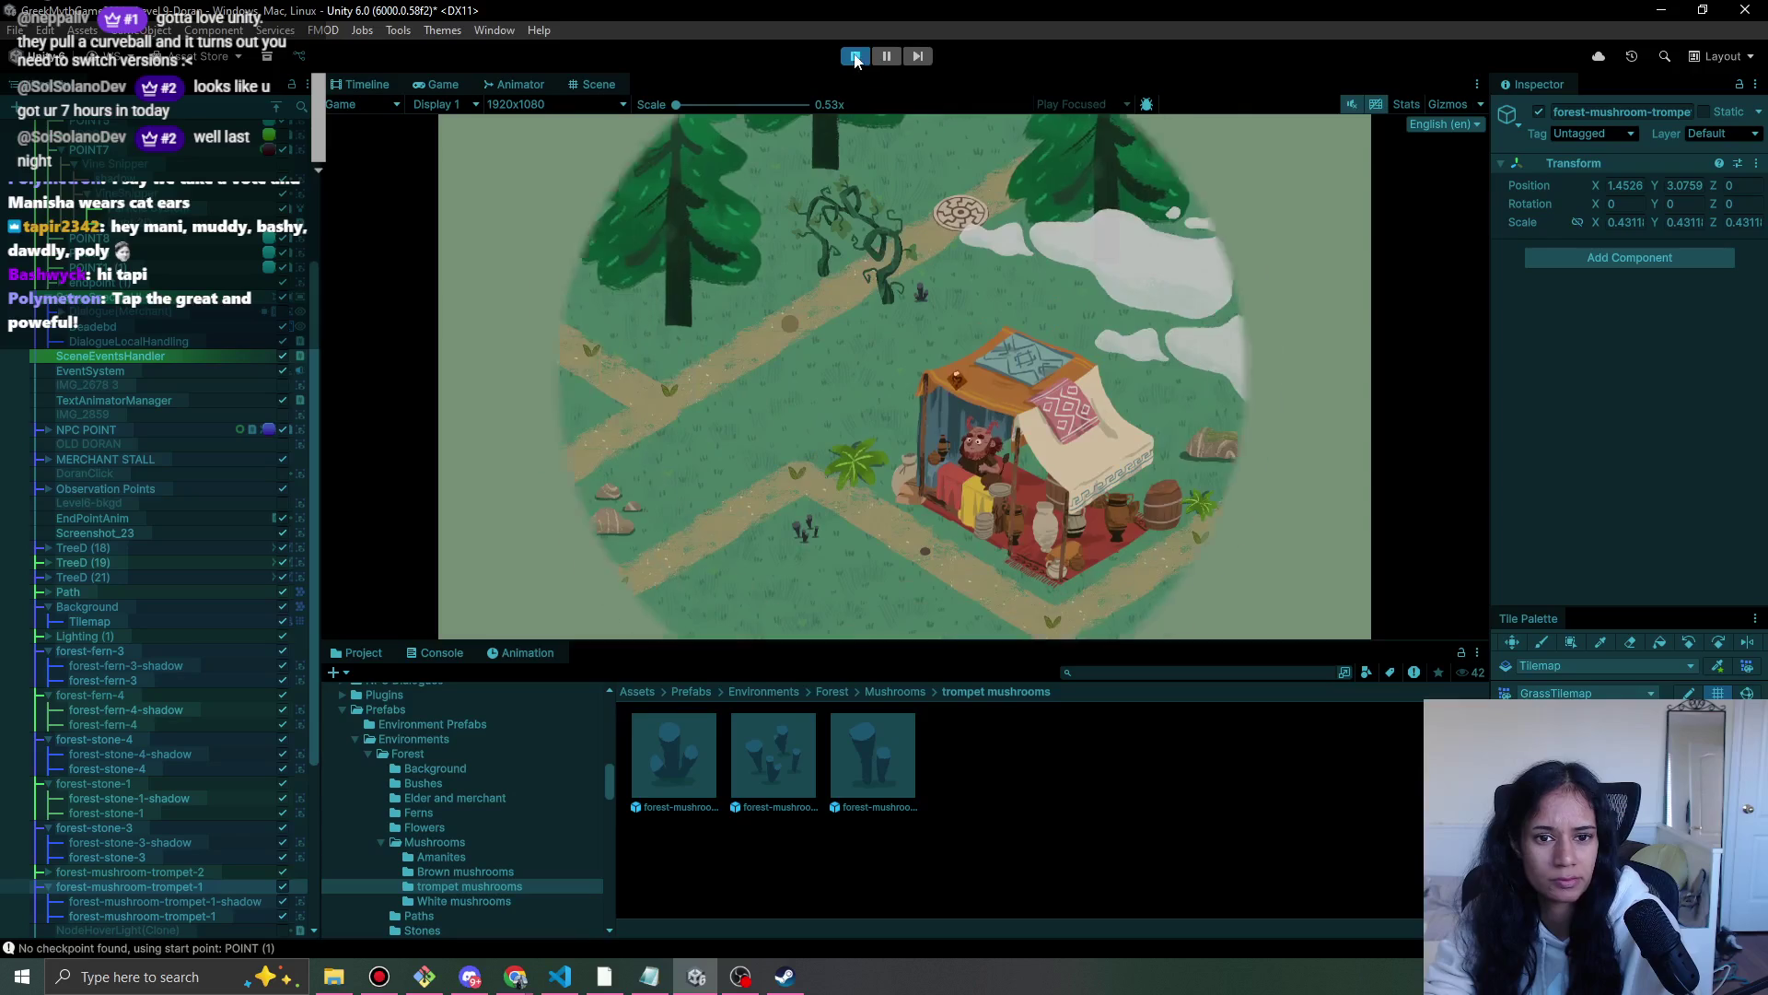
- Stop playtesting and paint extra tiles on the Path tilemap beside the merchant stall
{"action": "left_click", "coordinate": [855, 57]}
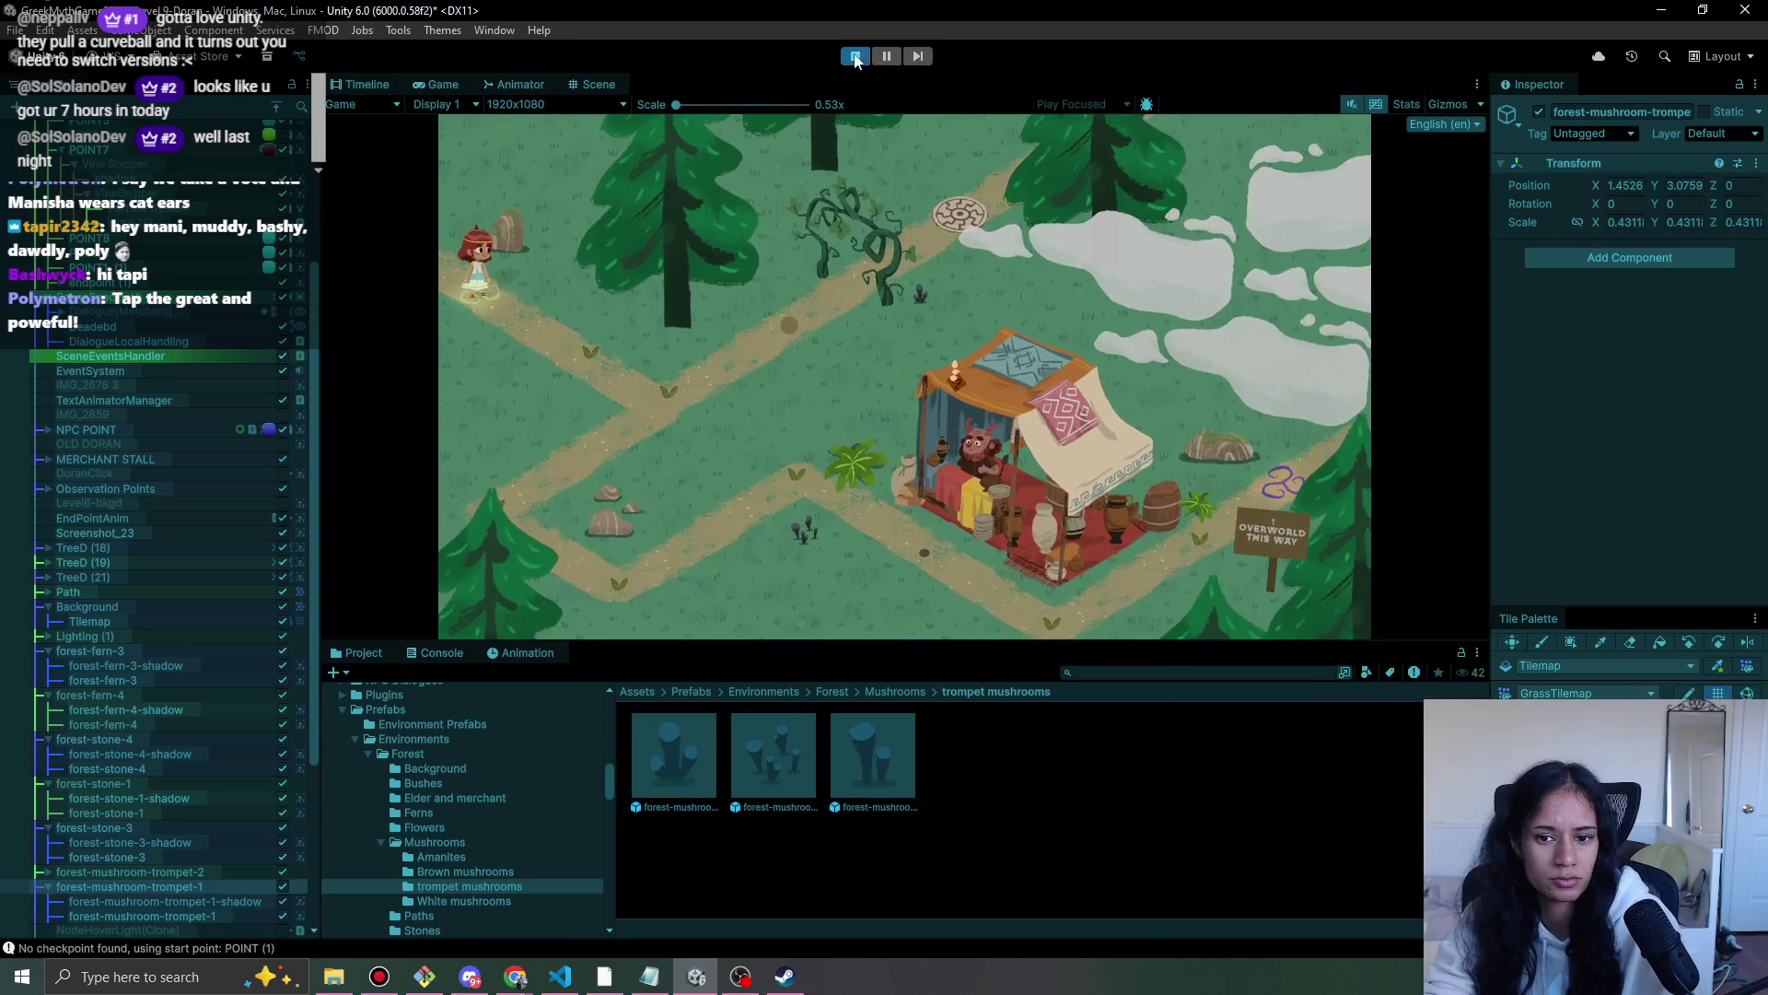
{"action": "scroll", "coordinate": [709, 402], "scroll_direction": "down", "scroll_amount": 5}
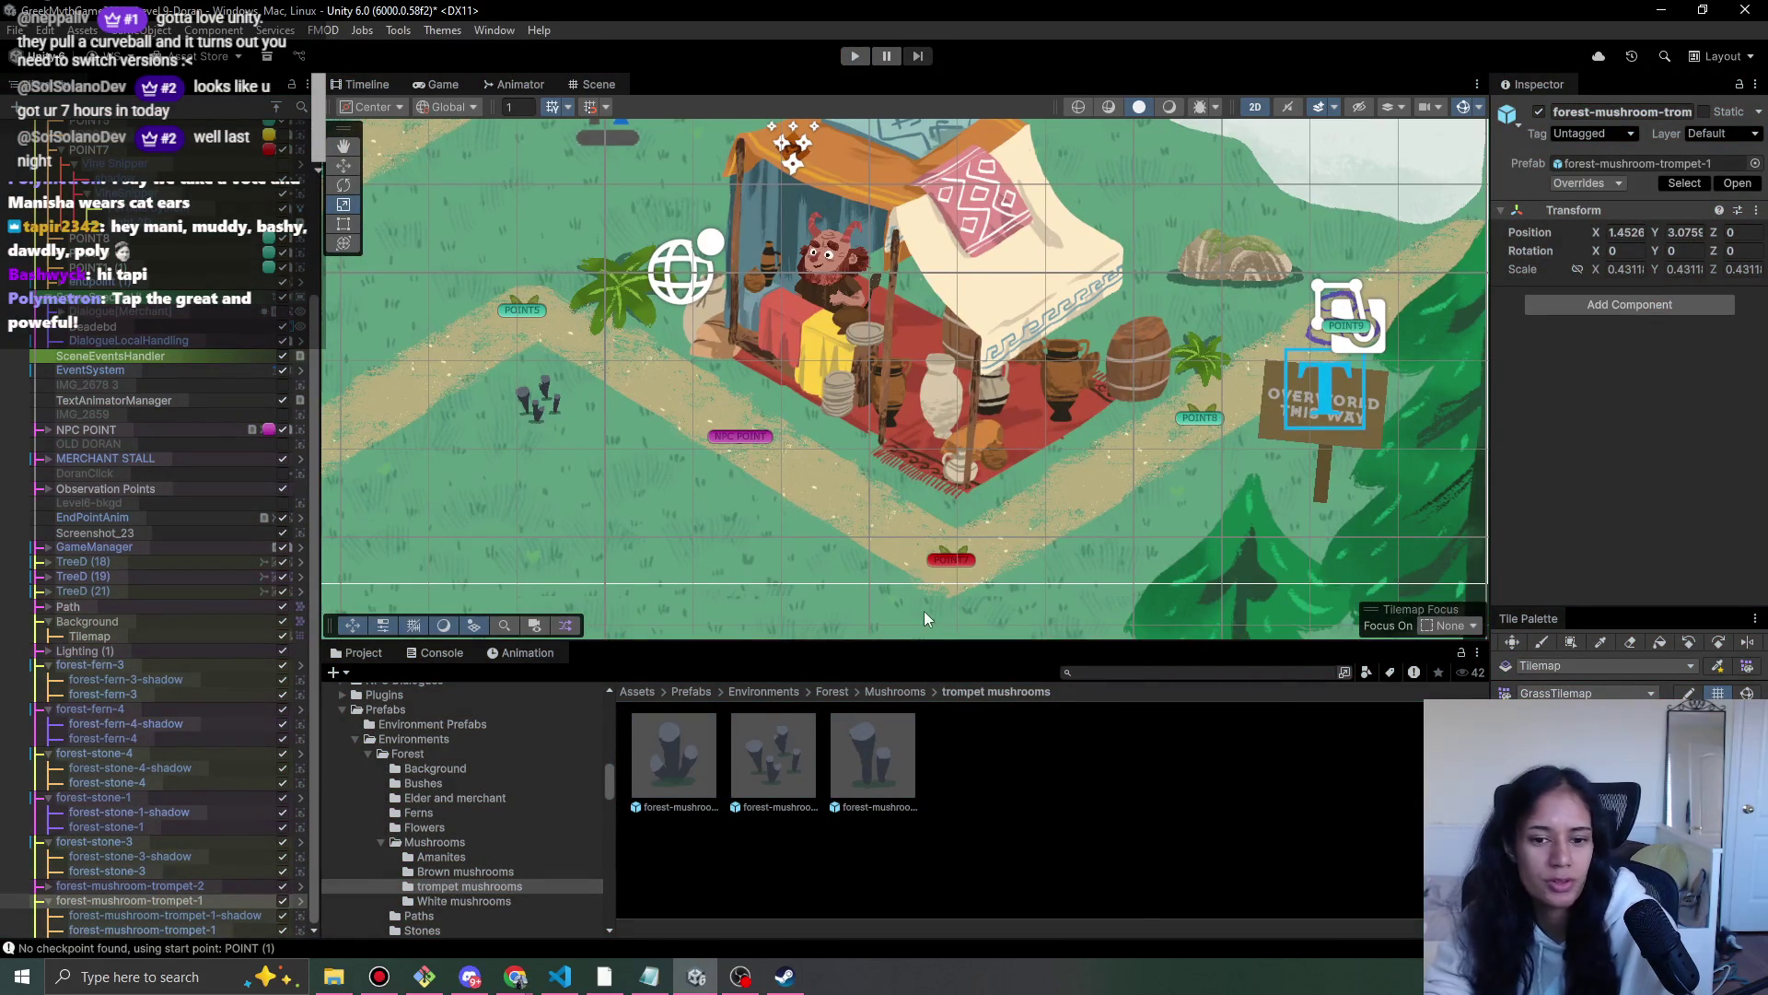
{"action": "left_click", "coordinate": [43, 607]}
{"action": "left_click", "coordinate": [43, 607]}
{"action": "left_click", "coordinate": [92, 622]}
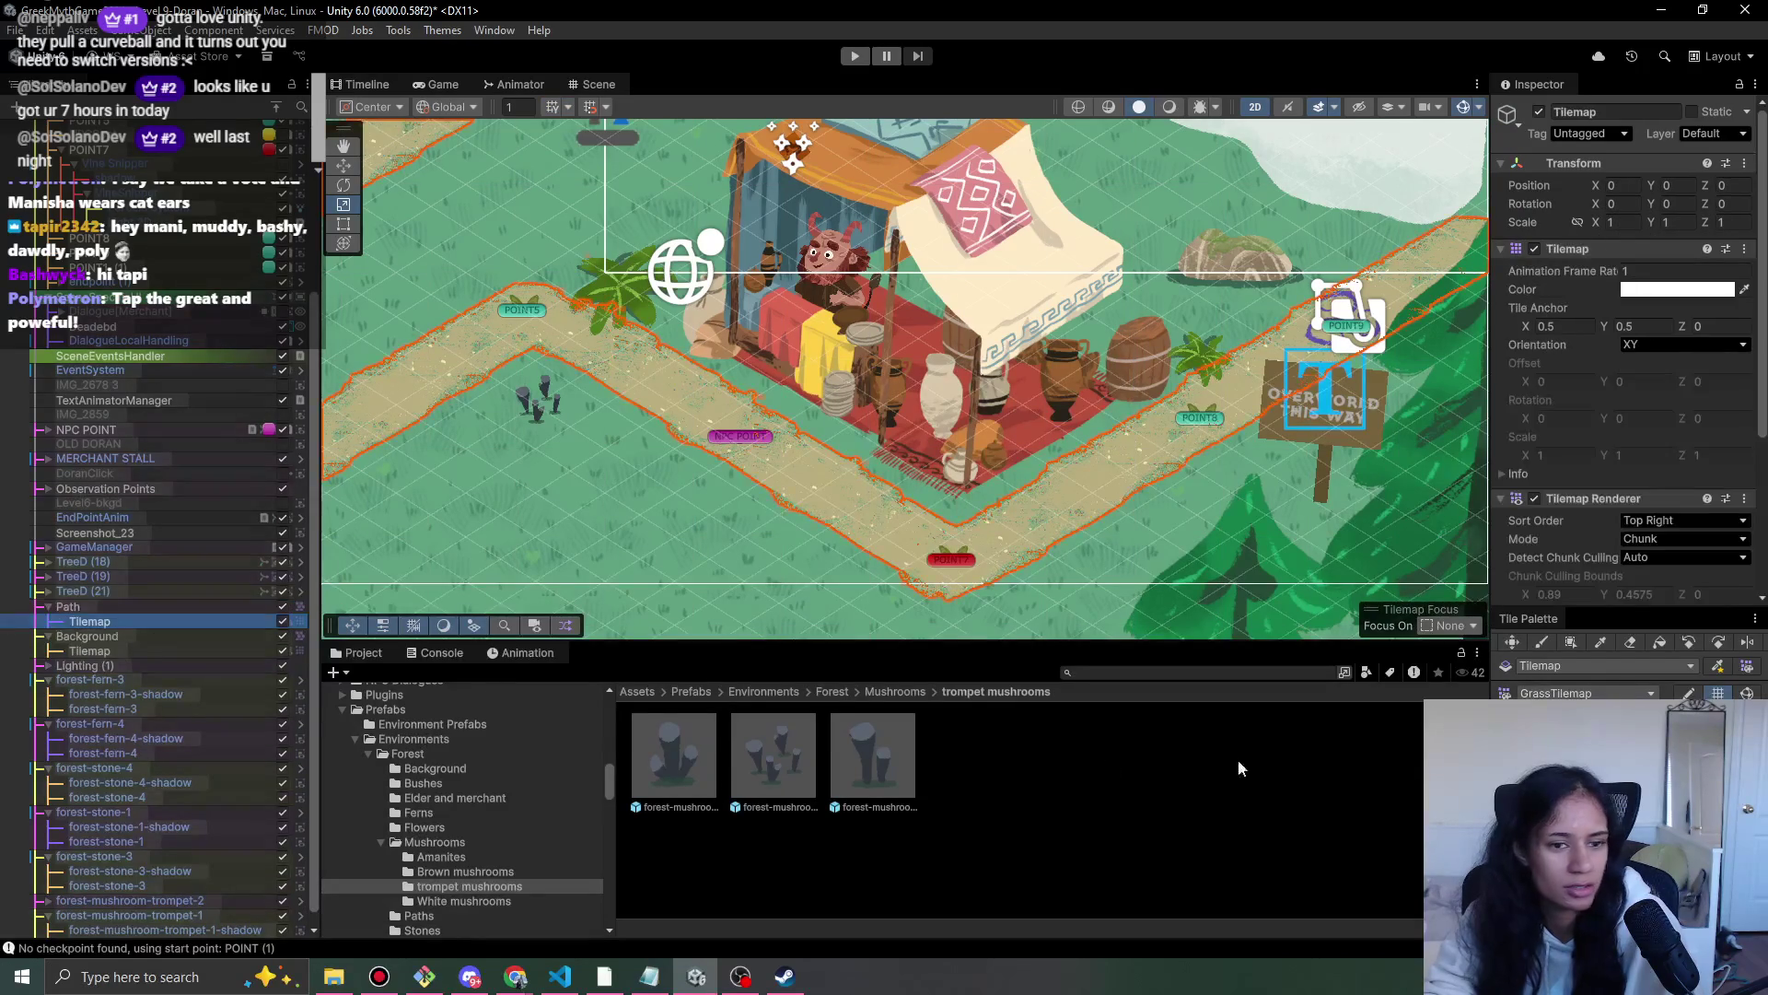
{"action": "left_click", "coordinate": [1649, 693]}
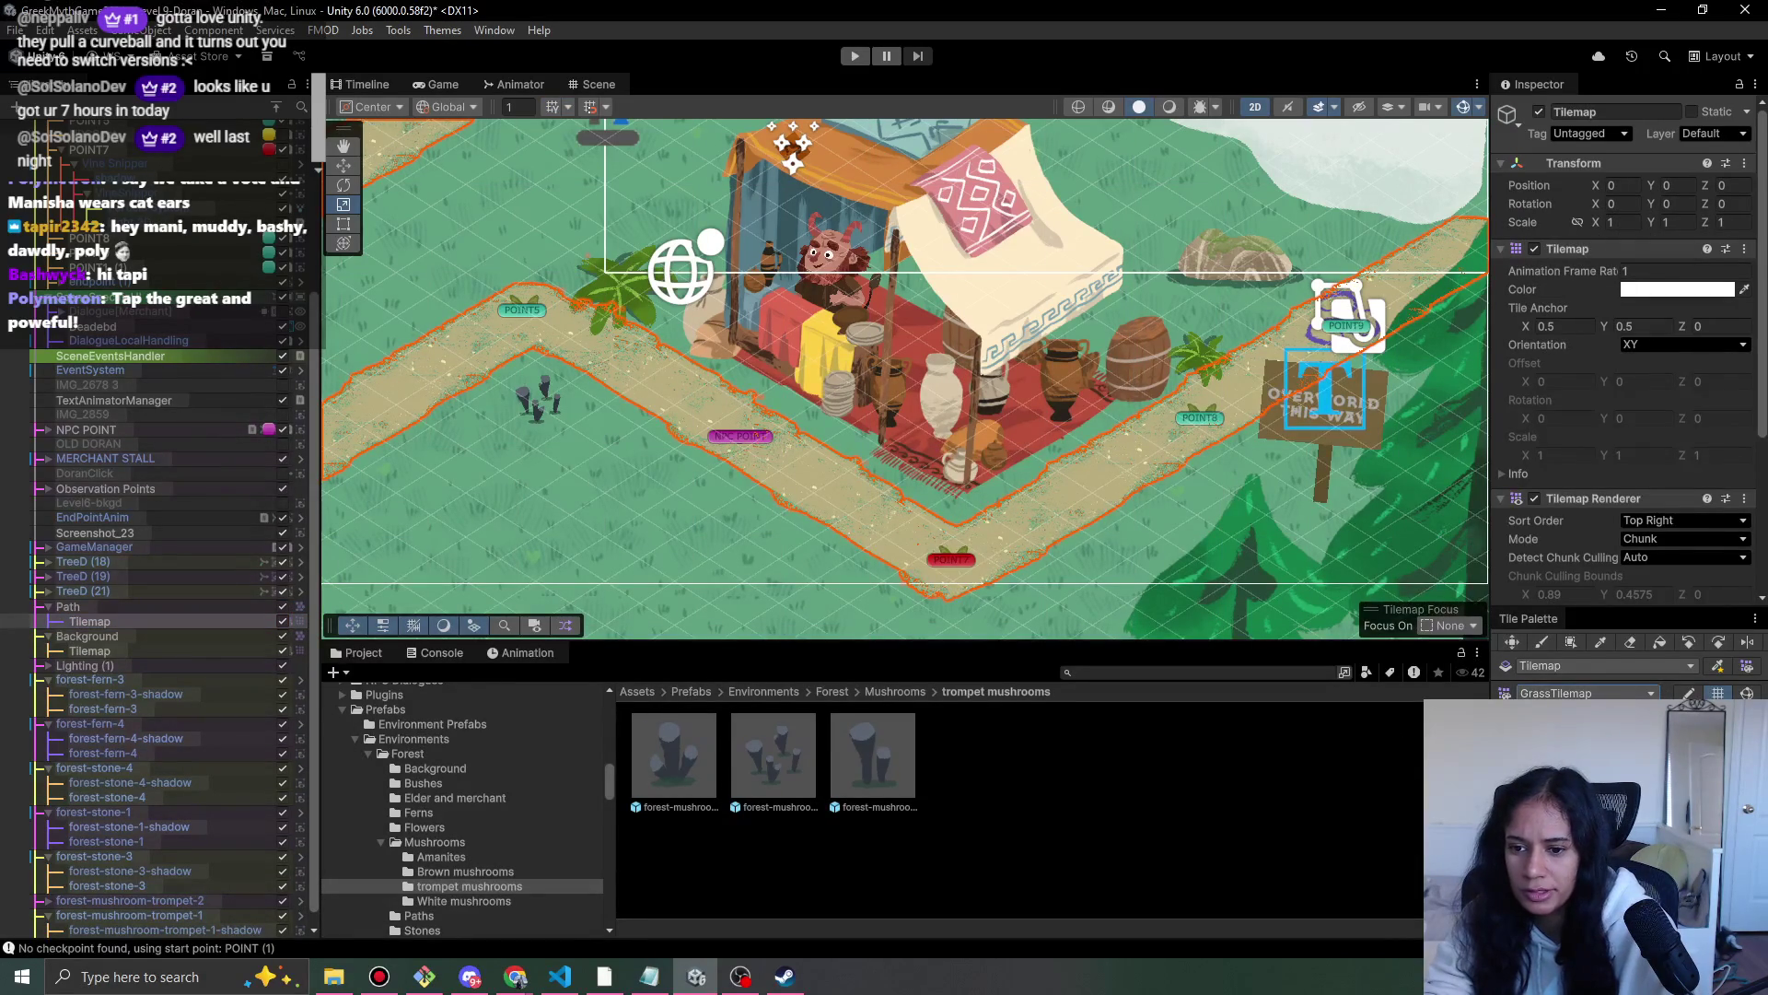
{"action": "left_click", "coordinate": [1565, 727]}
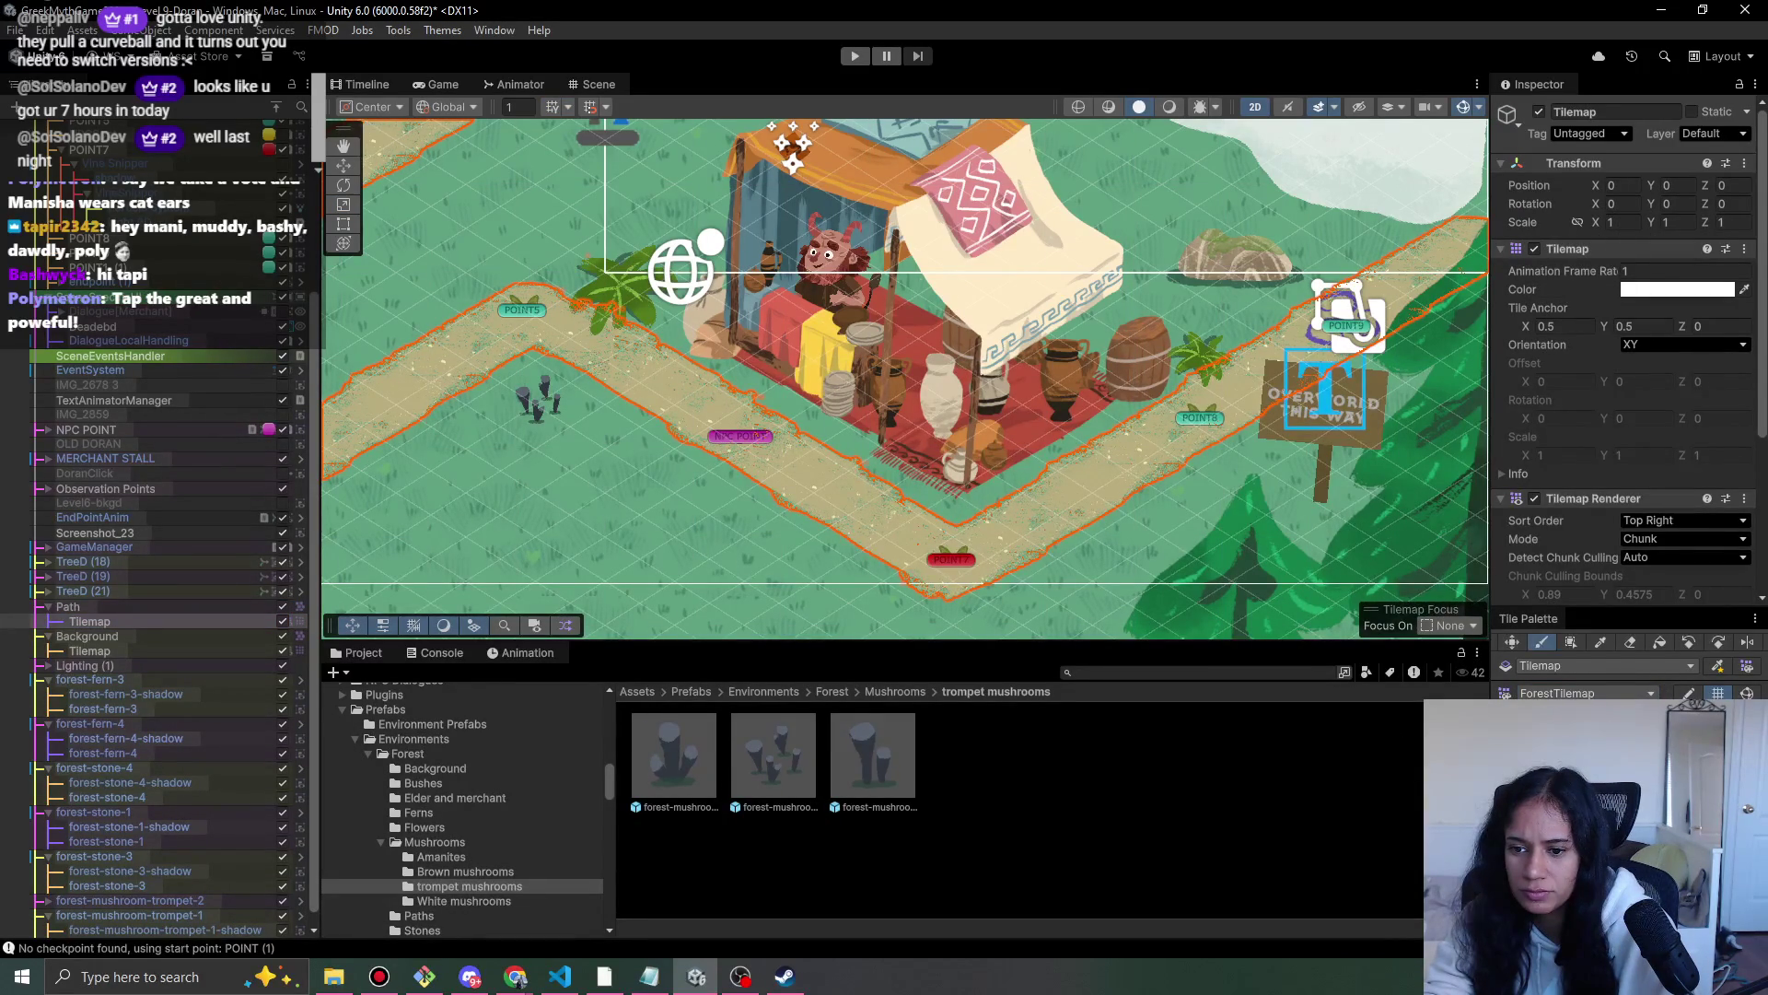
{"action": "mouse_move", "coordinate": [921, 433]}
{"action": "left_mouse_down"}
{"action": "mouse_move", "coordinate": [755, 364]}
{"action": "mouse_move", "coordinate": [801, 406]}
{"action": "mouse_move", "coordinate": [775, 411]}
{"action": "mouse_move", "coordinate": [879, 477]}
{"action": "mouse_move", "coordinate": [863, 461]}
{"action": "left_mouse_up"}
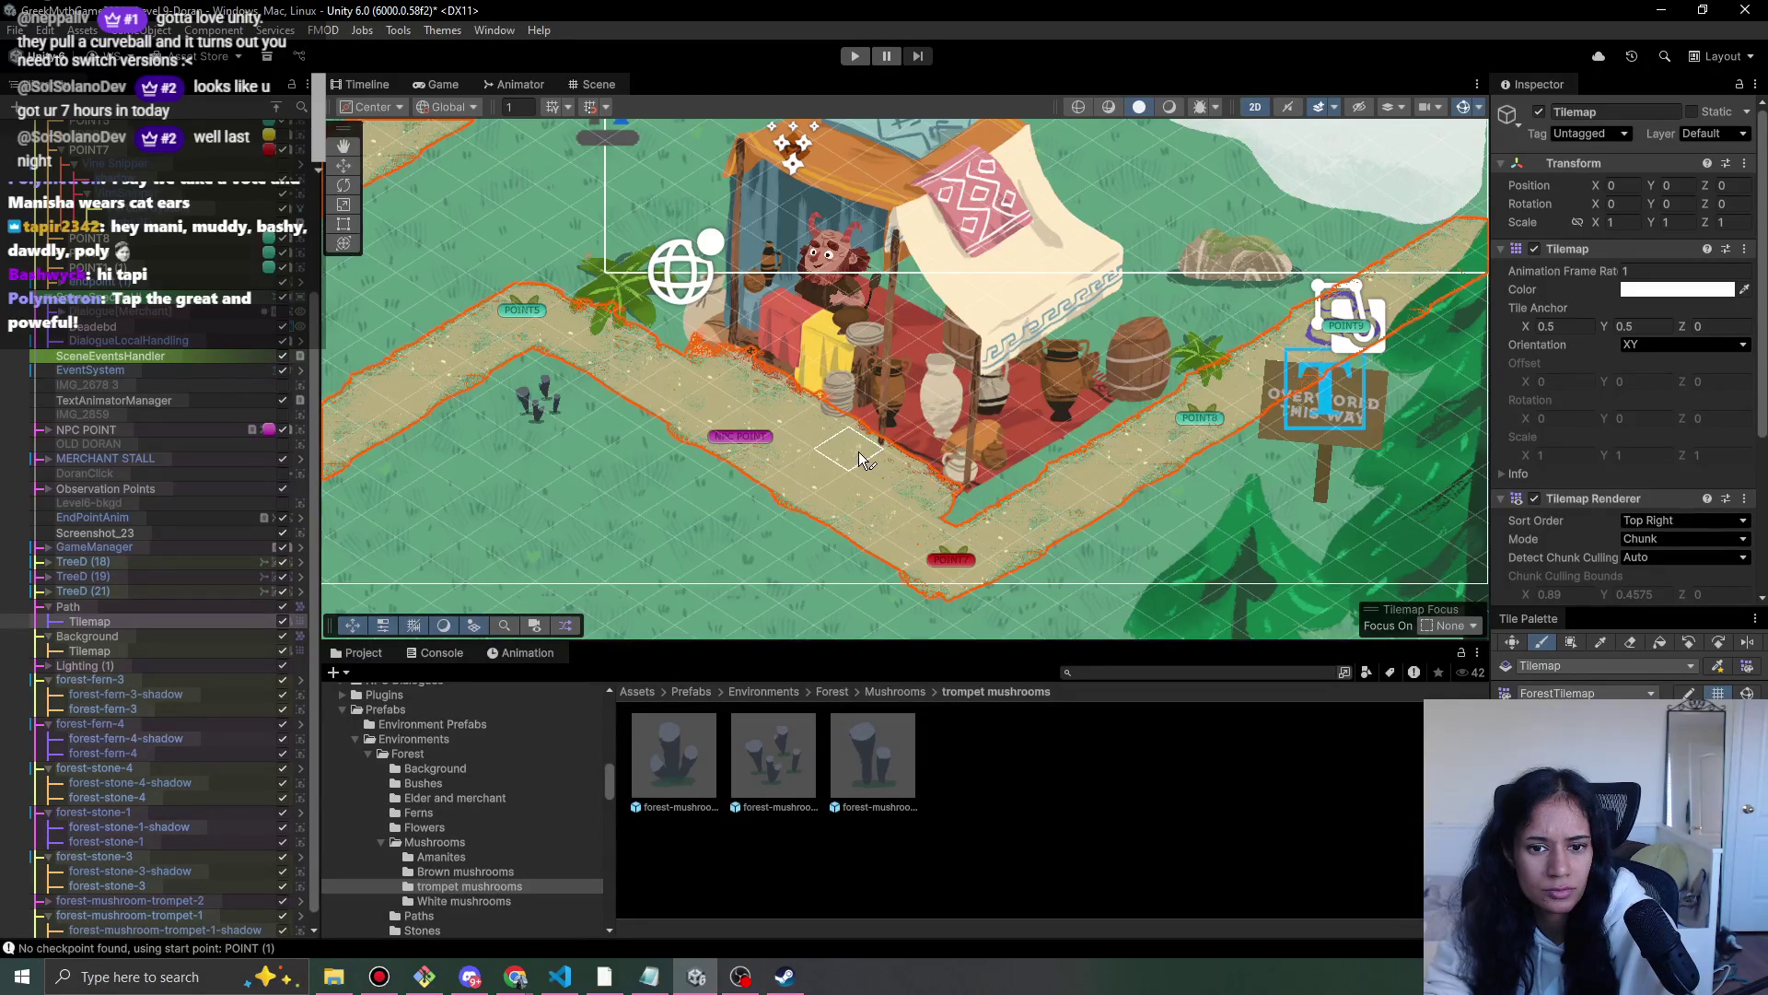
- Expand the MERCHANT STALL group and select its STORE1 sprite
{"action": "scroll", "coordinate": [1208, 484], "scroll_direction": "down", "scroll_amount": 2}
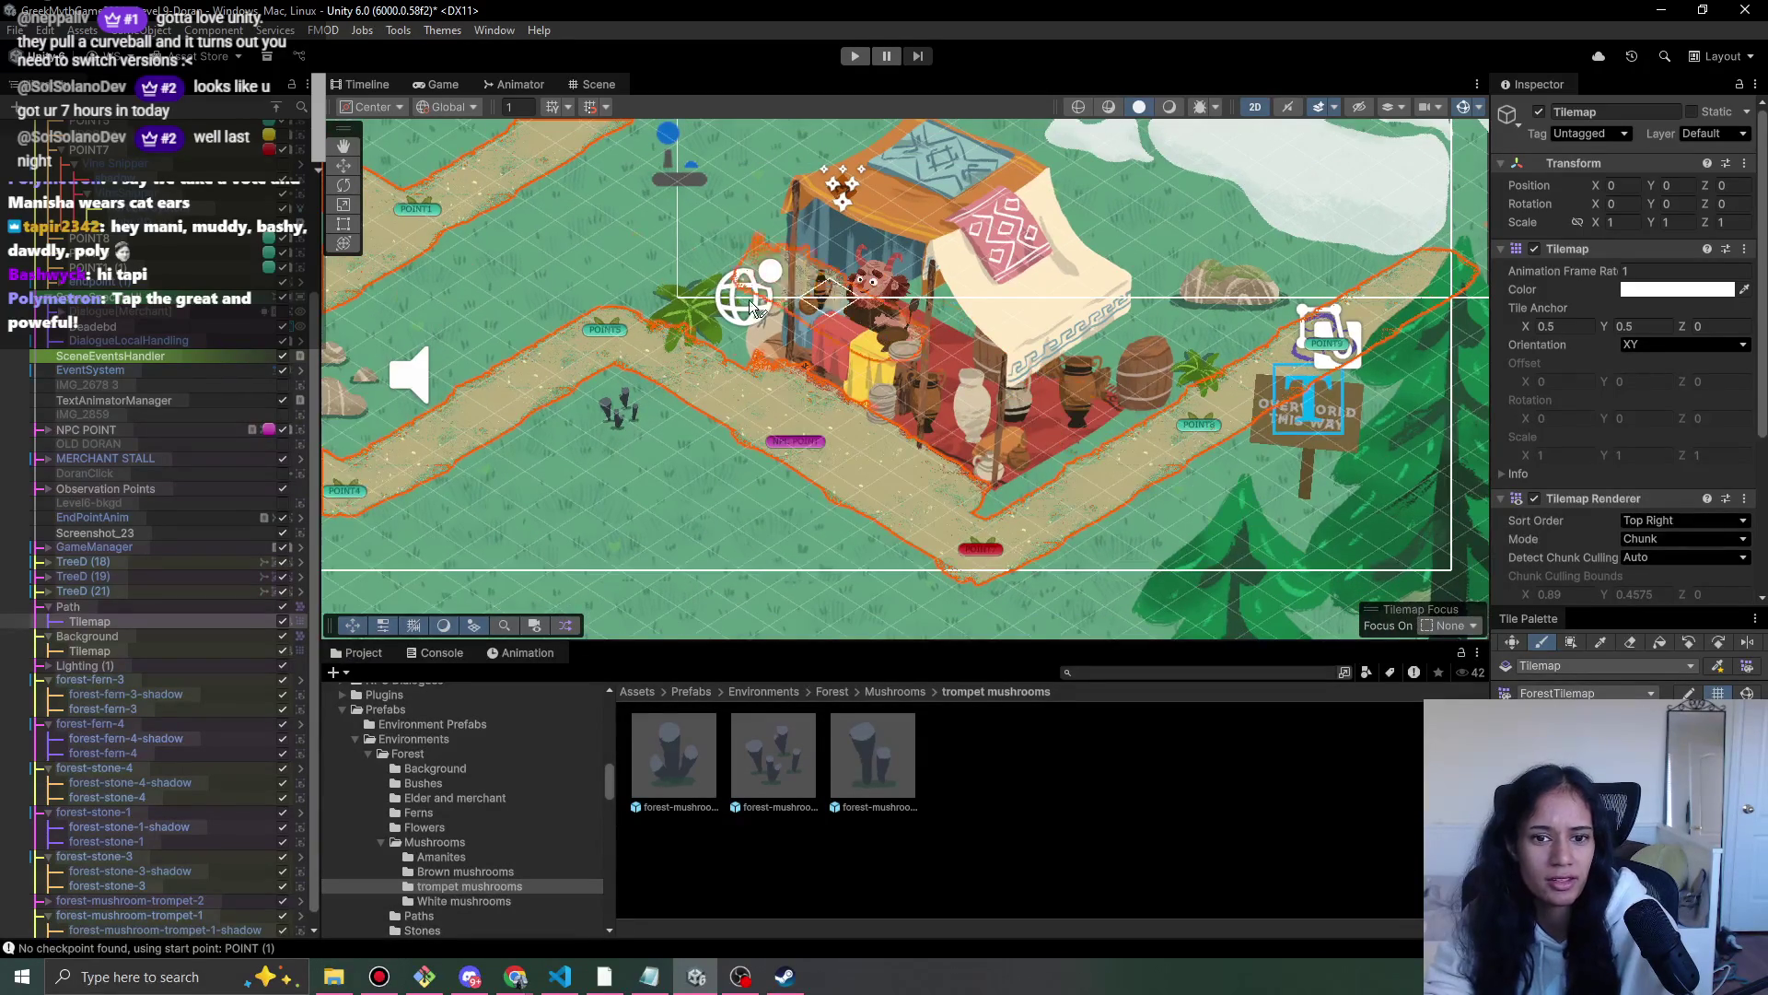
{"action": "left_click", "coordinate": [48, 458]}
{"action": "left_click", "coordinate": [135, 487]}
{"action": "left_click", "coordinate": [142, 502], "text": "shift"}
{"action": "left_click", "coordinate": [139, 474]}
{"action": "left_click", "coordinate": [138, 488]}
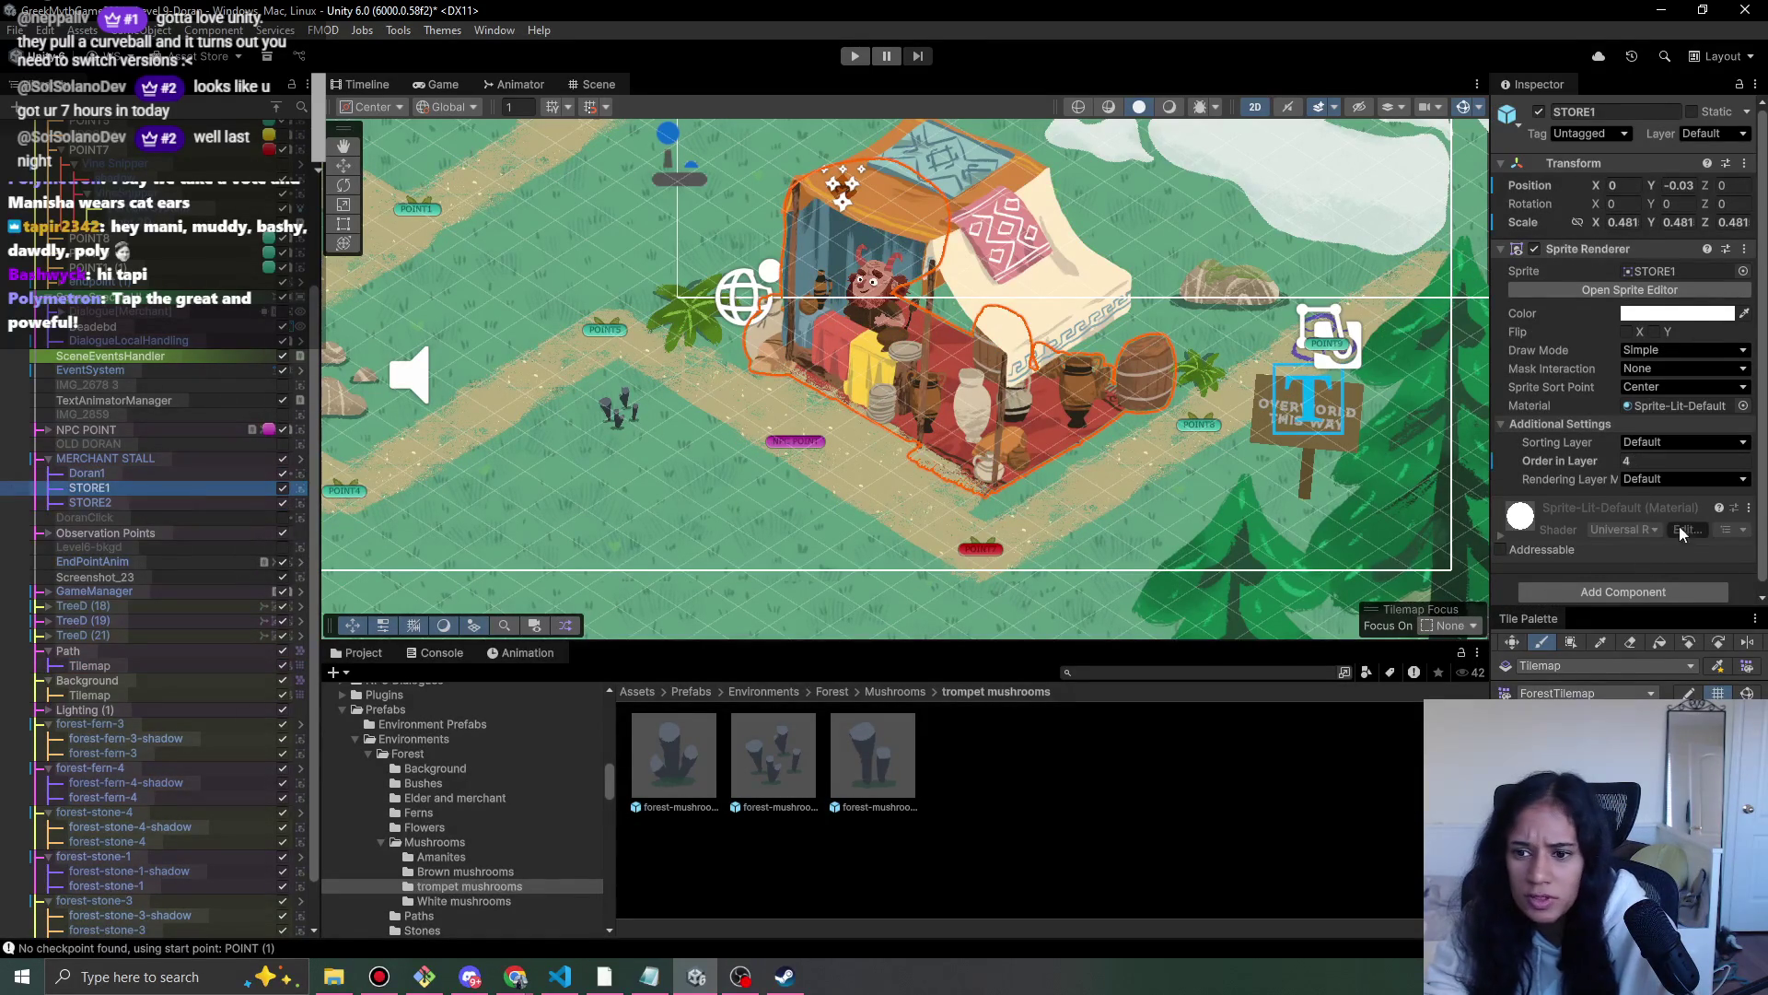
- Raise STORE1's Order in Layer to 13 and playtest the stall's layering
{"action": "left_click", "coordinate": [1642, 459]}
{"action": "type", "text": "12"}
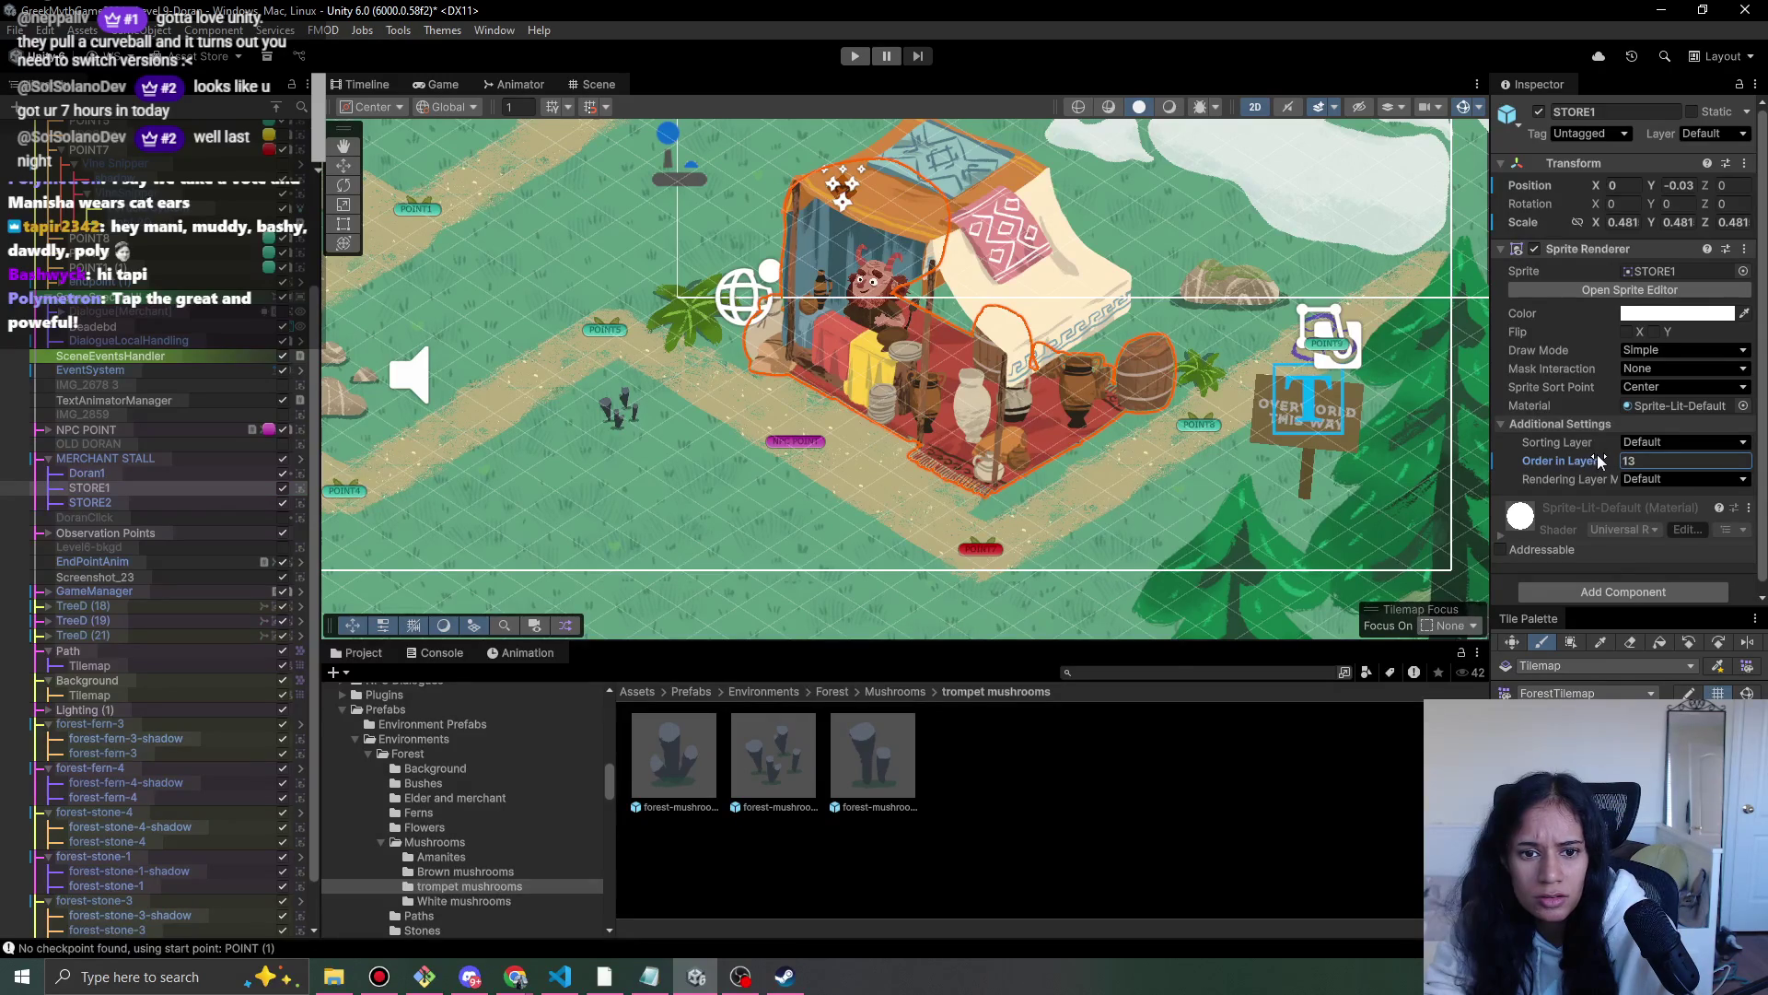
{"action": "left_click", "coordinate": [853, 56]}
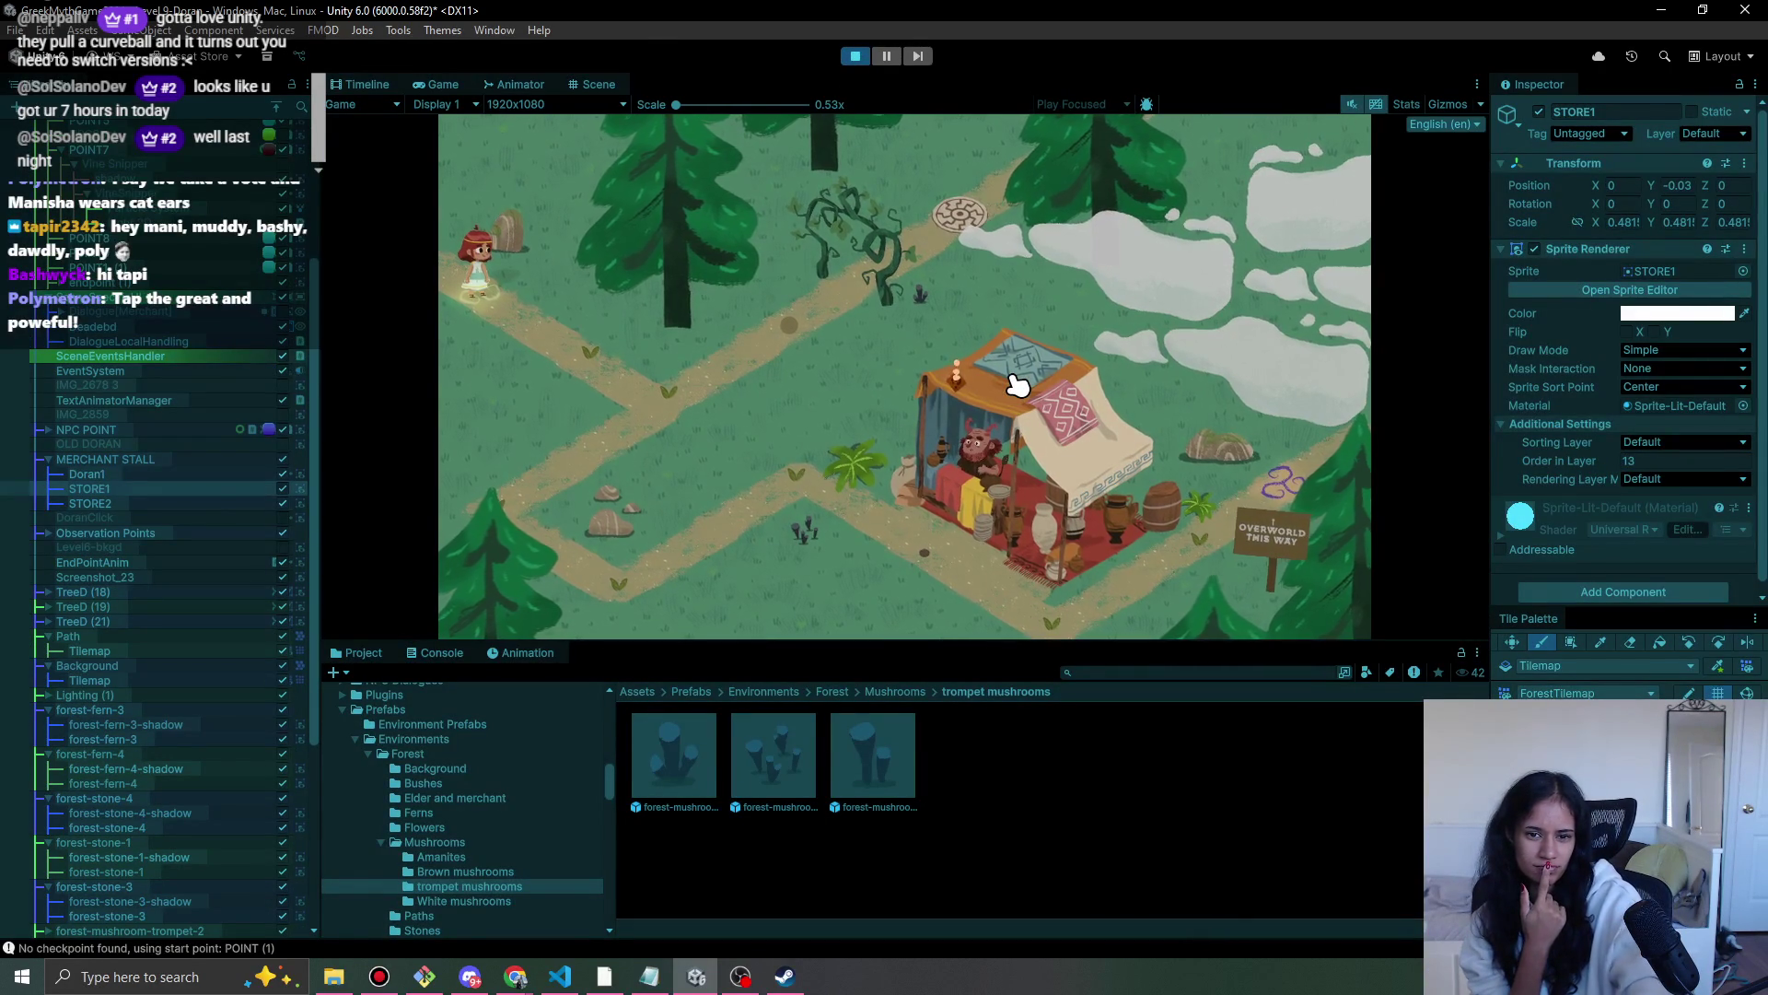
{"action": "left_click", "coordinate": [857, 58]}
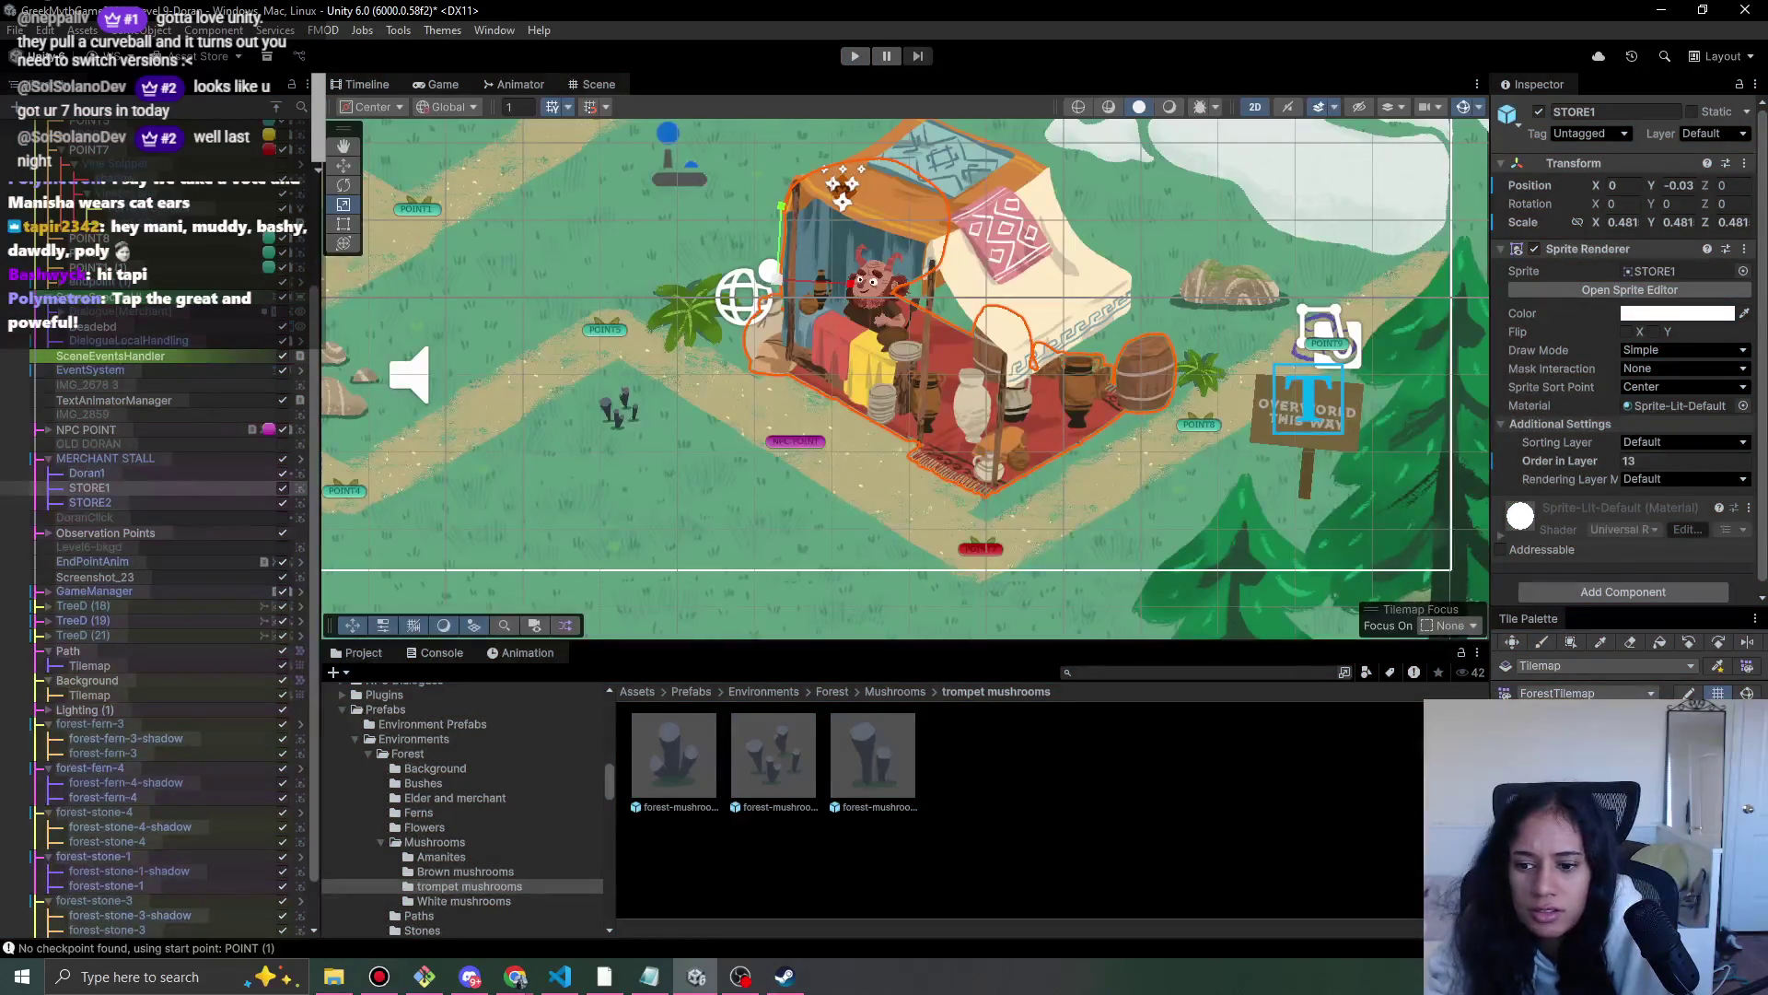
- Select the Path tilemap, switch the Tile Palette to the eraser, and view the upper-left forest
{"action": "scroll", "coordinate": [714, 430], "scroll_direction": "up", "scroll_amount": 2}
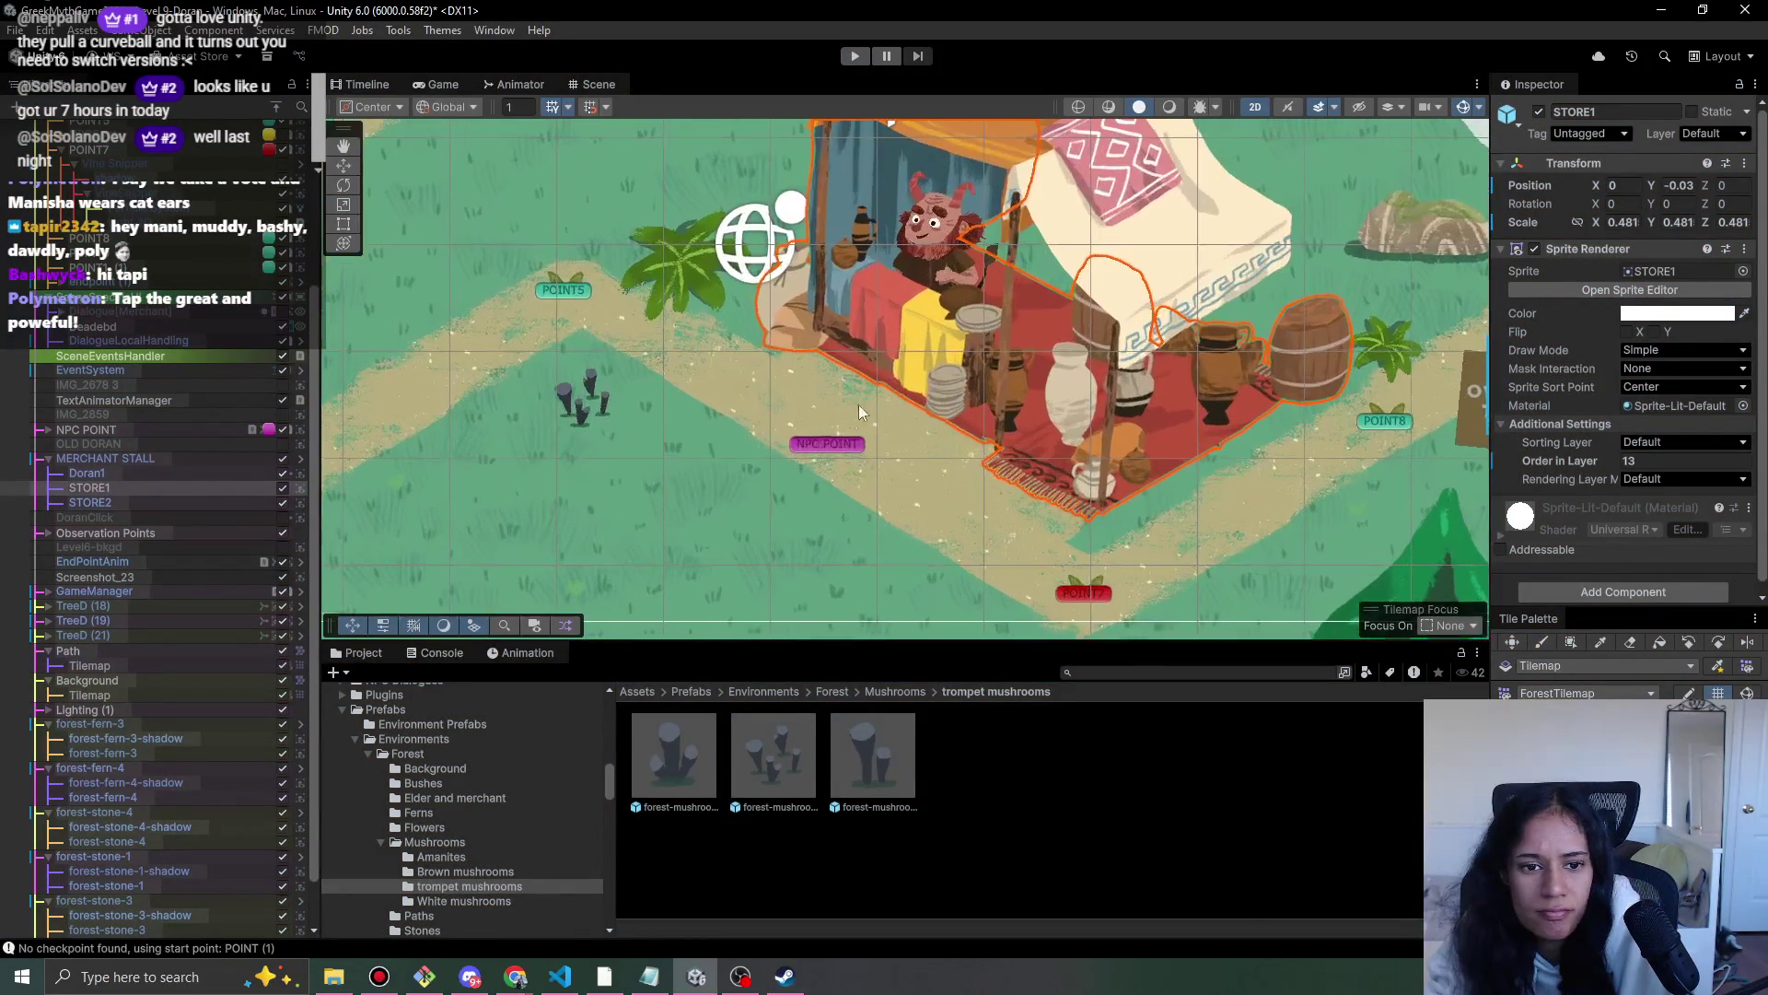
{"action": "scroll", "coordinate": [168, 622], "scroll_direction": "down", "scroll_amount": 2}
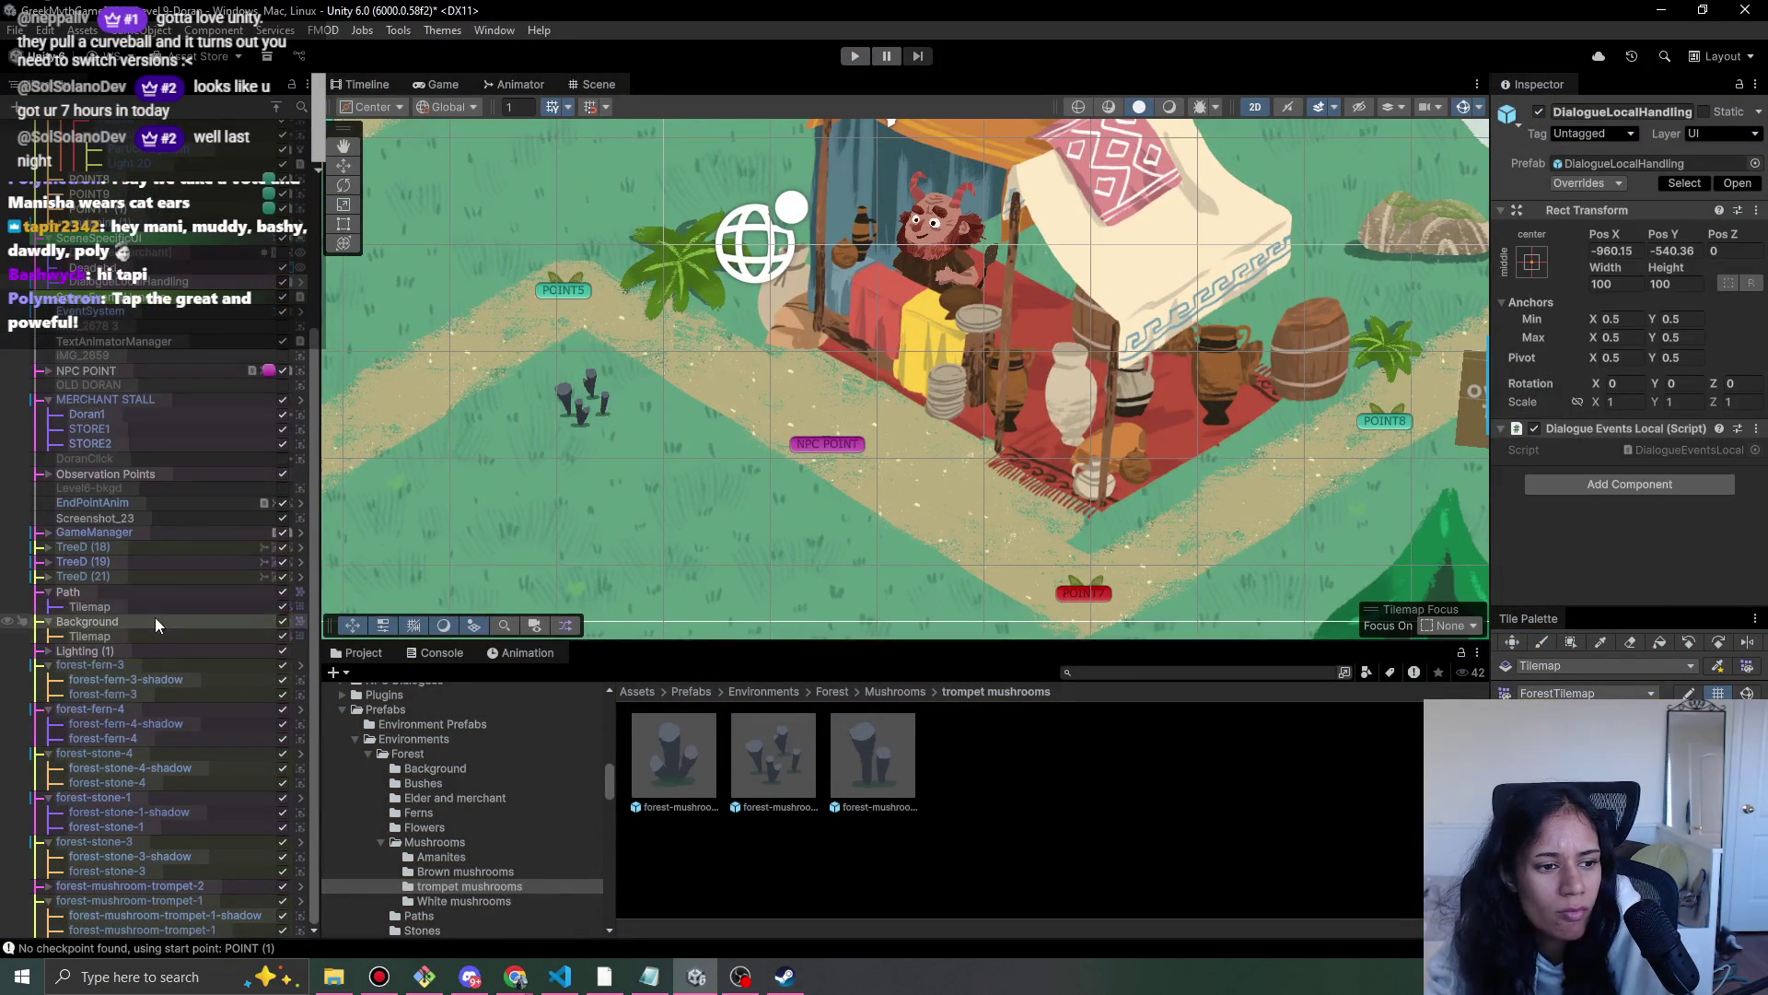
{"action": "left_click", "coordinate": [218, 606]}
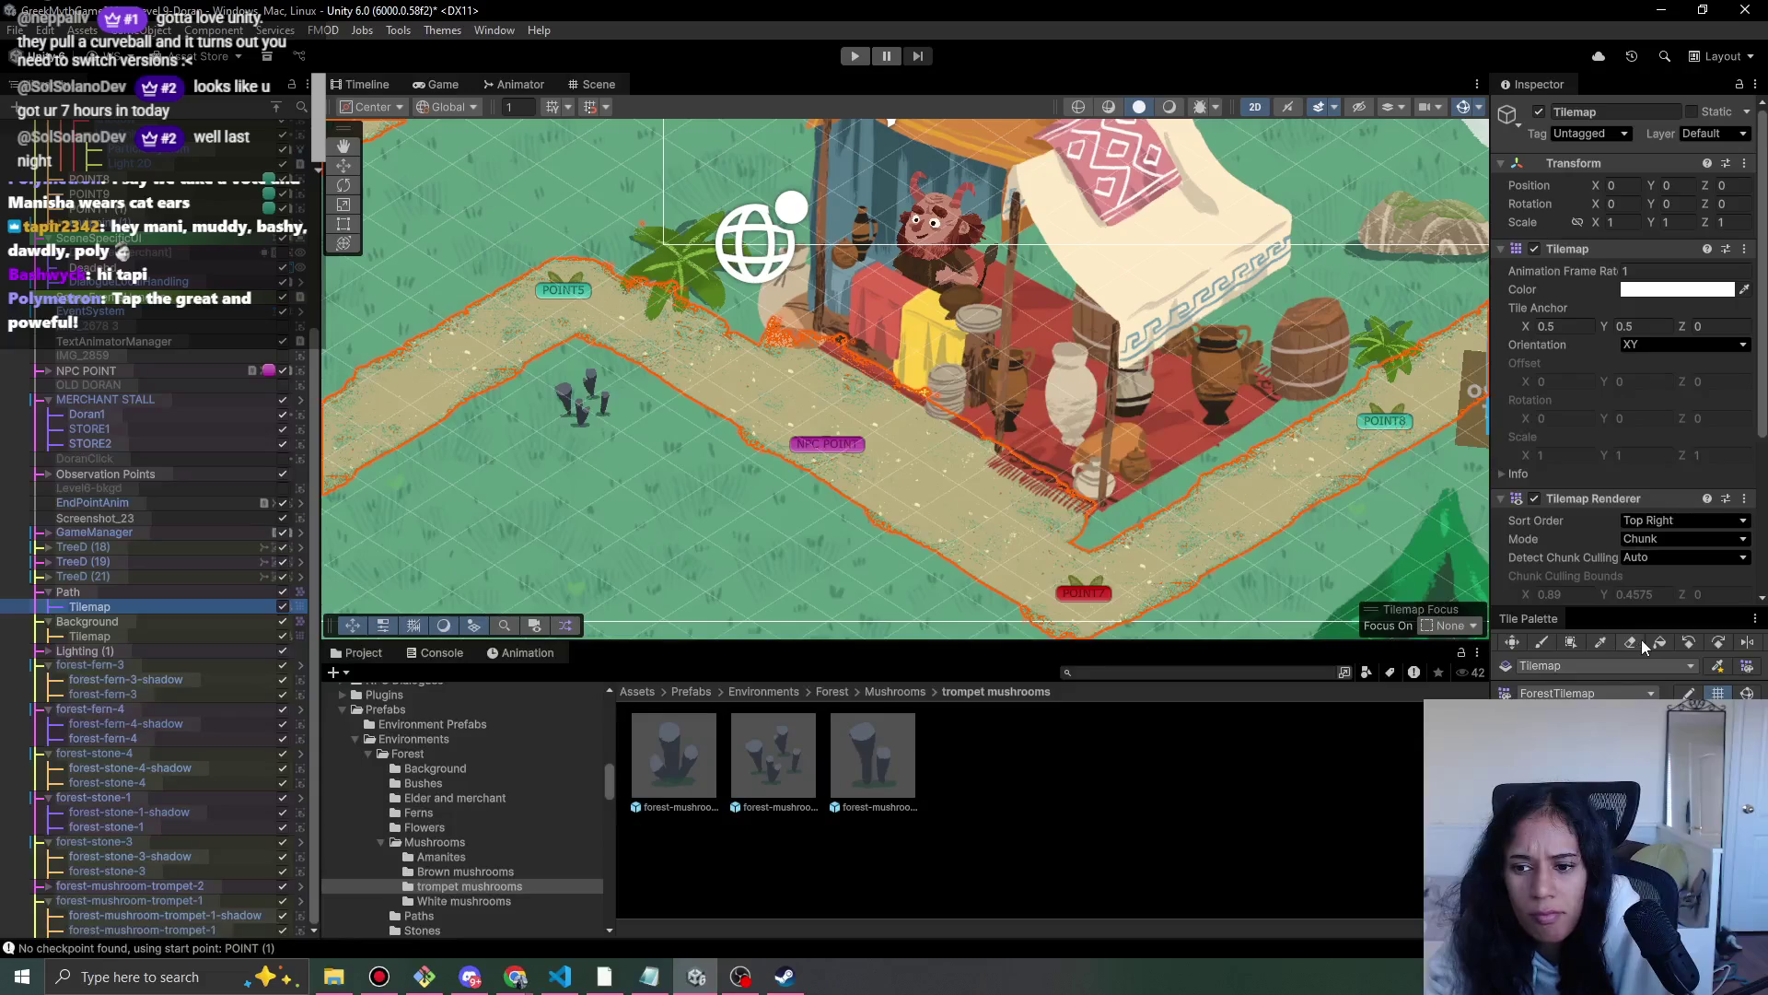
{"action": "left_click", "coordinate": [1059, 520]}
{"action": "key", "text": "b"}
{"action": "left_click", "coordinate": [1629, 644]}
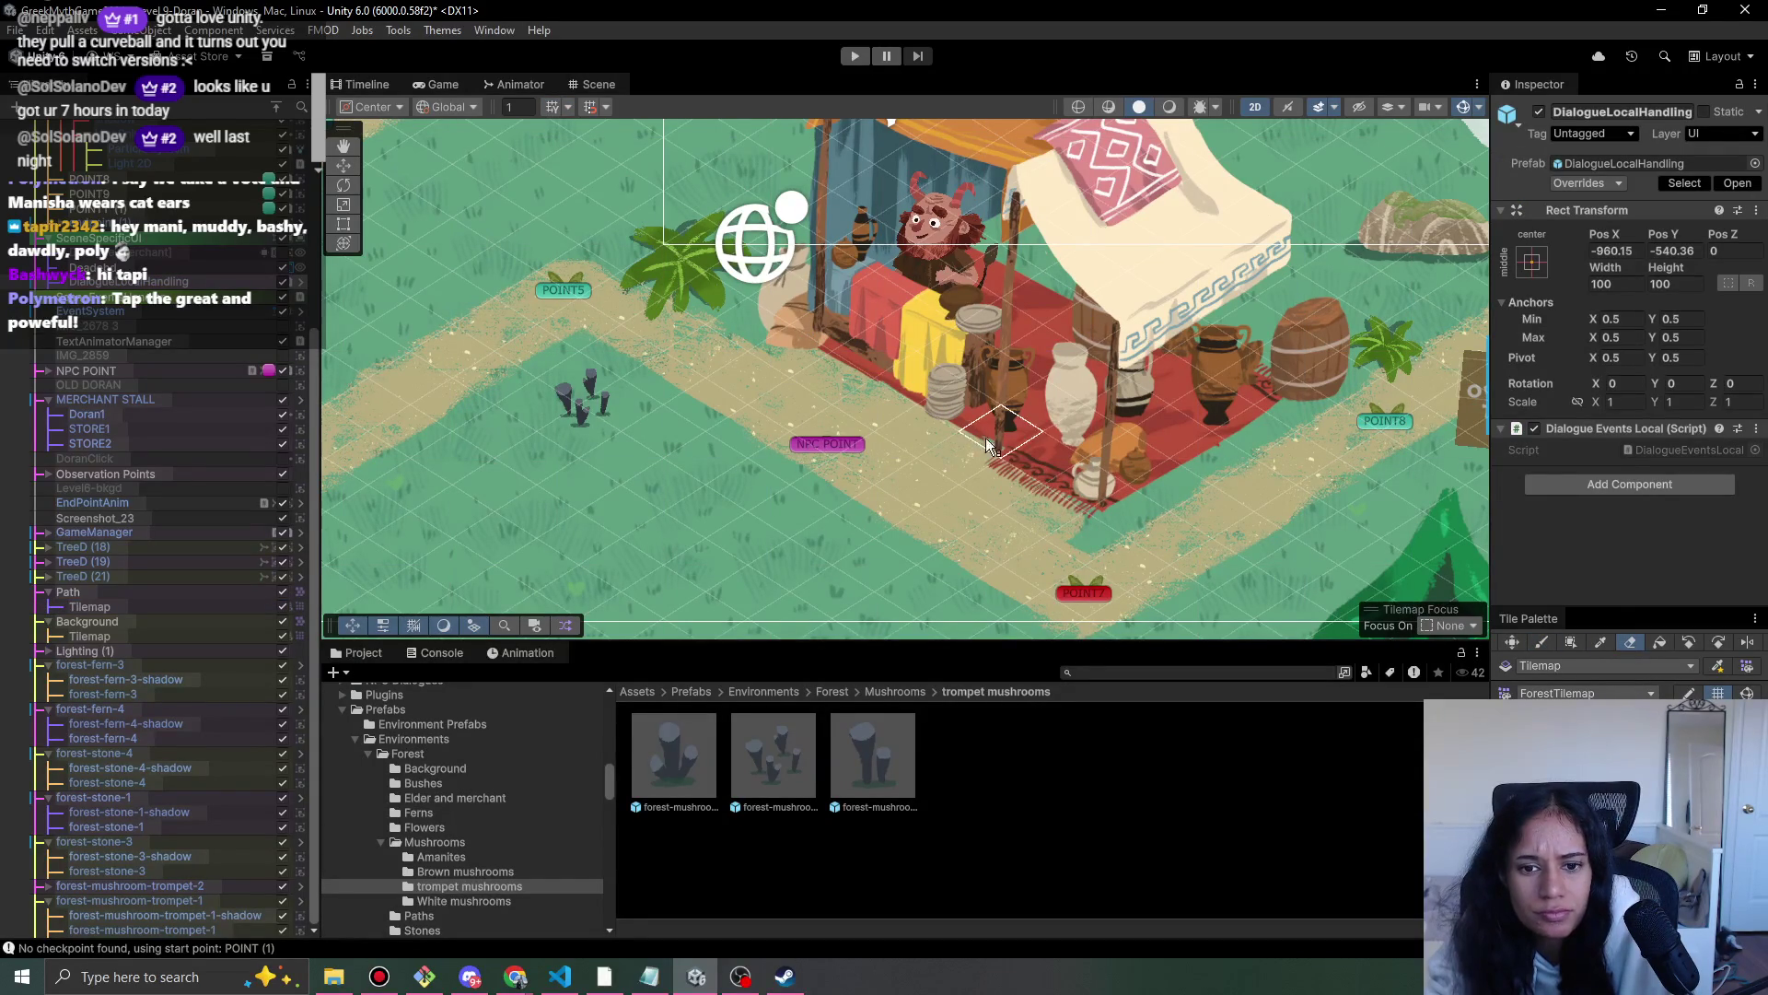
{"action": "scroll", "coordinate": [828, 405], "scroll_direction": "down", "scroll_amount": 3}
{"action": "left_click_drag", "start_coordinate": [784, 305], "coordinate": [1073, 486]}
{"action": "scroll", "coordinate": [1105, 449], "scroll_direction": "down", "scroll_amount": 1}
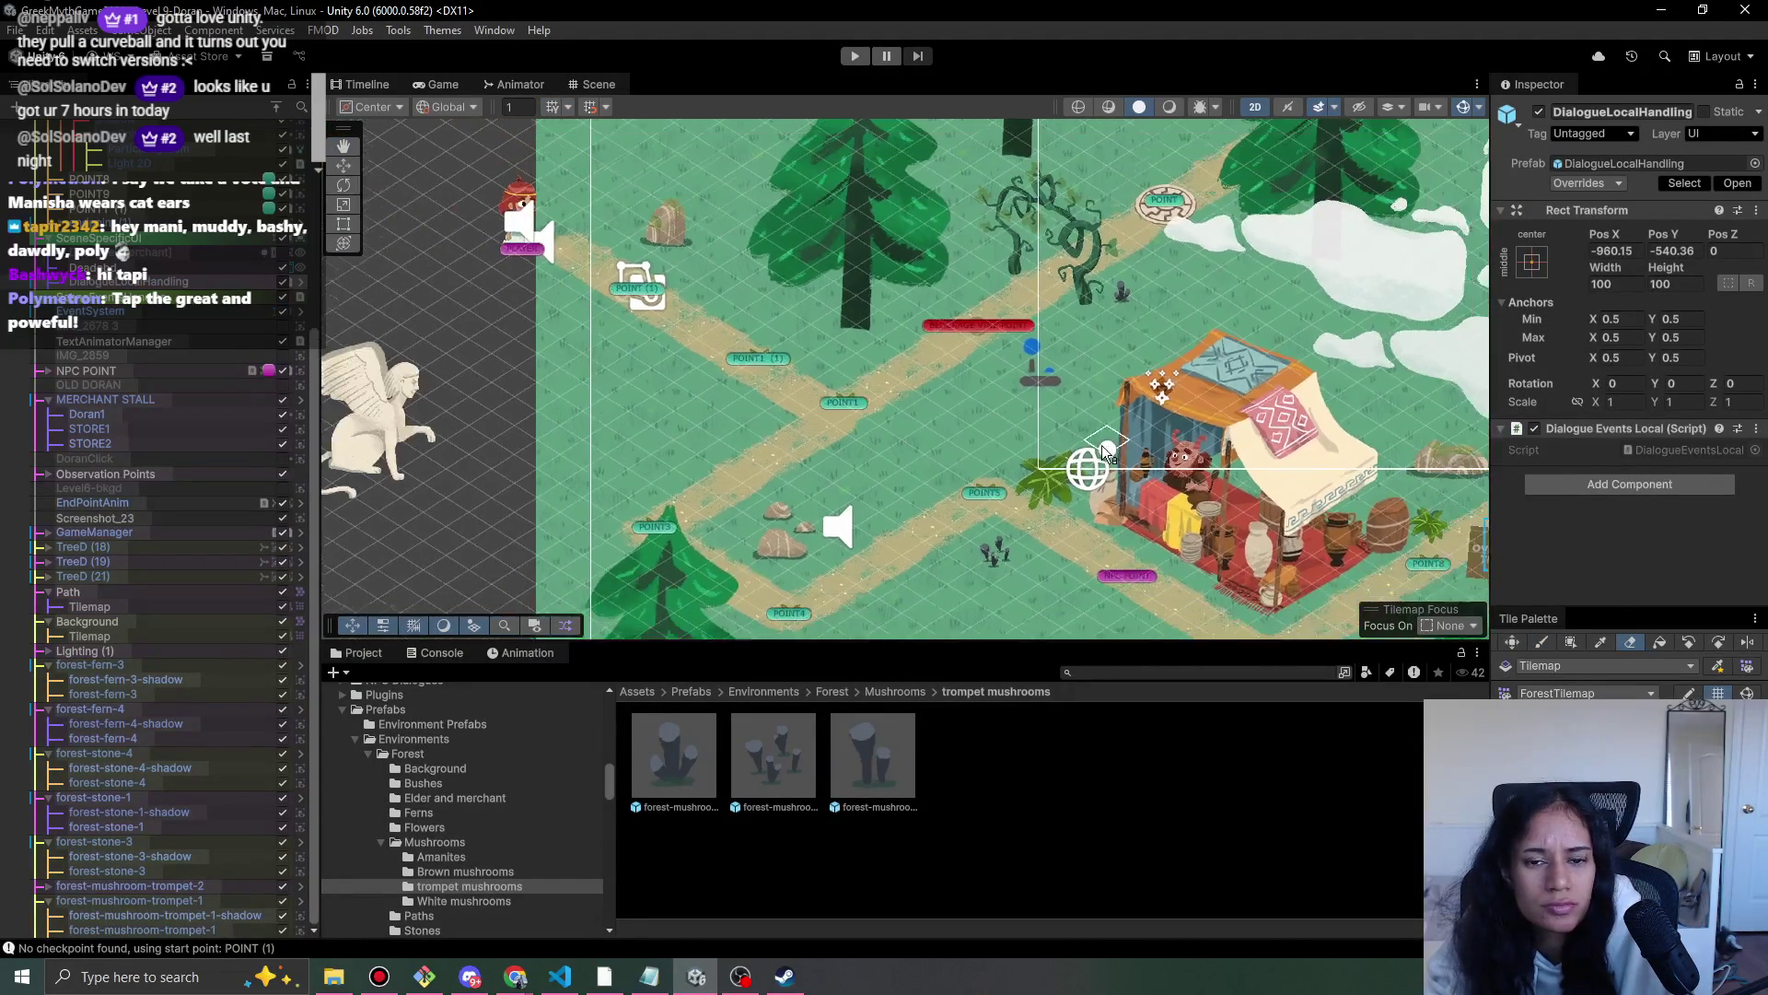
- Place a brown mushroom from Brown mushrooms above the stall near the clouds, nudged right
{"action": "left_click", "coordinate": [894, 691]}
{"action": "double_click", "coordinate": [798, 772]}
{"action": "mouse_move", "coordinate": [797, 742]}
{"action": "left_mouse_down"}
{"action": "mouse_move", "coordinate": [948, 451]}
{"action": "mouse_move", "coordinate": [1247, 318]}
{"action": "mouse_move", "coordinate": [1235, 274]}
{"action": "mouse_move", "coordinate": [1263, 276]}
{"action": "left_mouse_up"}
{"action": "key", "text": "w"}
{"action": "left_click", "coordinate": [1289, 337]}
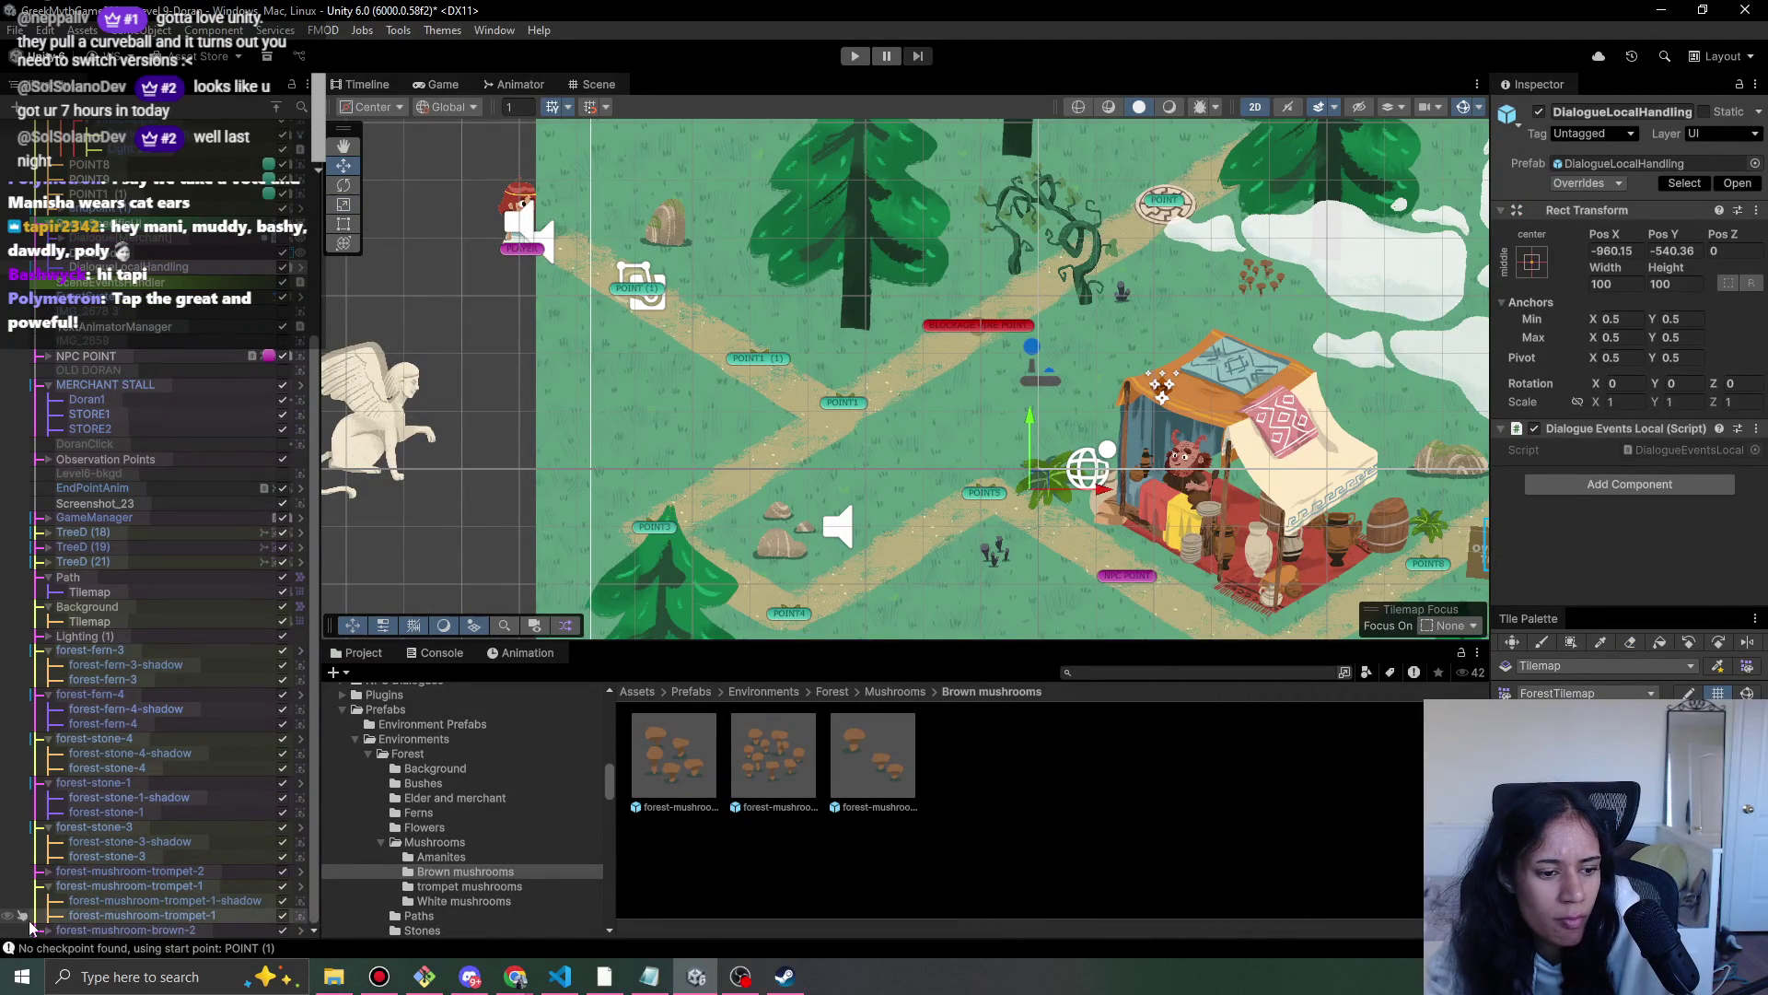
{"action": "scroll", "coordinate": [210, 866], "scroll_direction": "down", "scroll_amount": 1}
- Apply all overrides of forest-mushroom-brown-2 back to its prefab and frame it in view
{"action": "left_click", "coordinate": [210, 931]}
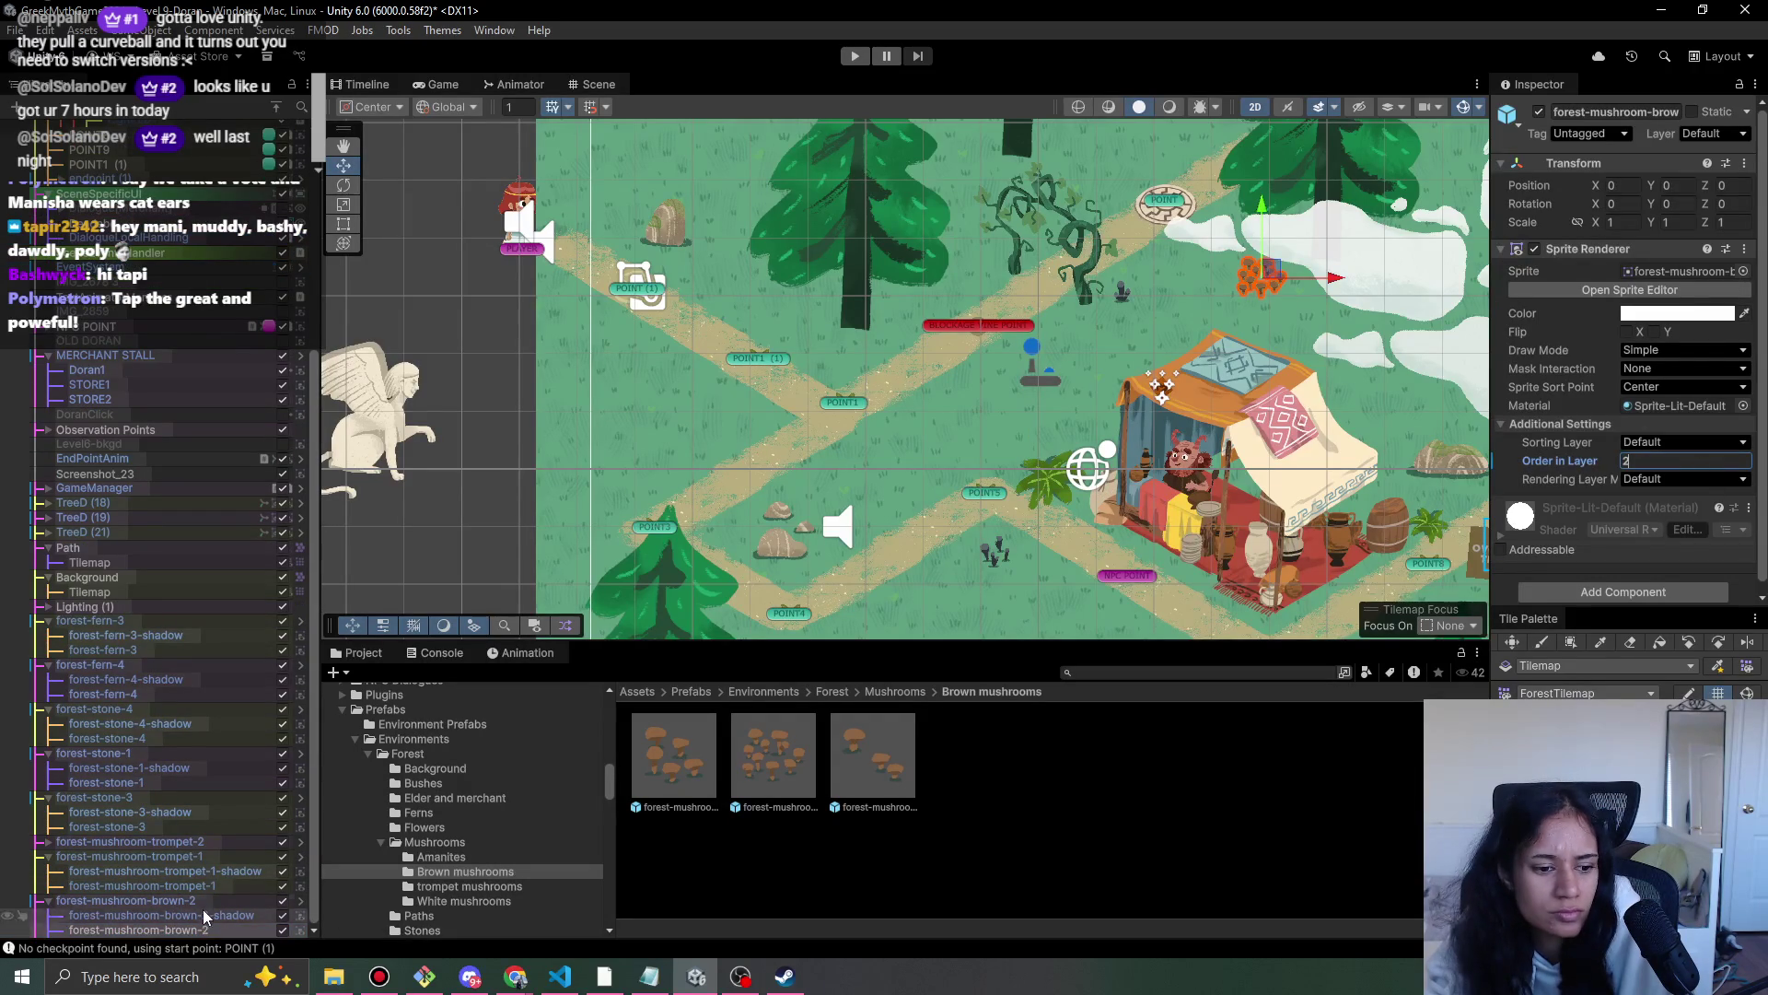
{"action": "left_click", "coordinate": [161, 915]}
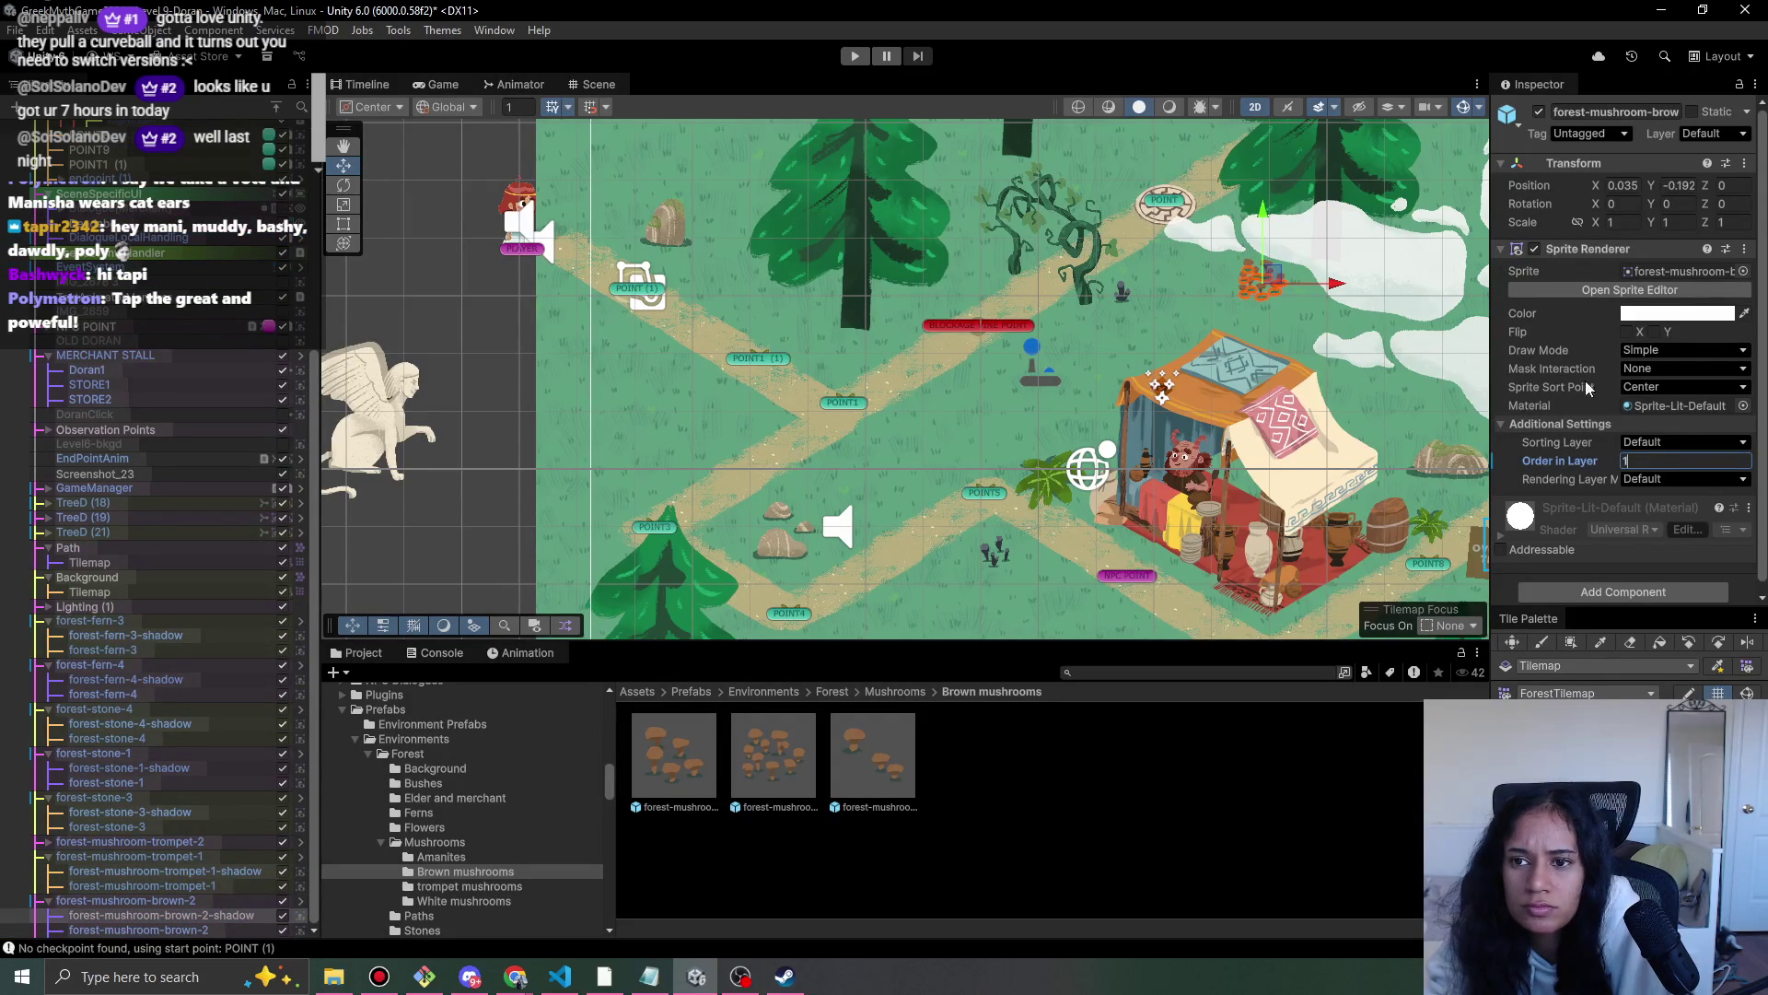
{"action": "left_click", "coordinate": [249, 901]}
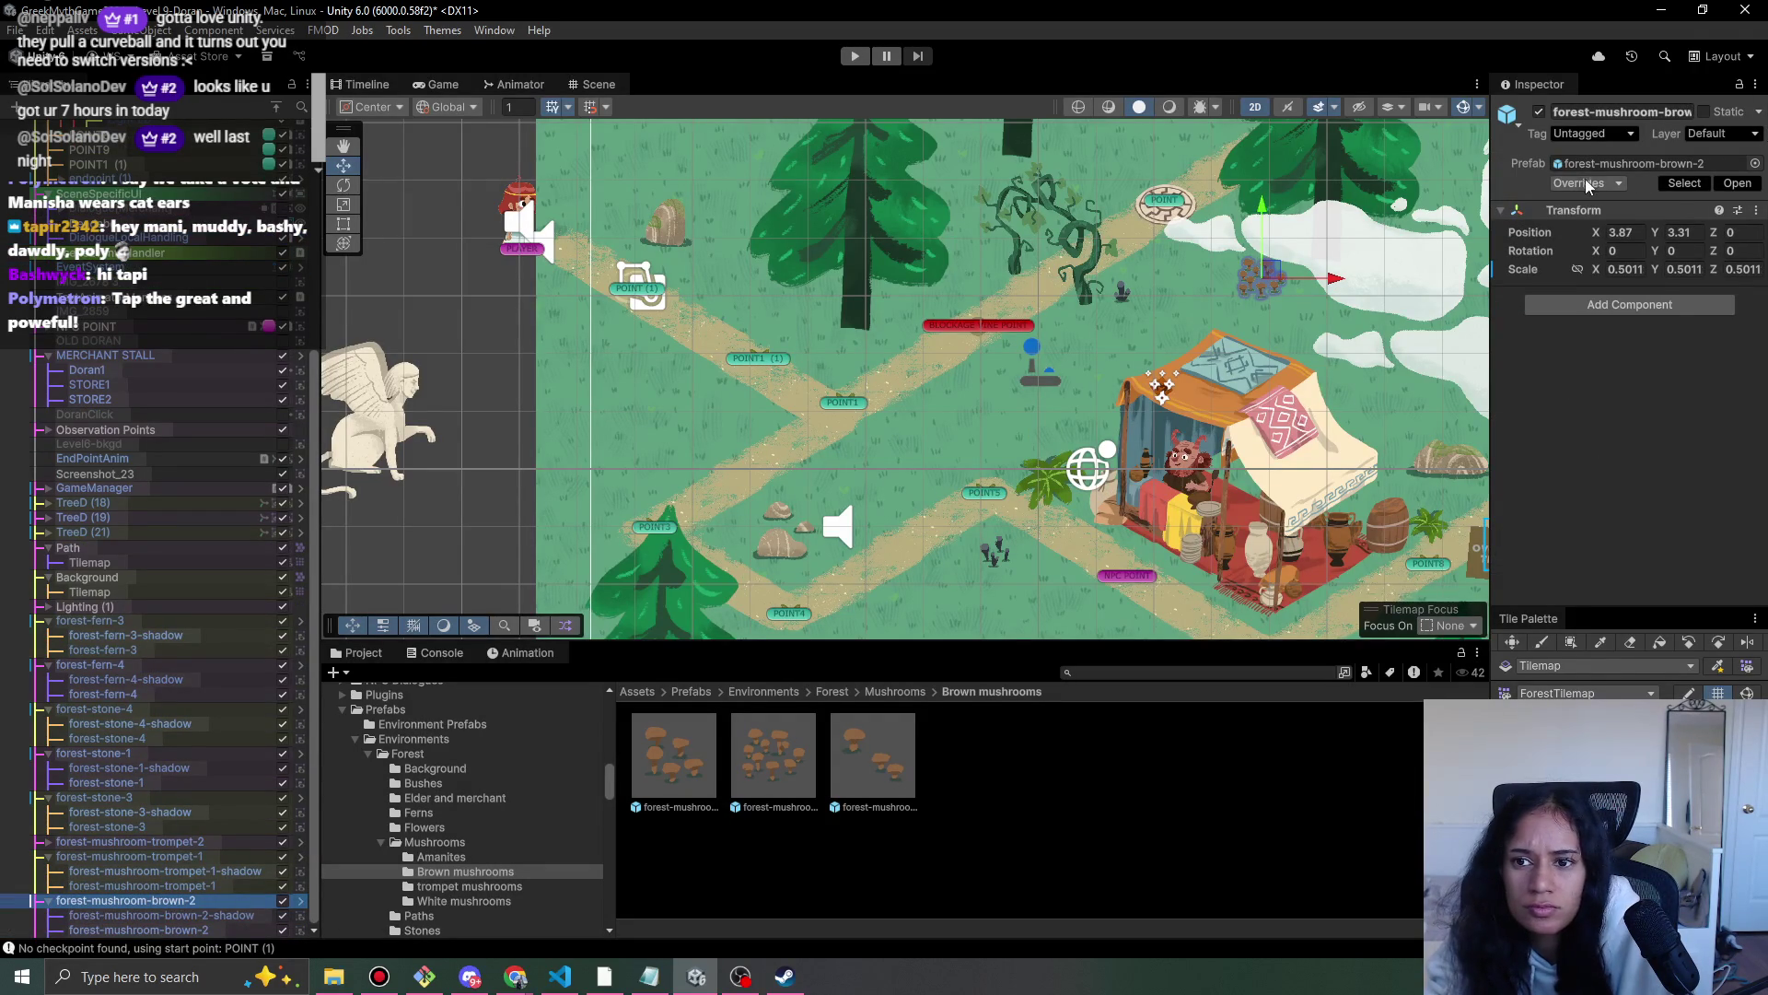
{"action": "left_click", "coordinate": [1586, 185]}
{"action": "left_click", "coordinate": [1710, 360]}
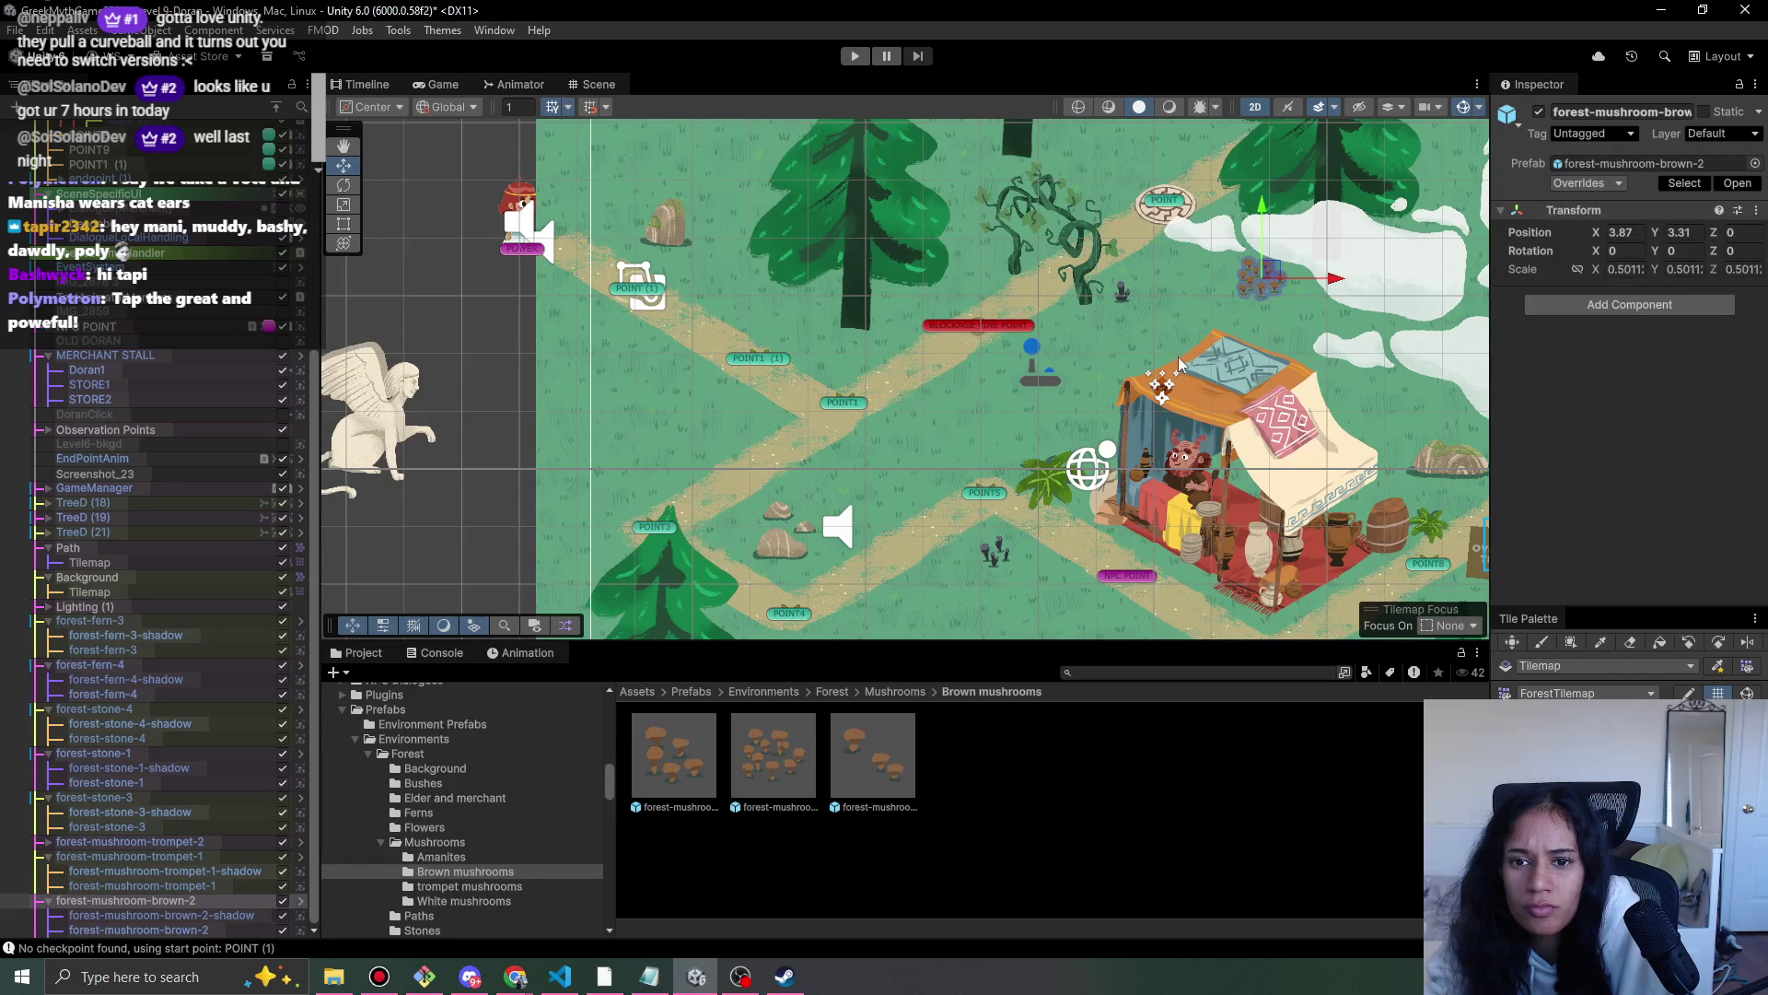
{"action": "key", "text": "f"}
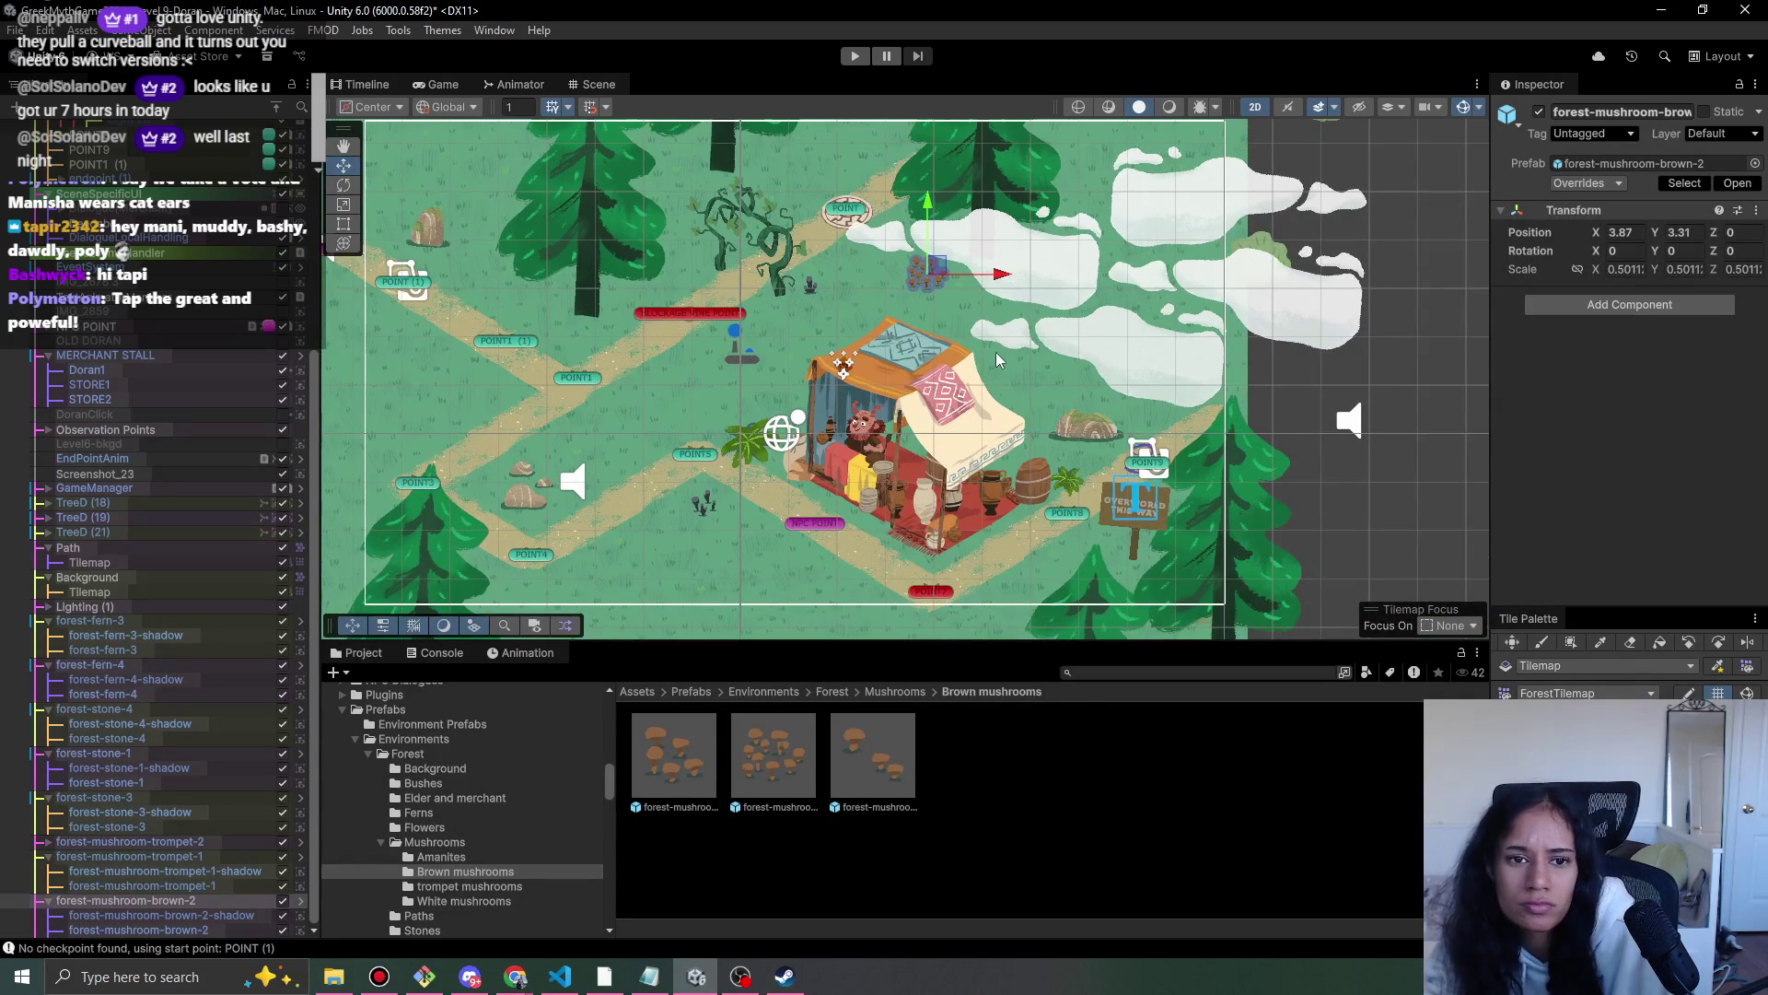
{"action": "left_click", "coordinate": [883, 693]}
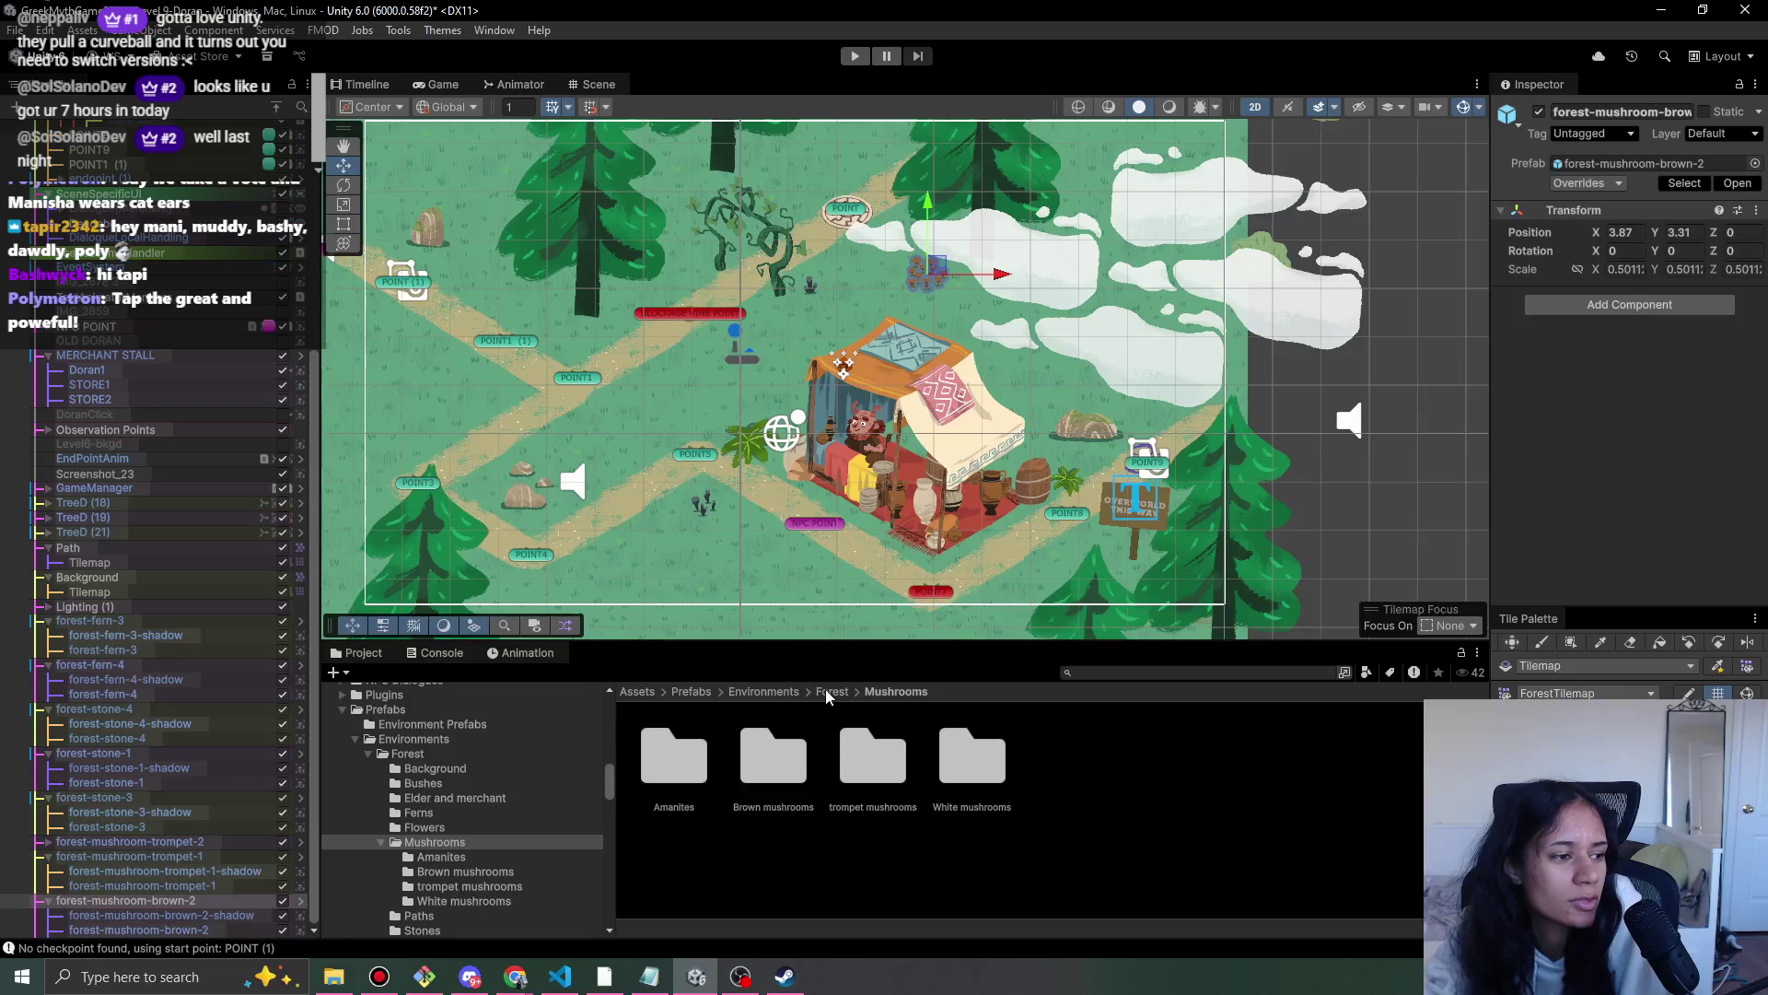
- Place the first Amanites prefab, forest-mushroom-amanite-1, beside the upper-left path
{"action": "left_click", "coordinate": [791, 749]}
{"action": "double_click", "coordinate": [870, 774]}
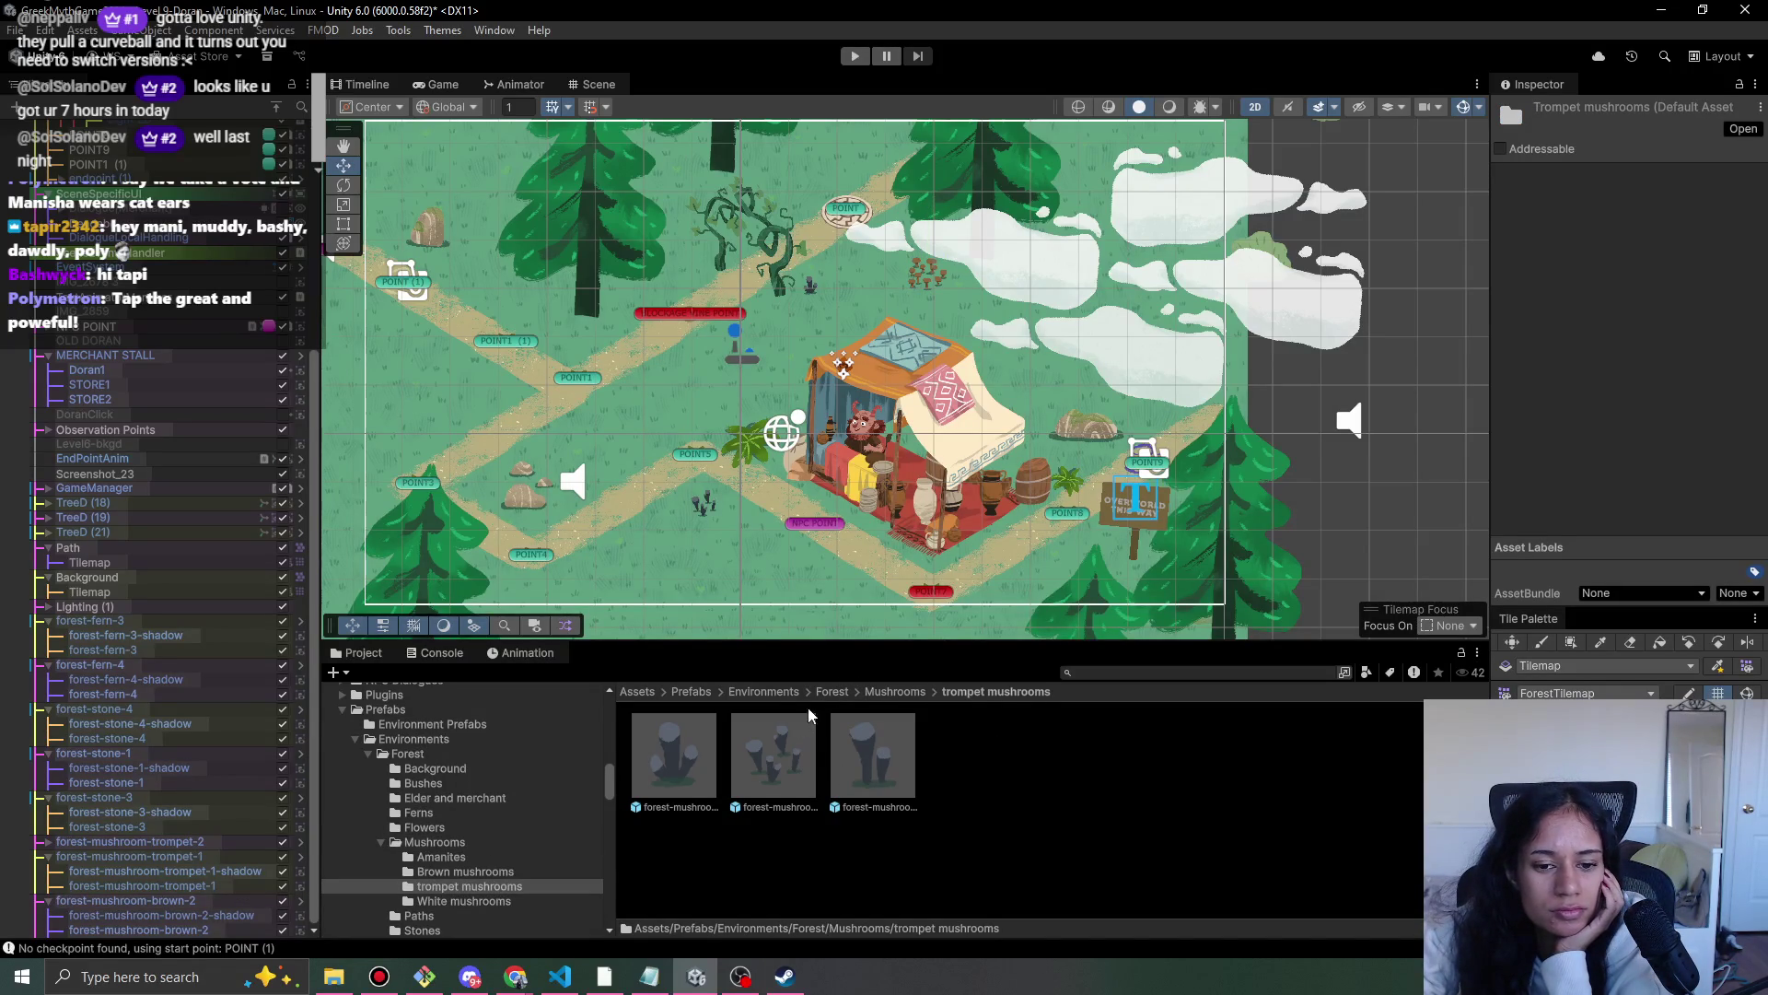
{"action": "left_click", "coordinate": [899, 691]}
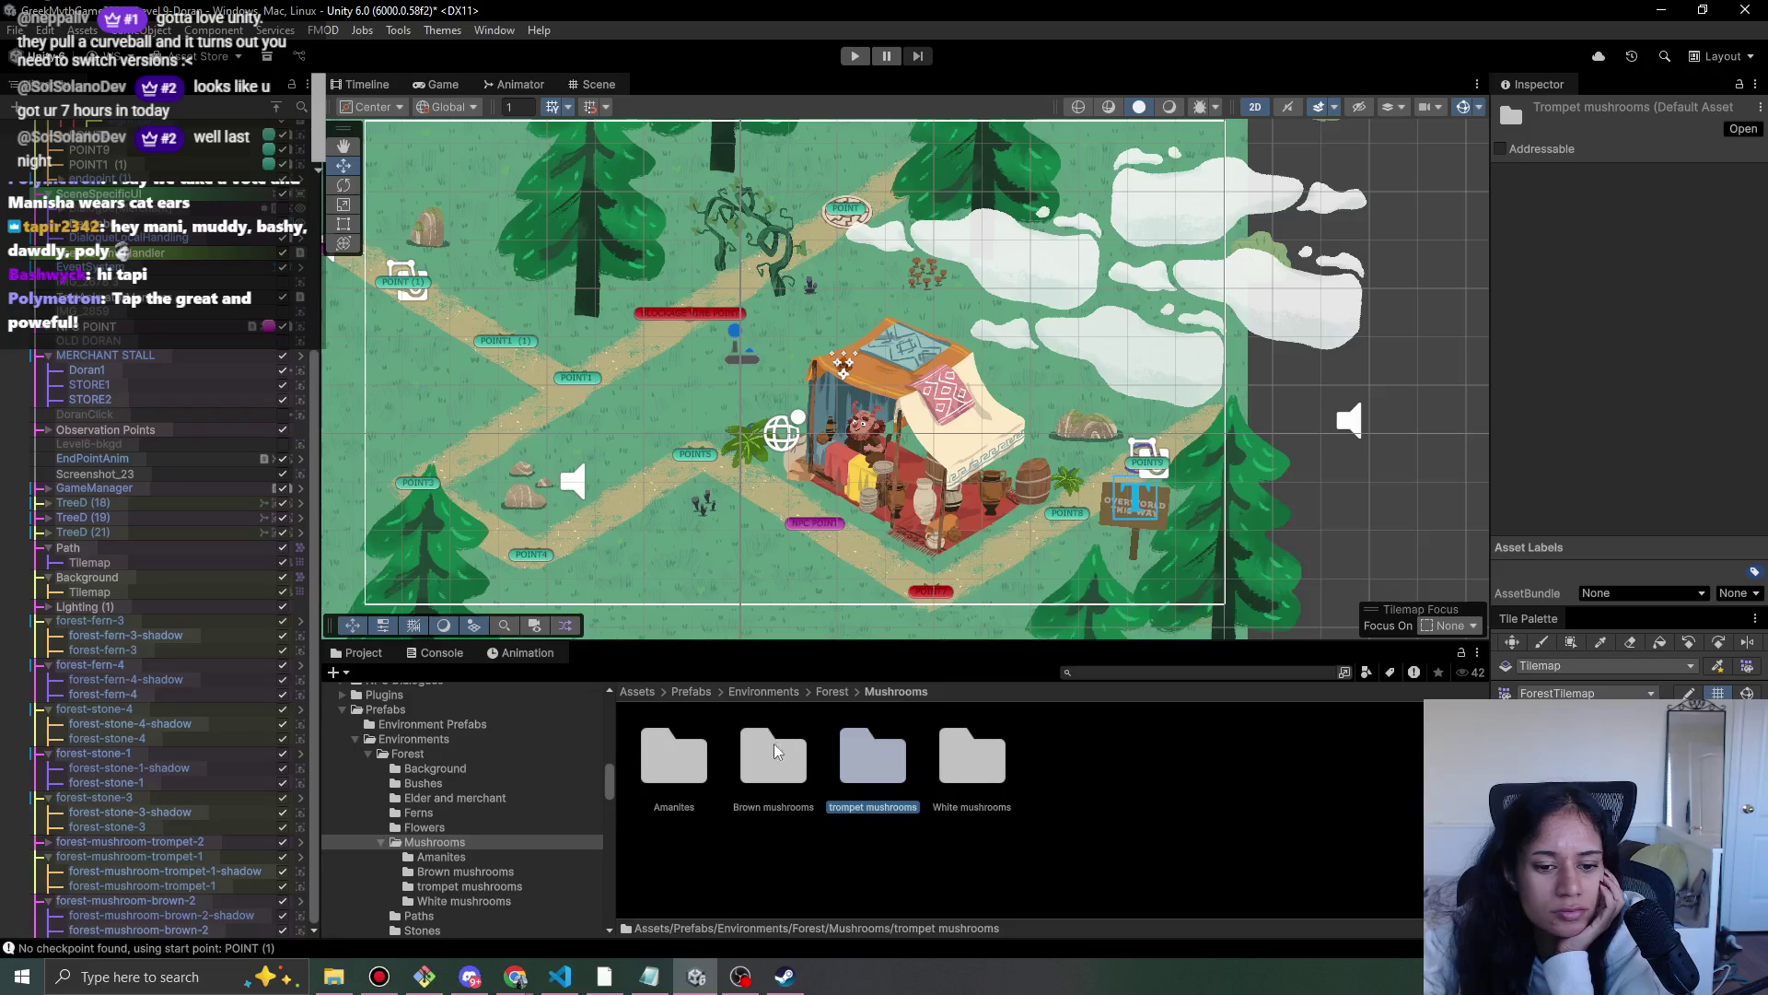
{"action": "double_click", "coordinate": [681, 767]}
{"action": "left_click_drag", "start_coordinate": [673, 761], "coordinate": [682, 397]}
{"action": "mouse_move", "coordinate": [780, 458]}
{"action": "left_mouse_down"}
{"action": "mouse_move", "coordinate": [764, 419]}
{"action": "mouse_move", "coordinate": [686, 380]}
{"action": "mouse_move", "coordinate": [599, 440]}
{"action": "mouse_move", "coordinate": [602, 472]}
{"action": "mouse_move", "coordinate": [569, 339]}
{"action": "left_mouse_up"}
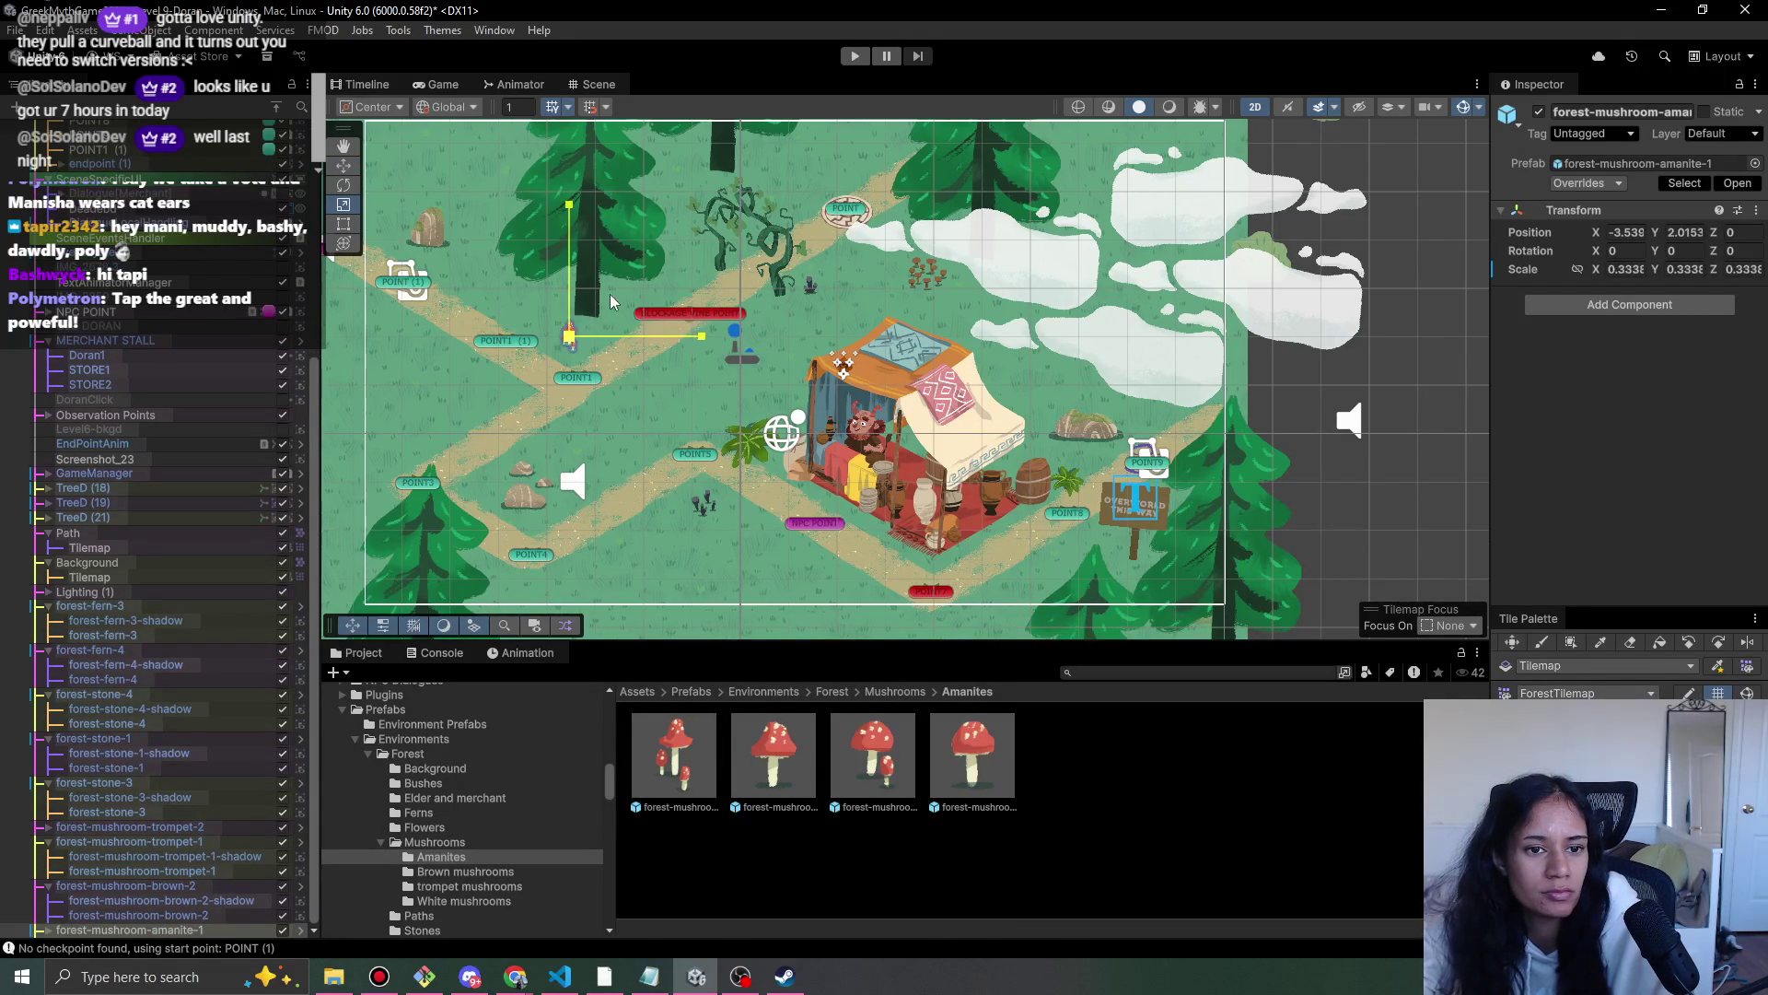
- Set the amanite mushroom sprite's Order in Layer to 2
{"action": "scroll", "coordinate": [659, 414], "scroll_direction": "up", "scroll_amount": 2}
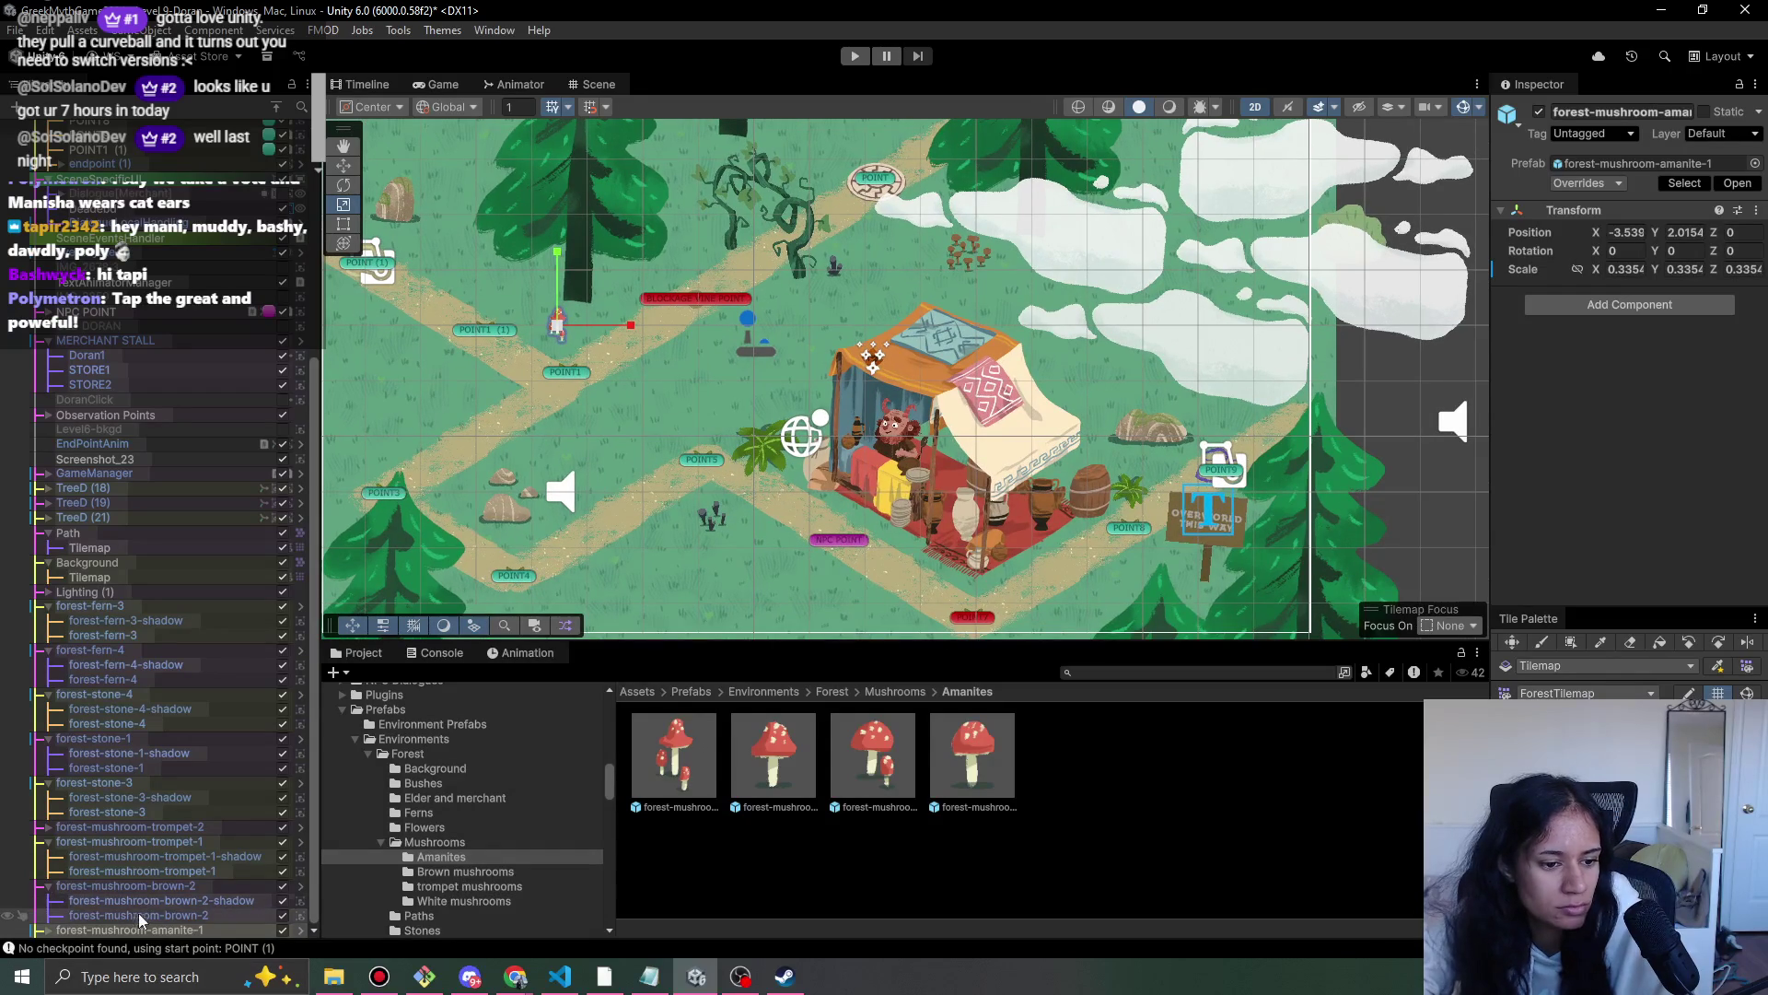
{"action": "left_click", "coordinate": [47, 930]}
{"action": "left_click", "coordinate": [96, 916]}
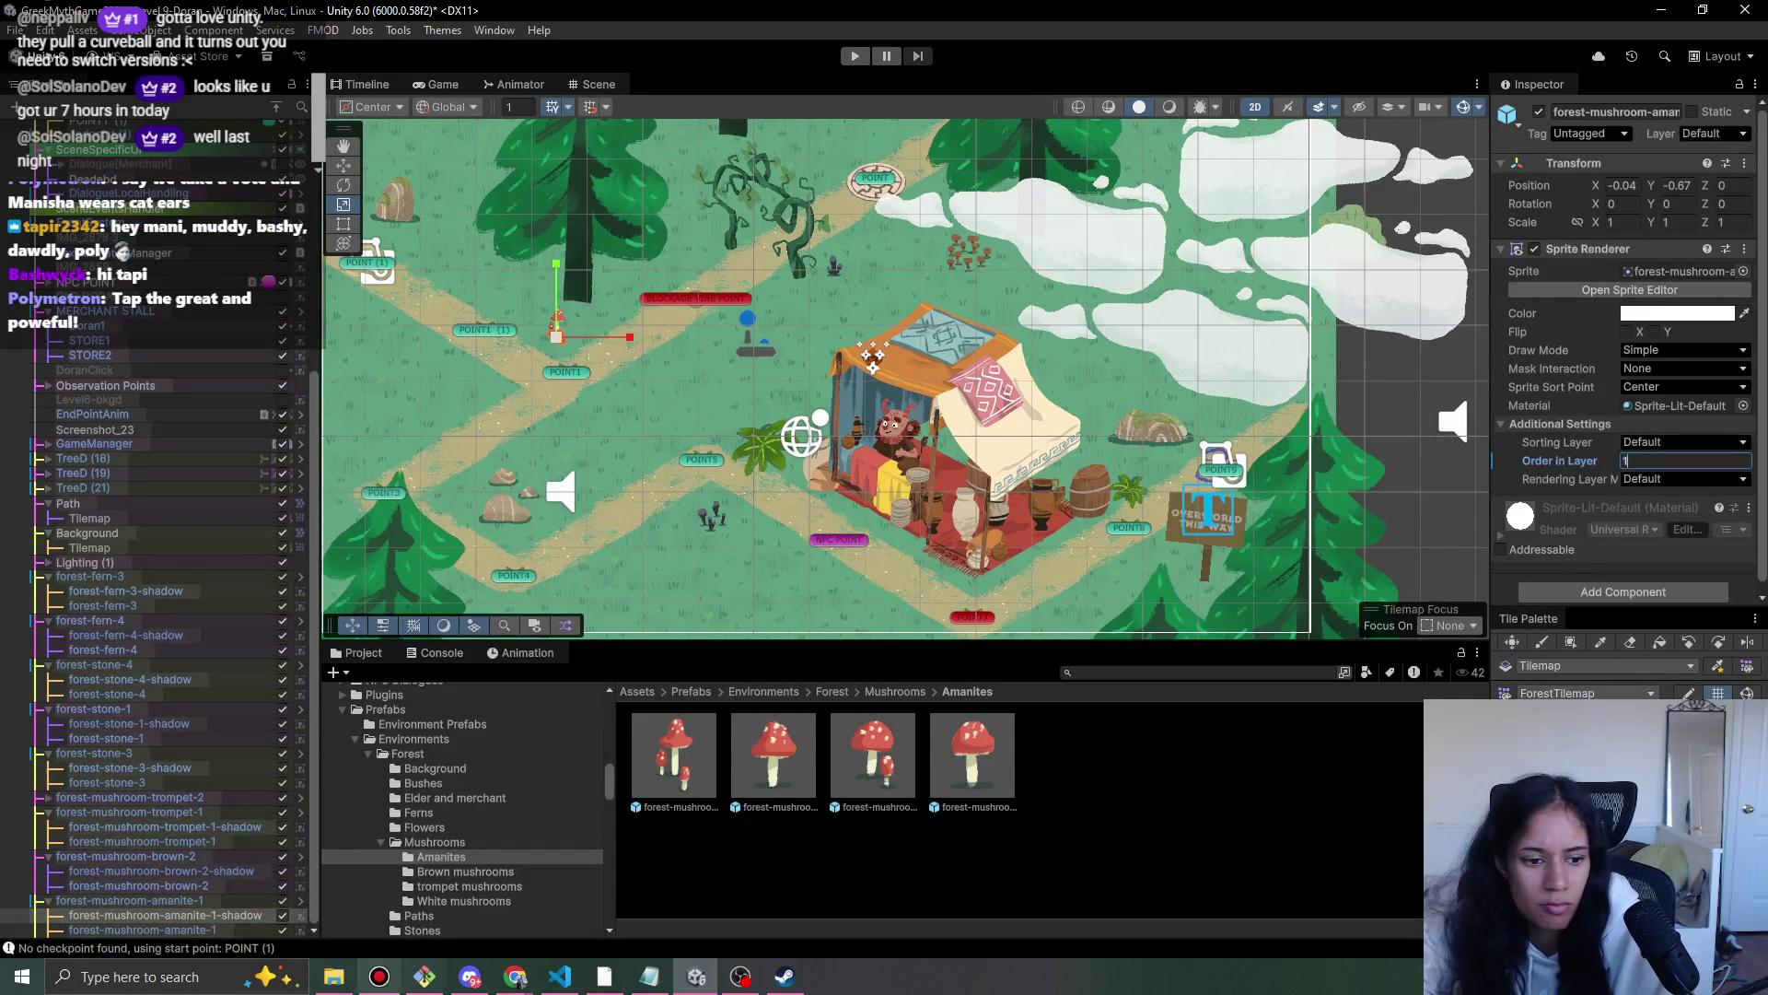
{"action": "left_click", "coordinate": [138, 930]}
{"action": "left_click", "coordinate": [1648, 460]}
{"action": "type", "text": "2"}
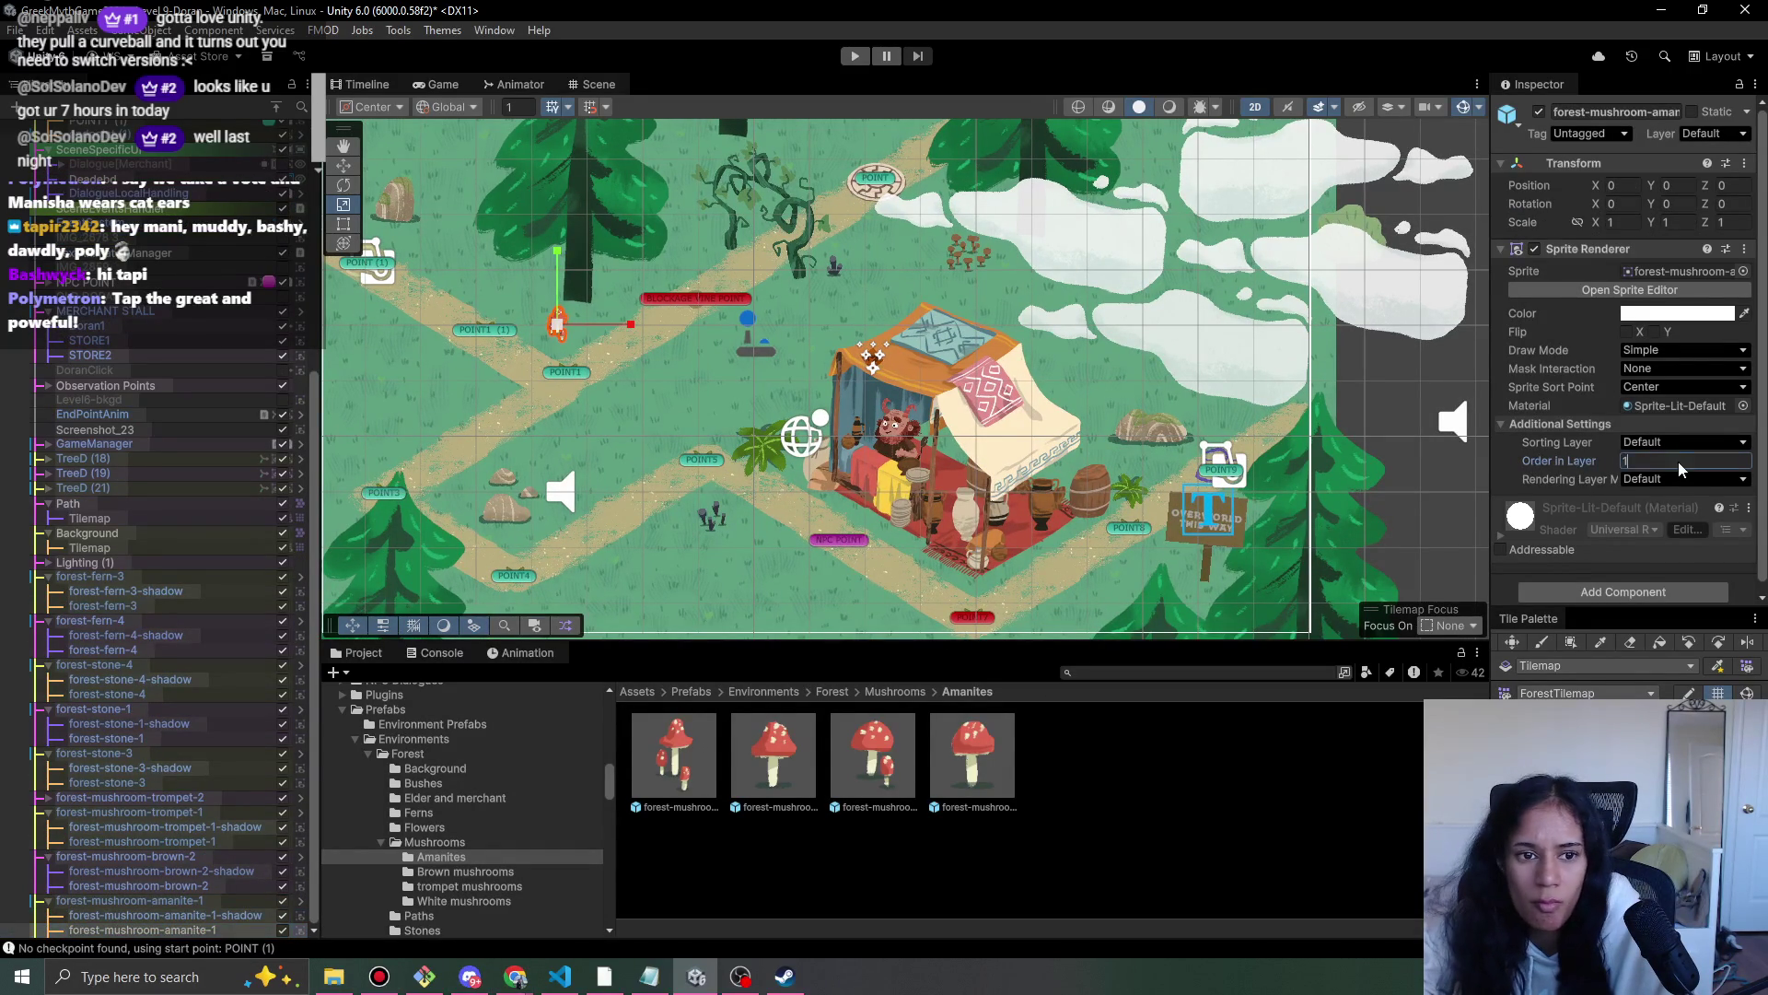
- Apply all overrides on forest-mushroom-amanite-1 to its prefab
{"action": "left_click", "coordinate": [221, 901]}
{"action": "left_click", "coordinate": [1586, 183]}
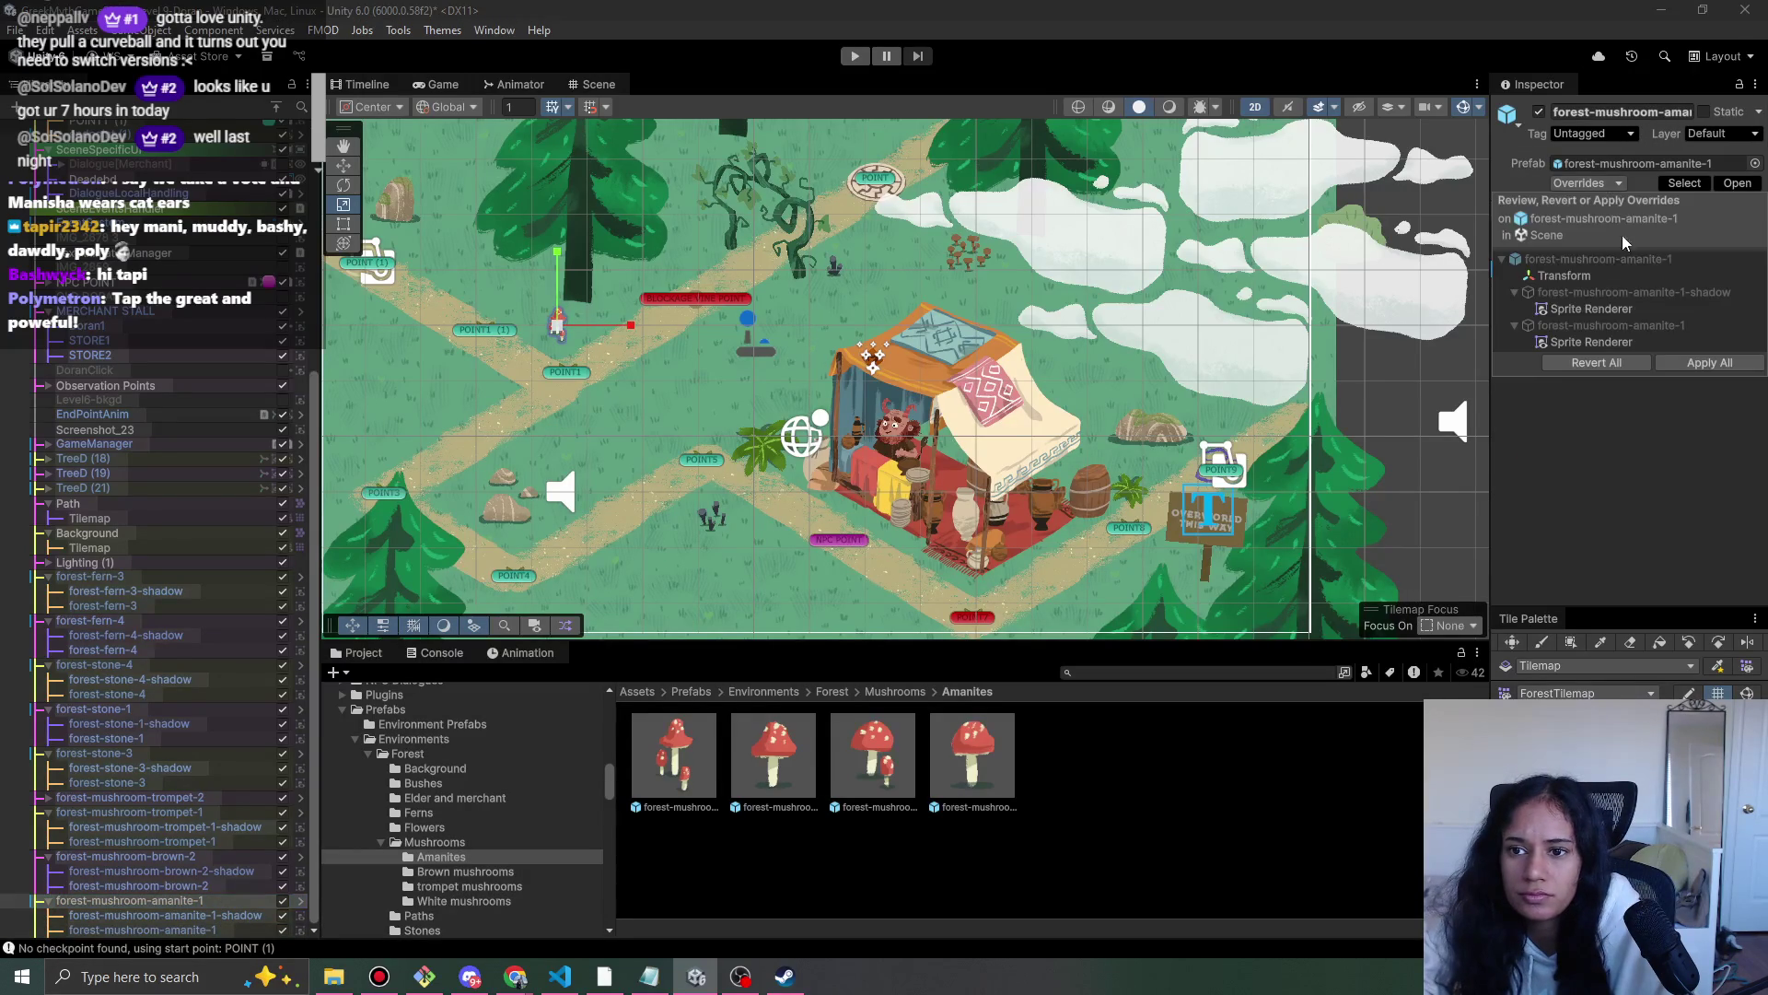
{"action": "left_click", "coordinate": [1674, 368]}
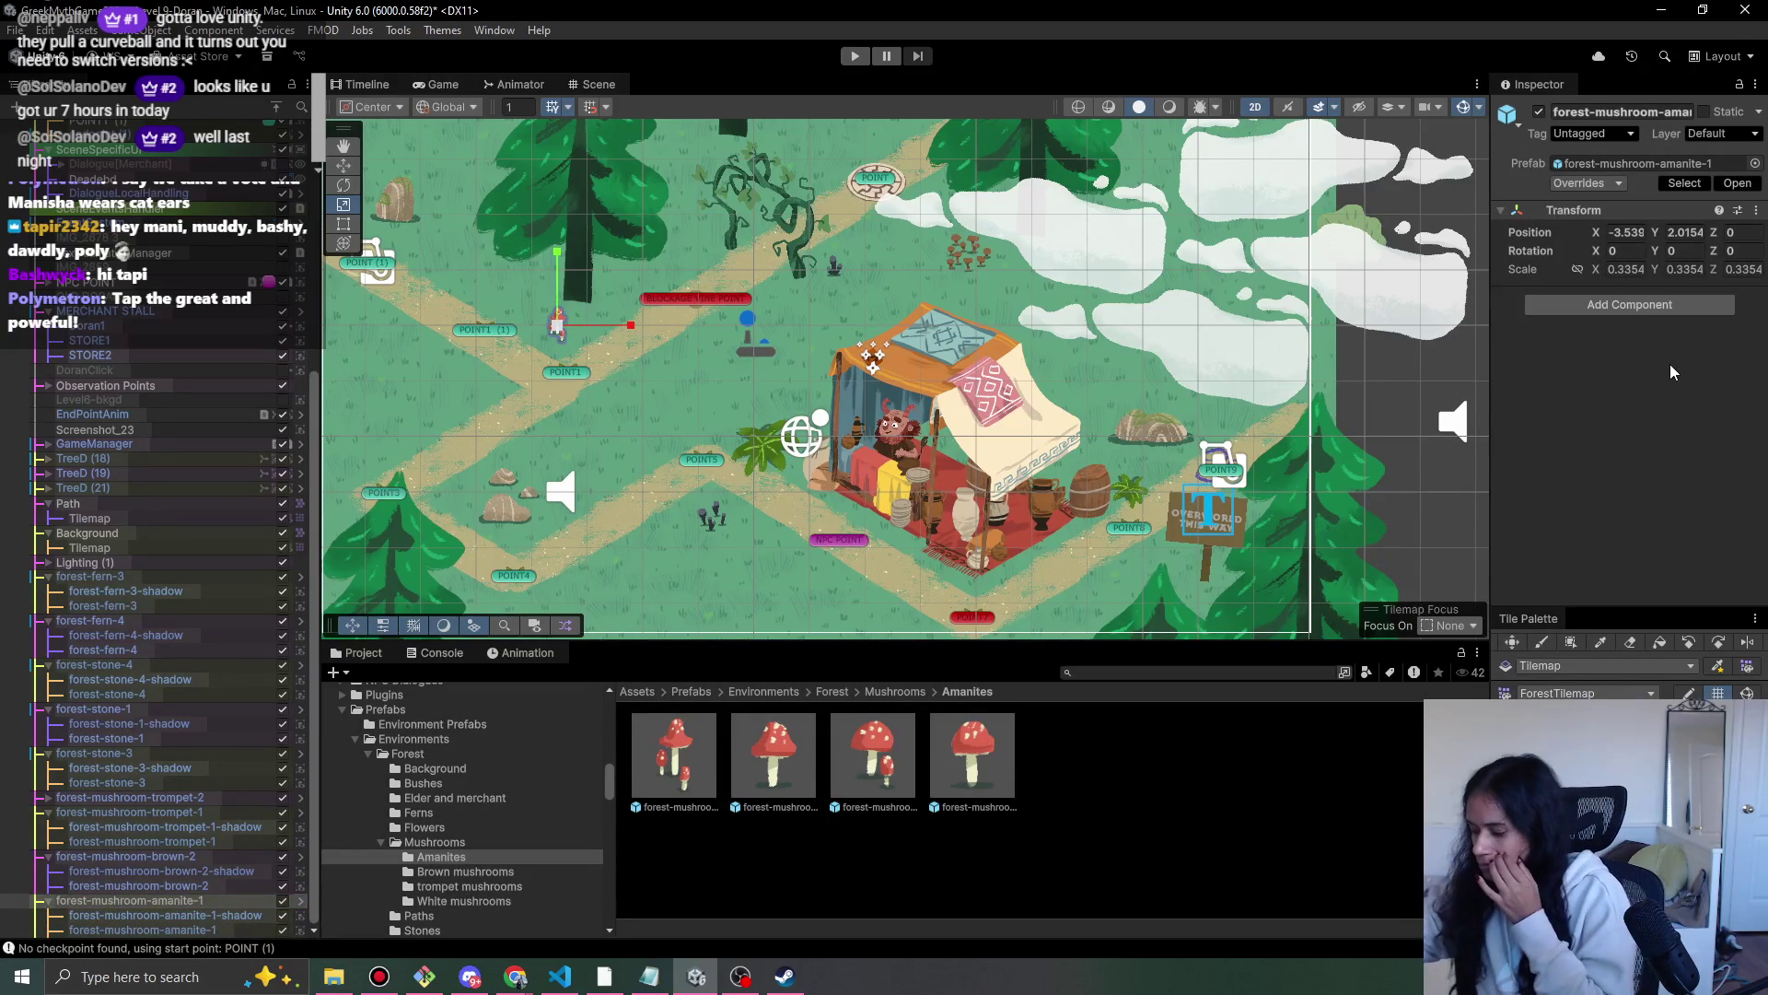
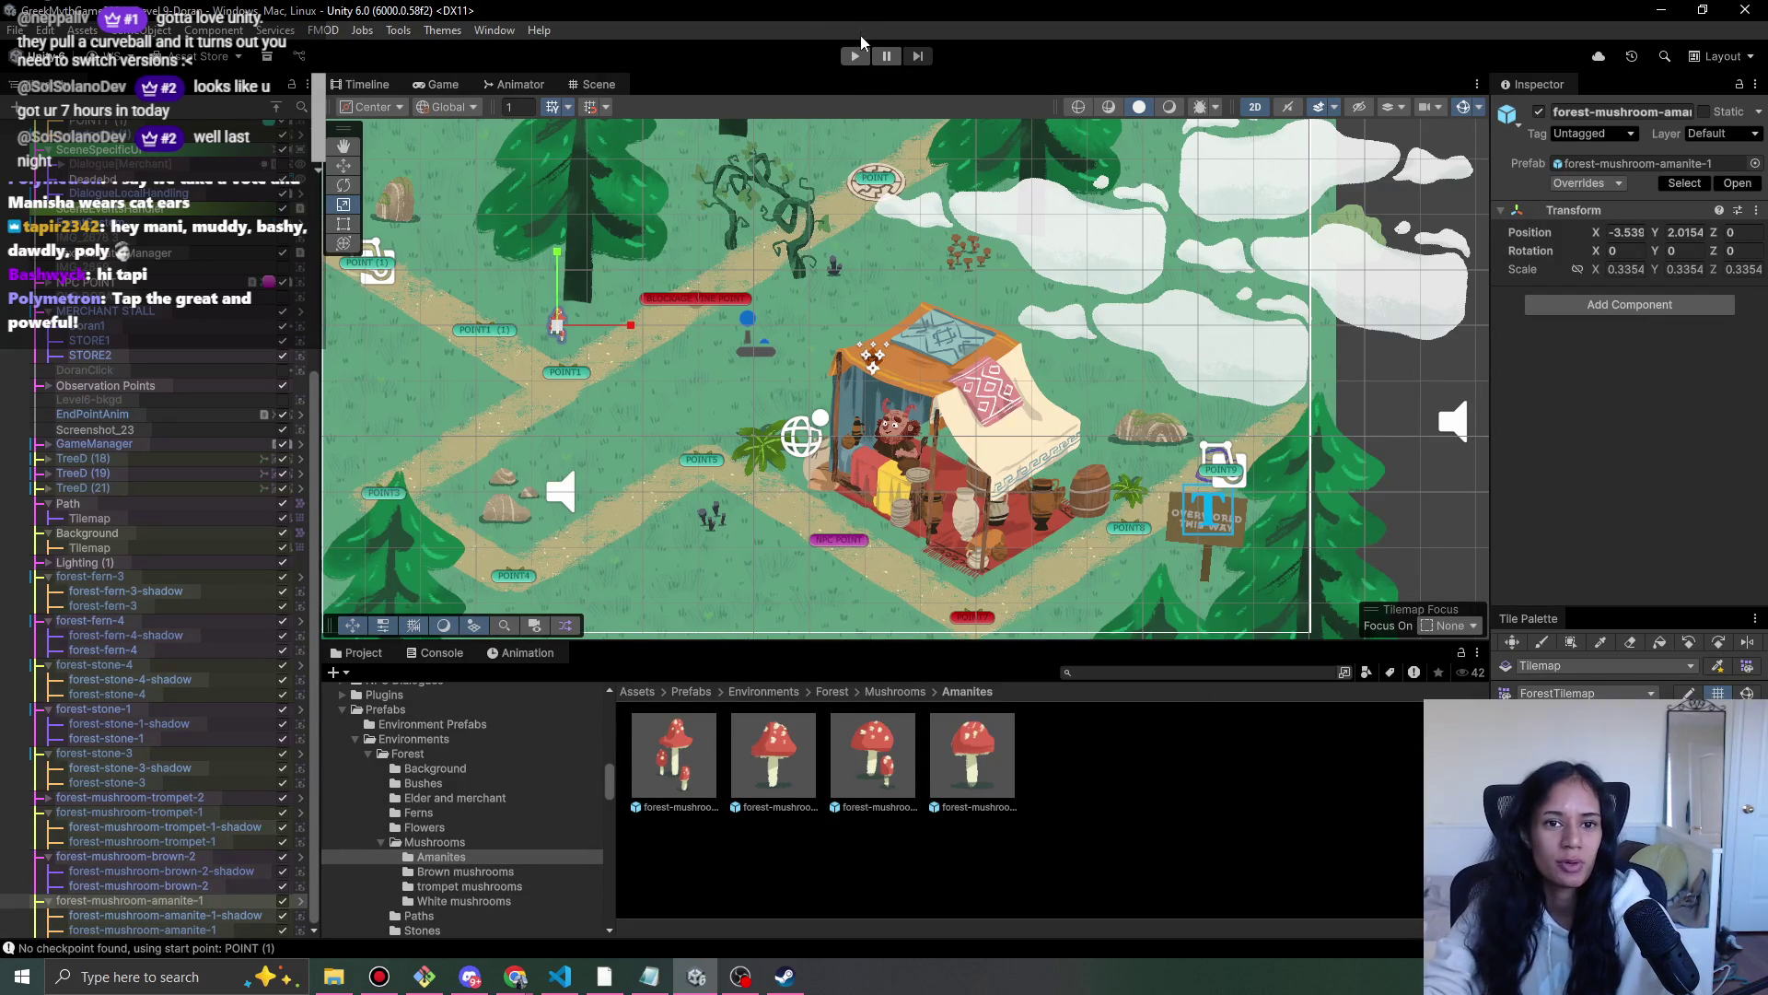
- Add a new Pomofocus task named 'shader idea for the path??'
{"action": "mouse_move", "coordinate": [518, 978]}
{"action": "left_click", "coordinate": [711, 921]}
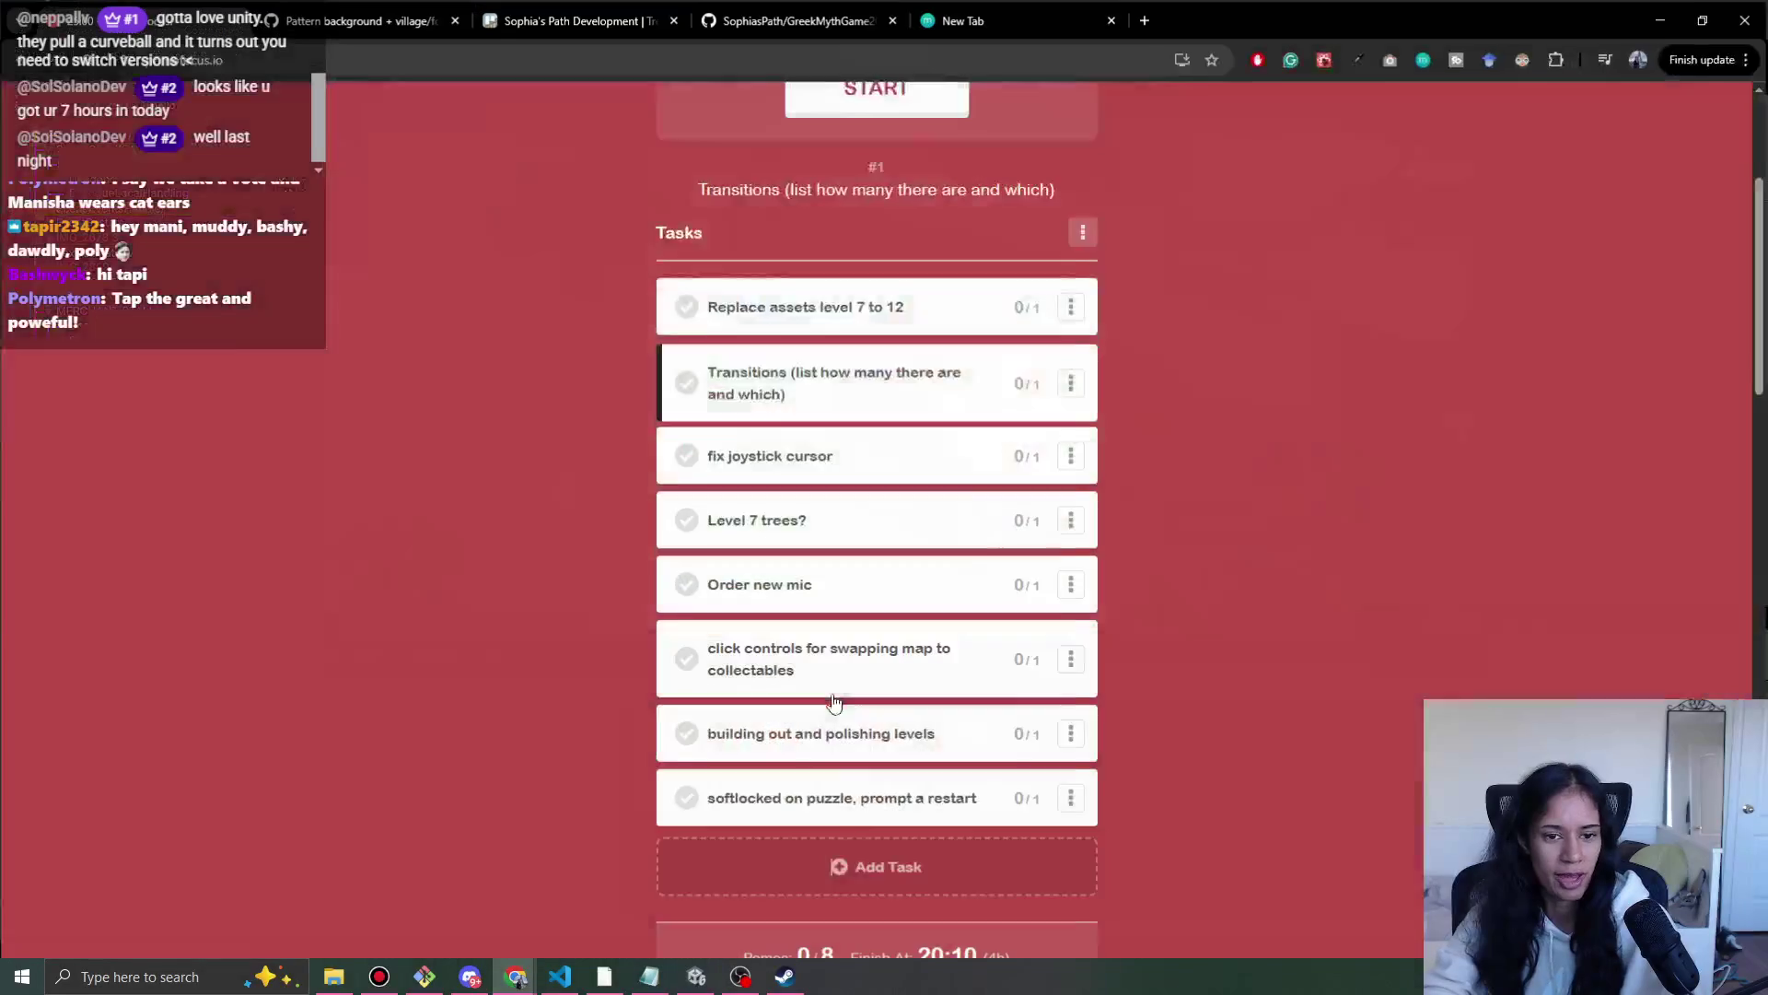
{"action": "left_click", "coordinate": [865, 856]}
{"action": "type", "text": "shad"}
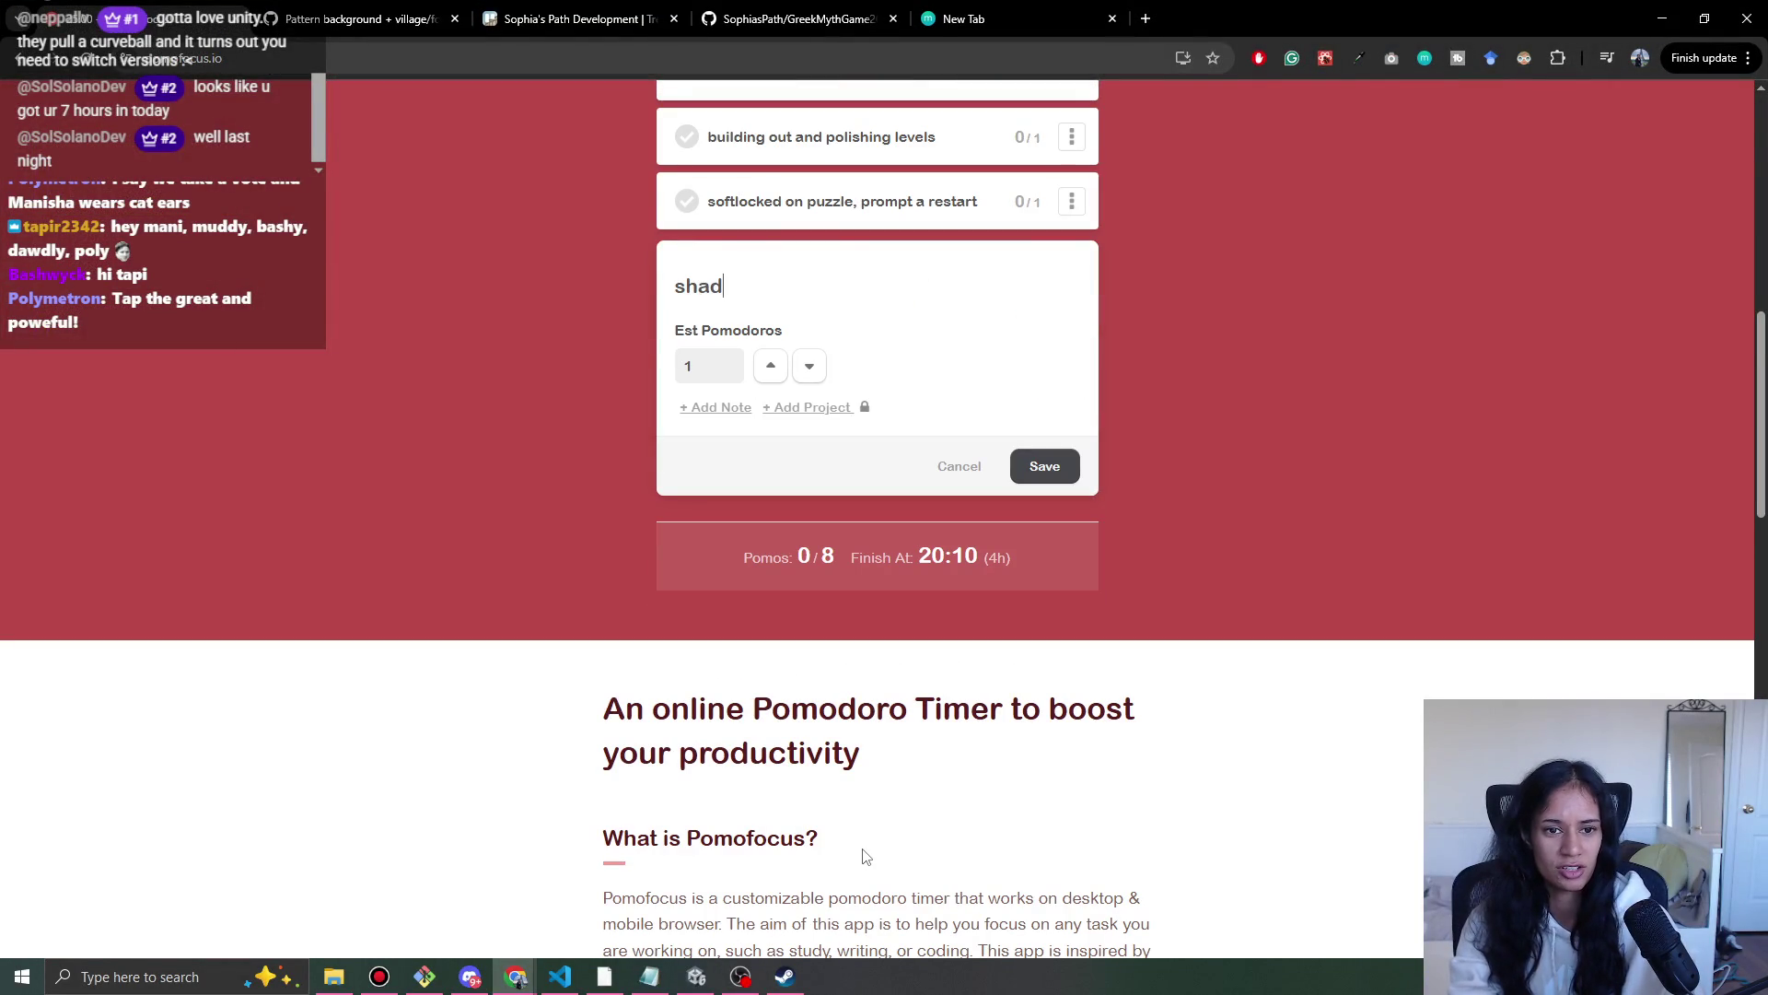
{"action": "type", "text": "er idea for the "}
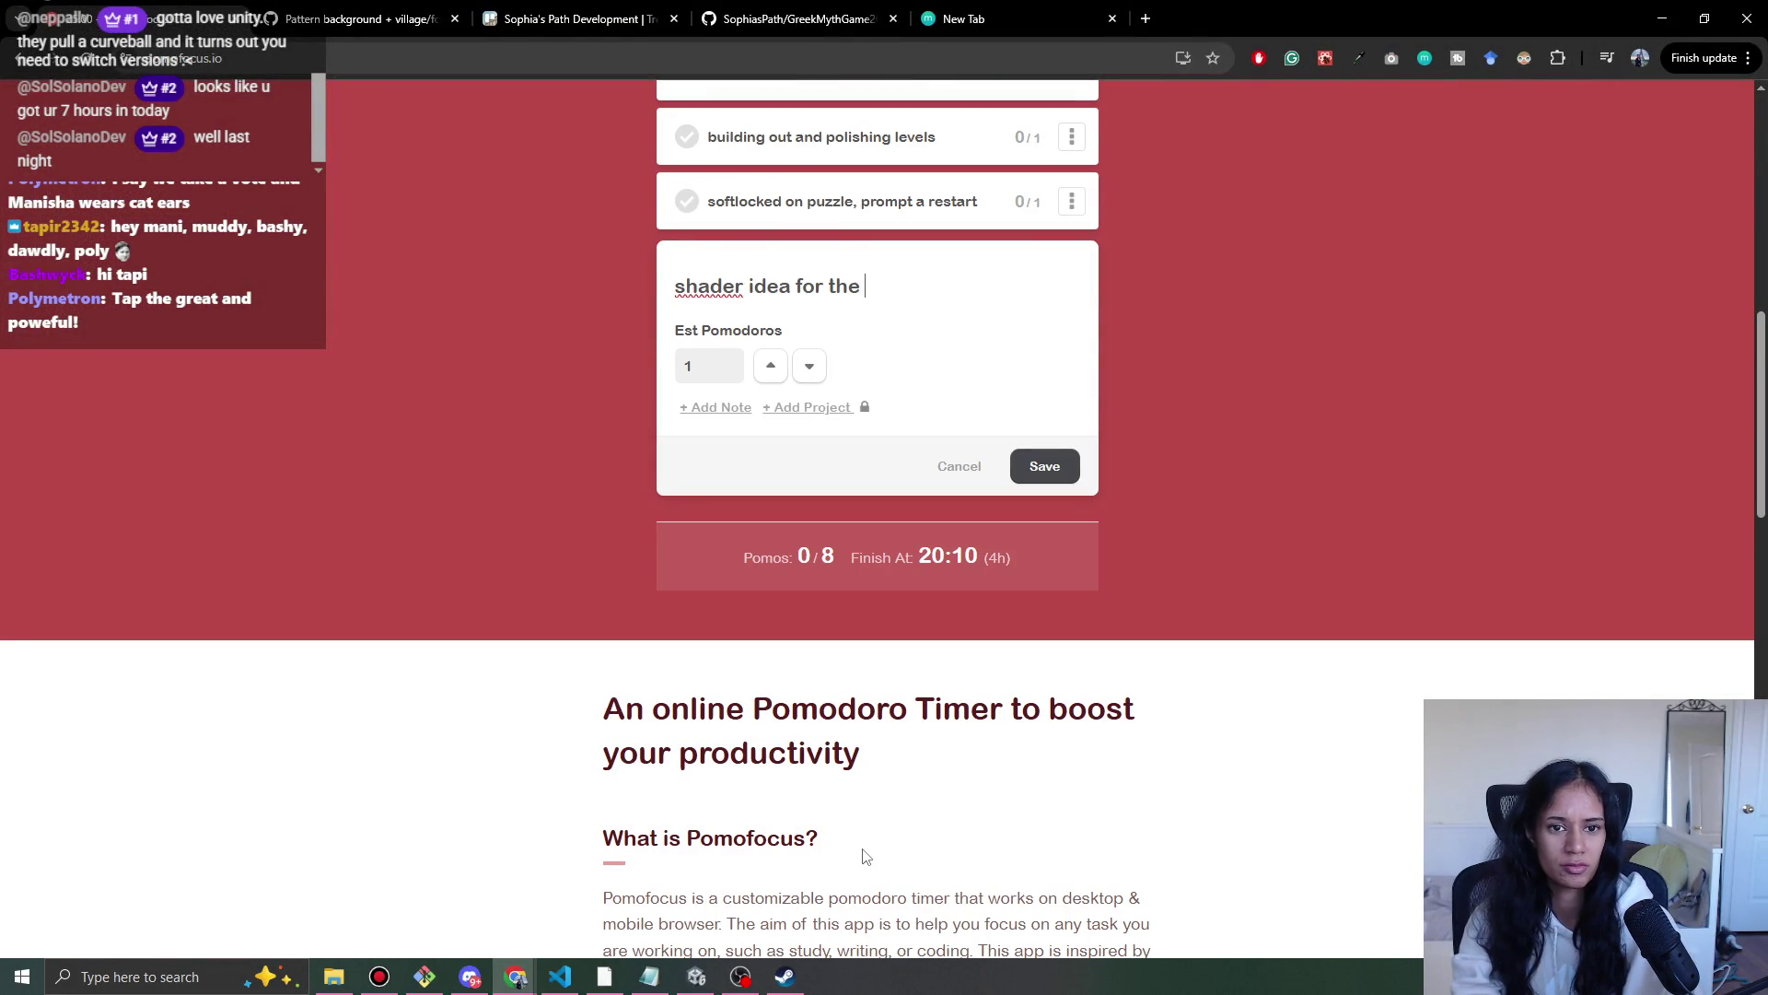
{"action": "type", "text": "path??"}
{"action": "key", "text": "Tab"}
{"action": "scroll", "coordinate": [1159, 742], "scroll_direction": "up", "scroll_amount": 5}
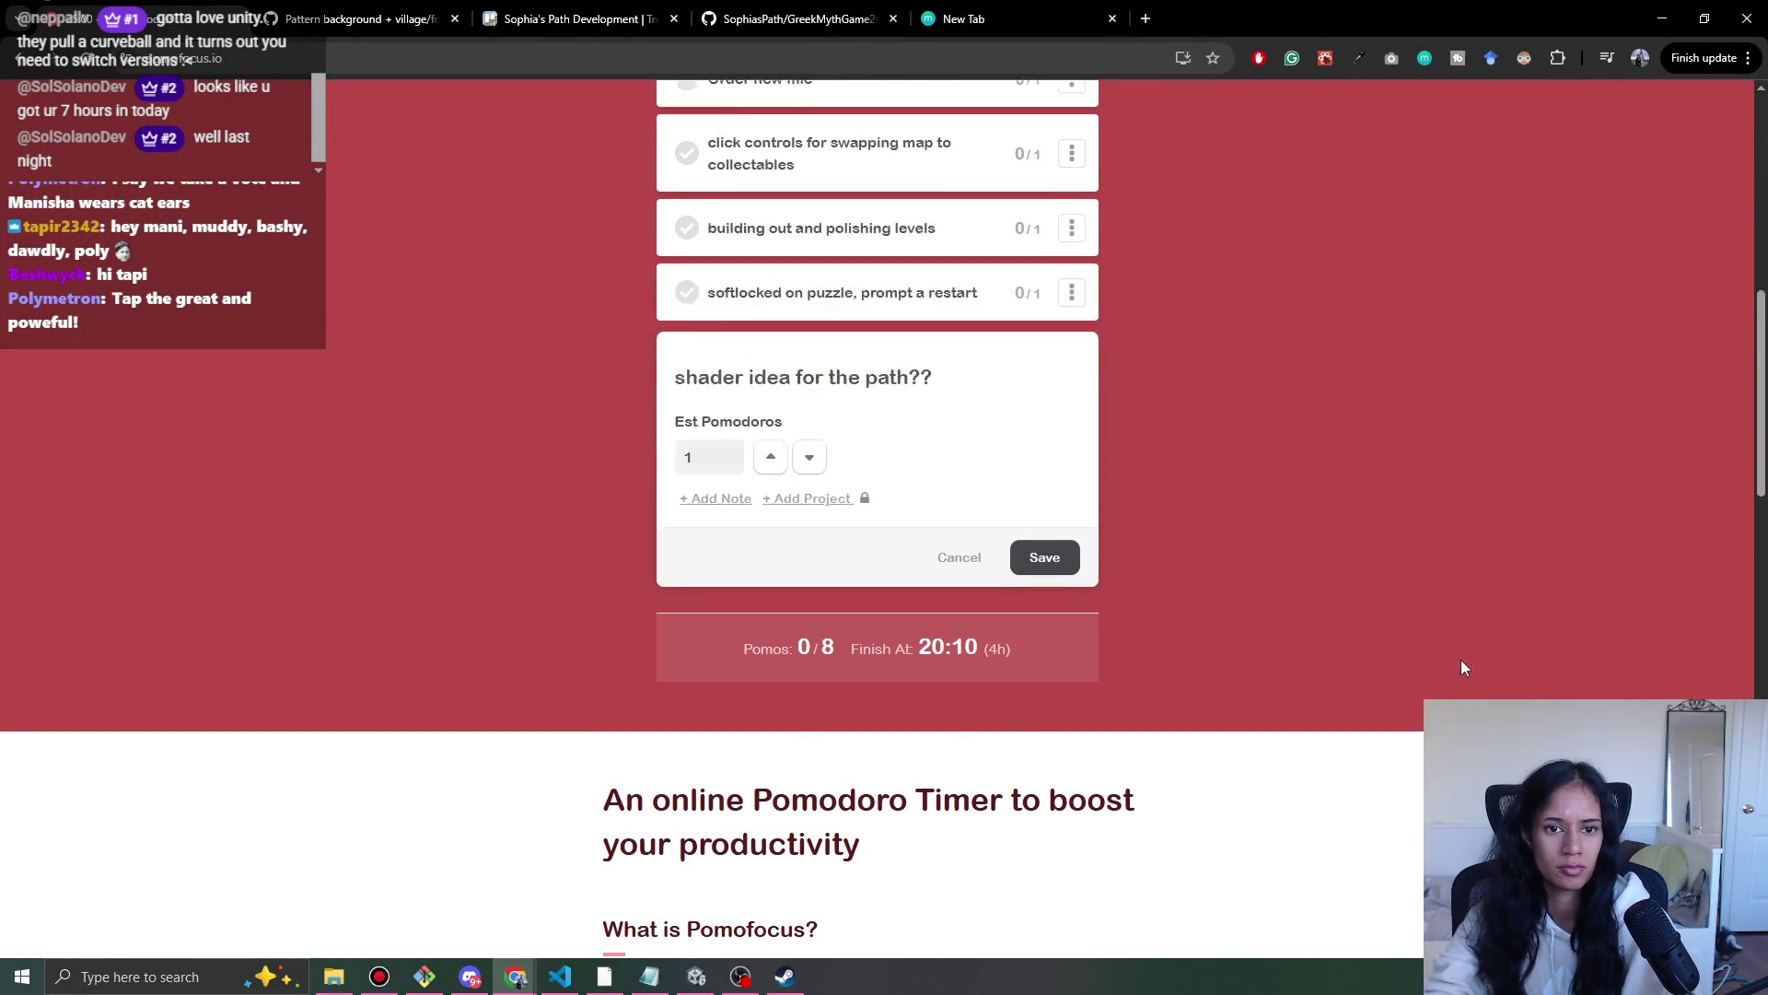
{"action": "left_click", "coordinate": [1040, 926]}
- Move the shader task to second place and delete the 'Level 7 trees?' task
{"action": "left_click_drag", "start_coordinate": [935, 742], "coordinate": [958, 263]}
{"action": "scroll", "coordinate": [1413, 532], "scroll_direction": "up", "scroll_amount": 1}
{"action": "left_click_drag", "start_coordinate": [840, 527], "coordinate": [1034, 549]}
{"action": "left_click", "coordinate": [1071, 537]}
{"action": "scroll", "coordinate": [1081, 565], "scroll_direction": "down", "scroll_amount": 3}
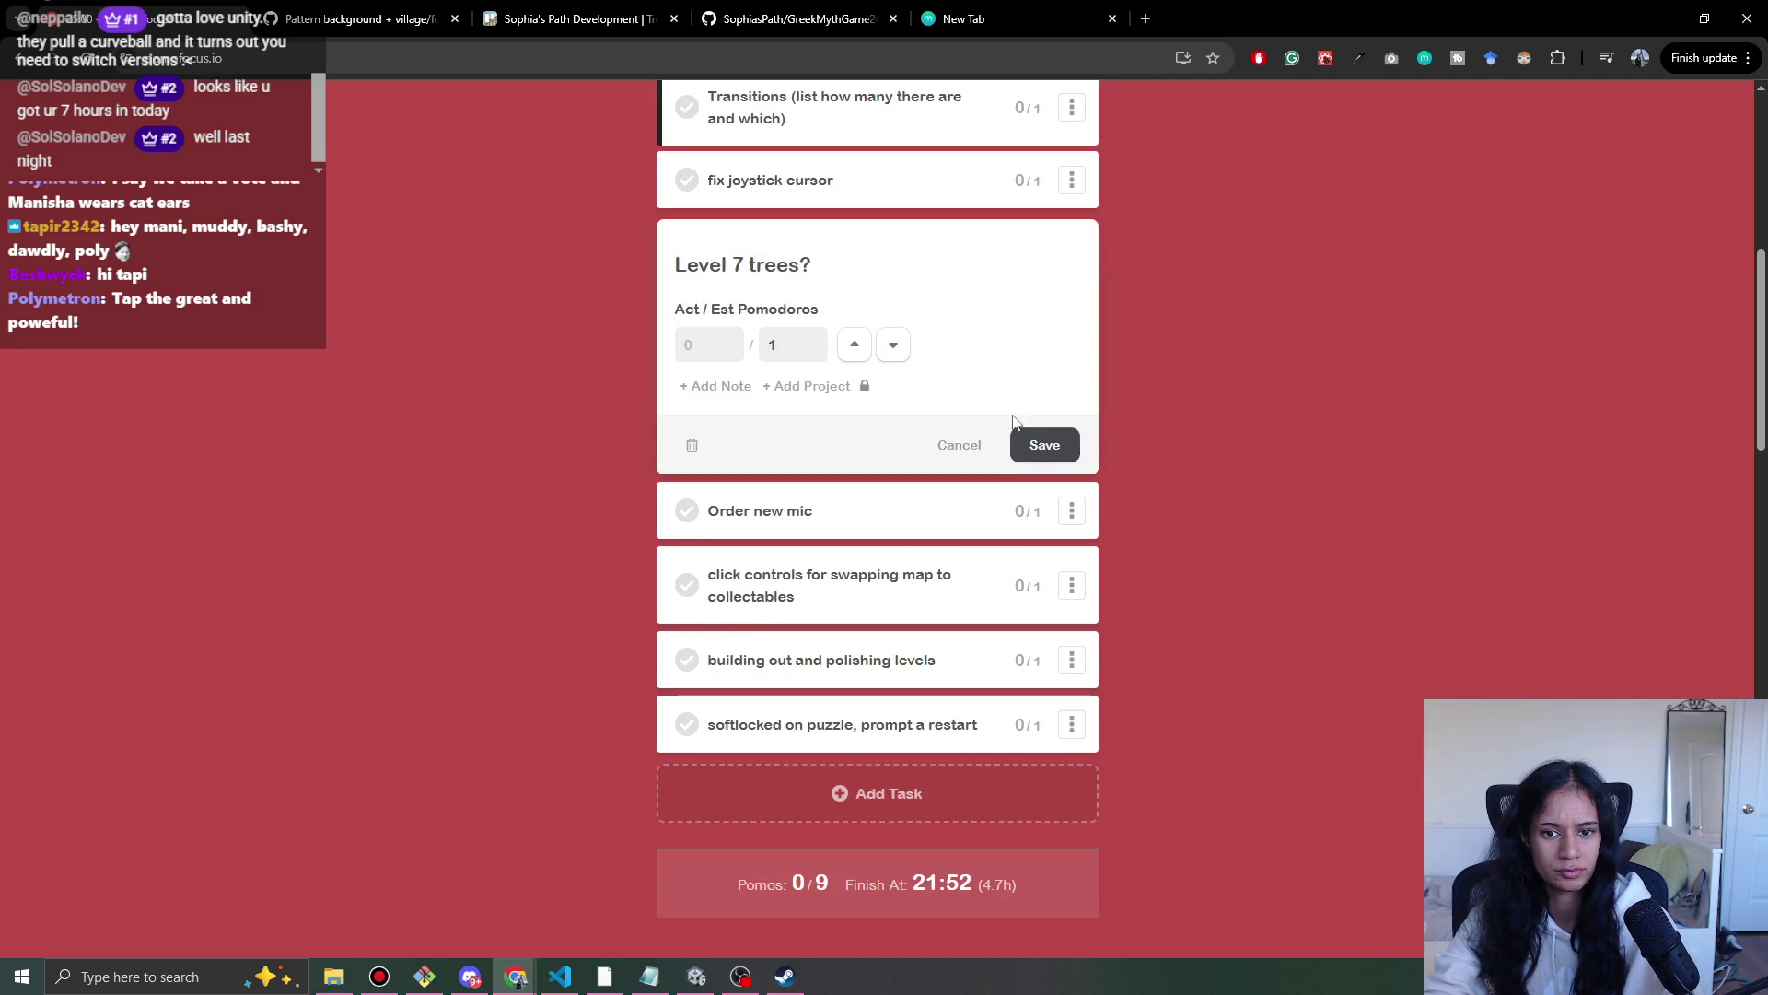
{"action": "left_click", "coordinate": [691, 446]}
- Move the softlocked puzzle, level-polishing and map-swapping tasks up the list
{"action": "scroll", "coordinate": [1141, 687], "scroll_direction": "up", "scroll_amount": 4}
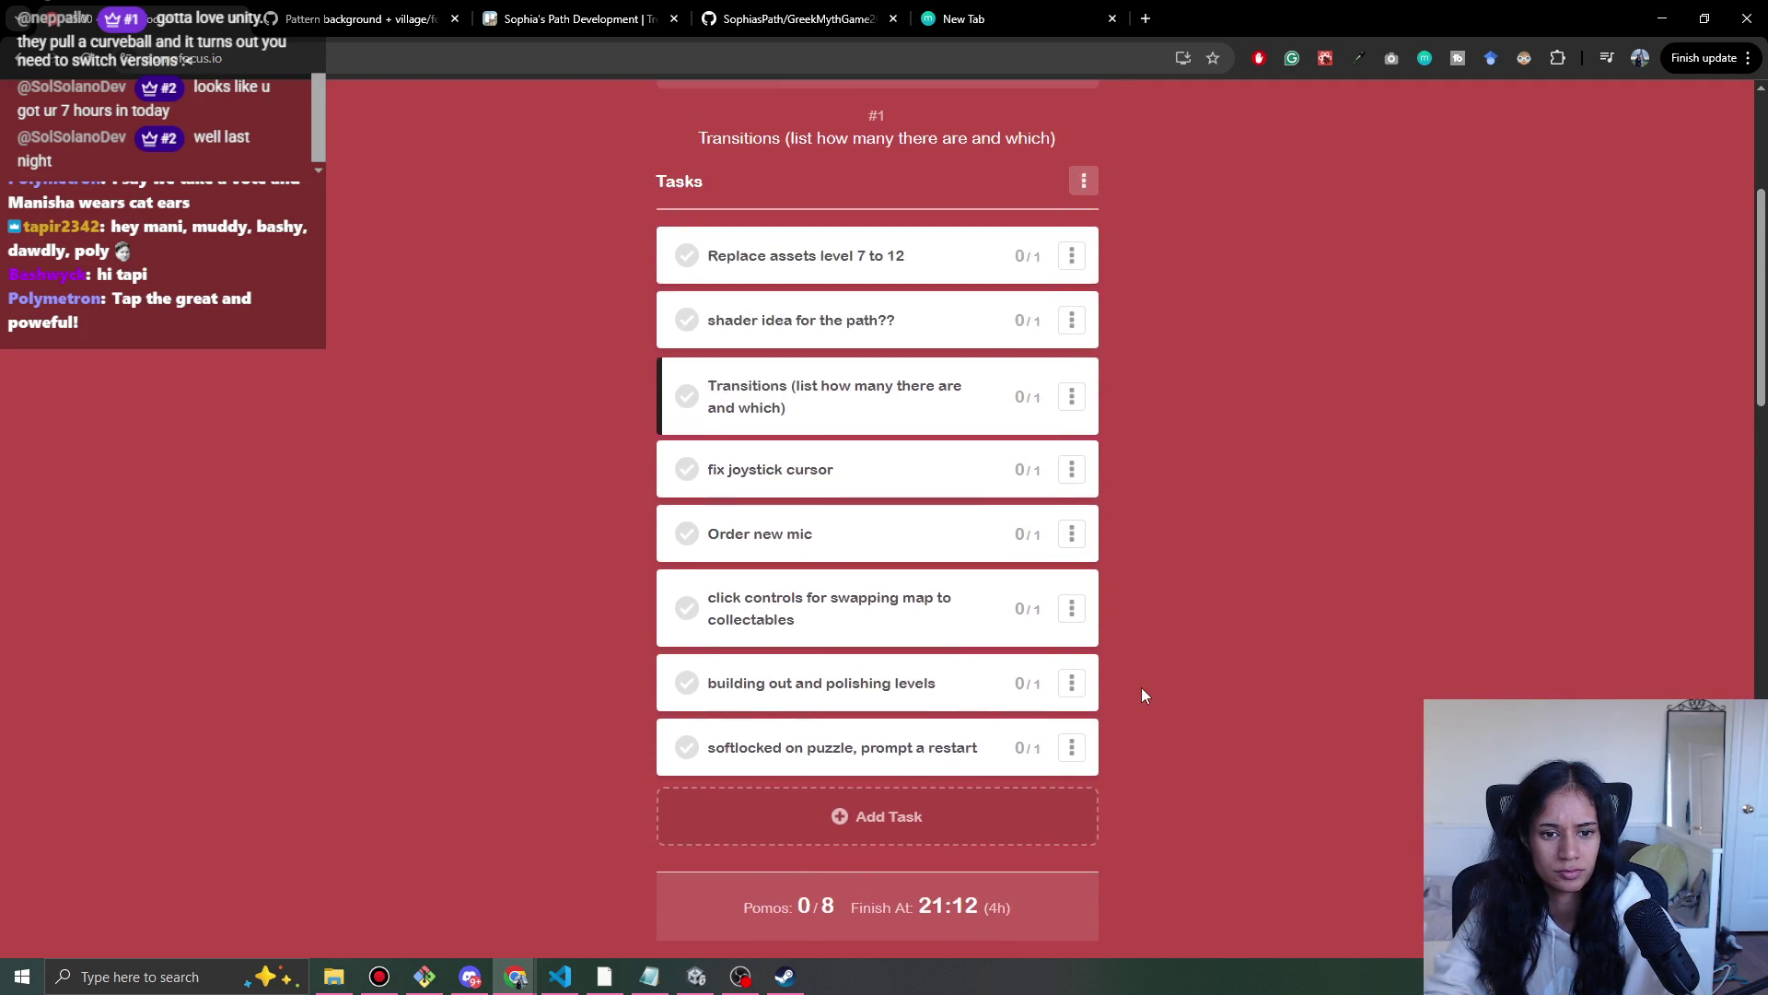
{"action": "left_click_drag", "start_coordinate": [1001, 817], "coordinate": [1004, 460]}
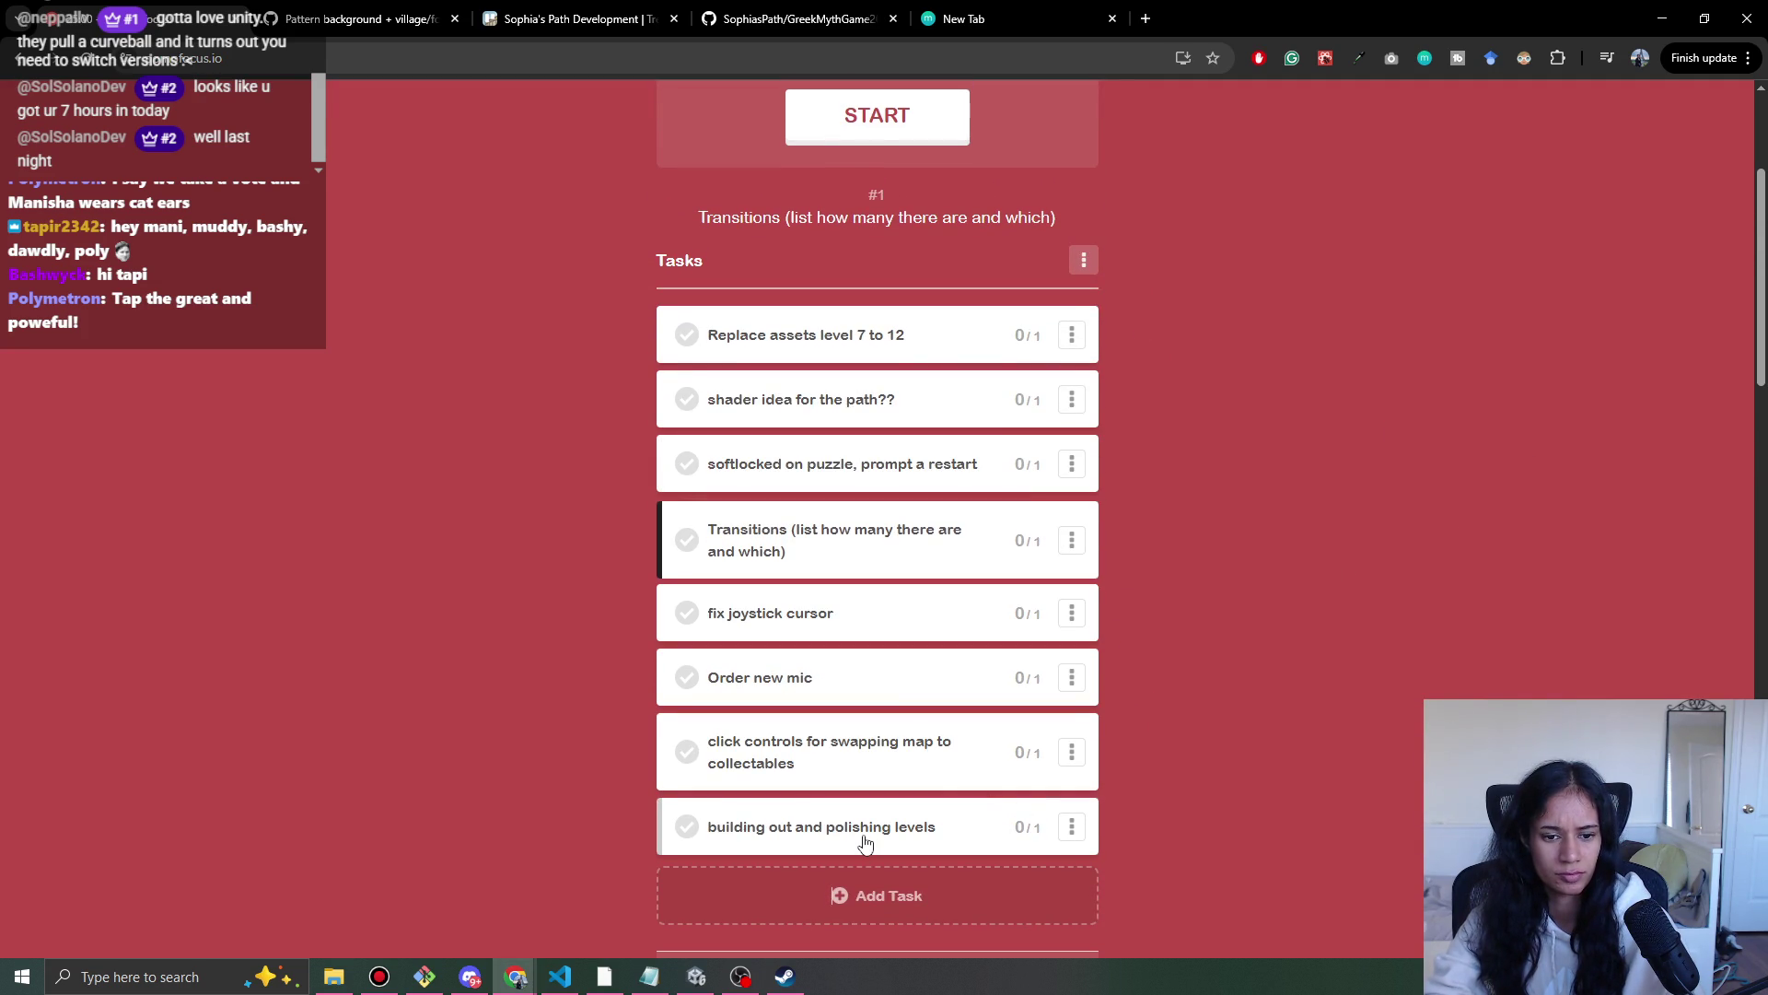
{"action": "left_click_drag", "start_coordinate": [864, 843], "coordinate": [873, 539]}
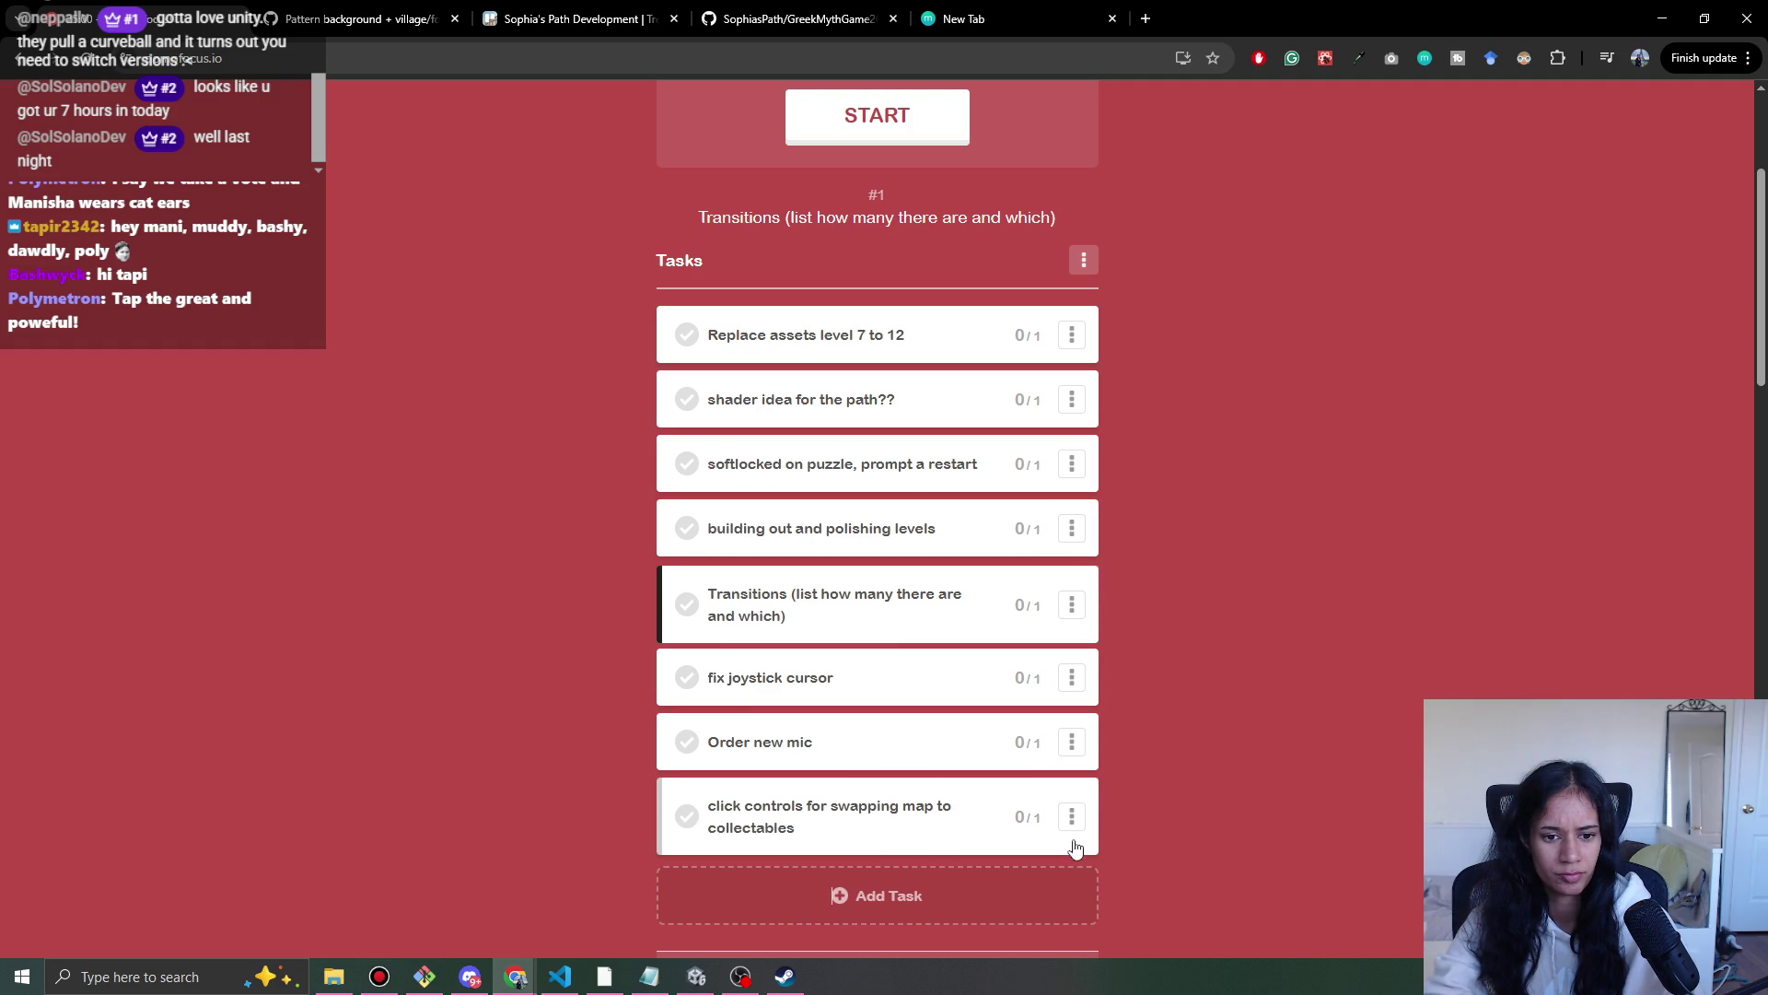
{"action": "mouse_move", "coordinate": [917, 803]}
{"action": "left_mouse_down"}
{"action": "mouse_move", "coordinate": [949, 477]}
{"action": "mouse_move", "coordinate": [903, 612]}
{"action": "left_mouse_up"}
- Prefix the map-swapping task title with 'Overworld:', save it, and return to Unity
{"action": "left_click", "coordinate": [1071, 605]}
{"action": "scroll", "coordinate": [896, 612], "scroll_direction": "down", "scroll_amount": 4}
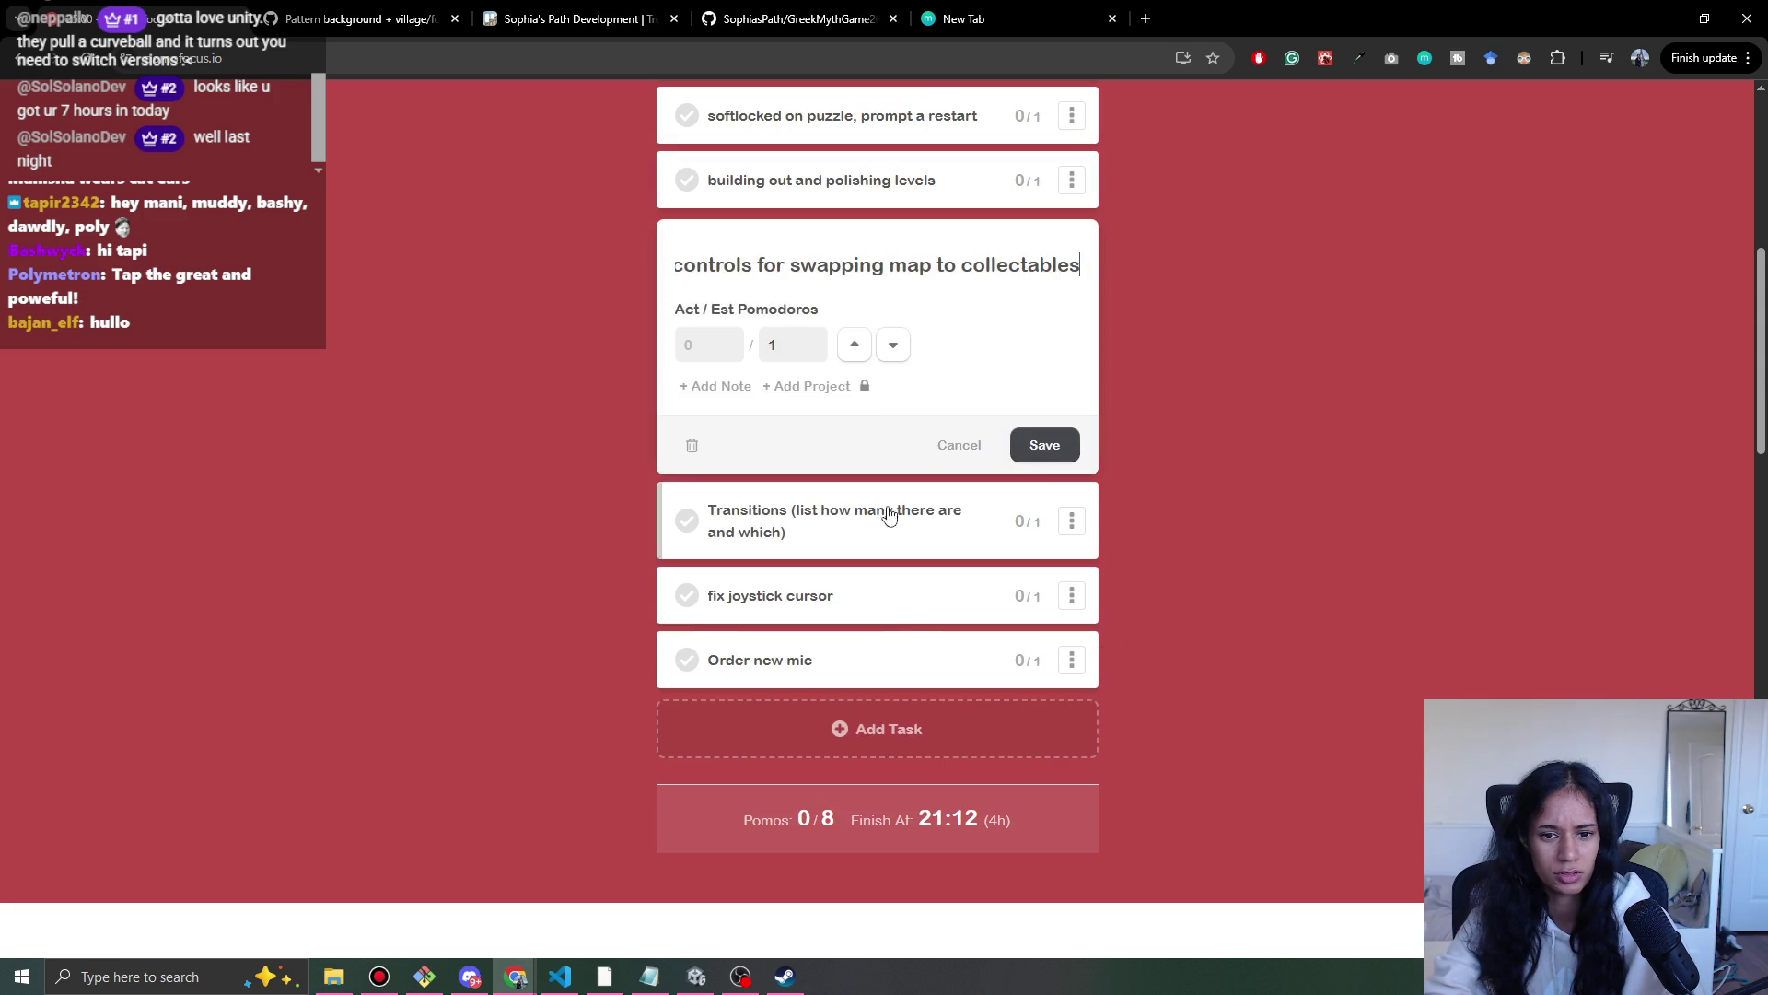
{"action": "key", "text": "Home"}
{"action": "type", "text": "Overworld:"}
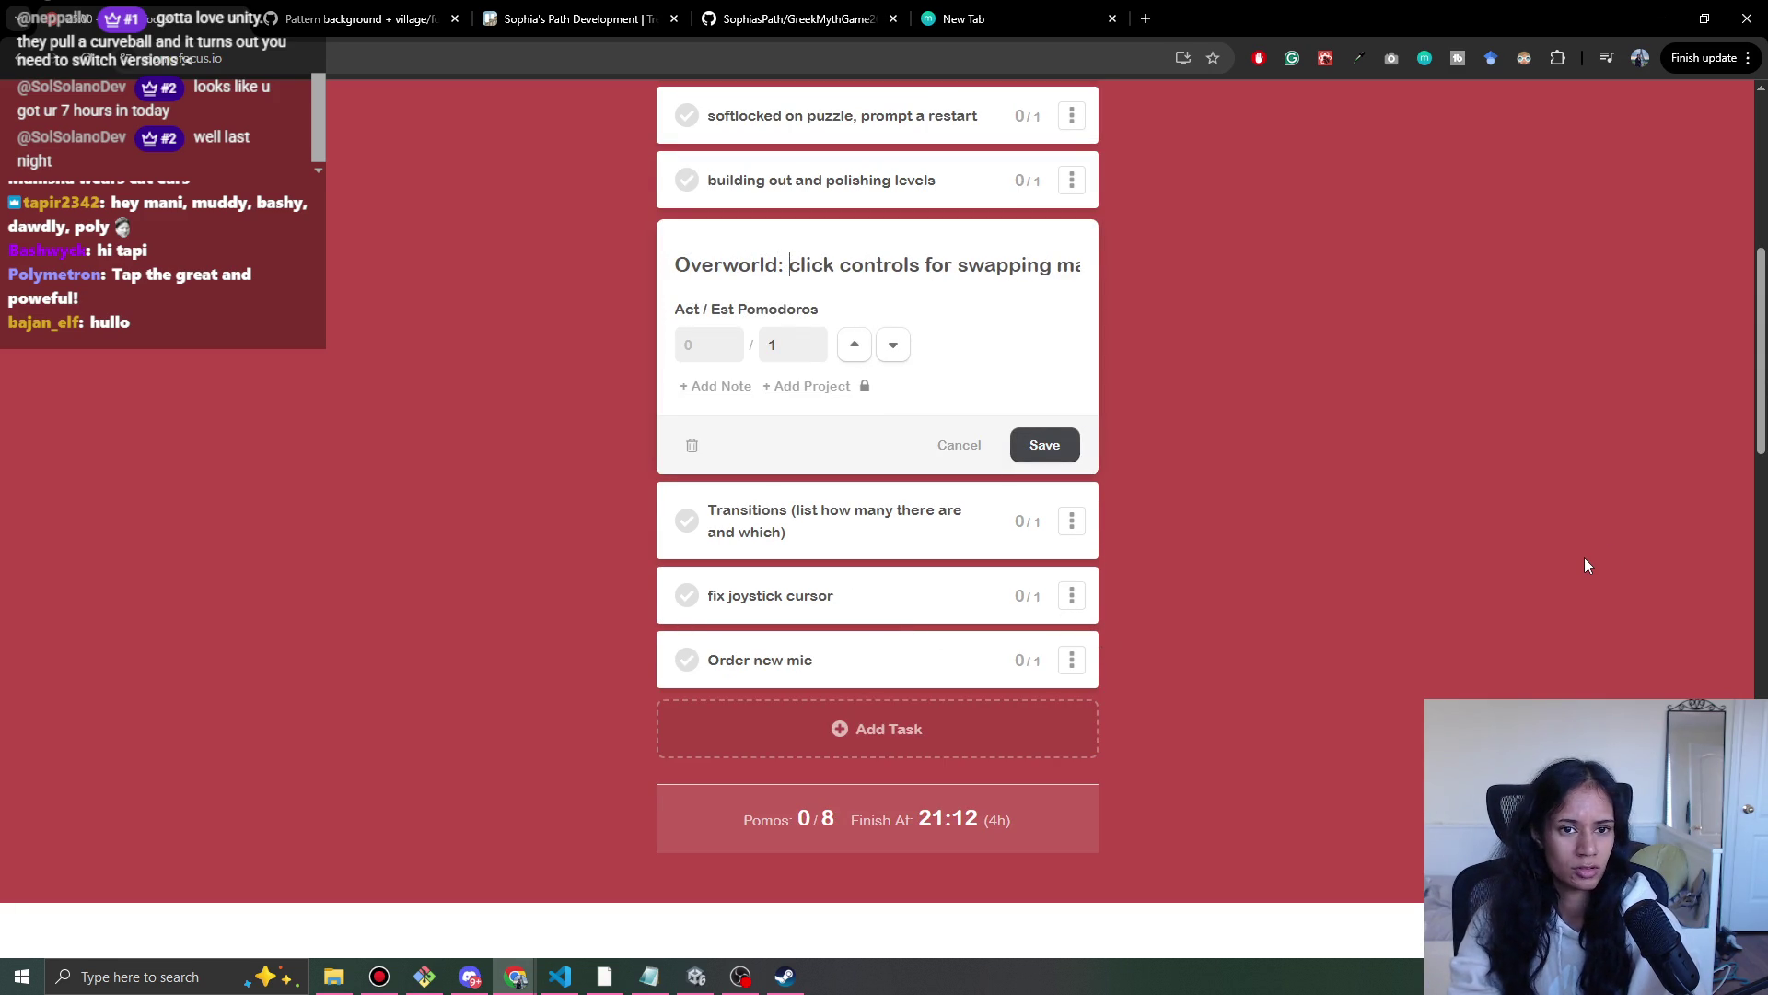
{"action": "left_click", "coordinate": [1050, 444]}
{"action": "scroll", "coordinate": [1142, 535], "scroll_direction": "up", "scroll_amount": 1}
{"action": "scroll", "coordinate": [1326, 663], "scroll_direction": "up", "scroll_amount": 3}
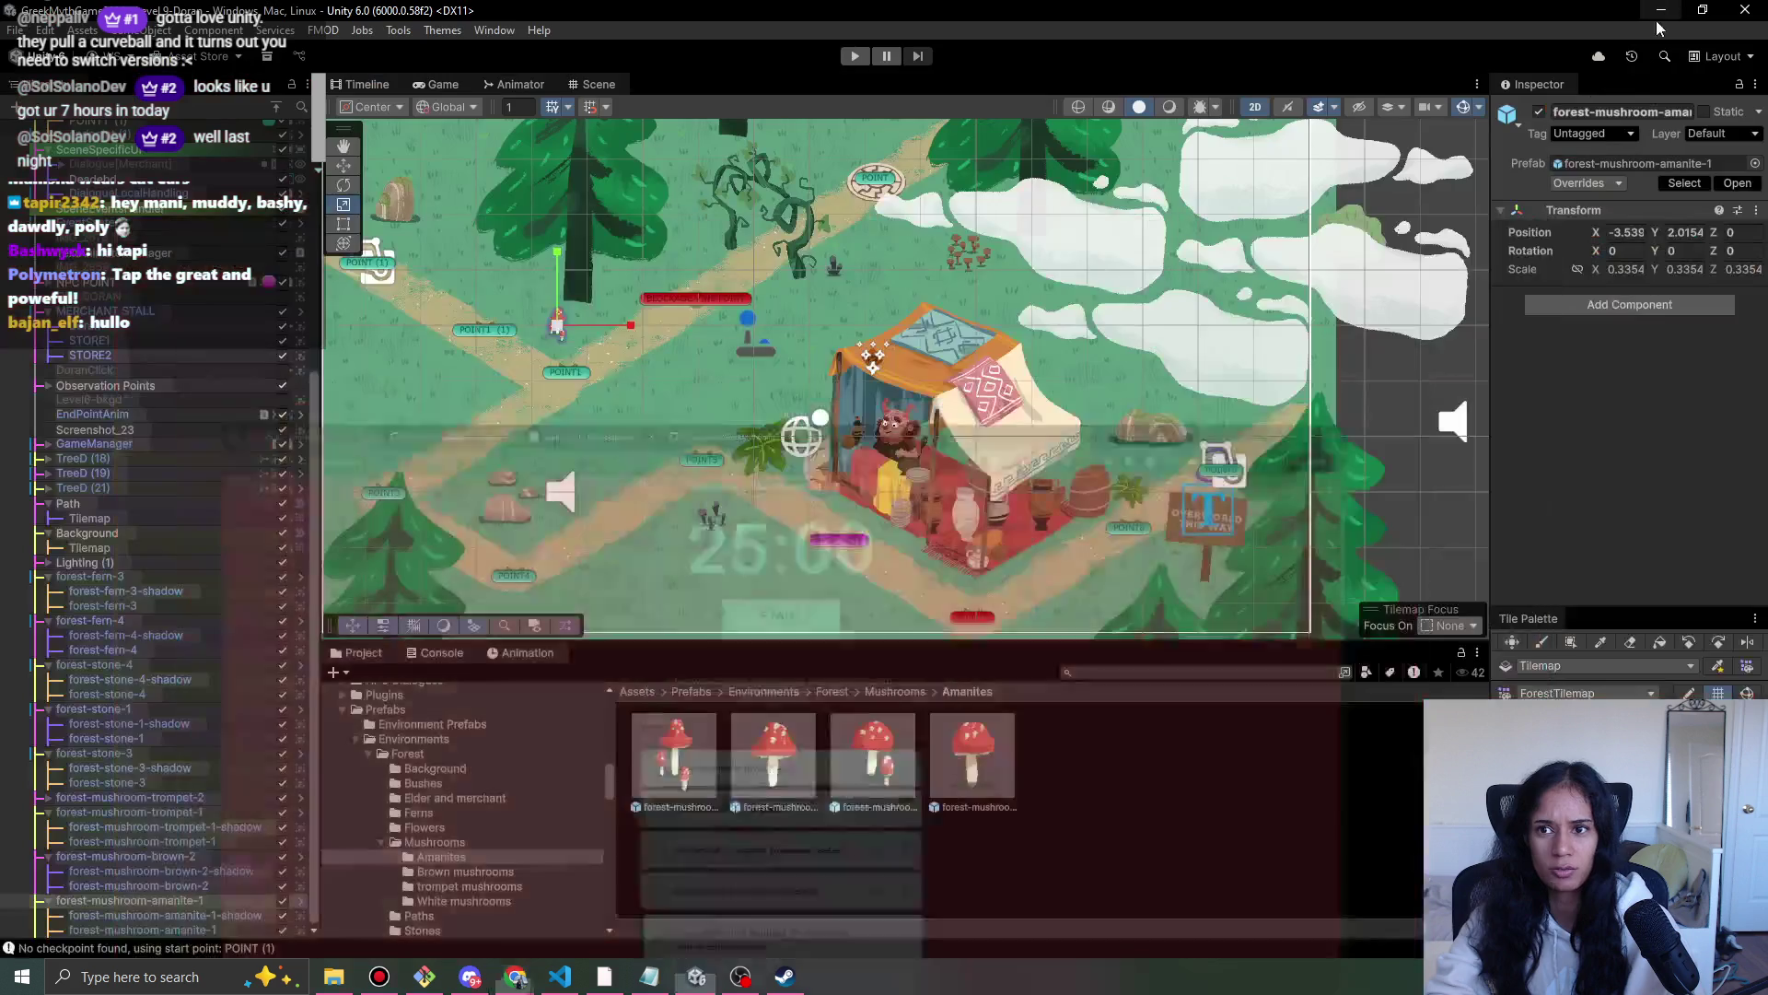
{"action": "key", "text": "alt+Tab"}
- Drop a fourth Amanita mushroom prefab beside the lower-left path
{"action": "left_click_drag", "start_coordinate": [1036, 387], "coordinate": [1166, 378]}
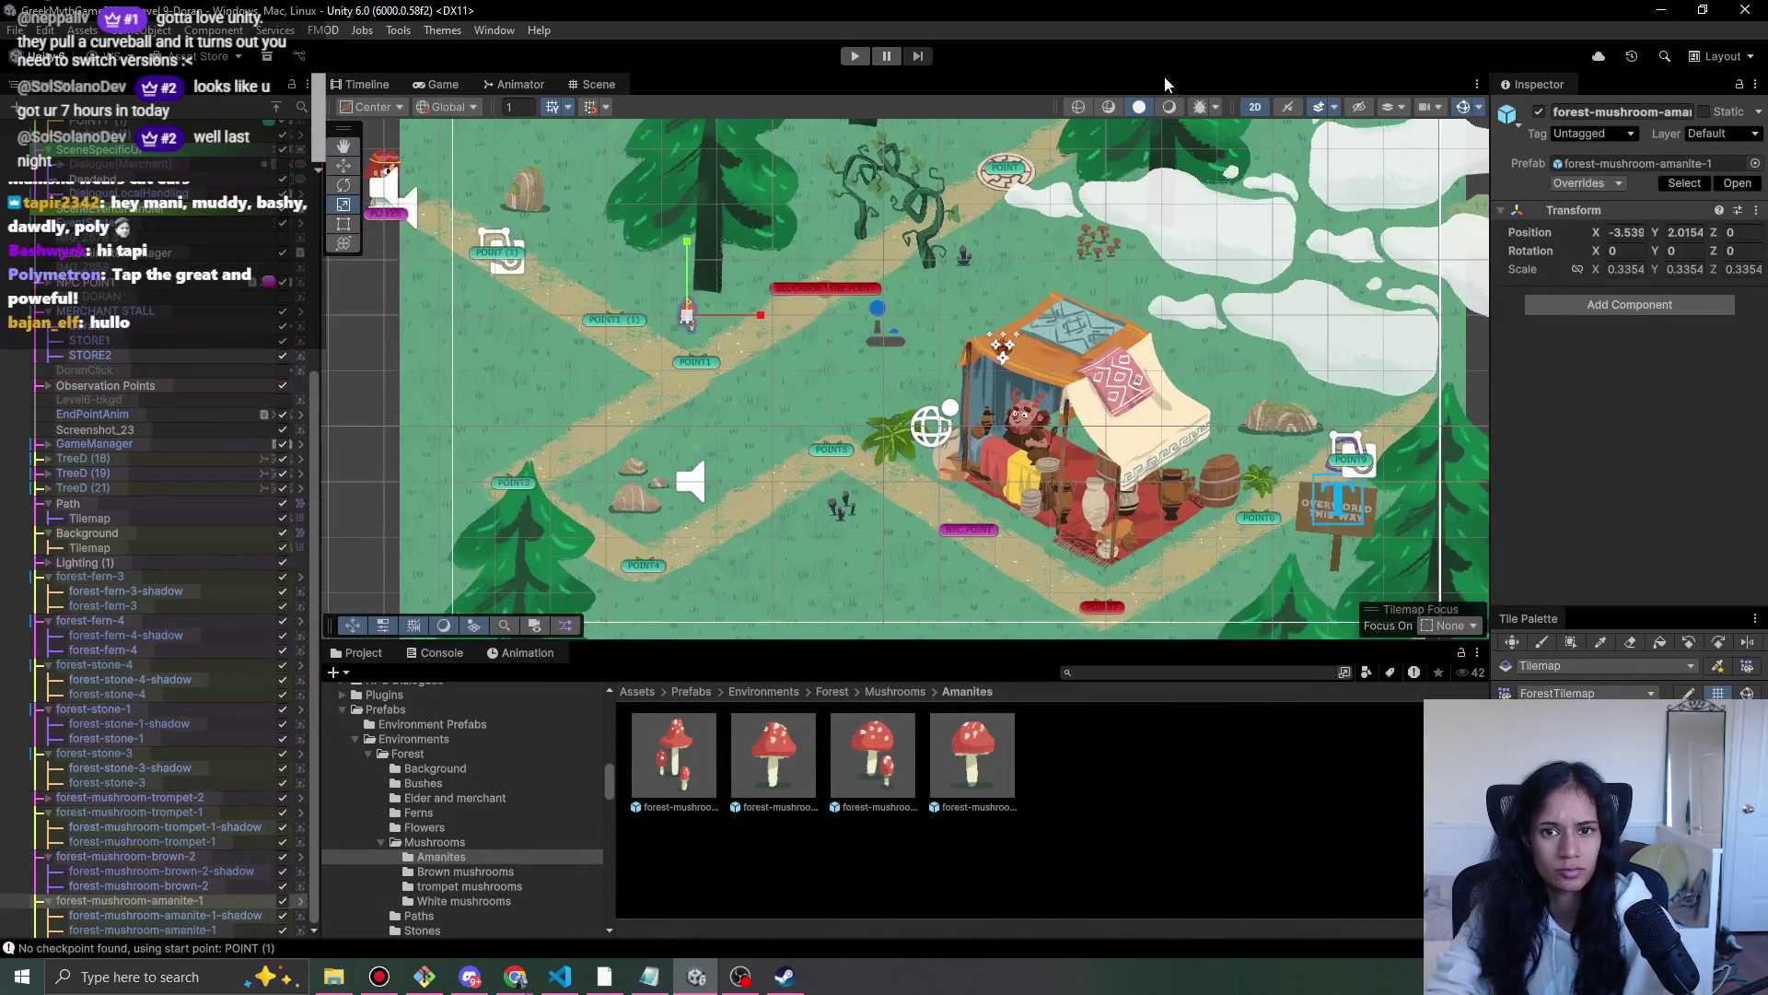
{"action": "left_click", "coordinate": [1167, 110]}
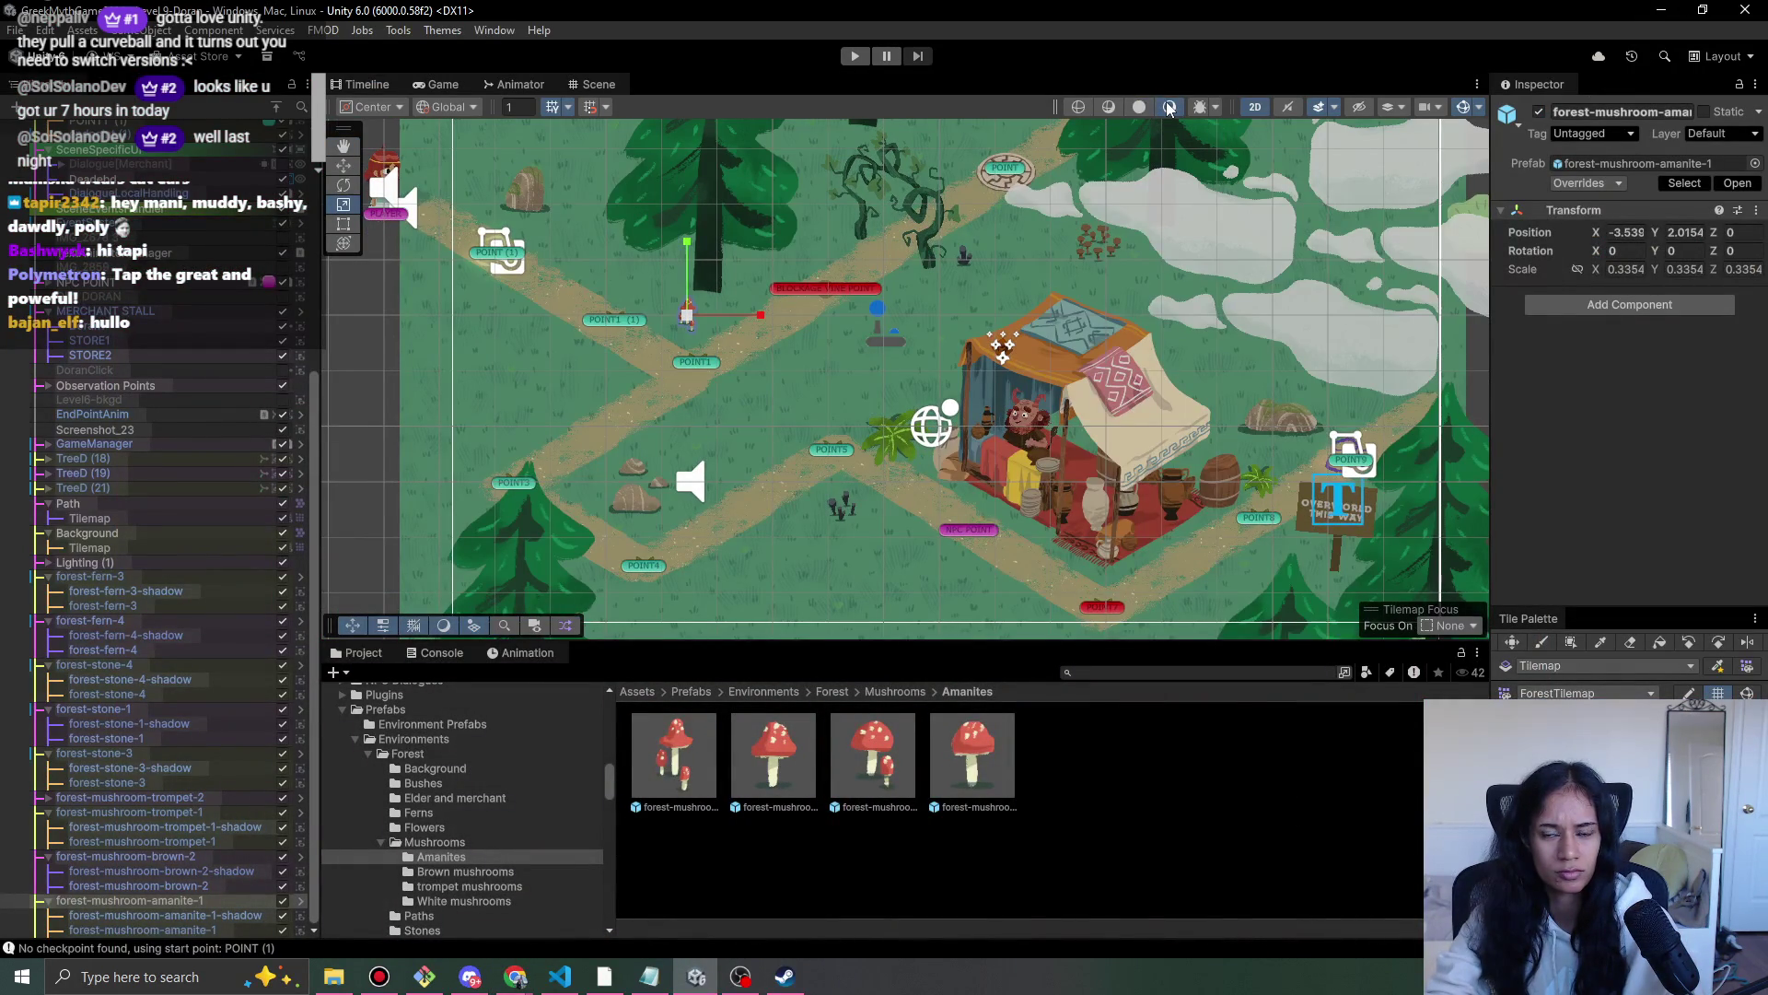
{"action": "left_click", "coordinate": [1139, 107]}
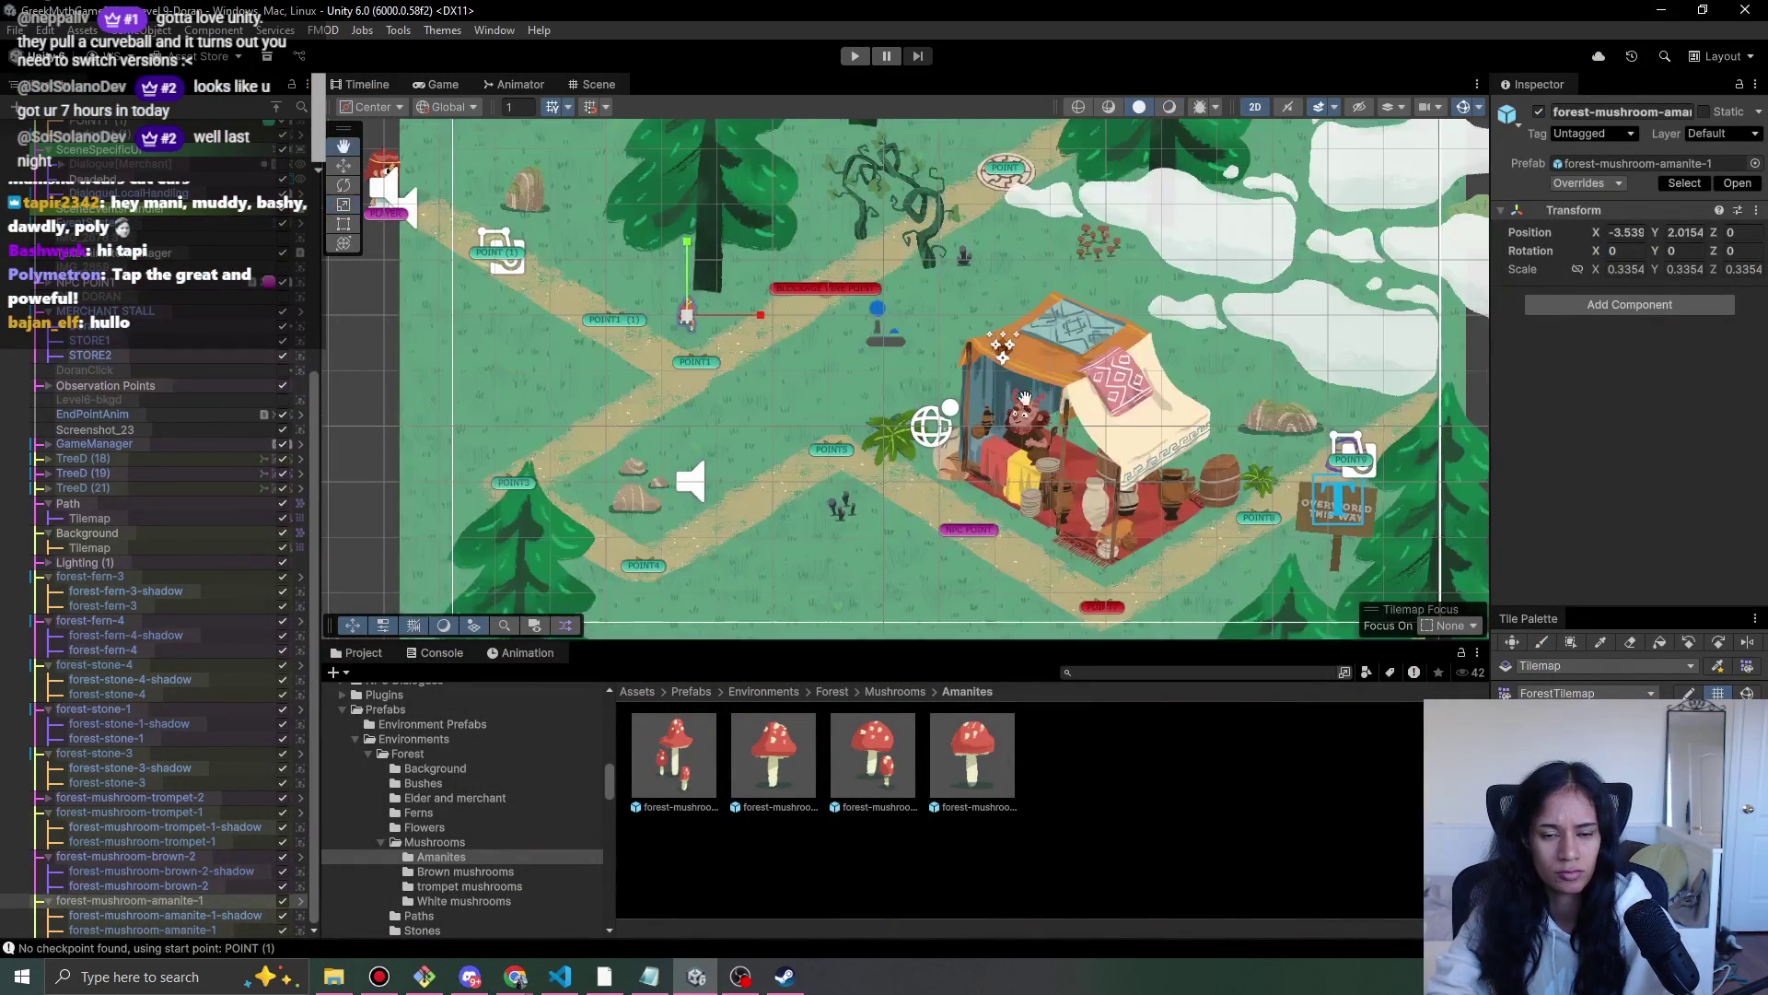
{"action": "scroll", "coordinate": [777, 313], "scroll_direction": "down", "scroll_amount": 2}
{"action": "scroll", "coordinate": [776, 313], "scroll_direction": "up", "scroll_amount": 3}
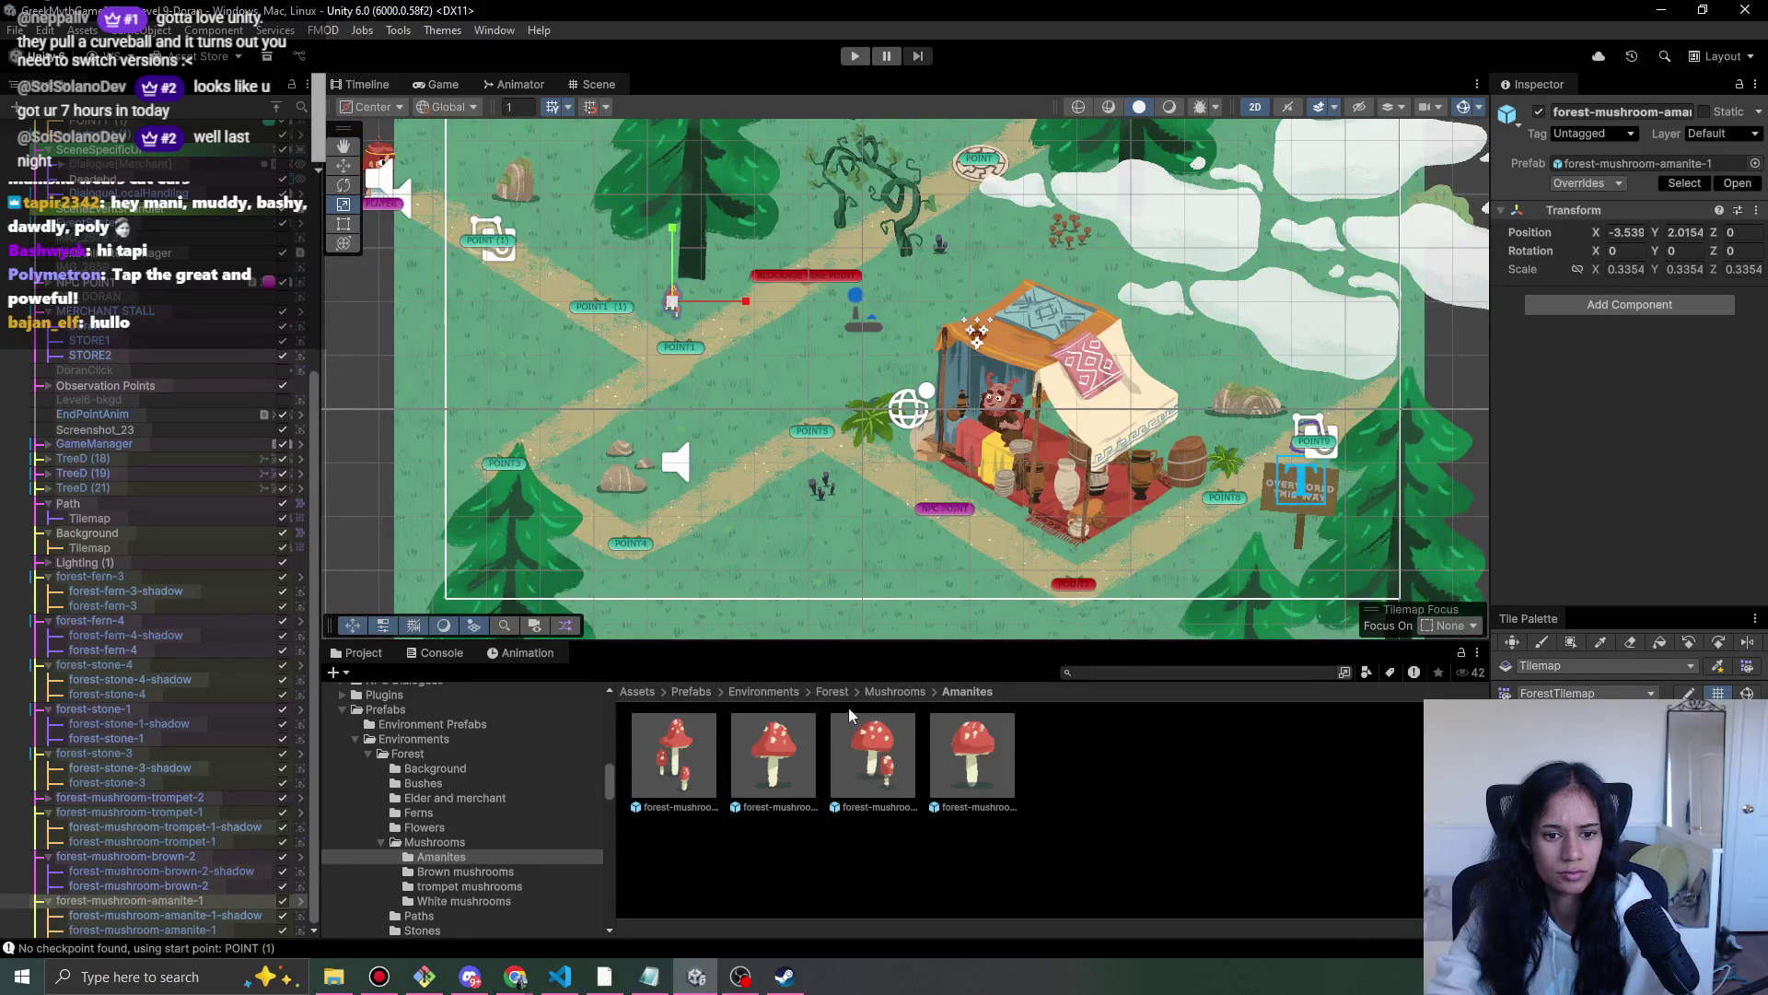
{"action": "mouse_move", "coordinate": [968, 778]}
{"action": "left_mouse_down"}
{"action": "mouse_move", "coordinate": [757, 554]}
{"action": "mouse_move", "coordinate": [702, 565]}
{"action": "mouse_move", "coordinate": [722, 575]}
{"action": "mouse_move", "coordinate": [711, 553]}
{"action": "mouse_move", "coordinate": [596, 580]}
{"action": "left_mouse_up"}
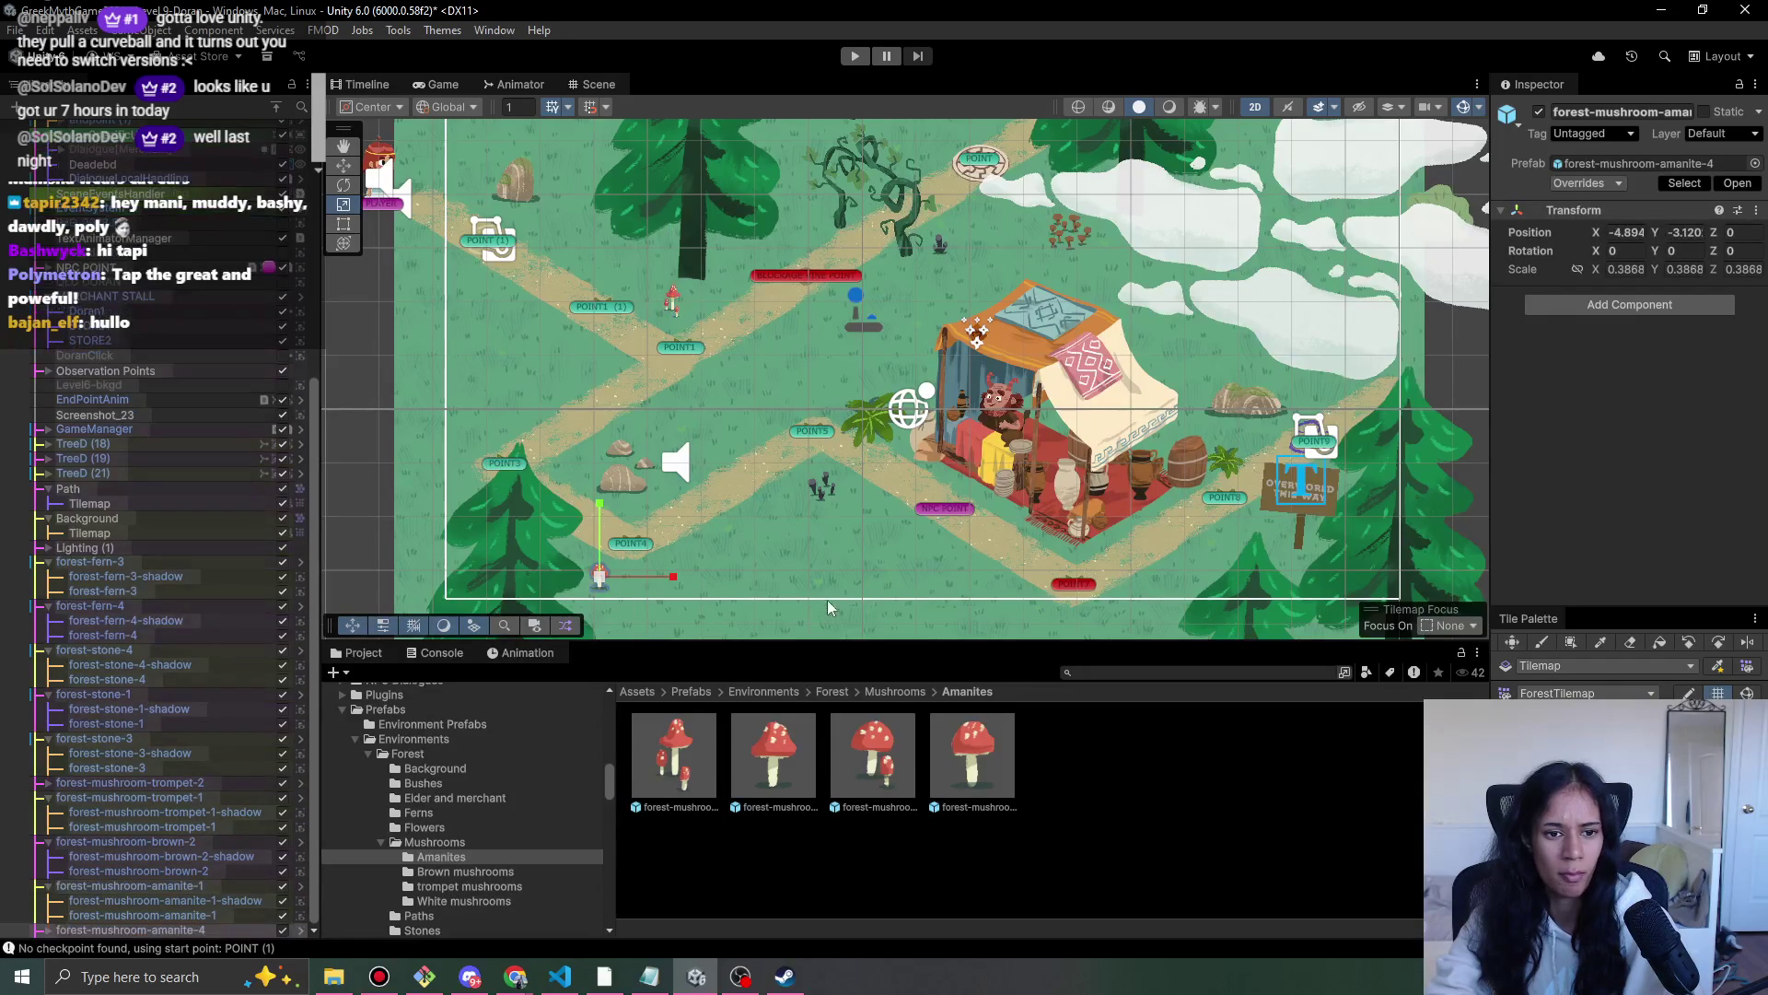
- Select the Doran1 merchant and left pine, then all four TreeD trees
{"action": "scroll", "coordinate": [886, 567], "scroll_direction": "down", "scroll_amount": 3}
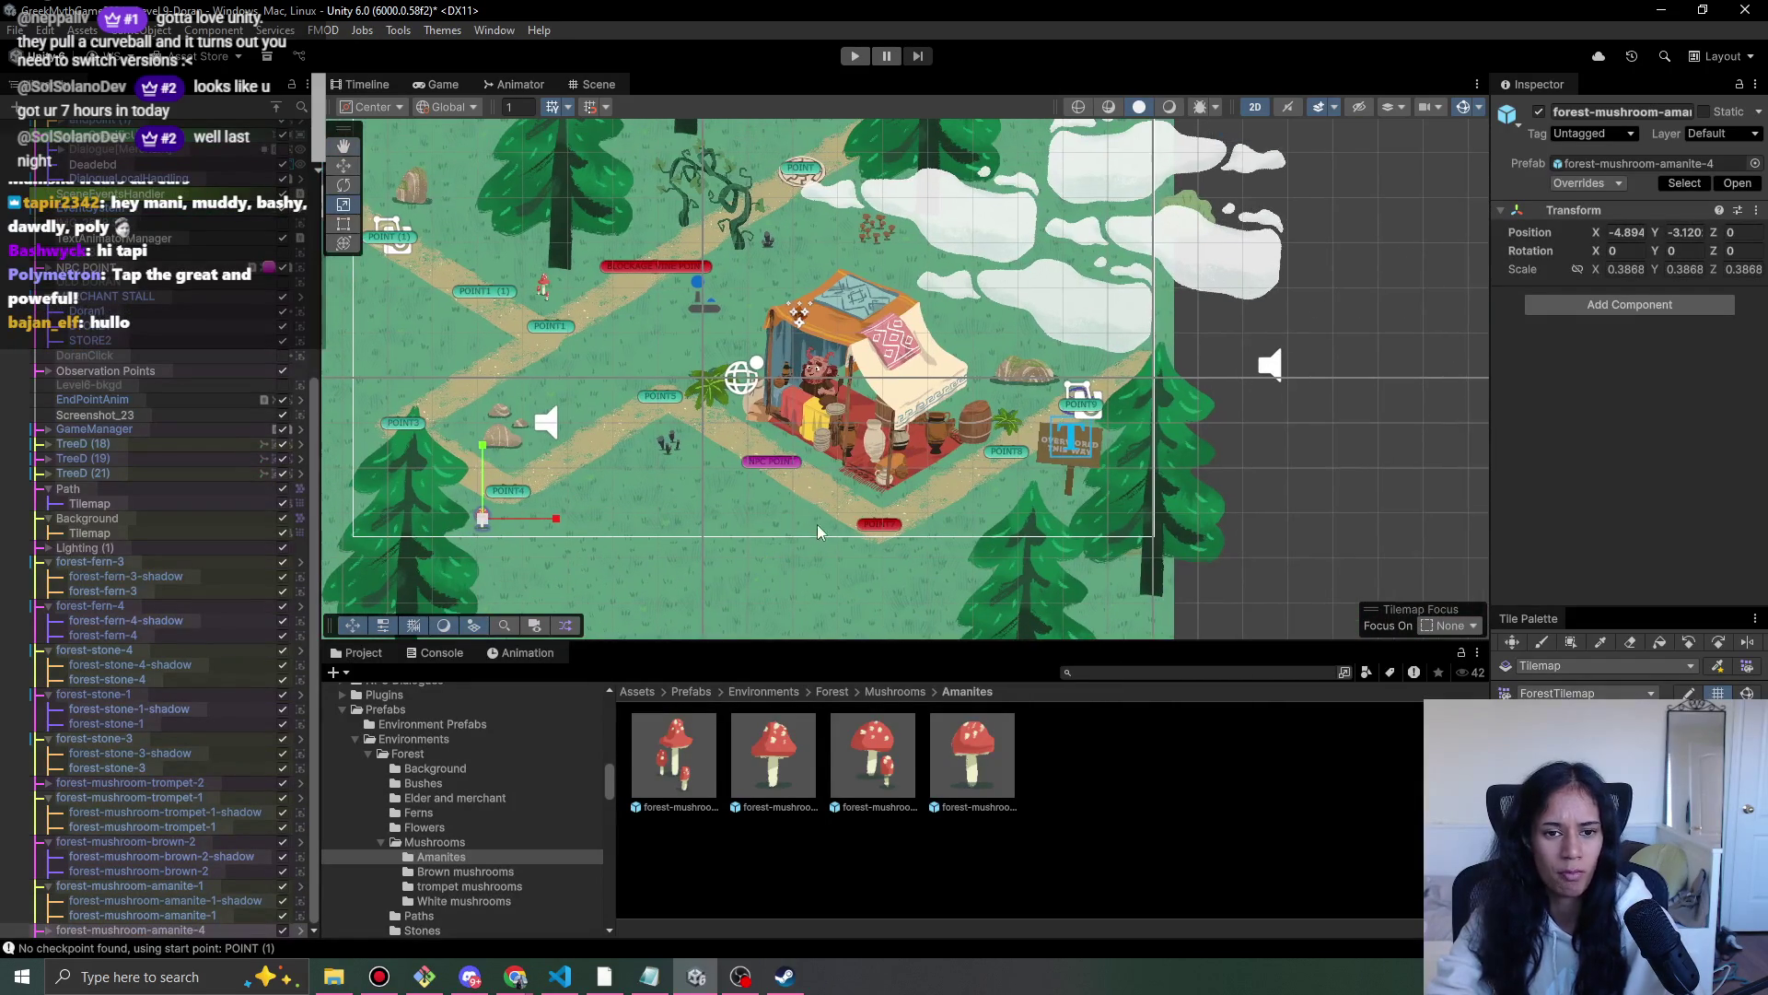
{"action": "scroll", "coordinate": [752, 375], "scroll_direction": "down", "scroll_amount": 2}
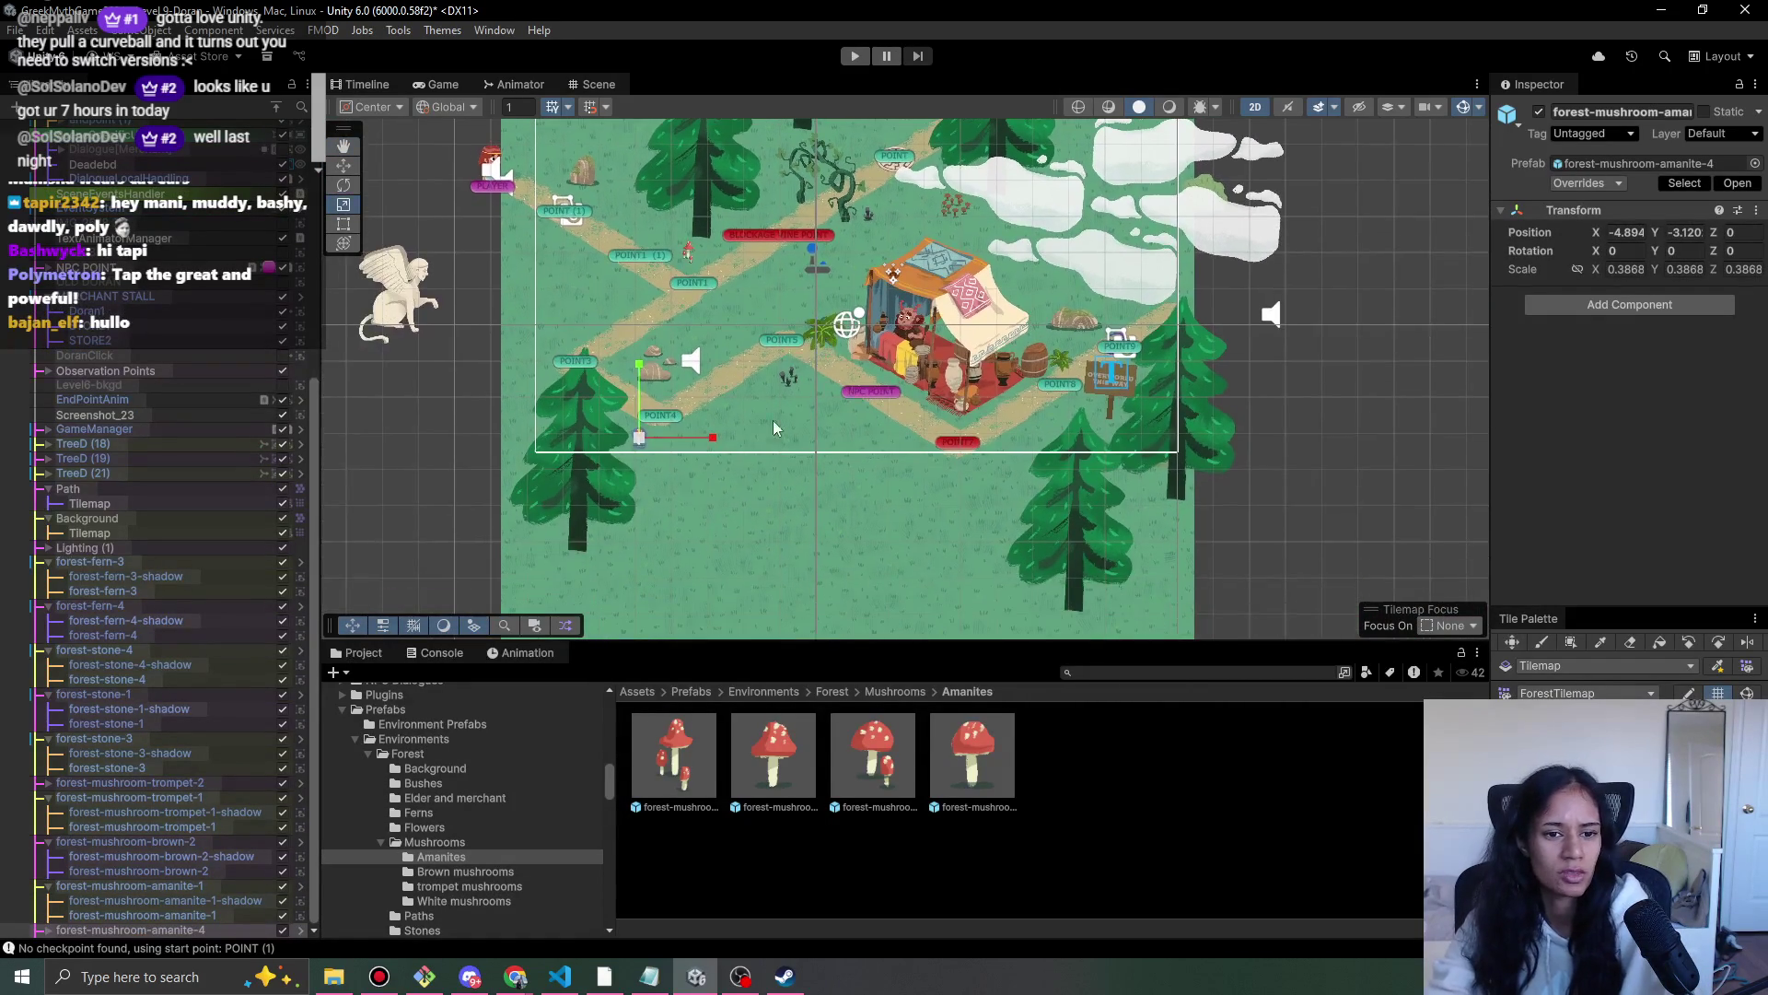
{"action": "left_click", "coordinate": [569, 486]}
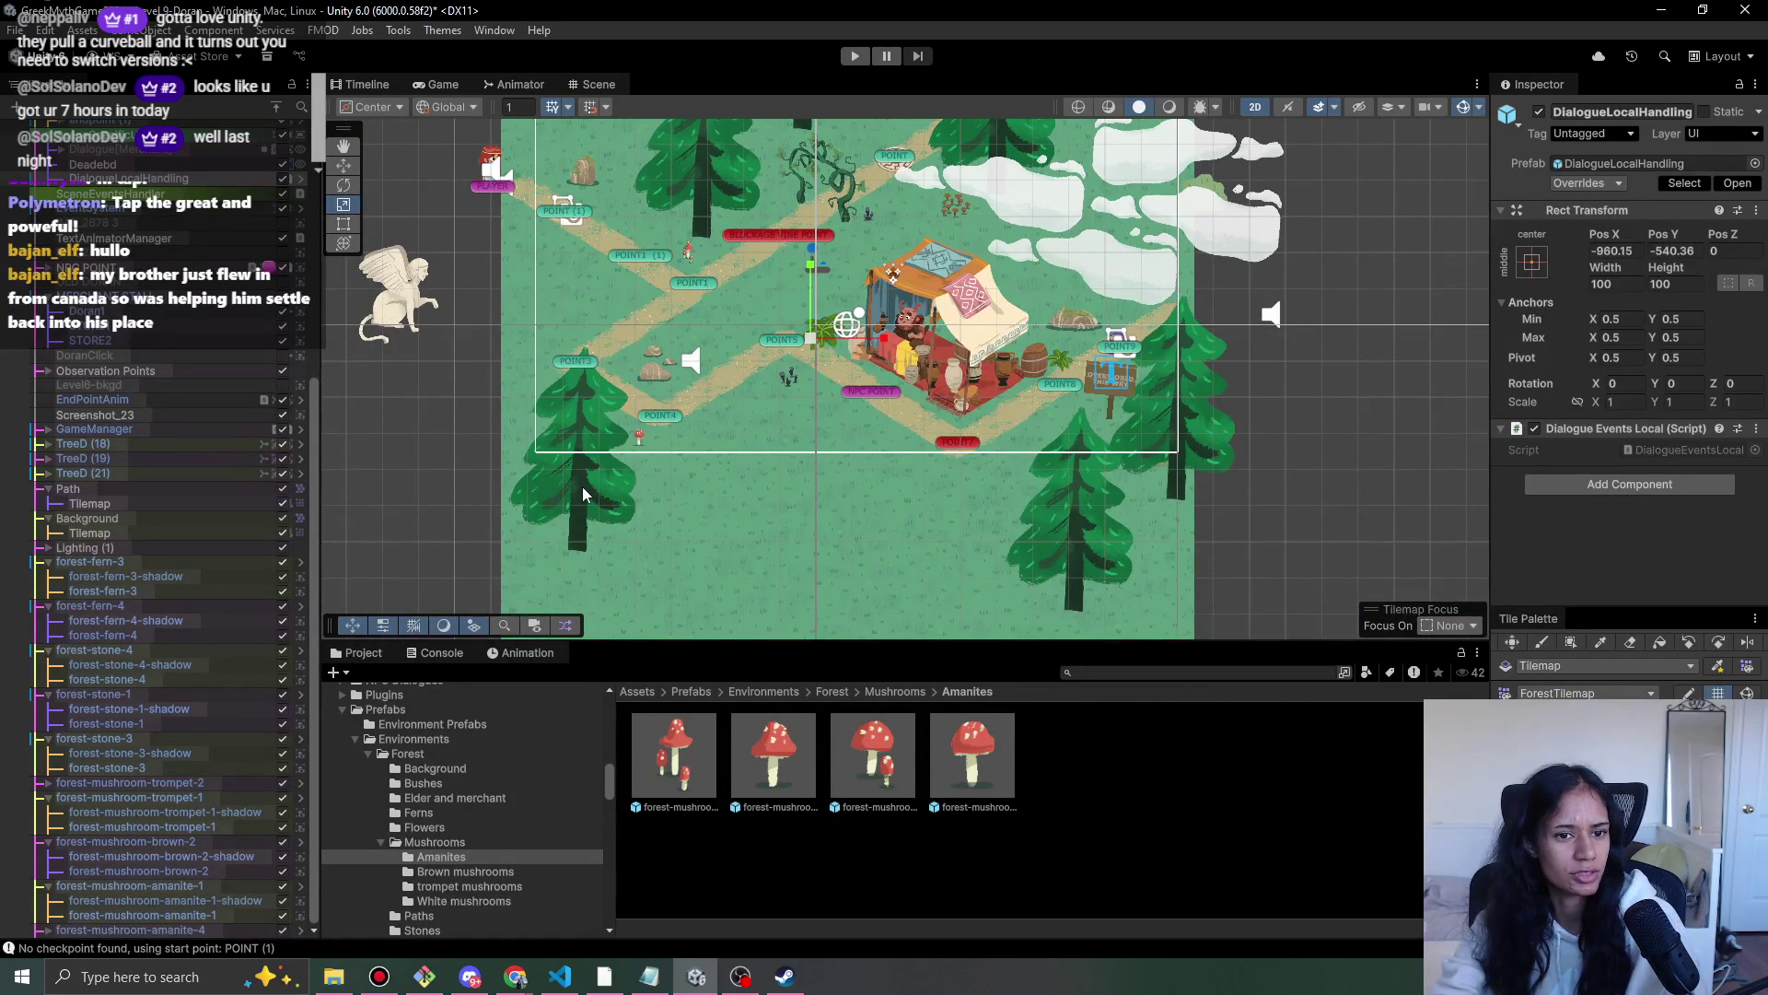
{"action": "left_click", "coordinate": [552, 488]}
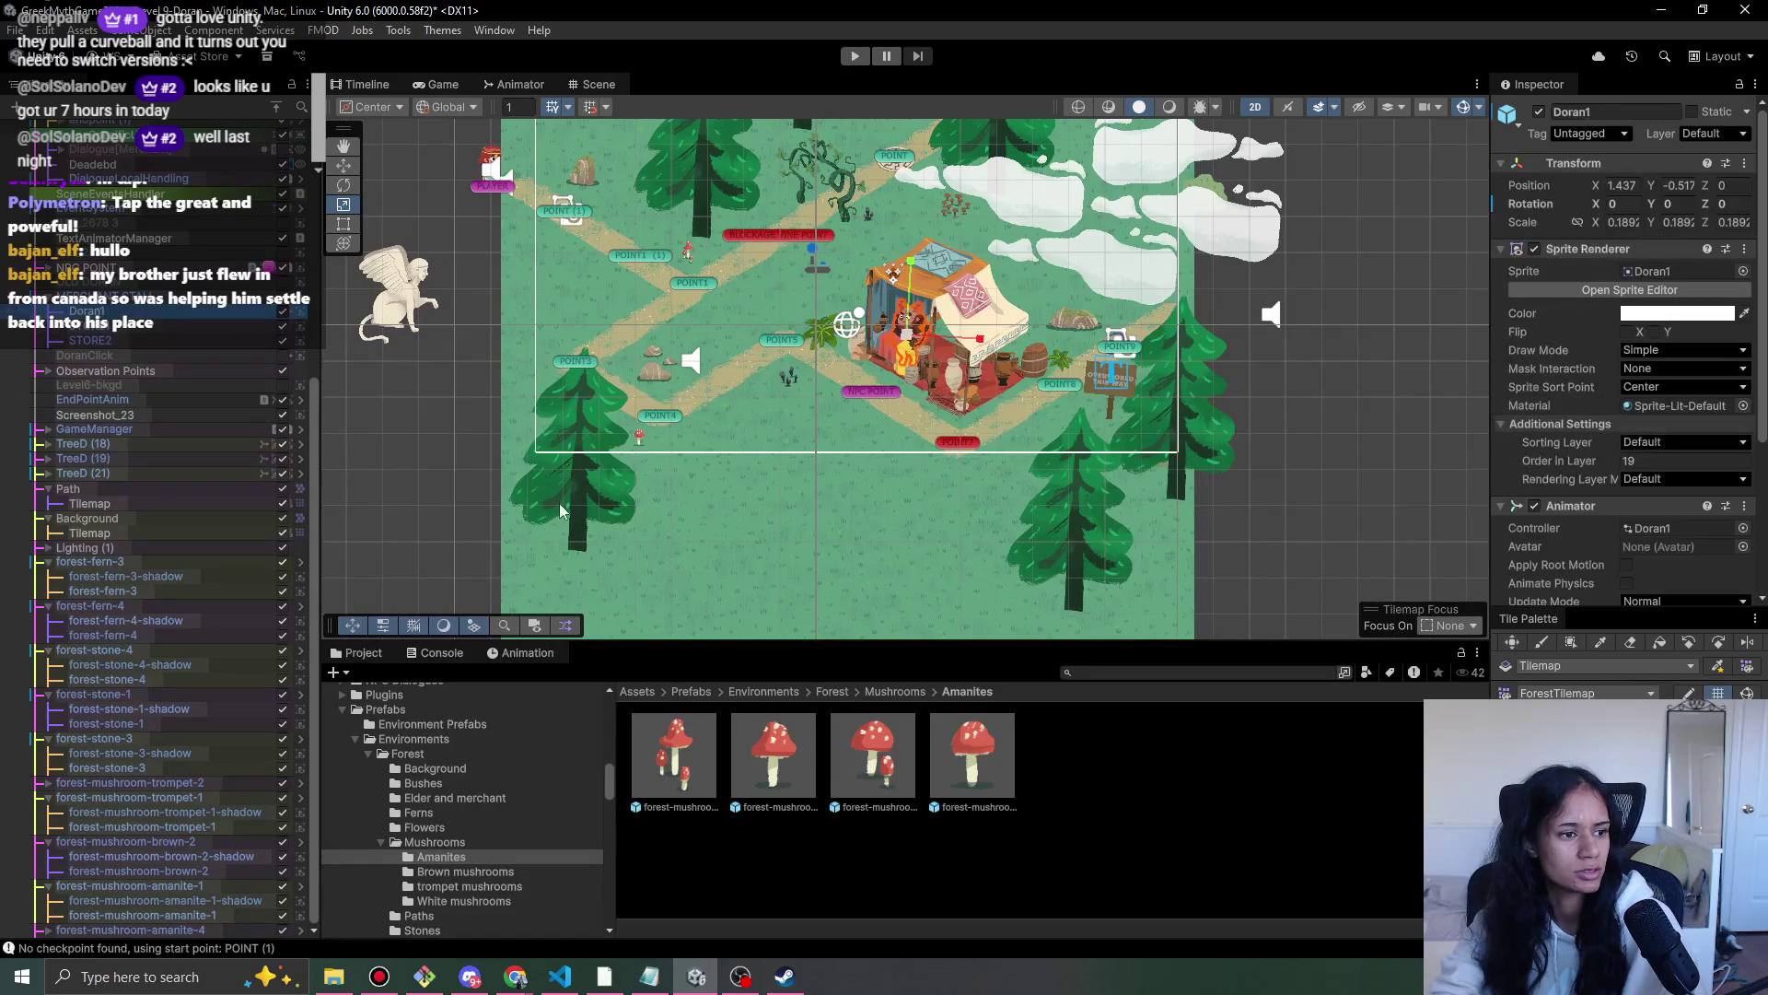
{"action": "left_click", "coordinate": [592, 502]}
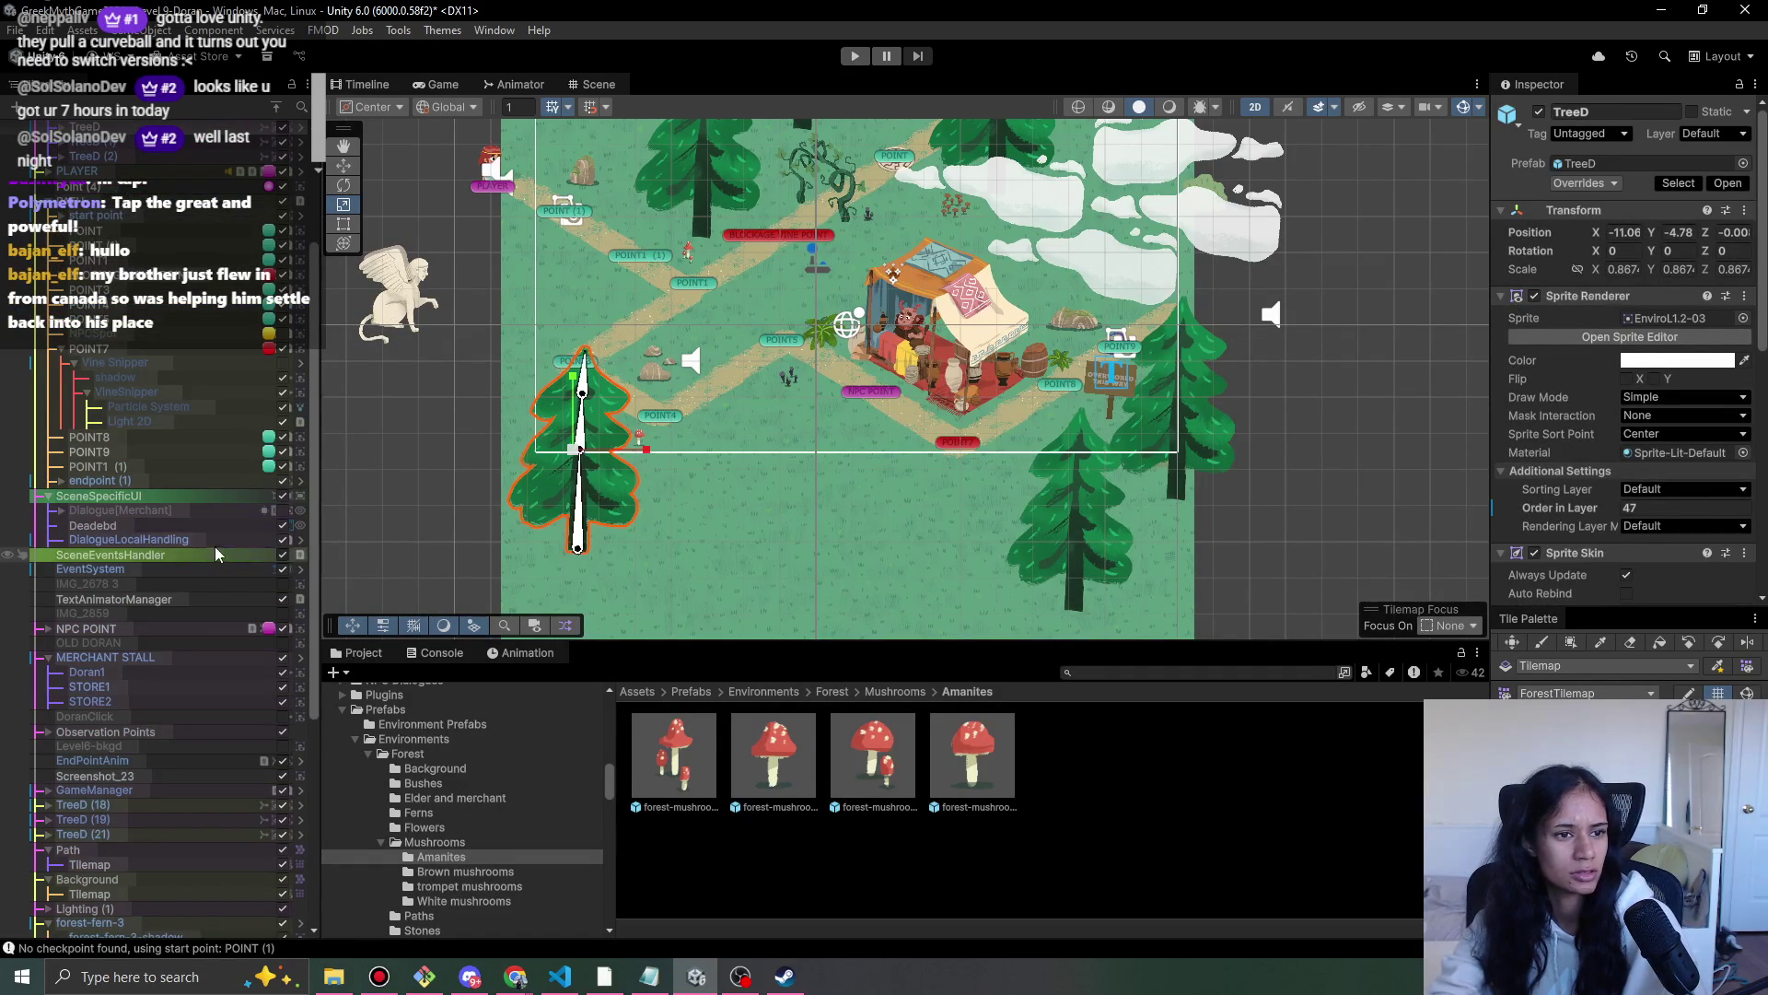
{"action": "scroll", "coordinate": [152, 550], "scroll_direction": "up", "scroll_amount": 4}
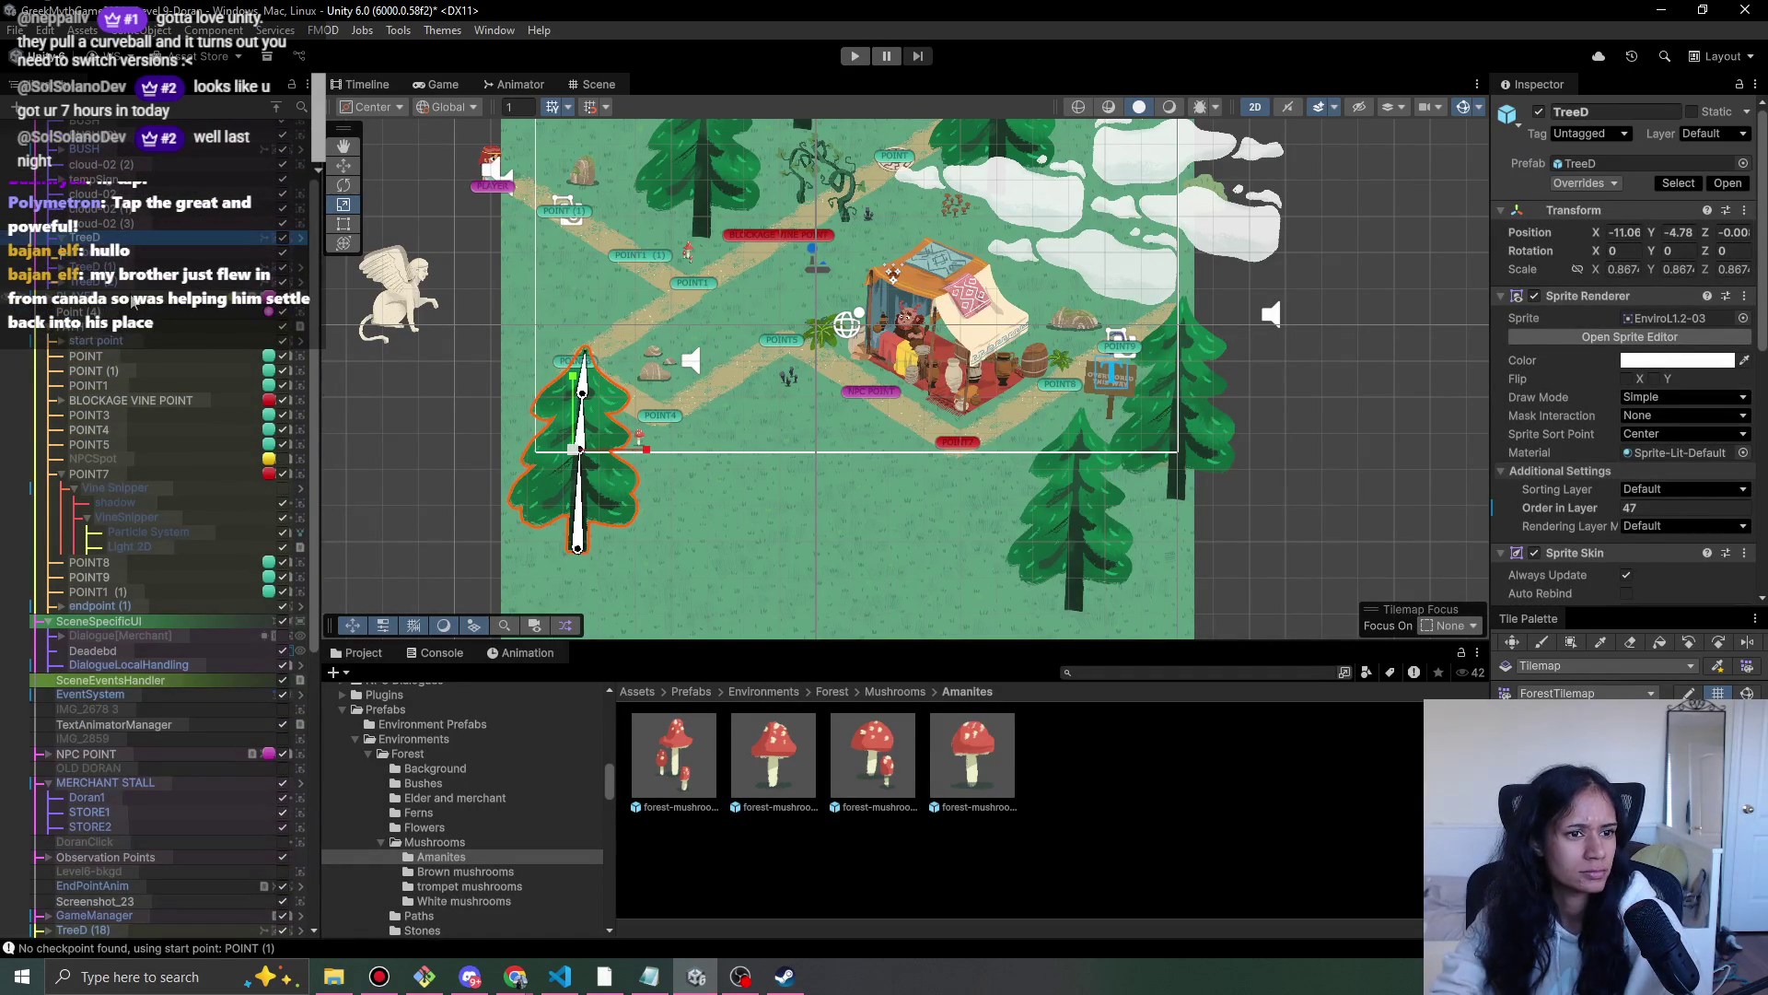
{"action": "left_click", "coordinate": [118, 287], "text": "shift"}
- Delete BUSH and BUSH (2), then undo the deletion of cloud-02 (2)
{"action": "scroll", "coordinate": [117, 288], "scroll_direction": "up", "scroll_amount": 1}
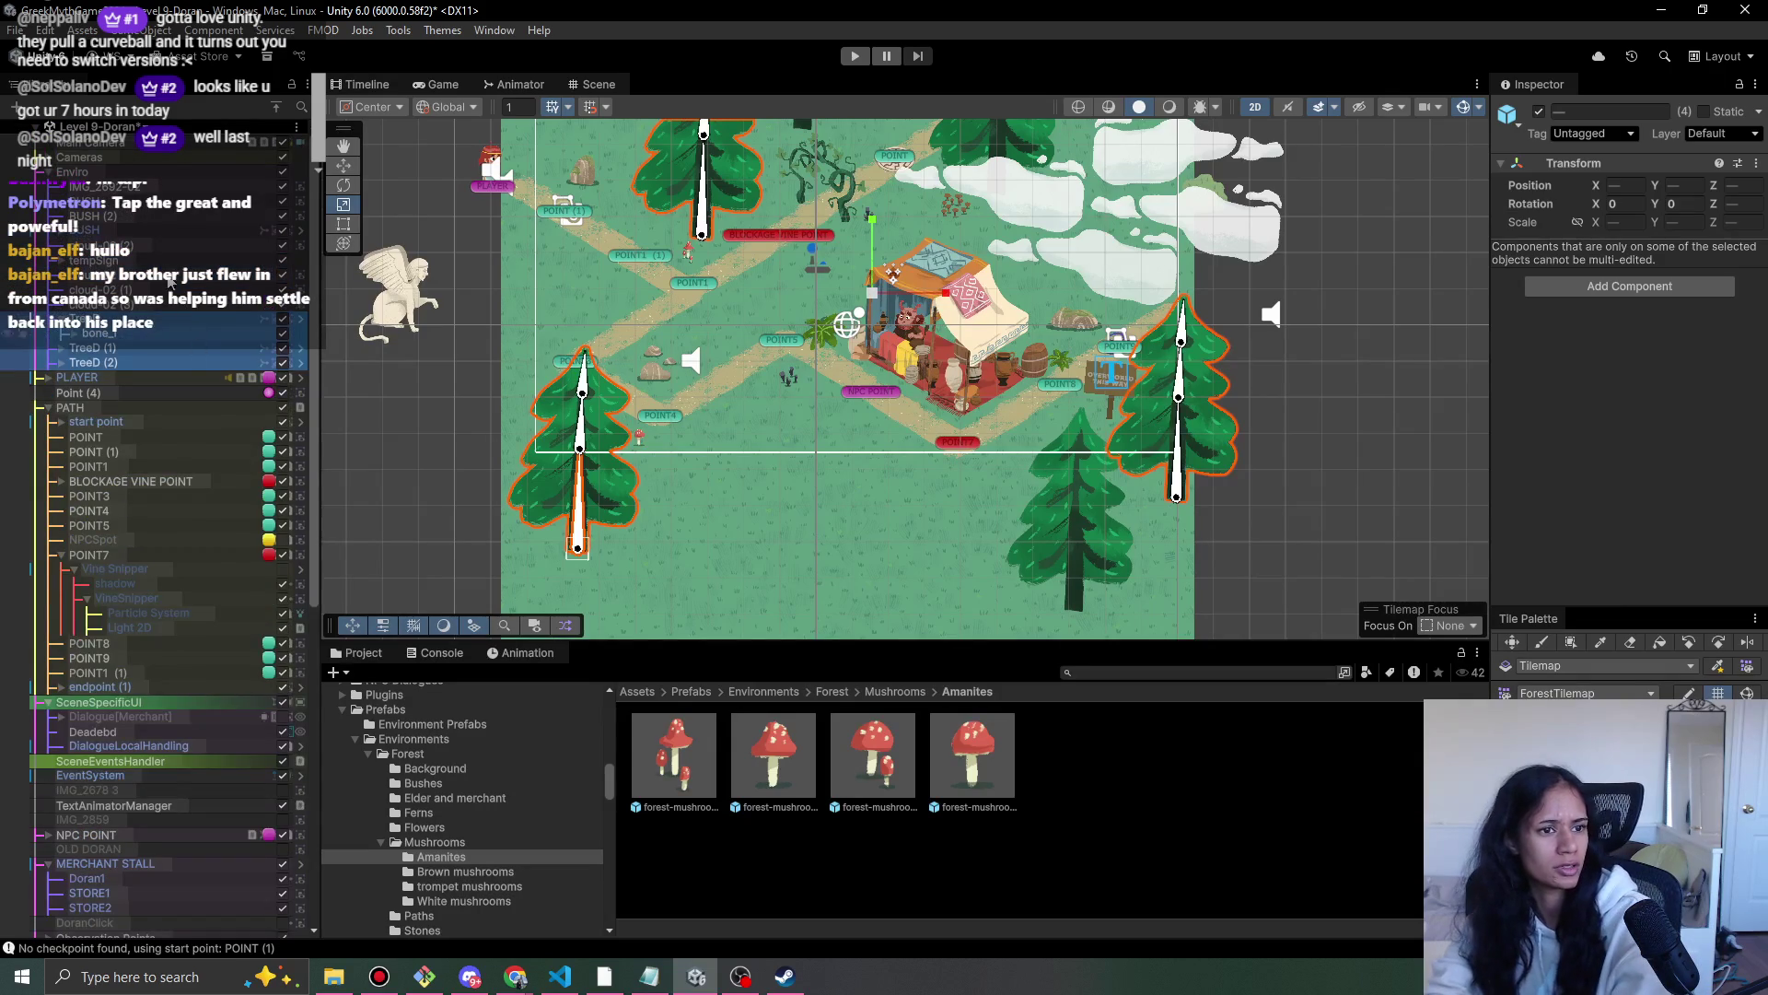
{"action": "left_click", "coordinate": [116, 231]}
{"action": "key", "text": "Delete"}
{"action": "left_click", "coordinate": [118, 216]}
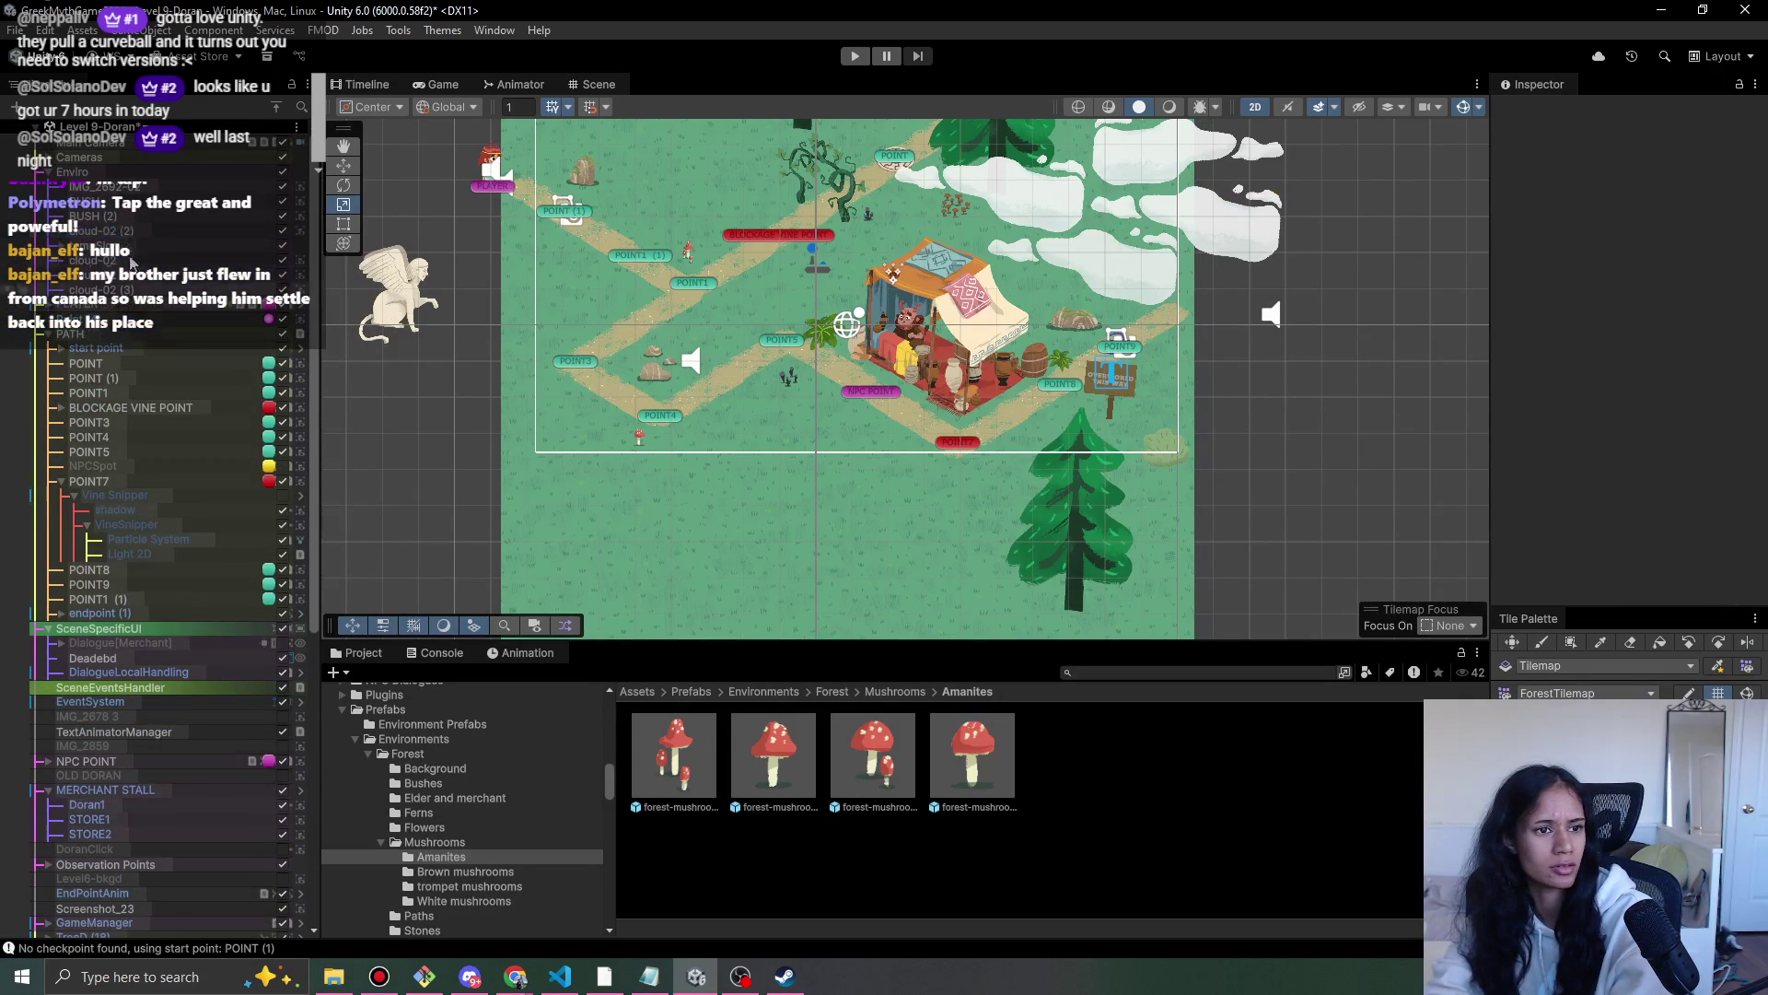
{"action": "key", "text": "Delete"}
{"action": "left_click", "coordinate": [118, 216]}
{"action": "key", "text": "Delete"}
{"action": "left_click", "coordinate": [118, 185]}
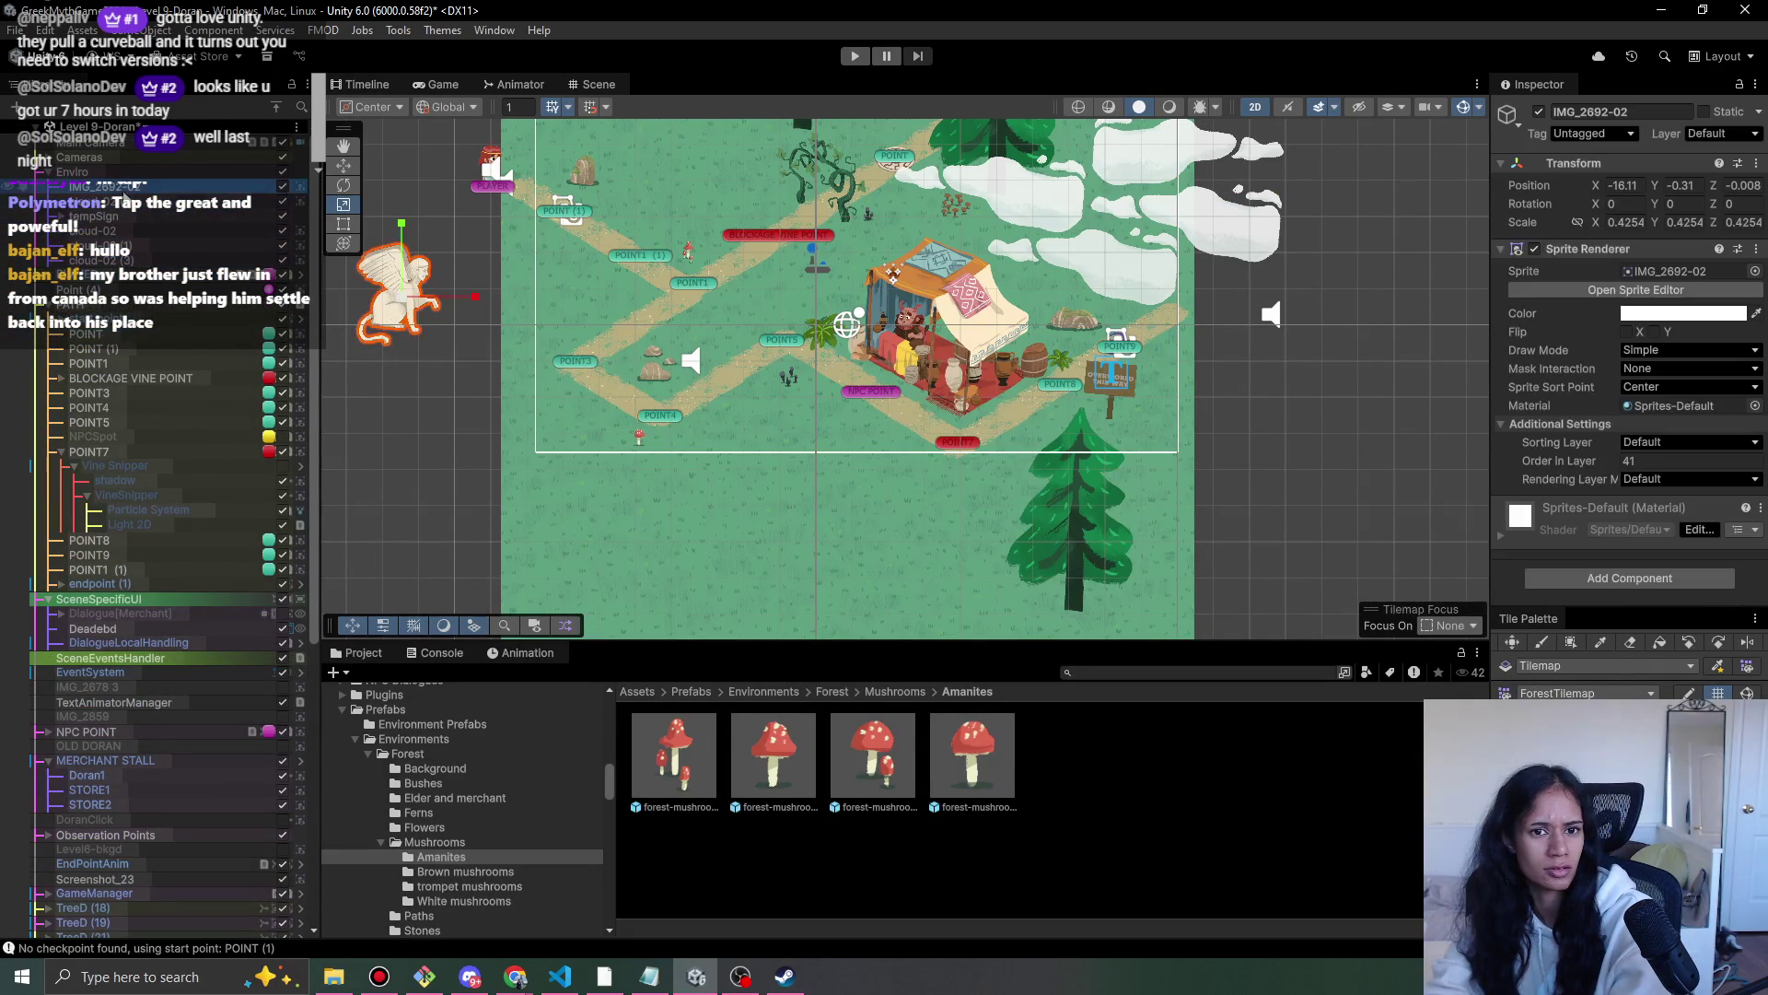
{"action": "key", "text": "ctrl+z"}
- Select tempSign, the cloud-02 clouds and the top-edge TreeD (21) tree
{"action": "left_click", "coordinate": [156, 202]}
{"action": "left_click", "coordinate": [158, 215]}
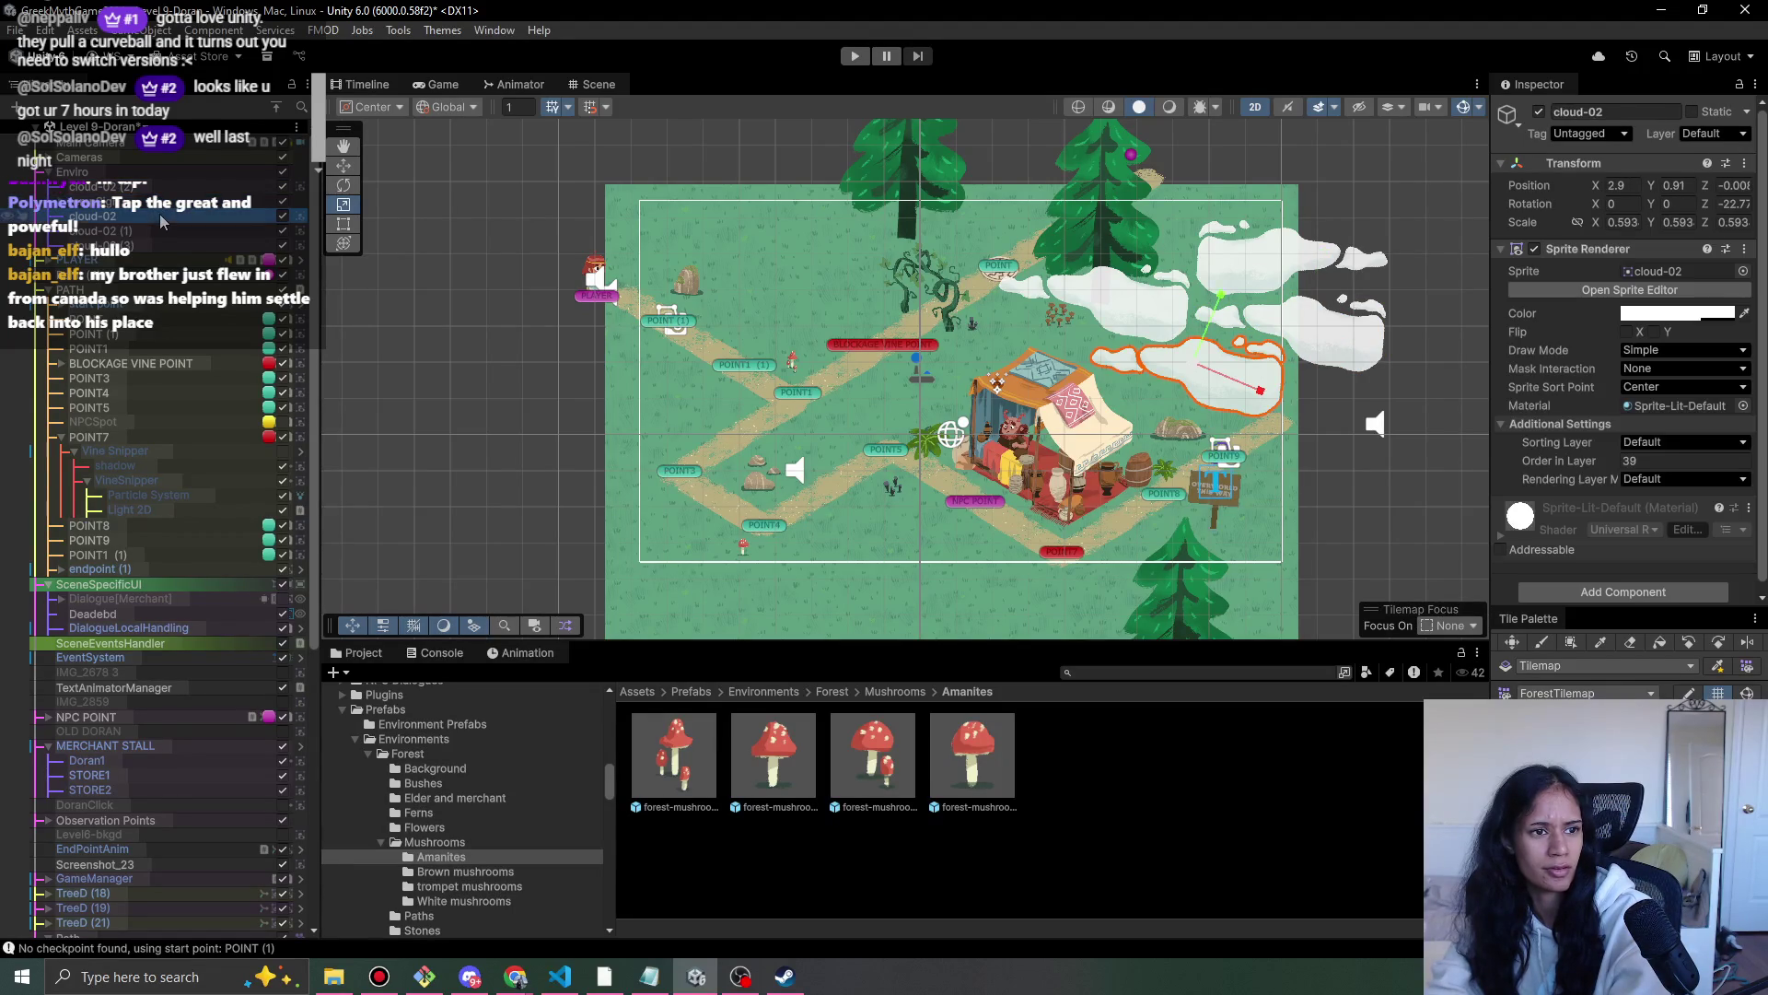
{"action": "left_click", "coordinate": [162, 243]}
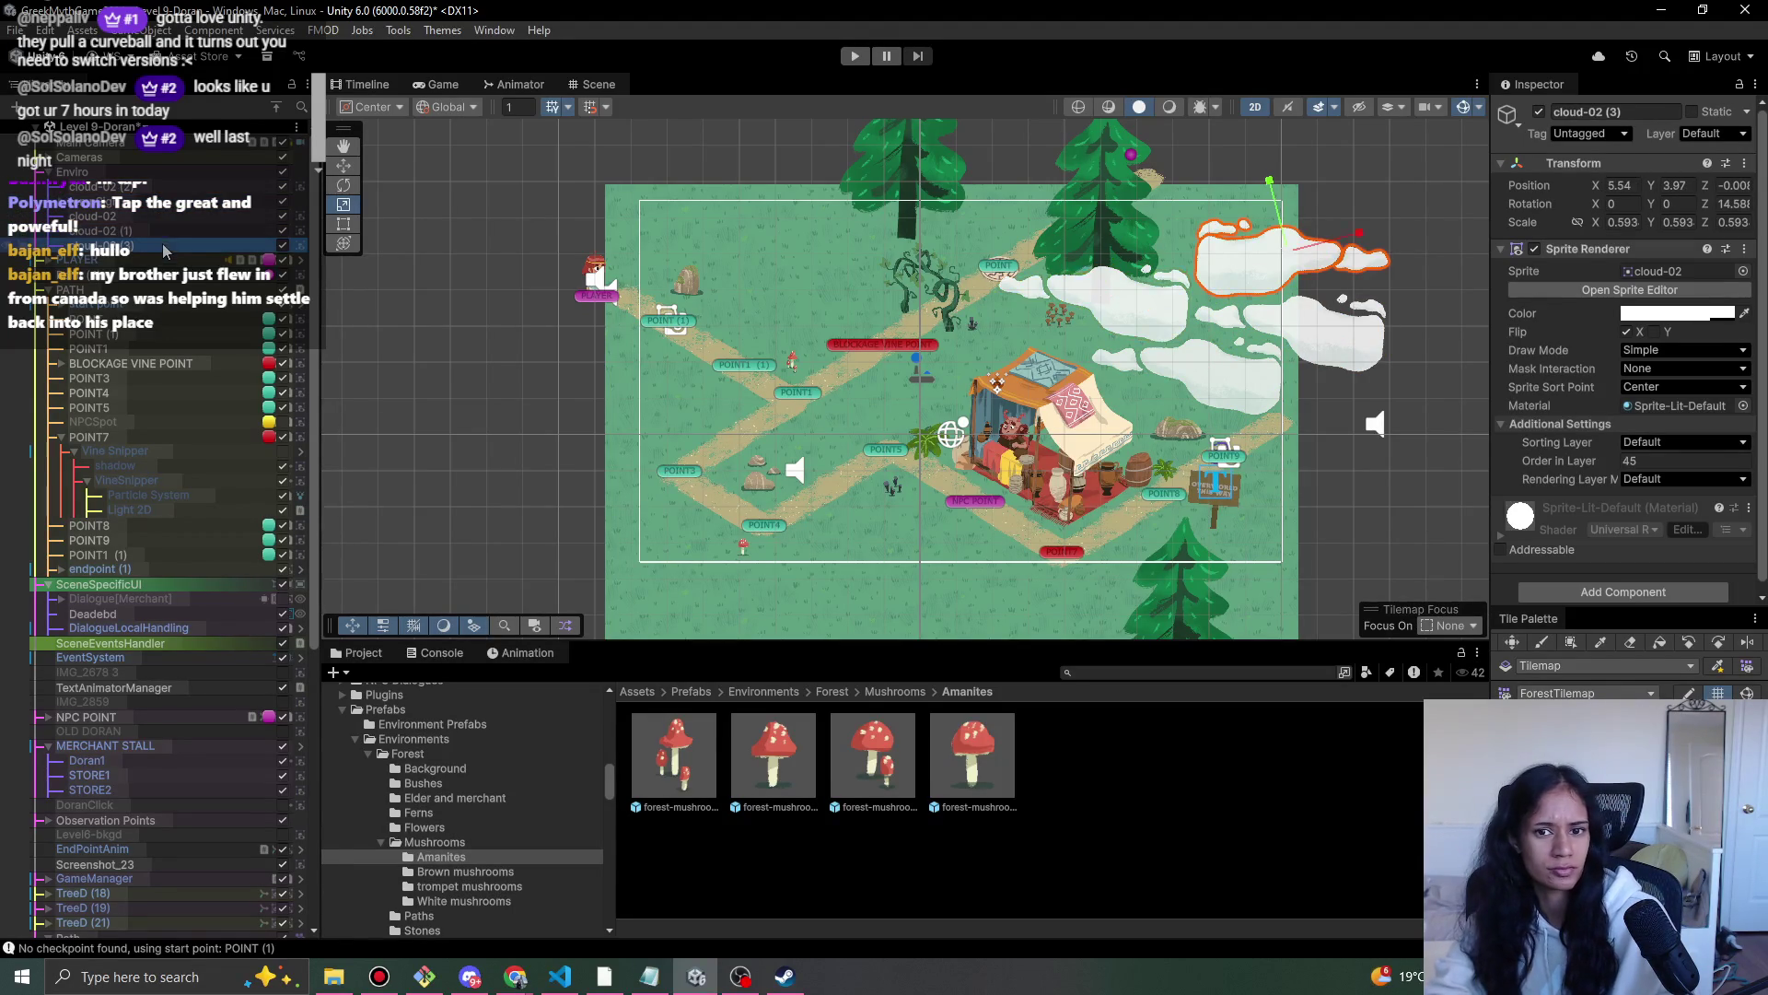
{"action": "left_click", "coordinate": [910, 164]}
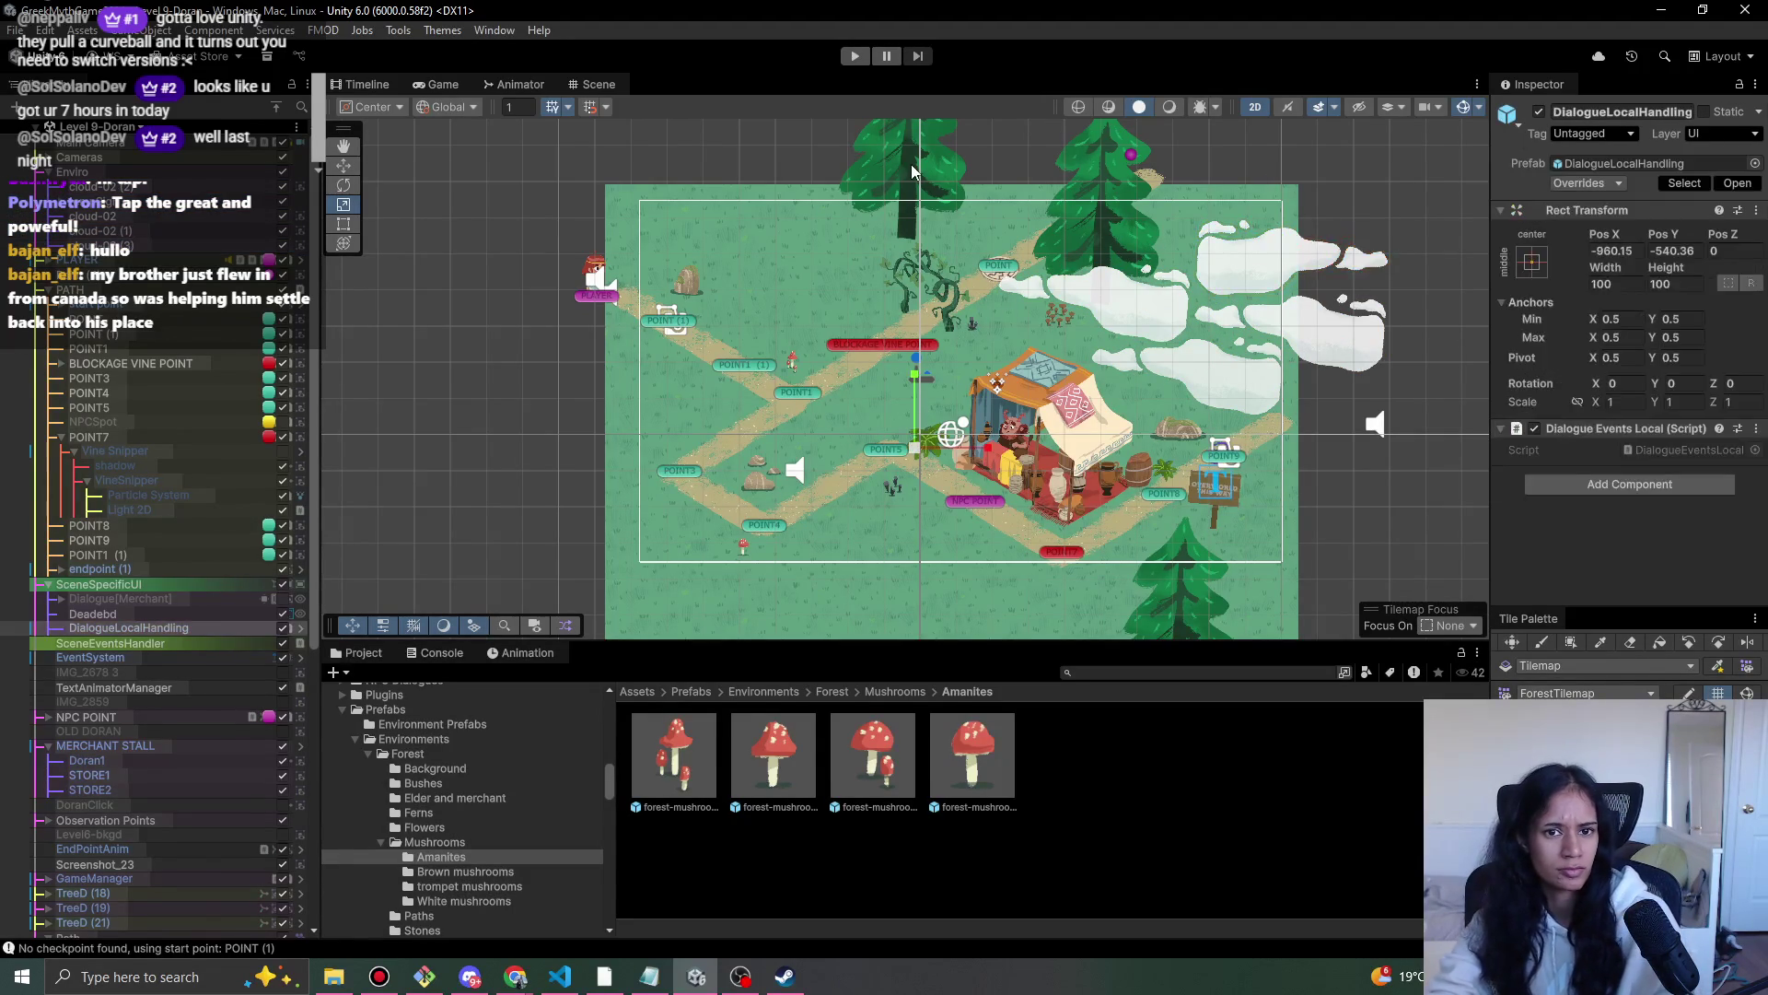
{"action": "left_click", "coordinate": [900, 165]}
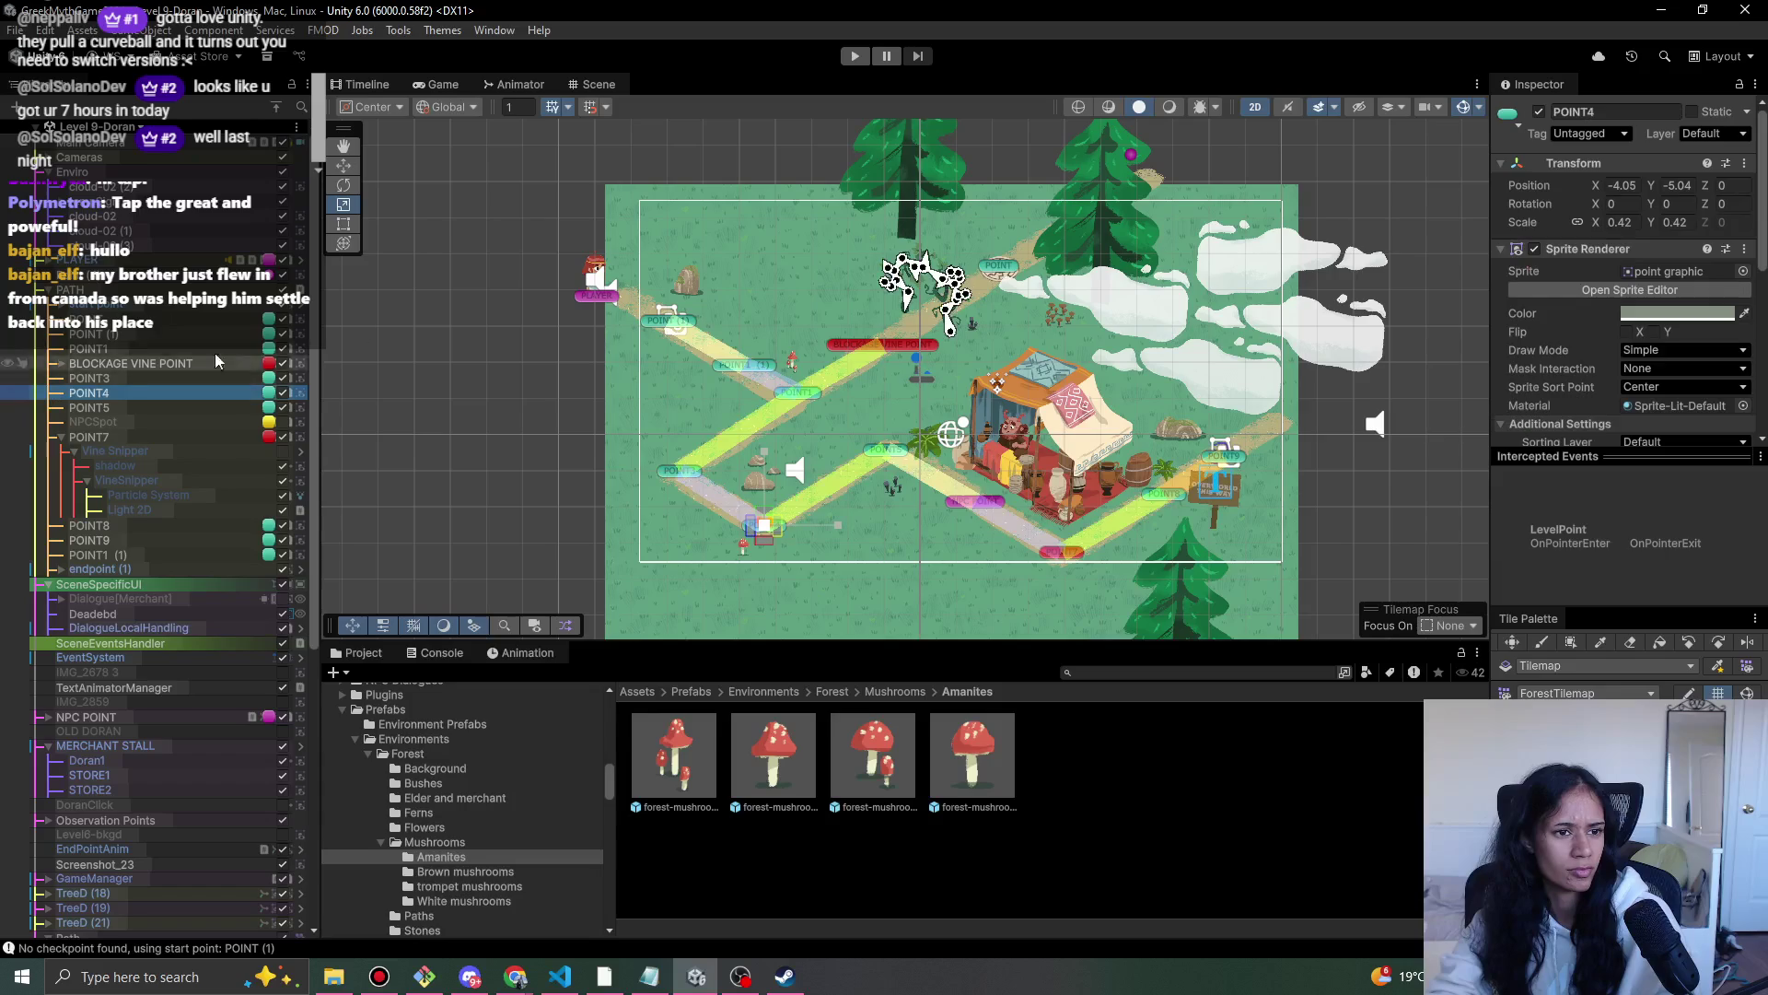
{"action": "left_click", "coordinate": [902, 159]}
- Delete the three selected TreeD pine trees and reframe the forest map
{"action": "scroll", "coordinate": [181, 709], "scroll_direction": "down", "scroll_amount": 5}
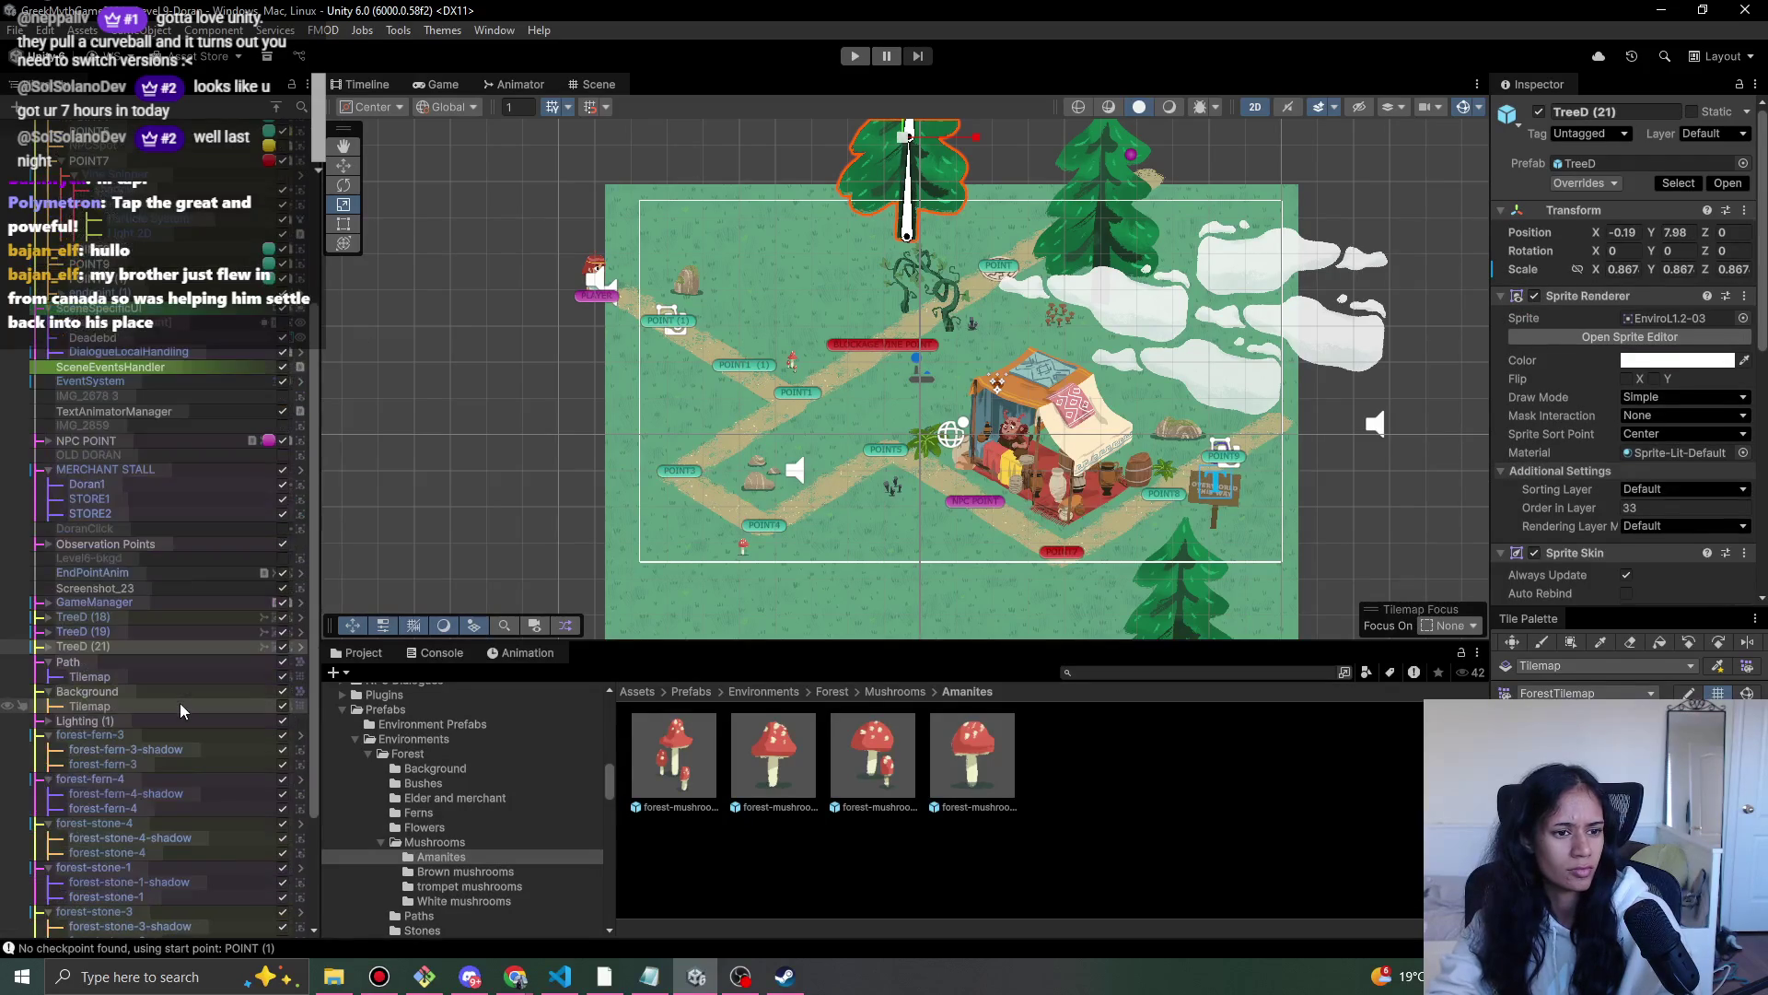
{"action": "scroll", "coordinate": [182, 714], "scroll_direction": "down", "scroll_amount": 3}
{"action": "left_click", "coordinate": [92, 452], "text": "shift"}
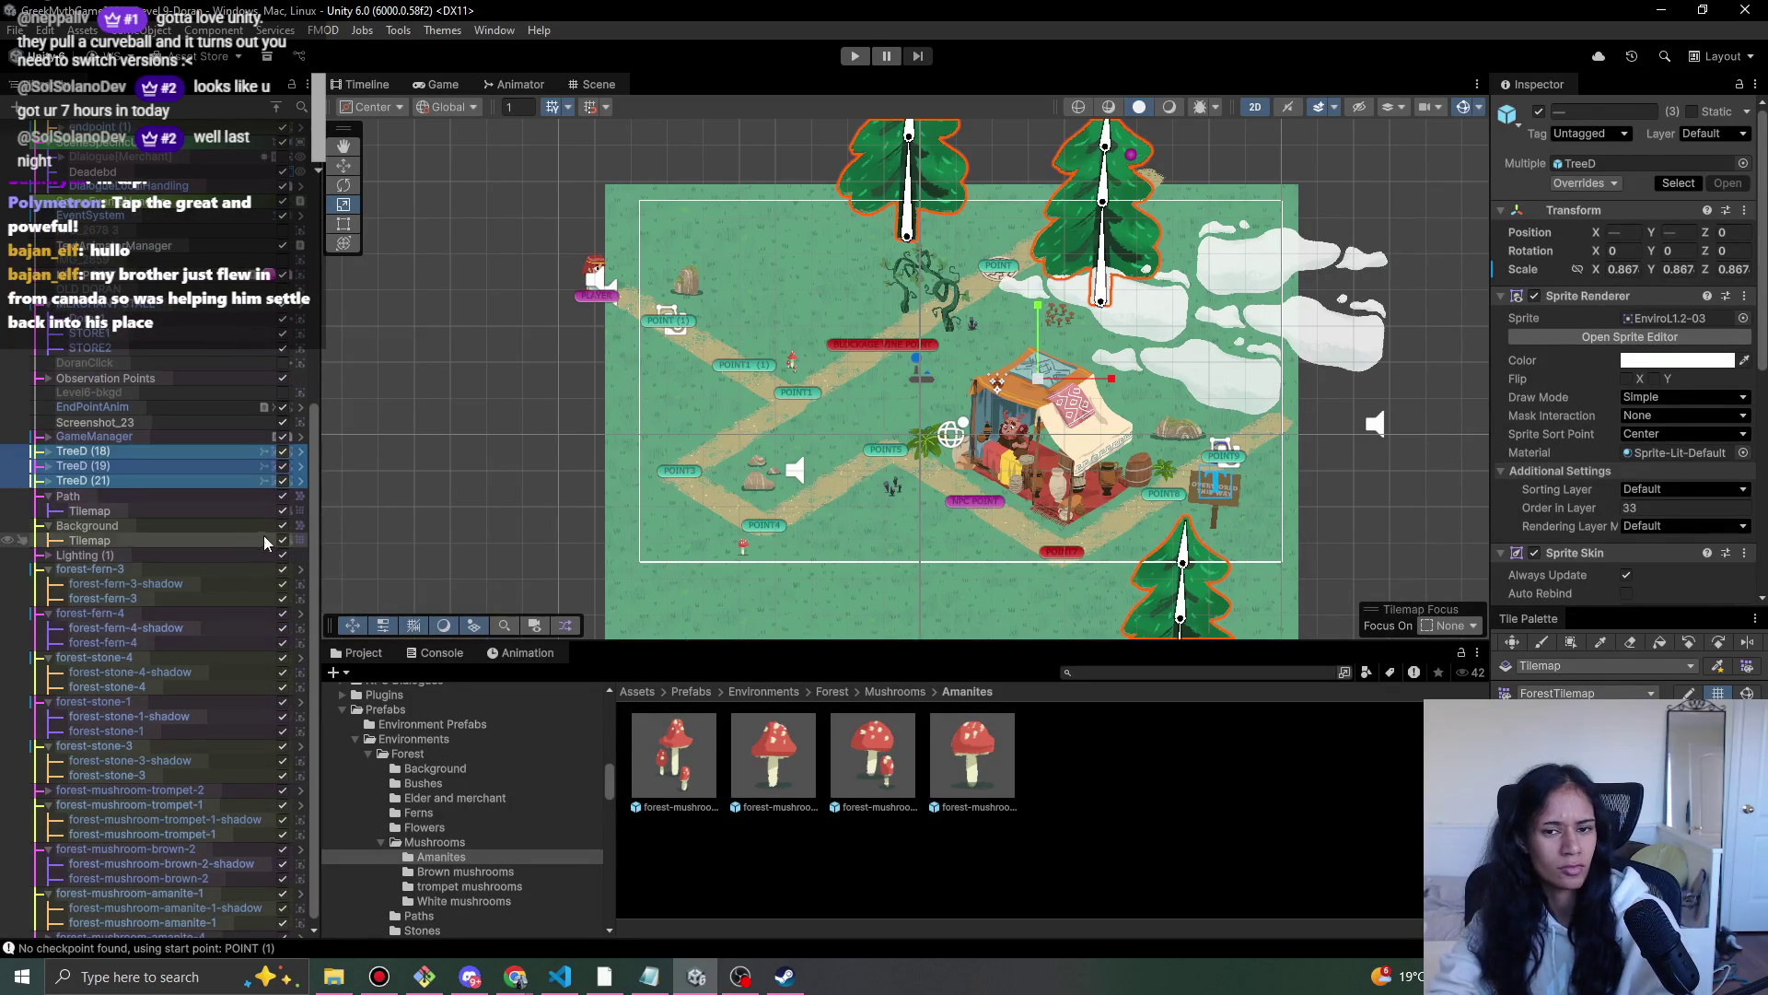
{"action": "key", "text": "Delete"}
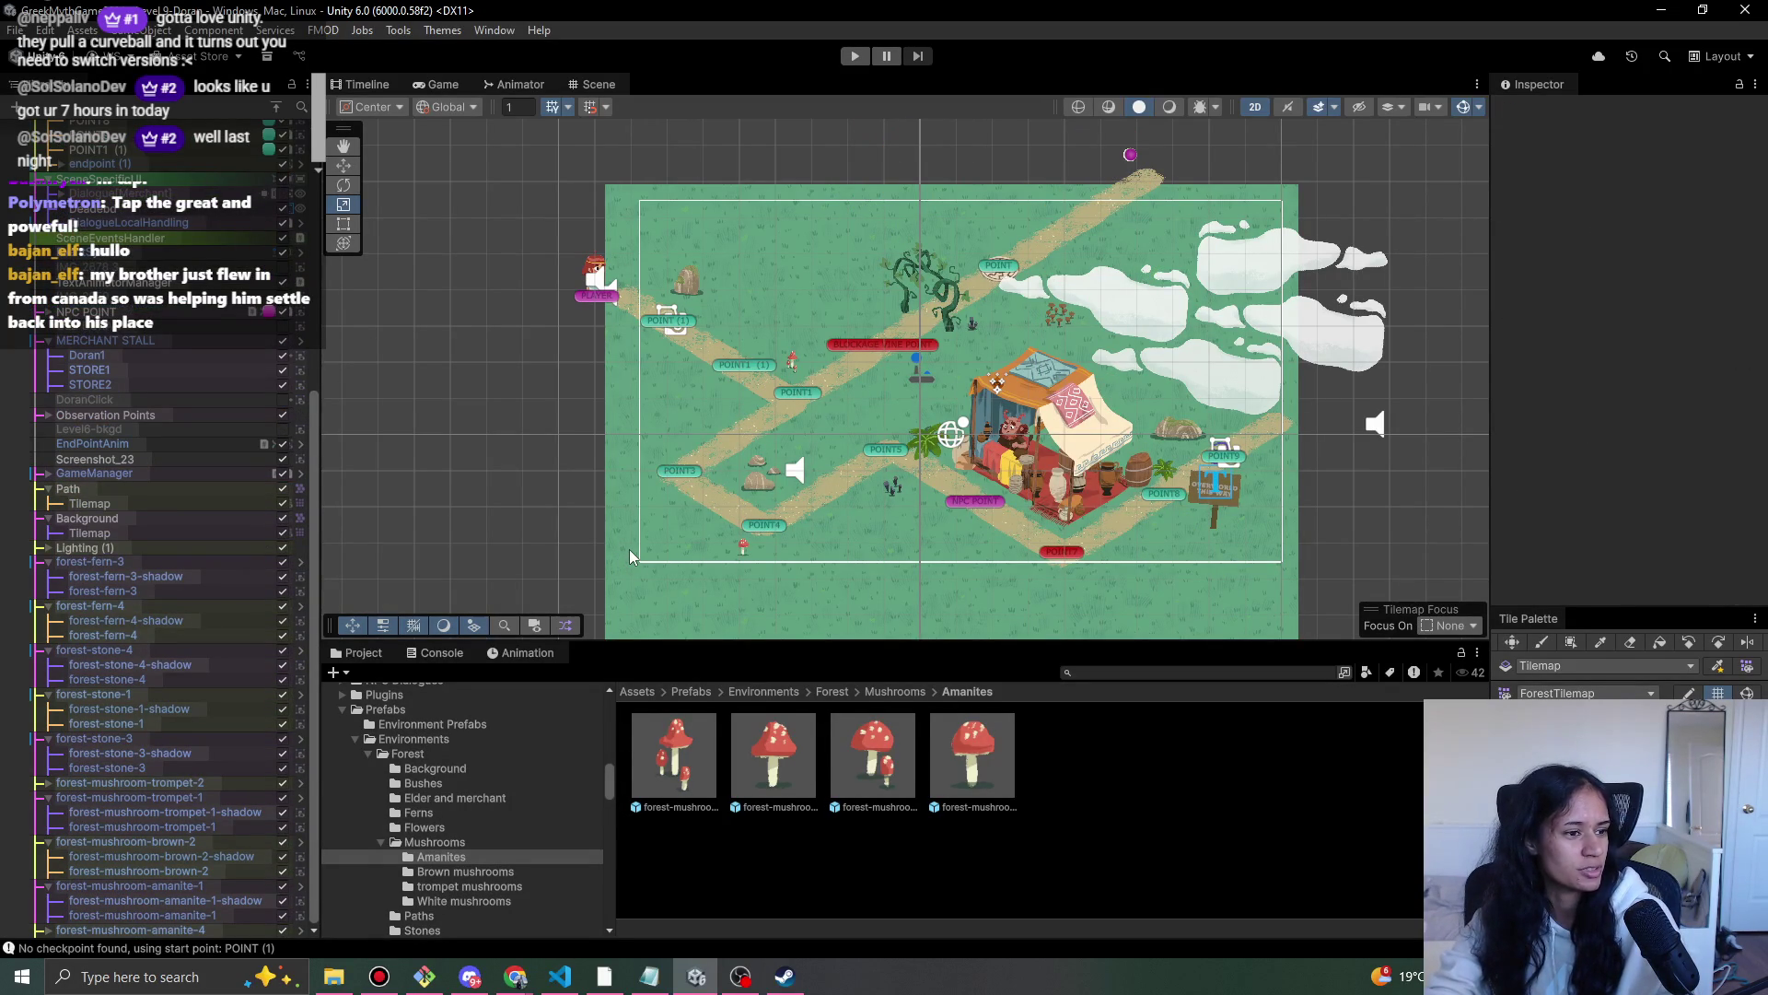
{"action": "left_click_drag", "start_coordinate": [915, 365], "coordinate": [862, 353]}
{"action": "scroll", "coordinate": [866, 442], "scroll_direction": "up", "scroll_amount": 1}
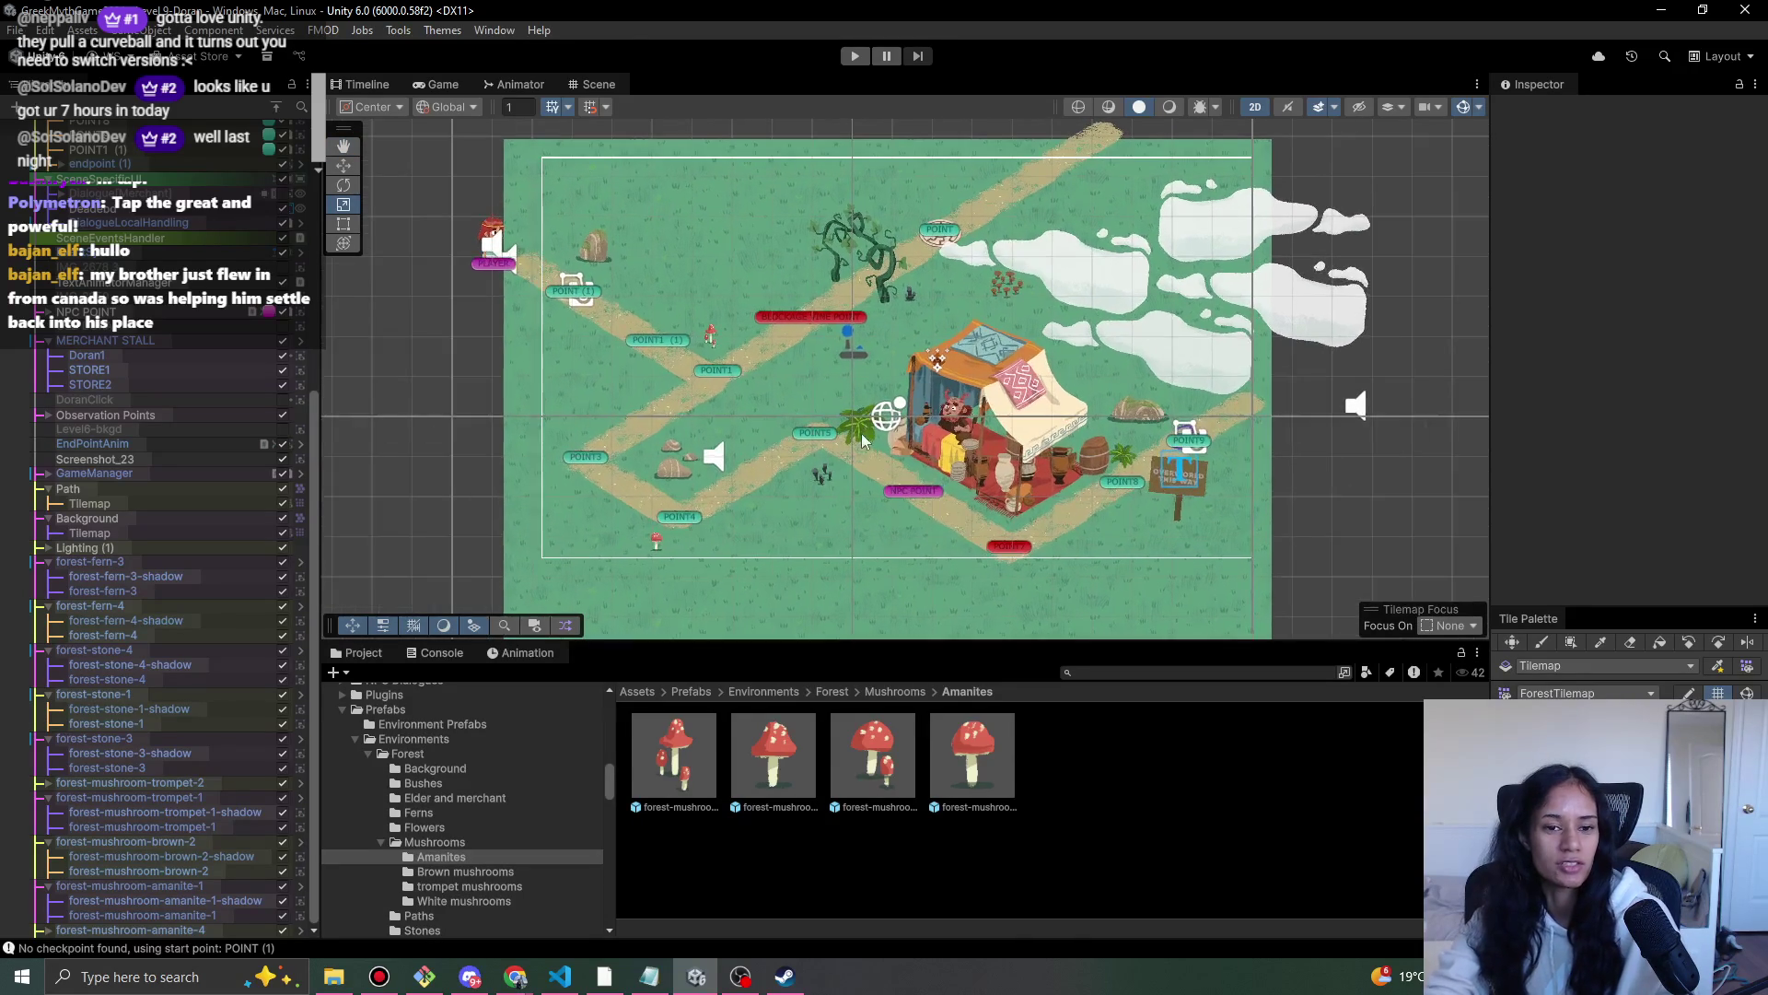
{"action": "scroll", "coordinate": [863, 440], "scroll_direction": "up", "scroll_amount": 1}
{"action": "scroll", "coordinate": [838, 442], "scroll_direction": "up", "scroll_amount": 1}
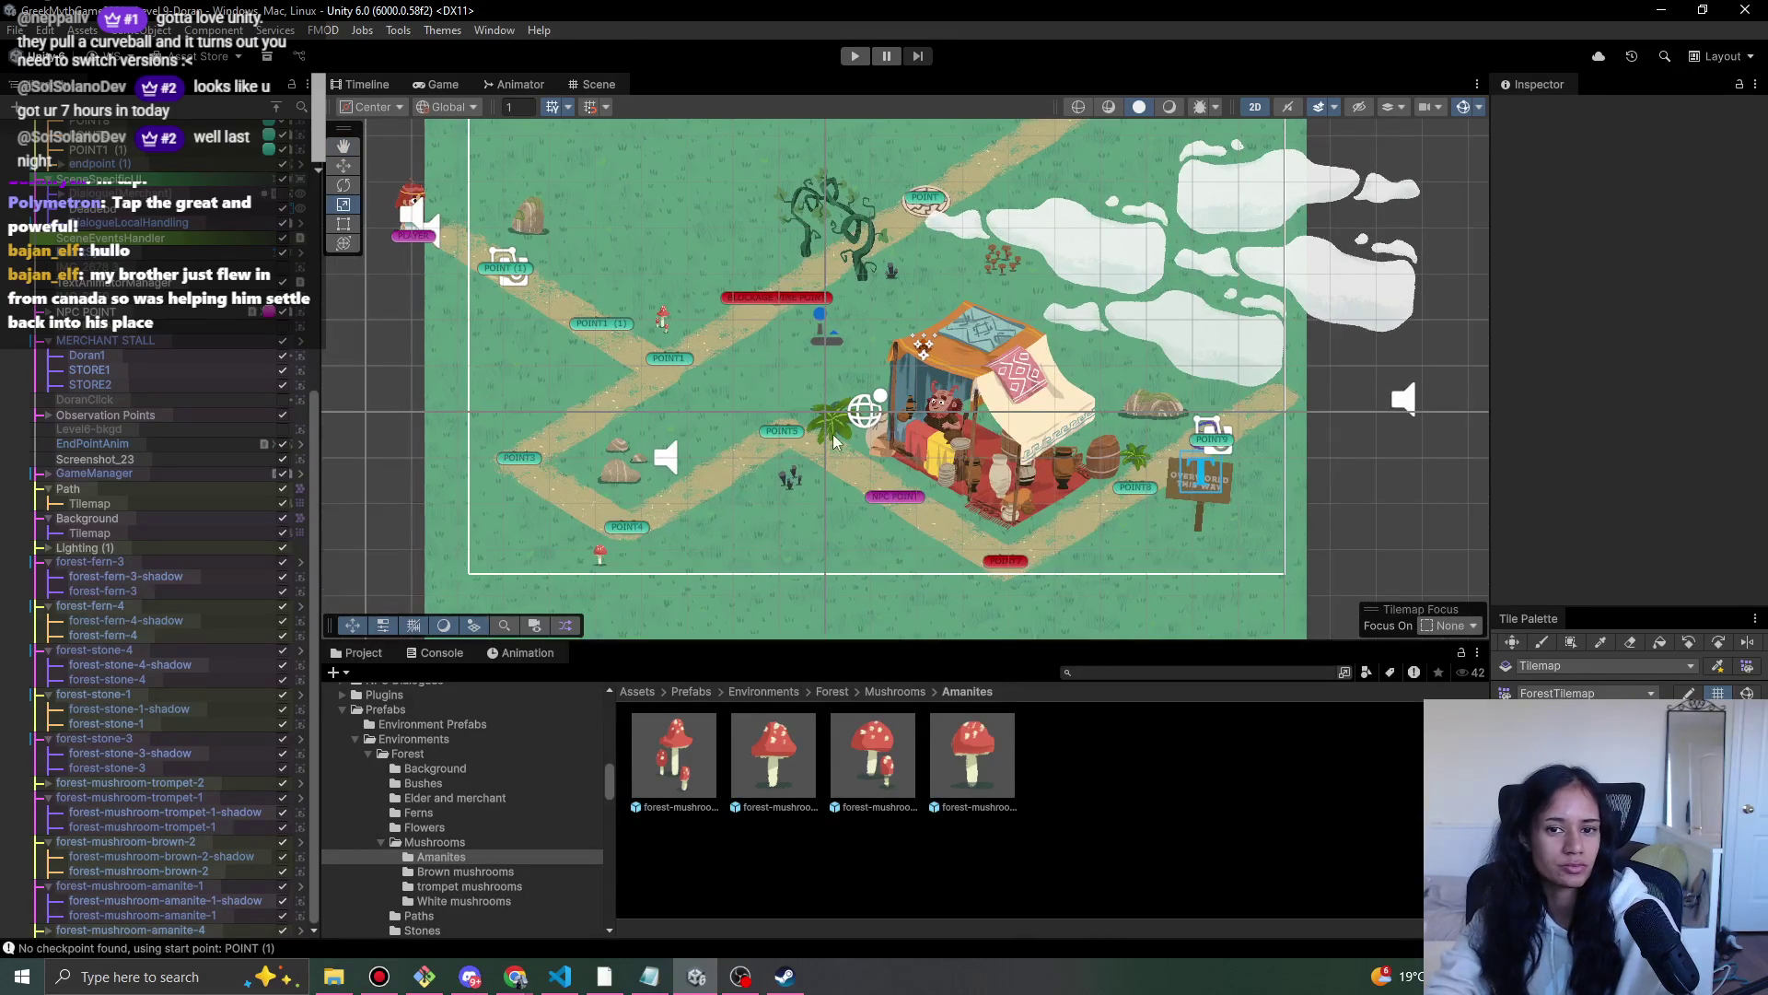
{"action": "left_click_drag", "start_coordinate": [833, 442], "coordinate": [790, 472]}
{"action": "scroll", "coordinate": [271, 499], "scroll_direction": "up", "scroll_amount": 5}
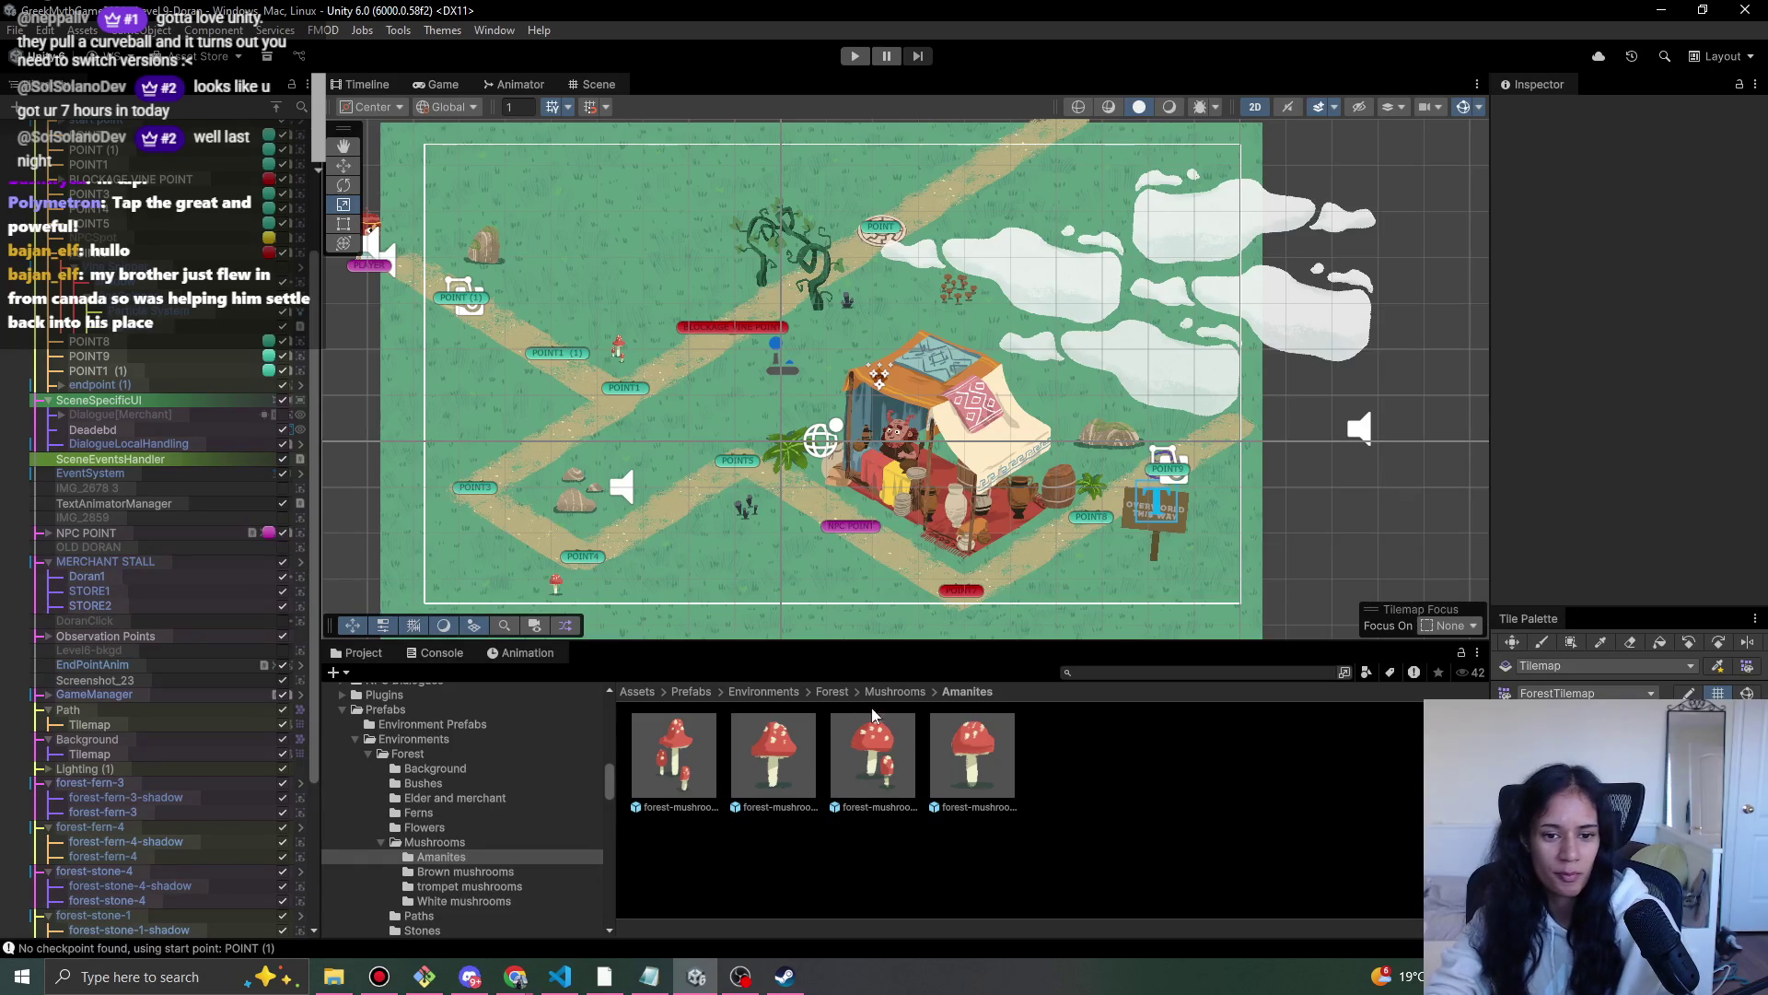
- Open Environments > Forest > Tree stump and place a stump beside the tent
{"action": "left_click", "coordinate": [762, 693]}
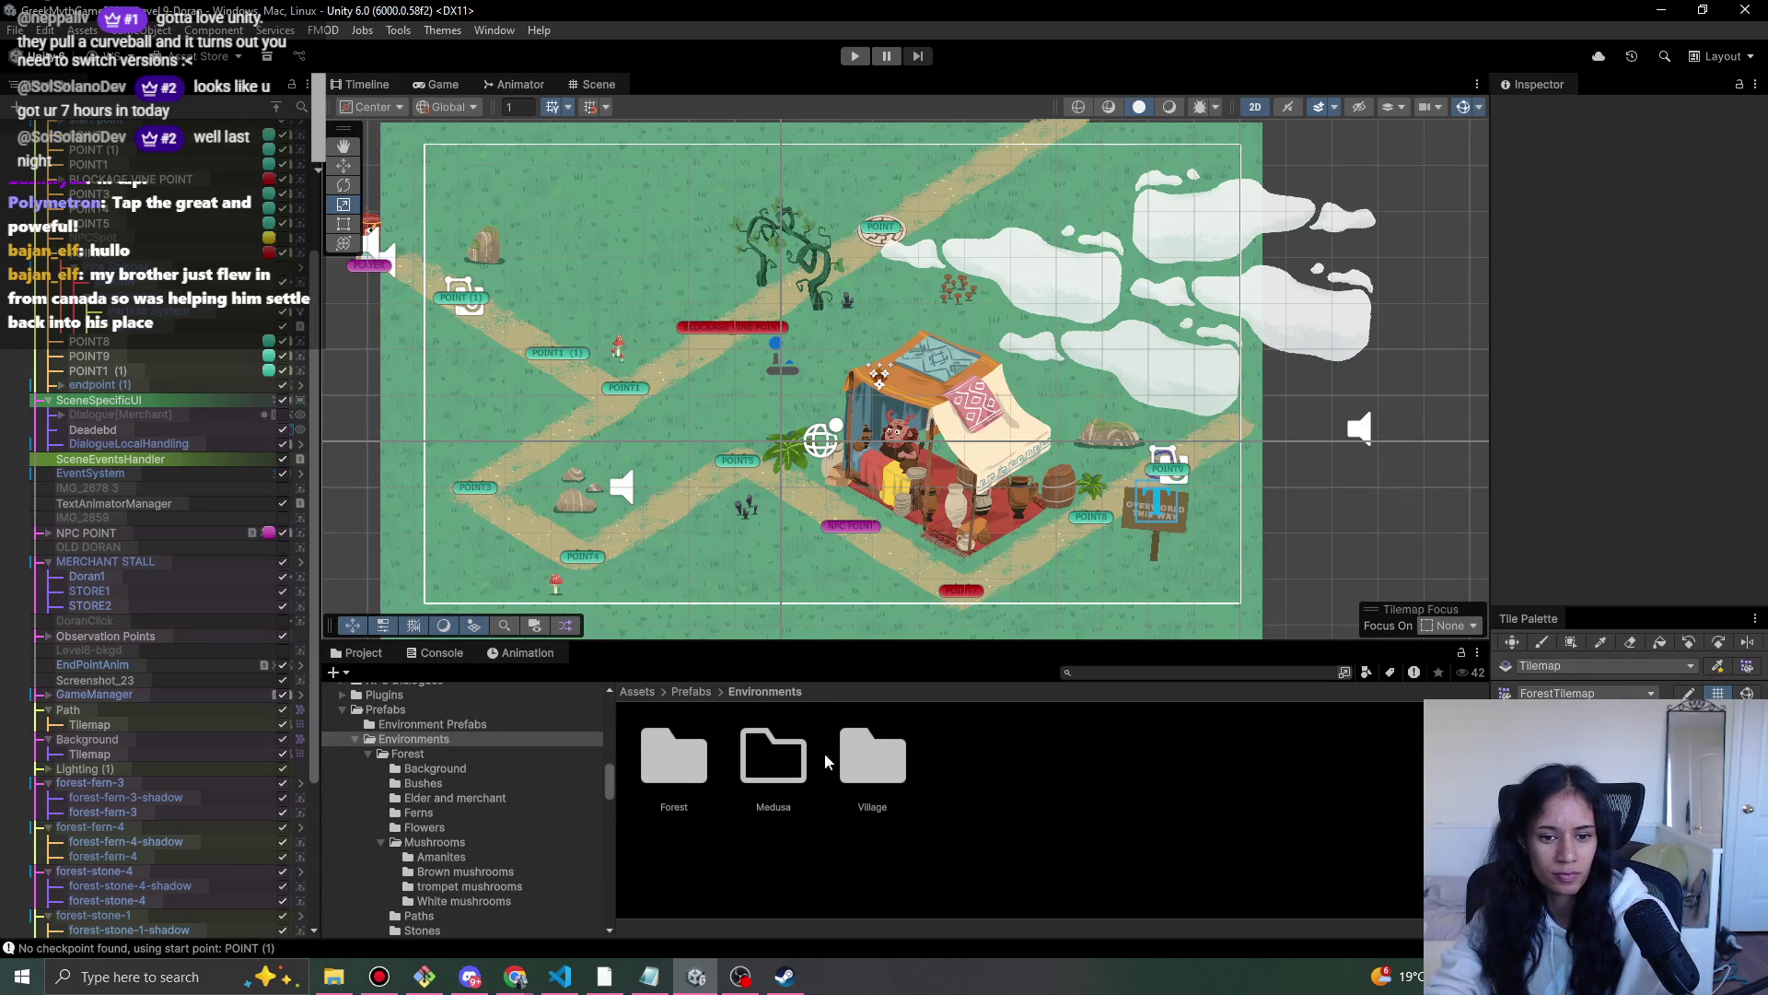
{"action": "double_click", "coordinate": [700, 773]}
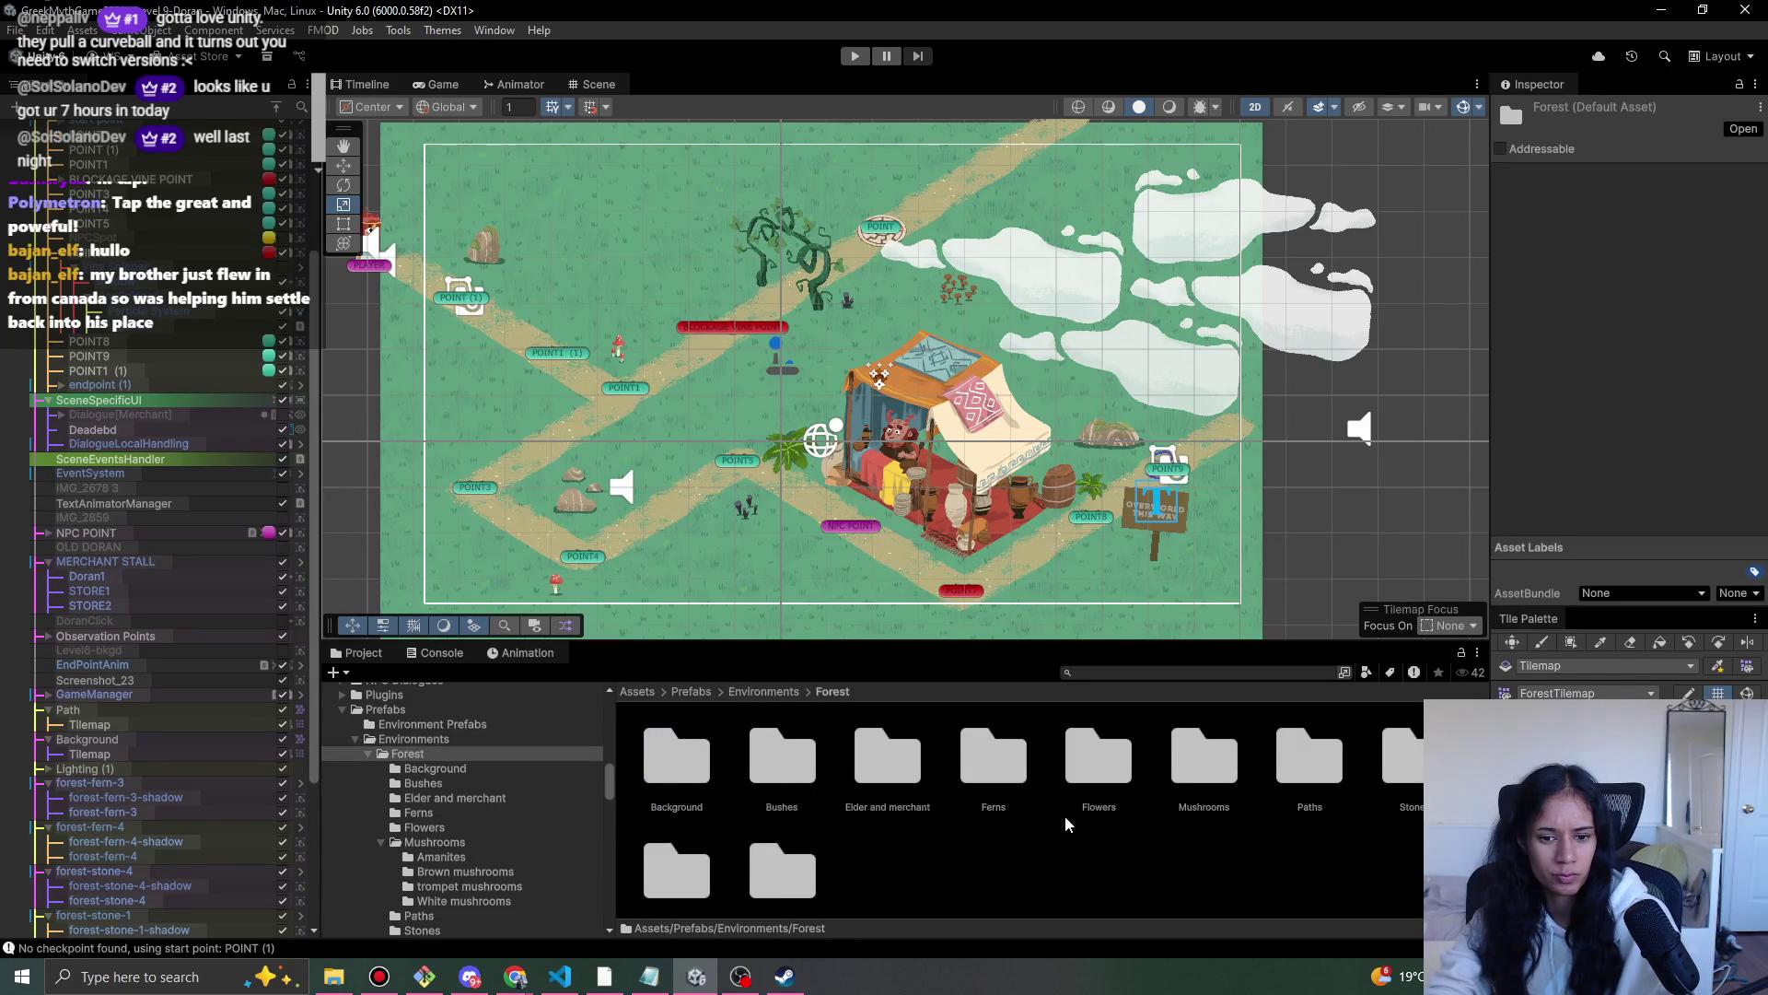
{"action": "scroll", "coordinate": [765, 816], "scroll_direction": "down", "scroll_amount": 1}
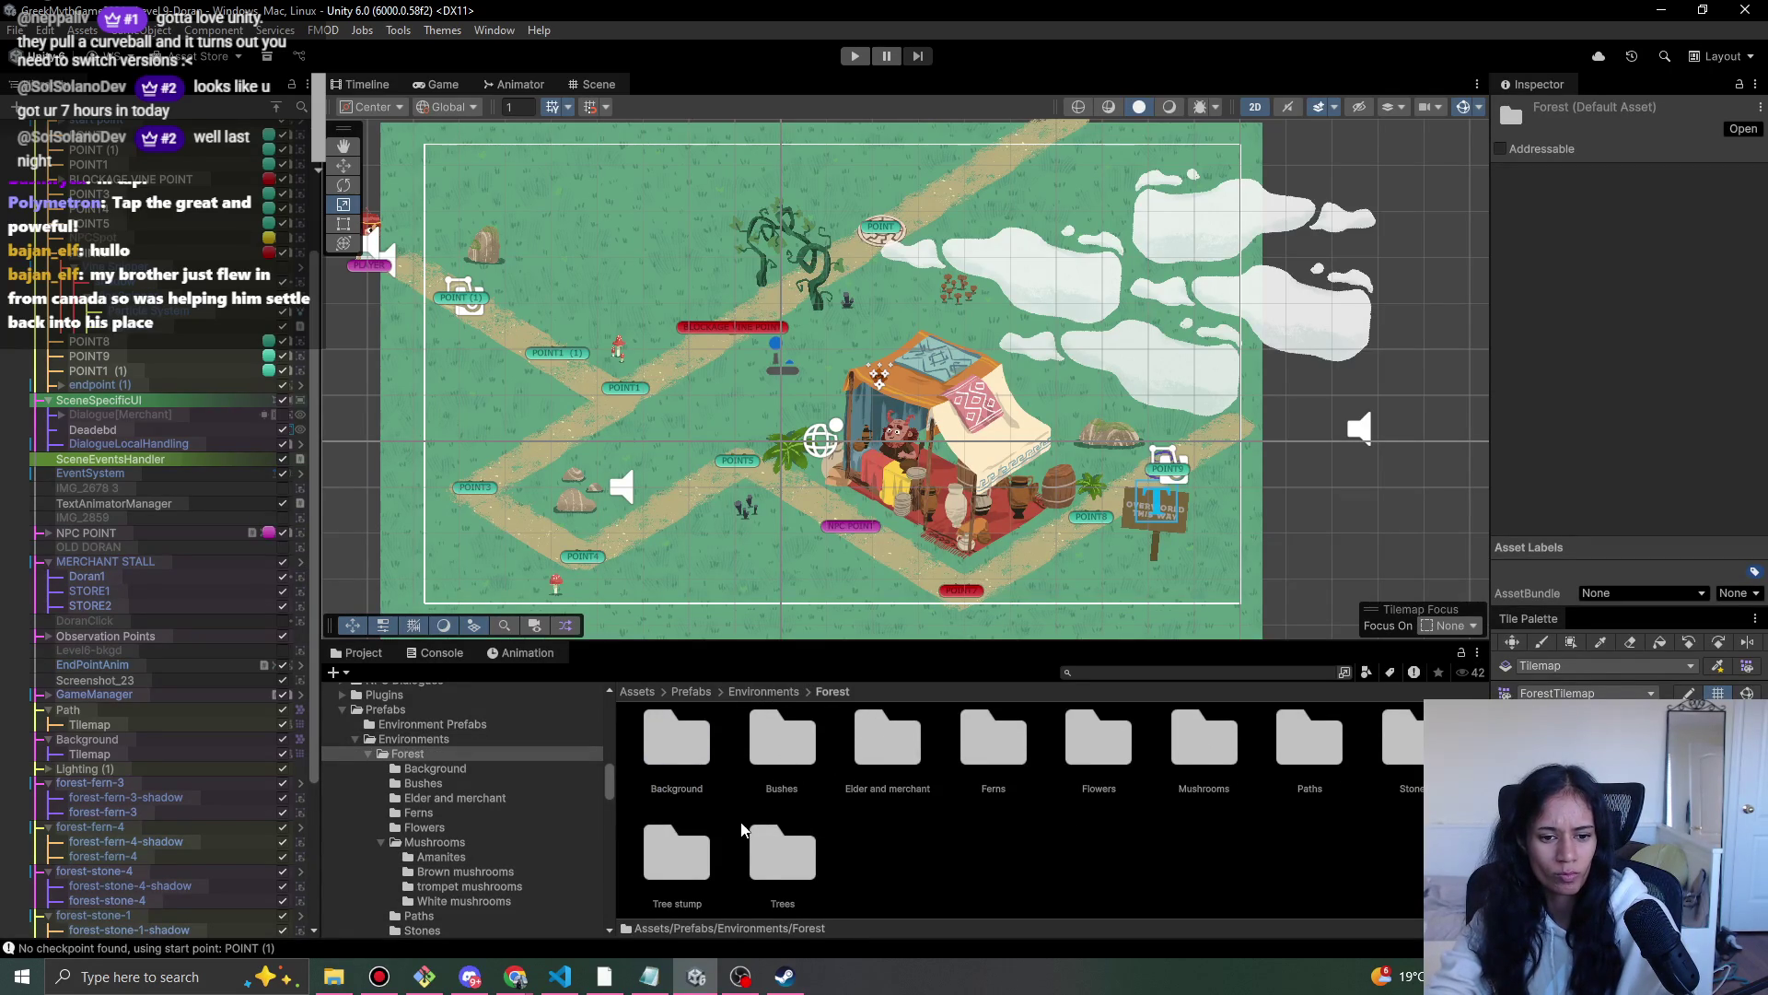
{"action": "double_click", "coordinate": [699, 889]}
{"action": "mouse_move", "coordinate": [674, 753]}
{"action": "left_mouse_down"}
{"action": "mouse_move", "coordinate": [1018, 455]}
{"action": "mouse_move", "coordinate": [818, 428]}
{"action": "mouse_move", "coordinate": [1356, 312]}
{"action": "left_mouse_up"}
{"action": "left_click", "coordinate": [780, 600]}
- Select the level's 2D light with the move tool and adjust the map view
{"action": "scroll", "coordinate": [781, 603], "scroll_direction": "up", "scroll_amount": 2}
{"action": "left_click", "coordinate": [836, 413]}
{"action": "key", "text": "w"}
{"action": "scroll", "coordinate": [1044, 578], "scroll_direction": "down", "scroll_amount": 1}
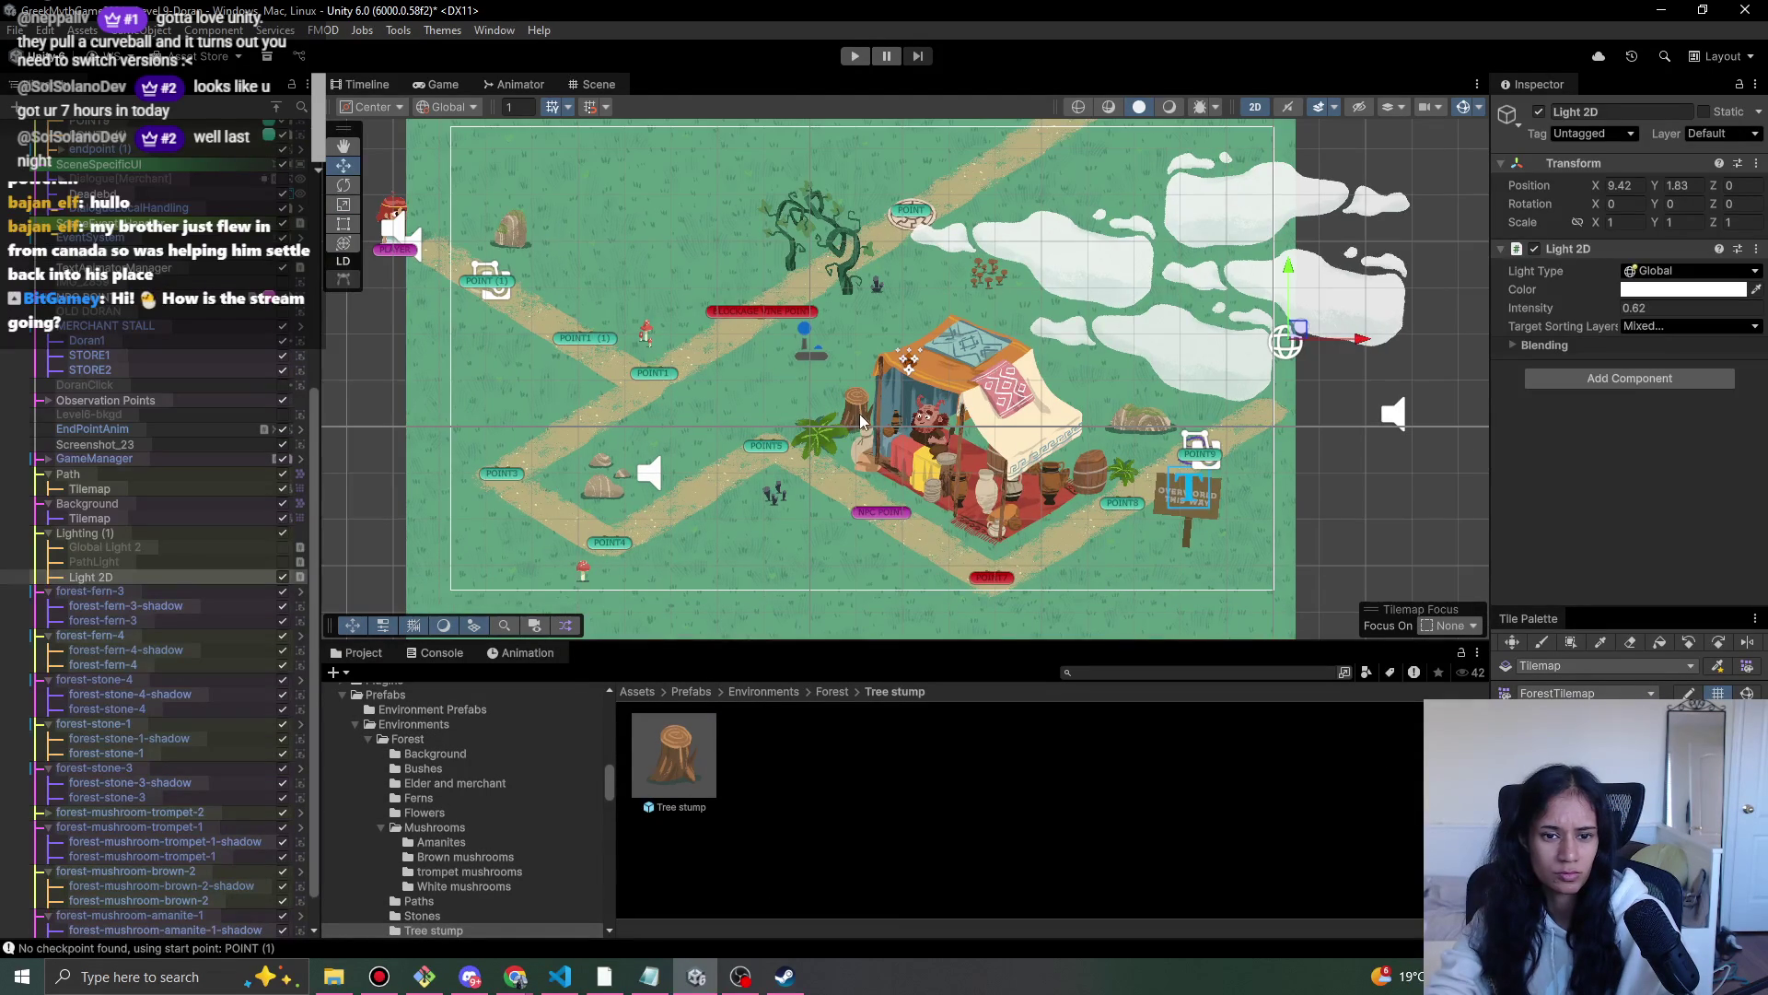
{"action": "left_click_drag", "start_coordinate": [726, 525], "coordinate": [734, 479]}
{"action": "left_click_drag", "start_coordinate": [721, 531], "coordinate": [705, 548]}
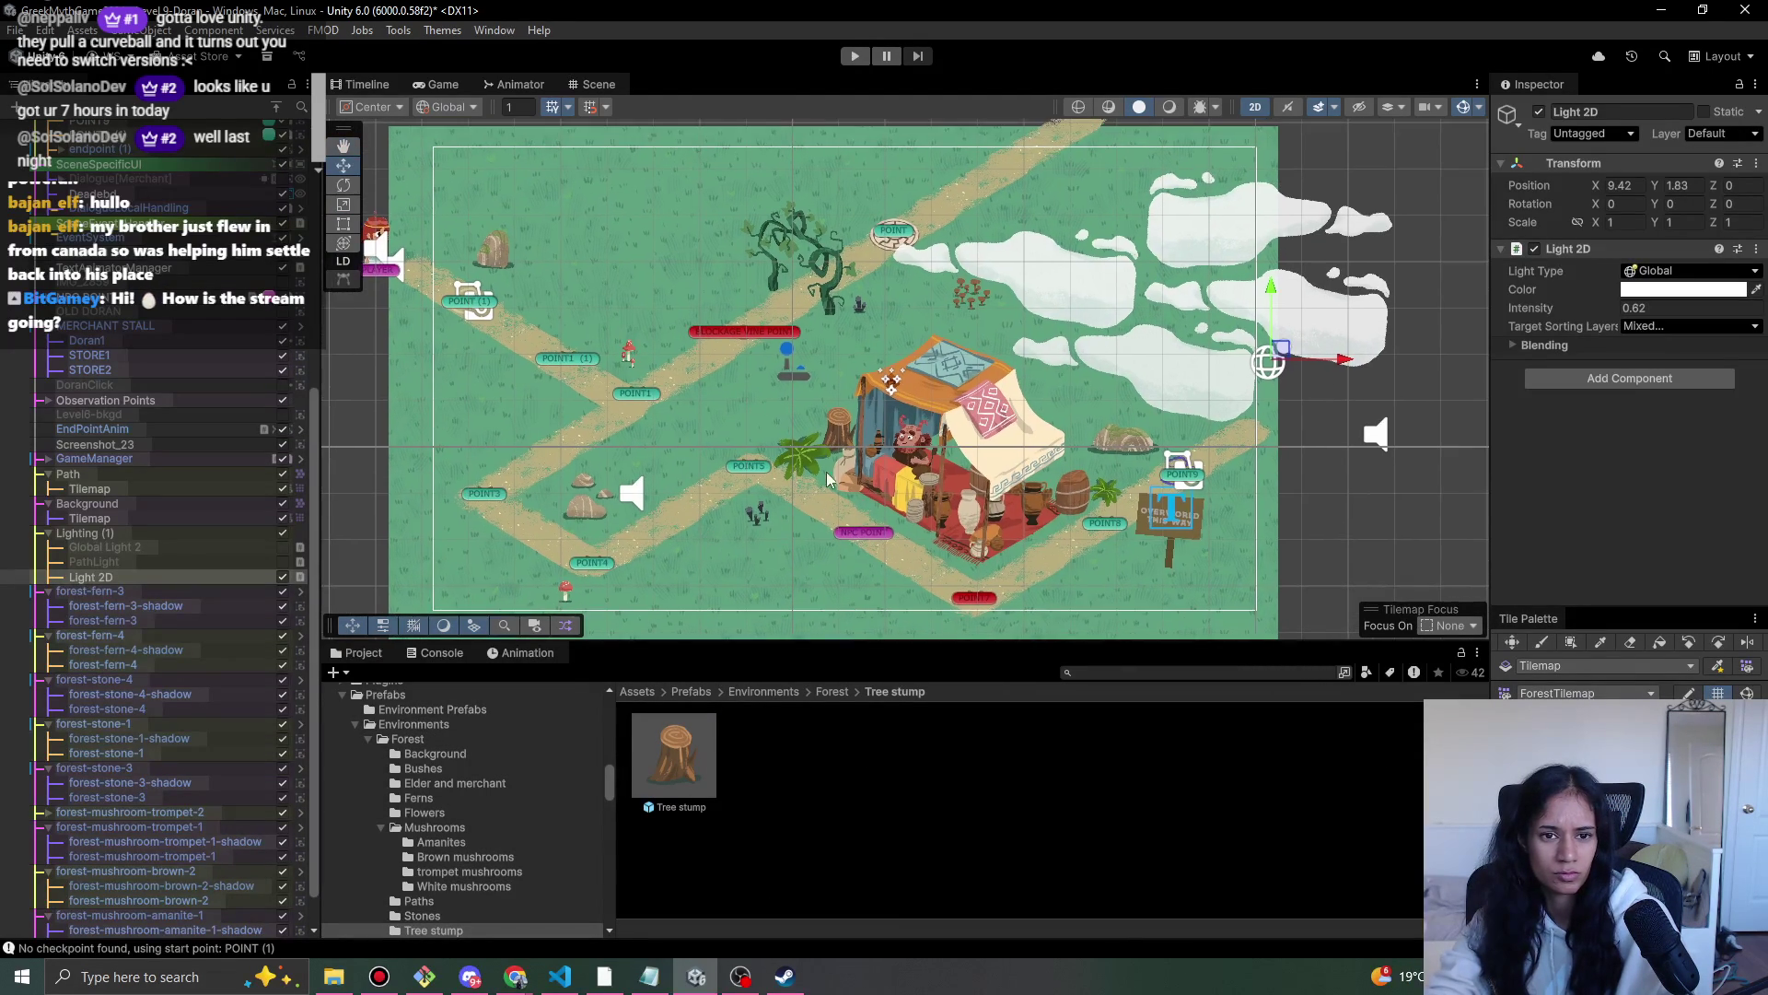
- Place two more tree stumps, on the left meadow and below the signpost
{"action": "left_click_drag", "start_coordinate": [656, 443], "coordinate": [533, 420]}
{"action": "left_click_drag", "start_coordinate": [511, 407], "coordinate": [511, 407]}
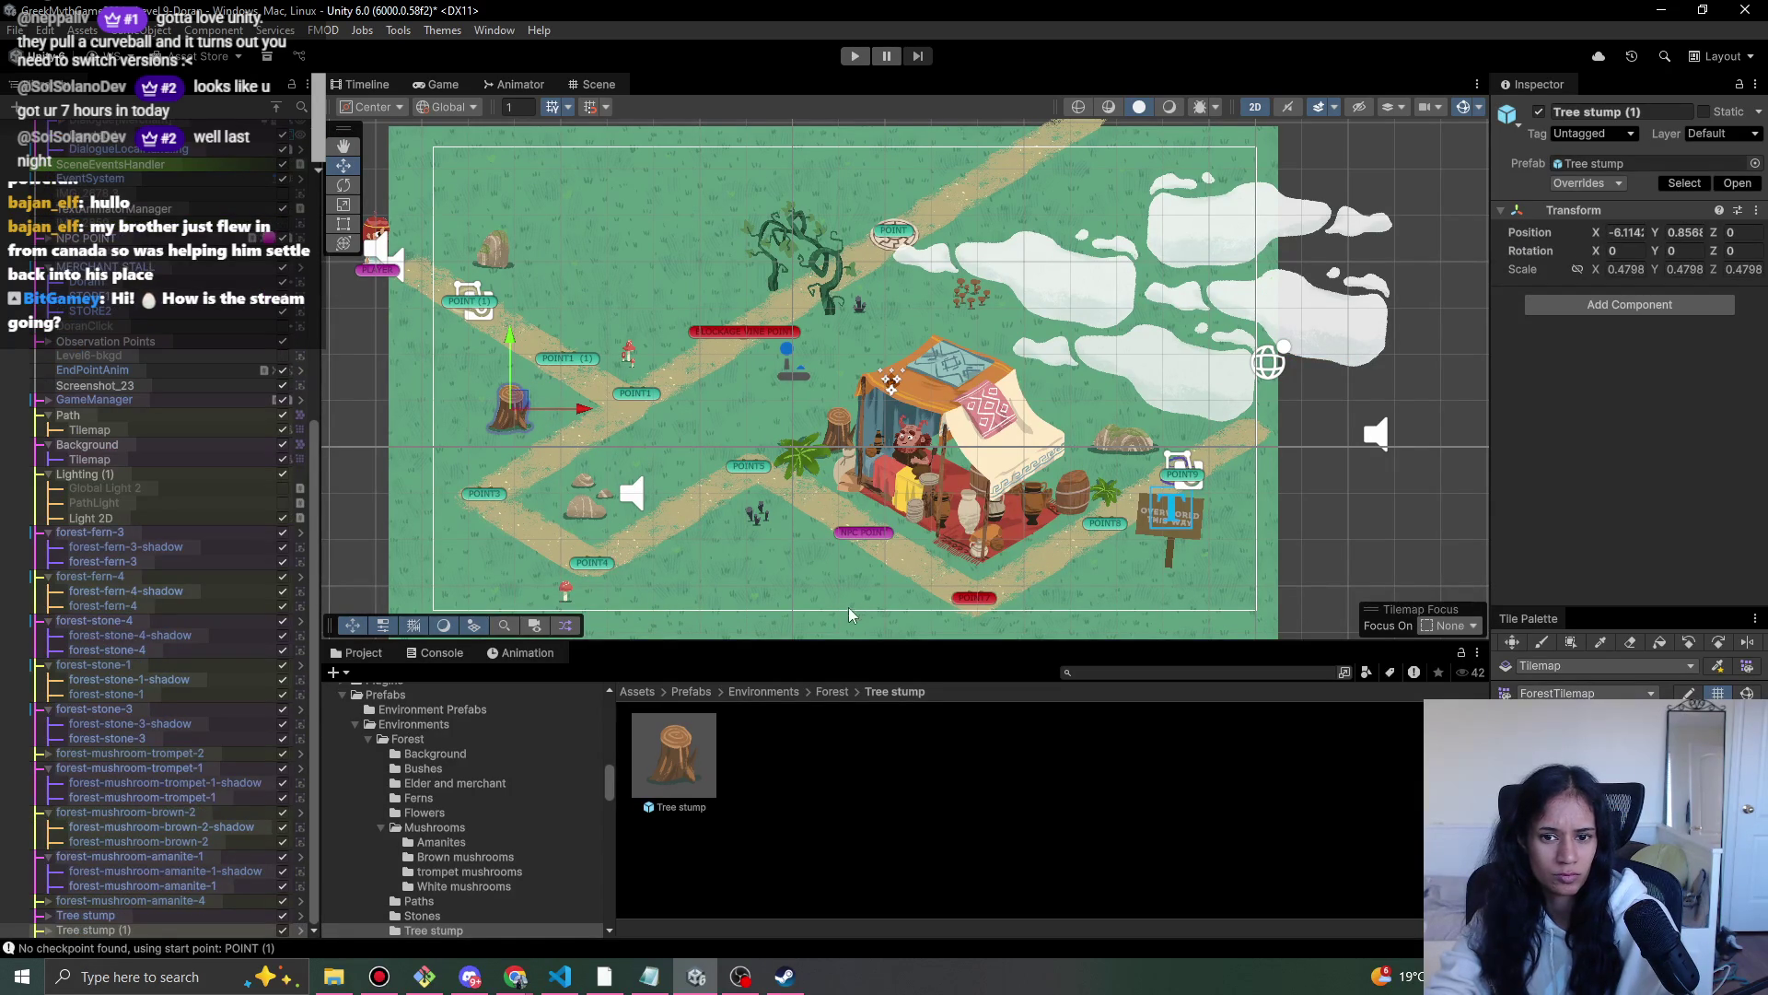
{"action": "left_click_drag", "start_coordinate": [674, 754], "coordinate": [1169, 552]}
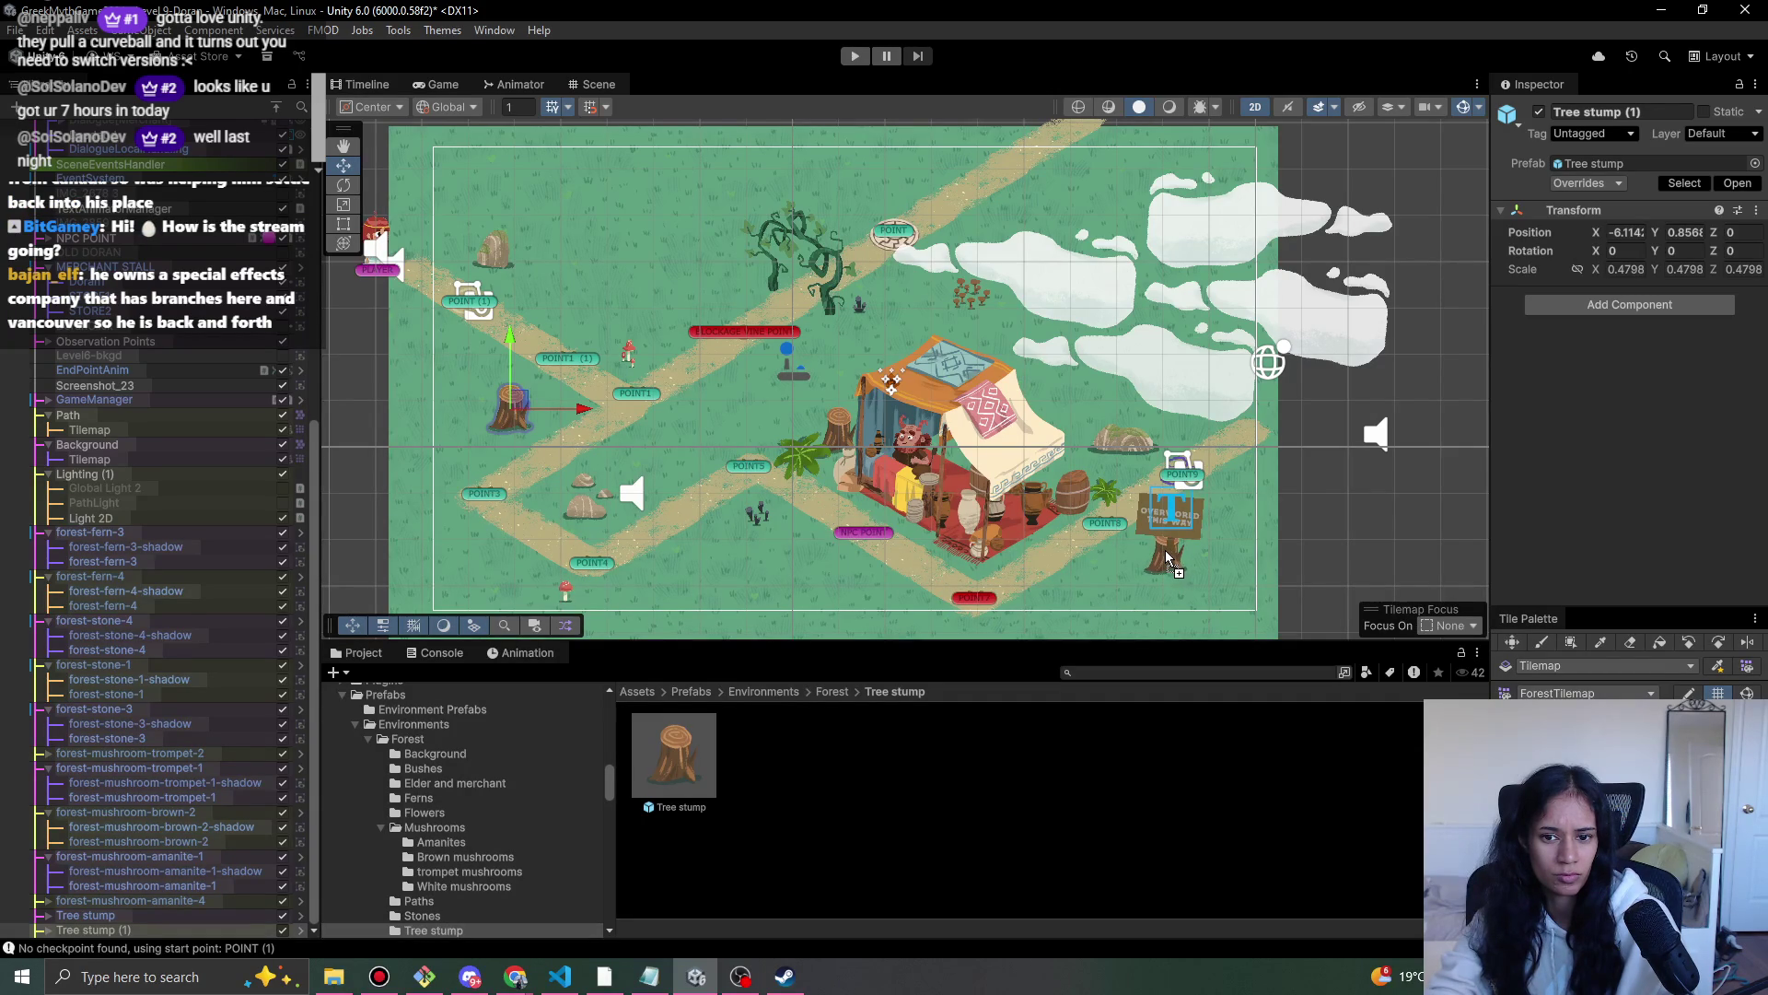
{"action": "left_click_drag", "start_coordinate": [1168, 558], "coordinate": [1167, 558]}
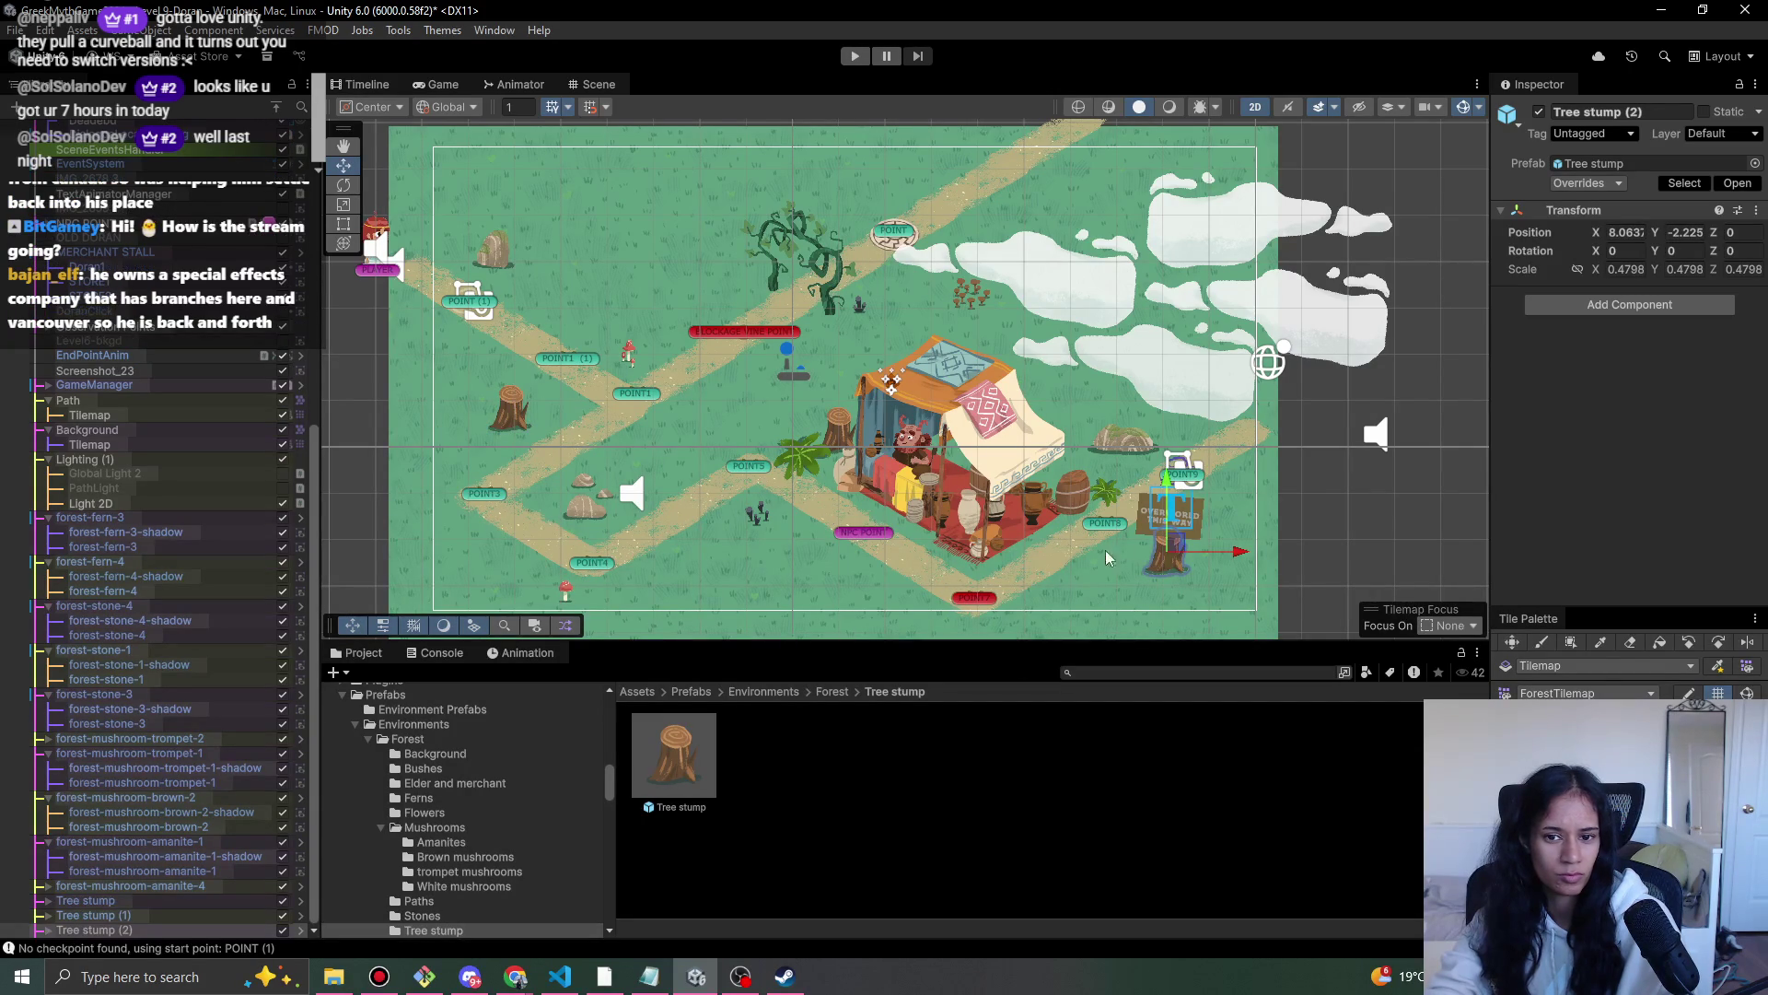
- Delete an unneeded object from the Hierarchy
{"action": "scroll", "coordinate": [1243, 543], "scroll_direction": "up", "scroll_amount": 3}
{"action": "scroll", "coordinate": [134, 362], "scroll_direction": "up", "scroll_amount": 10}
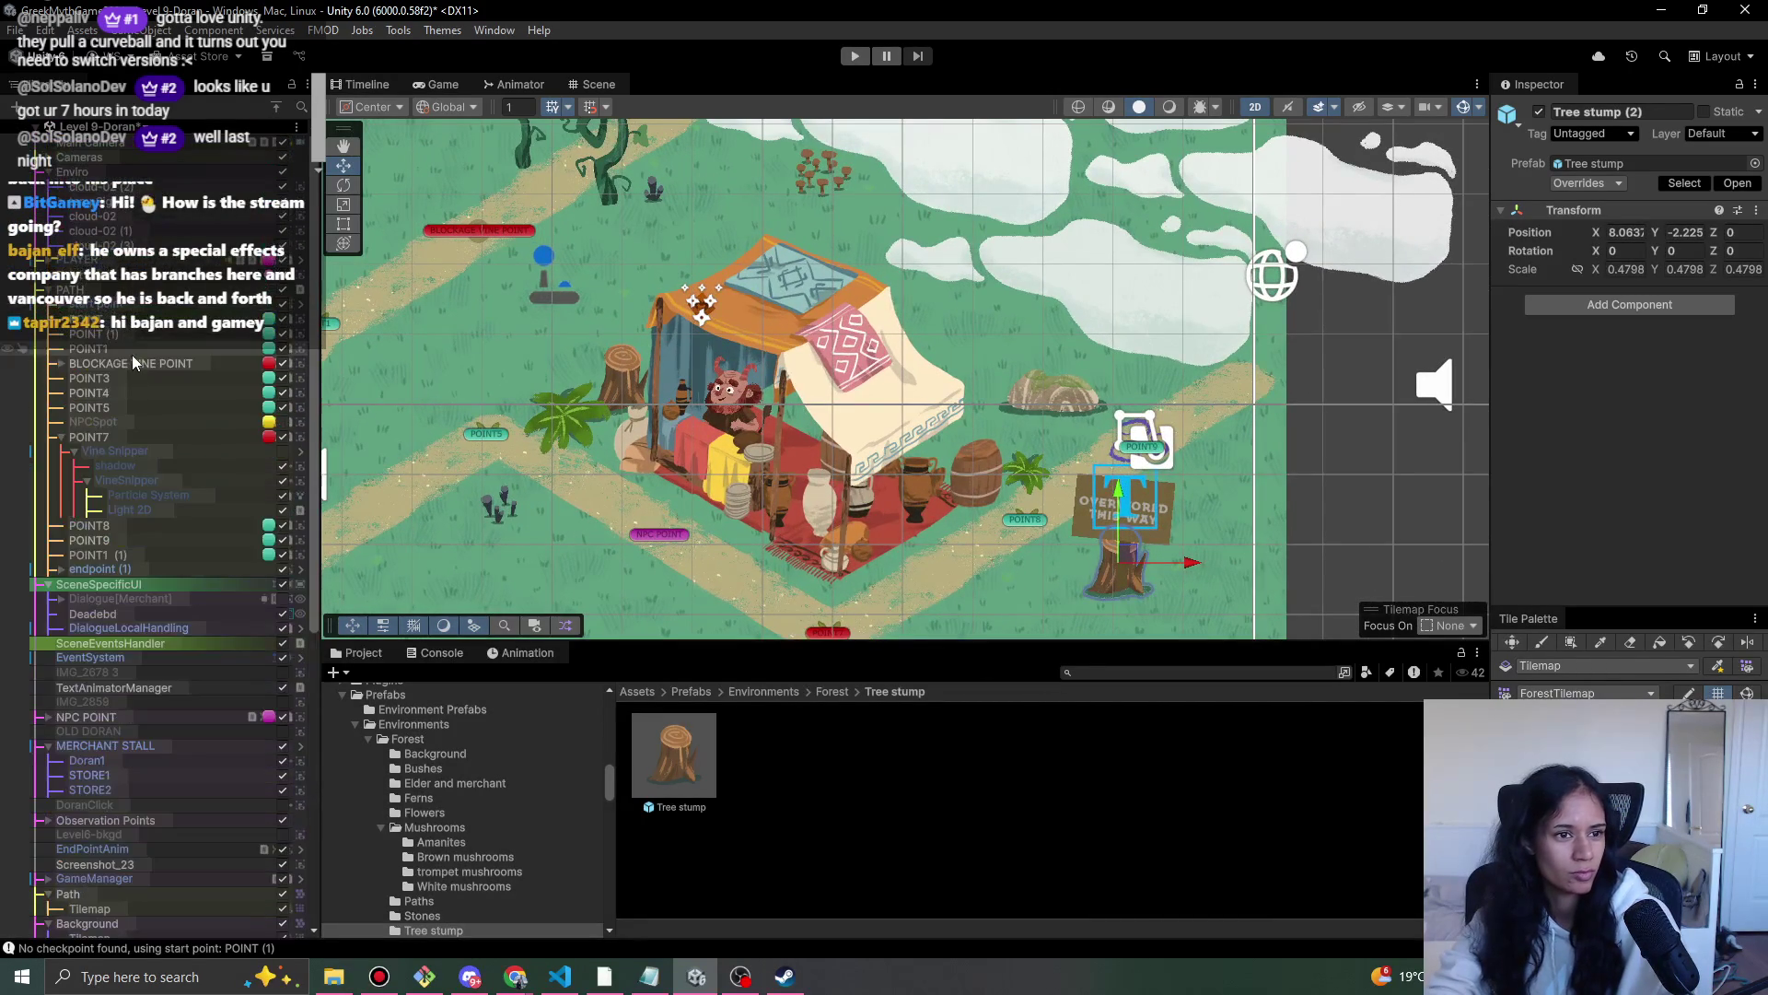
{"action": "scroll", "coordinate": [118, 238], "scroll_direction": "up", "scroll_amount": 1}
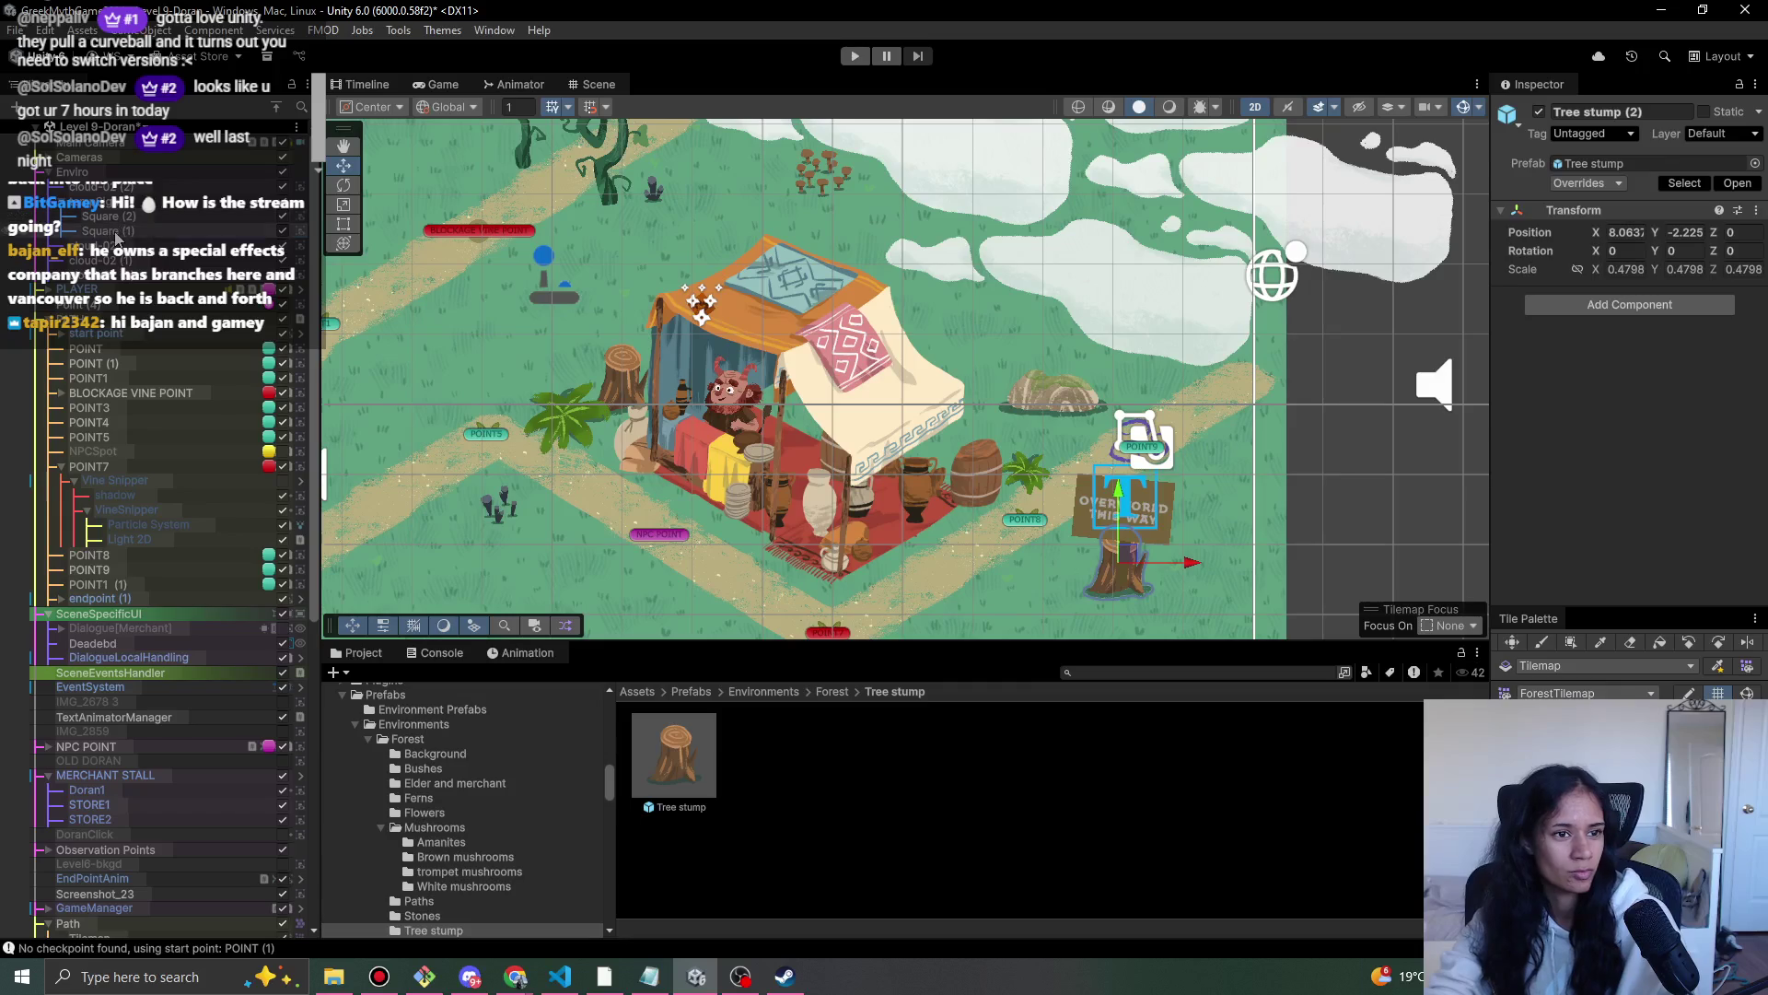
{"action": "left_click", "coordinate": [118, 237]}
{"action": "key", "text": "Delete"}
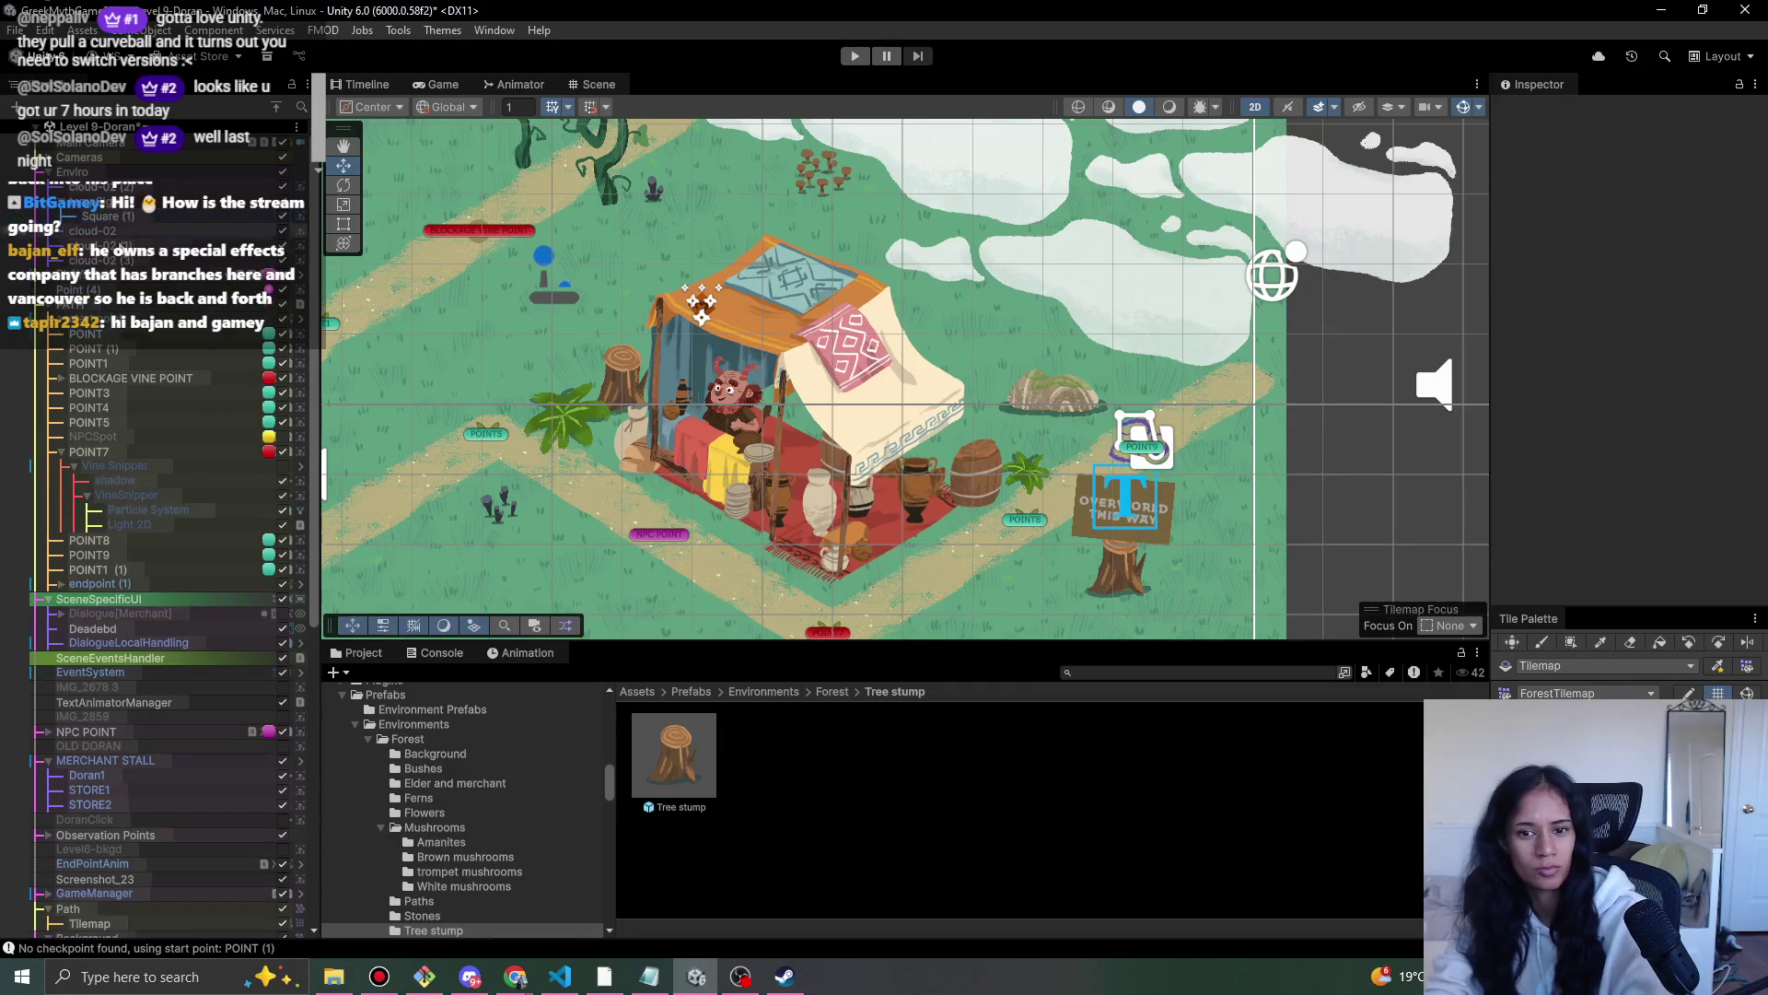
- Scroll through the panels and scene to prepare for placing pine trees
{"action": "scroll", "coordinate": [1158, 542], "scroll_direction": "down", "scroll_amount": 2}
{"action": "scroll", "coordinate": [260, 885], "scroll_direction": "down", "scroll_amount": 10}
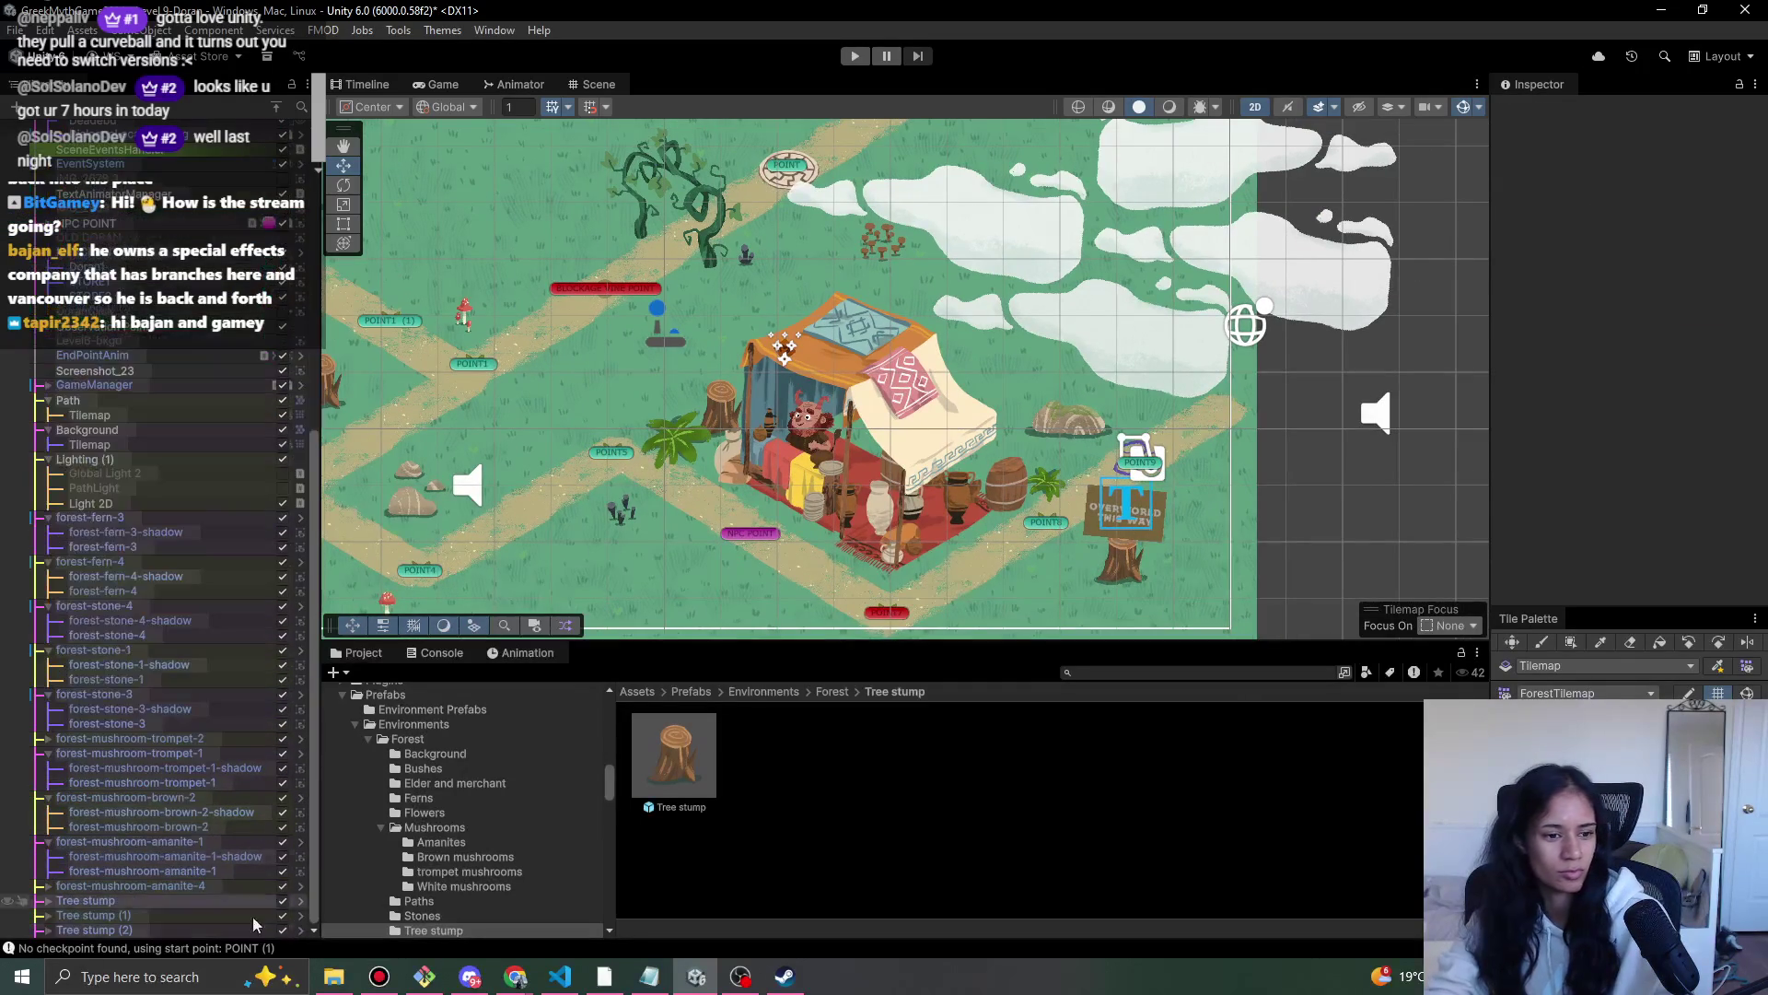
{"action": "scroll", "coordinate": [161, 121], "scroll_direction": "up", "scroll_amount": 1}
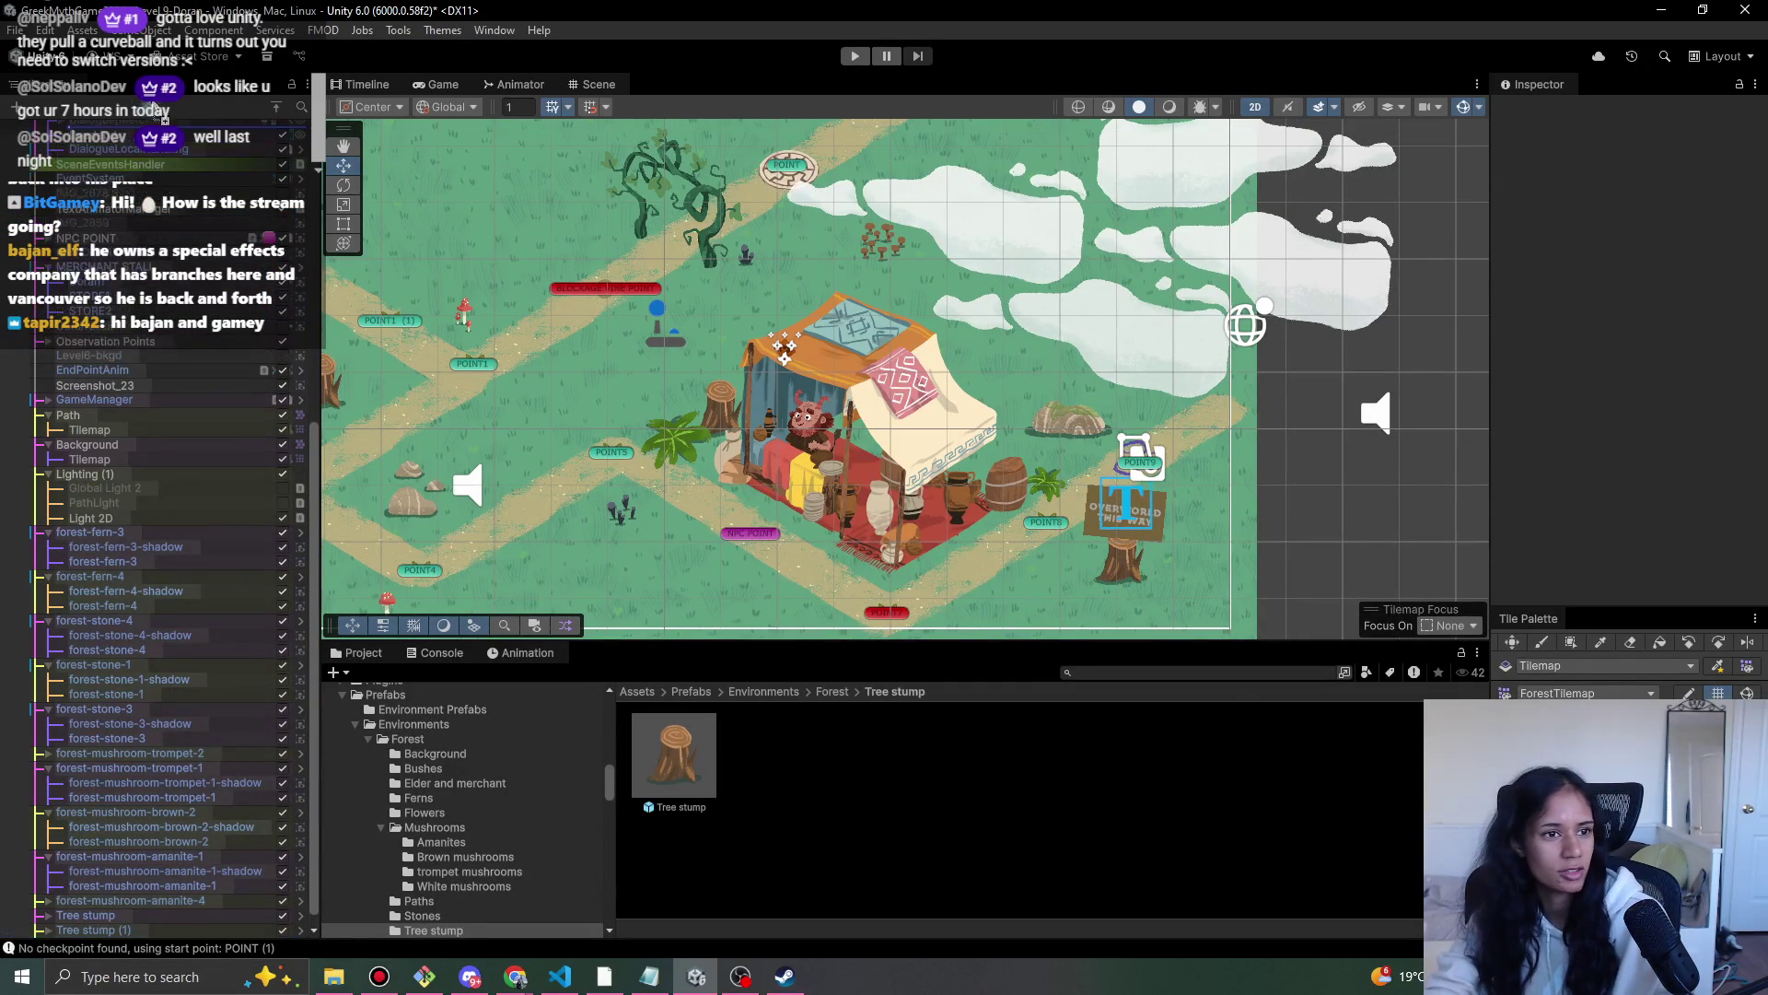
{"action": "scroll", "coordinate": [161, 552], "scroll_direction": "up", "scroll_amount": 10}
{"action": "scroll", "coordinate": [1135, 542], "scroll_direction": "up", "scroll_amount": 2}
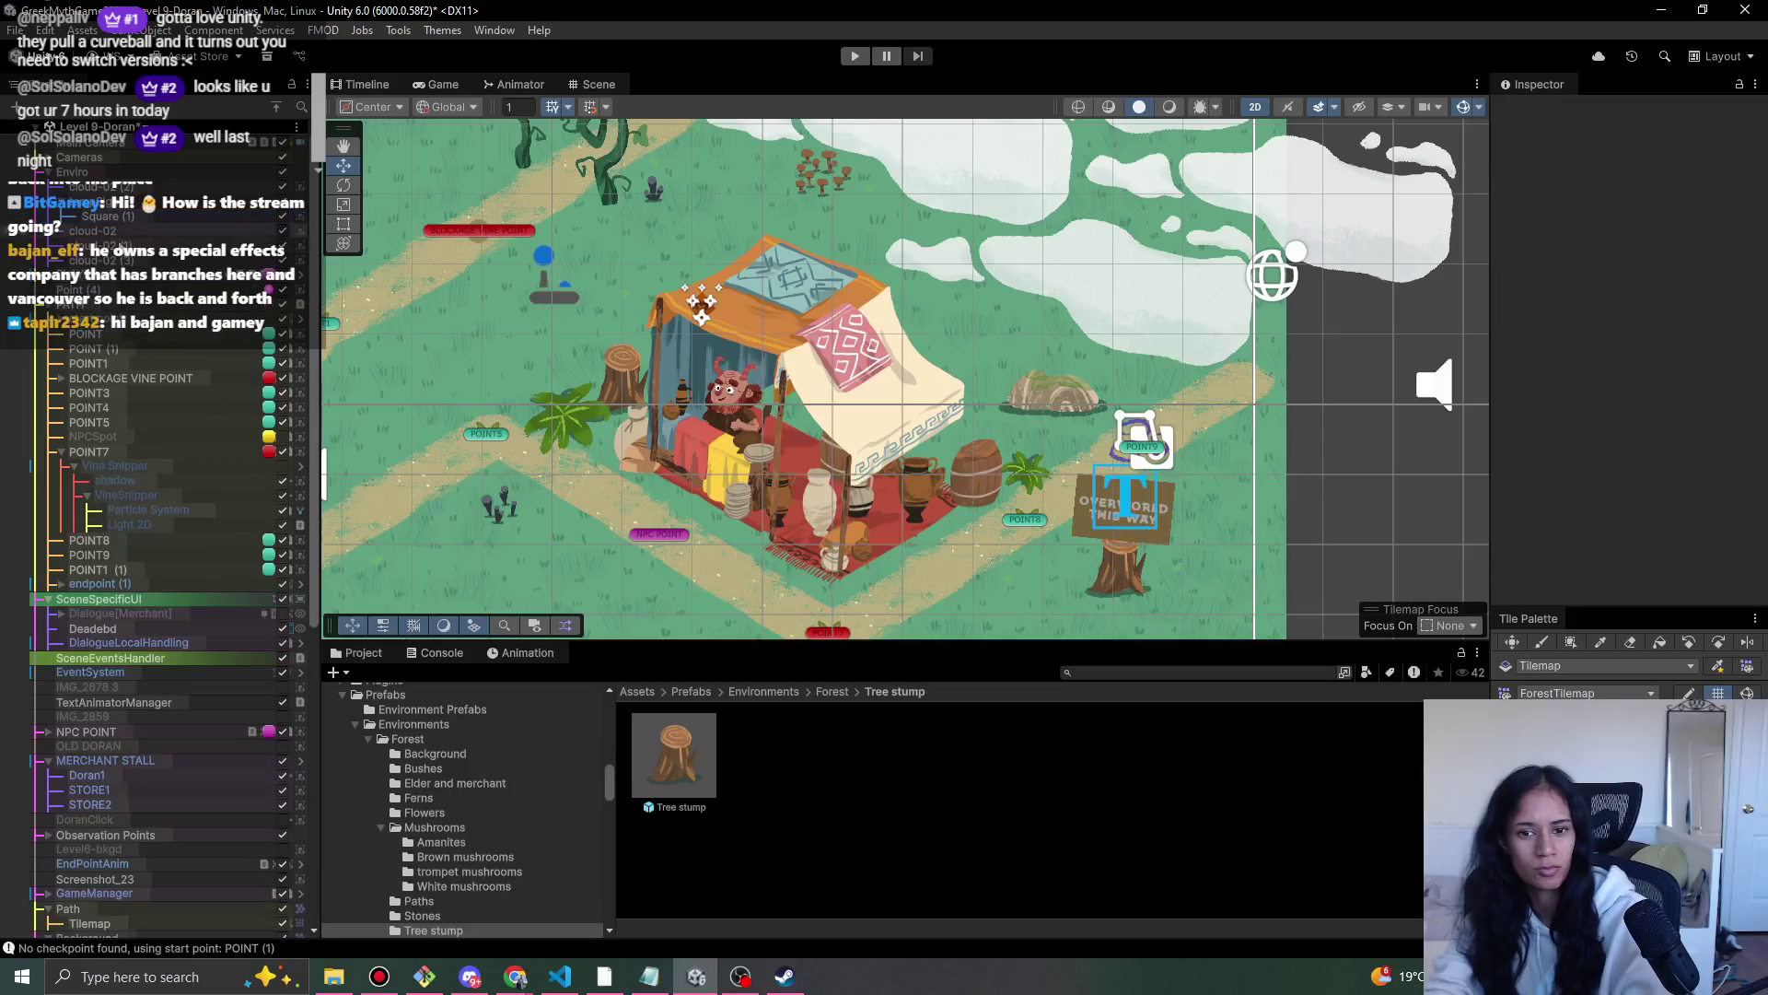
{"action": "scroll", "coordinate": [1133, 541], "scroll_direction": "down", "scroll_amount": 2}
{"action": "scroll", "coordinate": [161, 829], "scroll_direction": "down", "scroll_amount": 10}
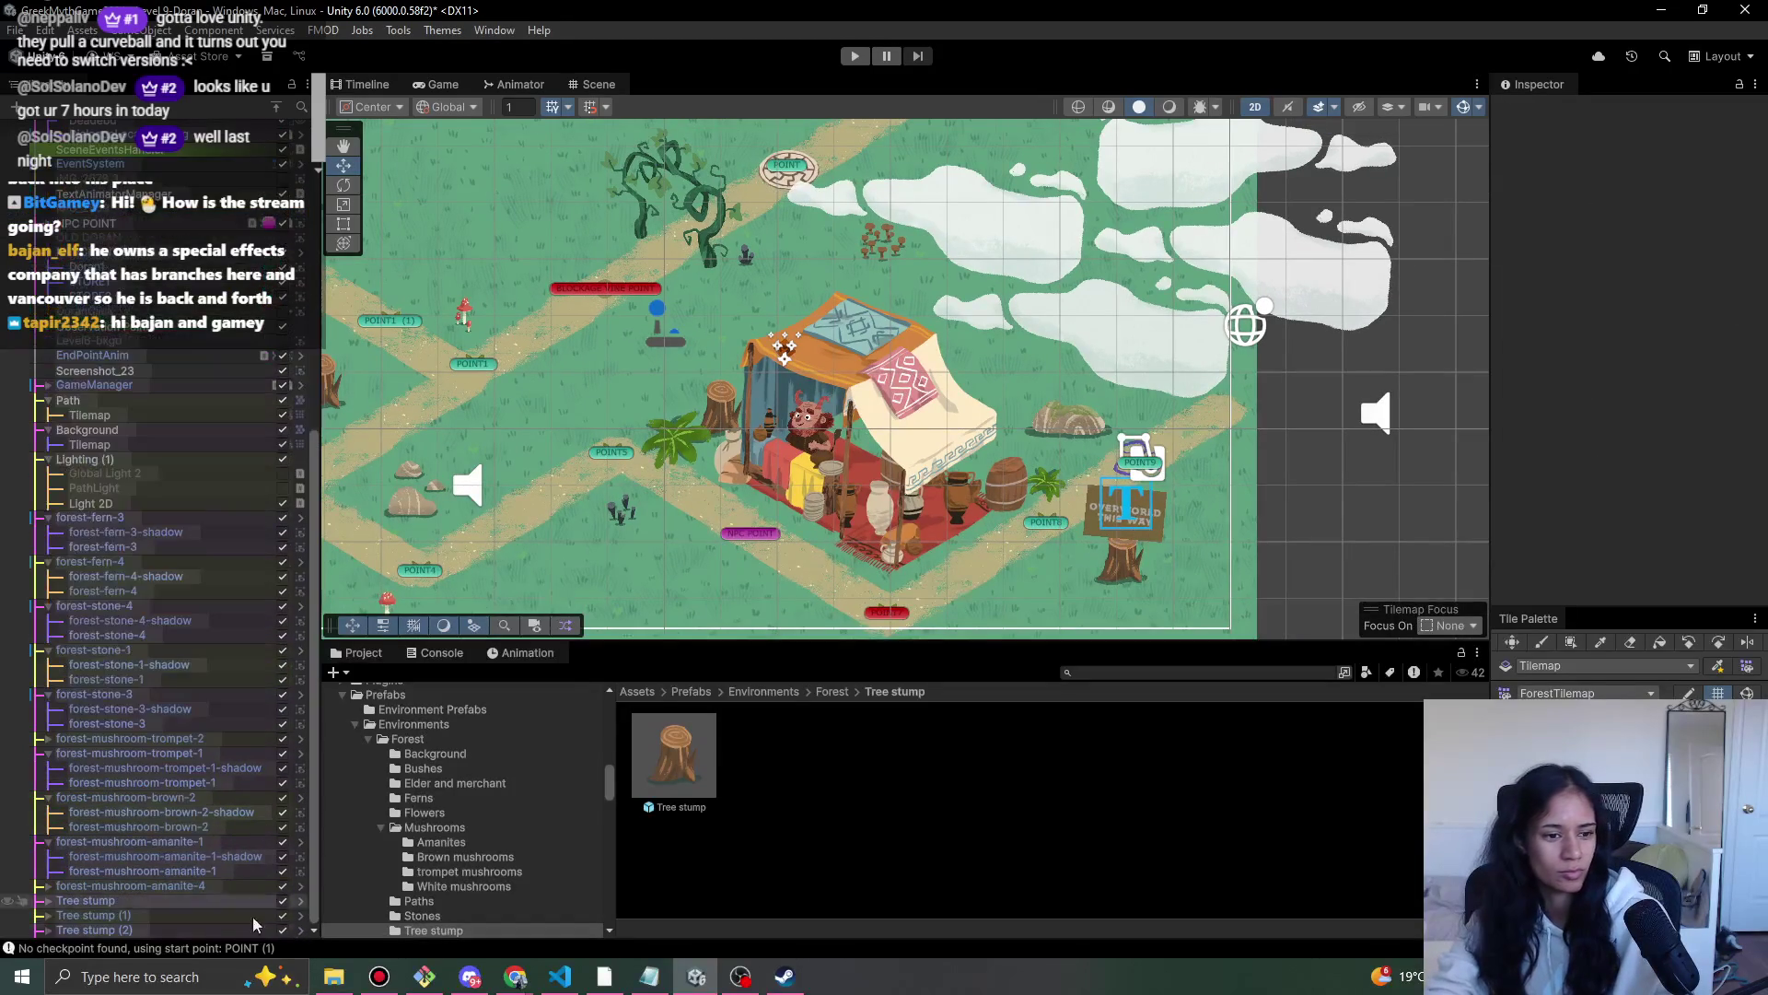
{"action": "scroll", "coordinate": [161, 120], "scroll_direction": "up", "scroll_amount": 1}
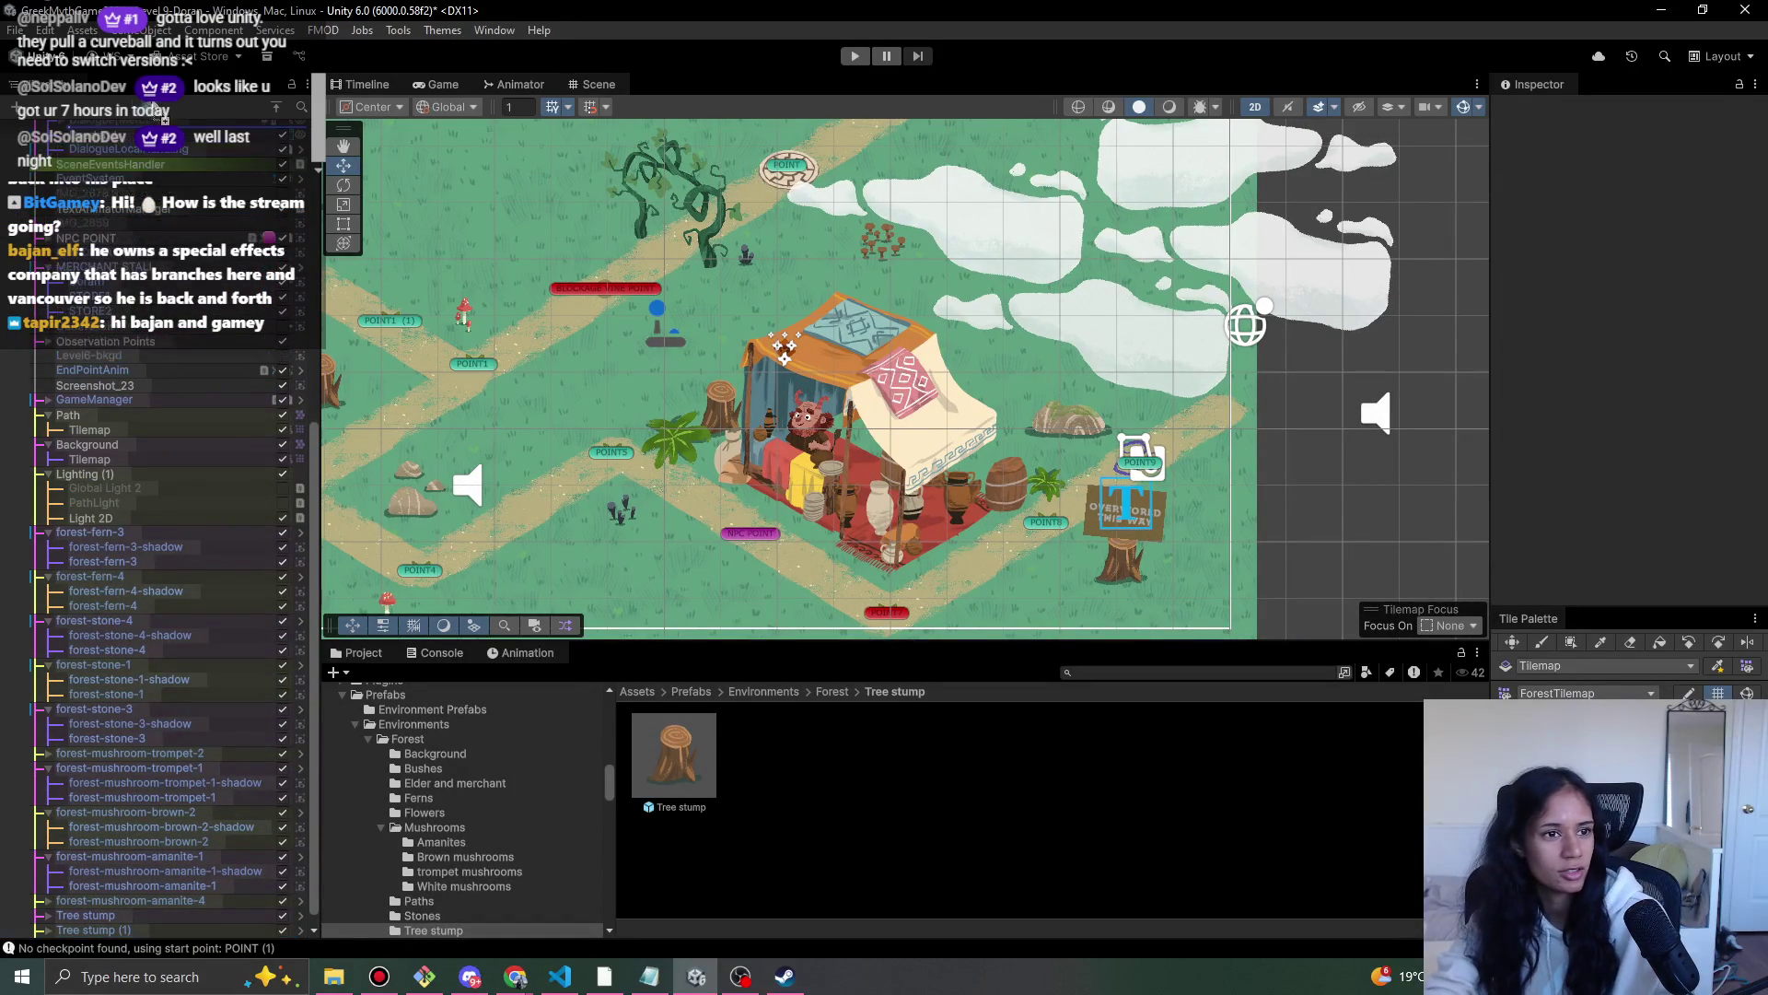
{"action": "scroll", "coordinate": [166, 129], "scroll_direction": "up", "scroll_amount": 5}
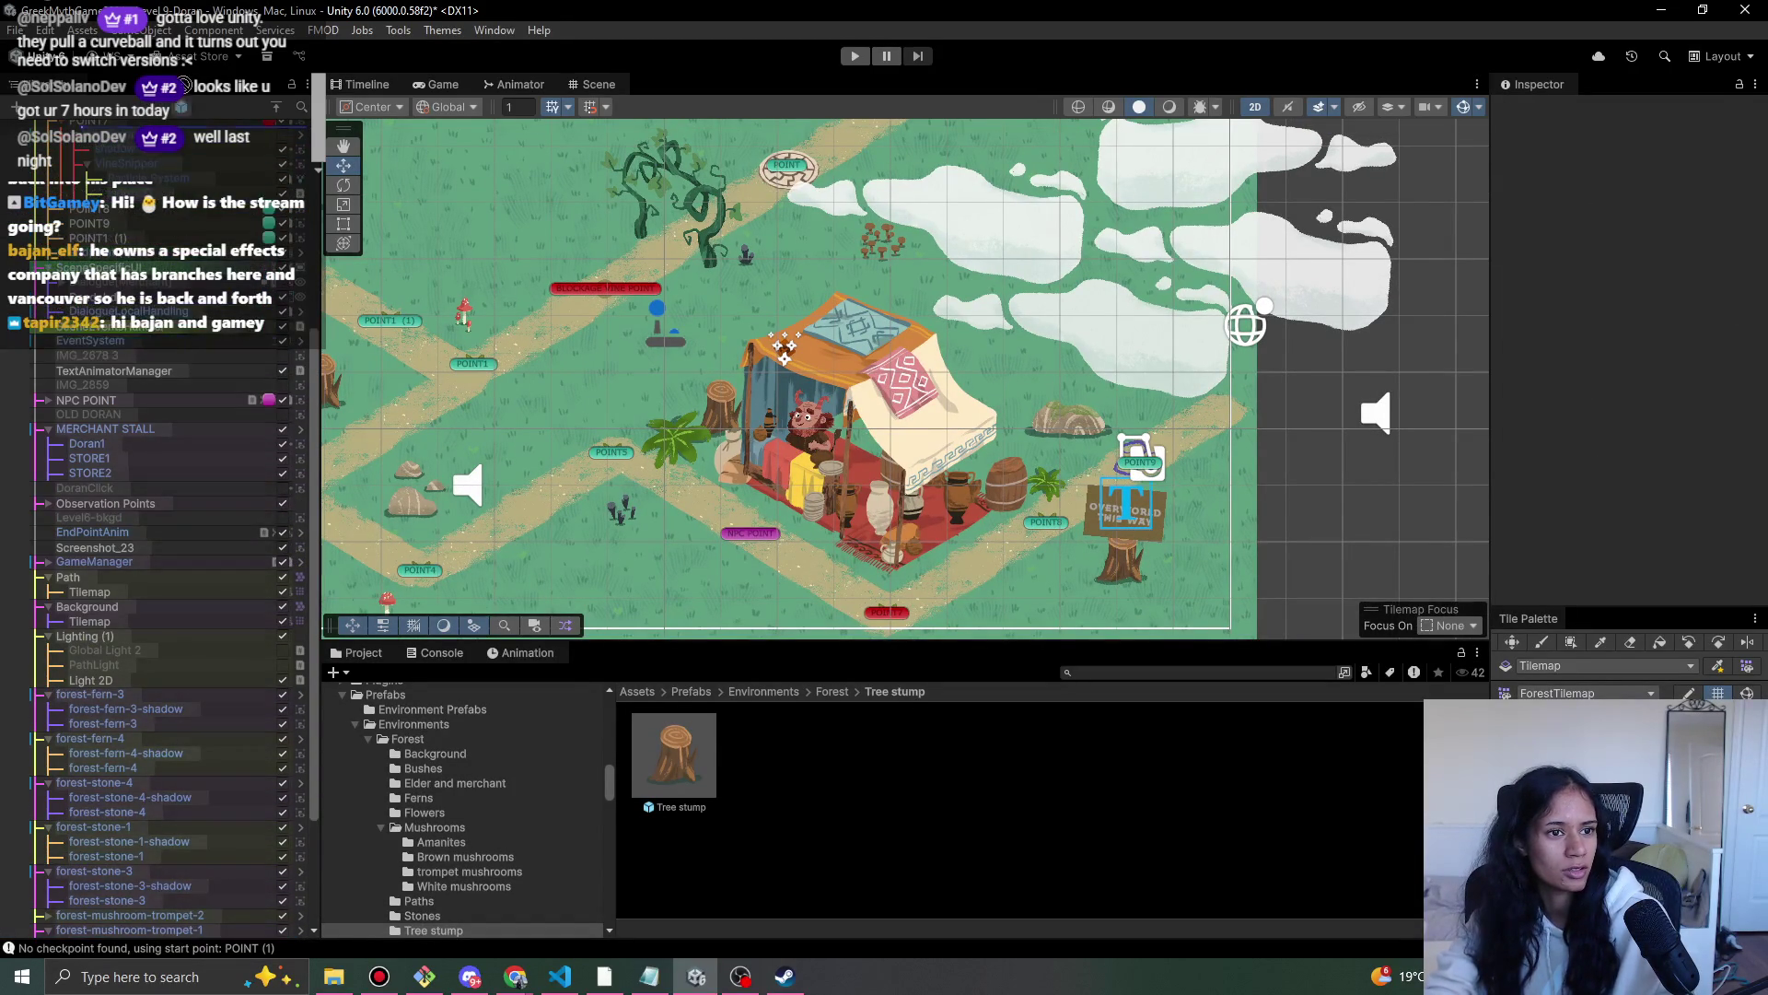
{"action": "scroll", "coordinate": [175, 129], "scroll_direction": "up", "scroll_amount": 5}
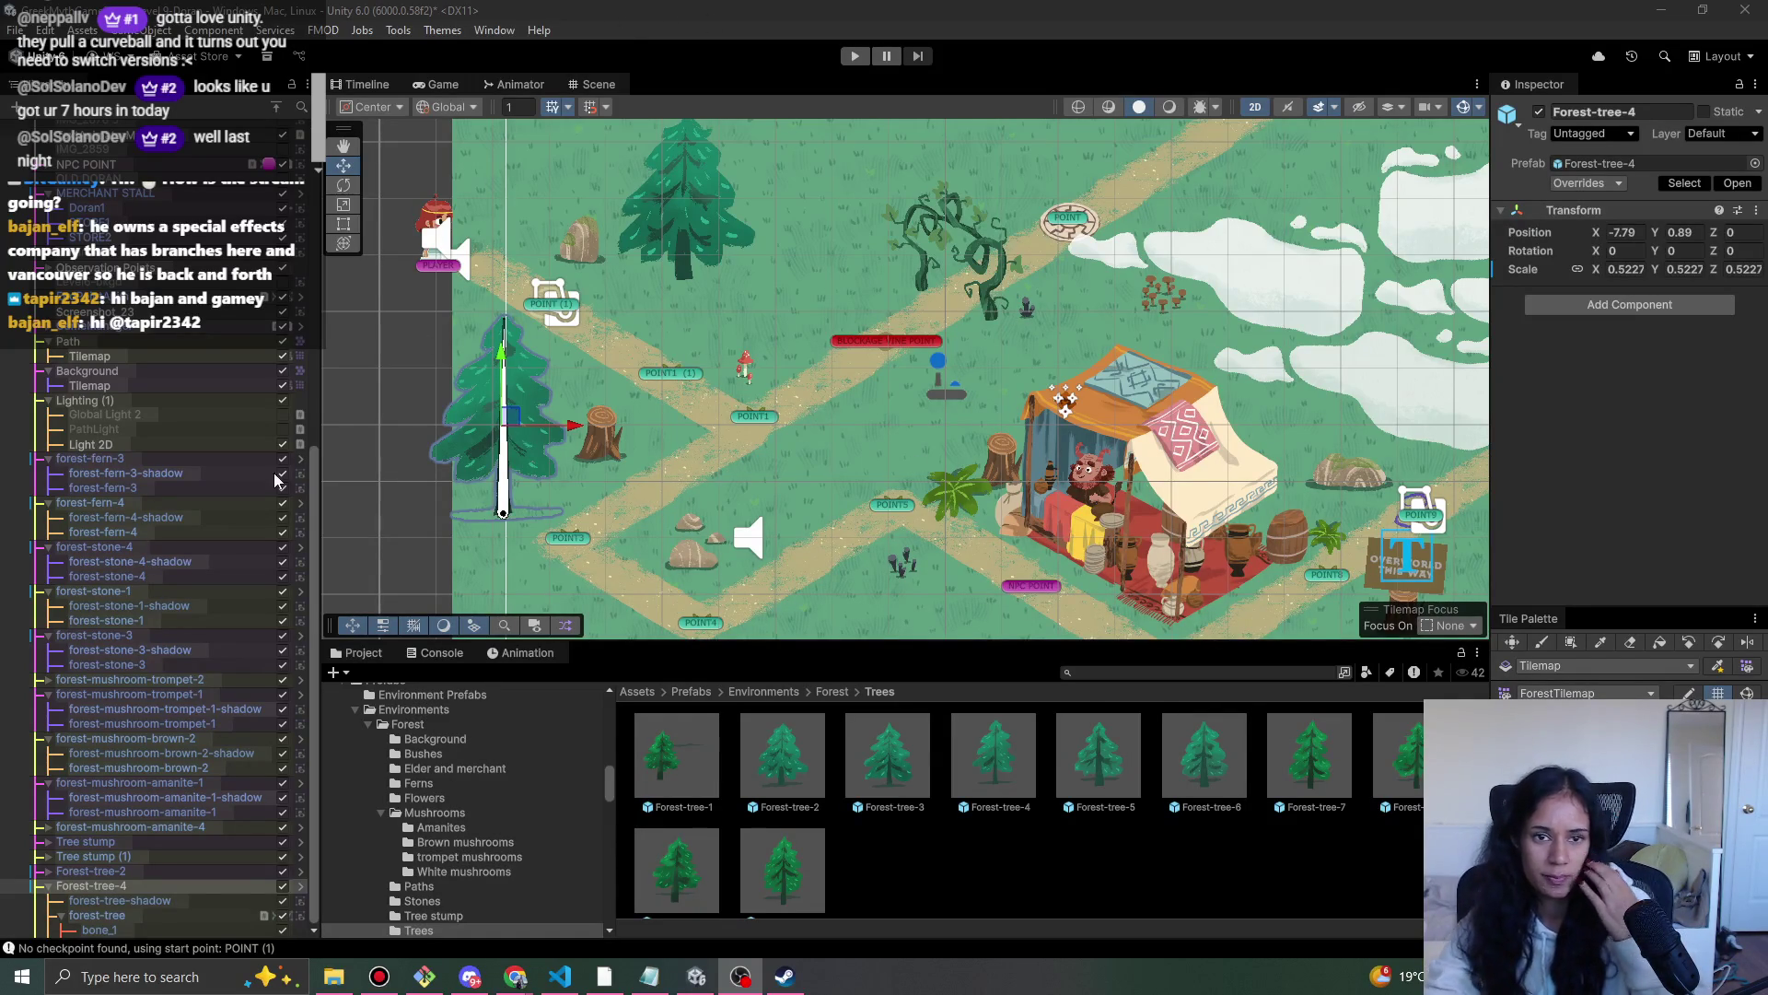
- Place and scale Forest-tree-7, then set Forest-tree-9 near the map's bottom edge
{"action": "mouse_move", "coordinate": [1310, 755]}
{"action": "left_mouse_down"}
{"action": "mouse_move", "coordinate": [1262, 690]}
{"action": "mouse_move", "coordinate": [834, 480]}
{"action": "mouse_move", "coordinate": [821, 320]}
{"action": "mouse_move", "coordinate": [748, 338]}
{"action": "mouse_move", "coordinate": [781, 308]}
{"action": "mouse_move", "coordinate": [774, 247]}
{"action": "left_mouse_up"}
{"action": "key", "text": "r"}
{"action": "key", "text": "w"}
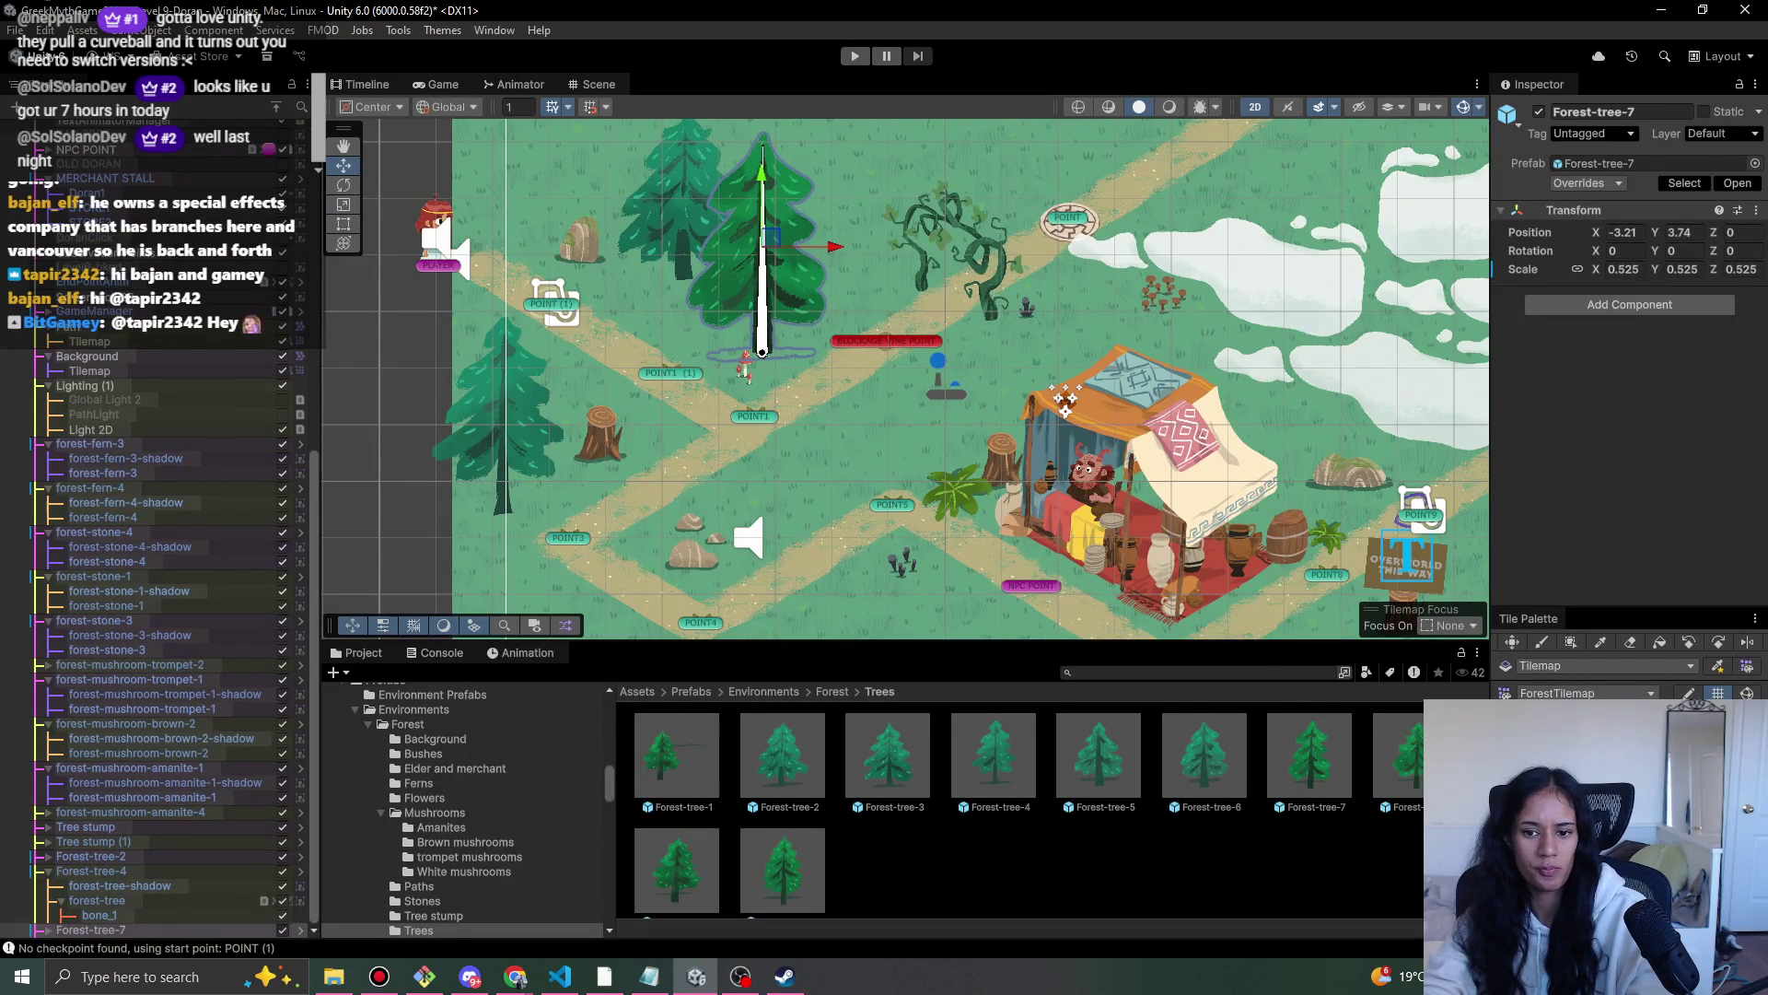
{"action": "mouse_move", "coordinate": [672, 873]}
{"action": "left_mouse_down"}
{"action": "mouse_move", "coordinate": [855, 511]}
{"action": "mouse_move", "coordinate": [858, 642]}
{"action": "mouse_move", "coordinate": [930, 359]}
{"action": "left_mouse_up"}
{"action": "left_click_drag", "start_coordinate": [676, 861], "coordinate": [872, 394]}
{"action": "key", "text": "w"}
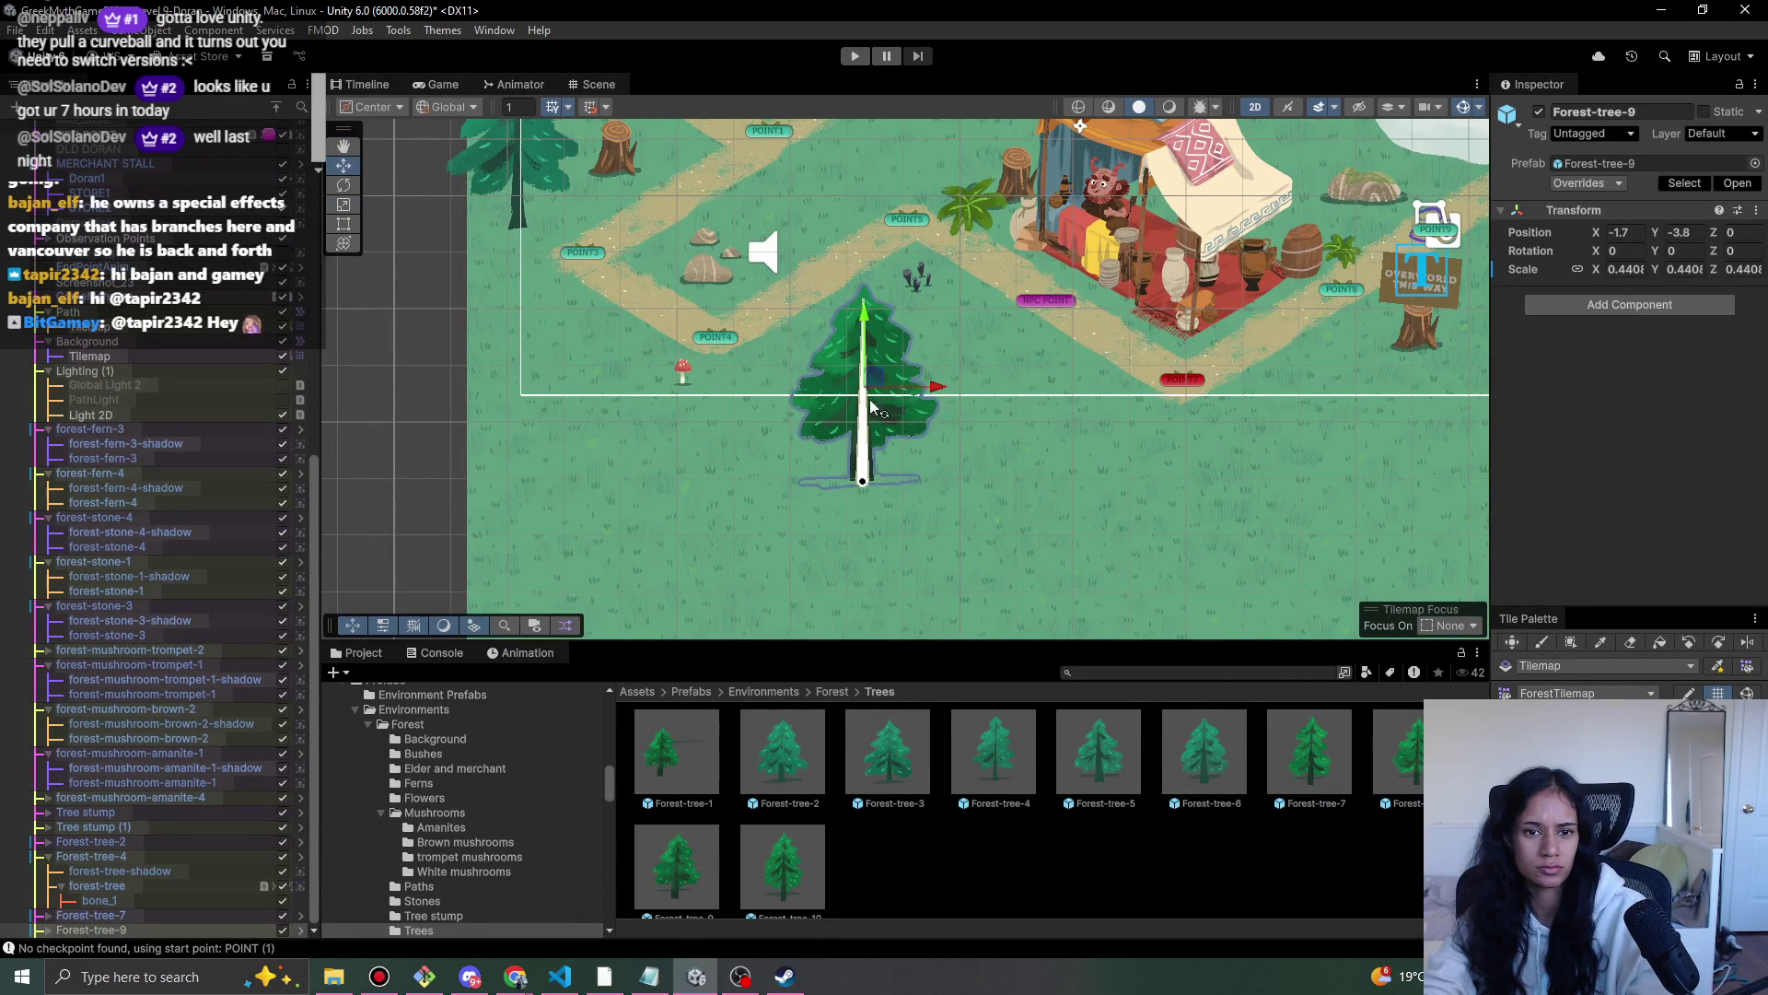
- Add and resize Forest-tree-10 and Forest-tree-6 beside the bottom pines
{"action": "mouse_move", "coordinate": [772, 889]}
{"action": "left_mouse_down"}
{"action": "mouse_move", "coordinate": [967, 461]}
{"action": "mouse_move", "coordinate": [958, 415]}
{"action": "mouse_move", "coordinate": [1033, 377]}
{"action": "mouse_move", "coordinate": [1008, 417]}
{"action": "mouse_move", "coordinate": [992, 386]}
{"action": "mouse_move", "coordinate": [969, 434]}
{"action": "left_mouse_up"}
{"action": "key", "text": "r"}
{"action": "key", "text": "w"}
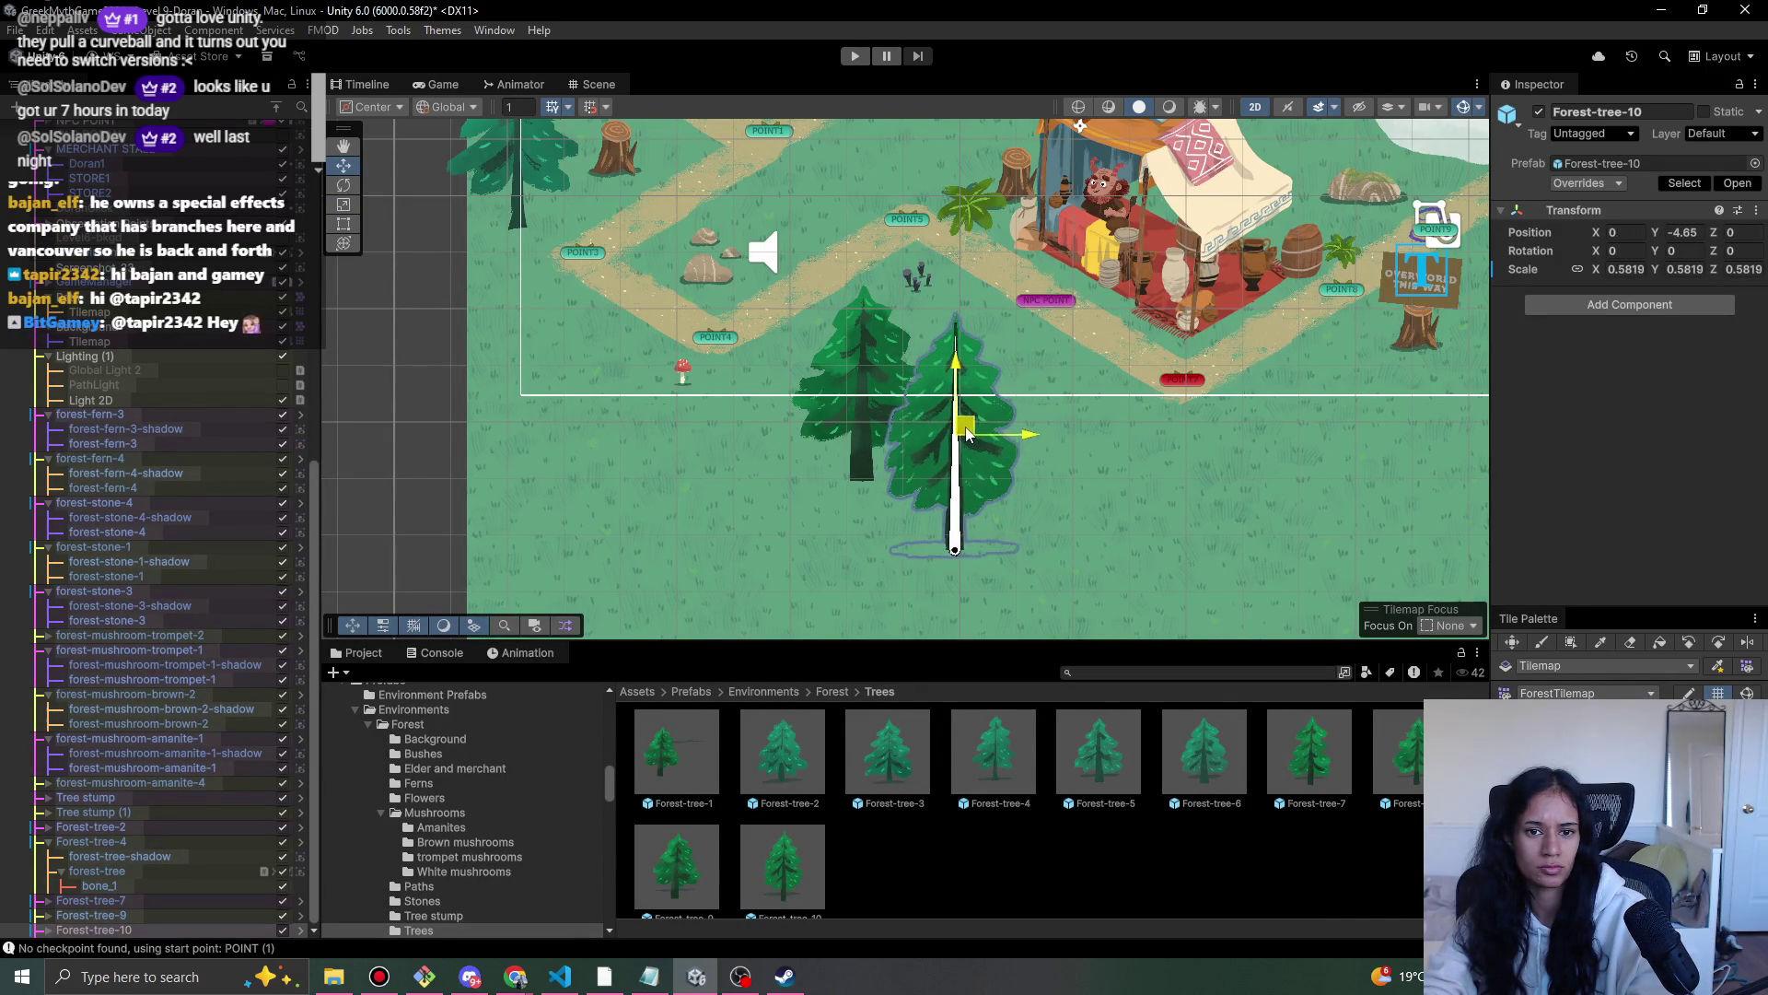
{"action": "mouse_move", "coordinate": [1204, 751]}
{"action": "left_mouse_down"}
{"action": "mouse_move", "coordinate": [1131, 528]}
{"action": "mouse_move", "coordinate": [1031, 406]}
{"action": "mouse_move", "coordinate": [1032, 379]}
{"action": "mouse_move", "coordinate": [1042, 424]}
{"action": "left_mouse_up"}
{"action": "key", "text": "r"}
{"action": "key", "text": "w"}
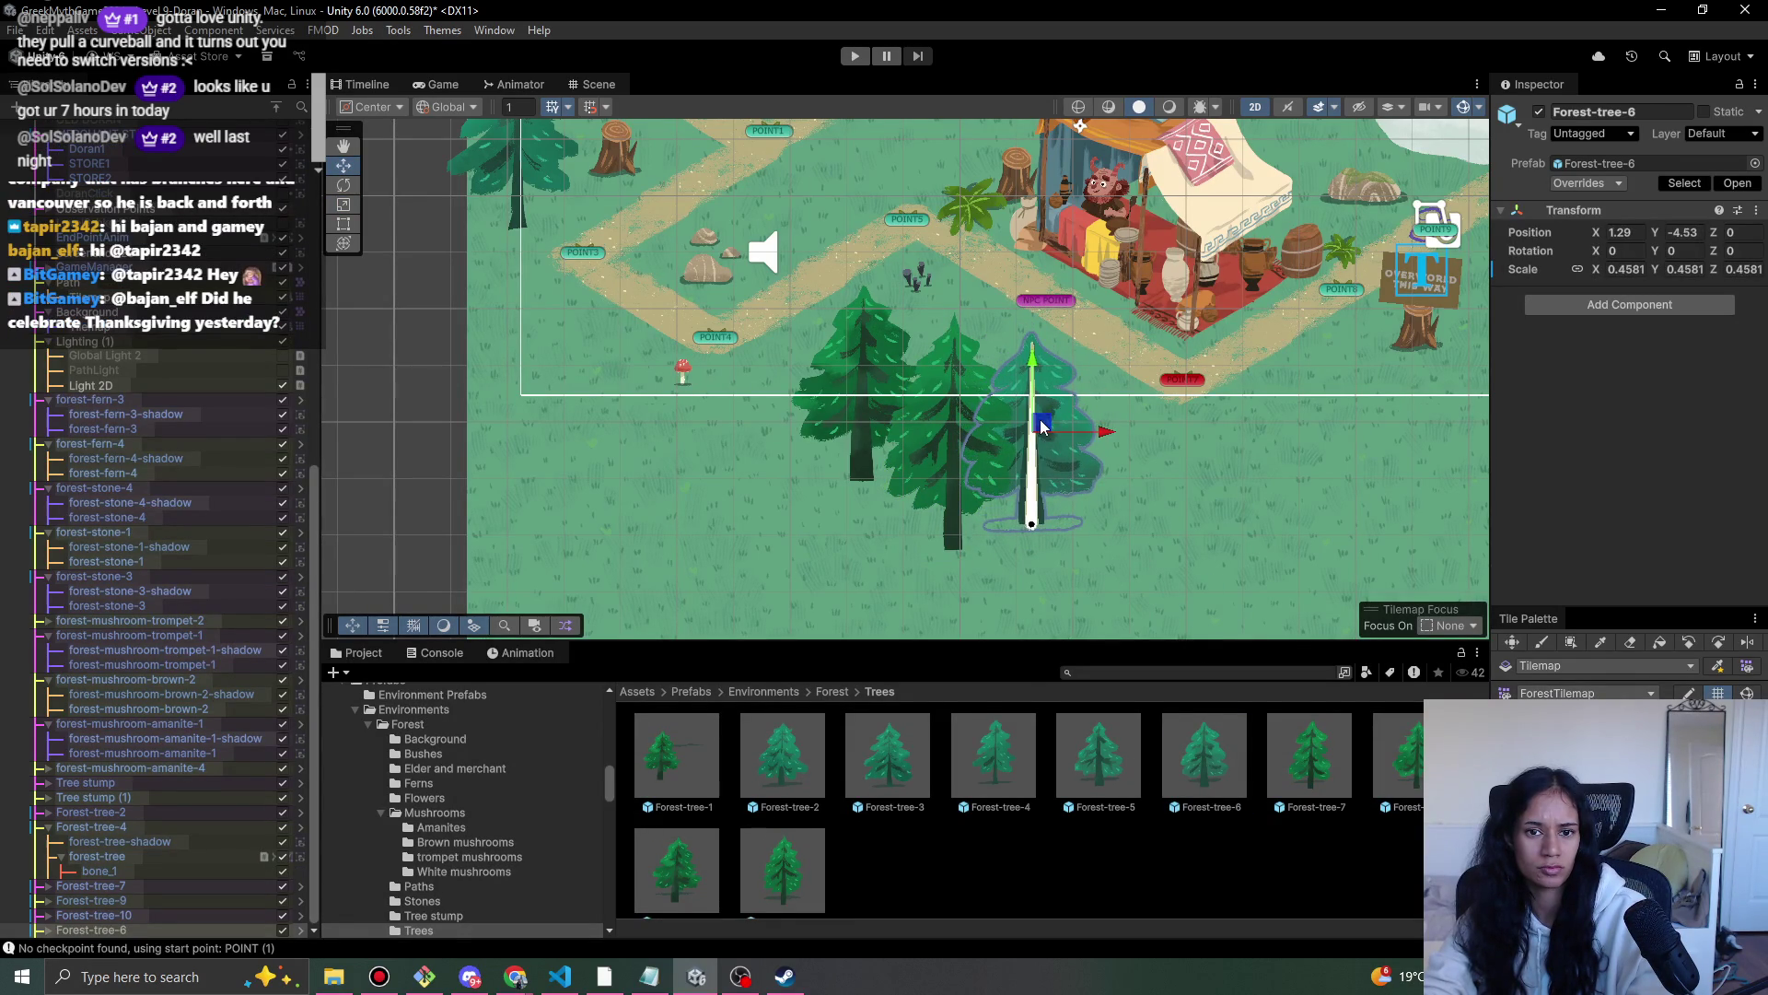
- Add and resize Forest-tree-4 and Forest-tree-3 pines along the top of the map
{"action": "scroll", "coordinate": [711, 396], "scroll_direction": "down", "scroll_amount": 5}
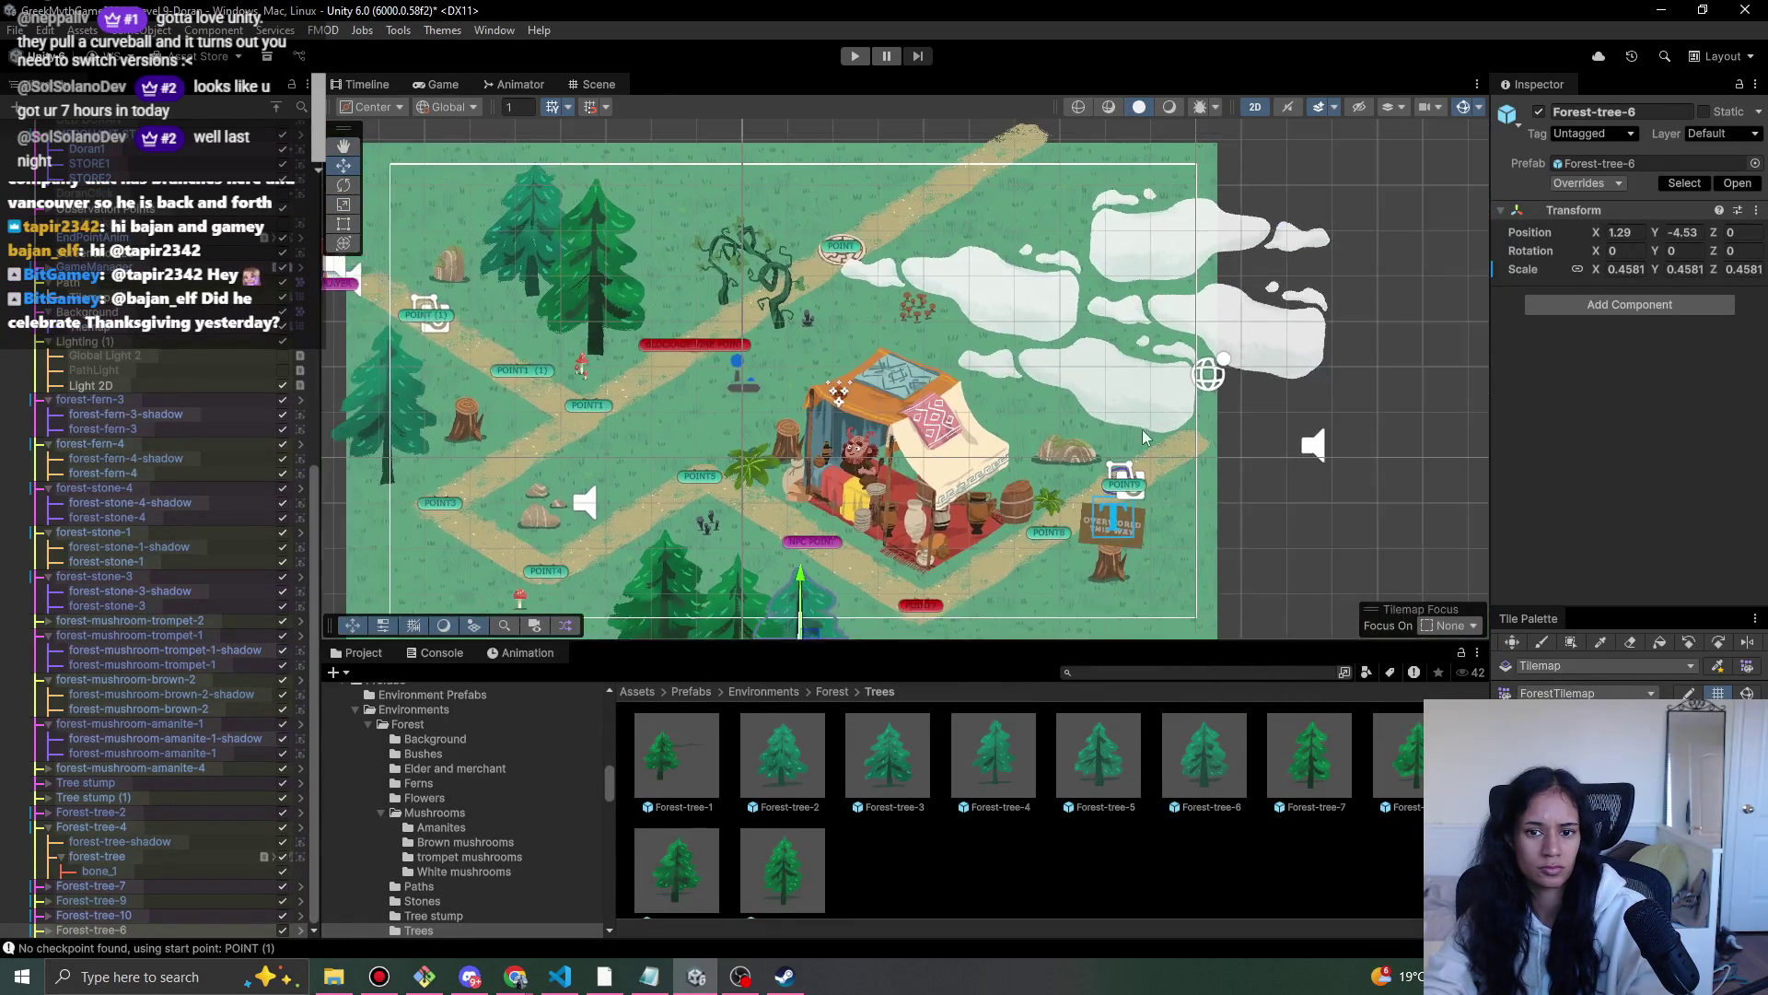
{"action": "mouse_move", "coordinate": [1016, 760]}
{"action": "left_mouse_down"}
{"action": "mouse_move", "coordinate": [990, 460]}
{"action": "mouse_move", "coordinate": [718, 207]}
{"action": "mouse_move", "coordinate": [742, 207]}
{"action": "mouse_move", "coordinate": [733, 190]}
{"action": "left_mouse_up"}
{"action": "key", "text": "r"}
{"action": "key", "text": "w"}
{"action": "mouse_move", "coordinate": [915, 773]}
{"action": "left_mouse_down"}
{"action": "mouse_move", "coordinate": [903, 719]}
{"action": "mouse_move", "coordinate": [567, 207]}
{"action": "mouse_move", "coordinate": [604, 226]}
{"action": "mouse_move", "coordinate": [656, 180]}
{"action": "mouse_move", "coordinate": [631, 214]}
{"action": "mouse_move", "coordinate": [645, 197]}
{"action": "left_mouse_up"}
{"action": "key", "text": "r"}
{"action": "key", "text": "w"}
- Place a Forest-tree-8 pine on the top-left border of the map
{"action": "mouse_move", "coordinate": [618, 405]}
{"action": "left_mouse_down"}
{"action": "mouse_move", "coordinate": [857, 421]}
{"action": "mouse_move", "coordinate": [826, 420]}
{"action": "left_mouse_up"}
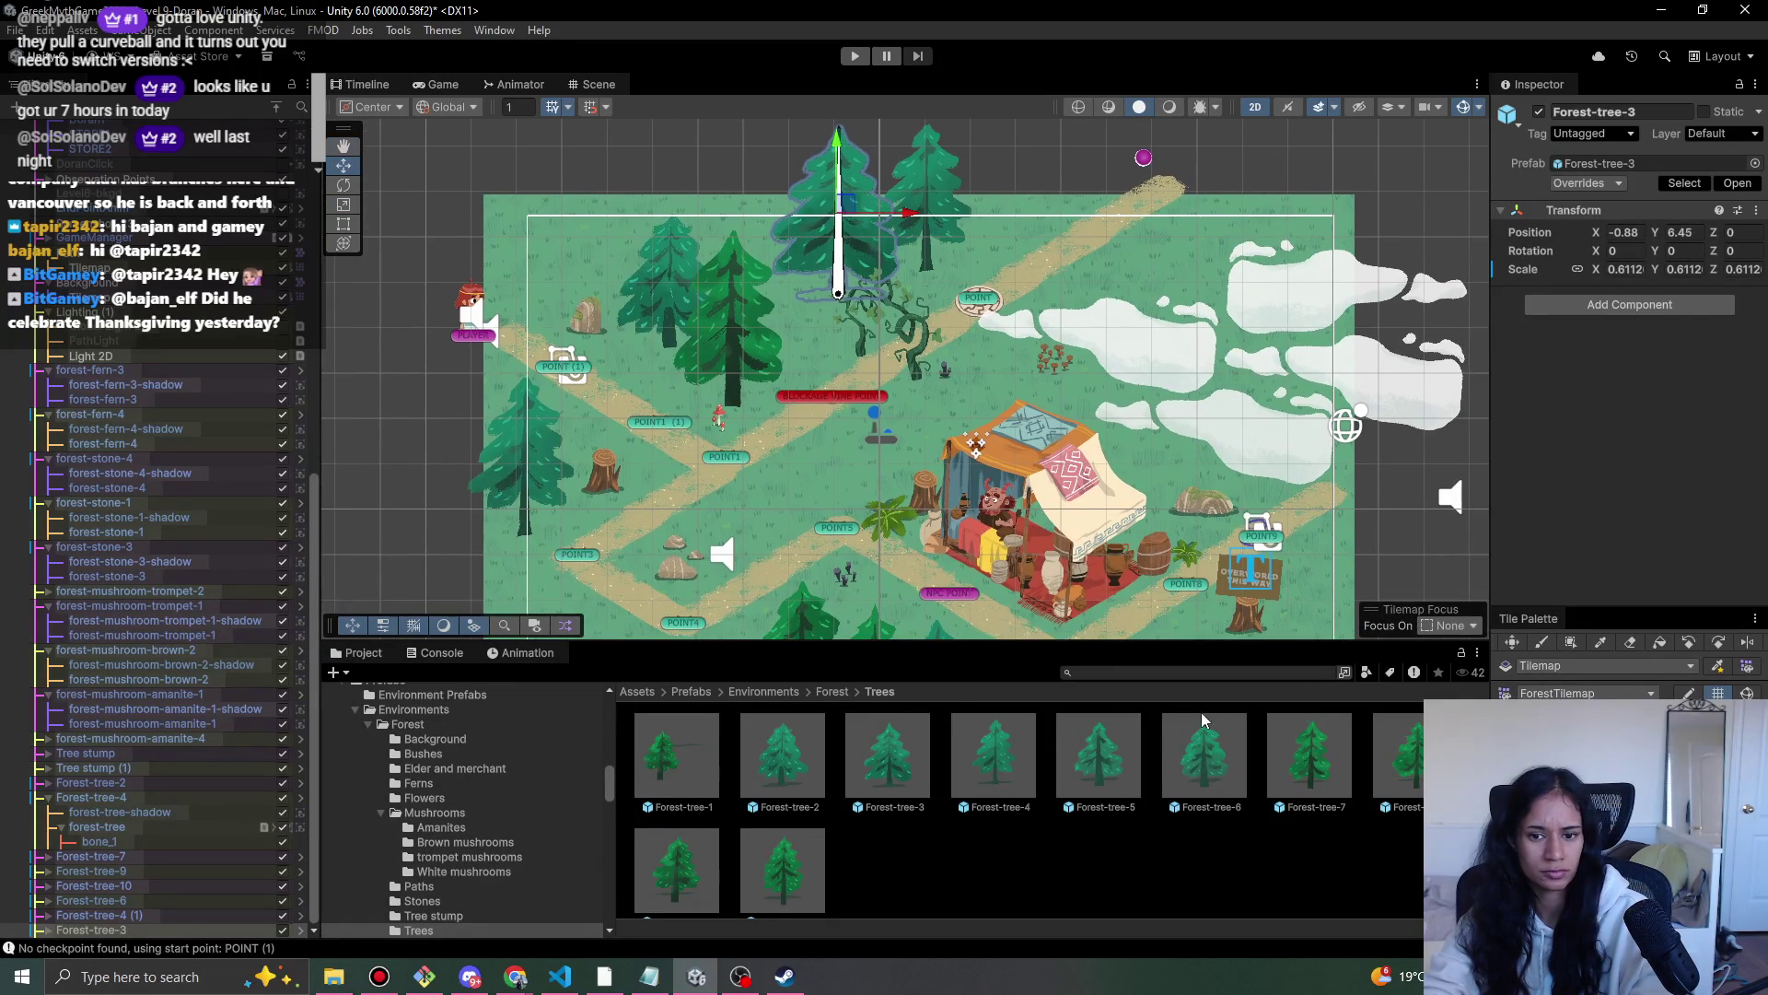
{"action": "mouse_move", "coordinate": [1407, 801]}
{"action": "left_mouse_down"}
{"action": "mouse_move", "coordinate": [741, 309]}
{"action": "mouse_move", "coordinate": [810, 321]}
{"action": "mouse_move", "coordinate": [578, 230]}
{"action": "left_mouse_up"}
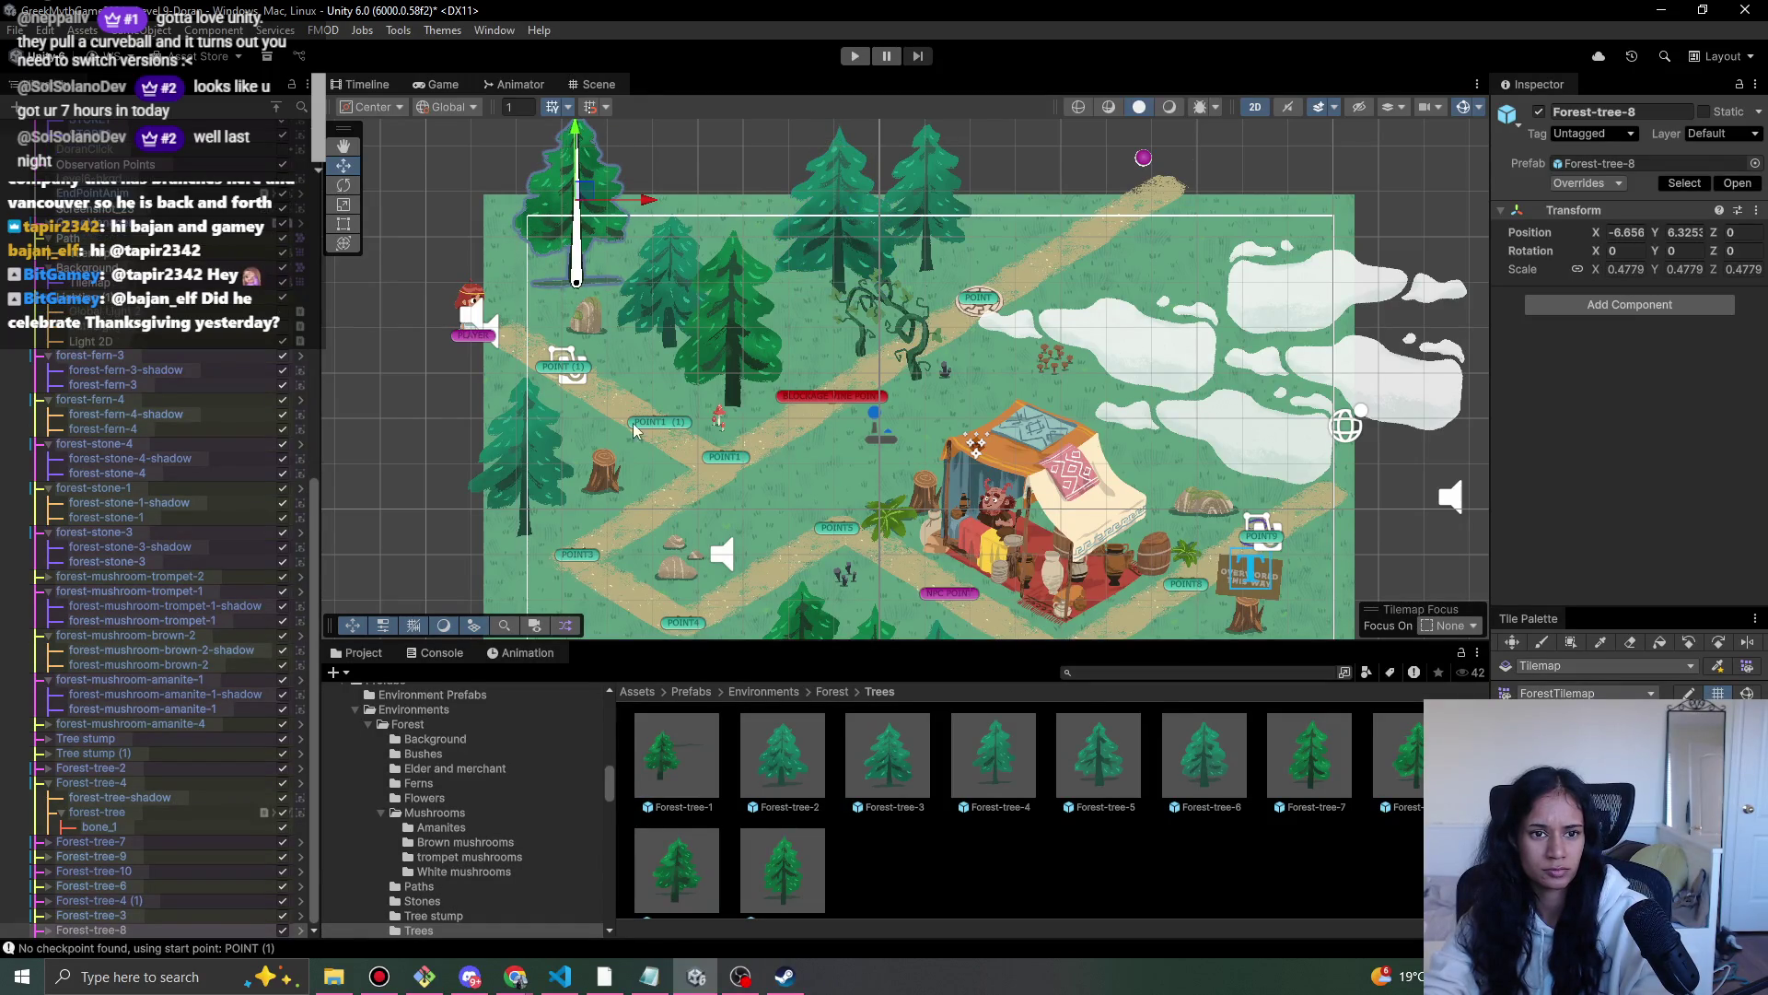
{"action": "left_click_drag", "start_coordinate": [634, 401], "coordinate": [580, 296]}
{"action": "scroll", "coordinate": [645, 369], "scroll_direction": "down", "scroll_amount": 3}
{"action": "left_click_drag", "start_coordinate": [890, 451], "coordinate": [833, 537]}
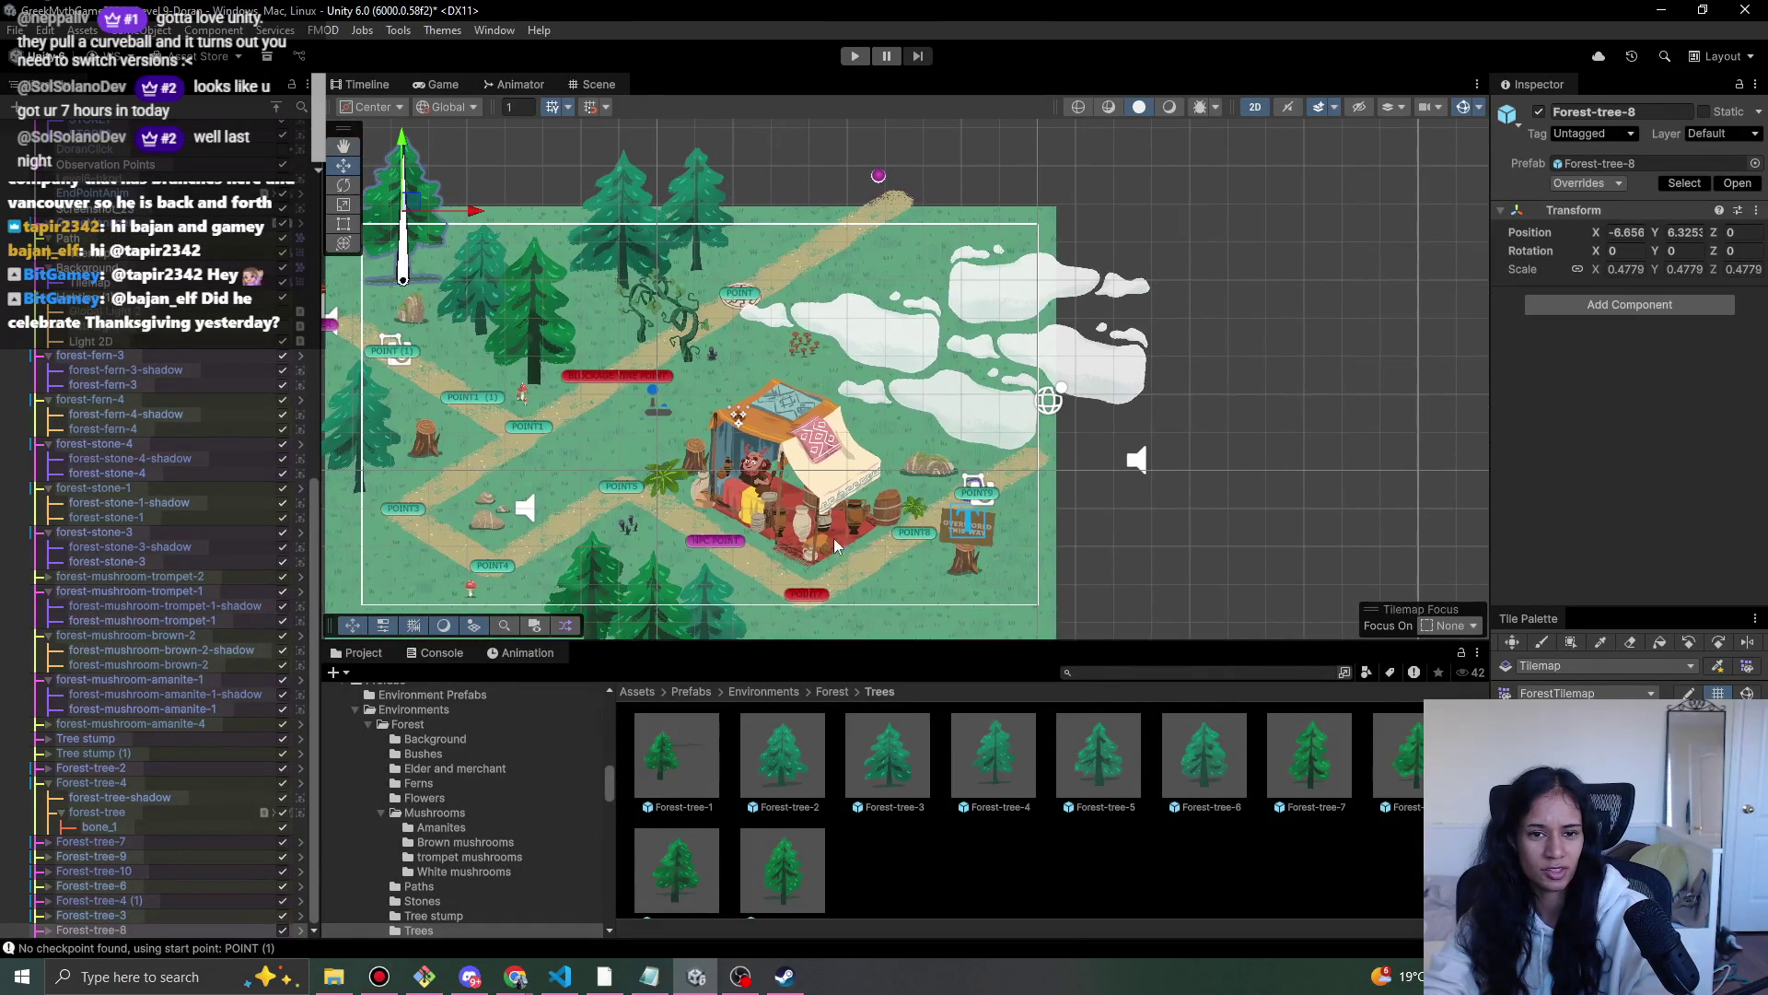
{"action": "mouse_move", "coordinate": [964, 371]}
{"action": "left_mouse_down"}
{"action": "mouse_move", "coordinate": [893, 232]}
{"action": "mouse_move", "coordinate": [836, 267]}
{"action": "left_mouse_up"}
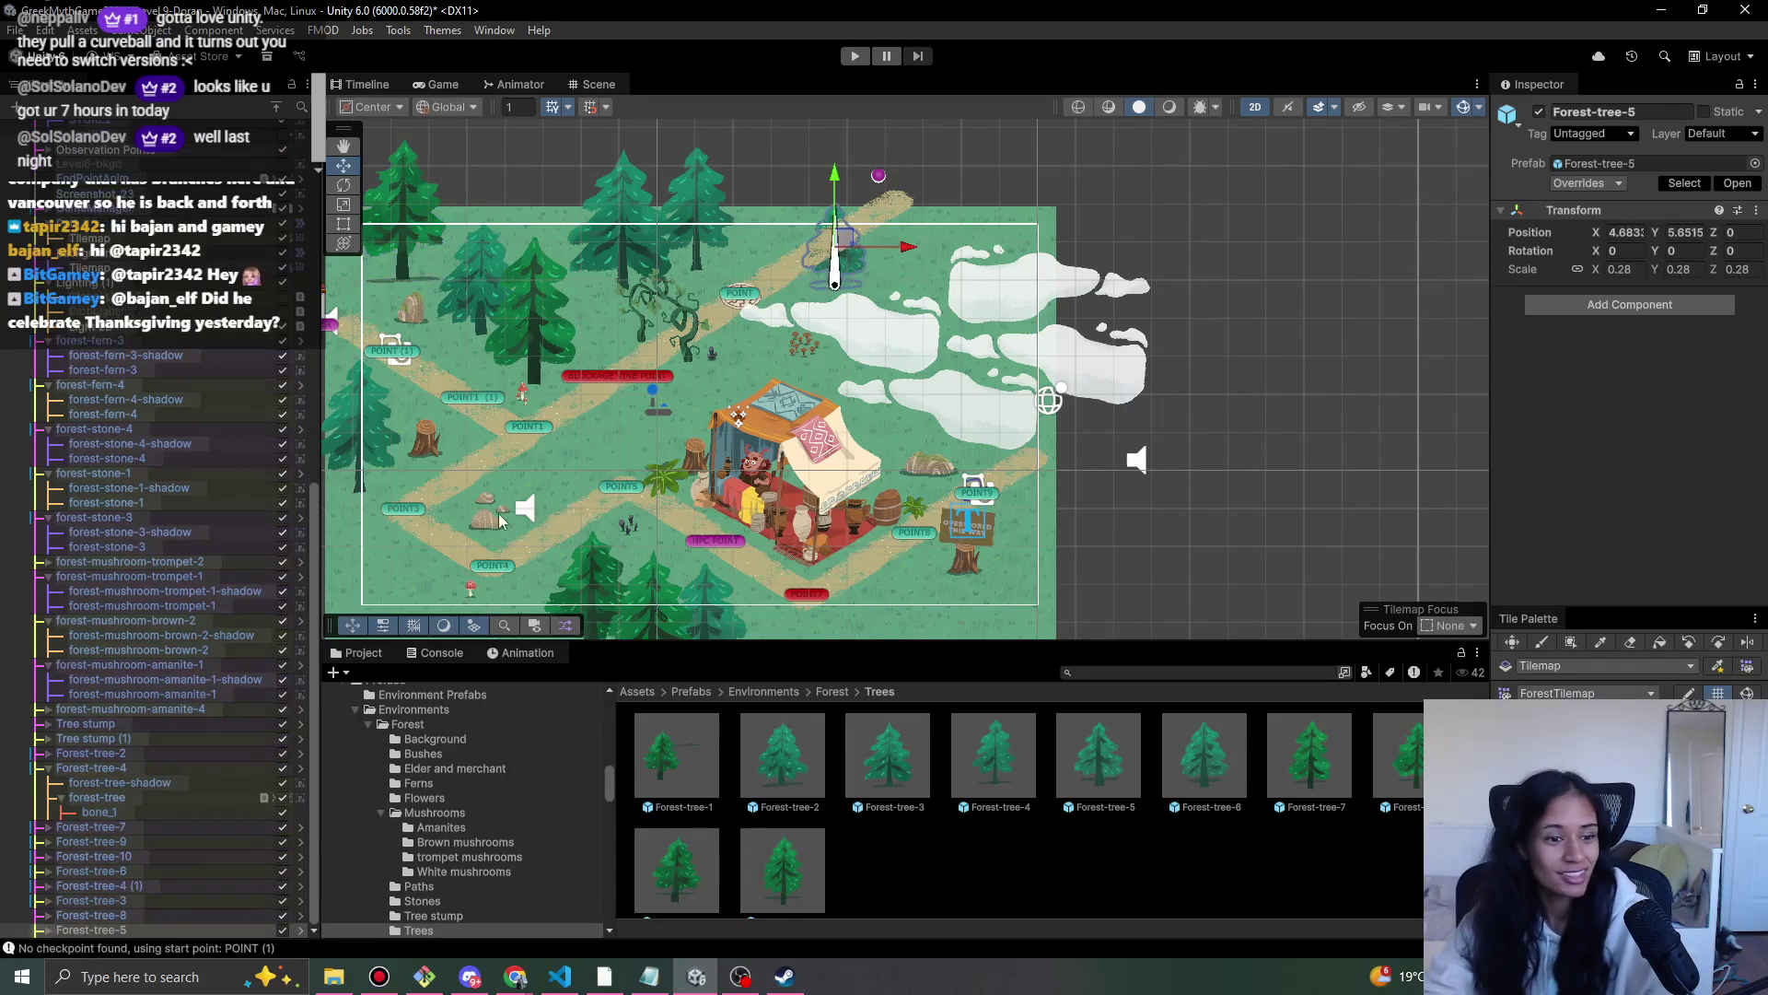
- Expand Forest-tree-5 and select its shadow sprite to change its sorting order
{"action": "left_click", "coordinate": [44, 930]}
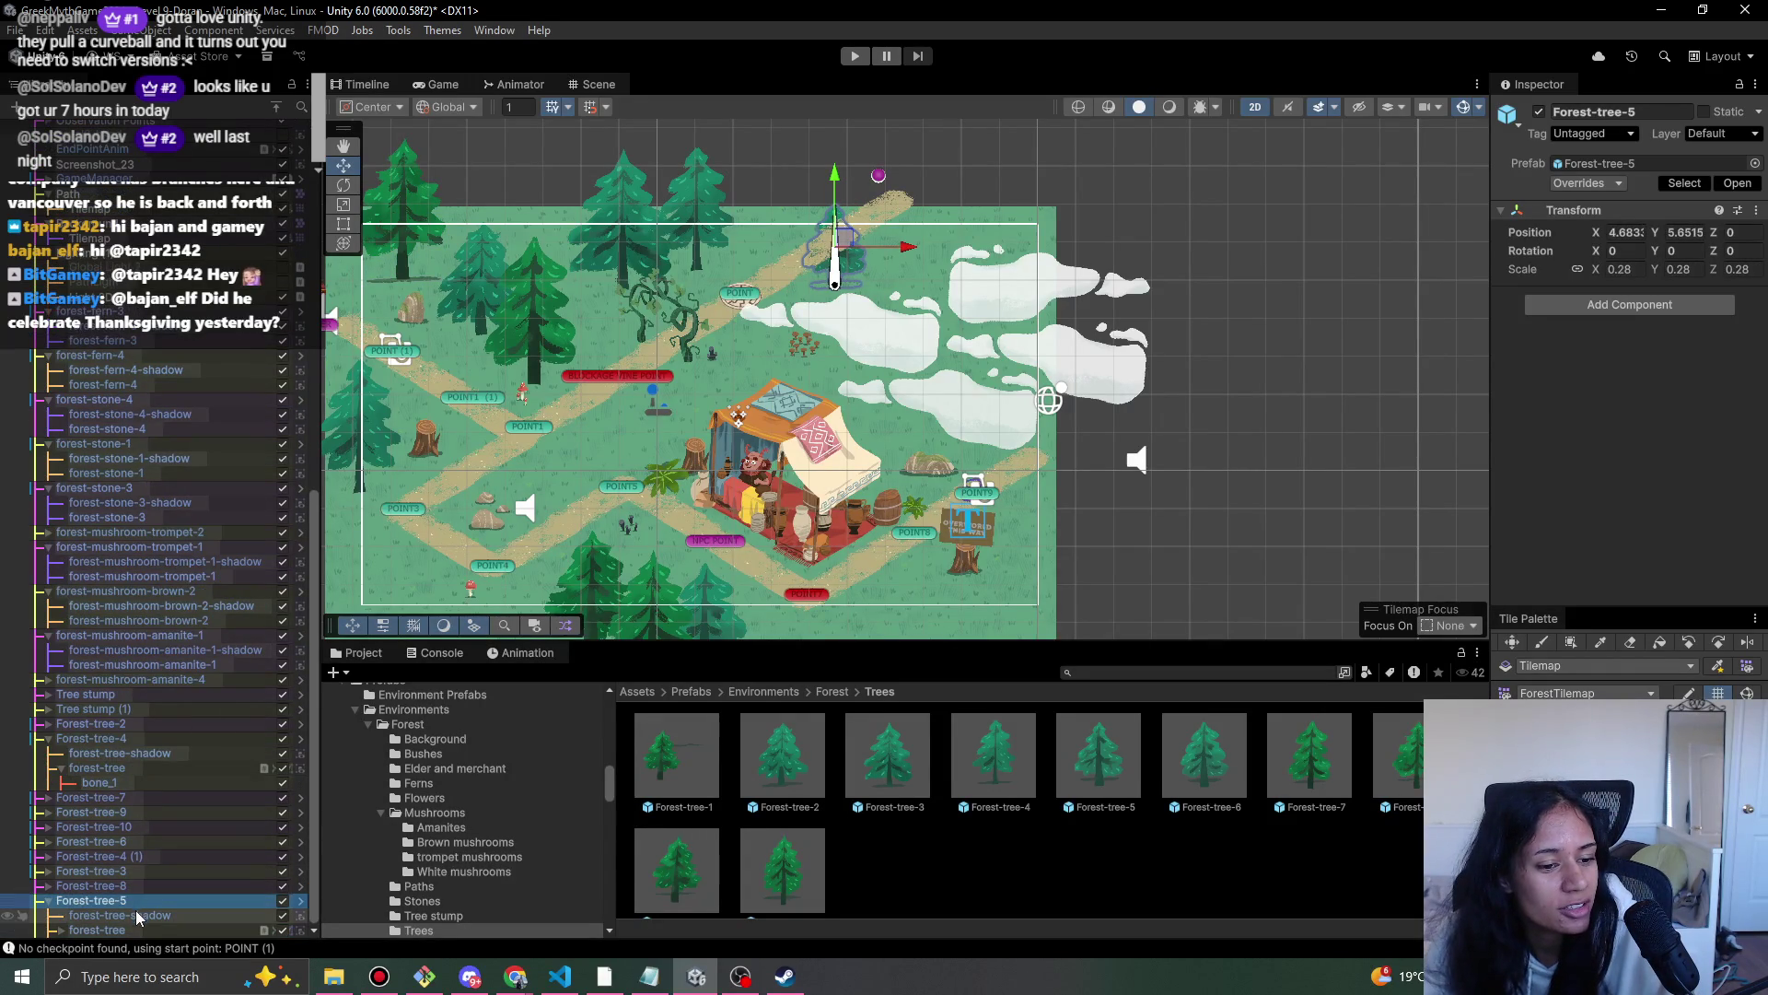
{"action": "left_click", "coordinate": [135, 912]}
{"action": "left_click", "coordinate": [133, 929]}
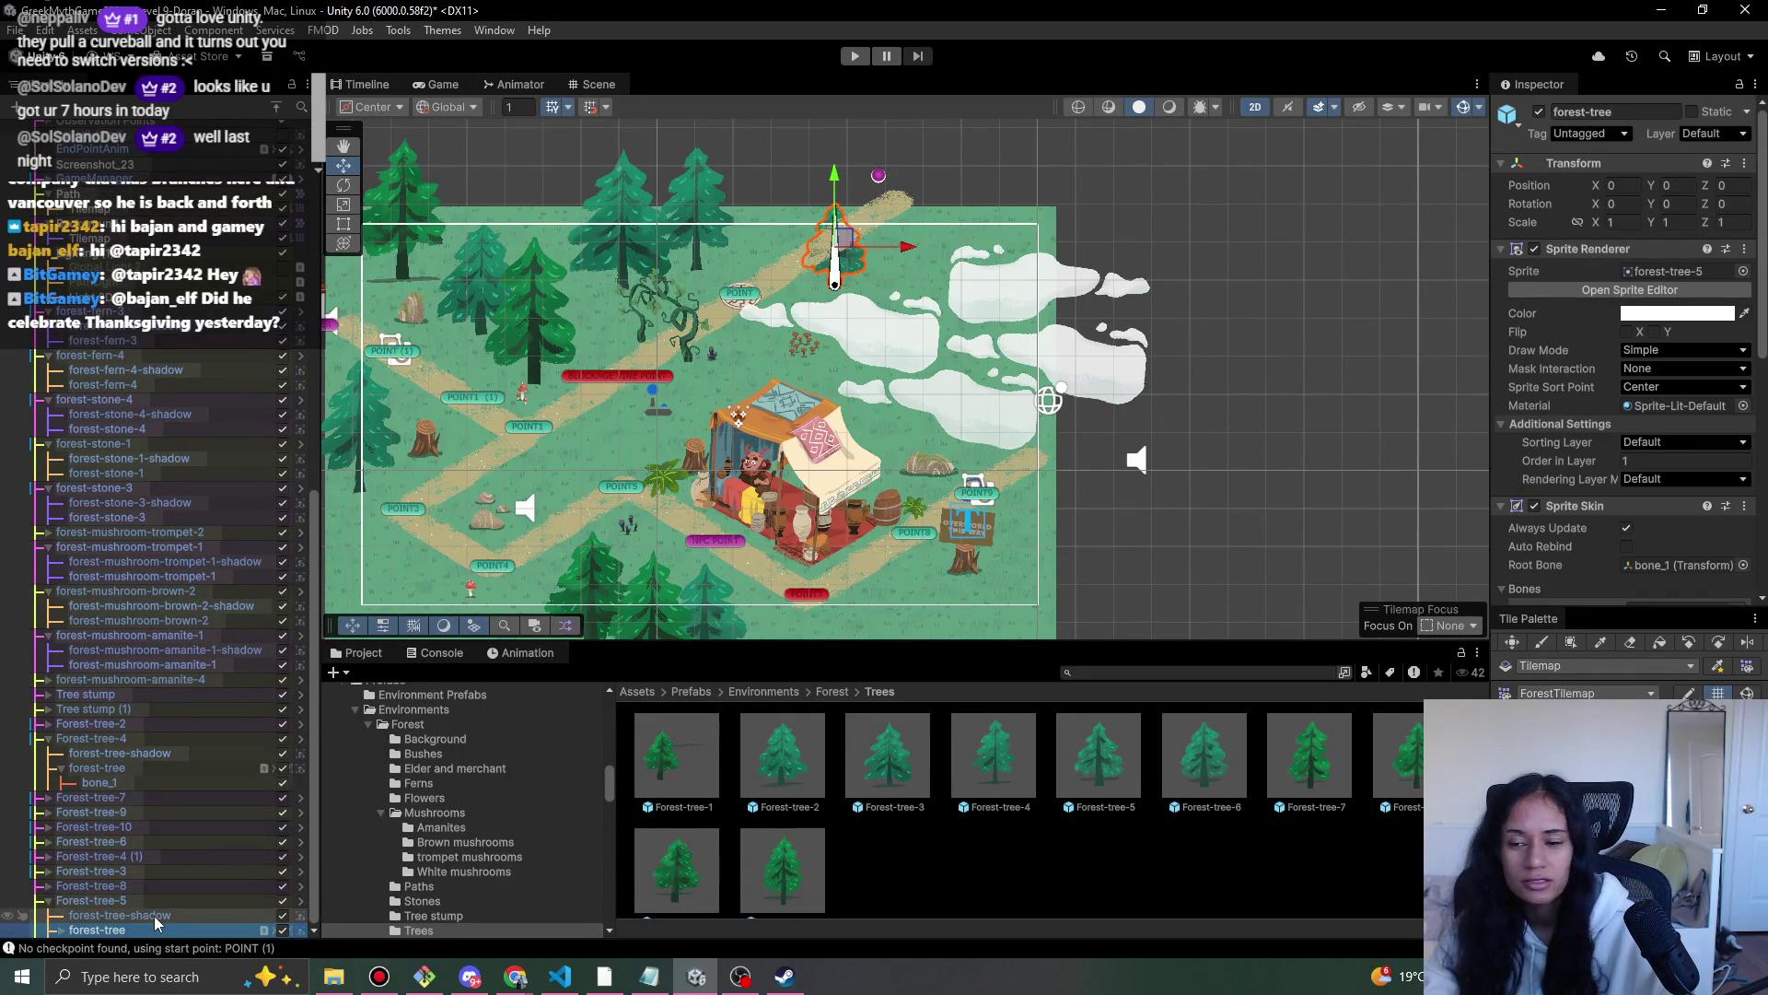
{"action": "left_click", "coordinate": [153, 916]}
{"action": "left_click", "coordinate": [161, 930]}
{"action": "type", "text": "2"}
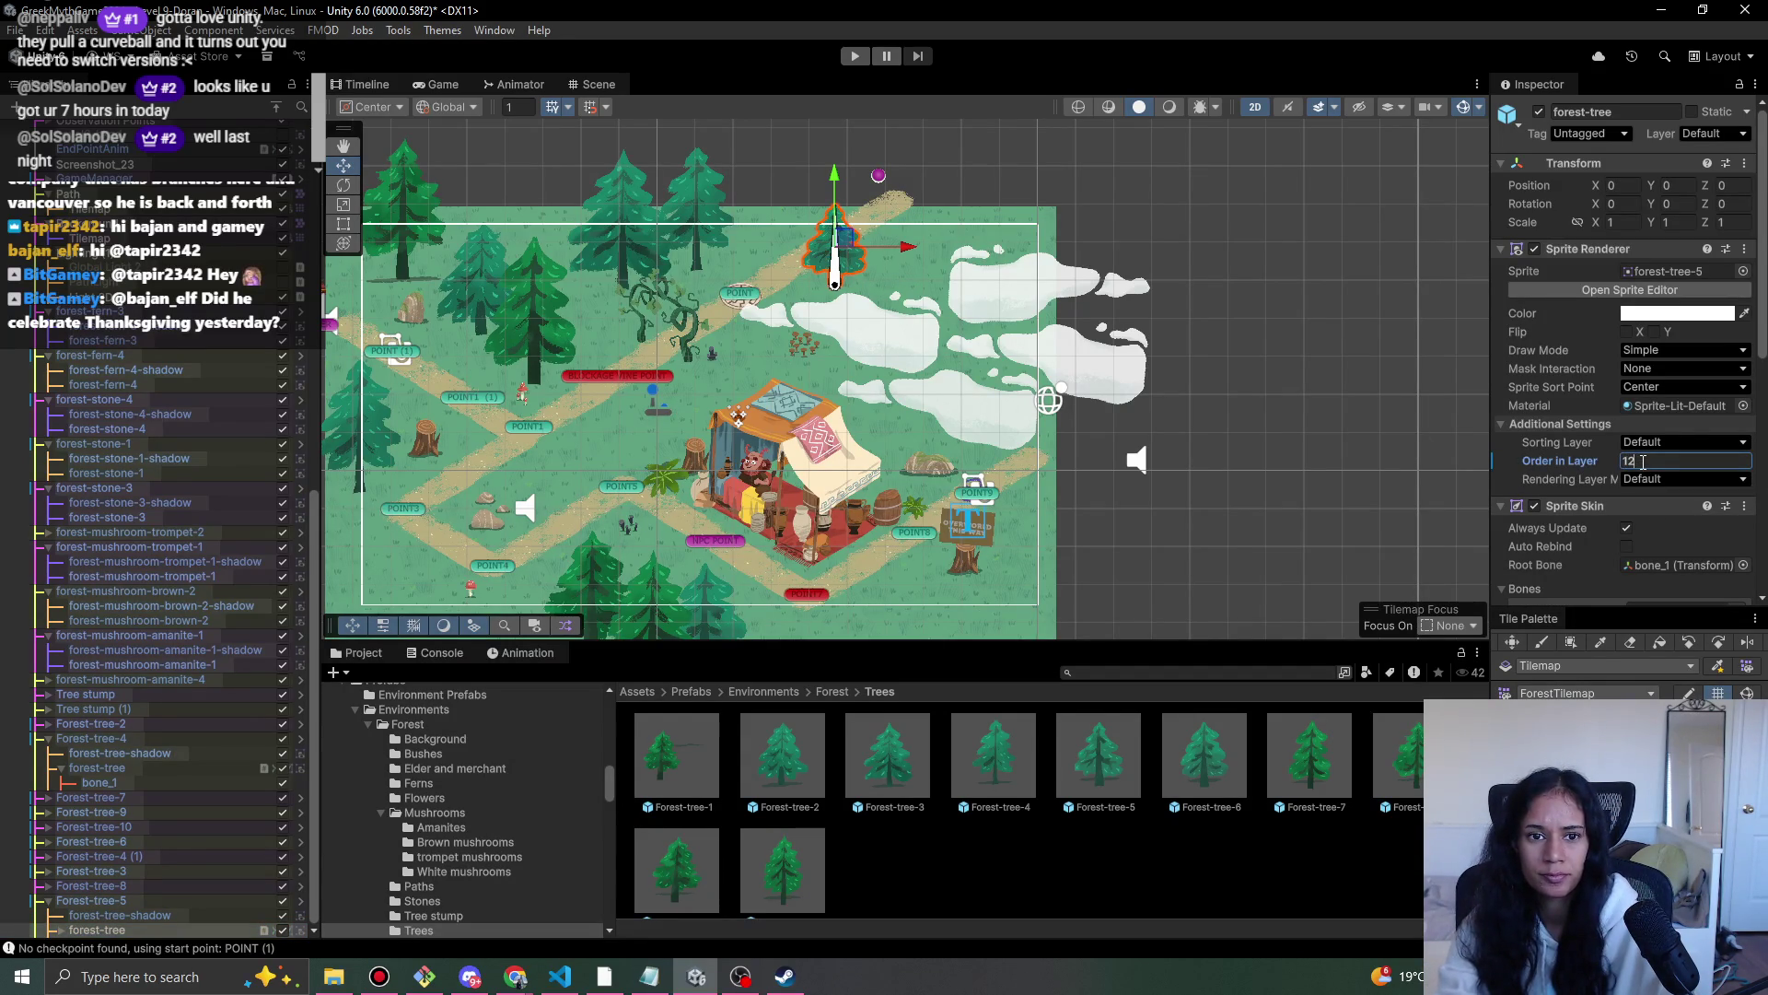
{"action": "left_click", "coordinate": [138, 915]}
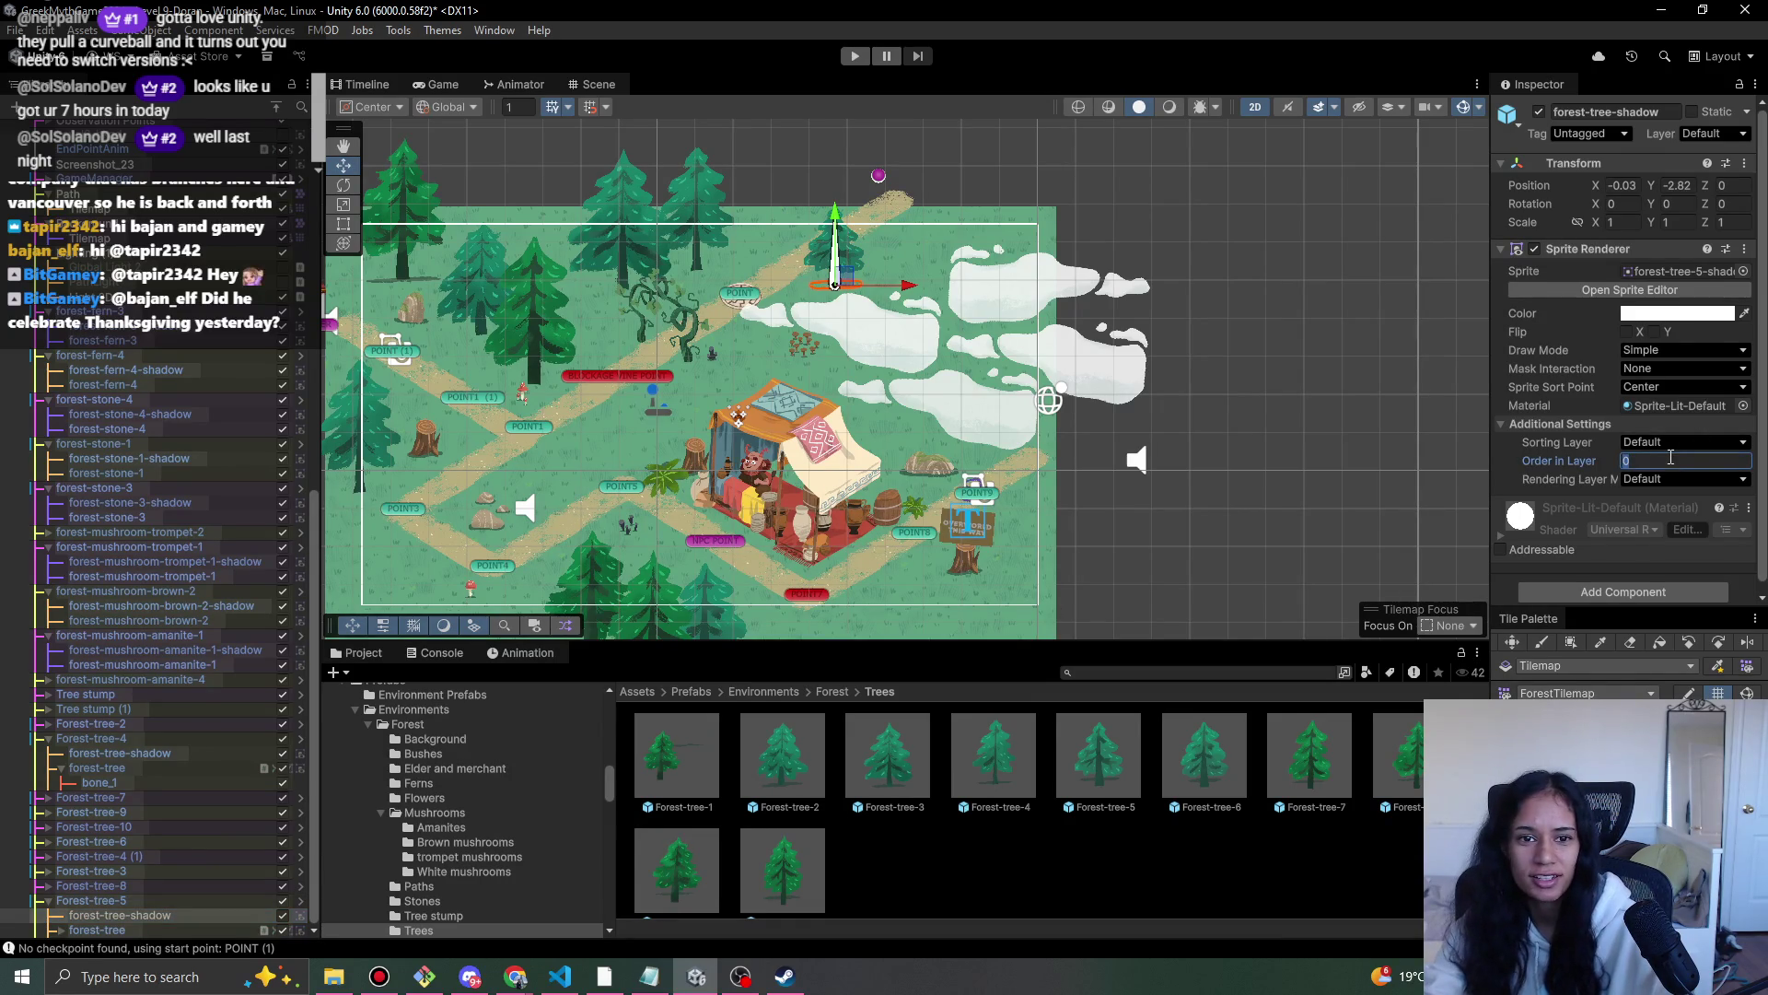
- Set Order in Layer 1 on the shadows of Forest-tree-4 (1), Forest-tree-3 and Forest-tree-8
{"action": "left_click", "coordinate": [49, 886]}
{"action": "left_click", "coordinate": [49, 870]}
{"action": "left_click", "coordinate": [48, 855]}
{"action": "left_click", "coordinate": [49, 840]}
{"action": "scroll", "coordinate": [101, 836], "scroll_direction": "down", "scroll_amount": 3}
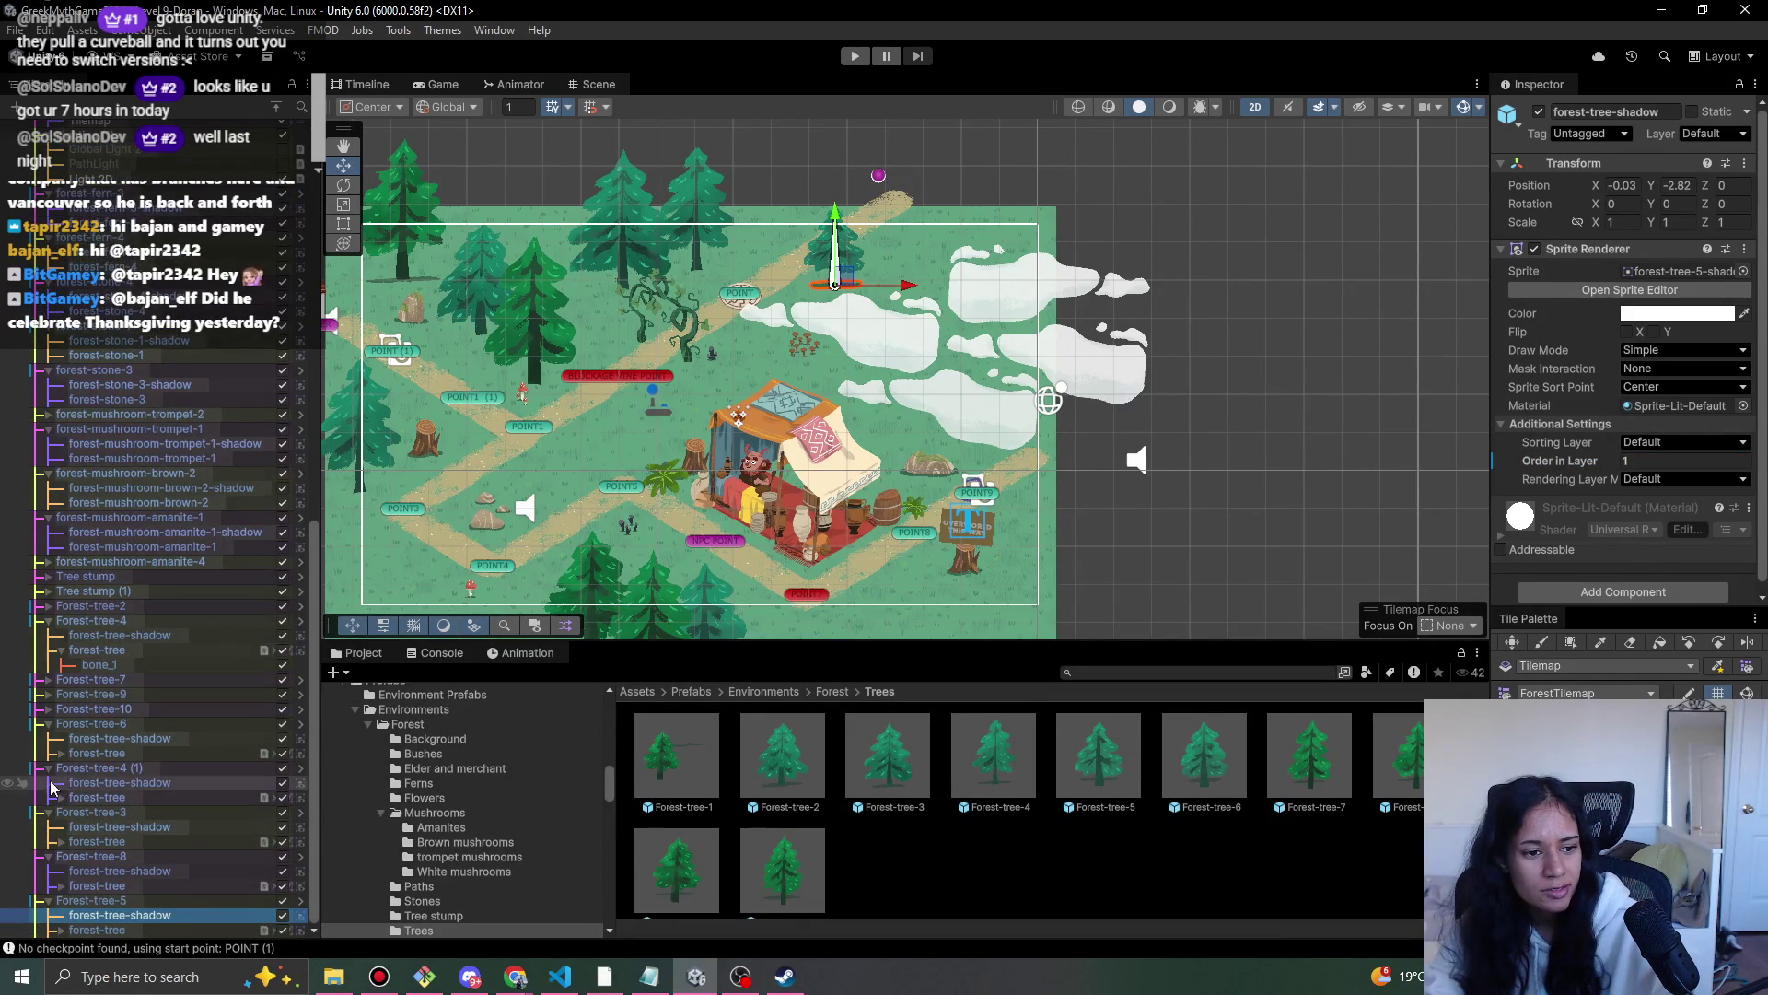
{"action": "left_click", "coordinate": [120, 782]}
{"action": "left_click", "coordinate": [144, 826], "text": "ctrl"}
{"action": "left_click", "coordinate": [129, 870], "text": "ctrl"}
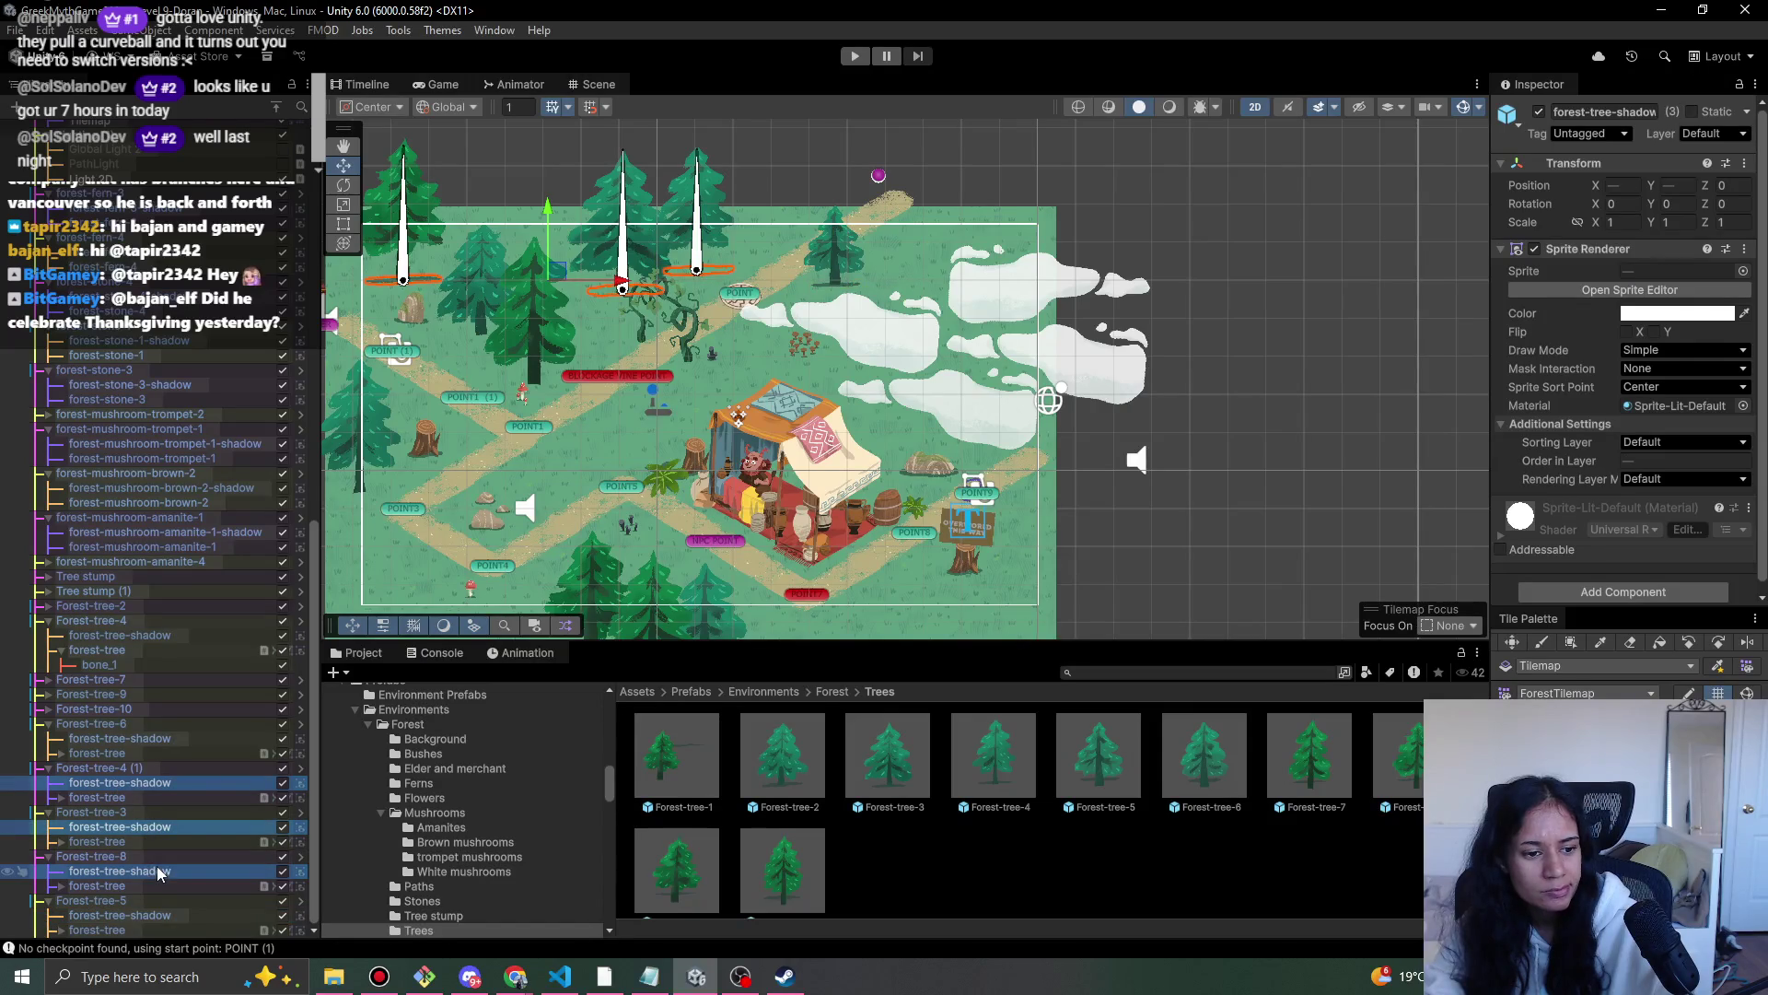
{"action": "left_click", "coordinate": [1722, 459]}
{"action": "type", "text": "1"}
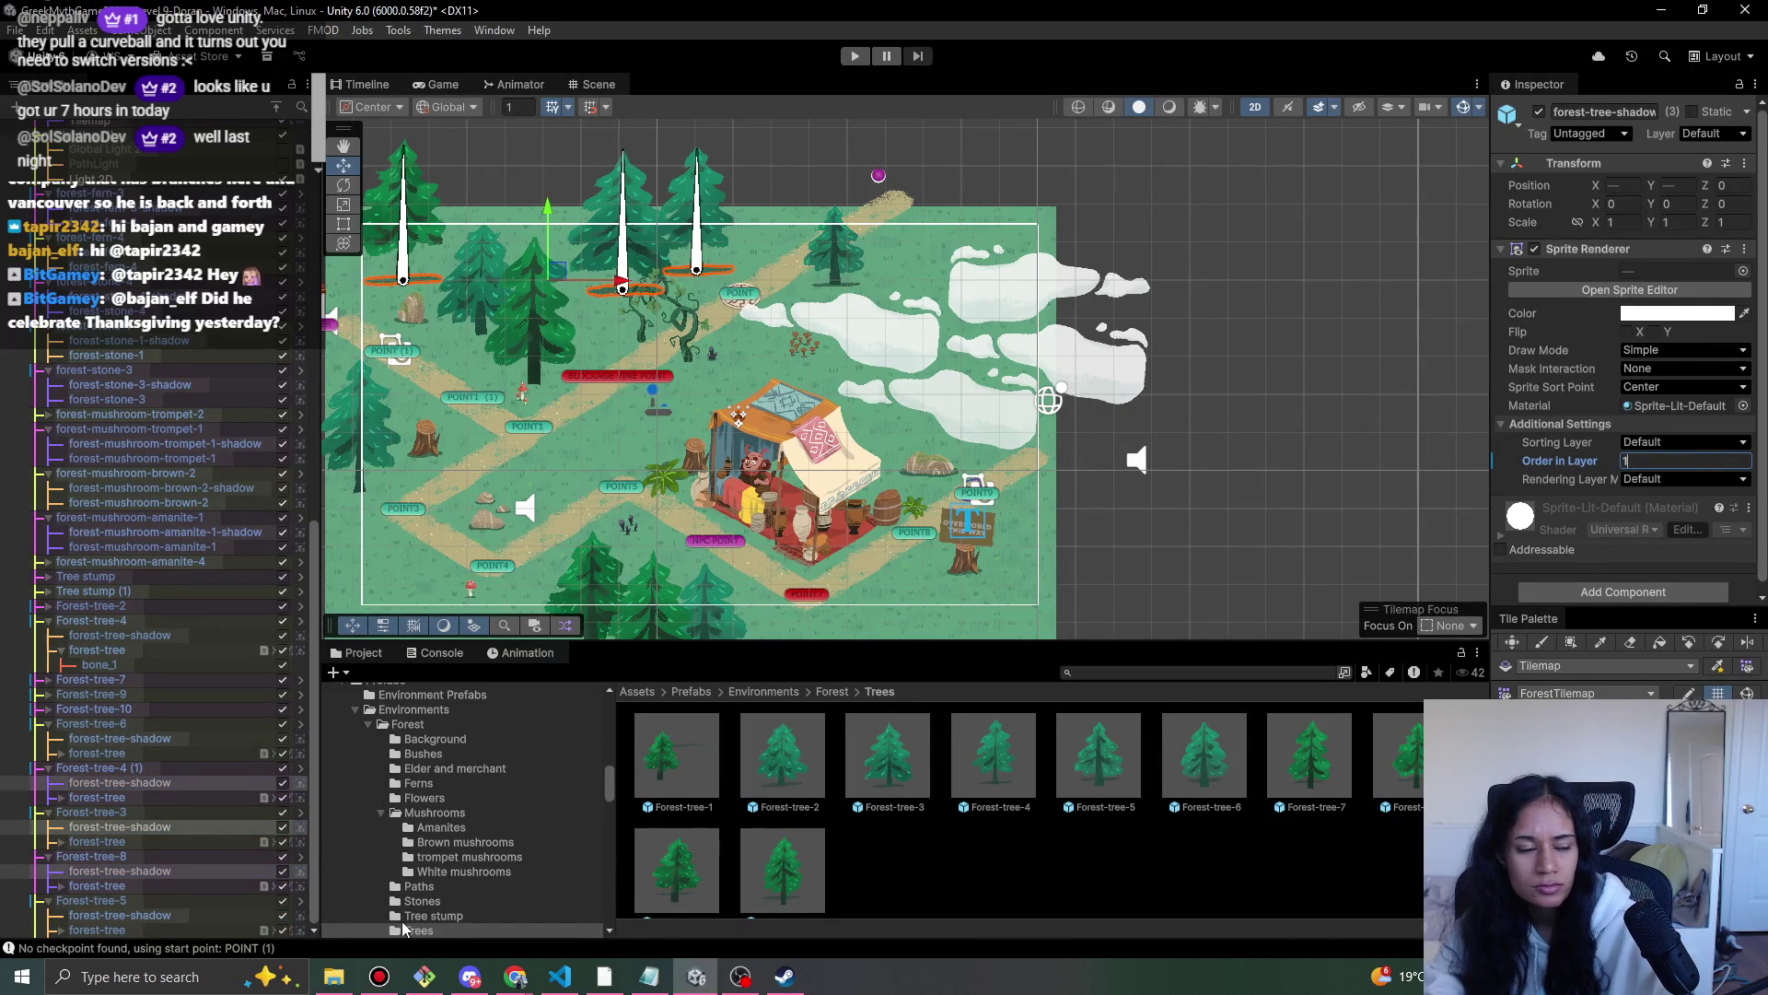
- Set Order in Layer 1 on the shadows of Forest-tree-6, Forest-tree-10 and Forest-tree-9
{"action": "left_click", "coordinate": [101, 737]}
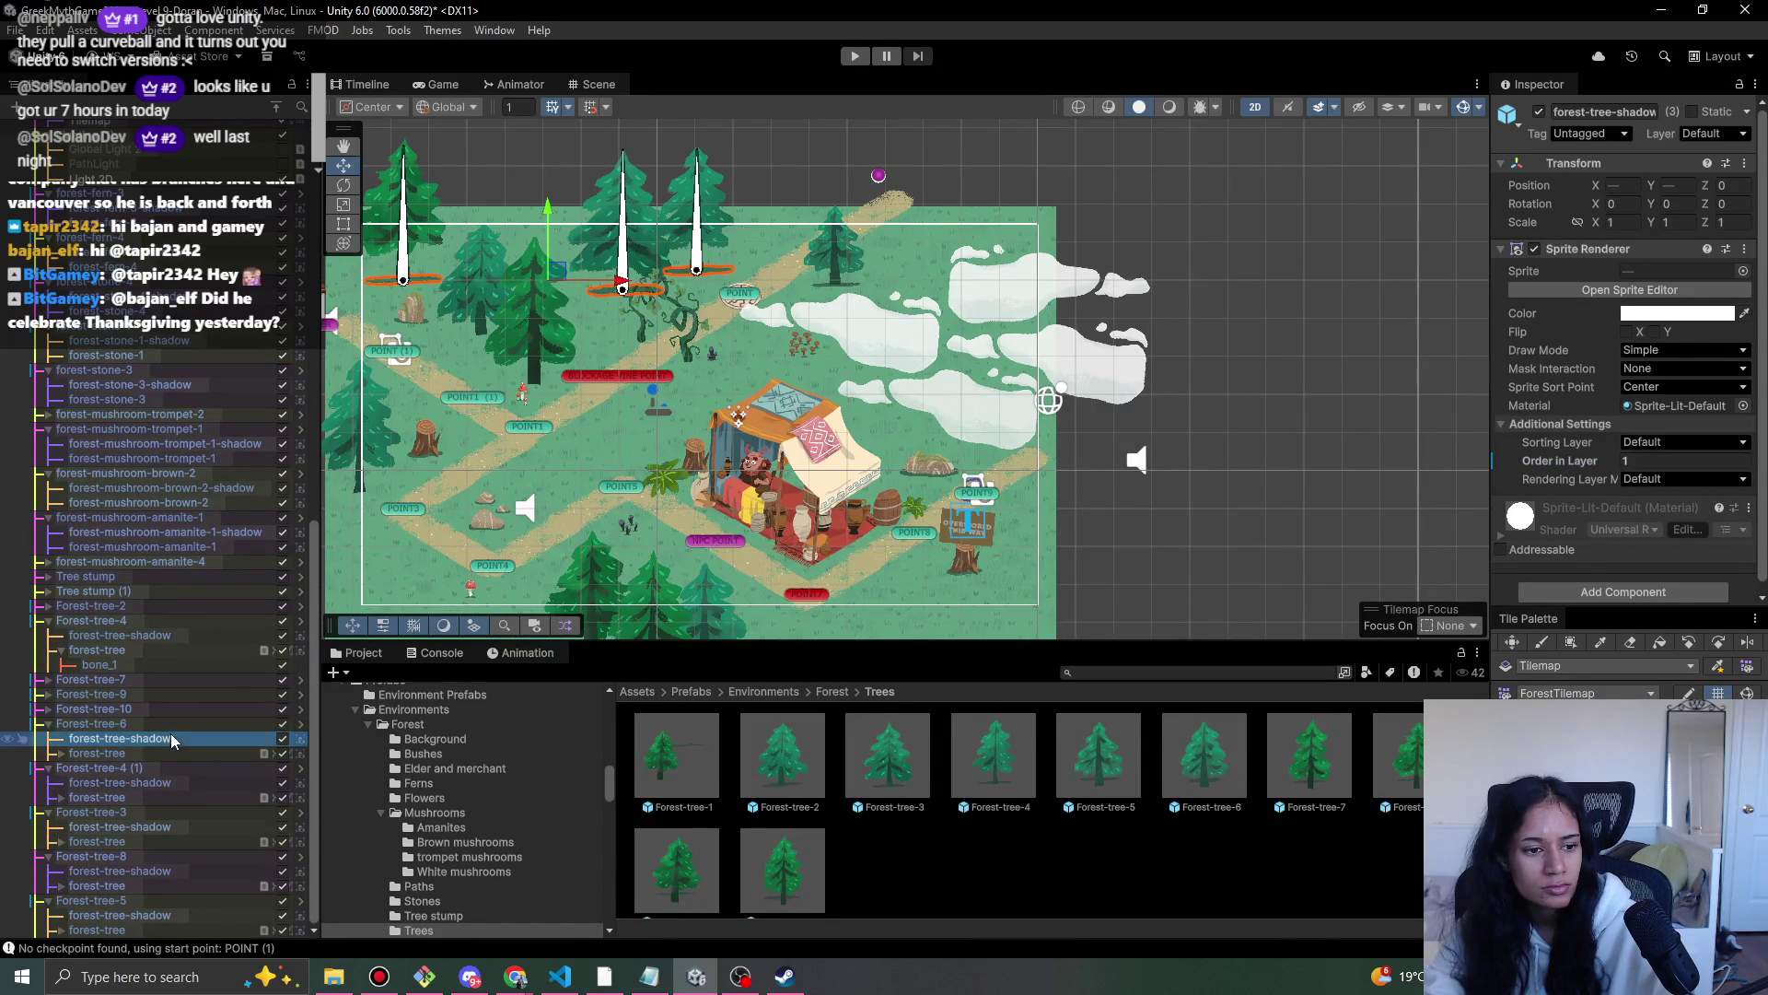
{"action": "left_click", "coordinate": [41, 709]}
{"action": "left_click", "coordinate": [41, 693]}
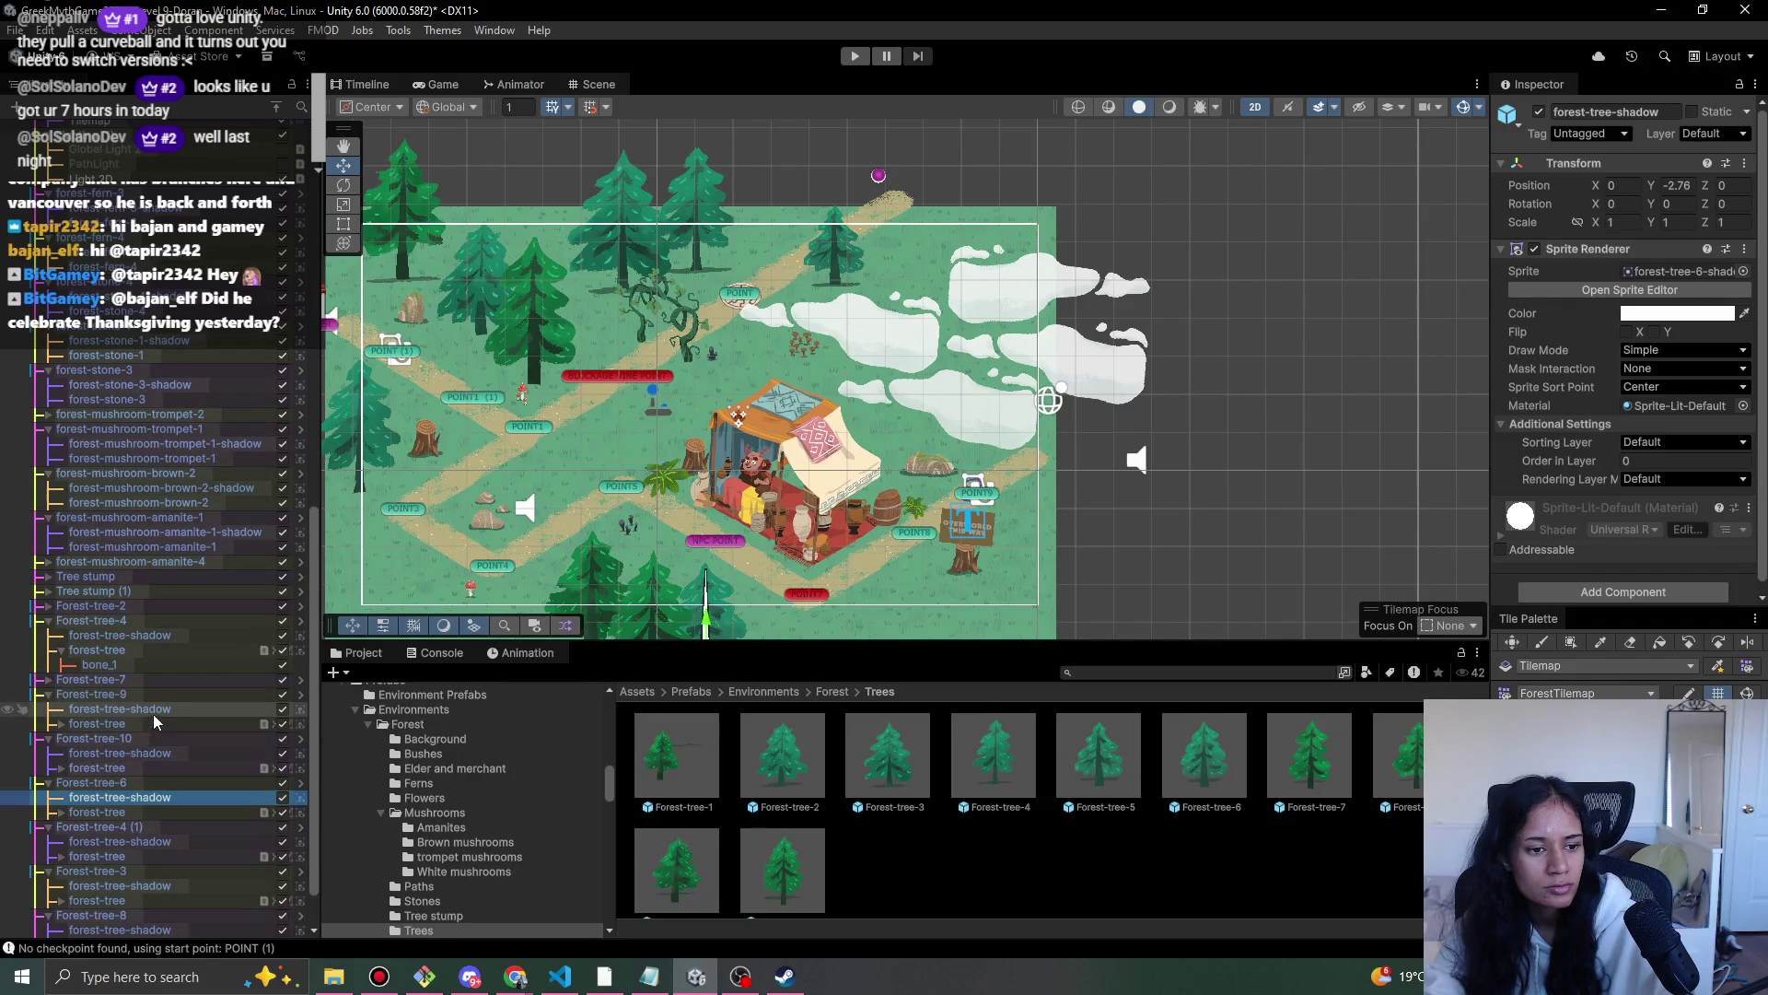
{"action": "left_click", "coordinate": [153, 753], "text": "ctrl"}
{"action": "left_click", "coordinate": [163, 696], "text": "ctrl"}
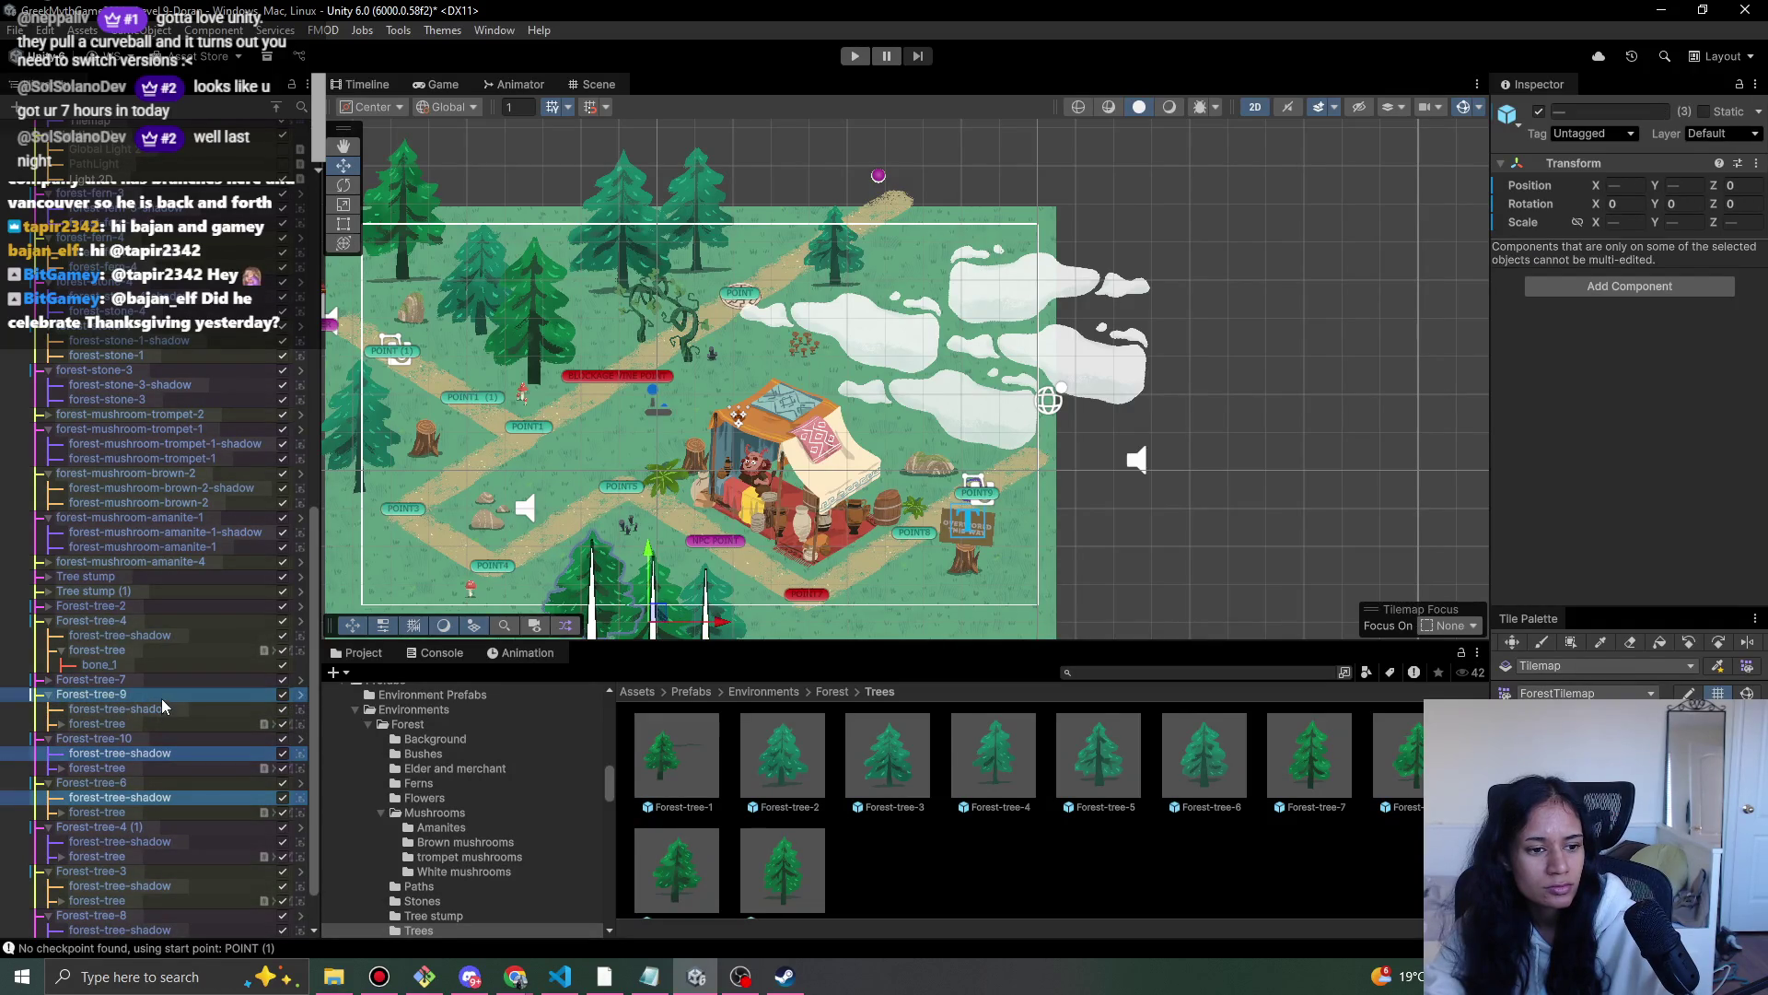
{"action": "left_click", "coordinate": [162, 693], "text": "ctrl"}
{"action": "left_click", "coordinate": [162, 708], "text": "ctrl"}
{"action": "left_click", "coordinate": [1669, 460]}
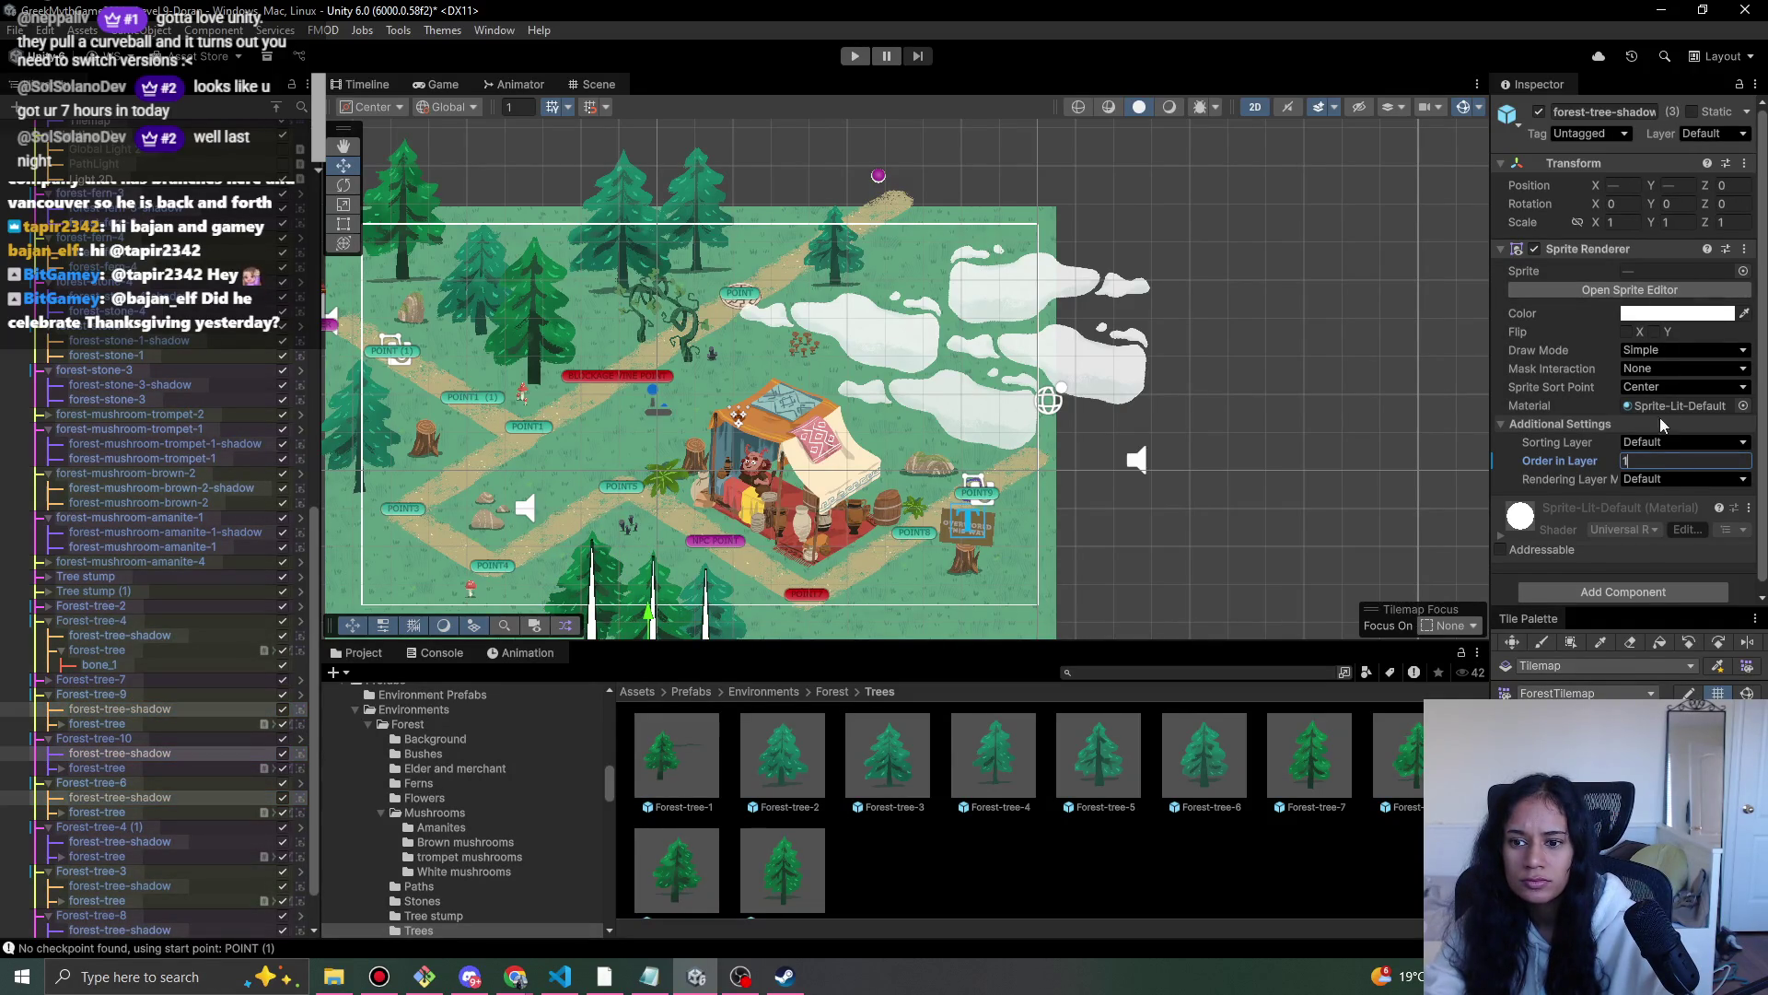
{"action": "left_click", "coordinate": [97, 767]}
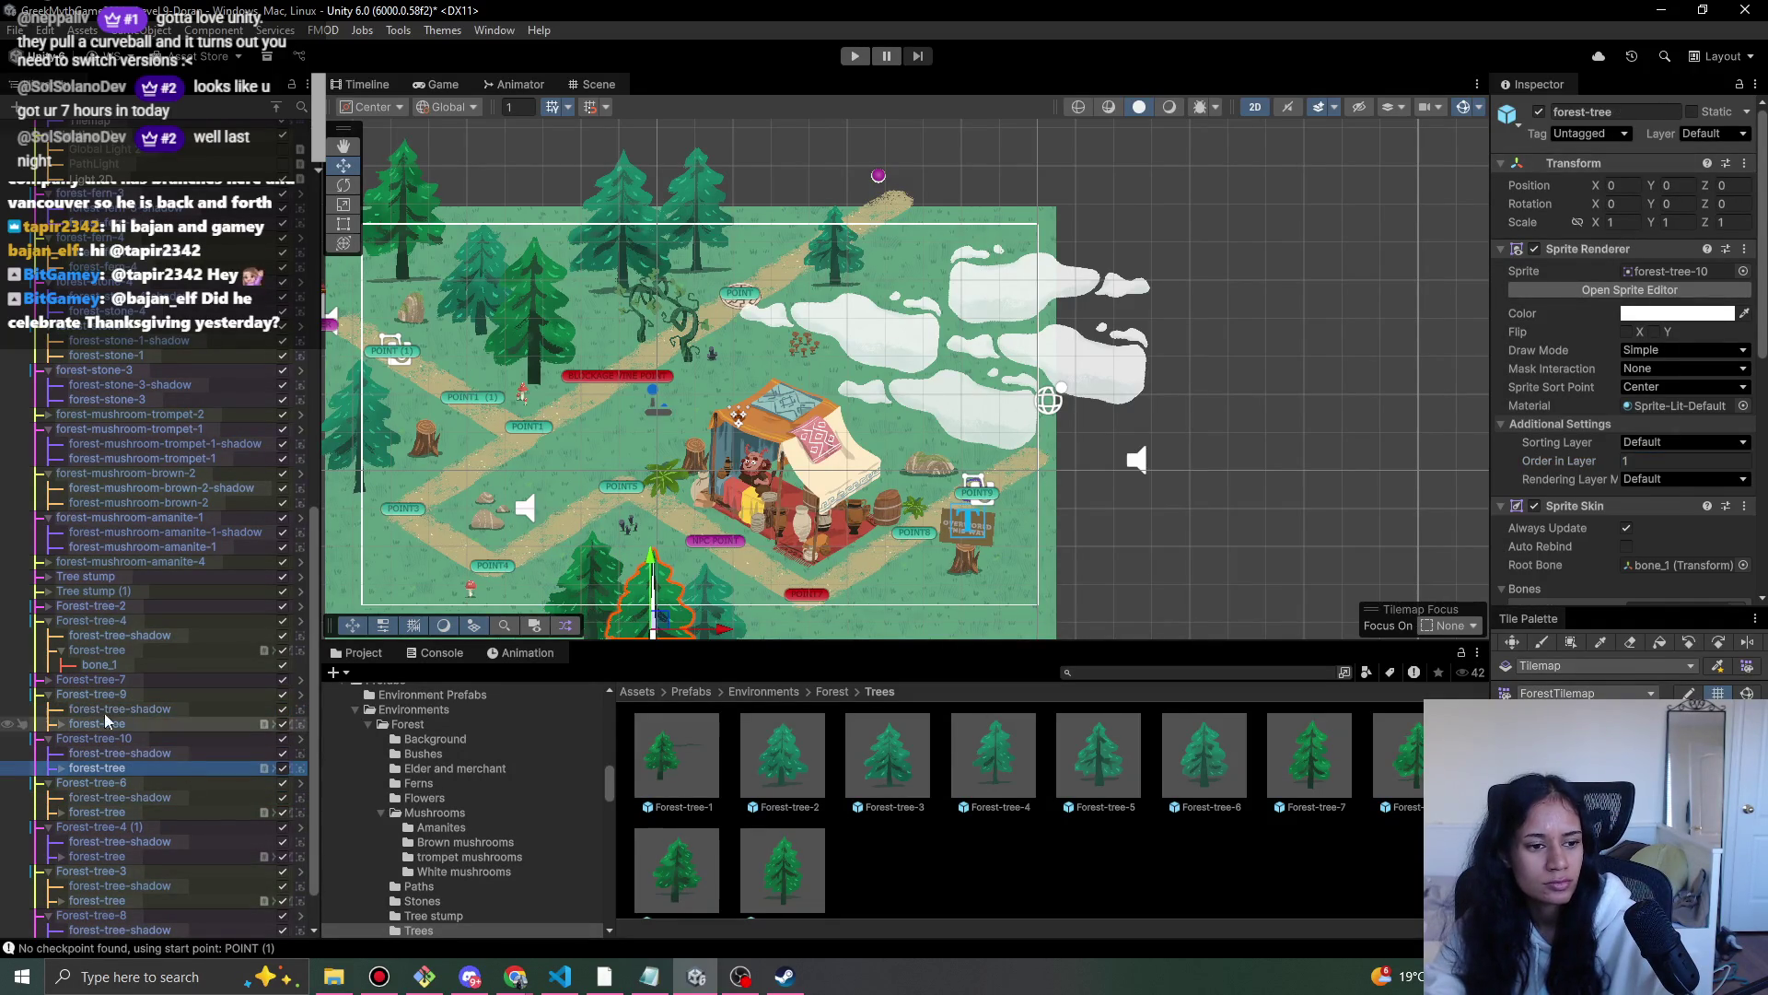
- Collapse the tree groups and review prefab overrides for Forest-tree-9 through Forest-tree-5
{"action": "left_click", "coordinate": [278, 107]}
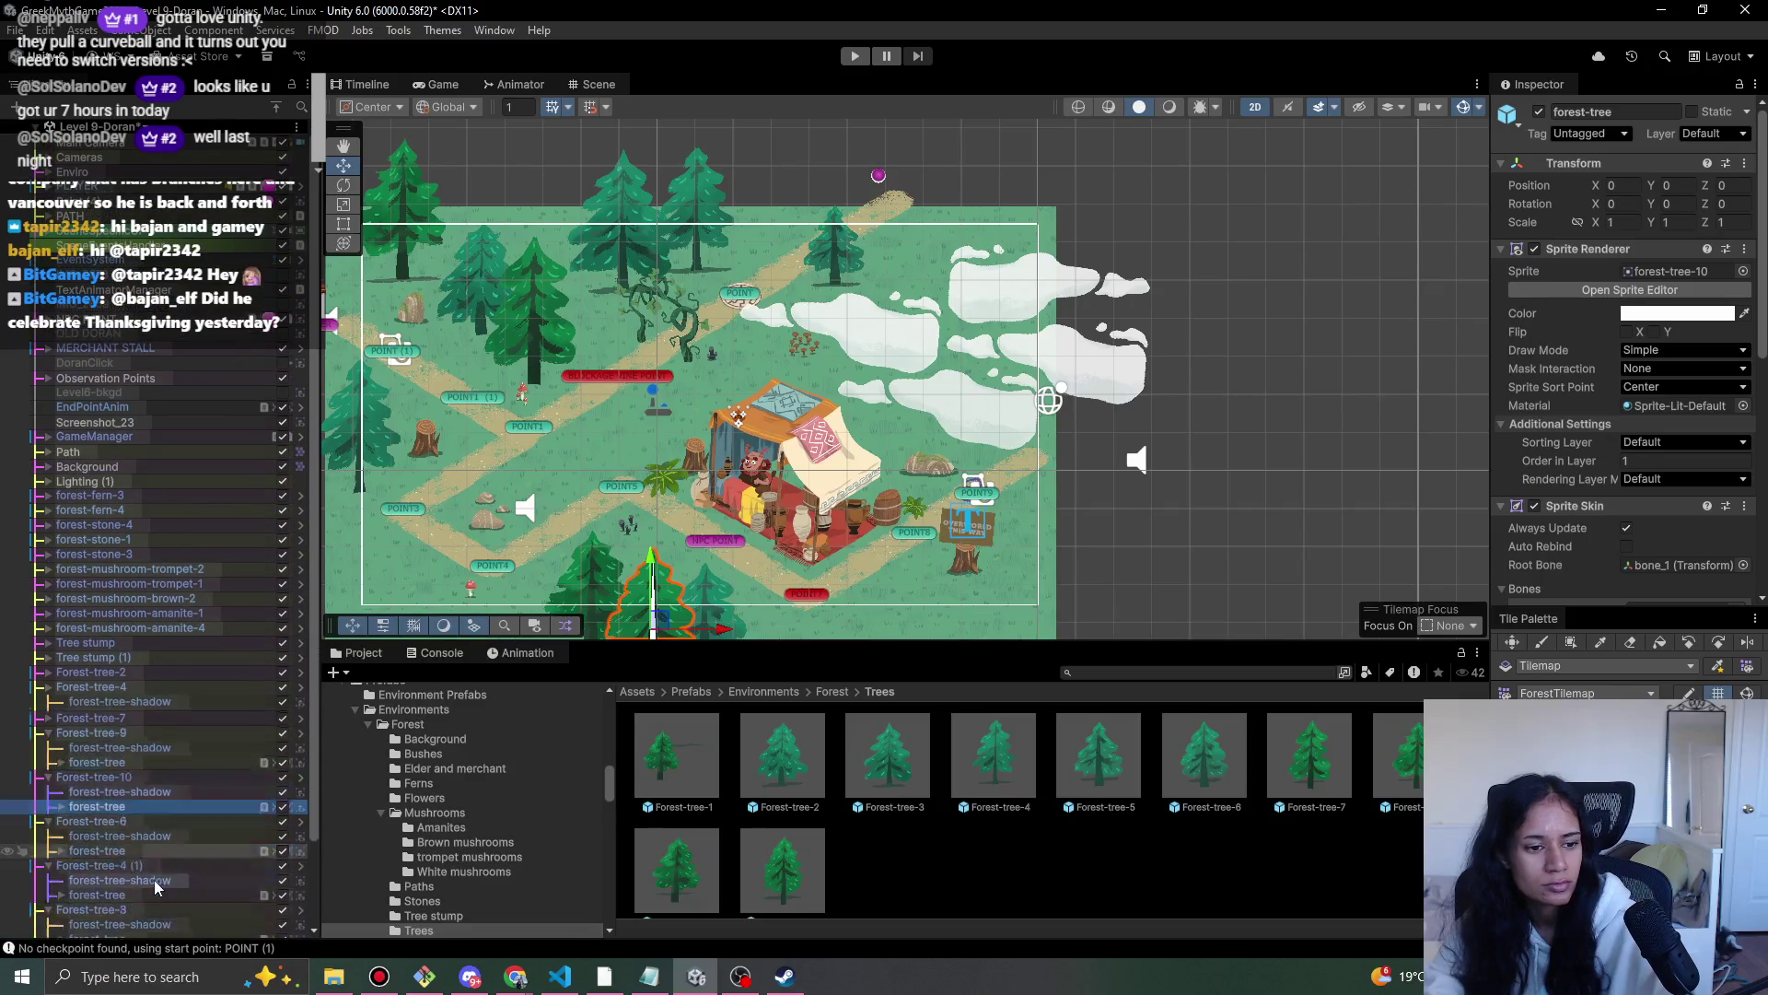
{"action": "left_click", "coordinate": [138, 807]}
{"action": "left_click", "coordinate": [150, 719], "text": "shift"}
{"action": "left_click", "coordinate": [1586, 183]}
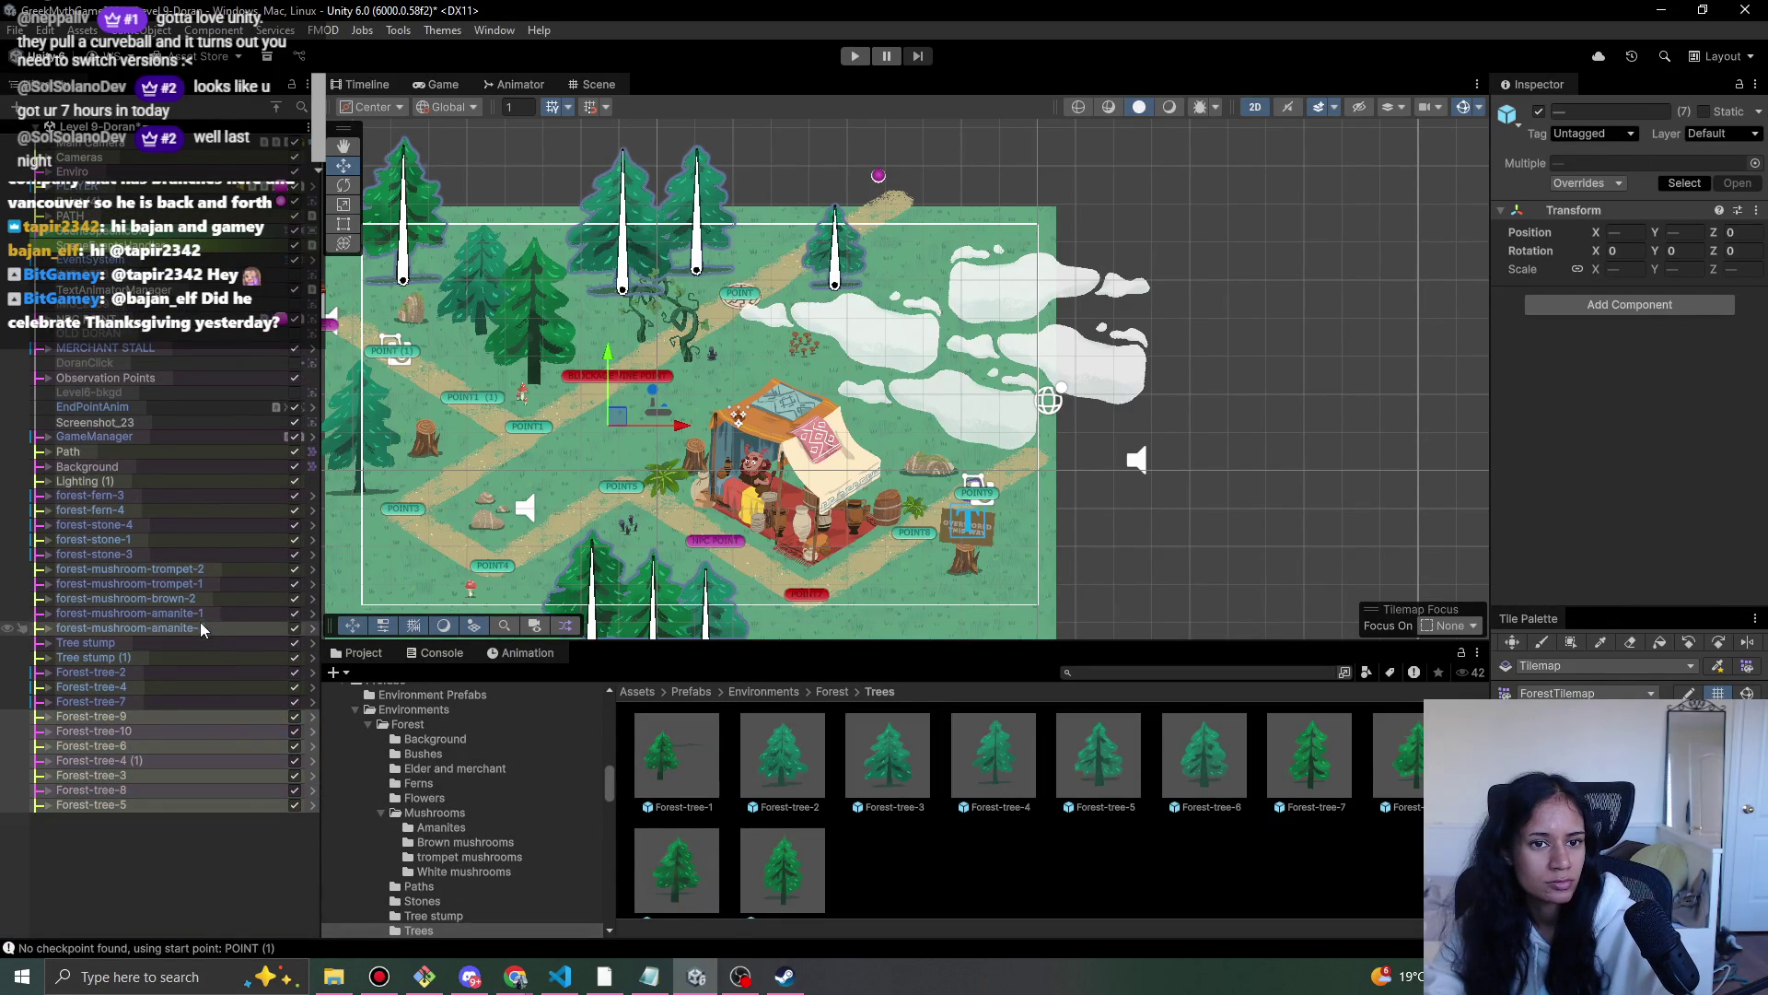
{"action": "left_click", "coordinate": [184, 687]}
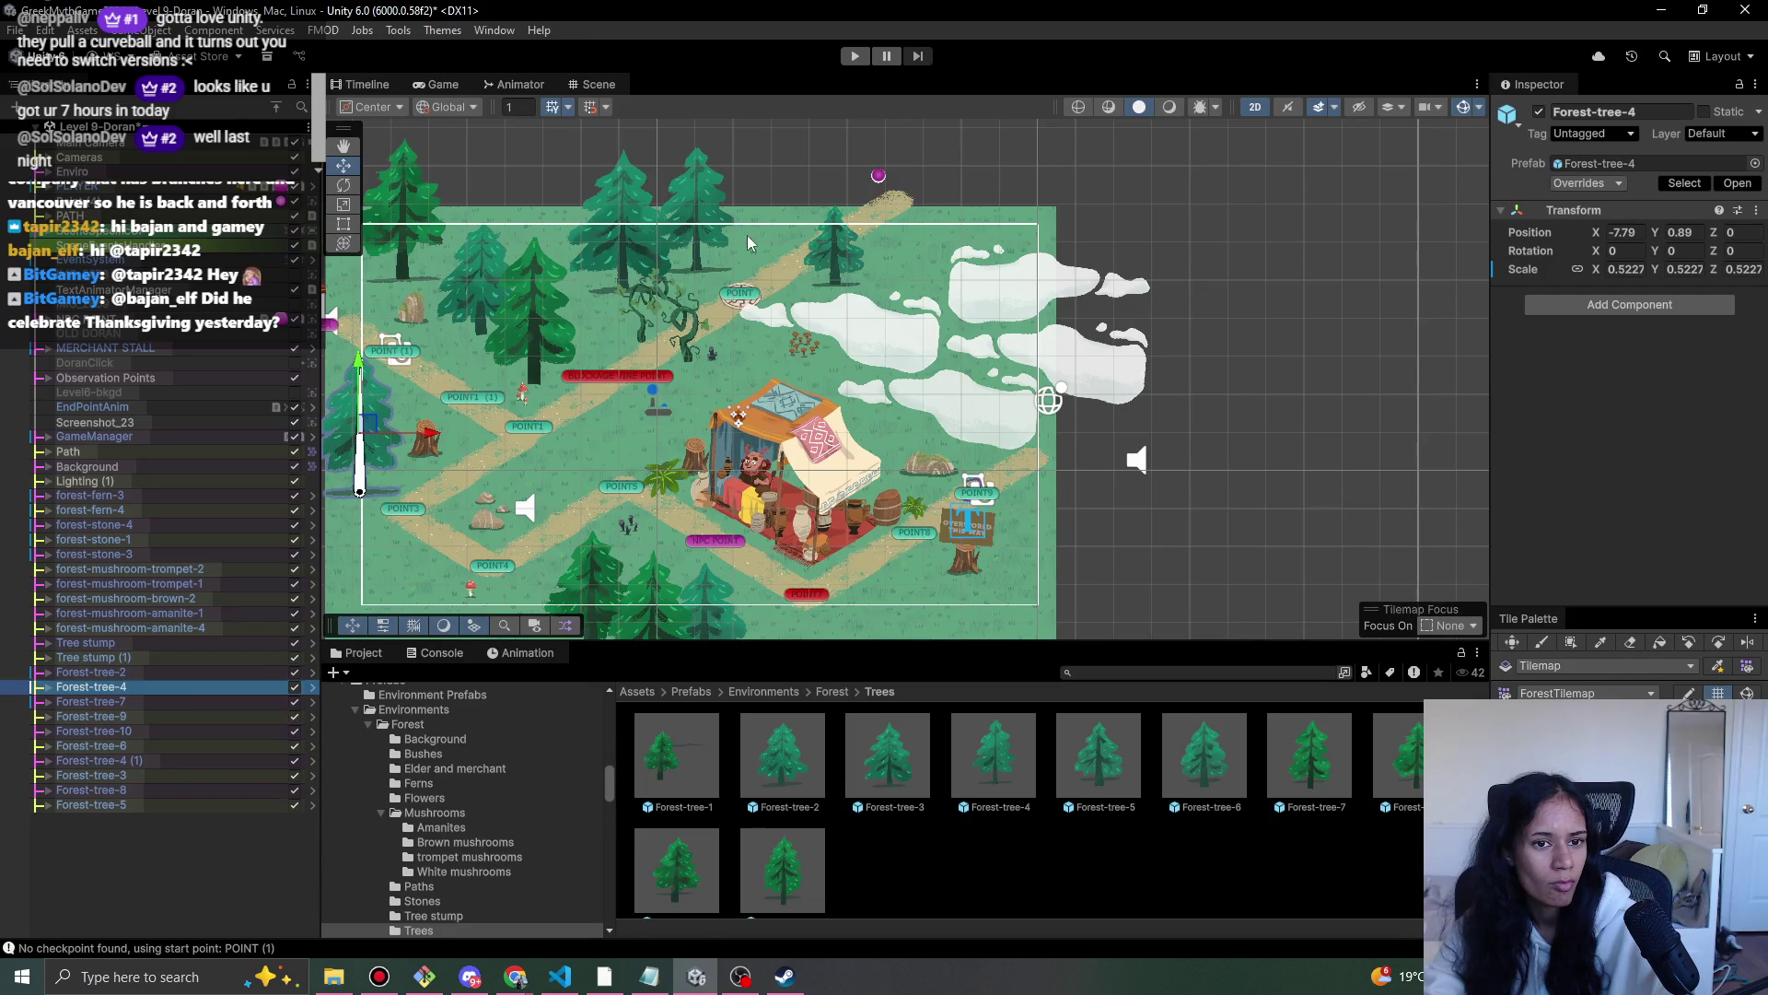
- Give the shadows of Forest-tree-7, Forest-tree-2 and Forest-tree-4 Order in Layer 1
{"action": "left_click", "coordinate": [532, 344]}
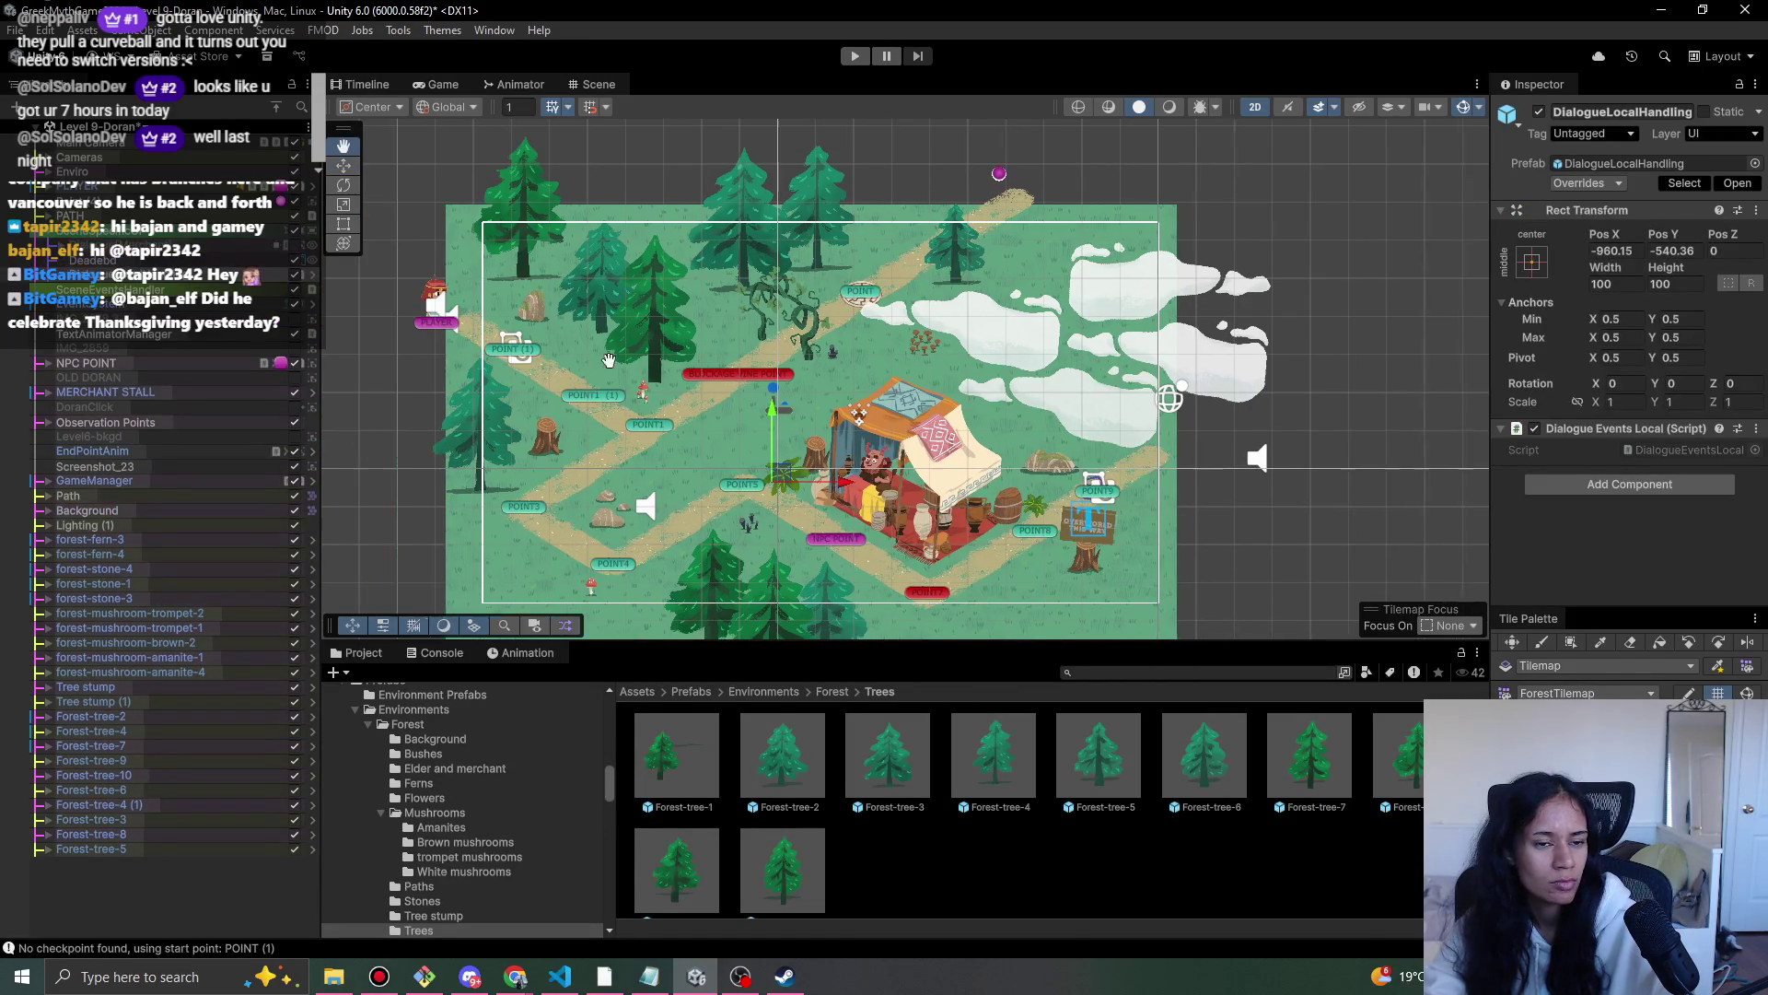
{"action": "left_click", "coordinate": [541, 241]}
{"action": "left_click", "coordinate": [693, 331]}
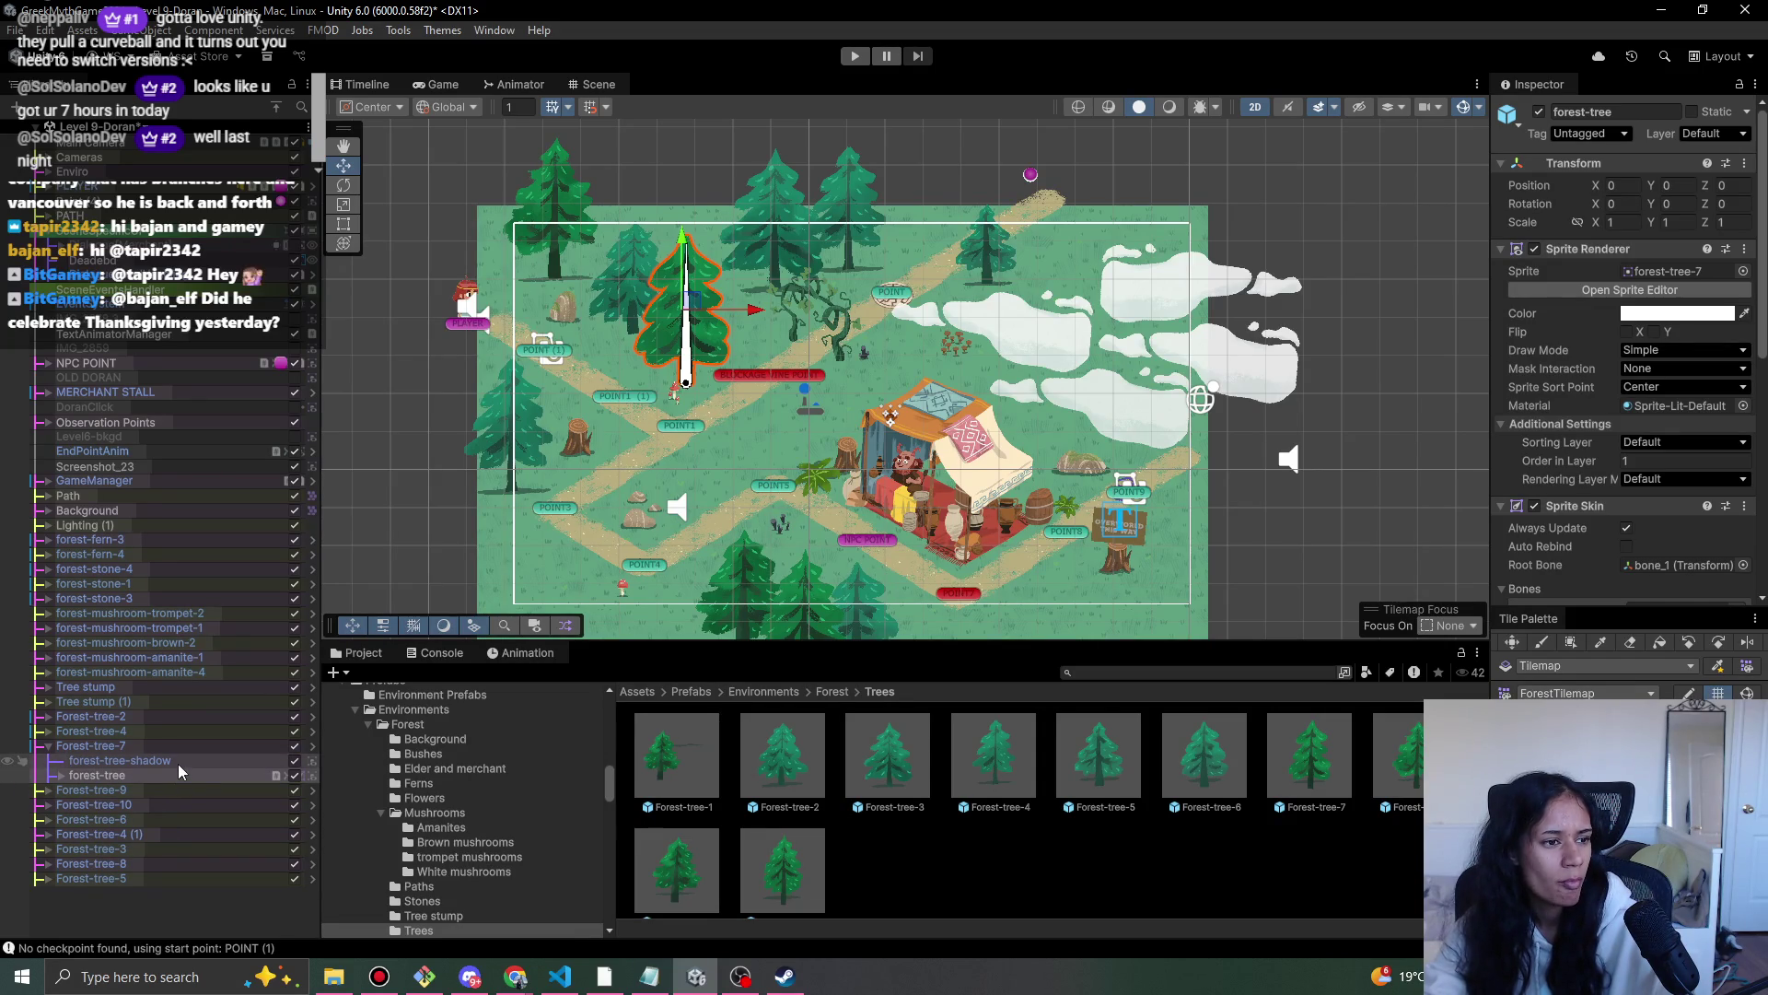
{"action": "left_click", "coordinate": [120, 760]}
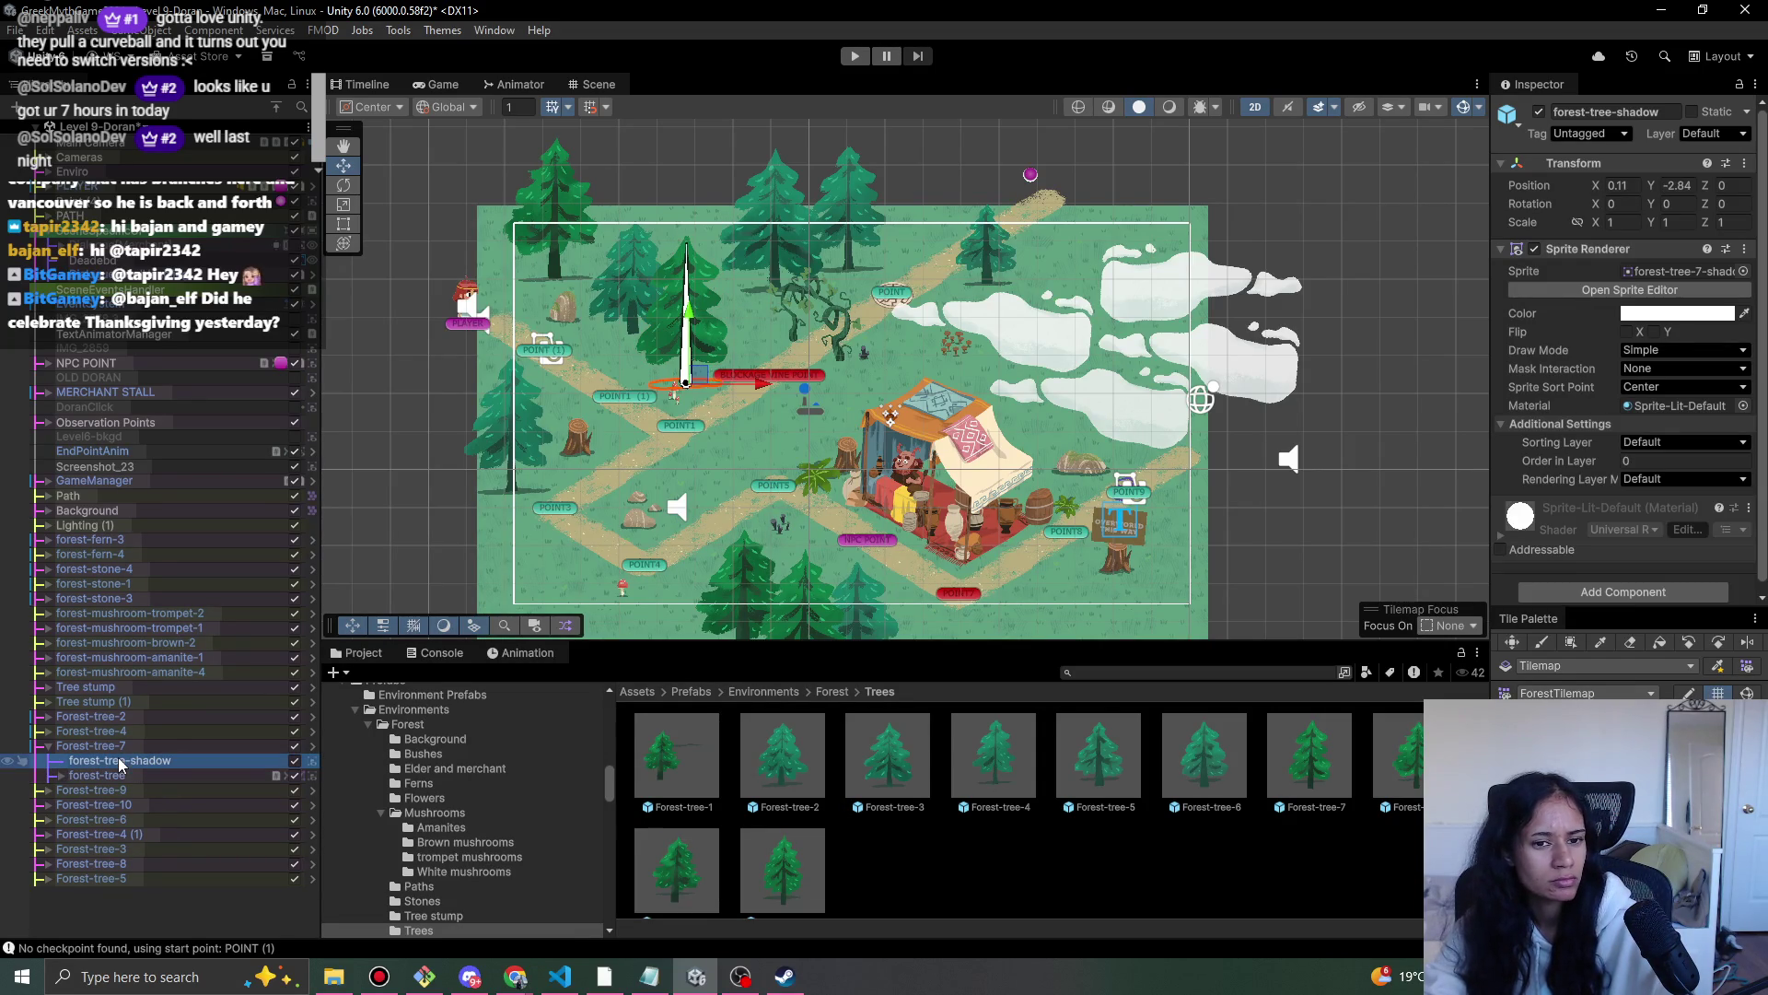
{"action": "left_click", "coordinate": [48, 716]}
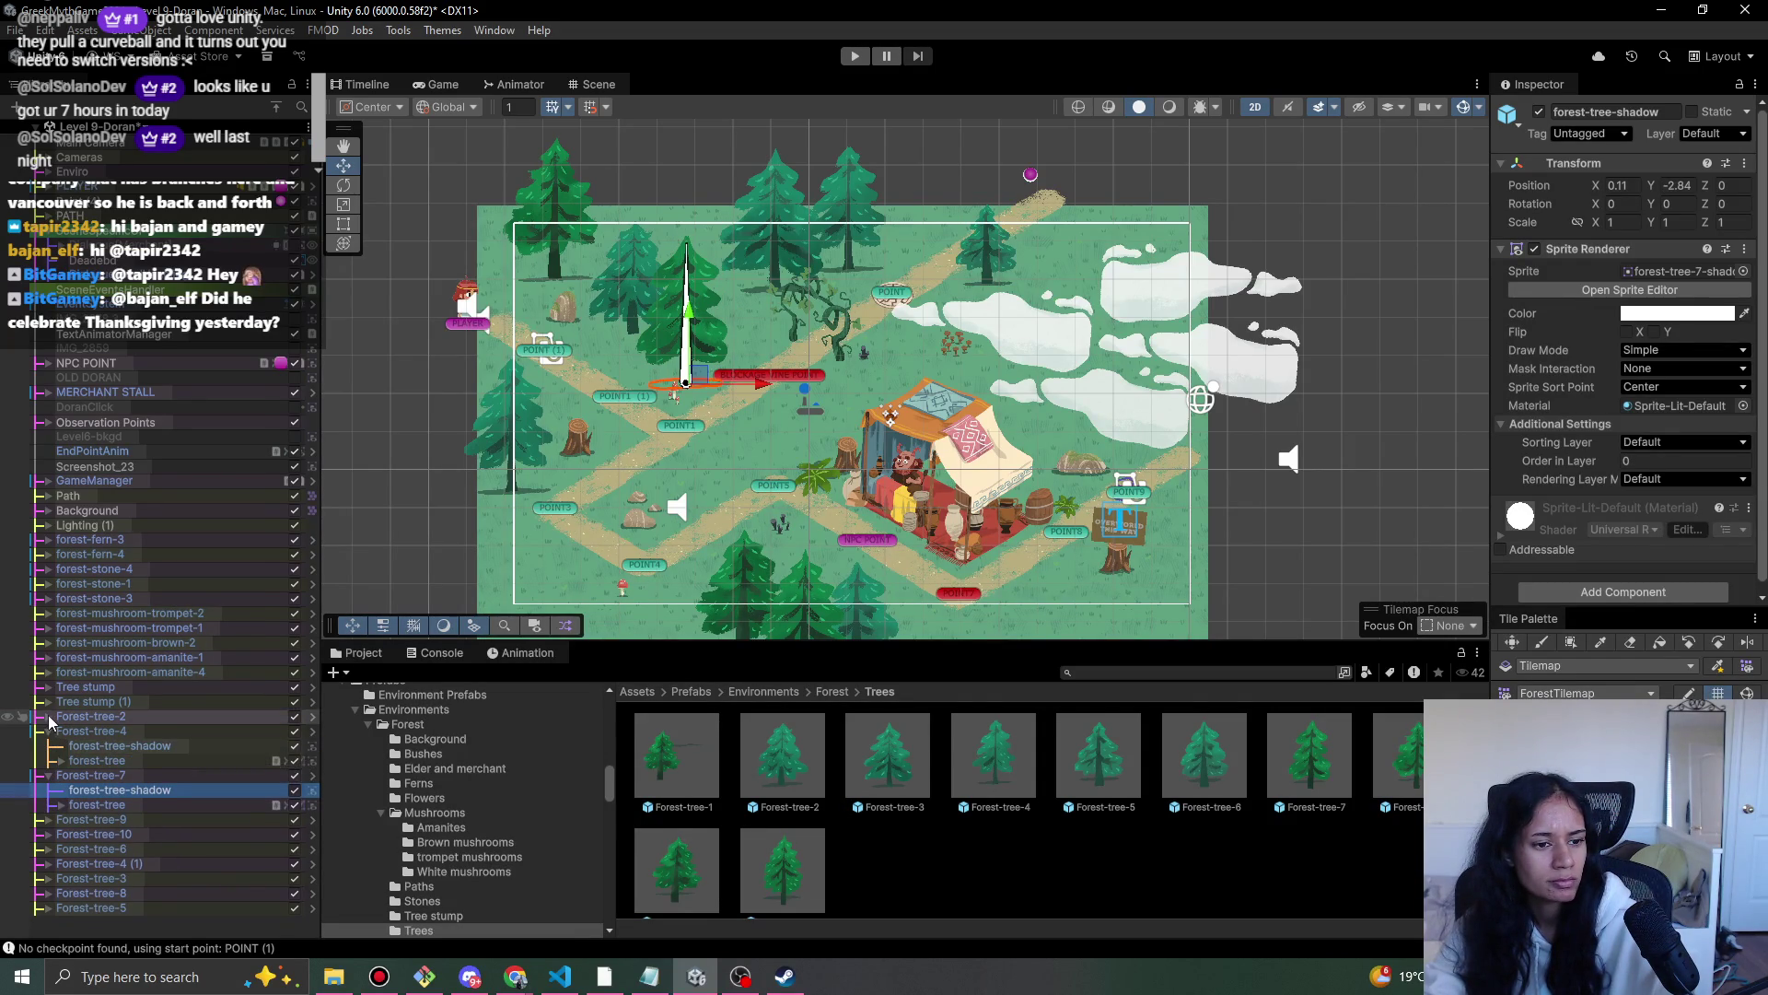
{"action": "left_click", "coordinate": [47, 759]}
{"action": "left_click", "coordinate": [138, 730], "text": "ctrl"}
{"action": "left_click", "coordinate": [138, 774], "text": "ctrl"}
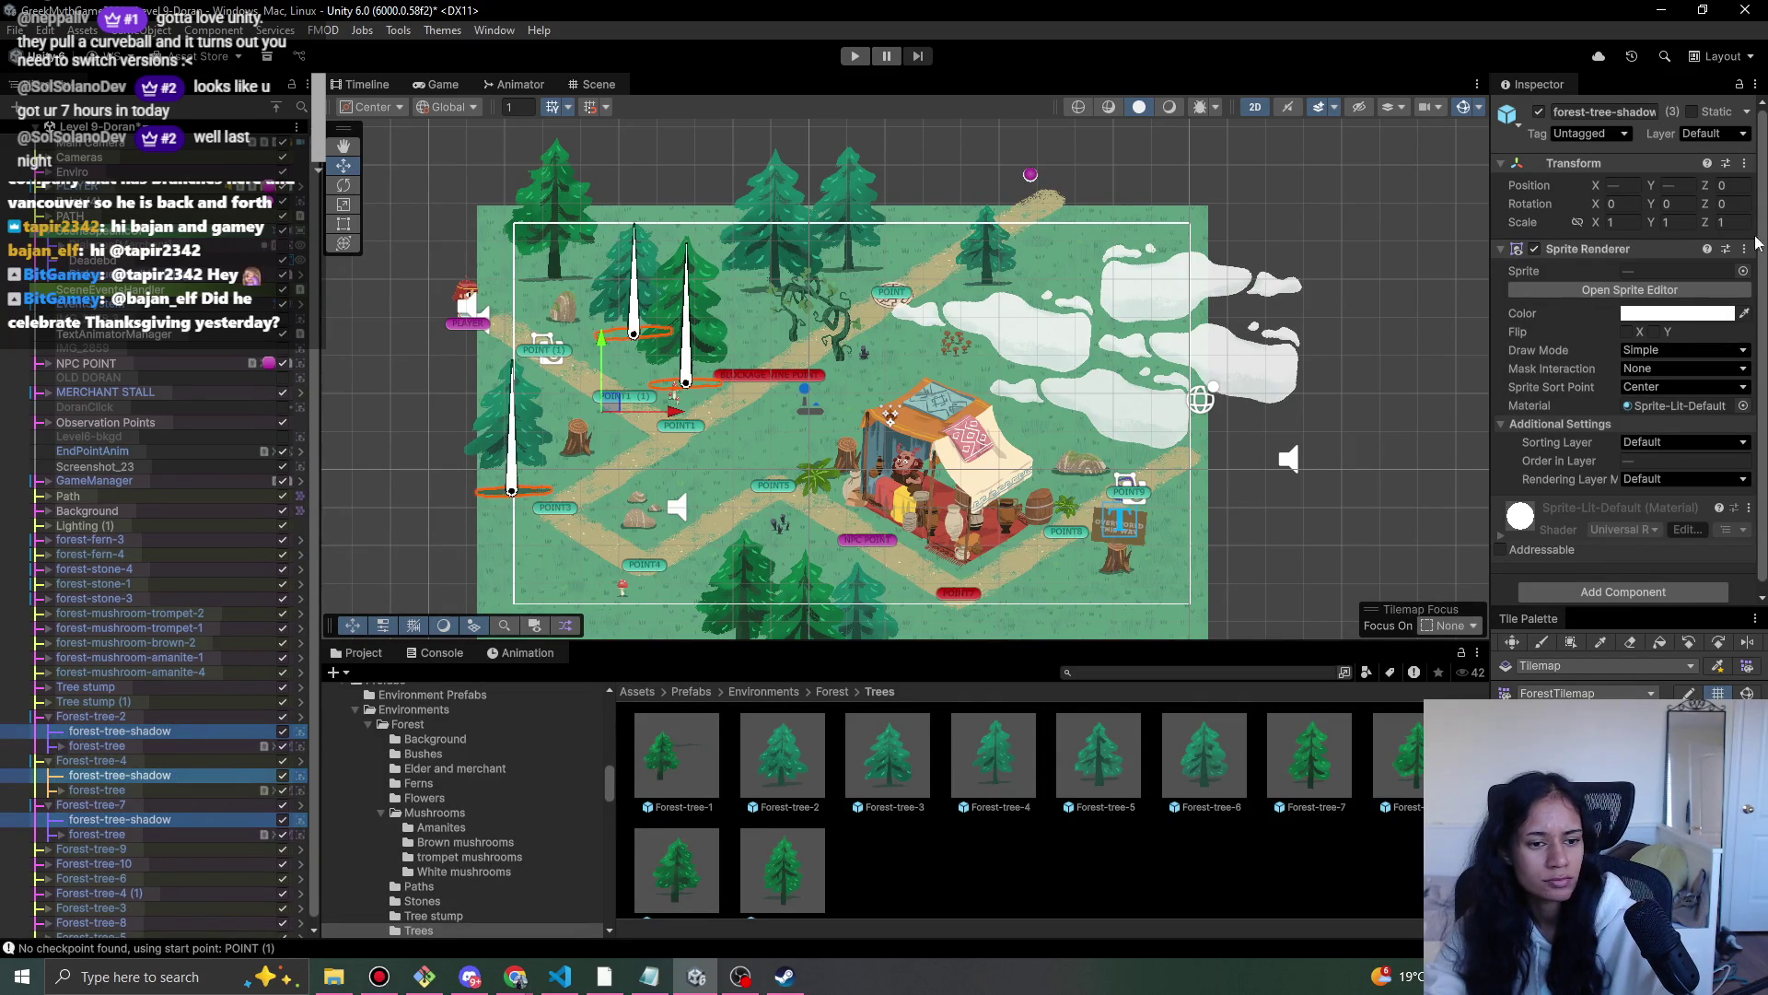
{"action": "left_click", "coordinate": [1667, 463]}
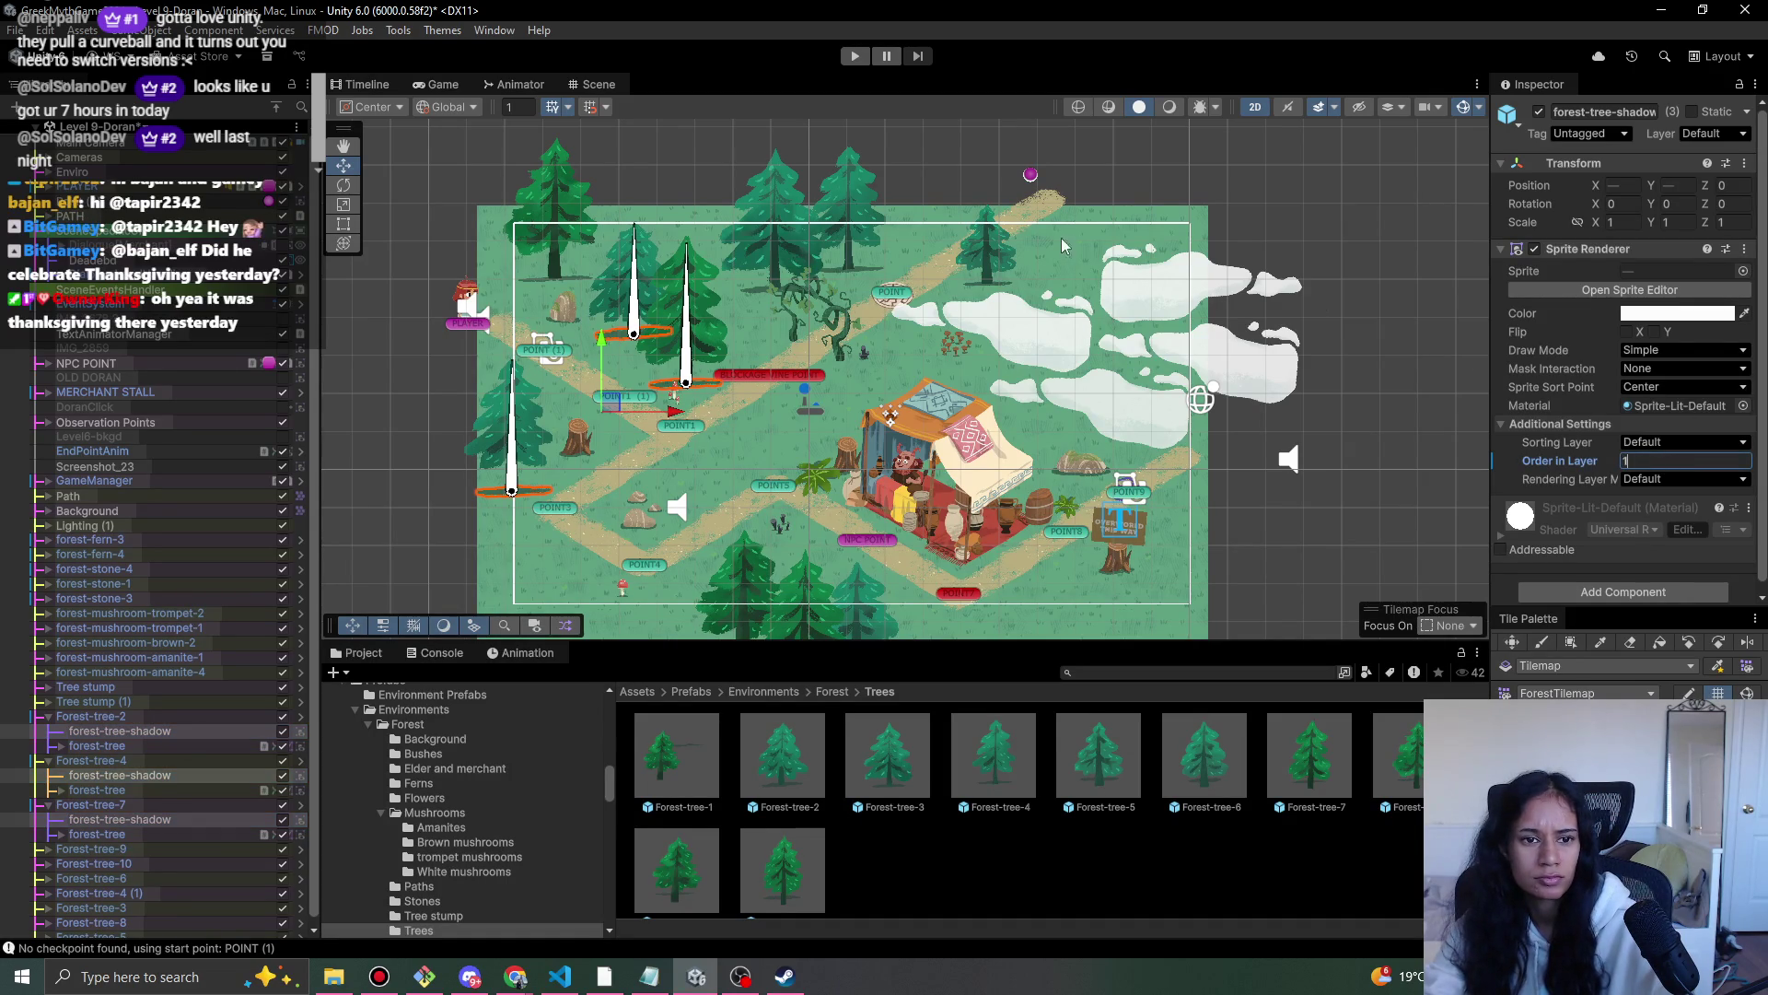
- End the play test and return to the Forest prefab folder
{"action": "left_click_drag", "start_coordinate": [730, 360], "coordinate": [779, 222]}
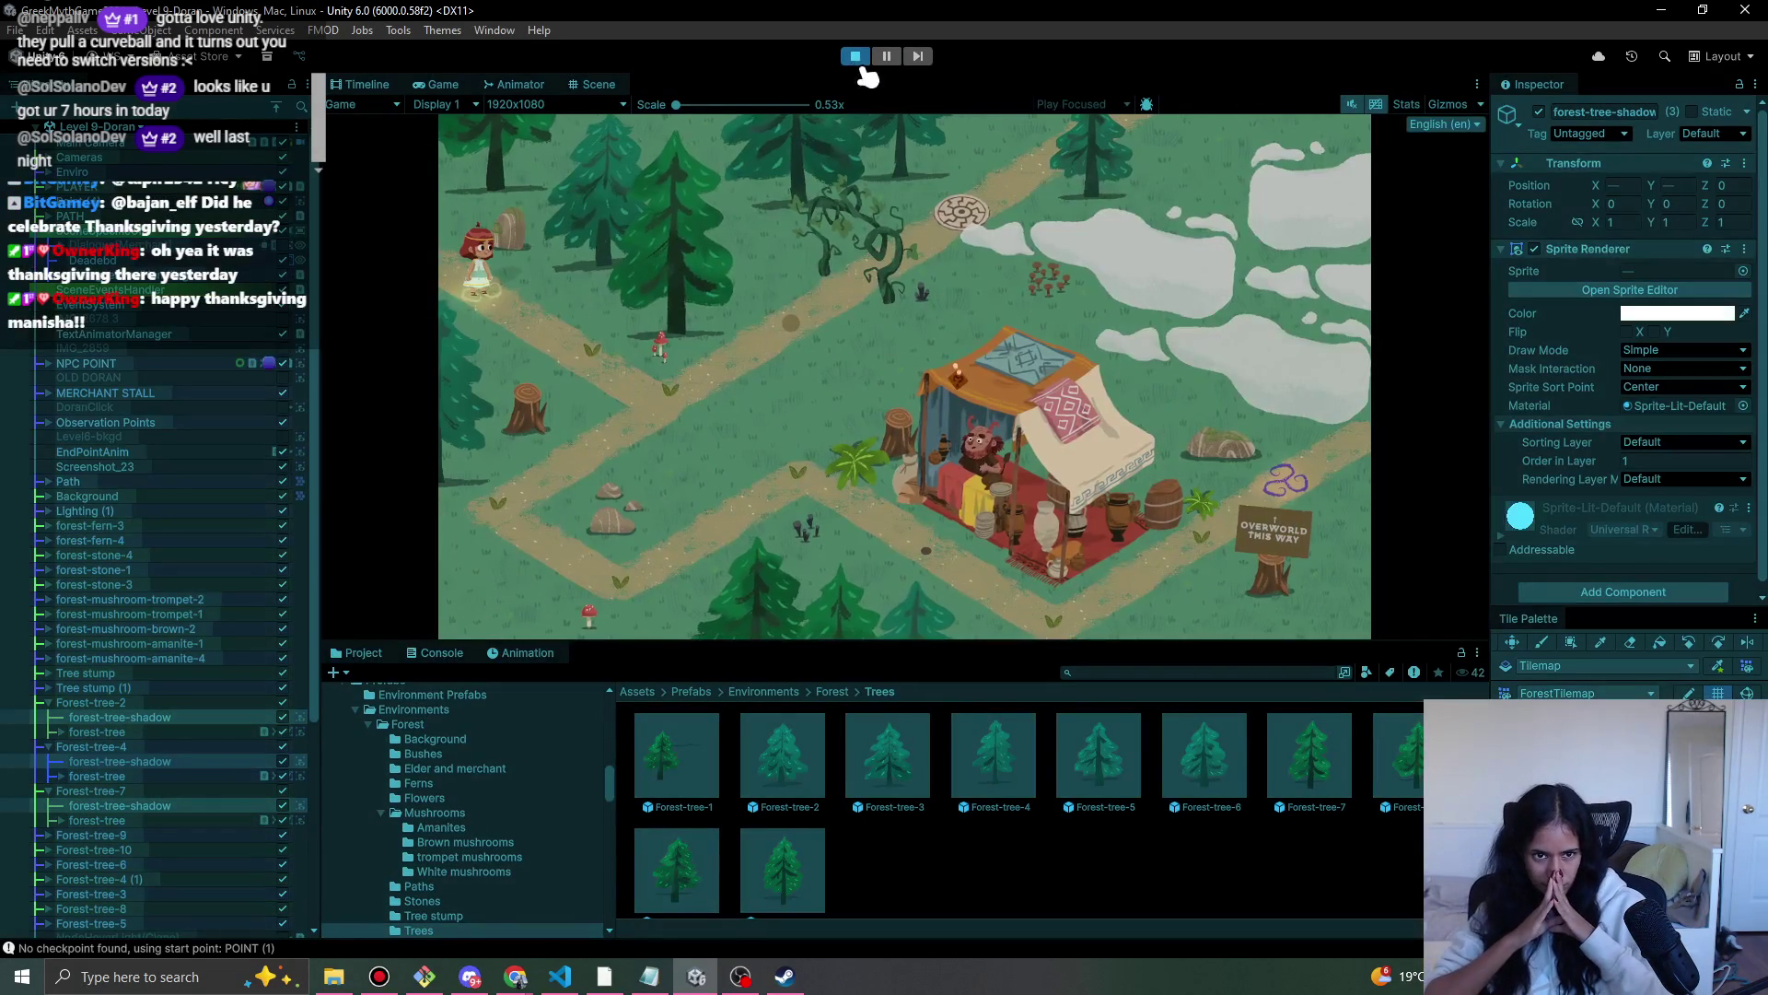
{"action": "left_click", "coordinate": [856, 57]}
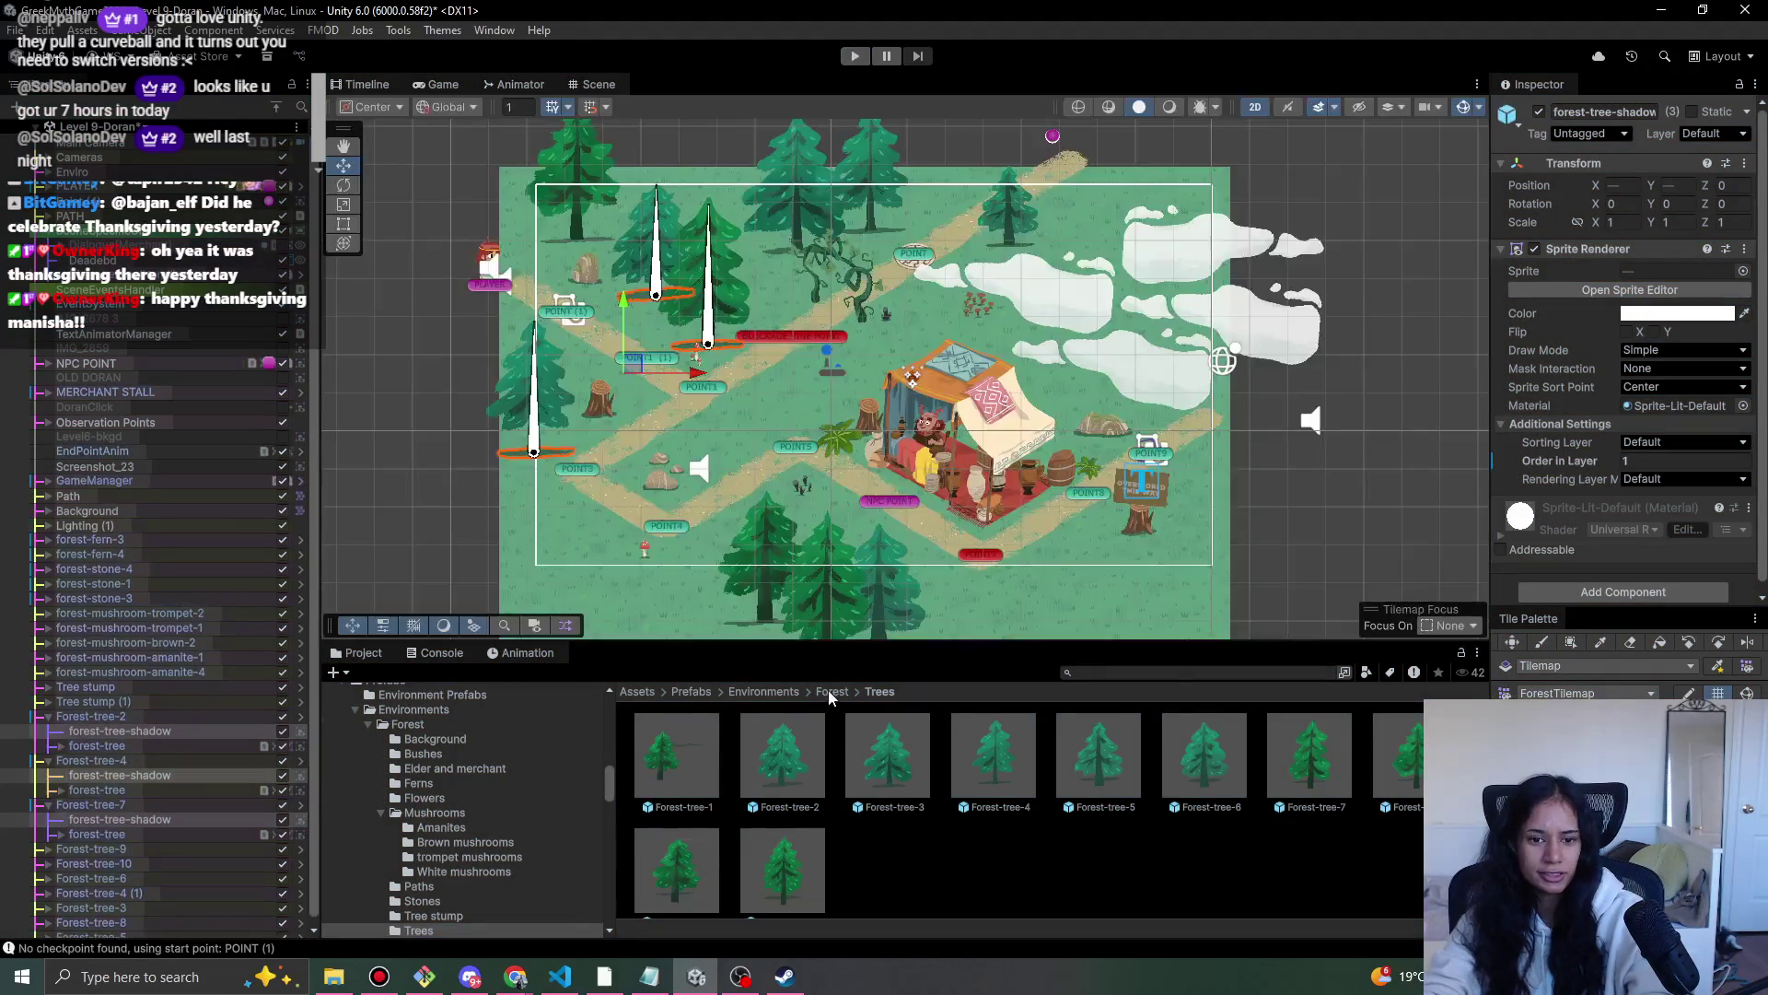
{"action": "left_click", "coordinate": [832, 690]}
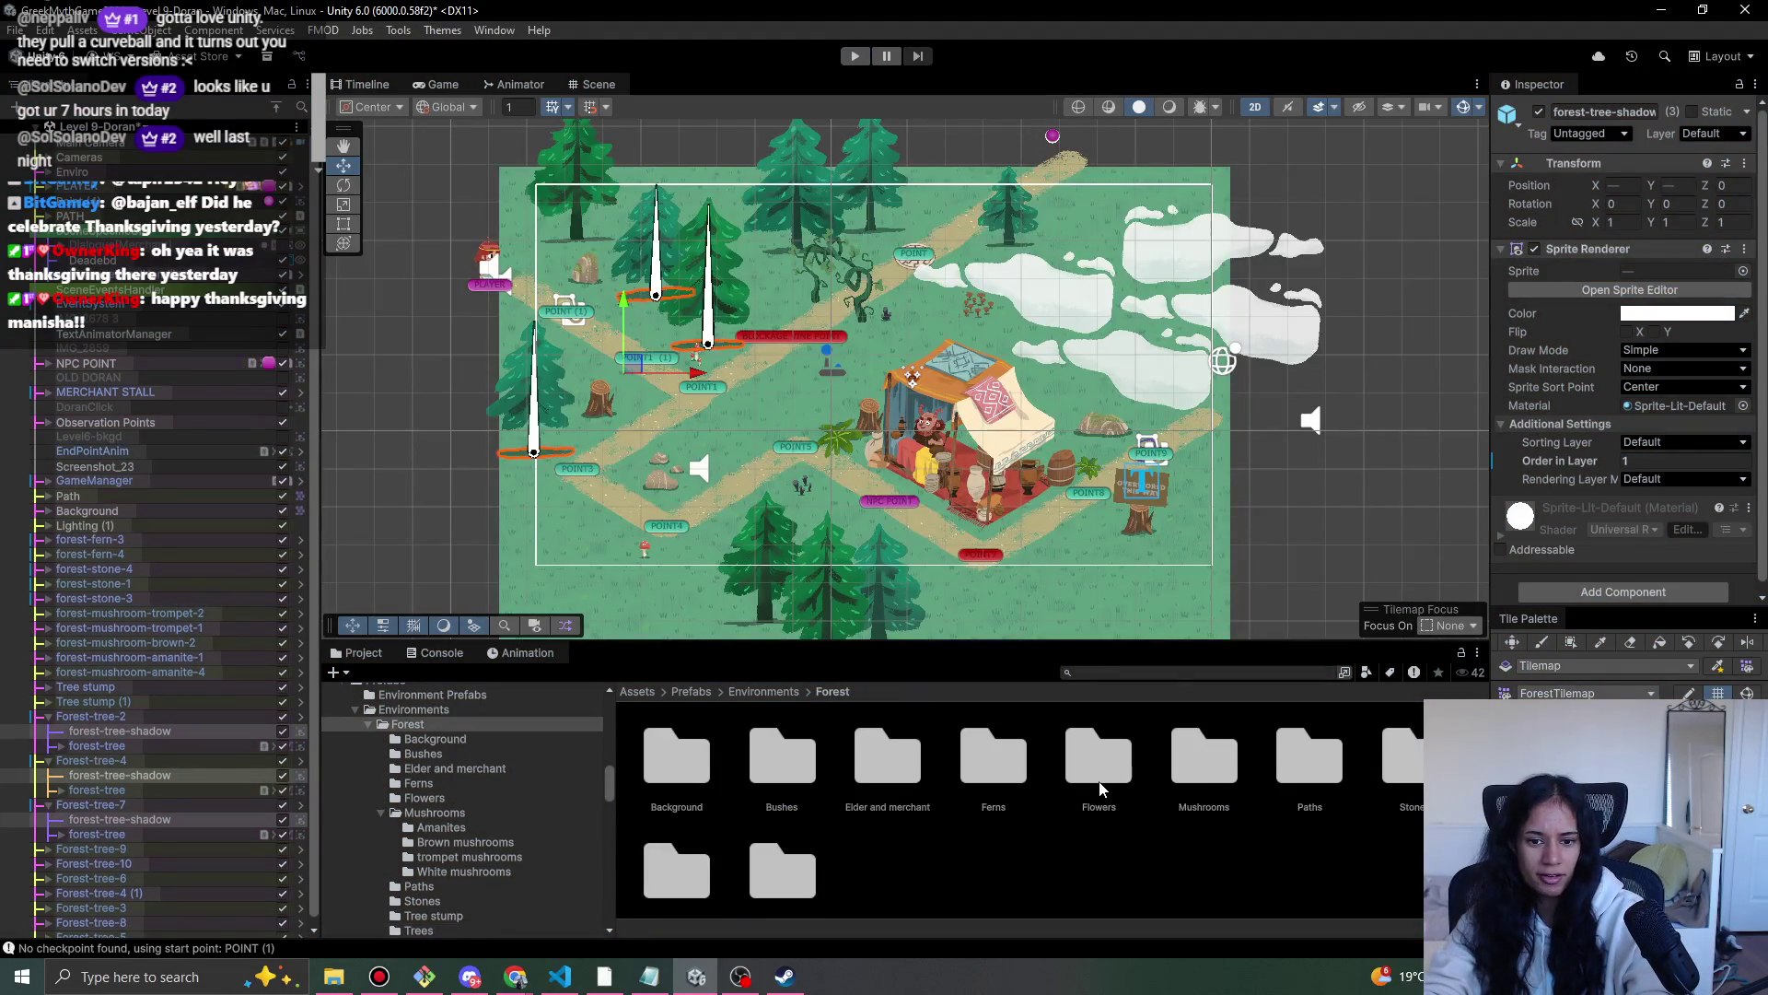
- Place a forest-bush-4 on the path left of the tent and inspect its shadow and bush sprites
{"action": "double_click", "coordinate": [1007, 807]}
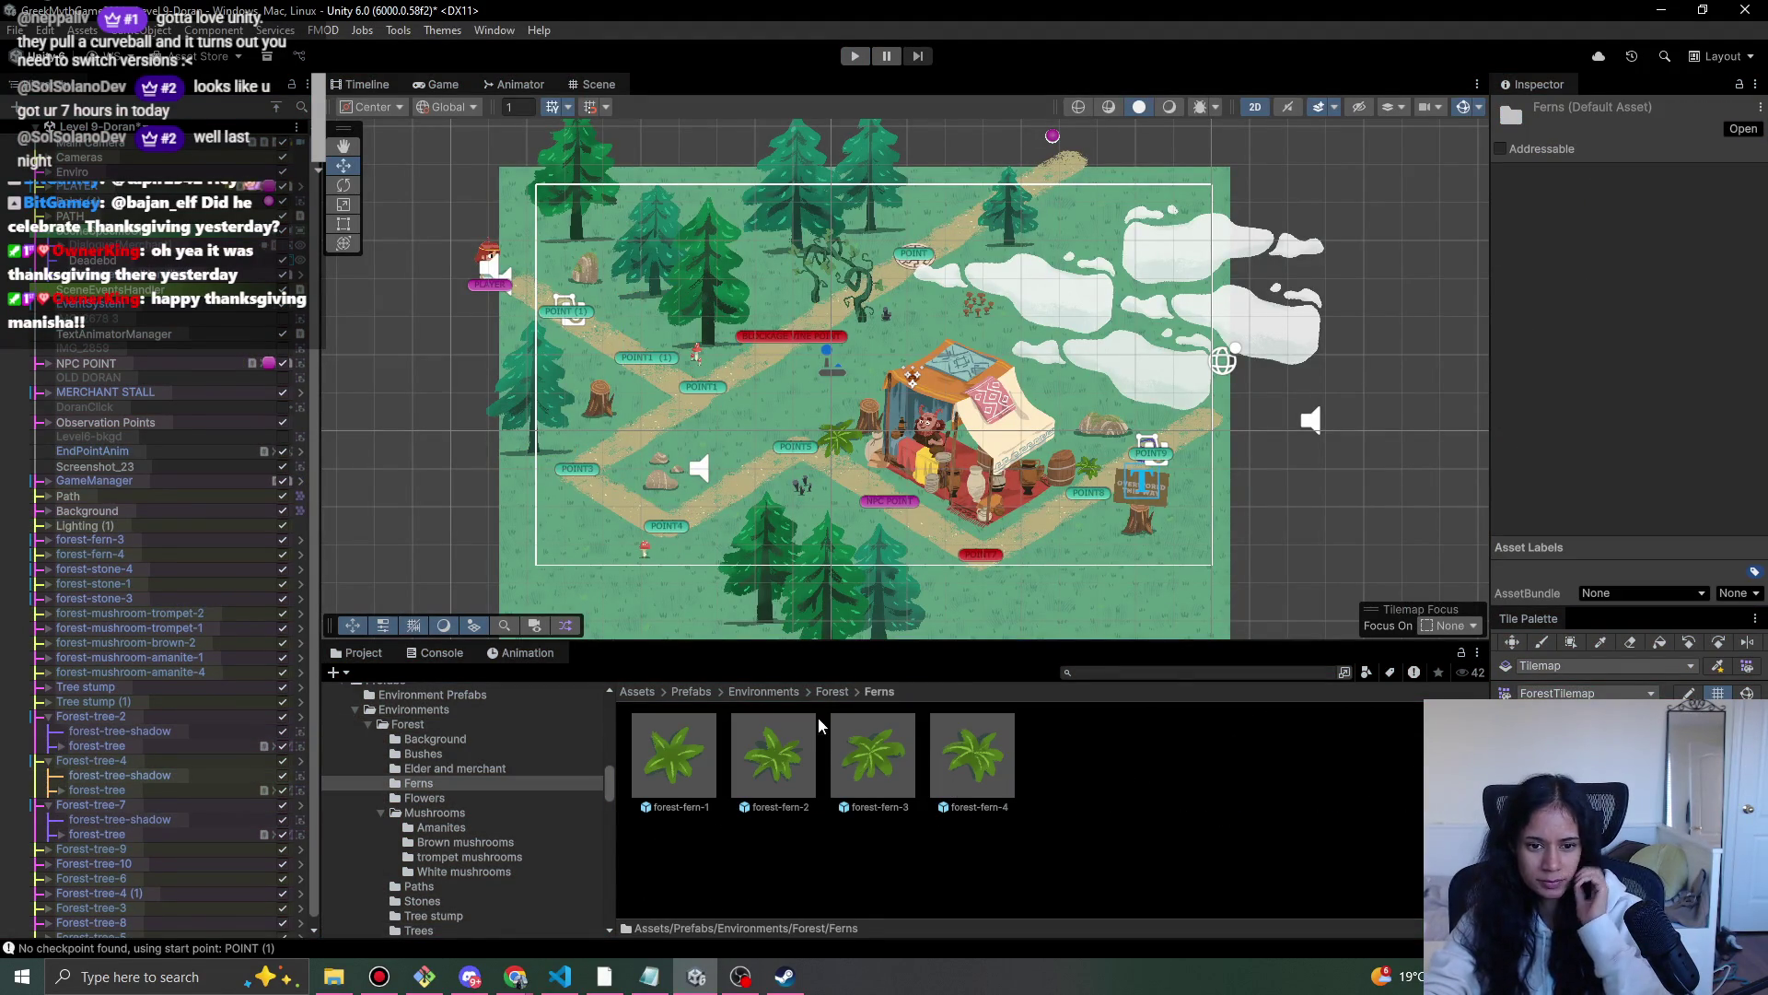
{"action": "left_click", "coordinate": [819, 691]}
{"action": "double_click", "coordinate": [812, 777]}
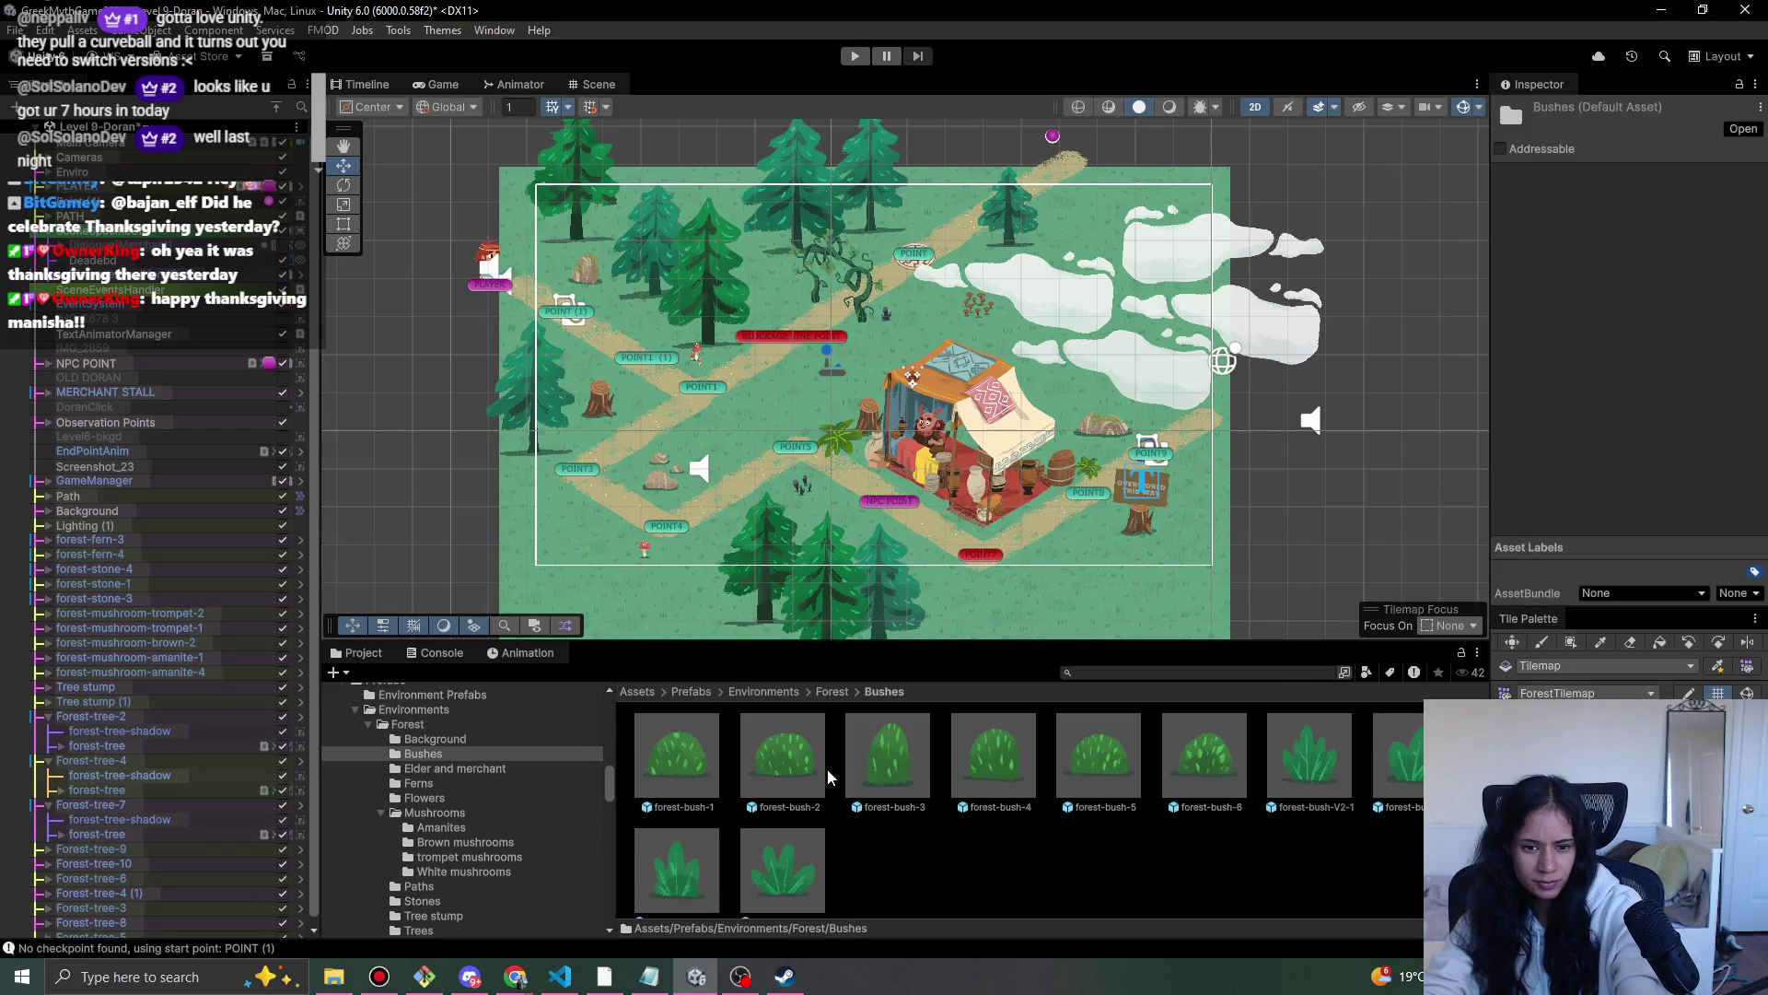
{"action": "left_click_drag", "start_coordinate": [708, 451], "coordinate": [723, 426]}
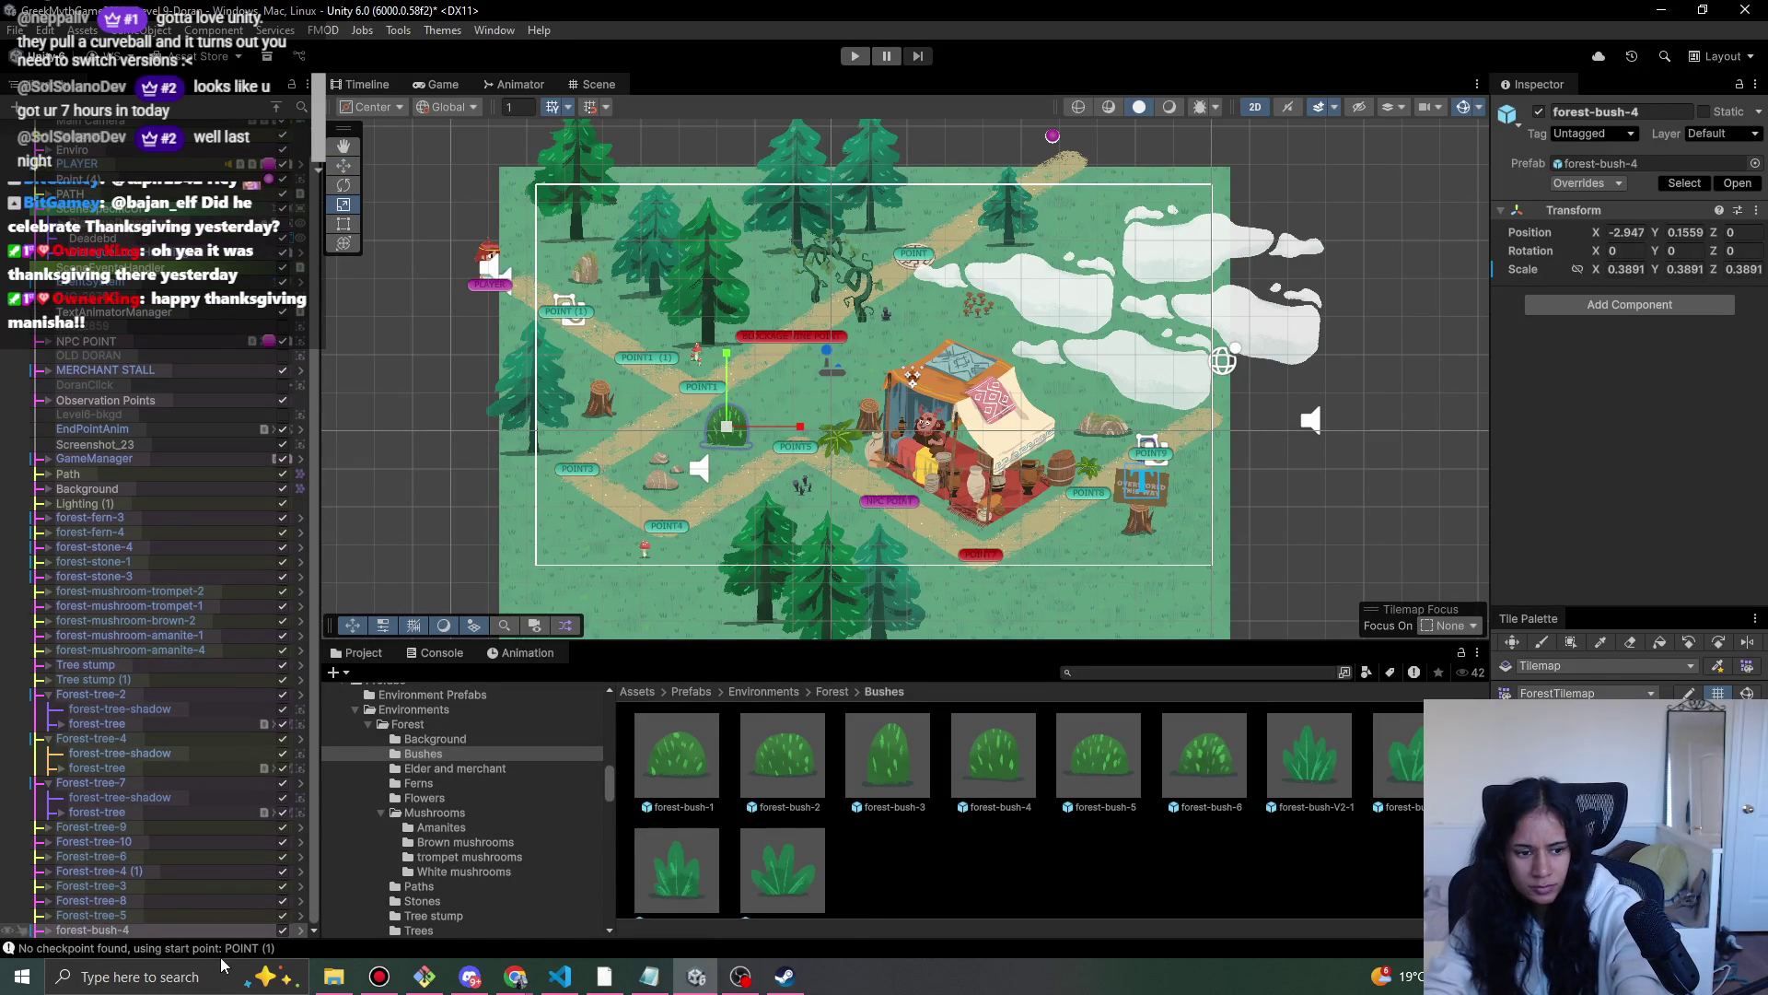
{"action": "left_click", "coordinate": [41, 931]}
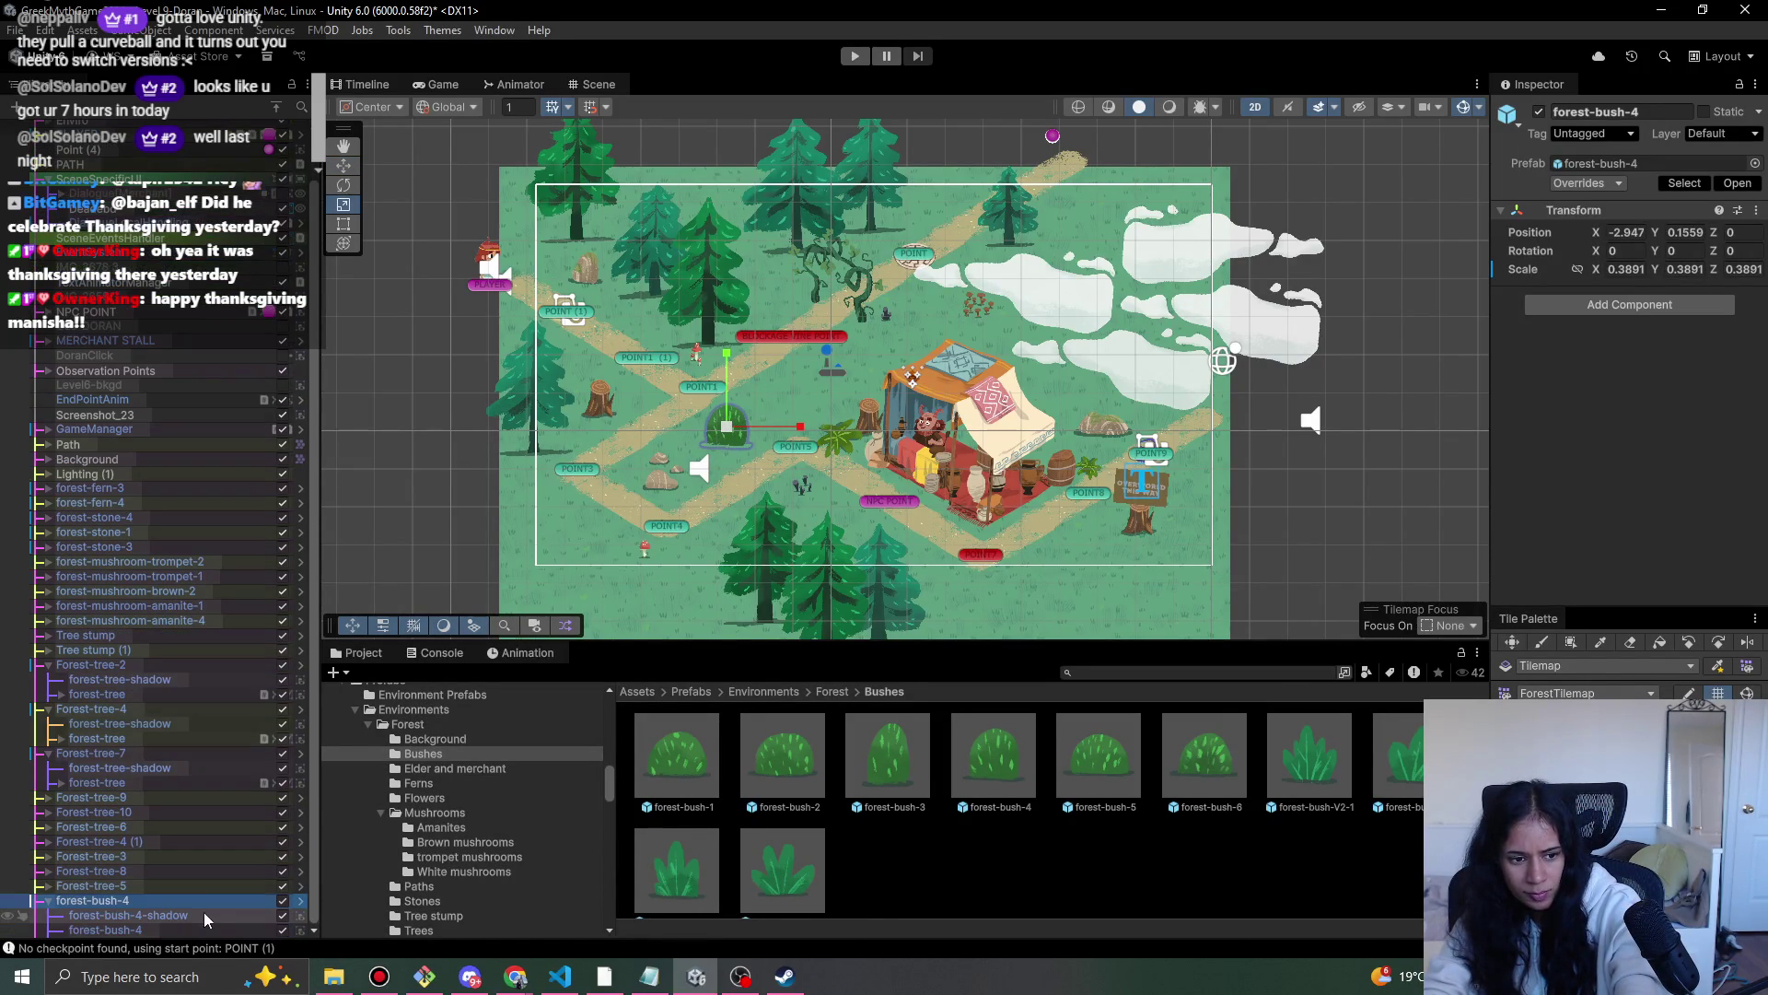
{"action": "left_click", "coordinate": [212, 916]}
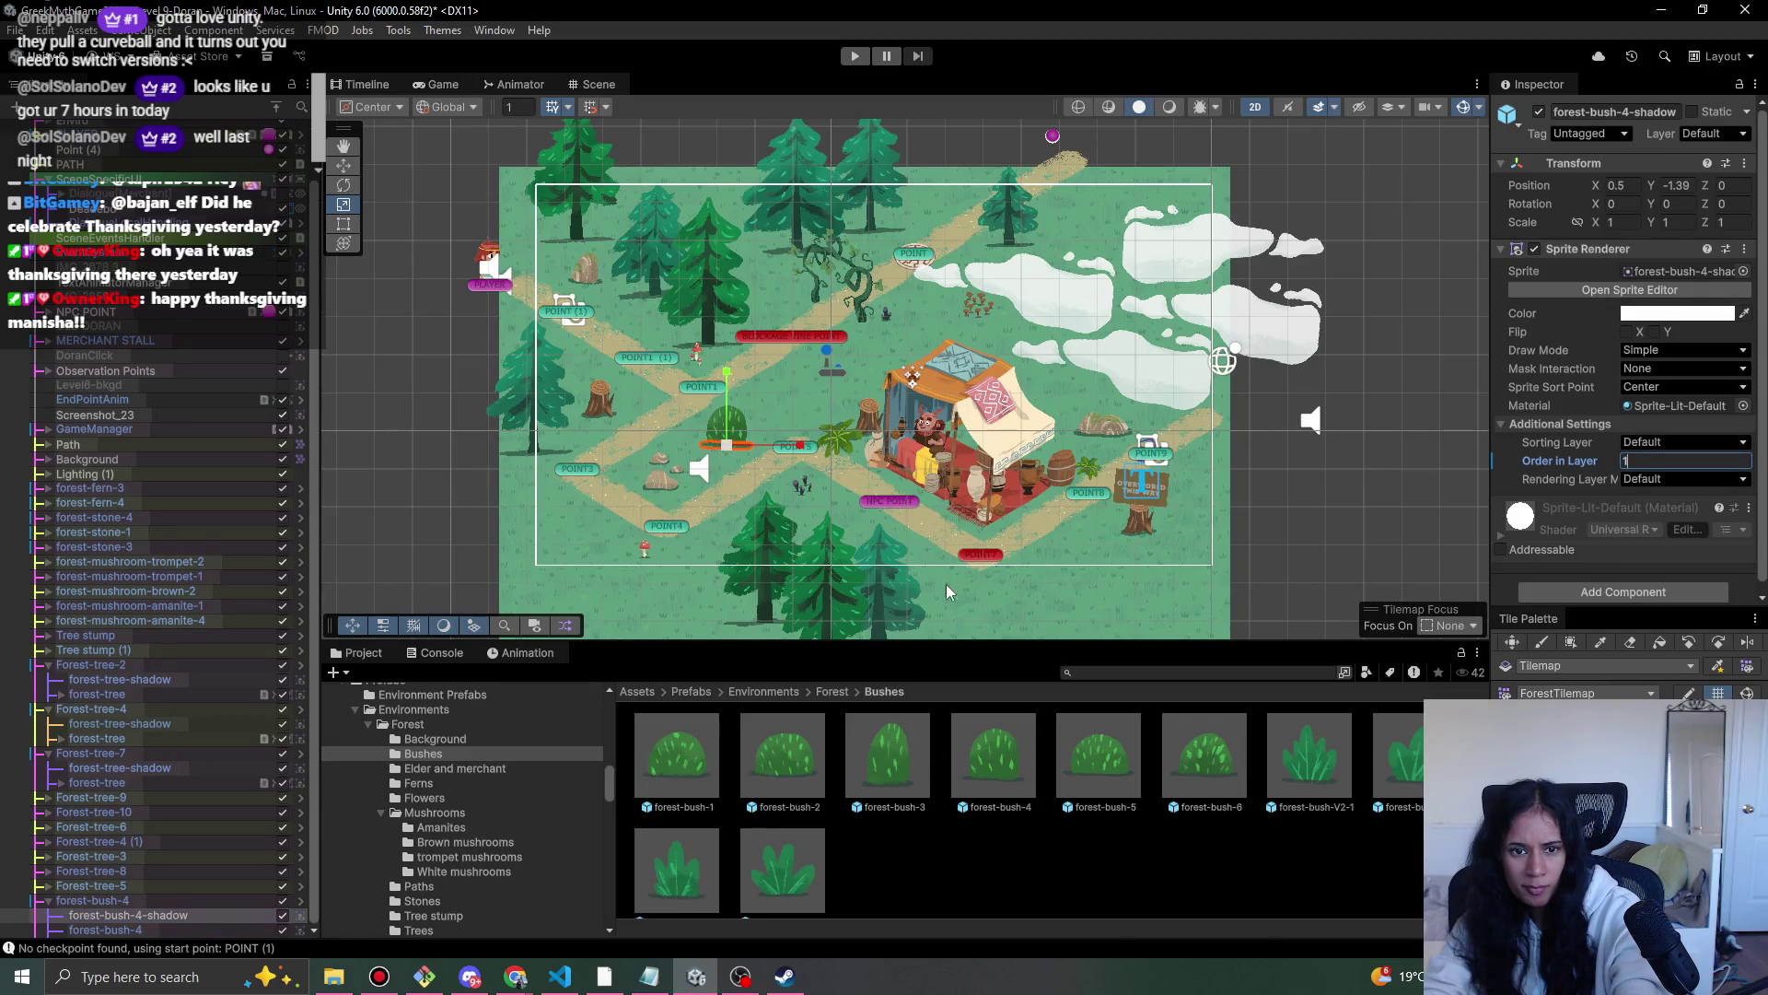
{"action": "key", "text": "Down"}
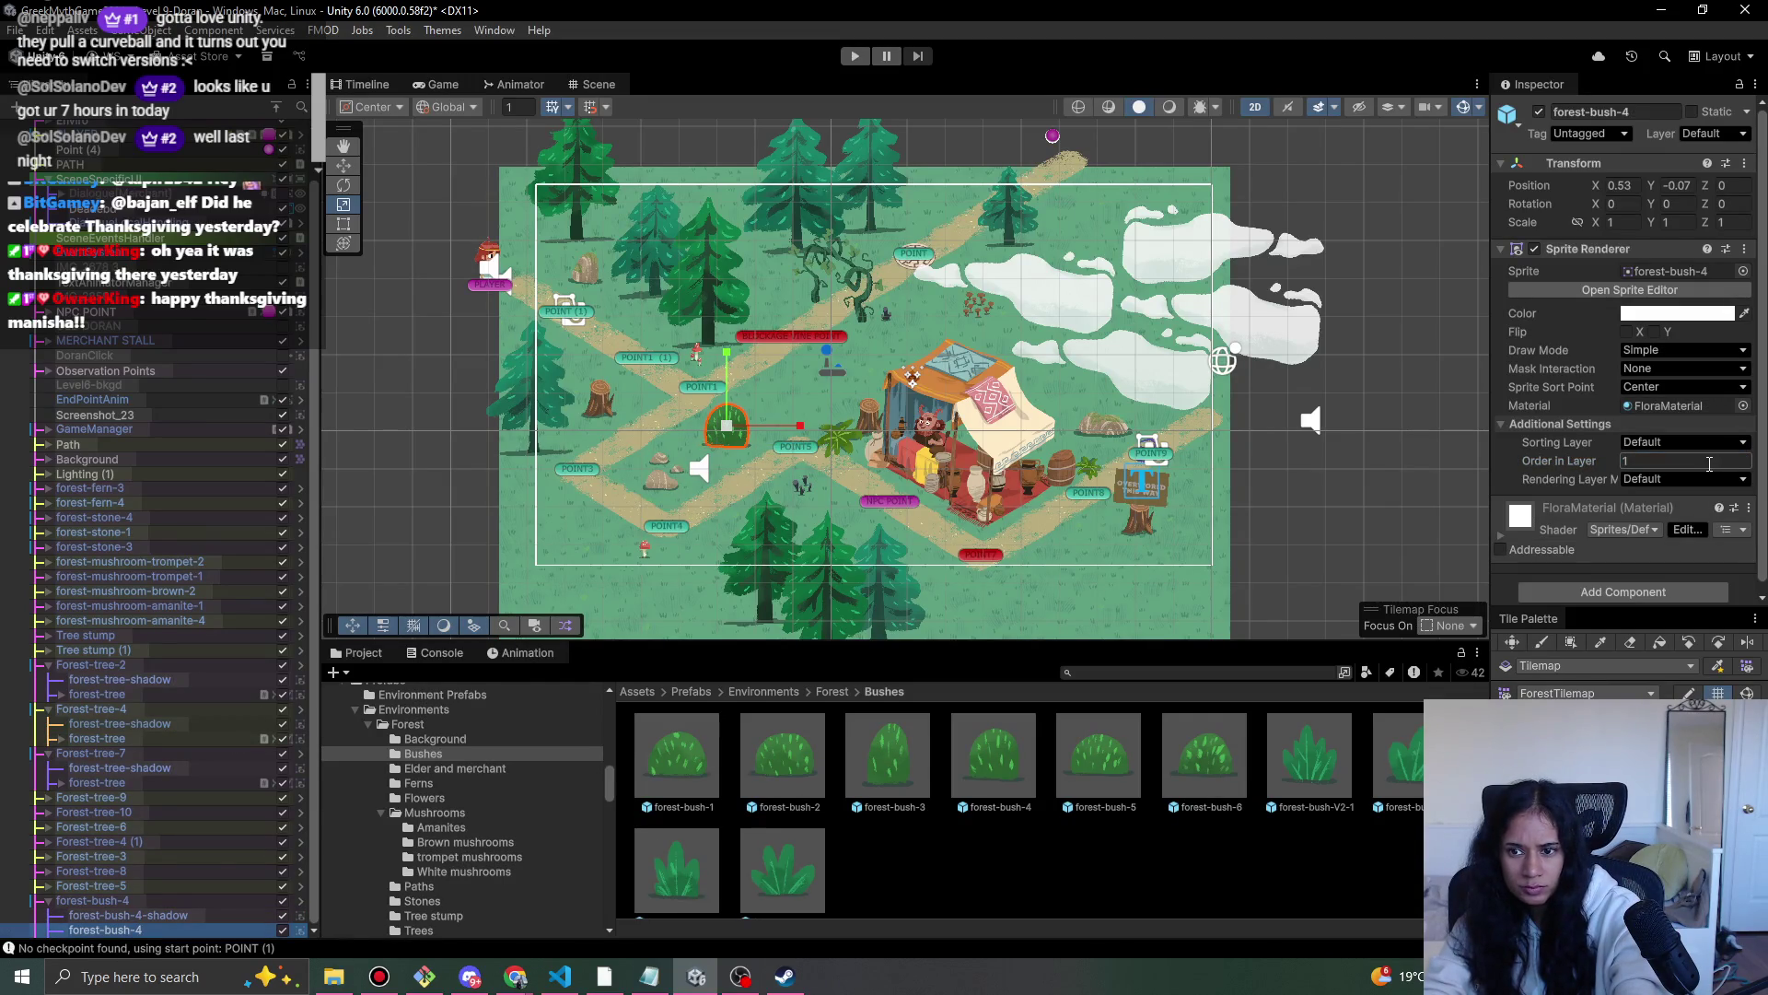
- Drag a forest-bush-5 into the scene and position it right of the tent
{"action": "scroll", "coordinate": [808, 409], "scroll_direction": "up", "scroll_amount": 6}
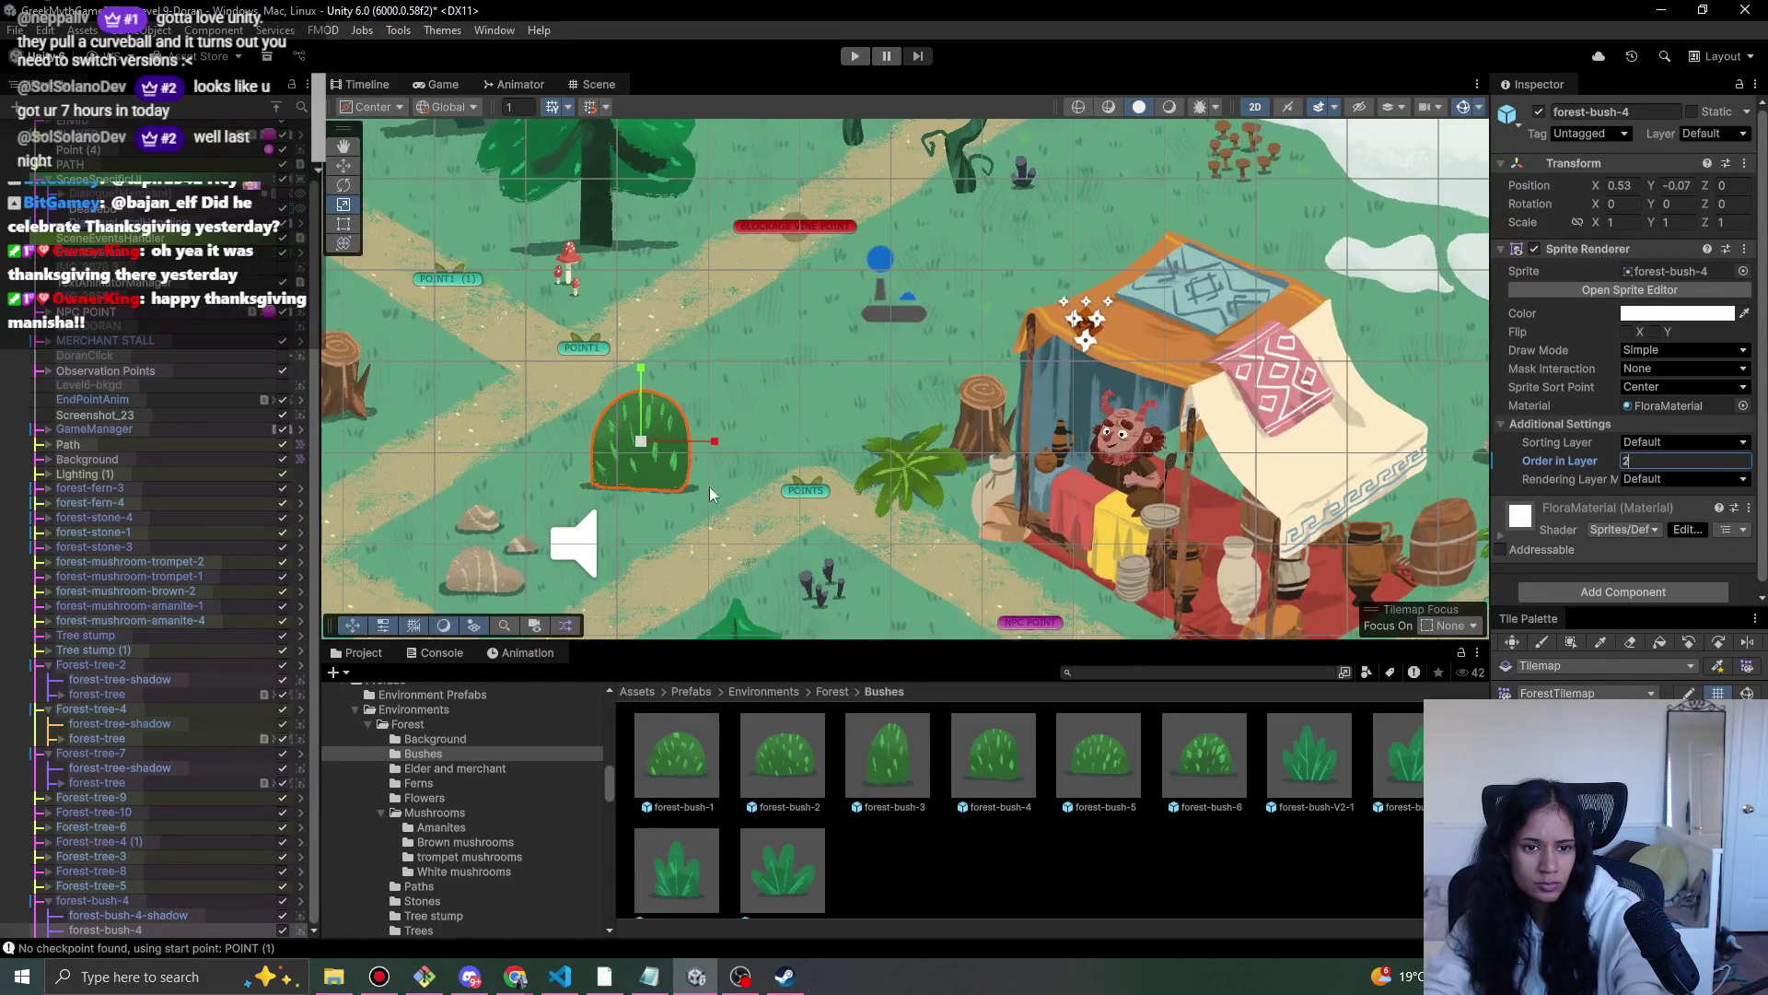
{"action": "scroll", "coordinate": [672, 473], "scroll_direction": "down", "scroll_amount": 5}
{"action": "left_click", "coordinate": [858, 423]}
{"action": "scroll", "coordinate": [857, 451], "scroll_direction": "down", "scroll_amount": 2}
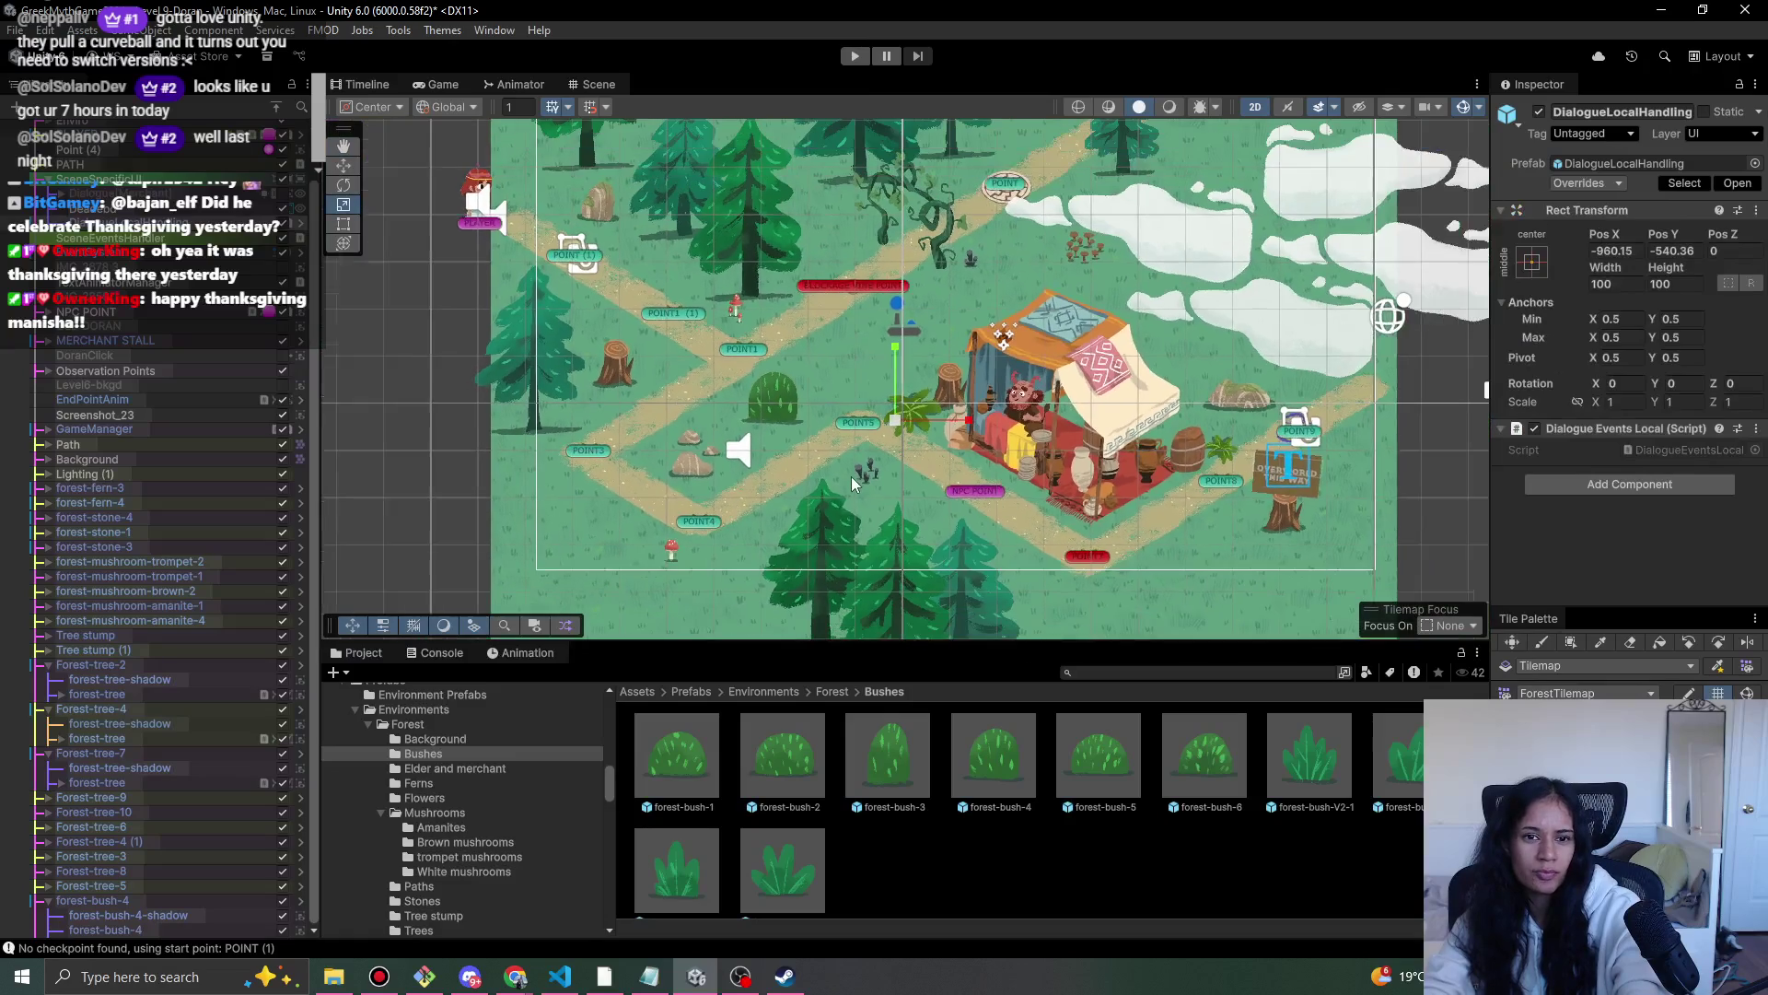
{"action": "mouse_move", "coordinate": [1092, 753]}
{"action": "left_mouse_down"}
{"action": "mouse_move", "coordinate": [552, 440]}
{"action": "mouse_move", "coordinate": [649, 348]}
{"action": "mouse_move", "coordinate": [768, 301]}
{"action": "mouse_move", "coordinate": [665, 263]}
{"action": "mouse_move", "coordinate": [1035, 262]}
{"action": "left_mouse_up"}
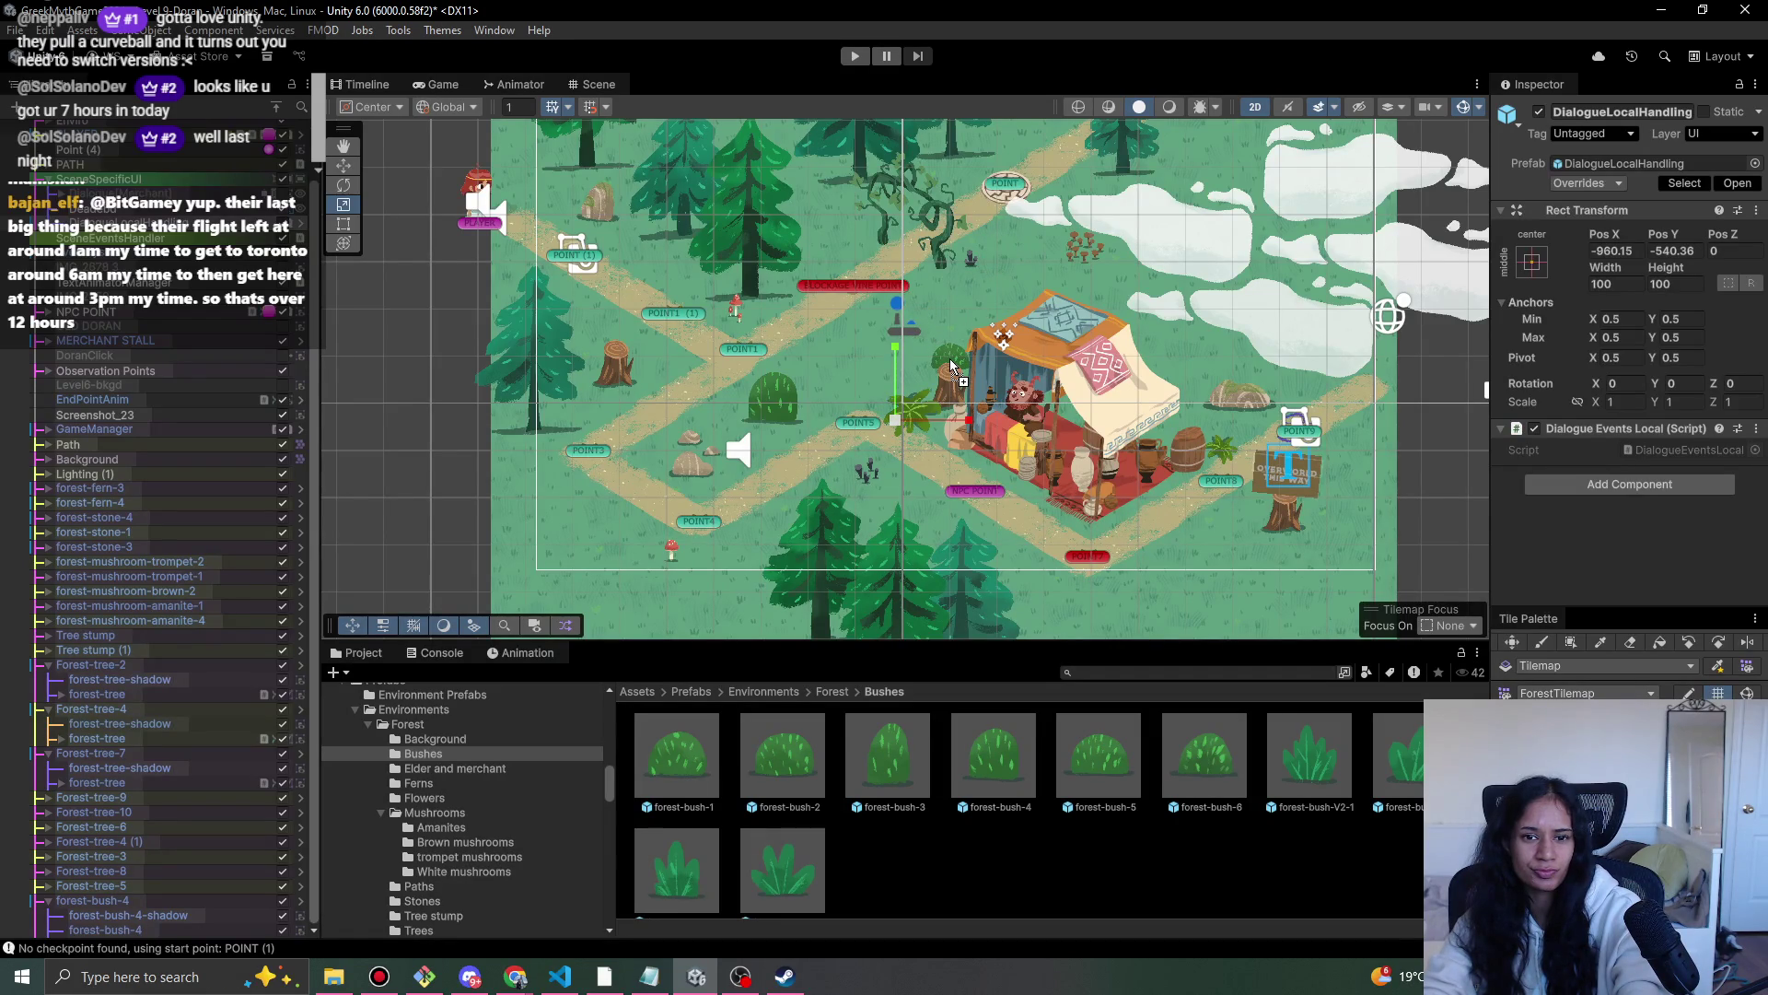
{"action": "mouse_move", "coordinate": [961, 371]}
{"action": "left_mouse_down"}
{"action": "mouse_move", "coordinate": [1192, 385]}
{"action": "mouse_move", "coordinate": [1175, 421]}
{"action": "mouse_move", "coordinate": [1227, 385]}
{"action": "mouse_move", "coordinate": [1332, 483]}
{"action": "mouse_move", "coordinate": [1312, 542]}
{"action": "mouse_move", "coordinate": [1342, 515]}
{"action": "left_mouse_up"}
{"action": "key", "text": "w"}
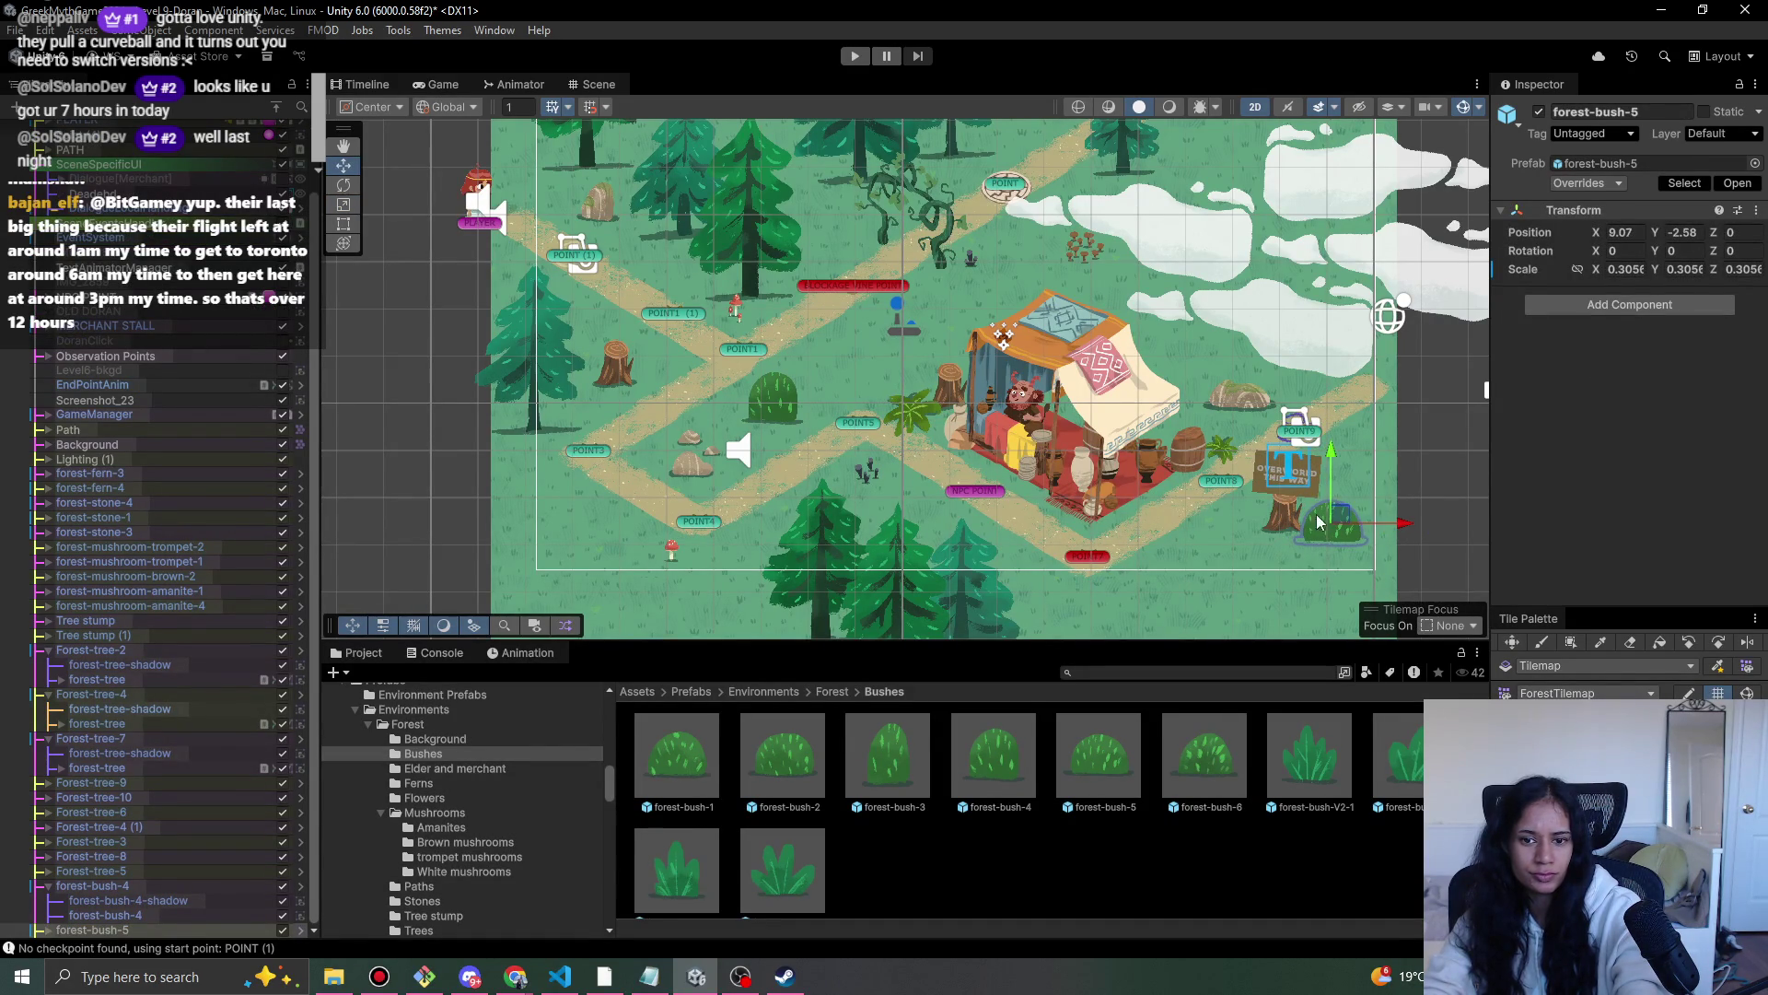
- Set the forest-bush-5 shadow to Order in Layer 1, the bush to 2, and nudge it down-right
{"action": "left_click", "coordinate": [42, 930]}
{"action": "left_click", "coordinate": [129, 915]}
{"action": "left_click", "coordinate": [1678, 460]}
{"action": "type", "text": "1"}
{"action": "left_click", "coordinate": [105, 929]}
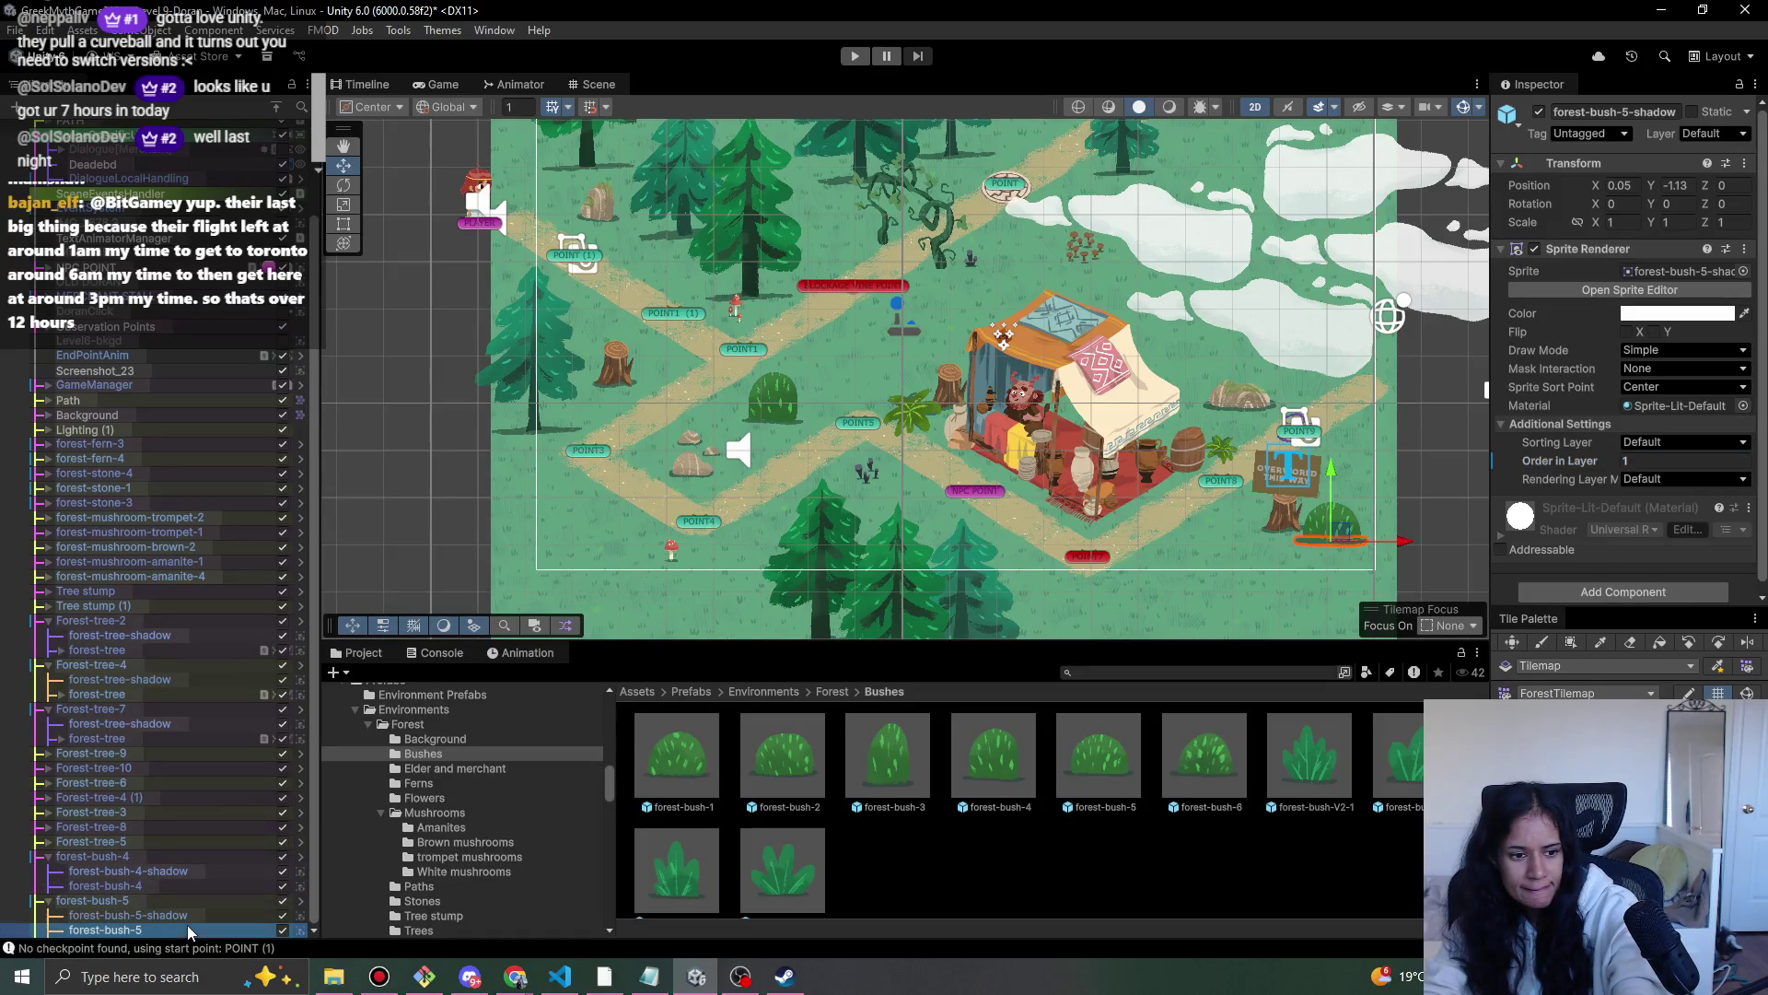
{"action": "left_click", "coordinate": [1697, 460]}
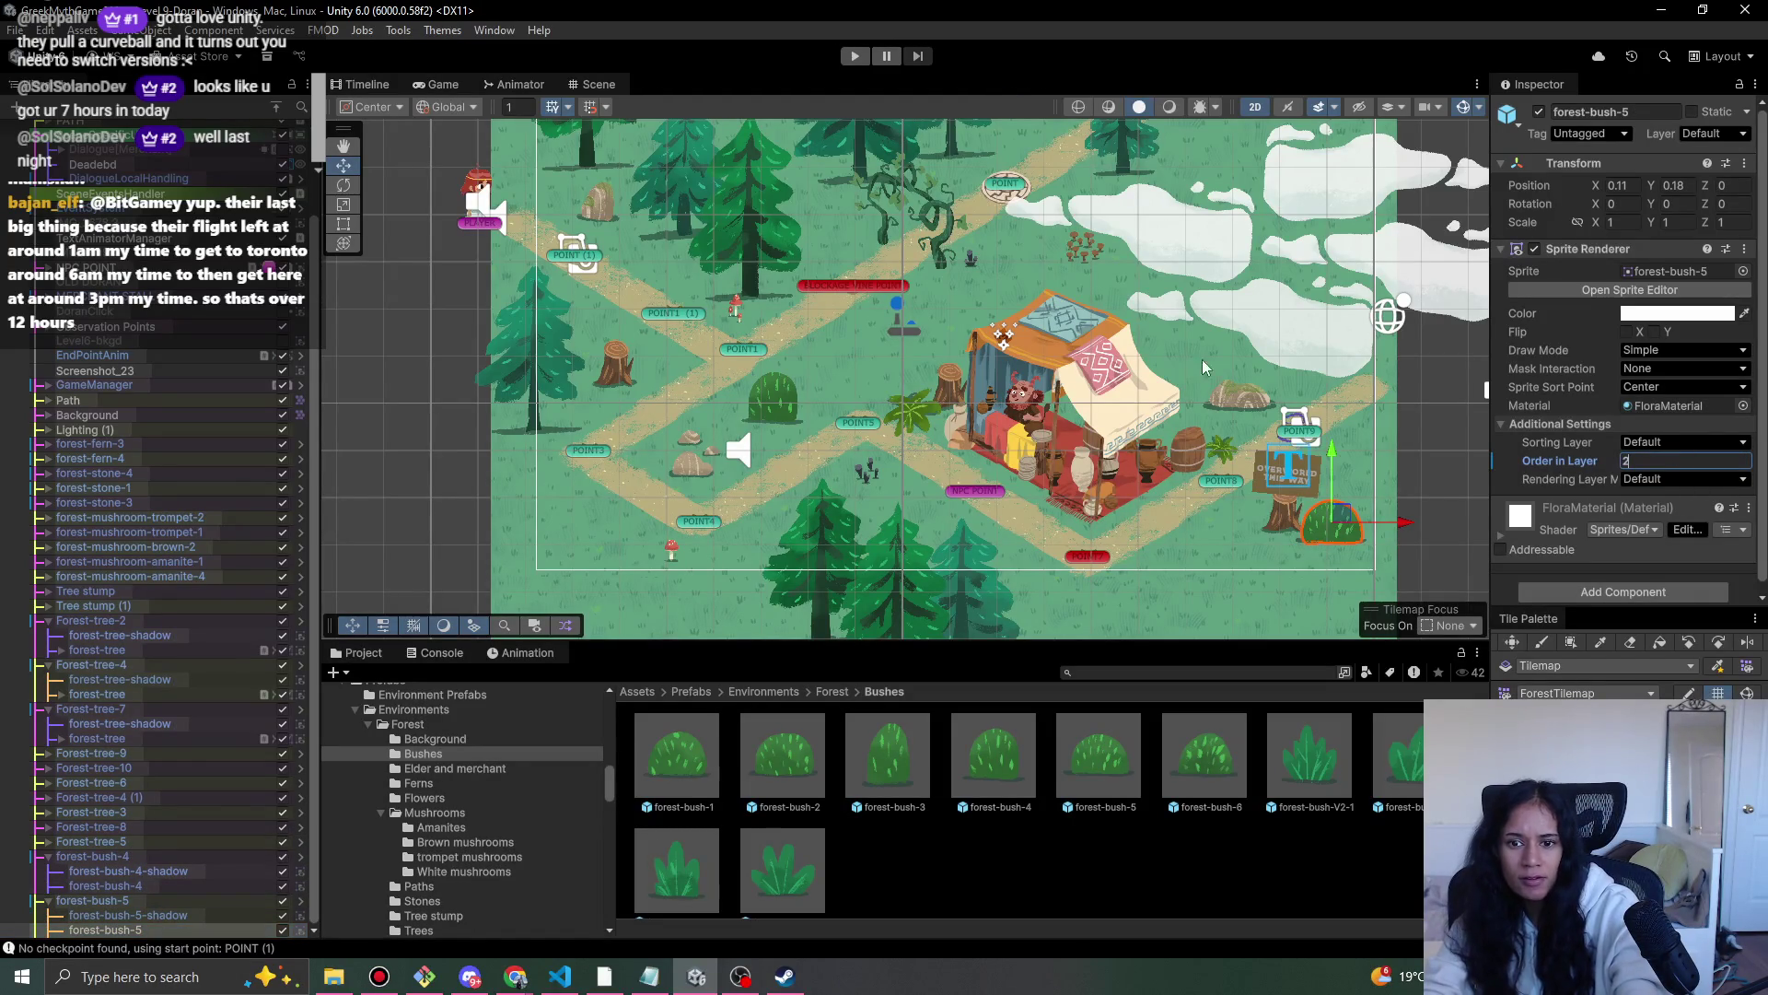
{"action": "left_click", "coordinate": [93, 899]}
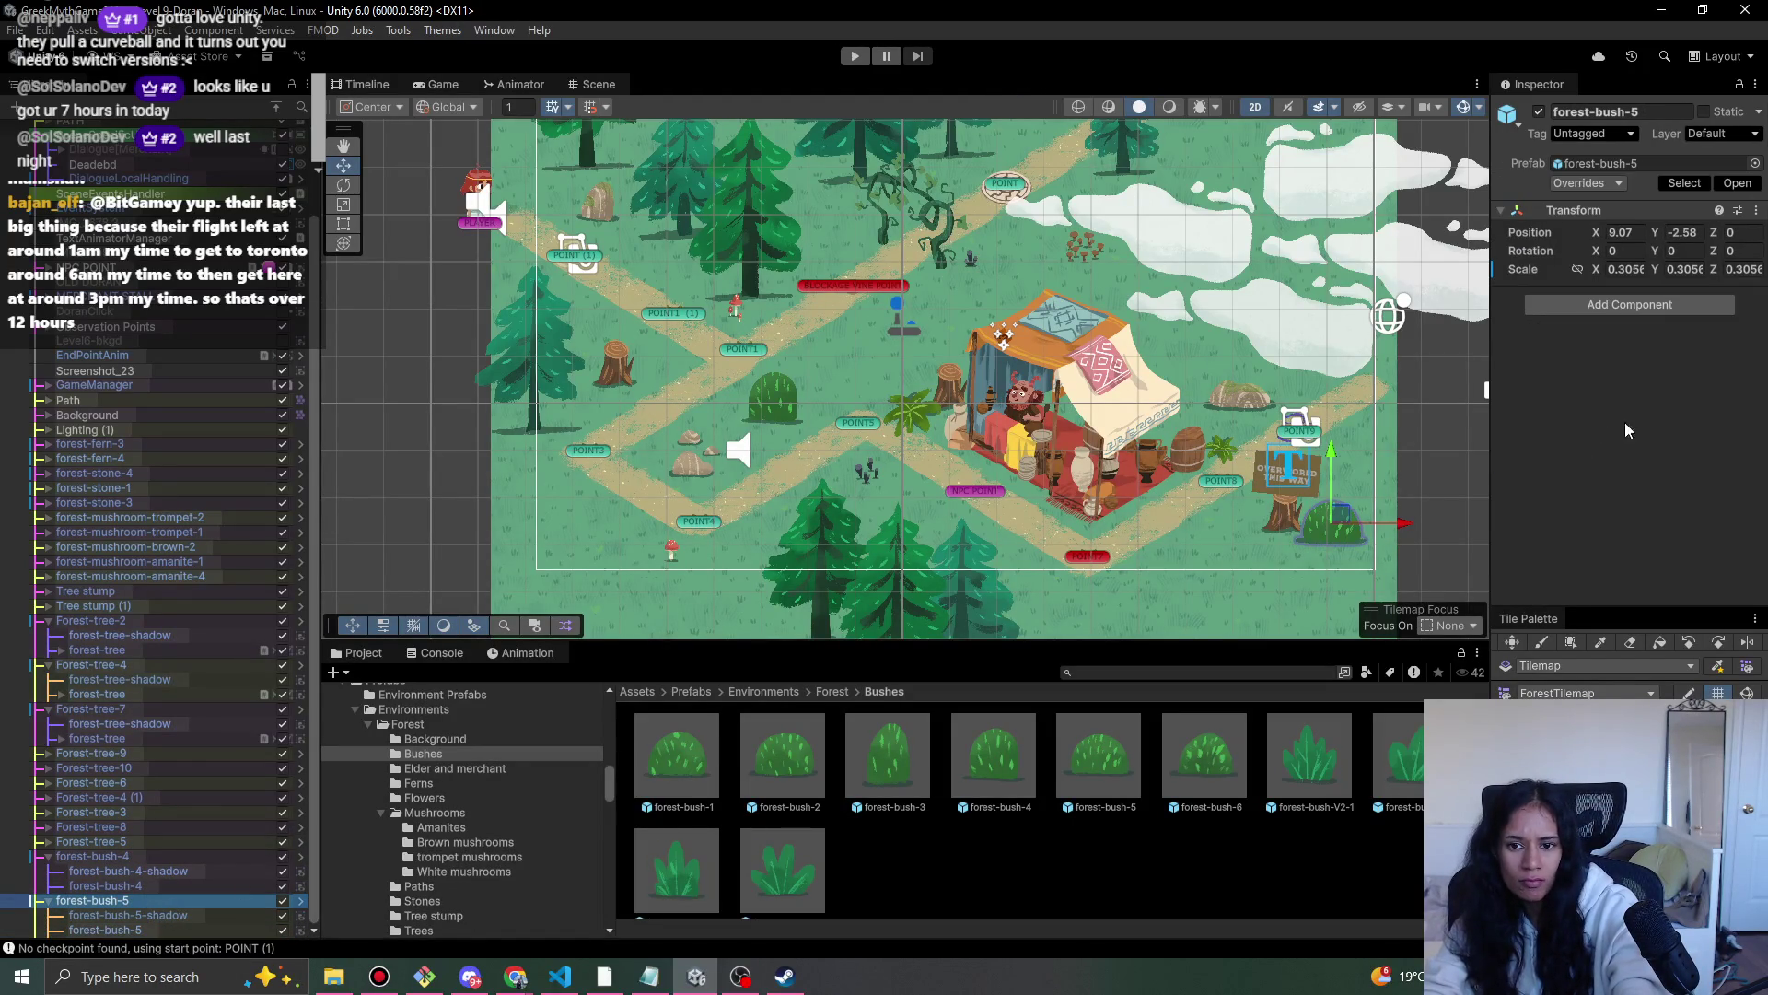
{"action": "left_click_drag", "start_coordinate": [1354, 523], "coordinate": [1328, 532]}
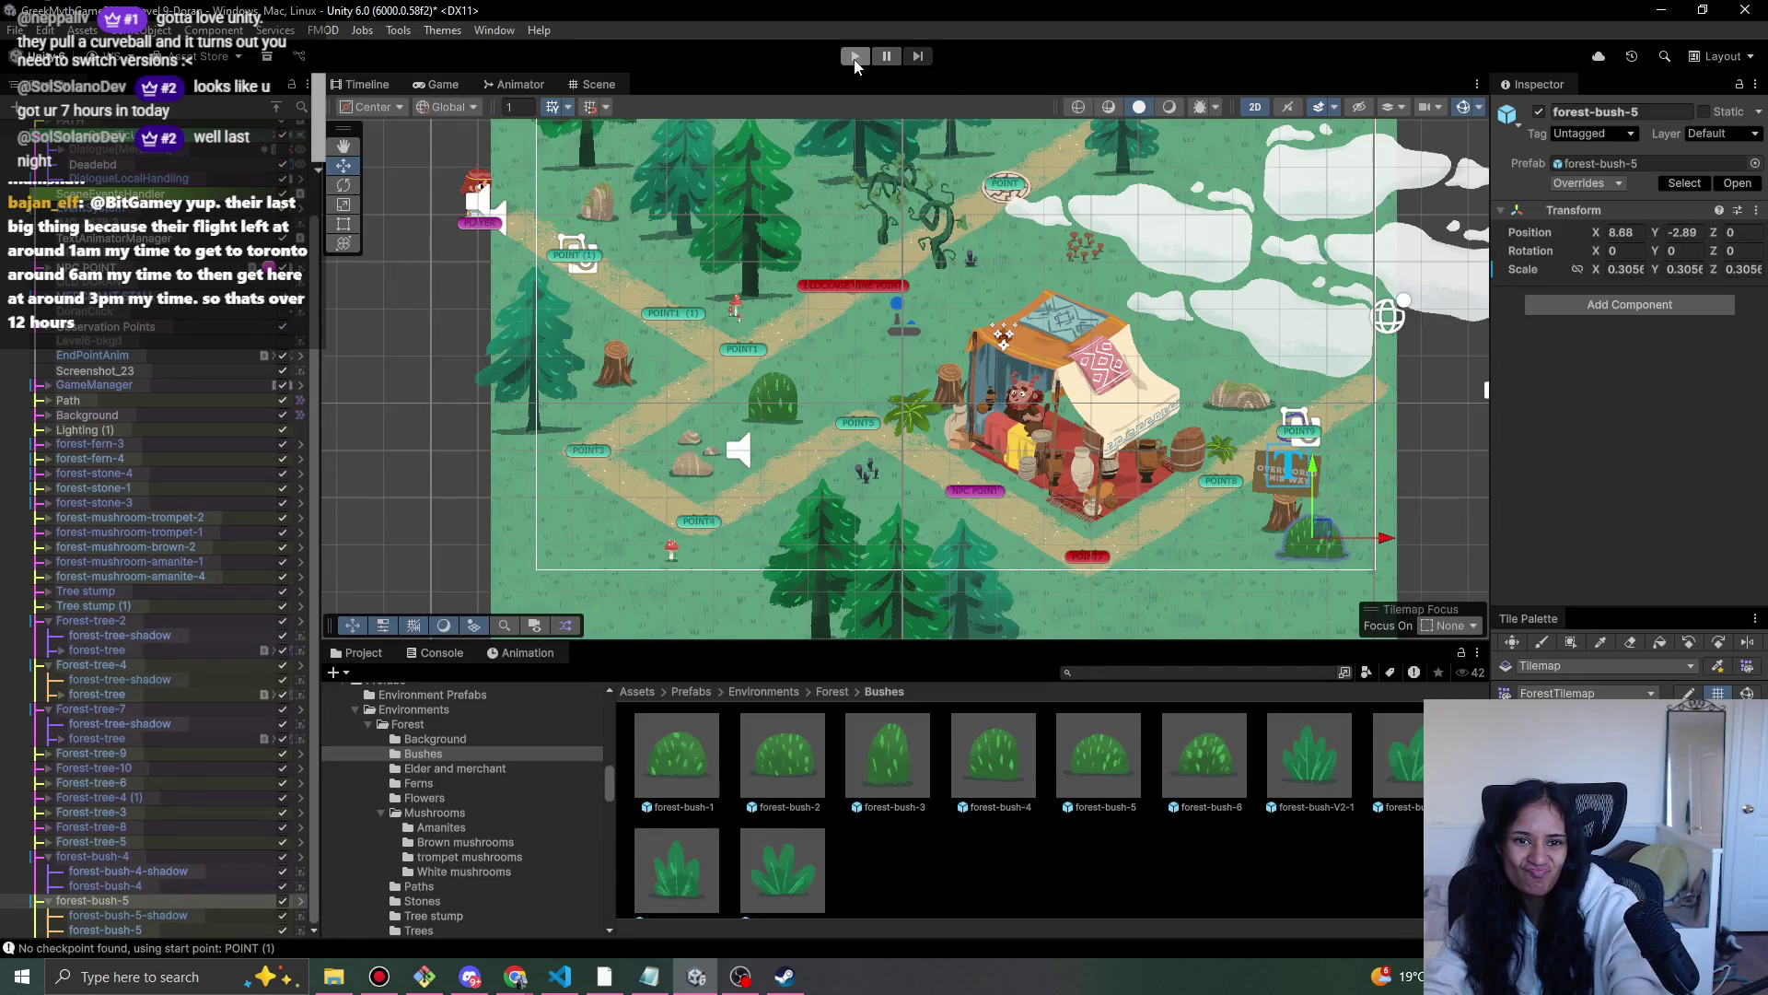
- Play-test the level with the new bush, then go back to the Forest folders and pick Trees
{"action": "left_click", "coordinate": [857, 59]}
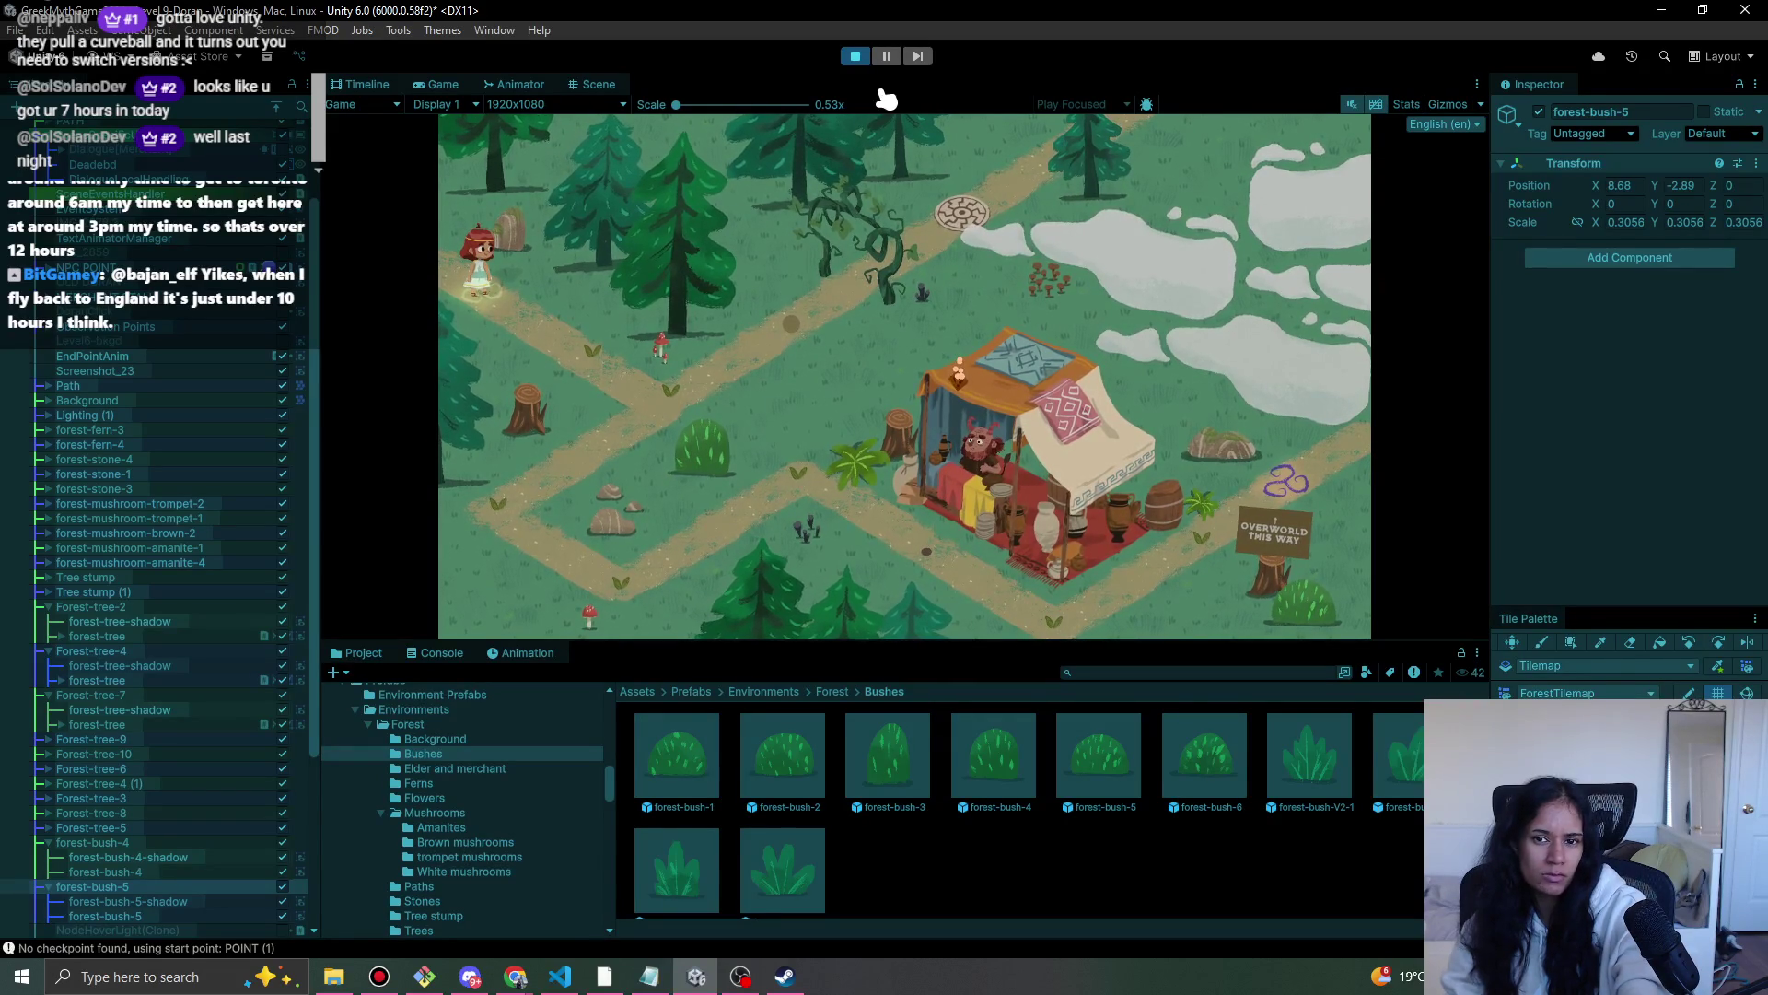
{"action": "left_click", "coordinate": [856, 57]}
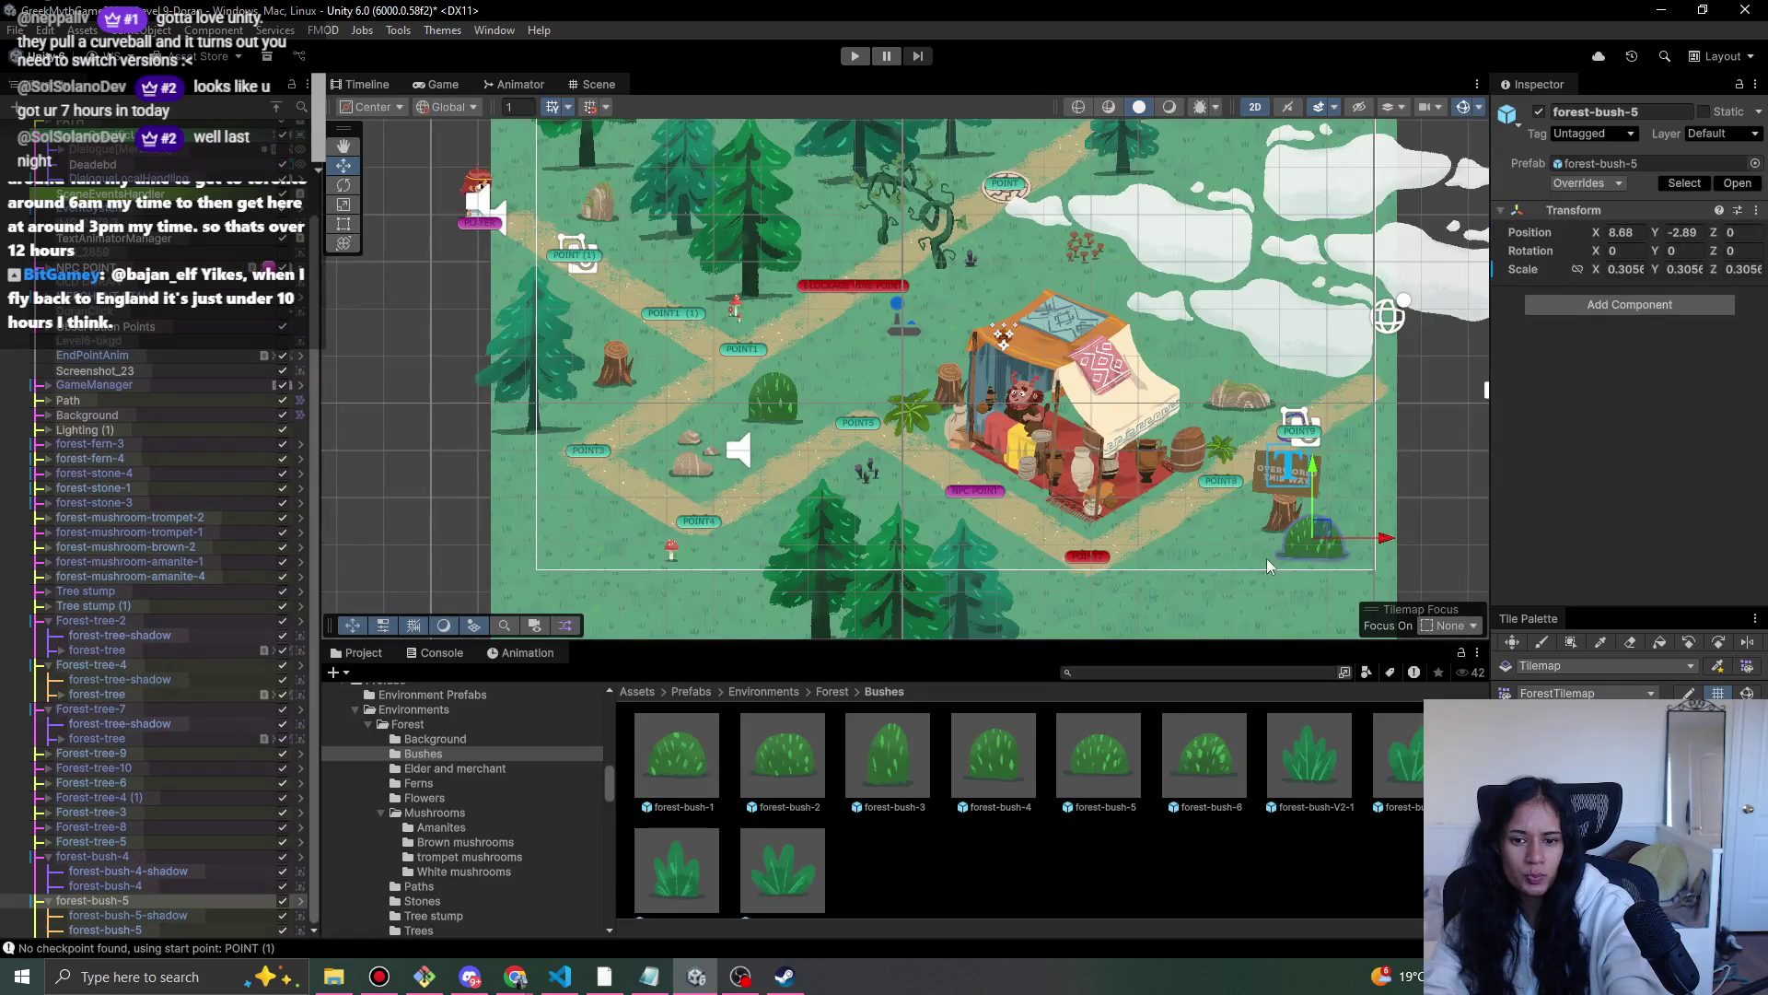
{"action": "left_click", "coordinate": [819, 691]}
{"action": "left_click", "coordinate": [804, 879]}
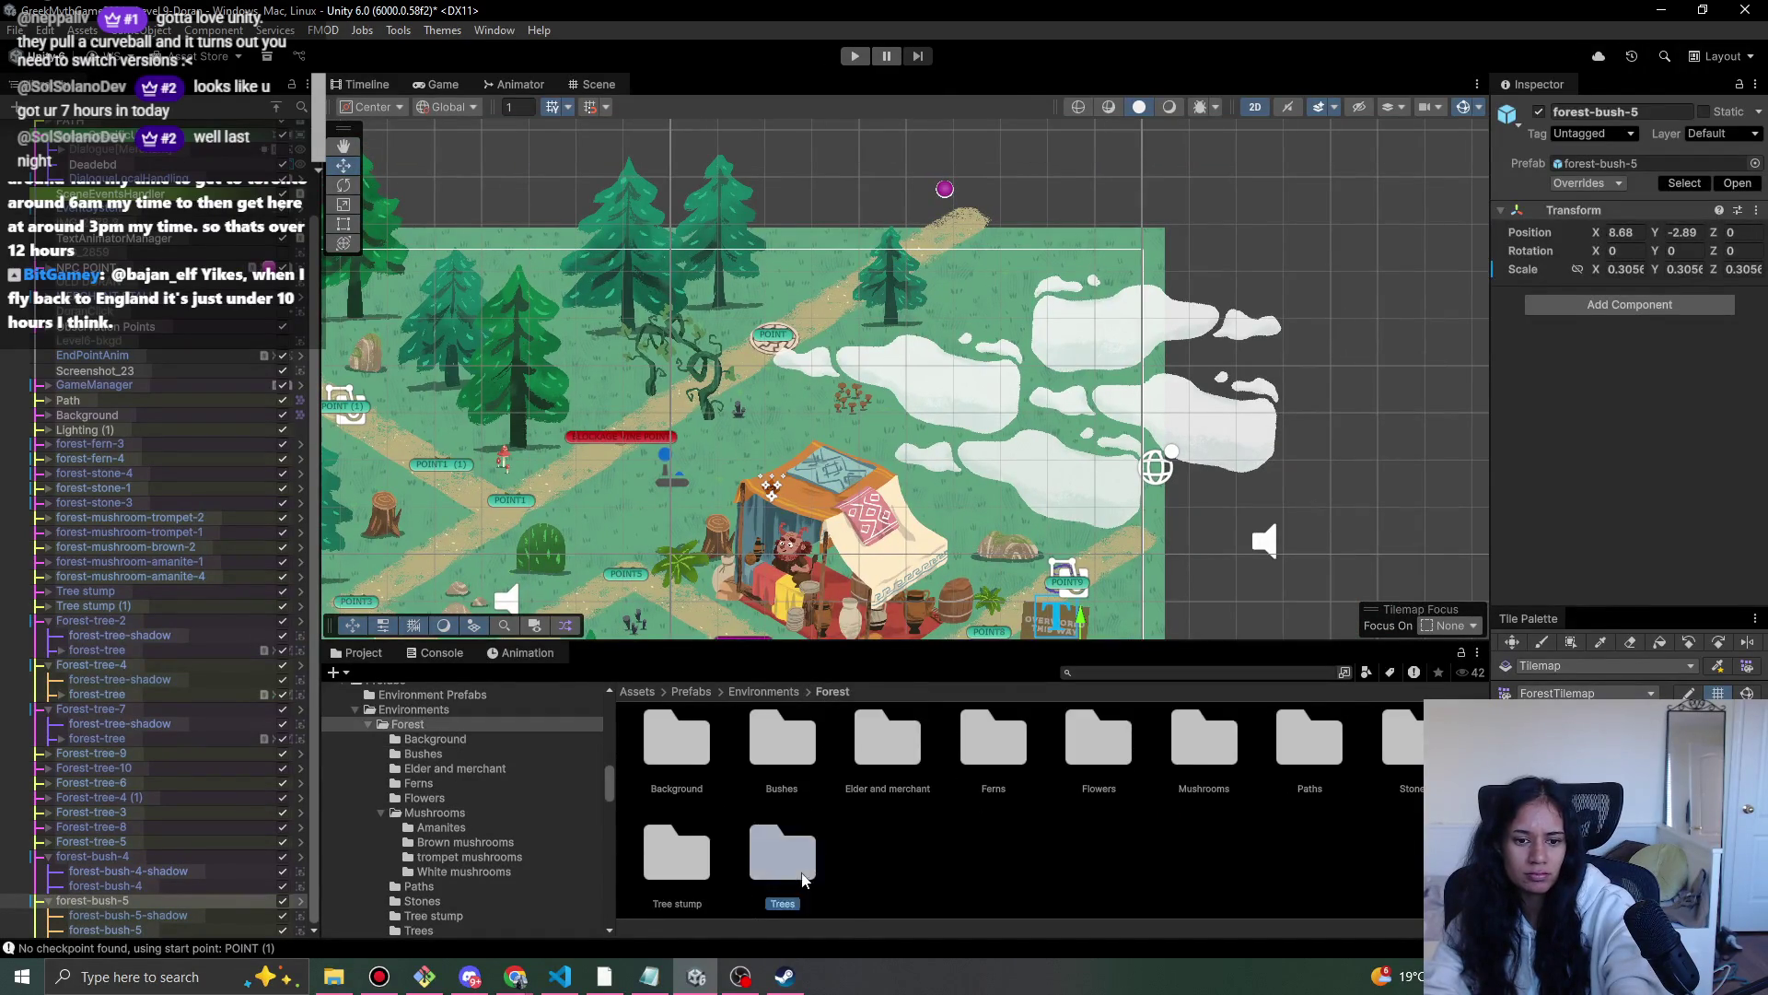
- Place Forest-tree-4 and Forest-tree-7 (1) from the Trees folder, positioning the latter behind the right-hand clouds
{"action": "double_click", "coordinate": [804, 880]}
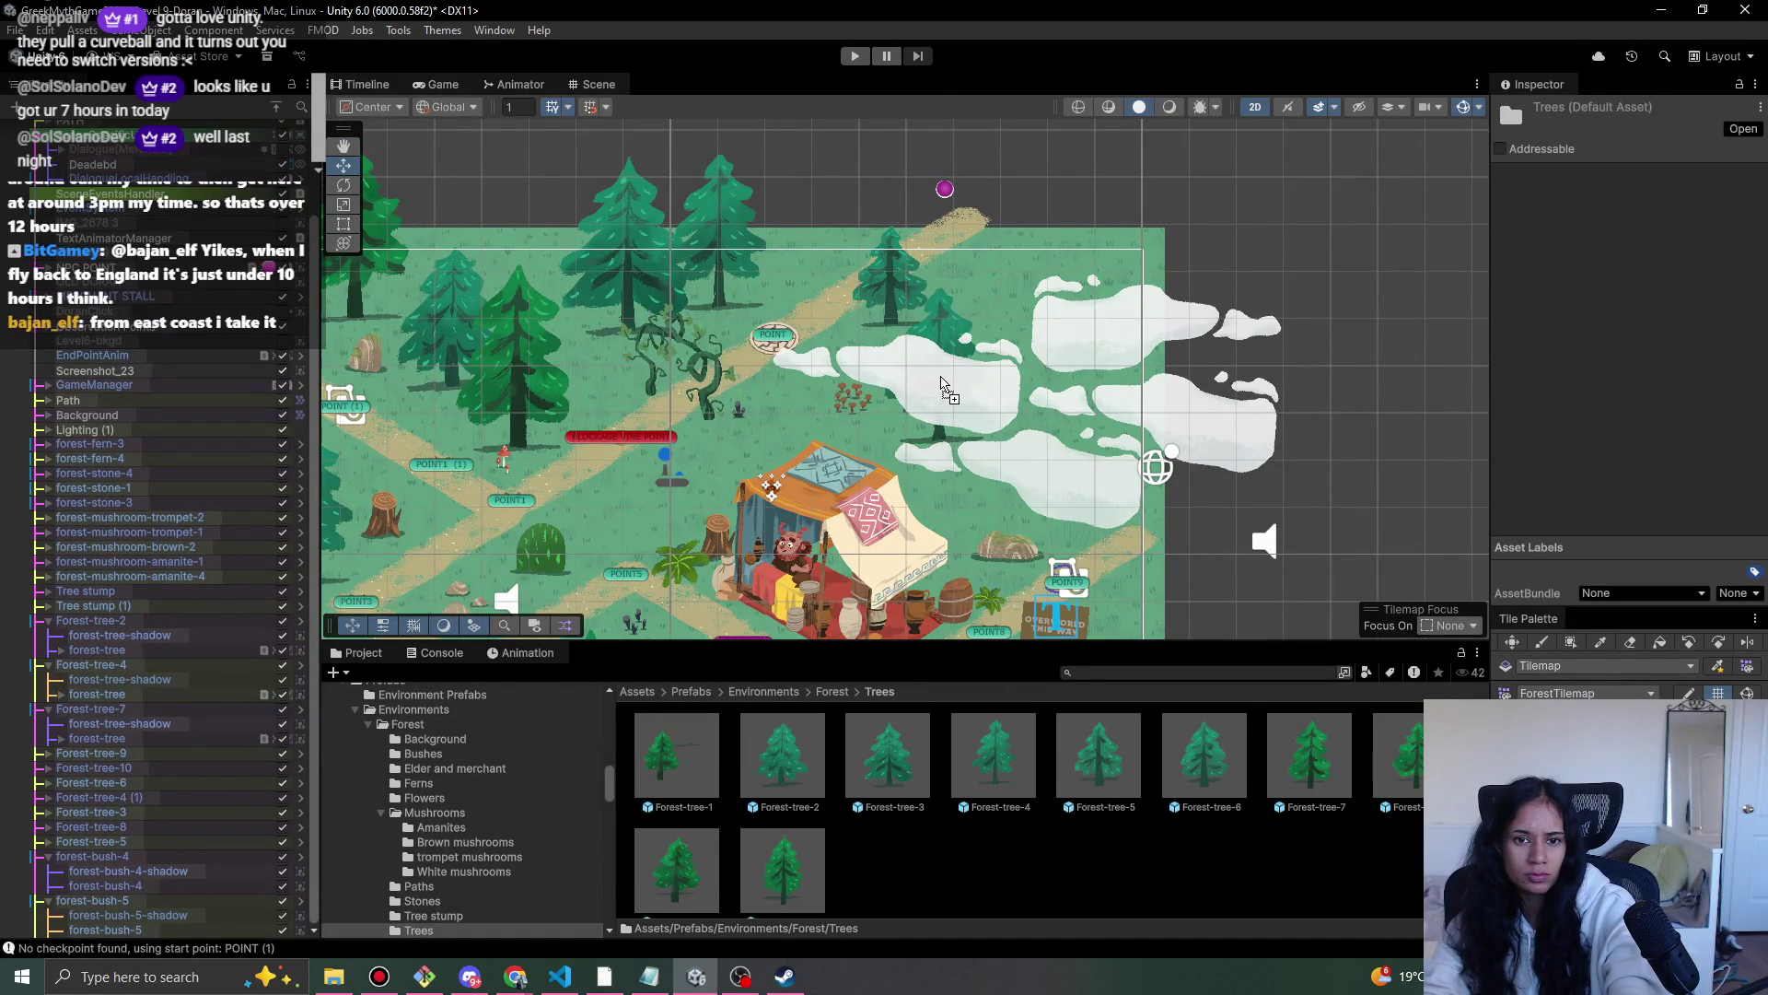
{"action": "left_click_drag", "start_coordinate": [941, 380], "coordinate": [941, 377]}
{"action": "mouse_move", "coordinate": [1109, 778]}
{"action": "left_mouse_down"}
{"action": "mouse_move", "coordinate": [1004, 456]}
{"action": "mouse_move", "coordinate": [1050, 424]}
{"action": "mouse_move", "coordinate": [1001, 453]}
{"action": "left_mouse_up"}
{"action": "mouse_move", "coordinate": [1176, 433]}
{"action": "left_mouse_down"}
{"action": "mouse_move", "coordinate": [1067, 474]}
{"action": "mouse_move", "coordinate": [842, 396]}
{"action": "mouse_move", "coordinate": [1124, 276]}
{"action": "mouse_move", "coordinate": [1002, 305]}
{"action": "mouse_move", "coordinate": [1031, 256]}
{"action": "mouse_move", "coordinate": [1022, 278]}
{"action": "mouse_move", "coordinate": [1045, 293]}
{"action": "mouse_move", "coordinate": [870, 385]}
{"action": "mouse_move", "coordinate": [905, 357]}
{"action": "mouse_move", "coordinate": [880, 343]}
{"action": "mouse_move", "coordinate": [1079, 400]}
{"action": "mouse_move", "coordinate": [1079, 459]}
{"action": "left_mouse_up"}
{"action": "key", "text": "w"}
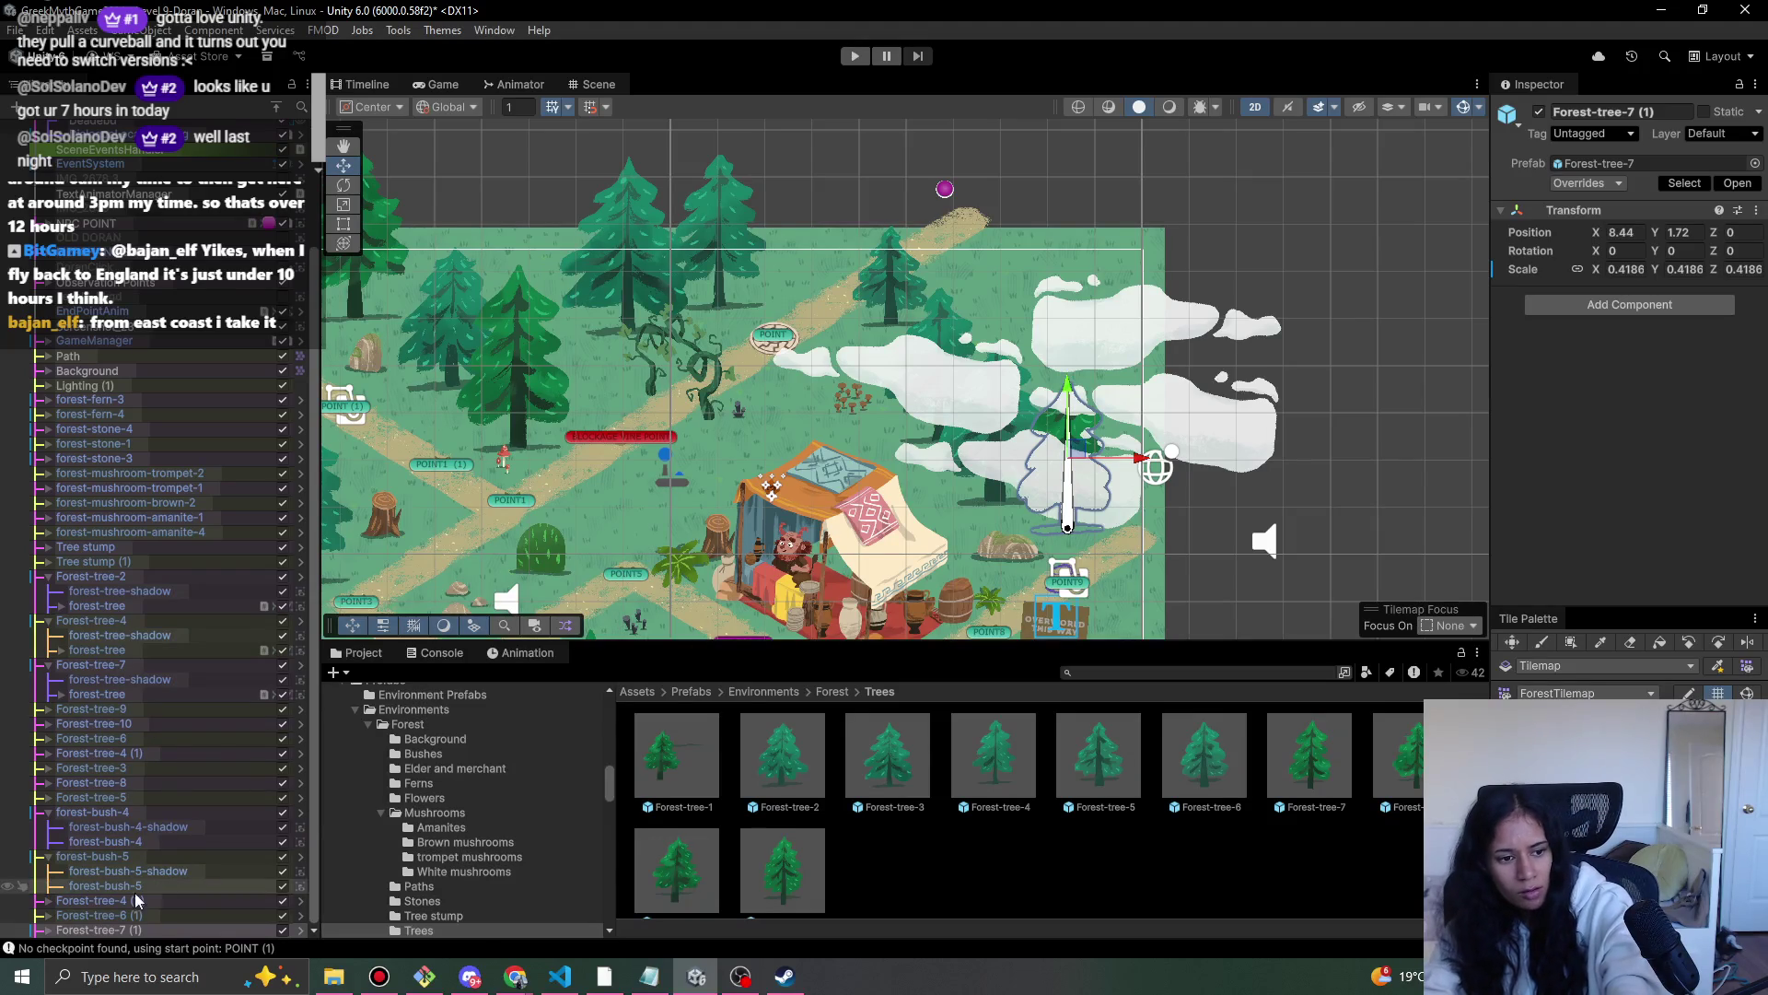
- Give Forest-tree-7 (1)'s tree sprite Order in Layer 2, apply all prefab overrides, and start play mode
{"action": "left_click", "coordinate": [43, 932]}
{"action": "scroll", "coordinate": [139, 875], "scroll_direction": "down", "scroll_amount": 1}
{"action": "left_click", "coordinate": [119, 915]}
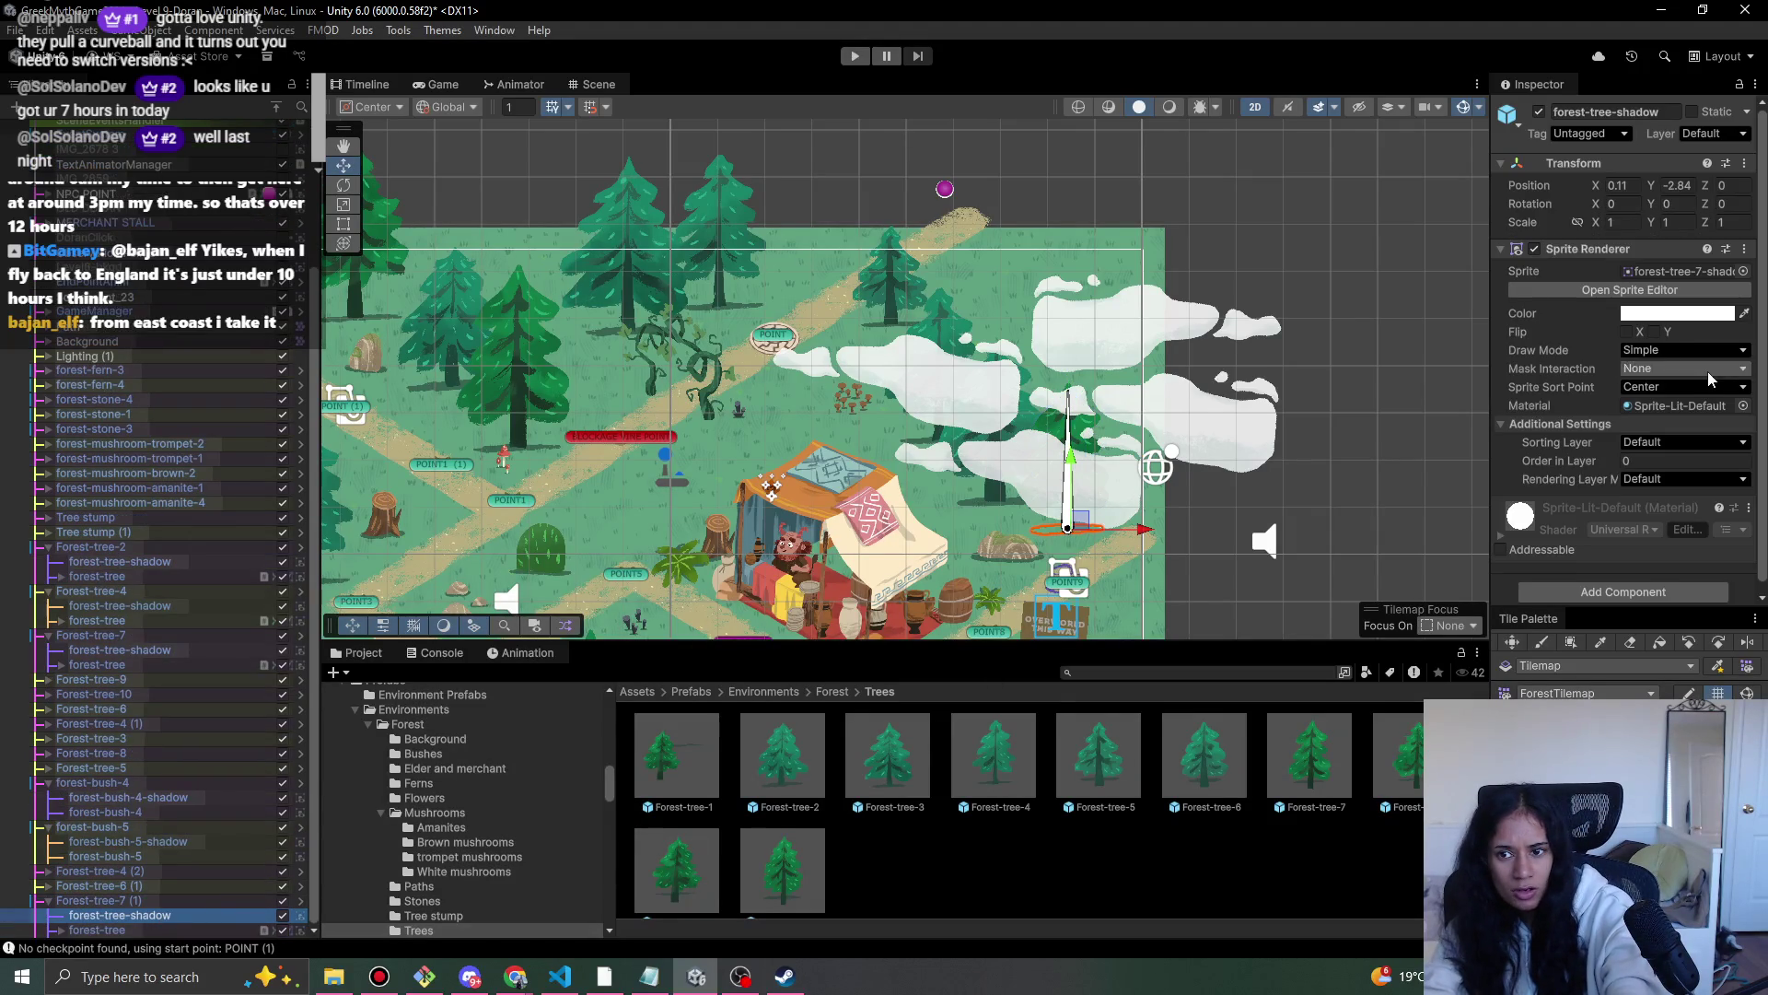
{"action": "key", "text": "Down"}
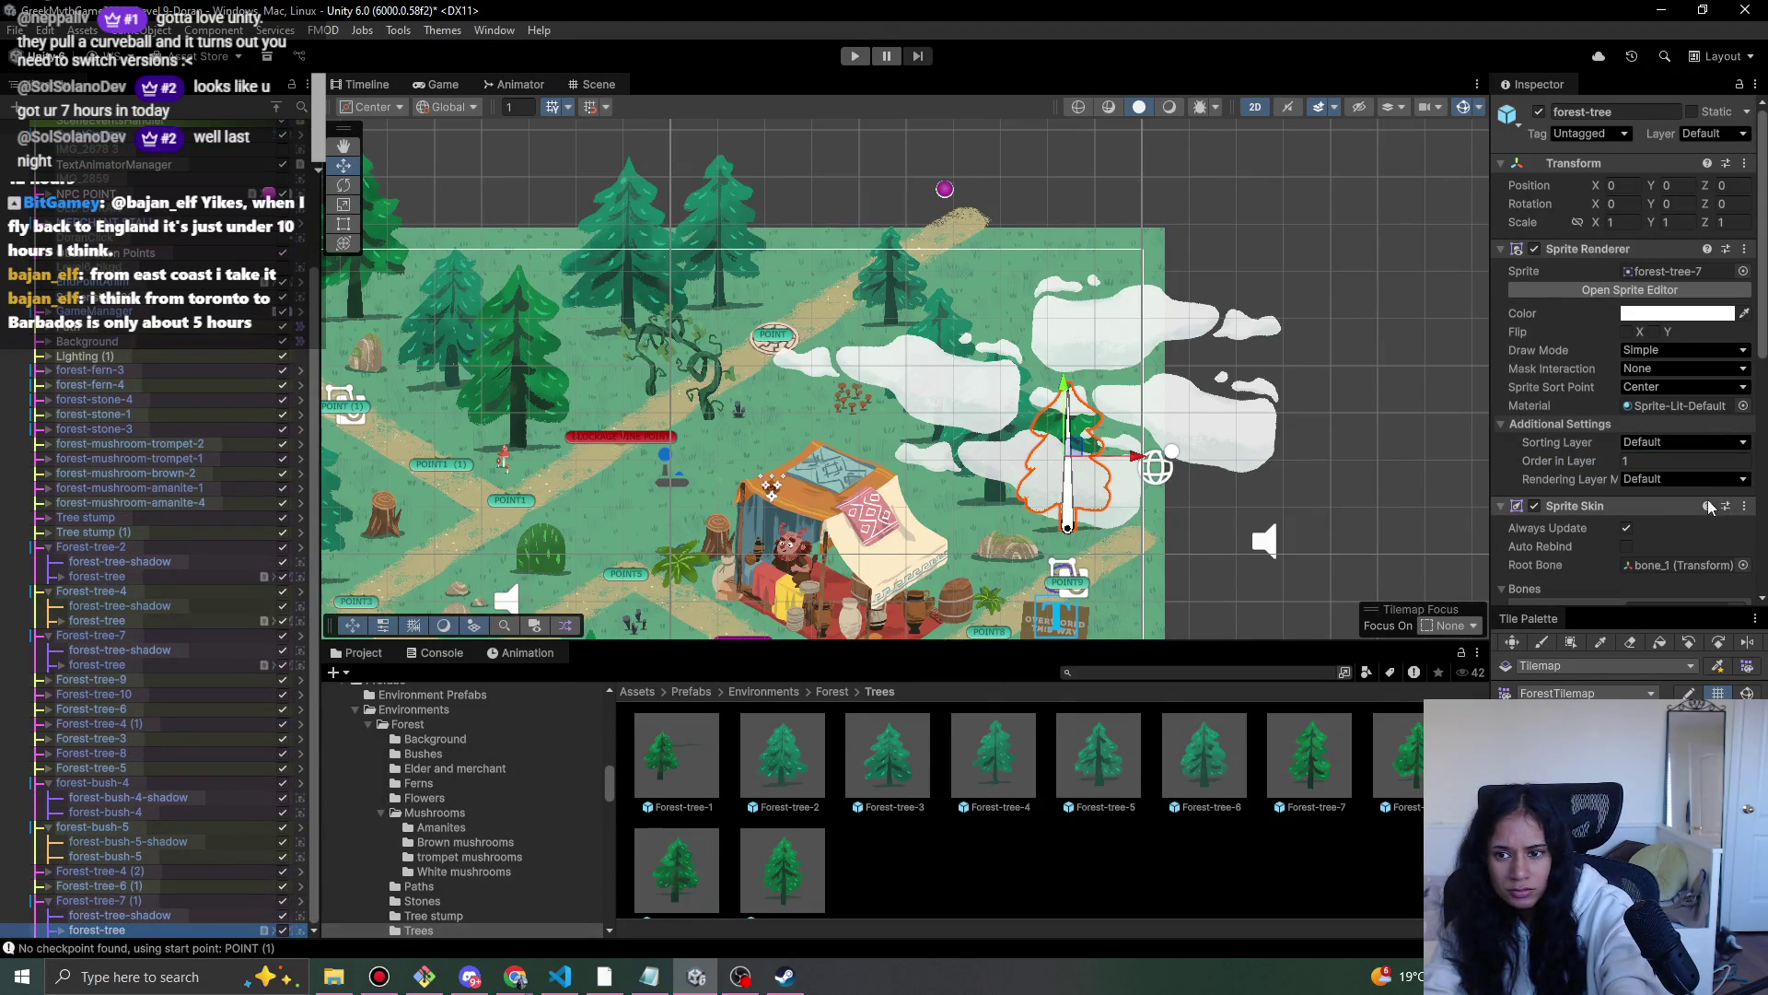
{"action": "left_click", "coordinate": [1682, 460]}
{"action": "type", "text": "2"}
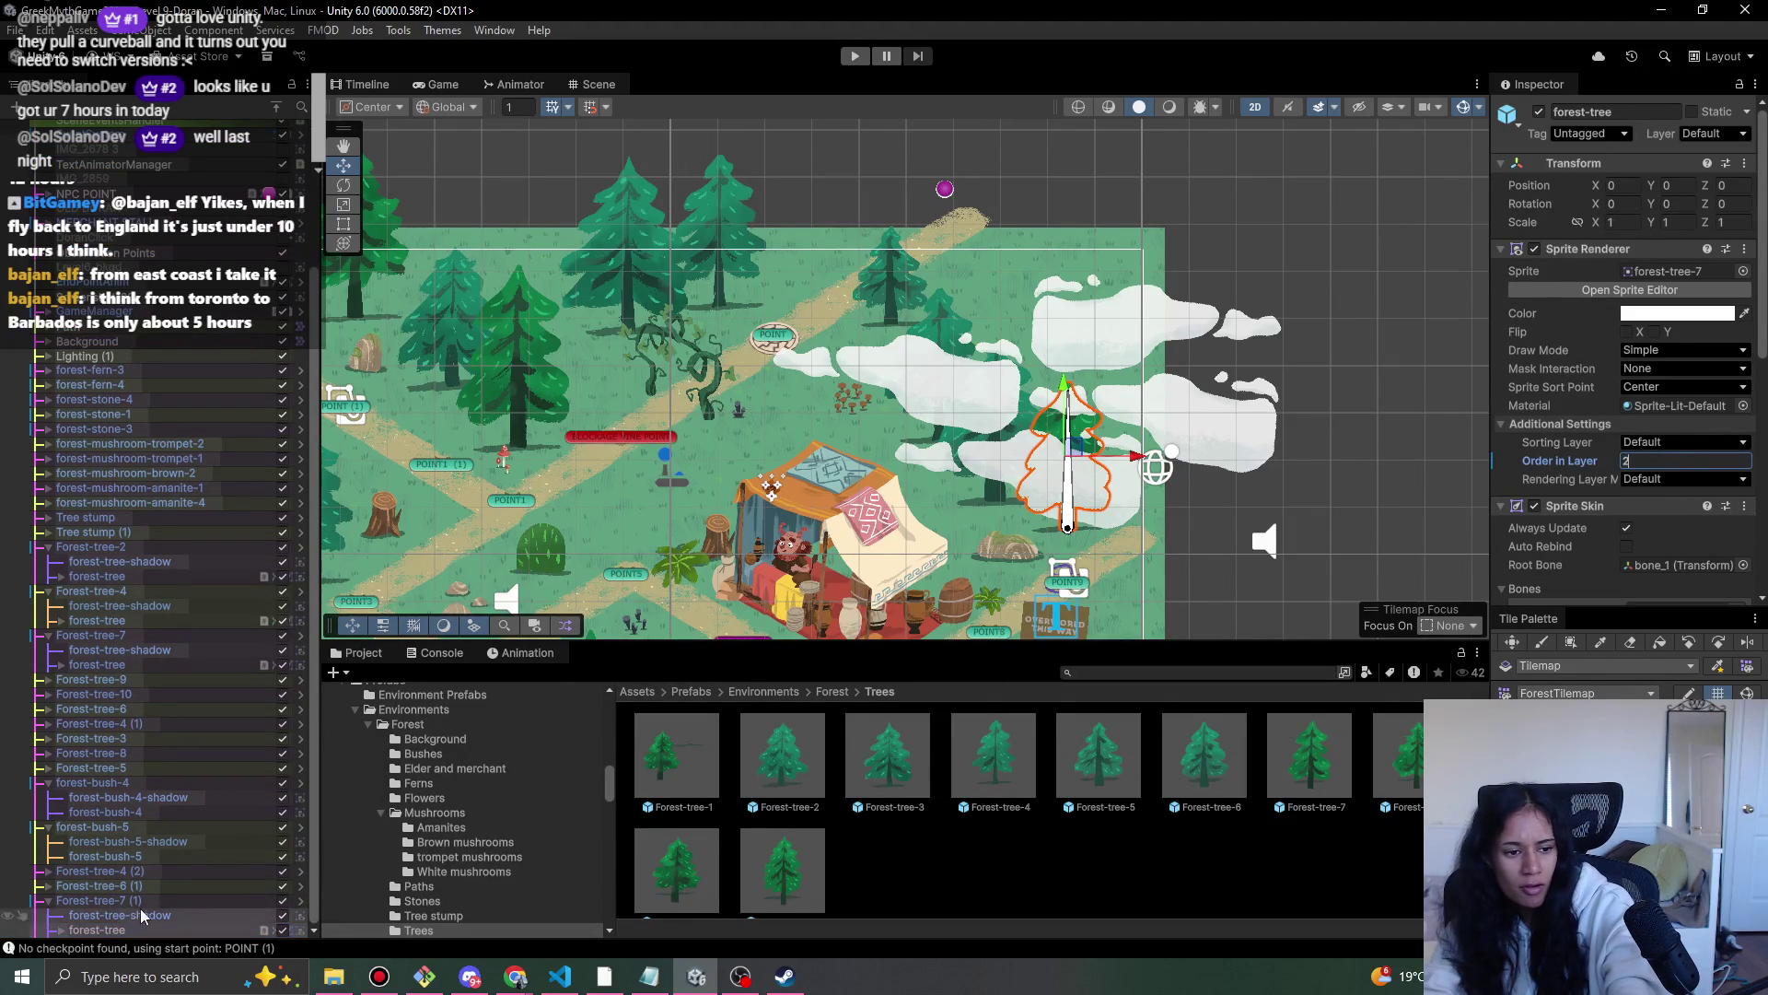
{"action": "left_click", "coordinate": [23, 901]}
{"action": "left_click", "coordinate": [1618, 184]}
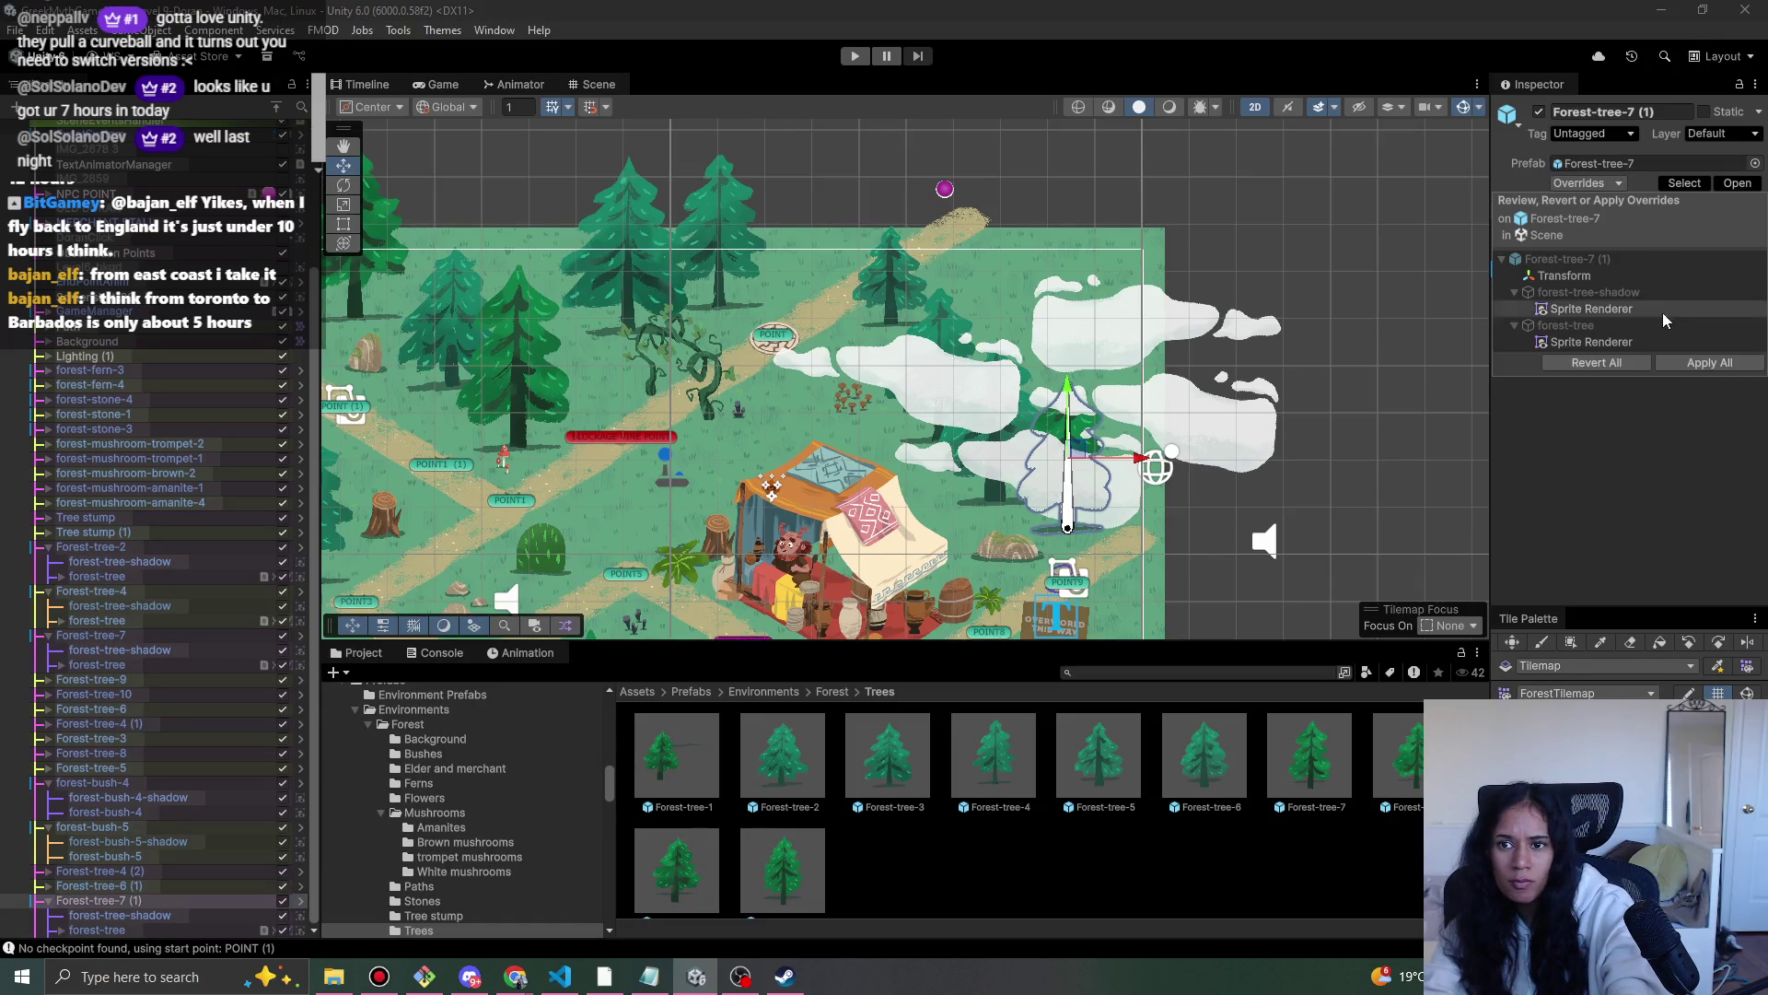
{"action": "left_click", "coordinate": [1710, 366]}
{"action": "left_click", "coordinate": [858, 57]}
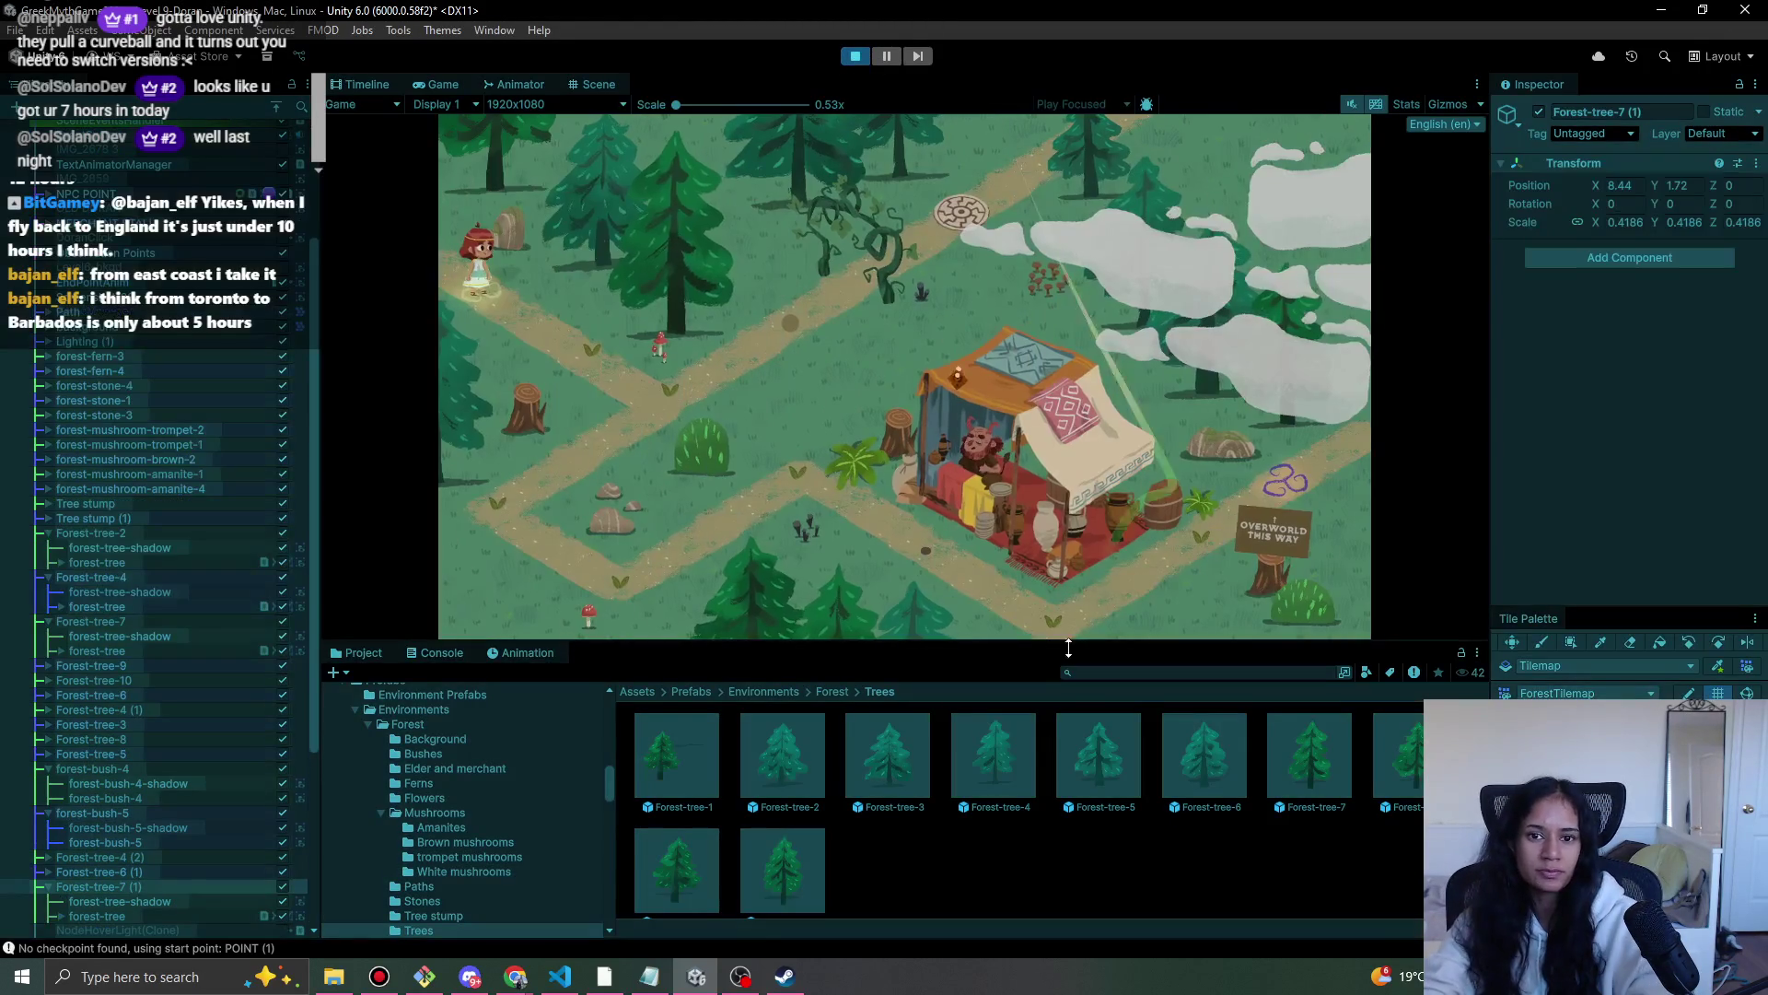
- Stop play mode and move cloud-02 to X 3.84, Y 0.11 over the new tree's base
{"action": "left_click", "coordinate": [851, 59]}
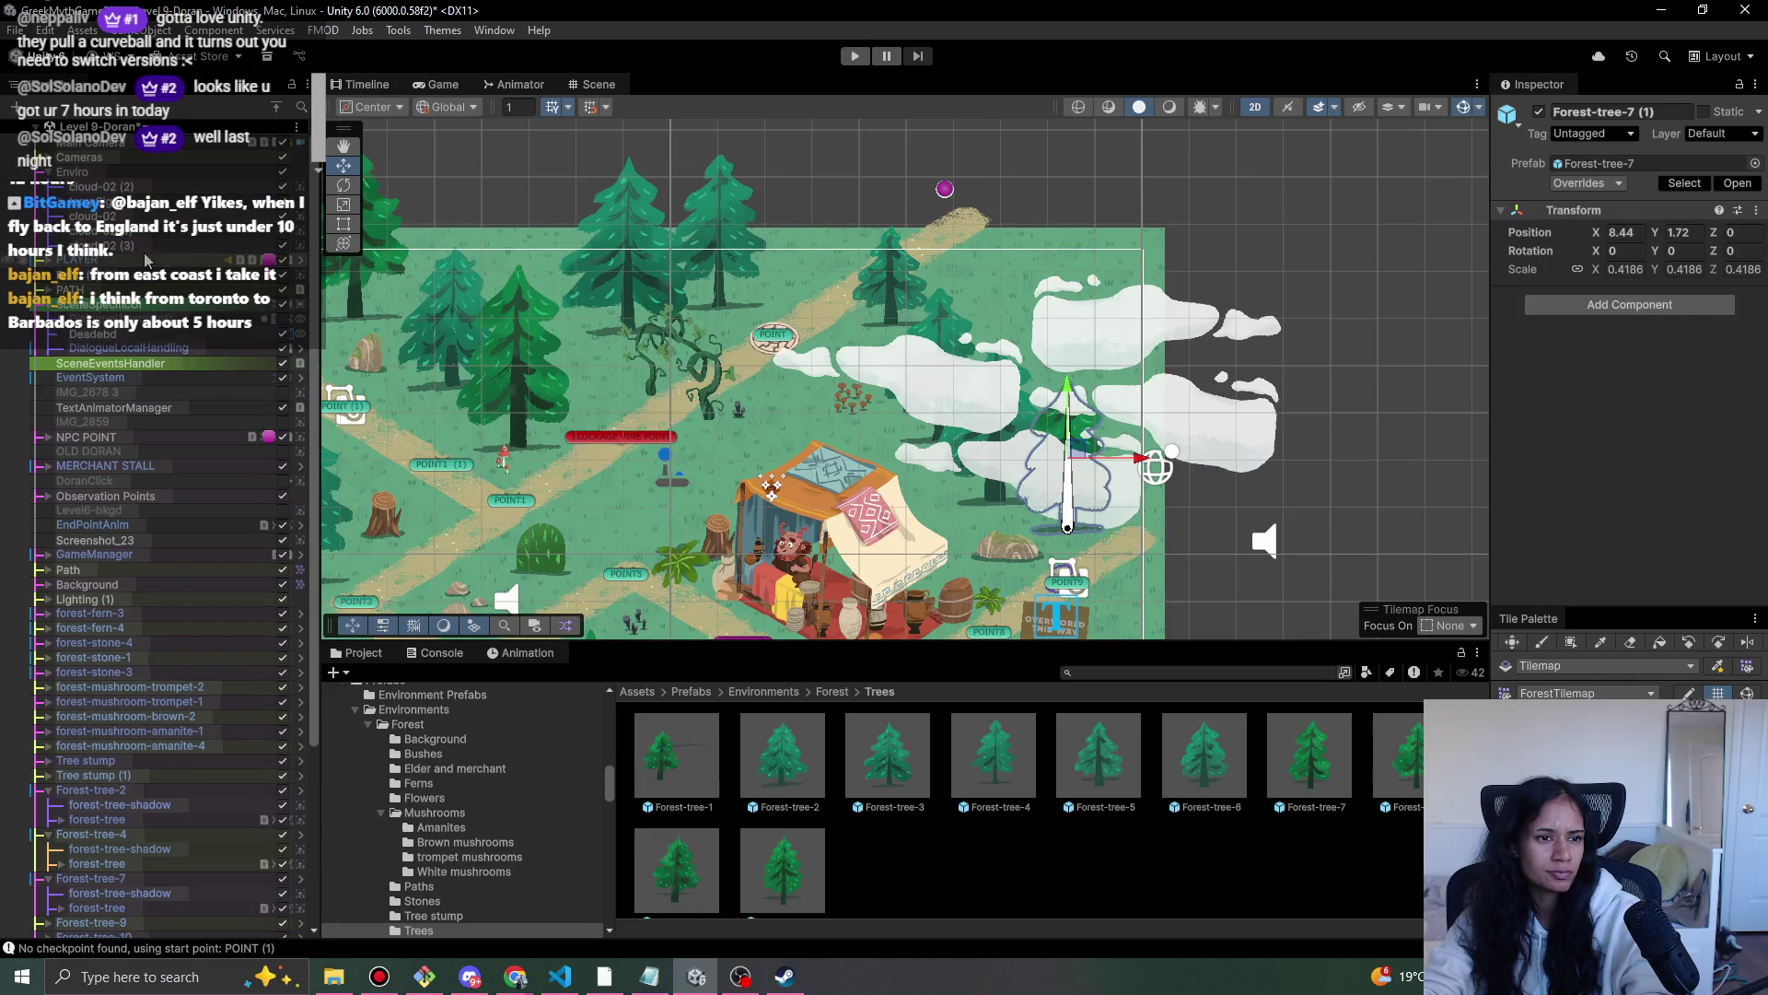
{"action": "left_click", "coordinate": [145, 245]}
{"action": "left_click", "coordinate": [149, 219], "text": "shift"}
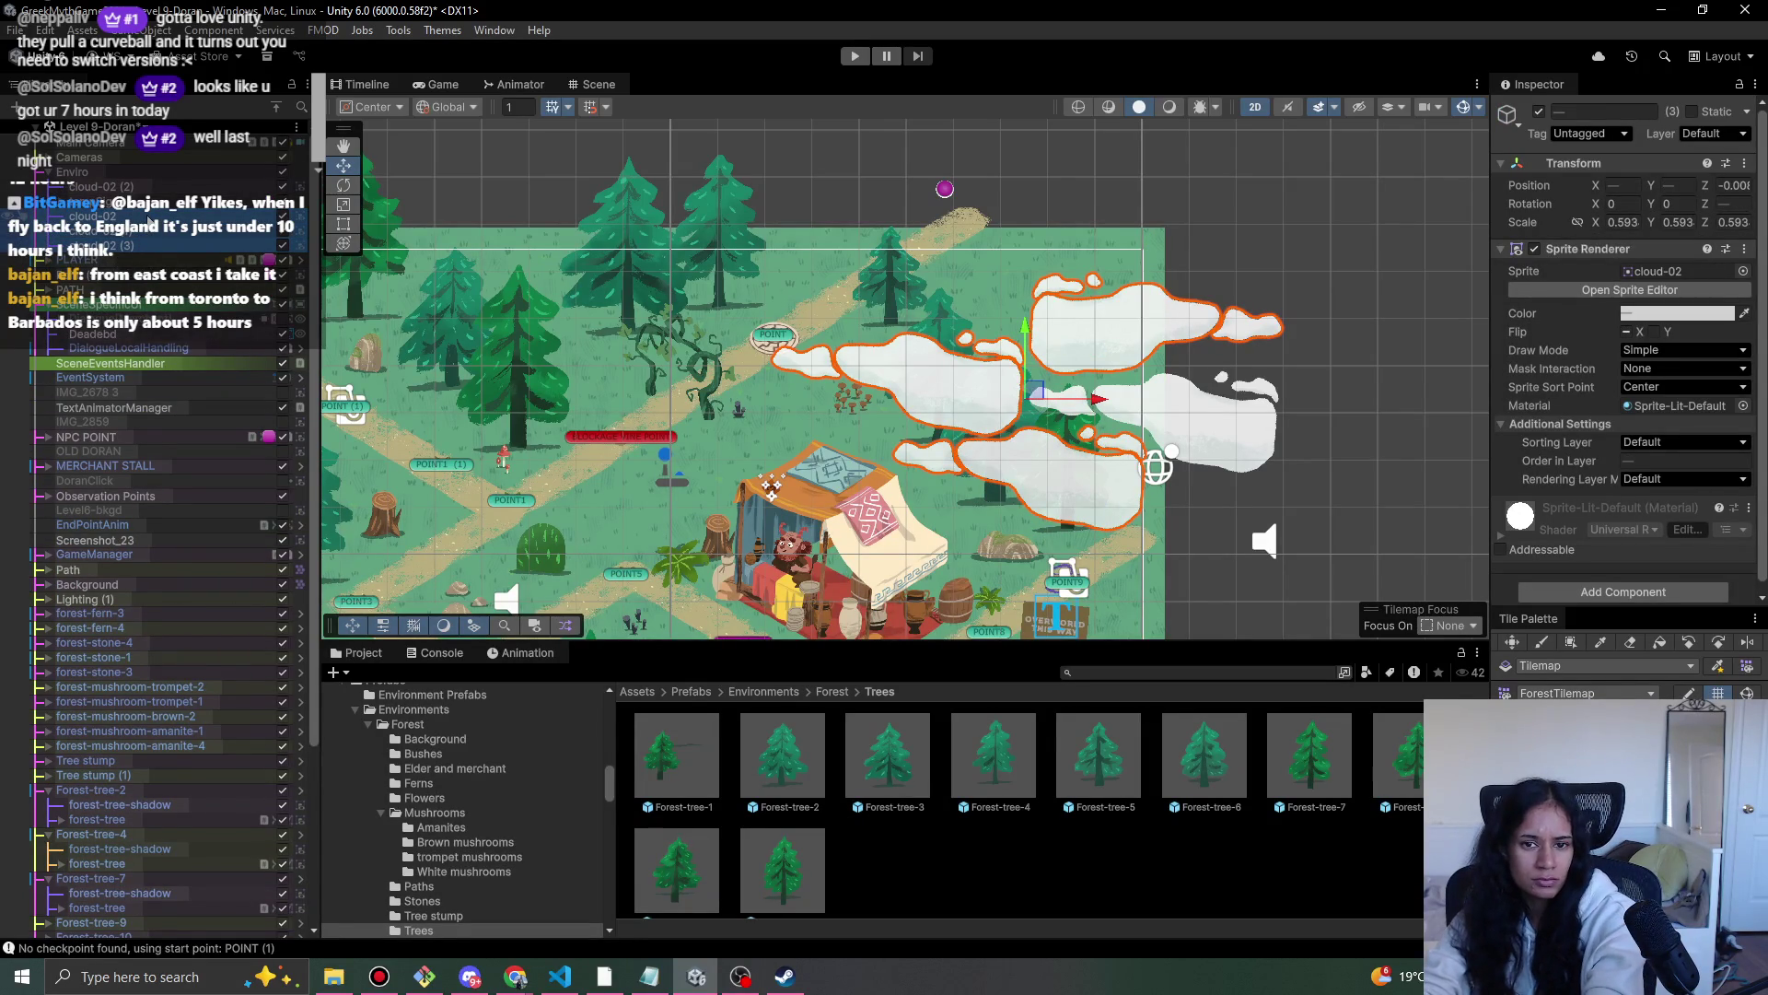
{"action": "left_click", "coordinate": [153, 235]}
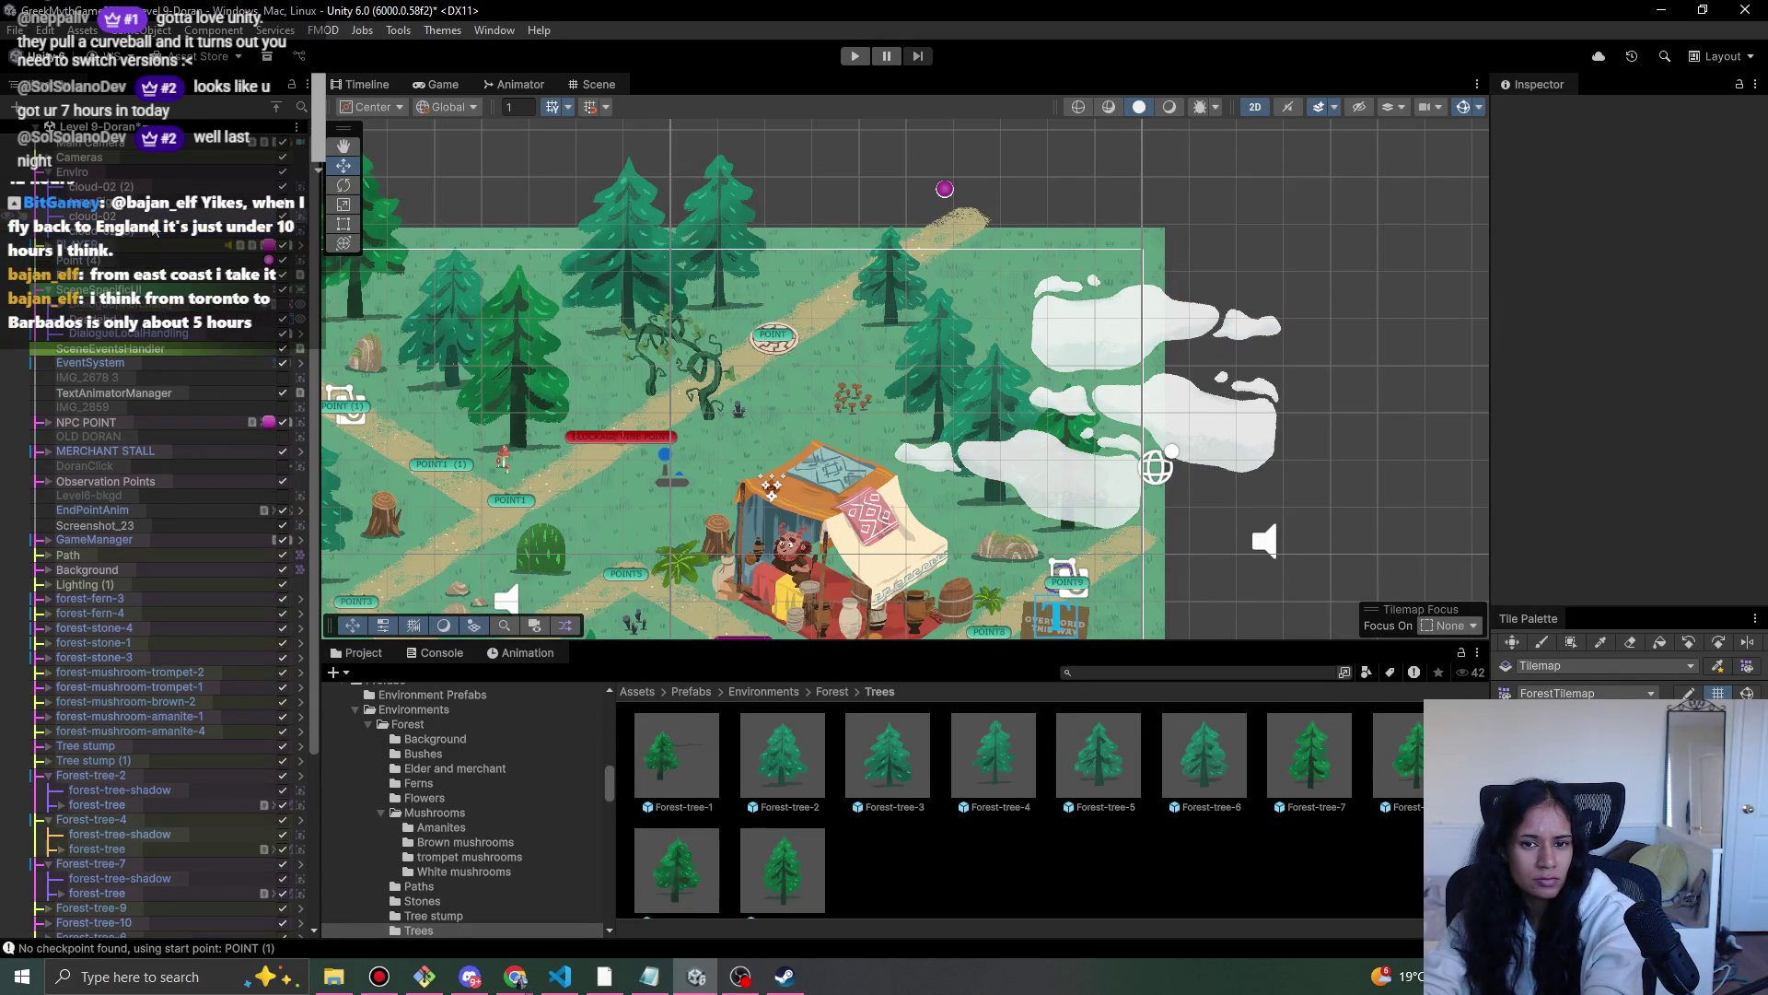
{"action": "left_click", "coordinate": [149, 215]}
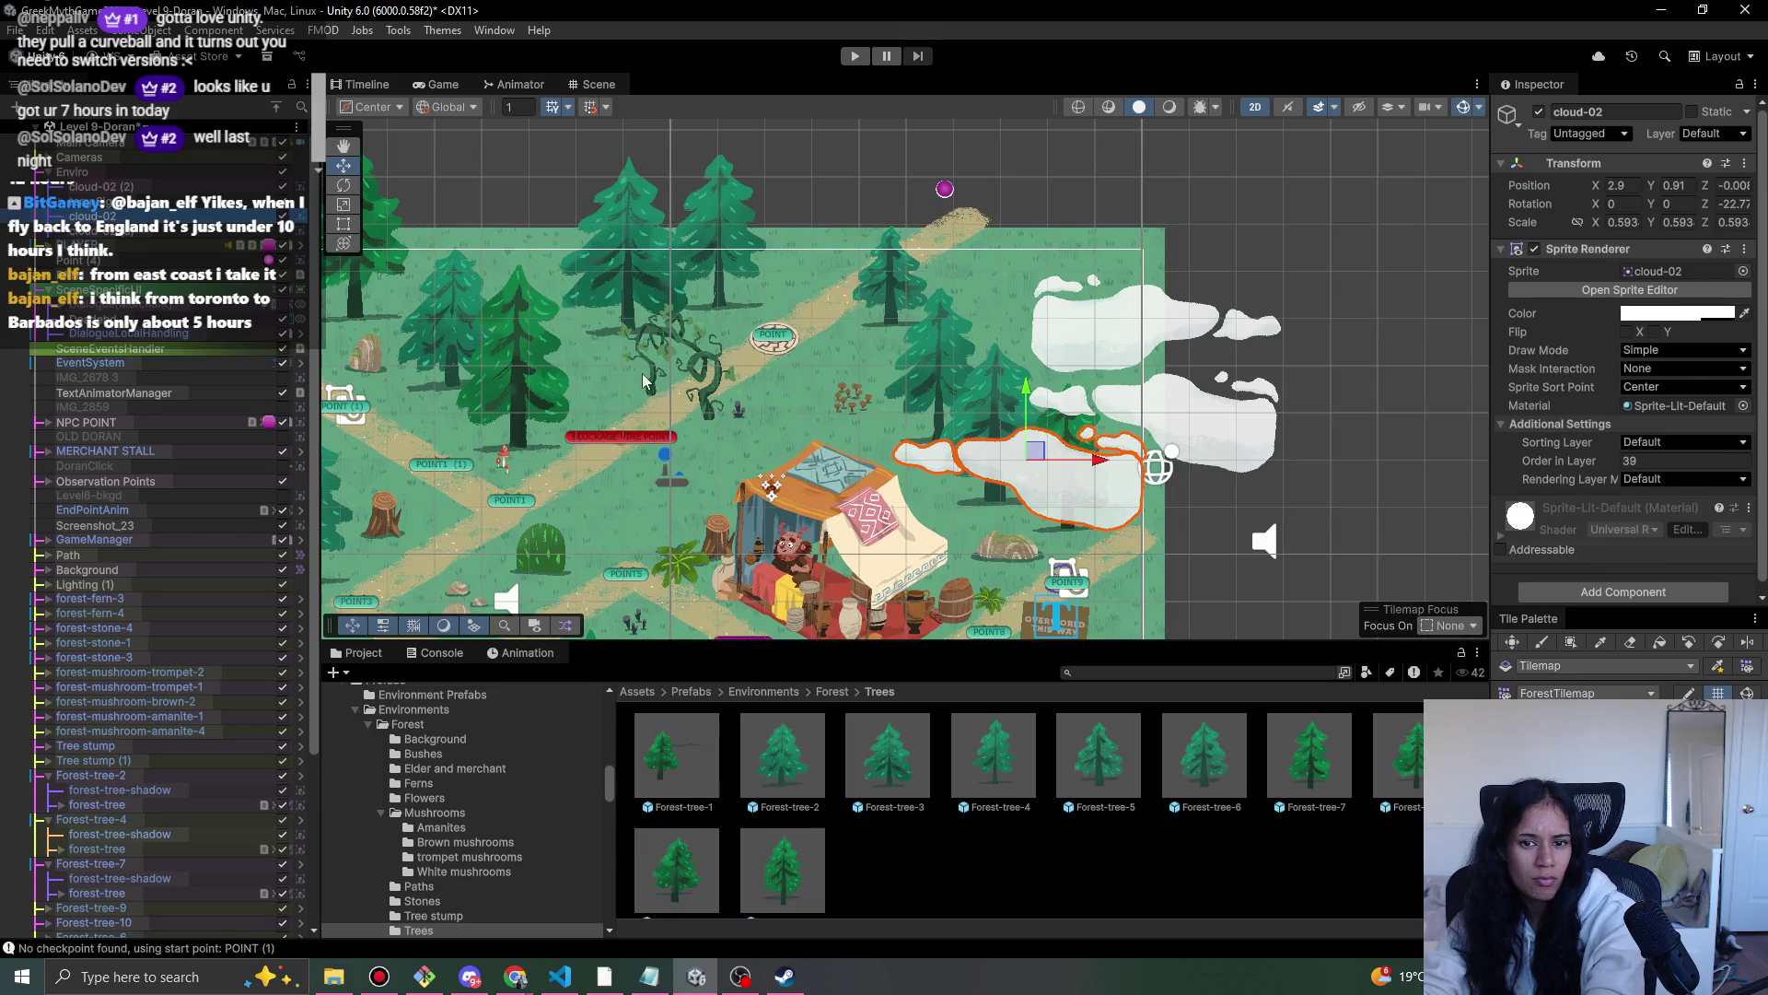
{"action": "mouse_move", "coordinate": [1036, 450]}
{"action": "left_mouse_down"}
{"action": "mouse_move", "coordinate": [1096, 488]}
{"action": "mouse_move", "coordinate": [1062, 420]}
{"action": "left_mouse_up"}
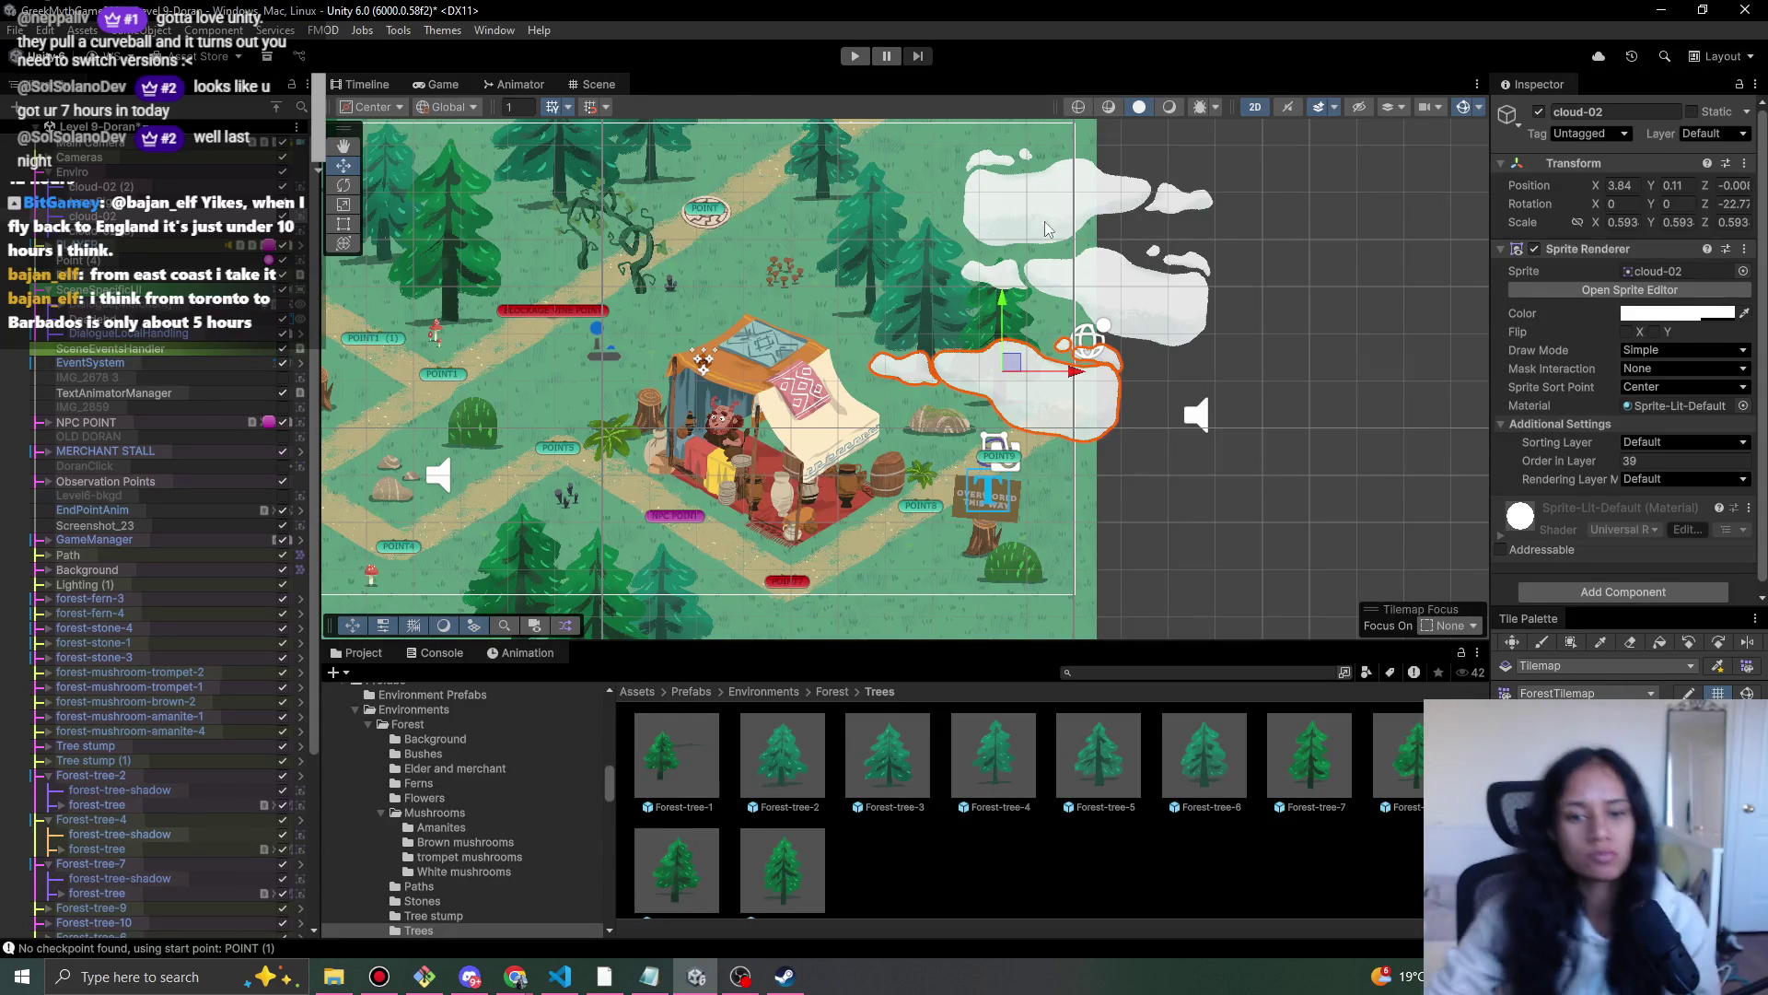
{"action": "key", "text": "b"}
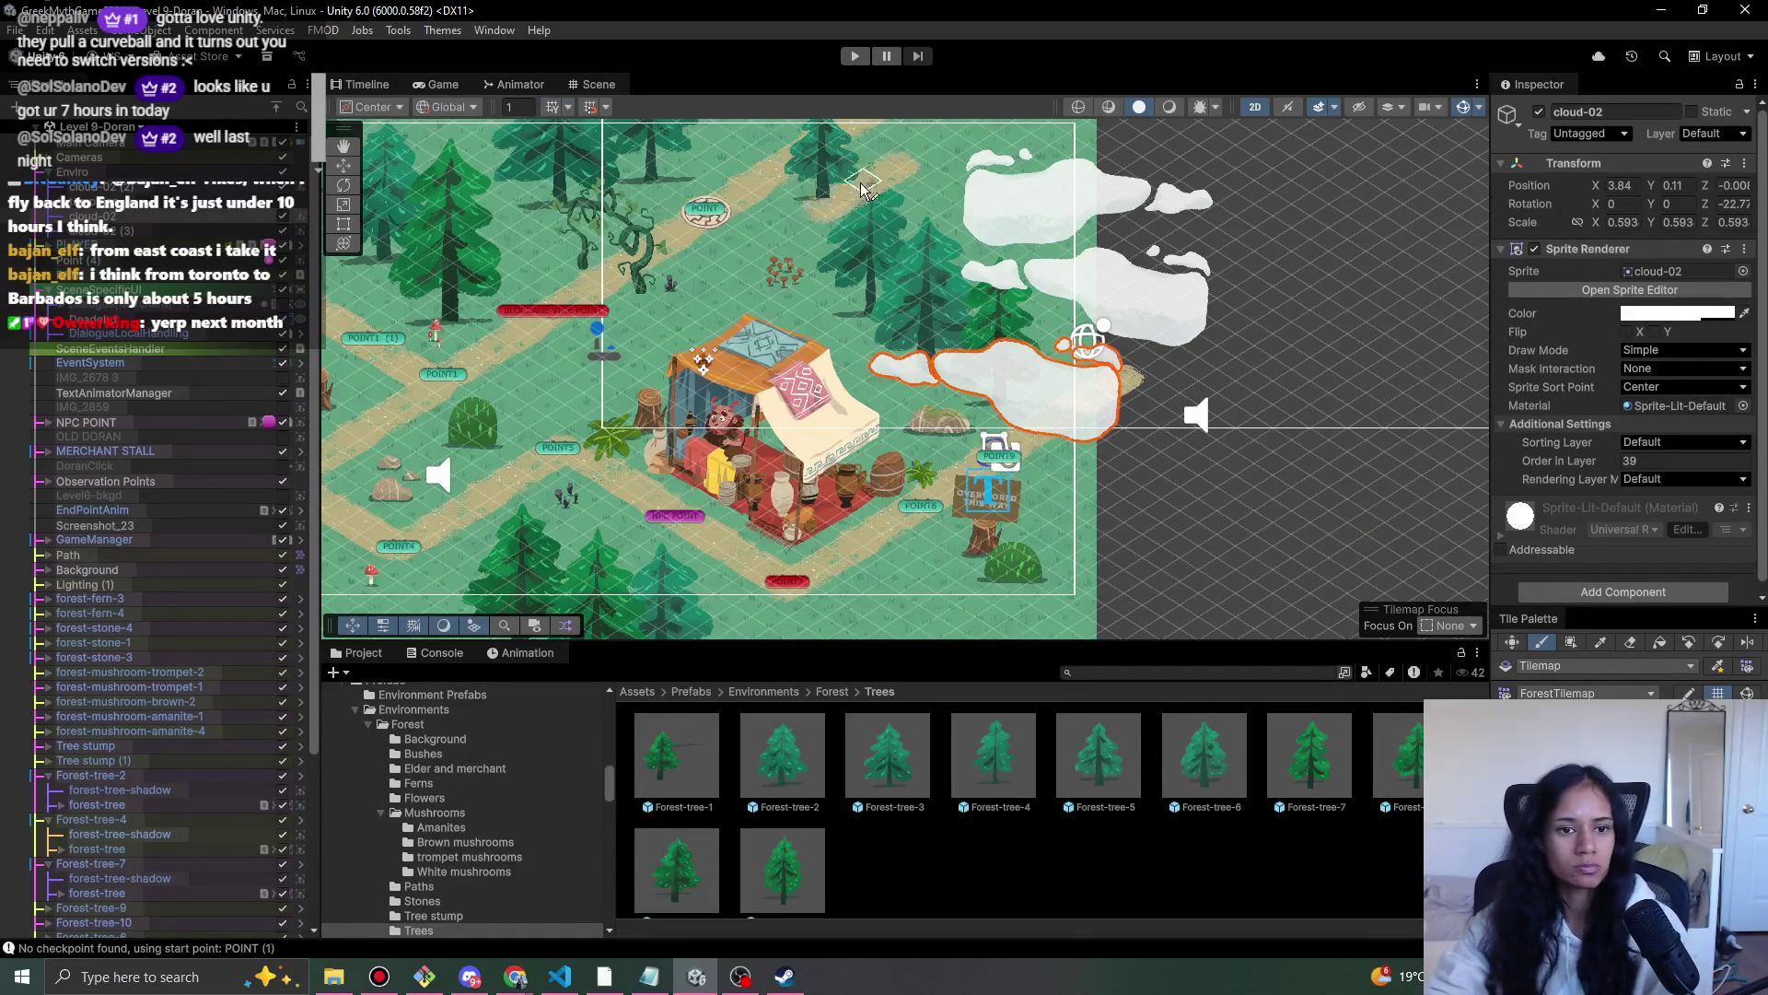
{"action": "left_click_drag", "start_coordinate": [880, 385], "coordinate": [1167, 439]}
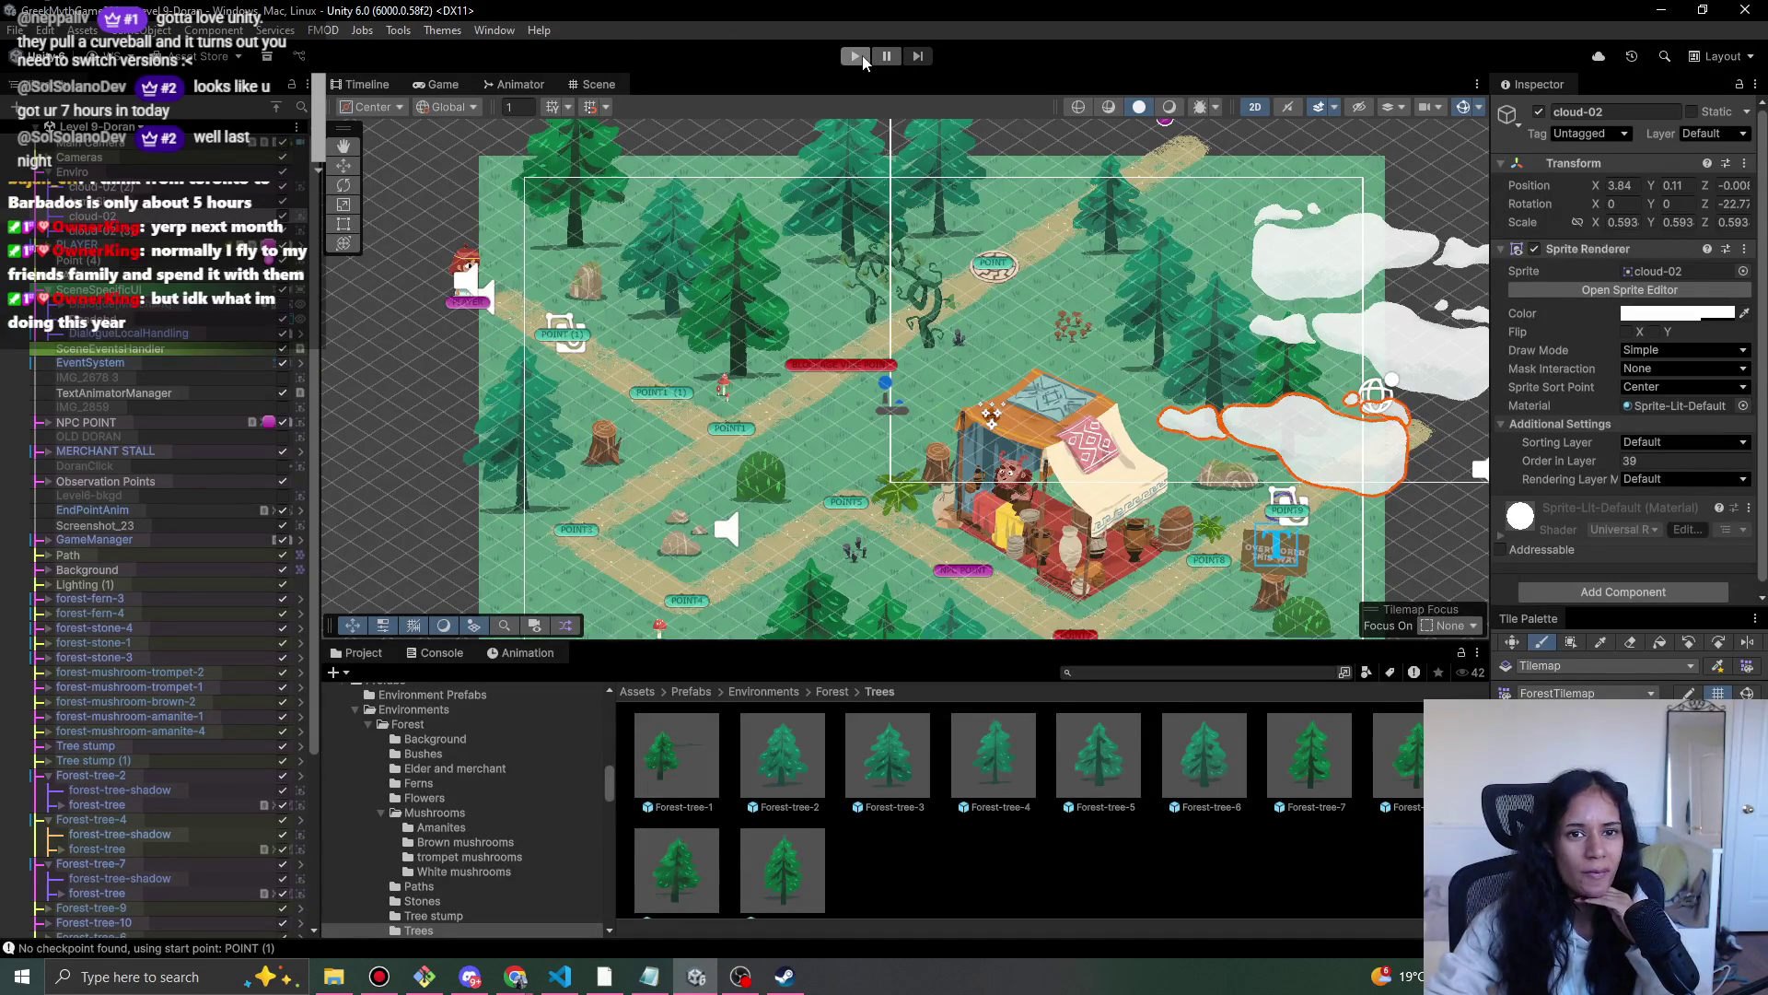
- Run a quick play test of the forest level and stop it
{"action": "left_click", "coordinate": [861, 59]}
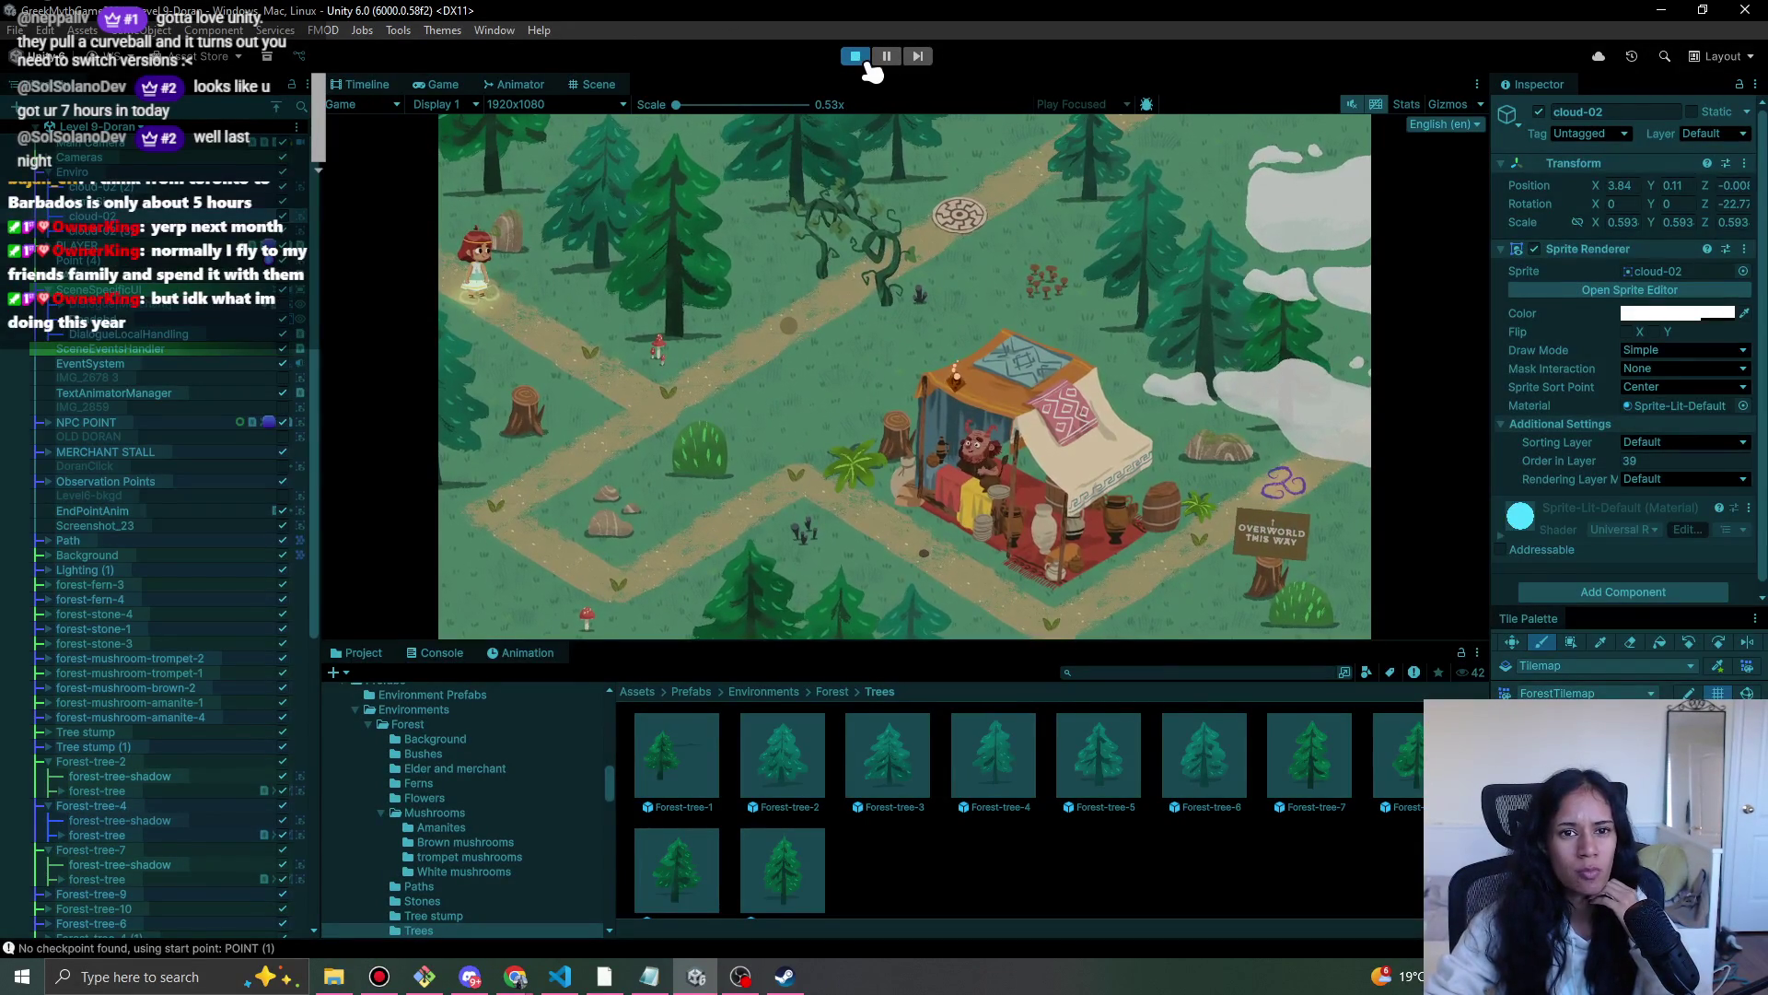
{"action": "left_click", "coordinate": [859, 60]}
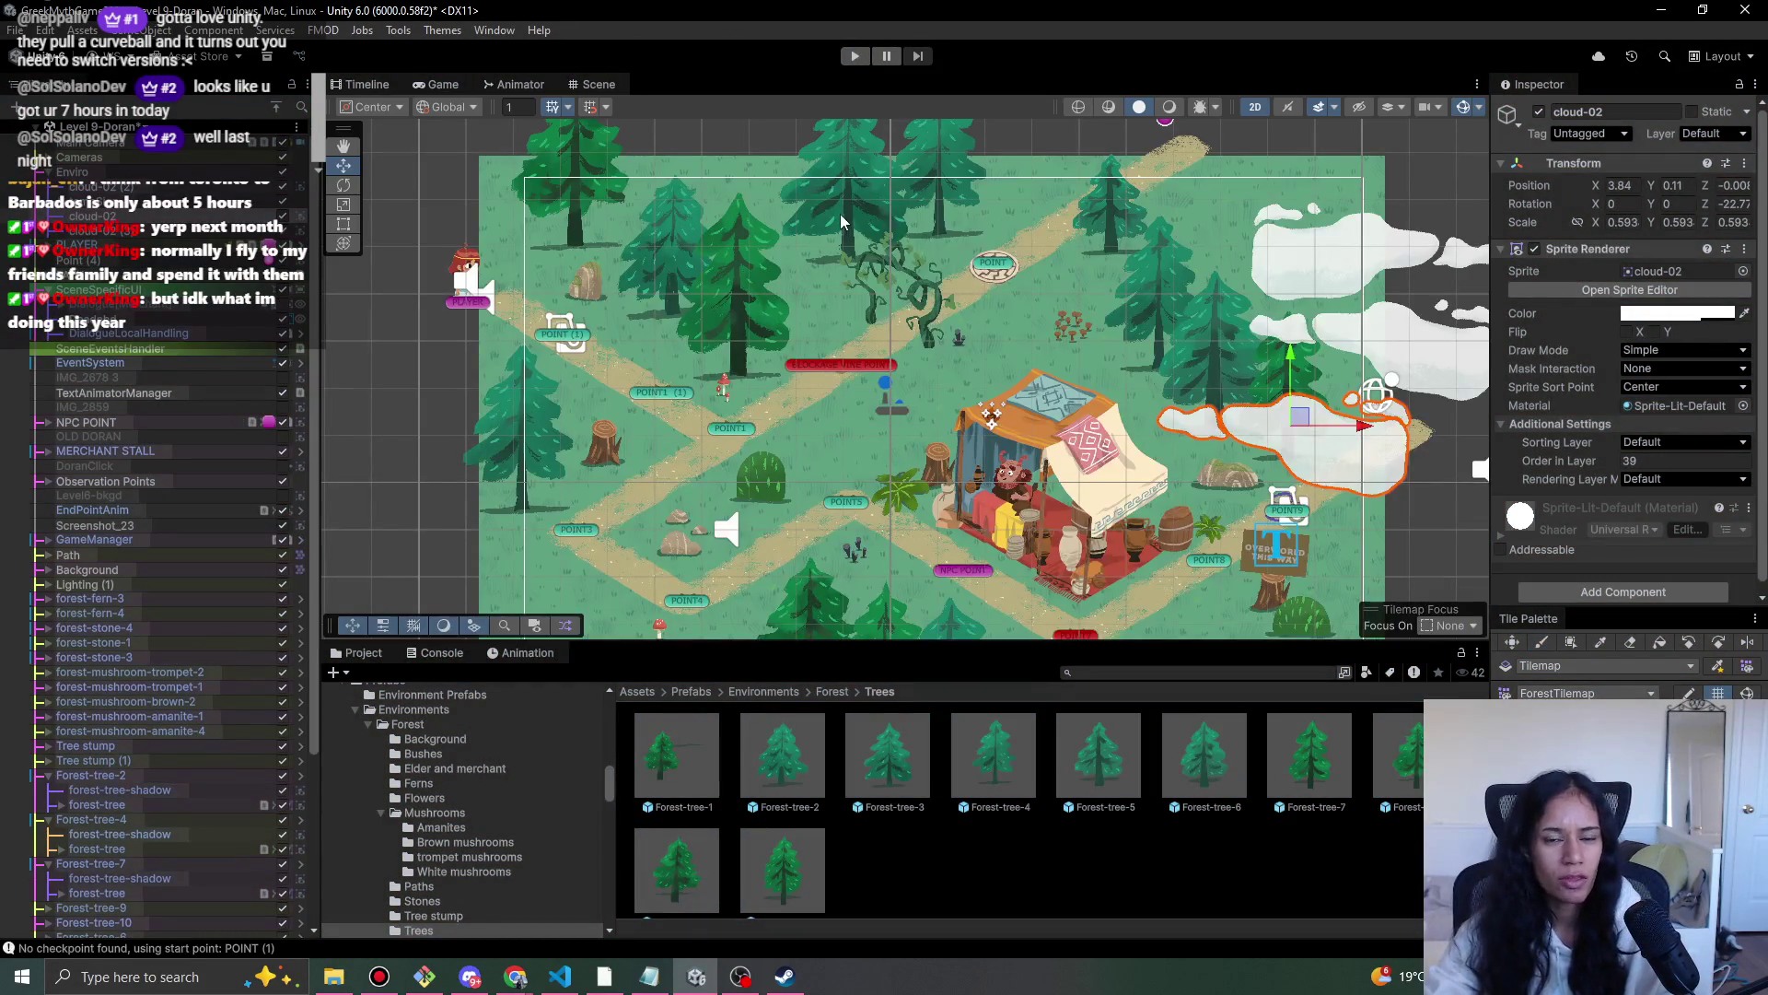
{"action": "left_click", "coordinate": [847, 217]}
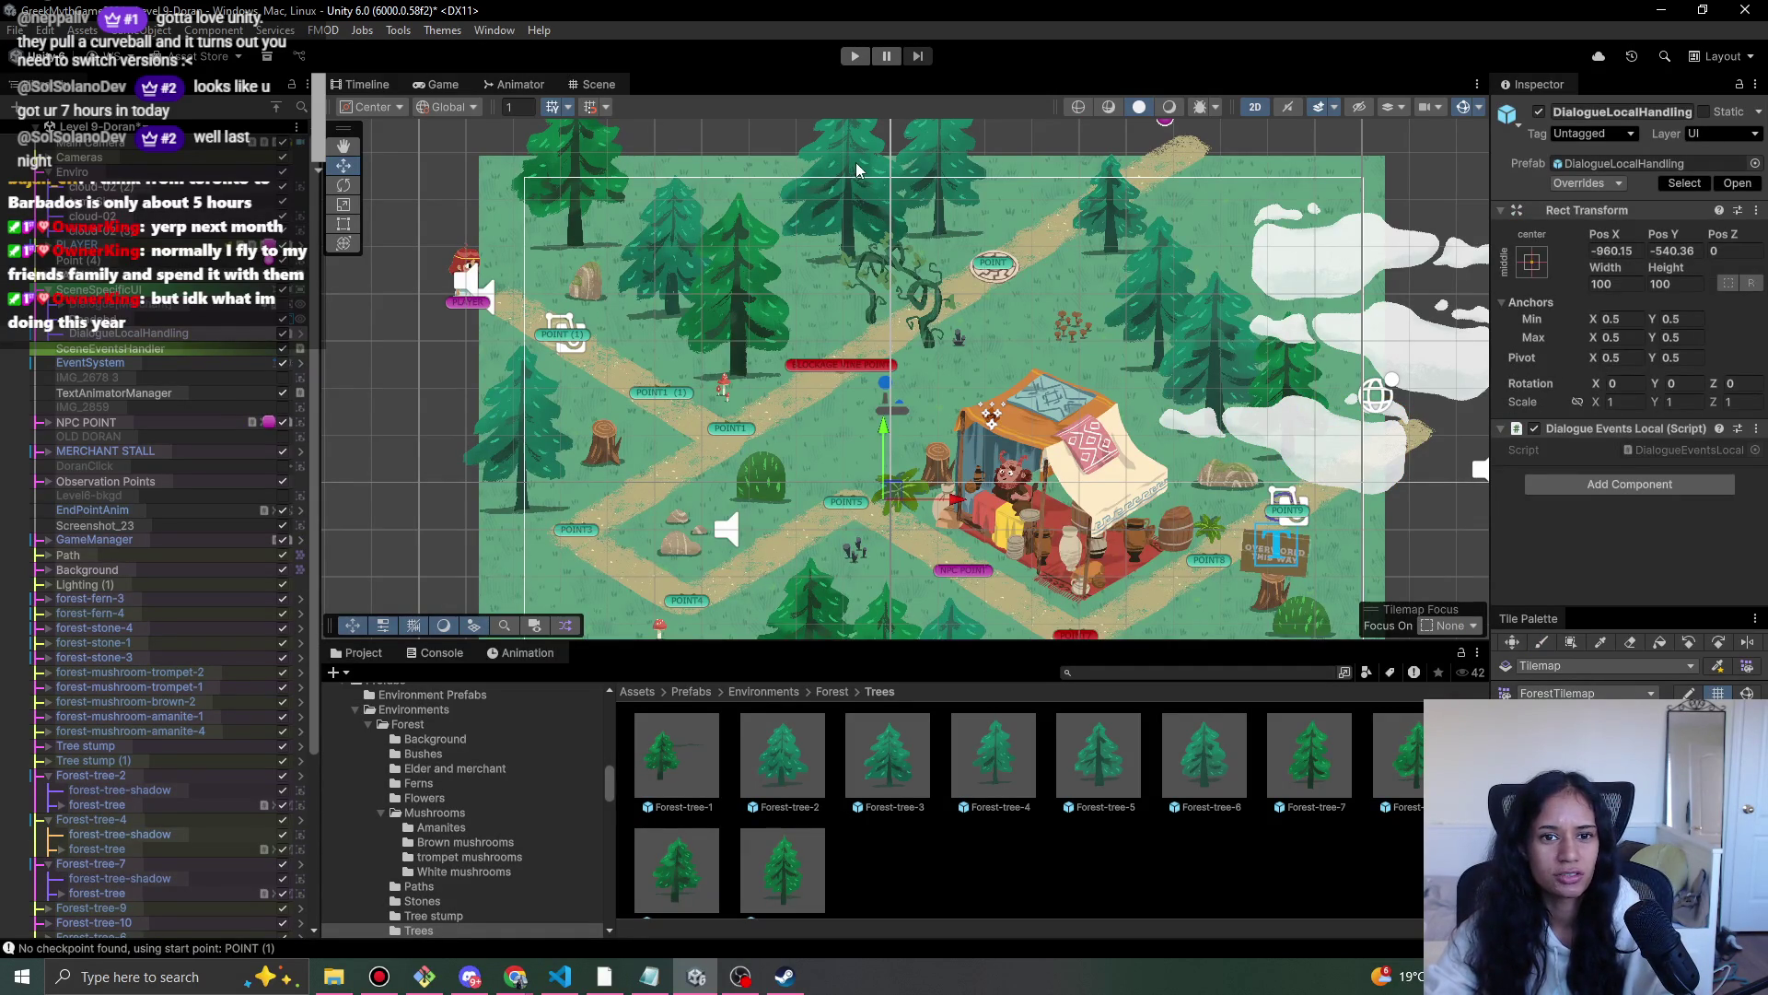
{"action": "scroll", "coordinate": [797, 193], "scroll_direction": "up", "scroll_amount": 5}
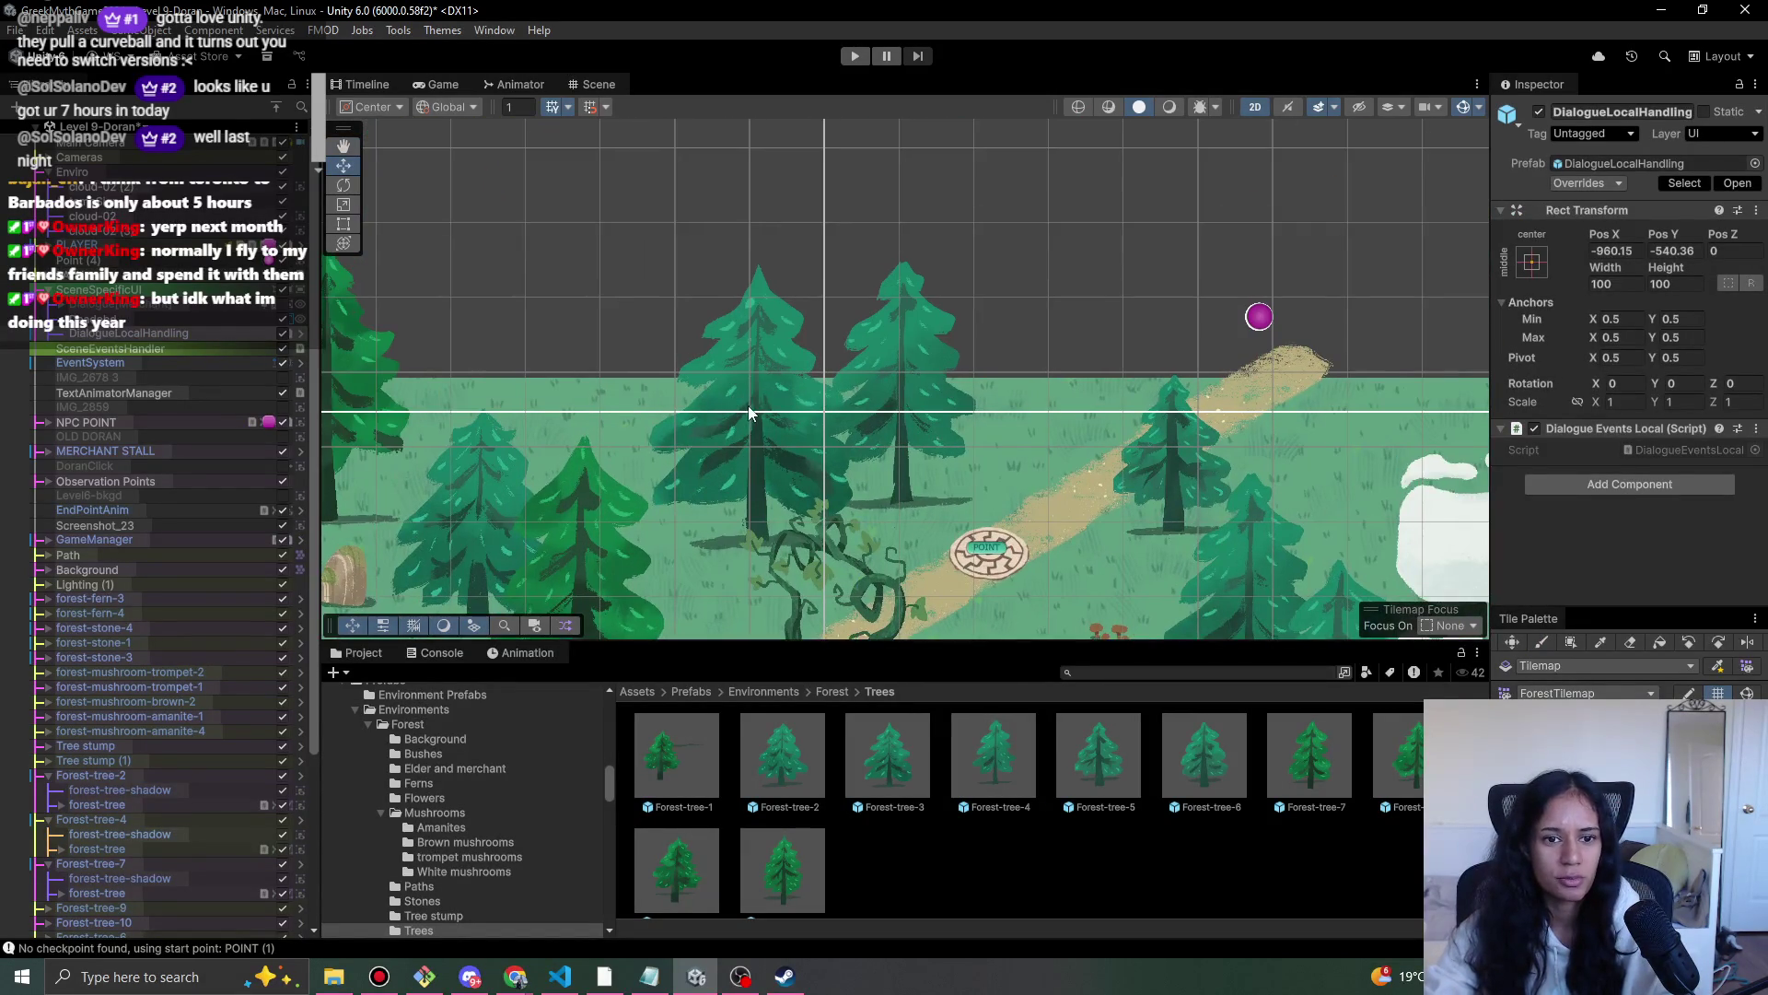
- Move Forest-tree-3 left and up to X -1.37, Y 6.98, then start play mode
{"action": "left_click", "coordinate": [757, 306]}
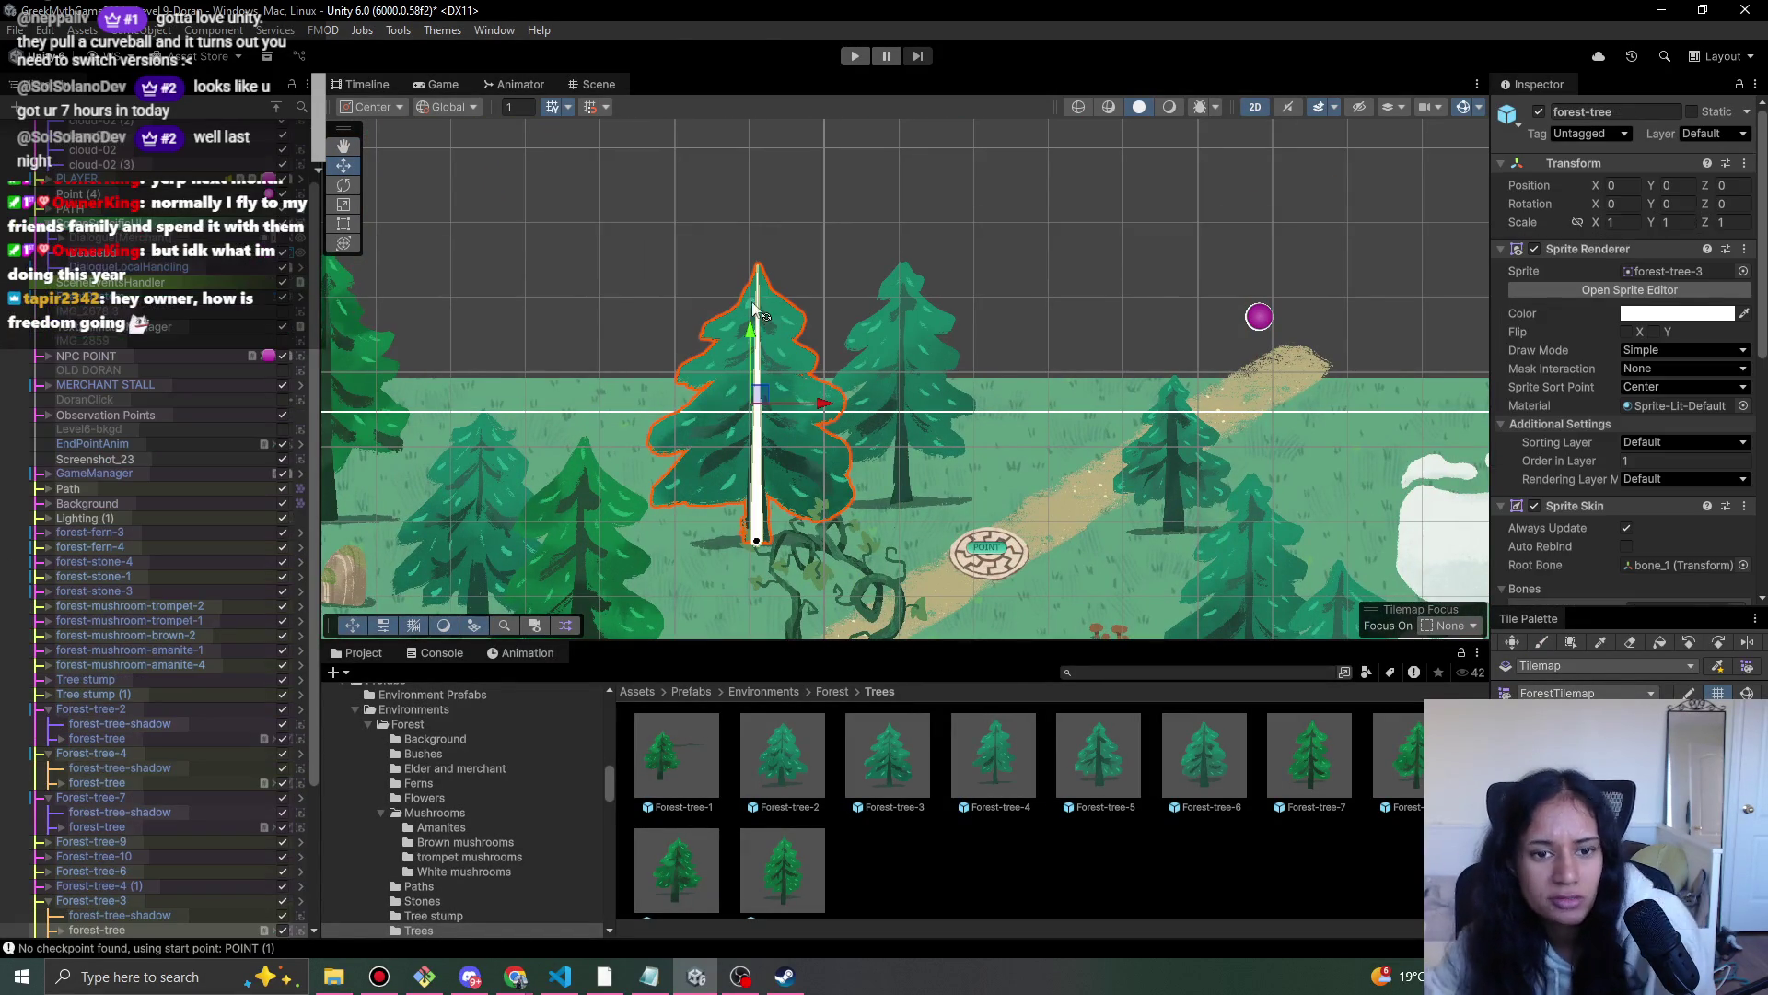
{"action": "left_click_drag", "start_coordinate": [758, 394], "coordinate": [702, 377]}
{"action": "key", "text": "ctrl+z"}
{"action": "left_click", "coordinate": [97, 884]}
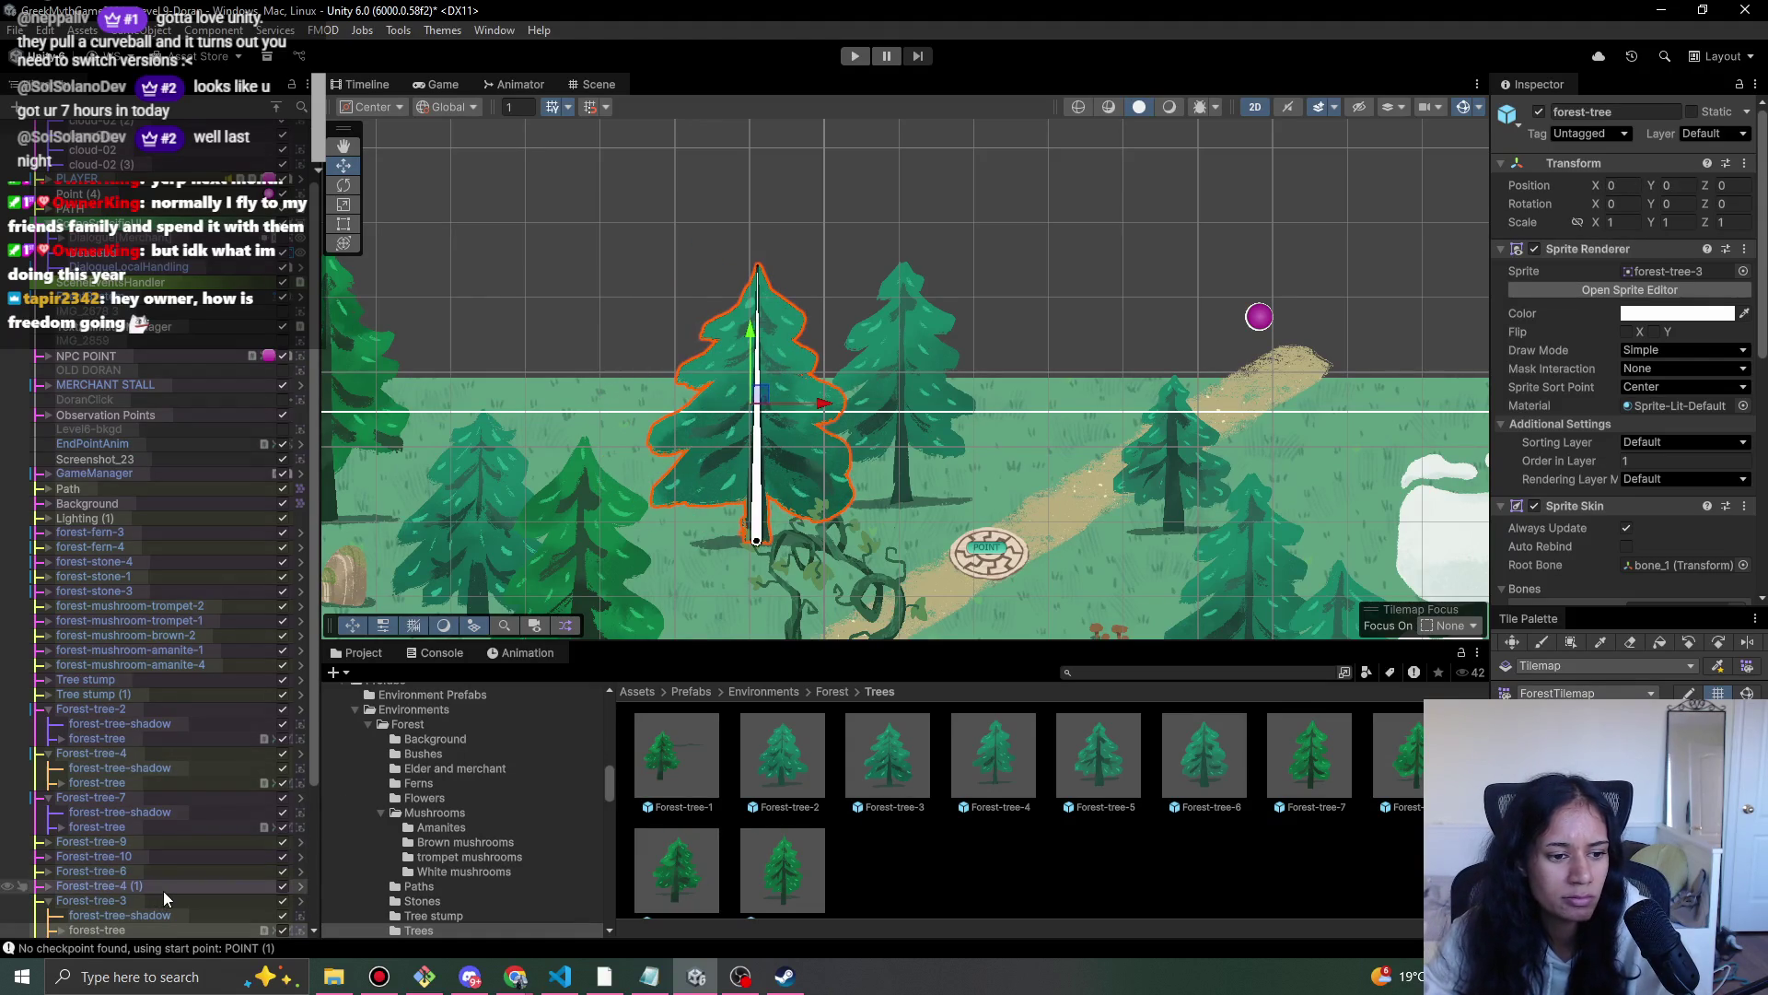
{"action": "left_click", "coordinate": [158, 898]}
{"action": "left_click_drag", "start_coordinate": [758, 395], "coordinate": [726, 363]}
{"action": "left_click", "coordinate": [855, 56]}
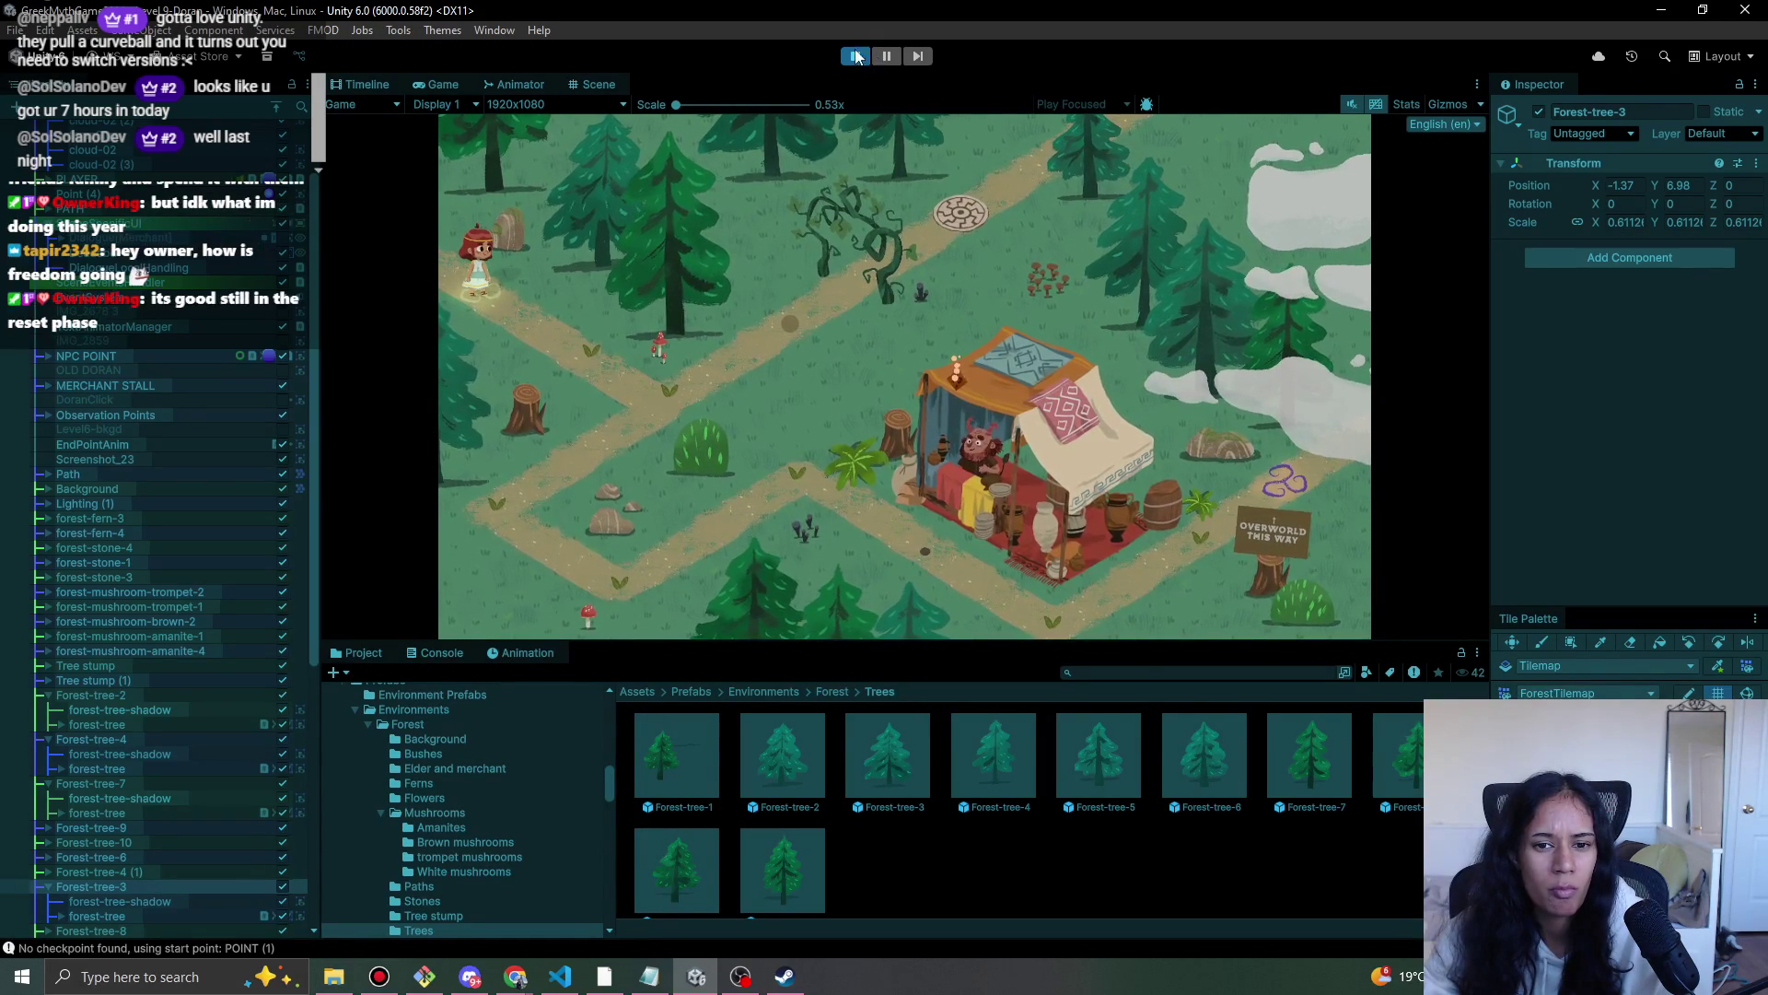
- Stop play mode and place a new tree in the forest, declining to replace the Forest-tree-6 prefab
{"action": "left_click", "coordinate": [859, 57]}
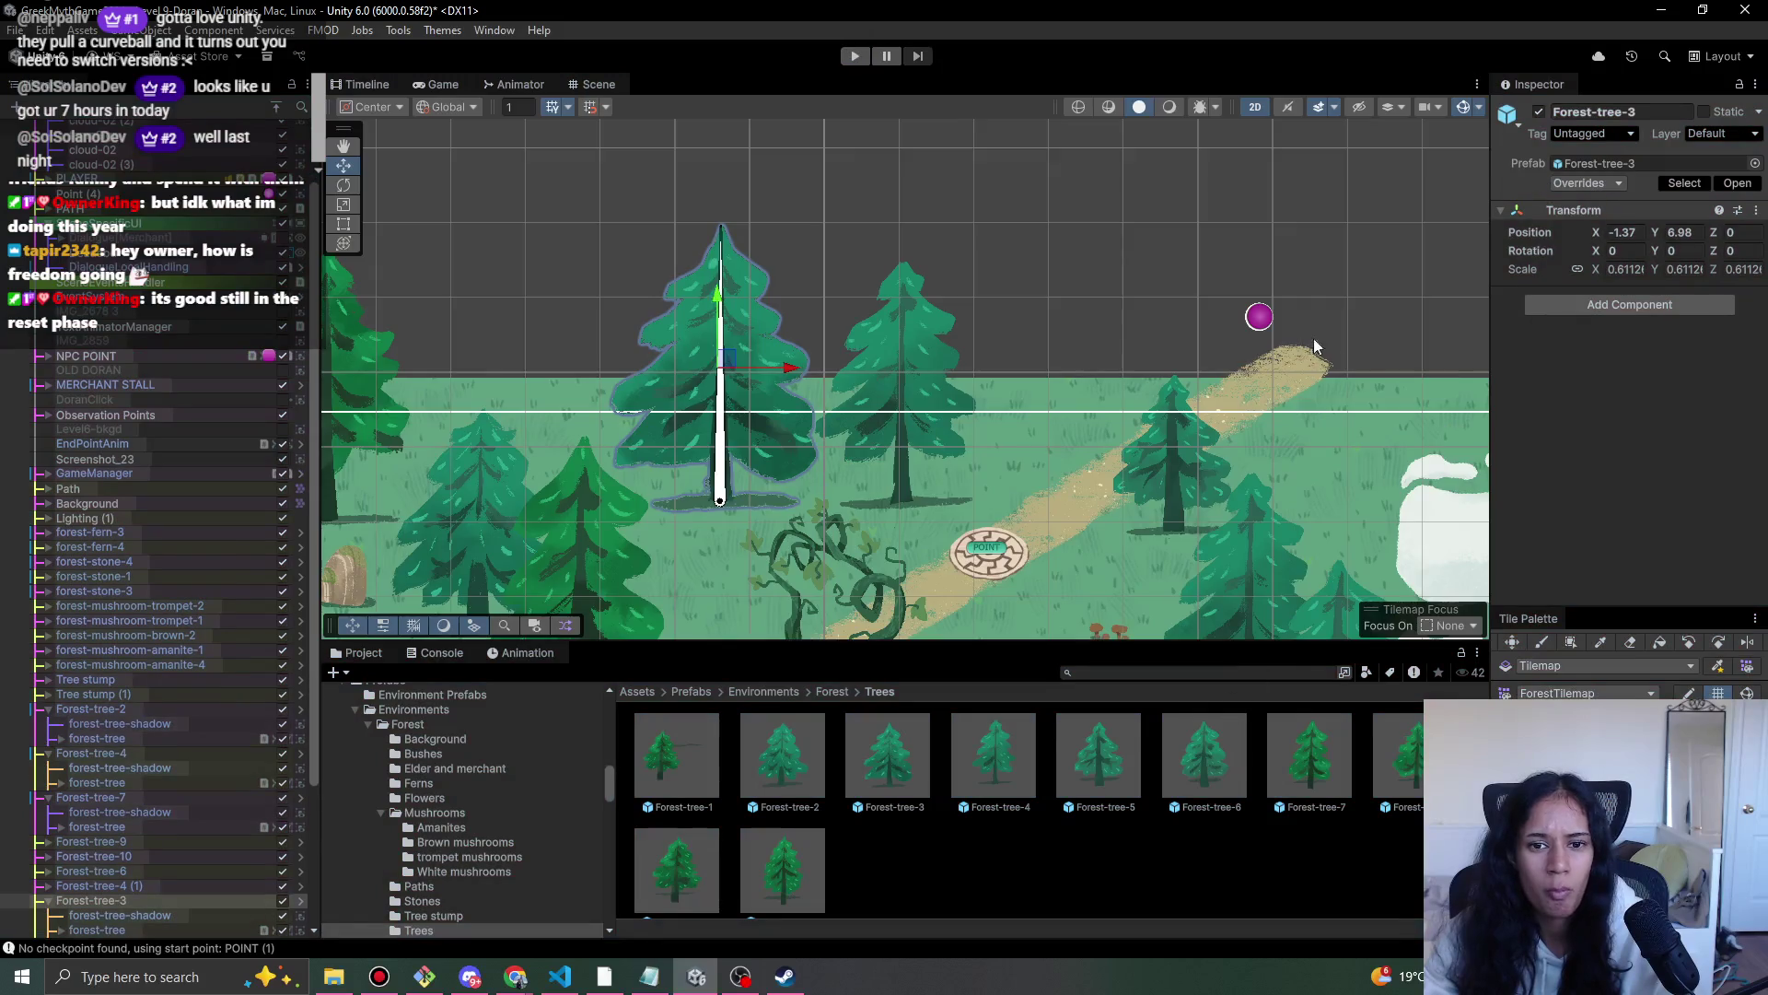
{"action": "mouse_move", "coordinate": [1313, 339]}
{"action": "left_mouse_down"}
{"action": "mouse_move", "coordinate": [659, 229]}
{"action": "mouse_move", "coordinate": [857, 276]}
{"action": "mouse_move", "coordinate": [894, 246]}
{"action": "left_mouse_up"}
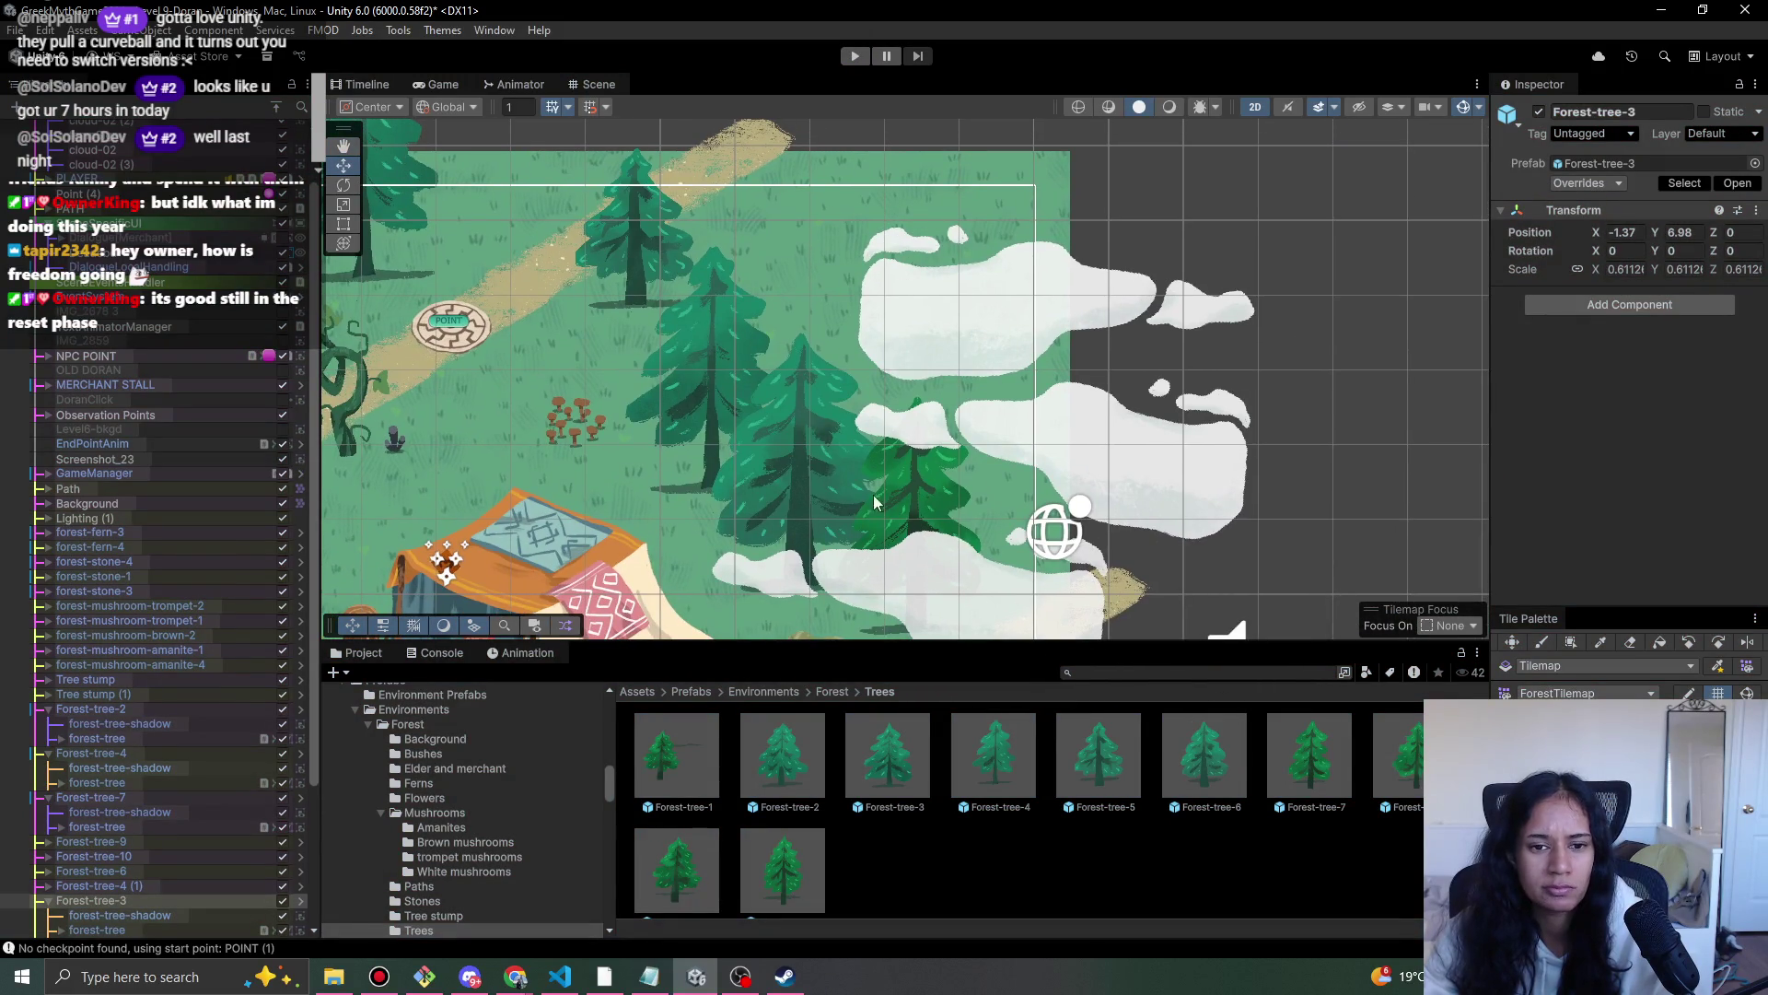
{"action": "mouse_move", "coordinate": [1134, 760]}
{"action": "left_mouse_down"}
{"action": "mouse_move", "coordinate": [792, 470]}
{"action": "mouse_move", "coordinate": [1179, 764]}
{"action": "left_mouse_up"}
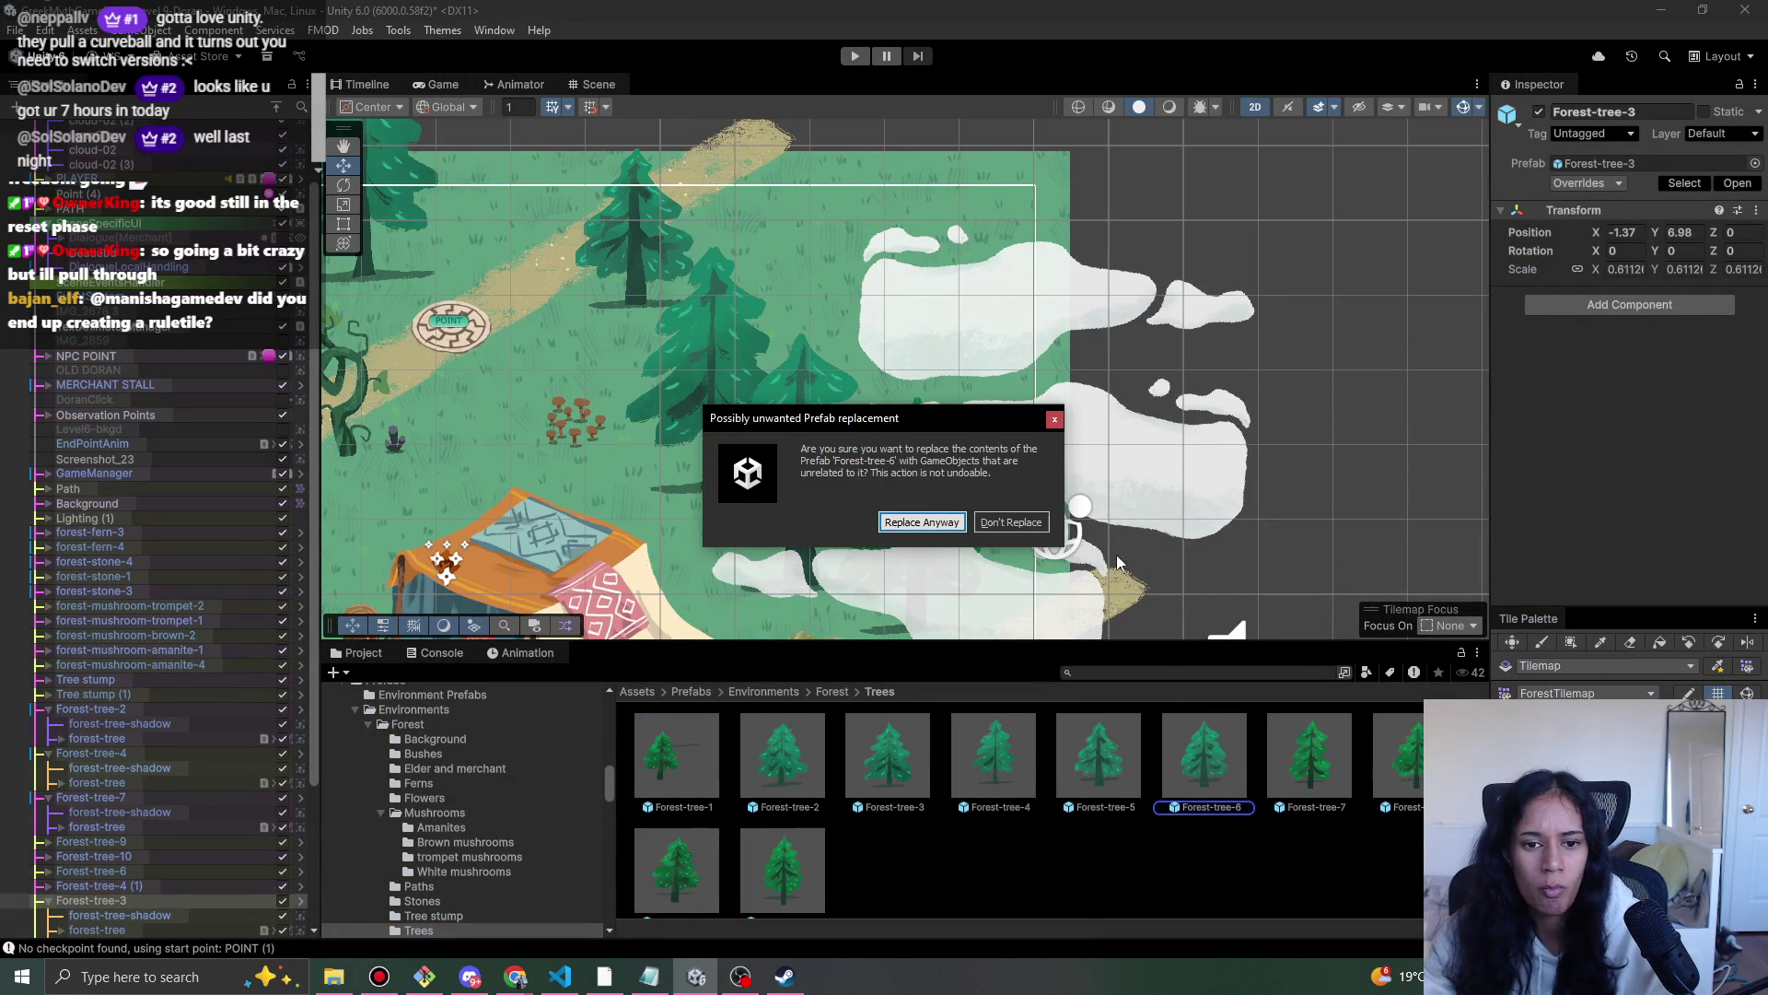
{"action": "left_click", "coordinate": [1011, 522]}
{"action": "mouse_move", "coordinate": [1383, 759]}
{"action": "left_mouse_down"}
{"action": "mouse_move", "coordinate": [666, 347]}
{"action": "mouse_move", "coordinate": [722, 391]}
{"action": "mouse_move", "coordinate": [674, 396]}
{"action": "mouse_move", "coordinate": [682, 450]}
{"action": "mouse_move", "coordinate": [676, 422]}
{"action": "mouse_move", "coordinate": [722, 416]}
{"action": "mouse_move", "coordinate": [796, 264]}
{"action": "mouse_move", "coordinate": [810, 337]}
{"action": "mouse_move", "coordinate": [801, 314]}
{"action": "mouse_move", "coordinate": [663, 444]}
{"action": "mouse_move", "coordinate": [687, 464]}
{"action": "left_mouse_up"}
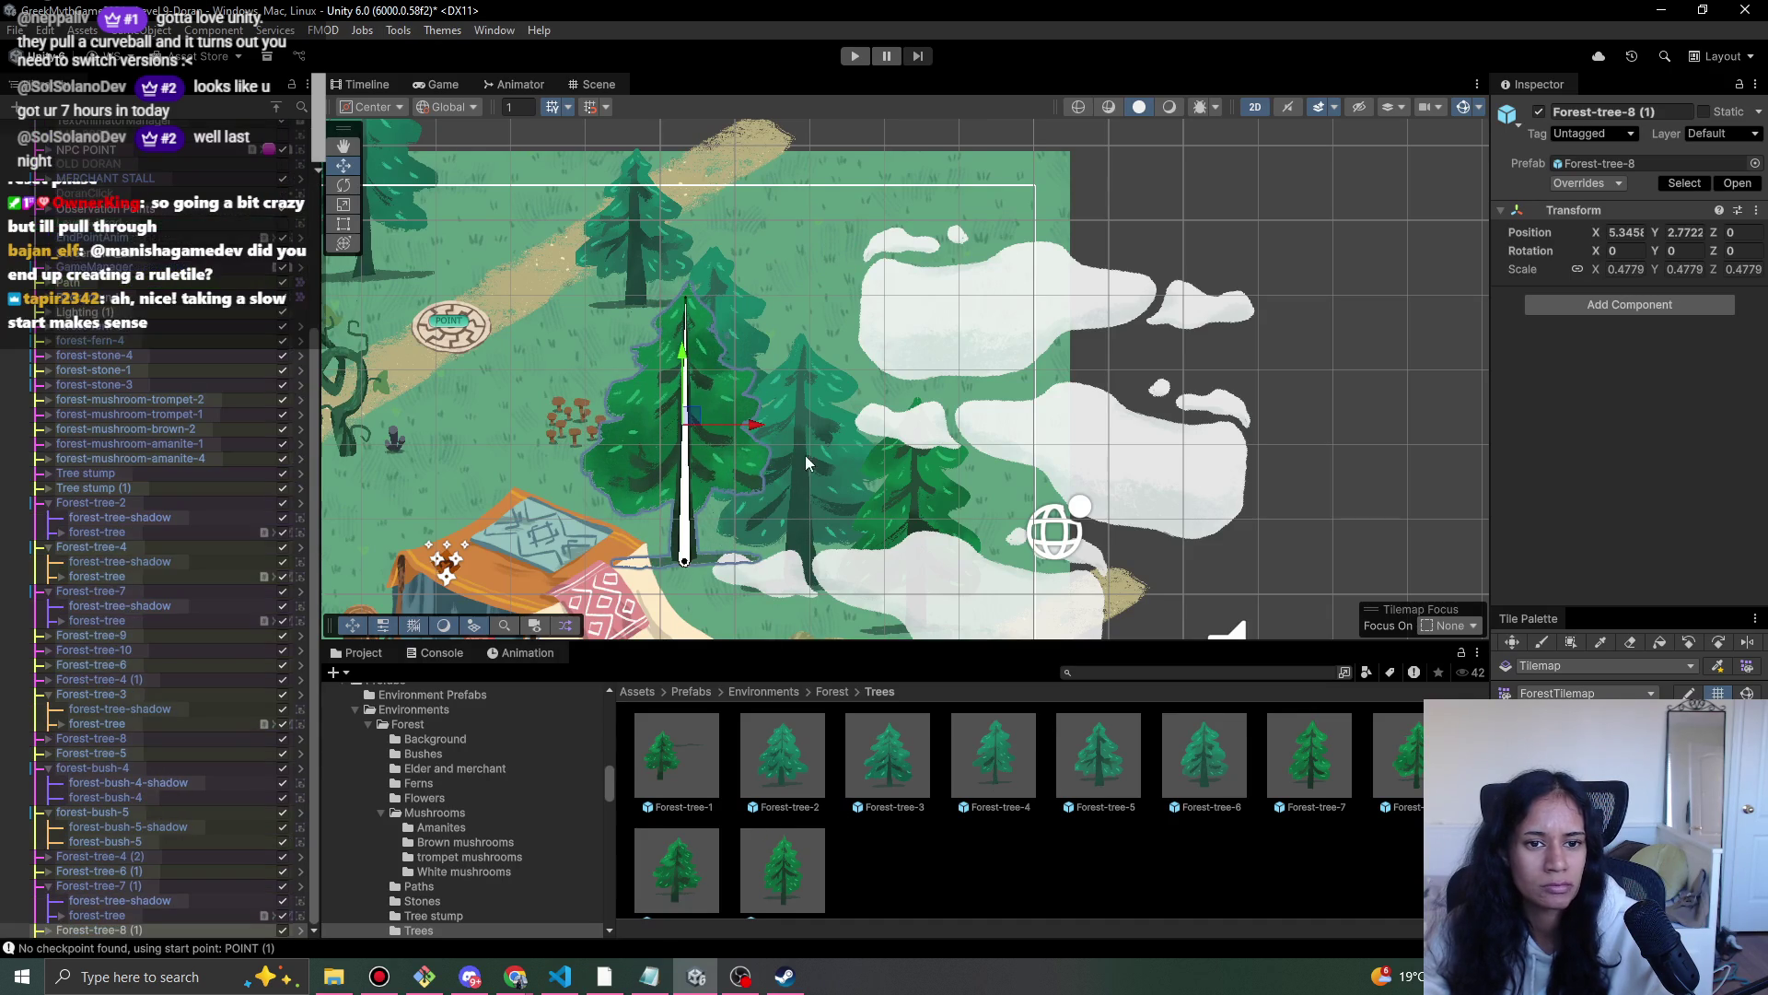
- Select trees in the Scene and drag them up and to the right
{"action": "left_click", "coordinate": [737, 354]}
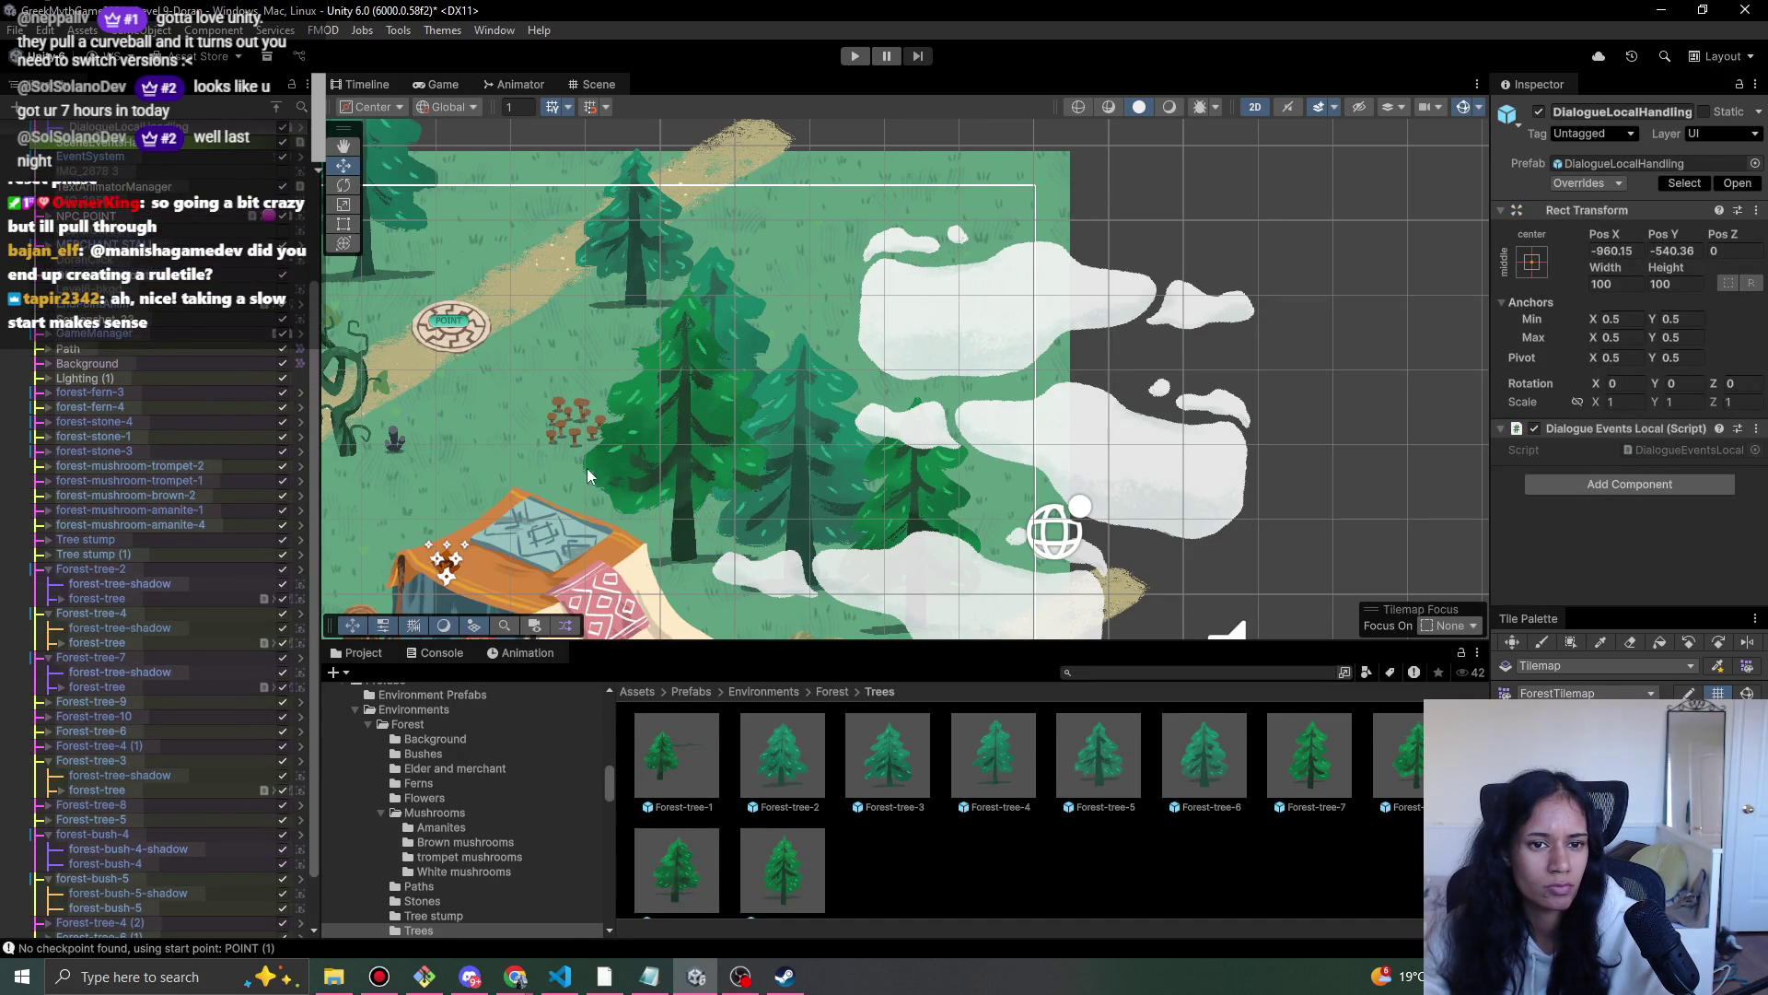
{"action": "left_click", "coordinate": [127, 831]}
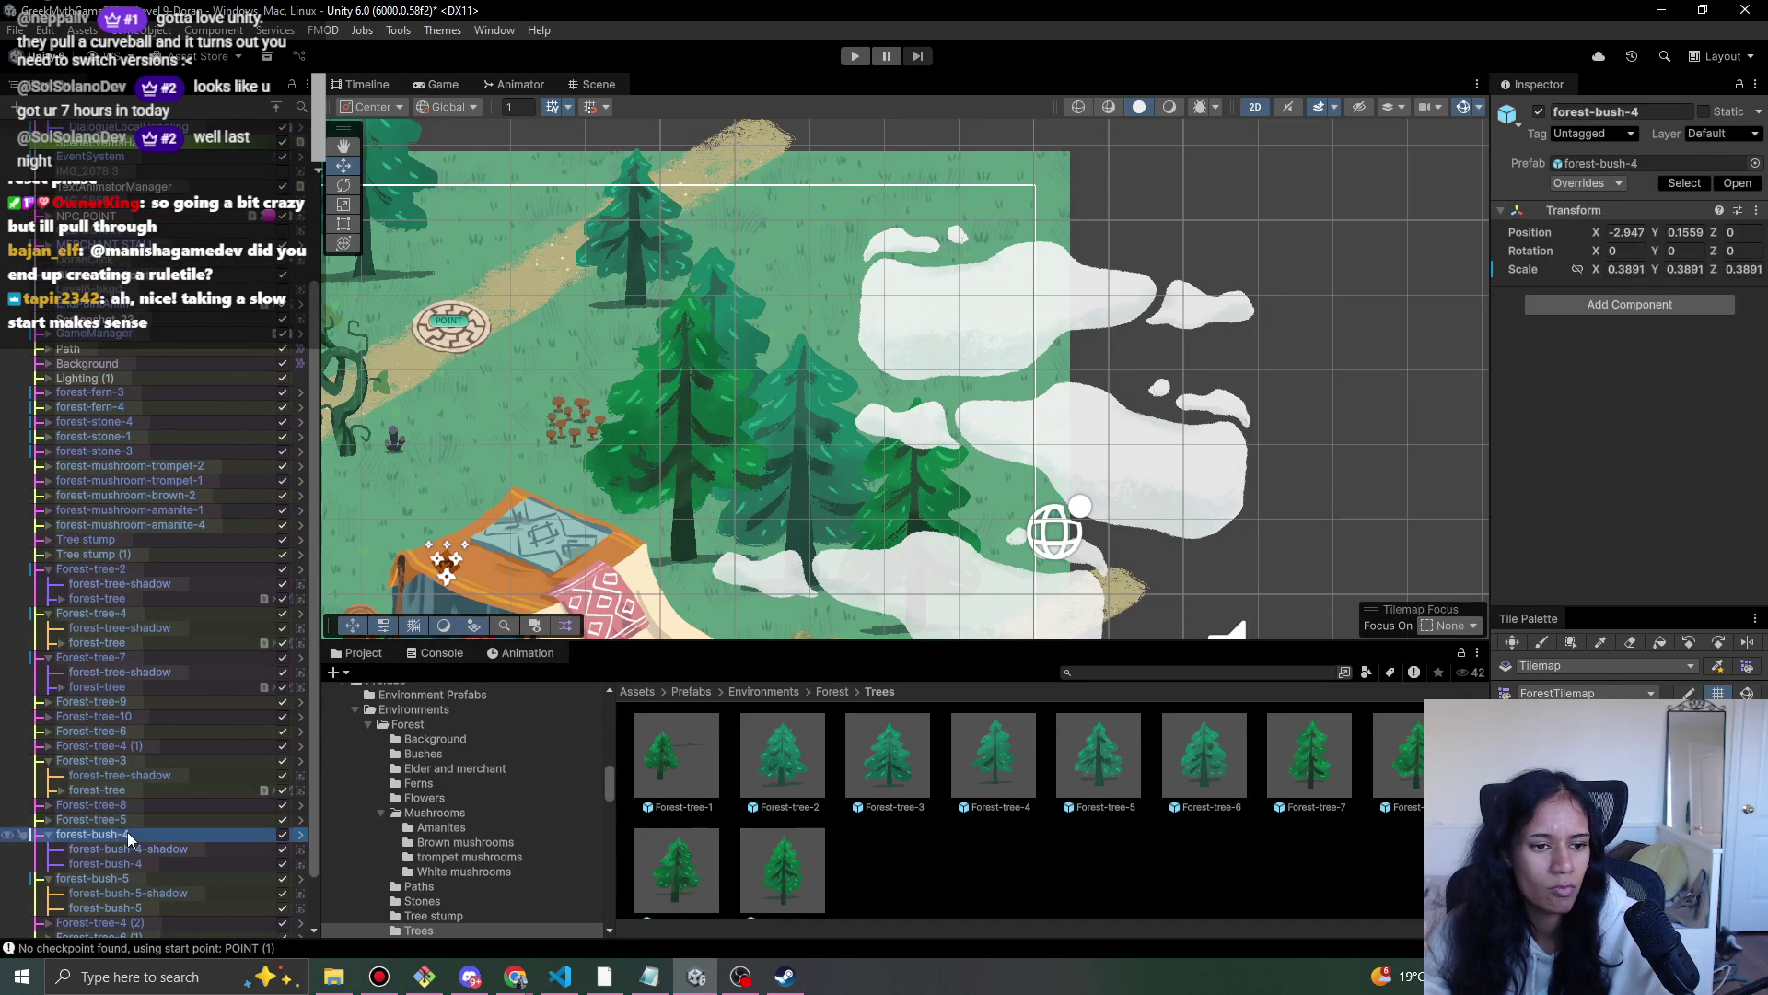
{"action": "left_click", "coordinate": [723, 330]}
{"action": "left_click", "coordinate": [737, 319]}
{"action": "left_click", "coordinate": [727, 325]}
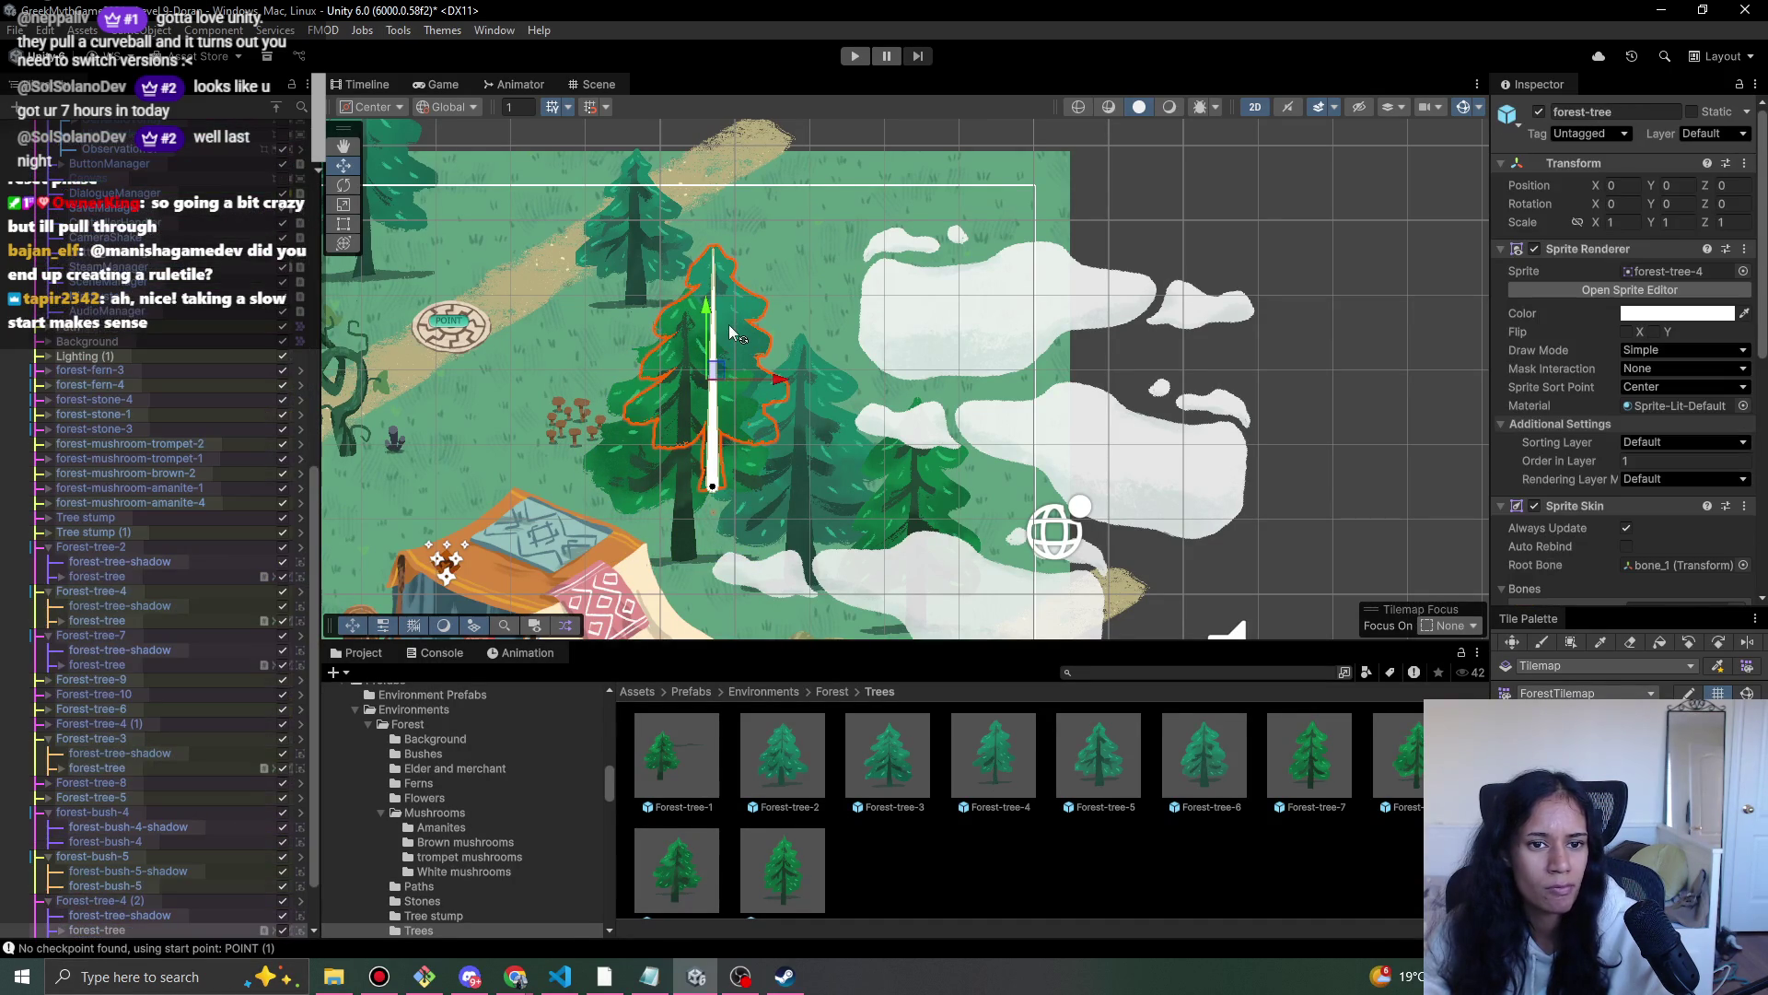
{"action": "mouse_move", "coordinate": [721, 362]}
{"action": "left_mouse_down"}
{"action": "mouse_move", "coordinate": [808, 261]}
{"action": "mouse_move", "coordinate": [848, 159]}
{"action": "mouse_move", "coordinate": [829, 207]}
{"action": "left_mouse_up"}
{"action": "left_click", "coordinate": [768, 493]}
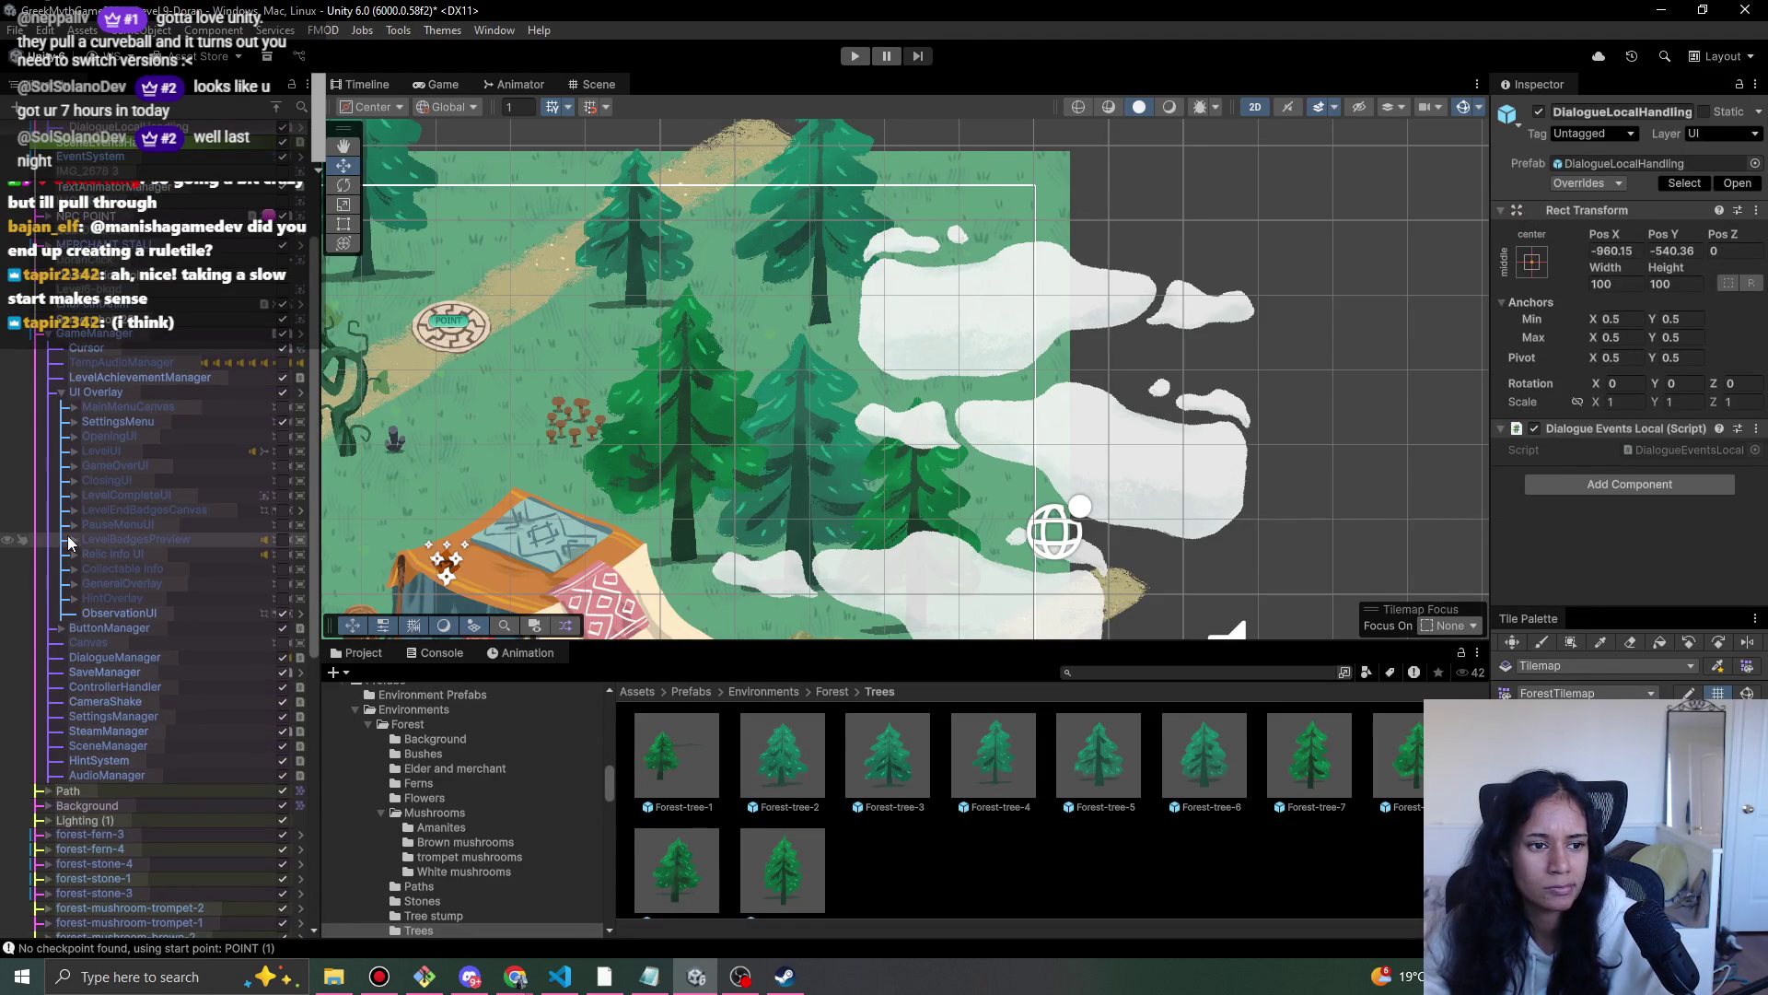
{"action": "left_click", "coordinate": [803, 475]}
{"action": "left_click", "coordinate": [803, 474]}
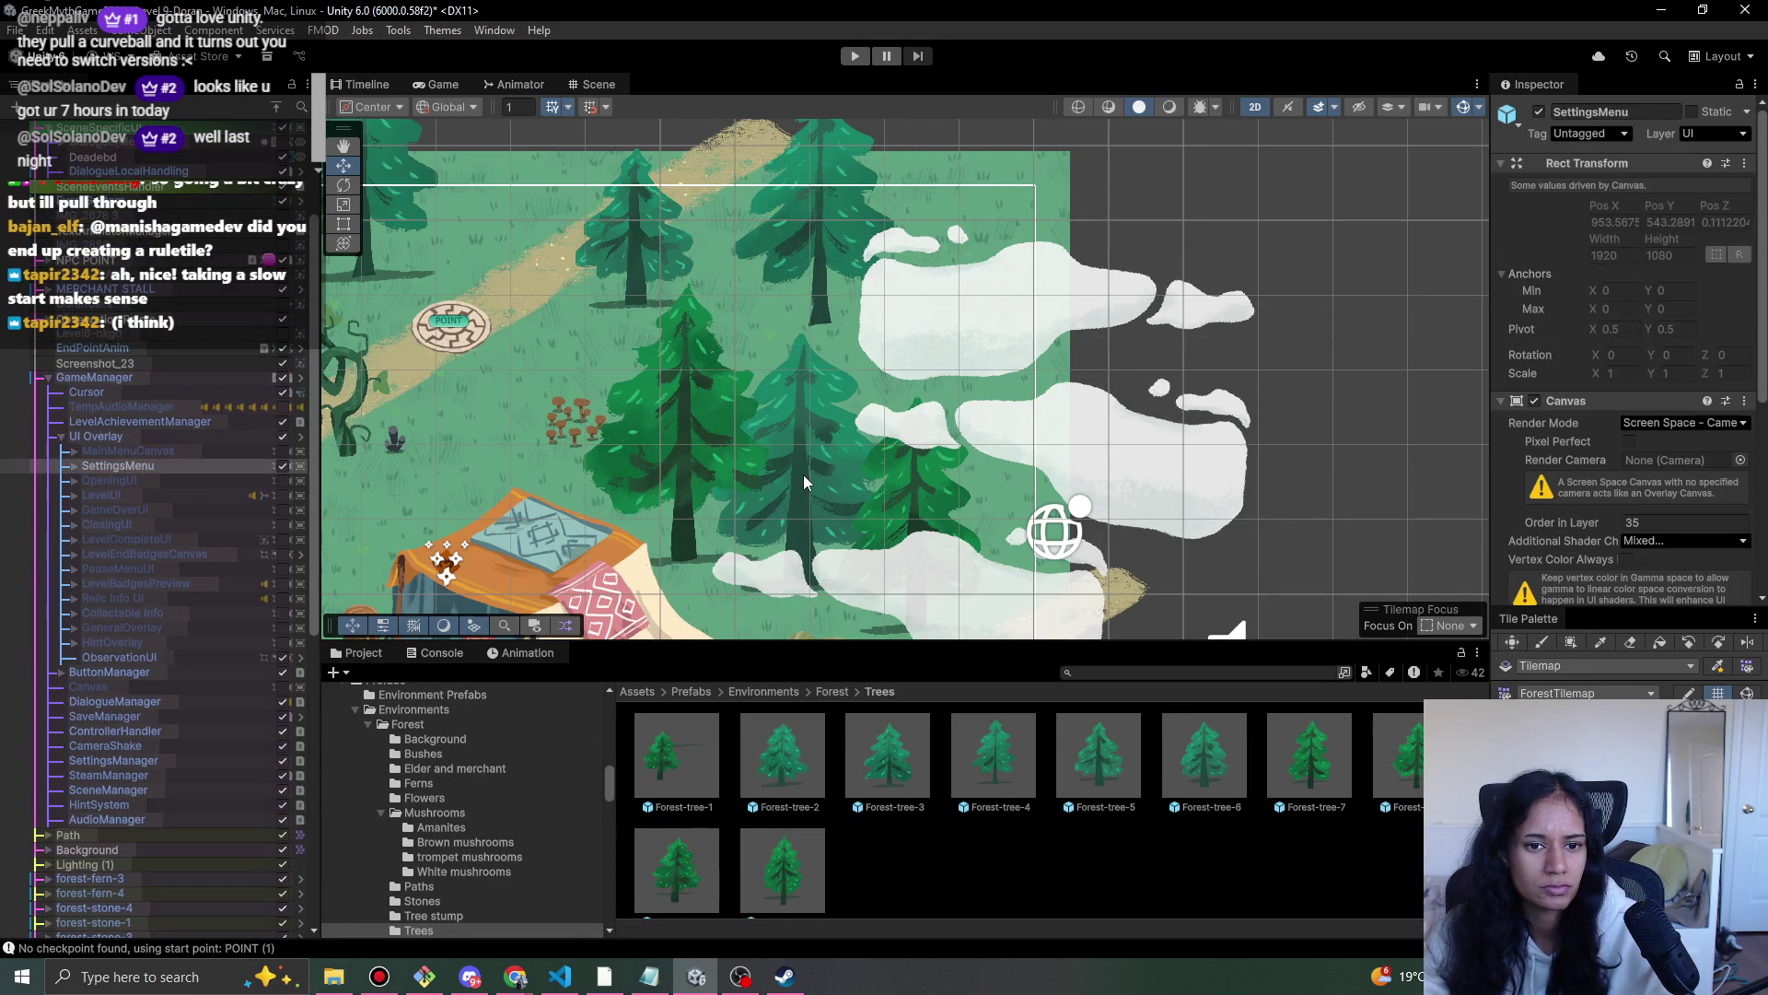
{"action": "left_click_drag", "start_coordinate": [810, 444], "coordinate": [914, 263]}
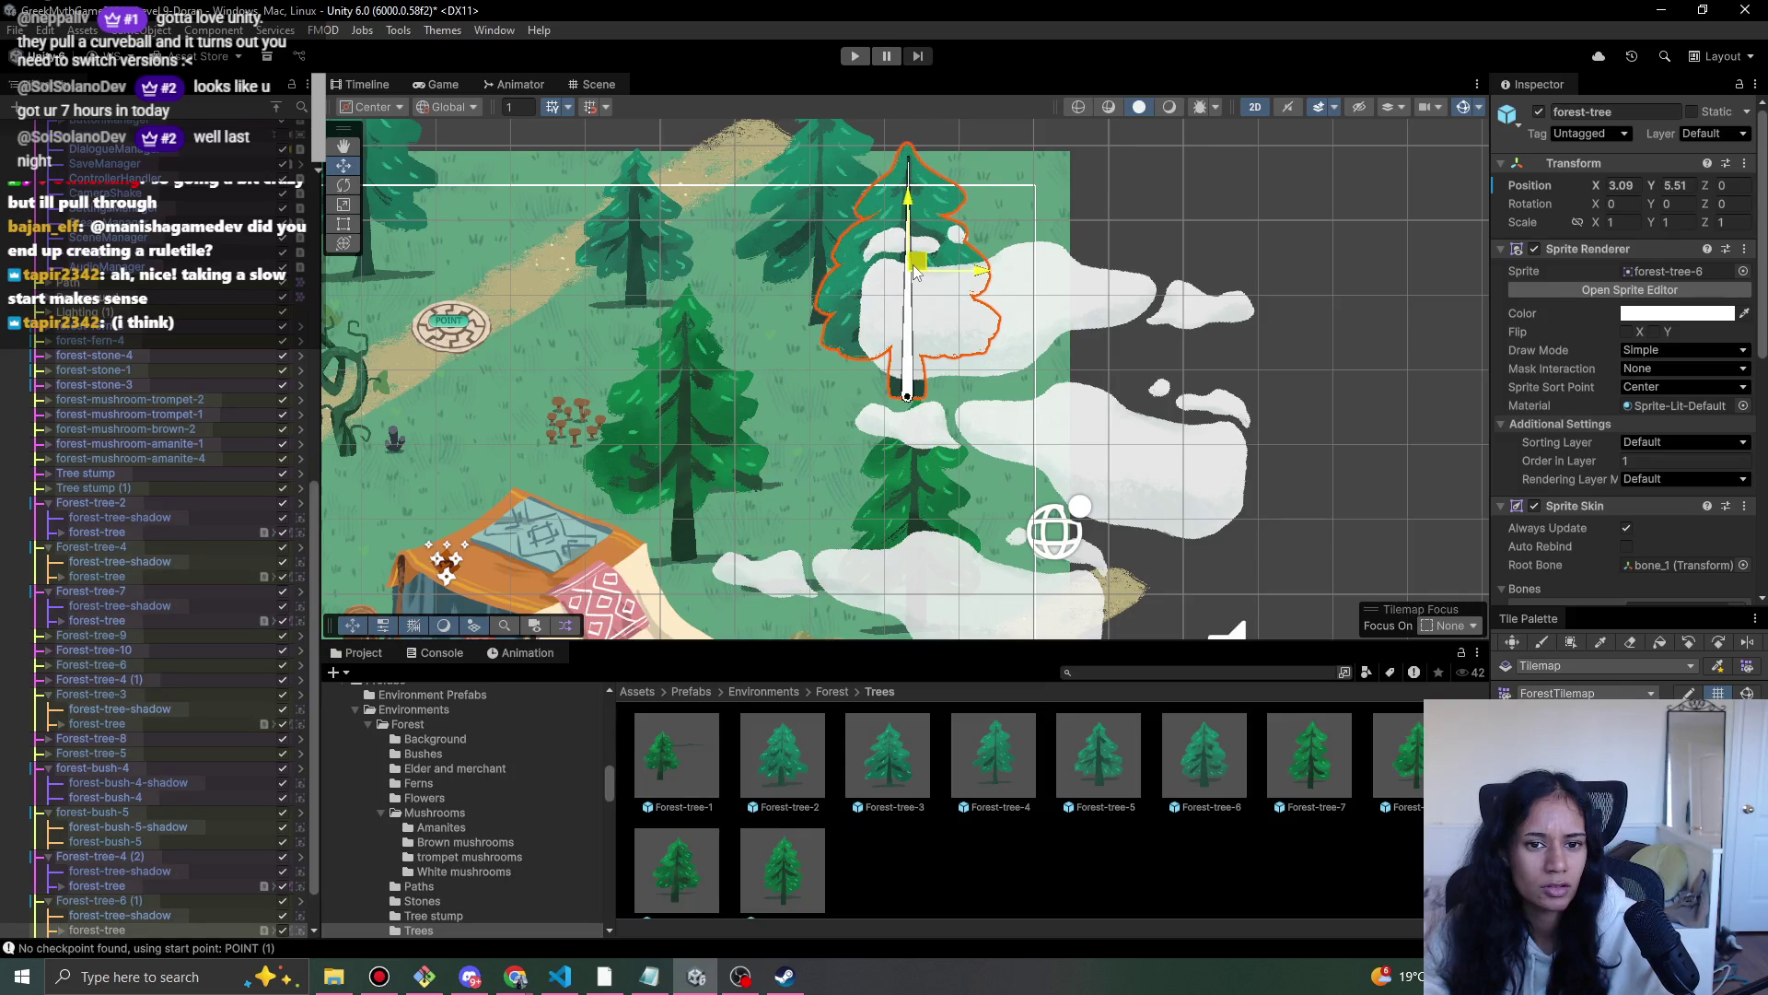
- Undo the stray moves and shift Forest-tree-4 (2) beside the top path to X 6.78, Y 6.31
{"action": "key", "text": "ctrl+z"}
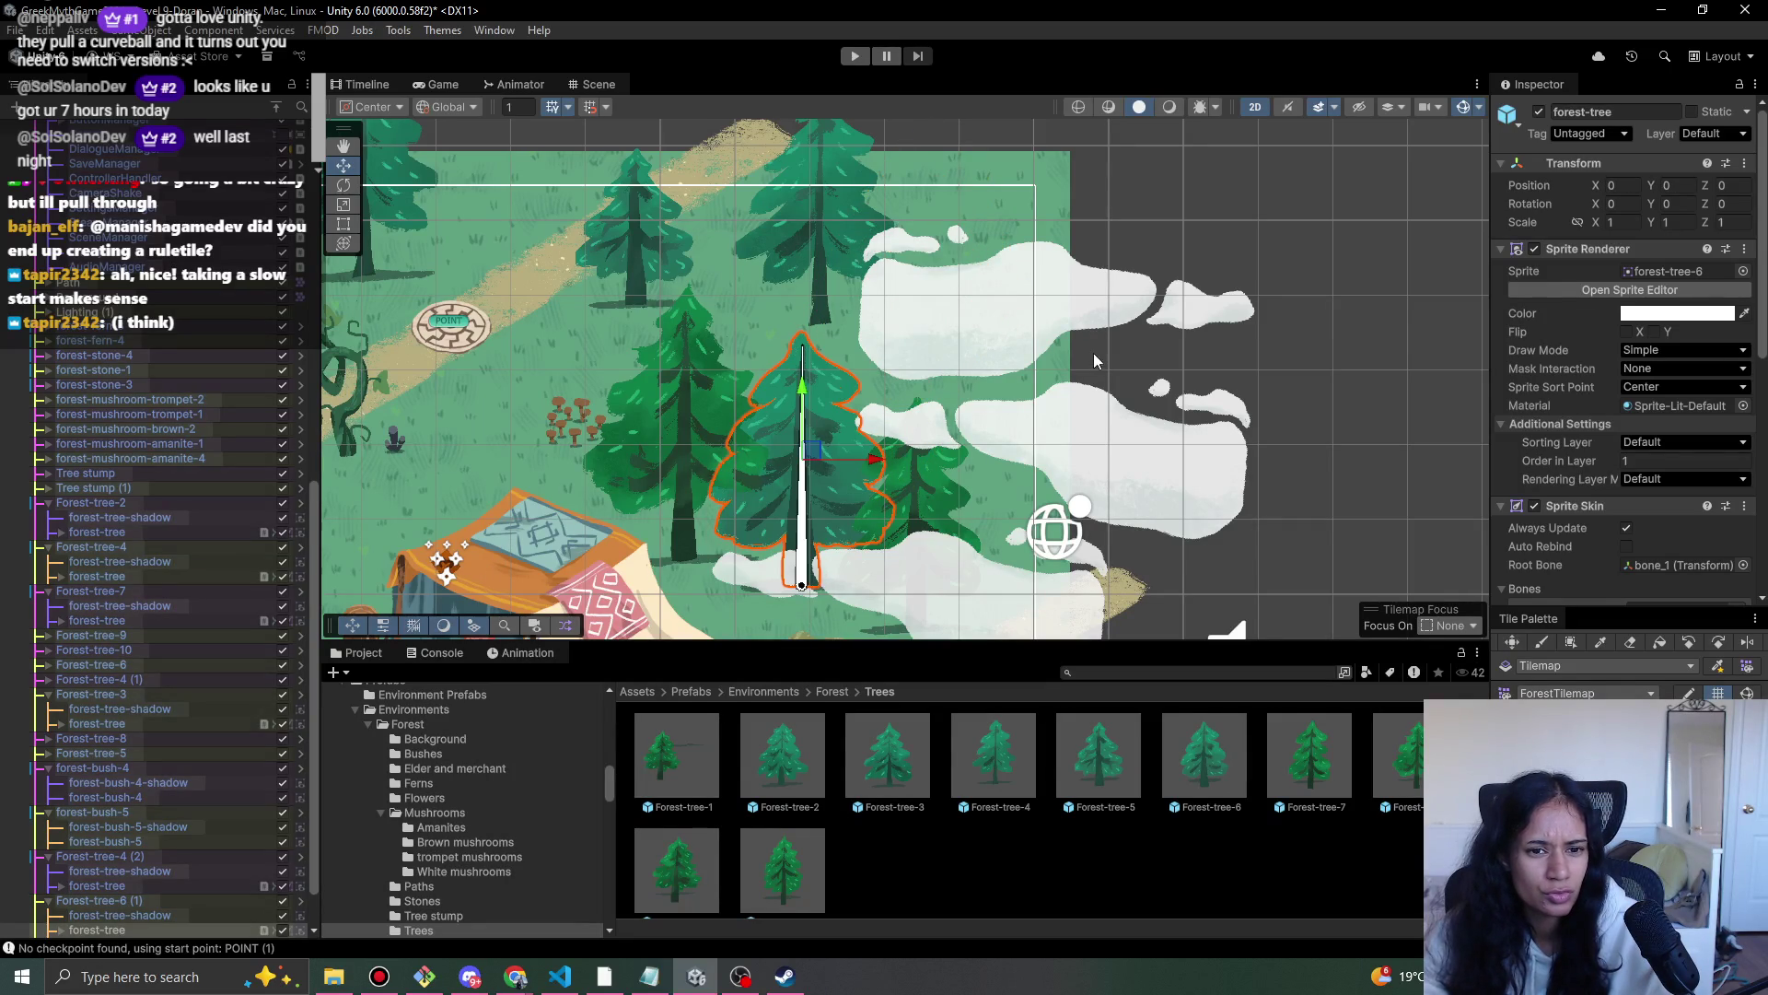
{"action": "left_click", "coordinate": [1043, 339]}
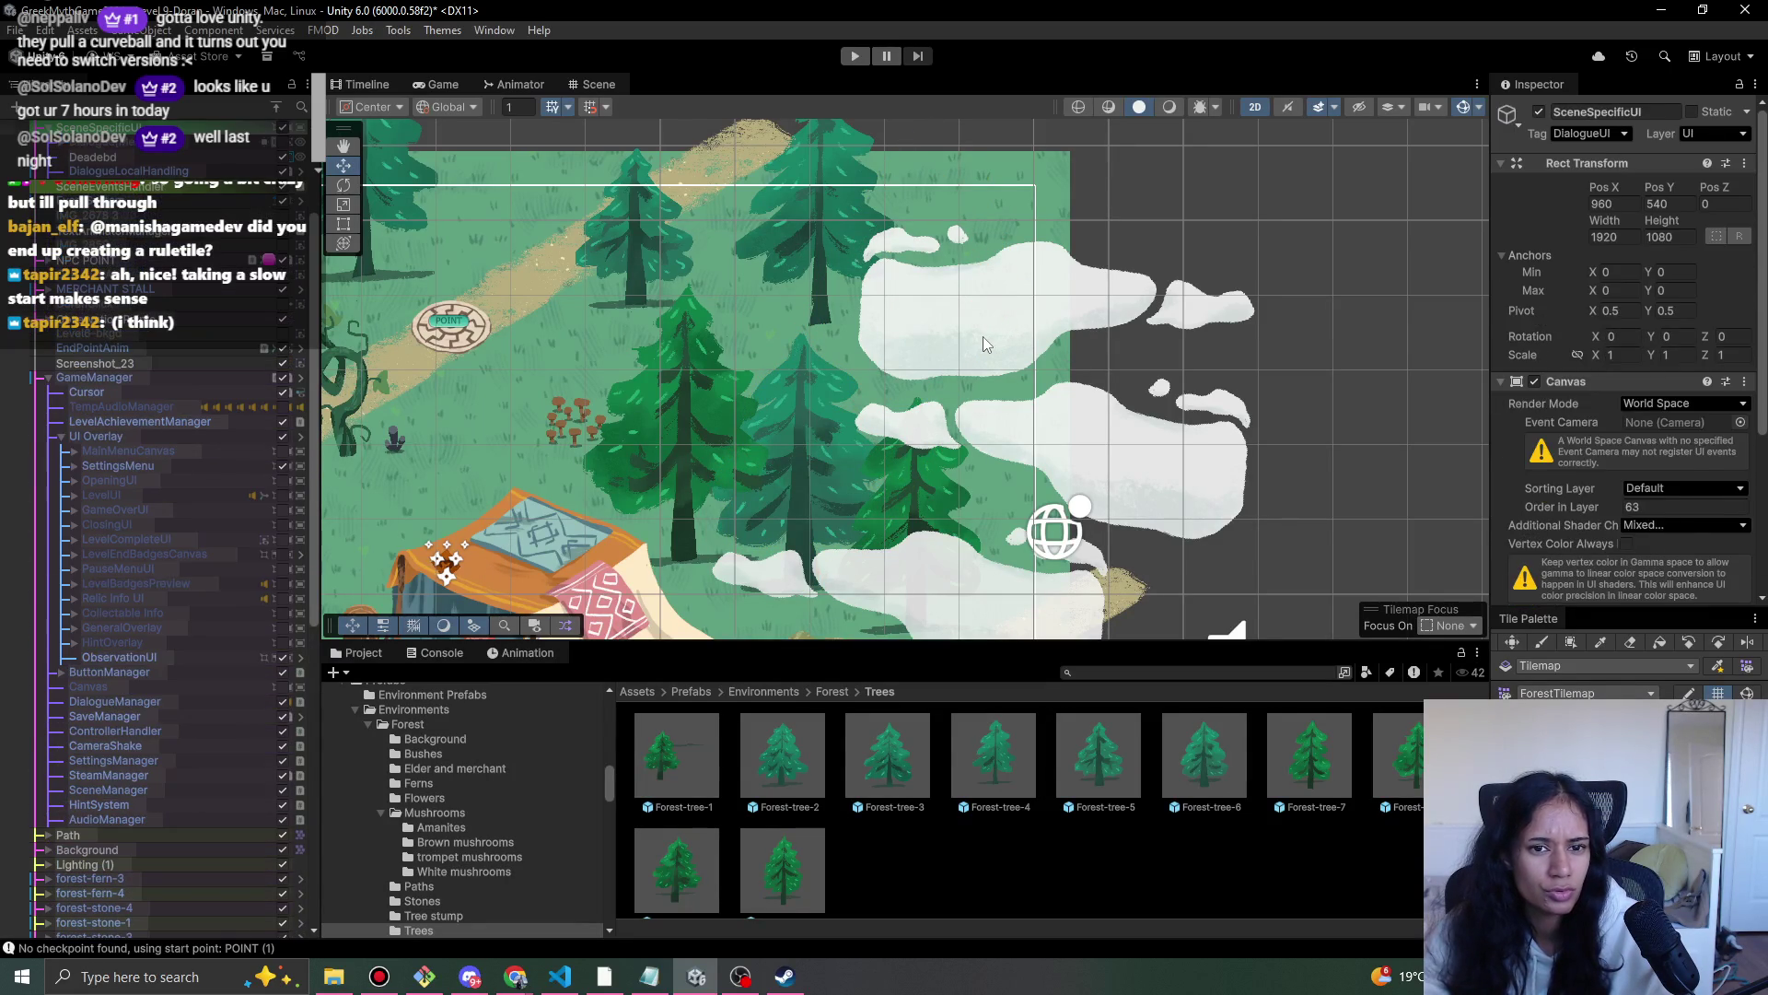
{"action": "key", "text": "ctrl+z"}
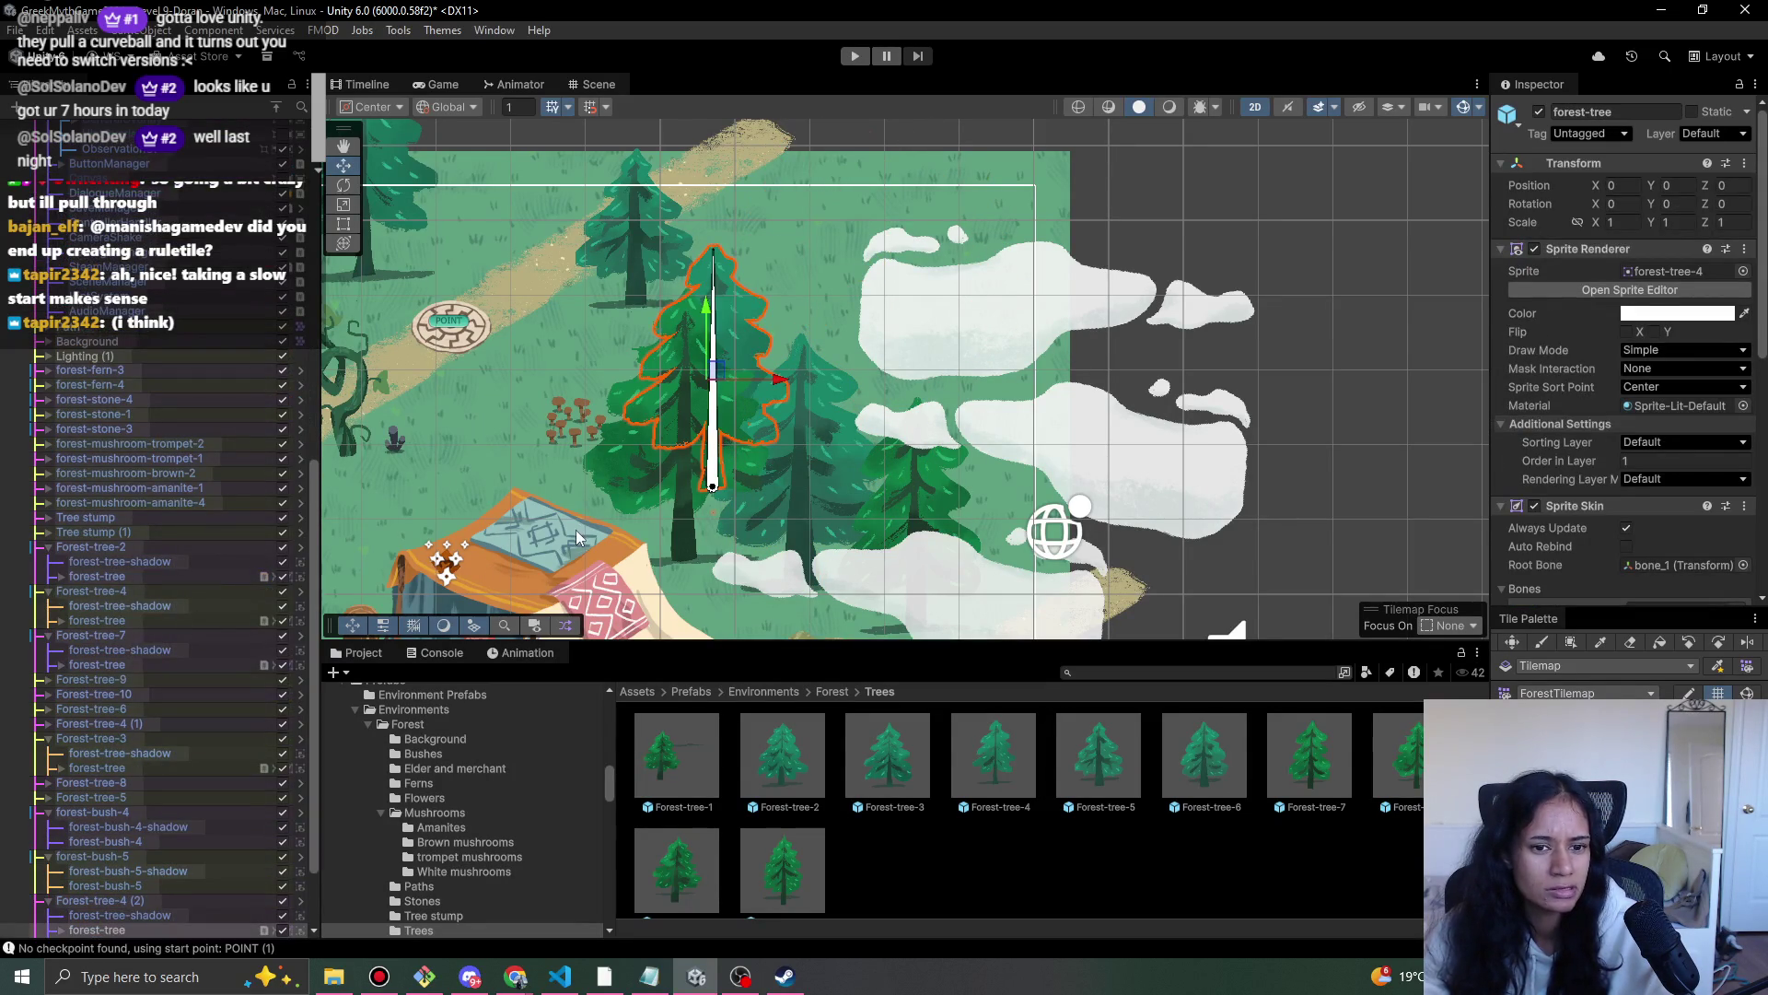
{"action": "left_click", "coordinate": [212, 915]}
{"action": "left_click", "coordinate": [207, 900]}
{"action": "mouse_move", "coordinate": [712, 373]}
{"action": "left_mouse_down"}
{"action": "mouse_move", "coordinate": [882, 103]}
{"action": "mouse_move", "coordinate": [822, 138]}
{"action": "mouse_move", "coordinate": [840, 180]}
{"action": "mouse_move", "coordinate": [796, 190]}
{"action": "left_mouse_up"}
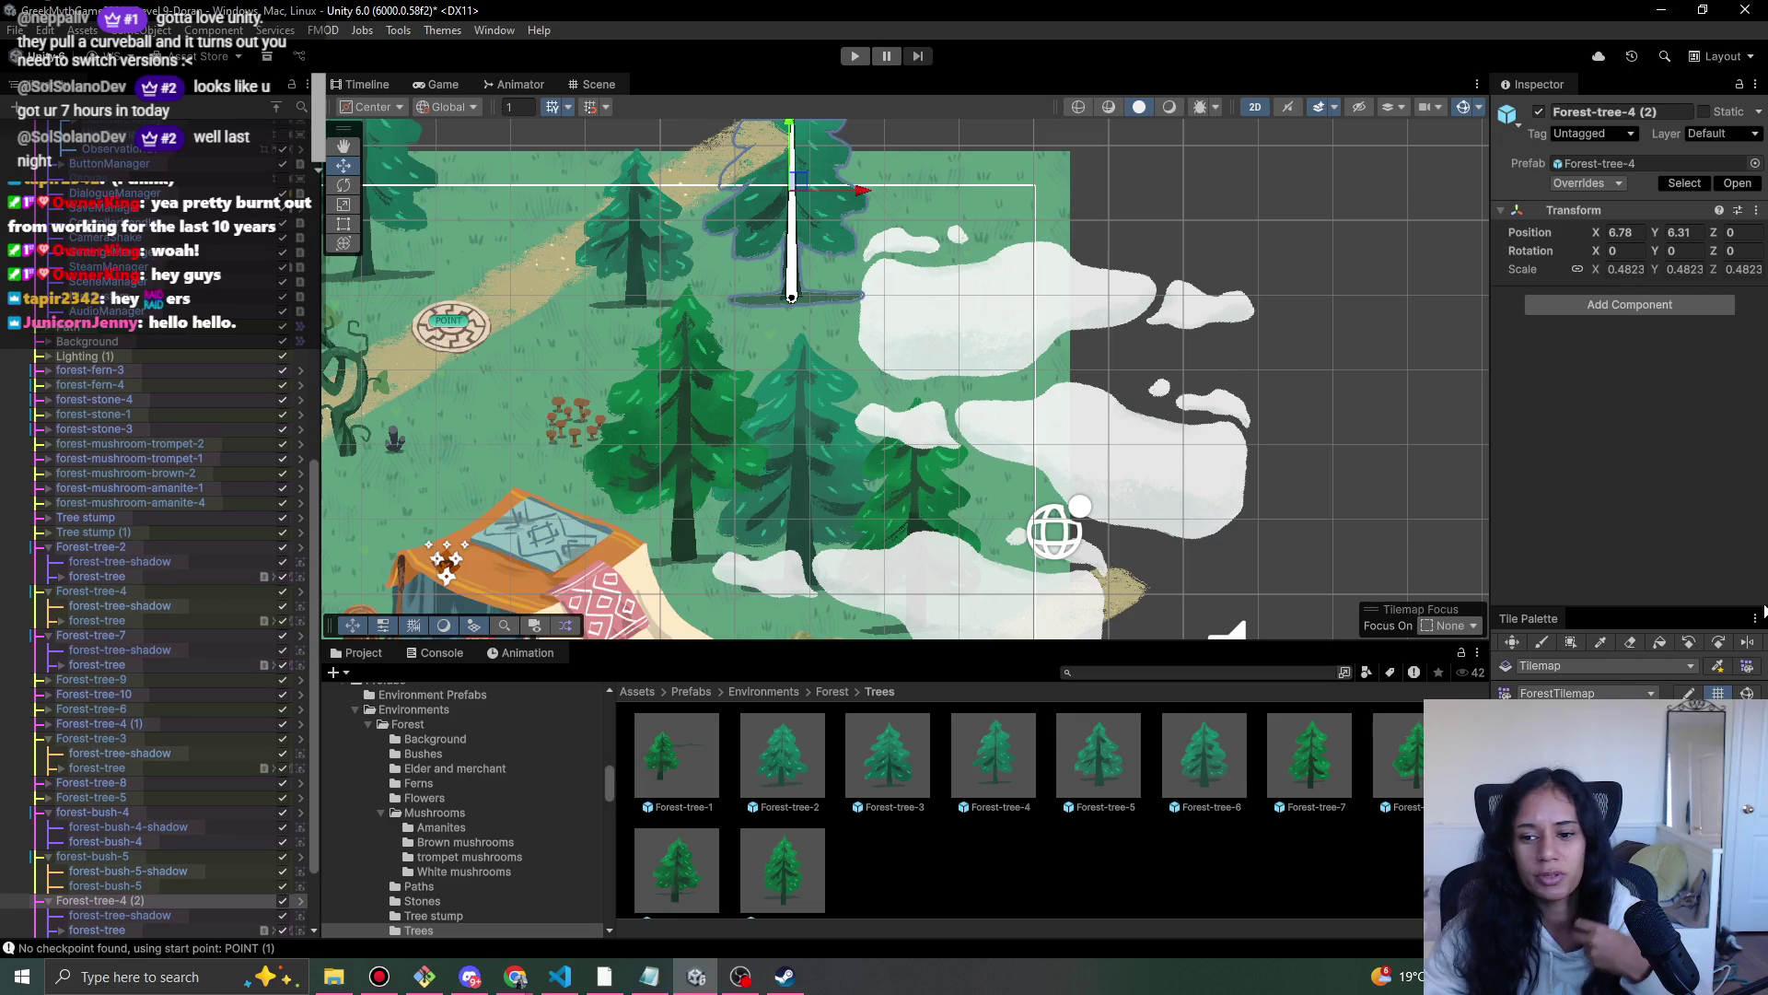
- Paint a sand path tile, undo it, and centre the Scene view on the merchant tent
{"action": "key", "text": "b"}
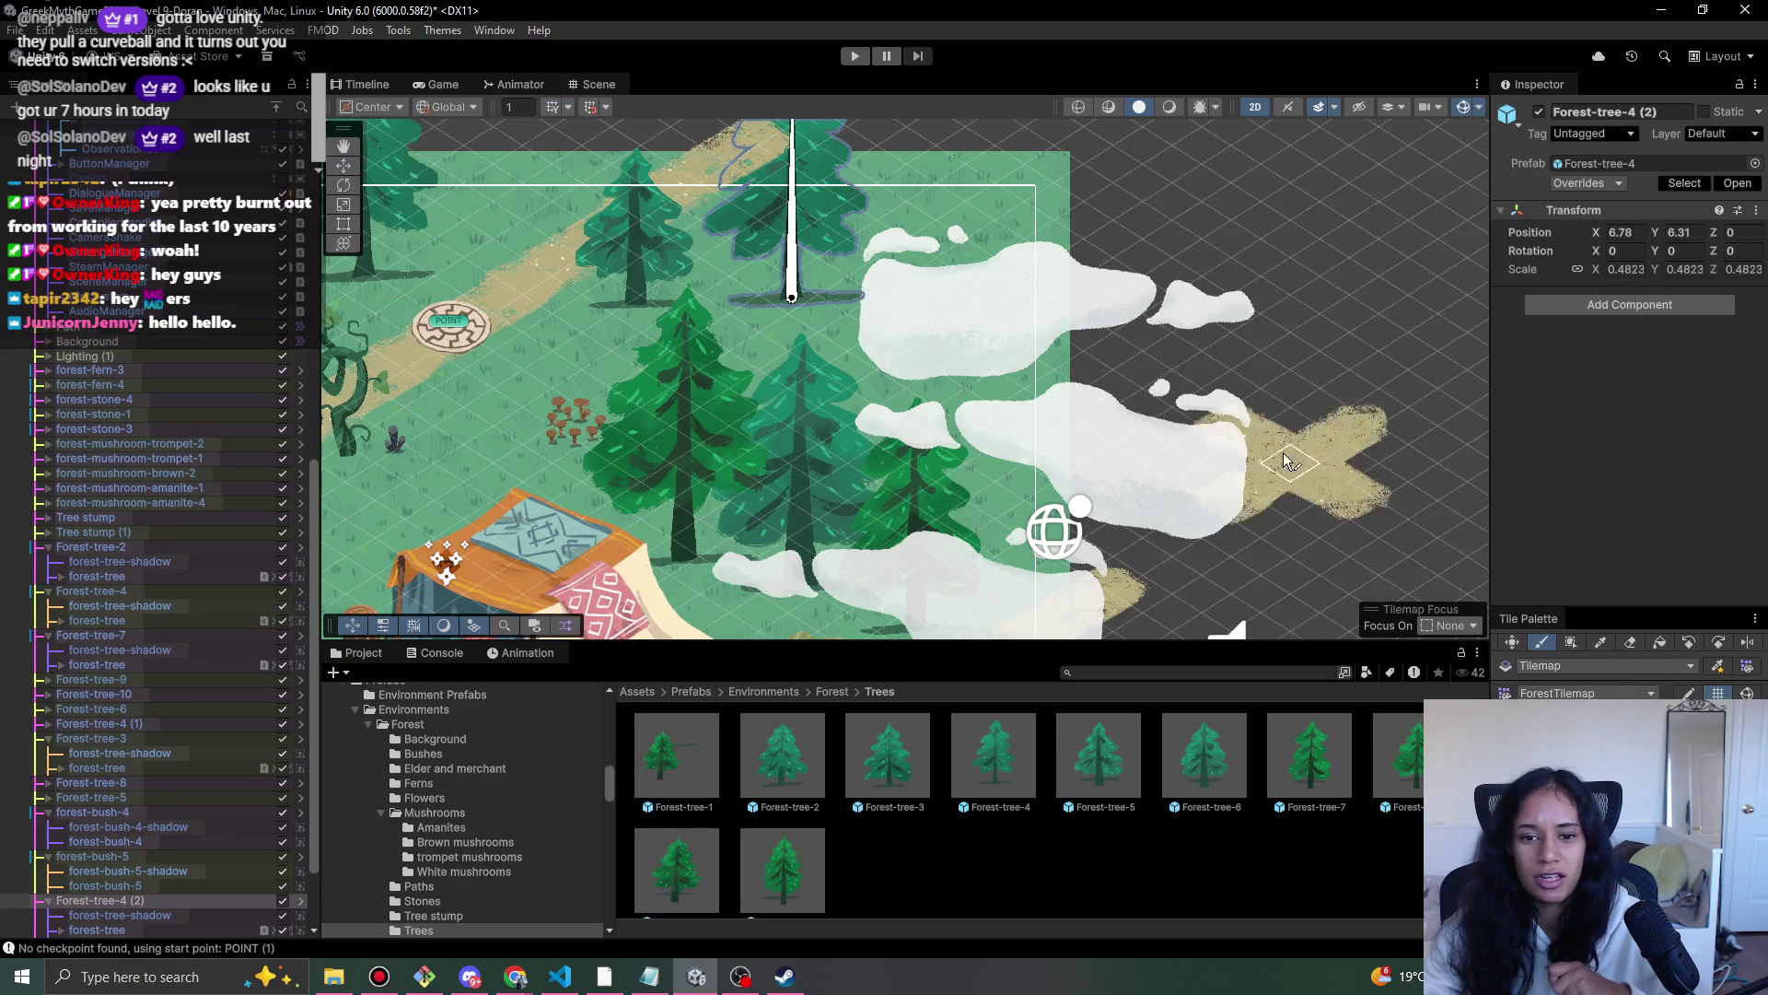
{"action": "left_click_drag", "start_coordinate": [1186, 550], "coordinate": [1198, 562]}
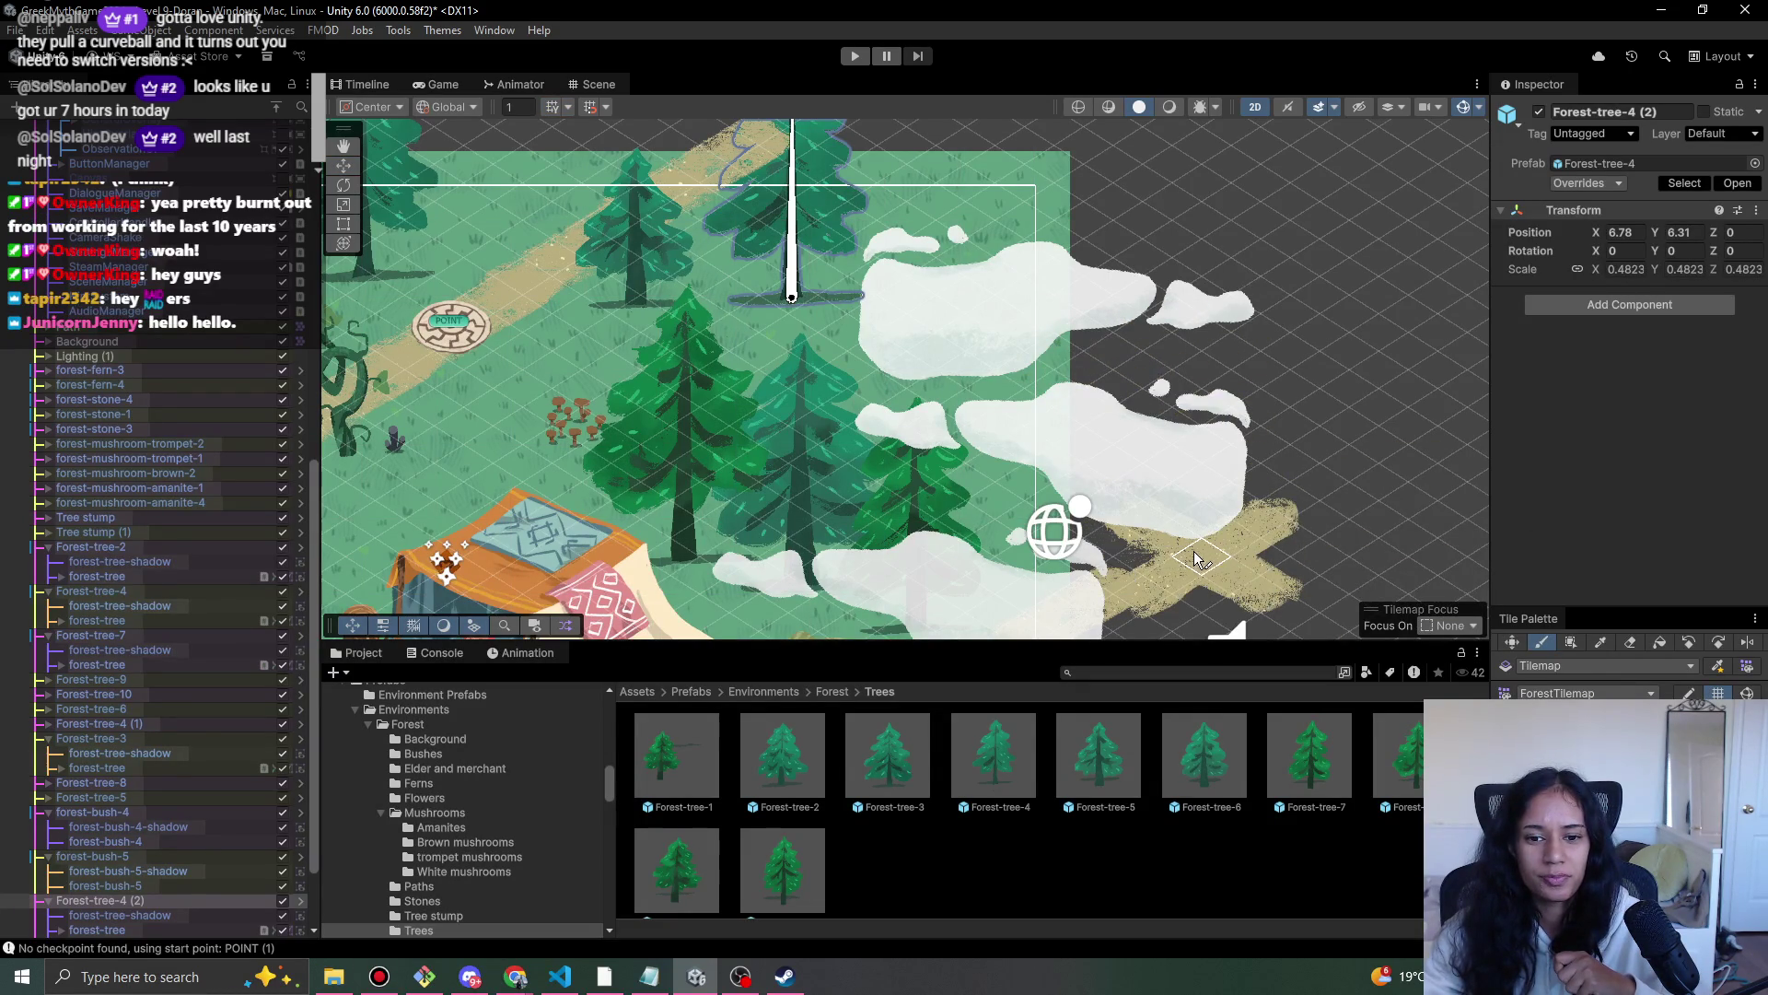
{"action": "key", "text": "ctrl+z"}
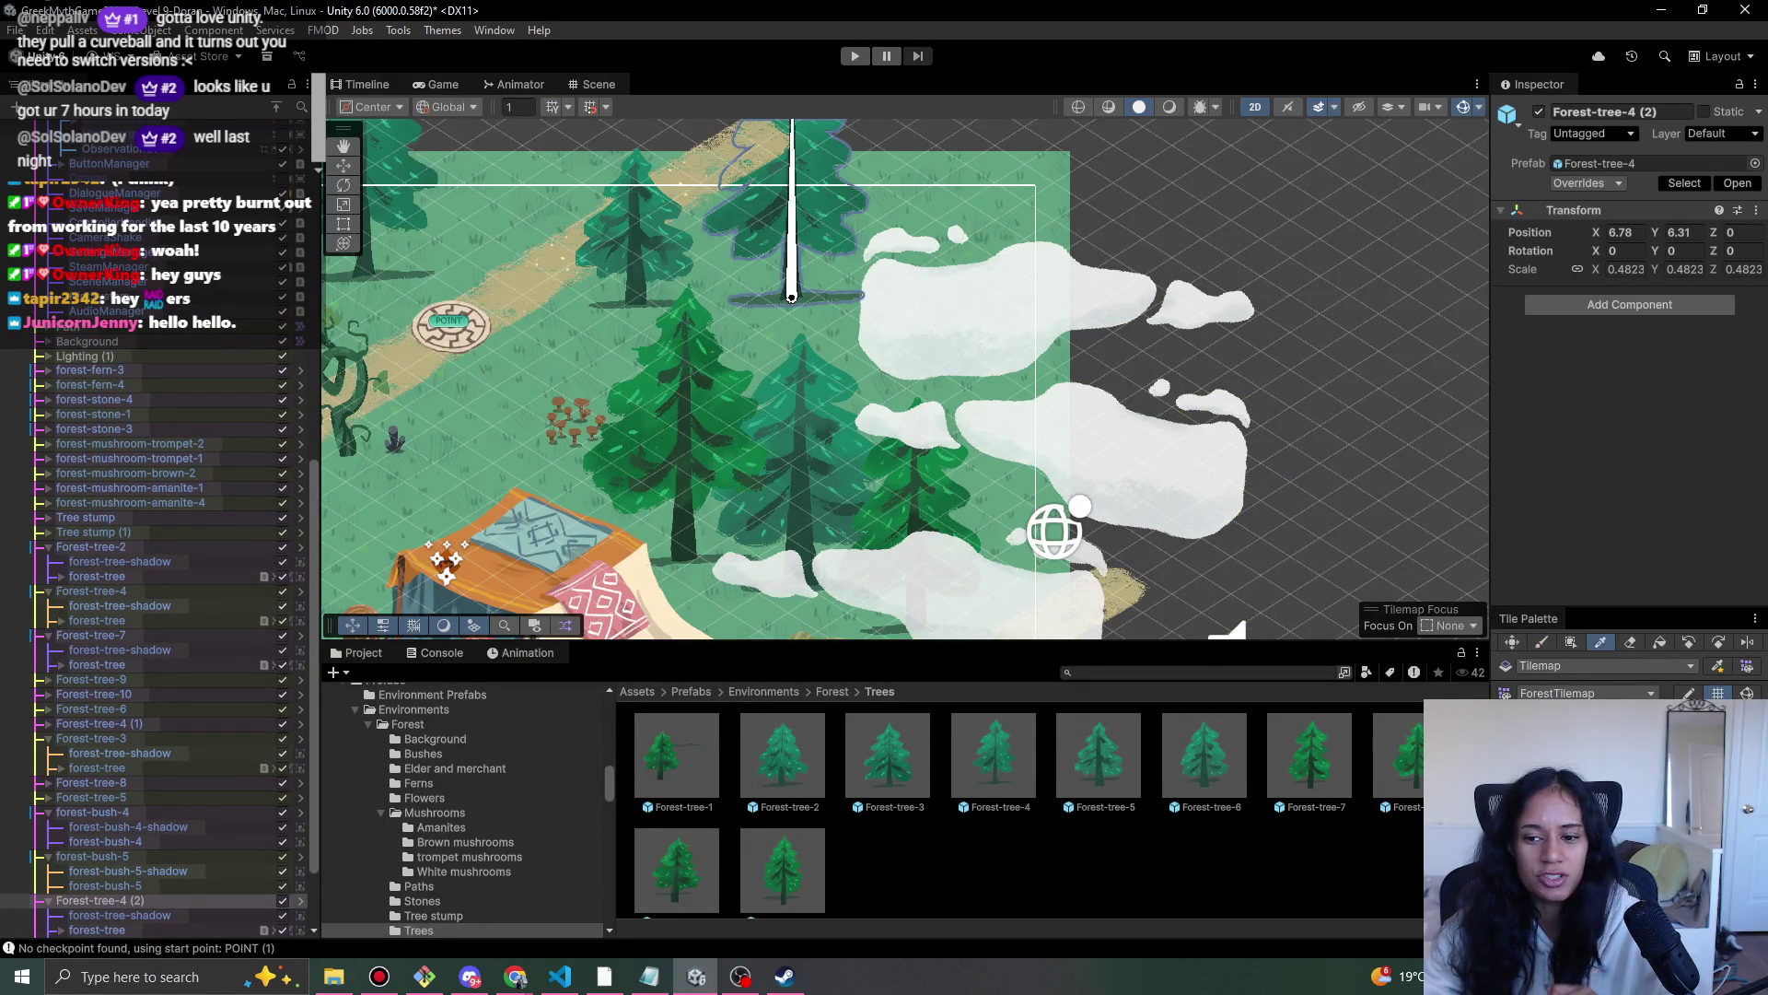
{"action": "mouse_move", "coordinate": [572, 400]}
{"action": "left_mouse_down"}
{"action": "mouse_move", "coordinate": [674, 355]}
{"action": "mouse_move", "coordinate": [879, 311]}
{"action": "left_mouse_up"}
{"action": "scroll", "coordinate": [879, 311], "scroll_direction": "down", "scroll_amount": 2}
{"action": "mouse_move", "coordinate": [670, 350]}
{"action": "left_mouse_down"}
{"action": "mouse_move", "coordinate": [959, 243]}
{"action": "mouse_move", "coordinate": [998, 264]}
{"action": "mouse_move", "coordinate": [959, 342]}
{"action": "mouse_move", "coordinate": [900, 294]}
{"action": "left_mouse_up"}
{"action": "scroll", "coordinate": [899, 294], "scroll_direction": "up", "scroll_amount": 2}
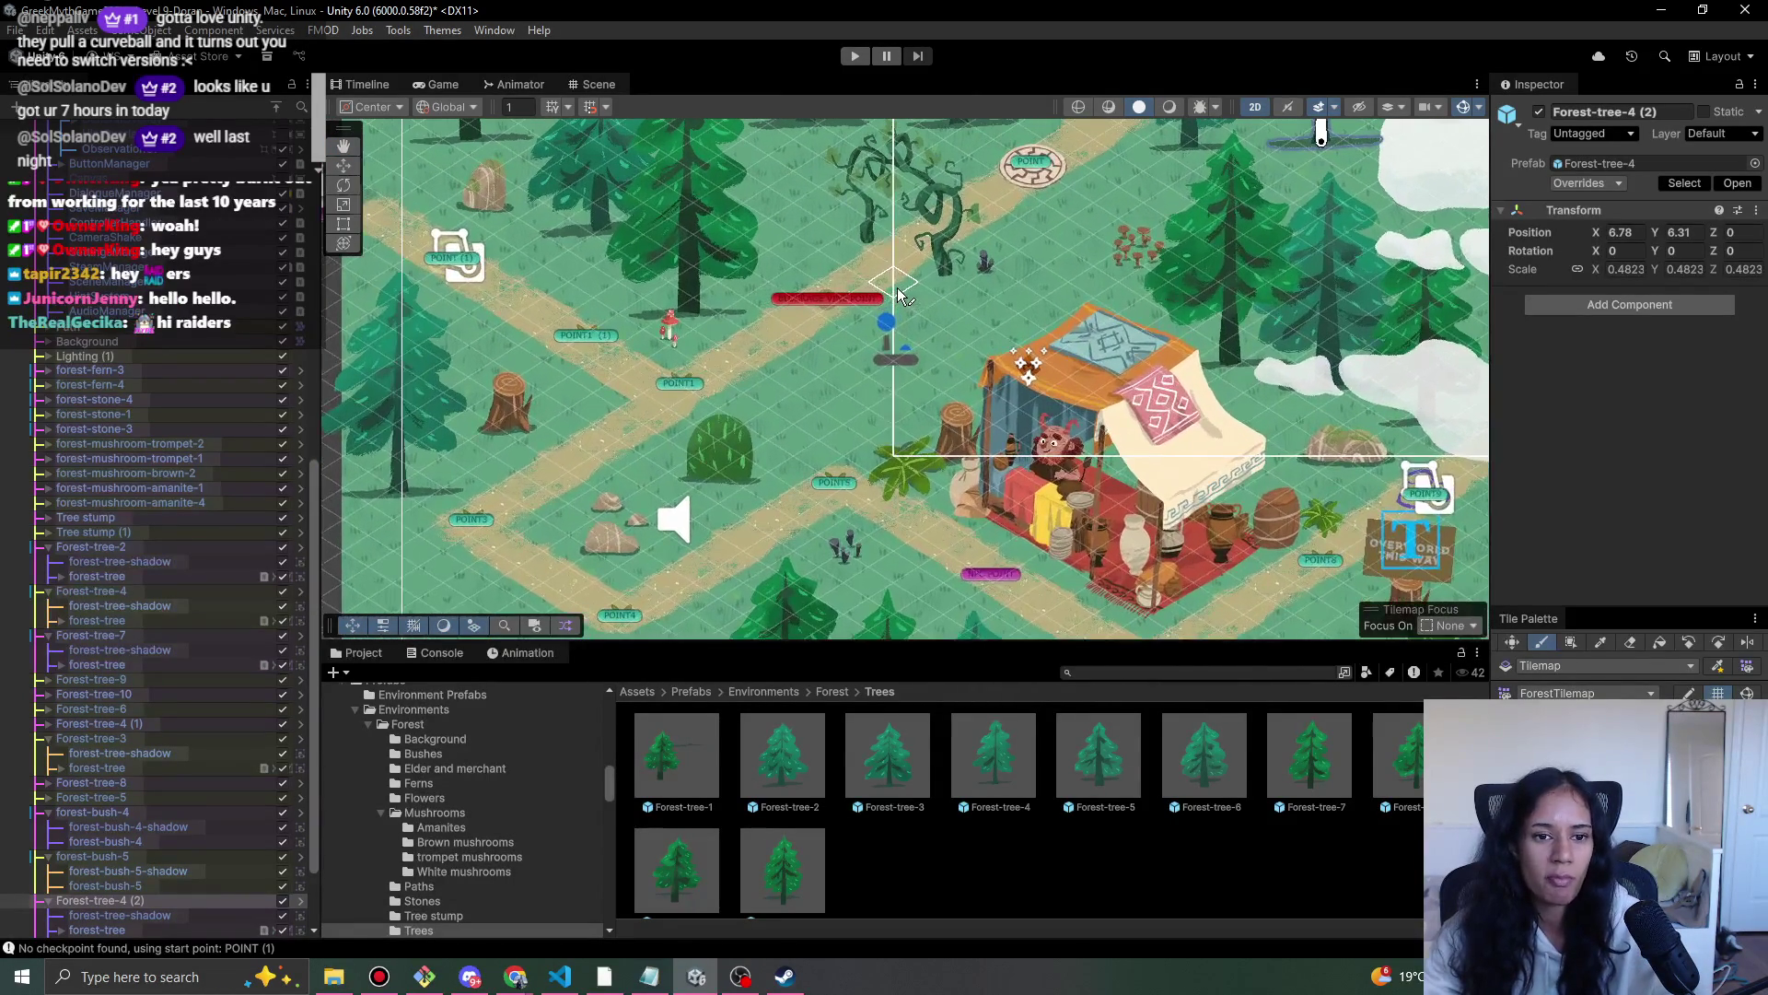
{"action": "left_click_drag", "start_coordinate": [1004, 412], "coordinate": [769, 267]}
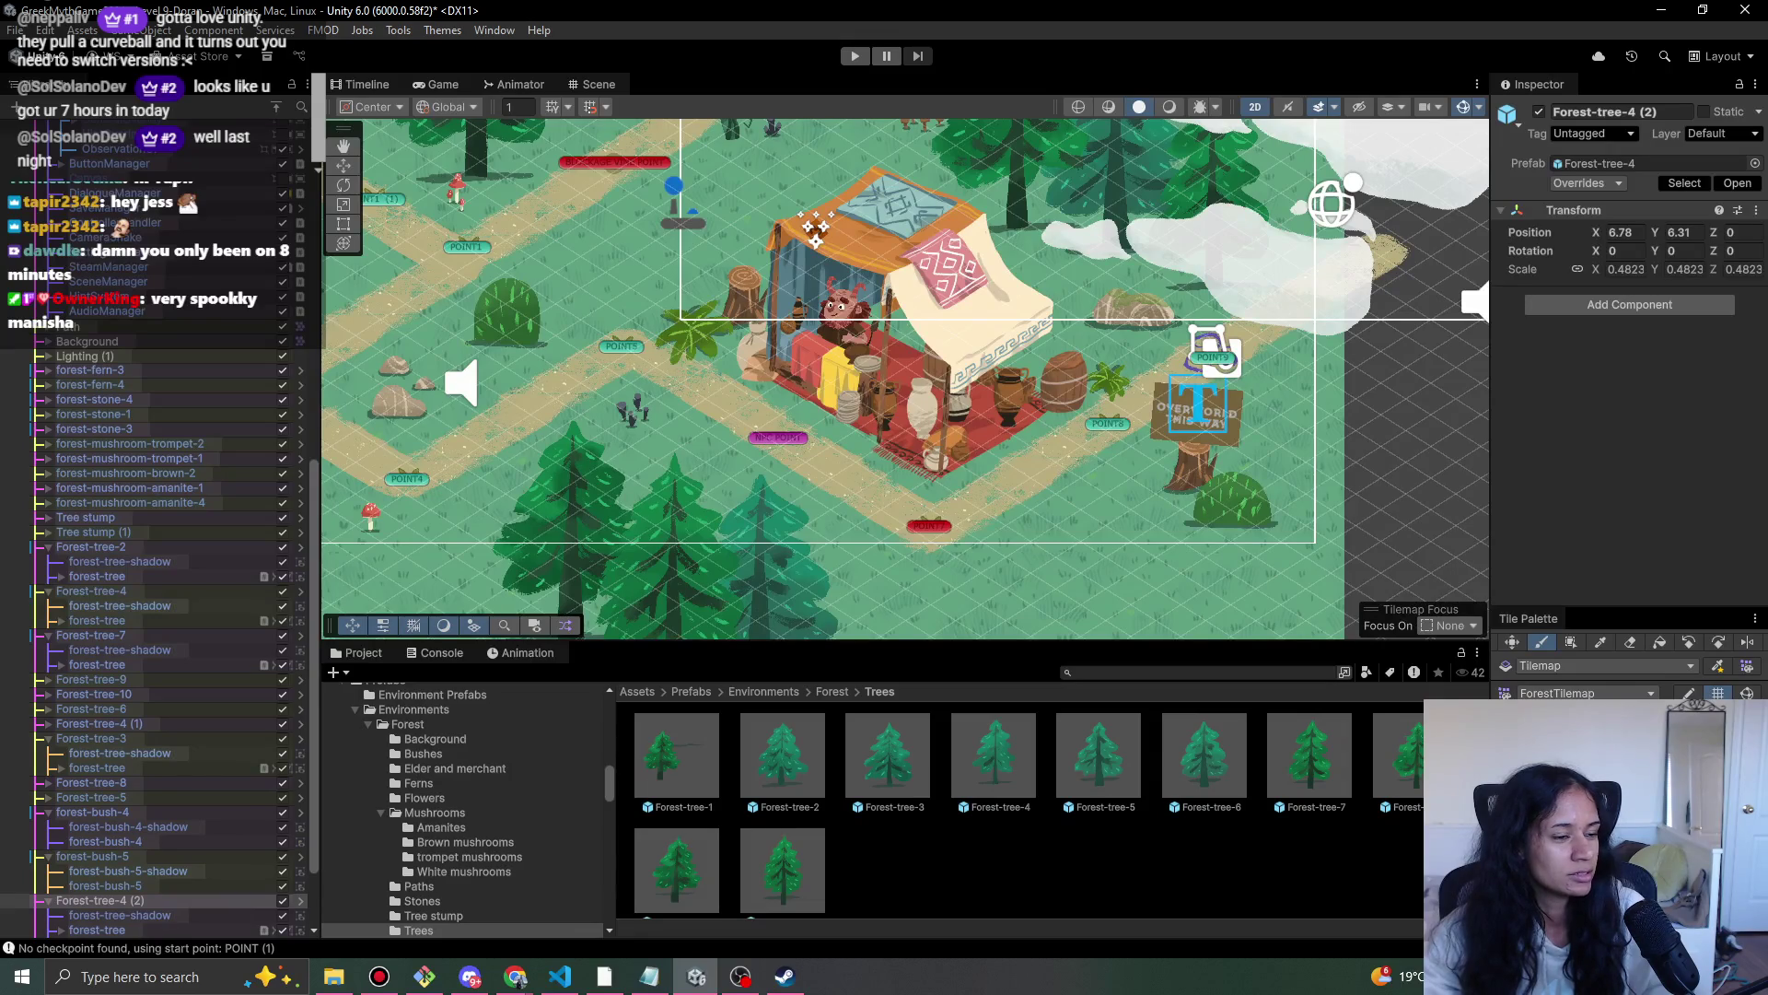
- Switch briefly to the Study With Phoenix browser window and back to Unity
{"action": "mouse_move", "coordinate": [518, 984]}
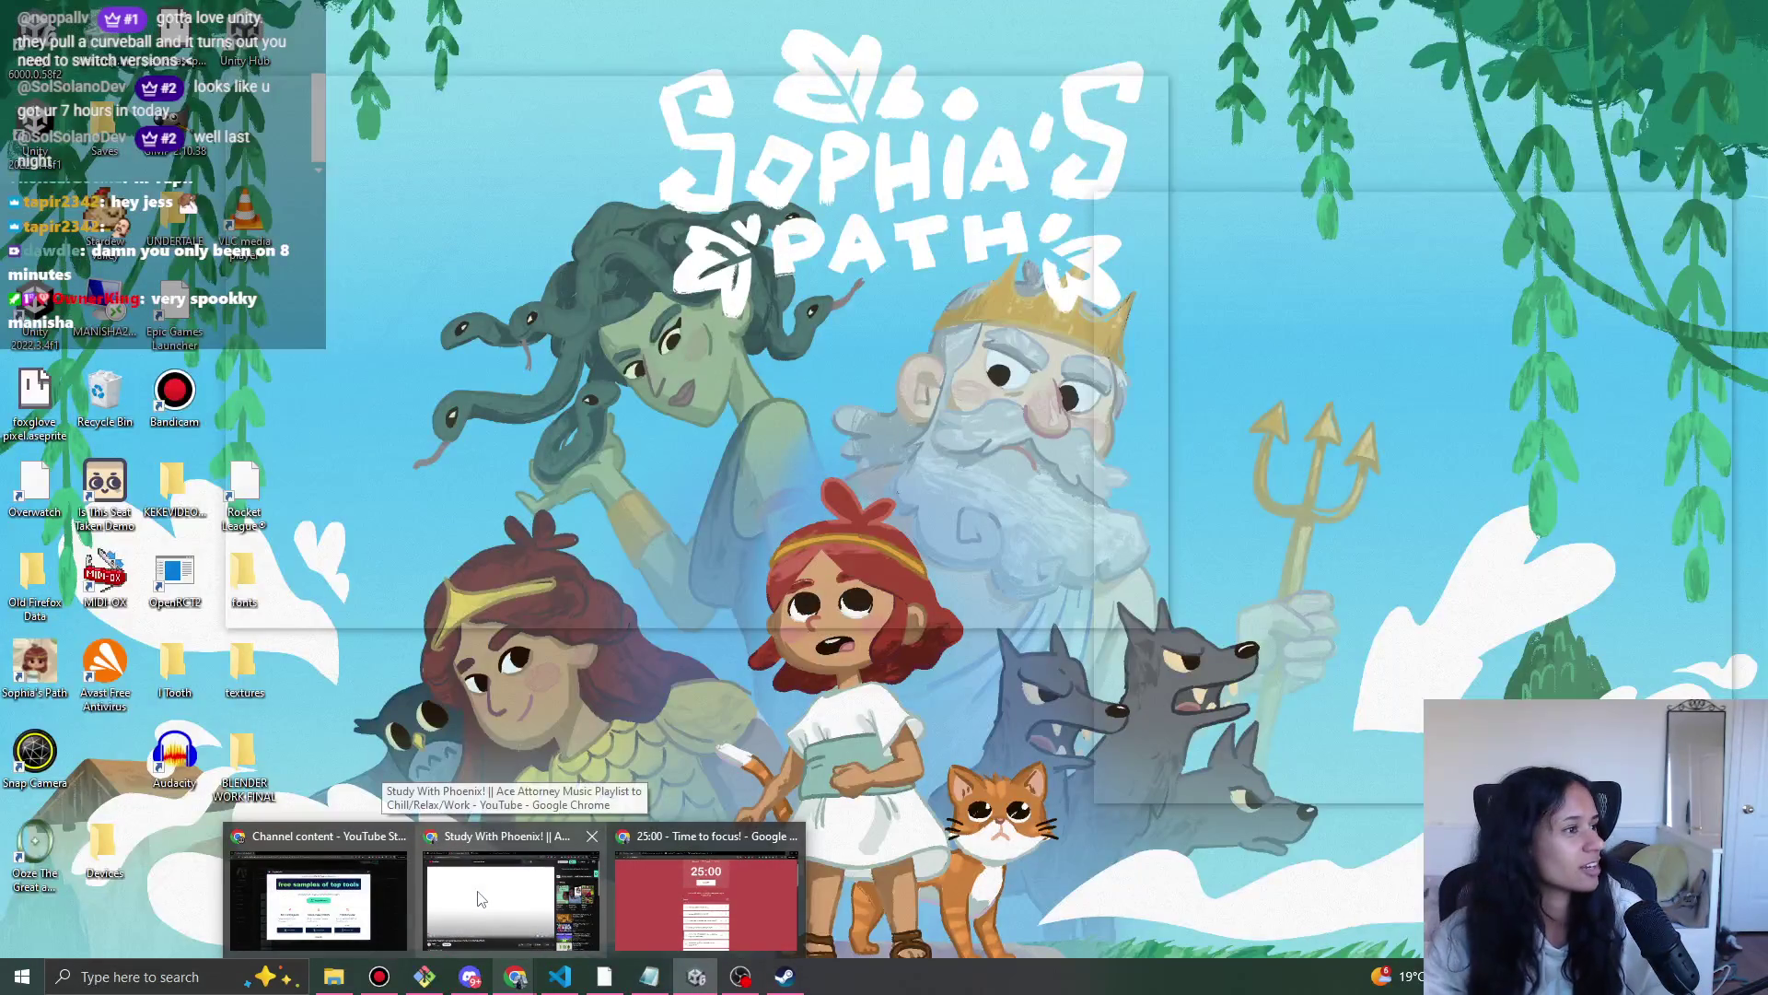
{"action": "left_click", "coordinate": [478, 900]}
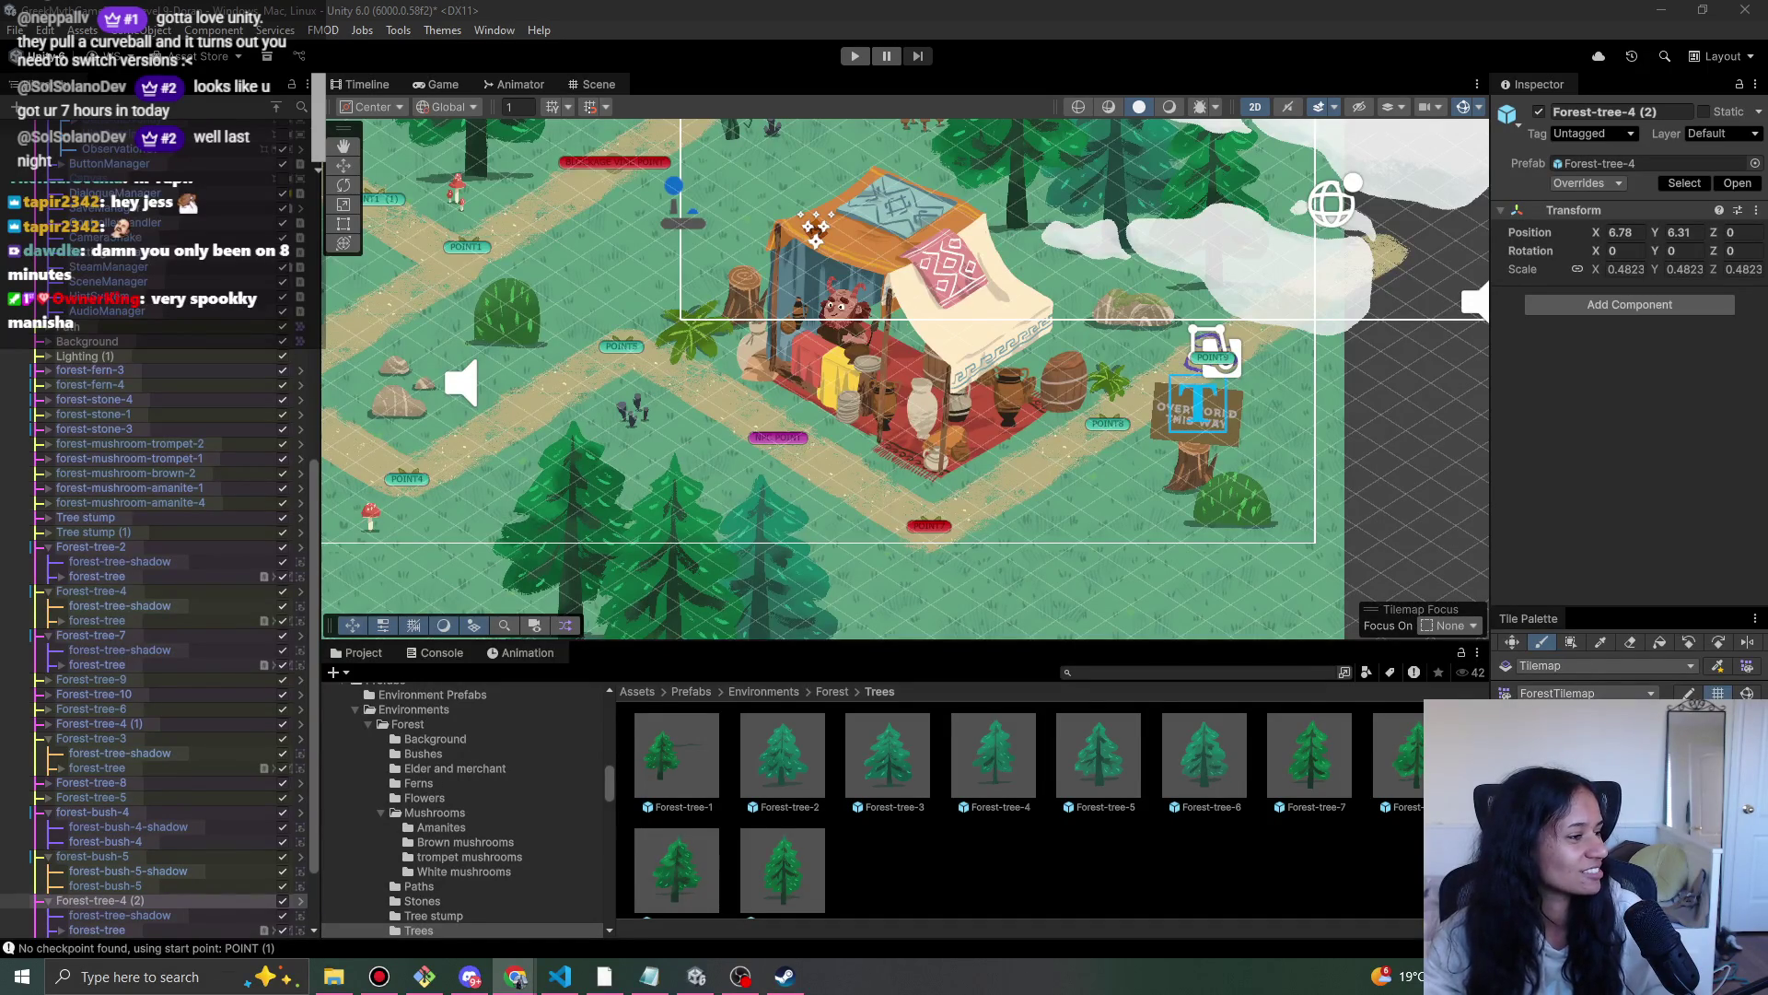
{"action": "key", "text": "alt+Tab"}
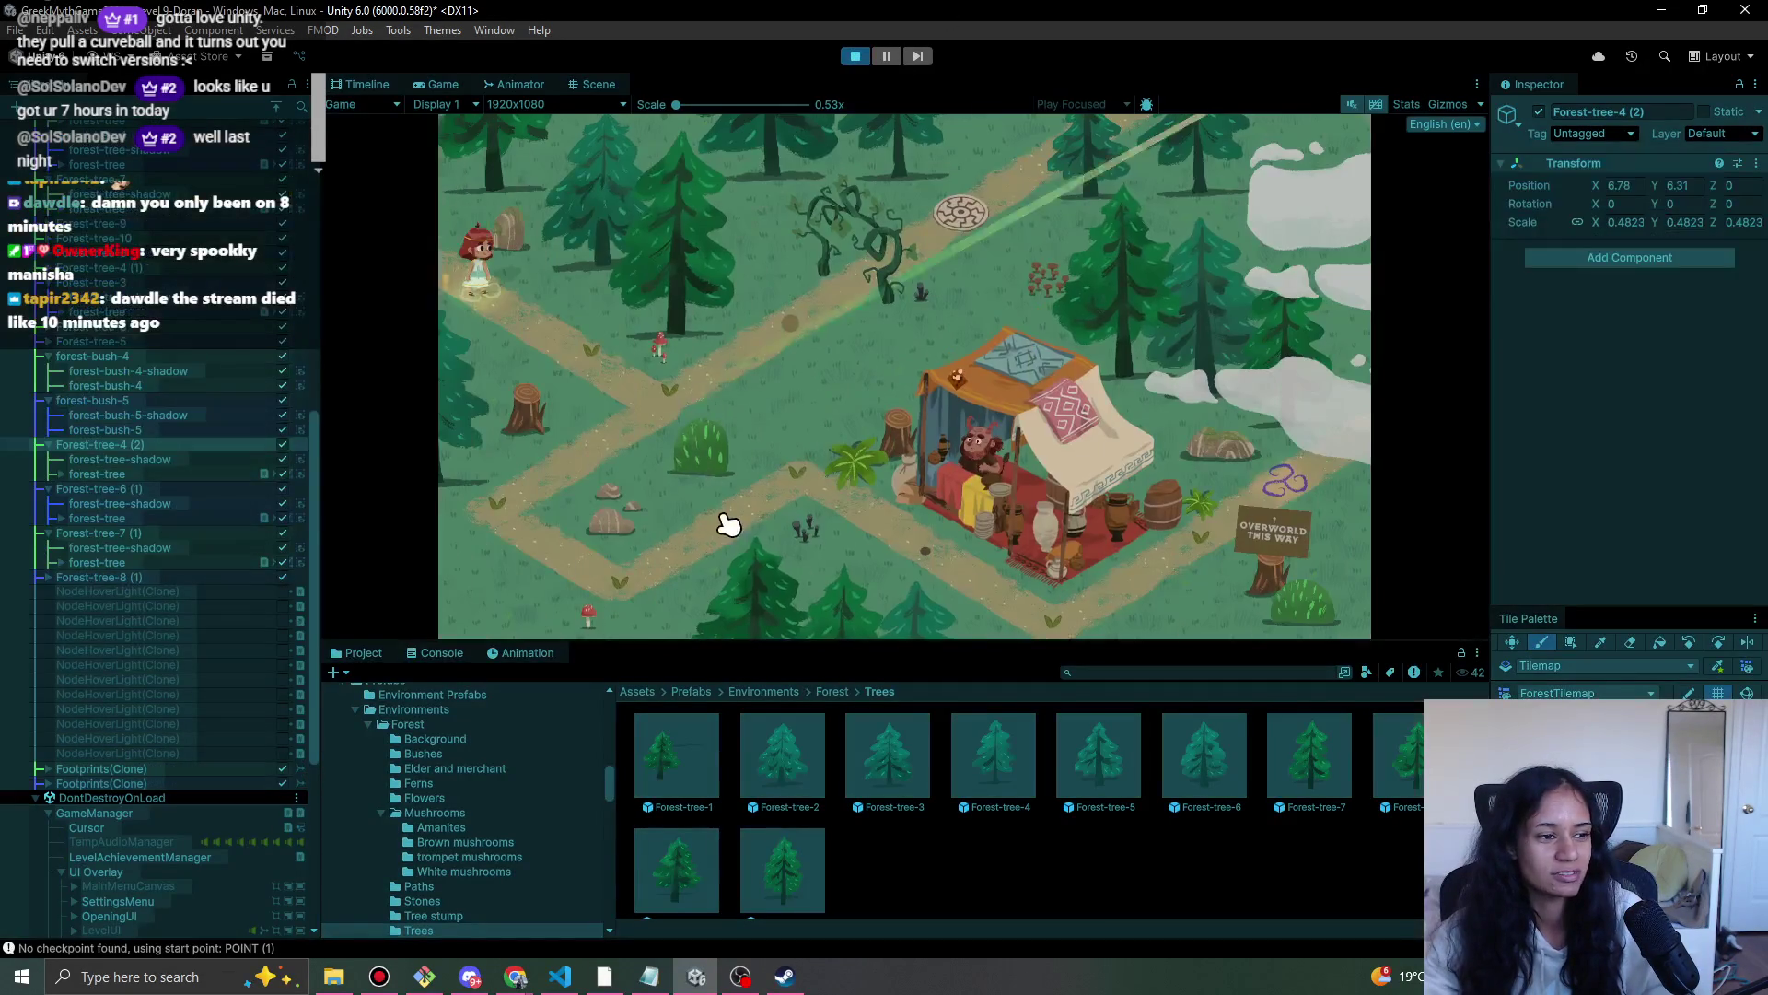
- Walk the girl around the forest paths to the merchant tent
{"action": "left_click", "coordinate": [661, 396]}
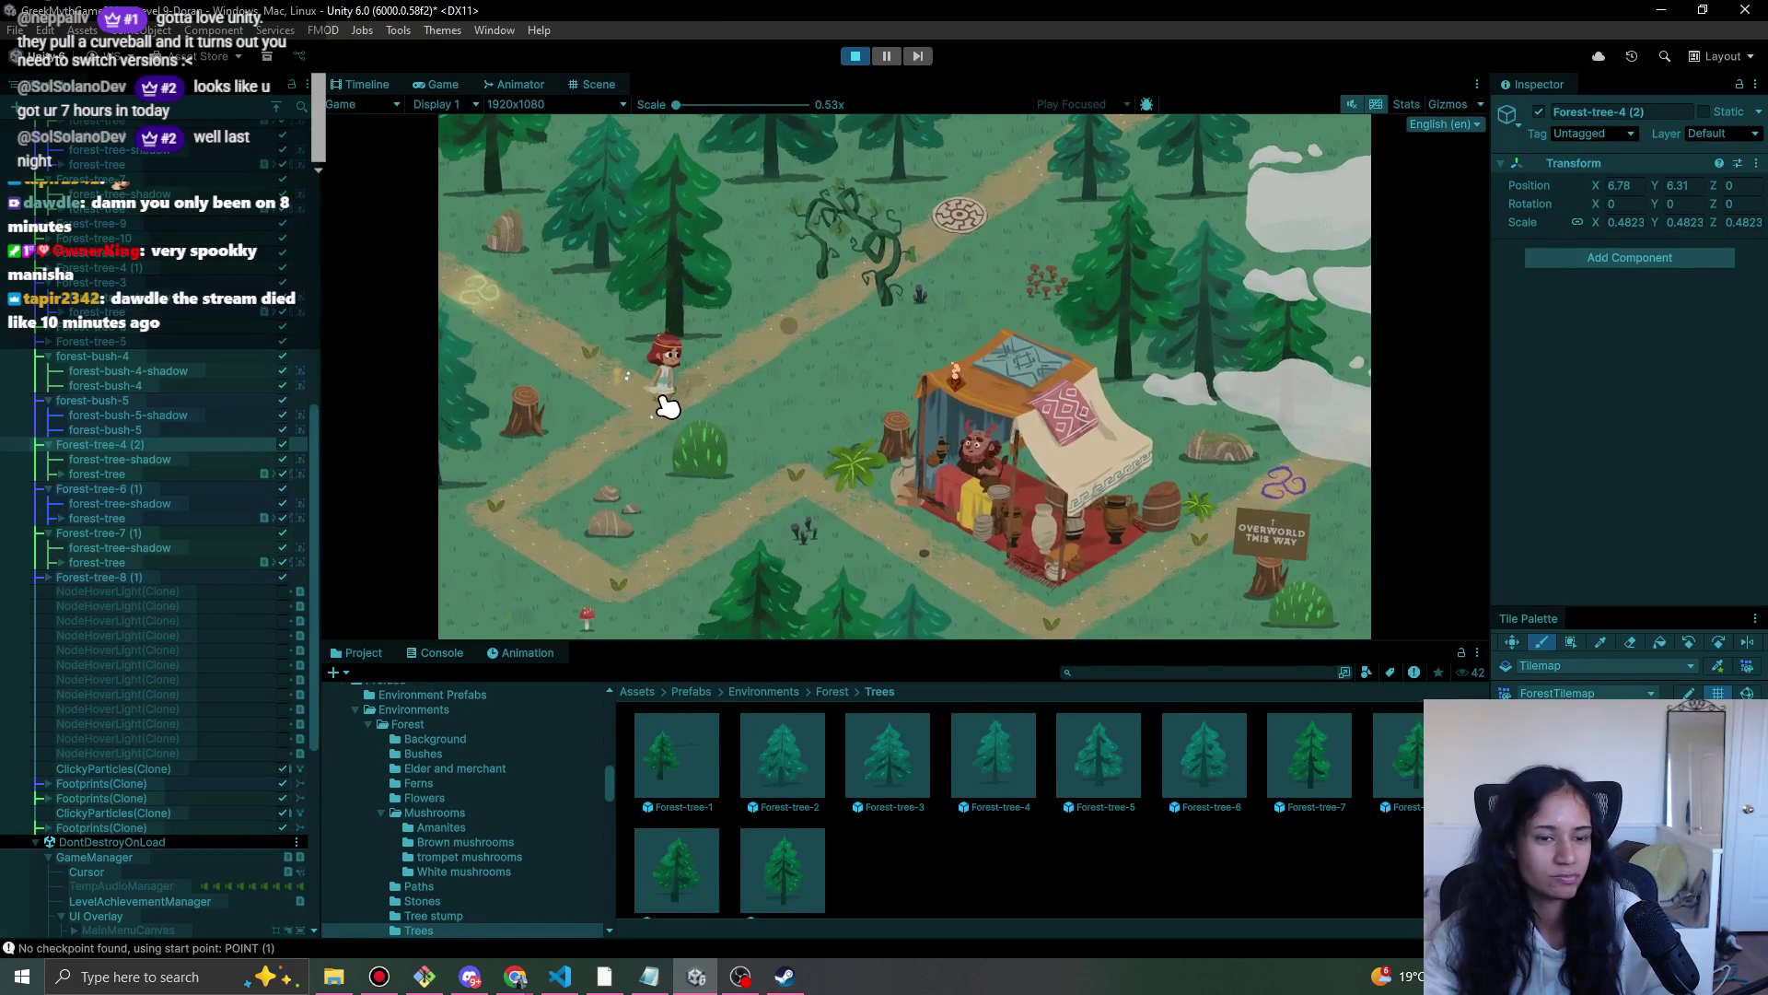
{"action": "left_click", "coordinate": [790, 350]}
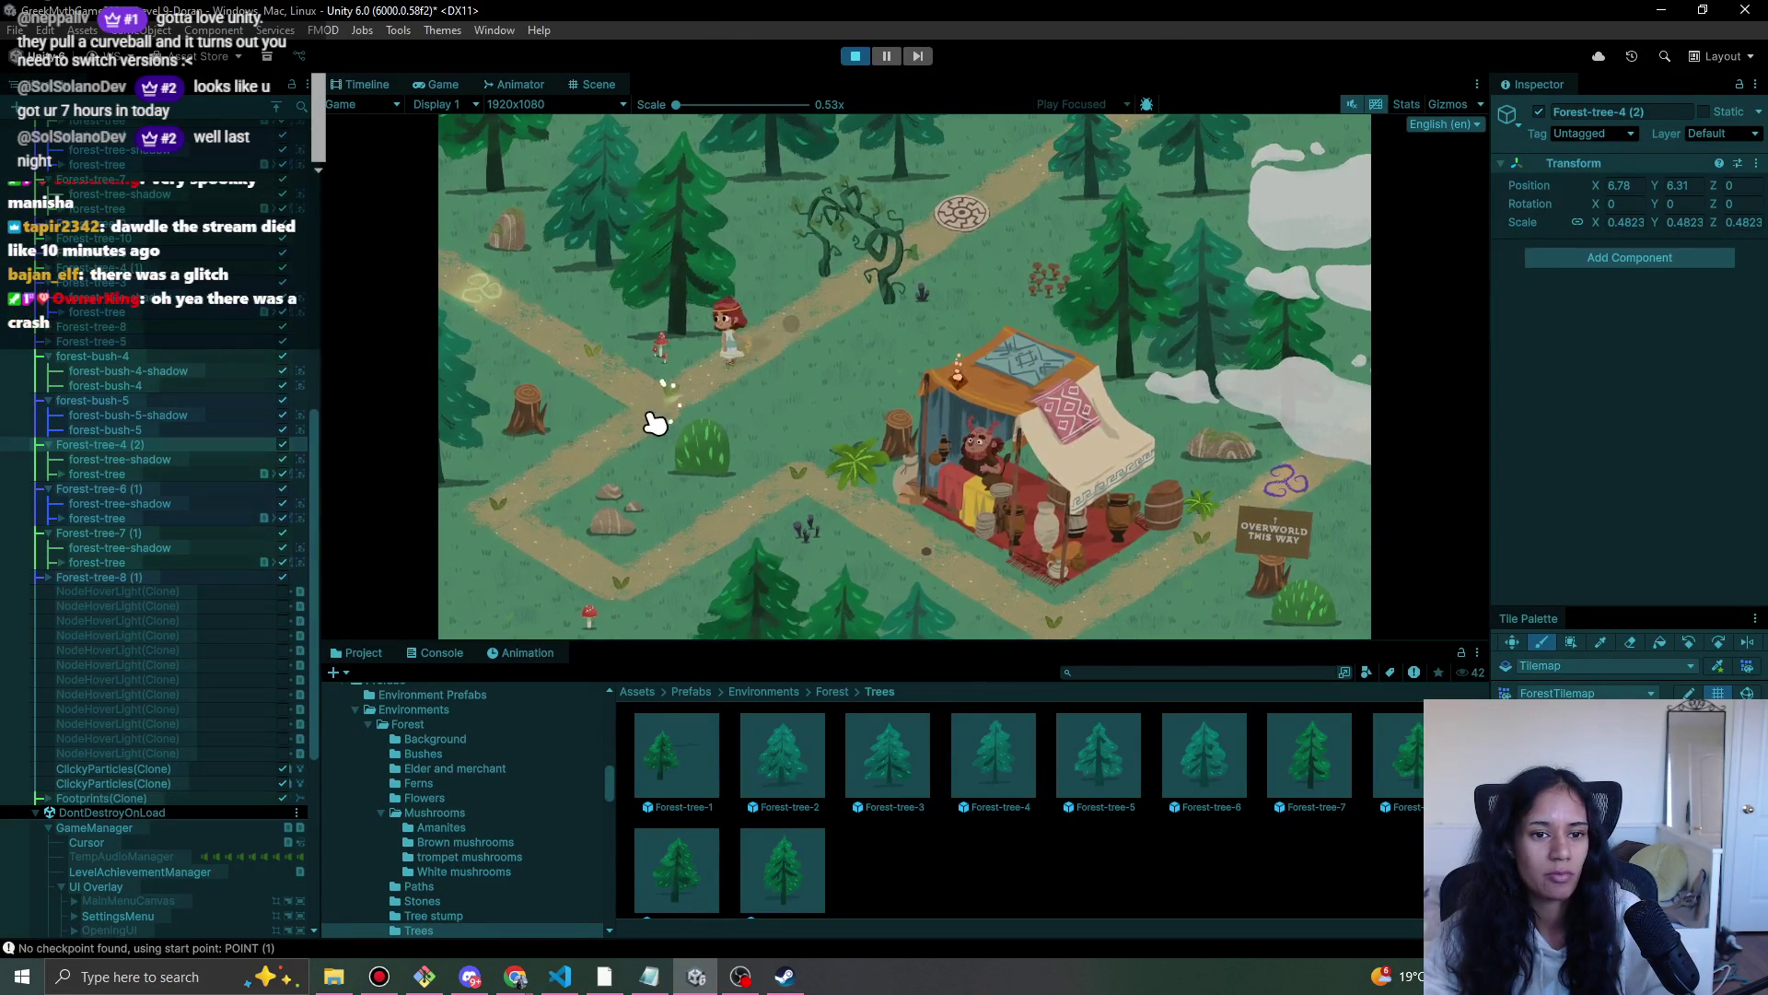
{"action": "left_click", "coordinate": [565, 472]}
{"action": "left_click", "coordinate": [502, 523]}
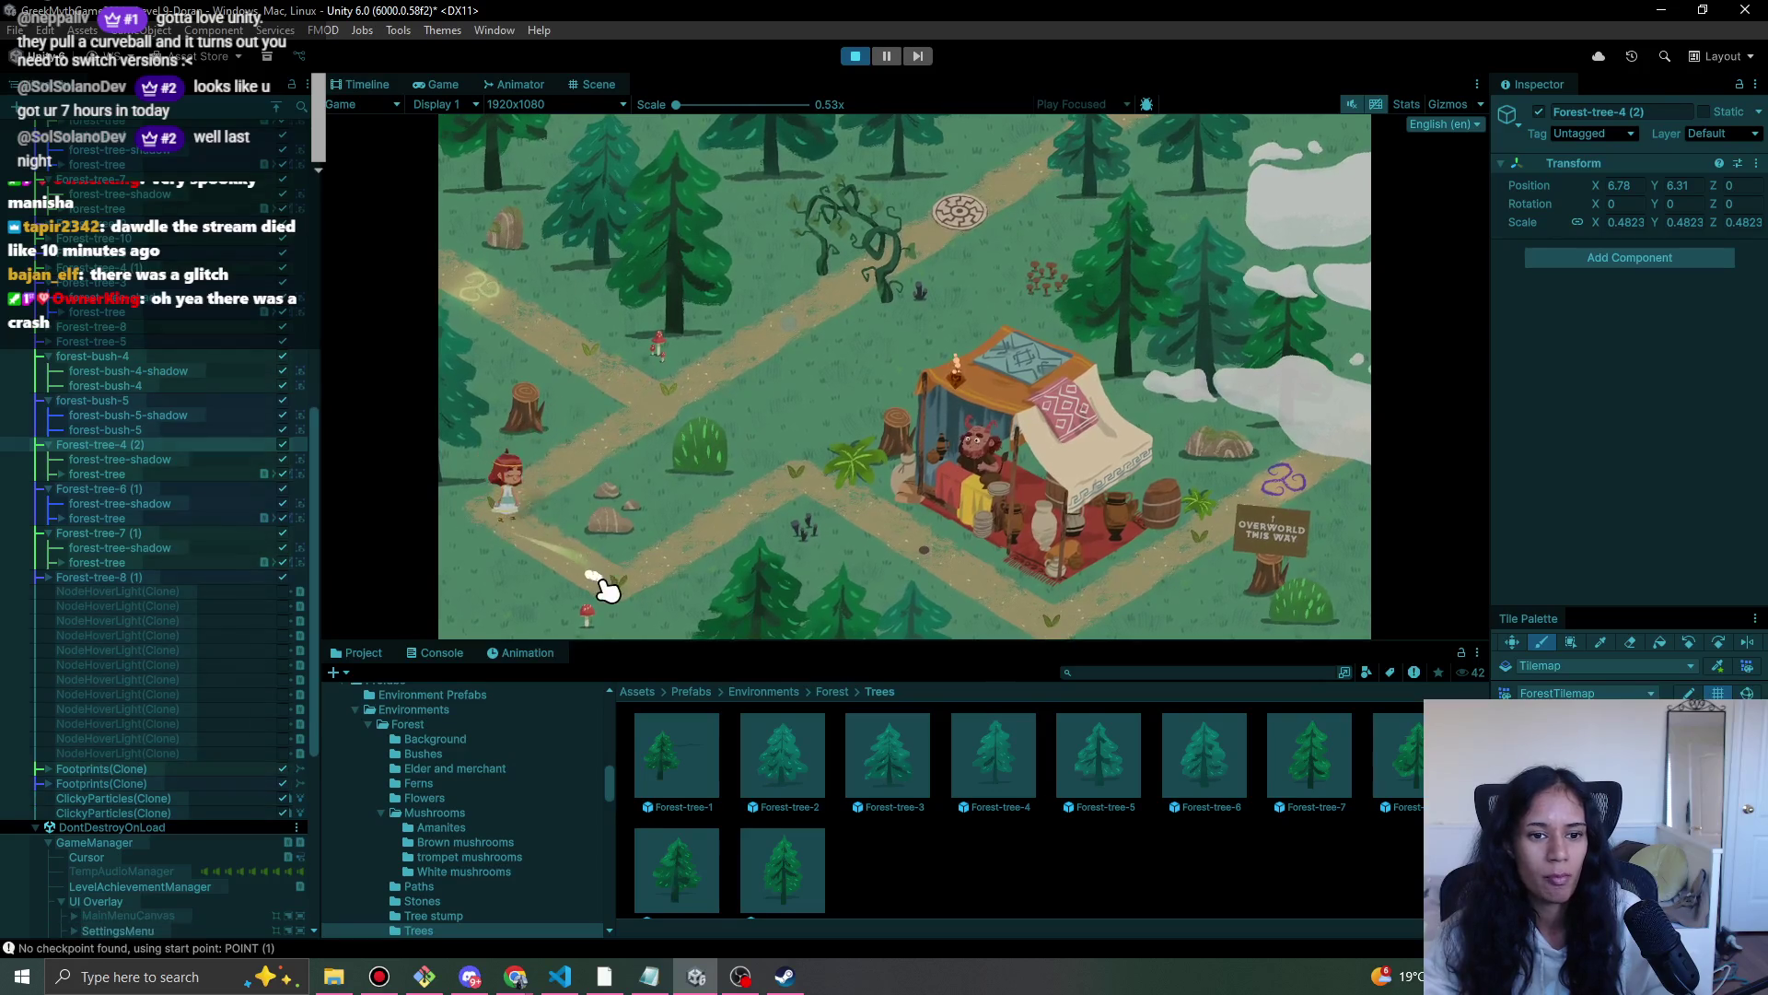
{"action": "left_click", "coordinate": [751, 486]}
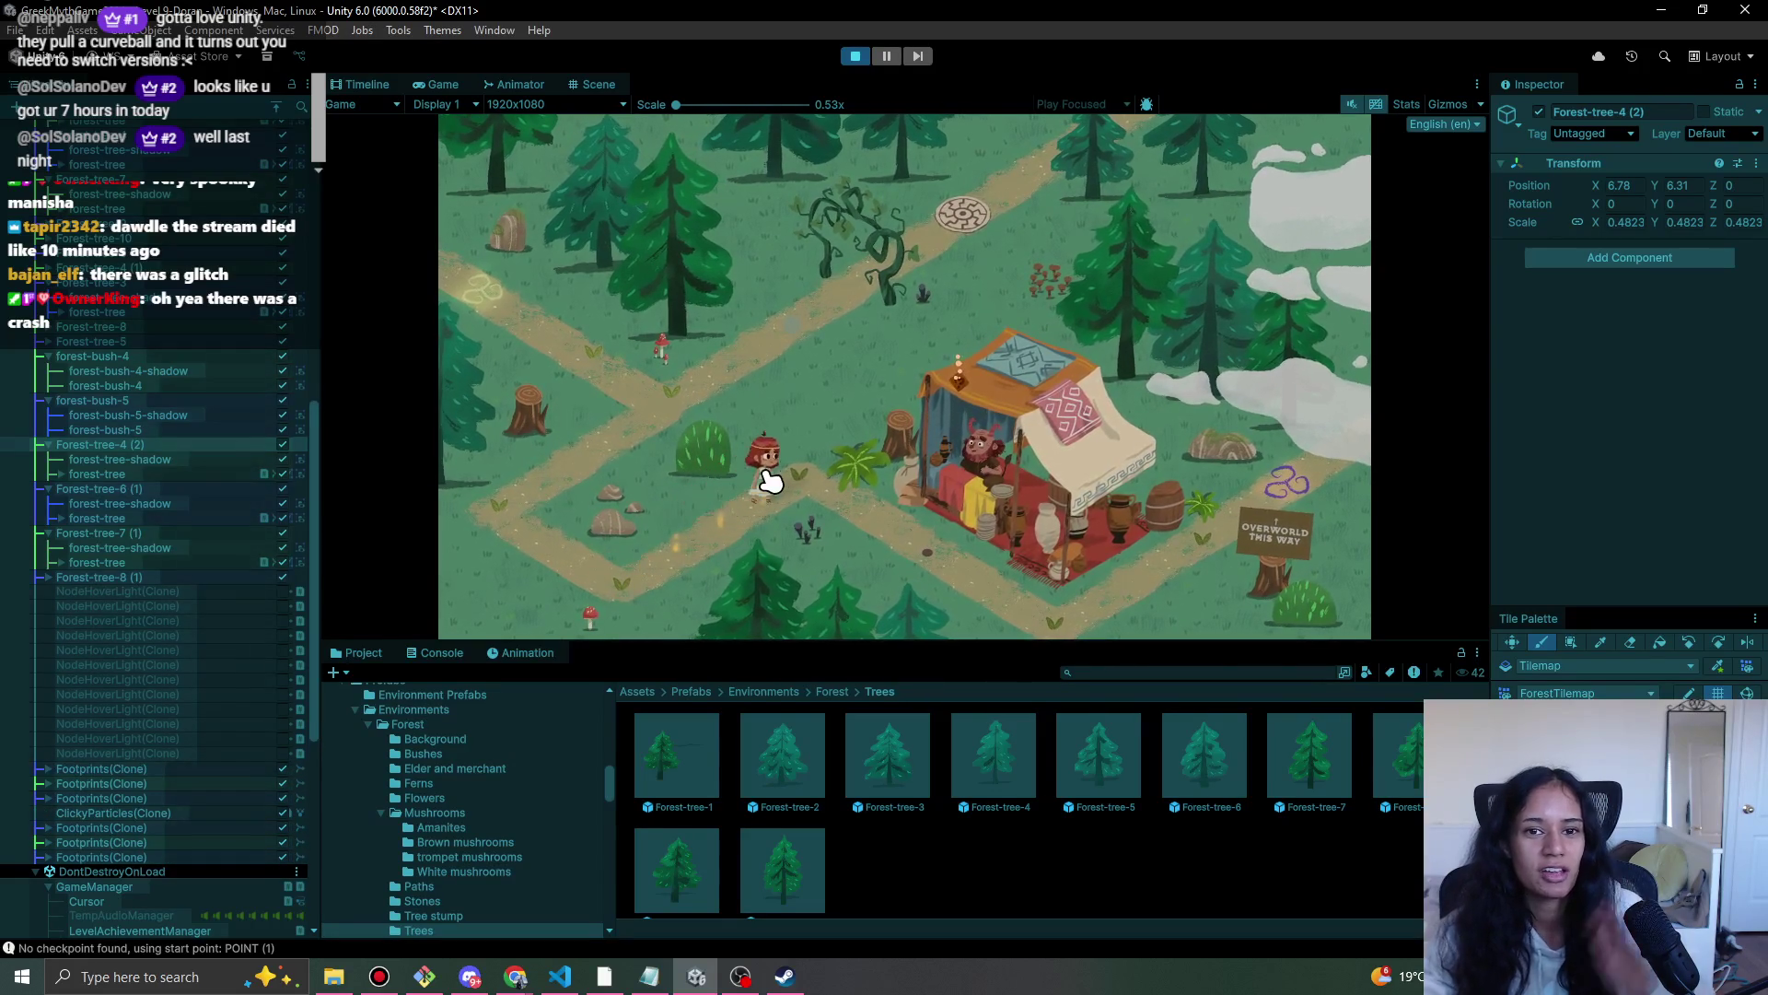
{"action": "left_click", "coordinate": [910, 553]}
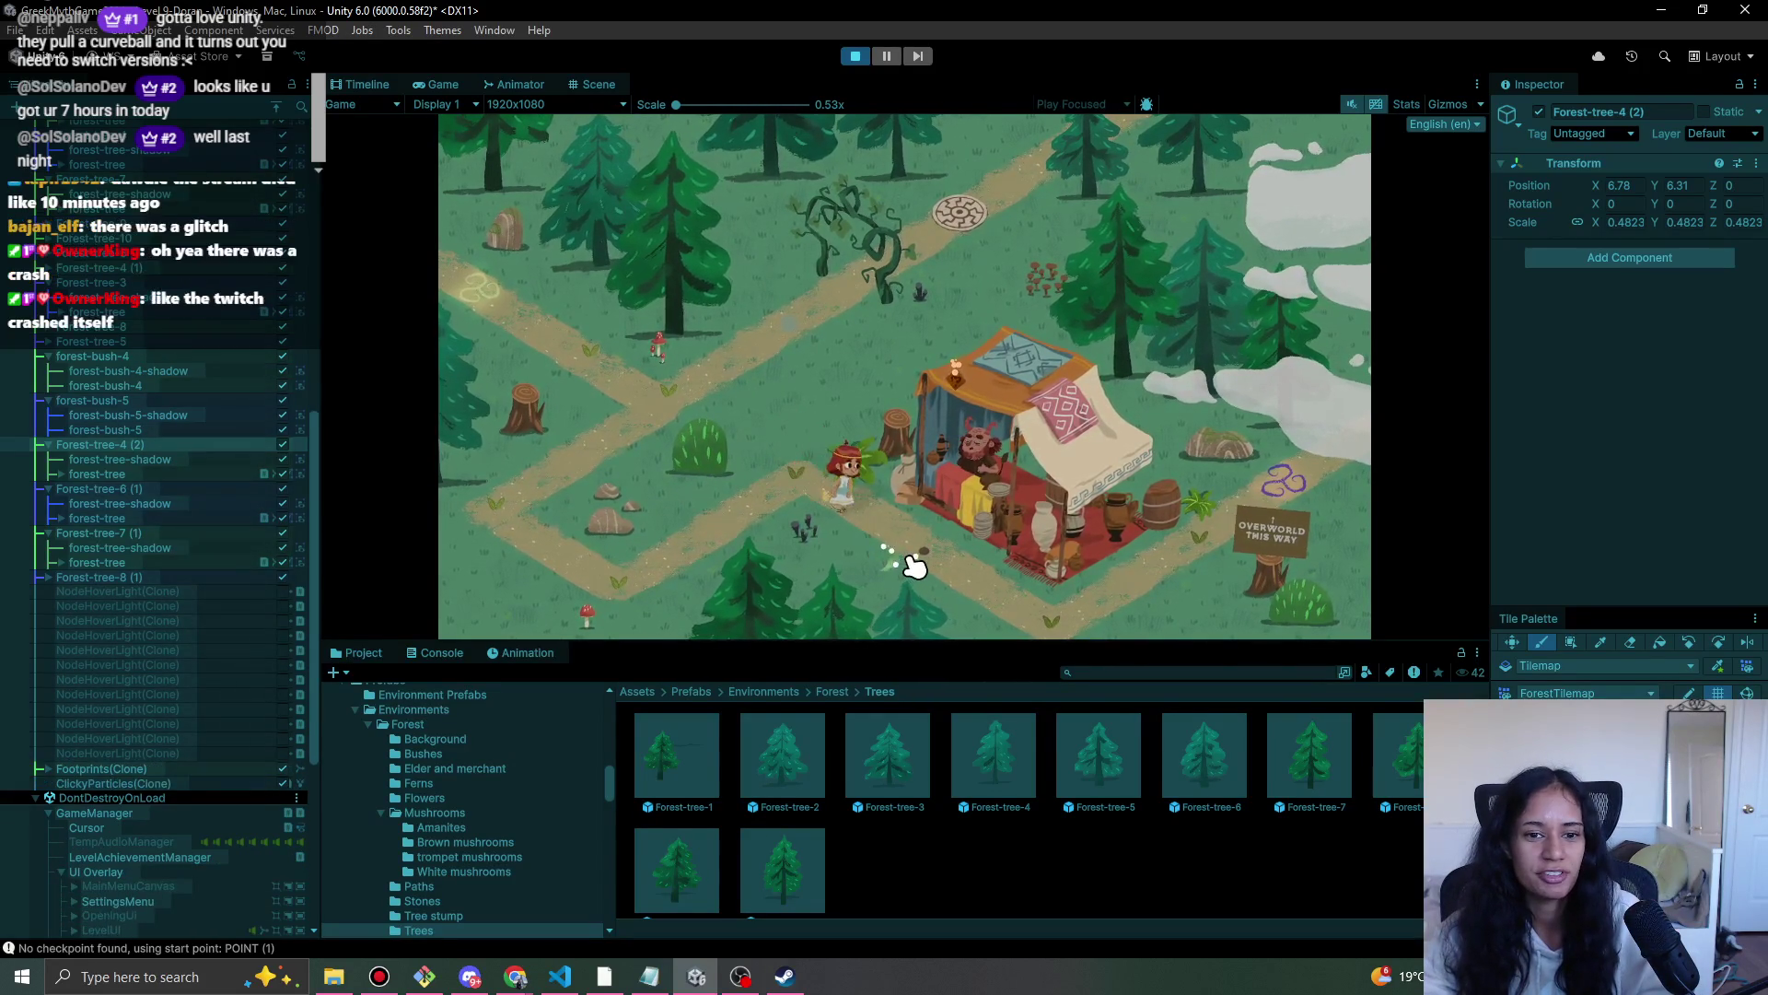
{"action": "left_click", "coordinate": [809, 497]}
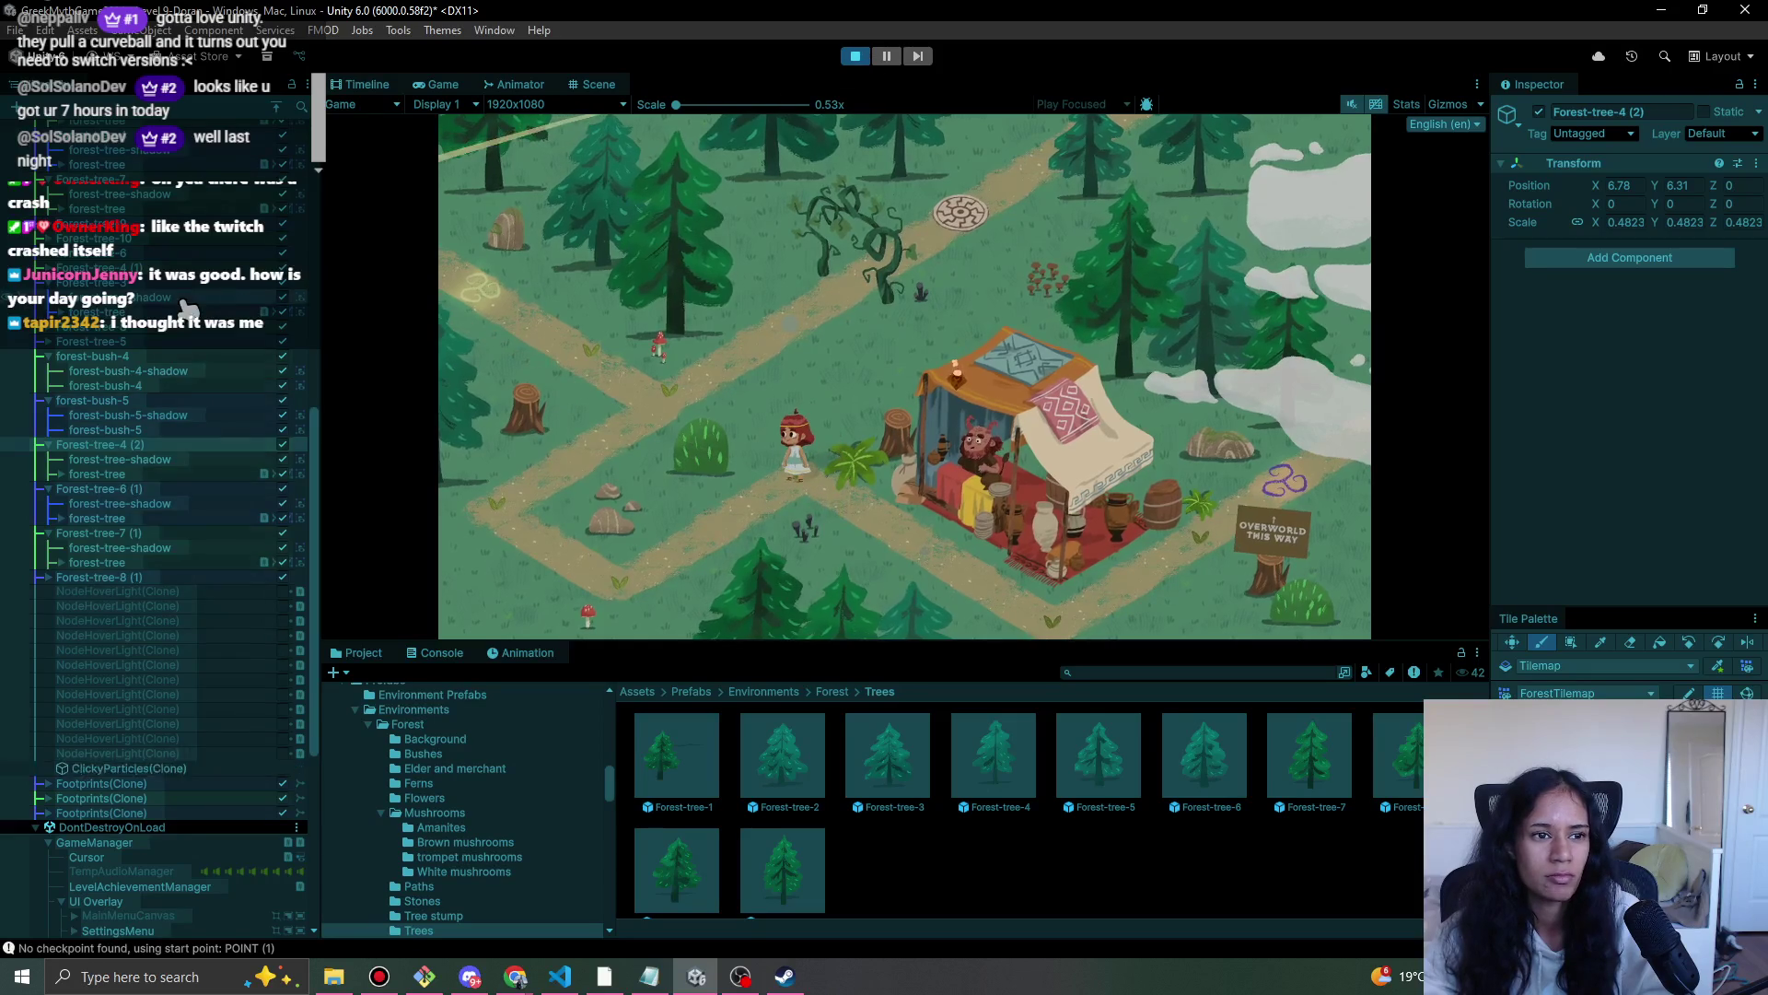
- Lower the Main Camera's Subtle Camera Movement speed from 0.5 to 0.29
{"action": "scroll", "coordinate": [194, 308], "scroll_direction": "up", "scroll_amount": 5}
{"action": "scroll", "coordinate": [193, 309], "scroll_direction": "up", "scroll_amount": 2}
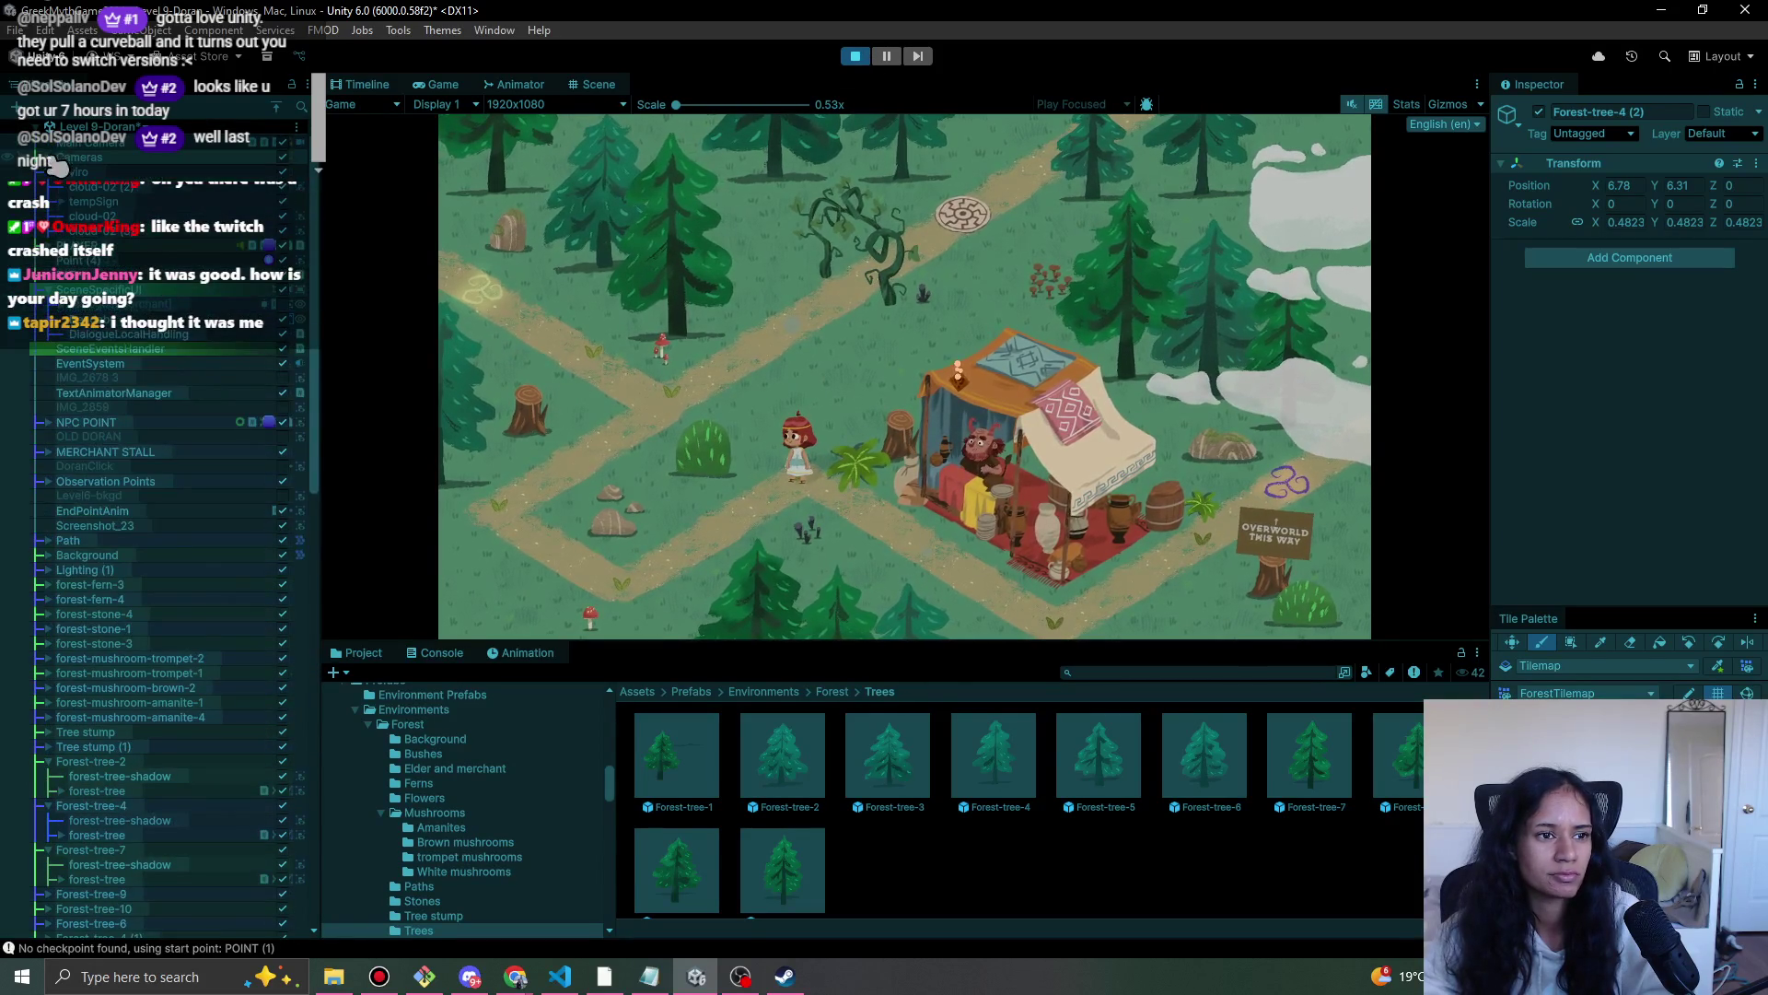
{"action": "scroll", "coordinate": [223, 204], "scroll_direction": "up", "scroll_amount": 2}
{"action": "left_click", "coordinate": [175, 187]}
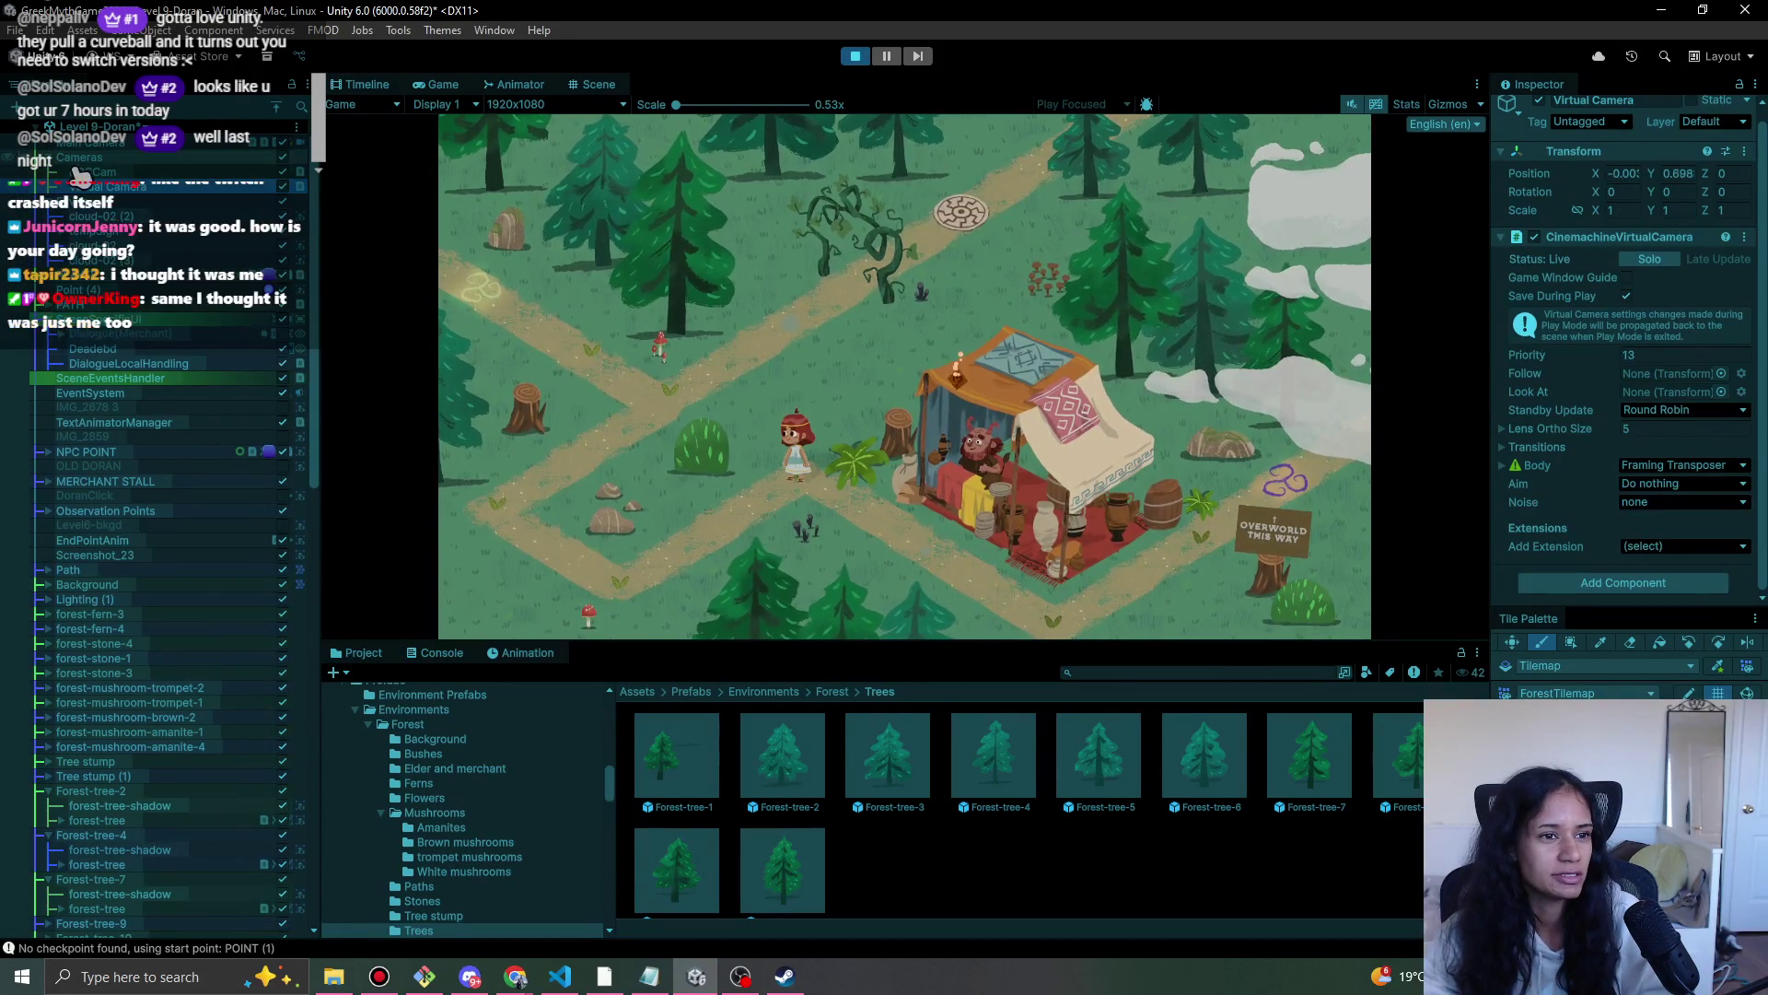
{"action": "scroll", "coordinate": [145, 501], "scroll_direction": "down", "scroll_amount": 3}
{"action": "scroll", "coordinate": [156, 514], "scroll_direction": "up", "scroll_amount": 3}
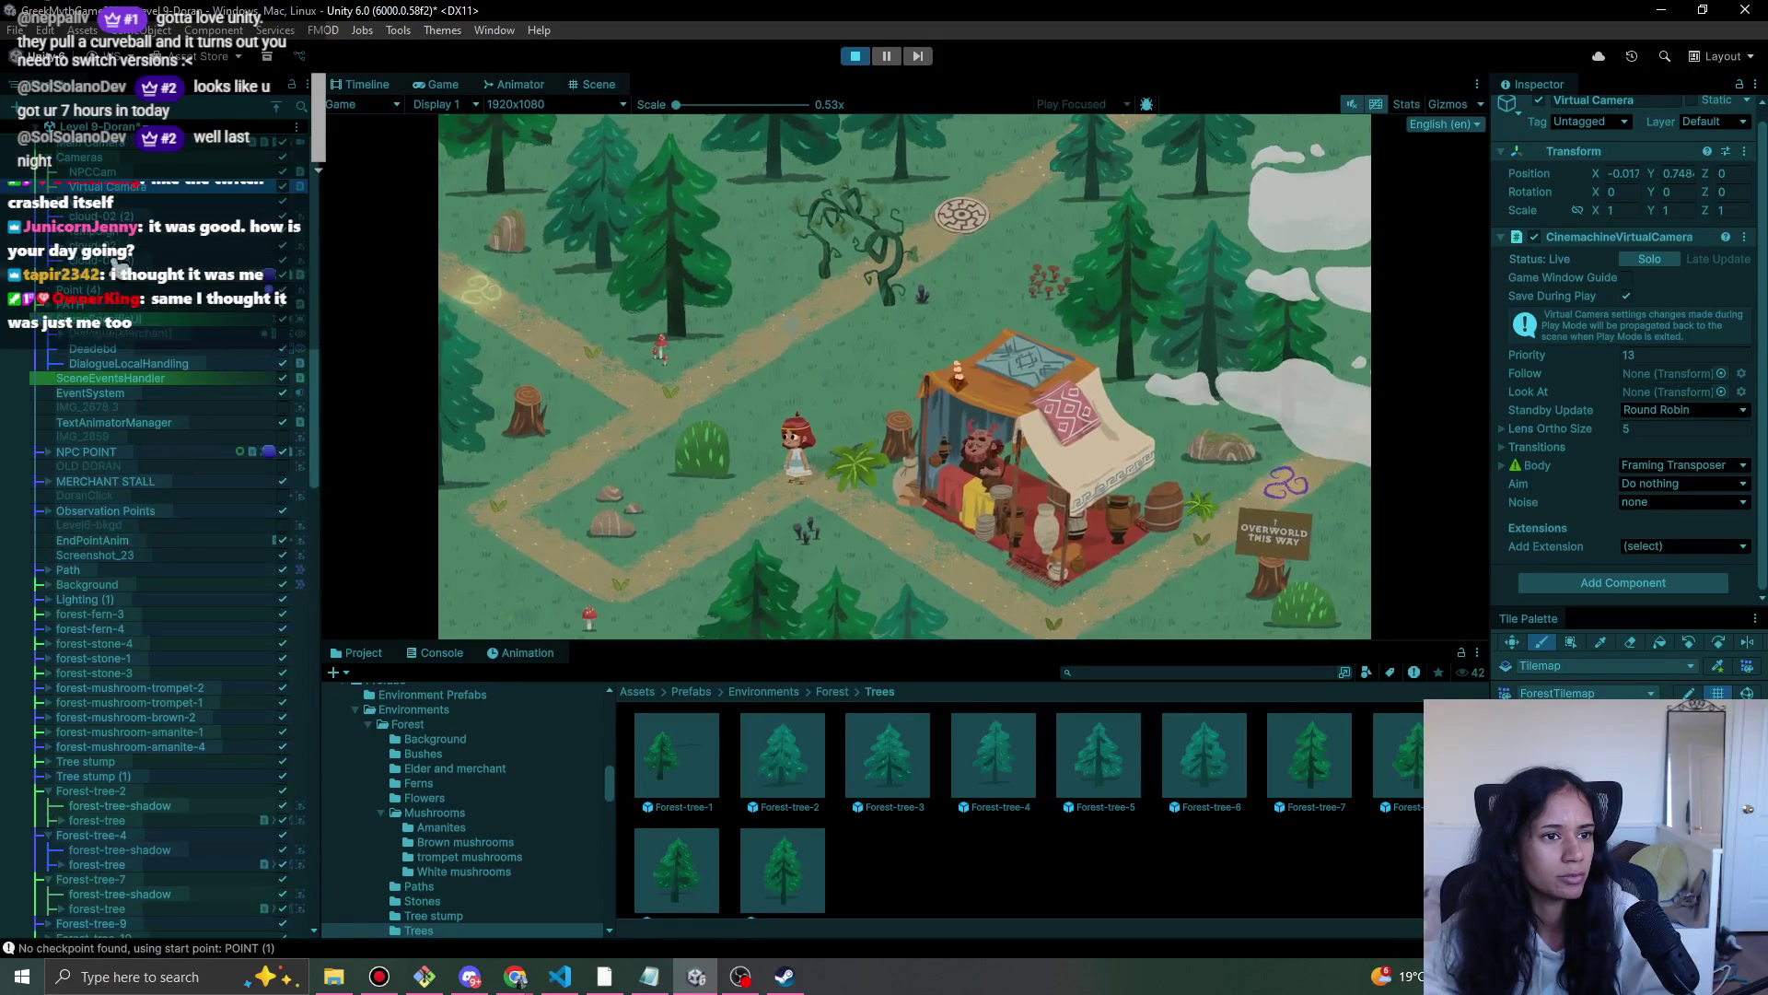
{"action": "left_click", "coordinate": [92, 141]}
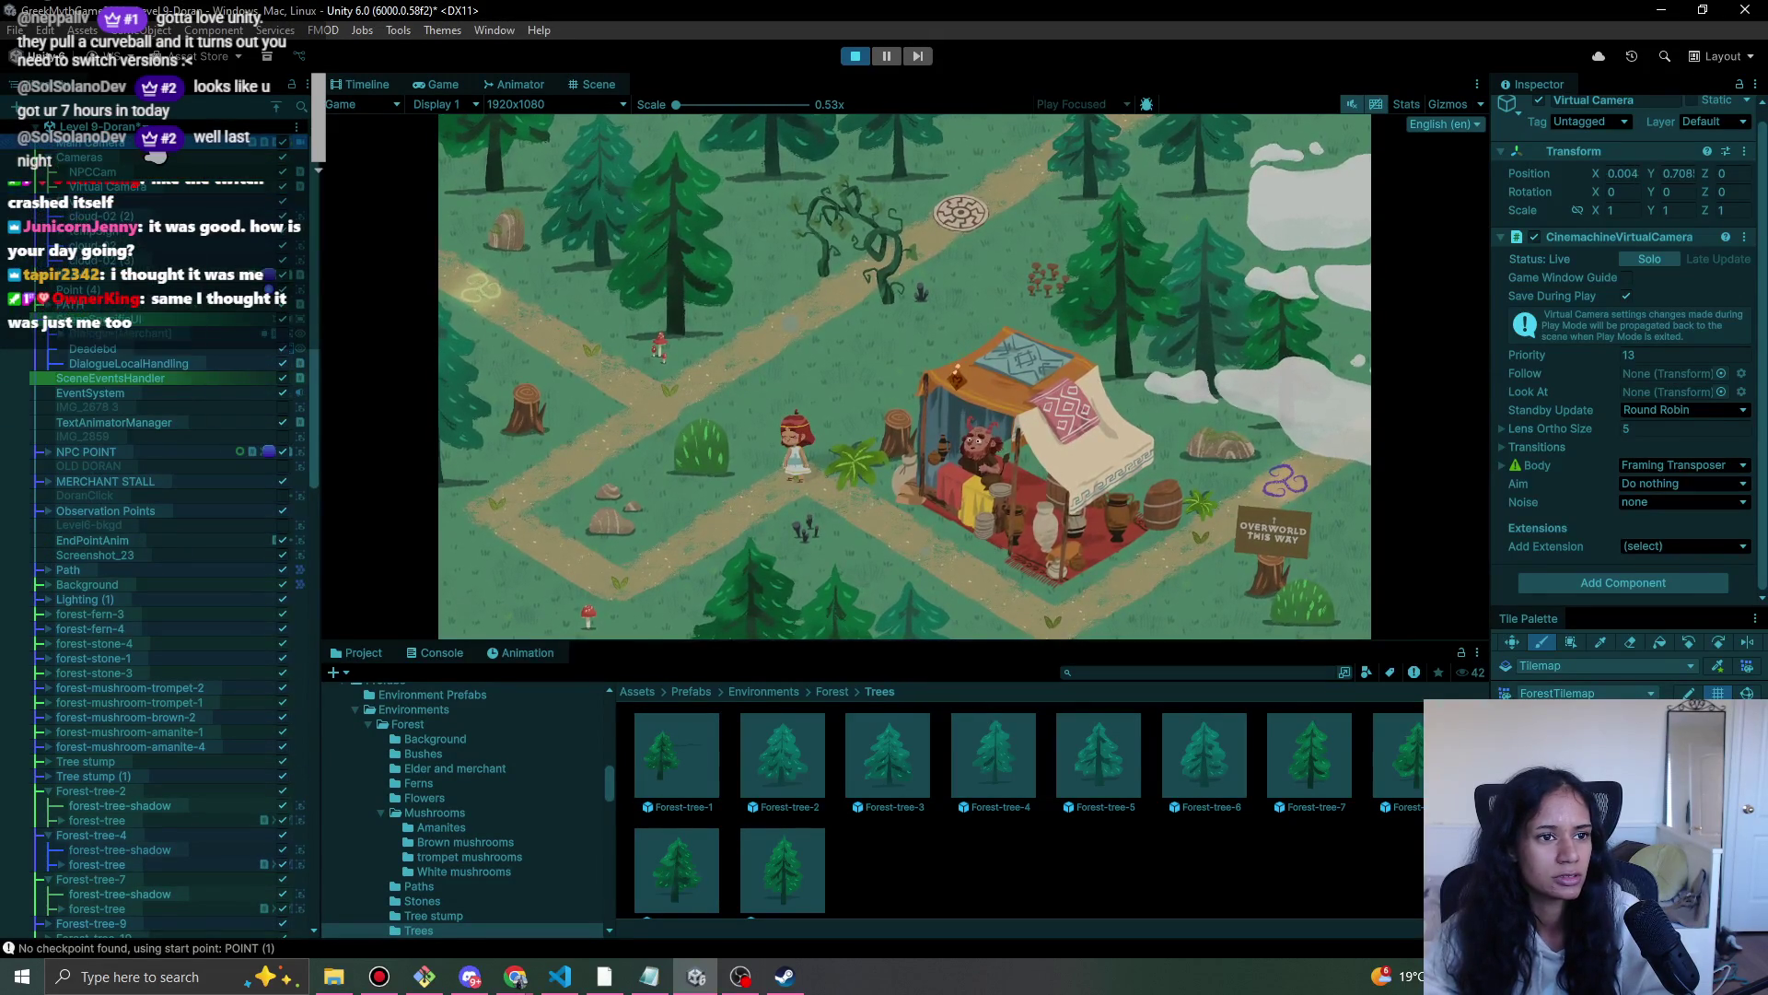
{"action": "scroll", "coordinate": [1649, 534], "scroll_direction": "down", "scroll_amount": 5}
{"action": "scroll", "coordinate": [1658, 548], "scroll_direction": "down", "scroll_amount": 1}
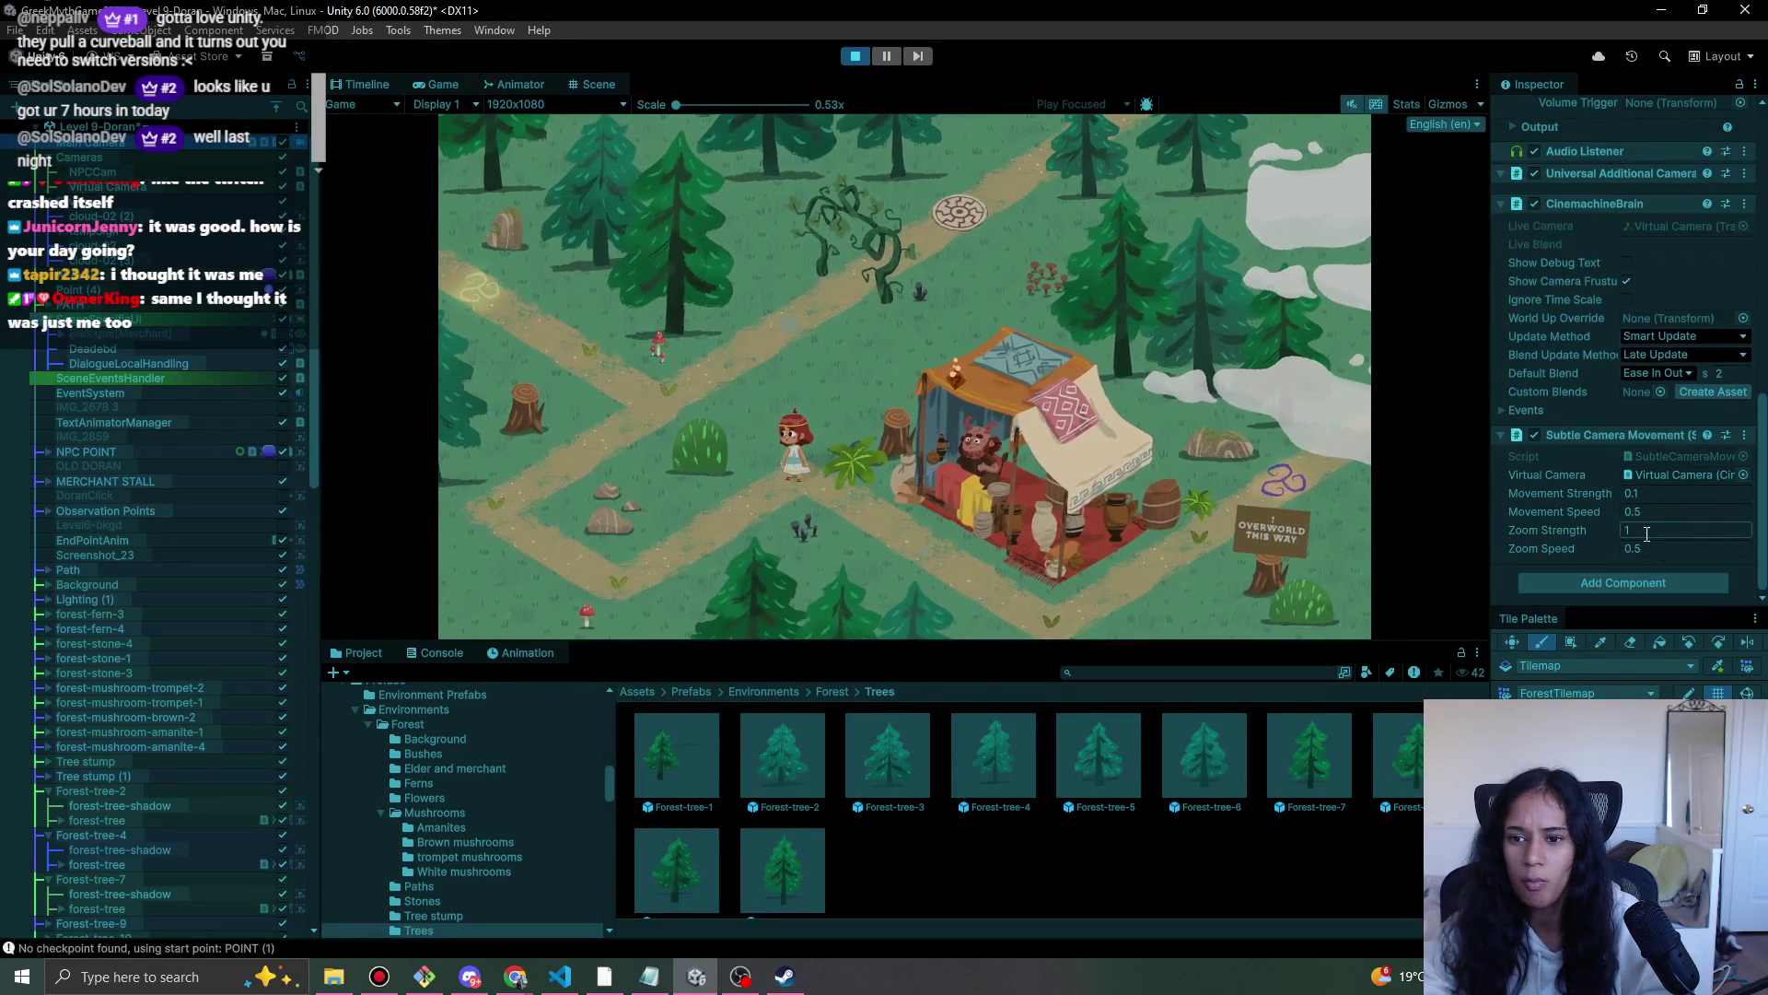
{"action": "mouse_move", "coordinate": [1614, 516]}
{"action": "left_mouse_down"}
{"action": "mouse_move", "coordinate": [1658, 525]}
{"action": "mouse_move", "coordinate": [1606, 519]}
{"action": "left_mouse_up"}
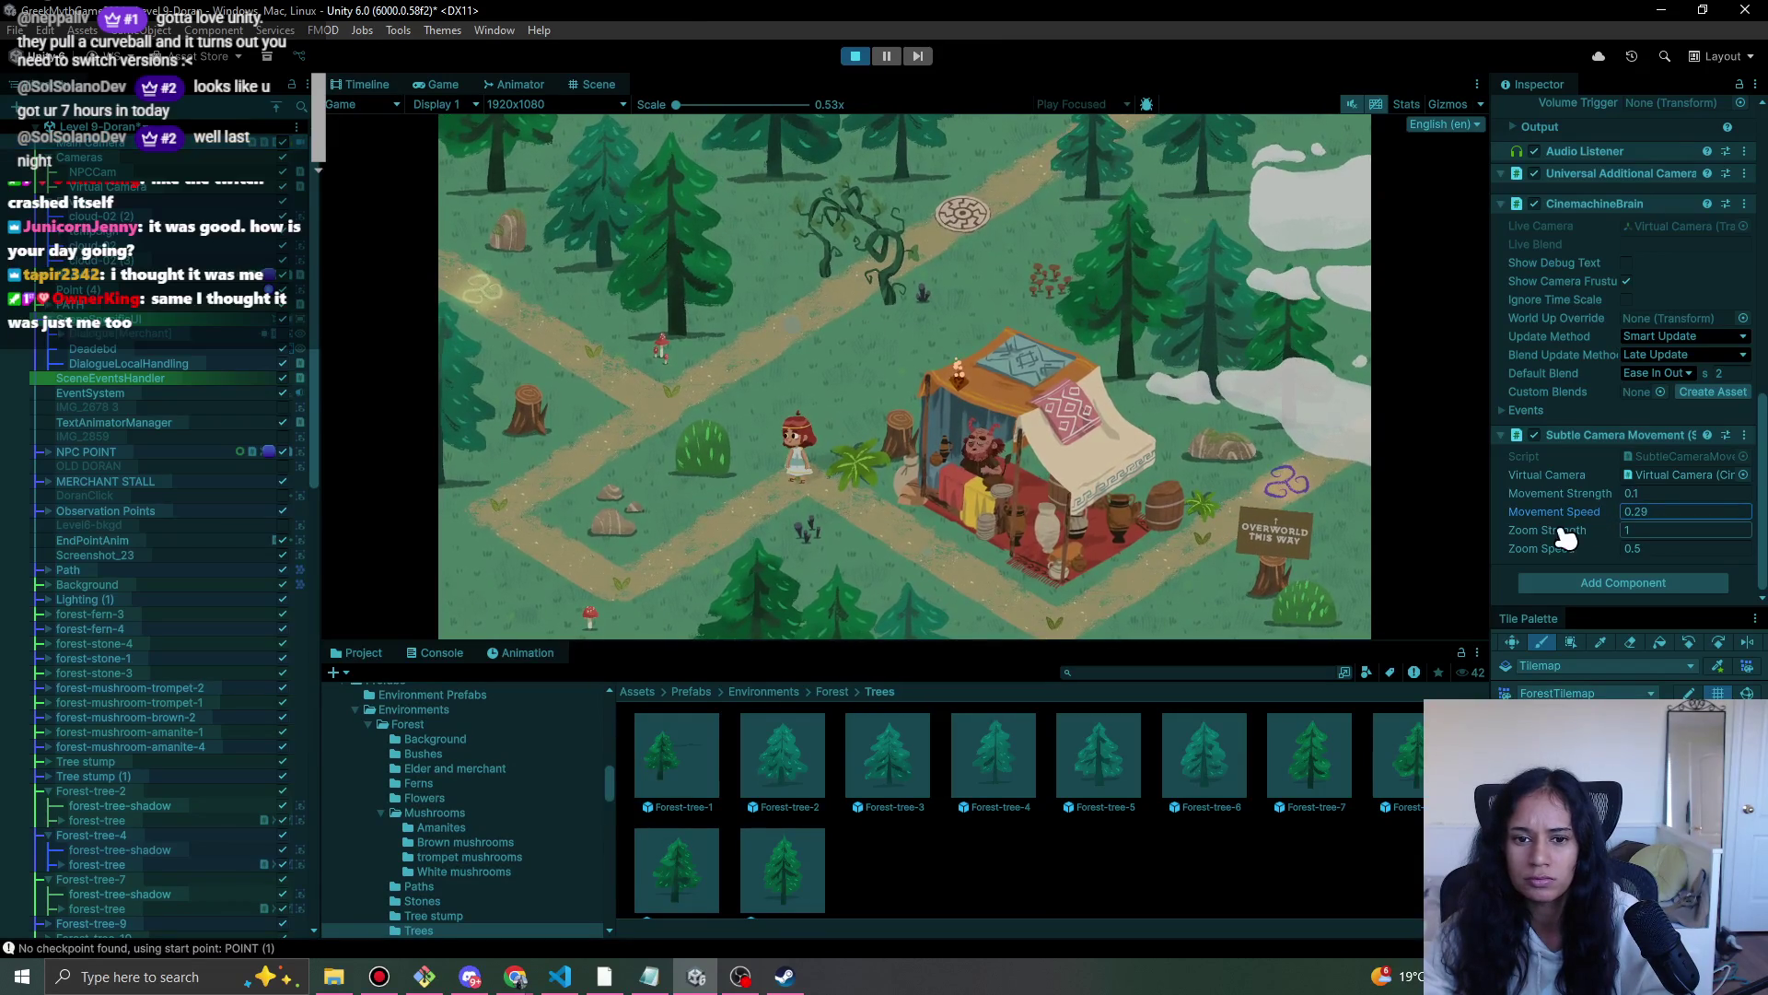
- Stop play mode and set the camera's Movement Speed to 0.25
{"action": "left_click", "coordinate": [866, 62]}
{"action": "left_click", "coordinate": [1661, 511]}
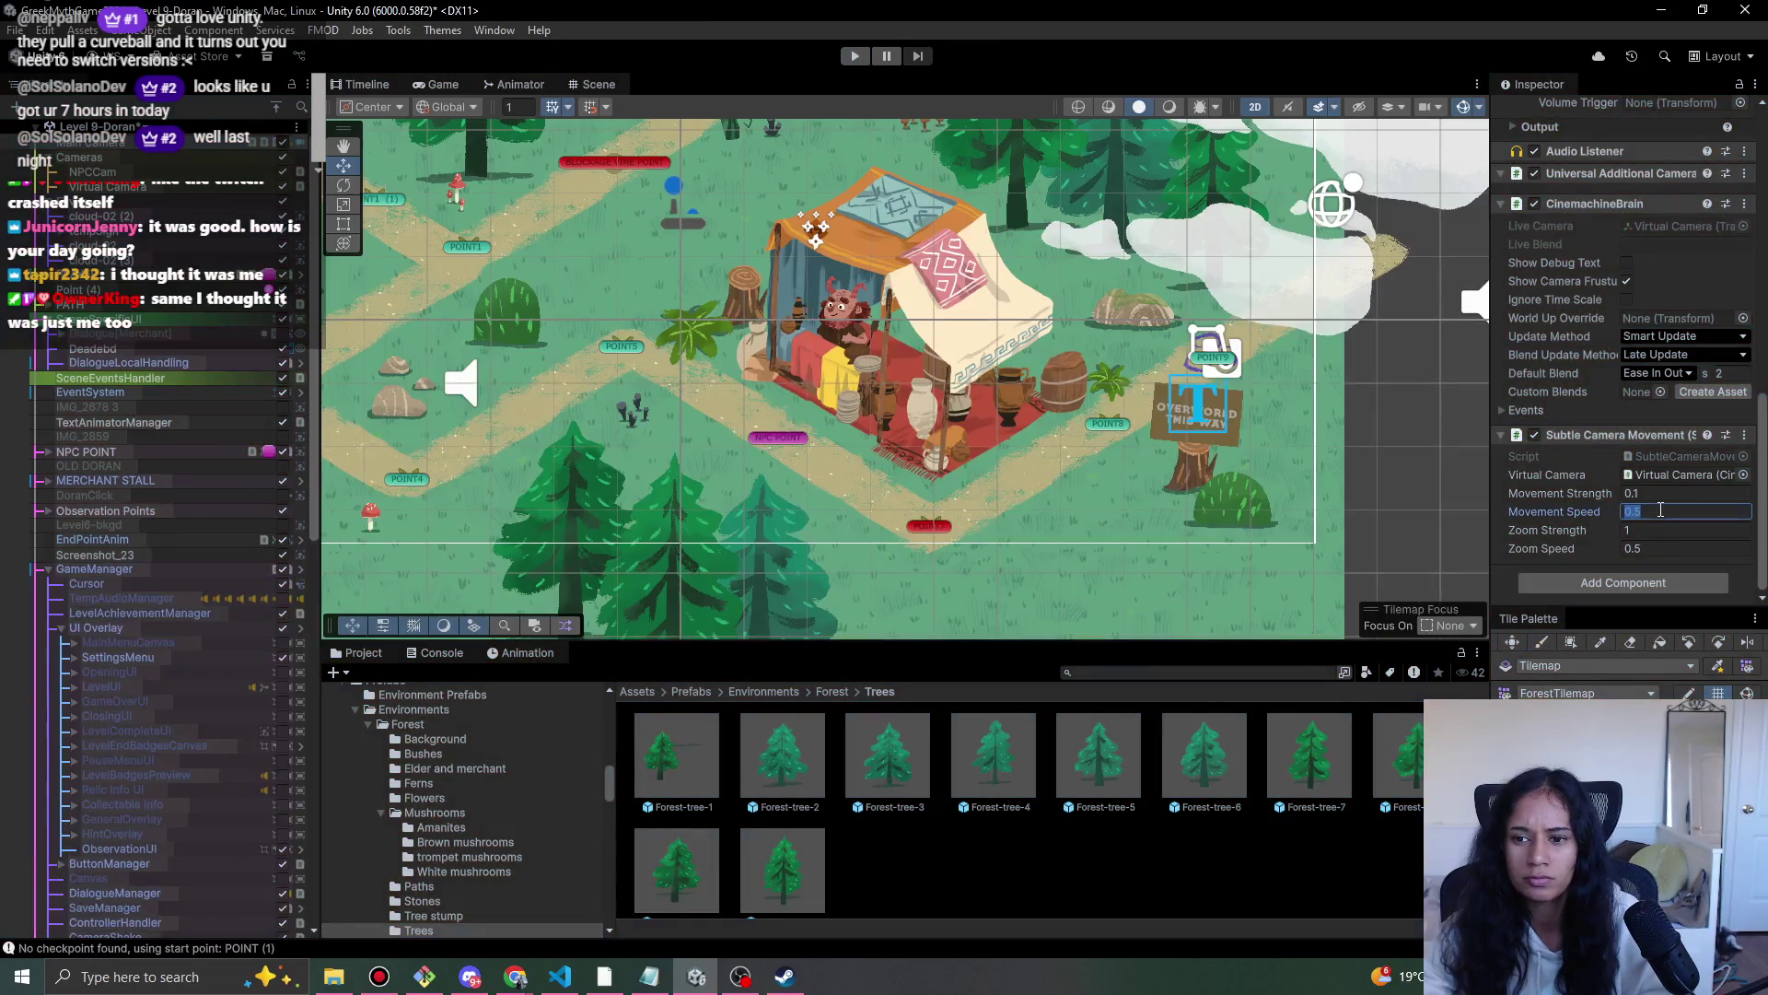
{"action": "type", "text": "25"}
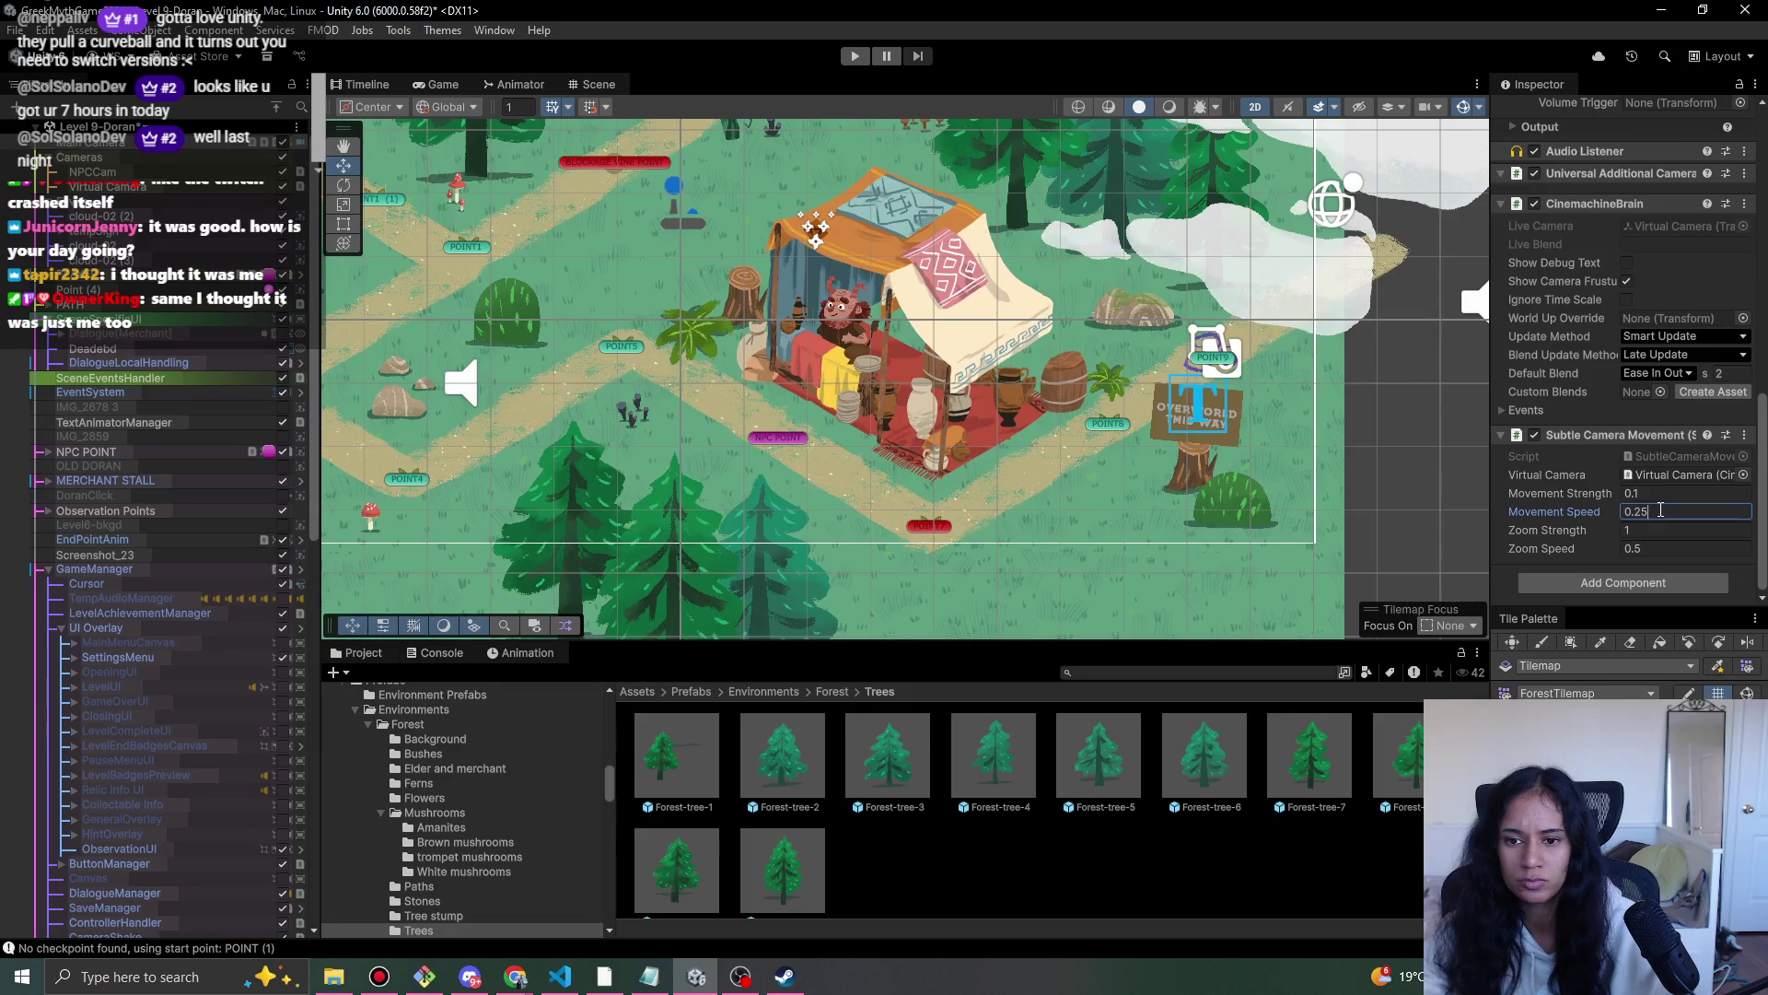
- Search the Project for 'wind', select WindParticles, and play-test the level again
{"action": "left_click", "coordinate": [1264, 674]}
{"action": "type", "text": "wind"}
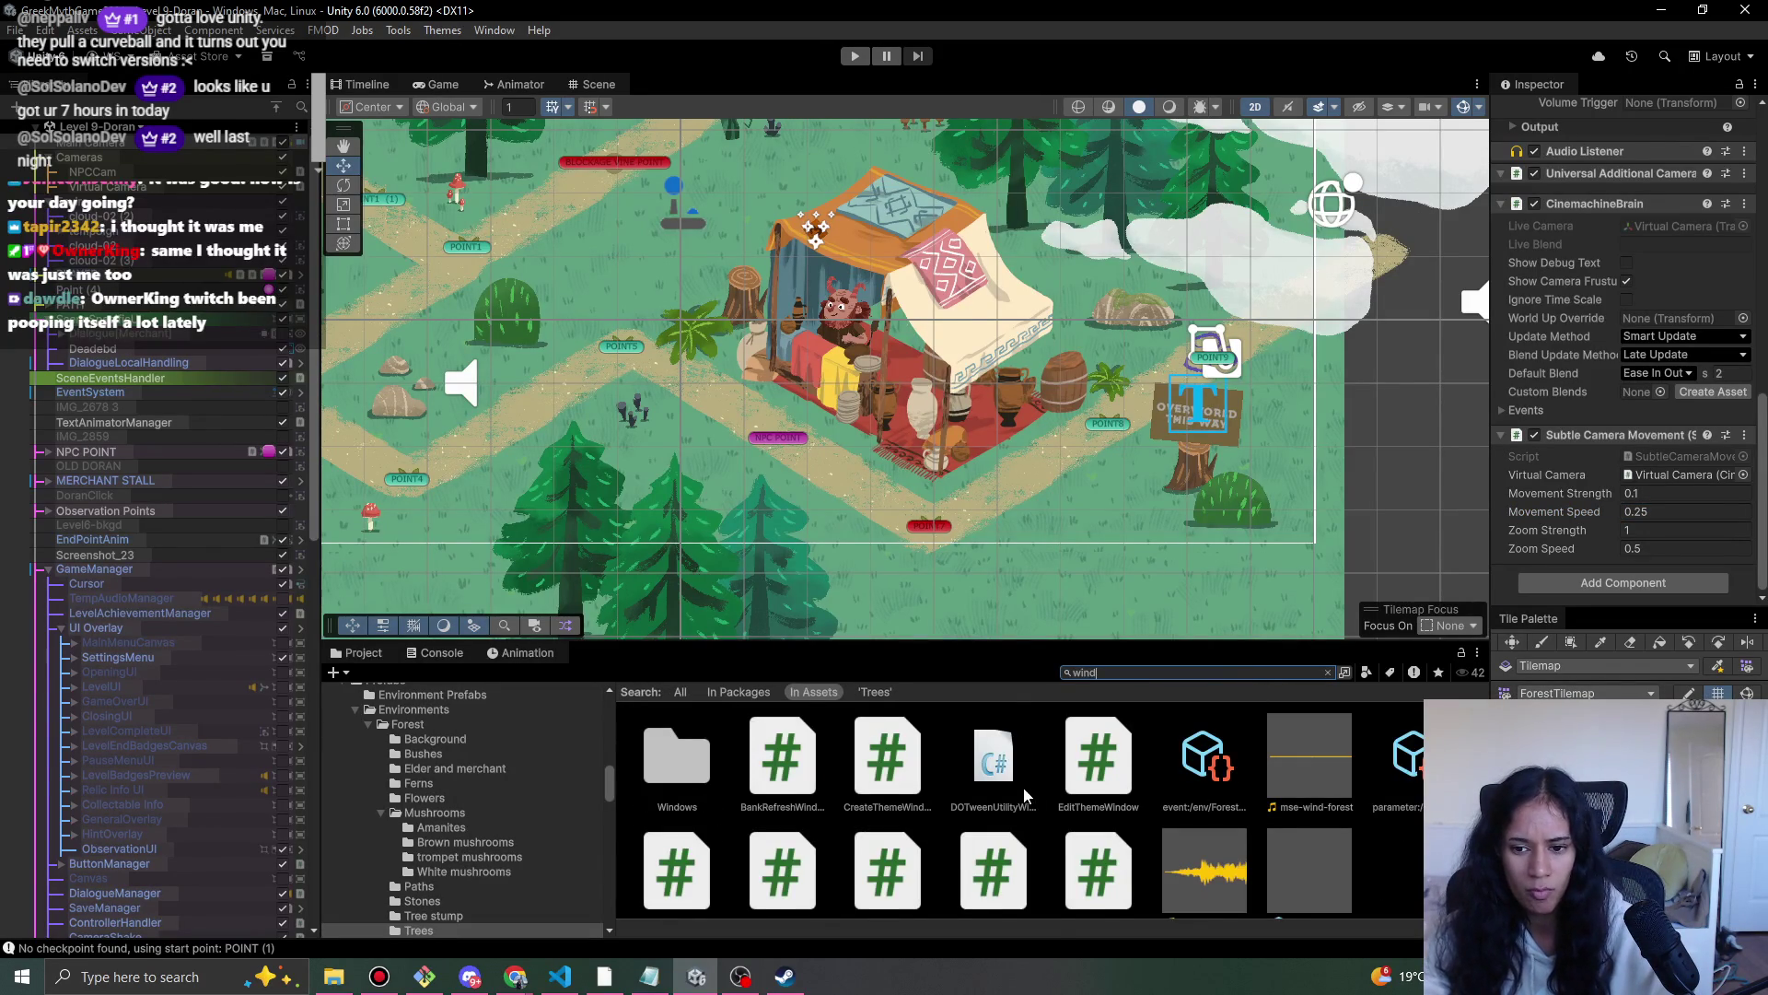
{"action": "scroll", "coordinate": [1080, 820], "scroll_direction": "down", "scroll_amount": 1}
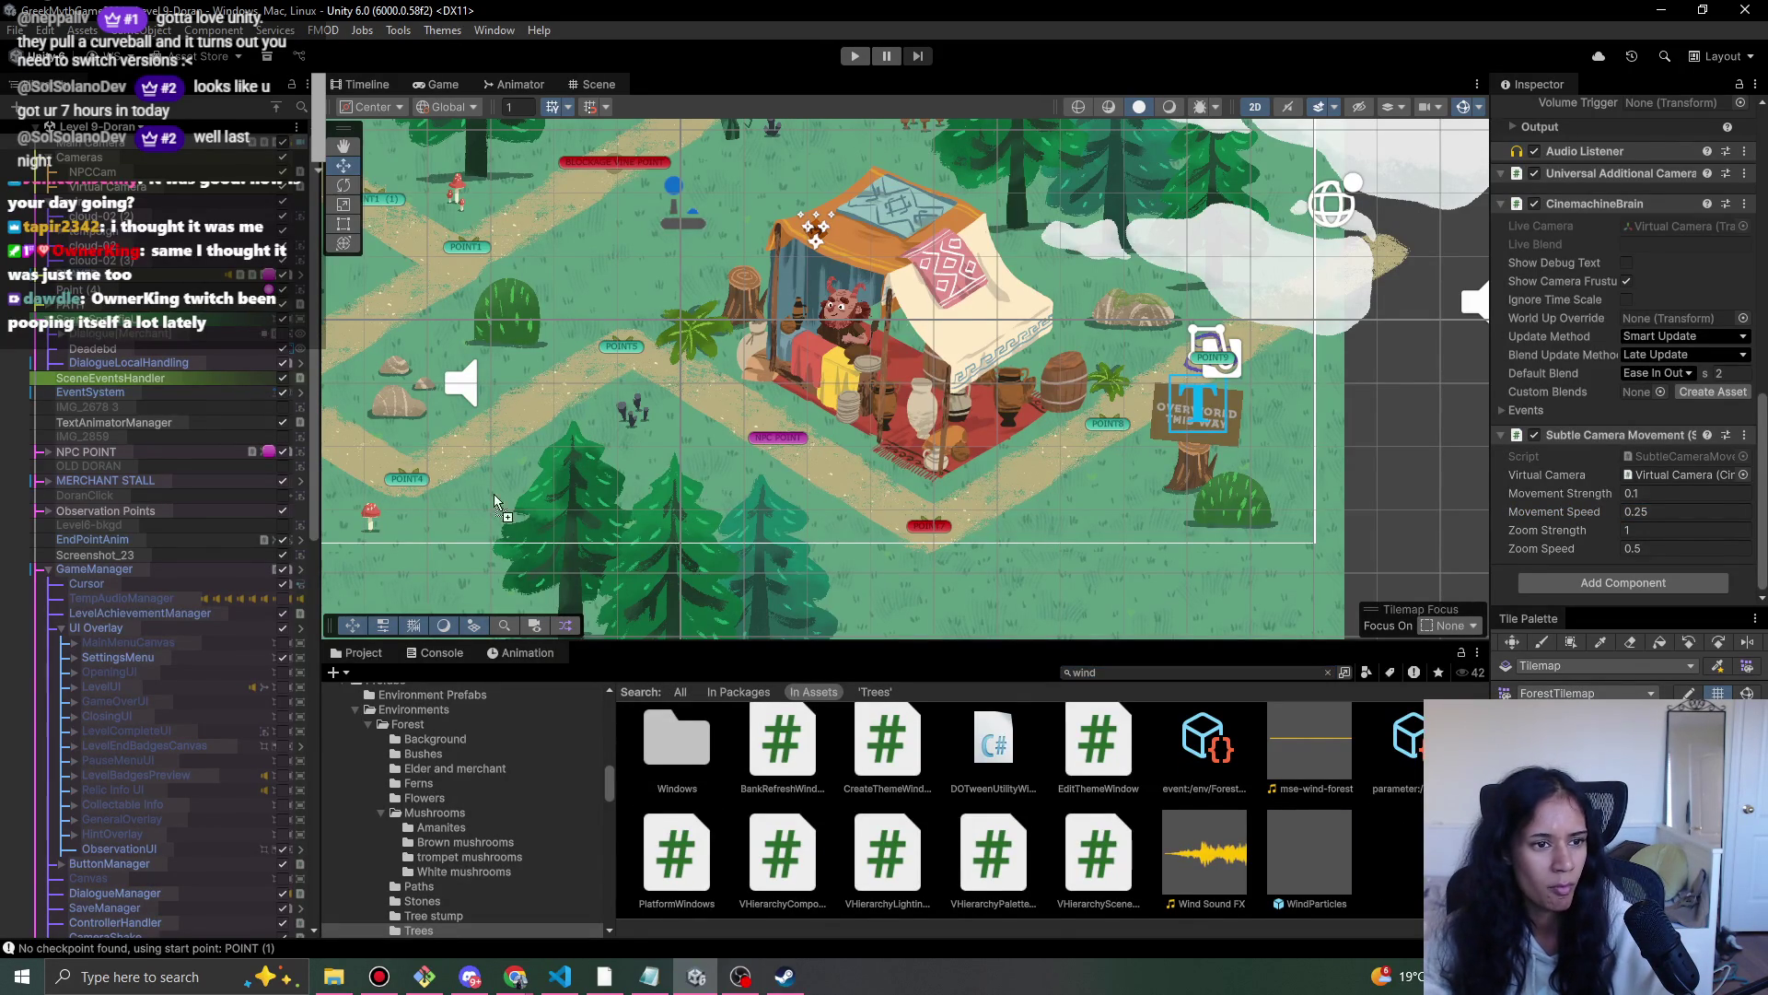
{"action": "left_click", "coordinate": [97, 213]}
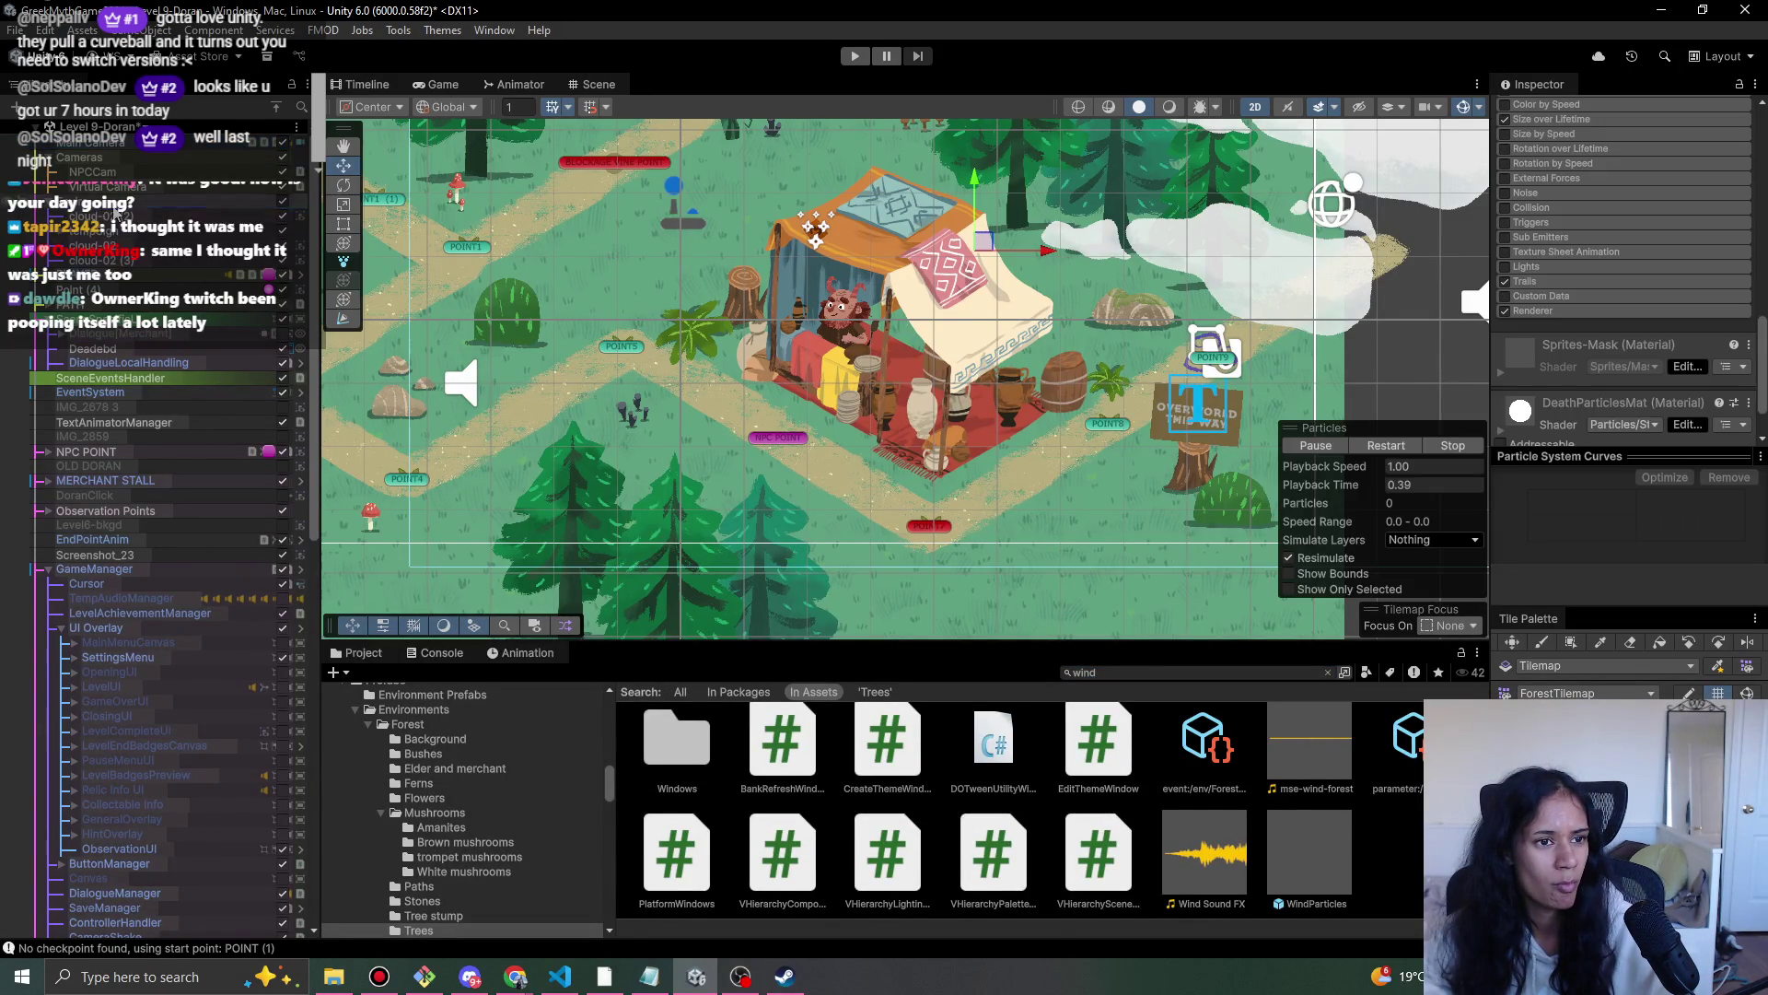
{"action": "left_click", "coordinate": [862, 58]}
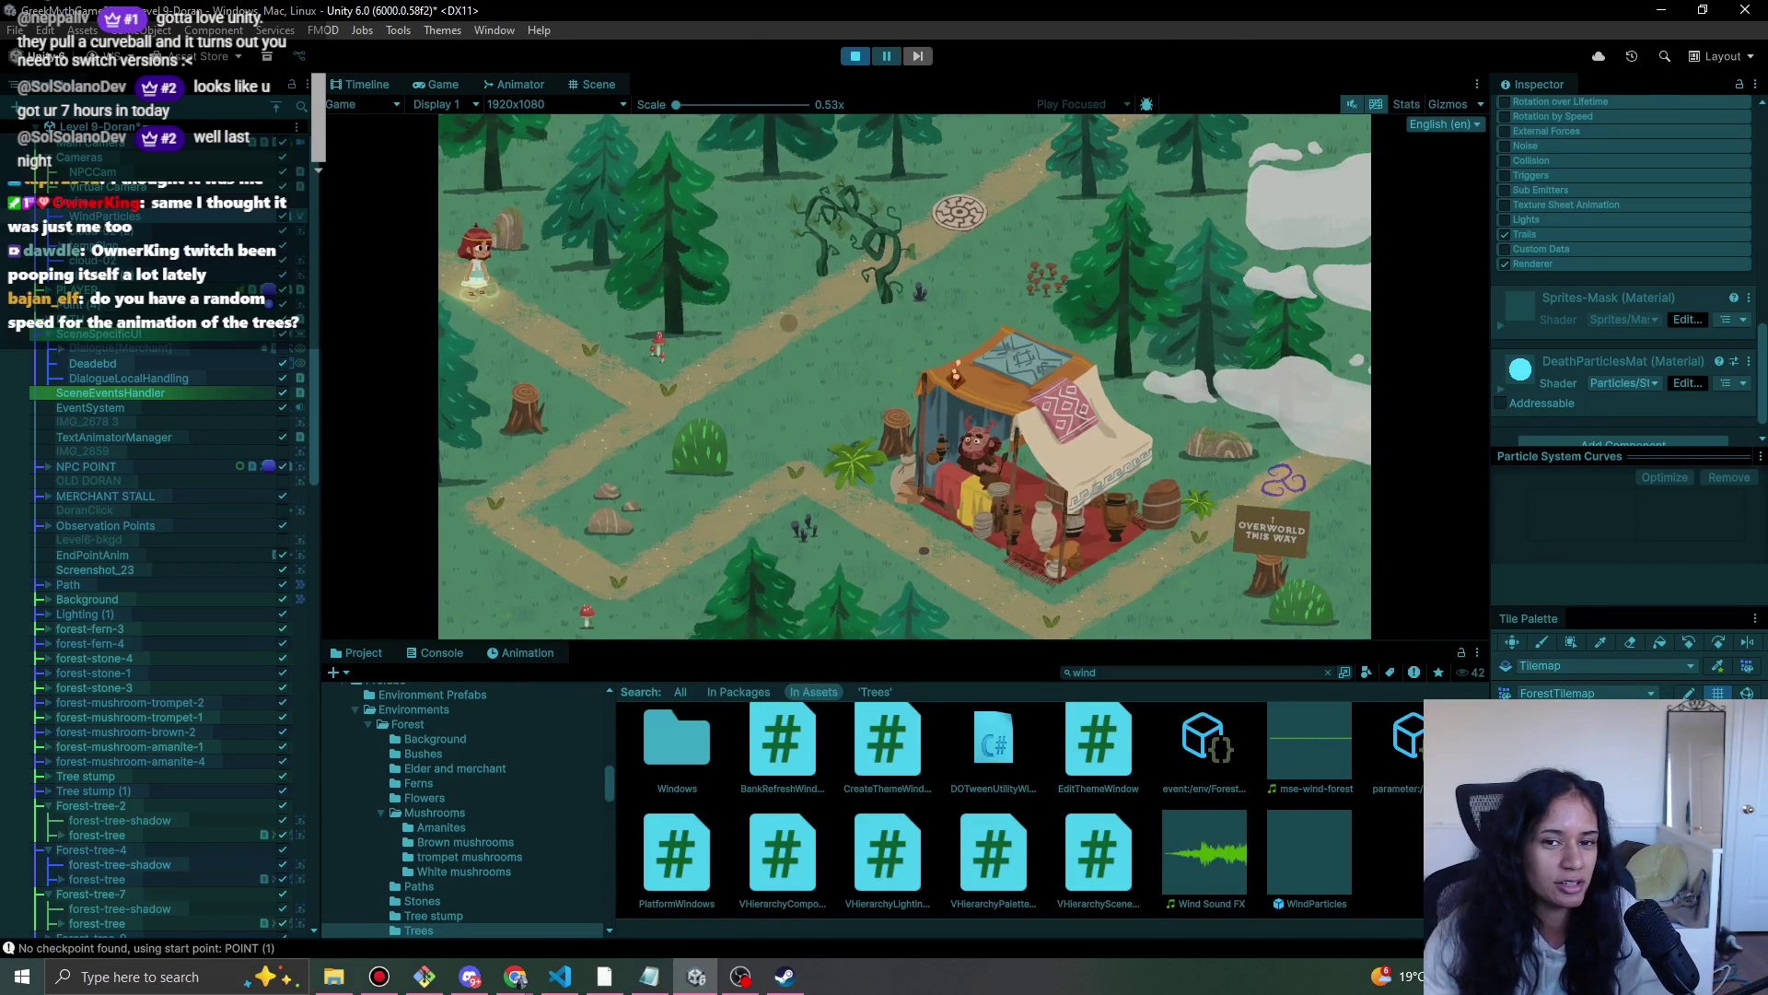
- Restart the forest level, walk the girl down-left along the path, then bring up Discord's work-in-progress channel
{"action": "key", "text": "ctrl+p"}
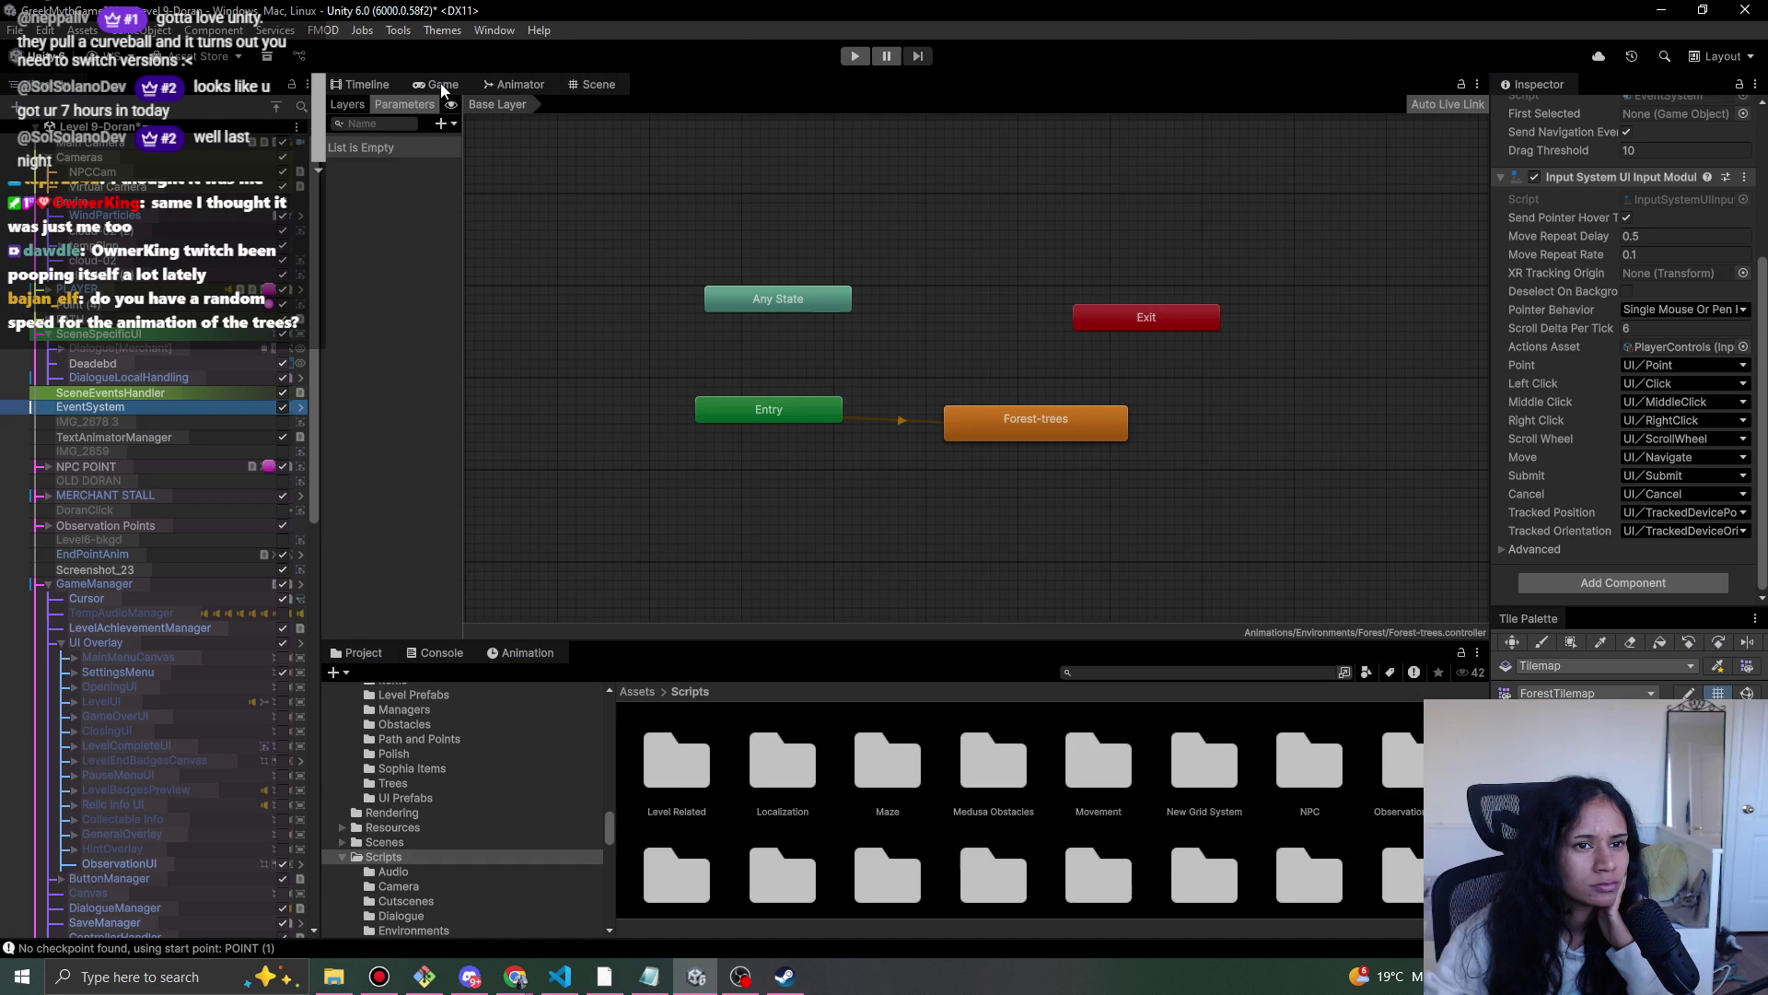
{"action": "left_click", "coordinate": [855, 58]}
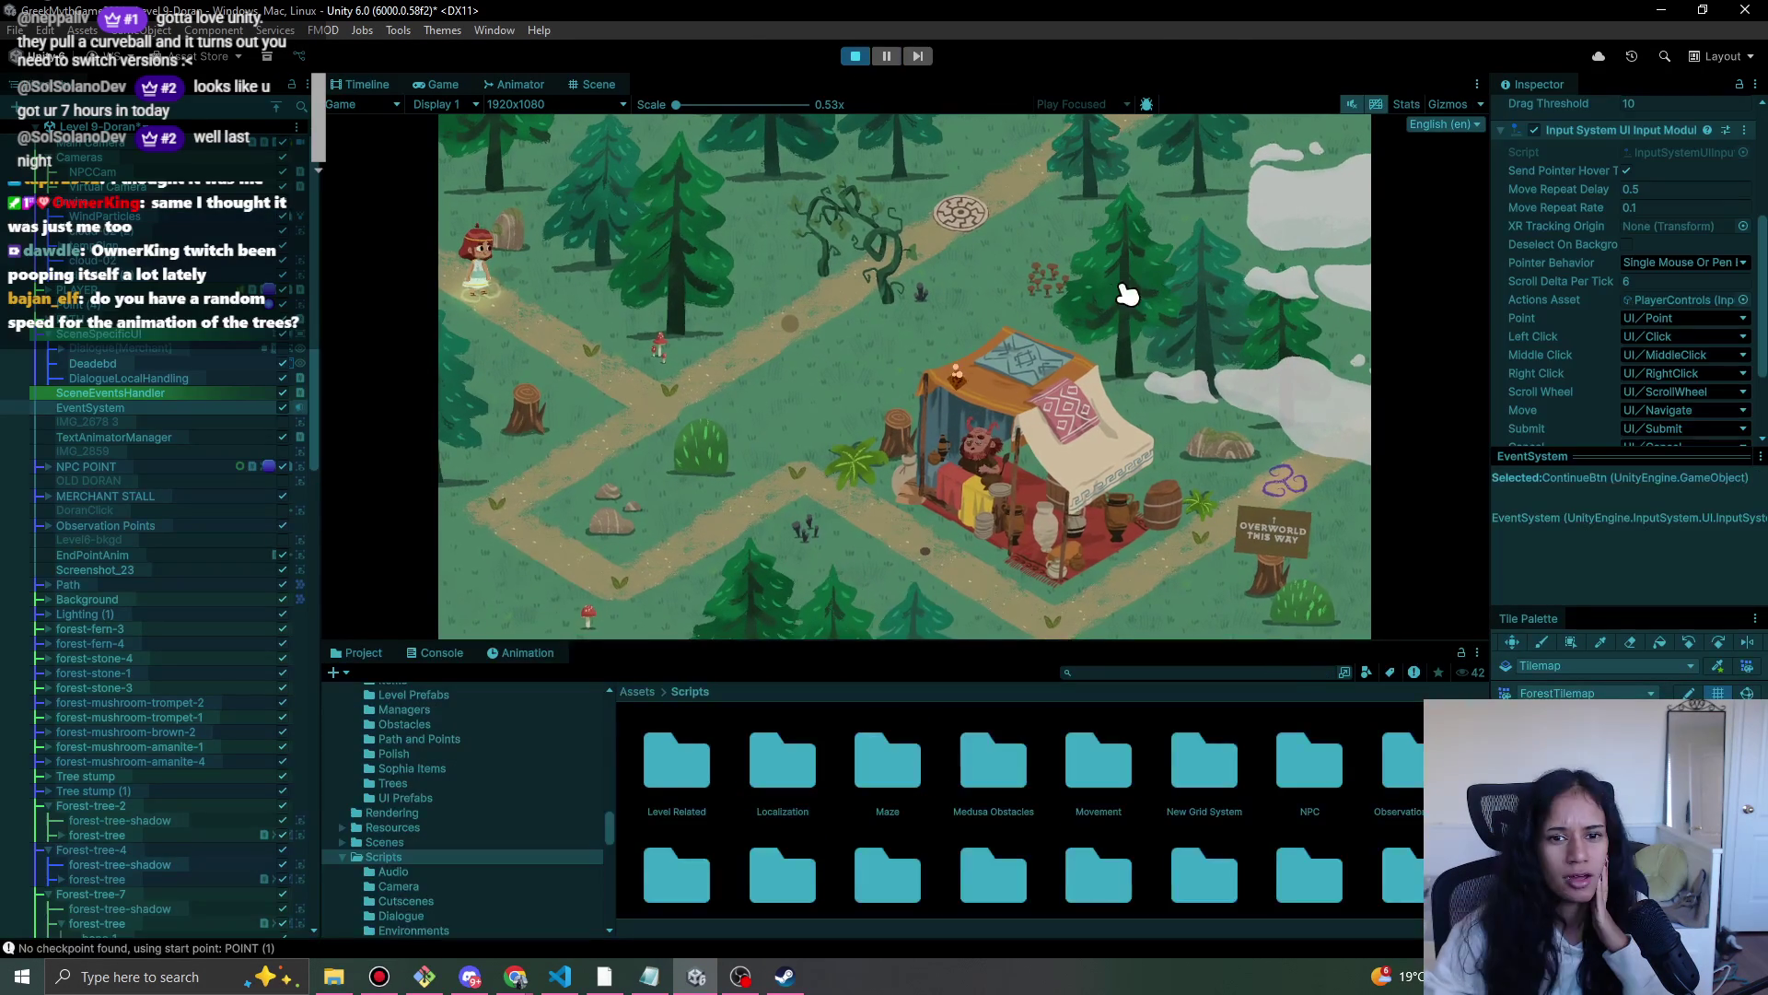
{"action": "left_click", "coordinate": [599, 370]}
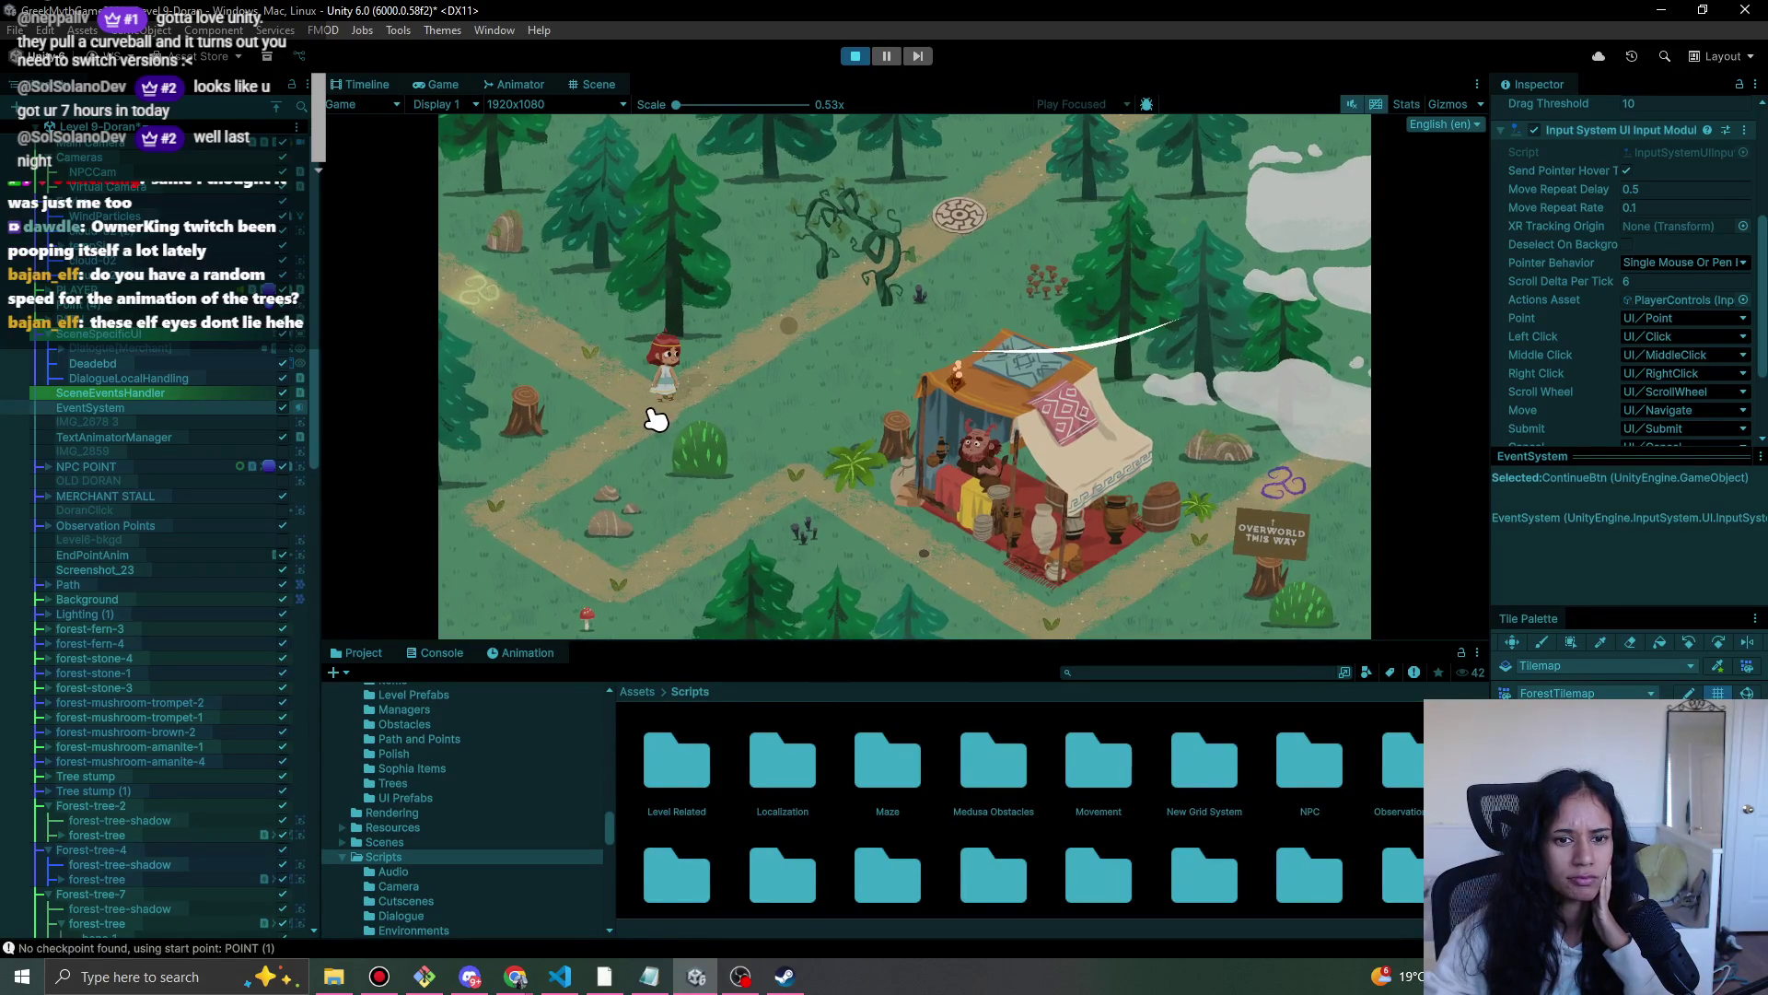
{"action": "left_click", "coordinate": [482, 484]}
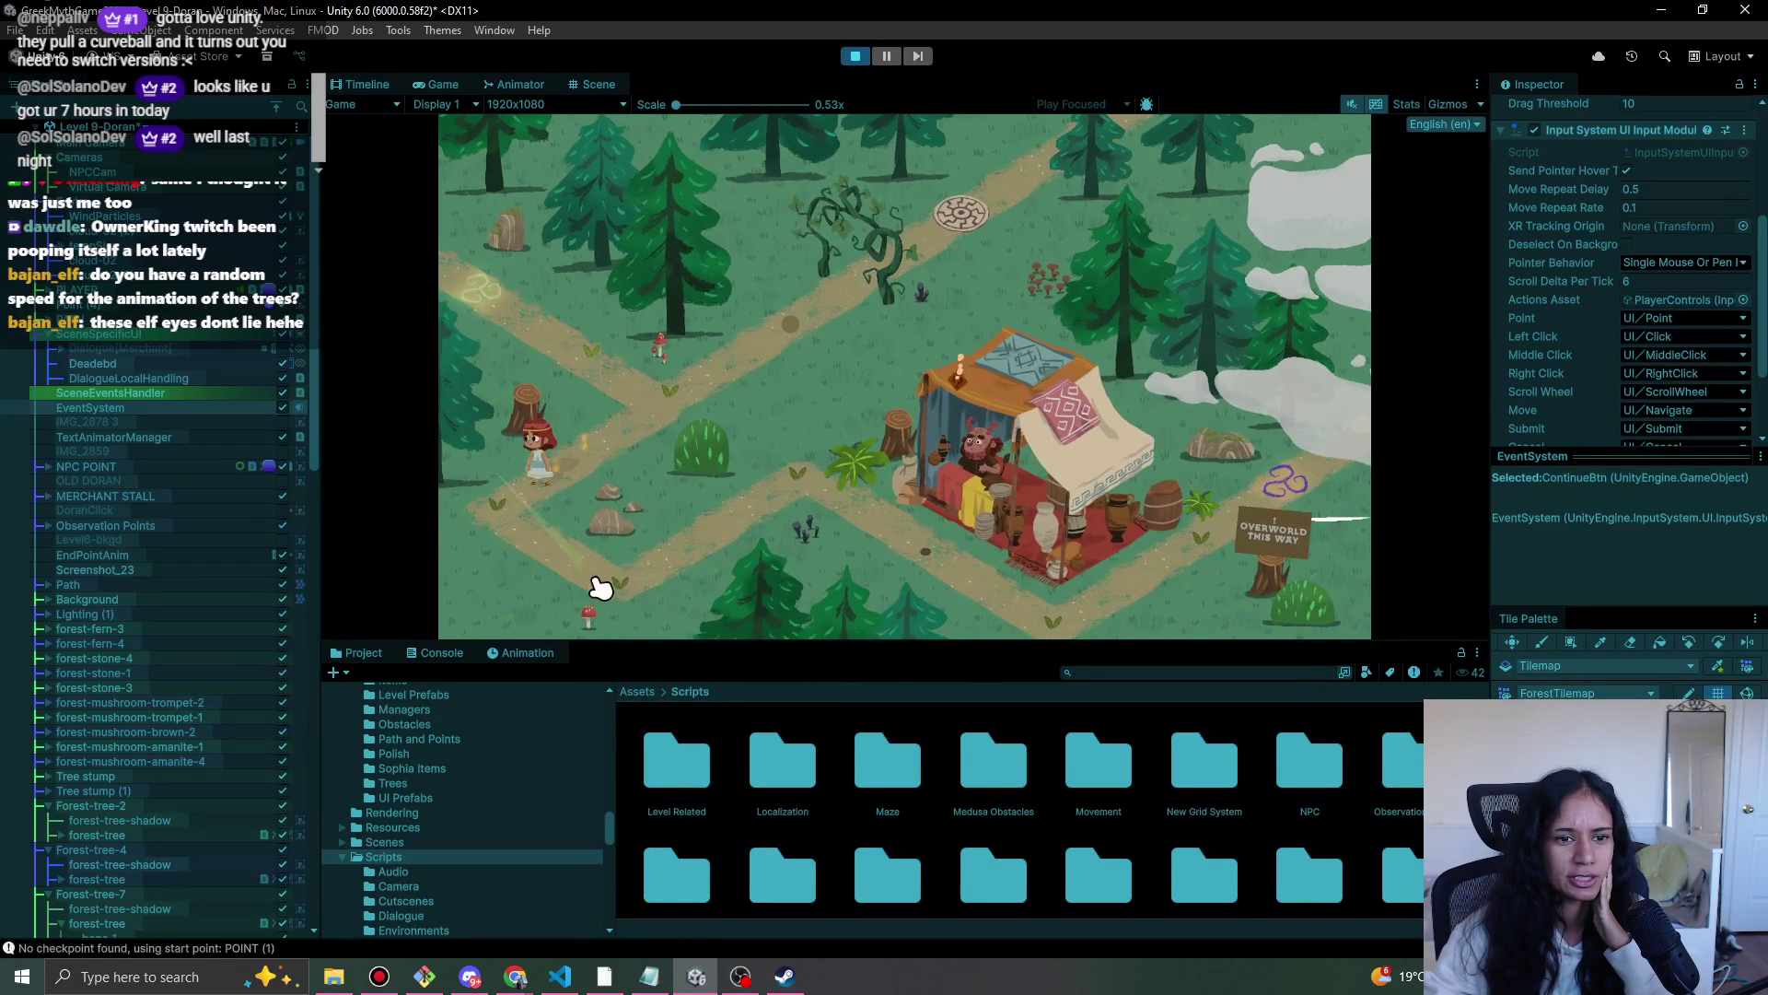
{"action": "left_click", "coordinate": [488, 978]}
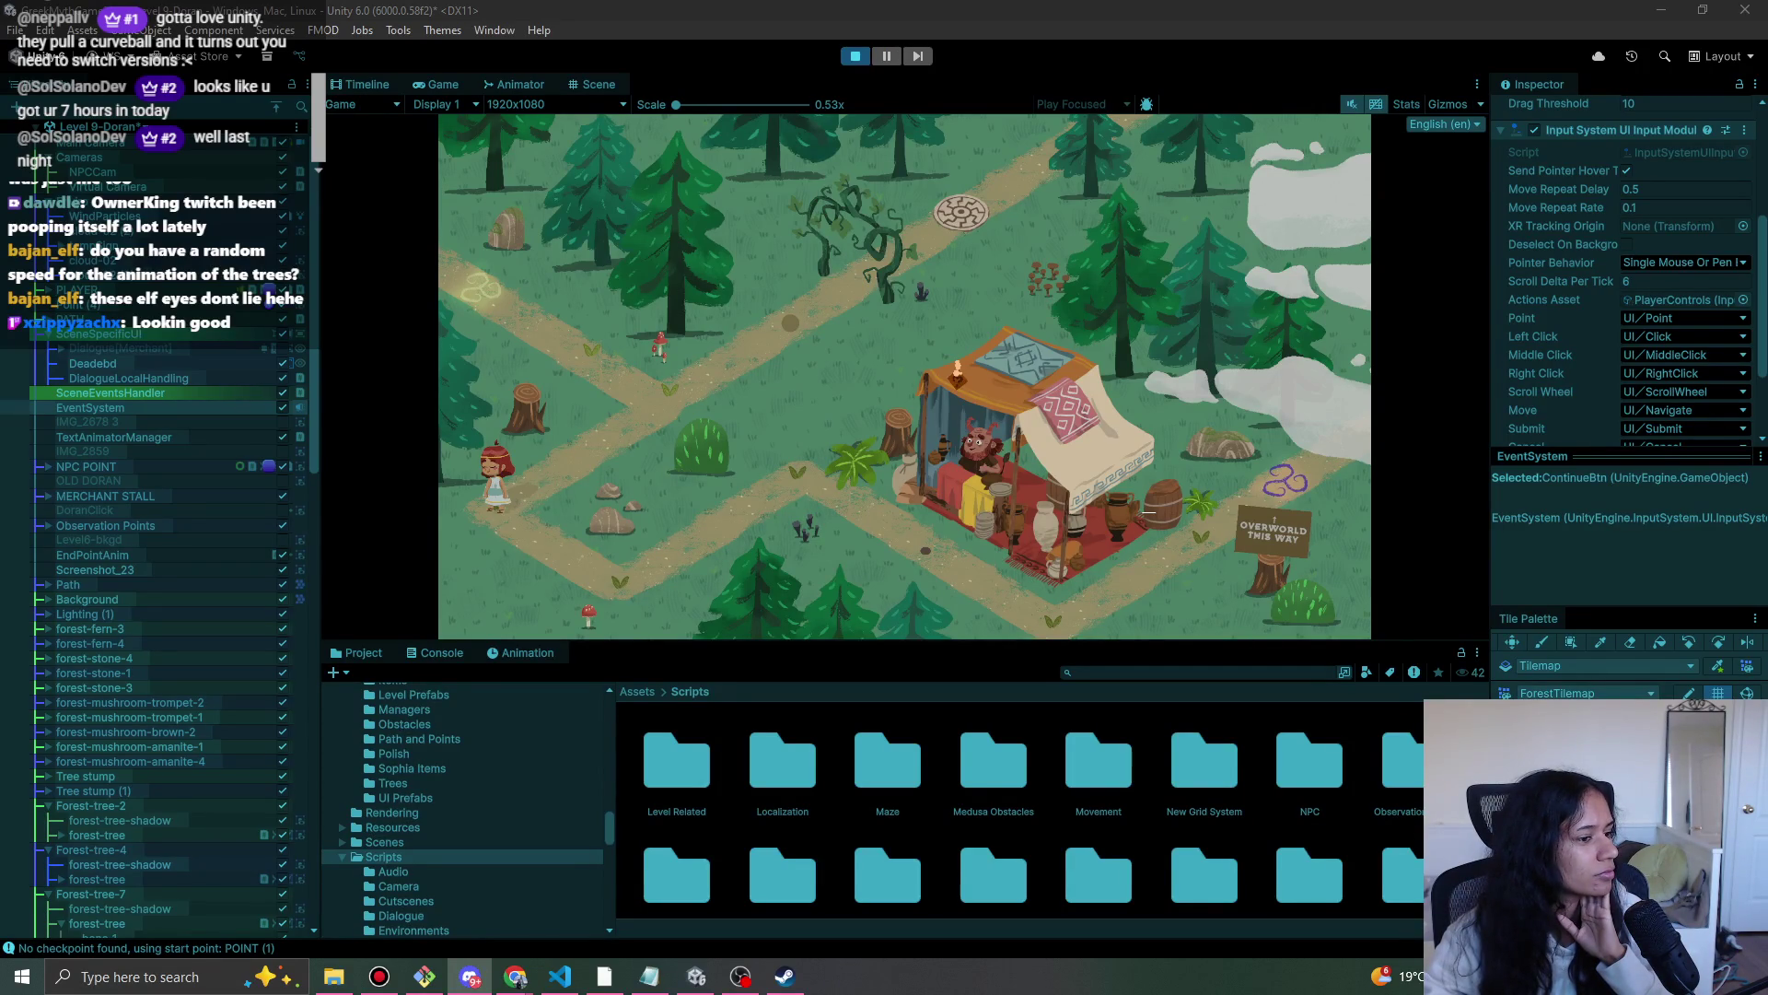
{"action": "key", "text": "alt+Tab"}
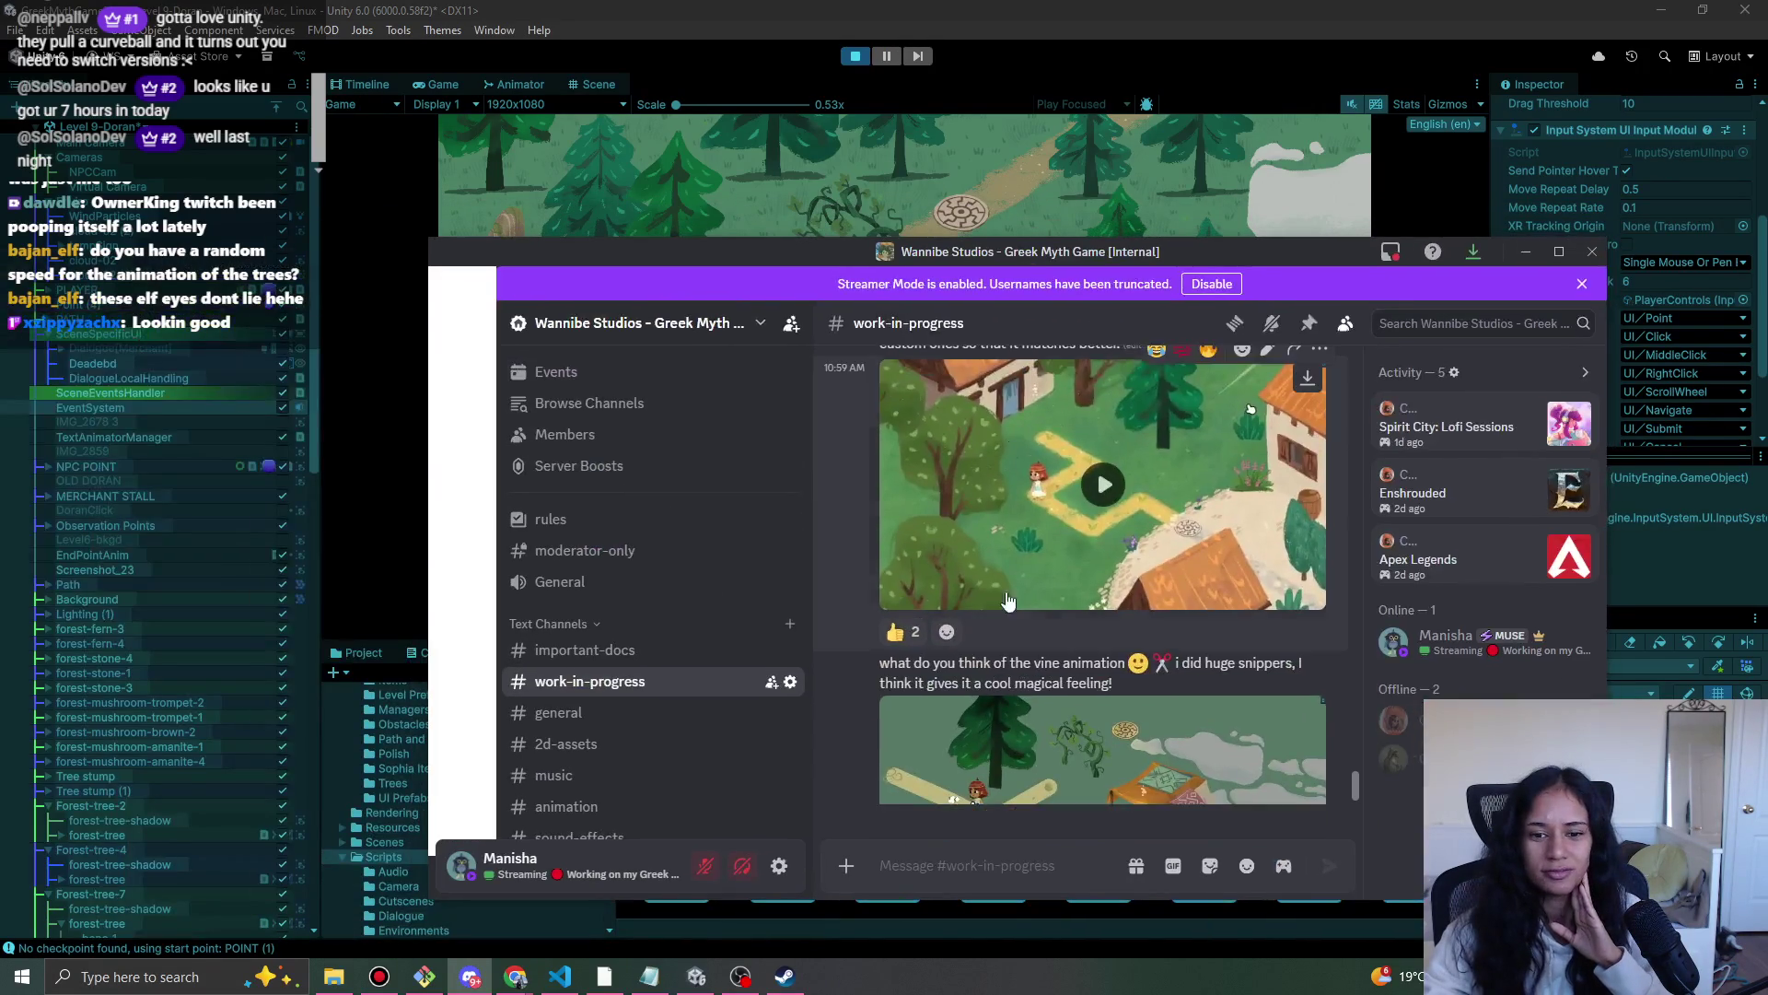
- View the shared forest clip full screen, then return to Unity and walk the girl down-right
{"action": "left_click", "coordinate": [1304, 655]}
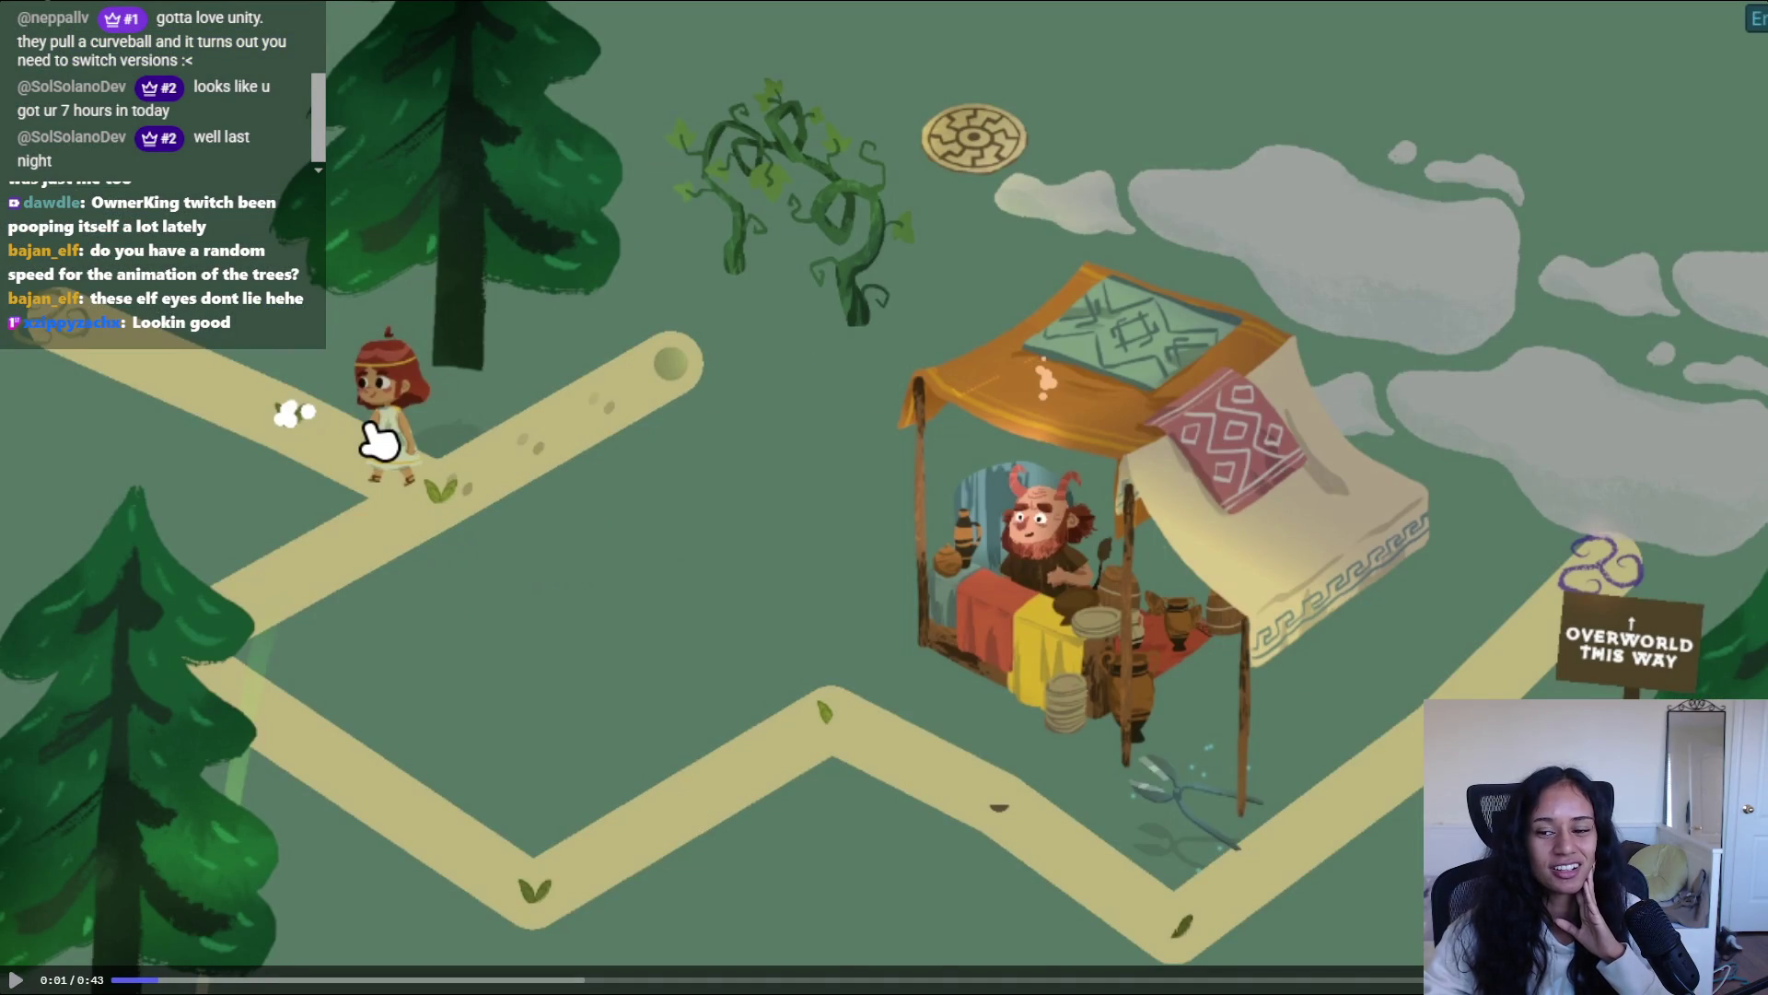
{"action": "key", "text": "Escape"}
{"action": "key", "text": "alt+Tab"}
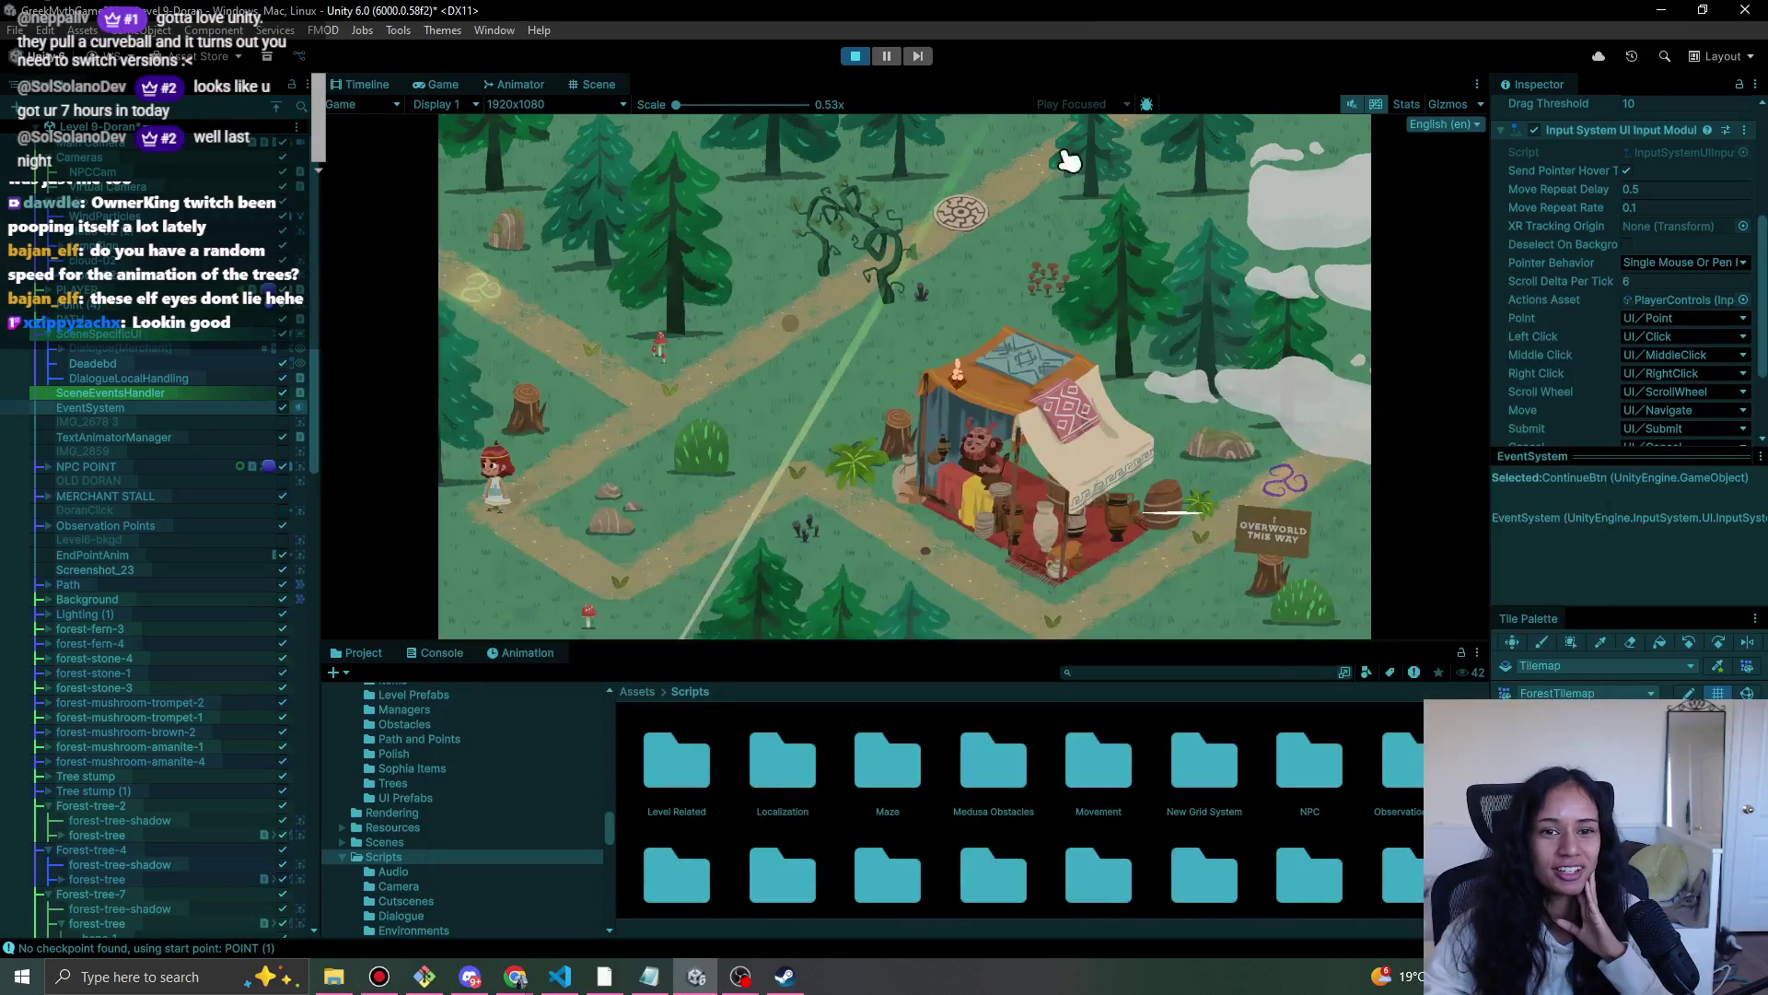
{"action": "left_click", "coordinate": [572, 552]}
- Walk the girl along the path to the merchant stall
{"action": "left_click", "coordinate": [637, 600]}
{"action": "left_click", "coordinate": [811, 474]}
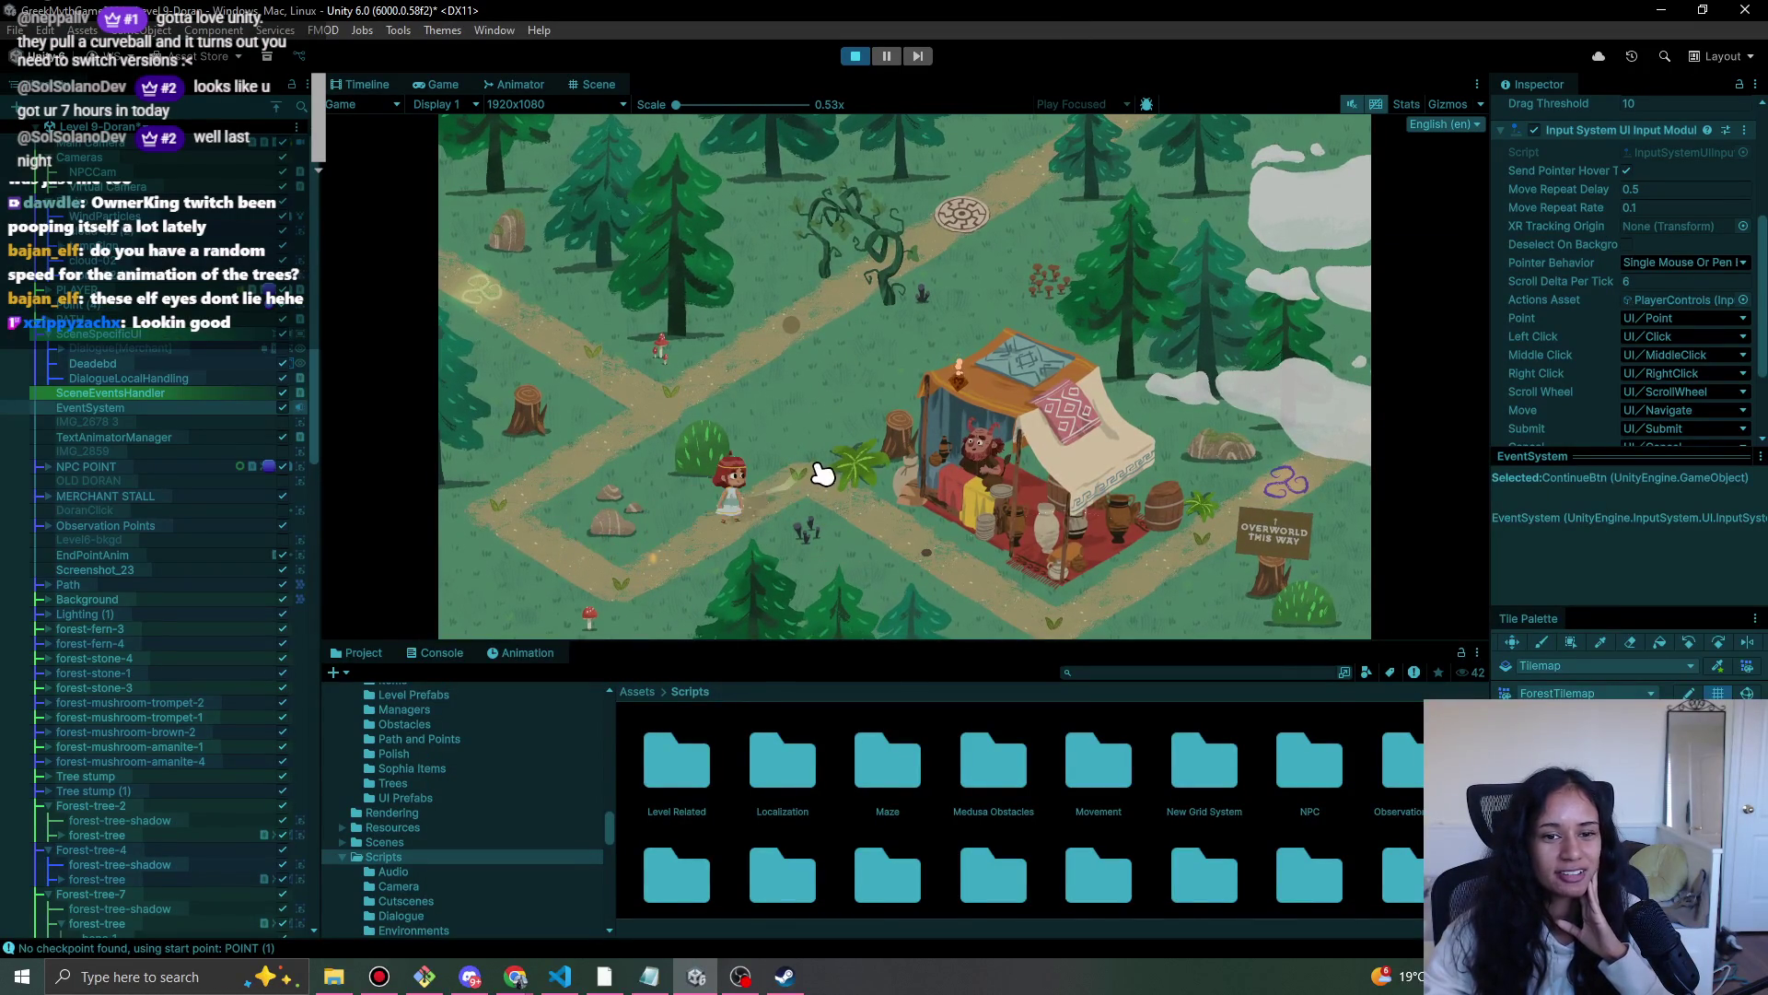
{"action": "left_click", "coordinate": [921, 557]}
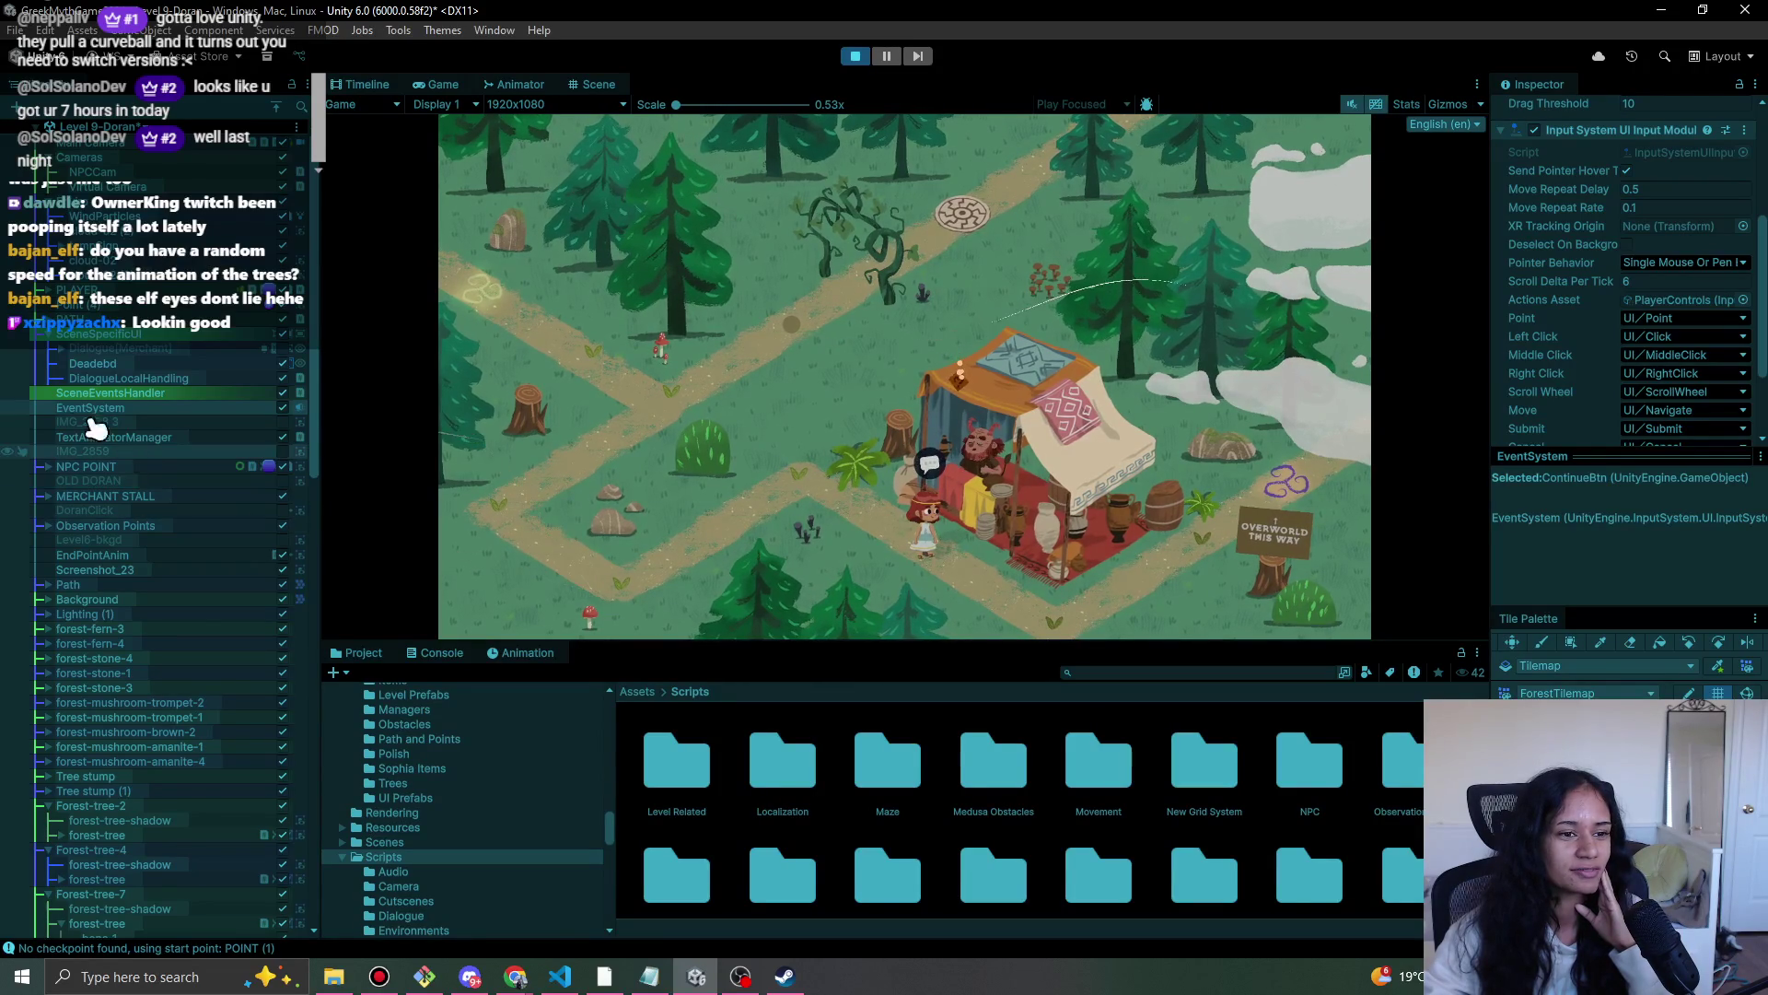
{"action": "scroll", "coordinate": [152, 580], "scroll_direction": "down", "scroll_amount": 3}
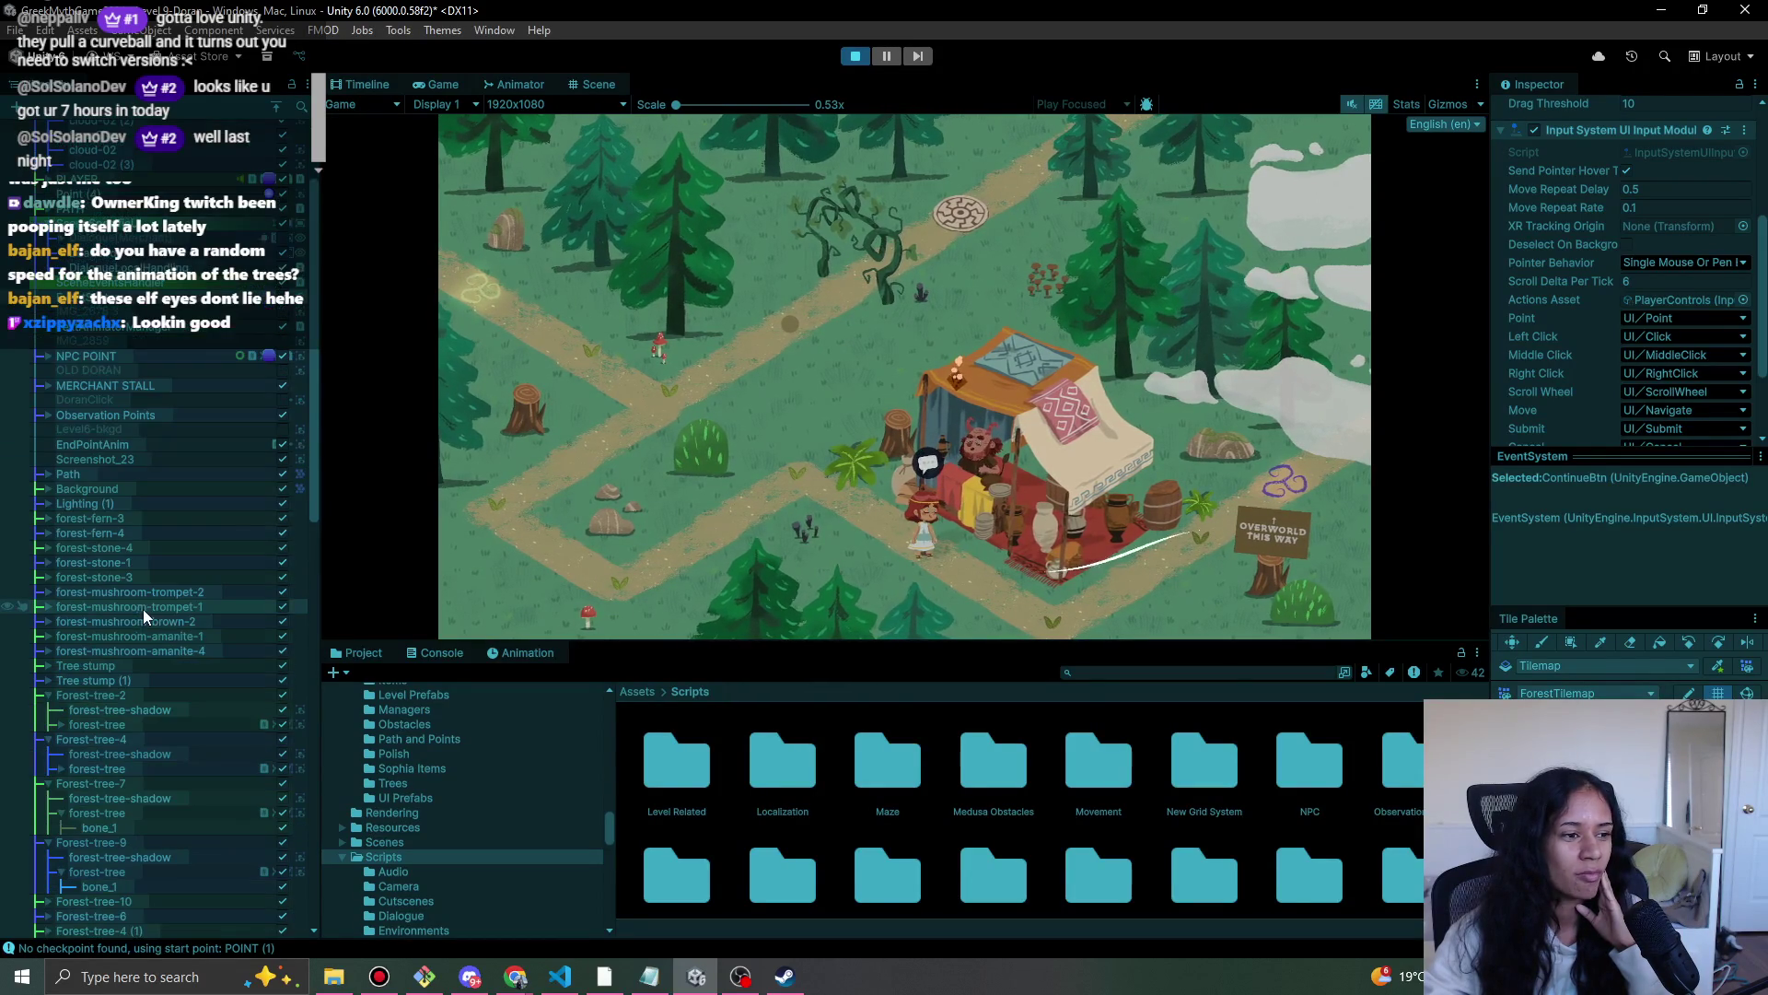
{"action": "scroll", "coordinate": [156, 617], "scroll_direction": "up", "scroll_amount": 2}
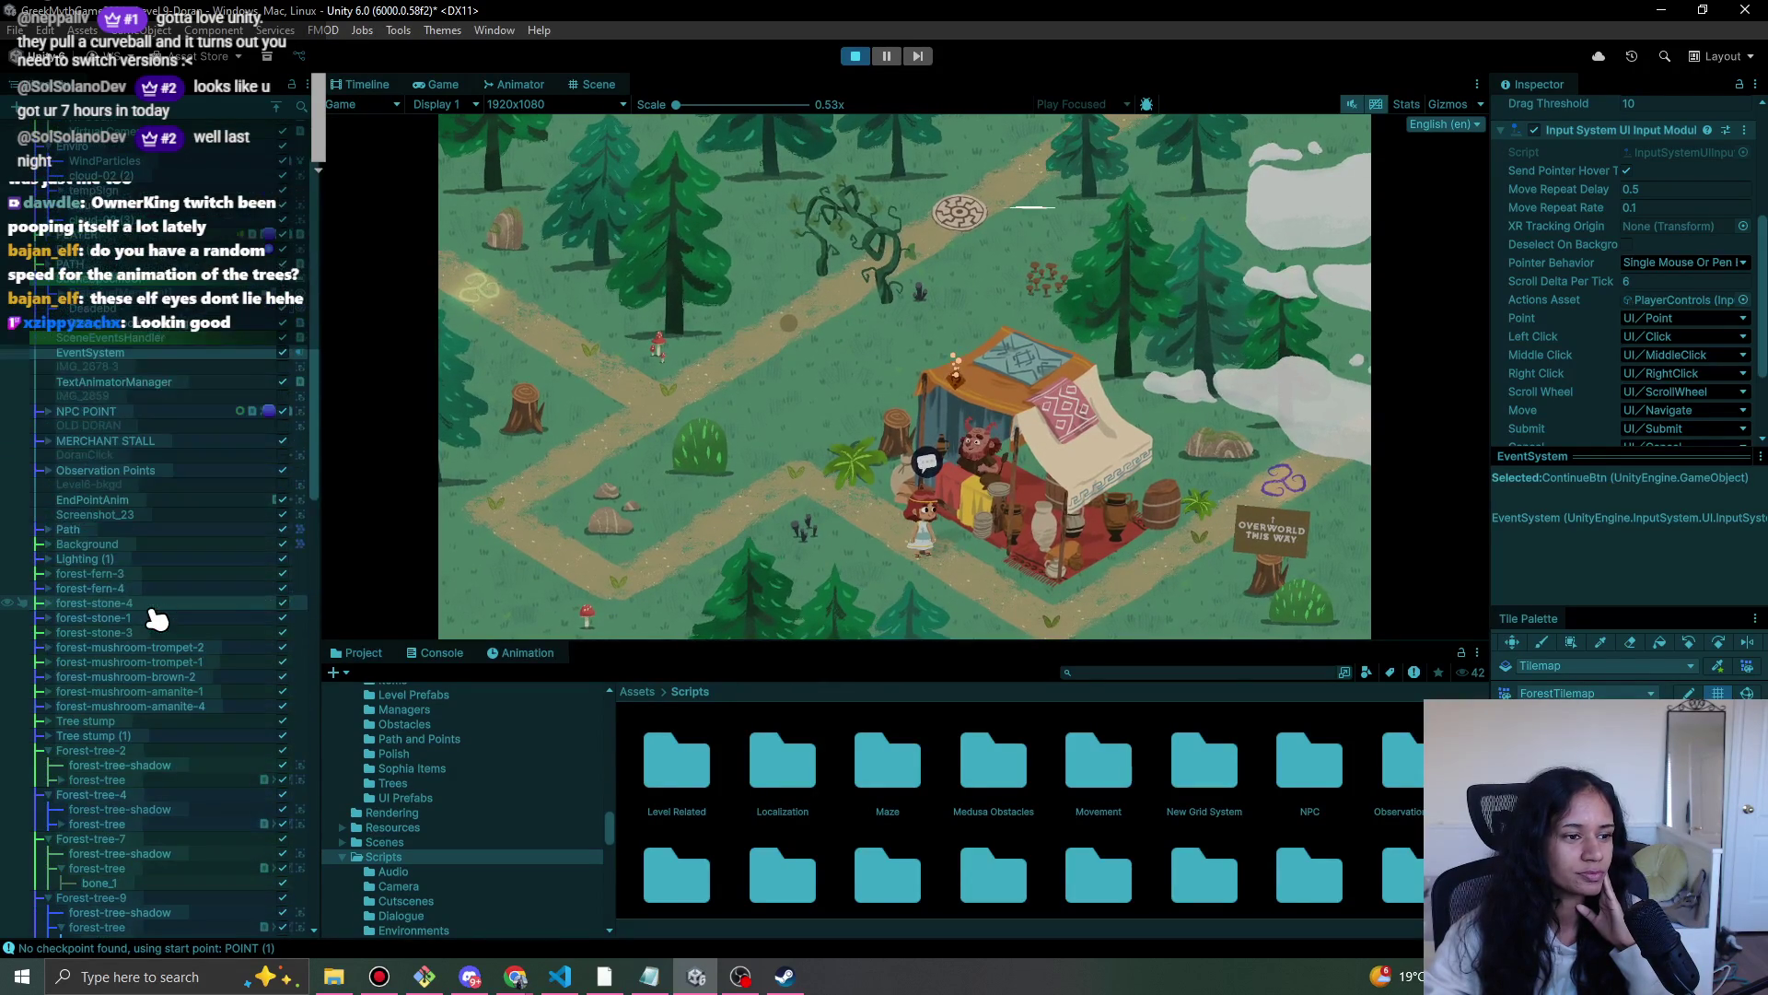
{"action": "scroll", "coordinate": [156, 617], "scroll_direction": "up", "scroll_amount": 2}
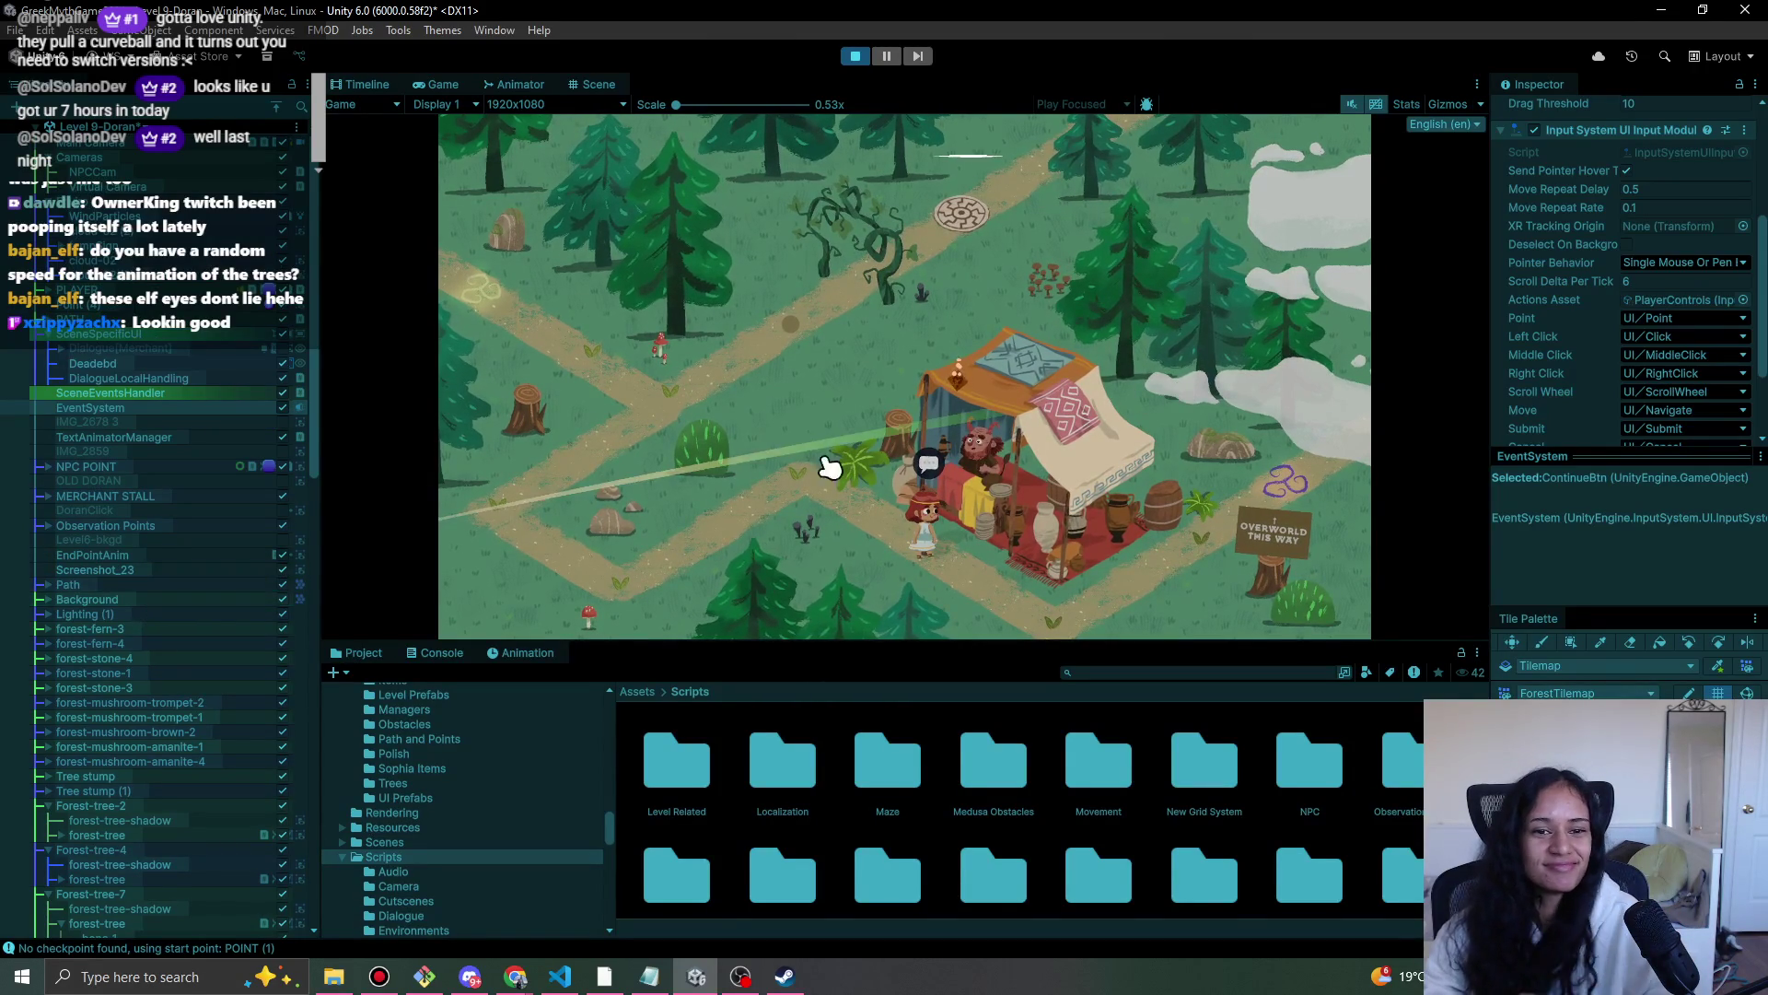
- Inspect the stall, click through the merchant's dialogue, and stop the play-test
{"action": "left_click", "coordinate": [958, 380]}
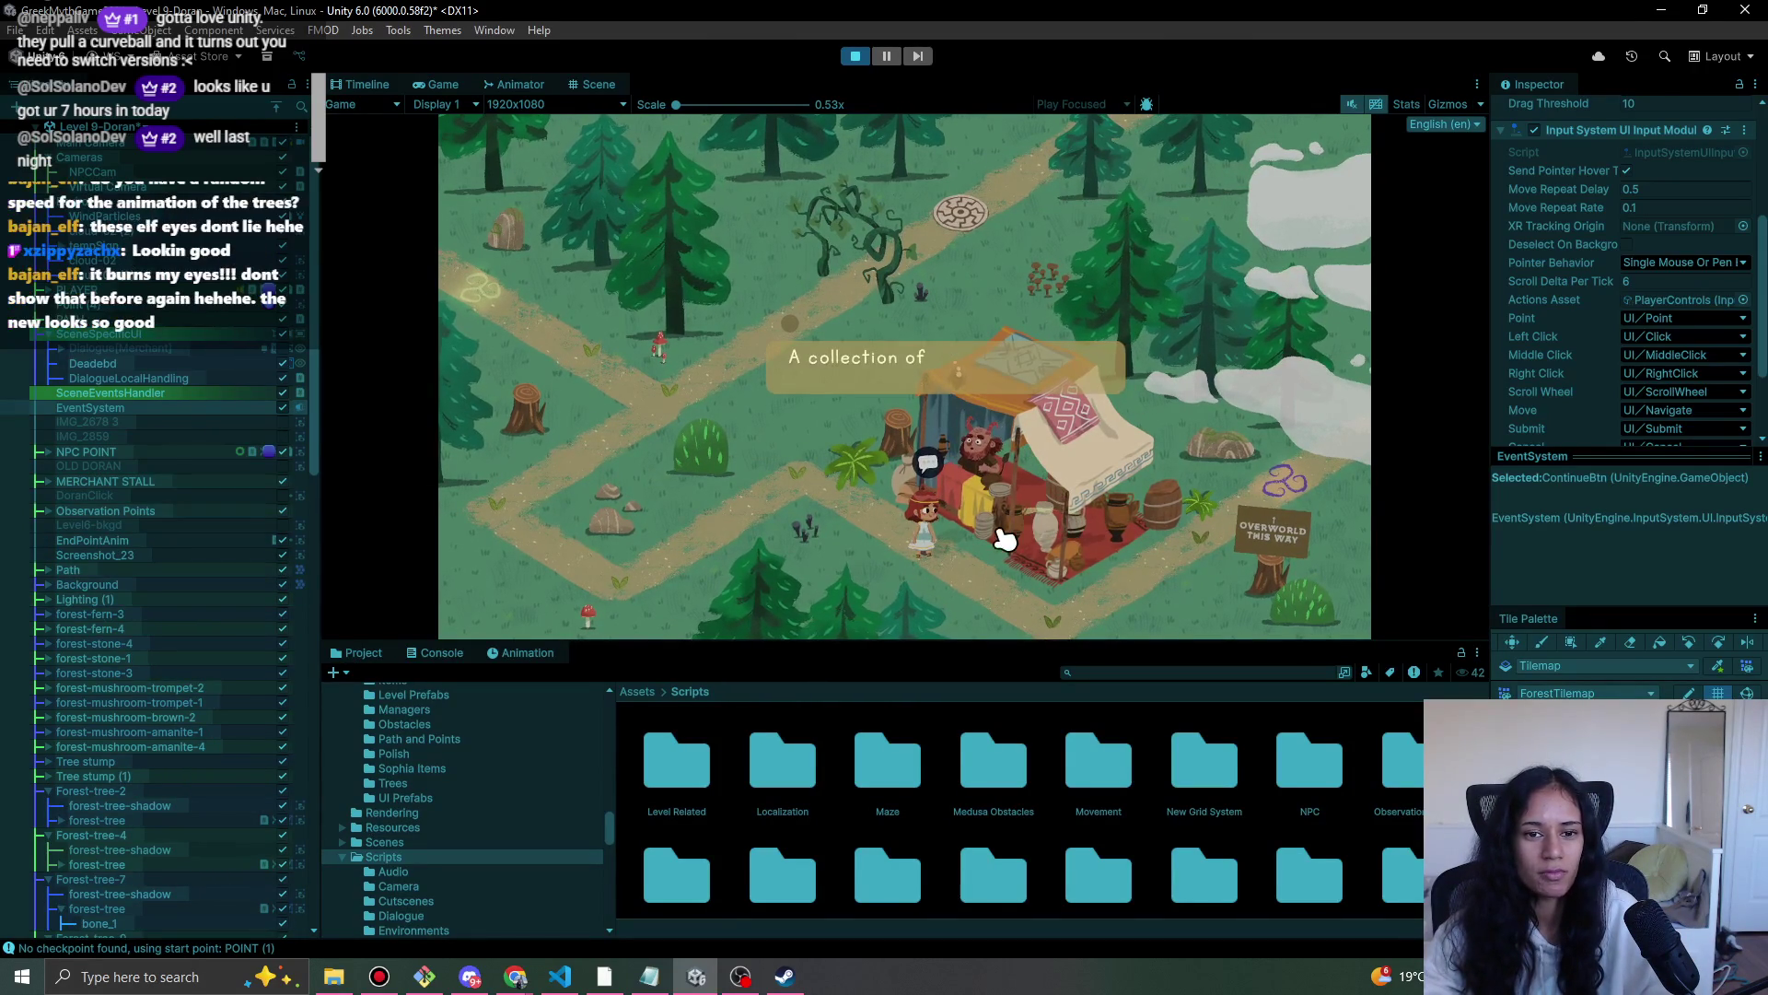
{"action": "left_click", "coordinate": [957, 489]}
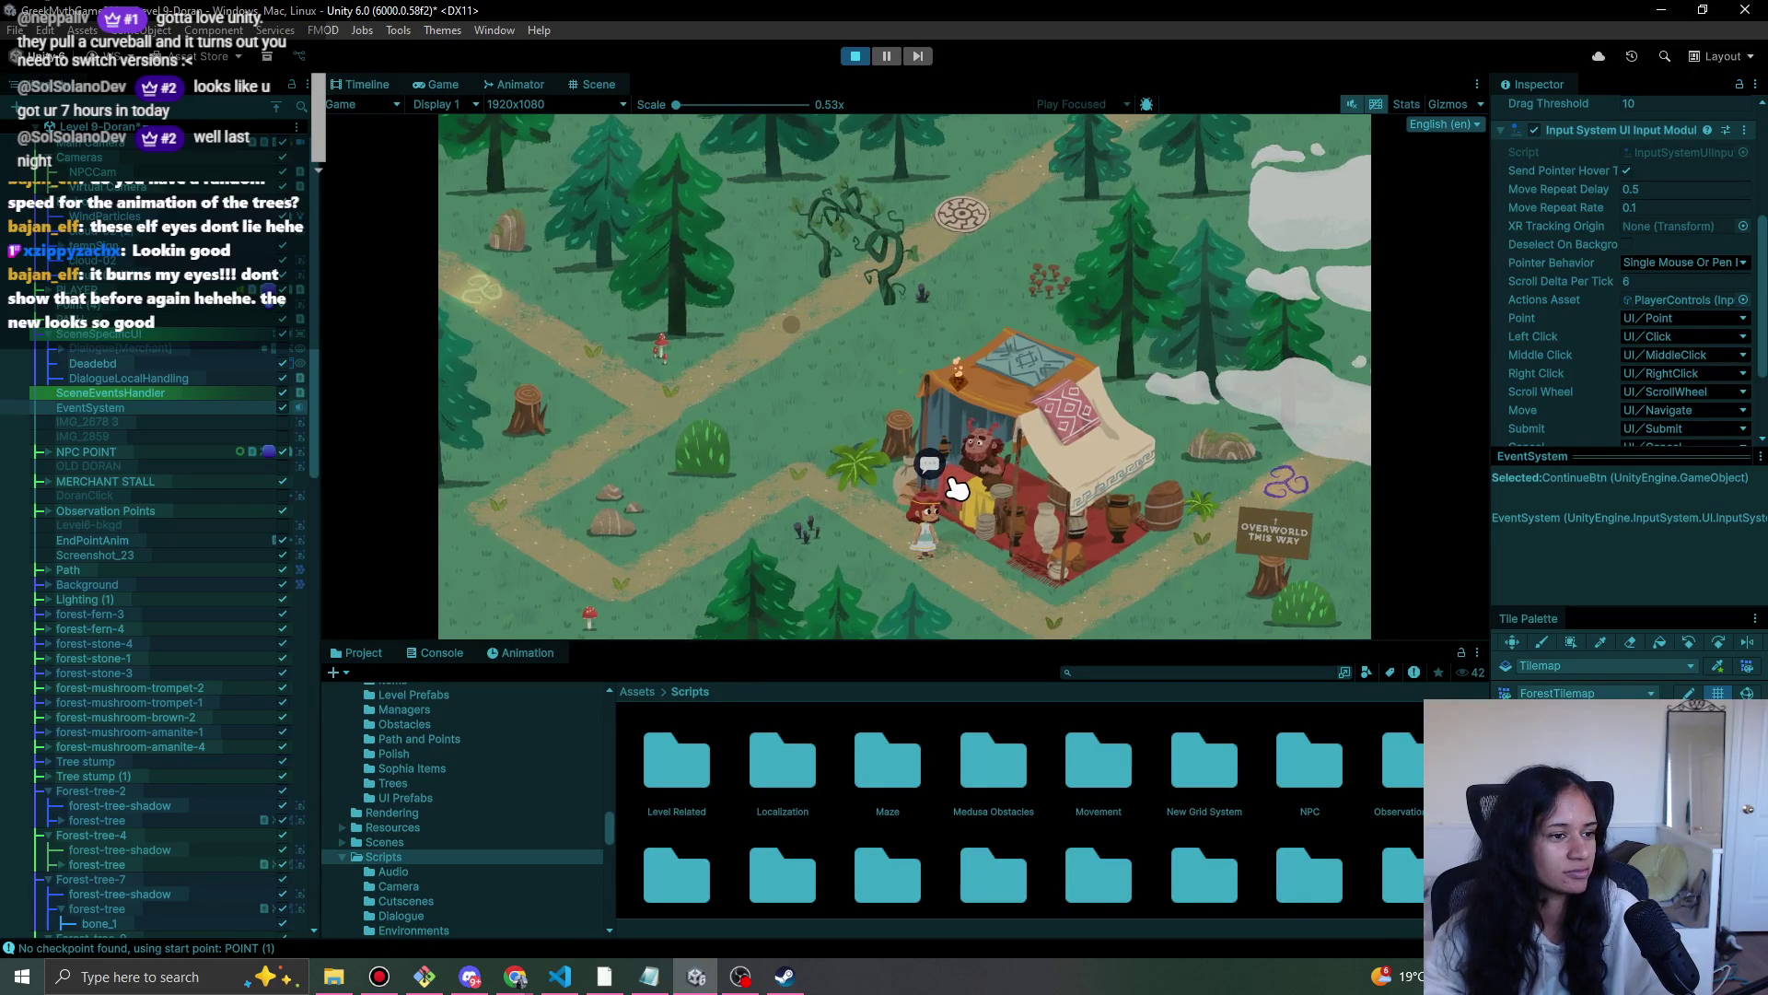
{"action": "left_click", "coordinate": [954, 486]}
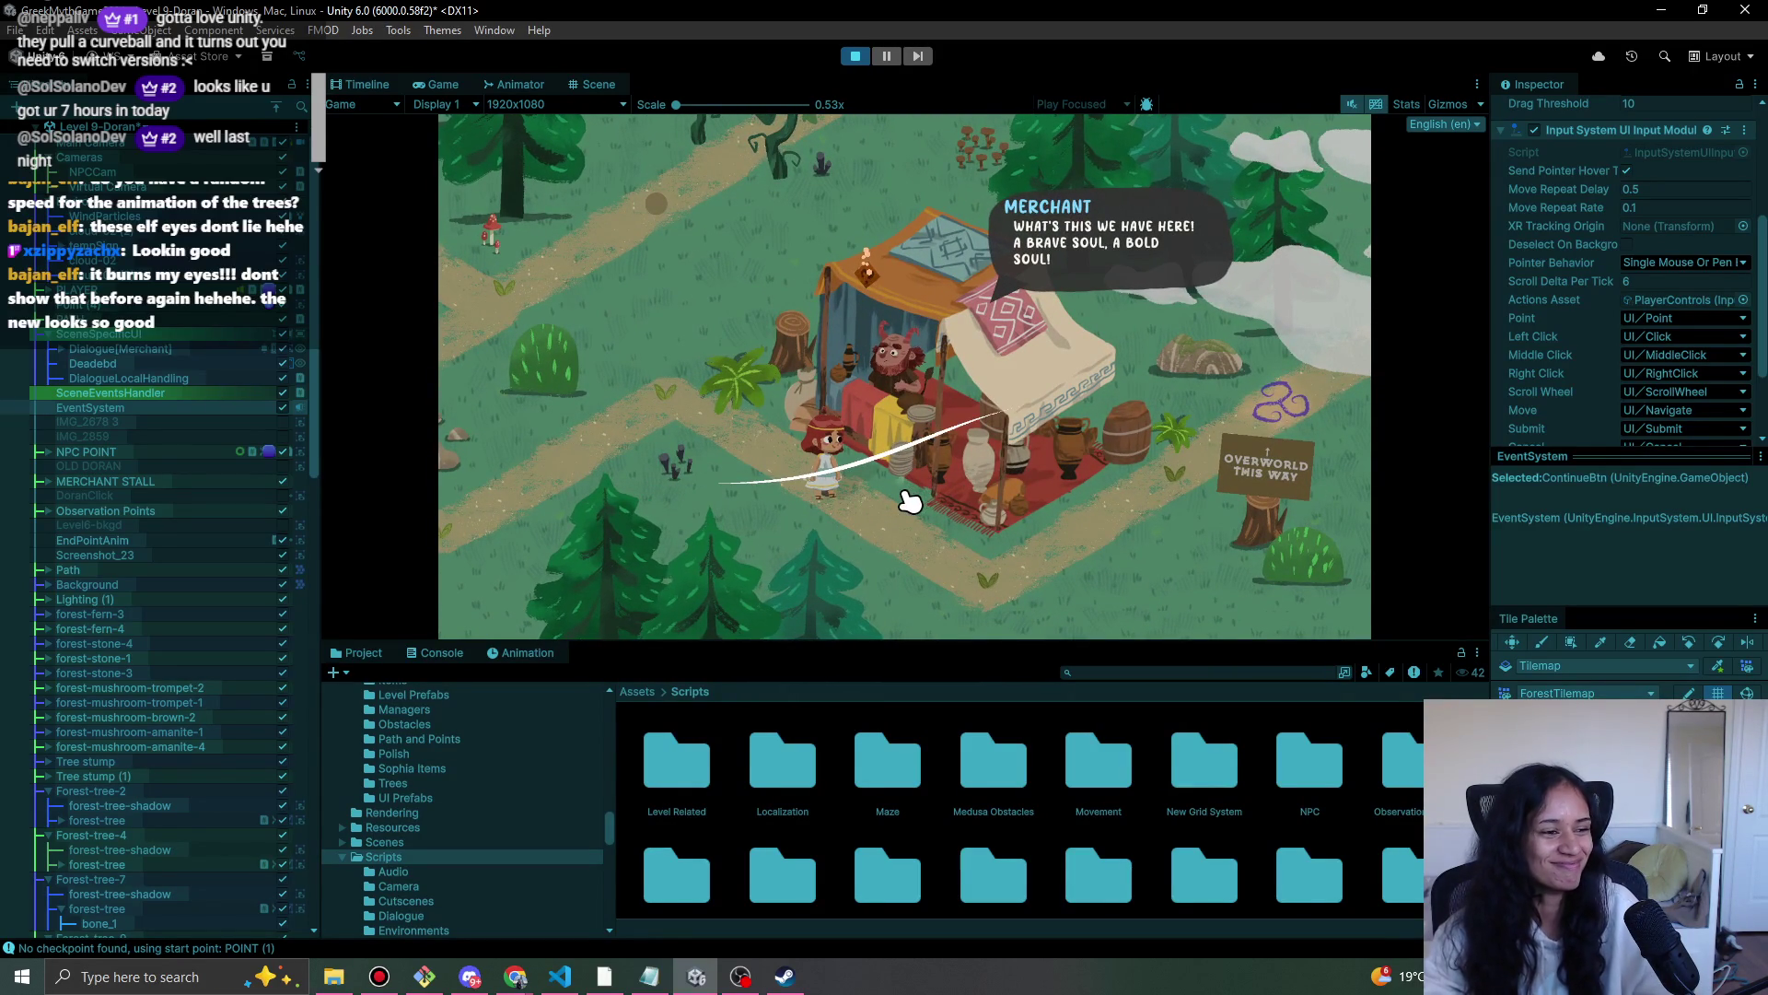
{"action": "left_click", "coordinate": [833, 442]}
{"action": "left_click", "coordinate": [884, 450]}
{"action": "left_click", "coordinate": [889, 458]}
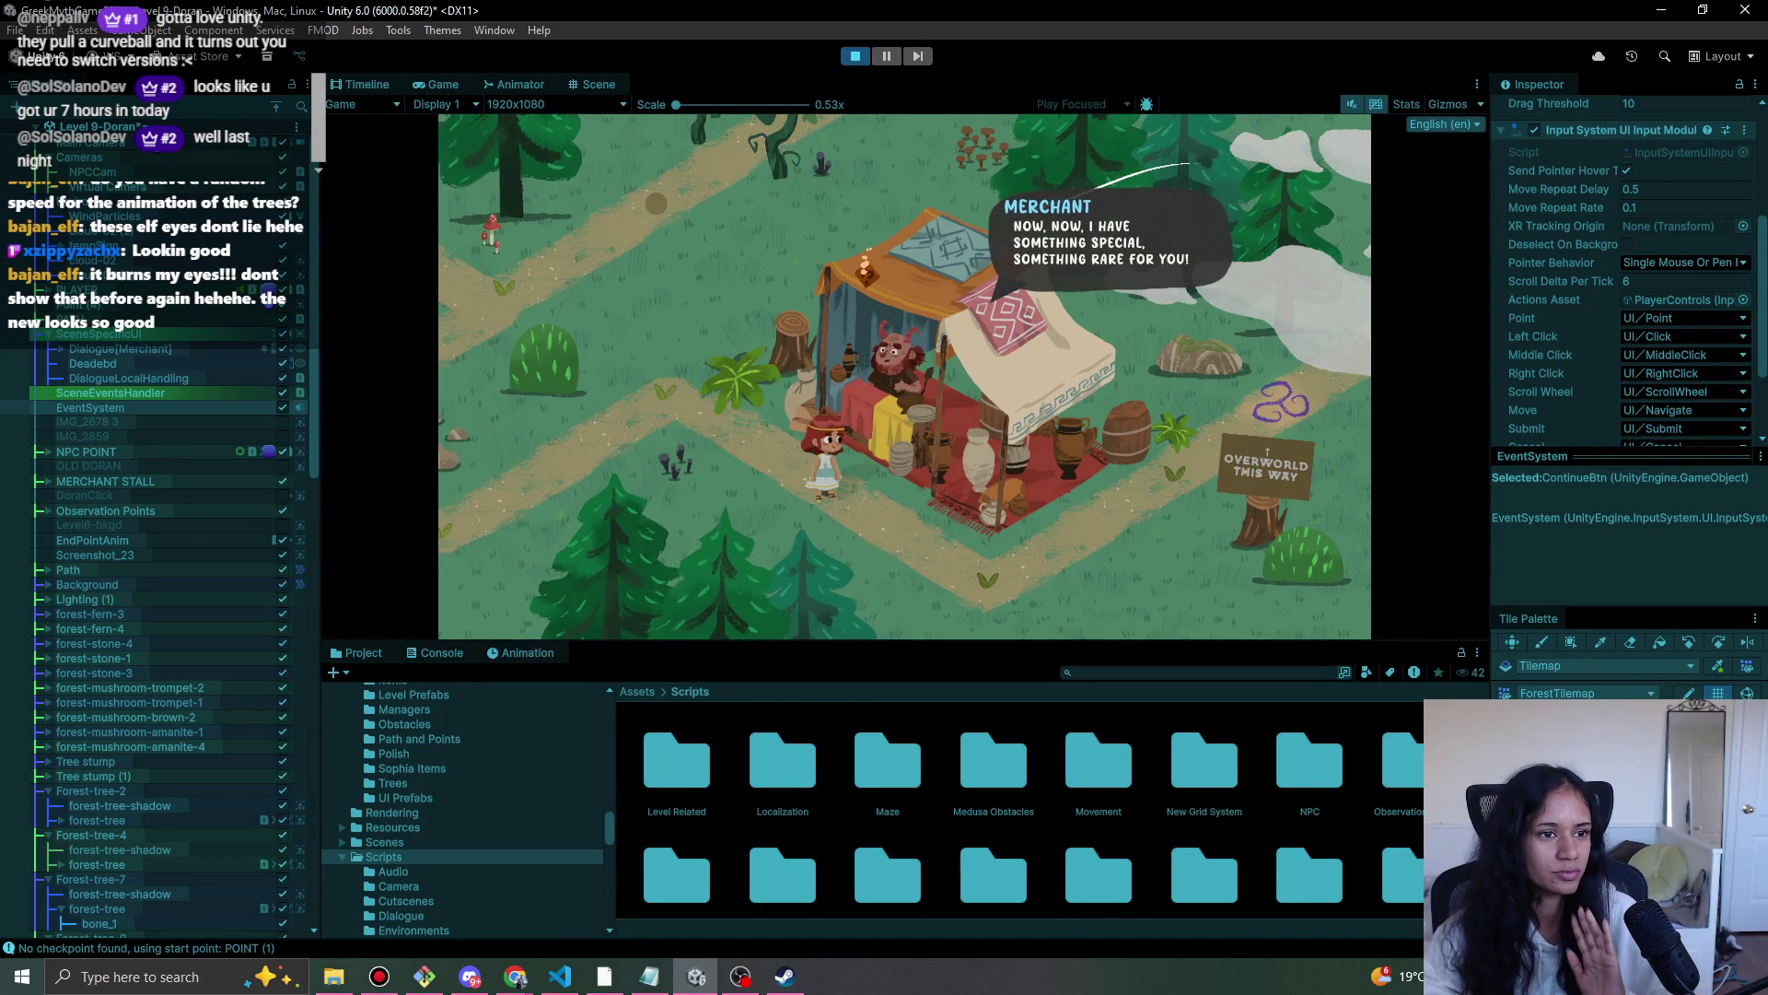
{"action": "left_click", "coordinate": [857, 55]}
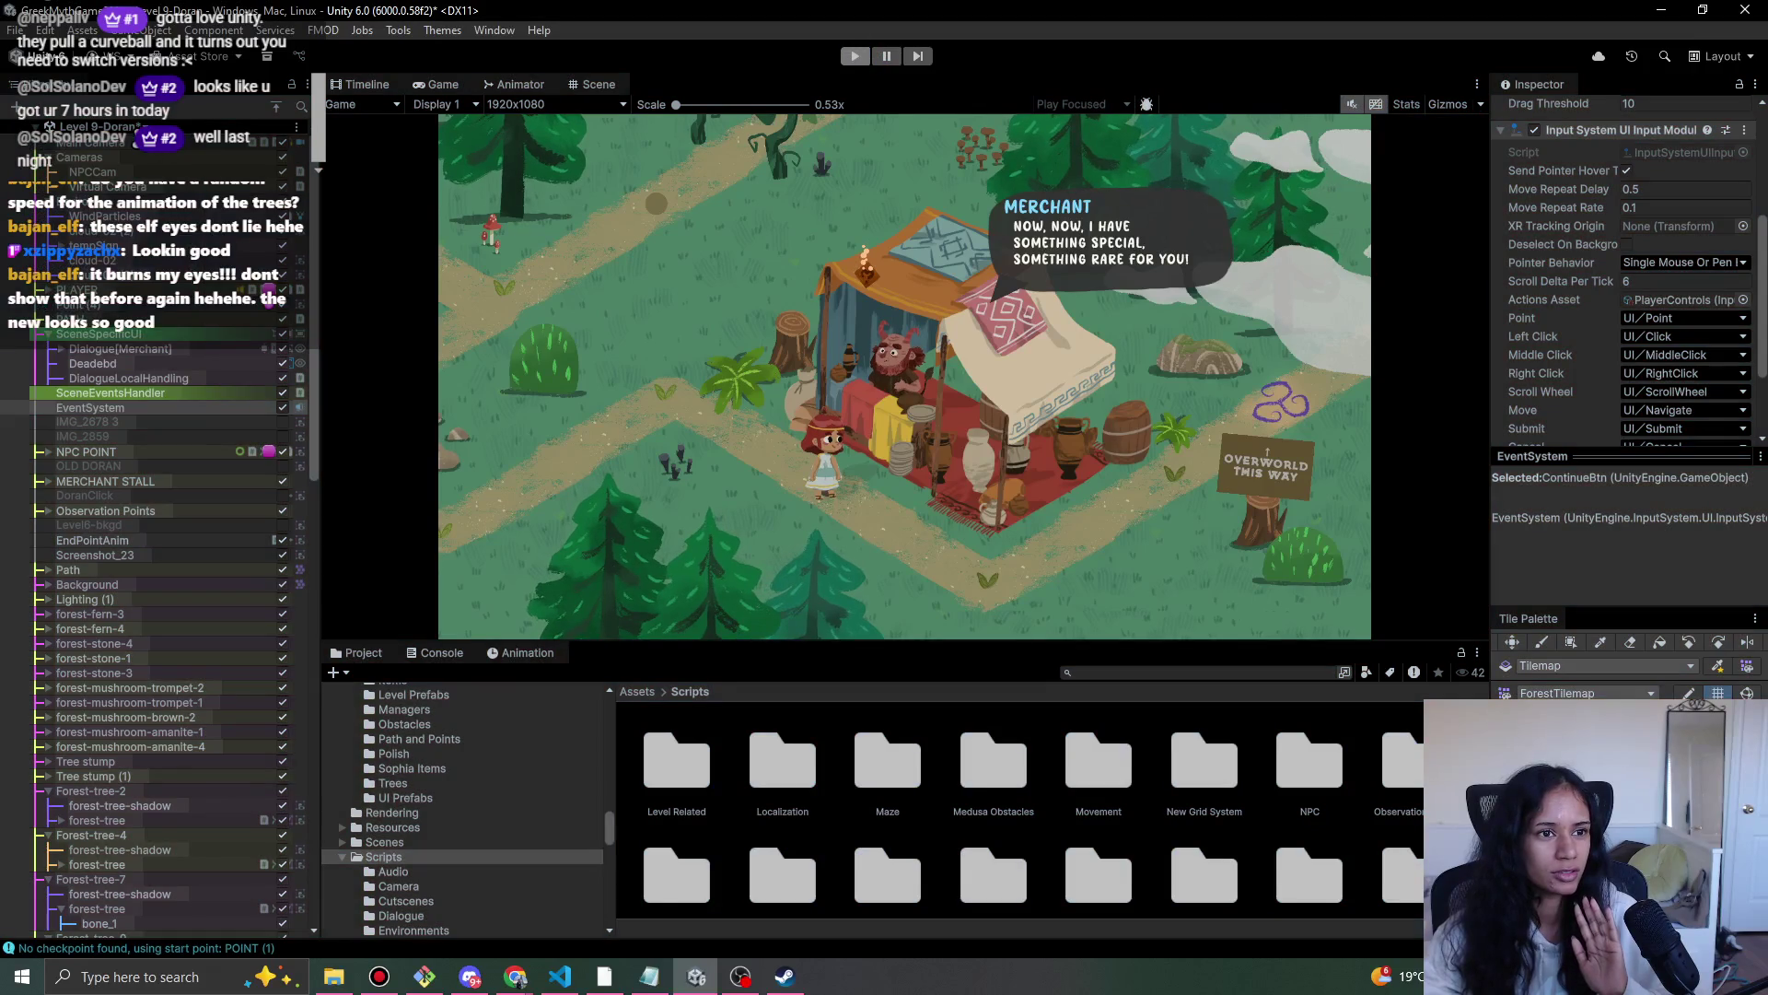
{"action": "left_click", "coordinate": [165, 175]}
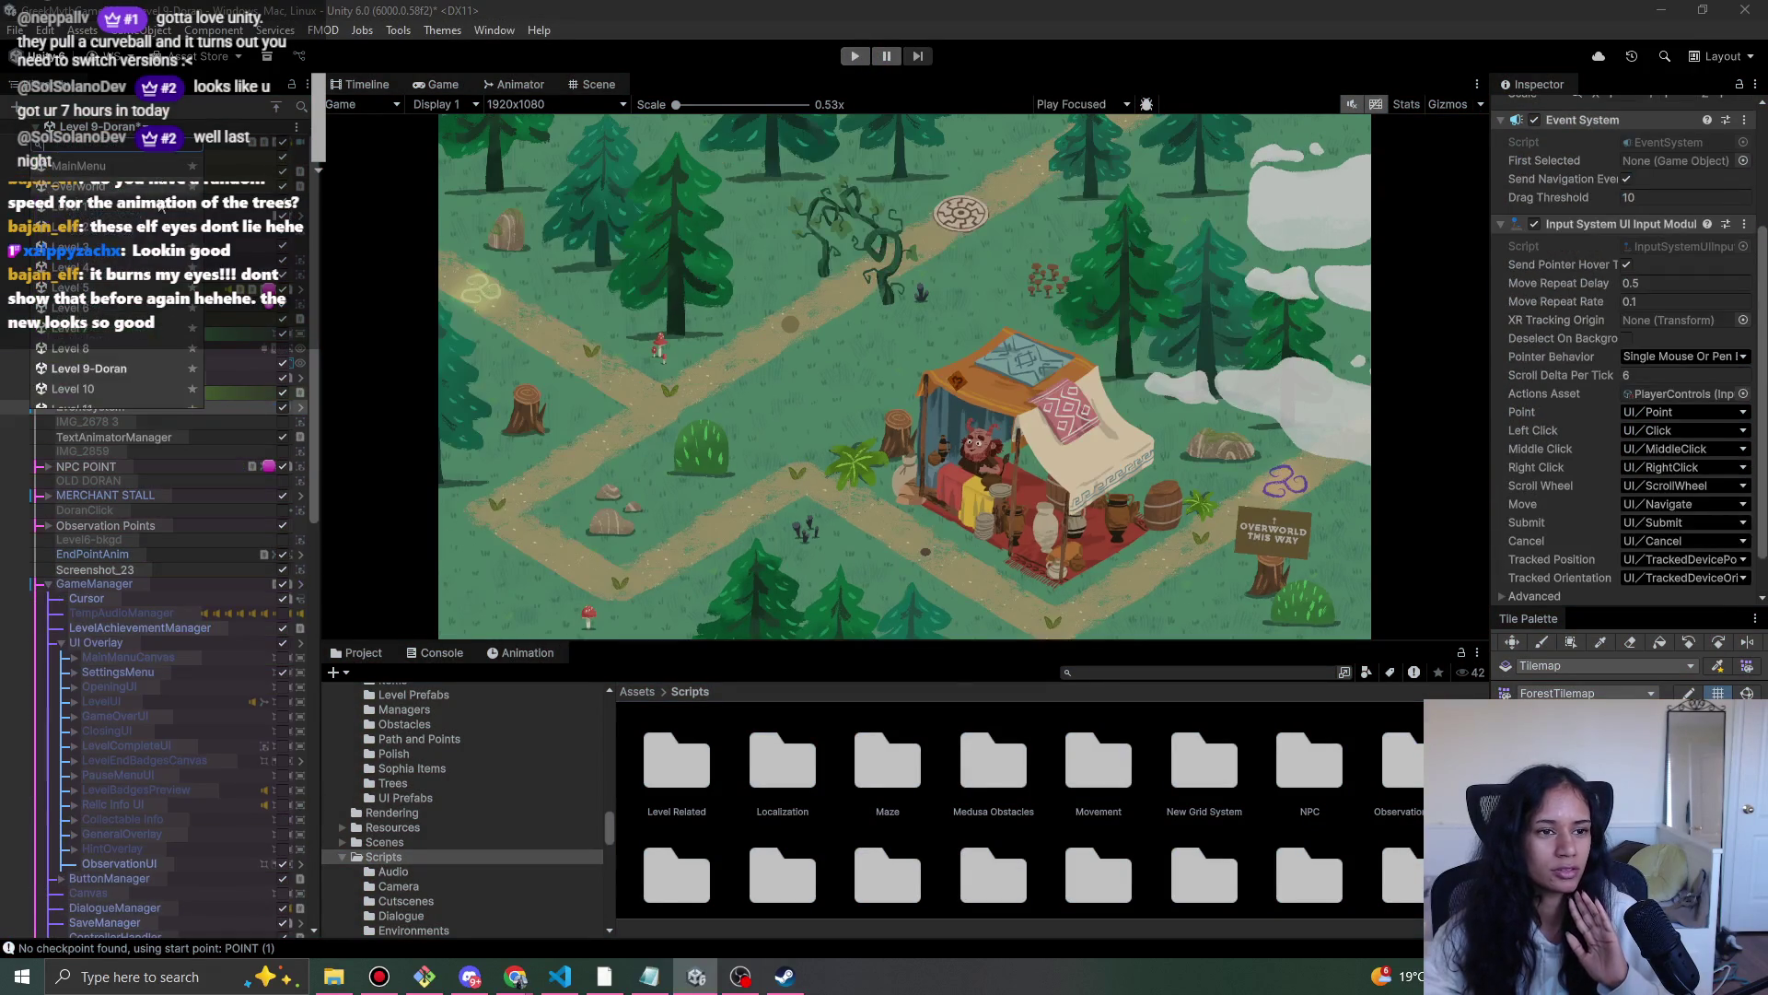
- Open the Level 6 scene and walk the girl up the path to the Elder
{"action": "left_click", "coordinate": [161, 313]}
{"action": "left_click", "coordinate": [843, 526]}
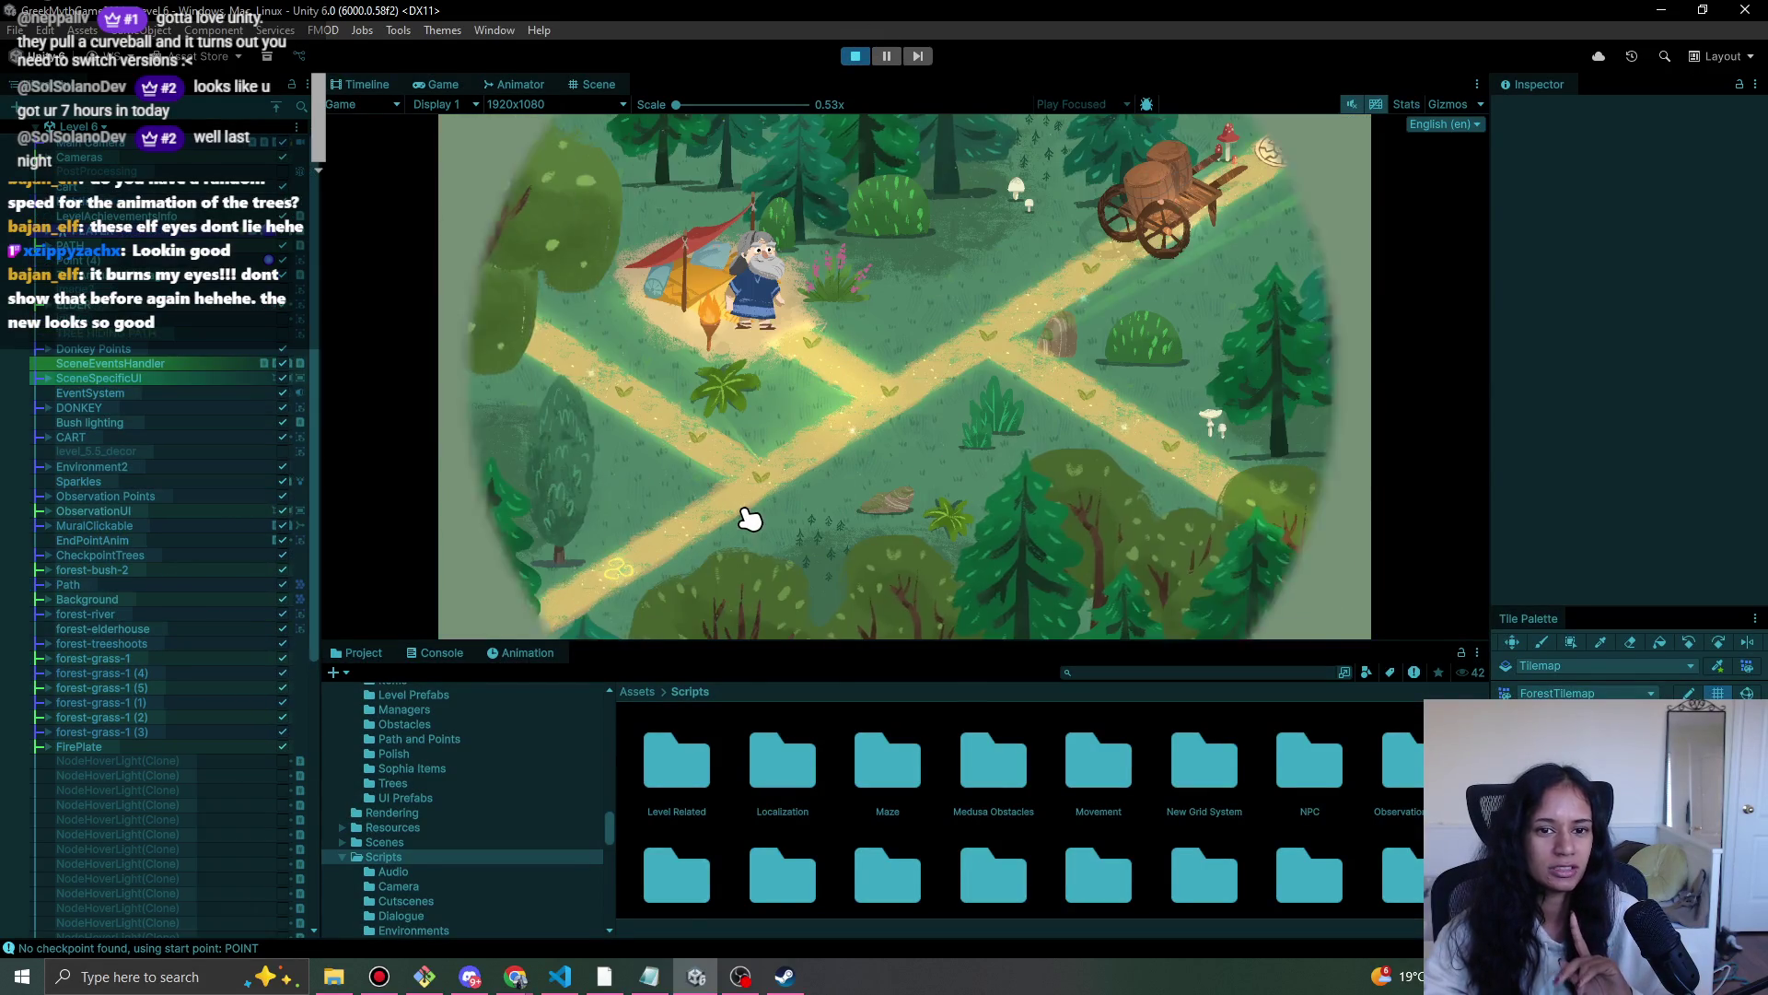
{"action": "left_click", "coordinate": [896, 391]}
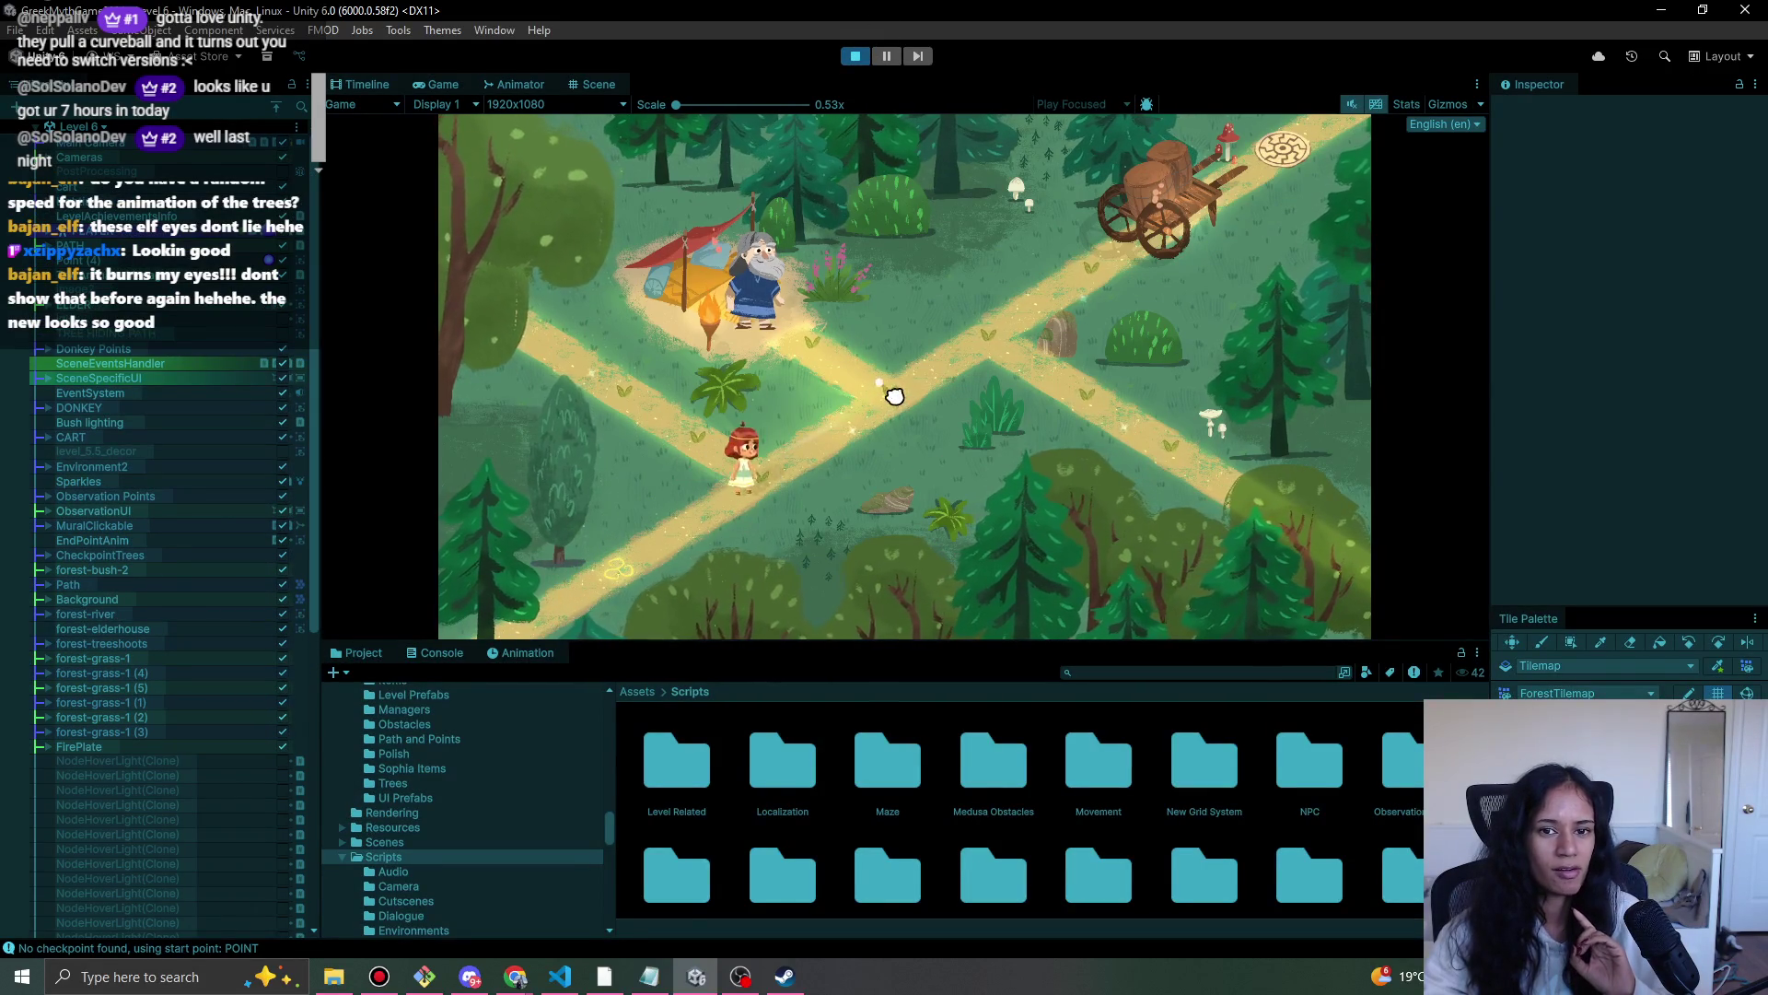
{"action": "left_click", "coordinate": [810, 368]}
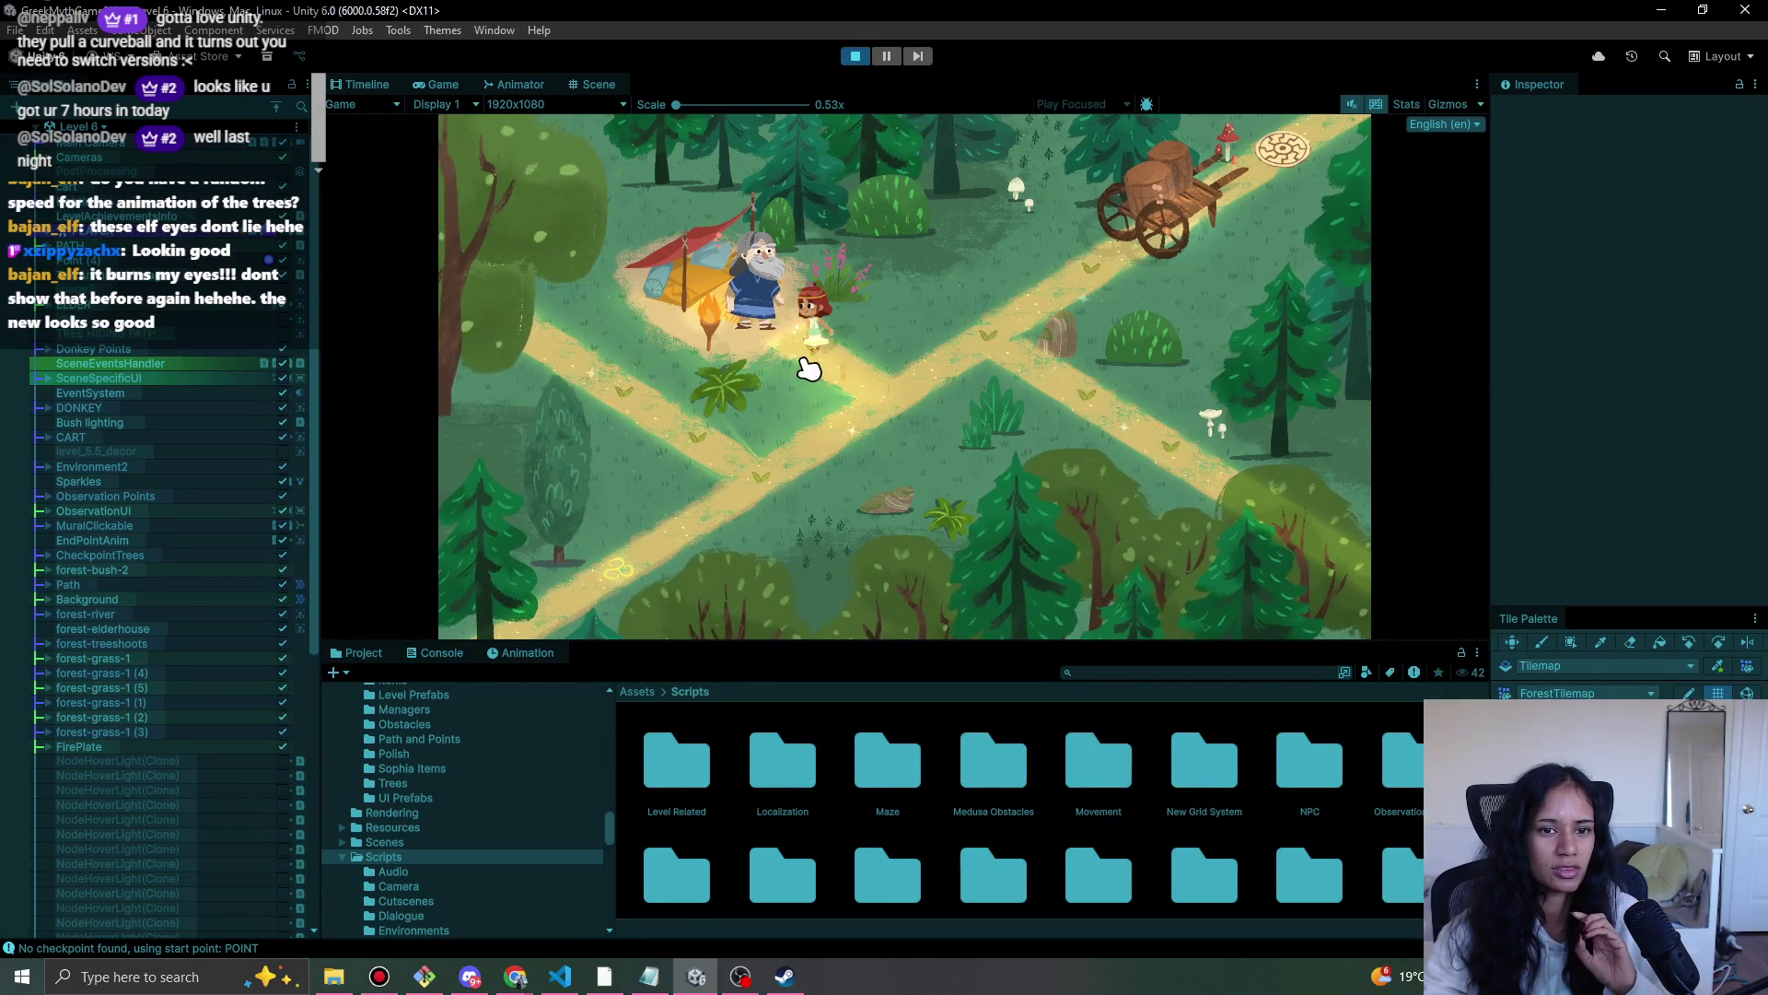
- Play through the Elder's request for help, then stop play mode
{"action": "left_click", "coordinate": [787, 289]}
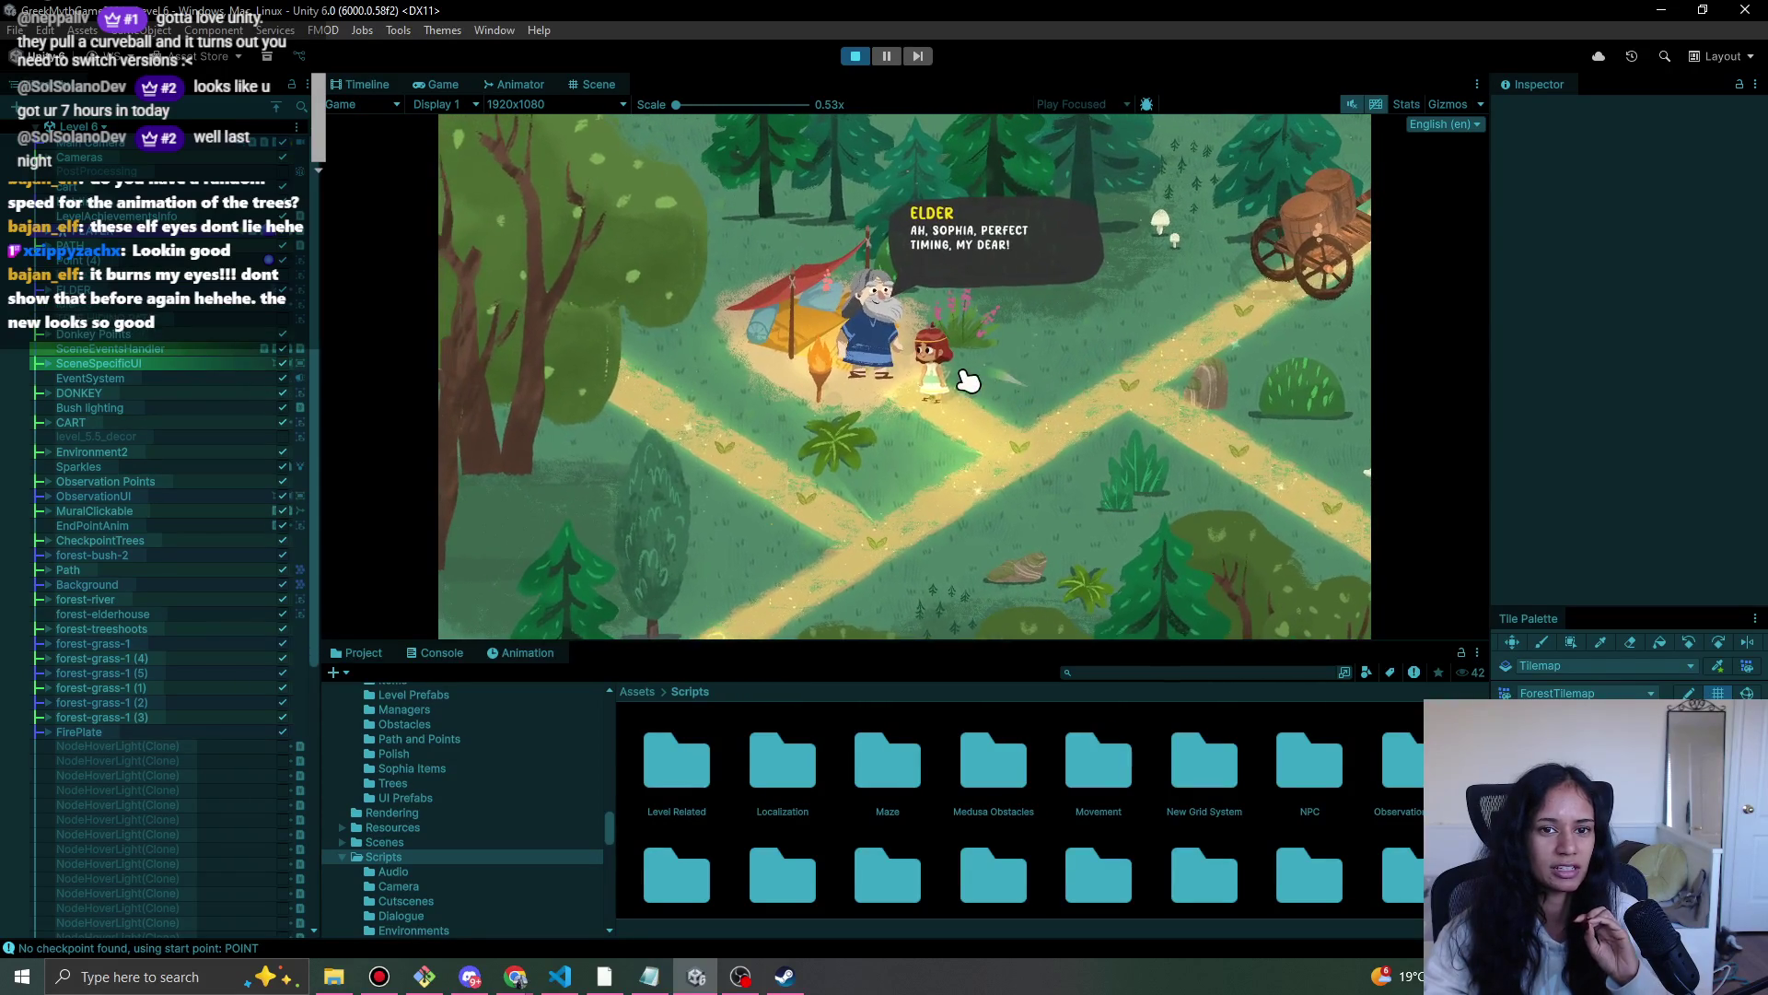
{"action": "left_click", "coordinate": [898, 385]}
{"action": "left_click", "coordinate": [898, 385]}
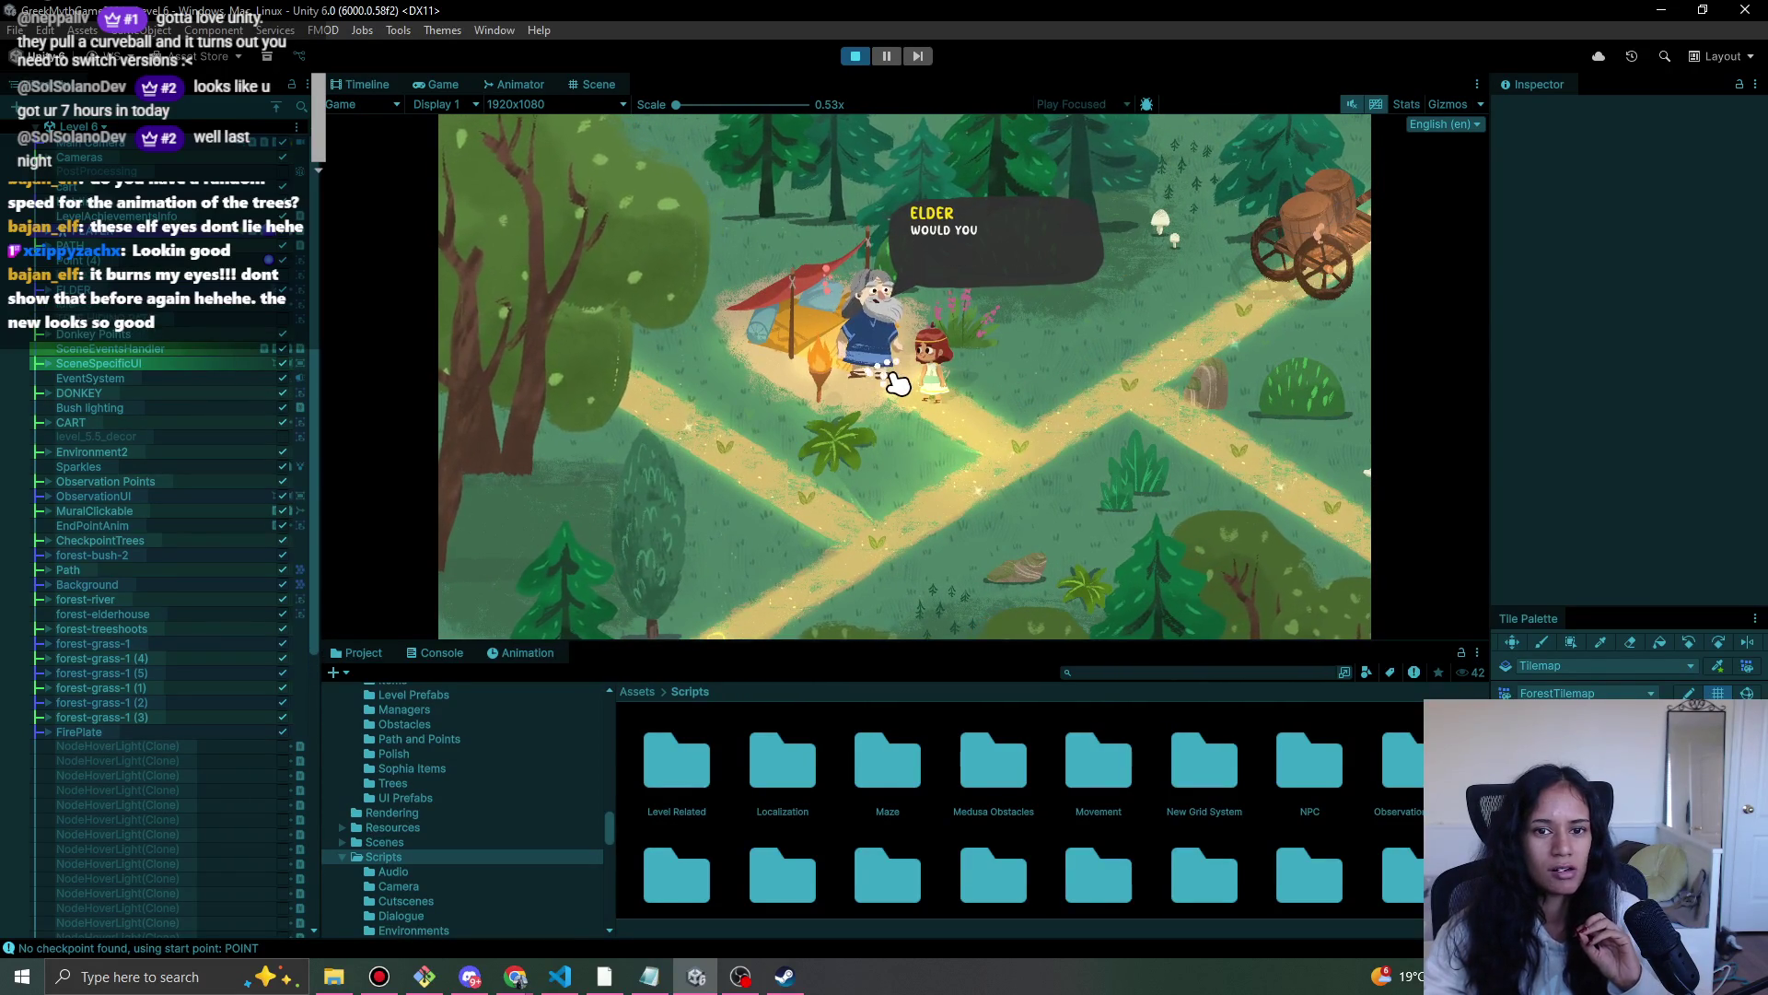
{"action": "left_click", "coordinate": [898, 385]}
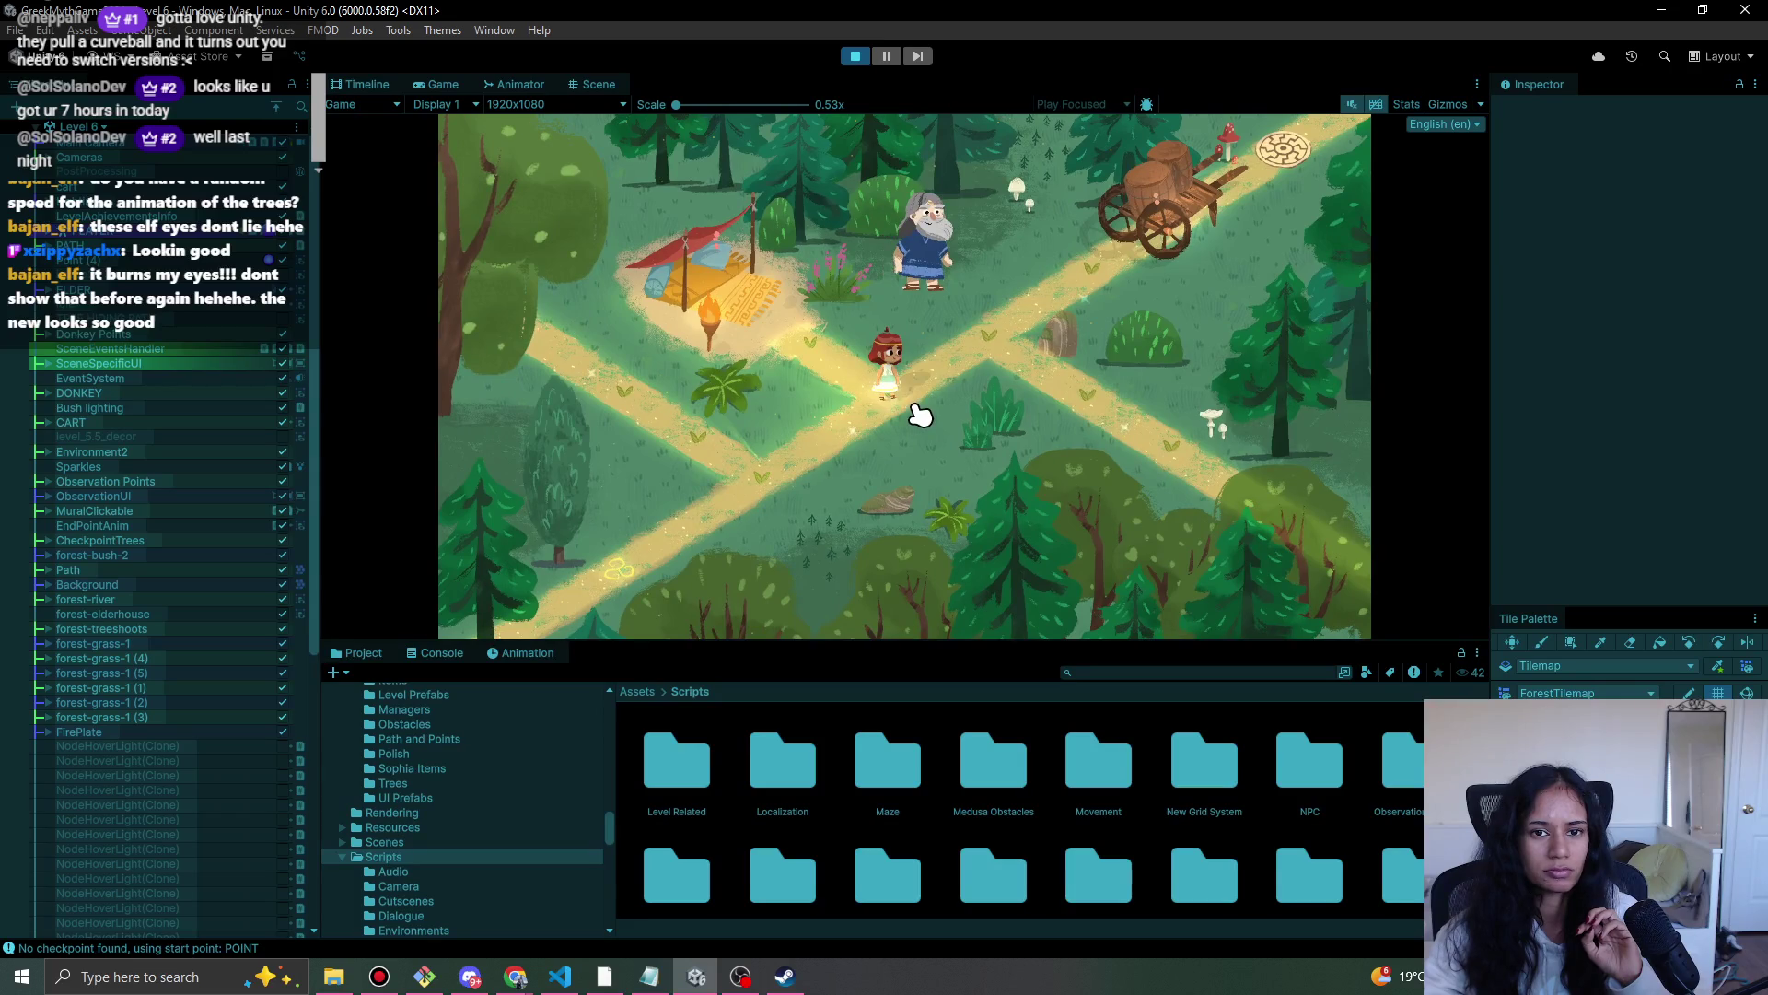
{"action": "left_click", "coordinate": [856, 58]}
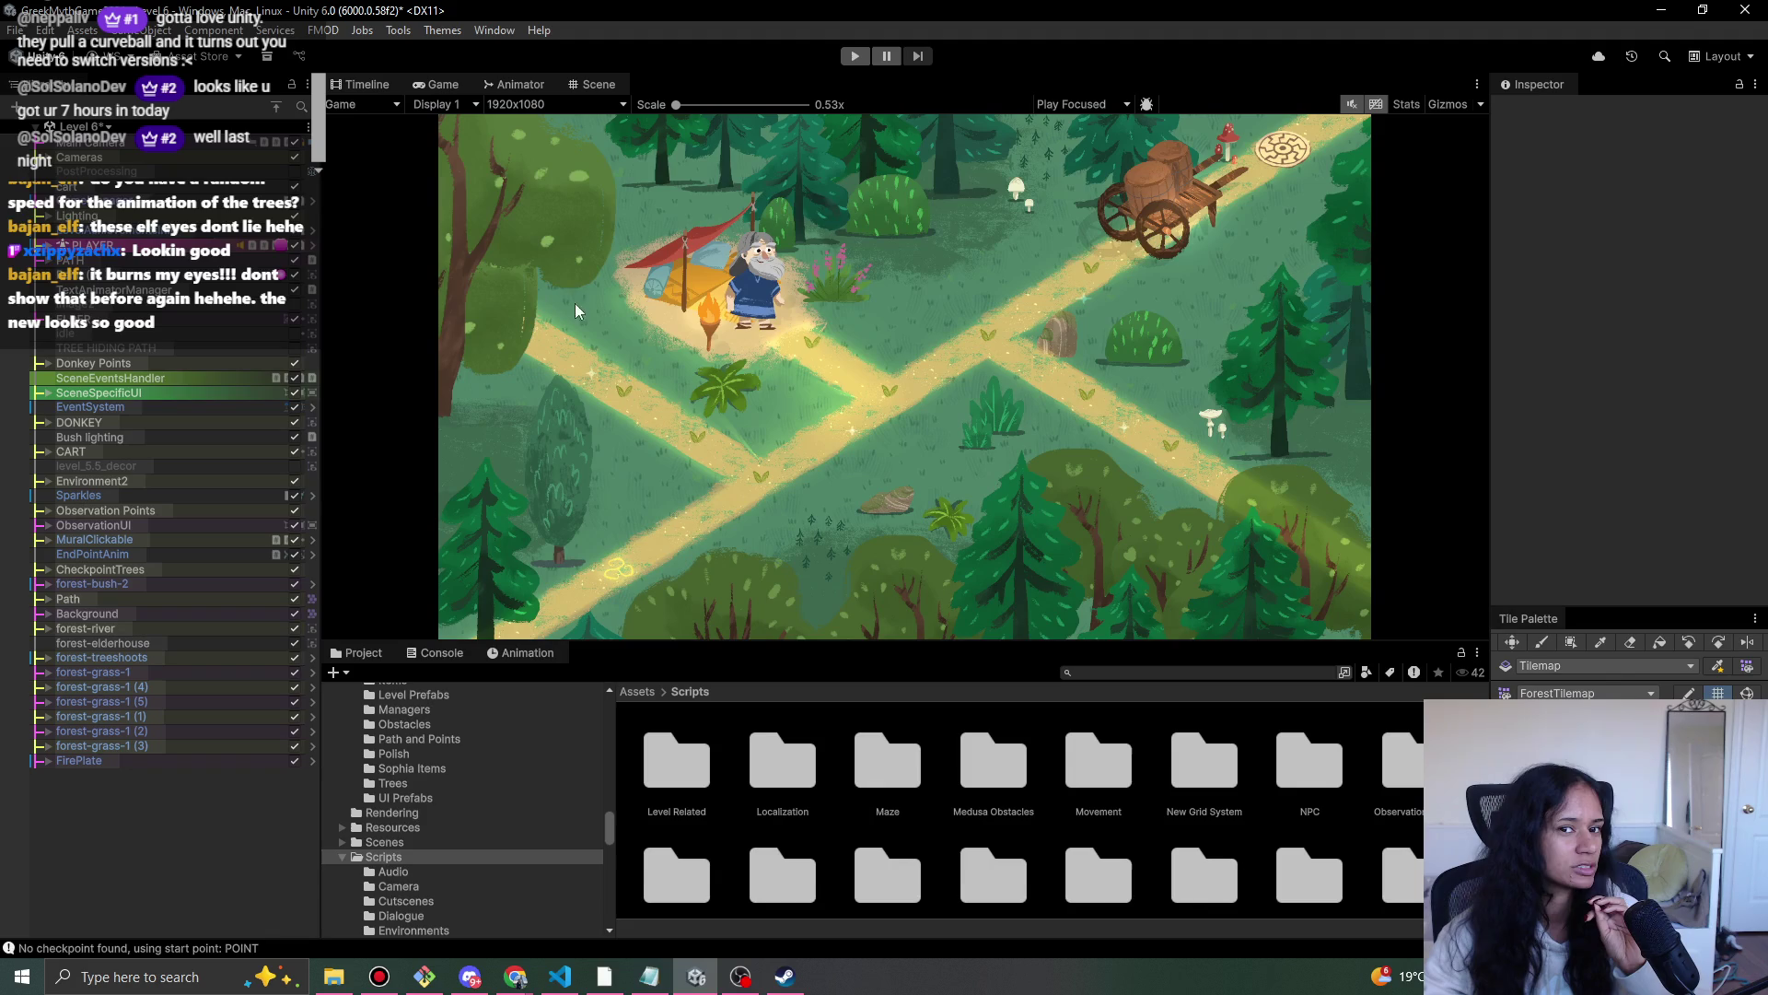
{"action": "left_click", "coordinate": [92, 131]}
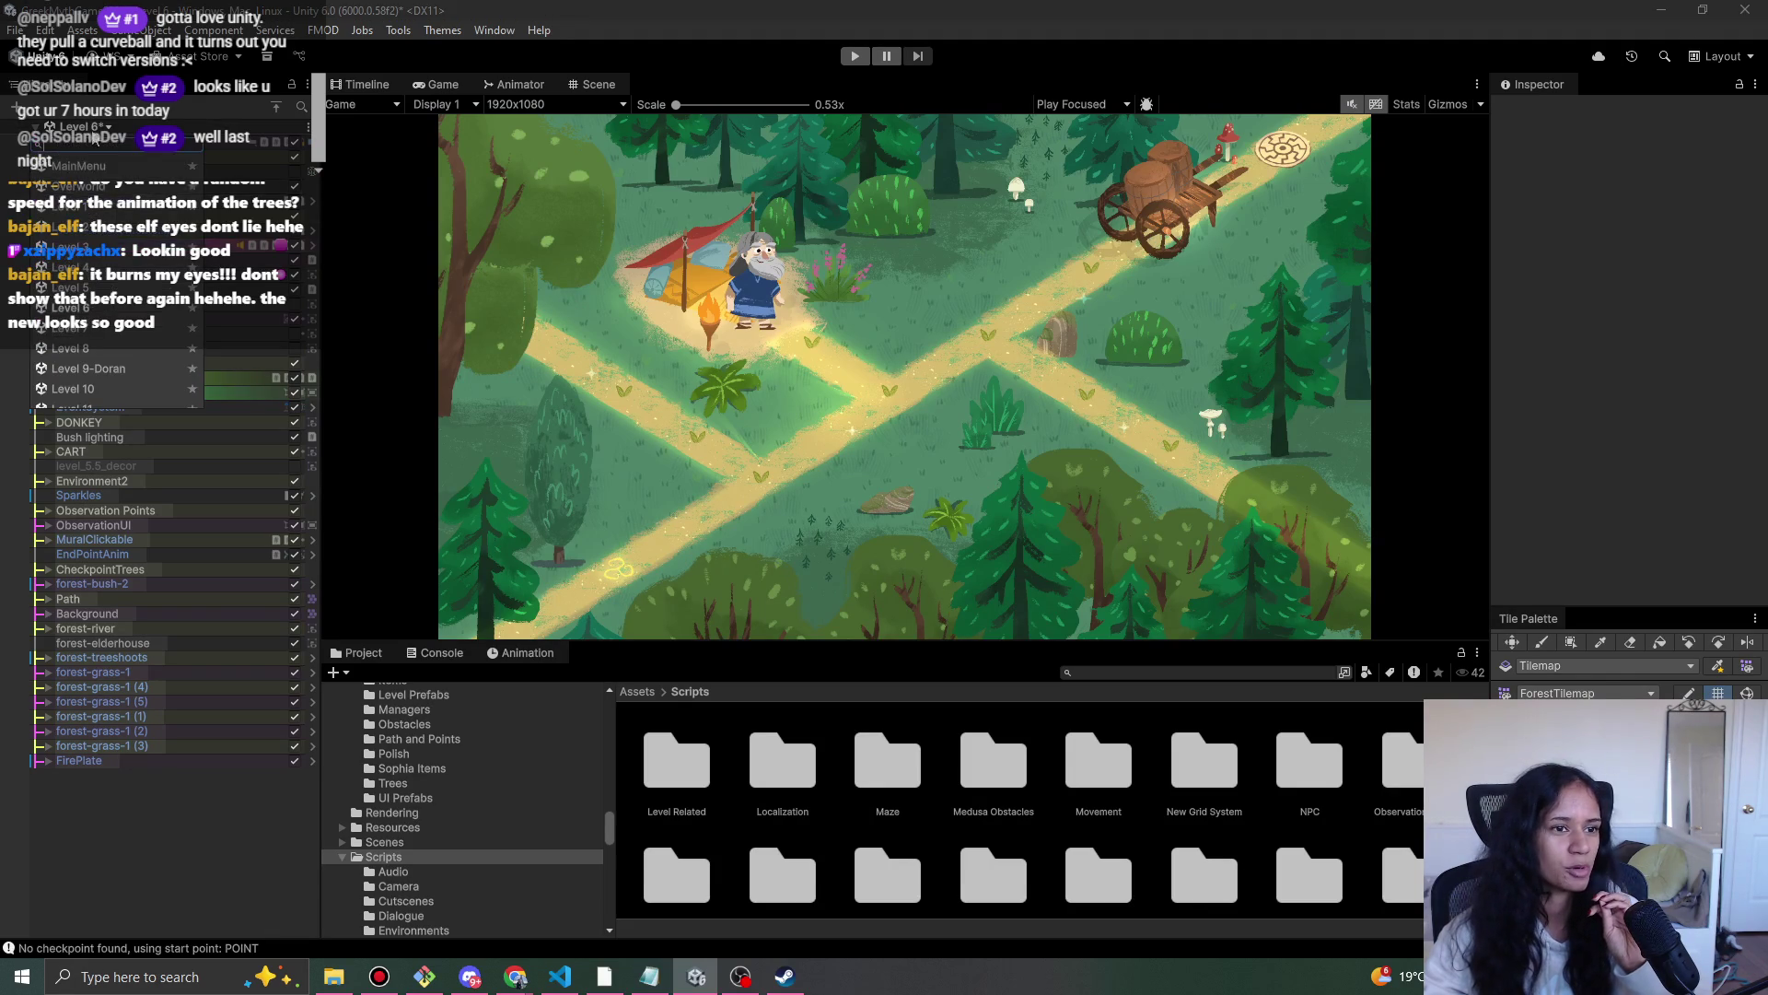
- Save Level 6, open Level 7, and end its brief play-test
{"action": "left_click", "coordinate": [107, 336]}
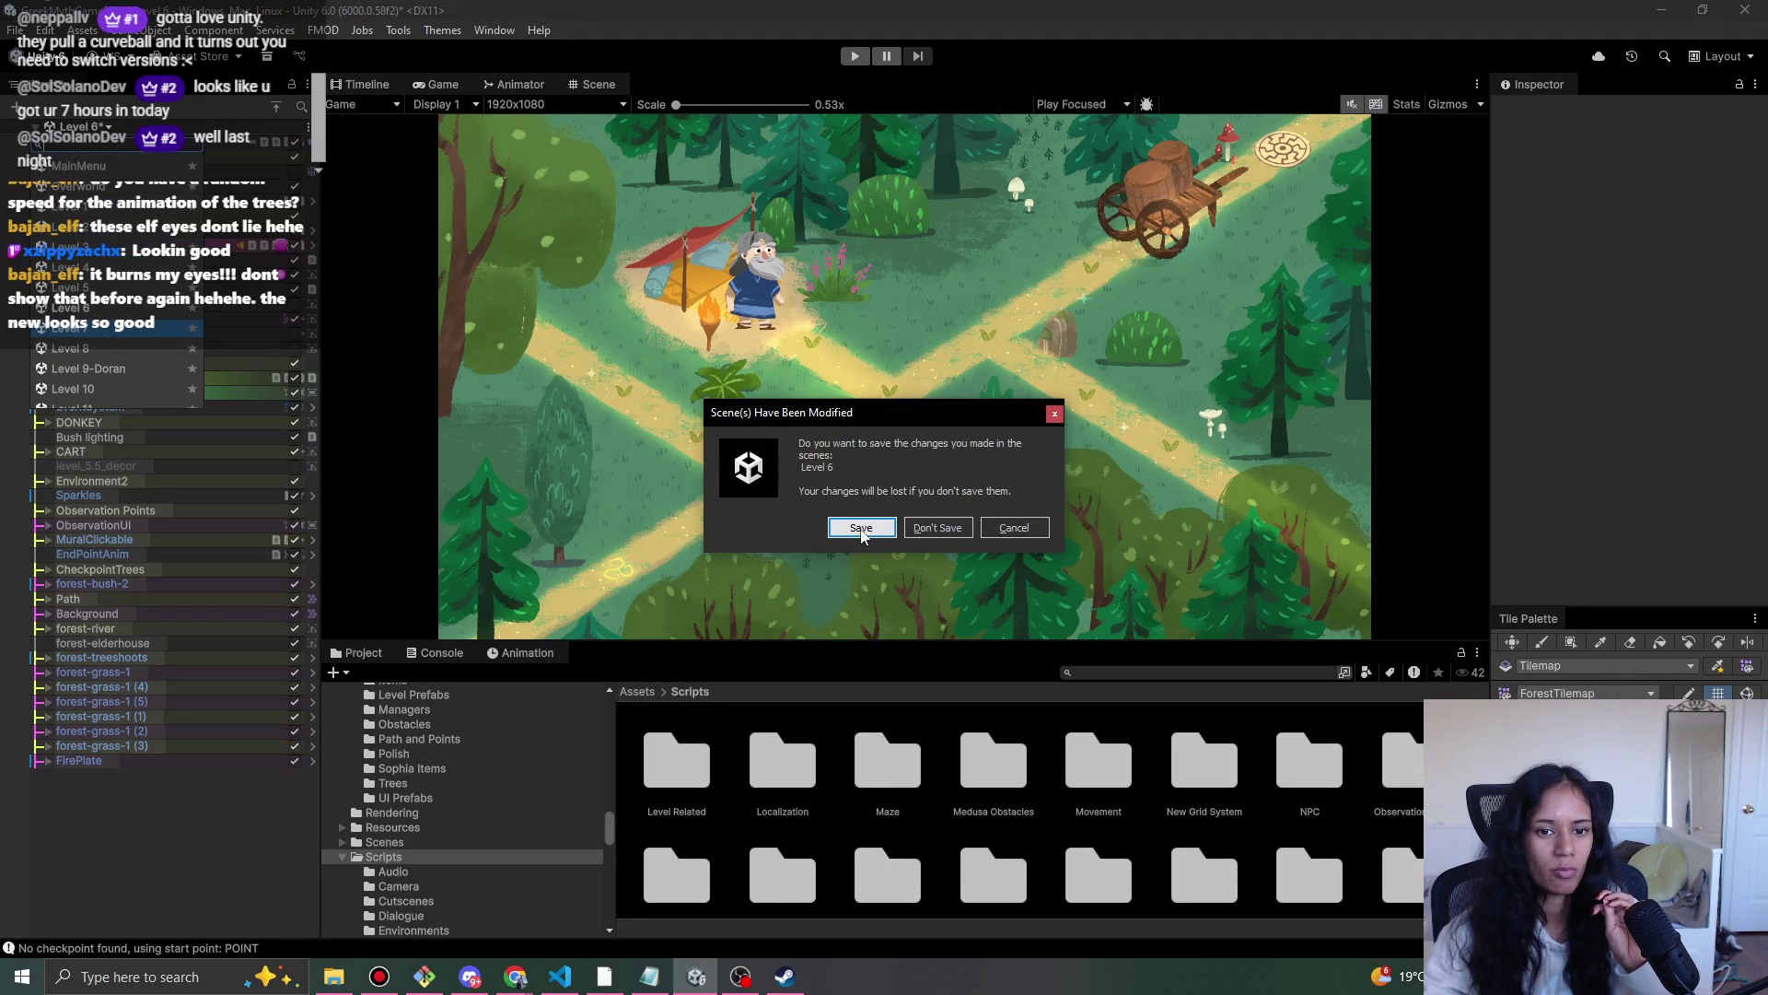
{"action": "left_click", "coordinate": [946, 530]}
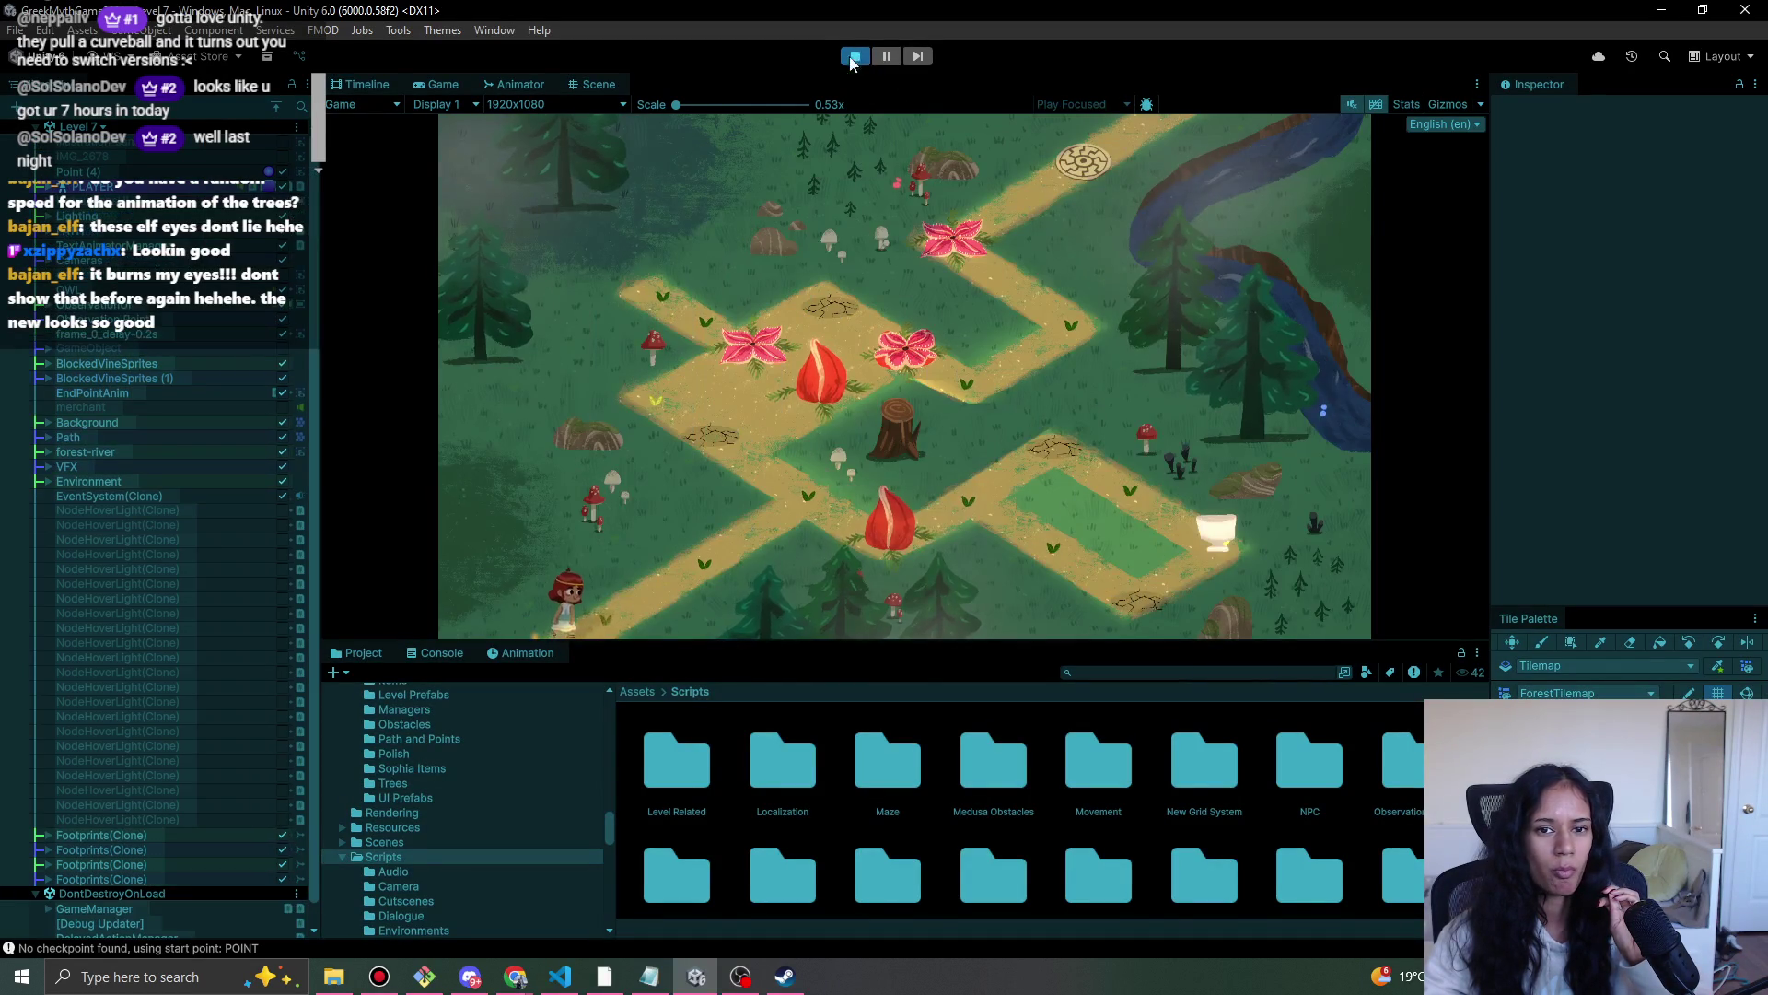
{"action": "left_click", "coordinate": [856, 57]}
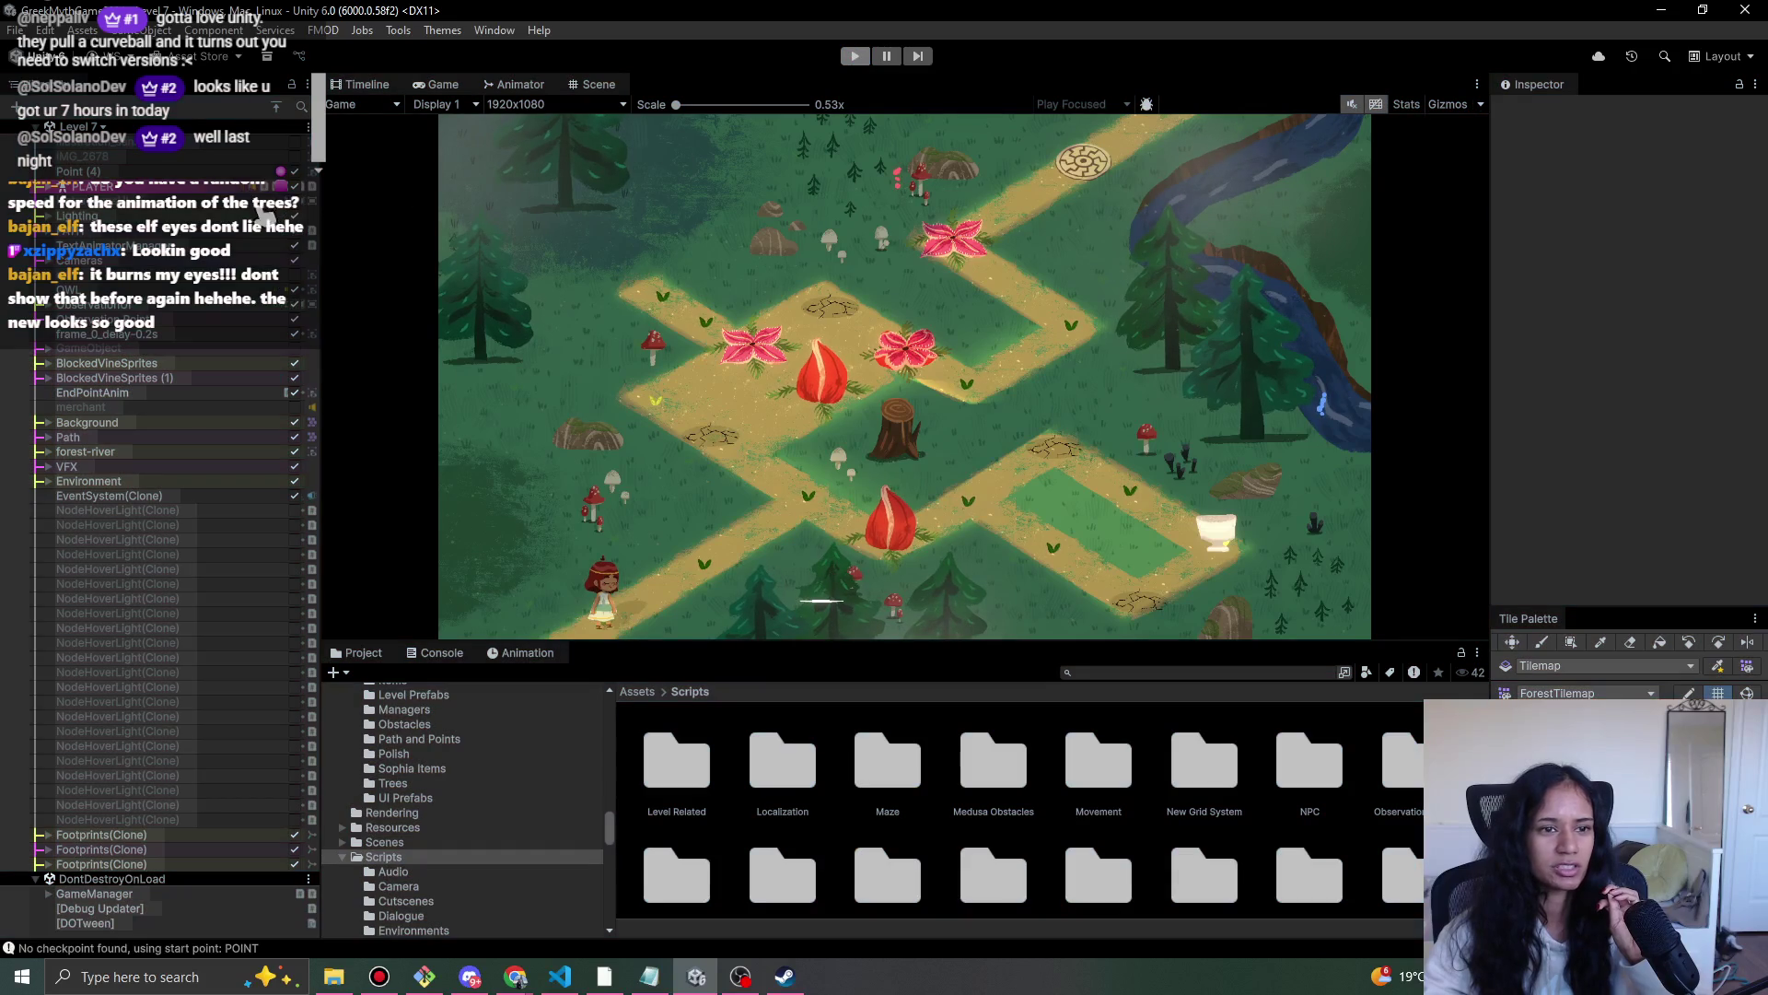
- Choose Level 8 from the scene list and save Level 7 when prompted
{"action": "left_click", "coordinate": [85, 127]}
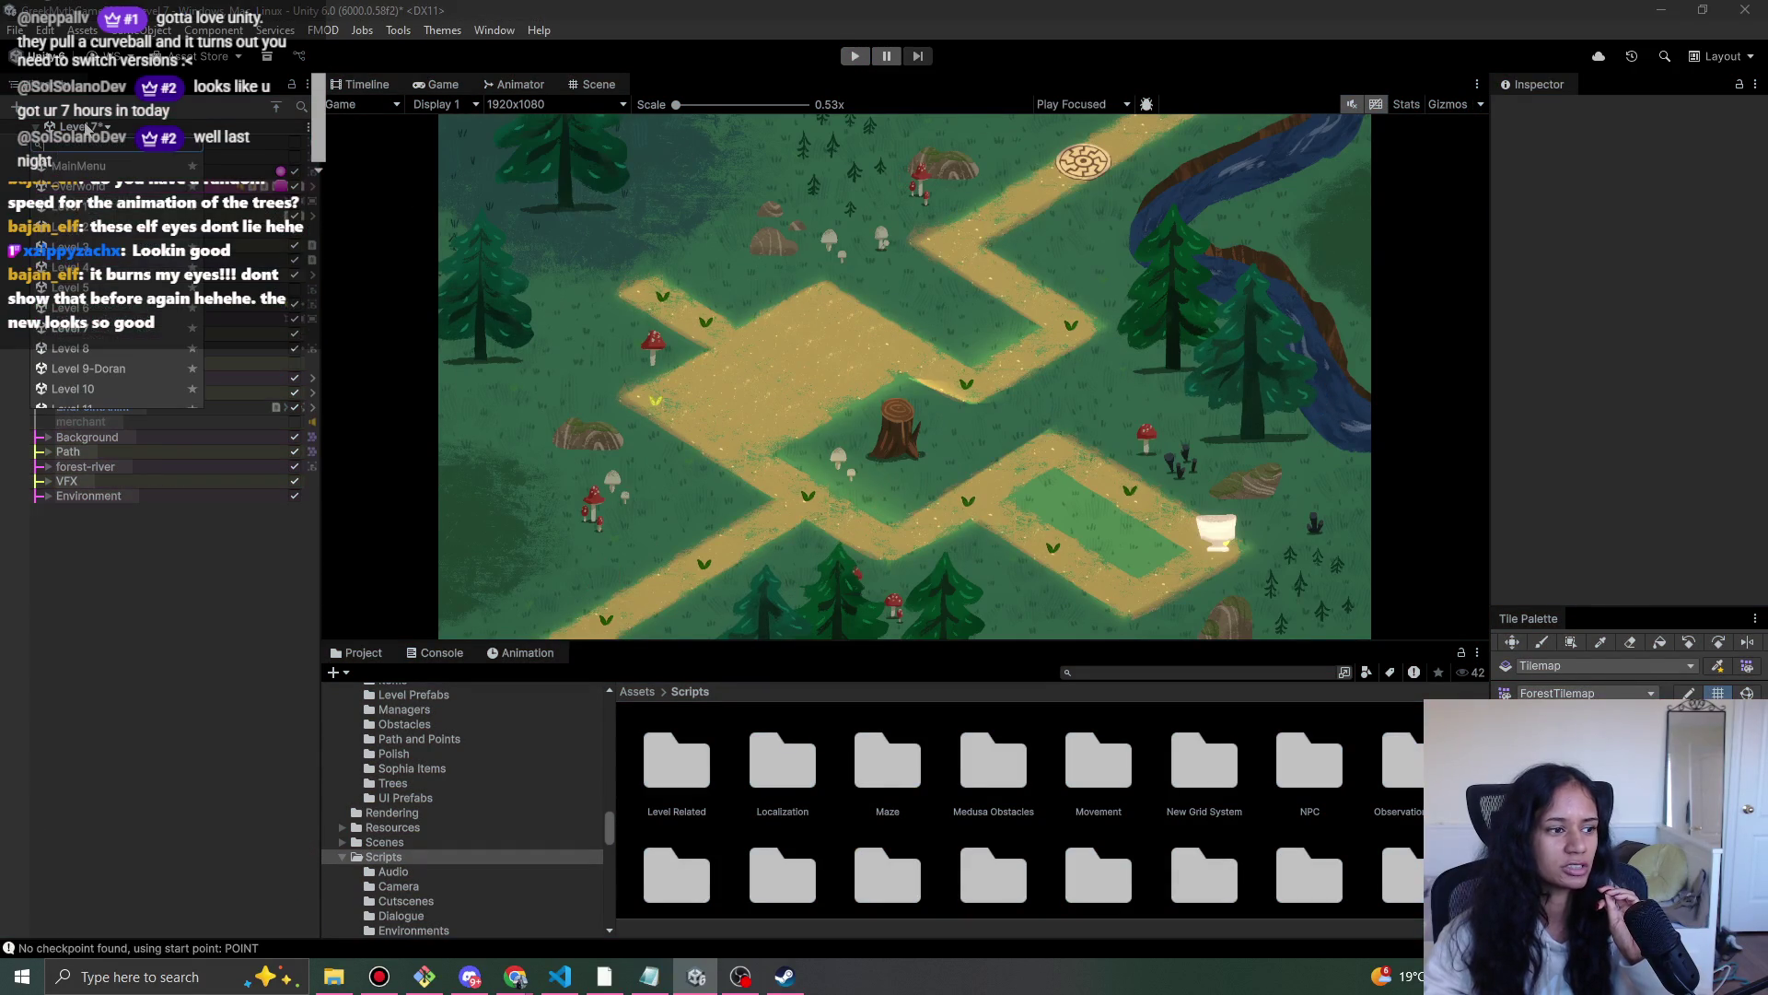
{"action": "left_click", "coordinate": [88, 350]}
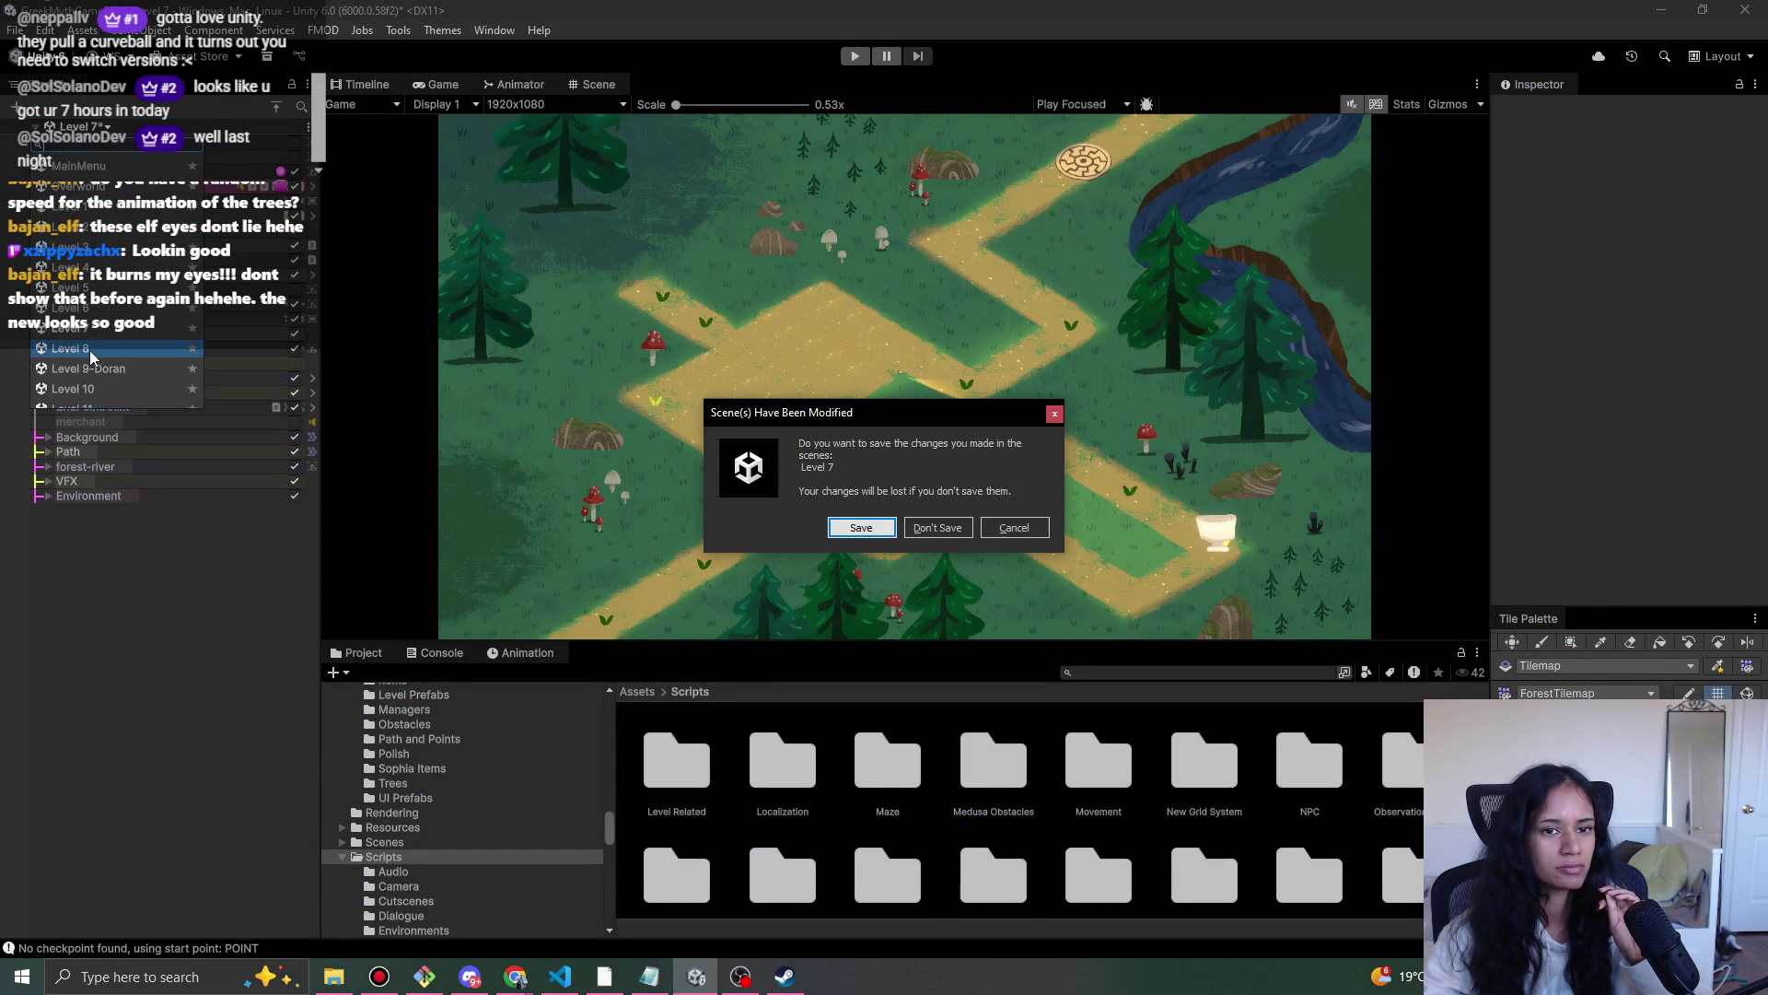
{"action": "left_click", "coordinate": [867, 524]}
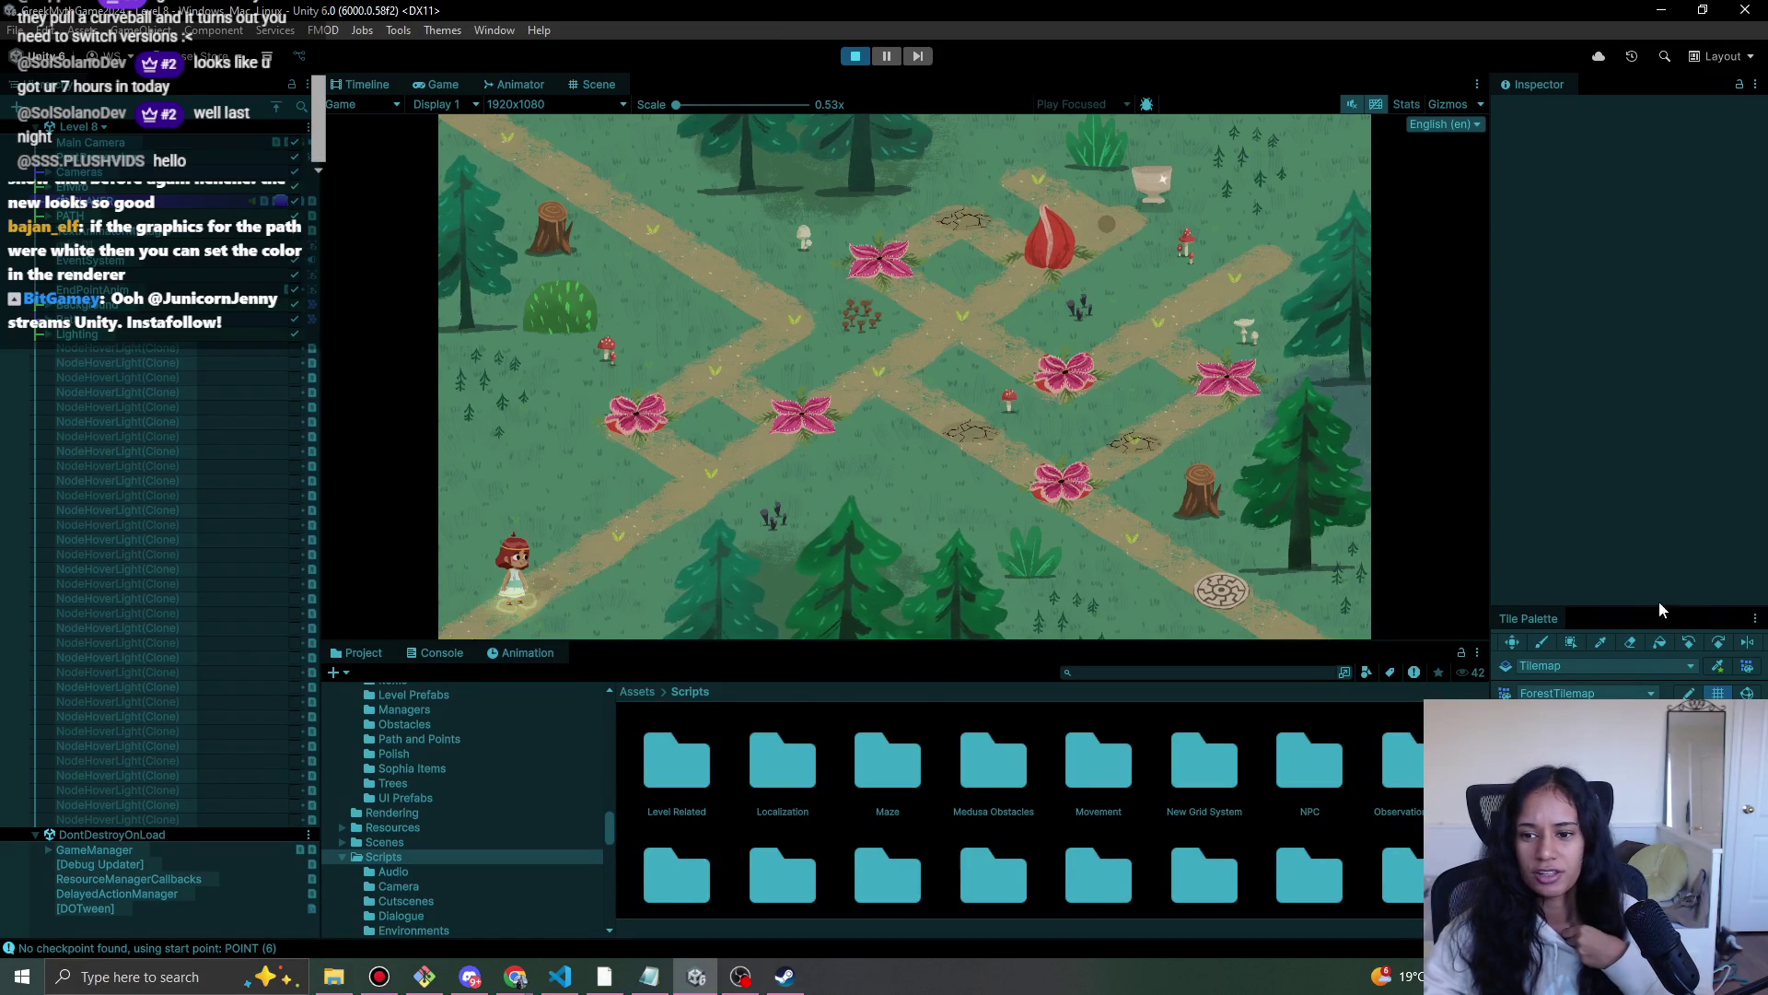
- Enlarge the Tile Palette, then walk the girl up-right through Level 8's maze and stop playing
{"action": "left_click_drag", "start_coordinate": [1673, 615], "coordinate": [1635, 477]}
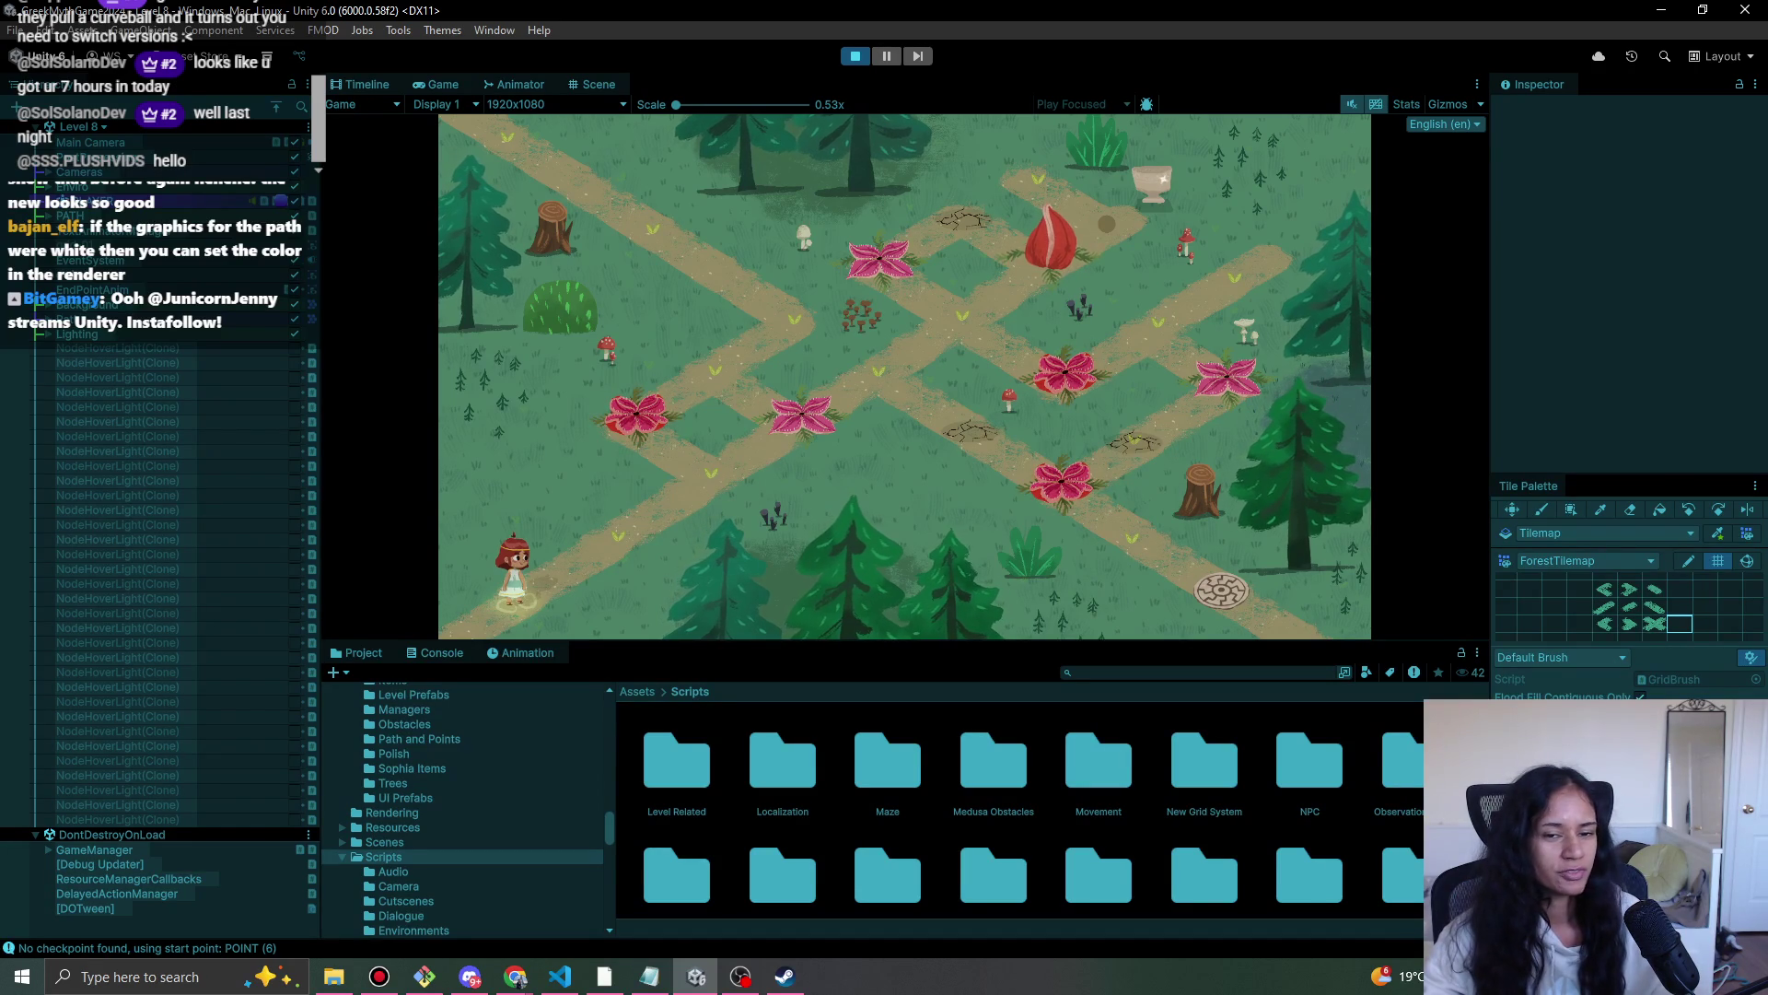
{"action": "left_click", "coordinate": [645, 546]}
{"action": "left_click", "coordinate": [714, 498]}
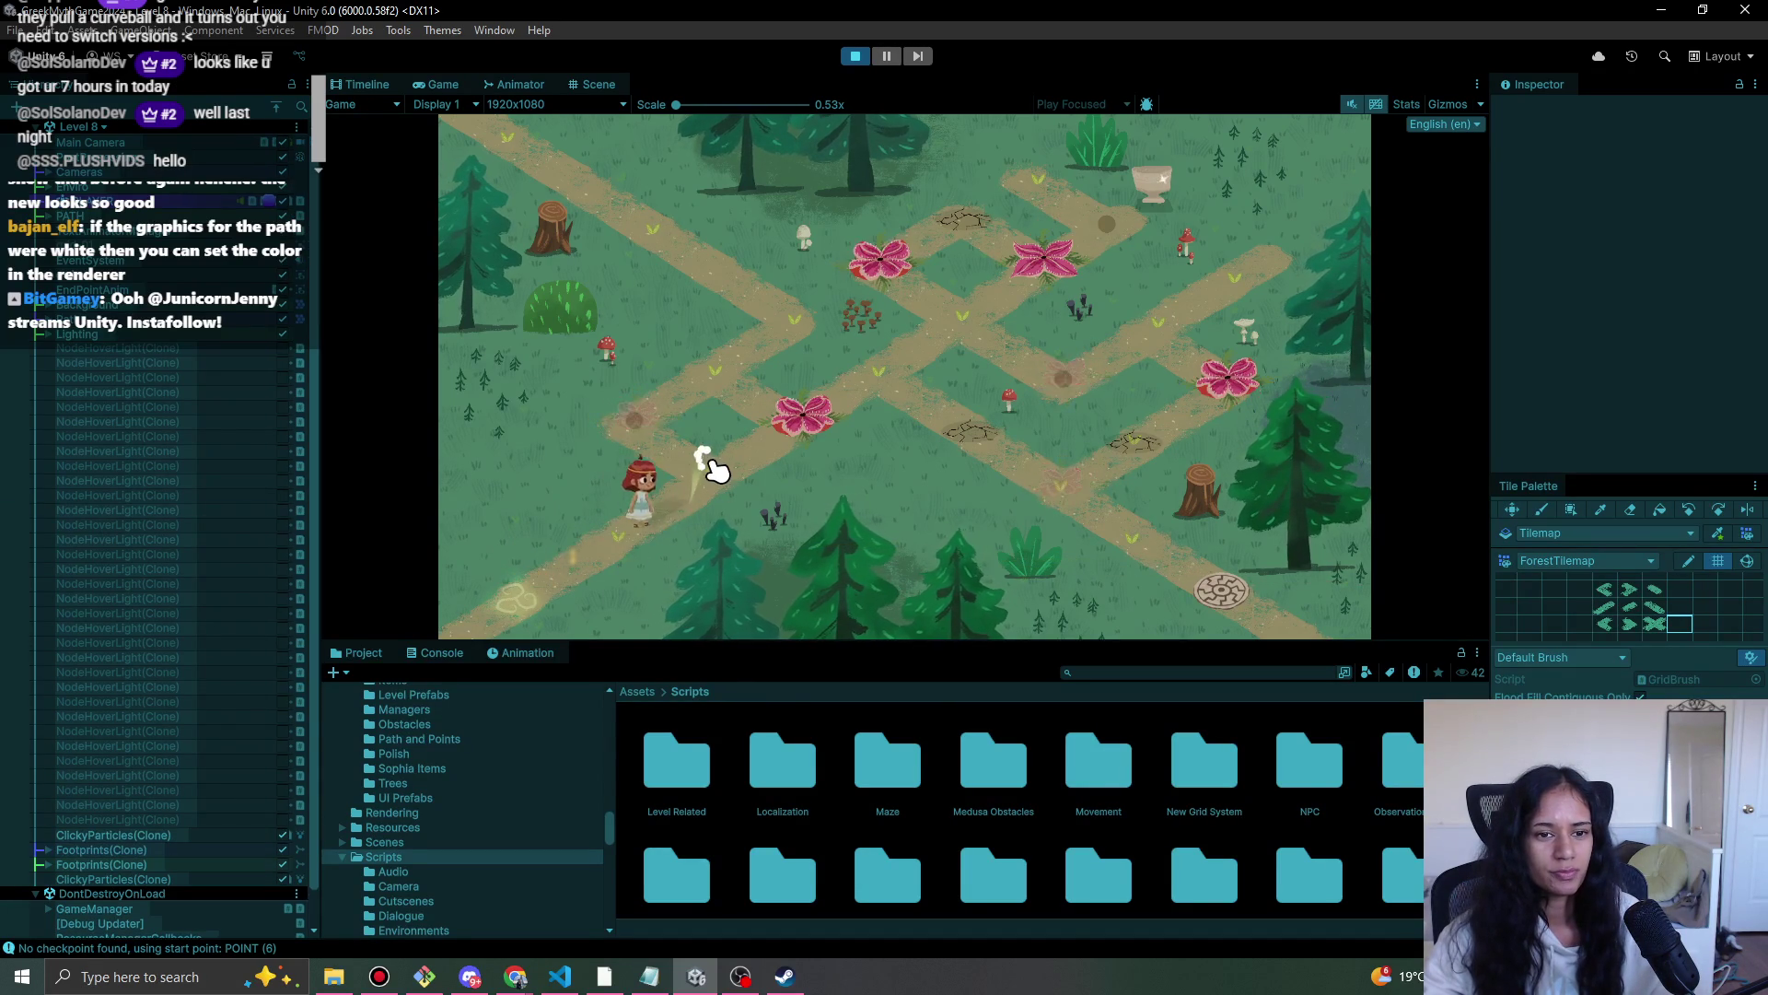
{"action": "left_click", "coordinate": [606, 542]}
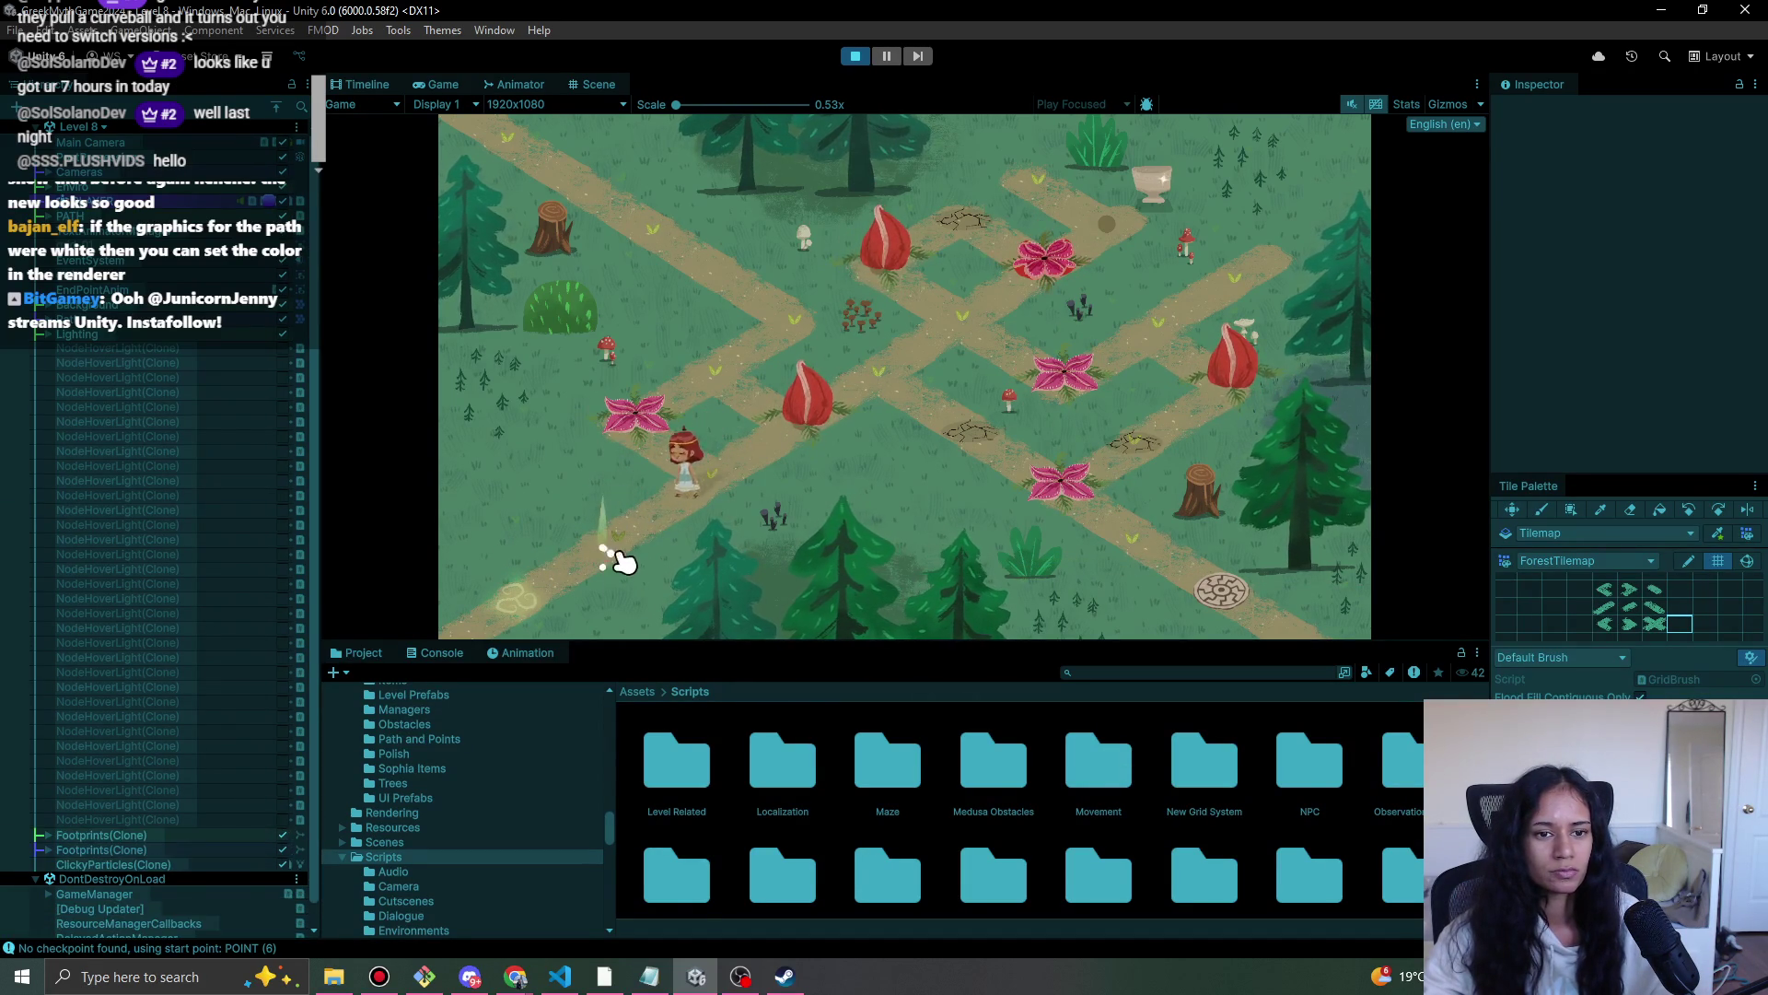
{"action": "left_click", "coordinate": [722, 485]}
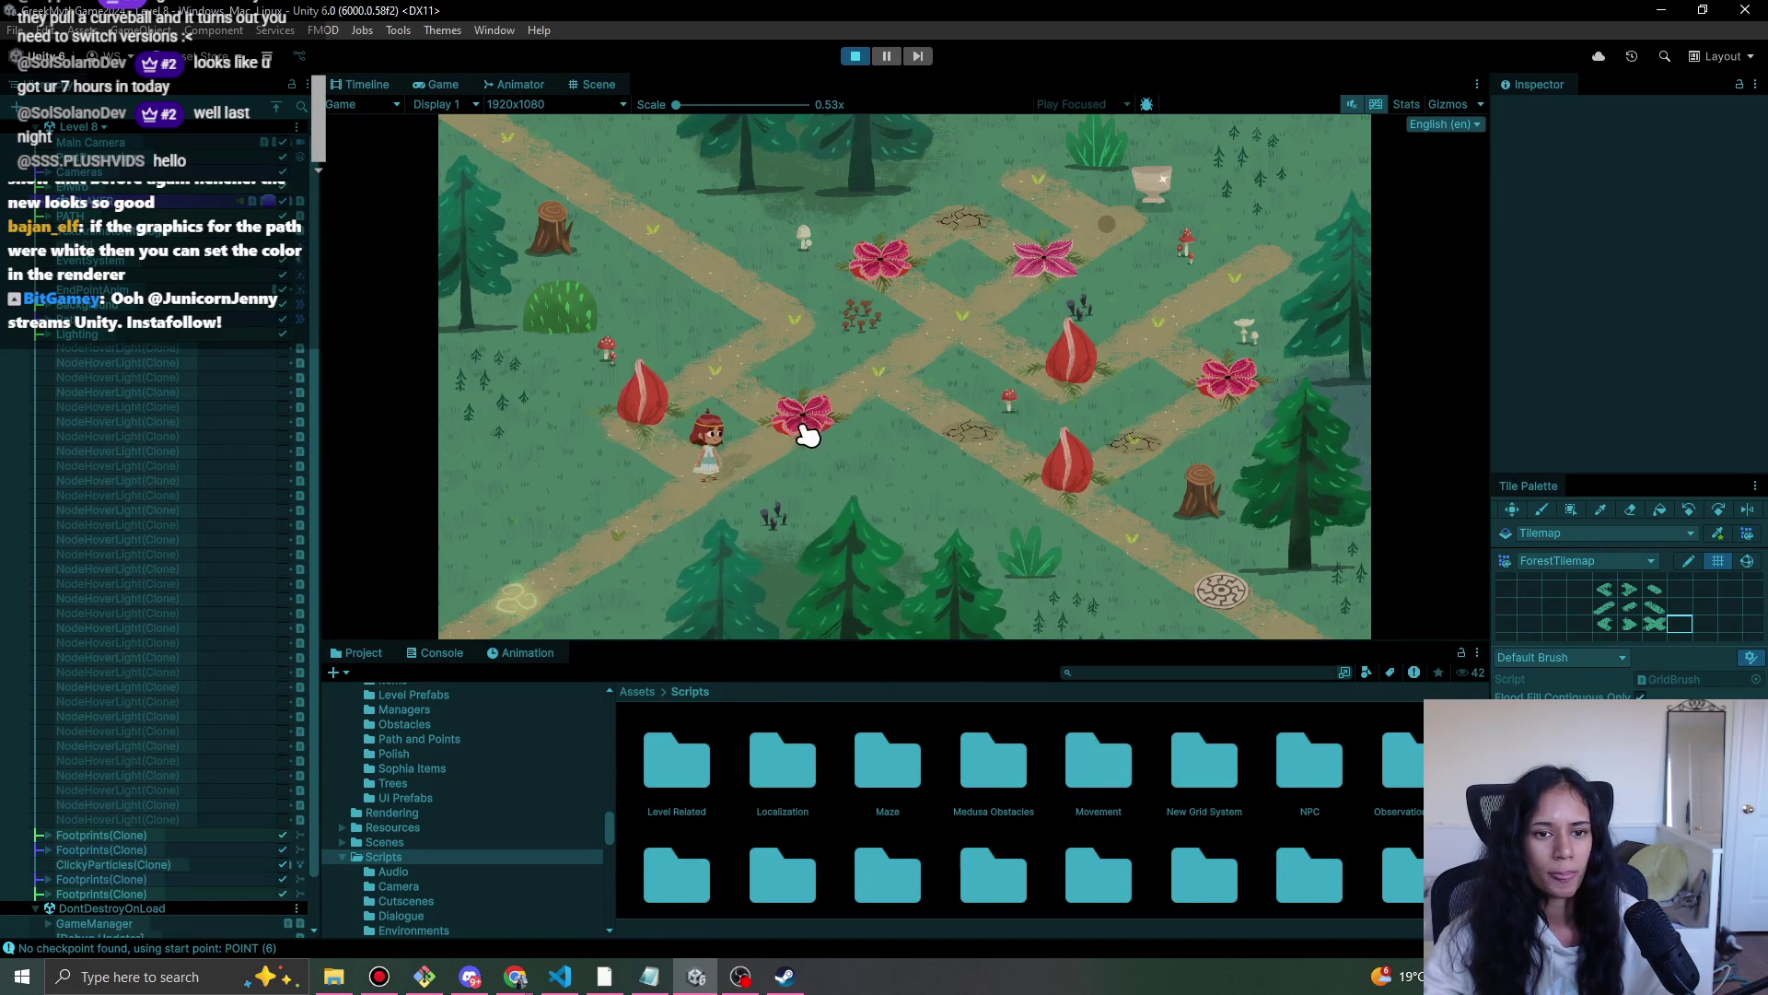
{"action": "left_click", "coordinate": [637, 573]}
{"action": "left_click", "coordinate": [833, 395]}
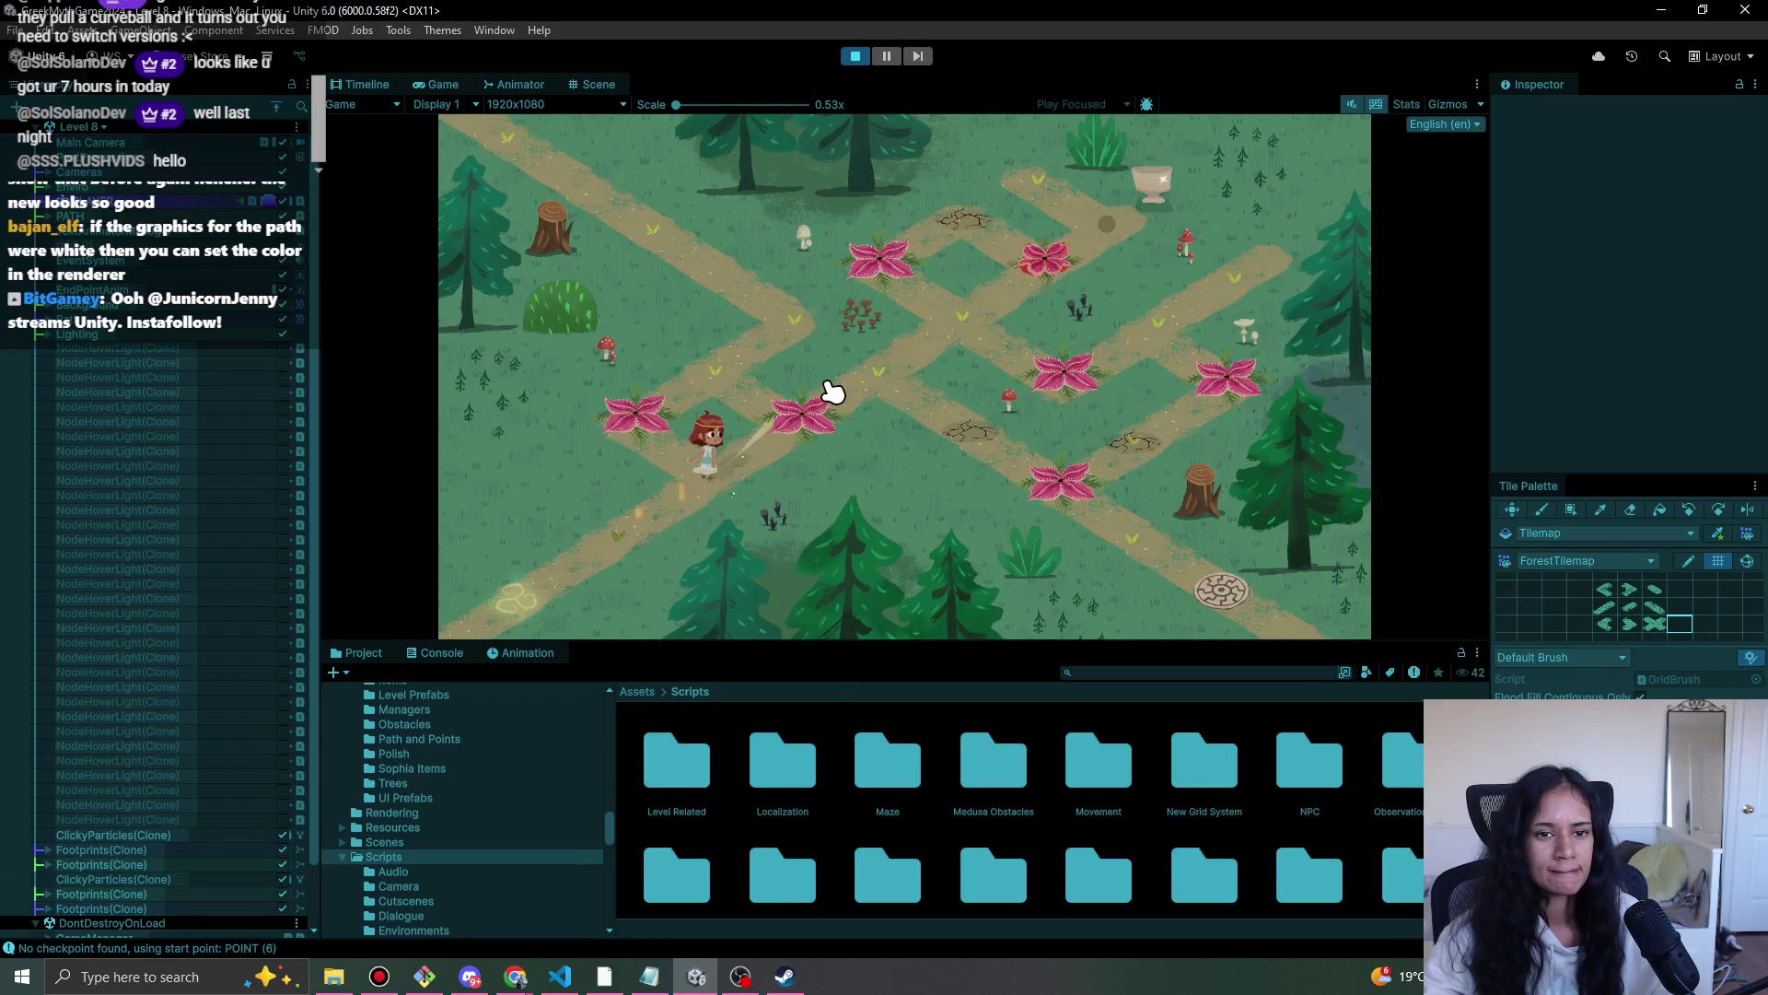
{"action": "left_click", "coordinate": [1019, 367]}
{"action": "left_click", "coordinate": [979, 328]}
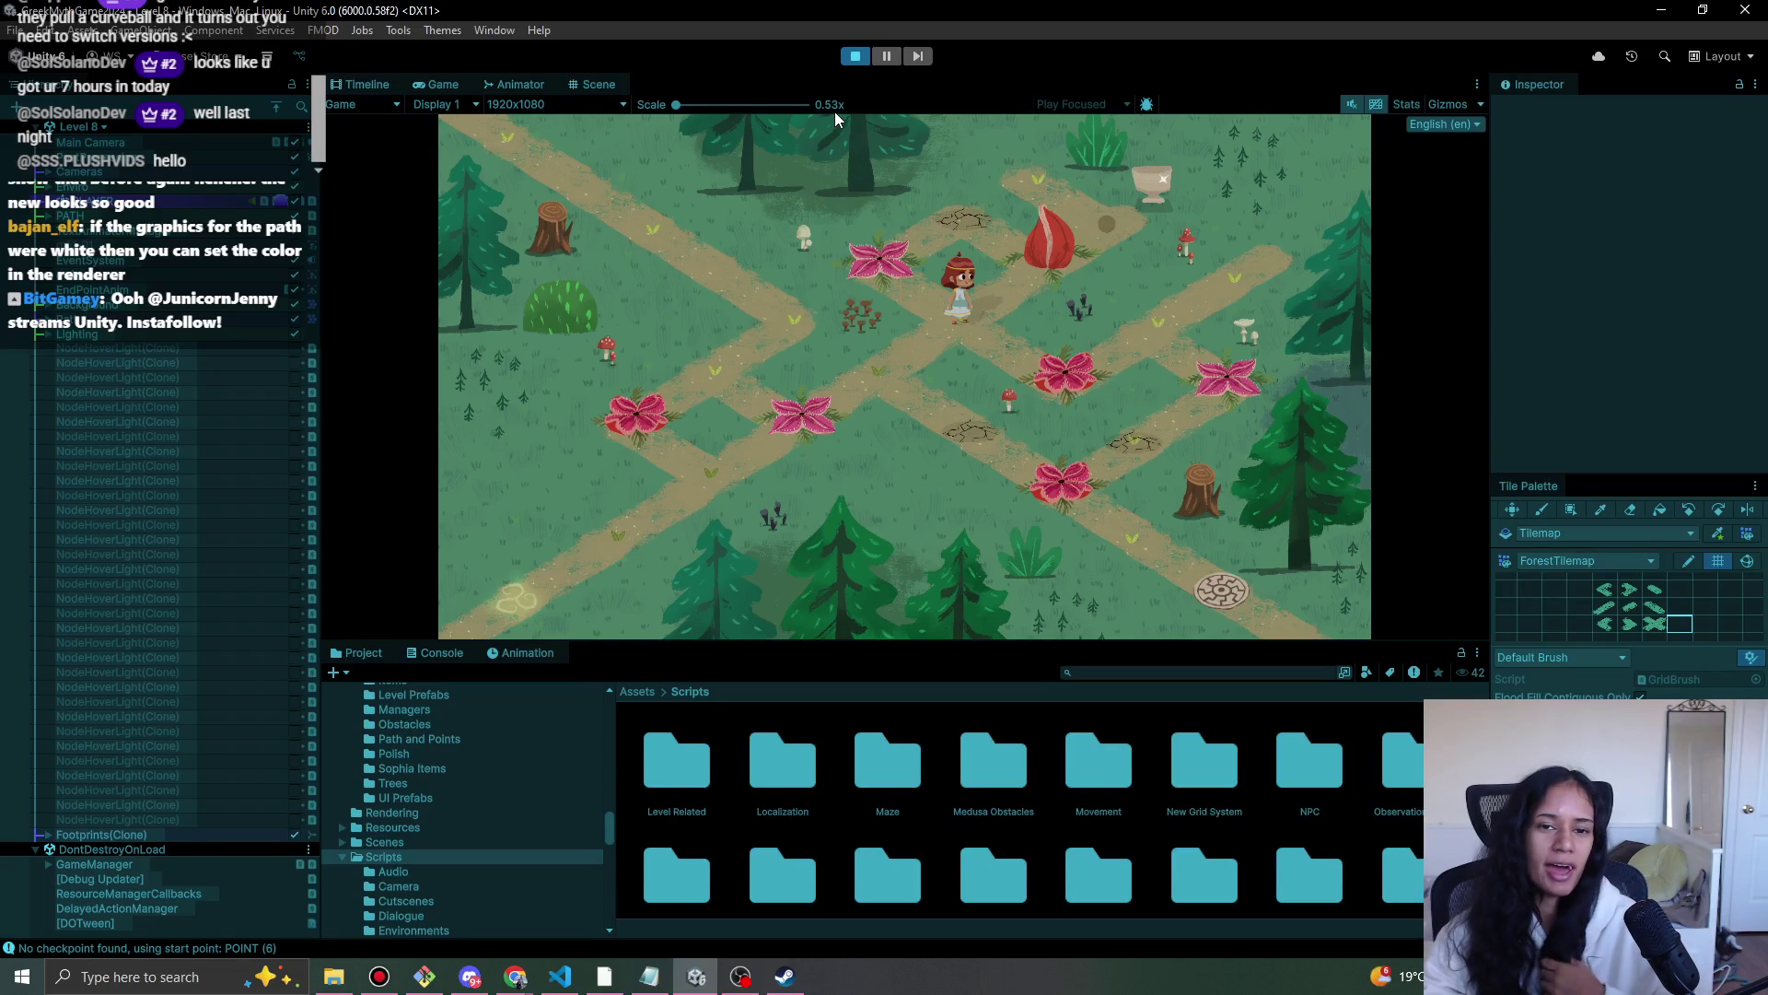
{"action": "left_click", "coordinate": [855, 55]}
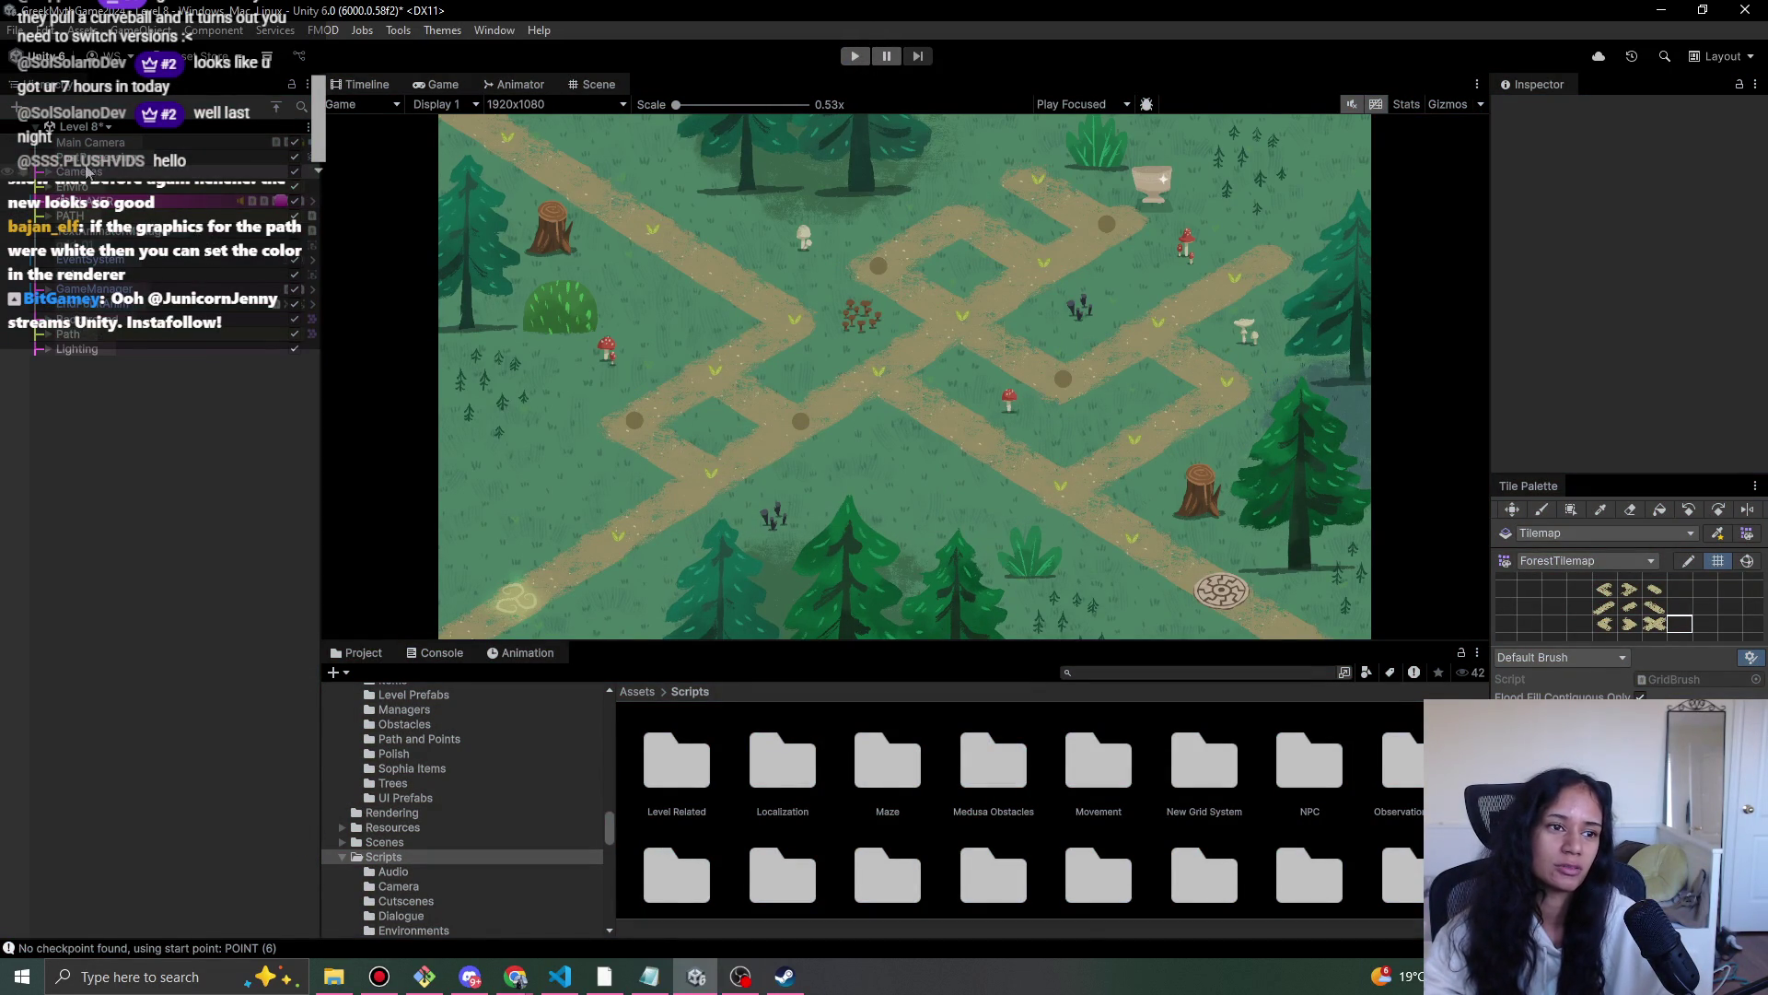
- Expand and collapse the Enviro group, then rerun Level 8, walking the girl up the path
{"action": "left_click", "coordinate": [49, 186]}
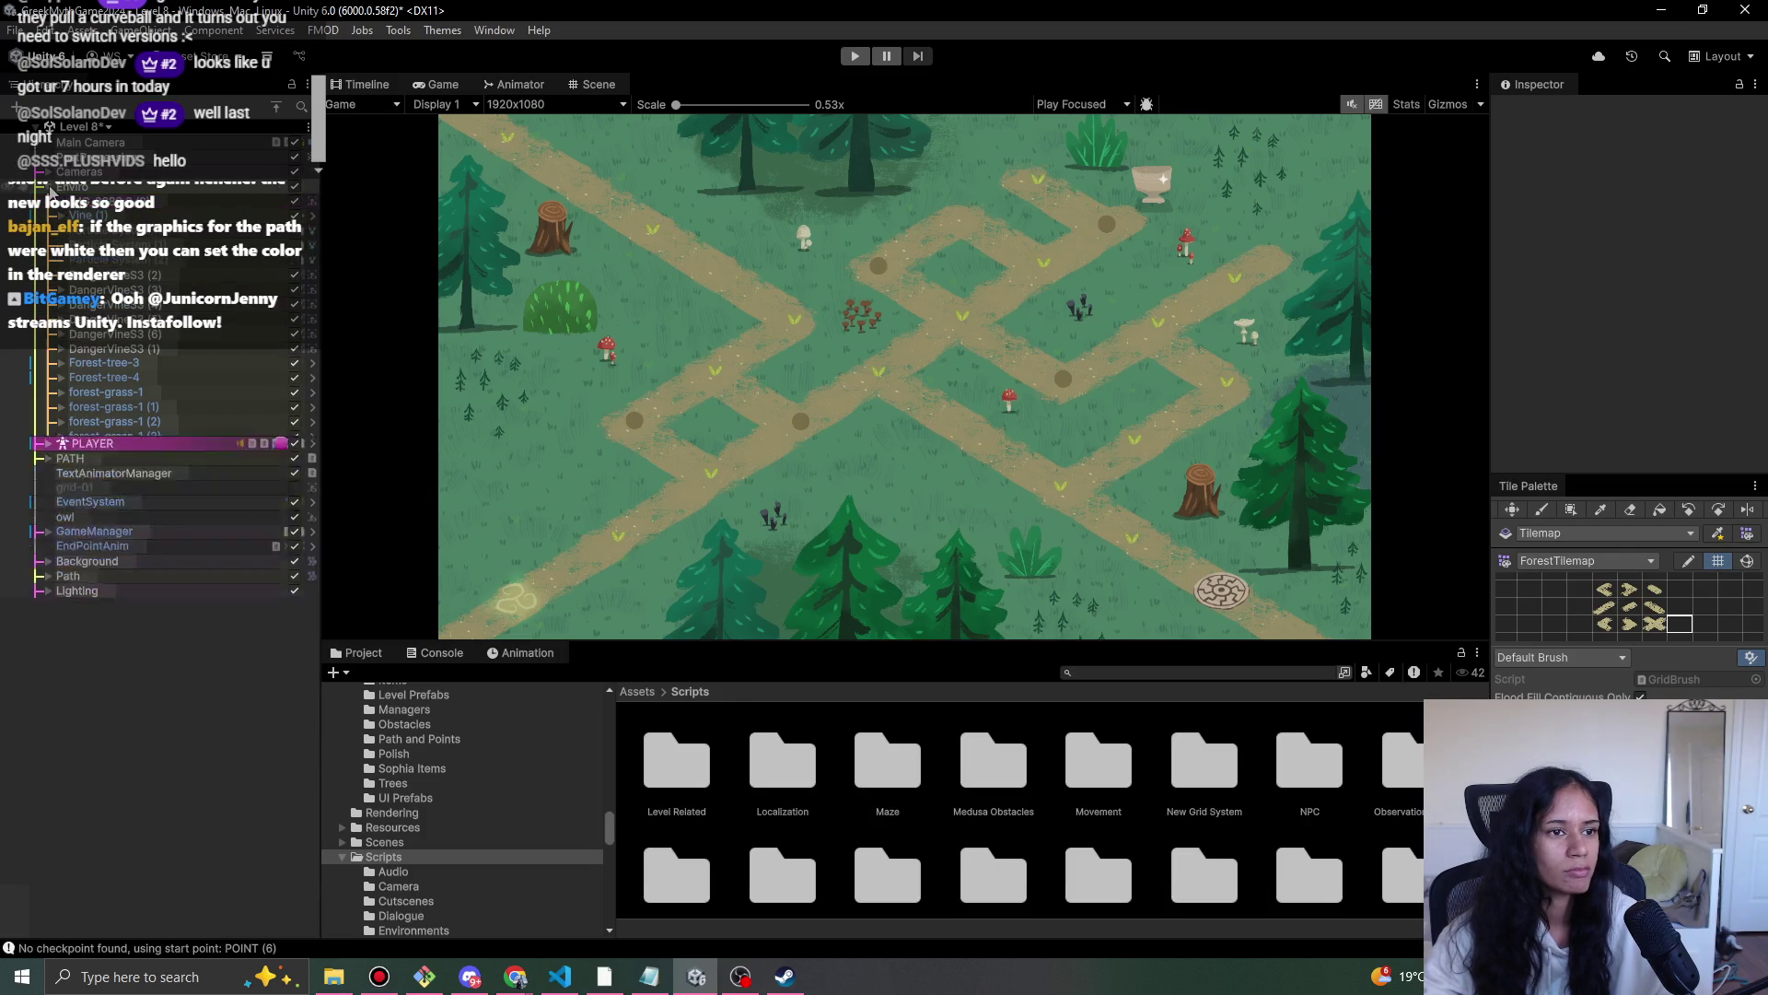
{"action": "left_click", "coordinate": [49, 186]}
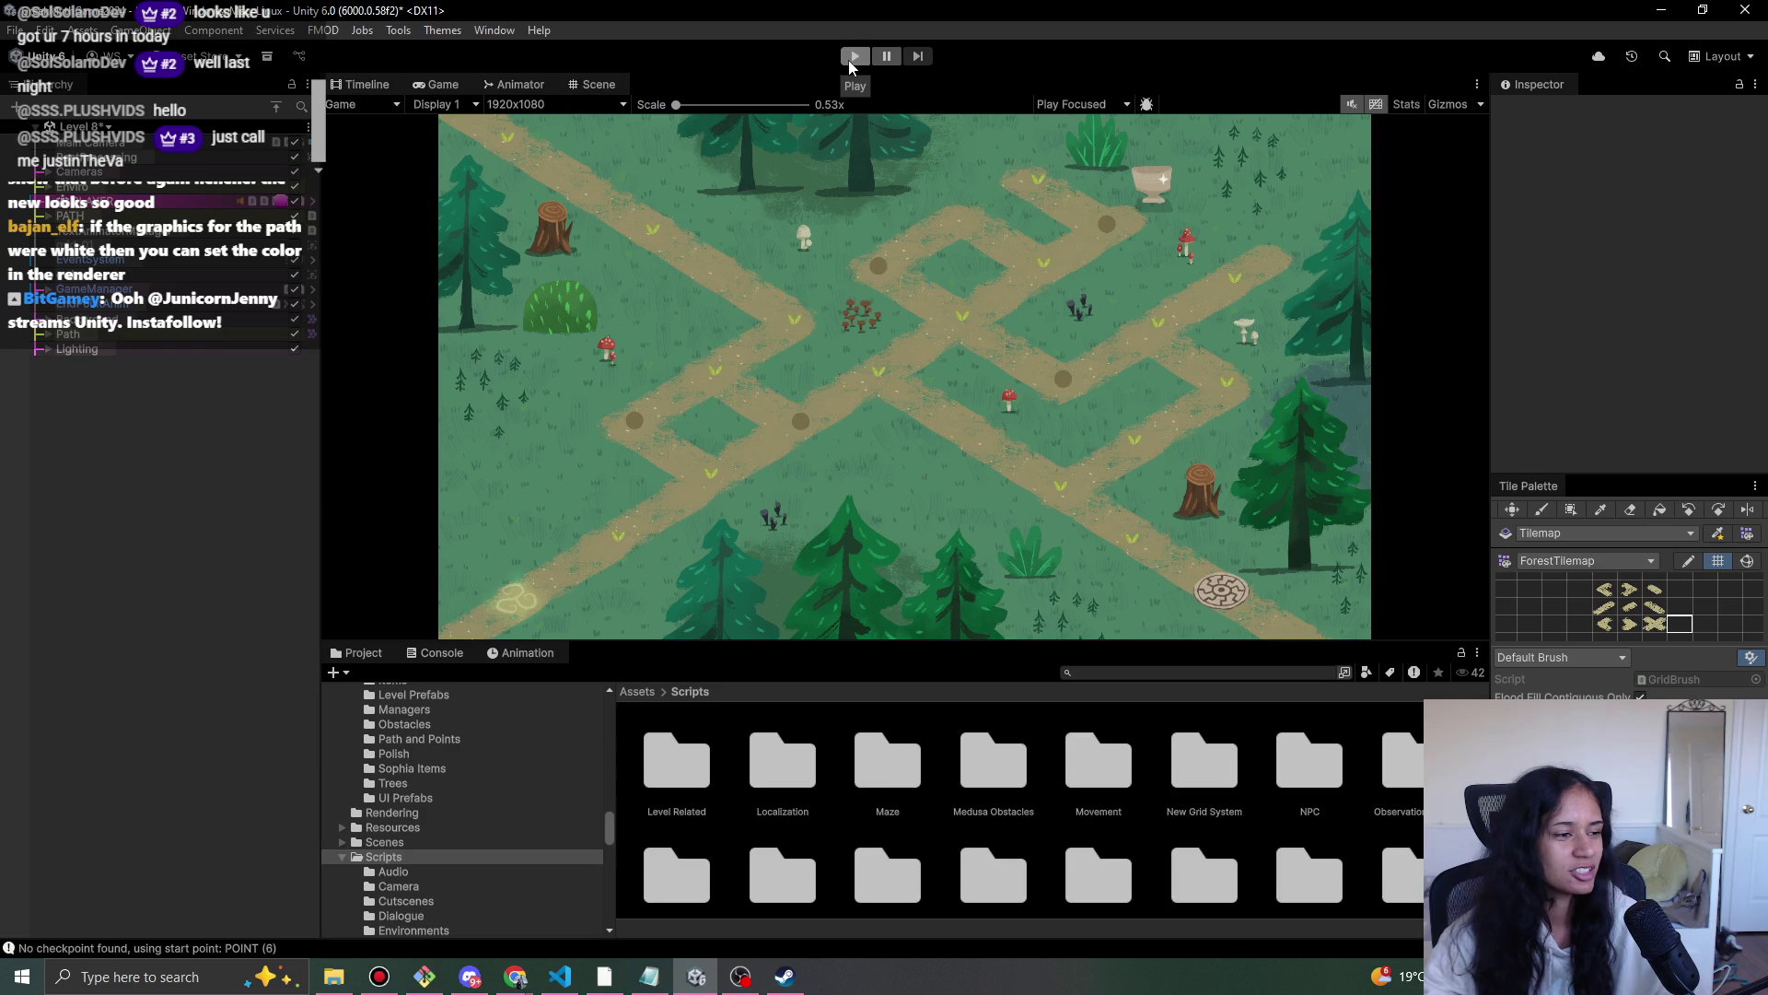
{"action": "left_click", "coordinate": [848, 59]}
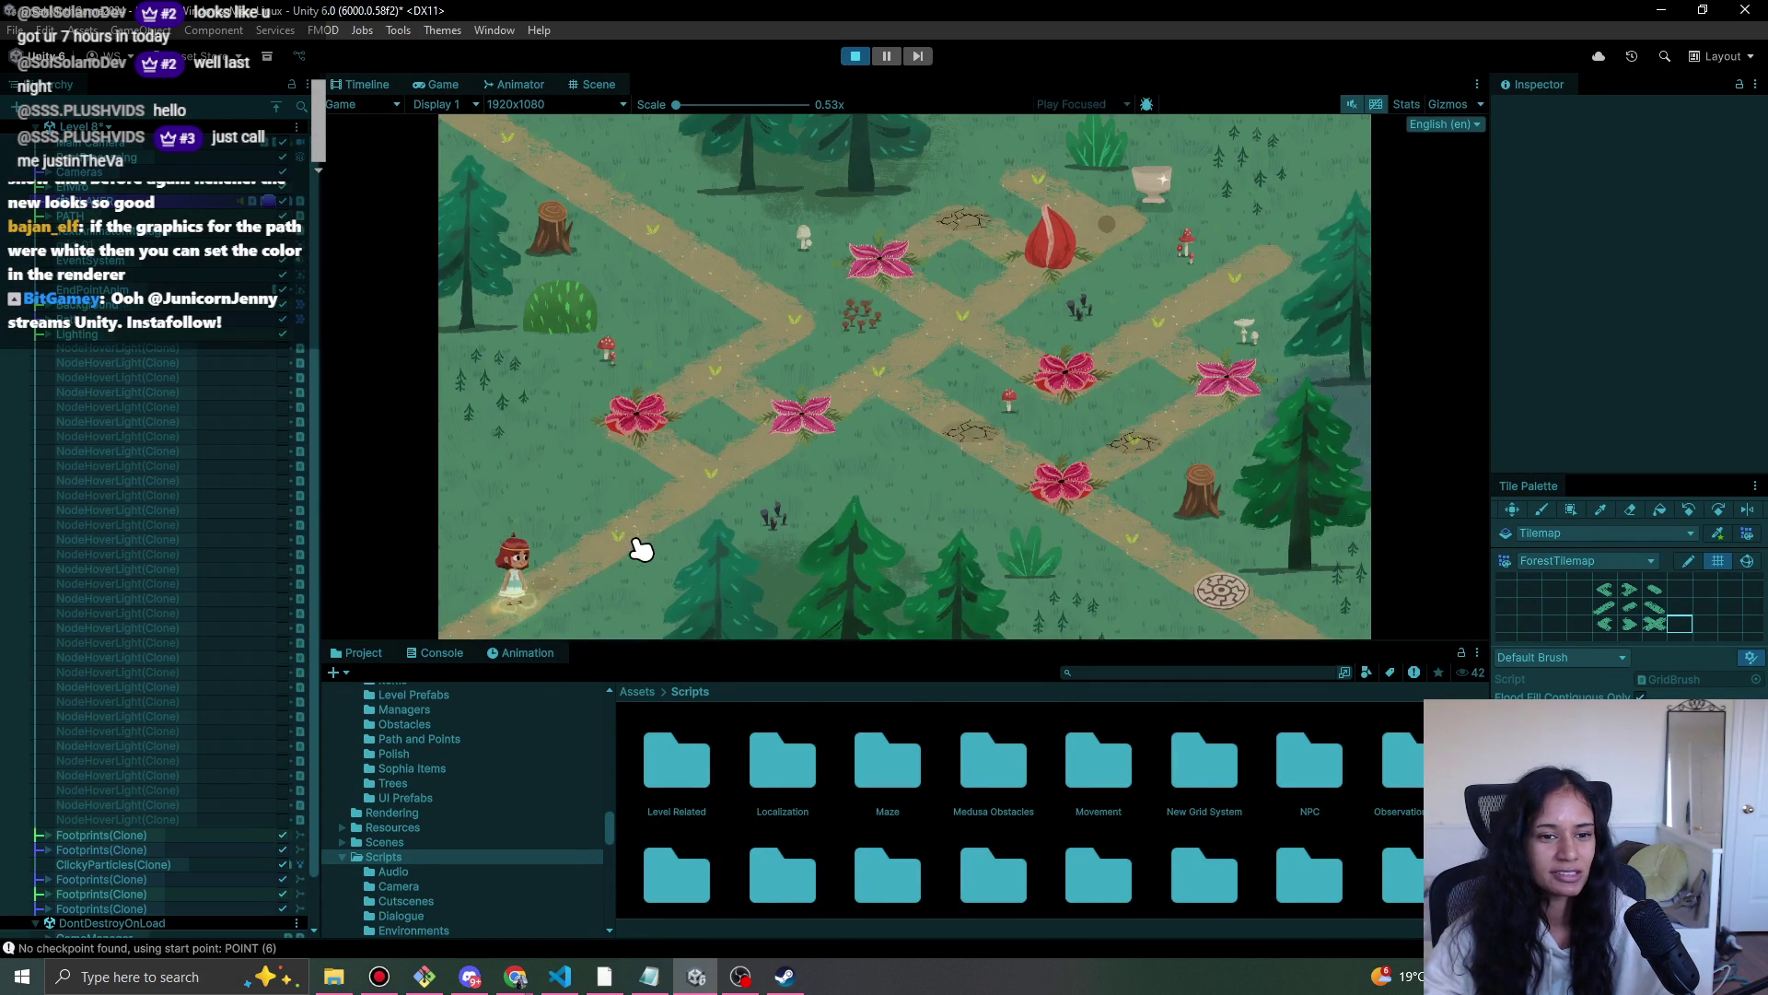
{"action": "left_click", "coordinate": [710, 468]}
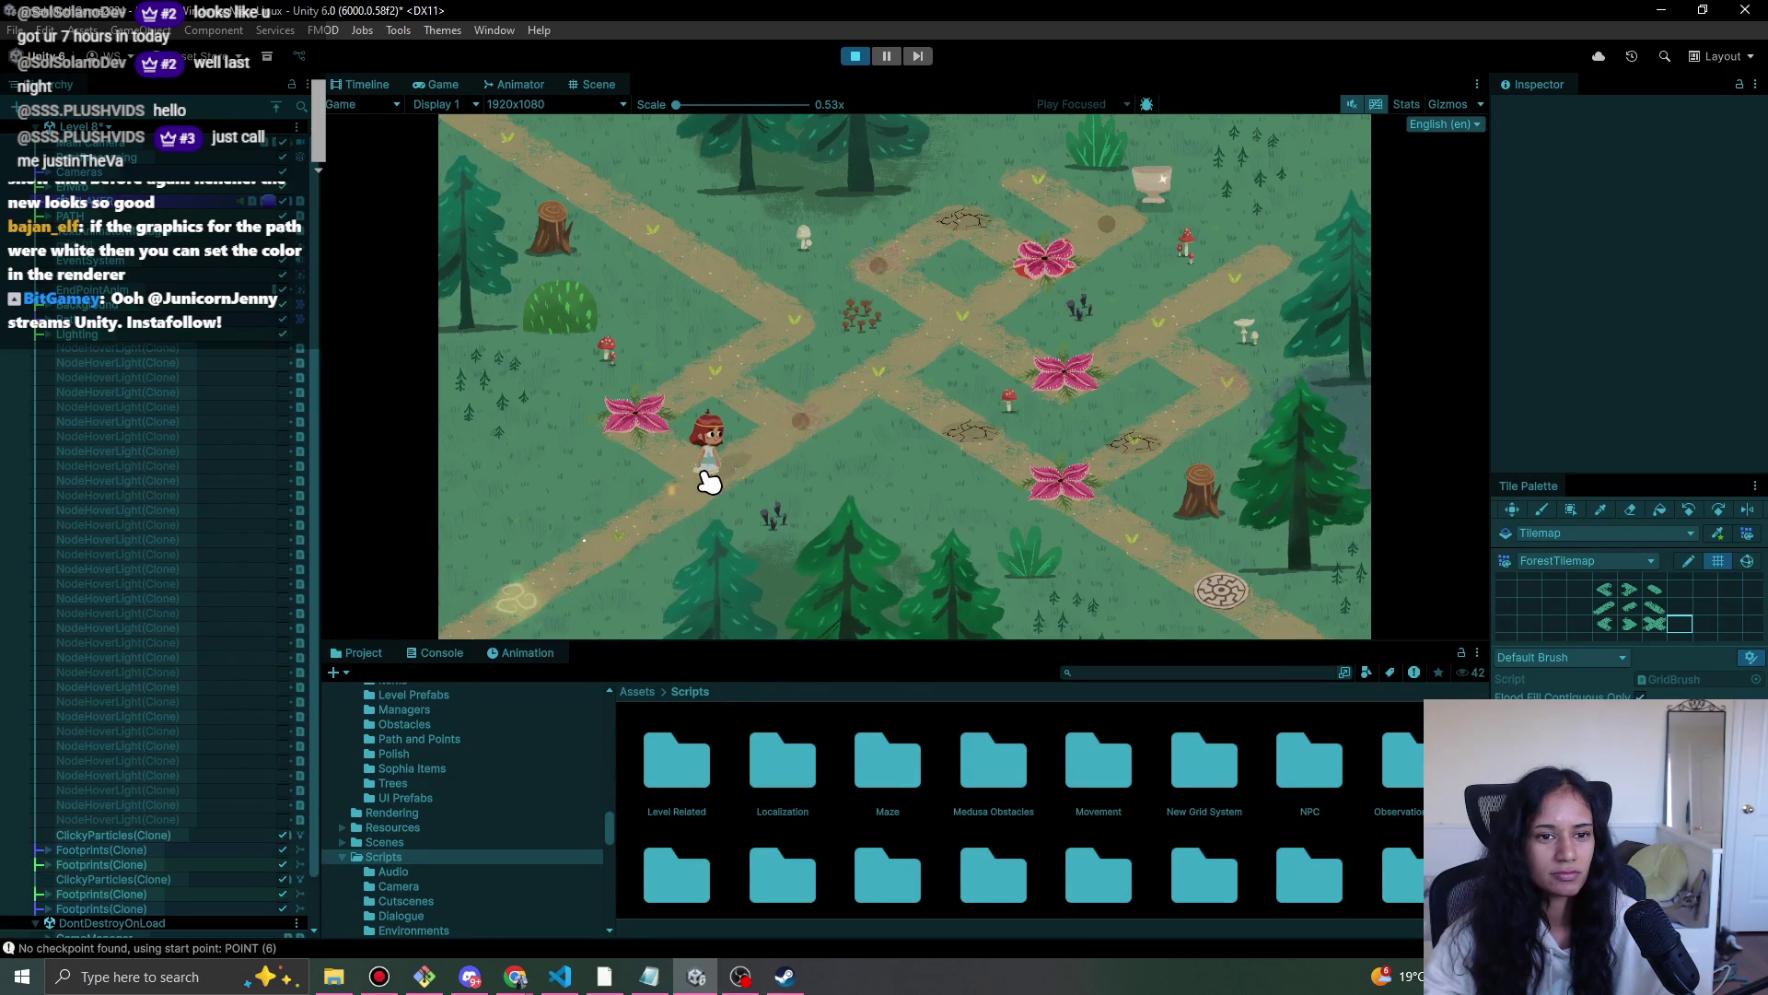
{"action": "left_click", "coordinate": [854, 56]}
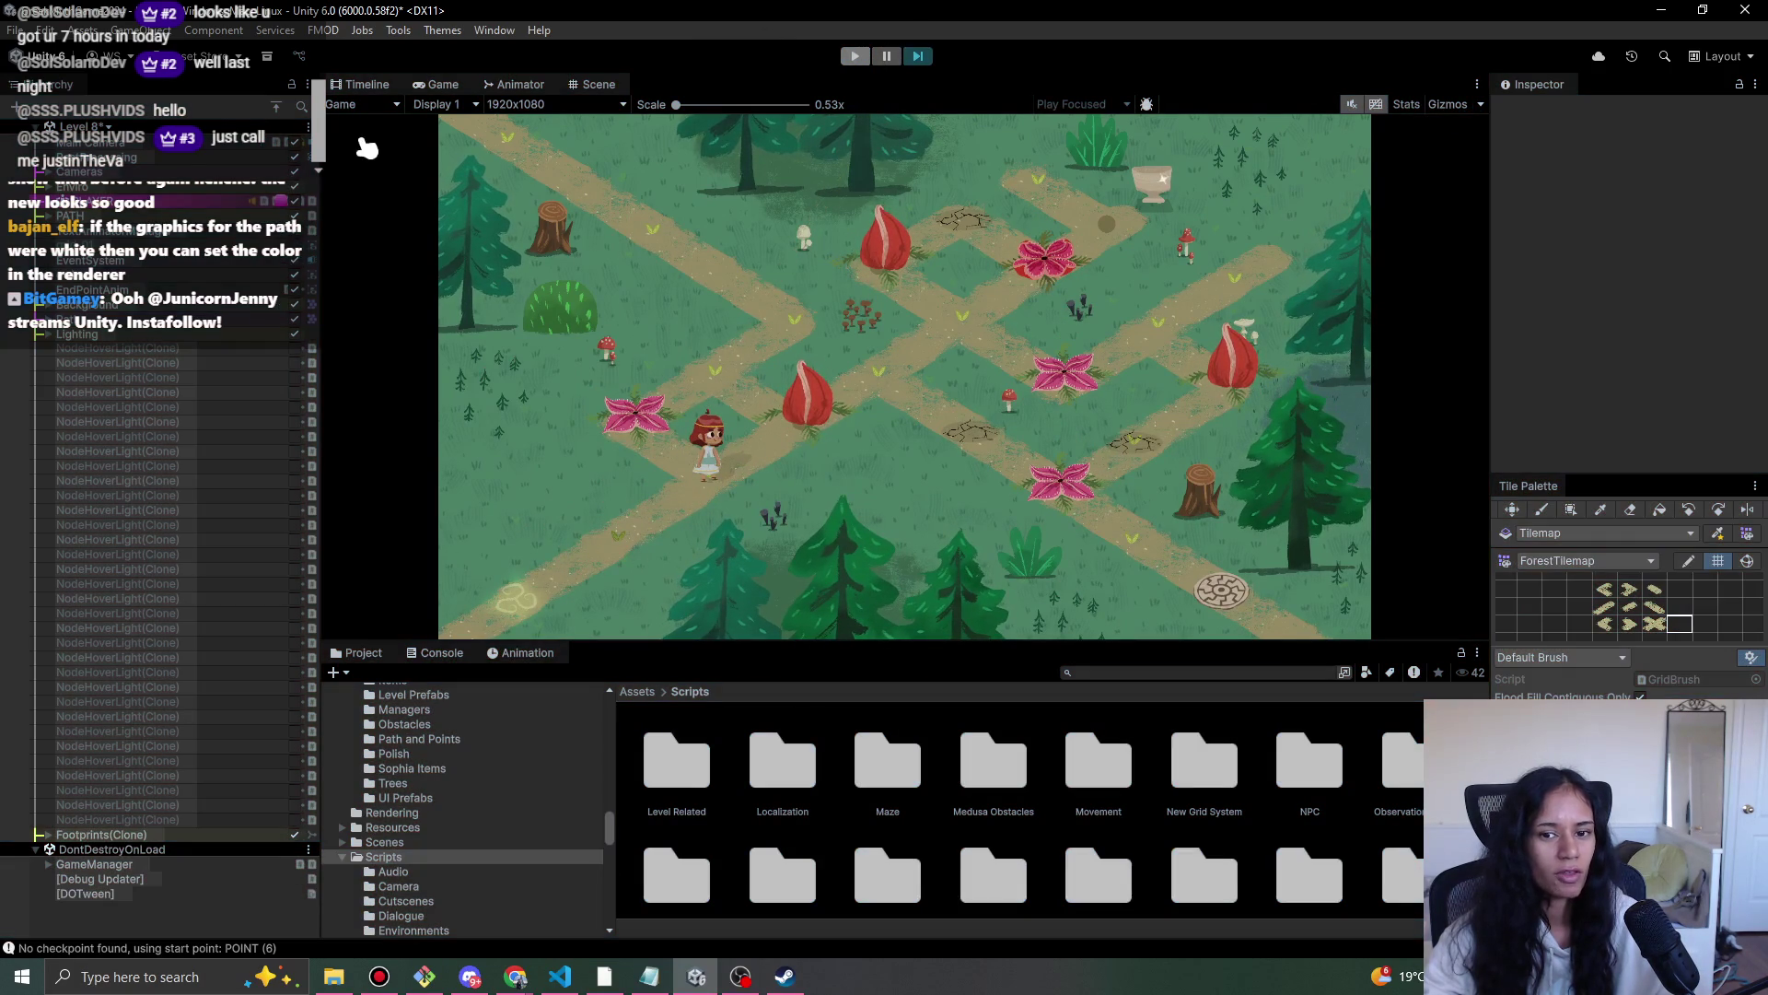
- Switch to the Level 9-Doran scene, saving Level 8's changes, and reopen the scene list
{"action": "left_click", "coordinate": [94, 127]}
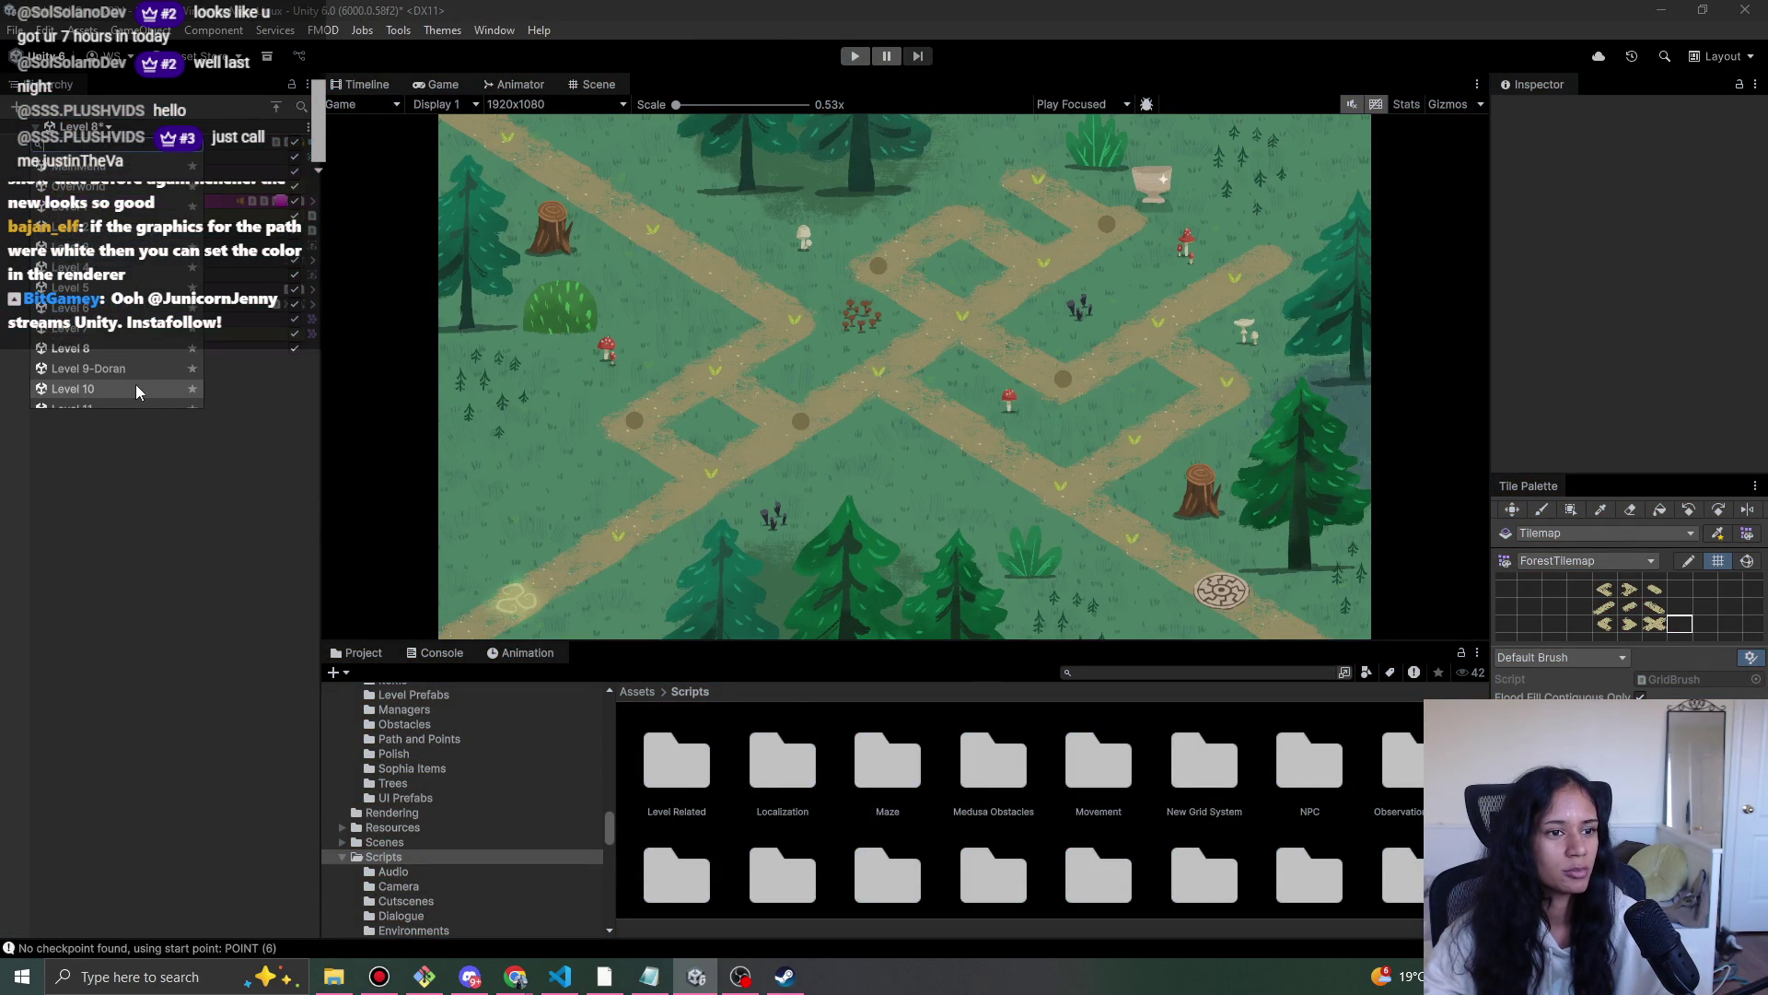
{"action": "left_click", "coordinate": [108, 369]}
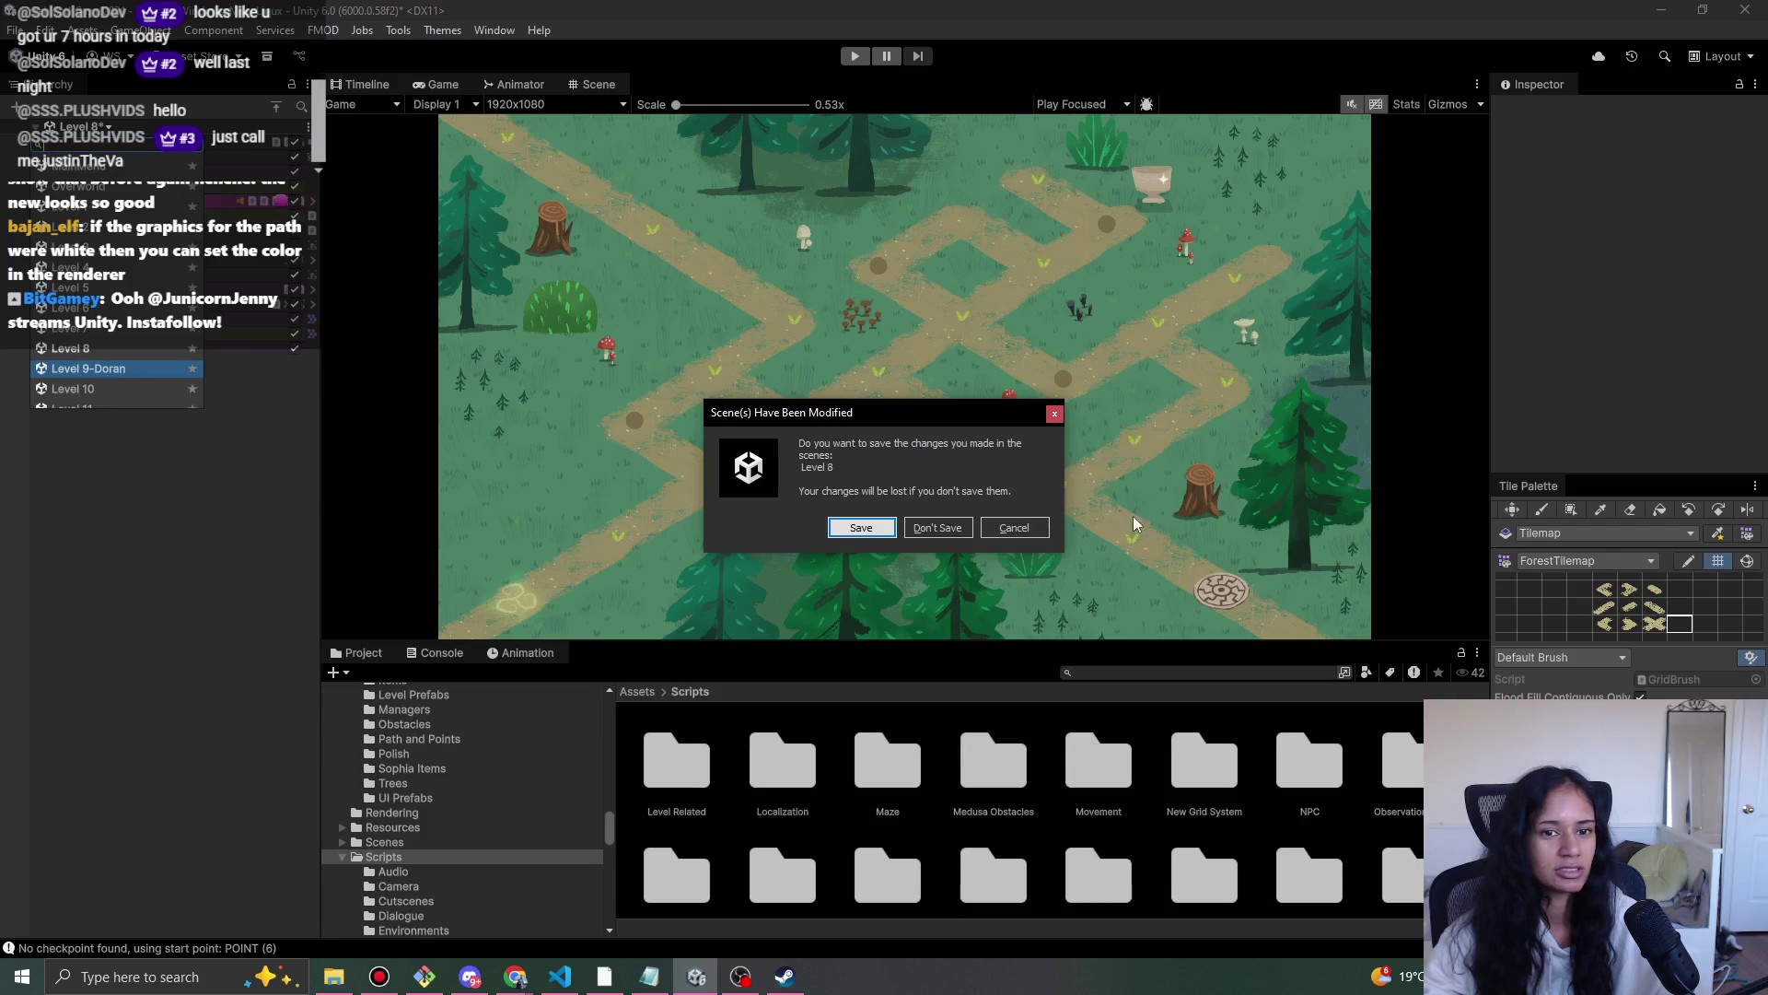
{"action": "left_click", "coordinate": [858, 528]}
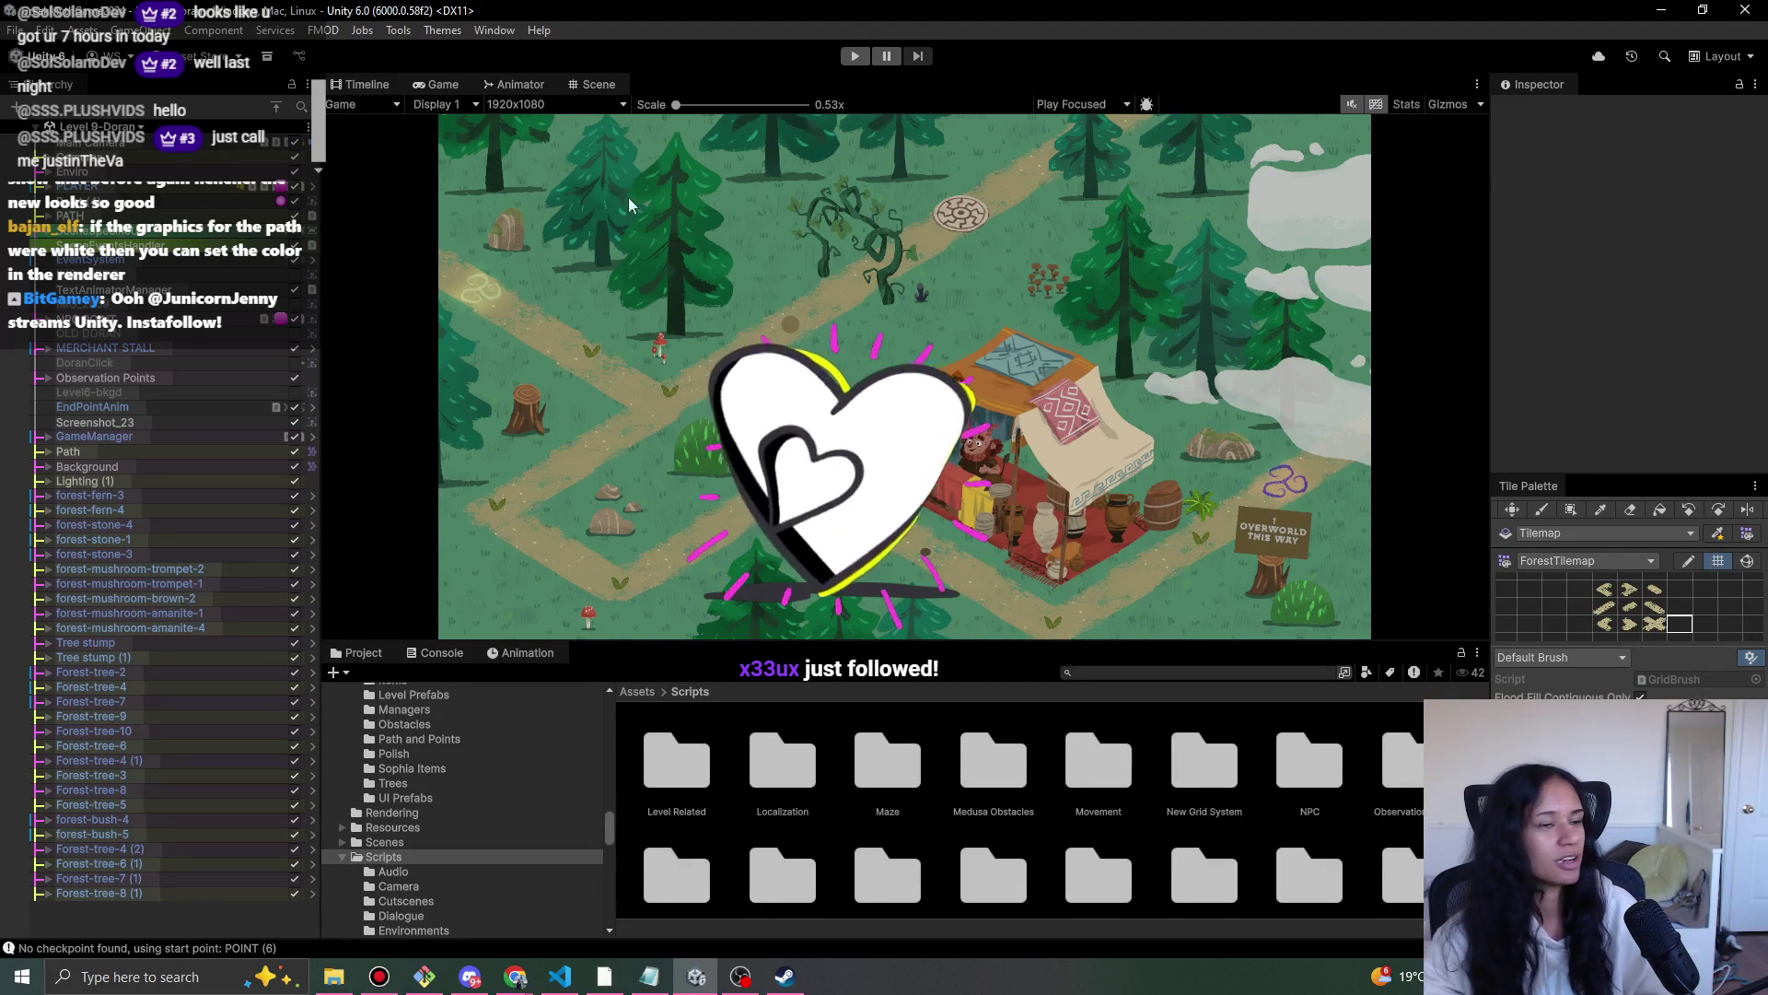
{"action": "left_click", "coordinate": [140, 128]}
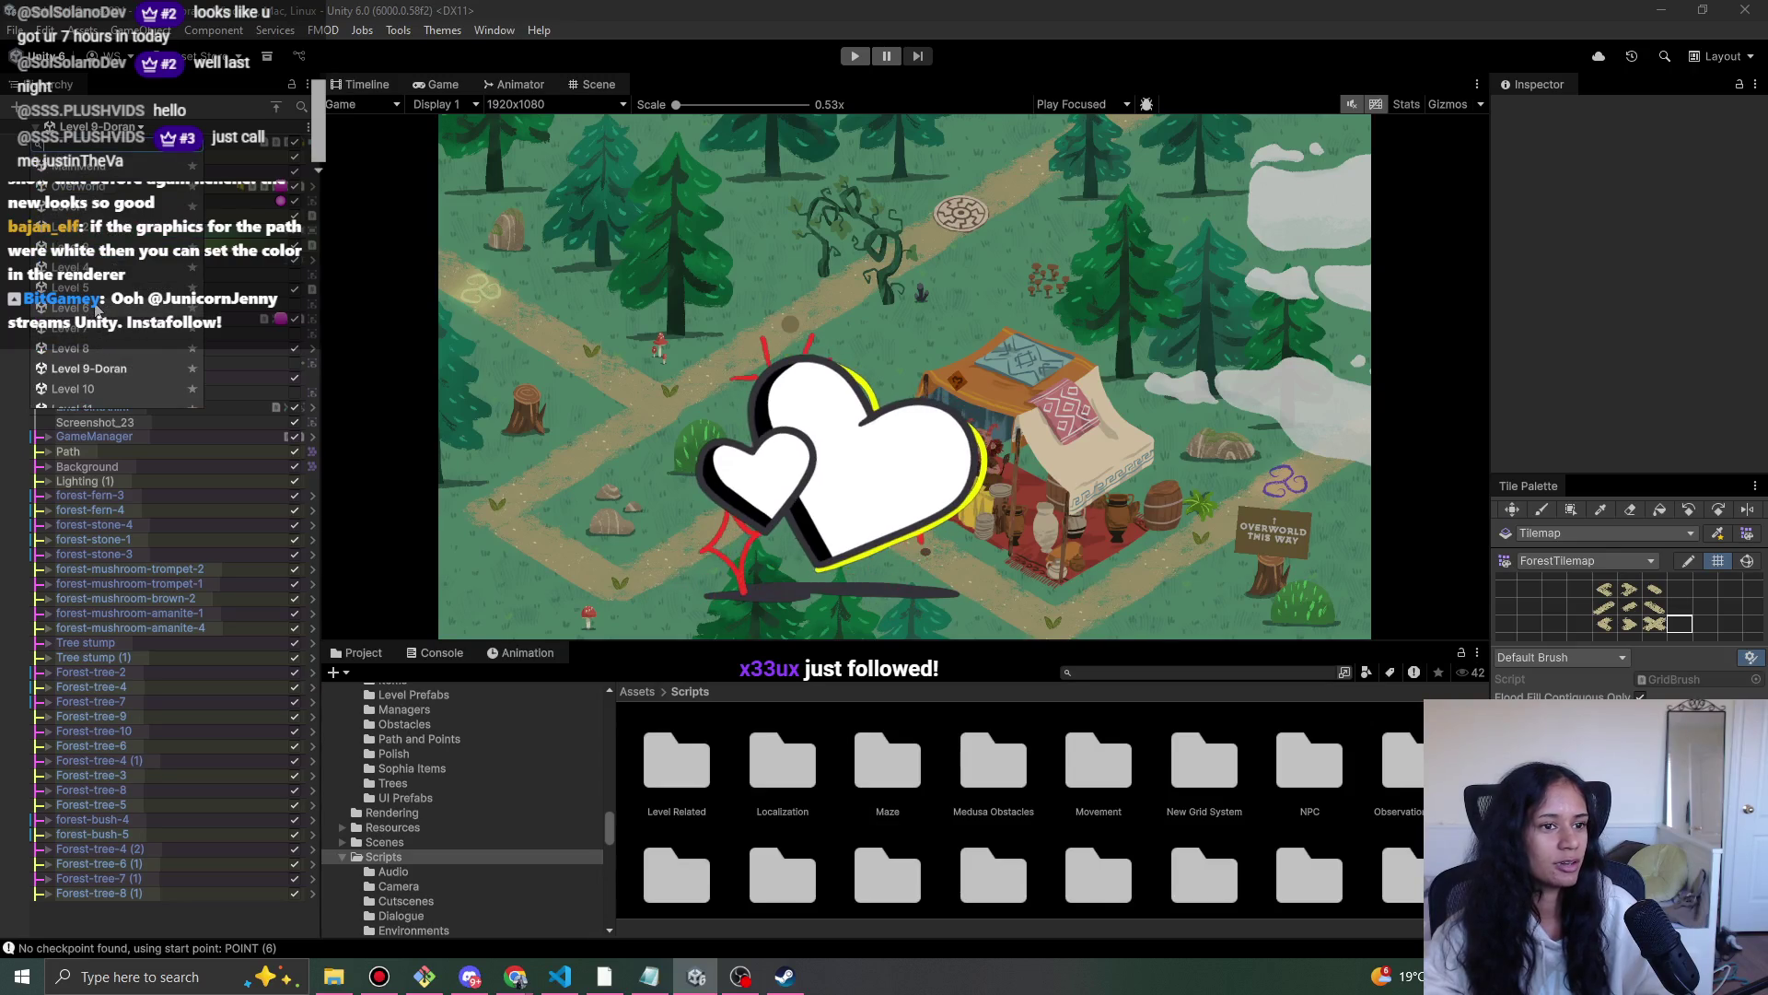